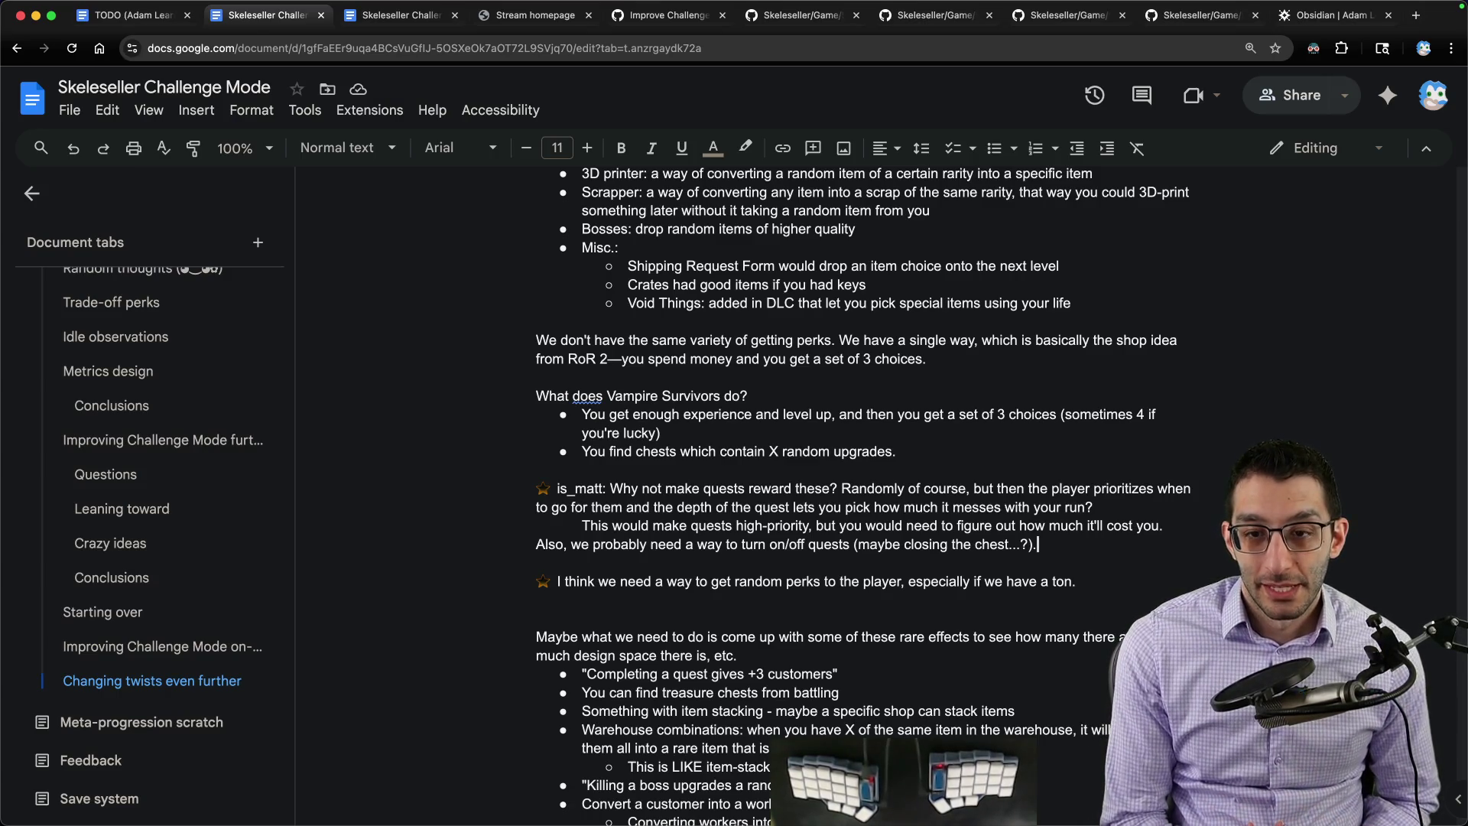
{"action": "type", "text": " We may als"}
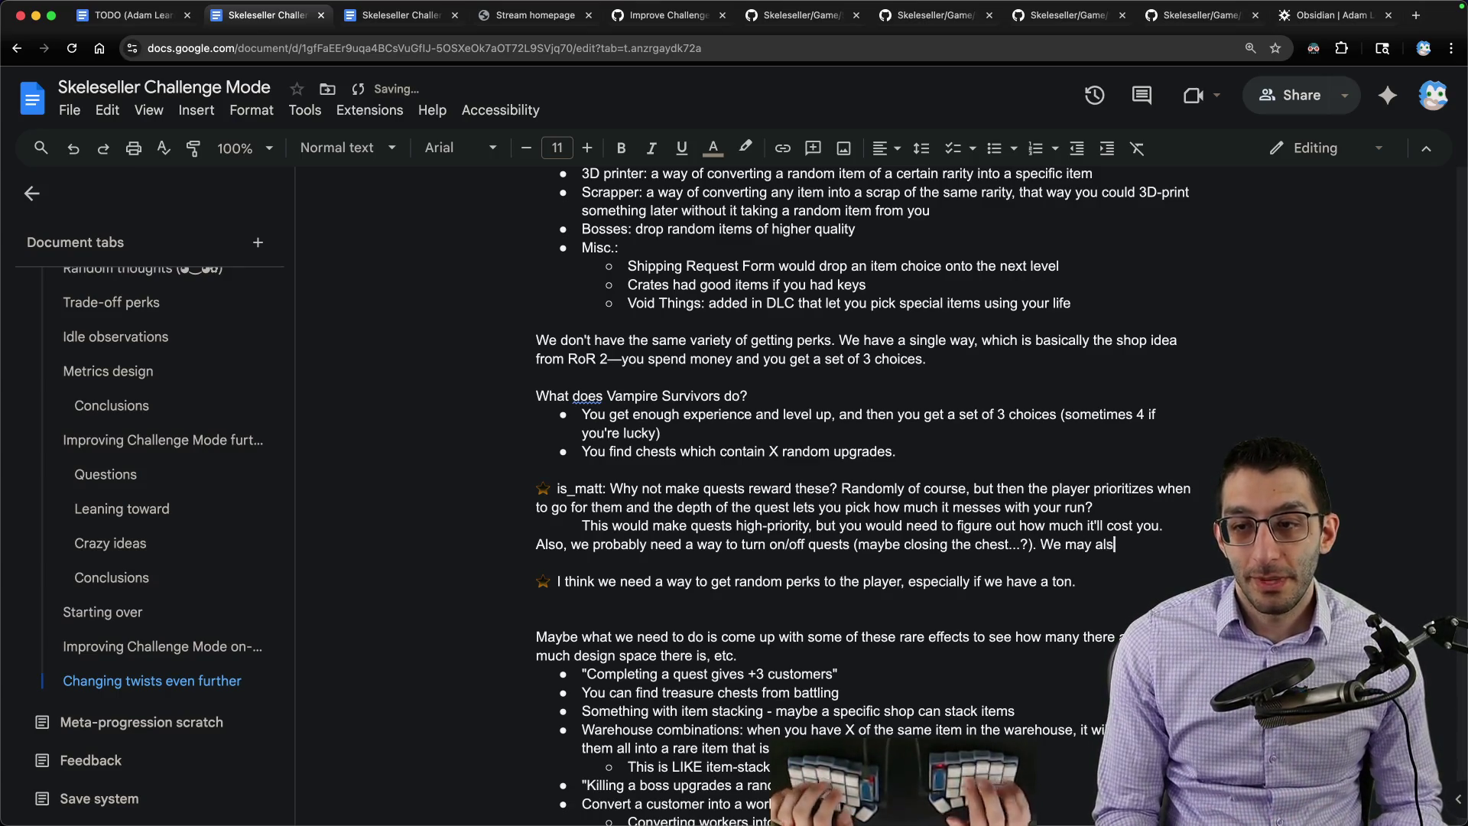
{"action": "type", "text": " randomize"}
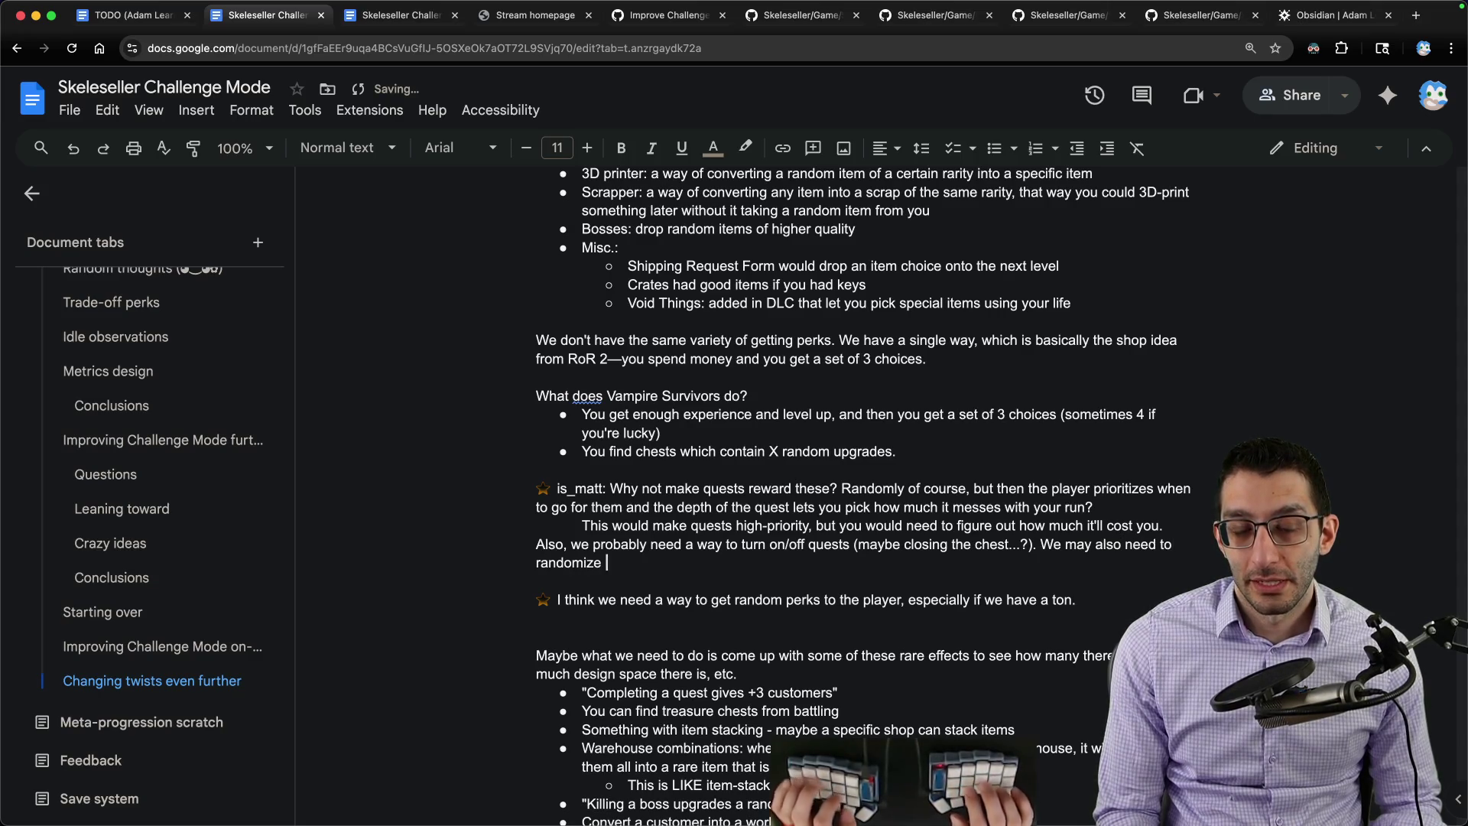
{"action": "type", "text": "quests if we do that."}
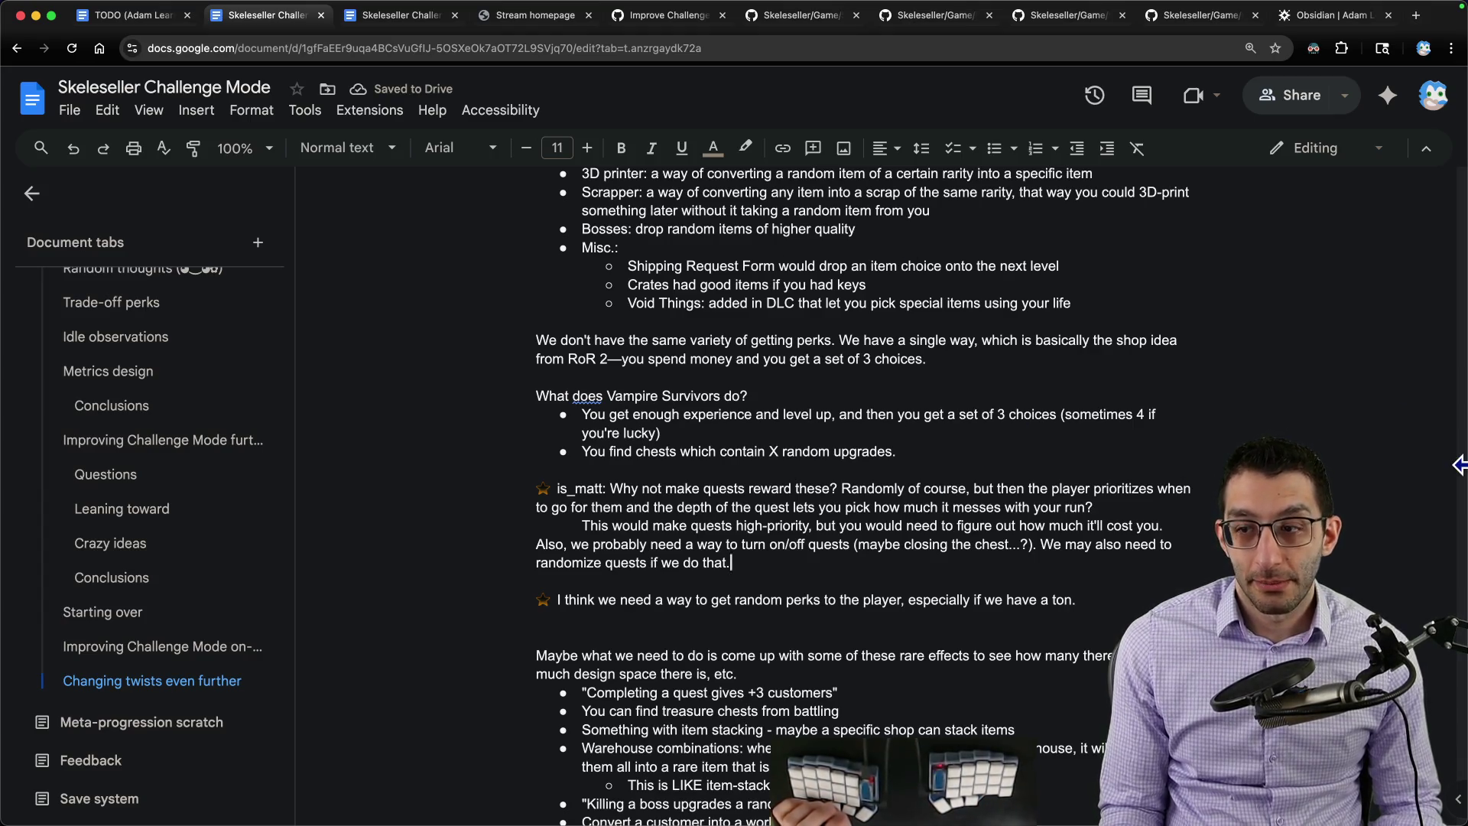
{"action": "scroll", "coordinate": [172, 443], "scroll_direction": "up", "scroll_amount": 5}
{"action": "scroll", "coordinate": [121, 390], "scroll_direction": "up", "scroll_amount": 5}
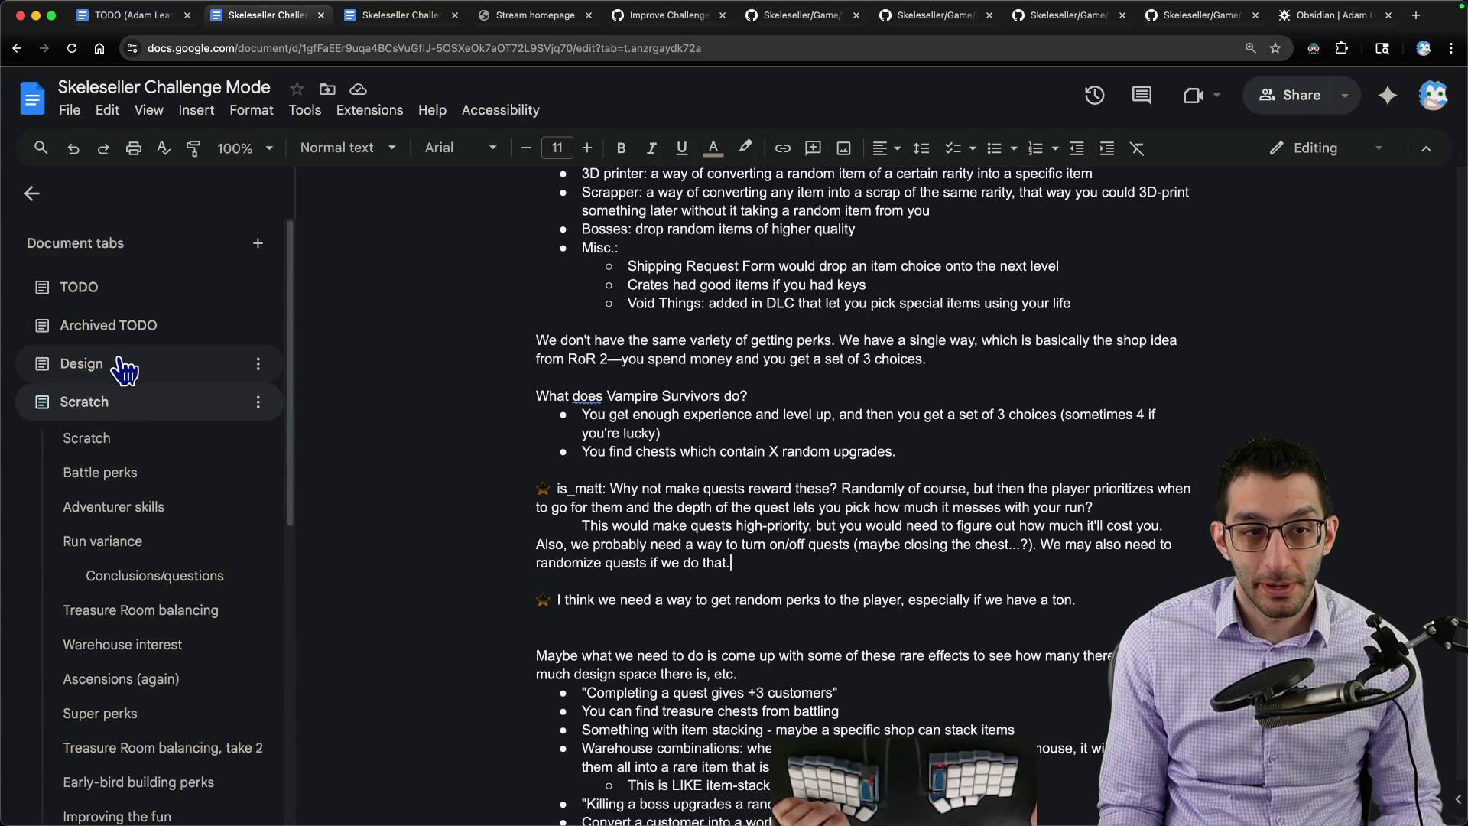
Step: Browse the Design, Archived TODO and TODO tabs, then check the TODO tab's word count
{"action": "left_click", "coordinate": [124, 367]}
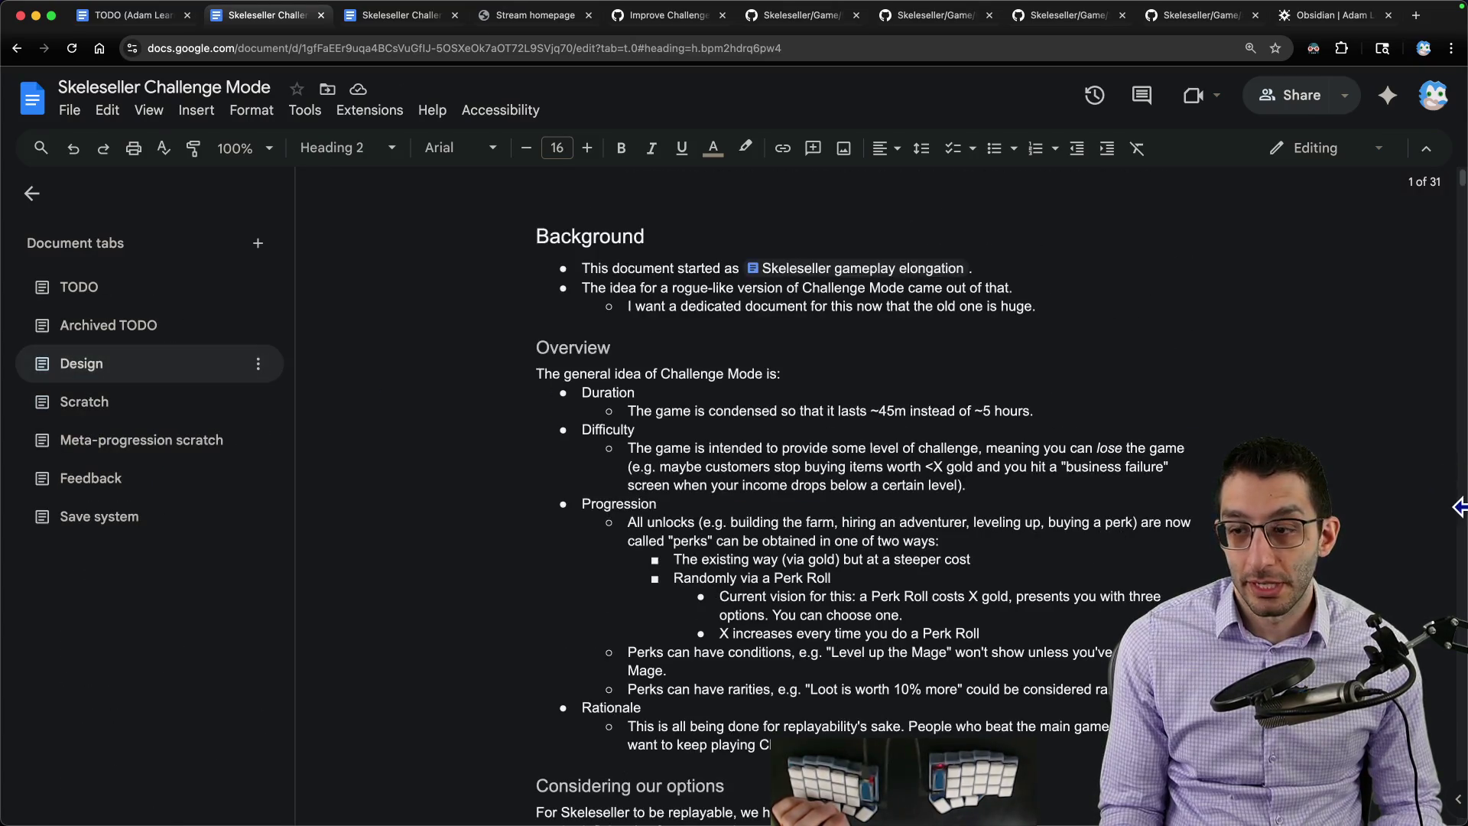
{"action": "left_click", "coordinate": [88, 327]}
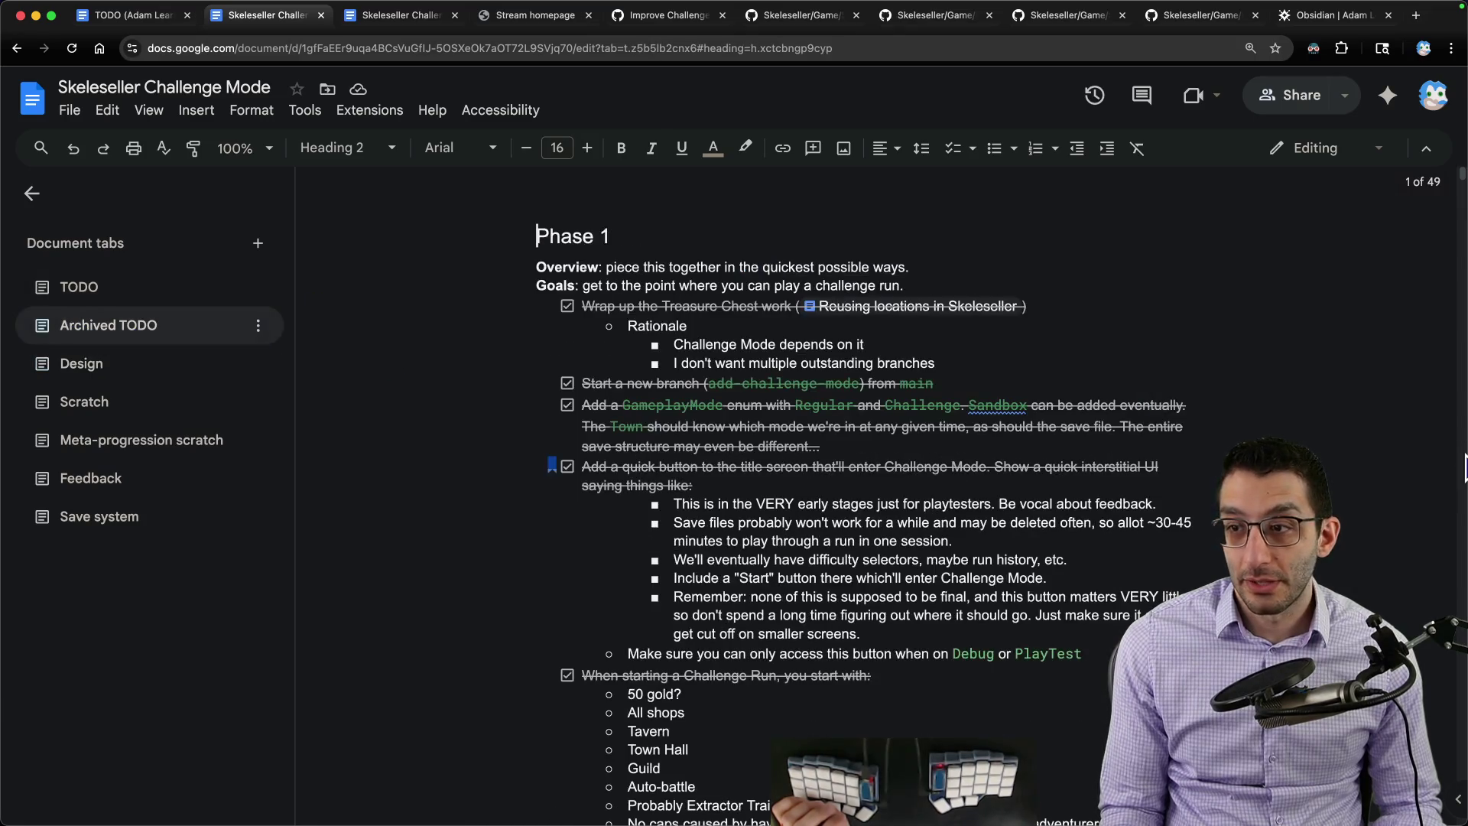
{"action": "left_click", "coordinate": [115, 292]}
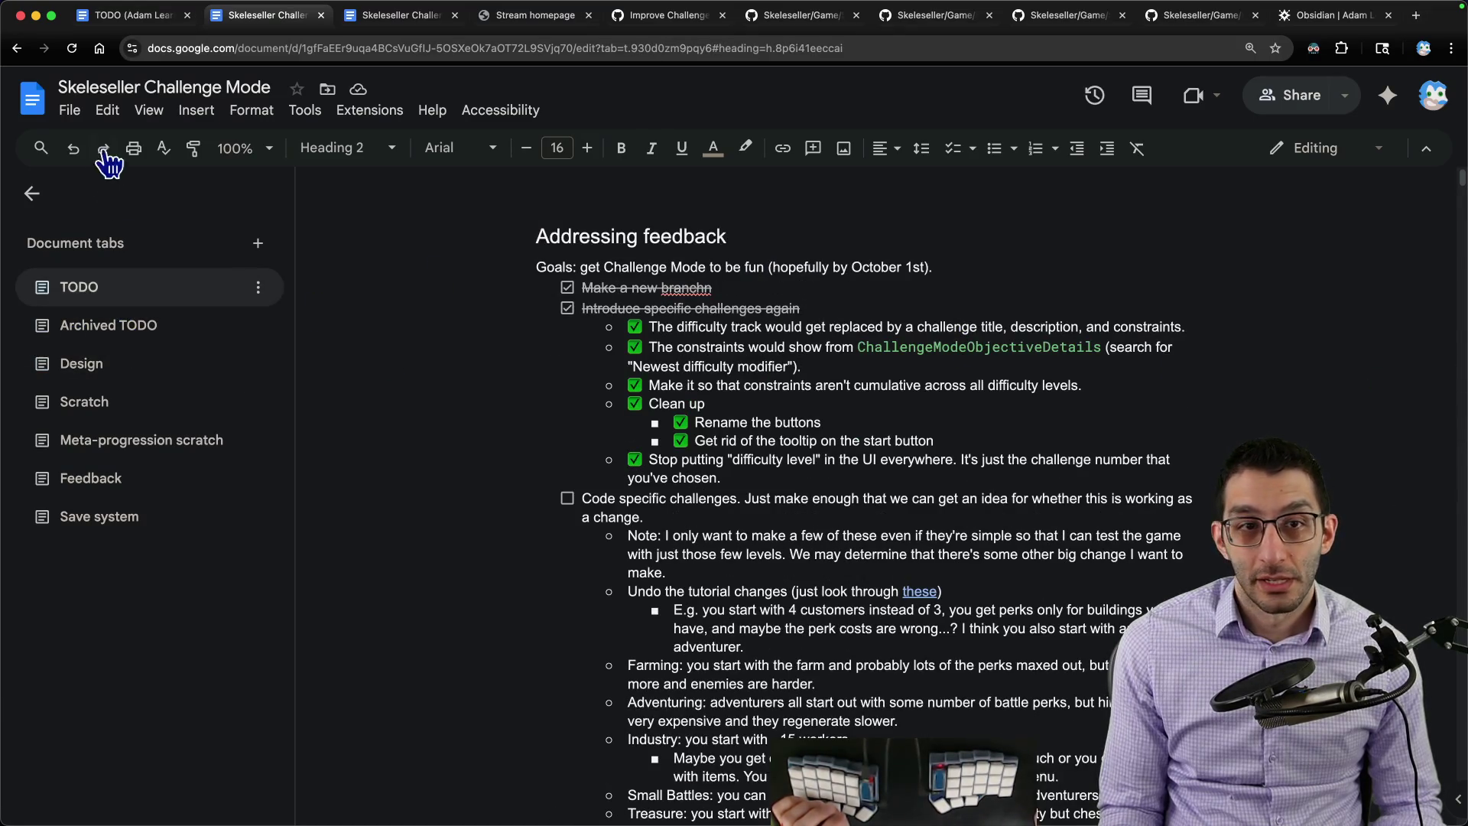
{"action": "left_click", "coordinate": [305, 110]}
{"action": "left_click", "coordinate": [327, 174]}
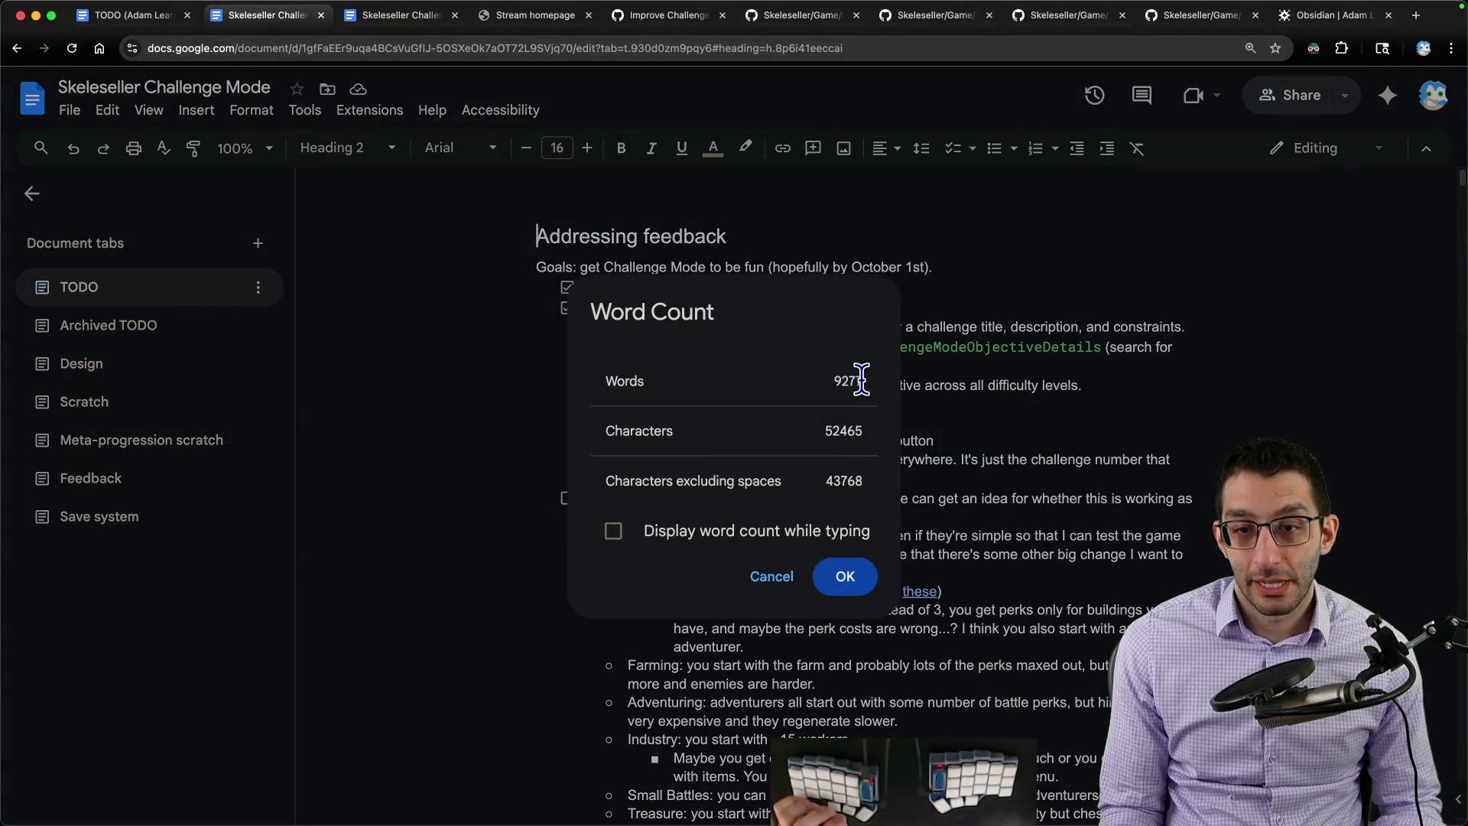
{"action": "left_click", "coordinate": [778, 579]}
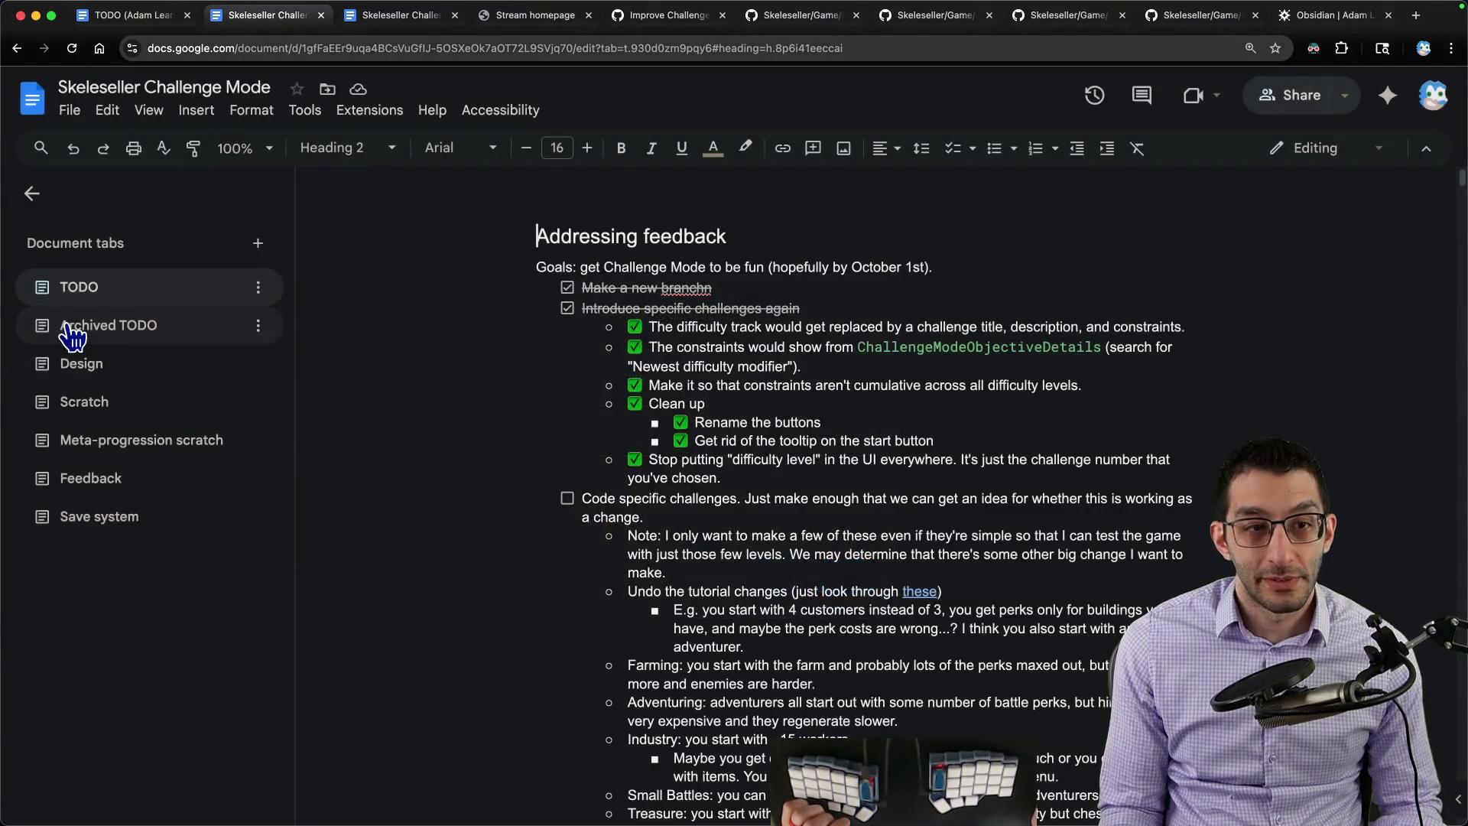
Step: Check the word counts of the Archived TODO and Design tabs
{"action": "left_click", "coordinate": [71, 328]}
{"action": "left_click", "coordinate": [252, 111]}
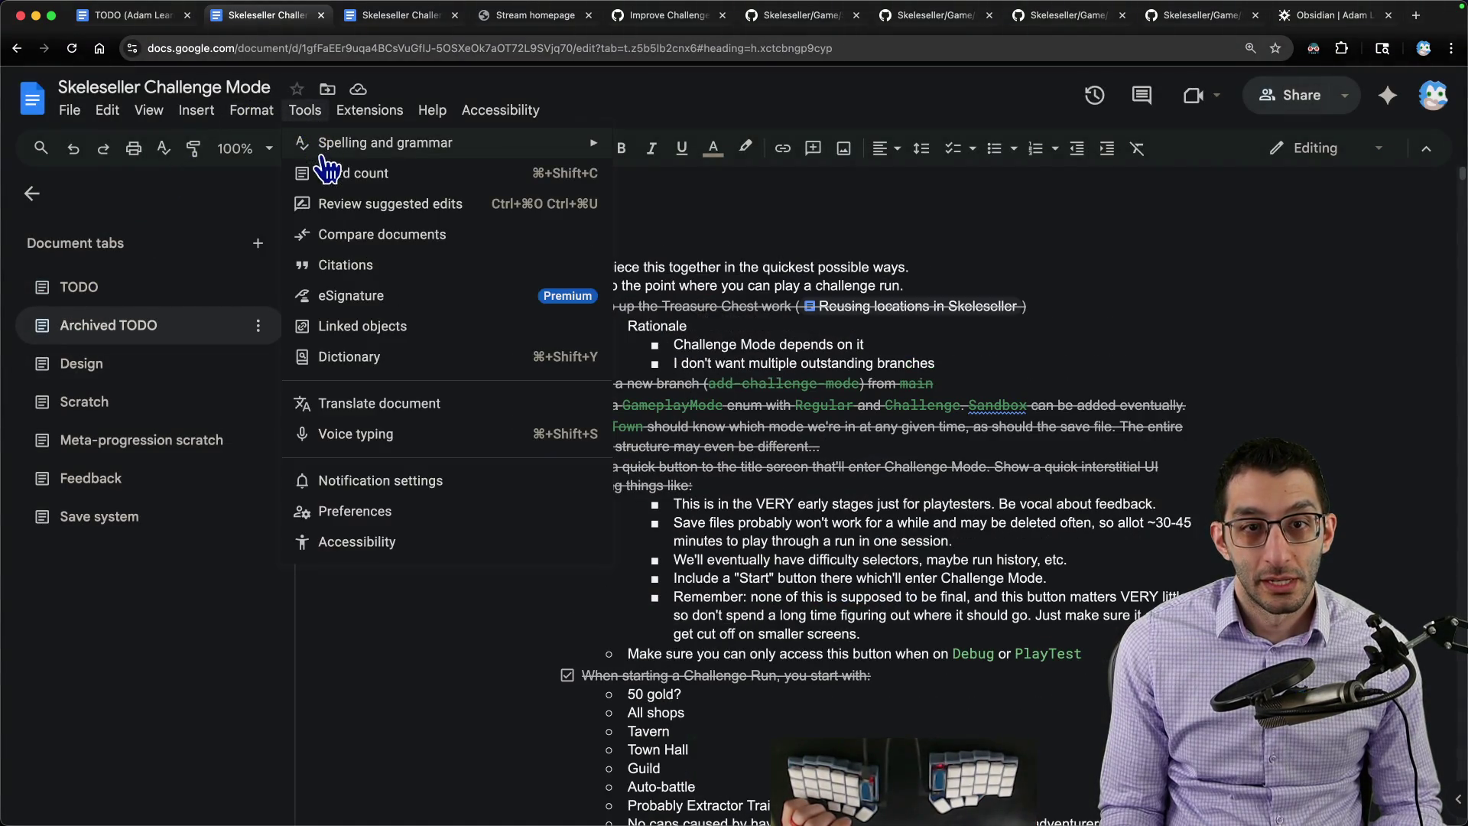
{"action": "left_click", "coordinate": [328, 172]}
{"action": "left_click", "coordinate": [776, 577]}
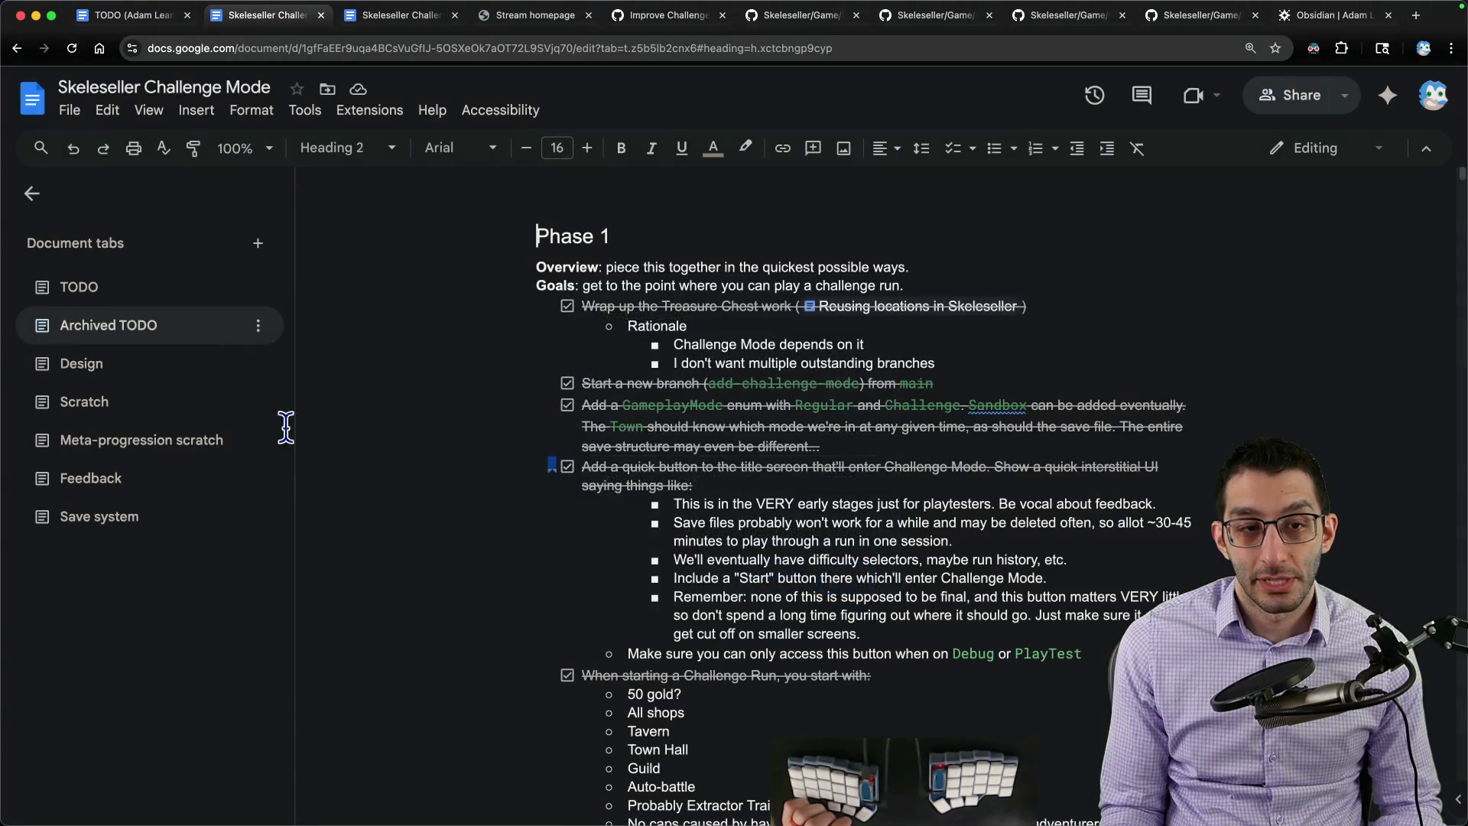
{"action": "left_click", "coordinate": [81, 363]}
{"action": "left_click", "coordinate": [305, 110]}
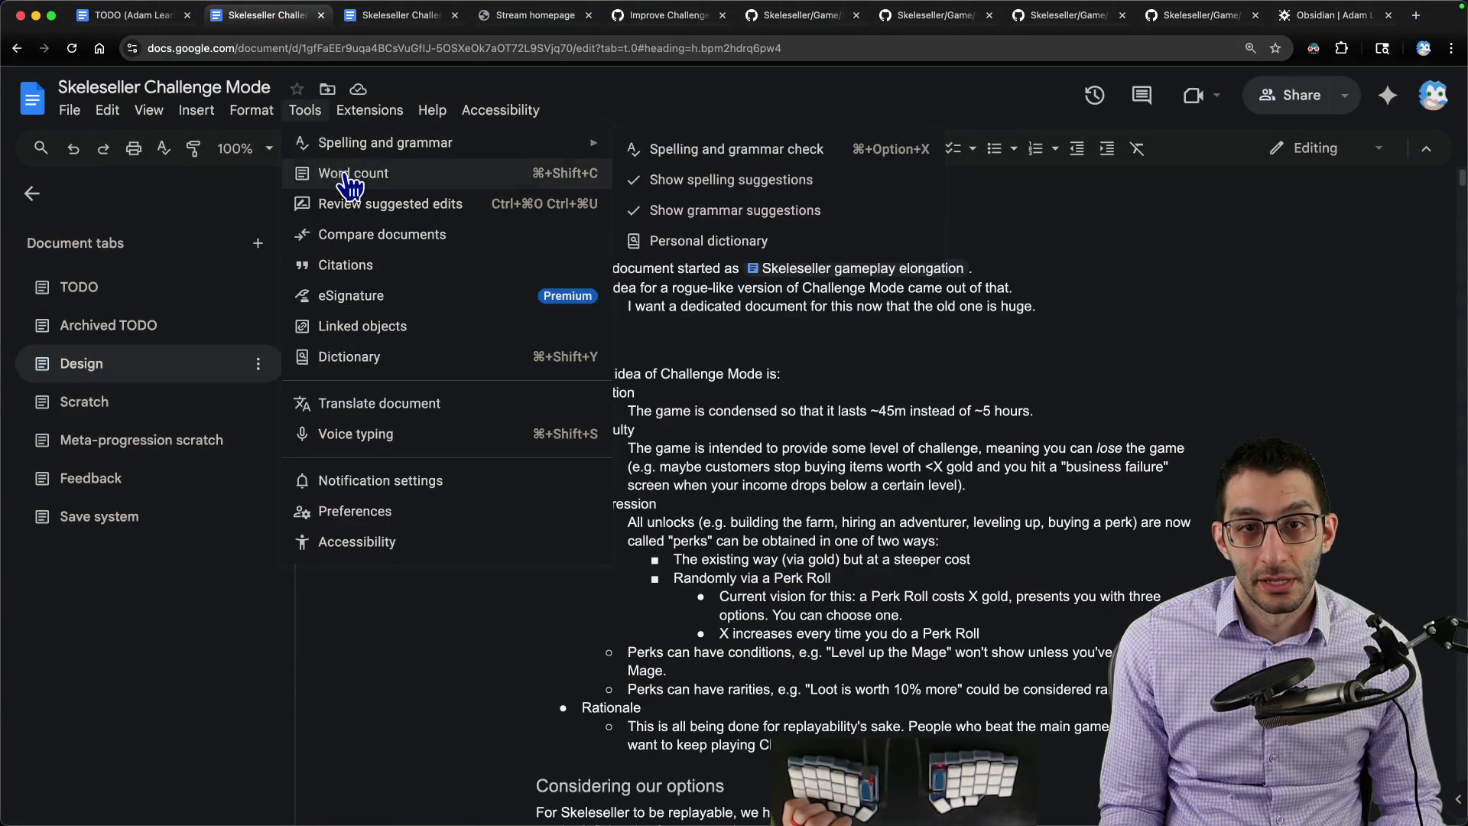
{"action": "left_click", "coordinate": [344, 172]}
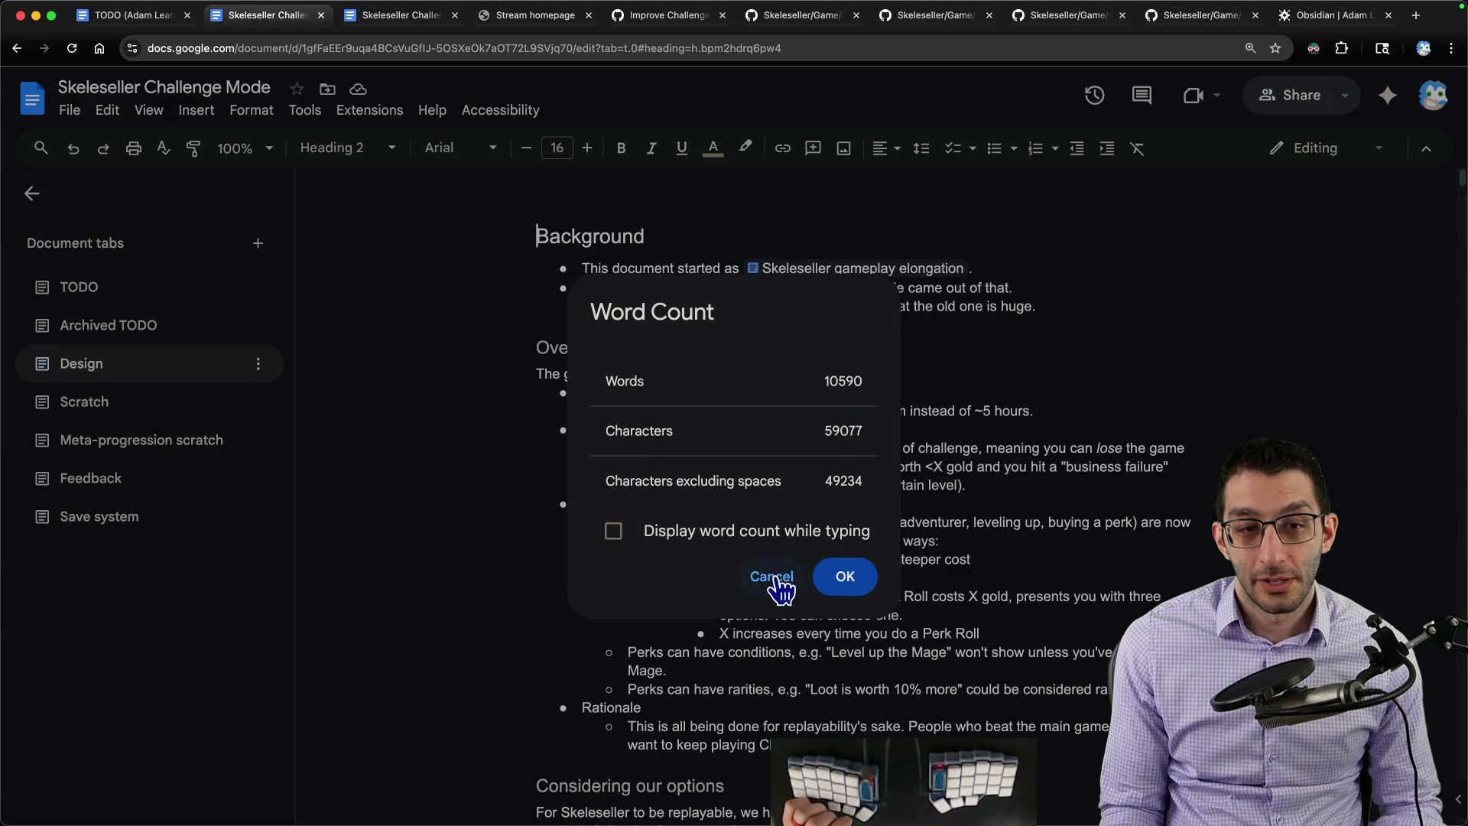
{"action": "left_click", "coordinate": [772, 577]}
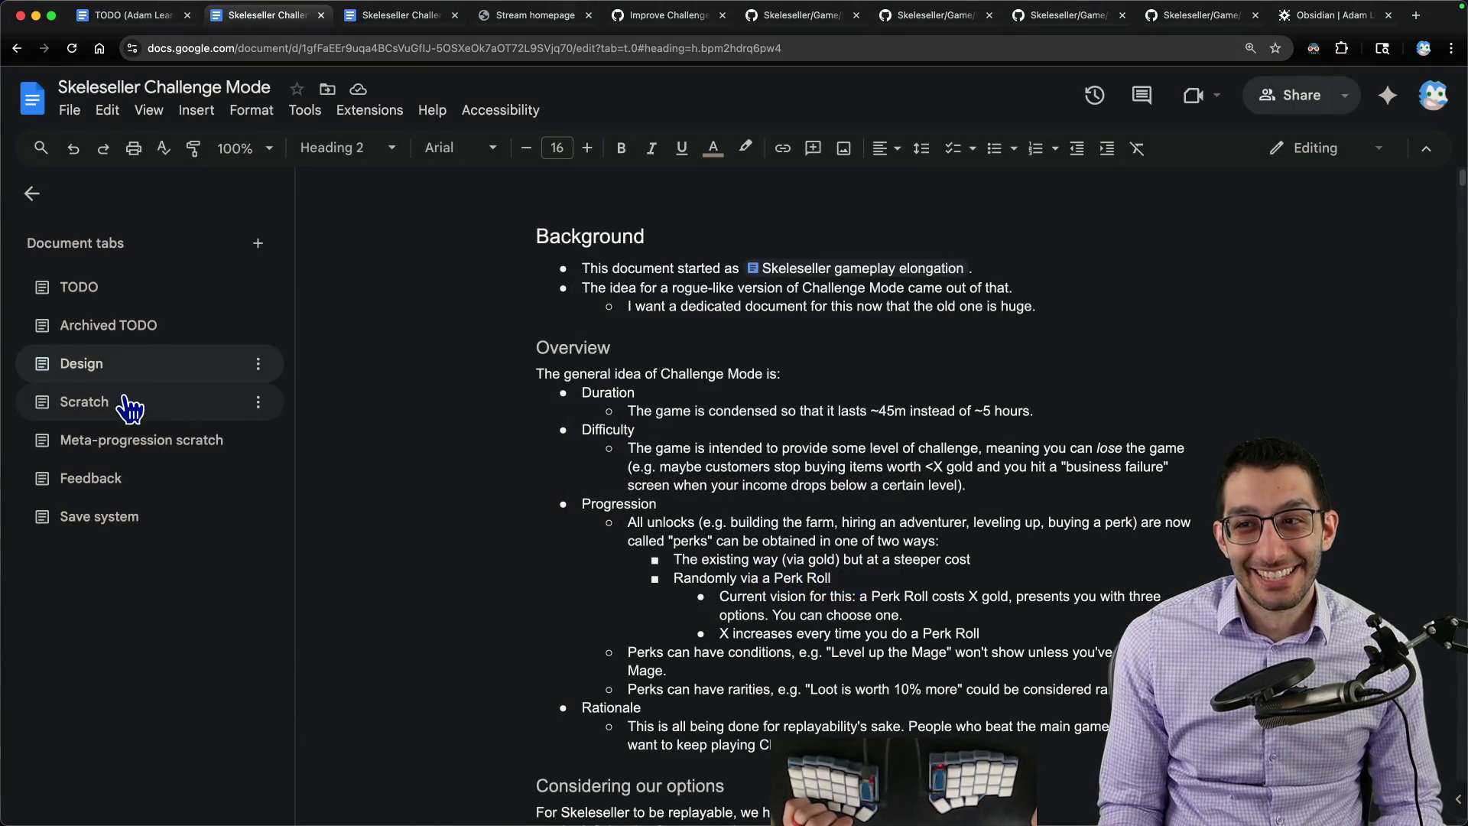
Step: Check the word counts of the Scratch and Meta-progression scratch tabs
{"action": "left_click", "coordinate": [130, 409]}
{"action": "left_click", "coordinate": [306, 110]}
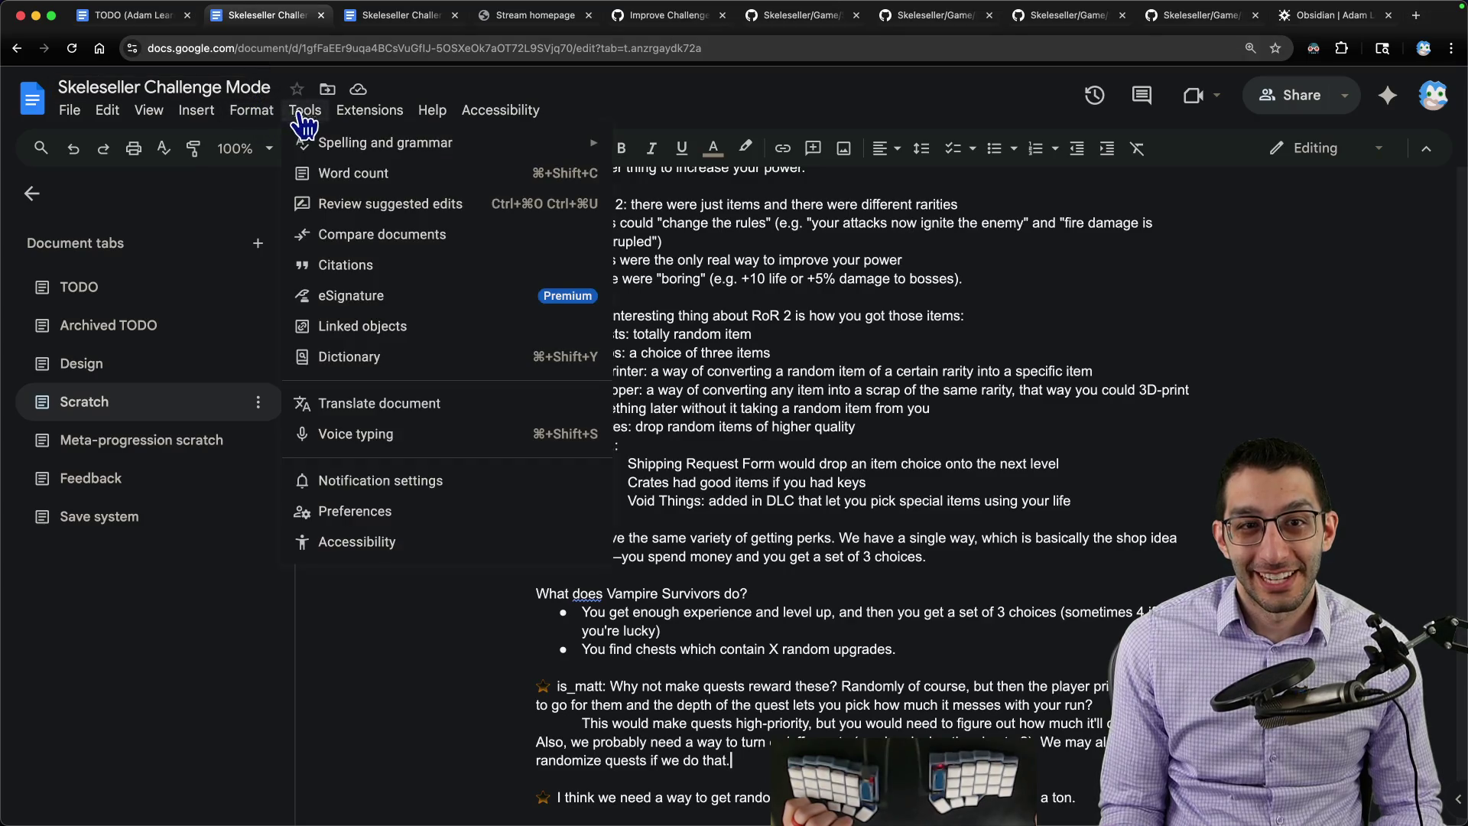
{"action": "left_click", "coordinate": [333, 173]}
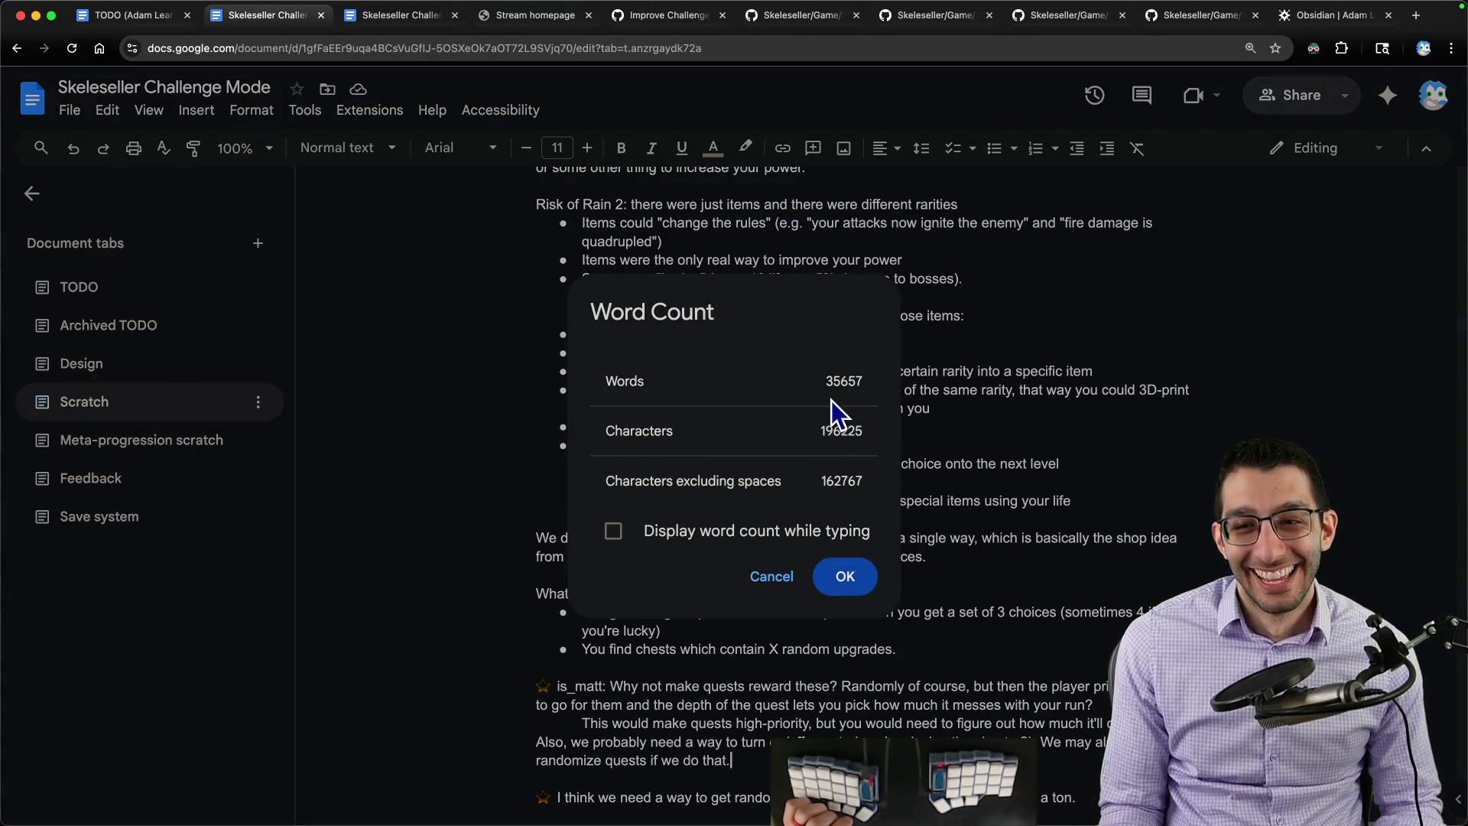
{"action": "left_click_drag", "start_coordinate": [827, 381], "coordinate": [914, 396]}
{"action": "left_click", "coordinate": [772, 576]}
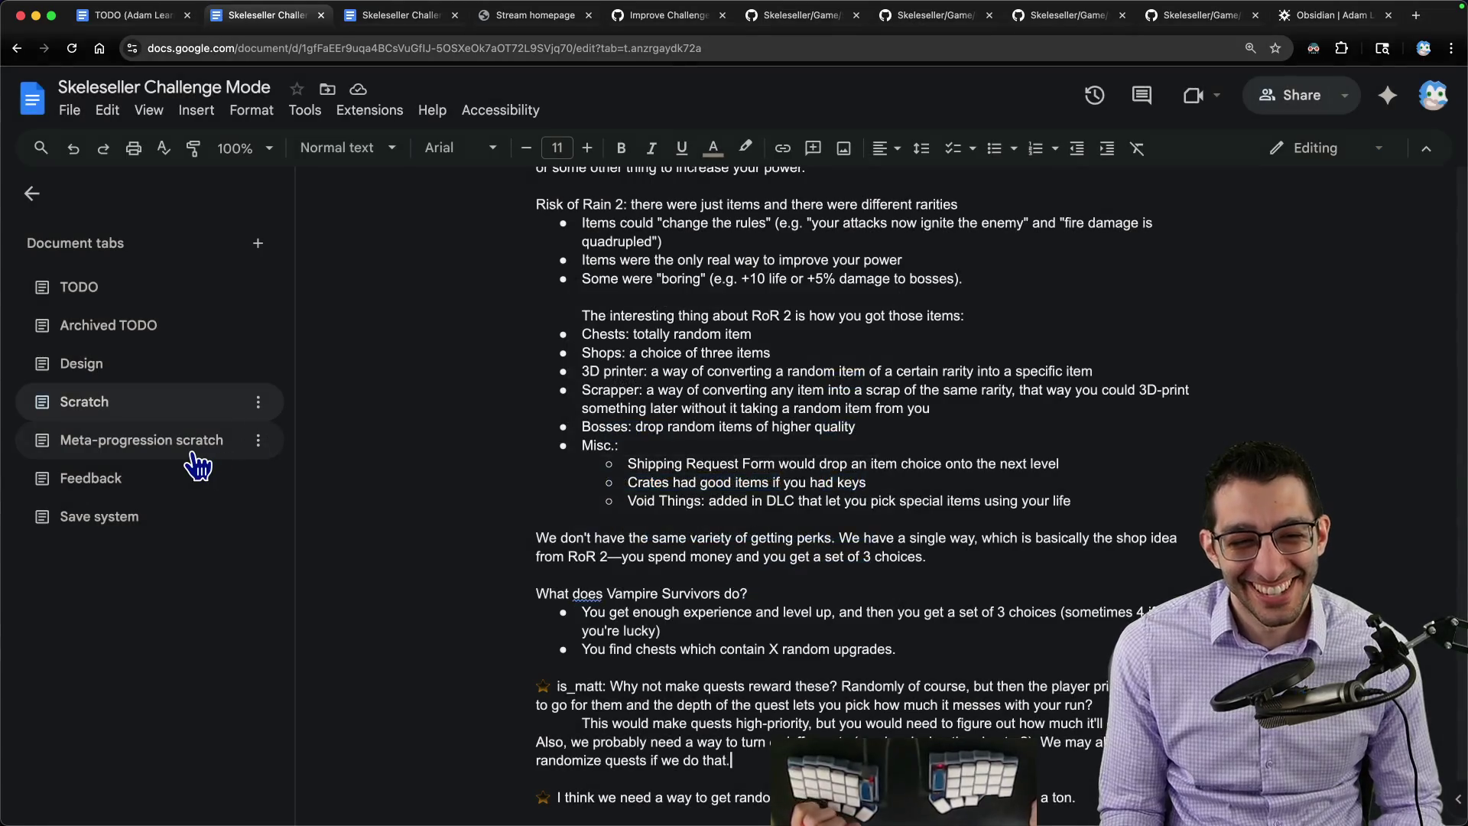
{"action": "left_click", "coordinate": [195, 456]}
{"action": "left_click", "coordinate": [251, 111]}
{"action": "mouse_move", "coordinate": [304, 110]}
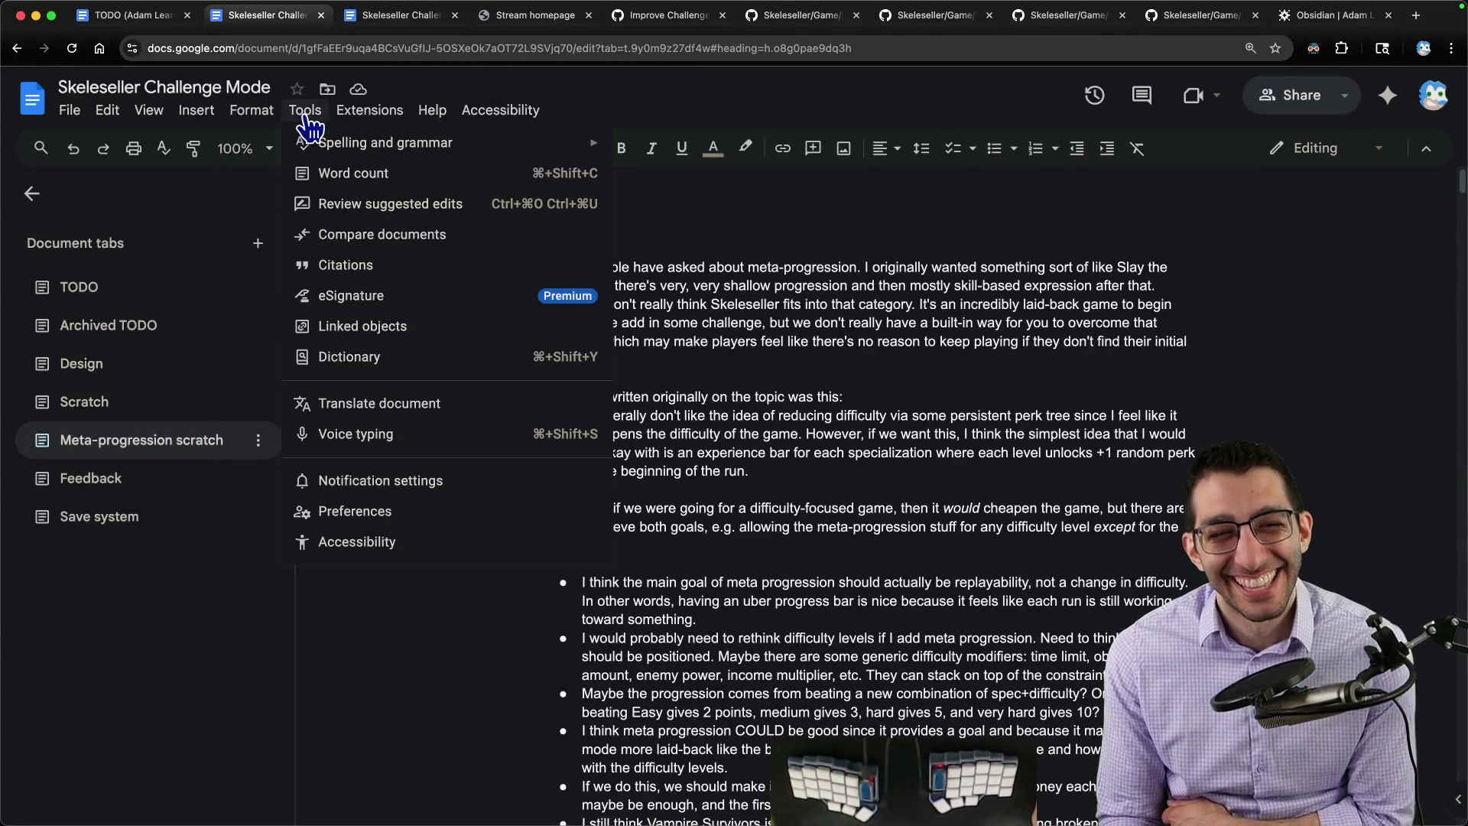
{"action": "left_click", "coordinate": [333, 174]}
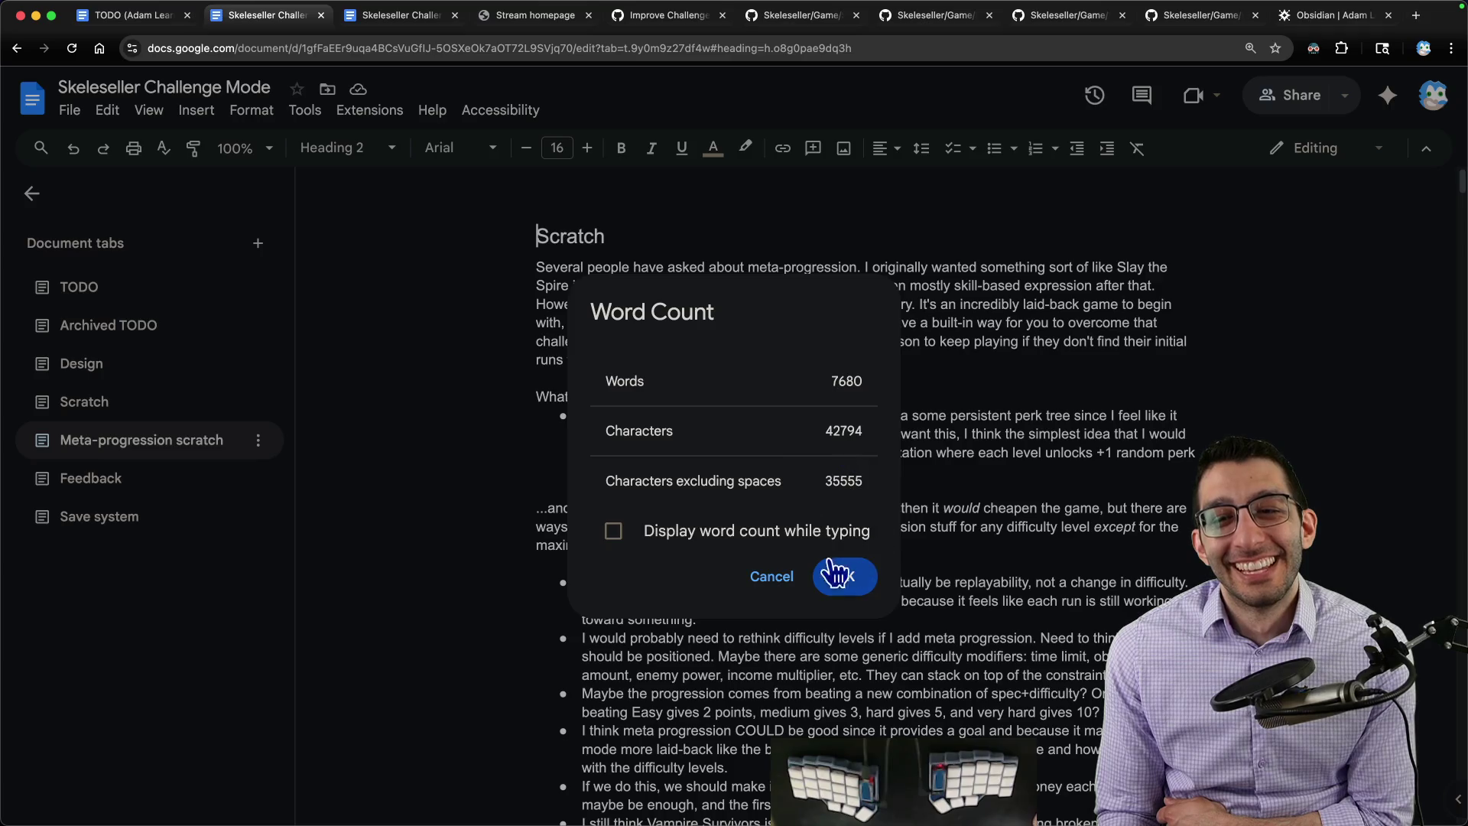
{"action": "left_click", "coordinate": [766, 577]}
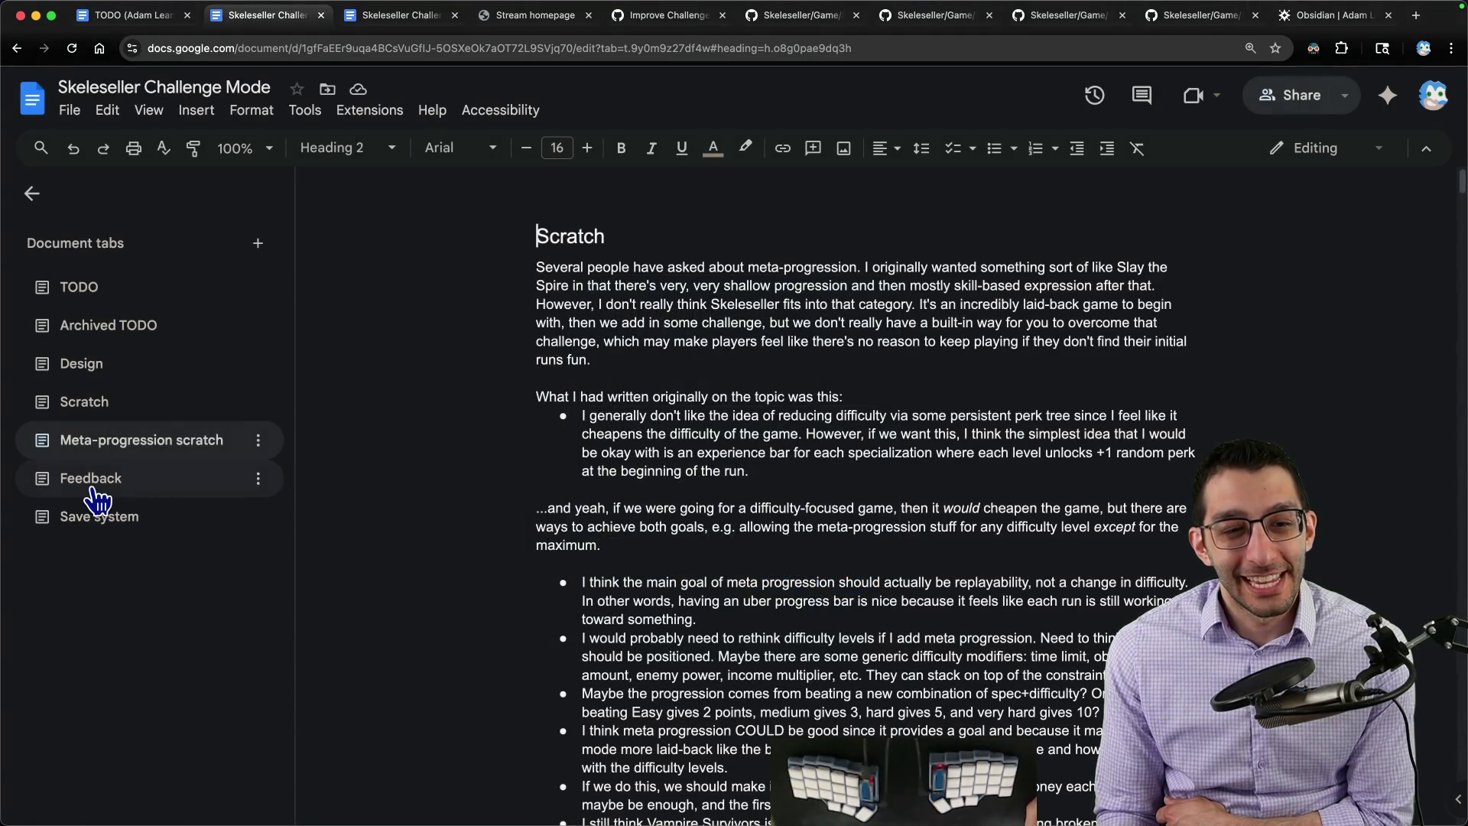
Step: Look over the Feedback and Save system tabs, then return to the Scratch tab
{"action": "left_click", "coordinate": [97, 487]}
{"action": "scroll", "coordinate": [101, 529], "scroll_direction": "down", "scroll_amount": 2}
{"action": "scroll", "coordinate": [138, 495], "scroll_direction": "down", "scroll_amount": 2}
{"action": "left_click", "coordinate": [103, 516]}
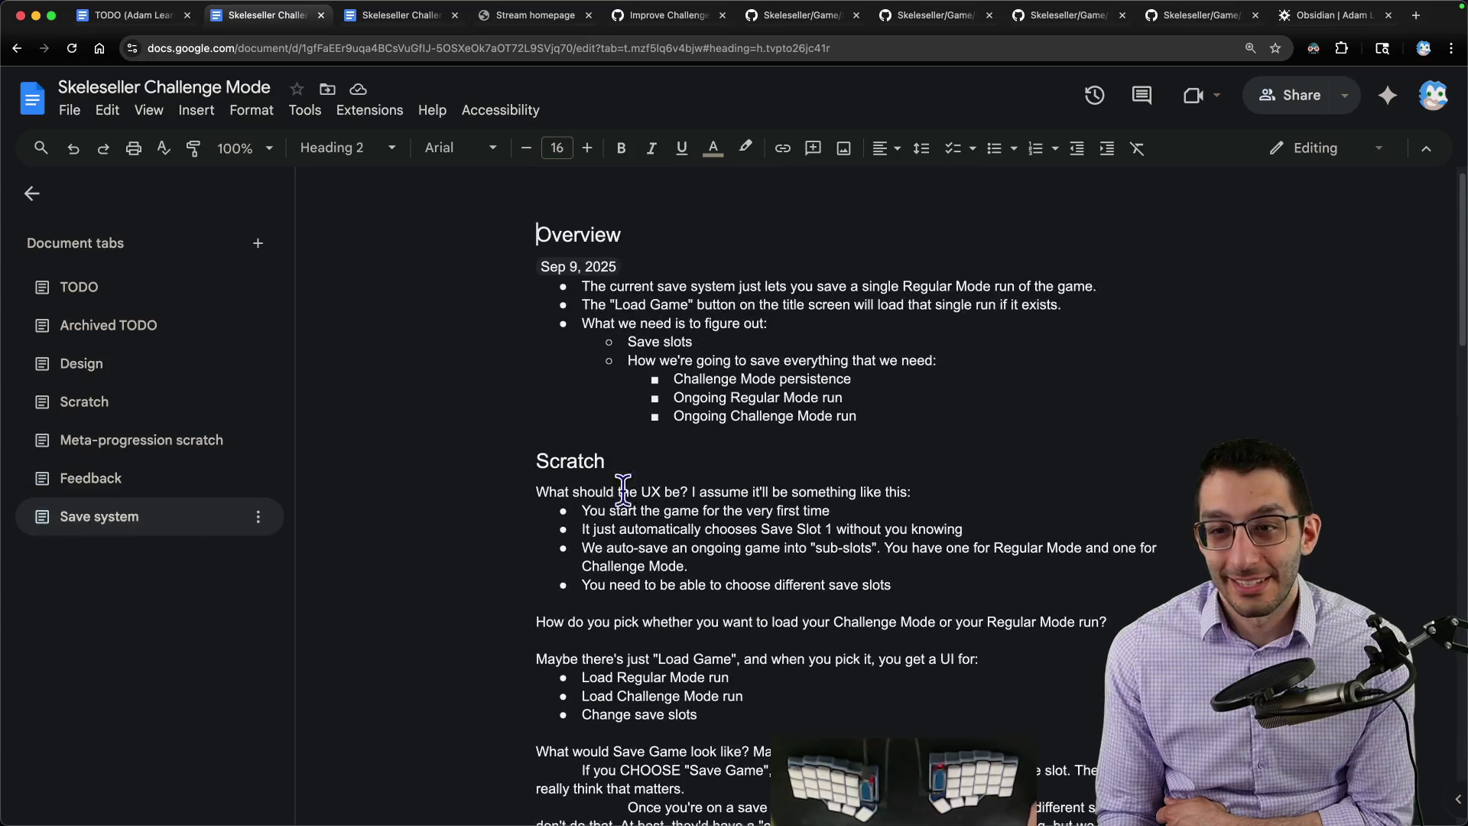
{"action": "scroll", "coordinate": [711, 458], "scroll_direction": "down", "scroll_amount": 5}
{"action": "scroll", "coordinate": [710, 457], "scroll_direction": "down", "scroll_amount": 5}
{"action": "left_click", "coordinate": [116, 516]}
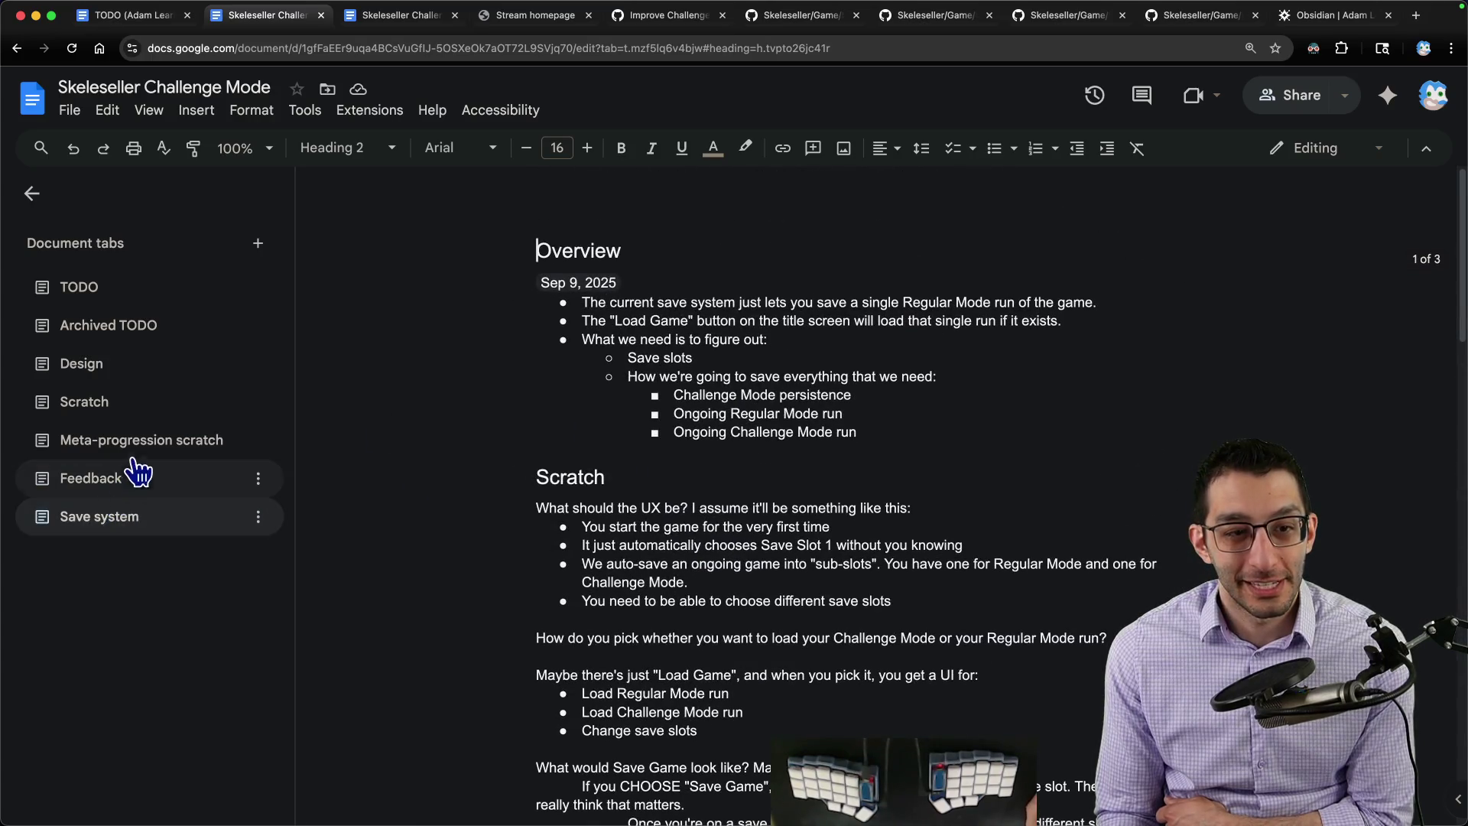
{"action": "left_click", "coordinate": [119, 426]}
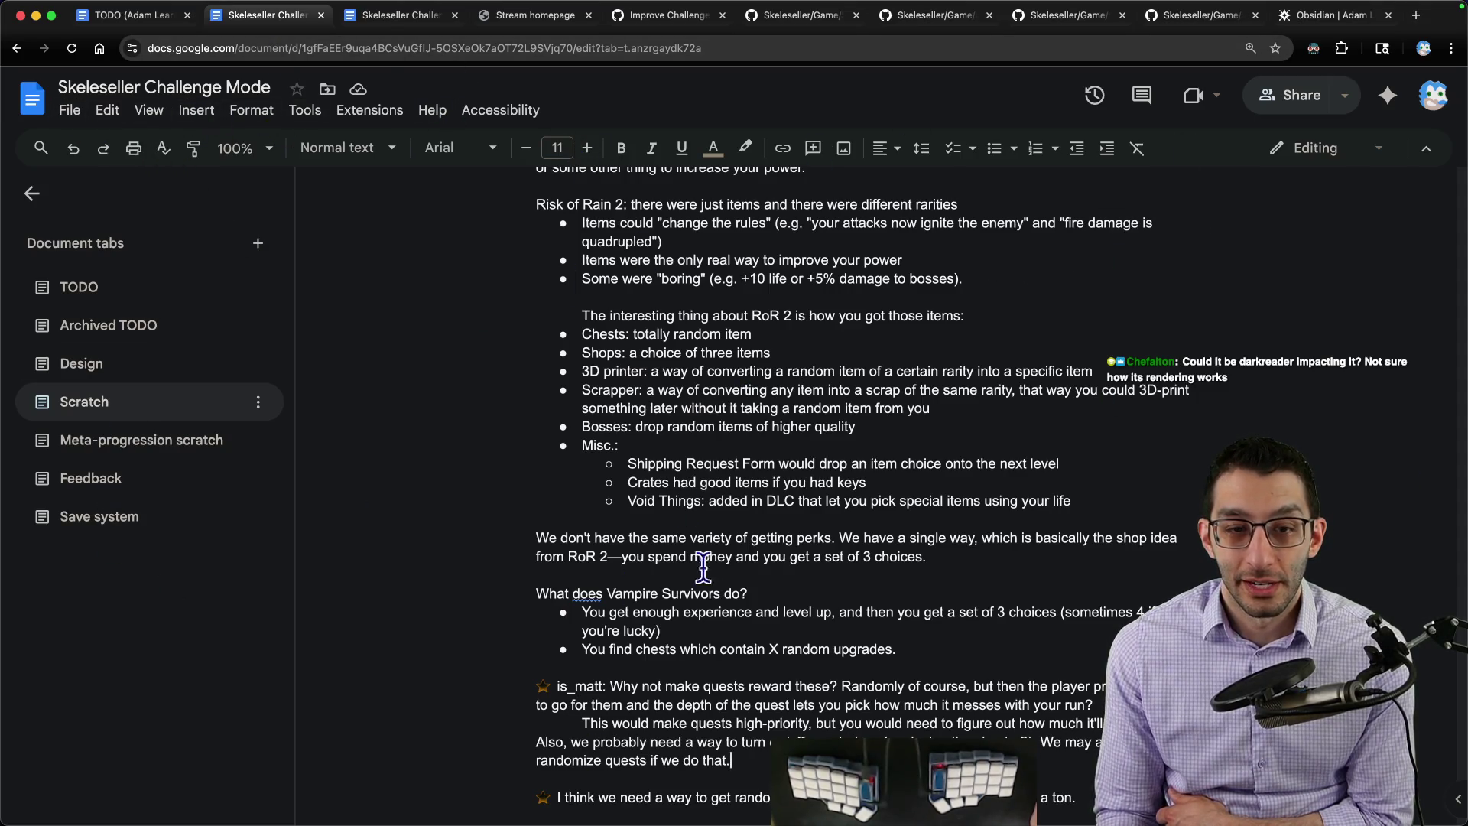
{"action": "left_click_drag", "start_coordinate": [534, 341], "coordinate": [784, 763]}
{"action": "scroll", "coordinate": [784, 662], "scroll_direction": "down", "scroll_amount": 2}
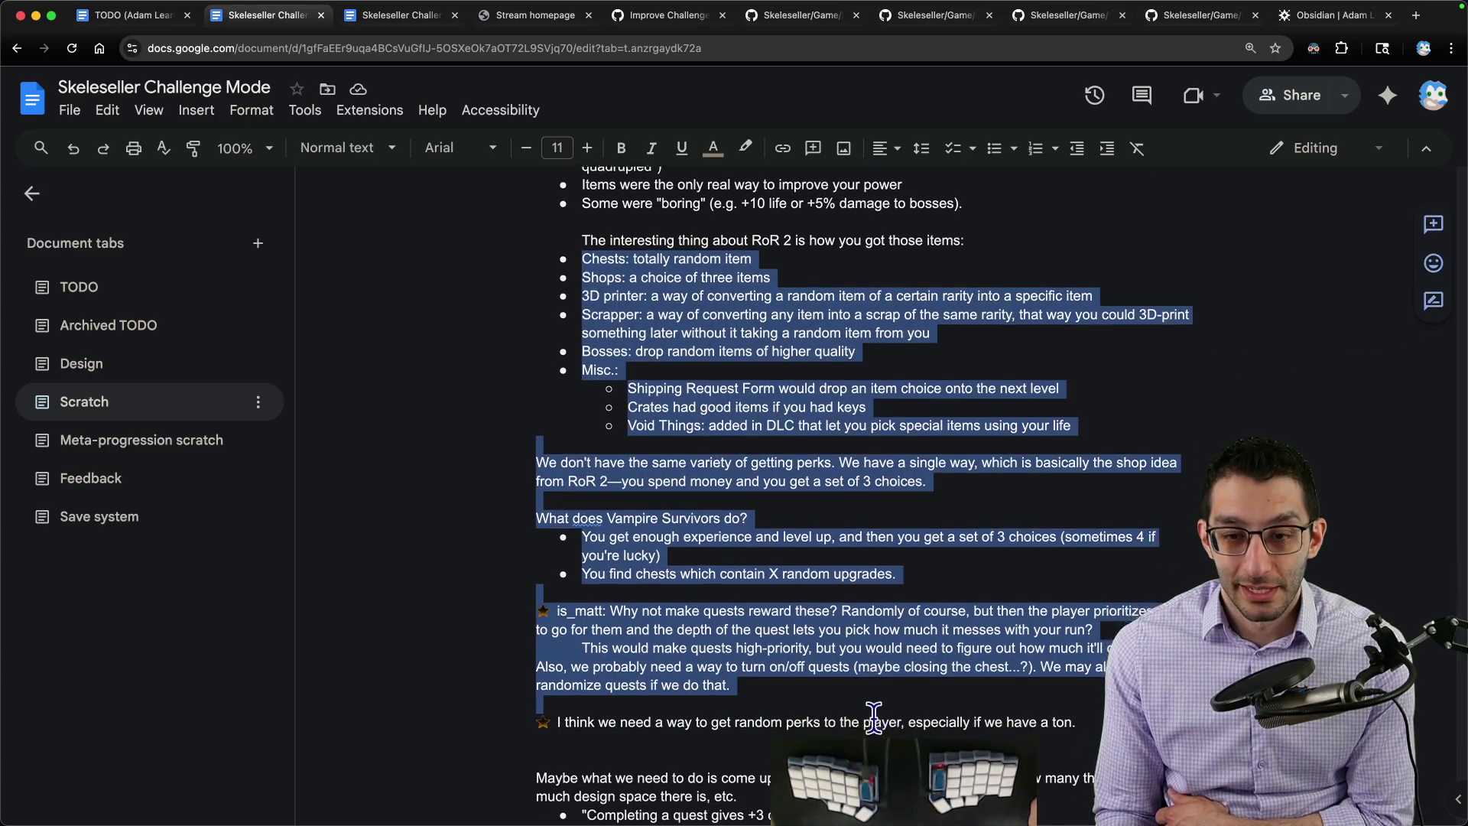
Step: Place the cursor after 'a ton' in the random-perks note and remove its trailing period
{"action": "left_click", "coordinate": [784, 662]}
{"action": "scroll", "coordinate": [783, 662], "scroll_direction": "down", "scroll_amount": 1}
{"action": "scroll", "coordinate": [795, 536], "scroll_direction": "down", "scroll_amount": 4}
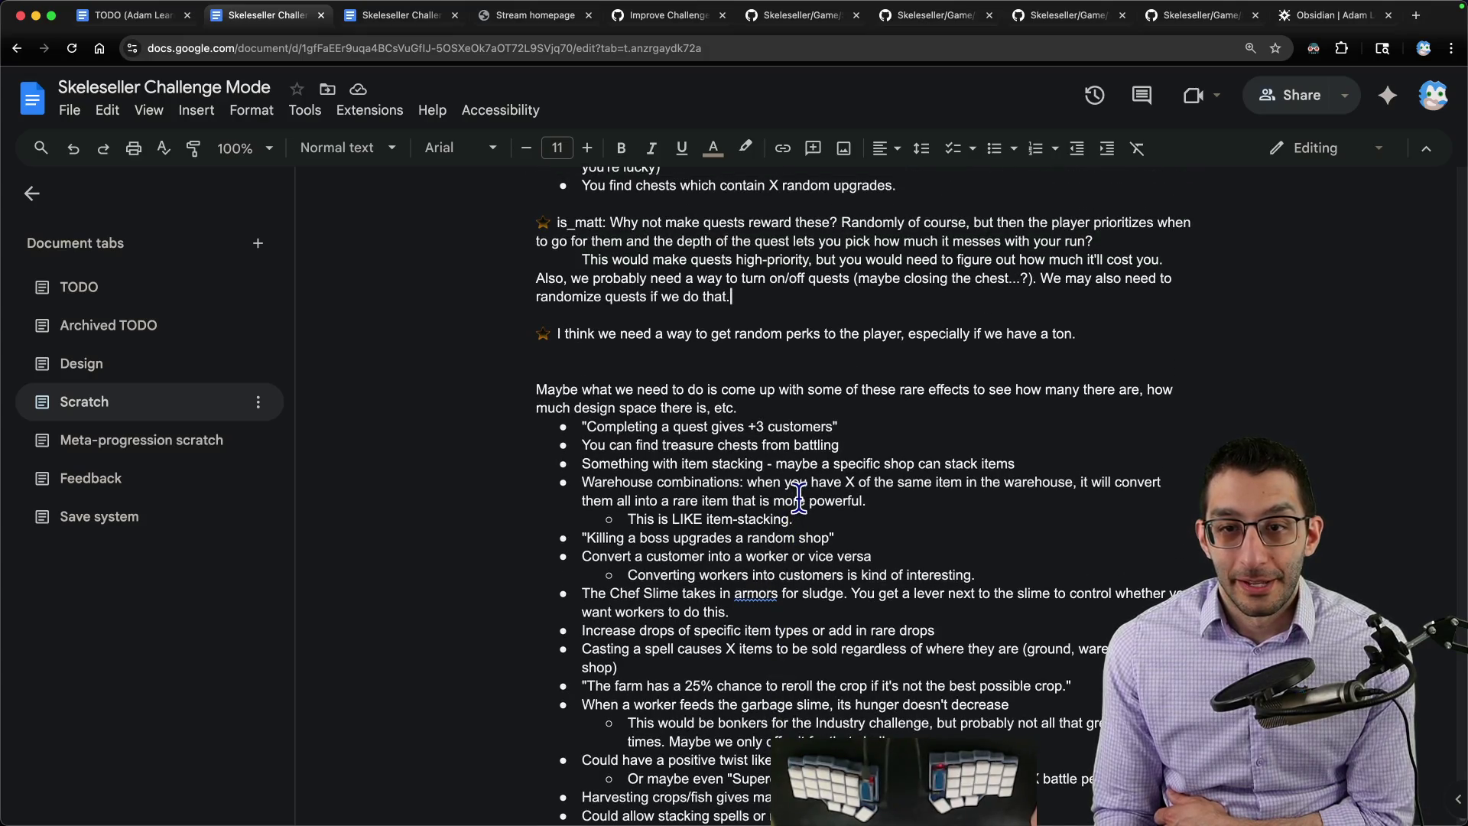
{"action": "scroll", "coordinate": [797, 510], "scroll_direction": "up", "scroll_amount": 1}
{"action": "scroll", "coordinate": [799, 493], "scroll_direction": "up", "scroll_amount": 1}
{"action": "left_click", "coordinate": [1092, 419]}
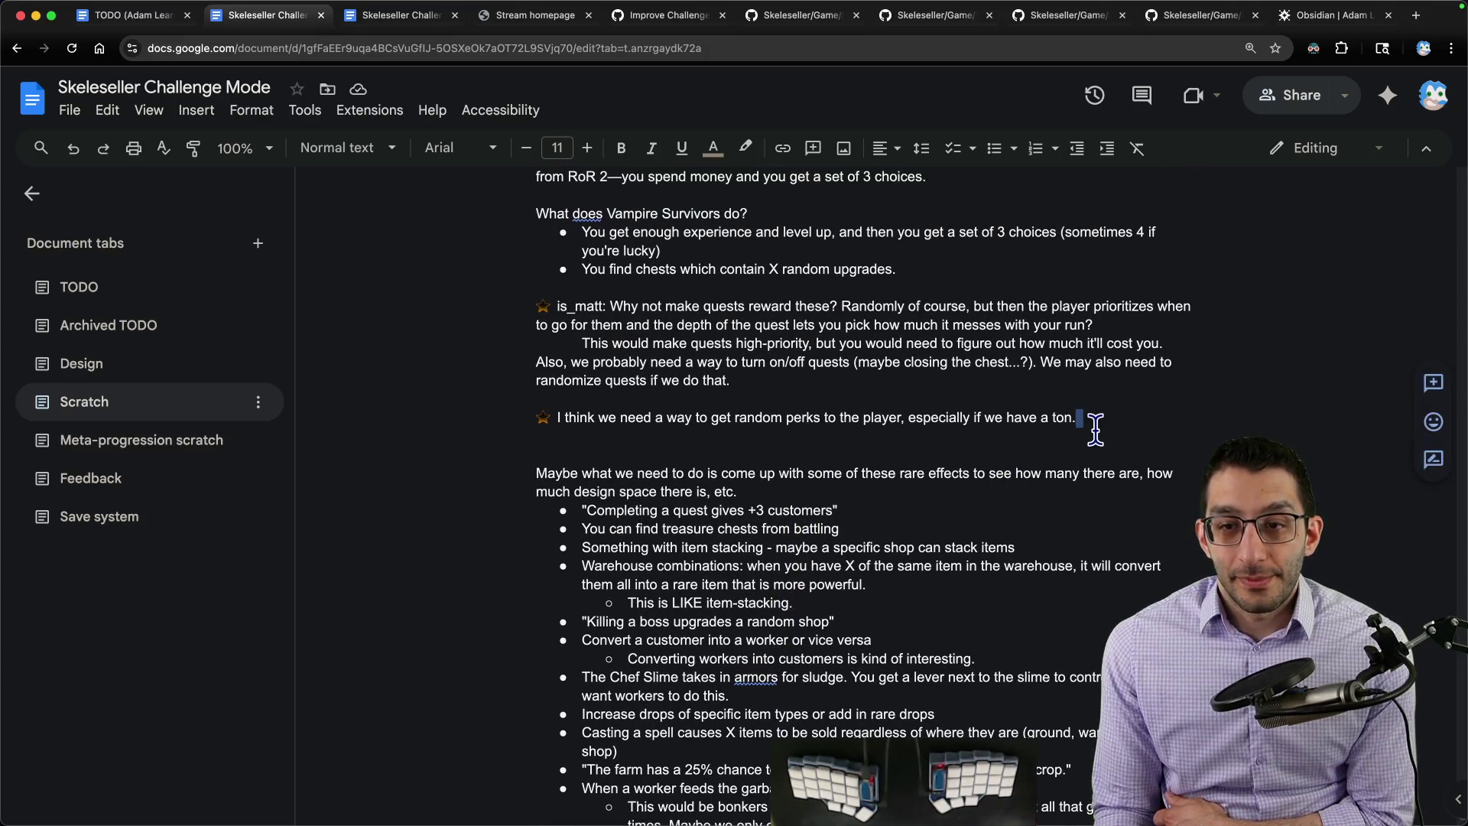
{"action": "scroll", "coordinate": [1095, 426], "scroll_direction": "up", "scroll_amount": 1}
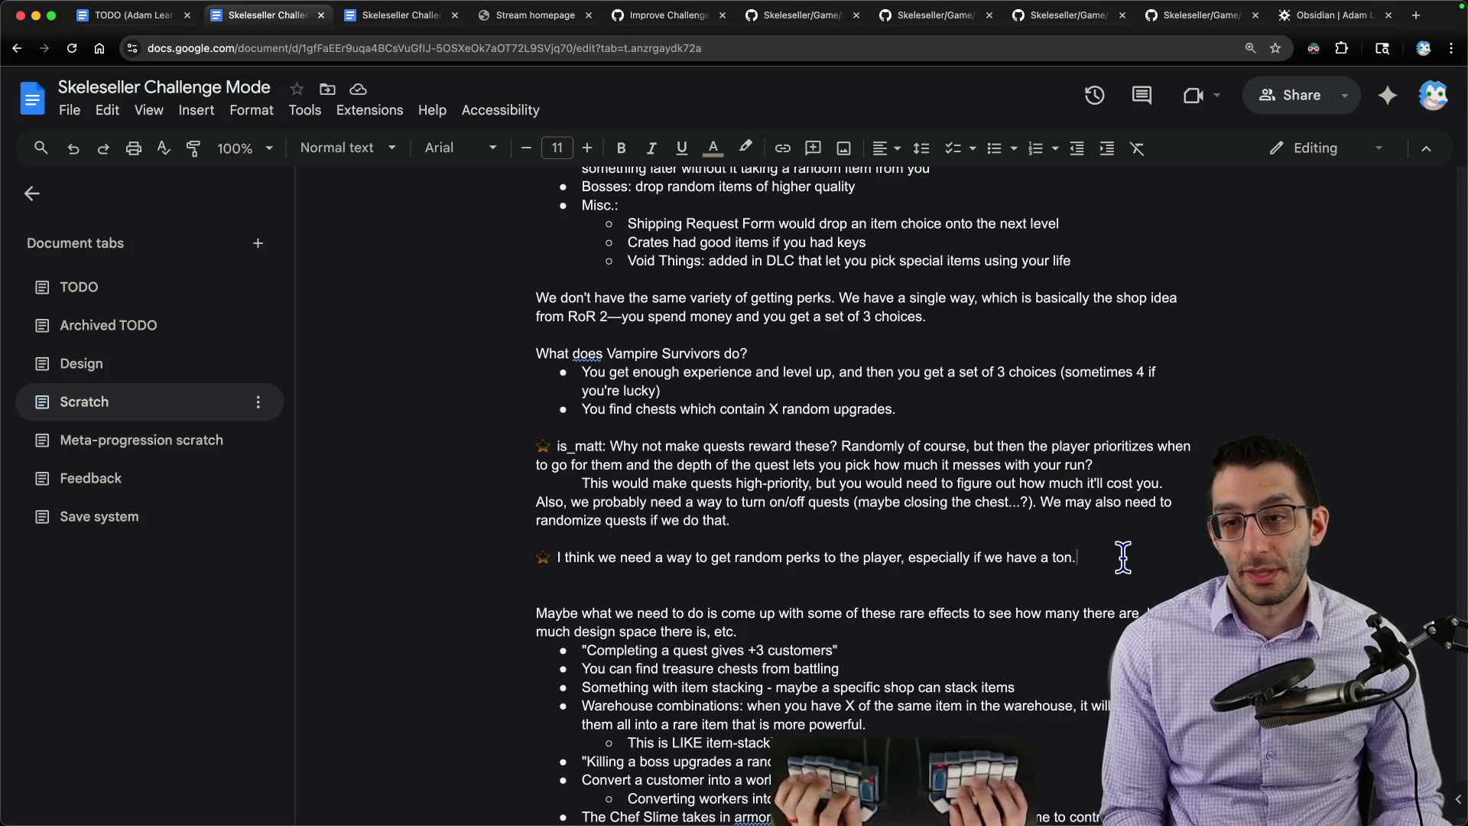
{"action": "key", "text": "BackSpace"}
{"action": "type", "text": "of choices"}
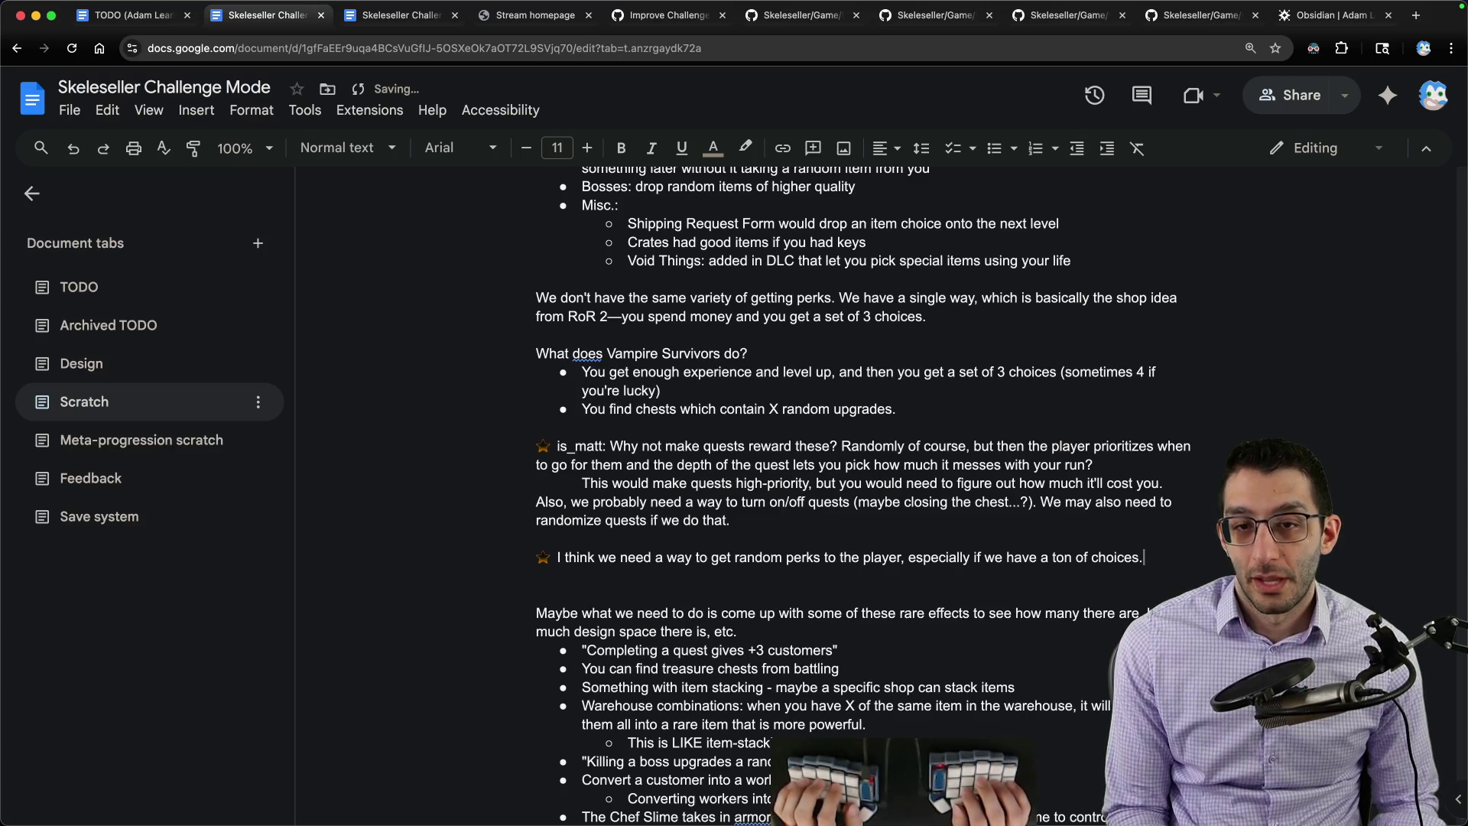
Step: Add an indented note asking whether a bundle of 3 could cost (3 * current cost * 80%)
{"action": "key", "text": "Return"}
{"action": "key", "text": "Tab"}
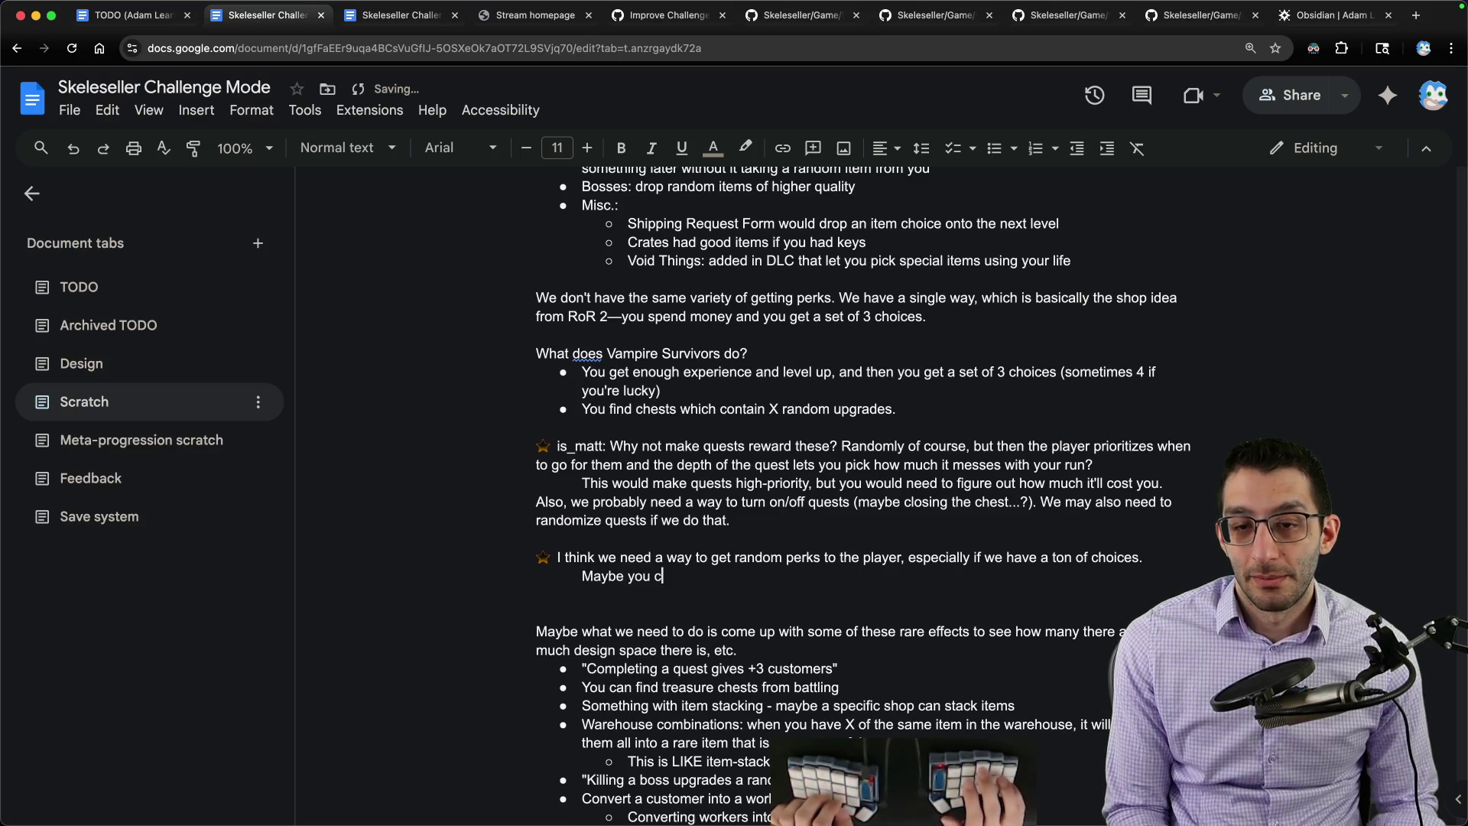
{"action": "type", "text": "ould just outright buy them...? L"}
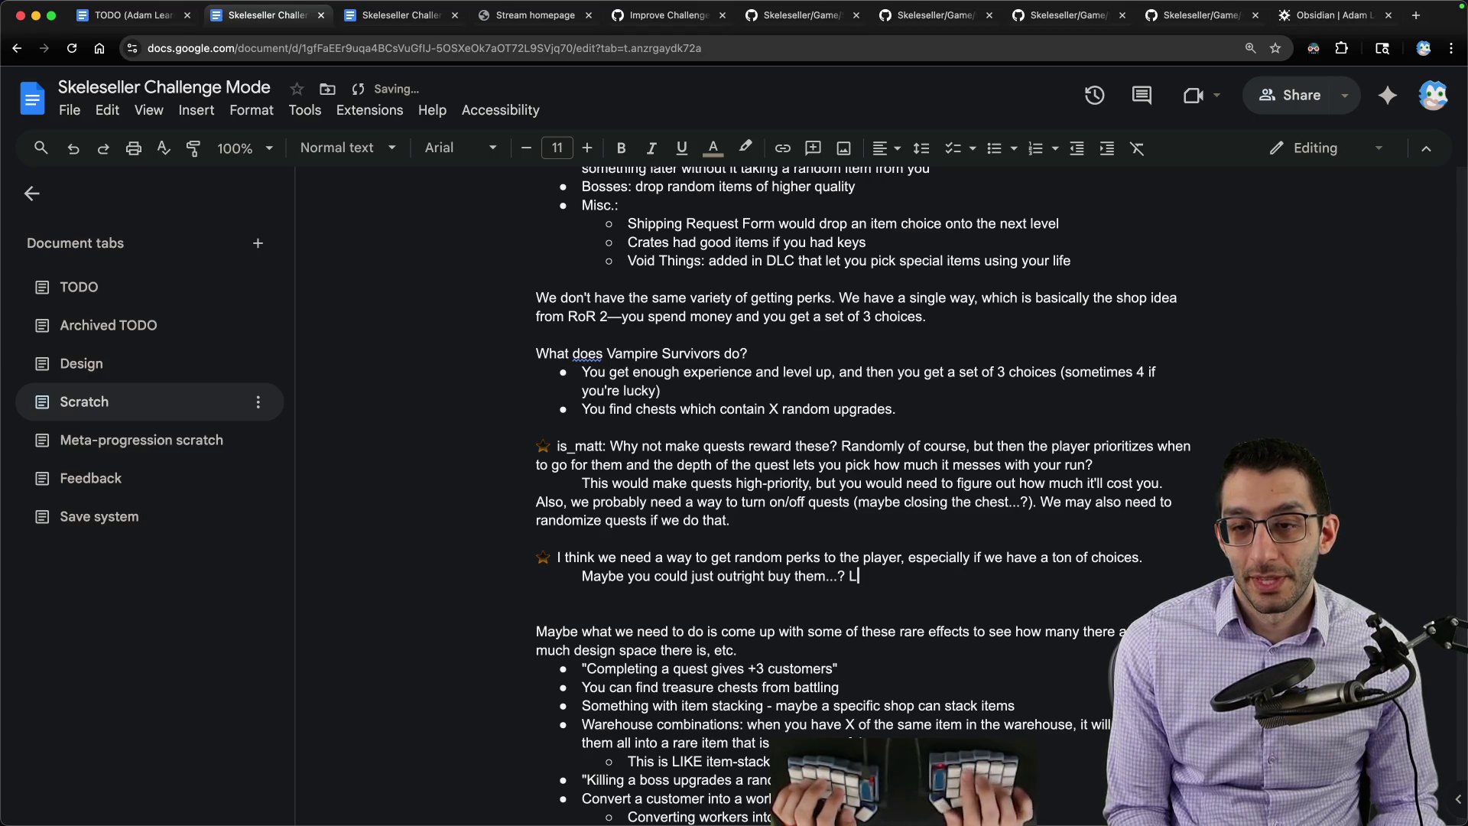
{"action": "type", "text": "ike g"}
{"action": "type", "text": "etting a bundle of 3 costs (3 * current cost"}
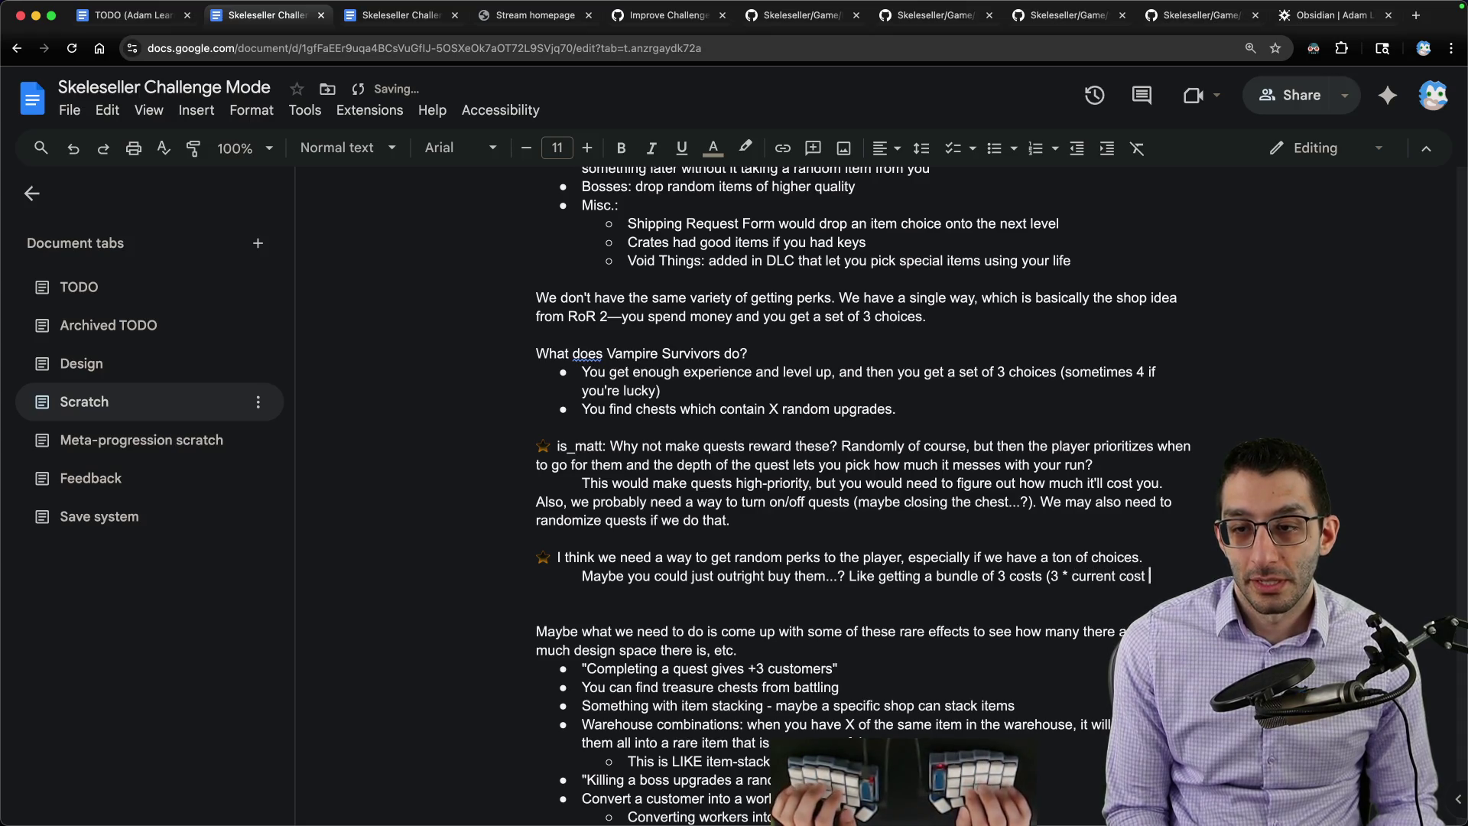
{"action": "type", "text": "* "}
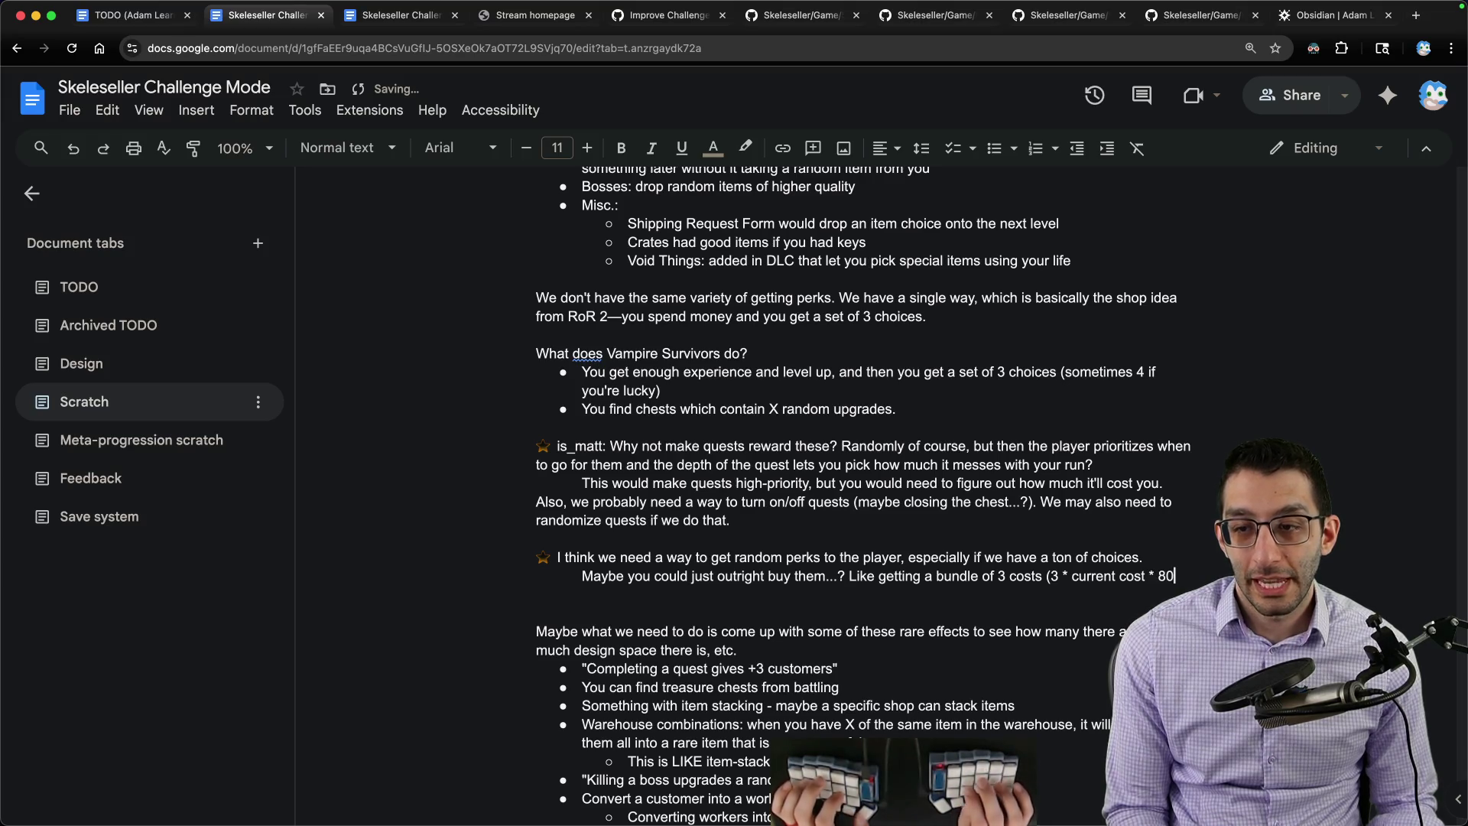
{"action": "type", "text": "?"}
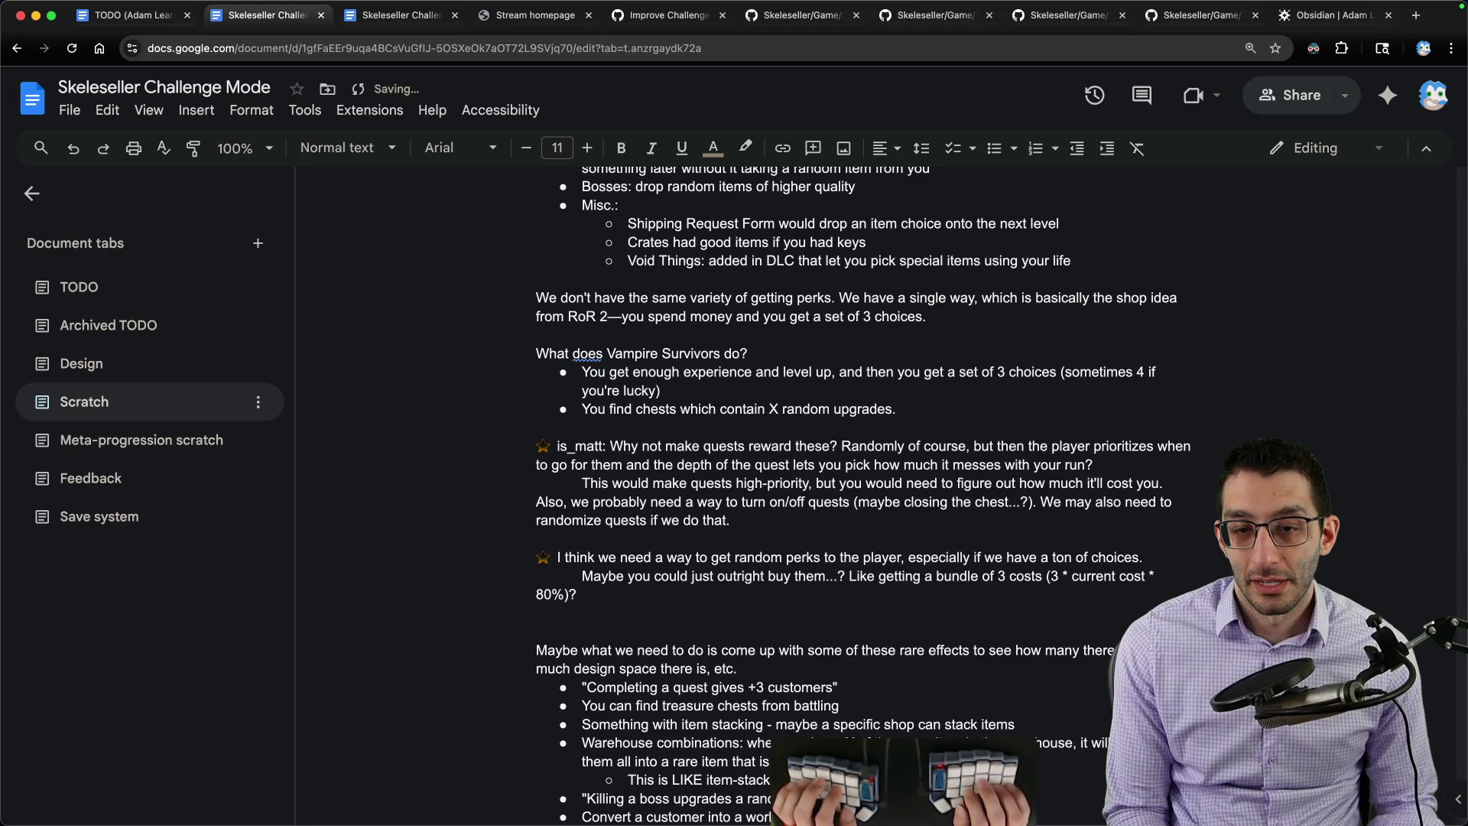
{"action": "type", "text": "hat way, you"}
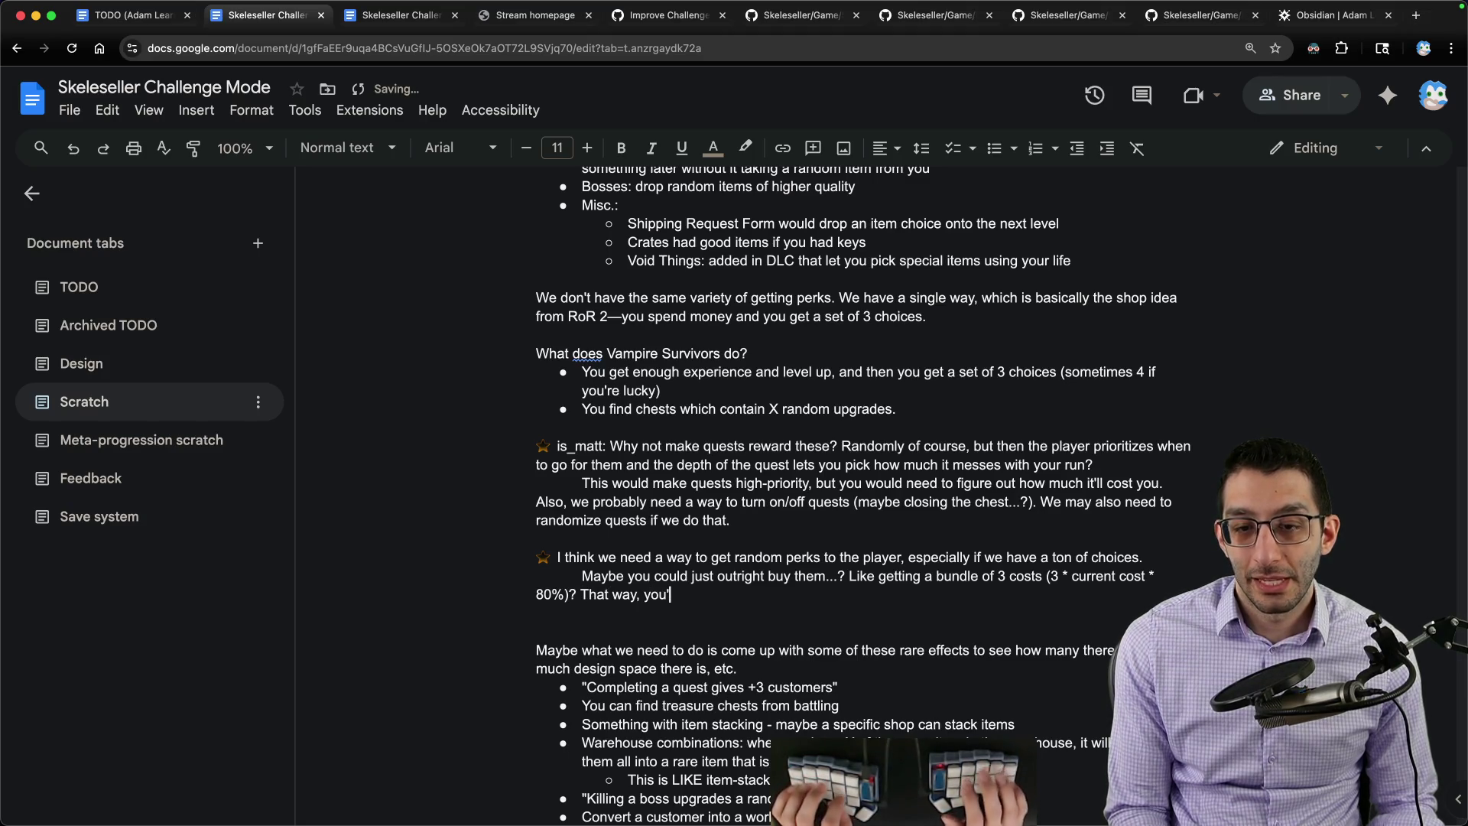
{"action": "type", "text": "'d "}
{"action": "type", "text": " some money"}
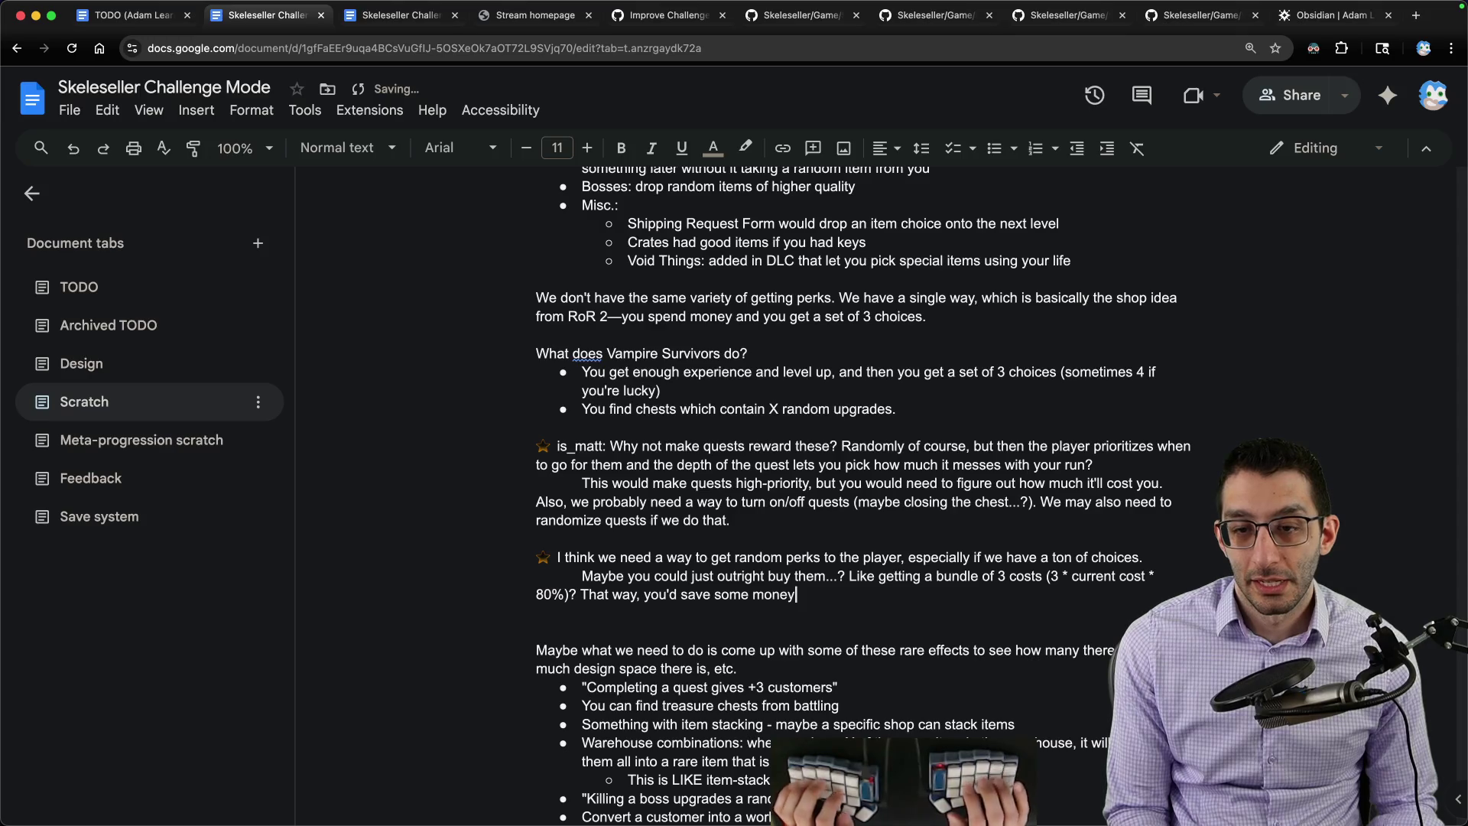
{"action": "type", "text": "overall."}
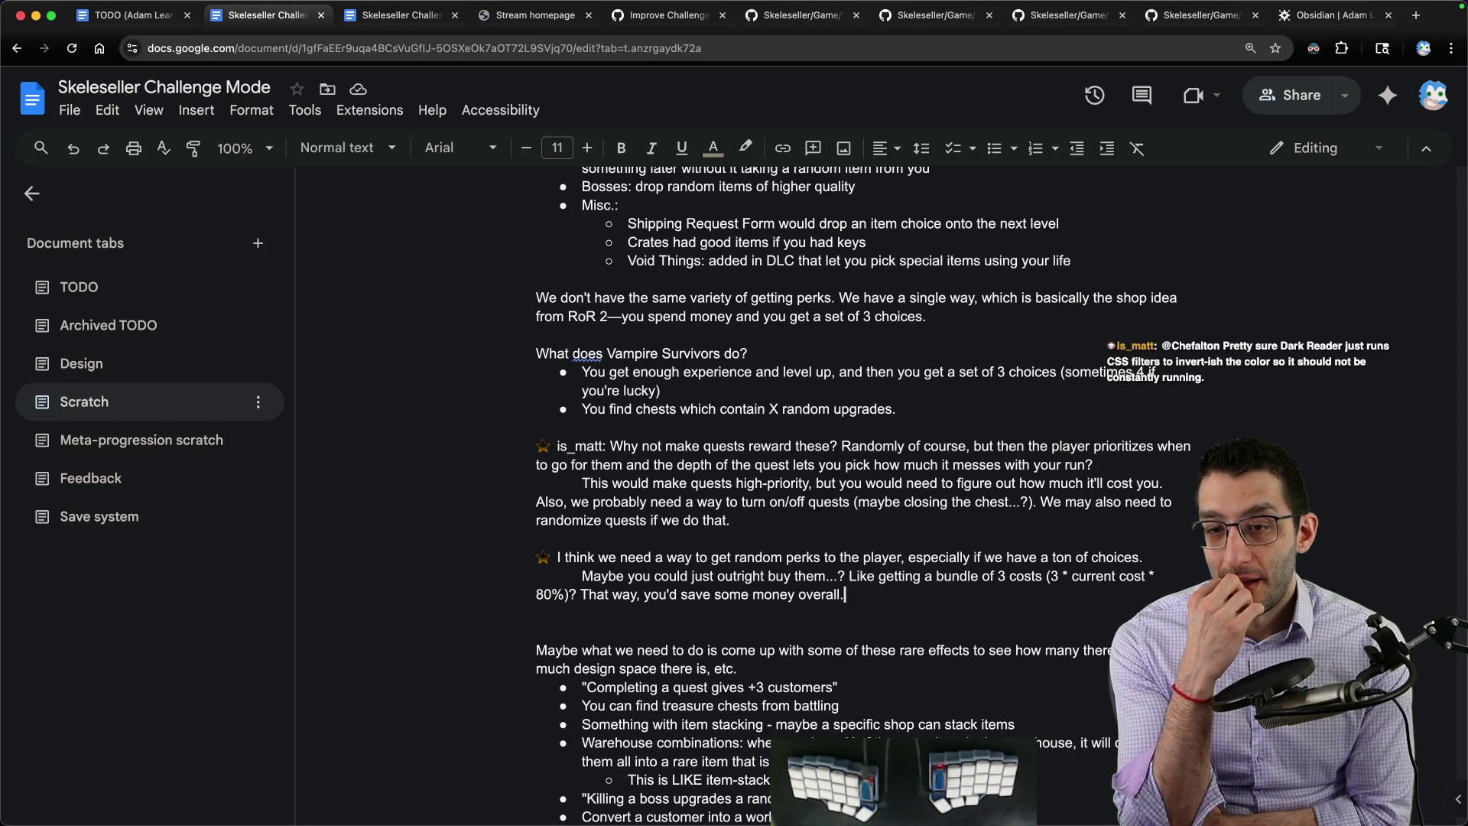
{"action": "key", "text": "Return"}
{"action": "key", "text": "Return"}
{"action": "type", "text": "Ma"}
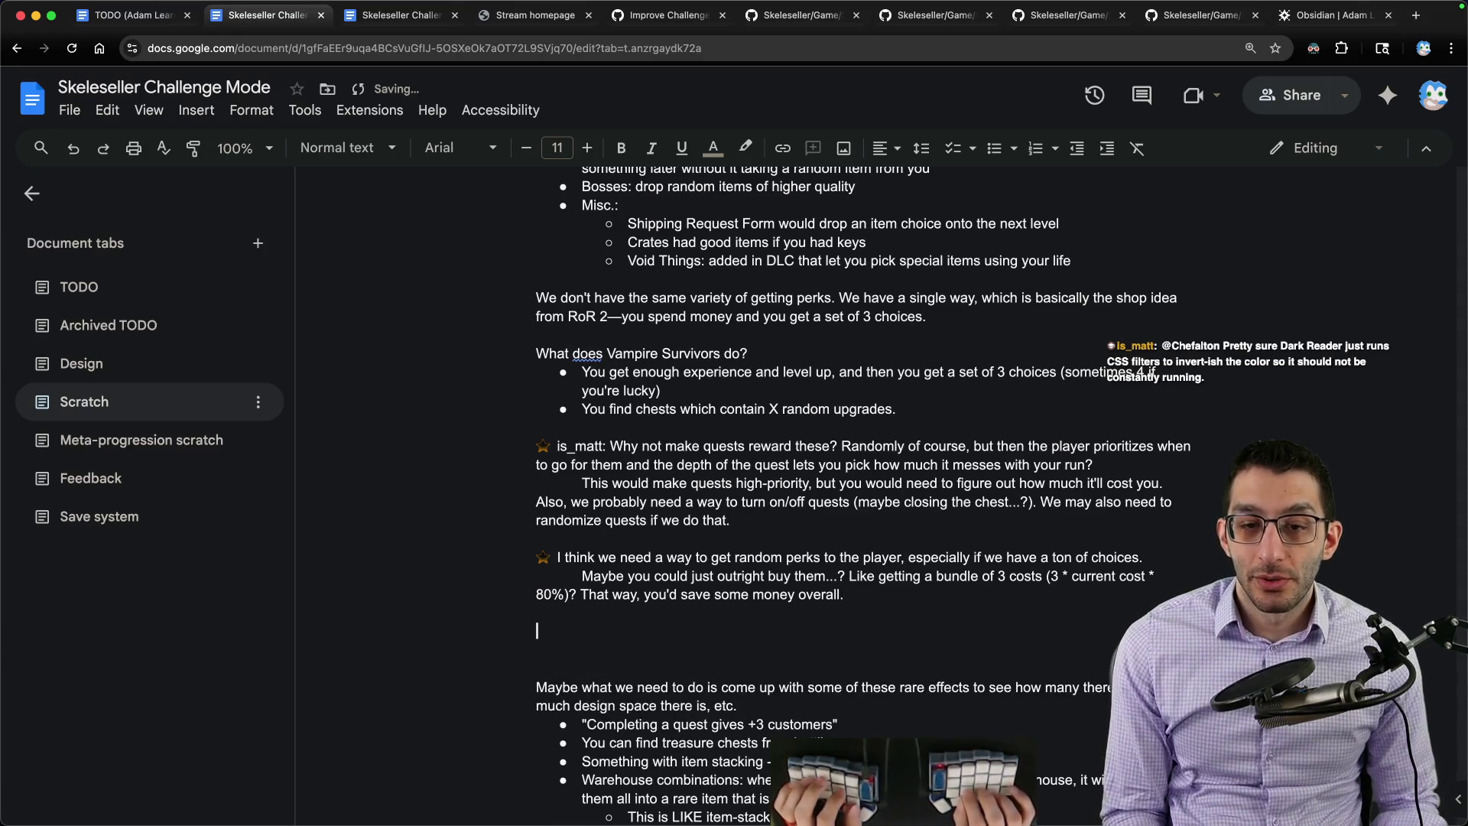
{"action": "type", "text": "ybe what we could do is change the twists to be a set"}
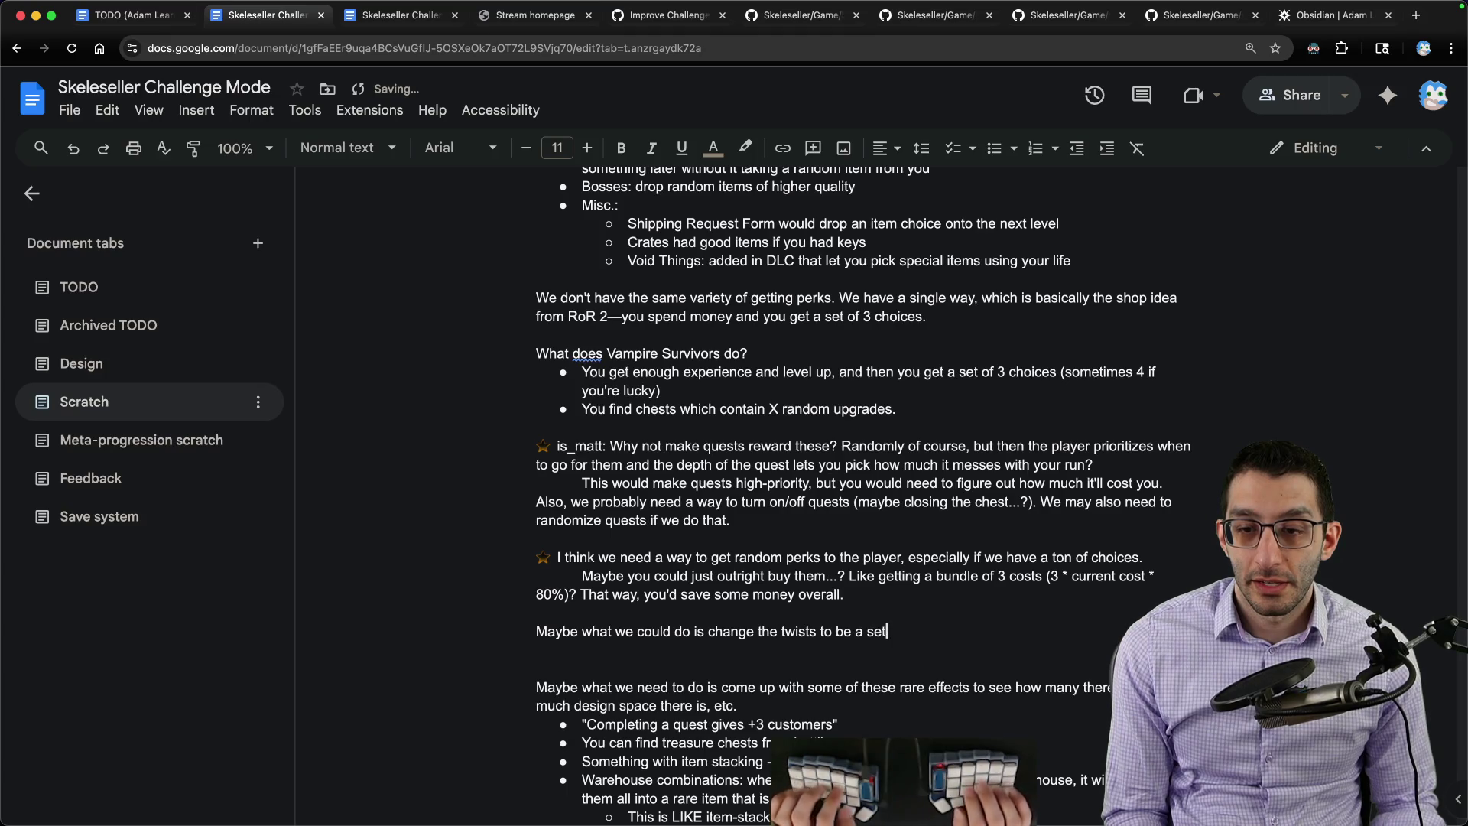
{"action": "type", "text": "of thr"}
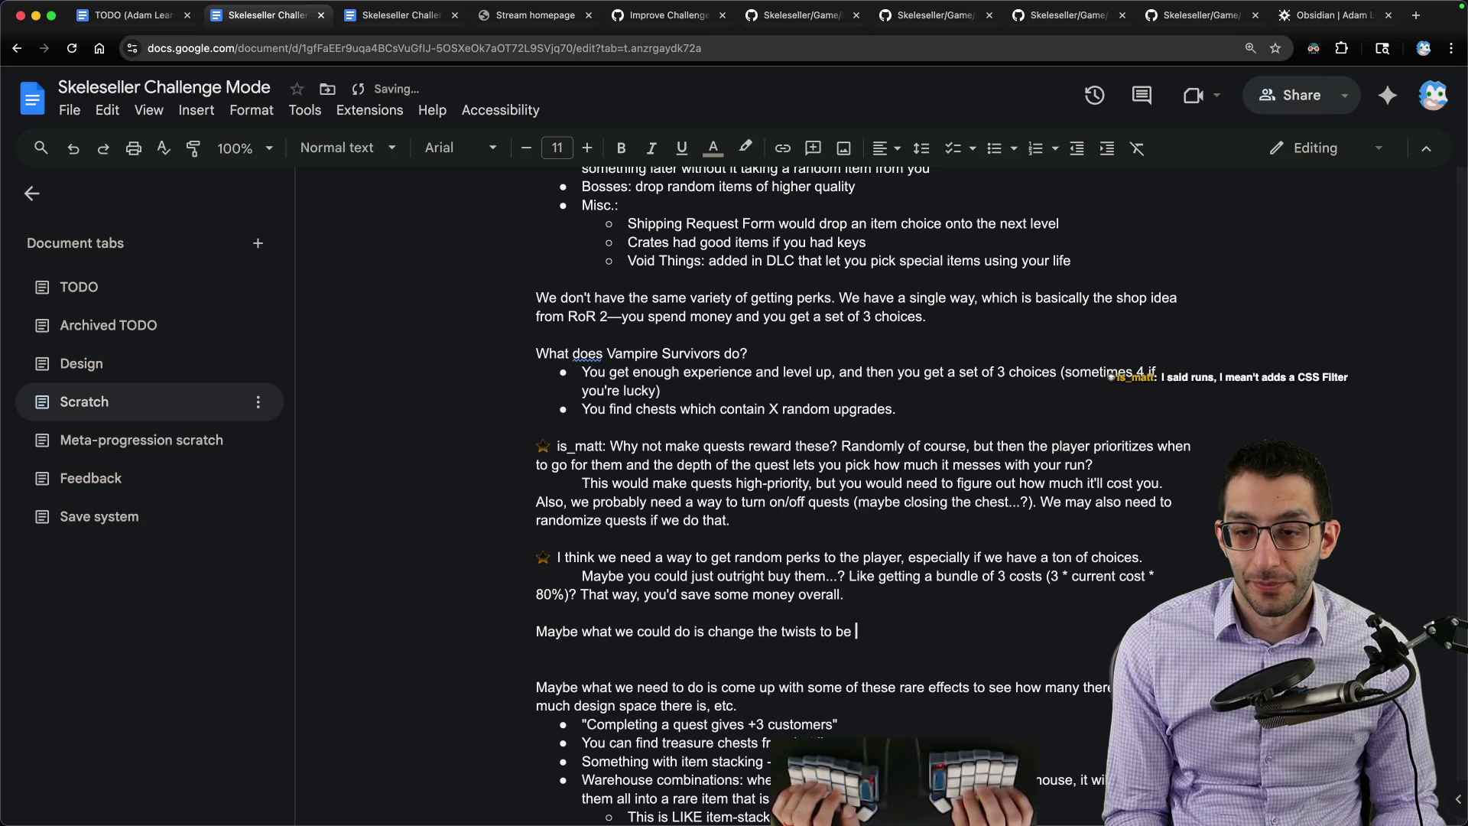
{"action": "type", "text": " two sets of 3 perks and you pick the"}
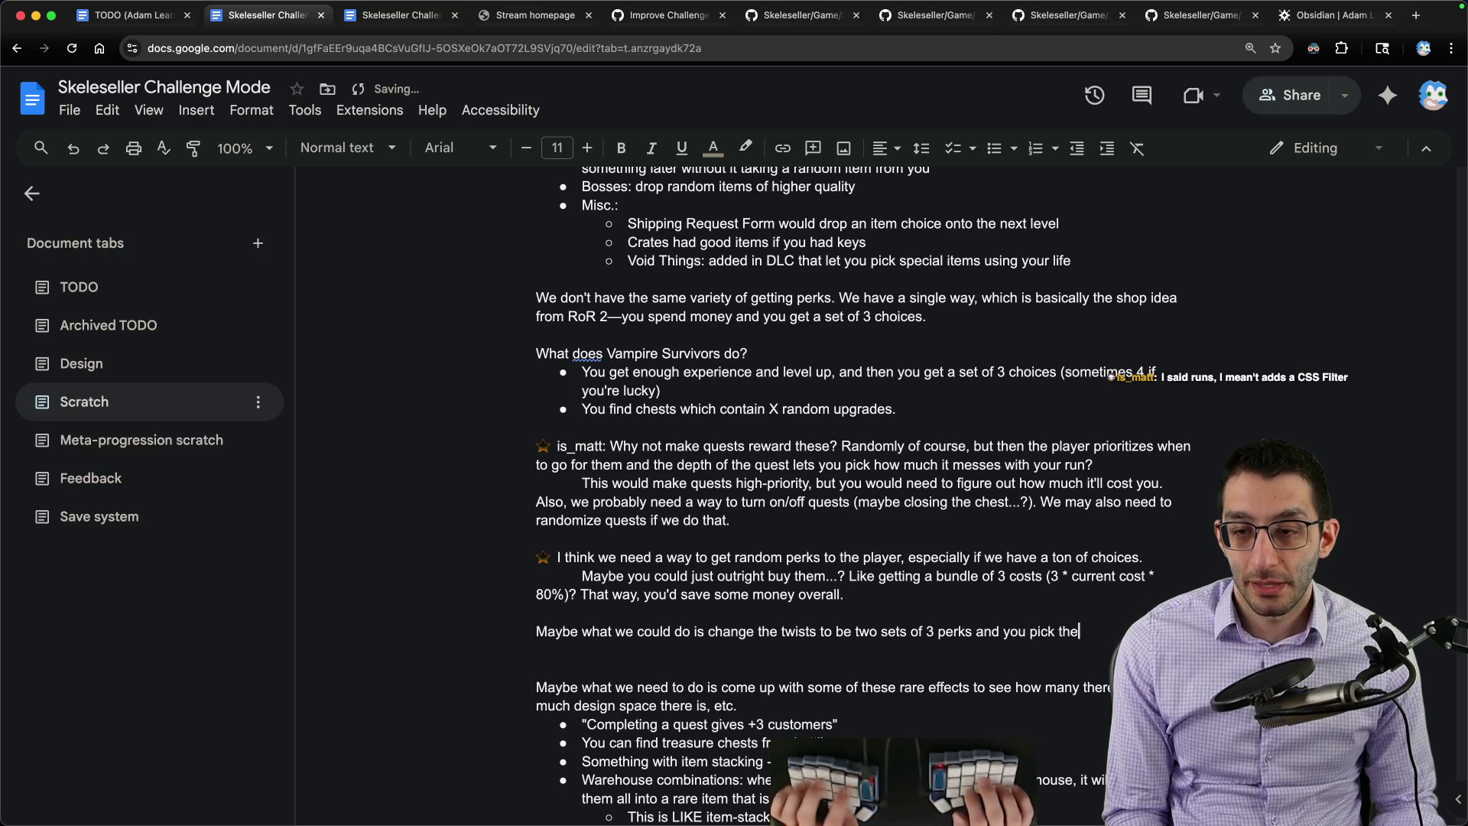
{"action": "type", "text": " bundle want."}
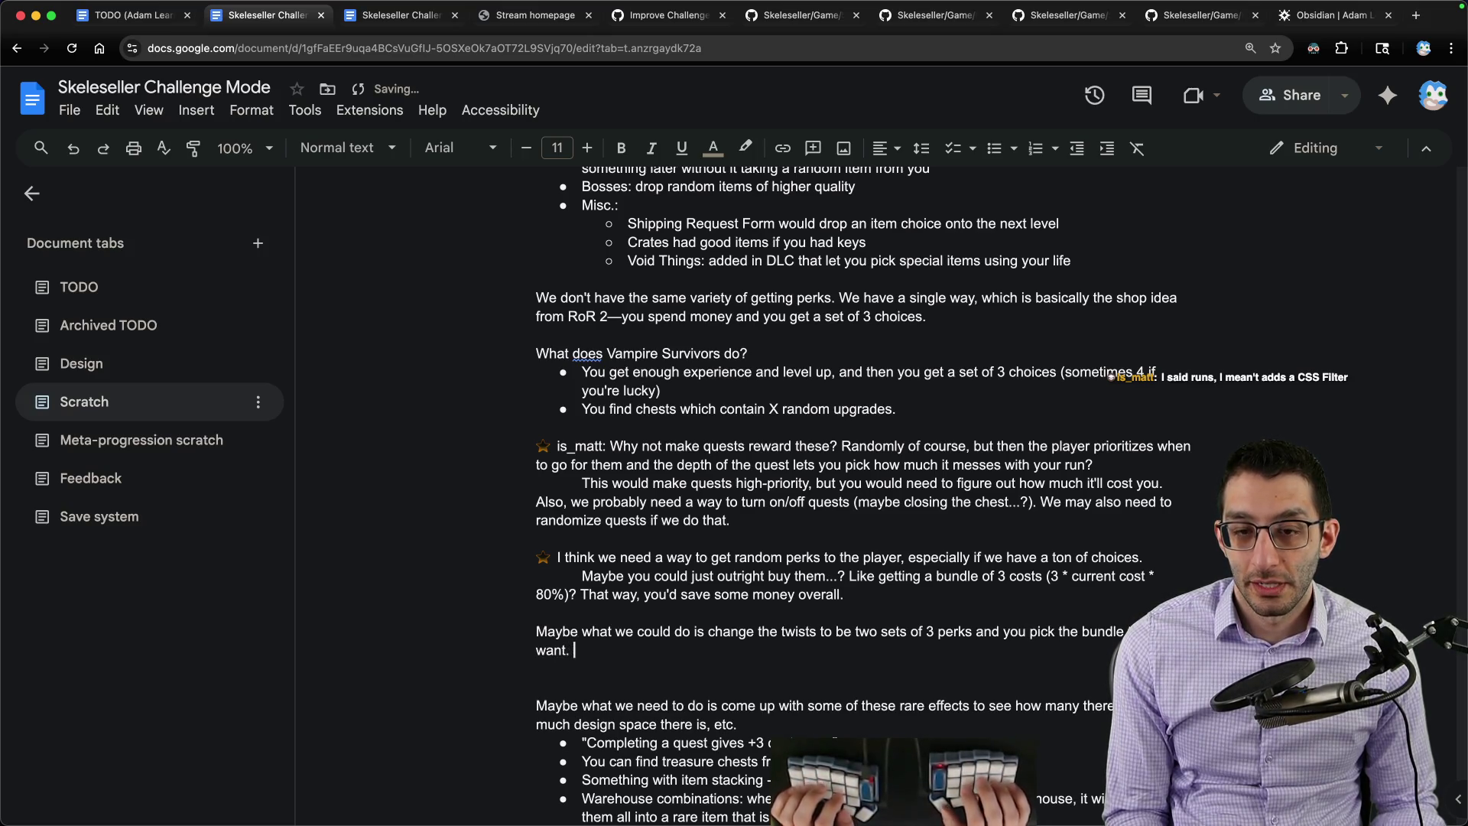
{"action": "type", "text": "So they're just bundles, t"}
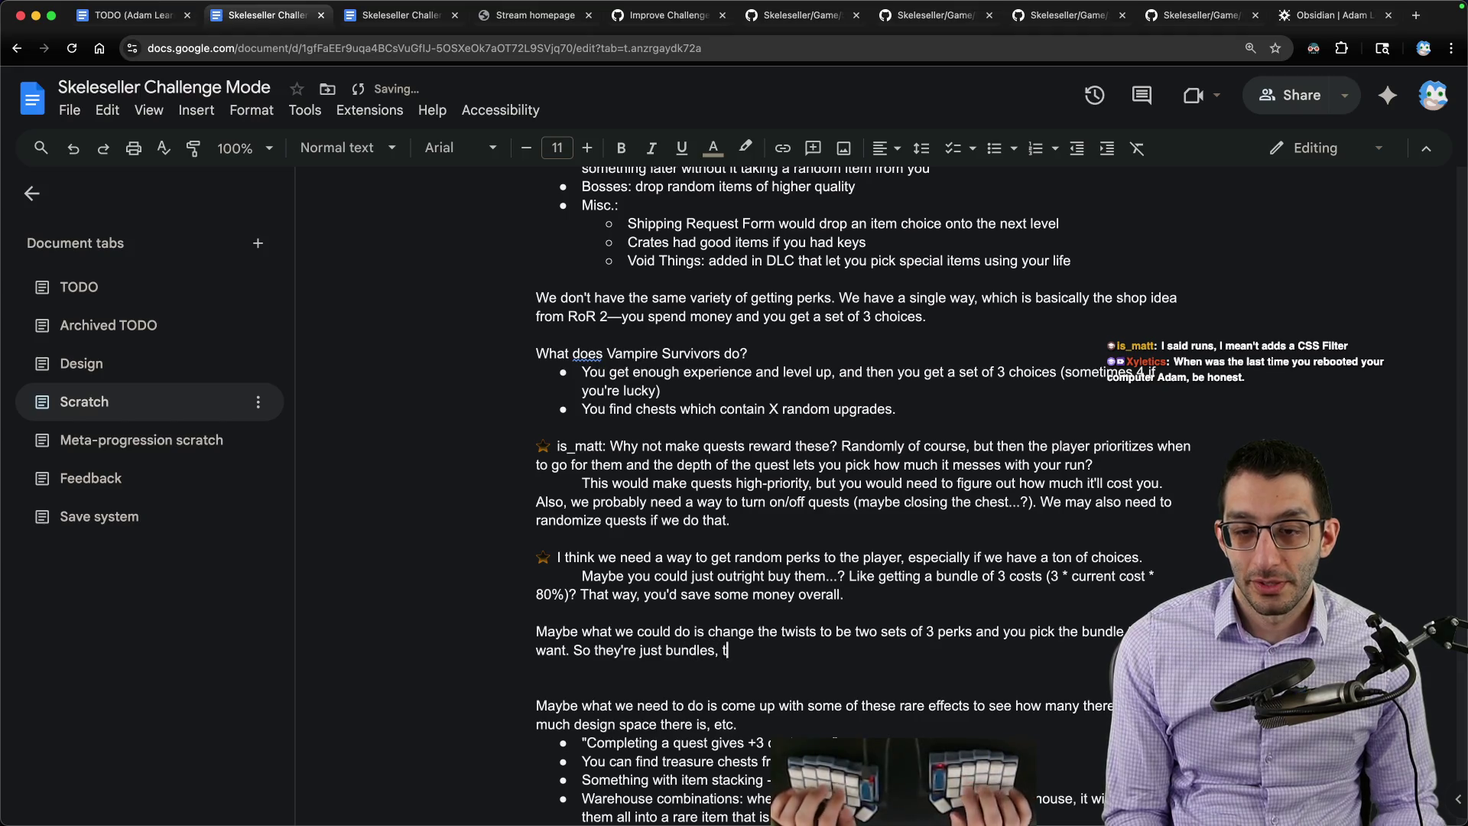
{"action": "key", "text": "BackSpace"}
{"action": "type", "text": "not twists."}
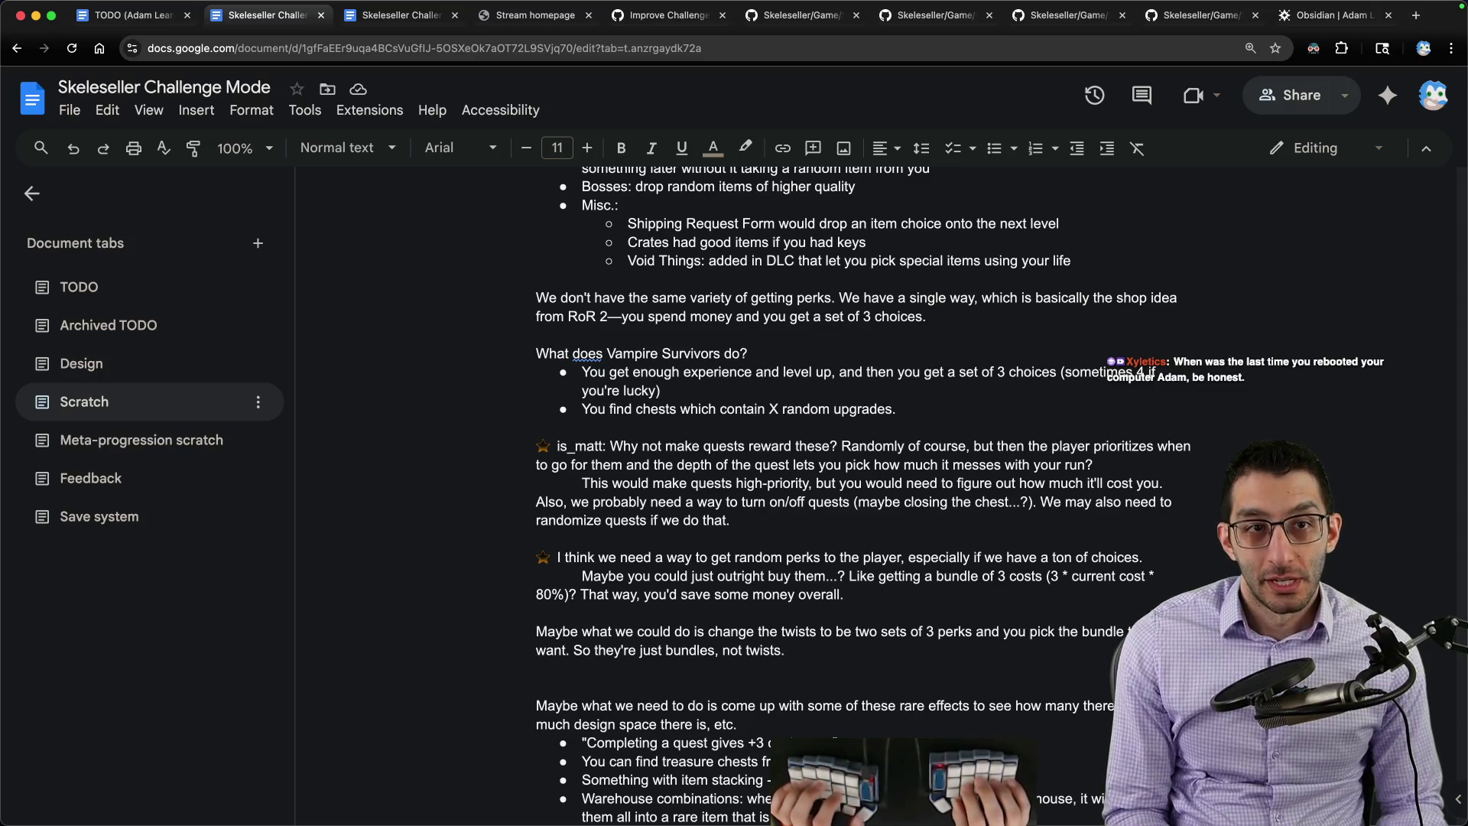
Step: Search Bing for how to check Mac uptime, expand the answer, and switch to Terminal
{"action": "key", "text": "ctrl+t"}
{"action": "type", "text": "mac how to see up"}
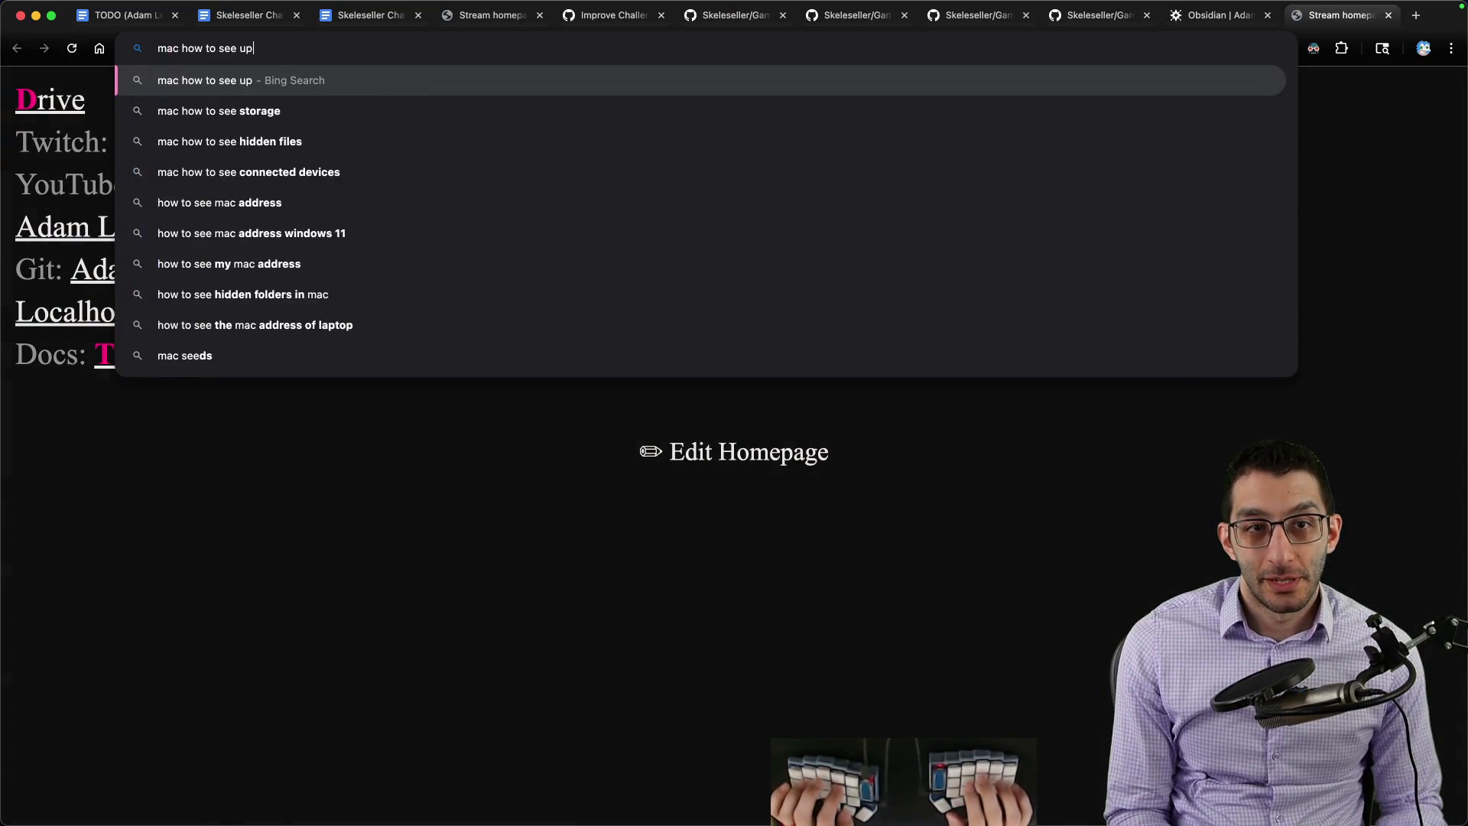
{"action": "type", "text": "time"}
{"action": "key", "text": "Return"}
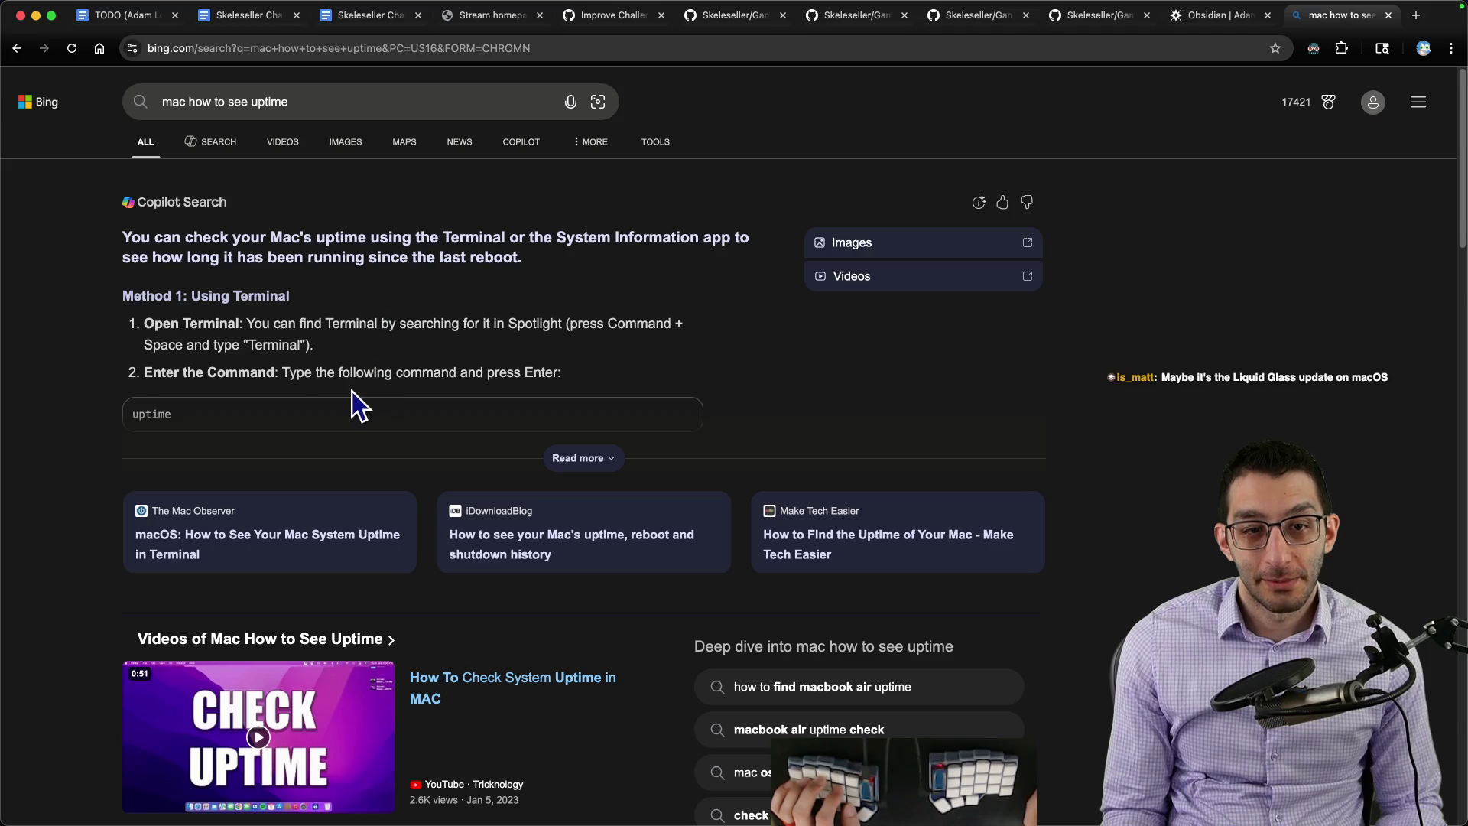
{"action": "left_click", "coordinate": [565, 456]}
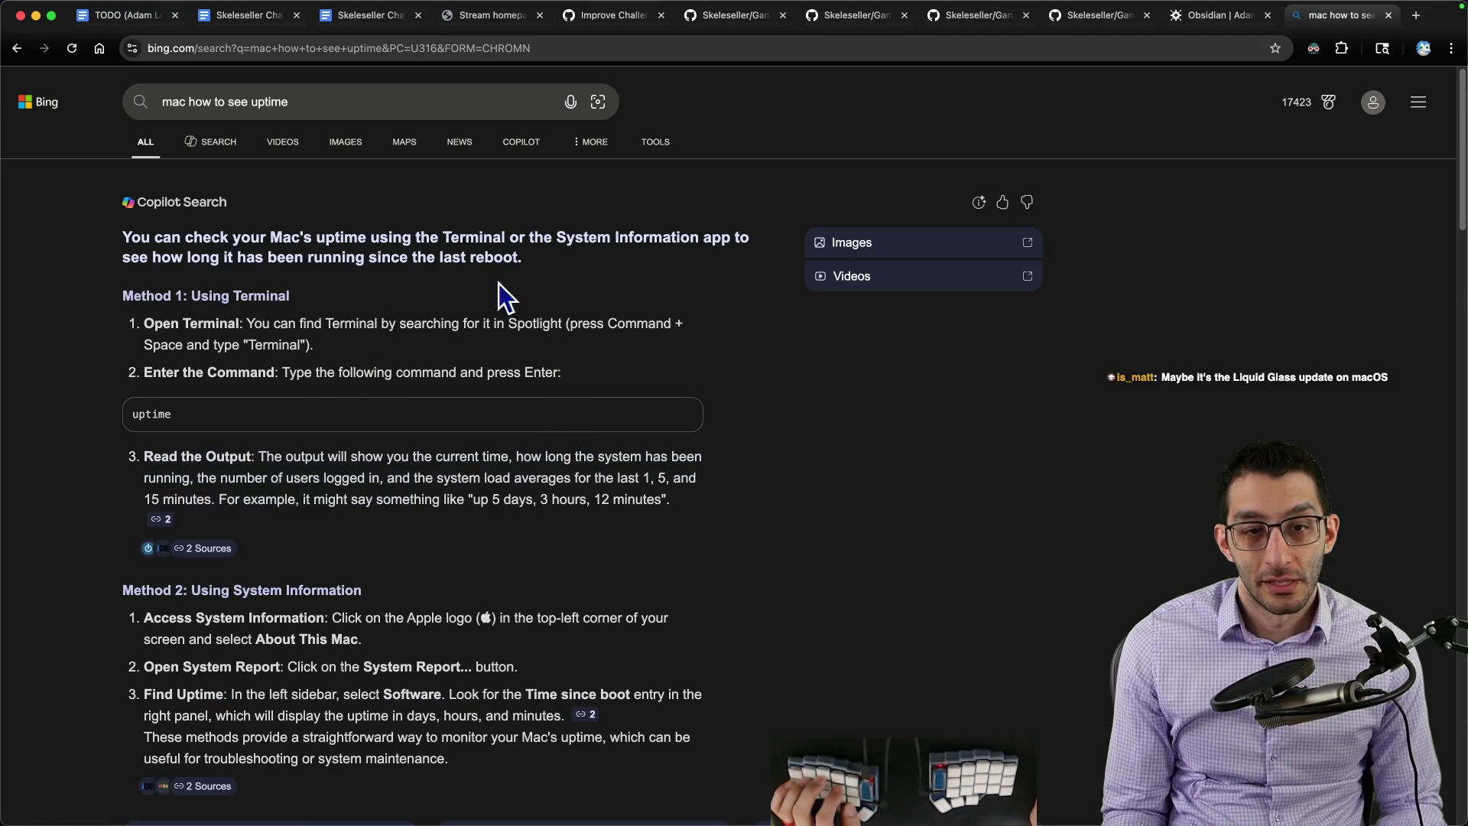
{"action": "key", "text": "super+Tab"}
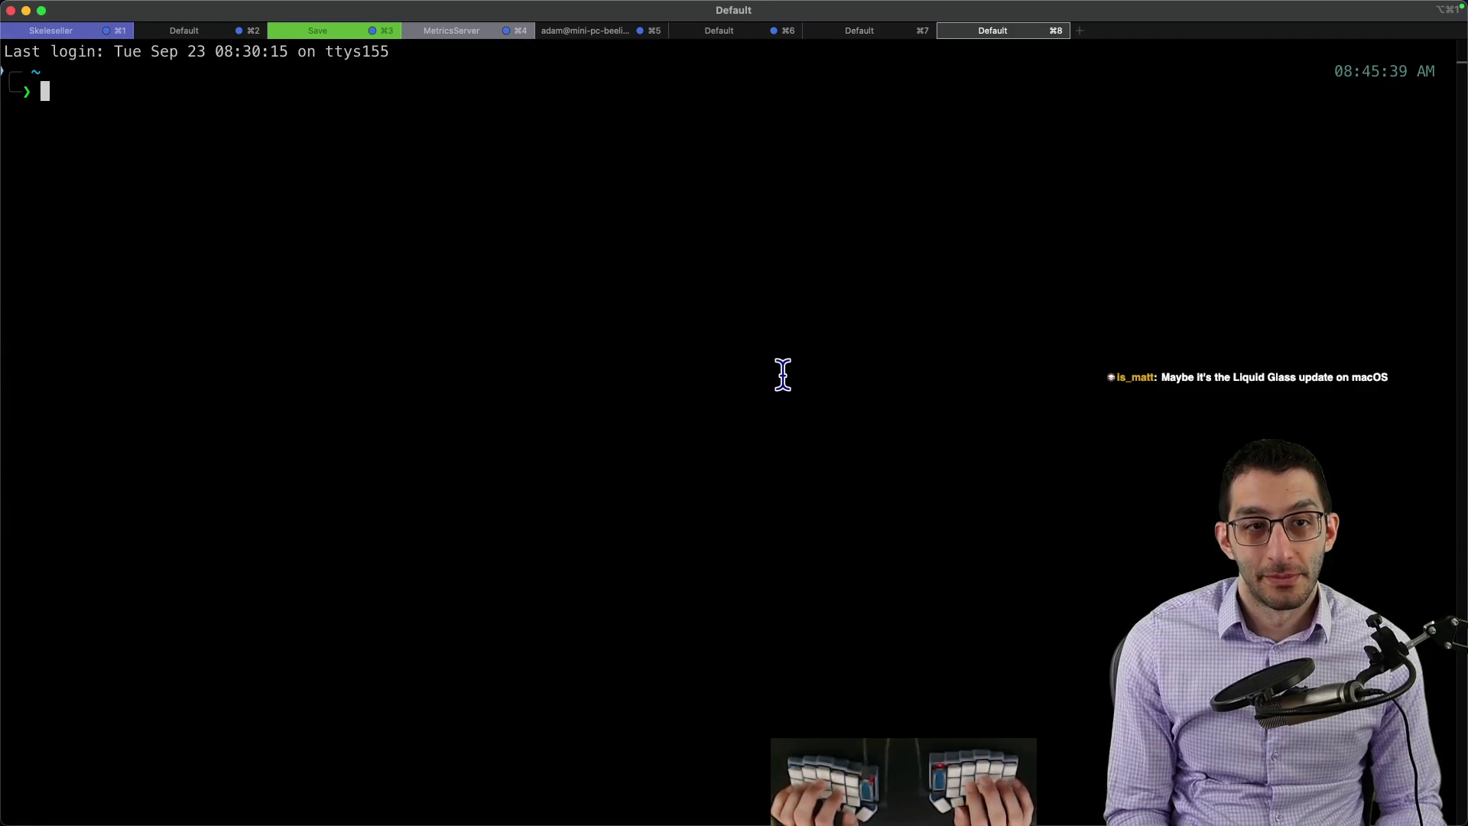
{"action": "type", "text": "uptime"}
Step: Run uptime (22 days up), close the terminal tab and the Bing results, and return to the Skeleseller doc
{"action": "key", "text": "Return"}
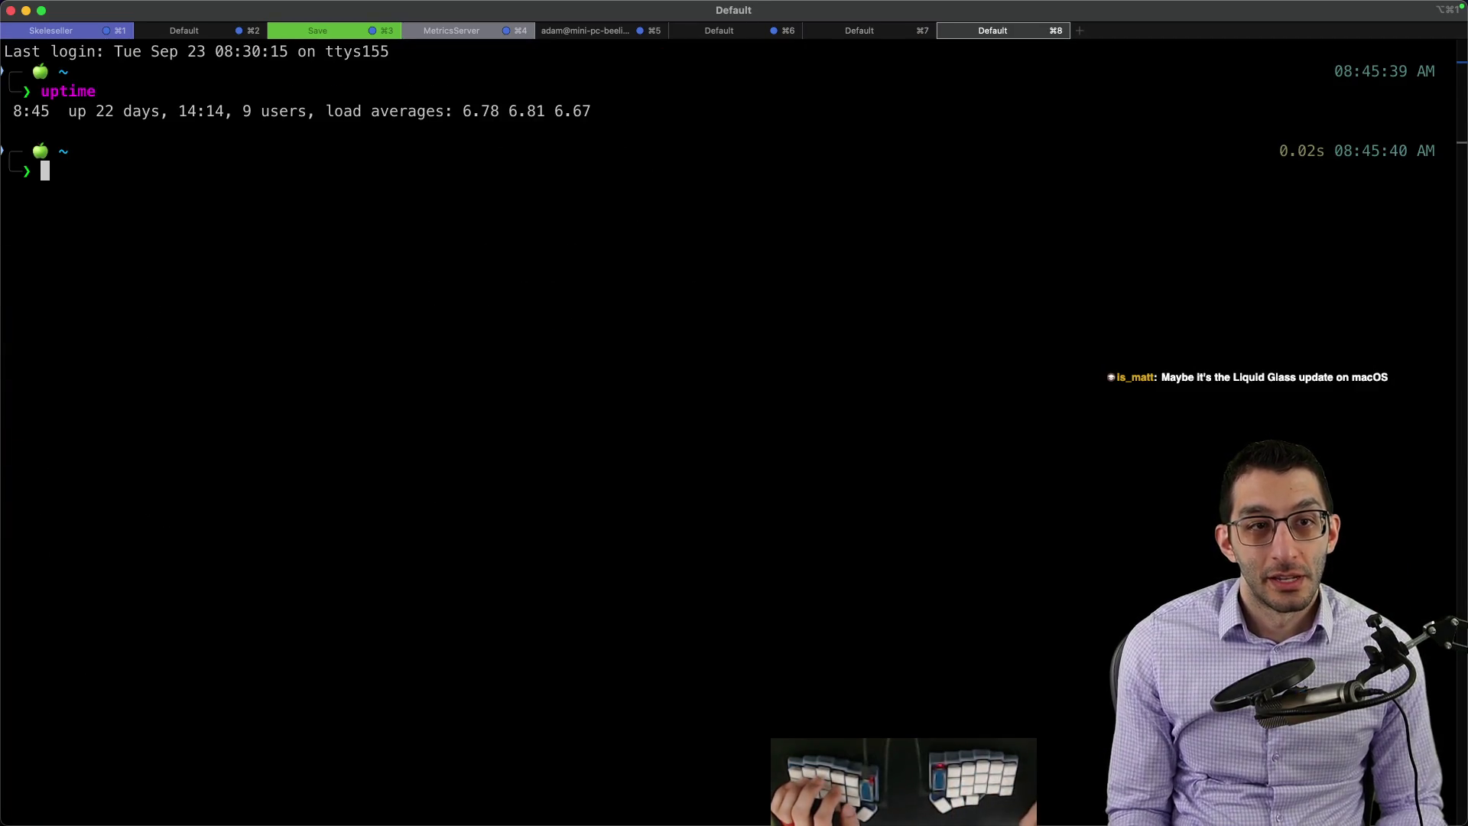
{"action": "left_click_drag", "start_coordinate": [87, 112], "coordinate": [183, 113]}
{"action": "left_click", "coordinate": [757, 184]}
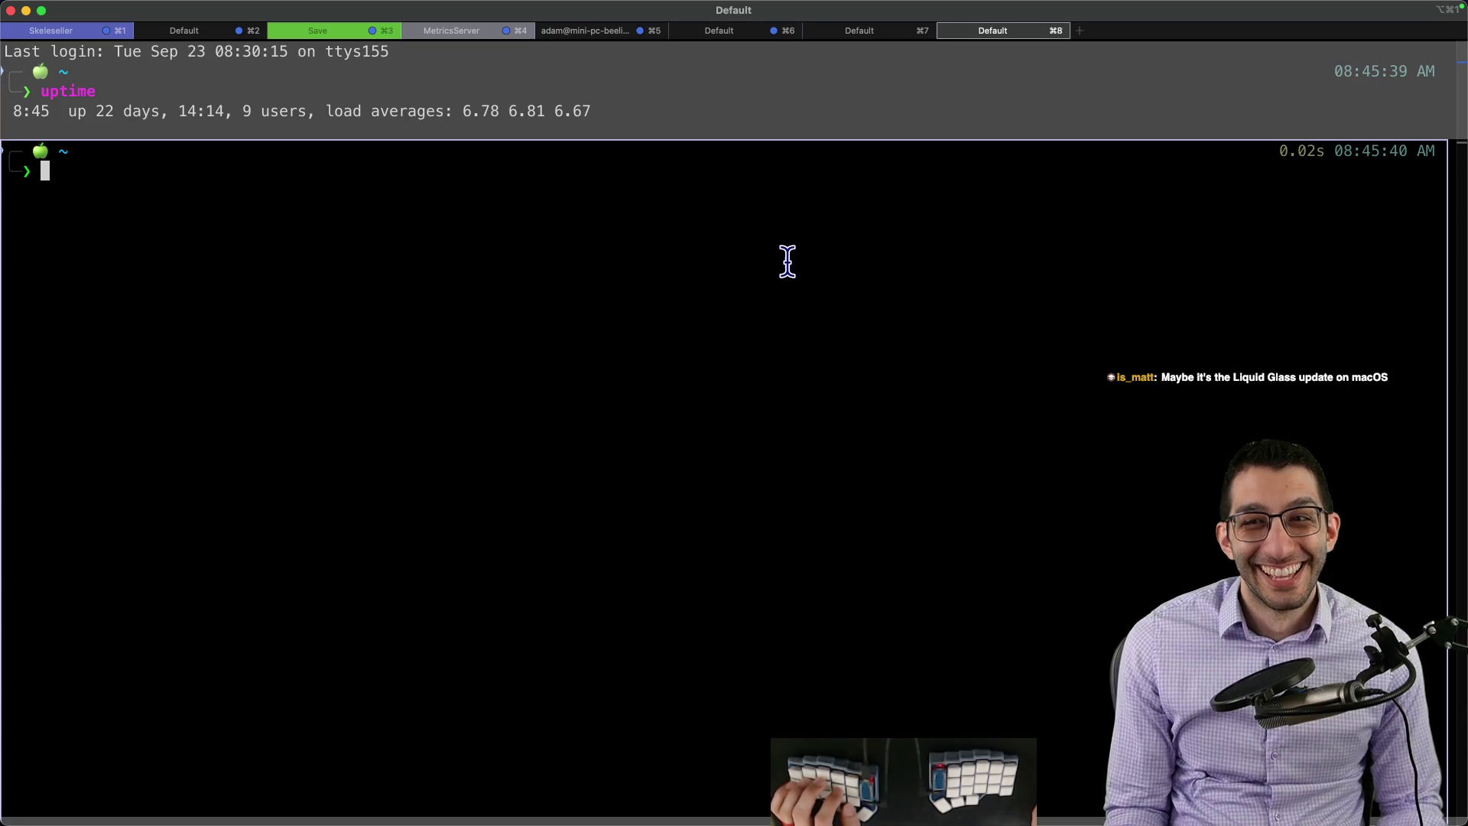
{"action": "key", "text": "super+w"}
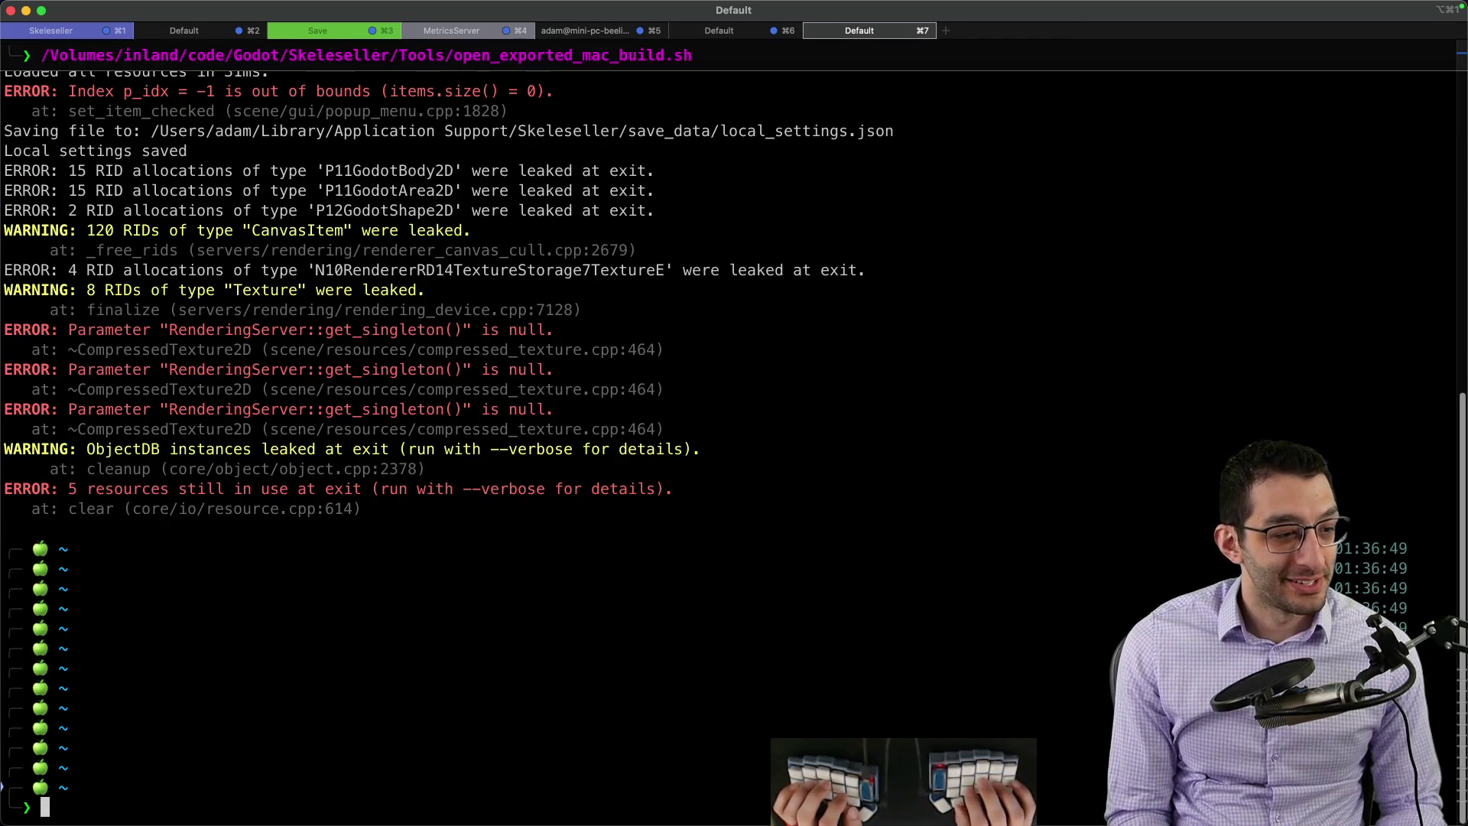
{"action": "key", "text": "super+Tab"}
{"action": "key", "text": "super+w"}
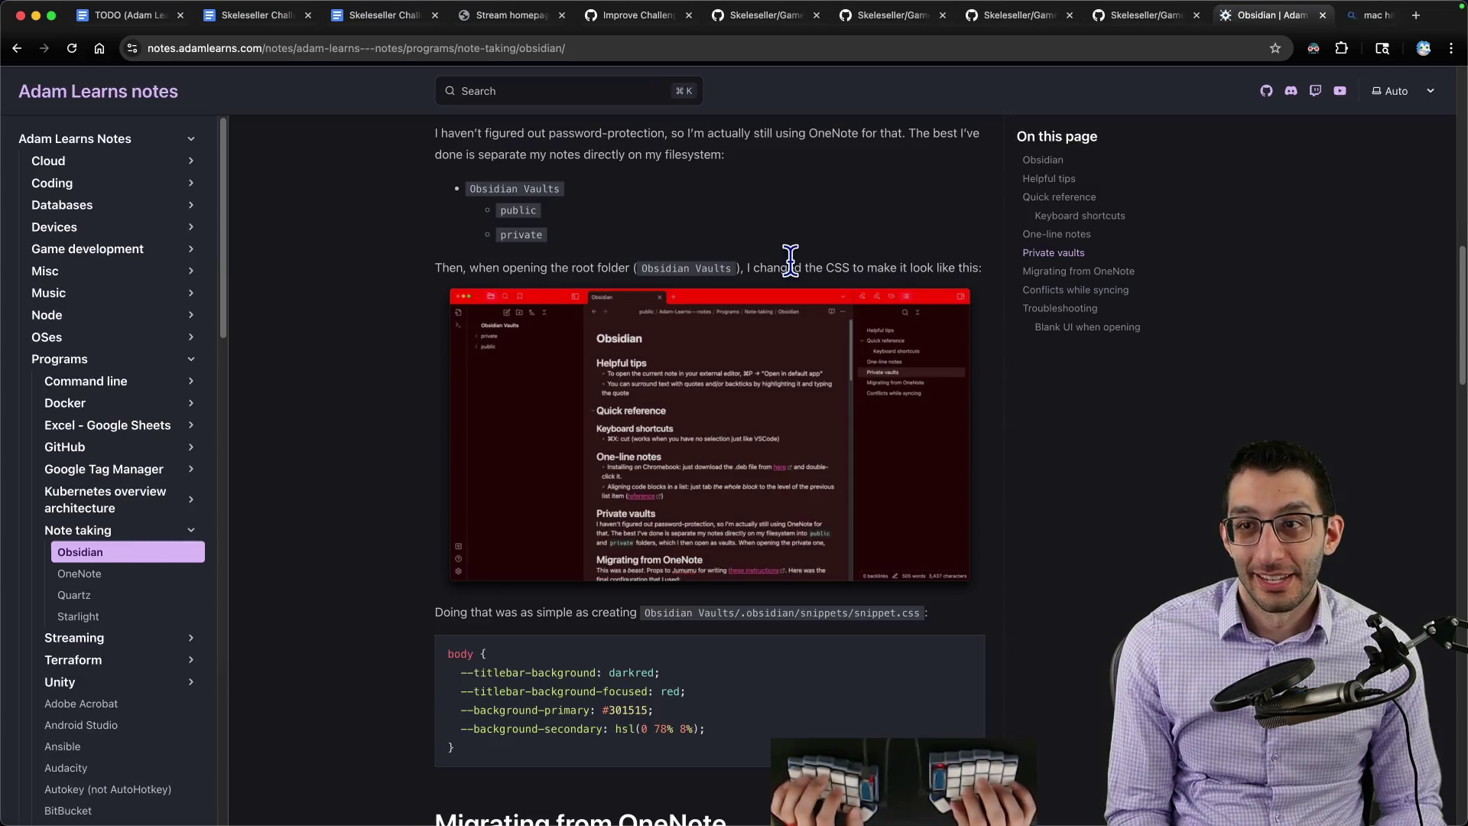
{"action": "key", "text": "super+2"}
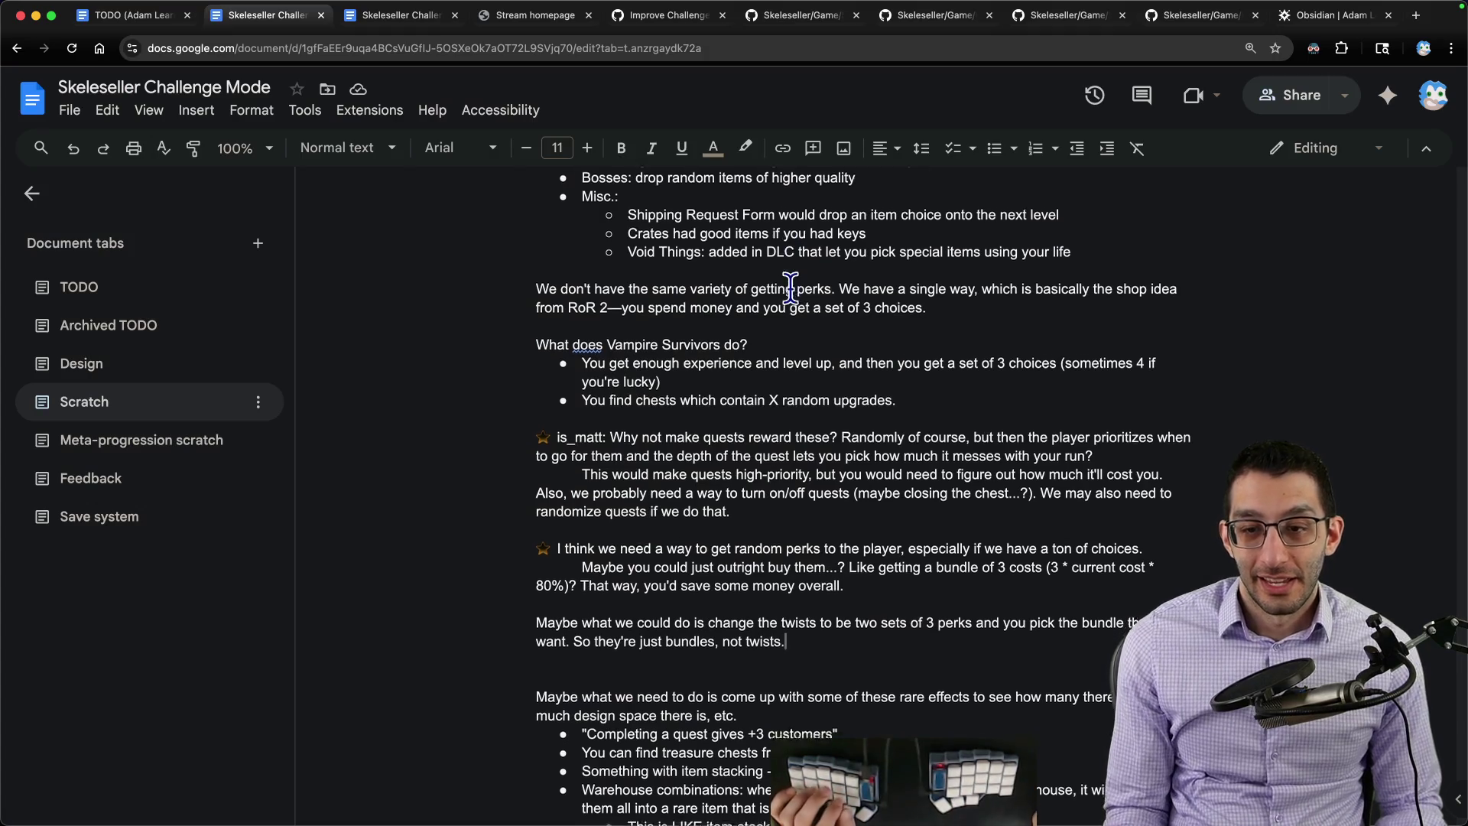
{"action": "scroll", "coordinate": [790, 262], "scroll_direction": "down", "scroll_amount": 2}
Step: Insert a star emoji at the start of the twists-as-bundles paragraph and select the paragraph
{"action": "left_click", "coordinate": [535, 518]}
{"action": "type", "text": "'sta"}
{"action": "key", "text": "Return"}
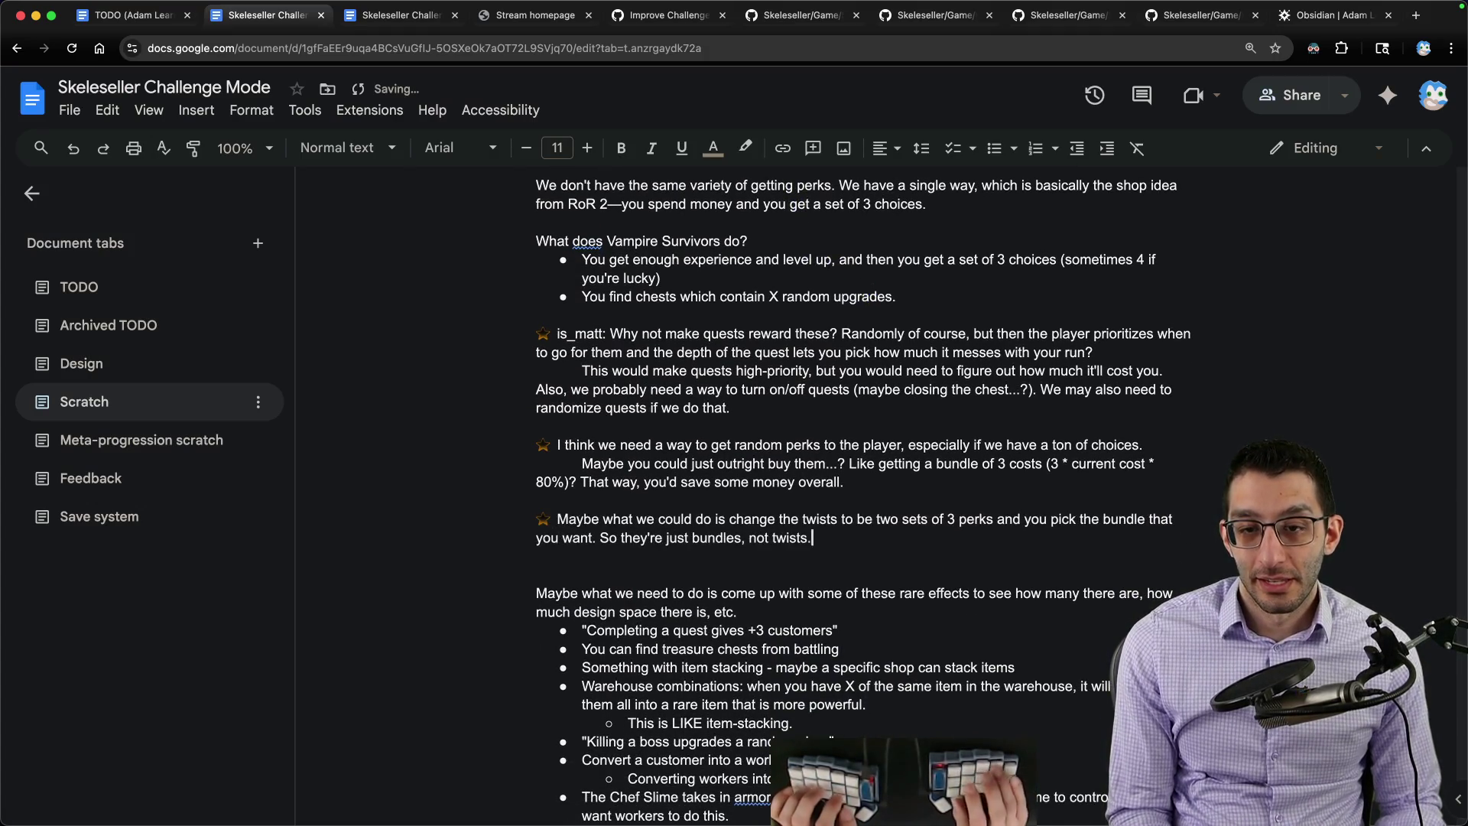
{"action": "key", "text": "super+Left"}
{"action": "key", "text": "shift+alt+Down"}
{"action": "key", "text": "Left"}
{"action": "key", "text": "shift+alt+Down"}
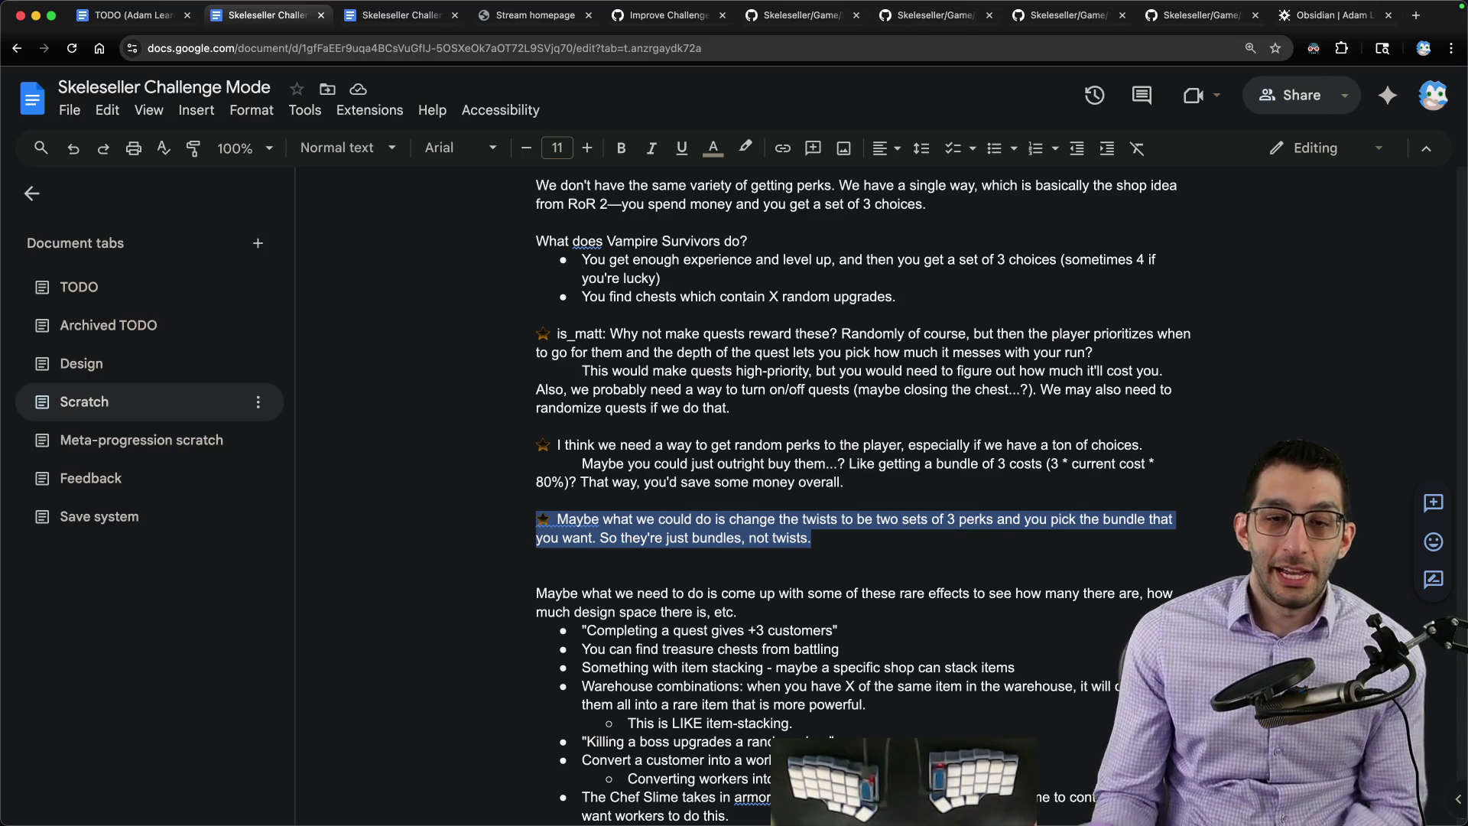
{"action": "scroll", "coordinate": [804, 332], "scroll_direction": "down", "scroll_amount": 5}
{"action": "scroll", "coordinate": [803, 332], "scroll_direction": "down", "scroll_amount": 2}
{"action": "scroll", "coordinate": [804, 332], "scroll_direction": "down", "scroll_amount": 5}
{"action": "left_click", "coordinate": [944, 639]}
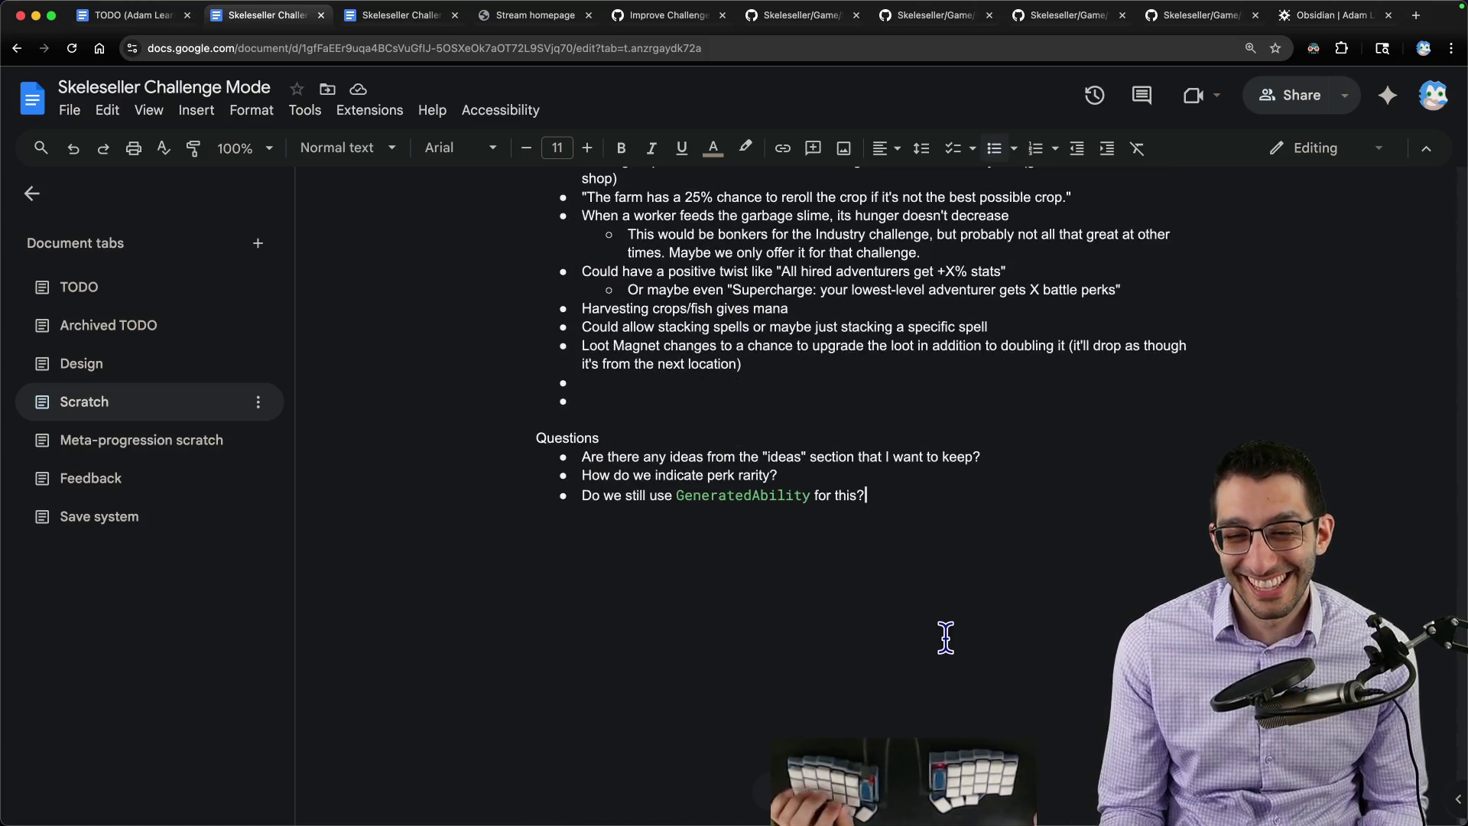
{"action": "key", "text": "Return"}
{"action": "scroll", "coordinate": [953, 591], "scroll_direction": "up", "scroll_amount": 2}
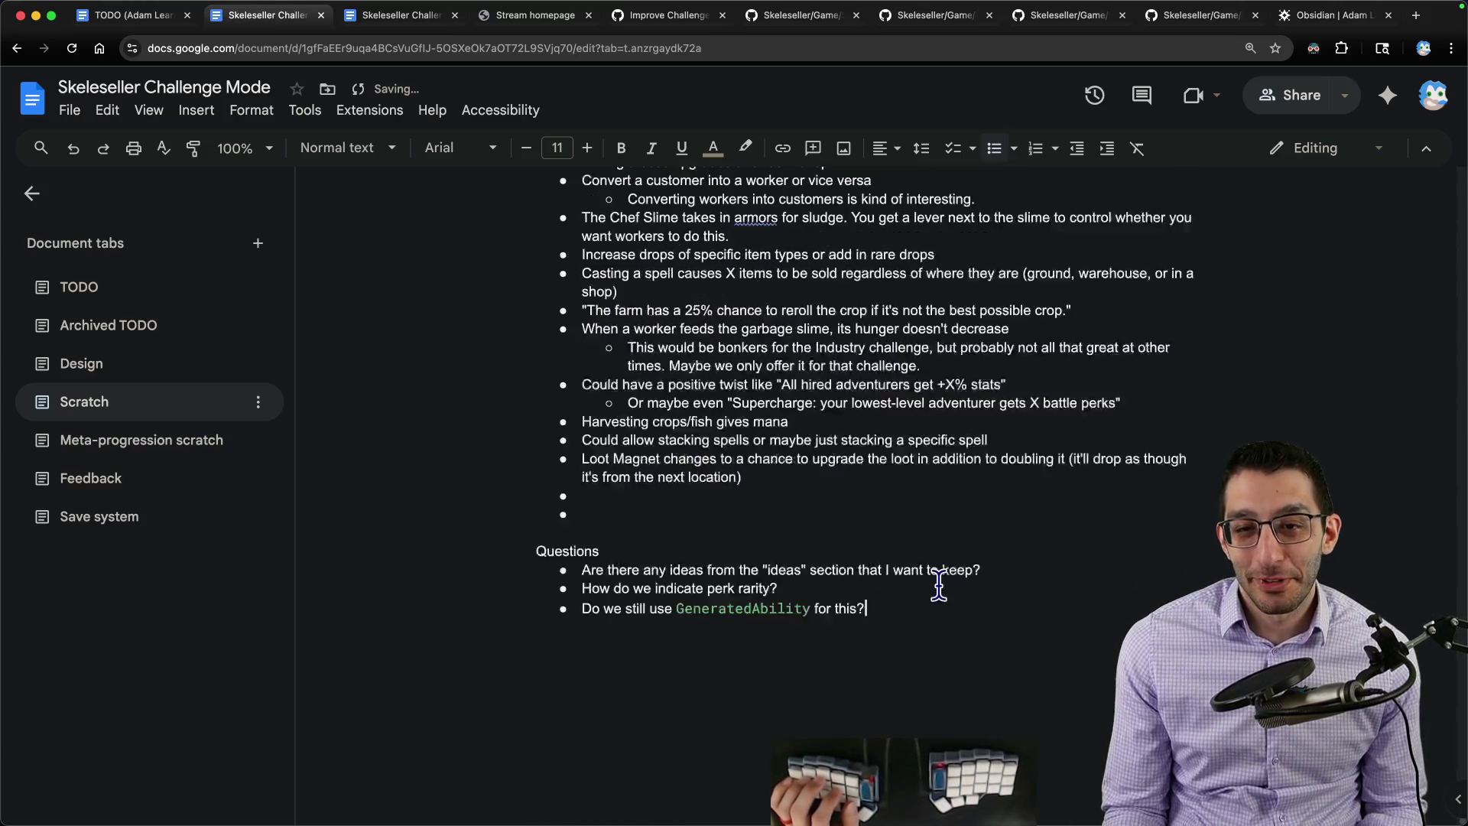
{"action": "scroll", "coordinate": [940, 590], "scroll_direction": "up", "scroll_amount": 2}
{"action": "scroll", "coordinate": [878, 581], "scroll_direction": "up", "scroll_amount": 6}
{"action": "scroll", "coordinate": [876, 583], "scroll_direction": "up", "scroll_amount": 5}
{"action": "scroll", "coordinate": [876, 583], "scroll_direction": "up", "scroll_amount": 5}
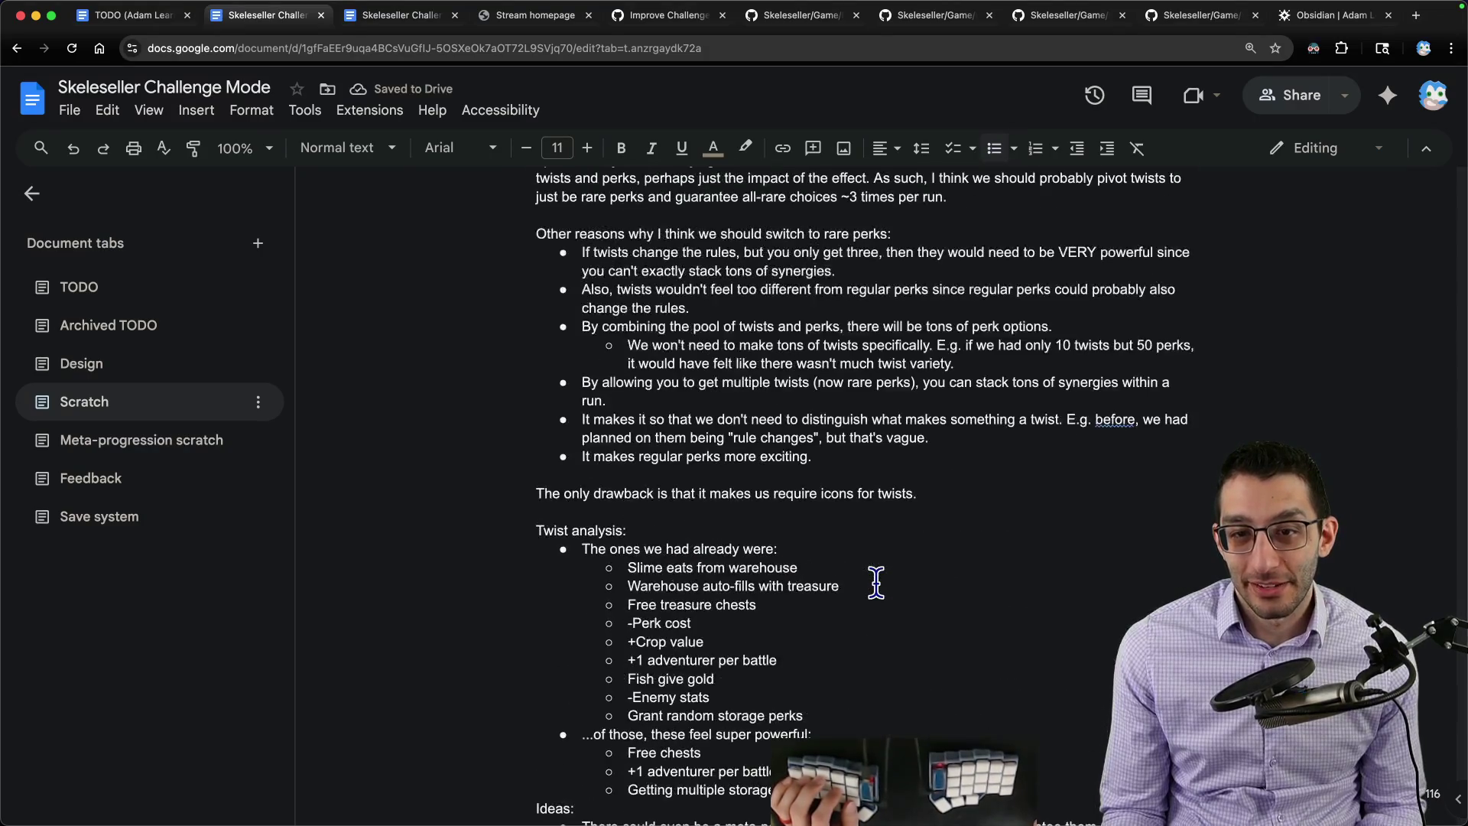
{"action": "scroll", "coordinate": [876, 583], "scroll_direction": "up", "scroll_amount": 5}
{"action": "scroll", "coordinate": [876, 583], "scroll_direction": "up", "scroll_amount": 2}
{"action": "scroll", "coordinate": [876, 583], "scroll_direction": "down", "scroll_amount": 5}
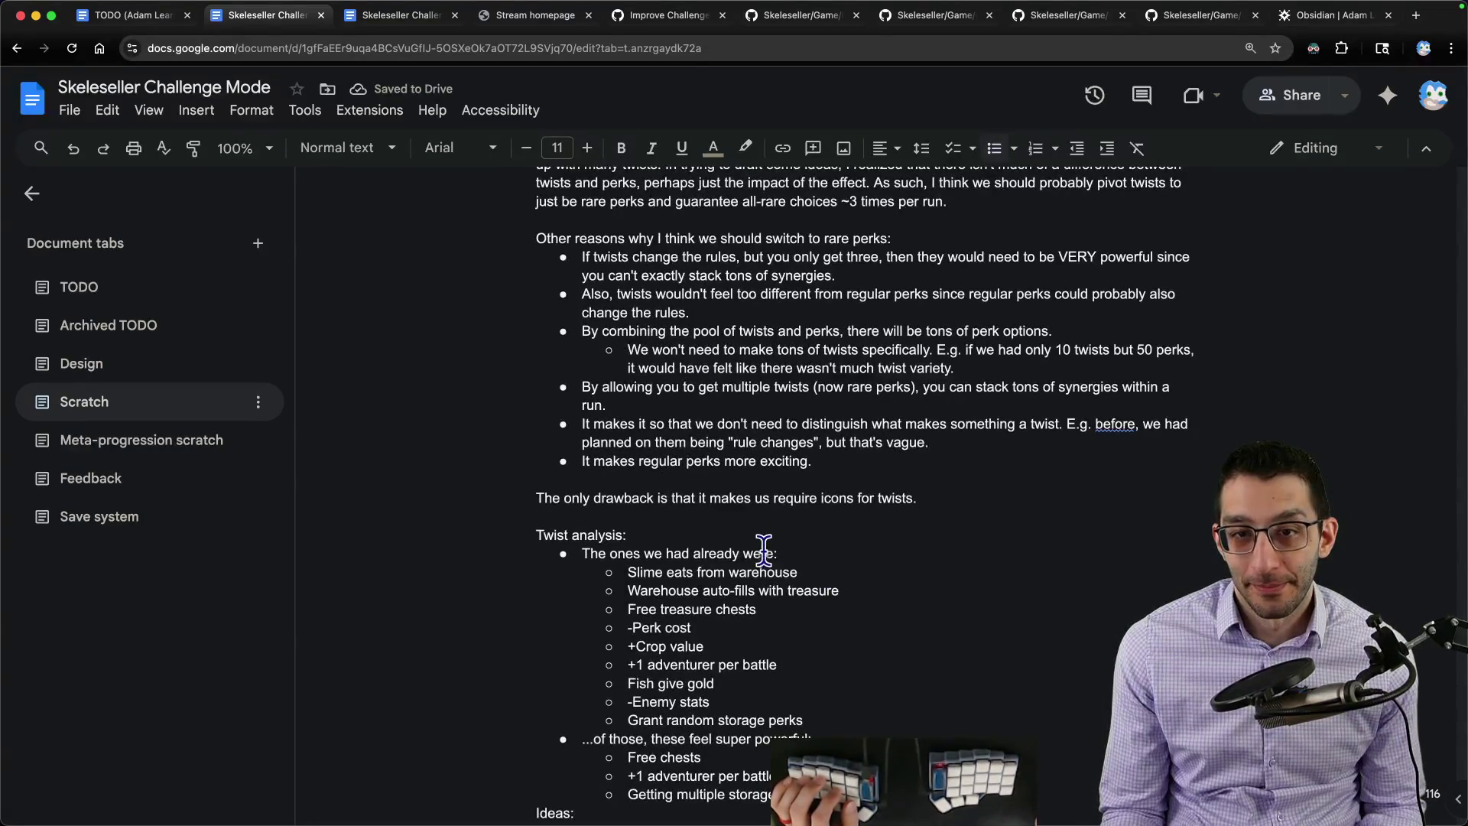
{"action": "scroll", "coordinate": [575, 323], "scroll_direction": "down", "scroll_amount": 1}
{"action": "scroll", "coordinate": [576, 324], "scroll_direction": "up", "scroll_amount": 1}
{"action": "left_click", "coordinate": [536, 352]}
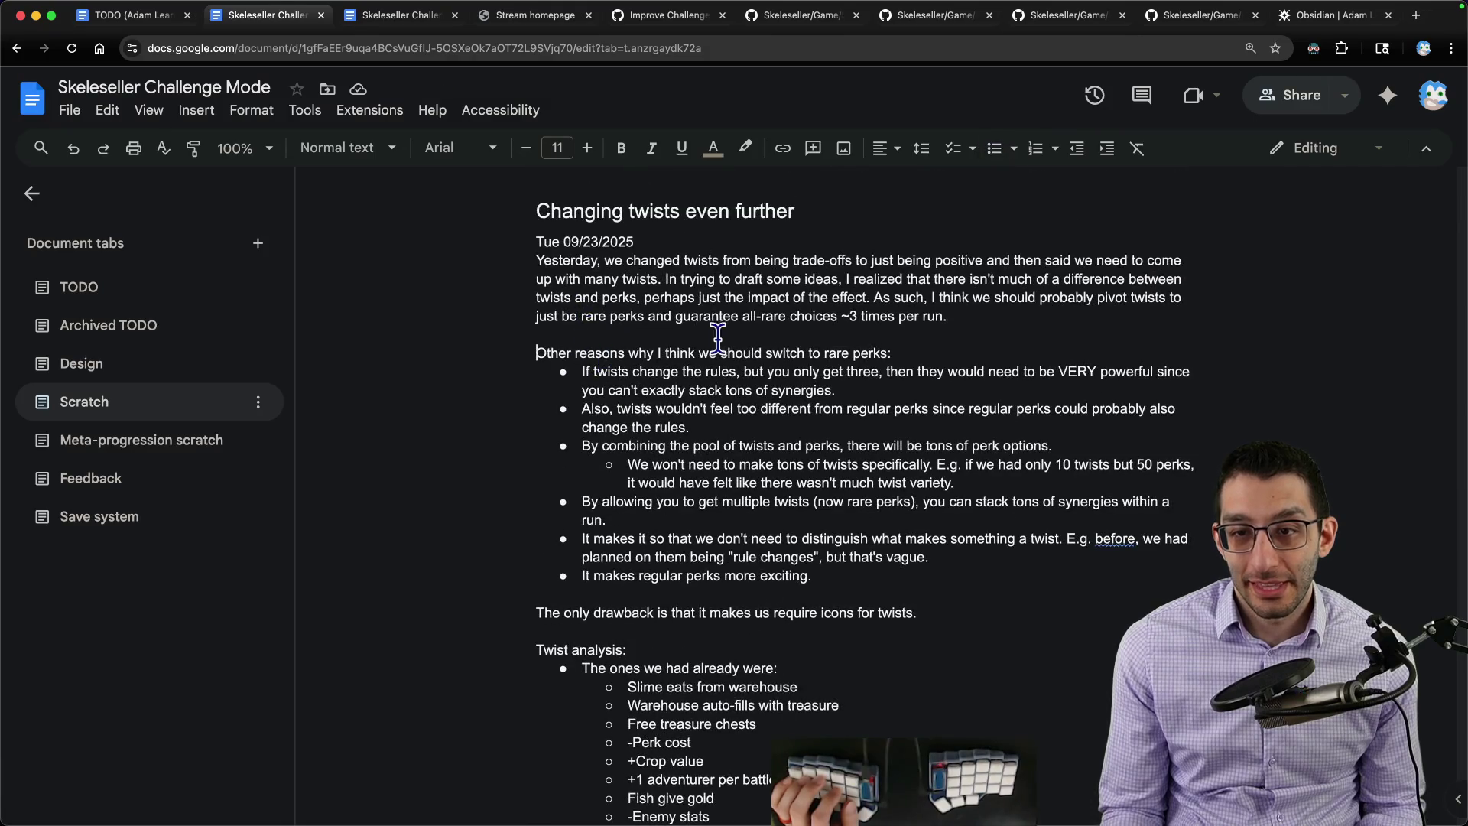
{"action": "type", "text": "⭐"}
{"action": "scroll", "coordinate": [714, 345], "scroll_direction": "down", "scroll_amount": 1}
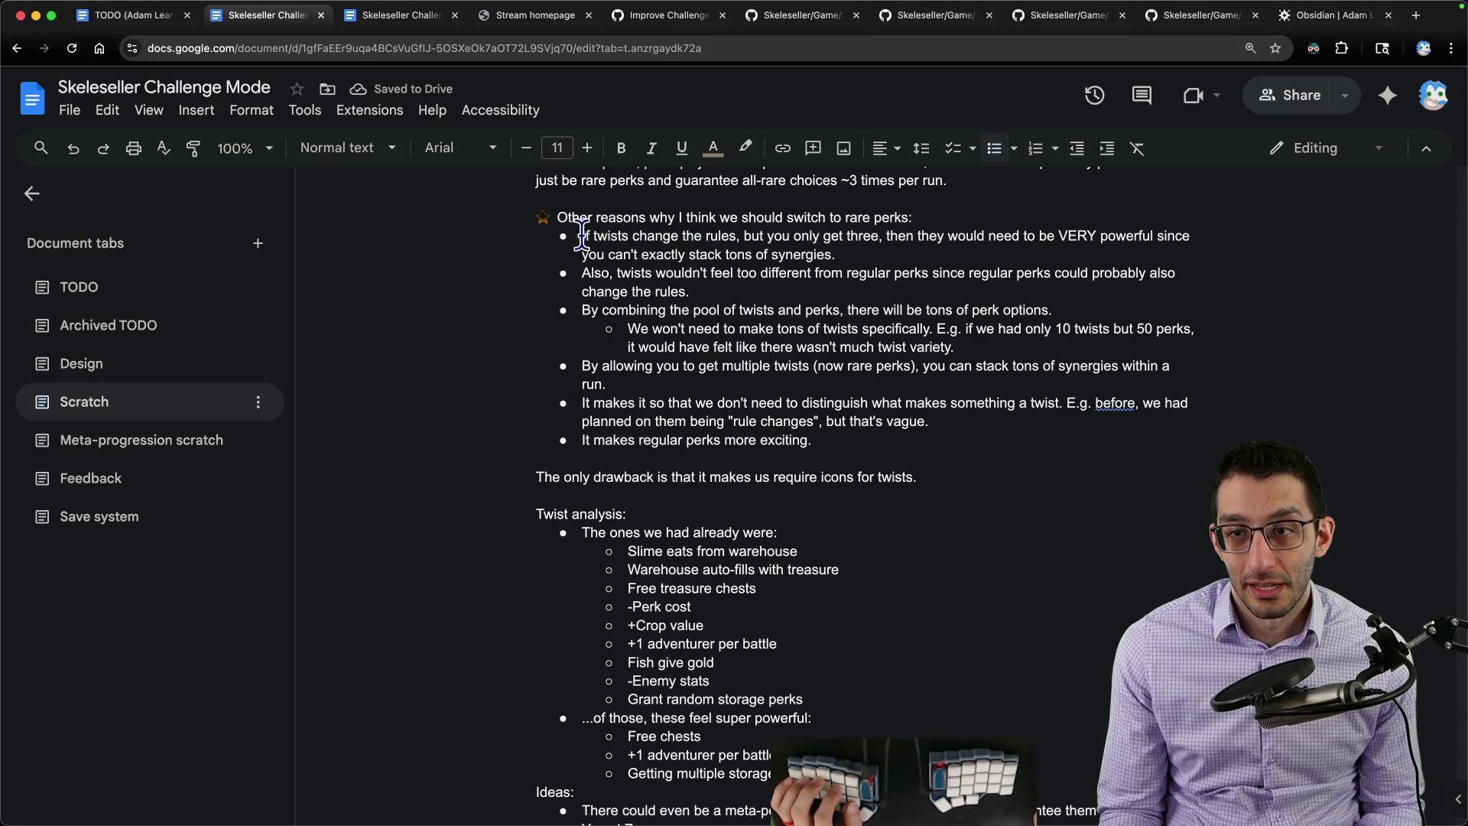
{"action": "scroll", "coordinate": [597, 298], "scroll_direction": "down", "scroll_amount": 1}
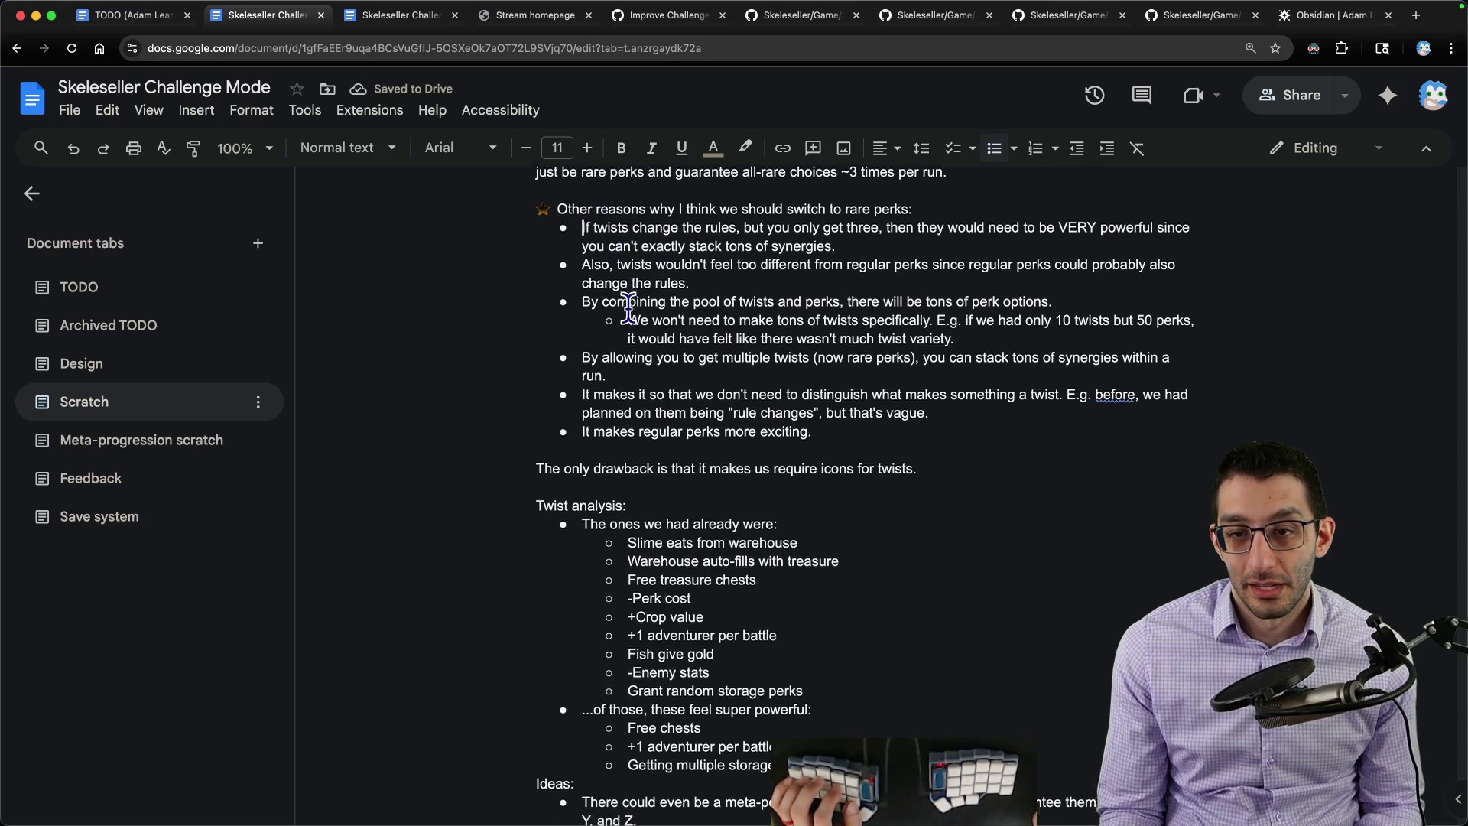
{"action": "scroll", "coordinate": [539, 373], "scroll_direction": "down", "scroll_amount": 1}
{"action": "scroll", "coordinate": [539, 373], "scroll_direction": "down", "scroll_amount": 2}
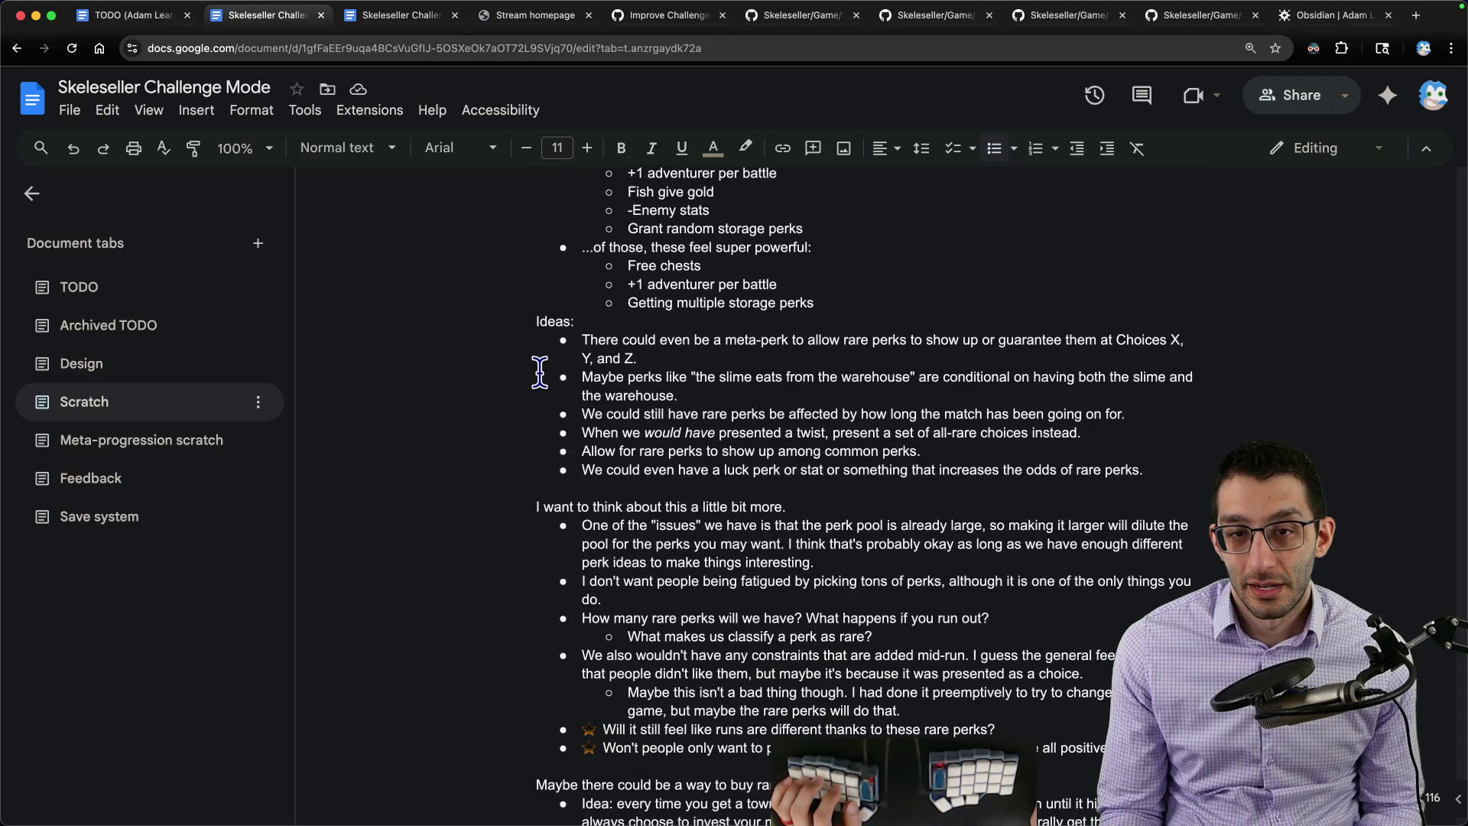
{"action": "triple_click", "coordinate": [737, 340]}
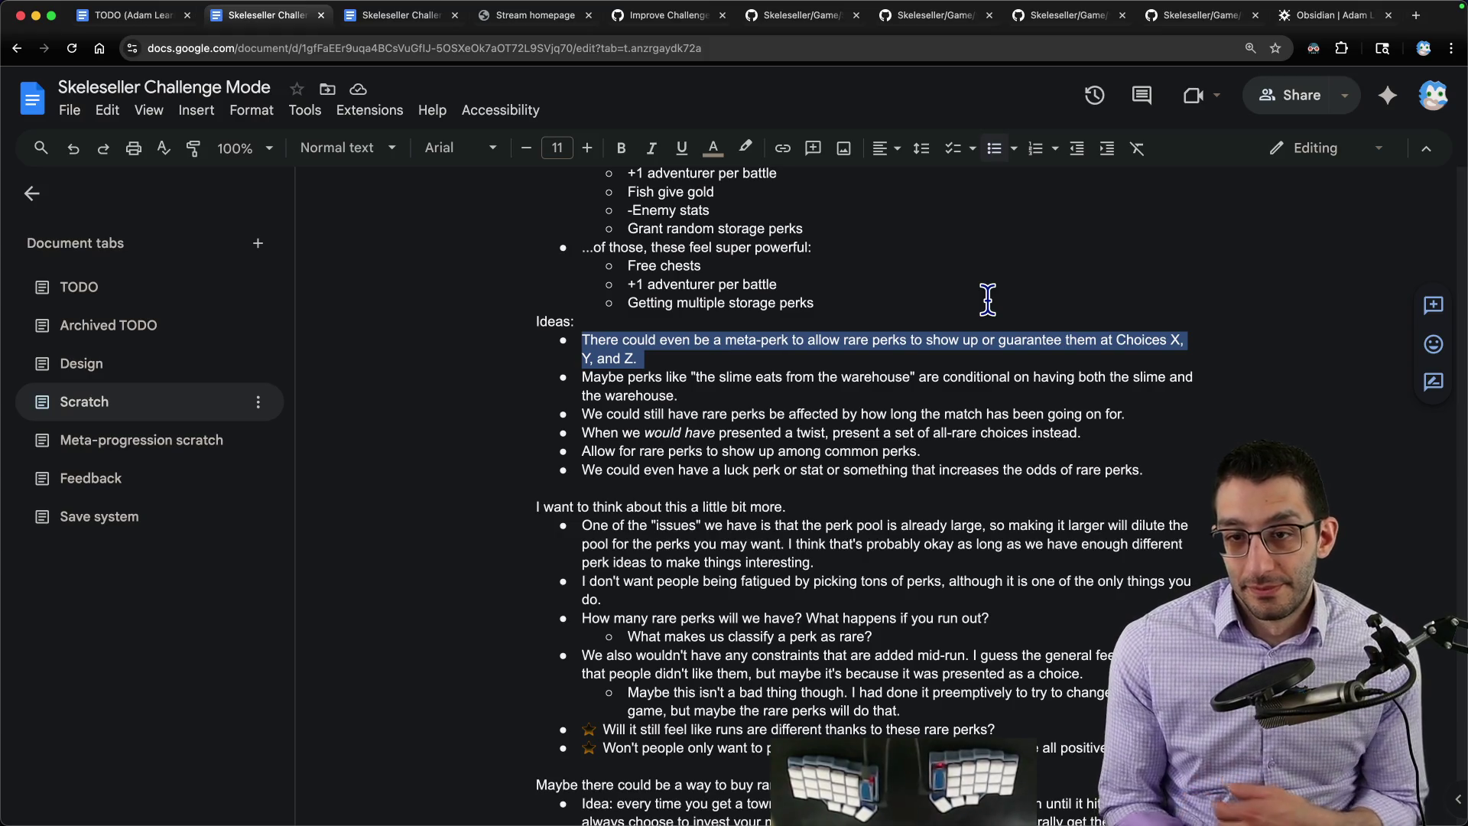
{"action": "key", "text": "Right"}
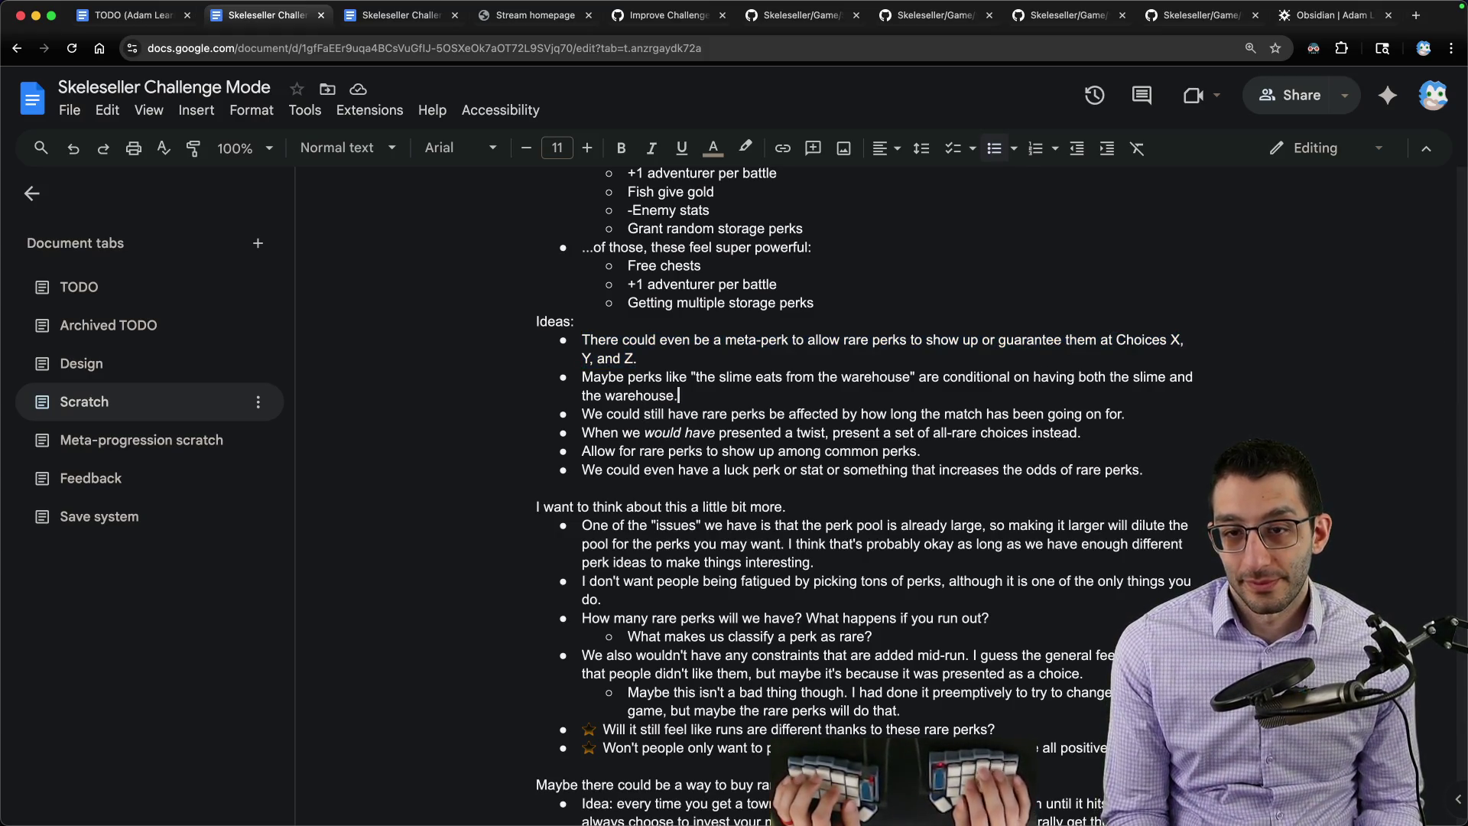
{"action": "scroll", "coordinate": [856, 365], "scroll_direction": "down", "scroll_amount": 5}
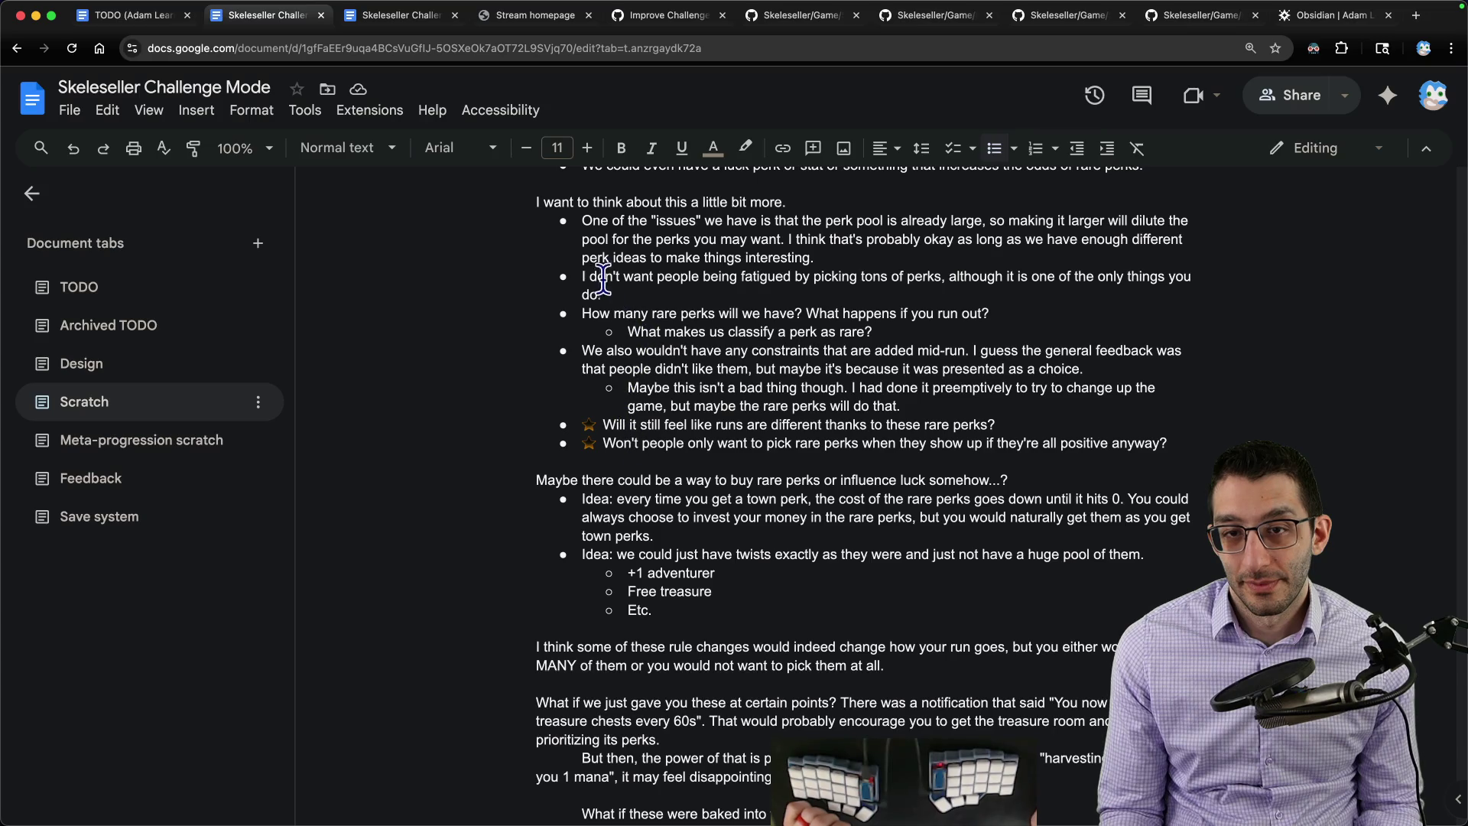
{"action": "left_click", "coordinate": [852, 255]}
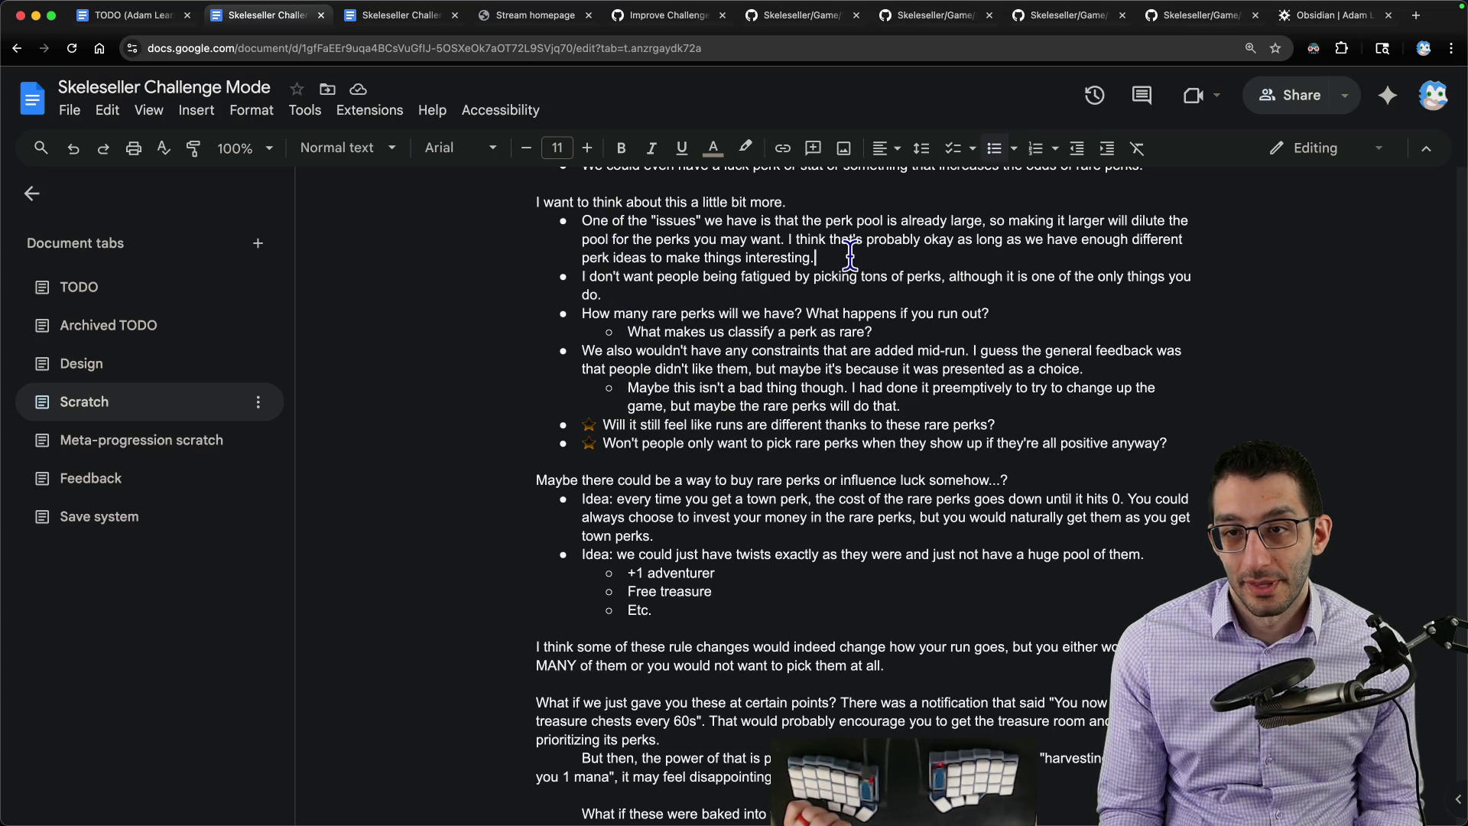
Step: Add a starred sub-bullet under the perk-pool bullet: this will make getting synergies harder
{"action": "key", "text": "Return"}
{"action": "key", "text": "Tab"}
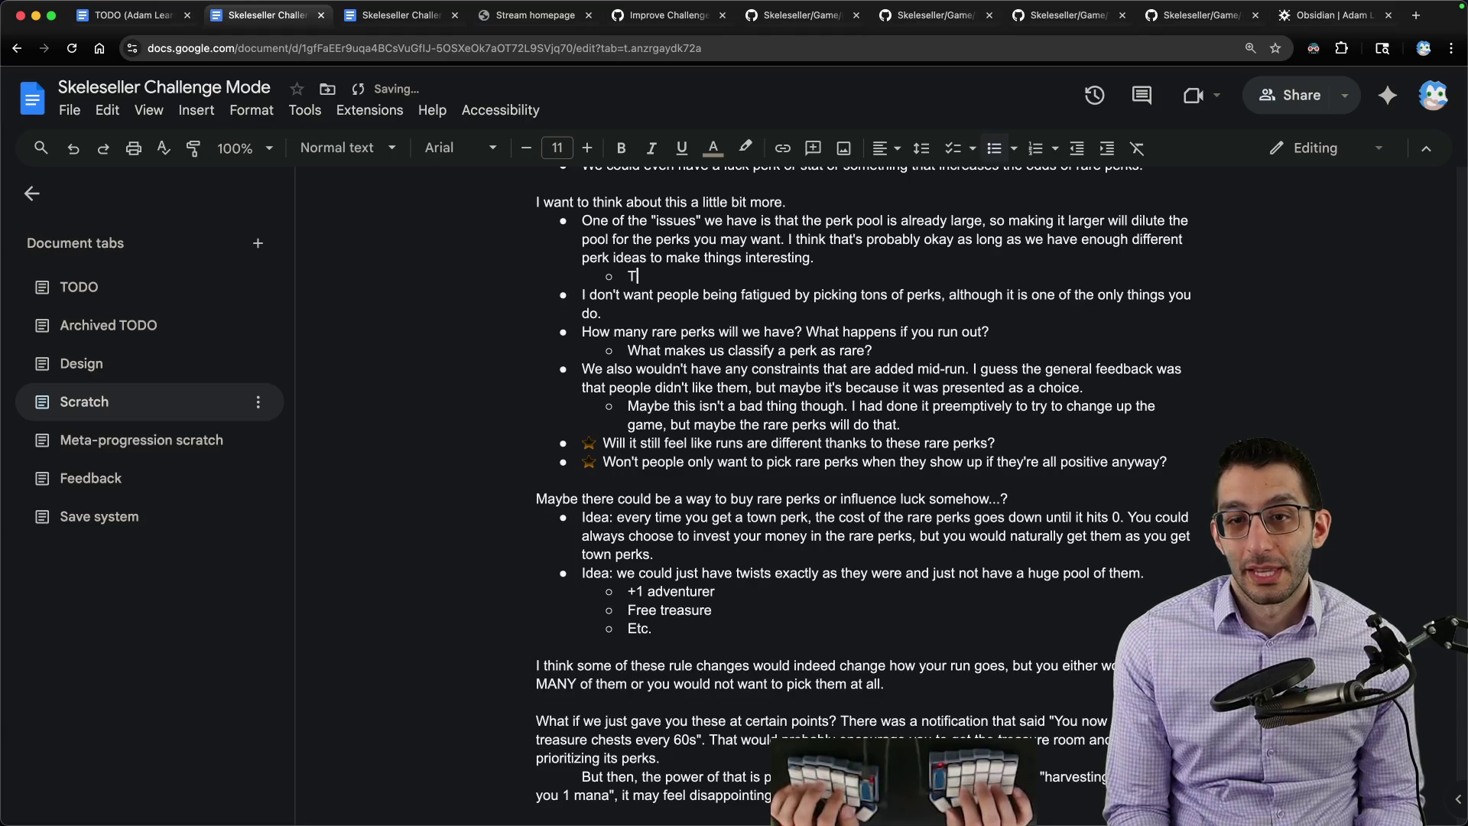
{"action": "type", "text": "This will make getting sy"}
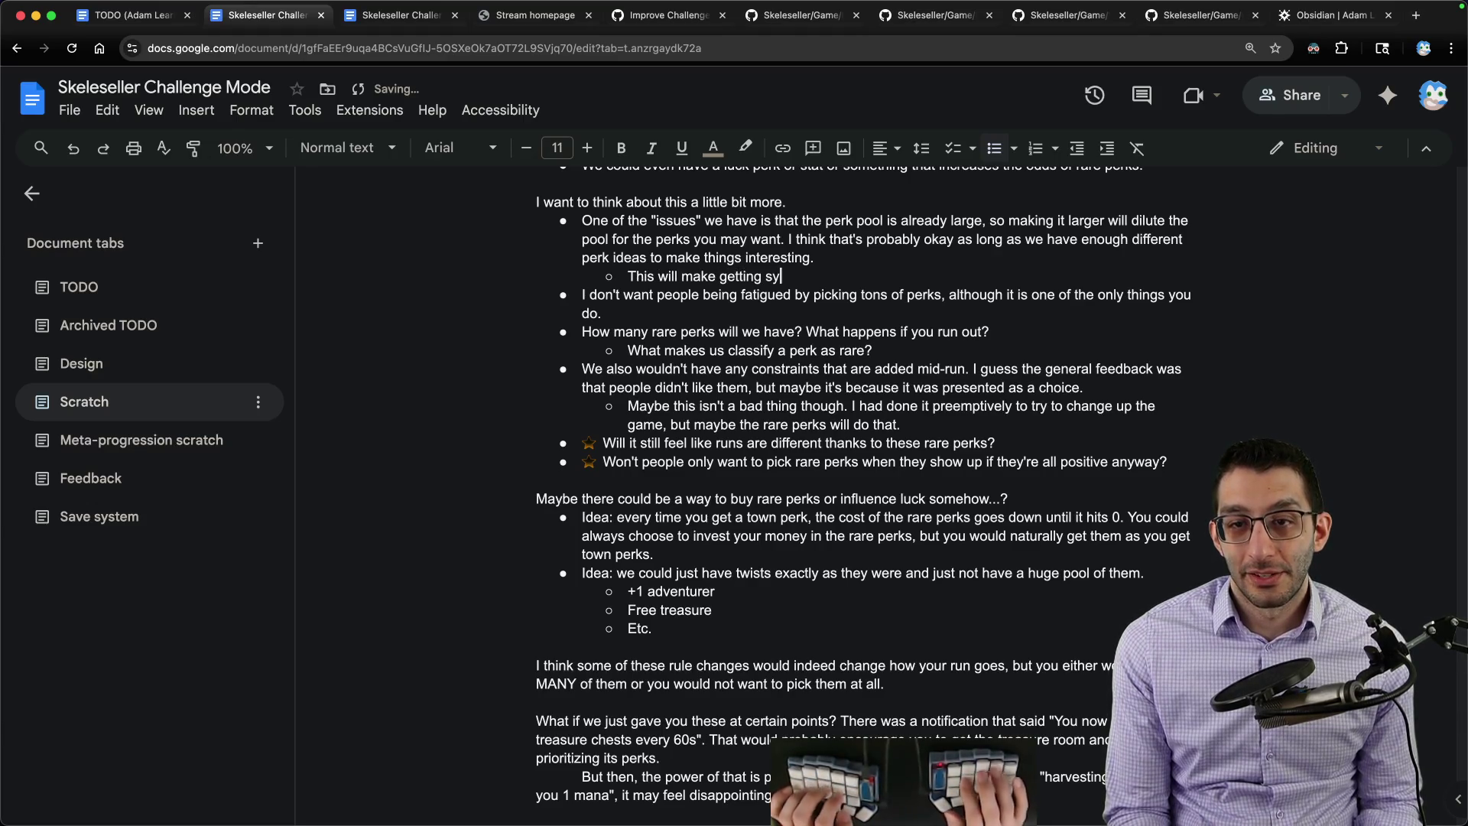
{"action": "type", "text": "nergies harder."}
{"action": "key", "text": "Home"}
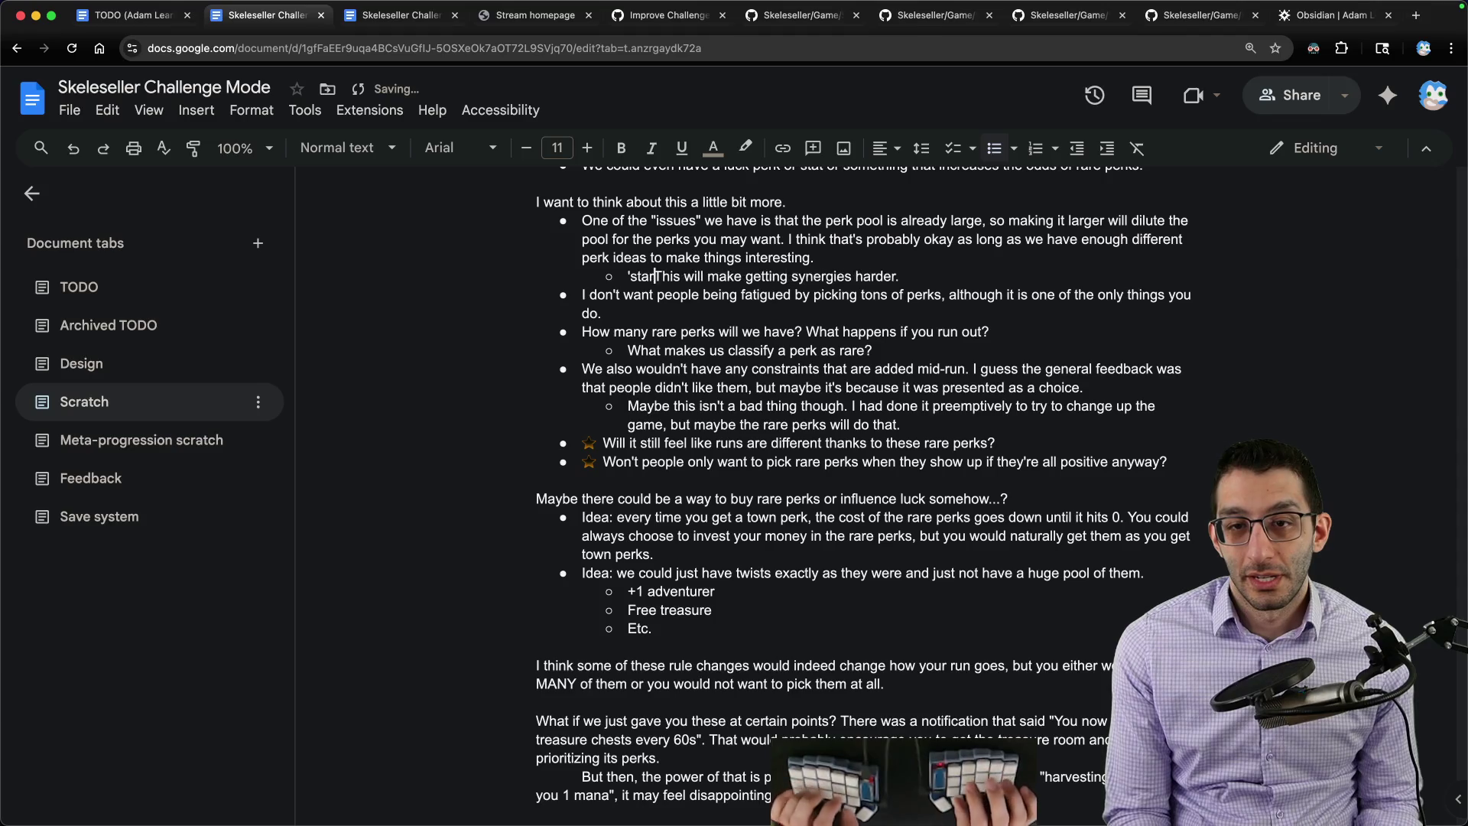
{"action": "key", "text": "ctrl+v"}
{"action": "scroll", "coordinate": [1128, 371], "scroll_direction": "down", "scroll_amount": 2}
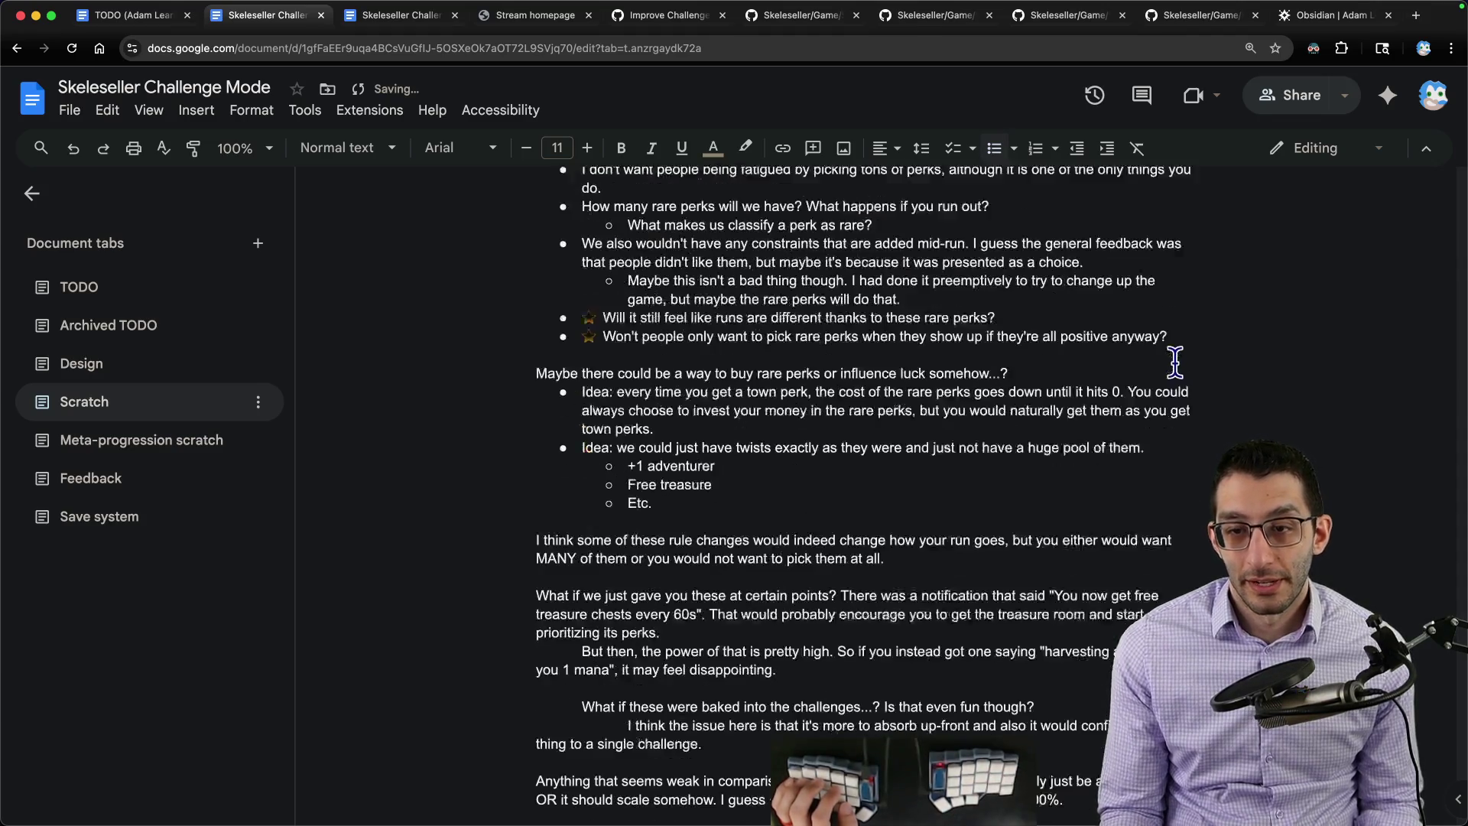
{"action": "scroll", "coordinate": [1147, 365], "scroll_direction": "down", "scroll_amount": 2}
{"action": "scroll", "coordinate": [1175, 362], "scroll_direction": "down", "scroll_amount": 1}
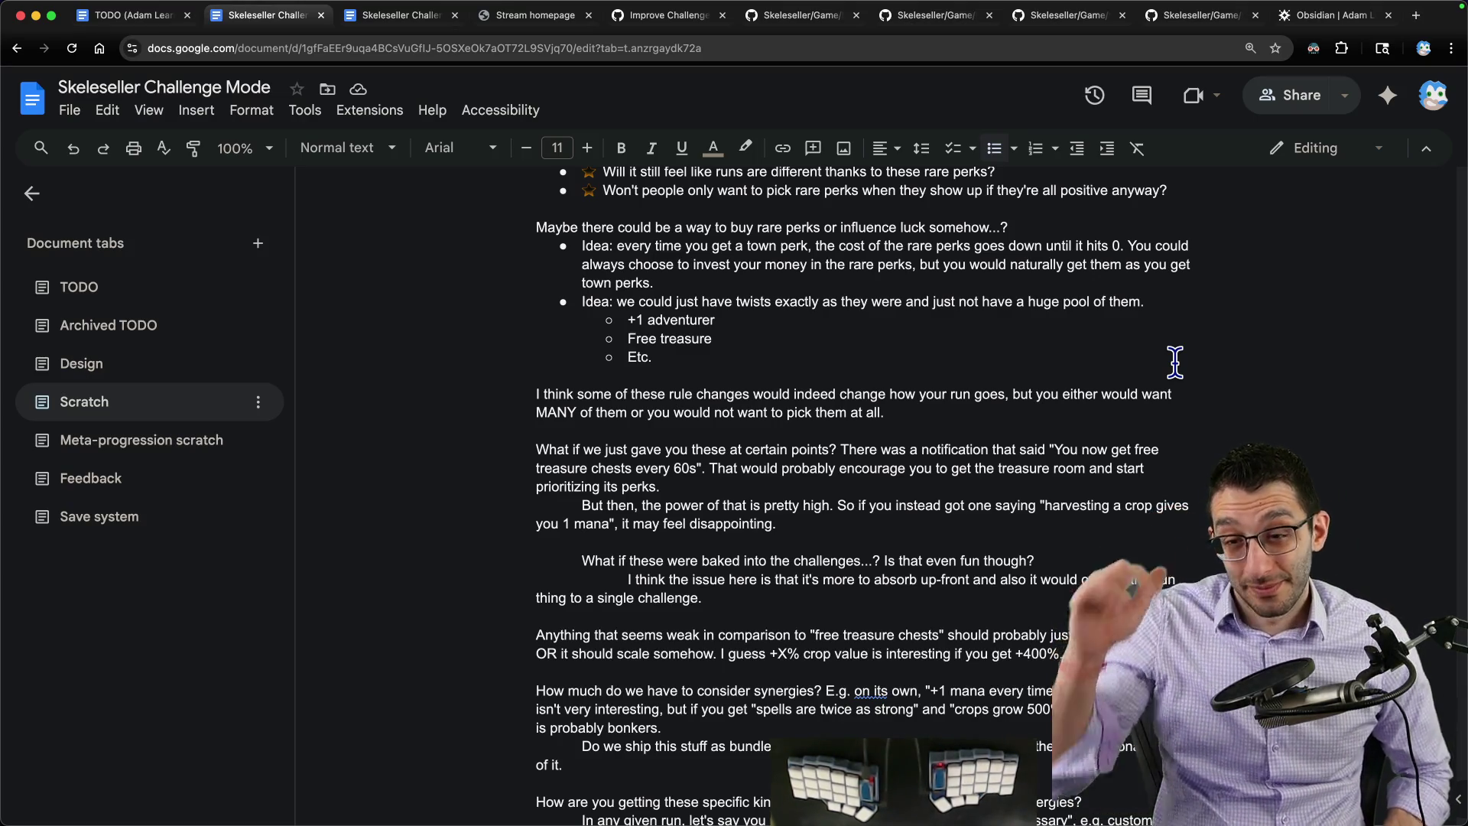
{"action": "scroll", "coordinate": [1147, 367], "scroll_direction": "down", "scroll_amount": 2}
{"action": "scroll", "coordinate": [1129, 374], "scroll_direction": "down", "scroll_amount": 2}
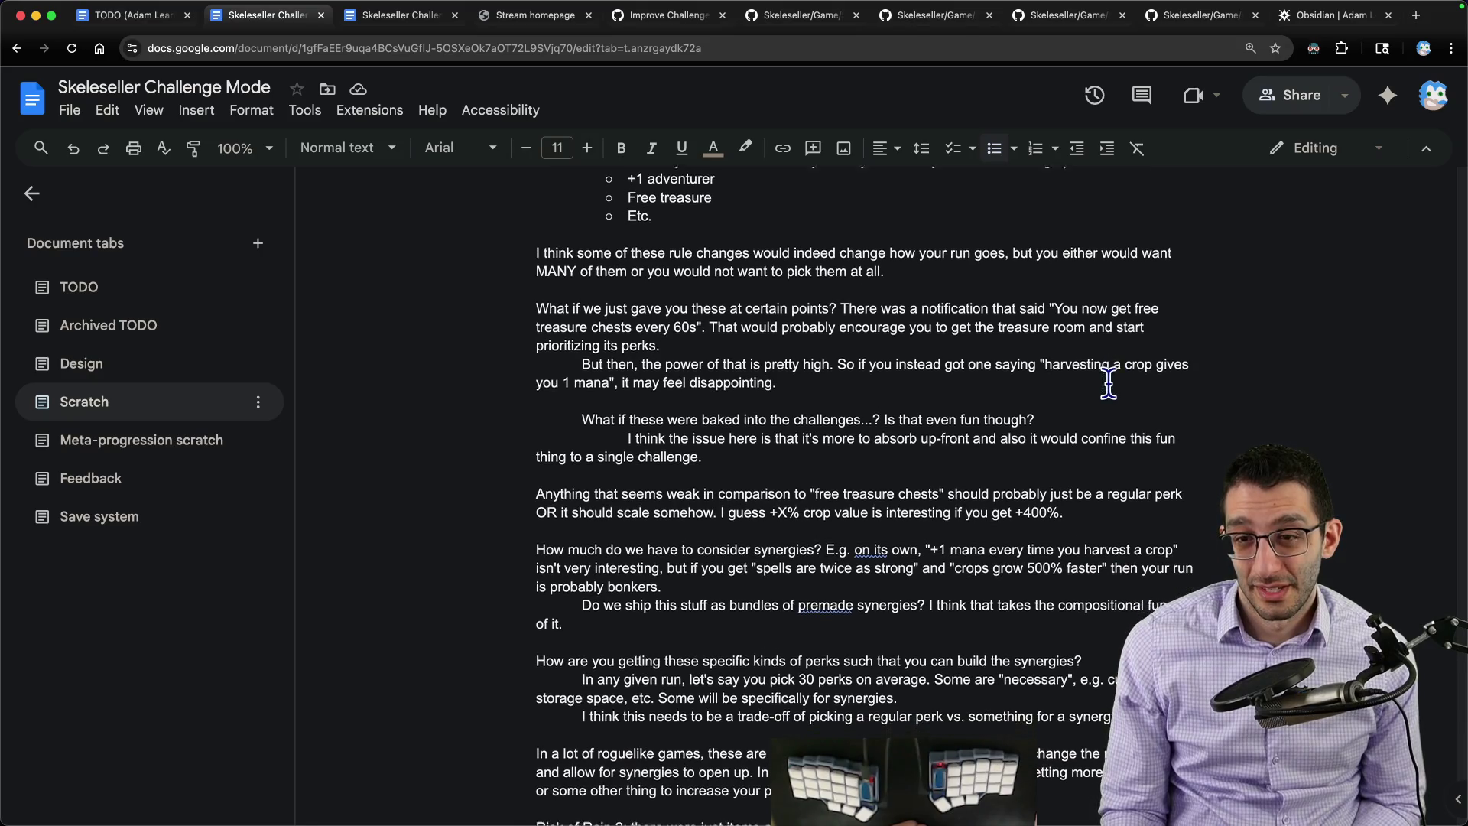
{"action": "scroll", "coordinate": [1112, 378], "scroll_direction": "down", "scroll_amount": 1}
{"action": "scroll", "coordinate": [1107, 382], "scroll_direction": "down", "scroll_amount": 1}
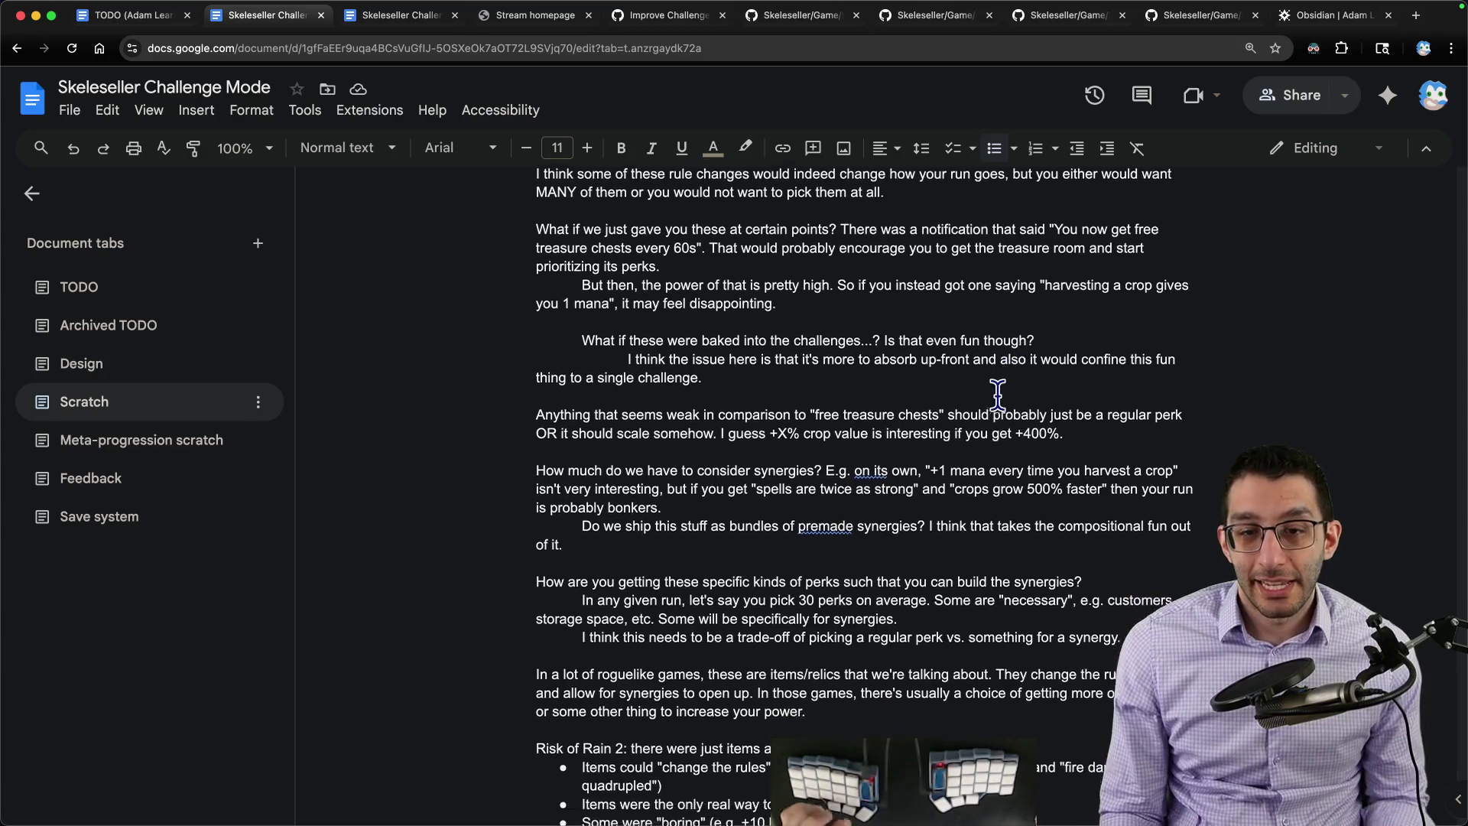
{"action": "scroll", "coordinate": [994, 390], "scroll_direction": "down", "scroll_amount": 5}
{"action": "left_click_drag", "start_coordinate": [526, 258], "coordinate": [910, 518]}
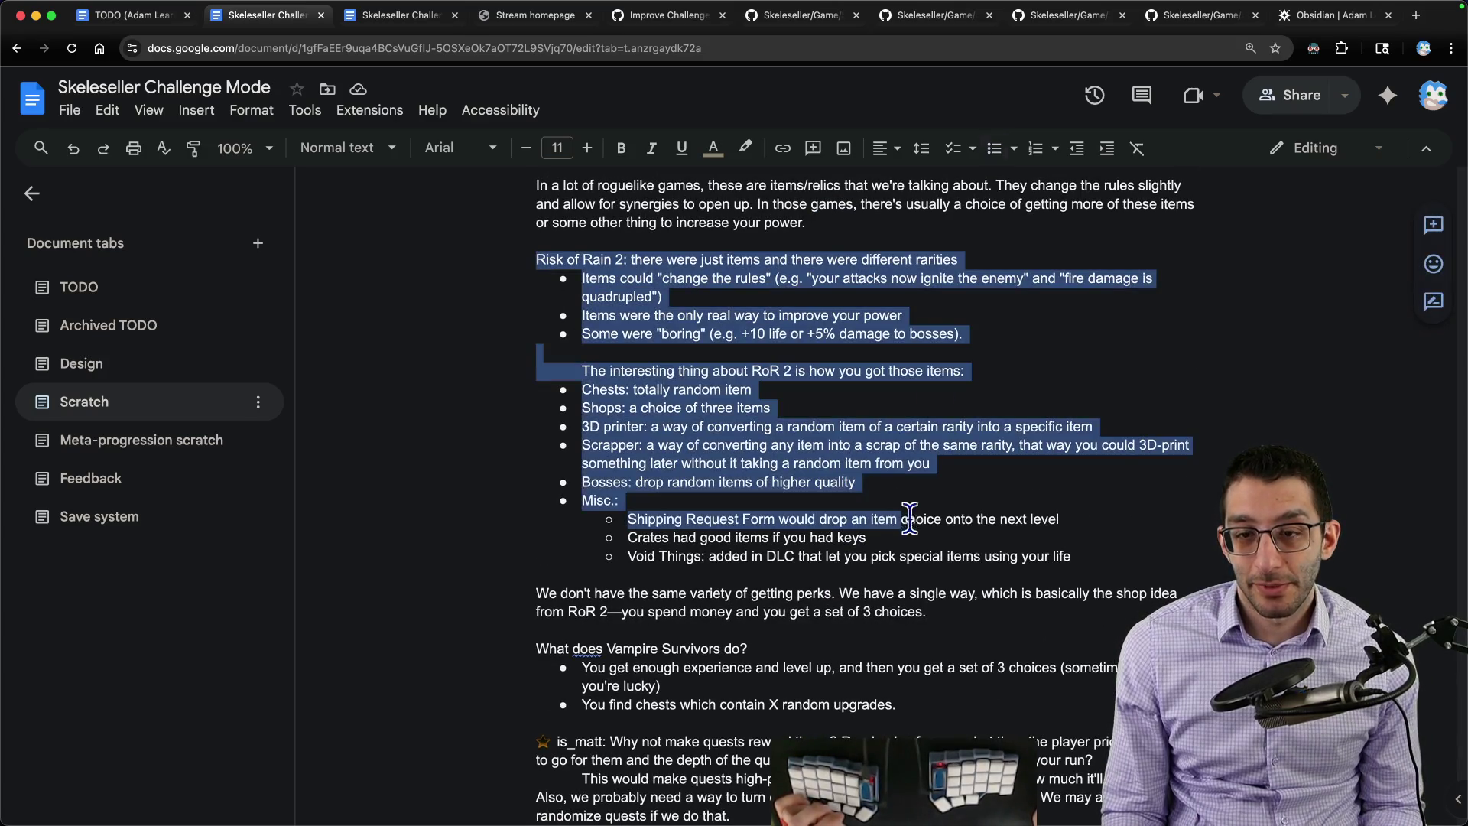
Step: Add 'Item acquisition cost time, and time is what made all enemies stronger.' to the Risk of Rain 2 notes, then switch to the code editor
{"action": "left_click", "coordinate": [1104, 554]}
{"action": "key", "text": "Return"}
{"action": "key", "text": "Return"}
{"action": "key", "text": "Return"}
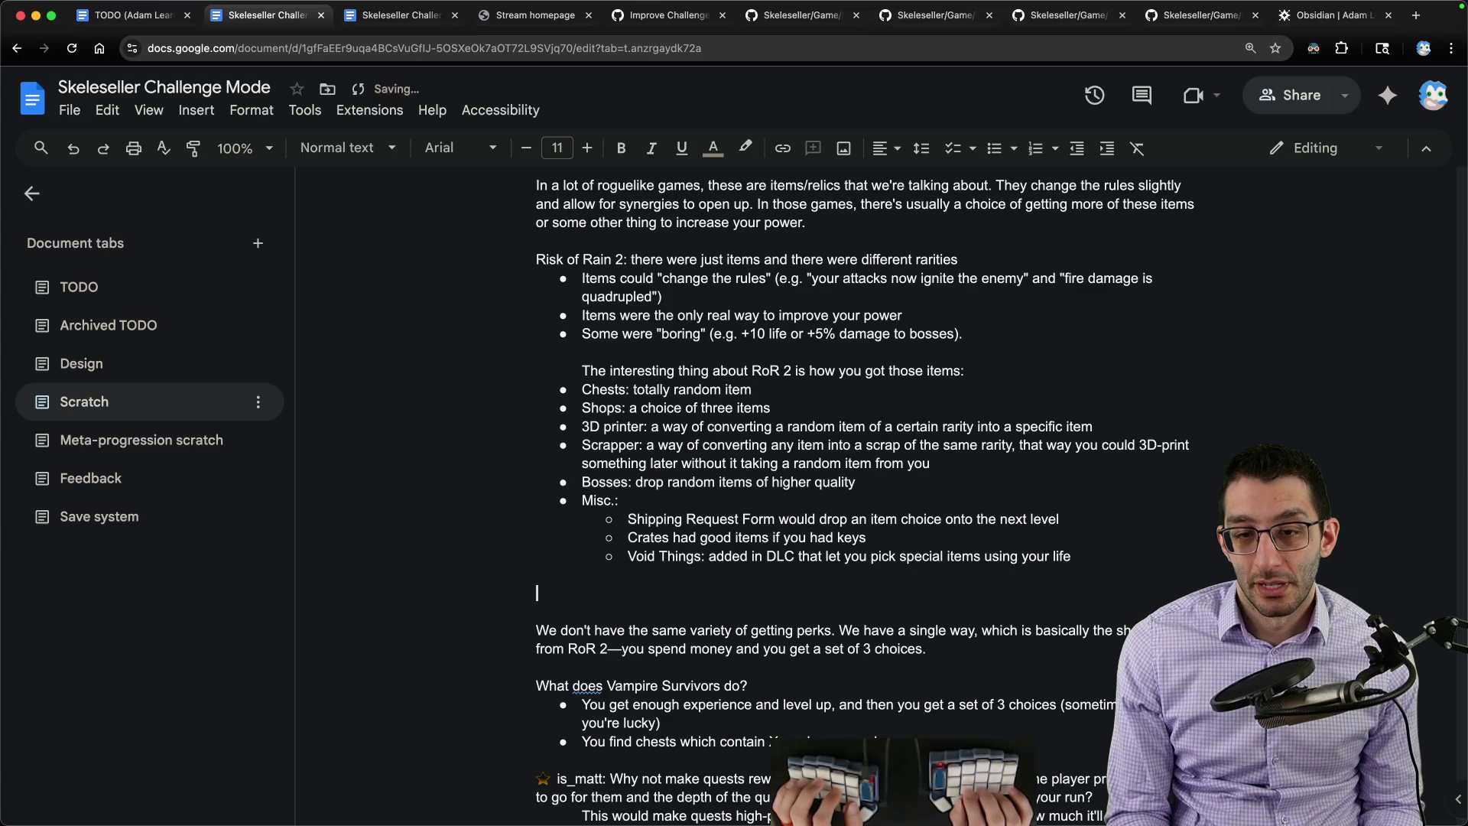
{"action": "type", "text": "Itemacquisition was"}
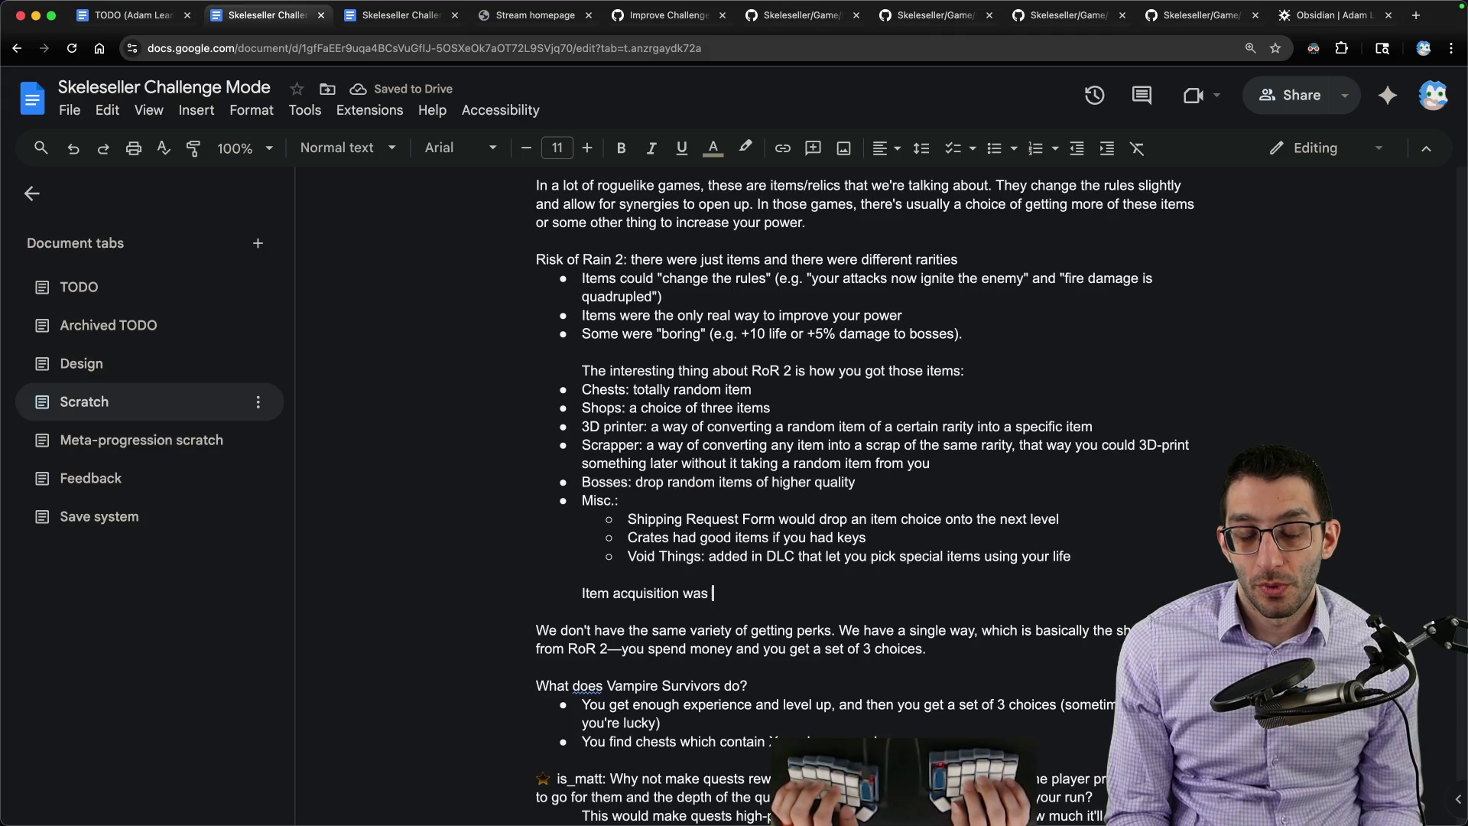
{"action": "key", "text": "alt+BackSpace"}
{"action": "type", "text": "time, which "}
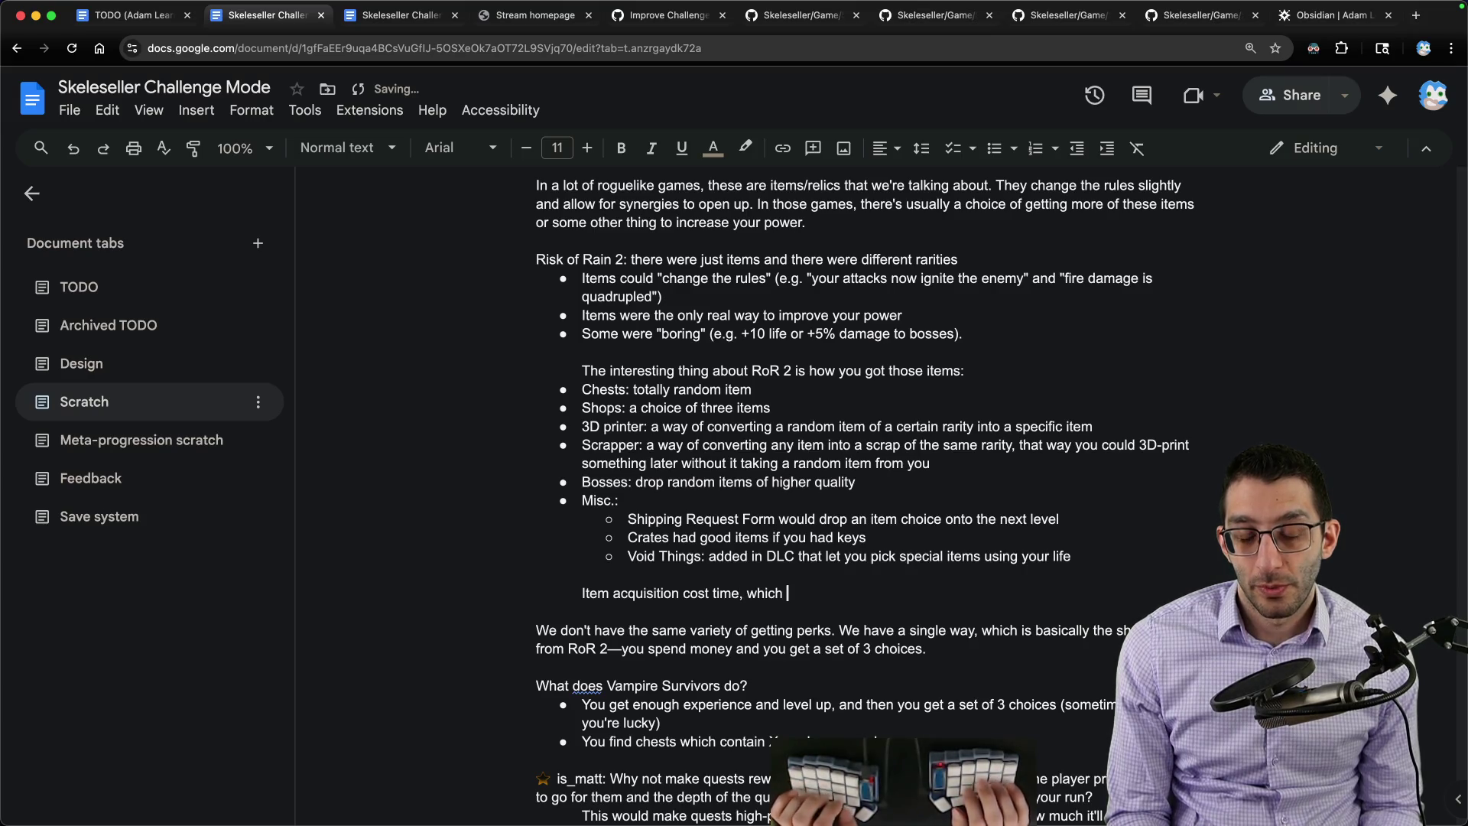
{"action": "type", "text": "made all enemies stronger"}
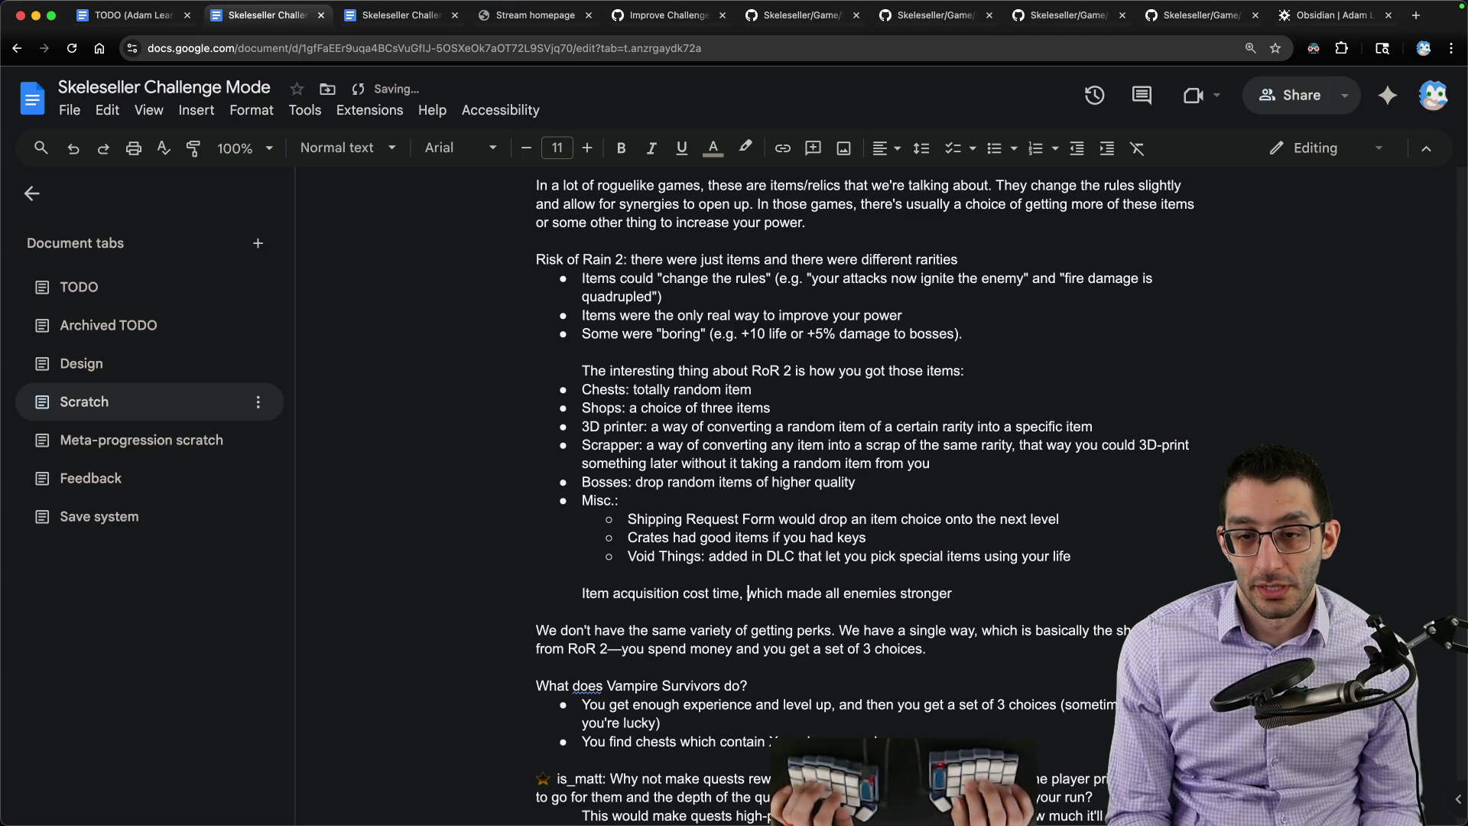
{"action": "type", "text": "and time is "}
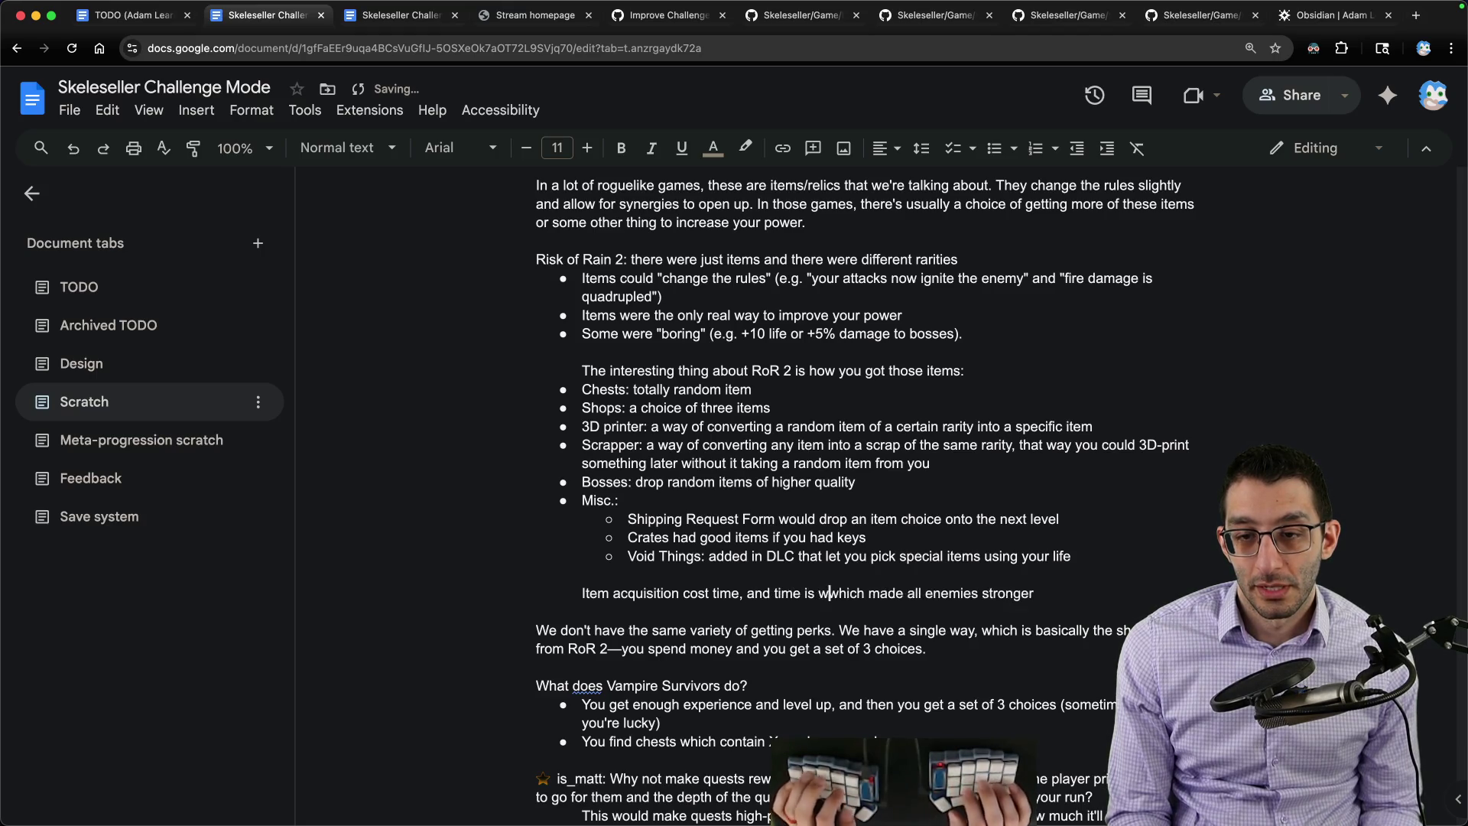
{"action": "type", "text": "what"}
{"action": "key", "text": "Delete"}
{"action": "key", "text": "Delete"}
{"action": "key", "text": "Delete"}
{"action": "key", "text": "Delete"}
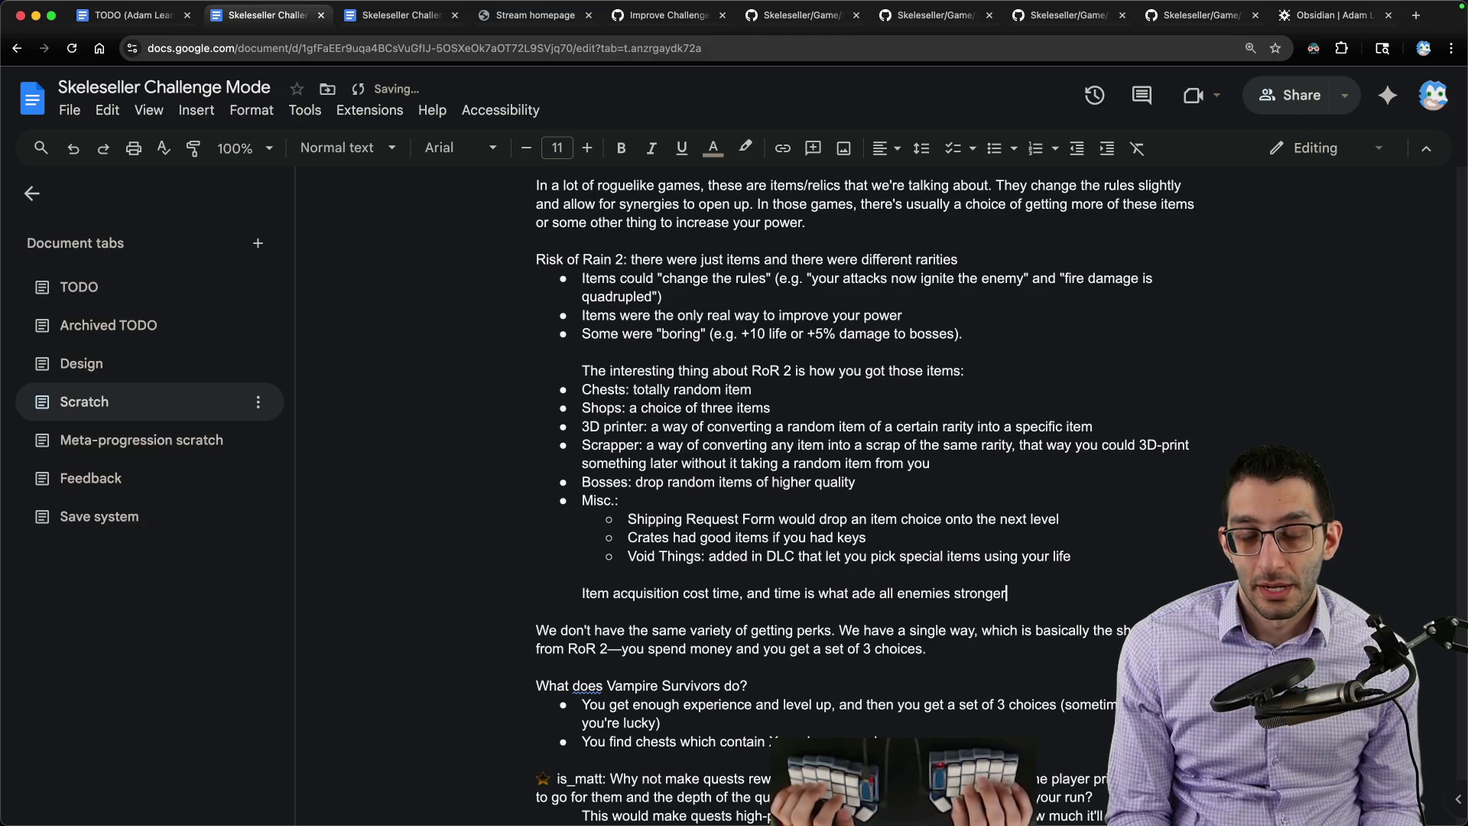
{"action": "type", "text": "."}
{"action": "key", "text": "alt+Left"}
{"action": "key", "text": "alt+Left"}
{"action": "key", "text": "alt+Left"}
{"action": "type", "text": "m"}
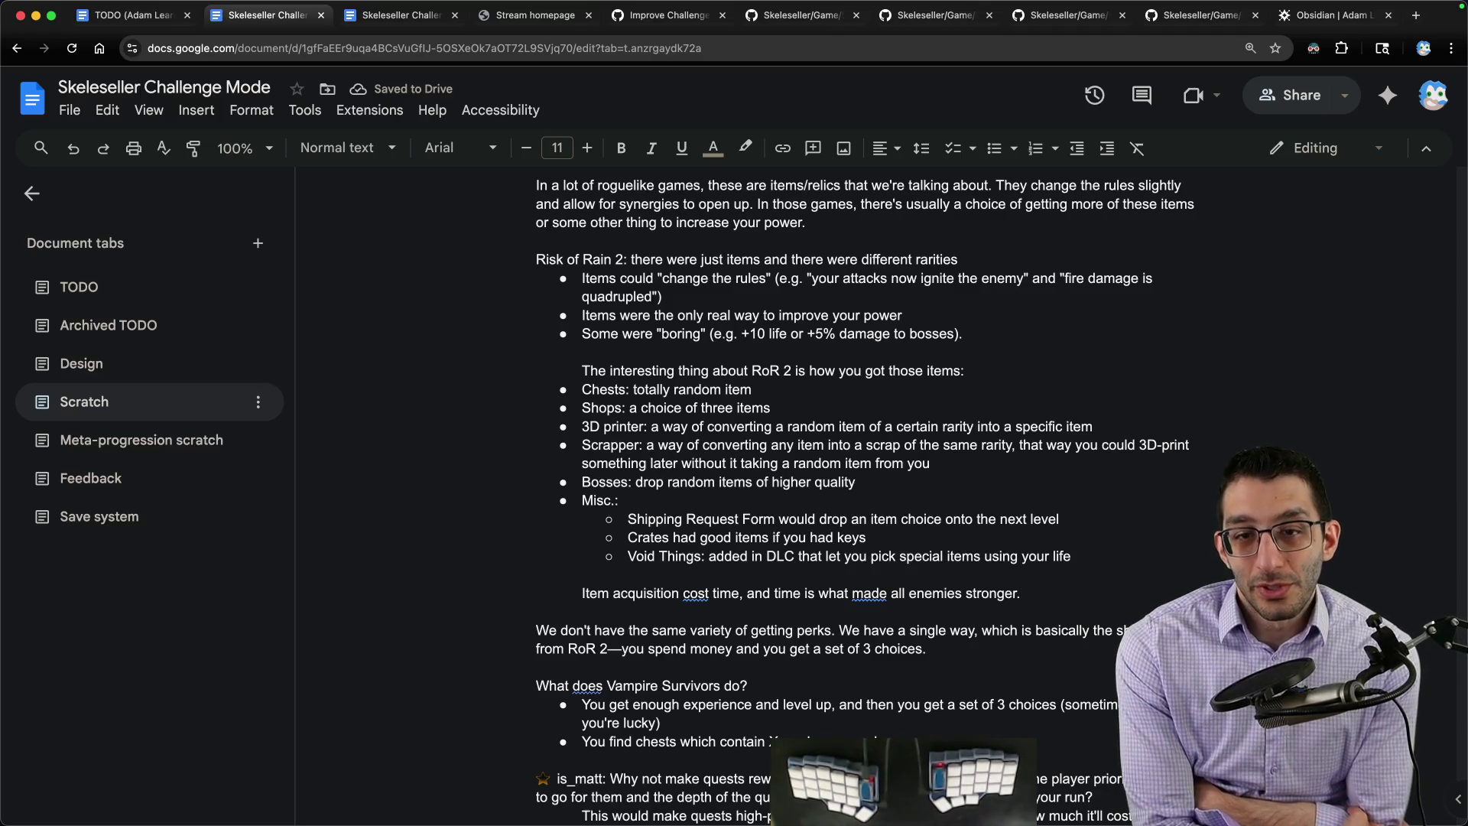
{"action": "key", "text": "End"}
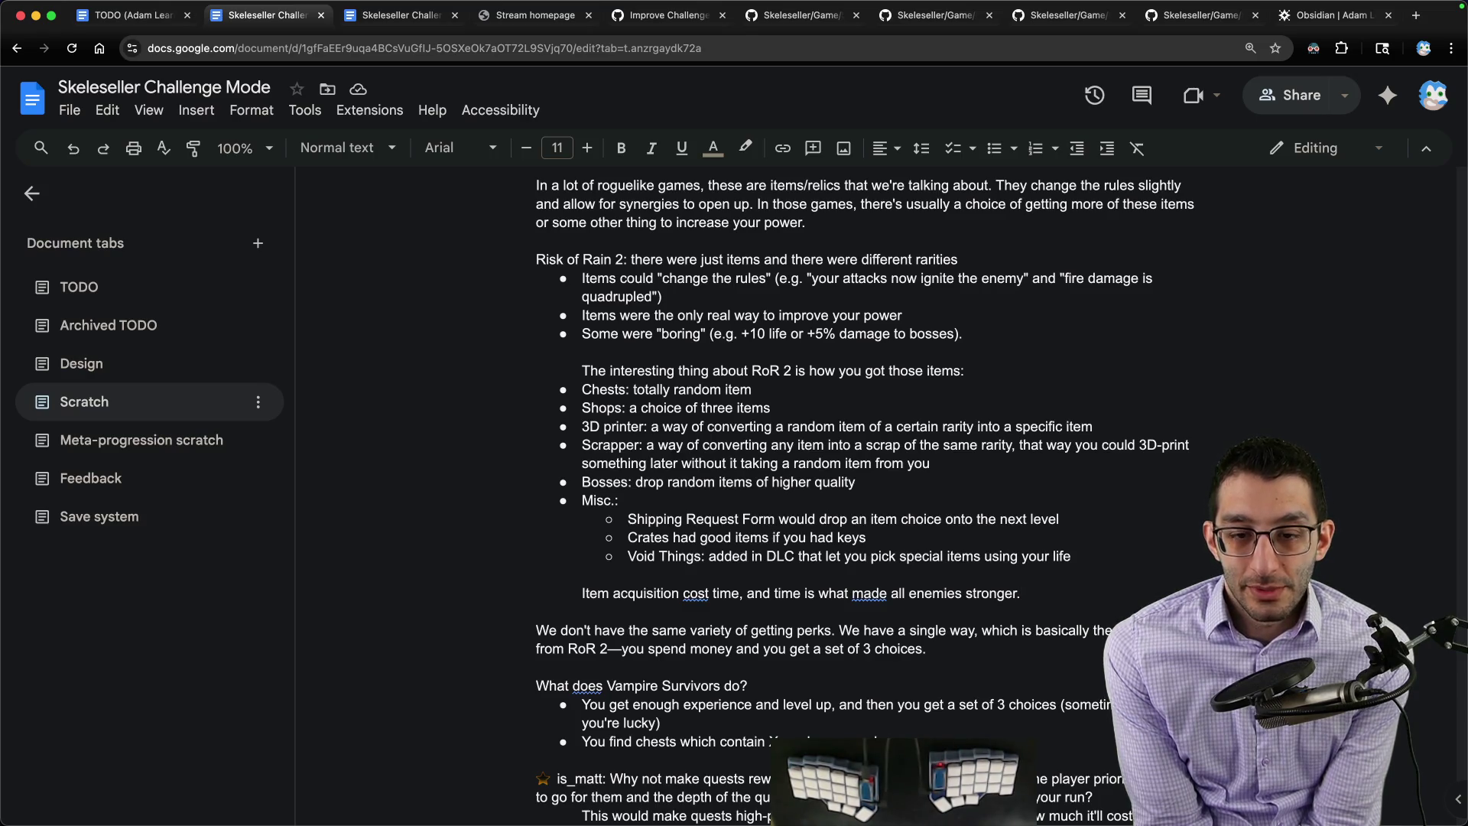
{"action": "key", "text": "super+Tab"}
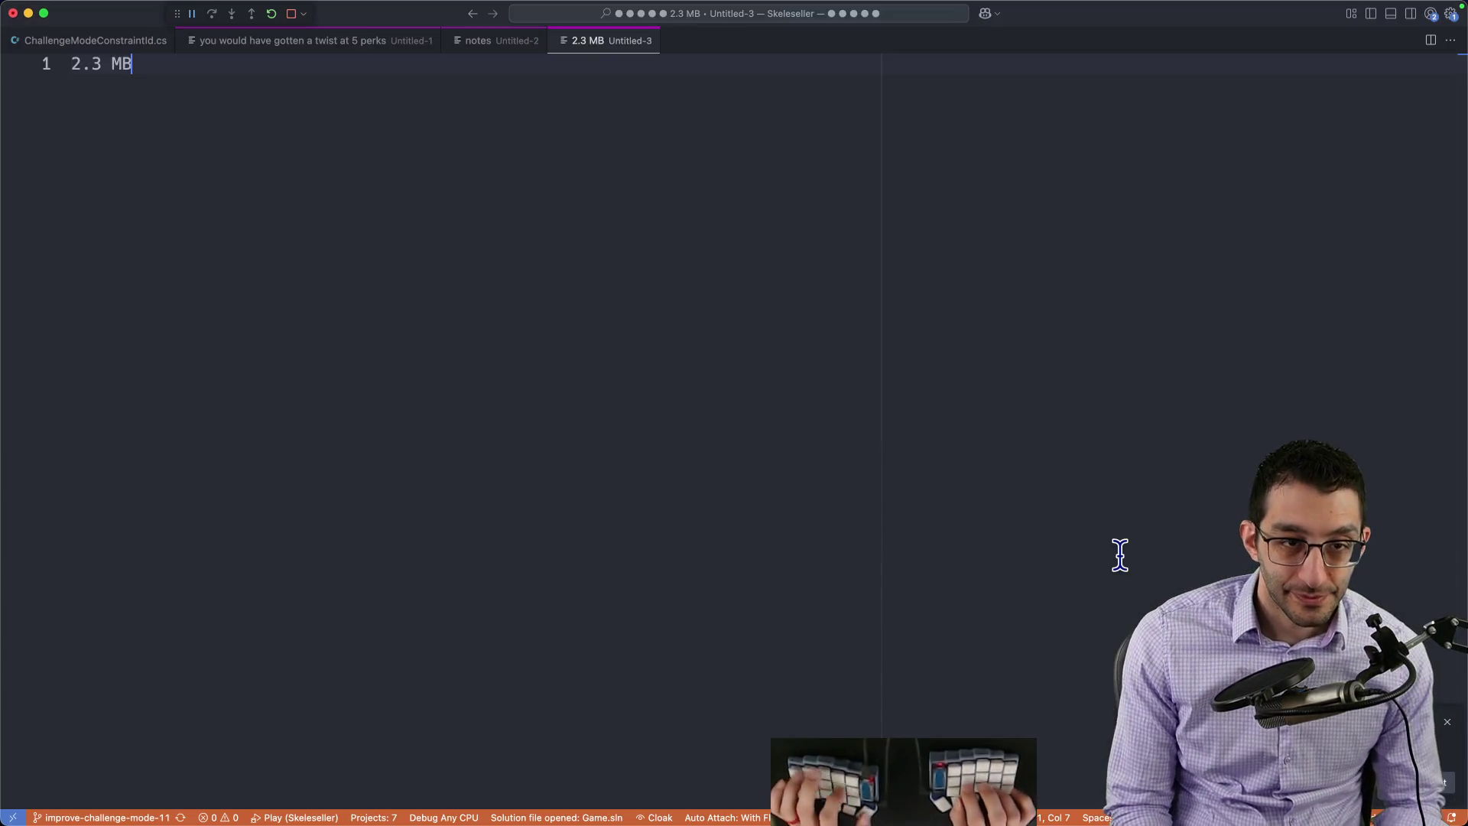
Step: Start a new untitled file with a Slay the Spire heading and an item list ending with potions
{"action": "key", "text": "super+n"}
{"action": "type", "text": "Slay the S"}
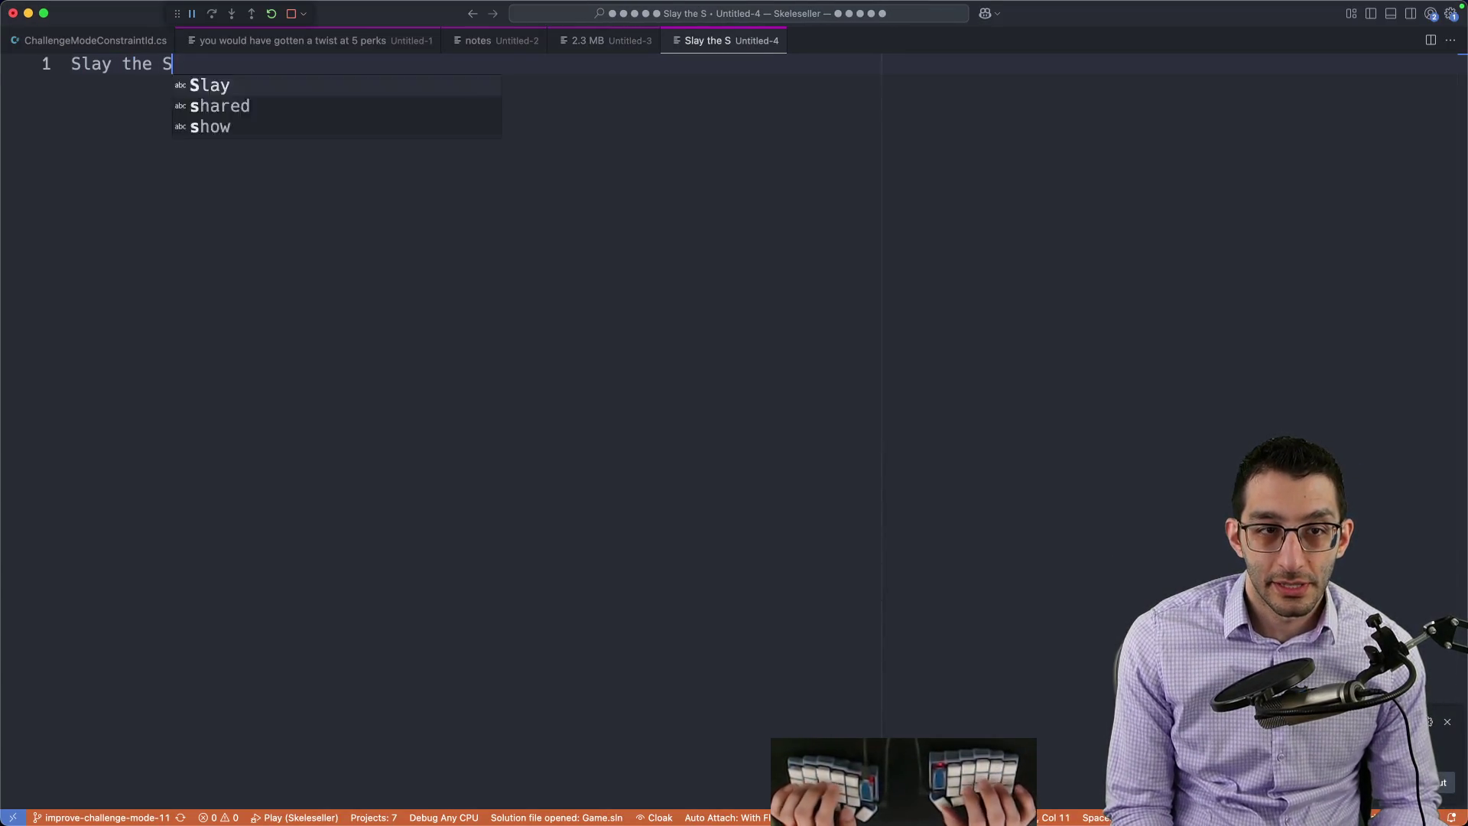
{"action": "type", "text": "pire"}
{"action": "key", "text": "Return"}
{"action": "key", "text": "Return"}
{"action": "key", "text": "Return"}
{"action": "key", "text": "Return"}
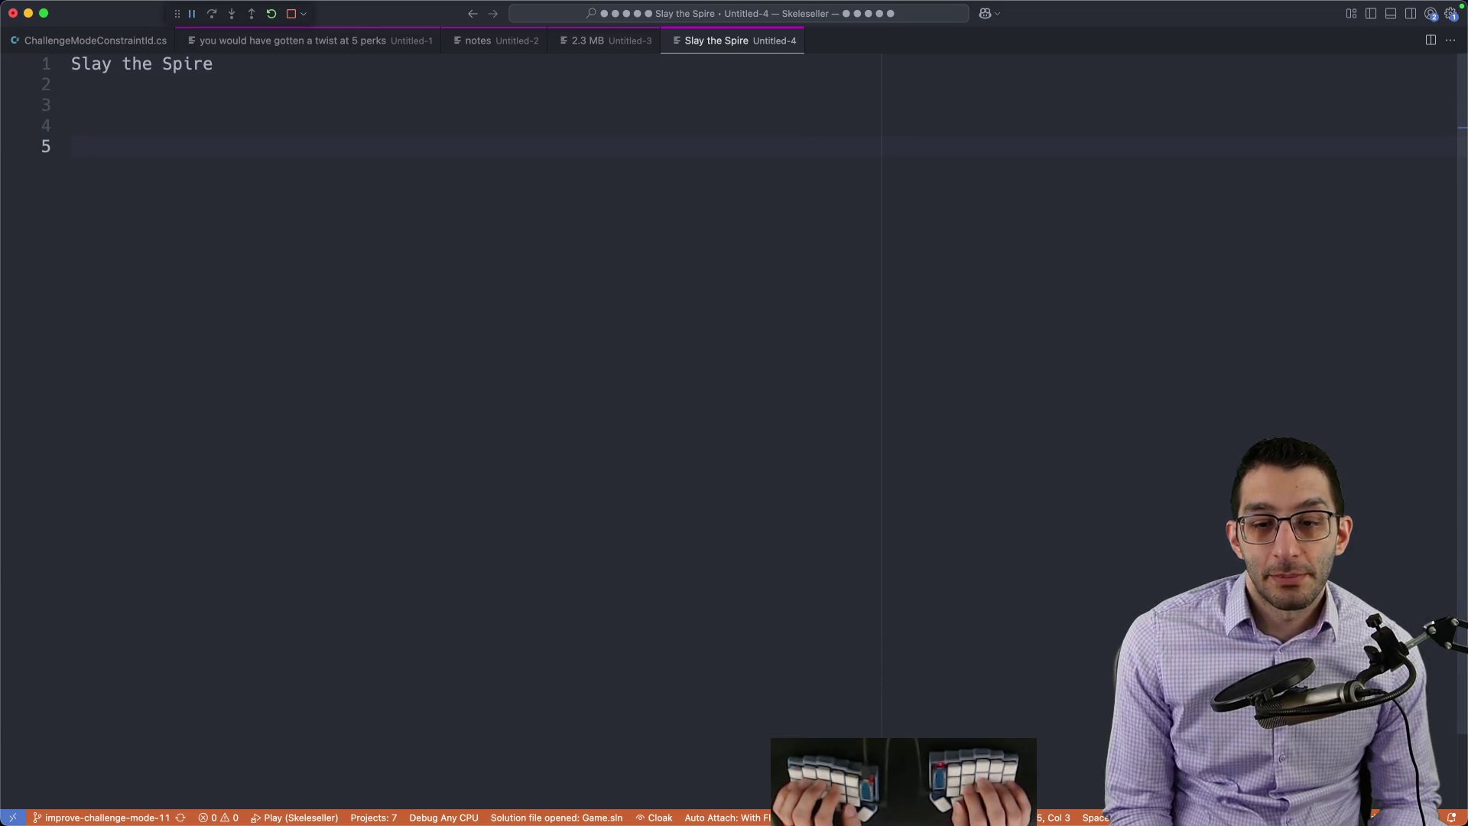
{"action": "type", "text": "relics   "}
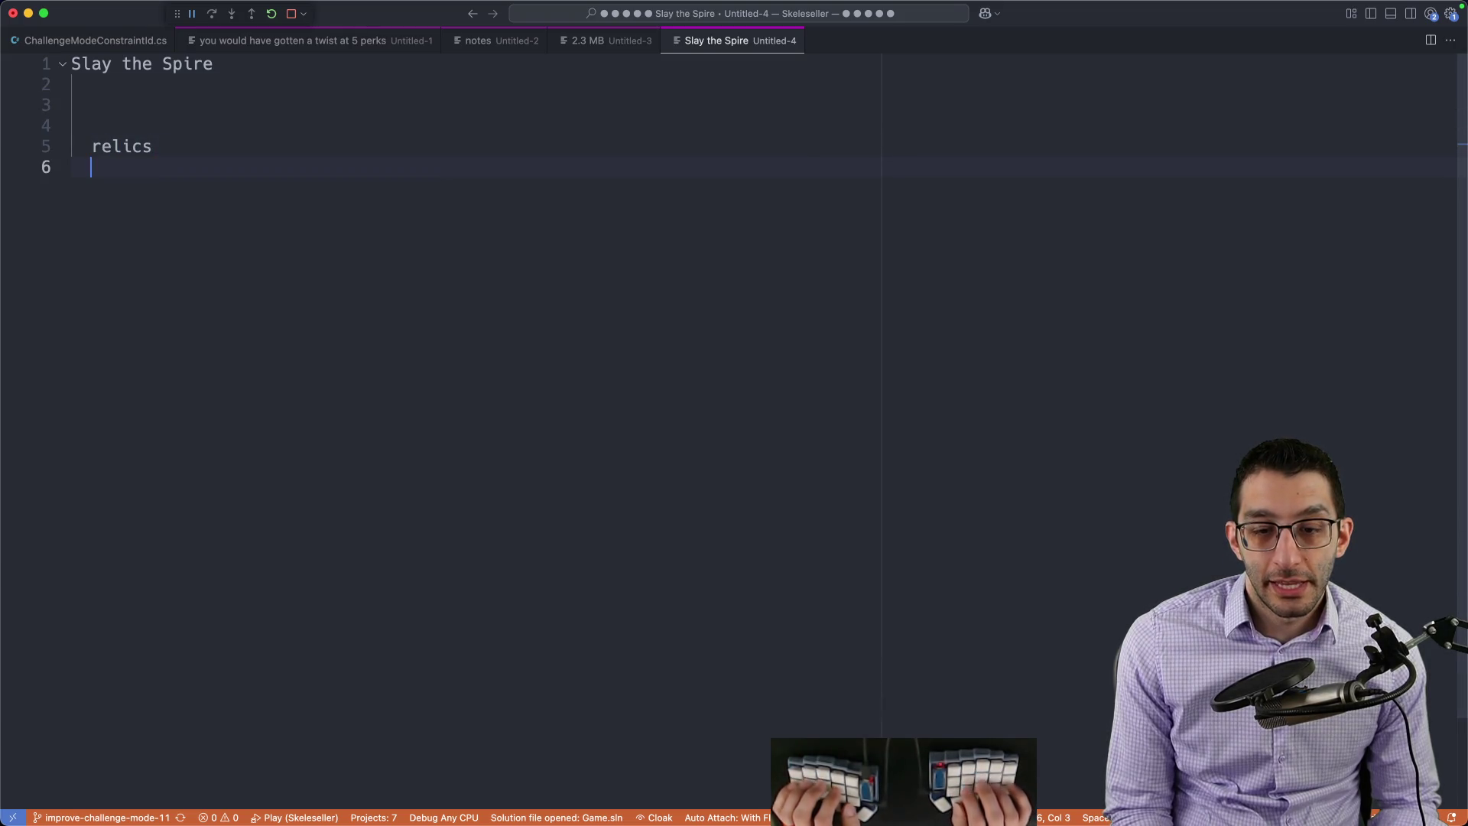
{"action": "type", "text": "cad"}
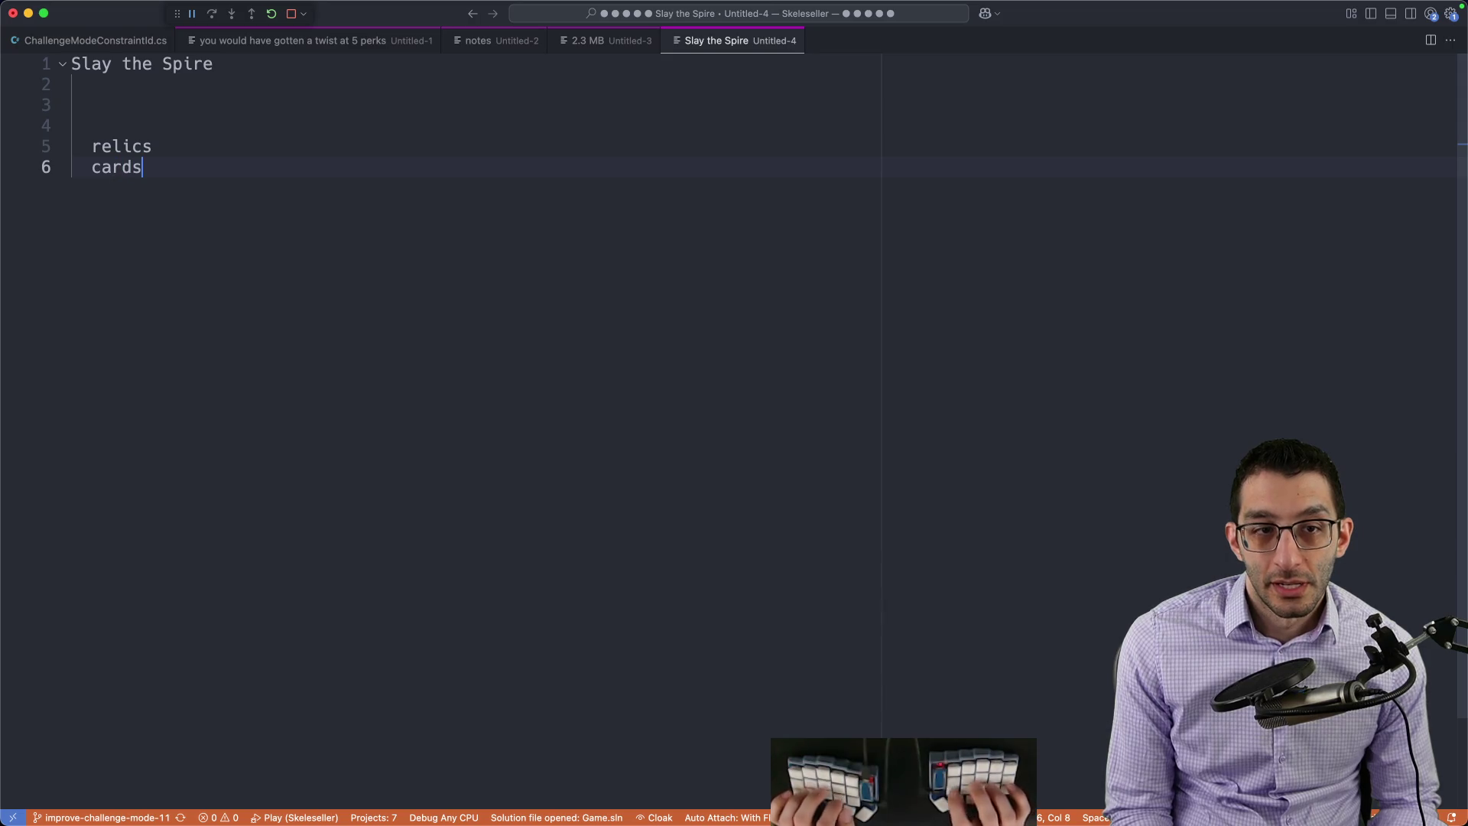
{"action": "key", "text": "Home"}
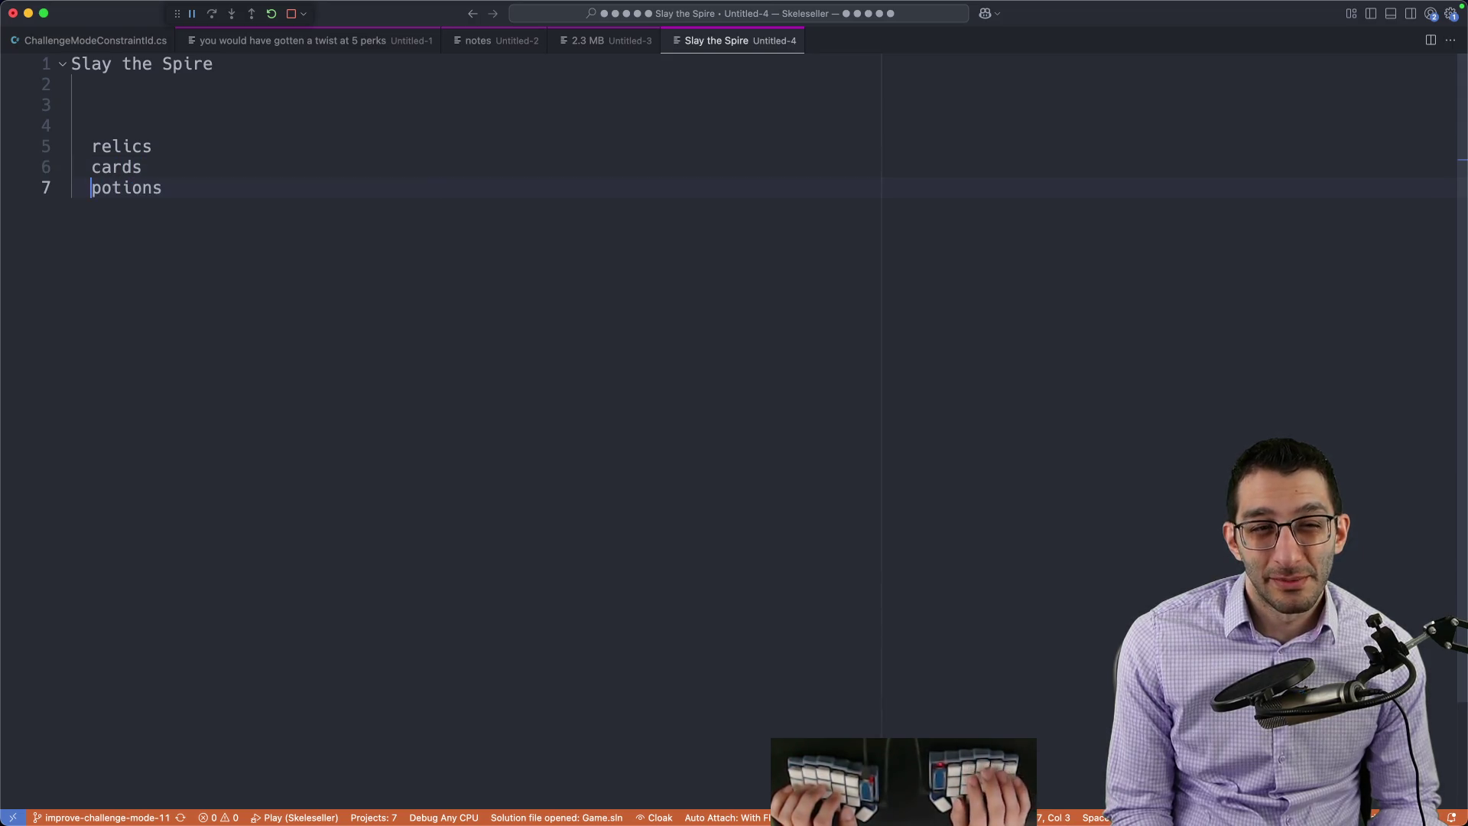
{"action": "key", "text": "Return"}
{"action": "key", "text": "Return"}
{"action": "key", "text": "Return"}
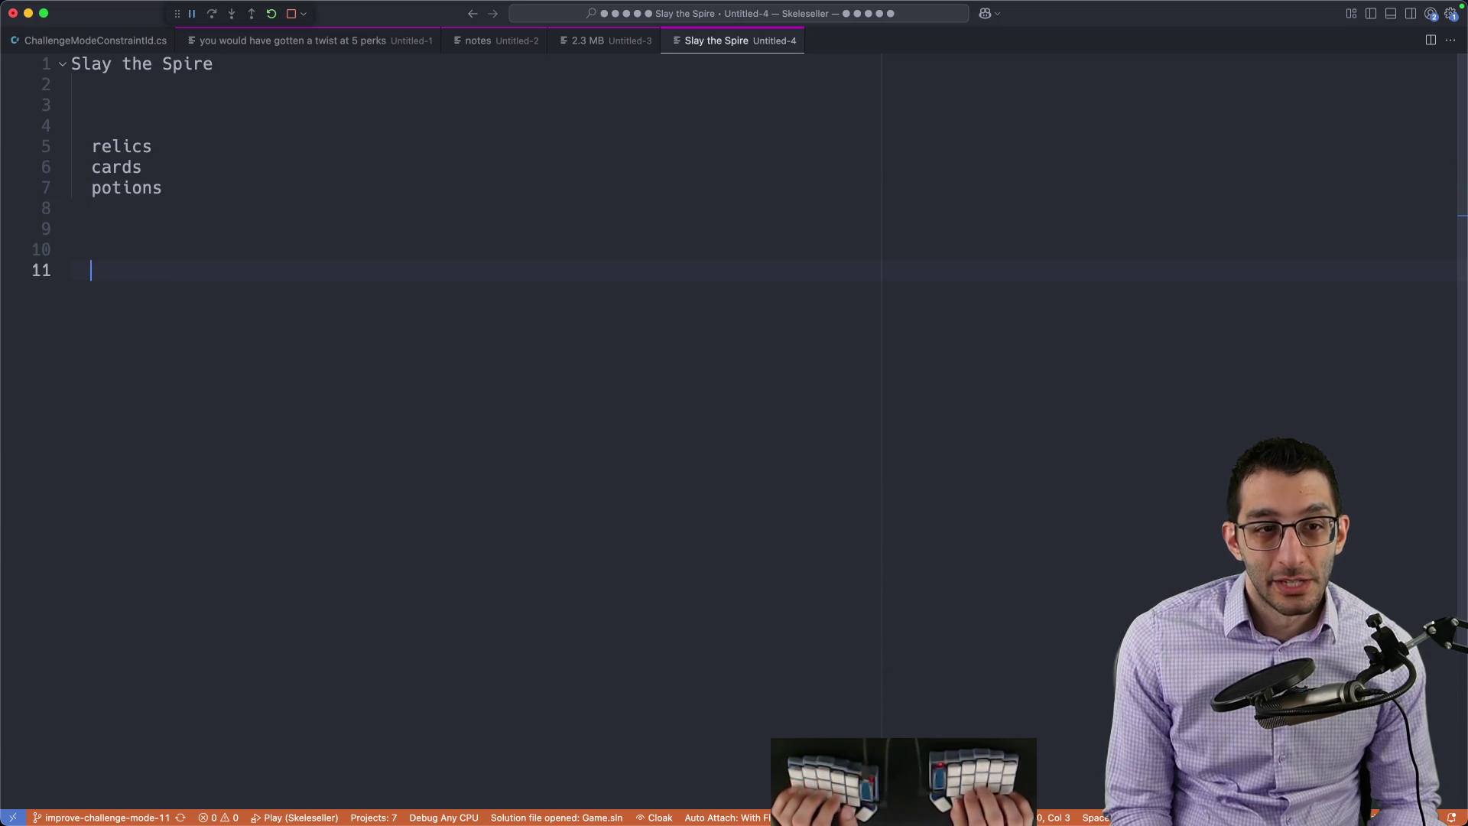
{"action": "key", "text": "BackSpace"}
{"action": "key", "text": "BackSpace"}
{"action": "type", "text": "cards were evr"}
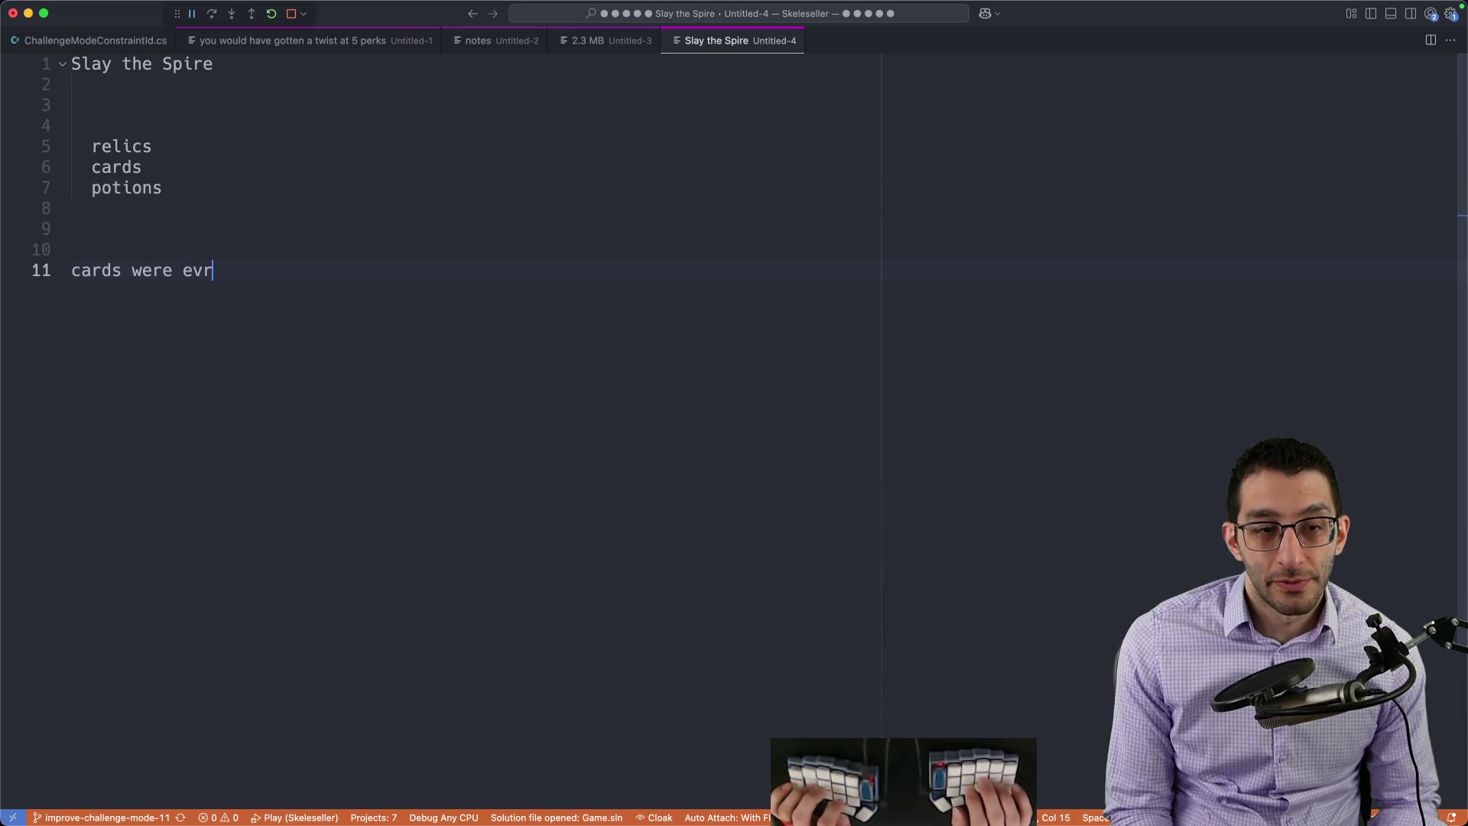
Step: Note cards were 'very common' and relics were mostly from random events, elites/bosses, shops
{"action": "key", "text": "BackSpace"}
{"action": "key", "text": "BackSpace"}
{"action": "key", "text": "BackSpace"}
{"action": "type", "text": "very common"}
{"action": "key", "text": "Return"}
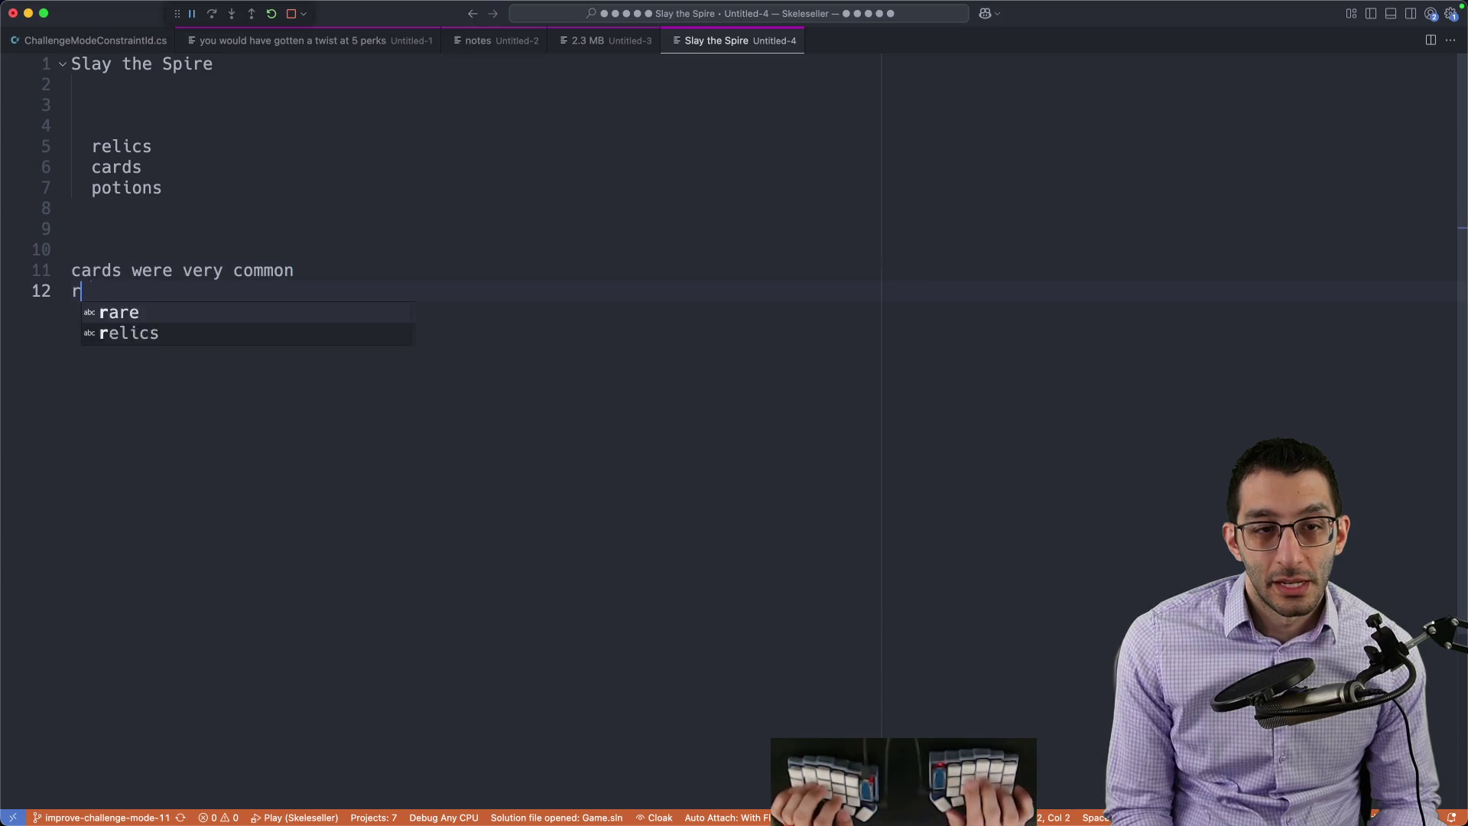
{"action": "type", "text": "relics were only from "}
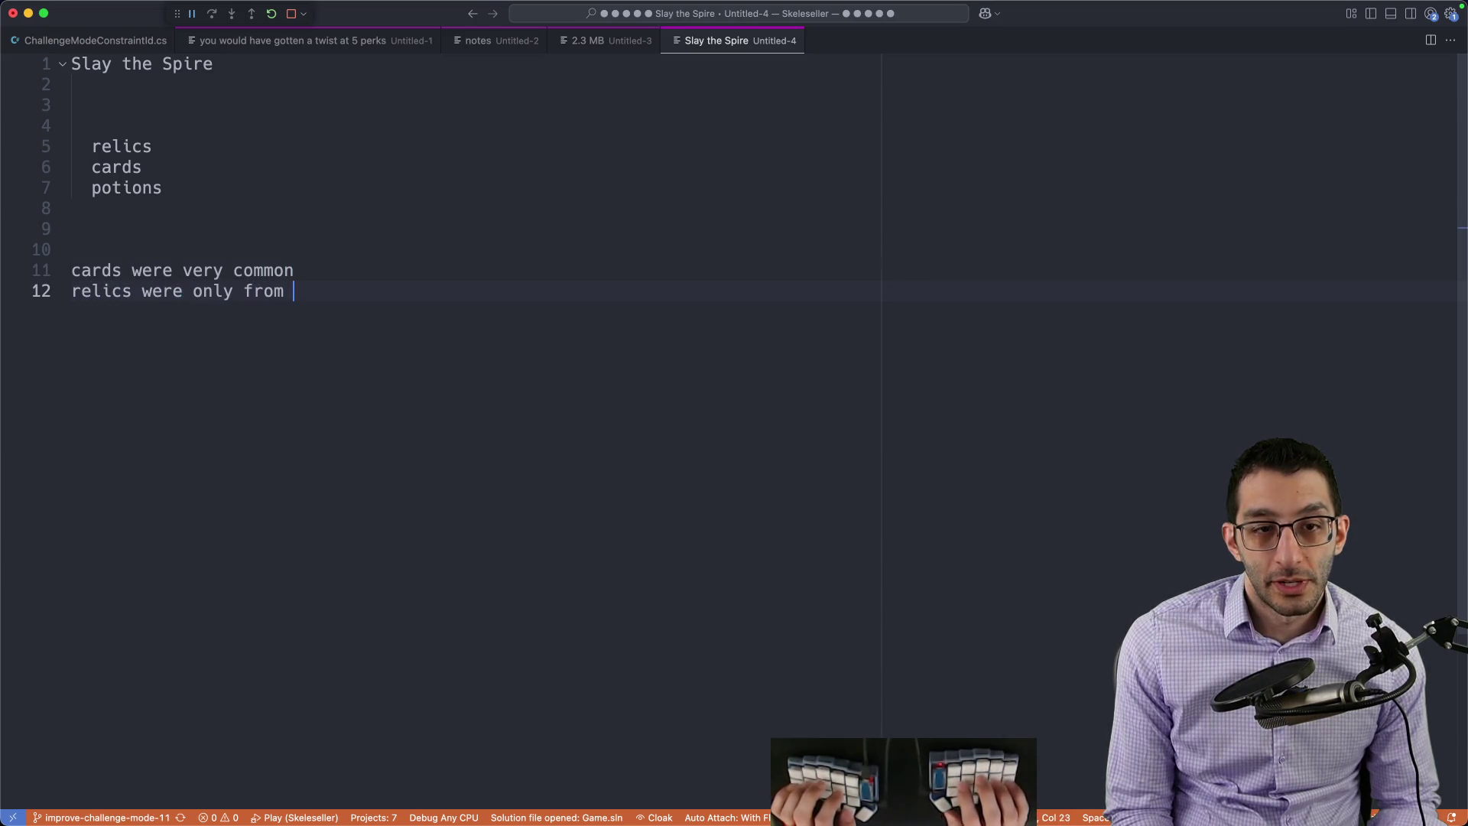
{"action": "type", "text": "random events, "}
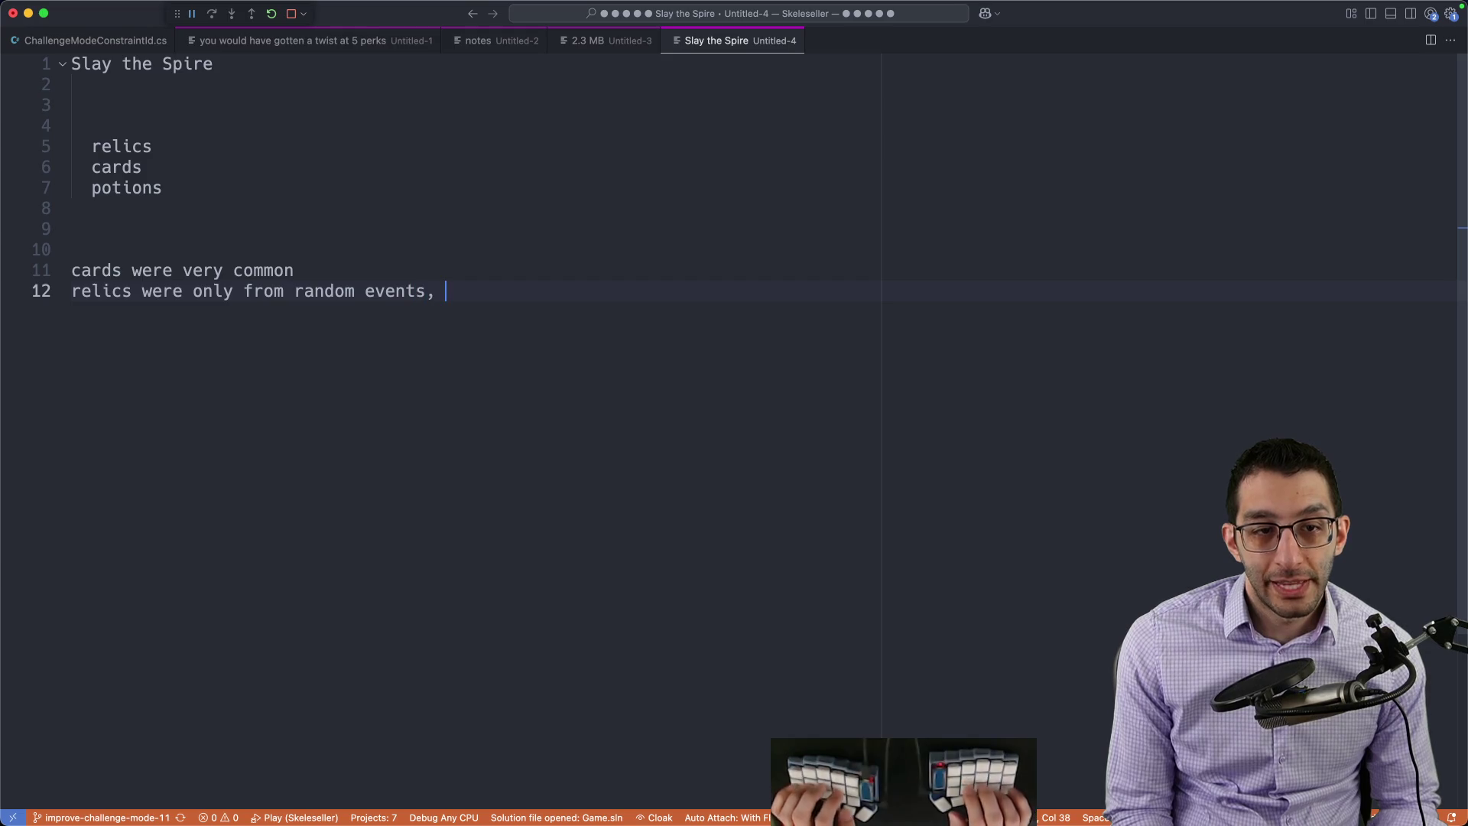
{"action": "type", "text": "bosses, shops"}
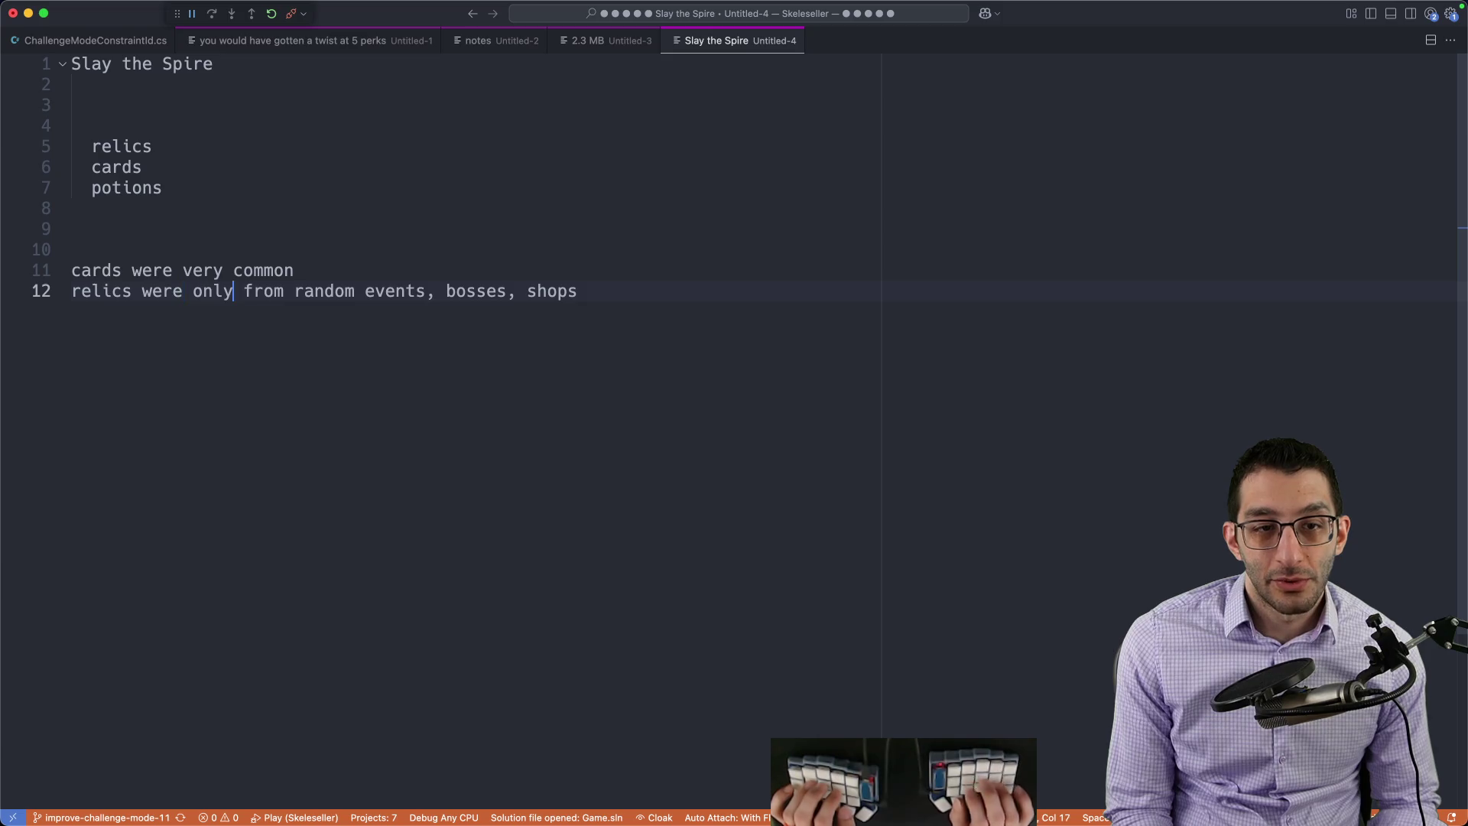
{"action": "key", "text": "BackSpace"}
{"action": "key", "text": "BackSpace"}
{"action": "key", "text": "BackSpace"}
{"action": "type", "text": "mostly"}
{"action": "key", "text": "shift+v"}
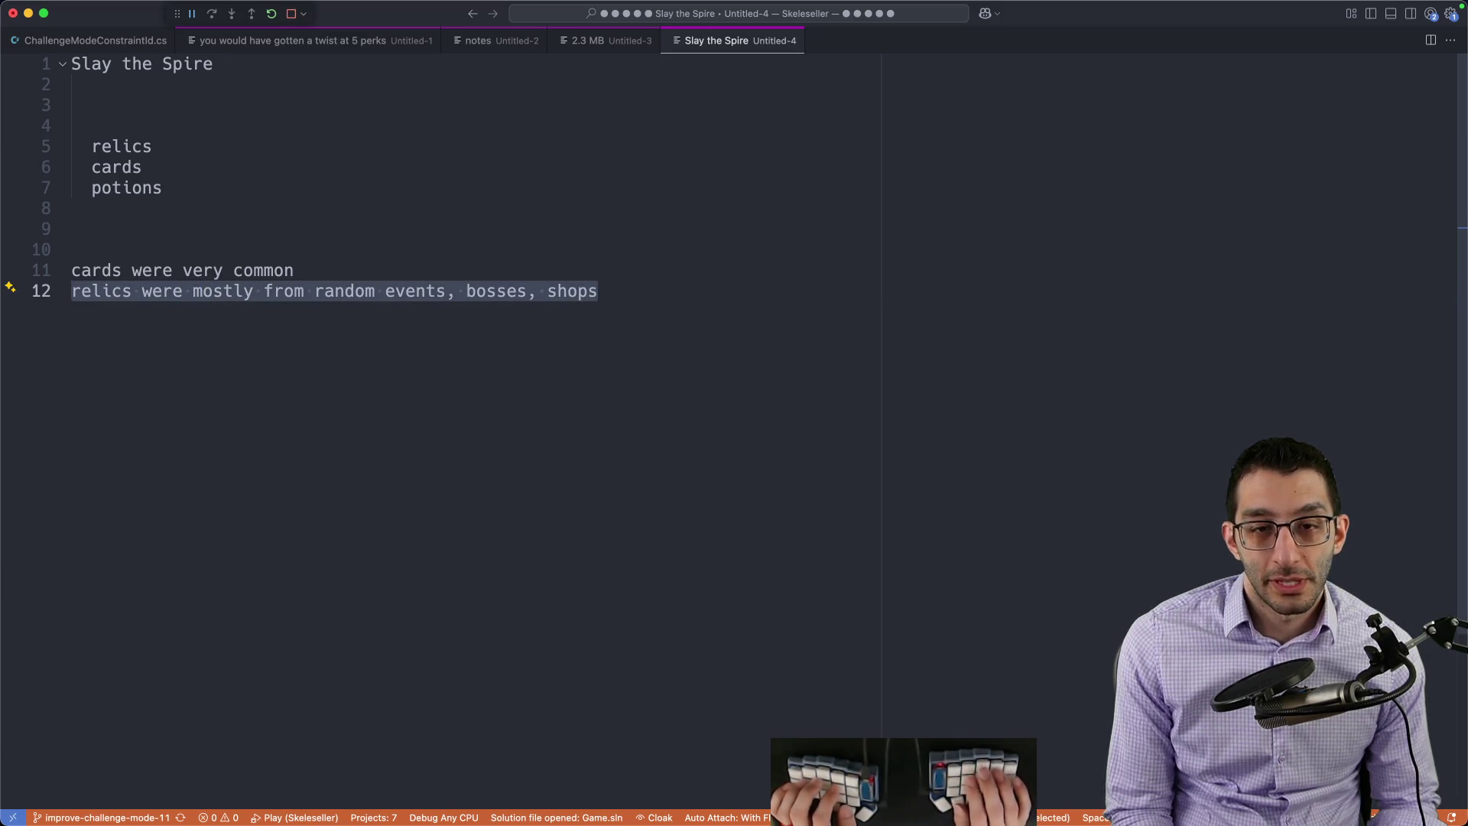
{"action": "key", "text": "Escape"}
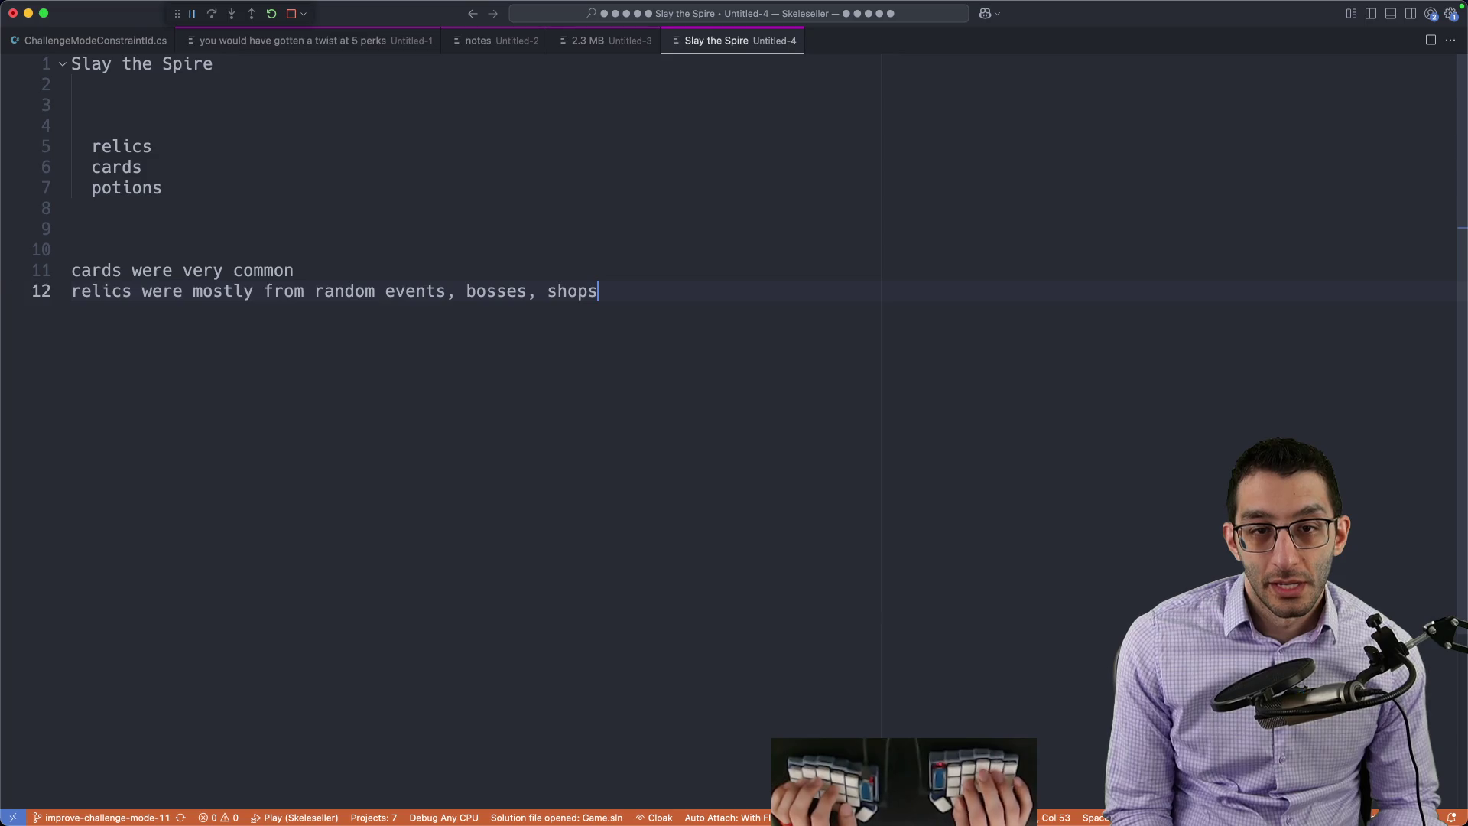
{"action": "key", "text": "shift+w"}
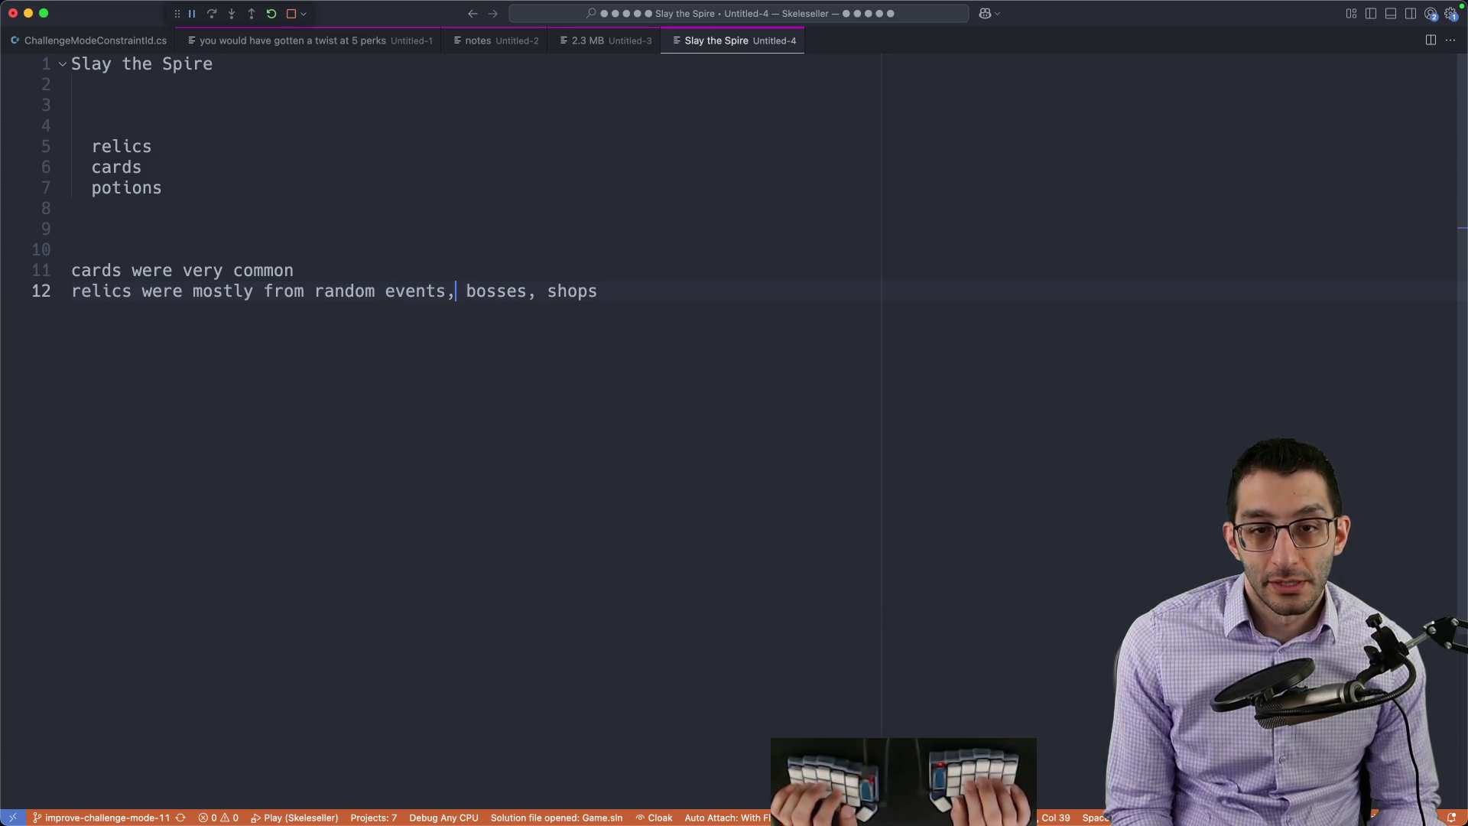
{"action": "type", "text": "ielites/"}
{"action": "key", "text": "Escape"}
{"action": "key", "text": "shift+a"}
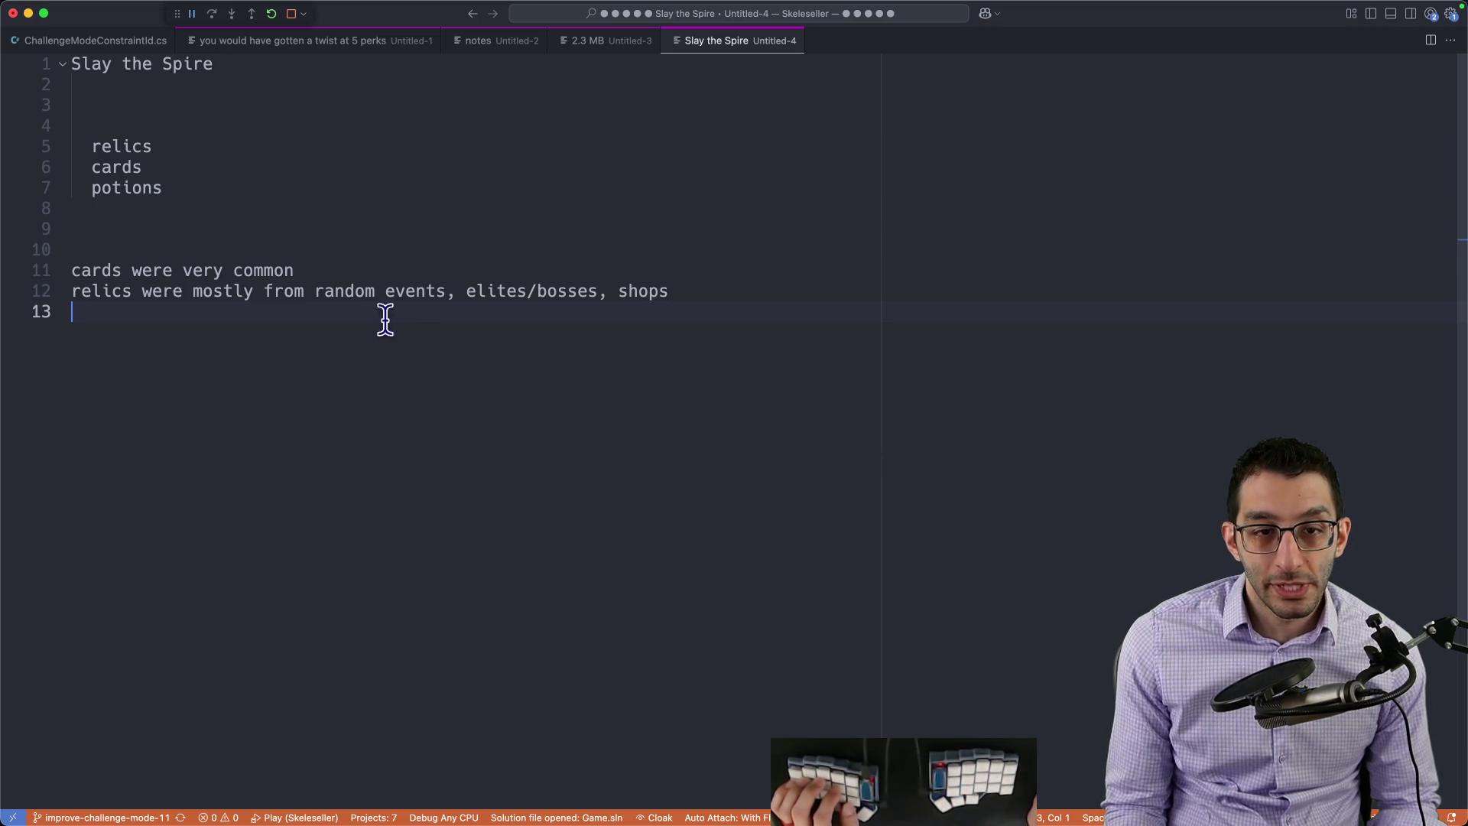
Step: Review the relic sources line, then start another blank note
{"action": "left_click_drag", "start_coordinate": [316, 291], "coordinate": [845, 318]}
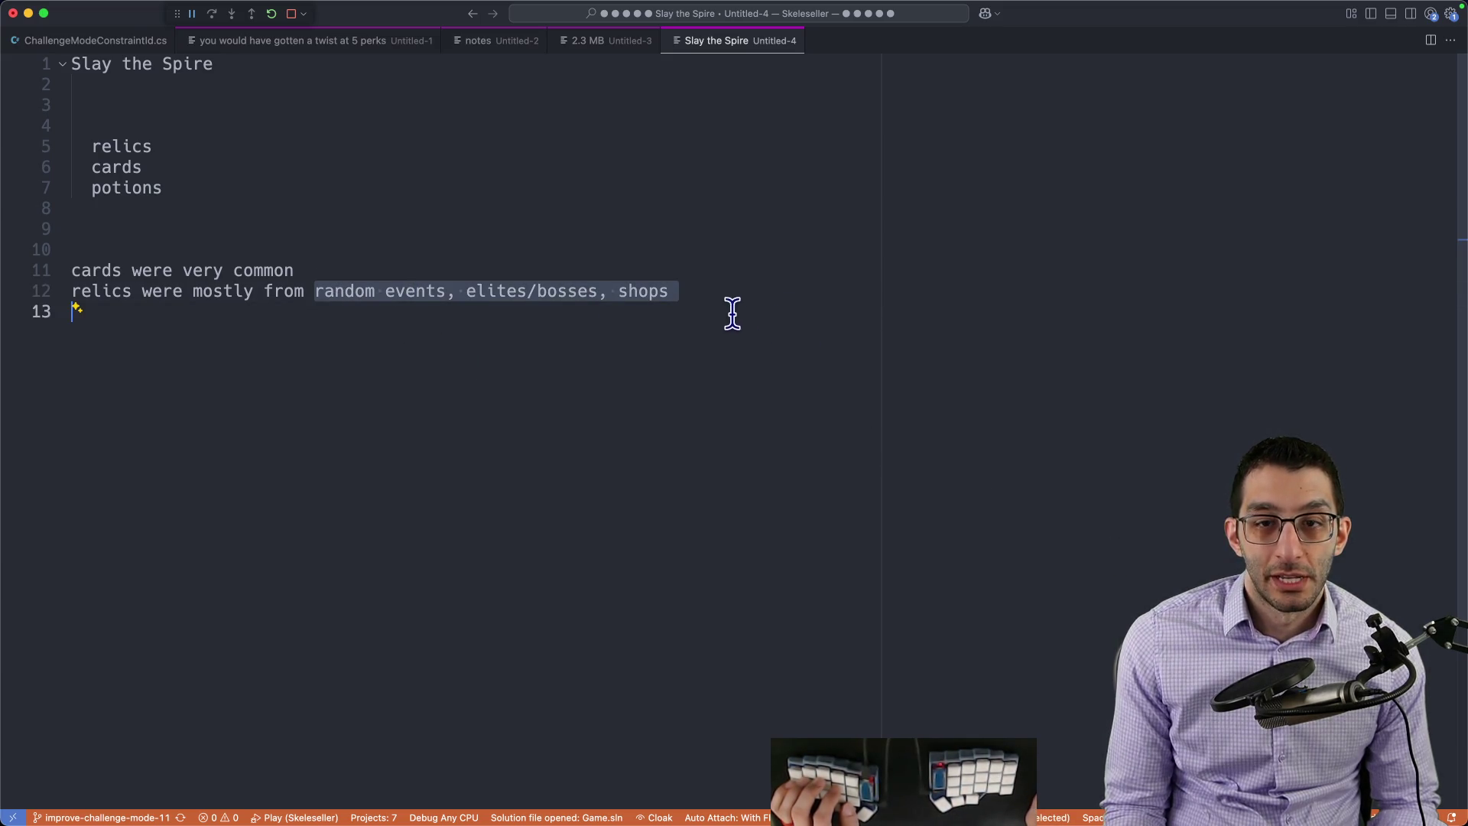
{"action": "double_click", "coordinate": [666, 293]}
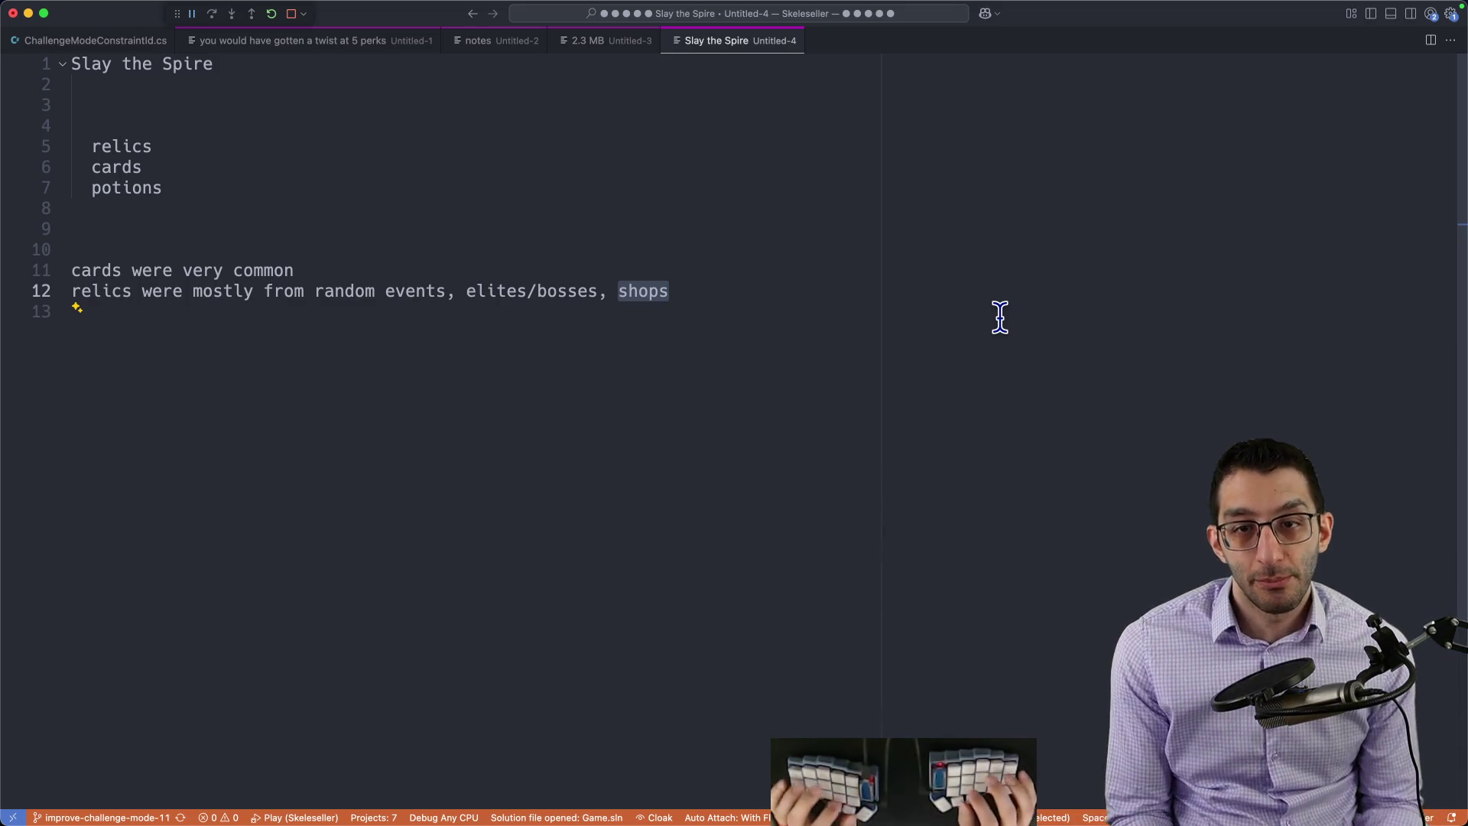
{"action": "key", "text": "super+Tab"}
{"action": "key", "text": "super+Tab"}
{"action": "key", "text": "Down"}
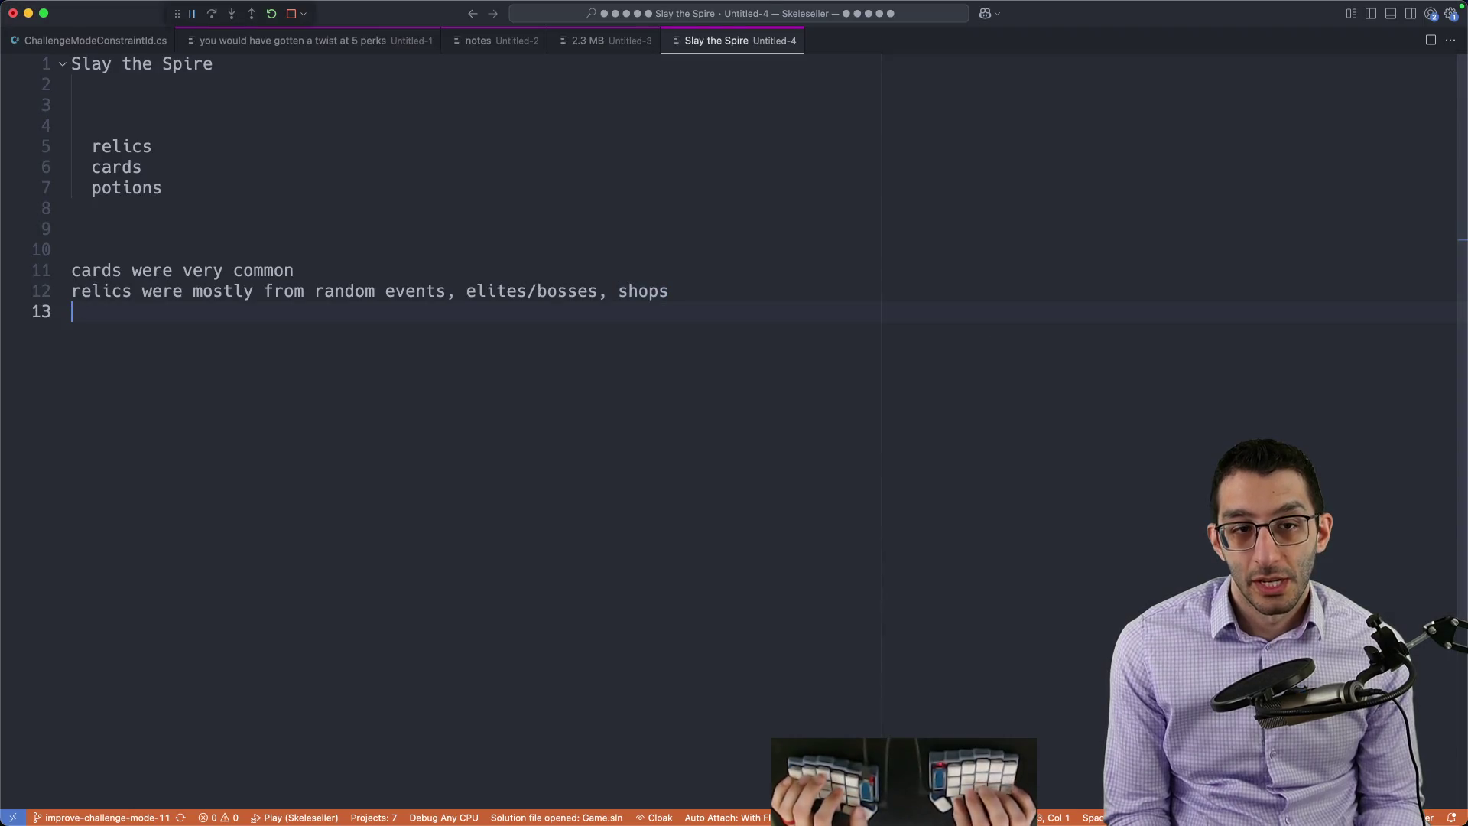
{"action": "key", "text": "super+n"}
{"action": "type", "text": "sludge"}
Step: Write the sludge/gold note: battle perks via sludge only, everything else via gold, then return to the Challenge Mode doc
{"action": "key", "text": "Return"}
{"action": "type", "text": "g"}
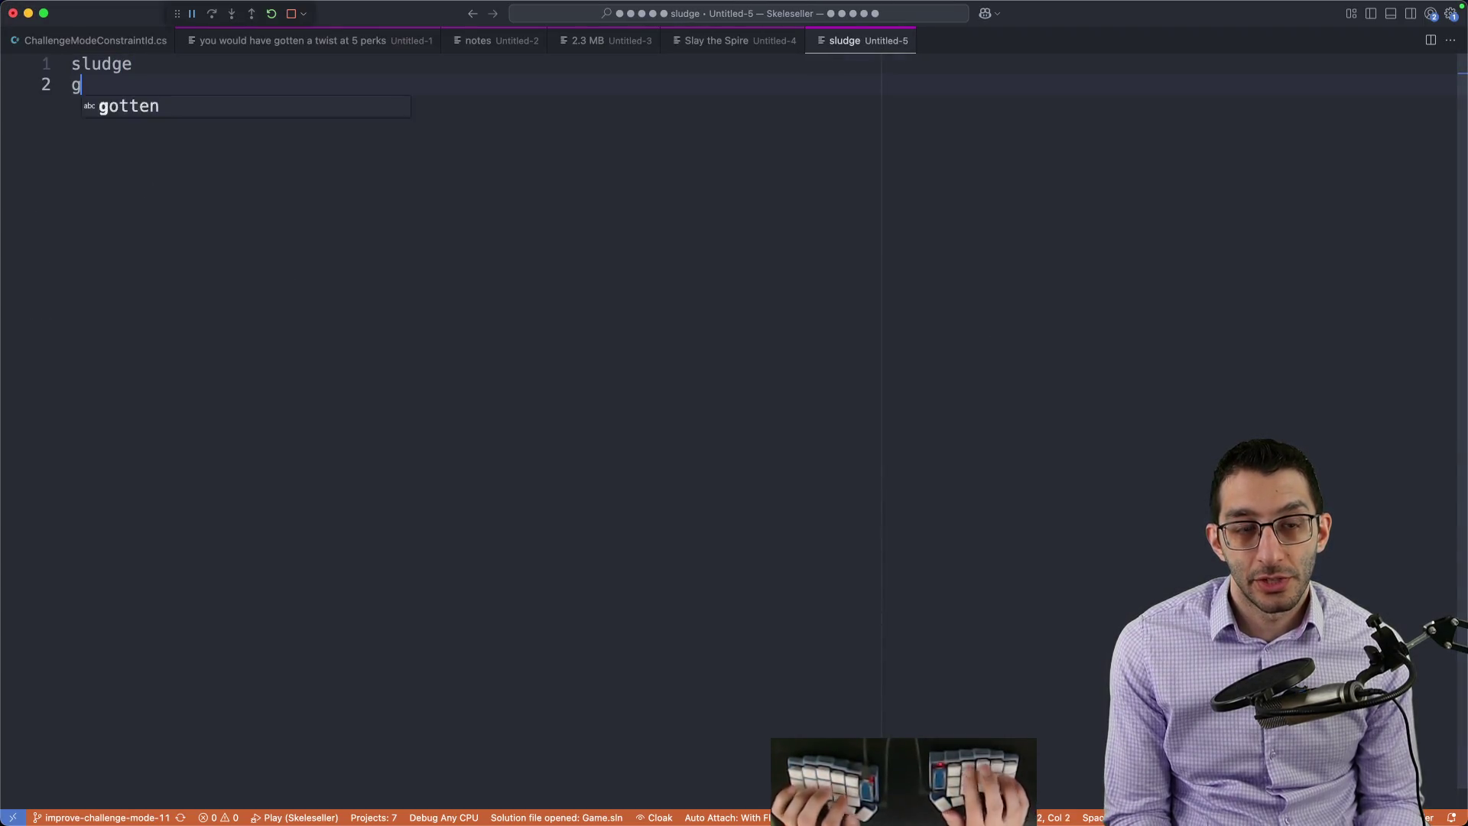
{"action": "type", "text": "old"}
{"action": "key", "text": "Return"}
{"action": "key", "text": "Return"}
{"action": "key", "text": "Return"}
{"action": "type", "text": "battle p"}
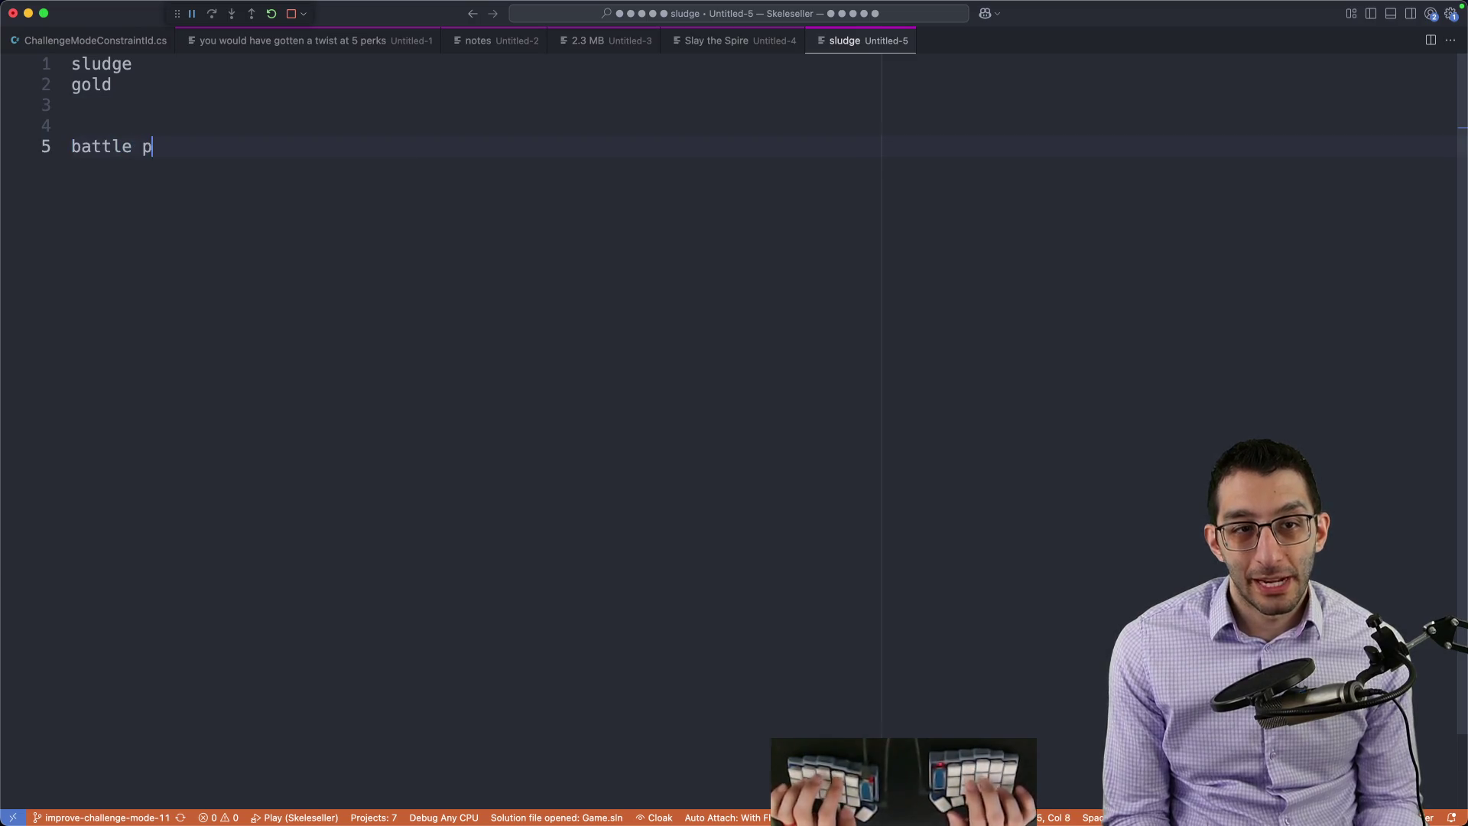
{"action": "type", "text": "erks are just via sludge "}
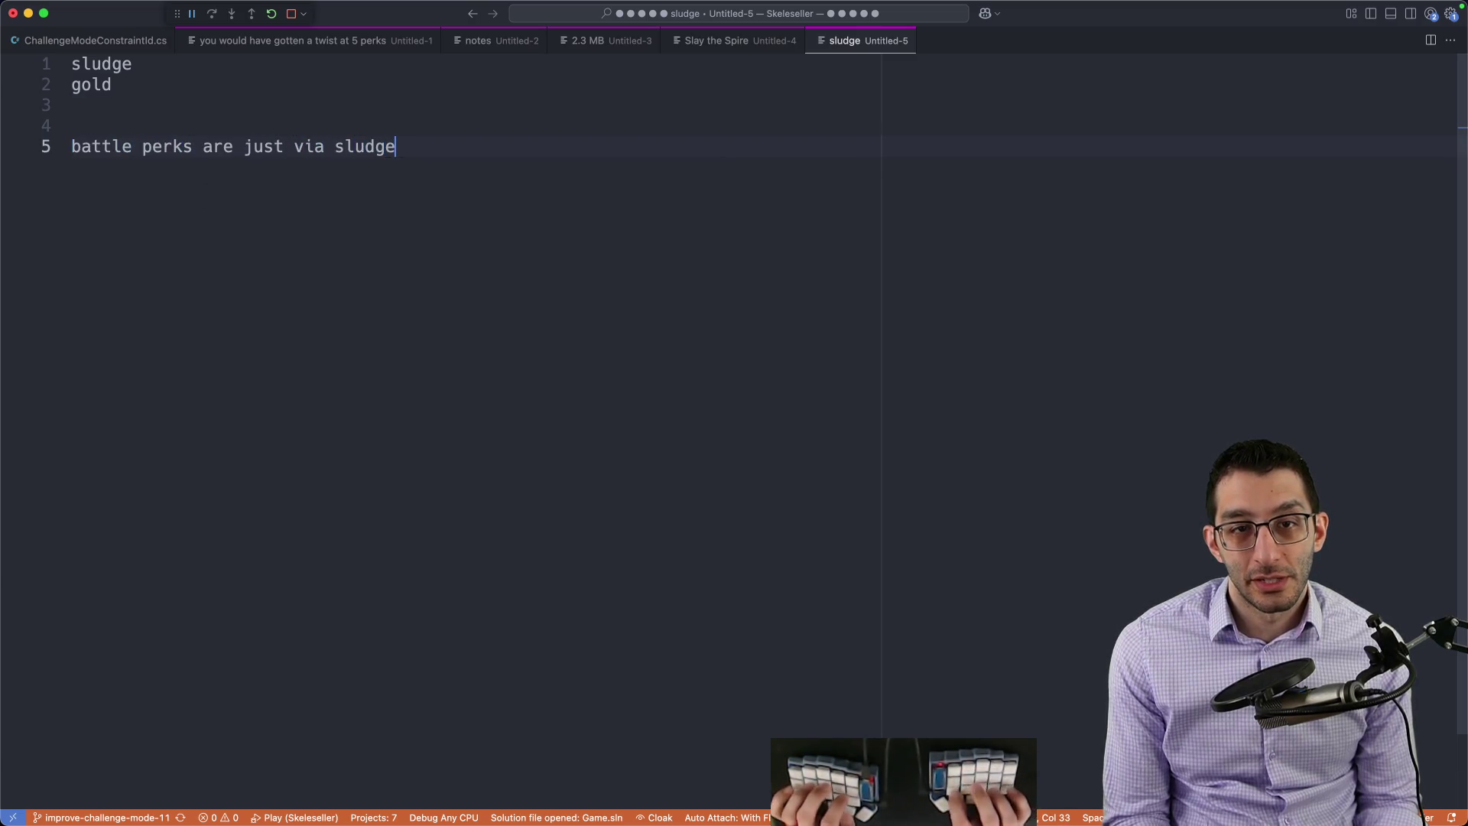
{"action": "type", "text": "everything else i"}
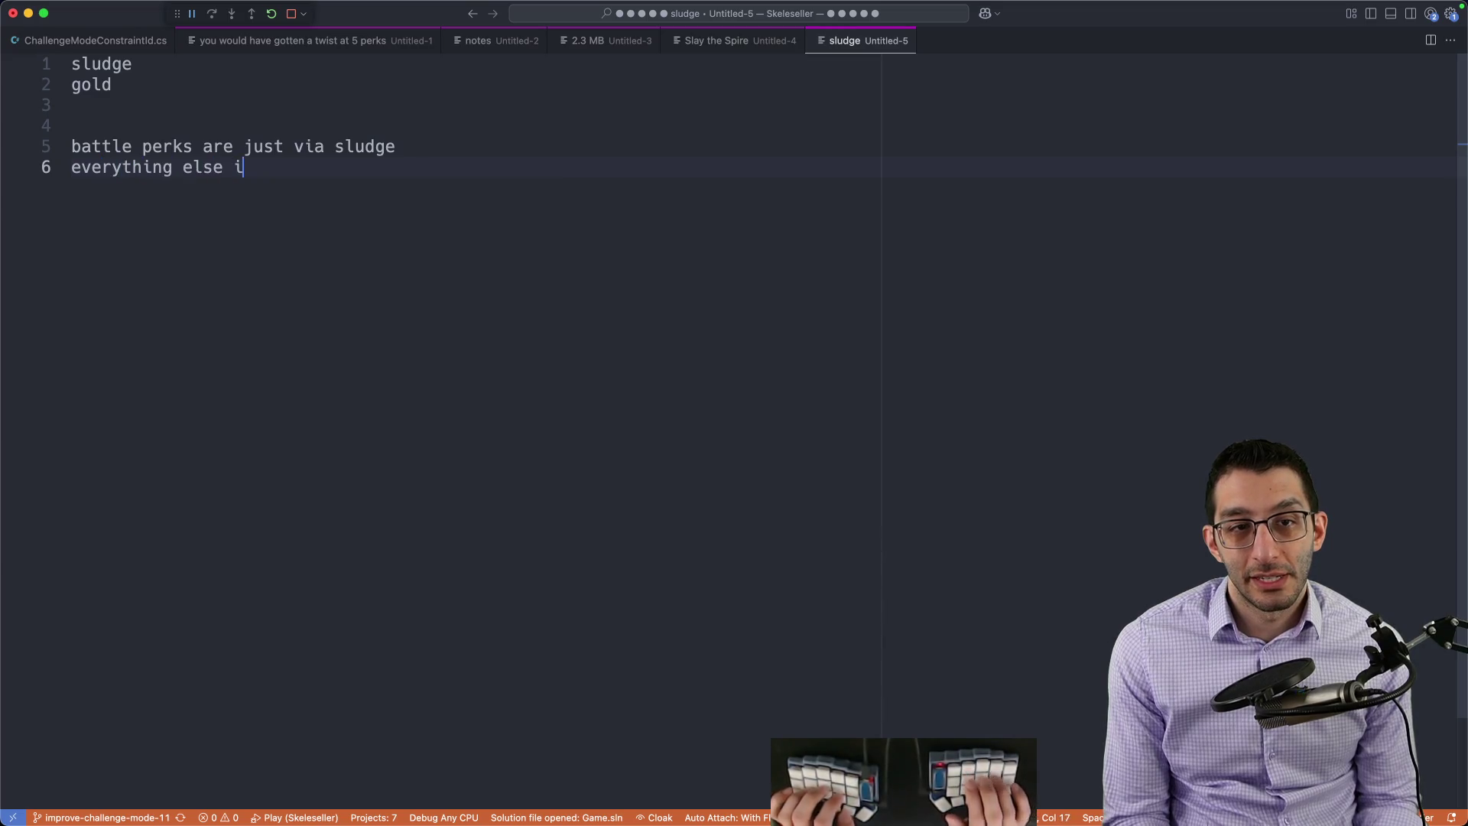
{"action": "type", "text": "s via gold"}
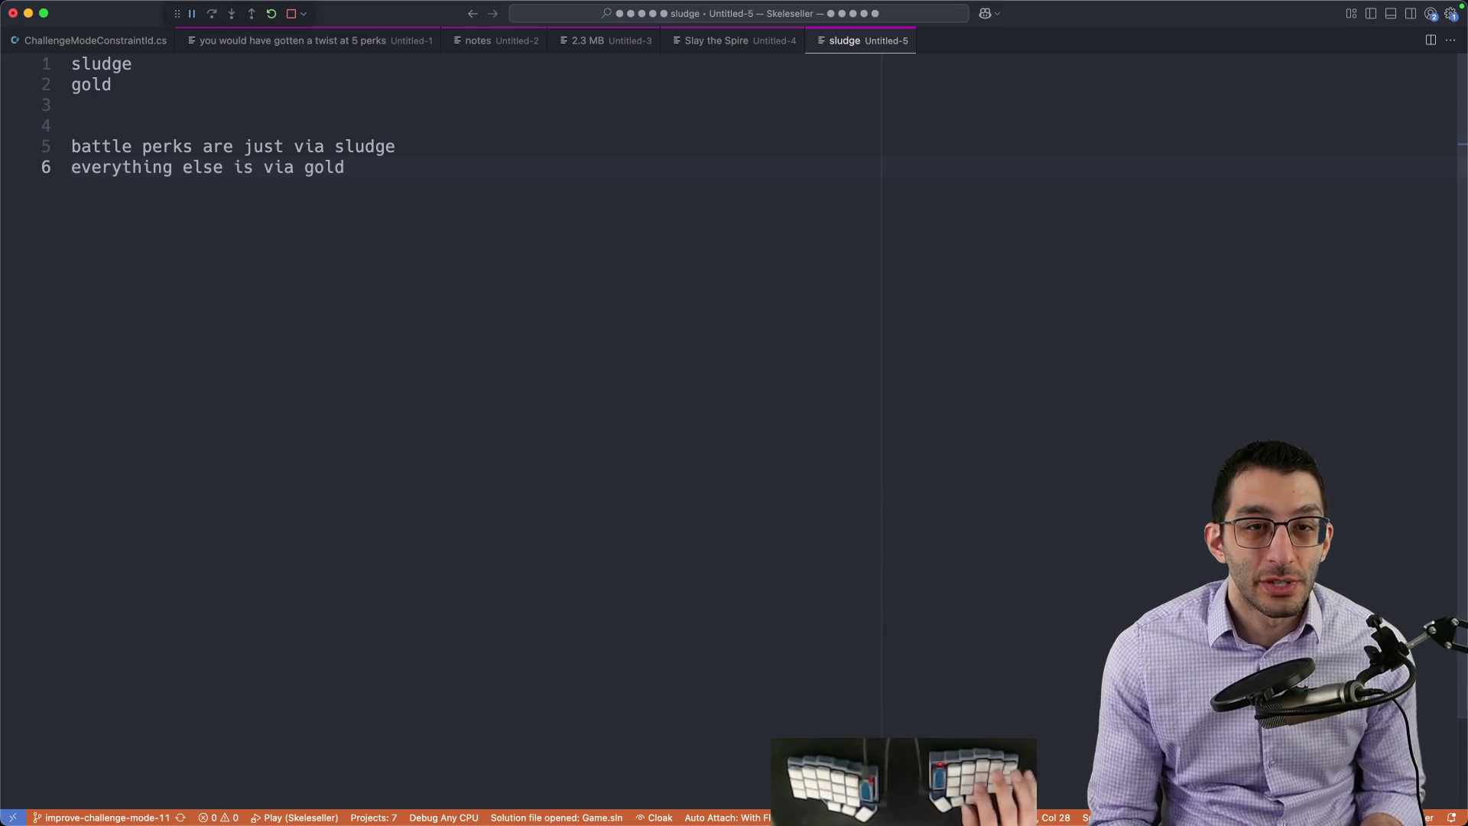
{"action": "key", "text": "Up"}
{"action": "key", "text": "shift+Home"}
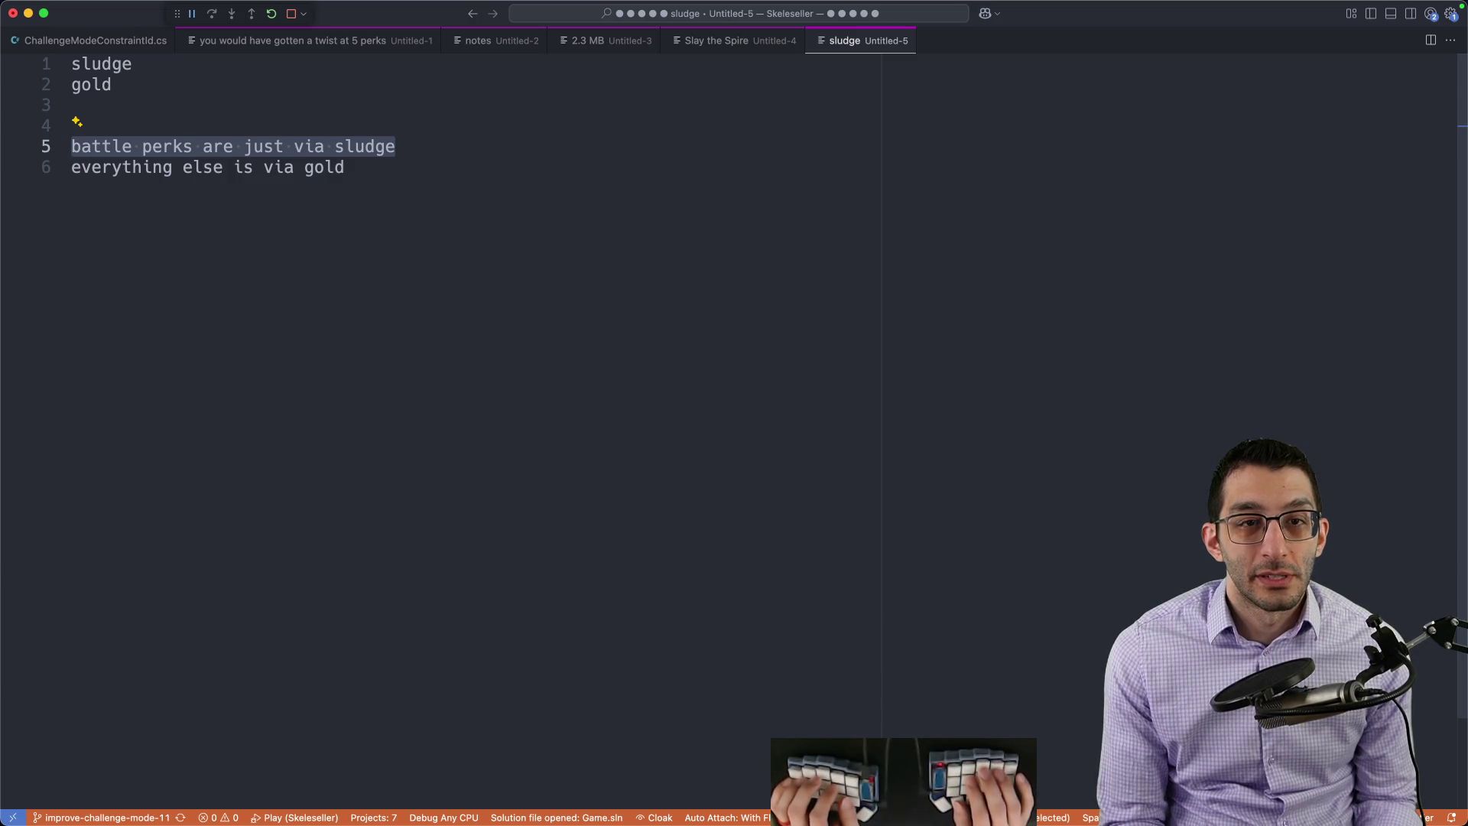
{"action": "key", "text": "Right"}
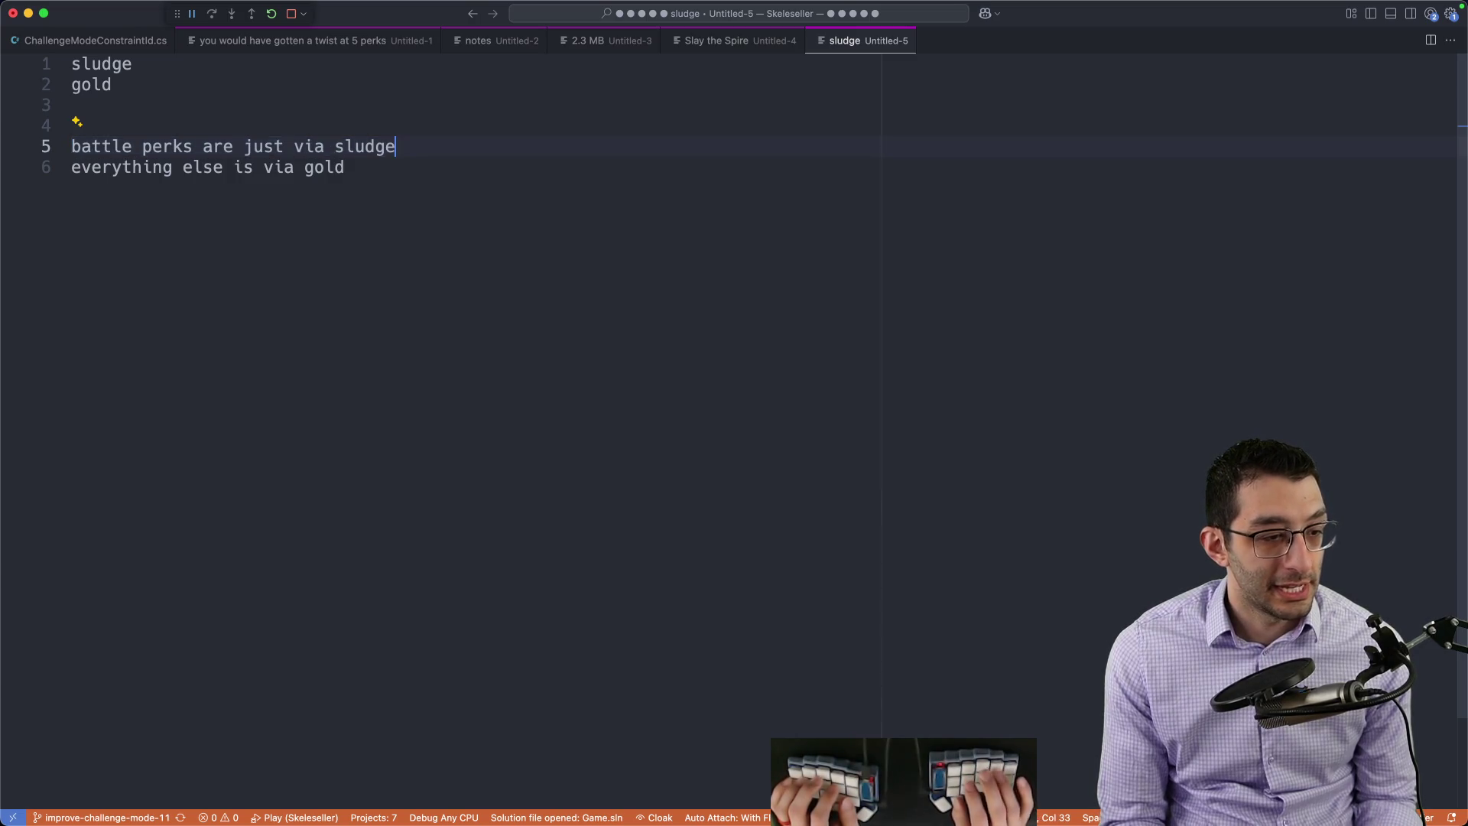
{"action": "key", "text": "Down"}
{"action": "key", "text": "Return"}
{"action": "key", "text": "Return"}
{"action": "key", "text": "Return"}
{"action": "key", "text": "Return"}
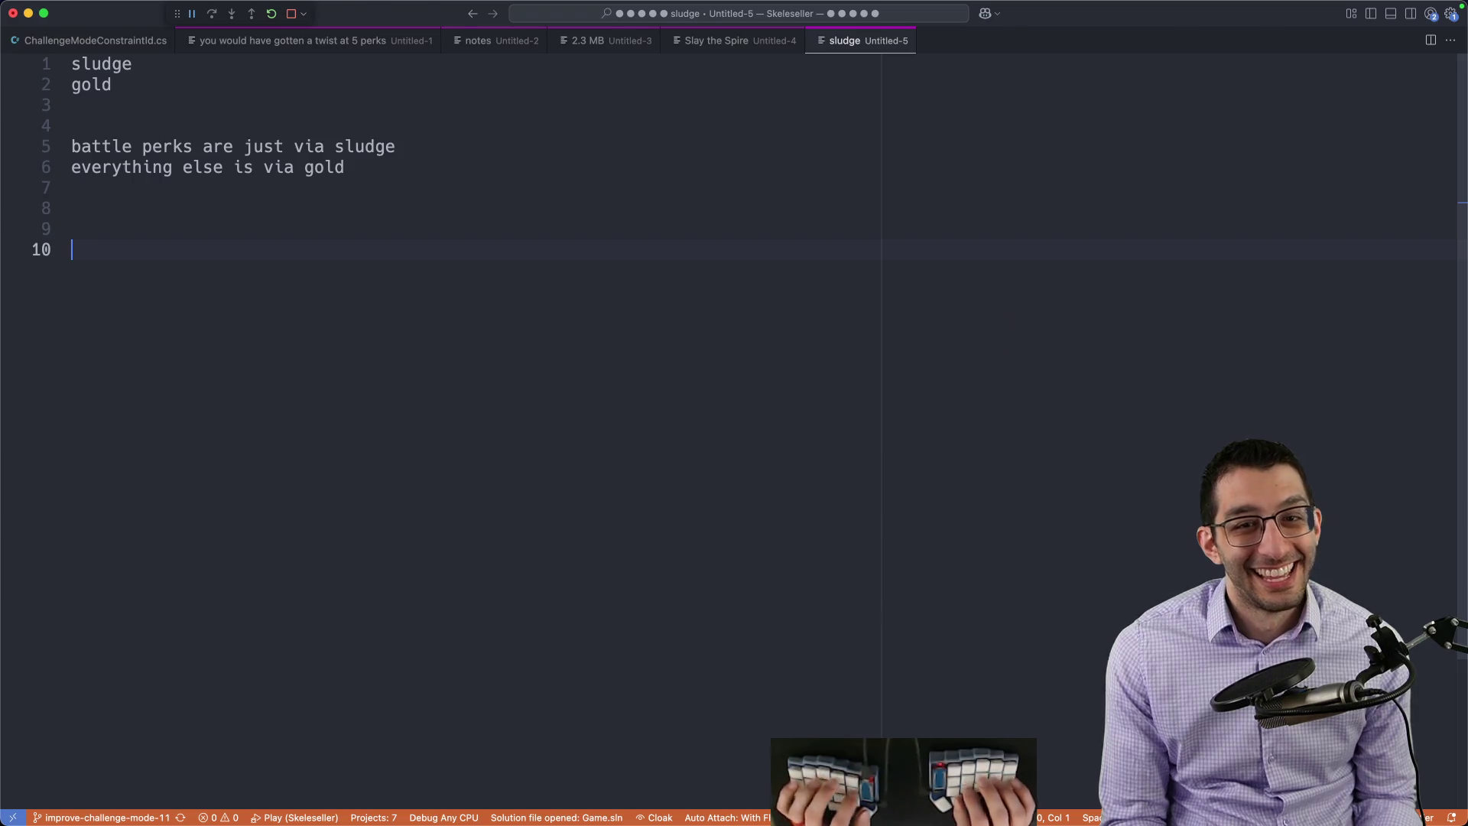
{"action": "key", "text": "super+Tab"}
{"action": "scroll", "coordinate": [1000, 322], "scroll_direction": "down", "scroll_amount": 5}
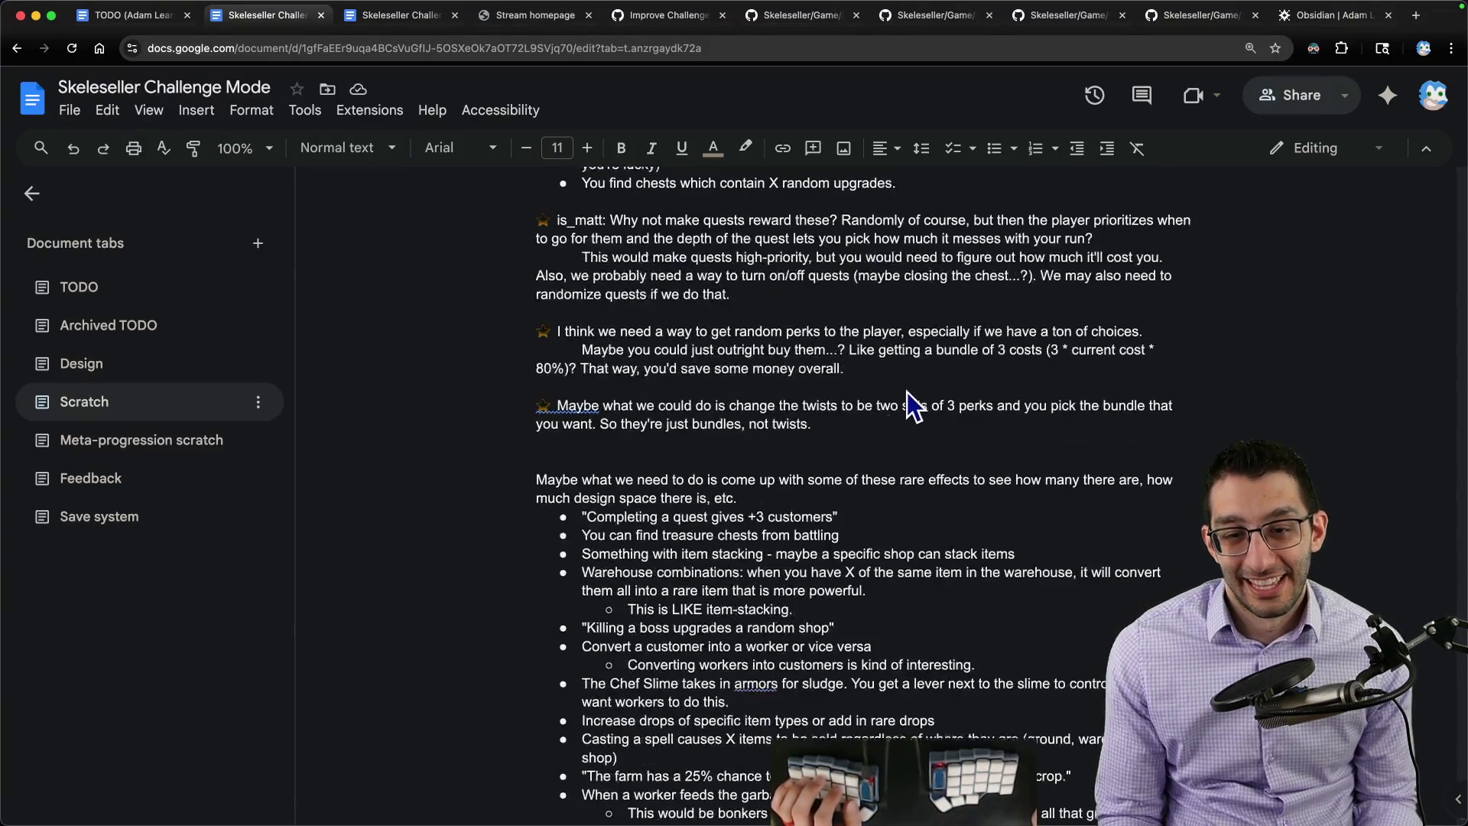
Step: Write a new paragraph noting few trade-offs in Skeleseller, sludge's only use being battle perks
{"action": "left_click", "coordinate": [836, 438]}
{"action": "key", "text": "Return"}
{"action": "type", "text": "There are"}
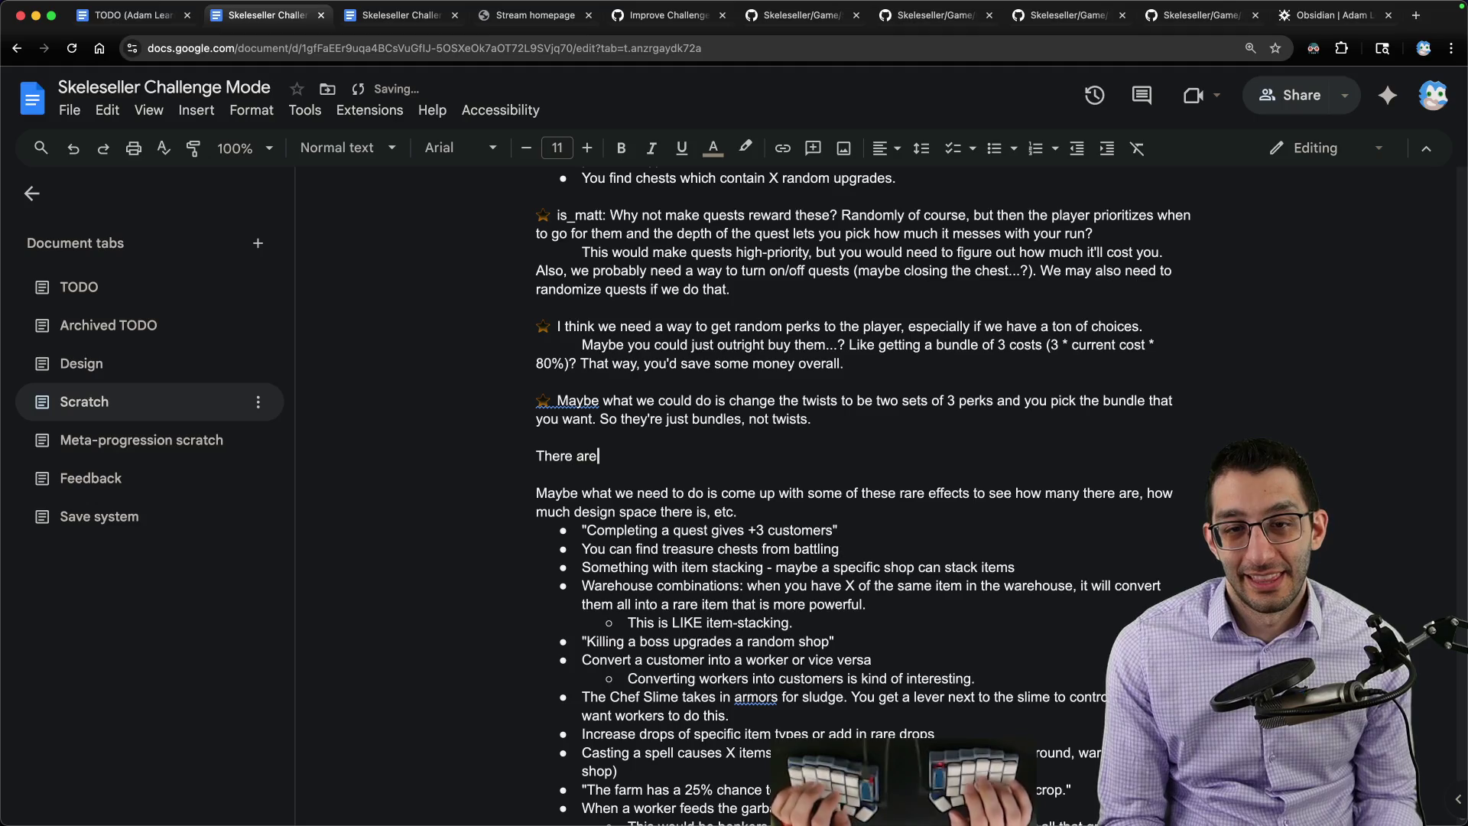
{"action": "type", "text": "n't many trade-offs i"}
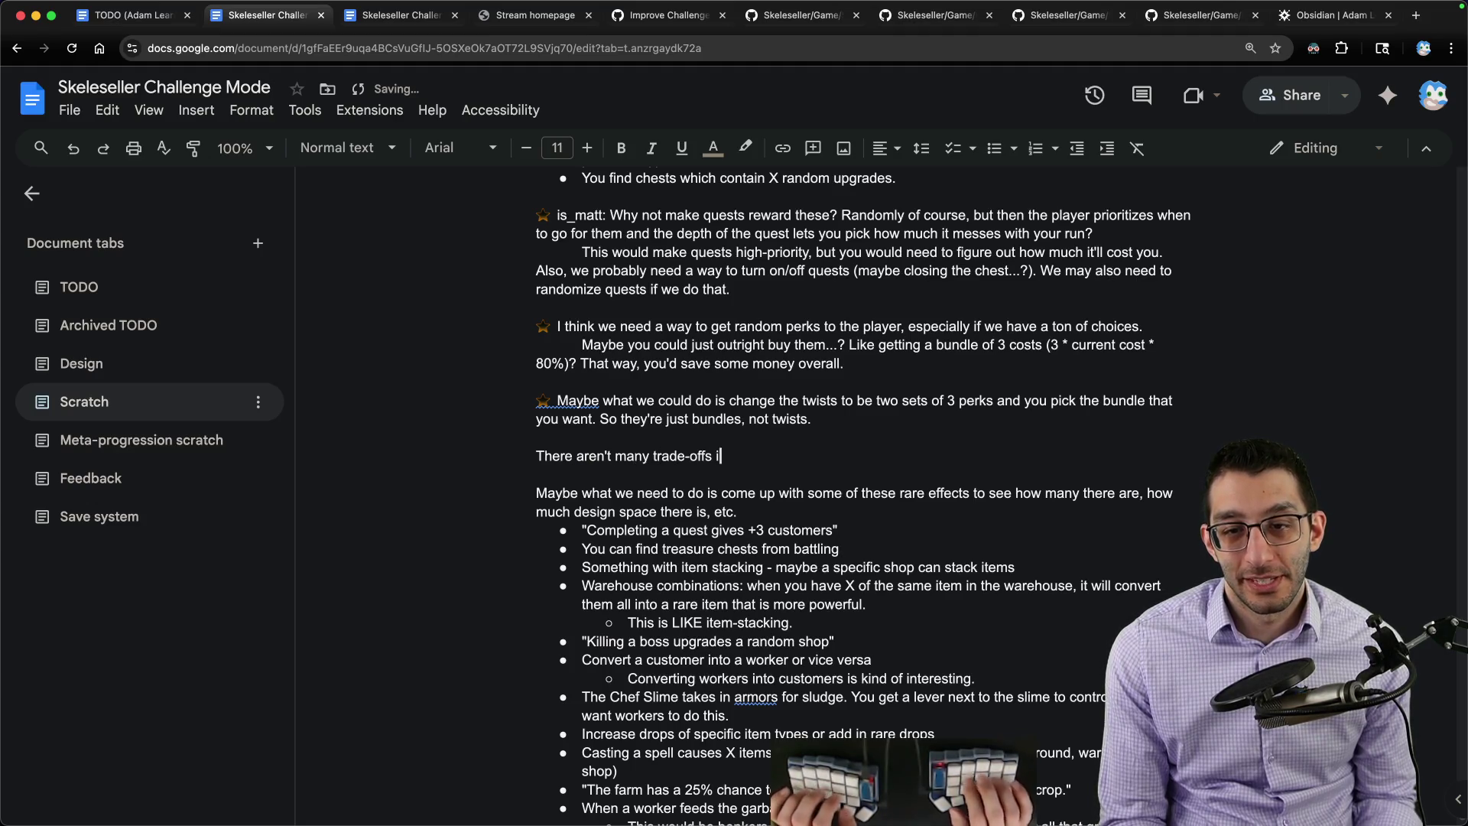
{"action": "type", "text": "n Skeleseller, a"}
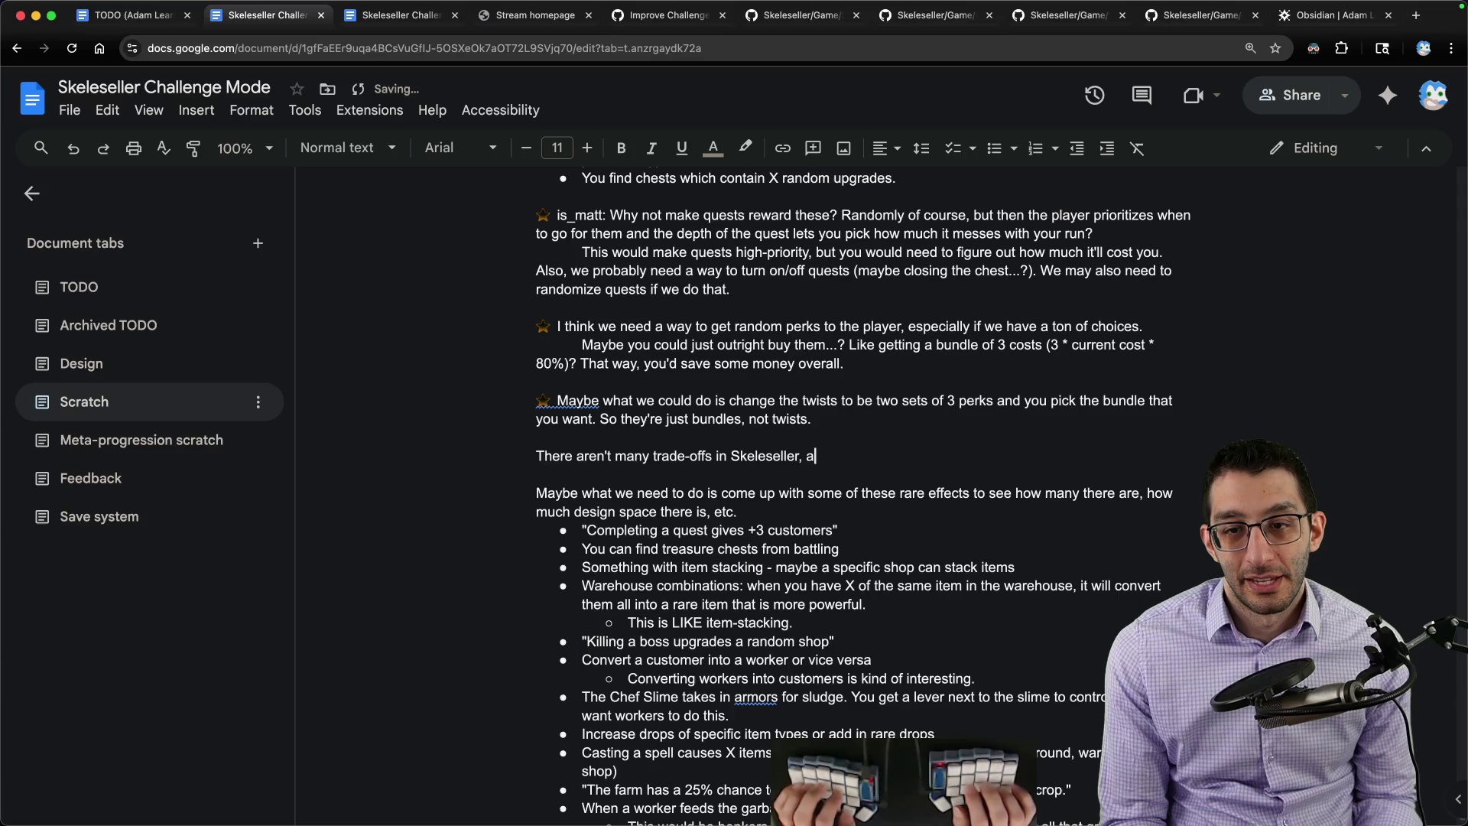
{"action": "key", "text": "BackSpace"}
{"action": "key", "text": "BackSpace"}
{"action": "key", "text": "BackSpace"}
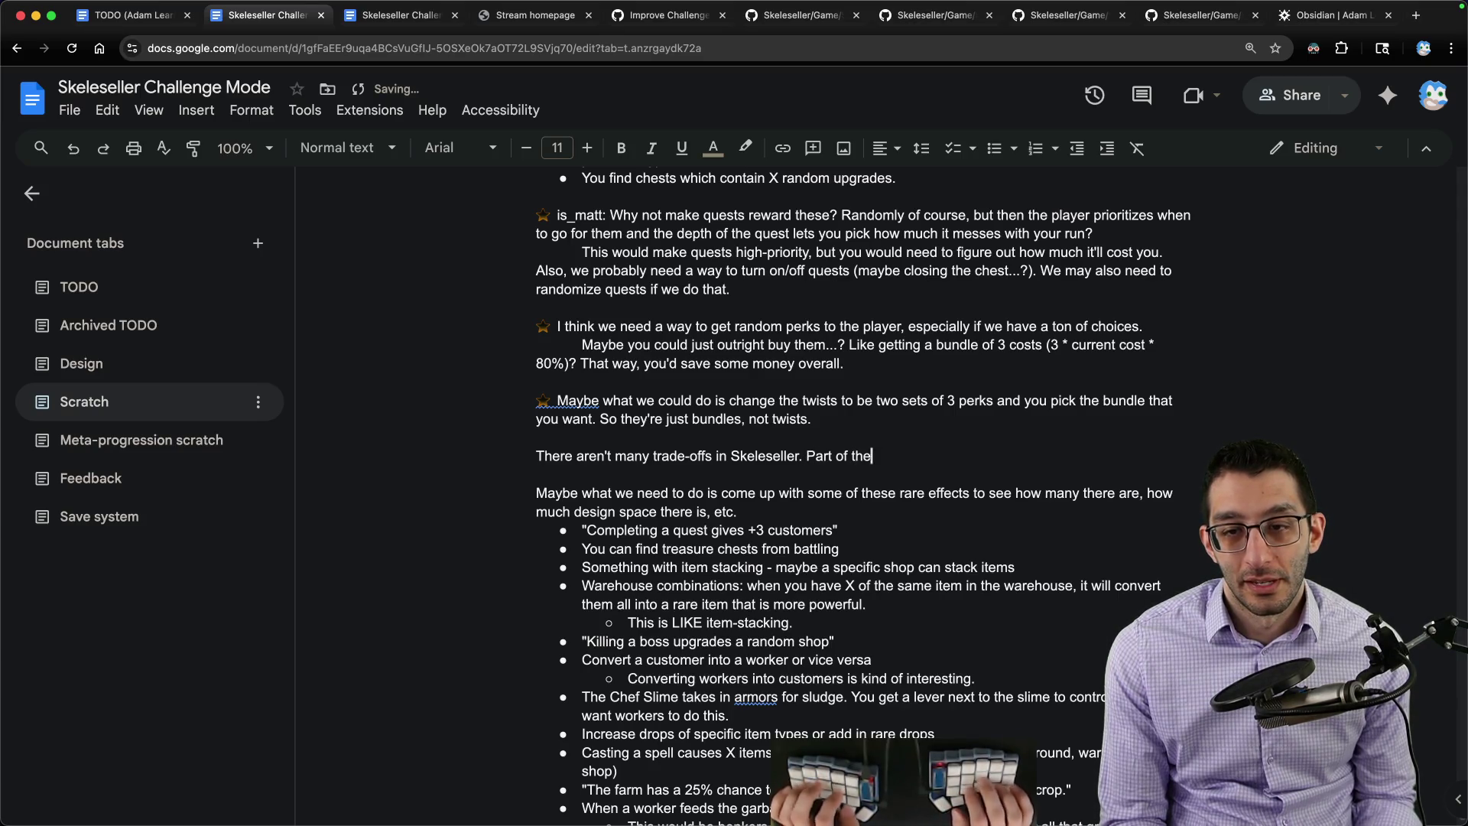
{"action": "type", "text": " reason is that"}
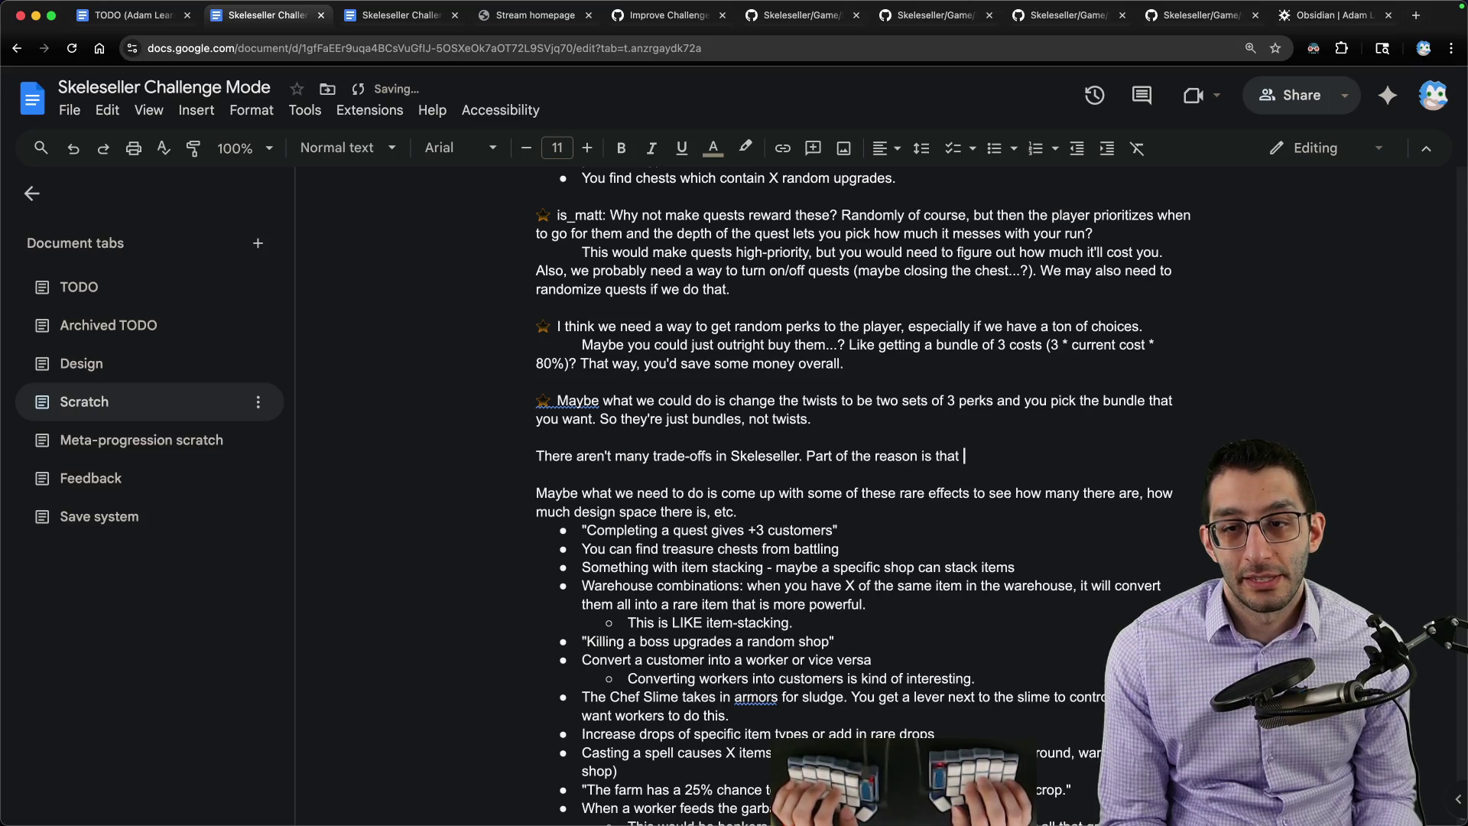
{"action": "type", "text": " there are two currie"}
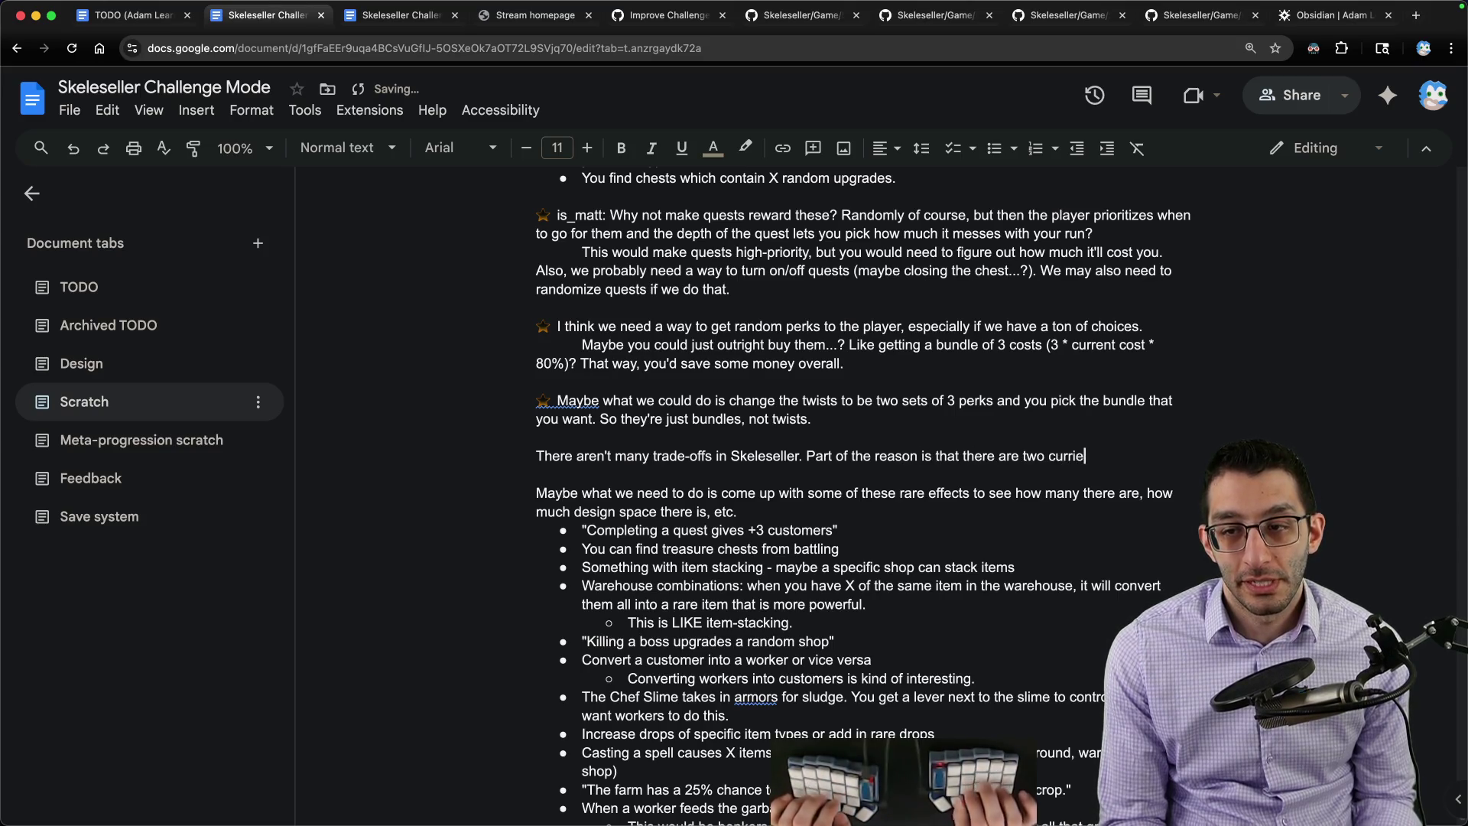
{"action": "key", "text": "BackSpace"}
{"action": "key", "text": "BackSpace"}
{"action": "type", "text": "encies, but slud"}
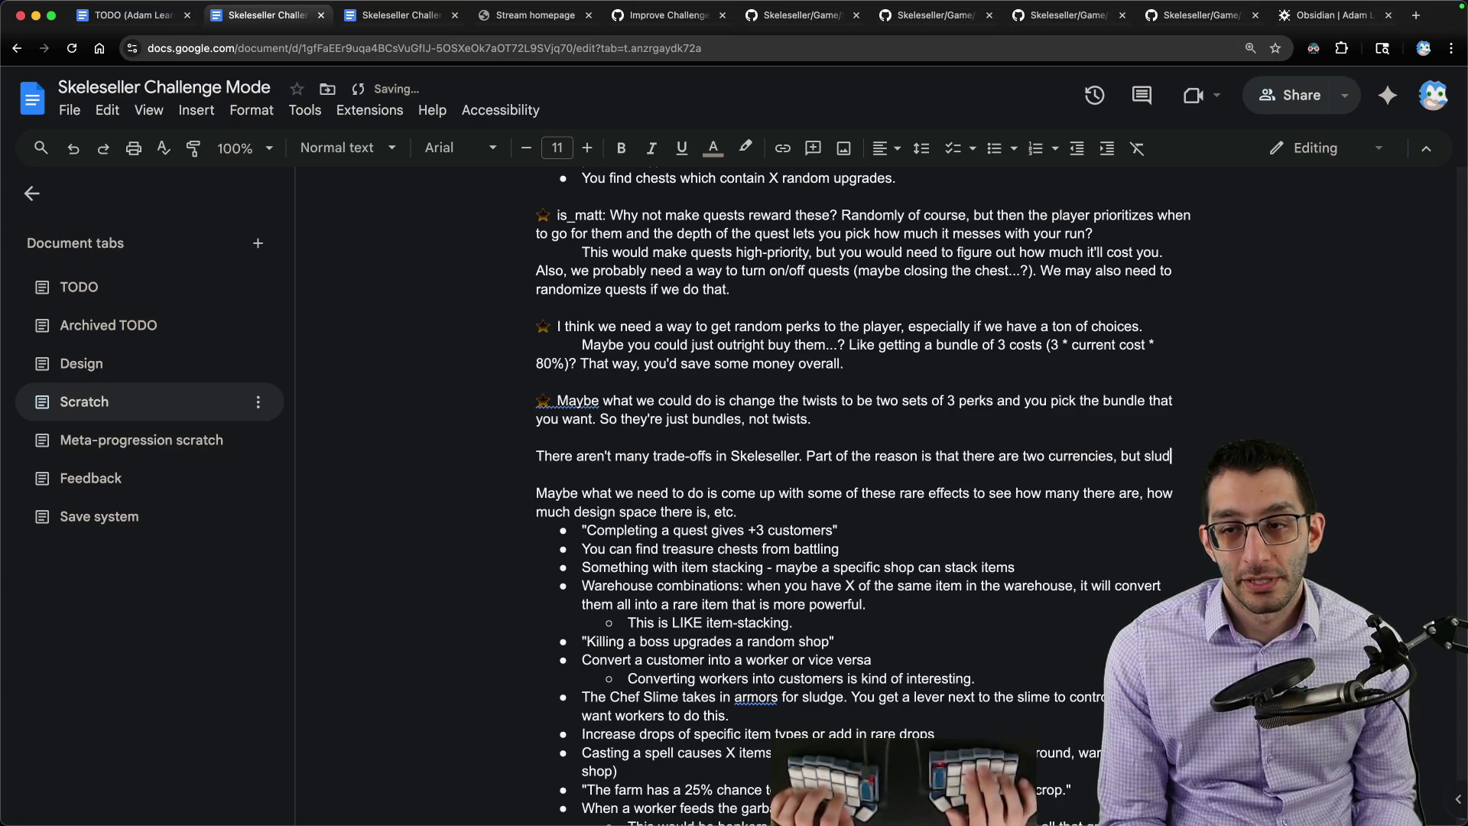
{"action": "type", "text": "ge only has a single use right now ("}
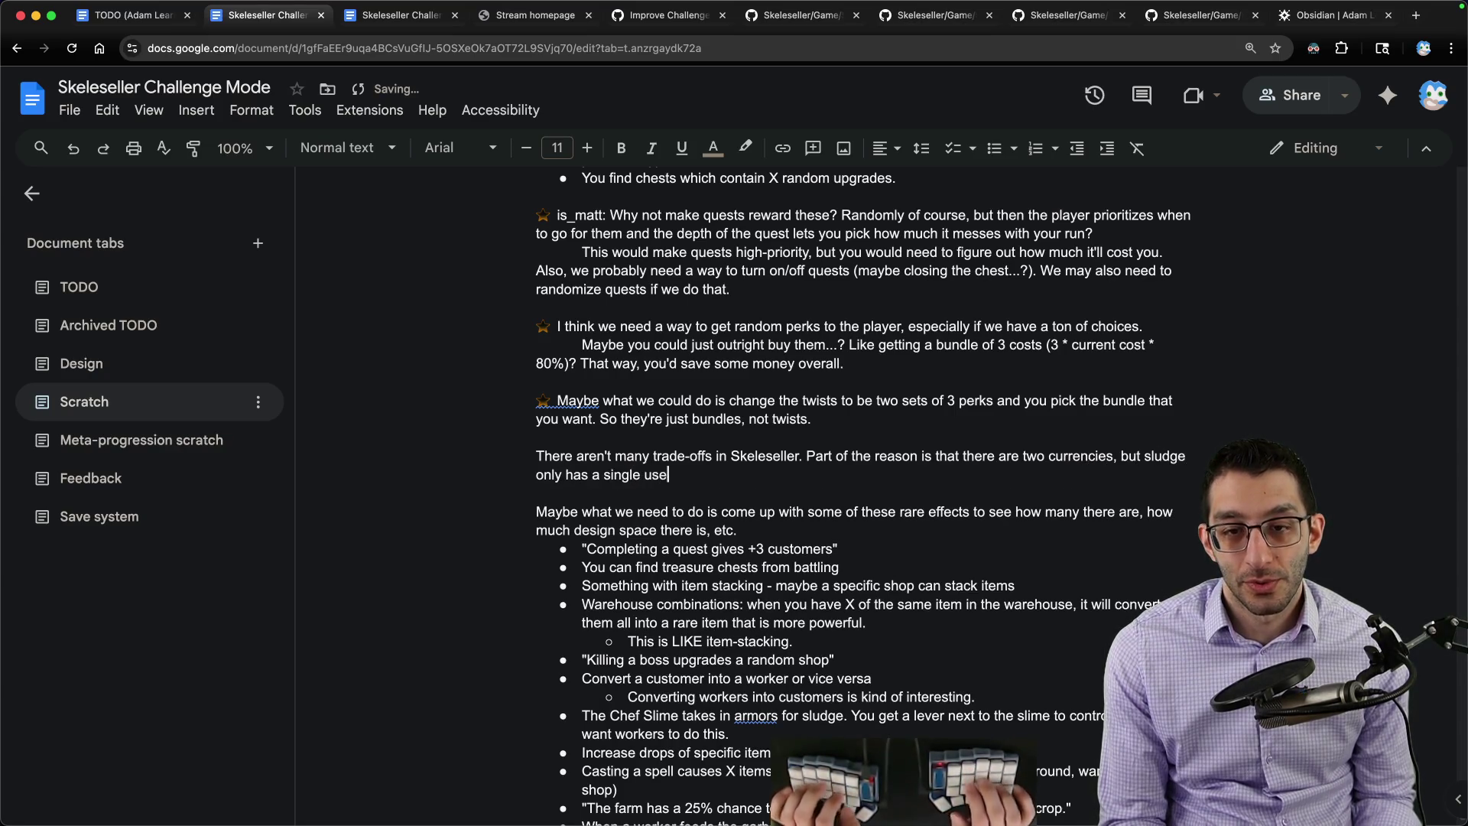
{"action": "type", "text": "battl eperks)."}
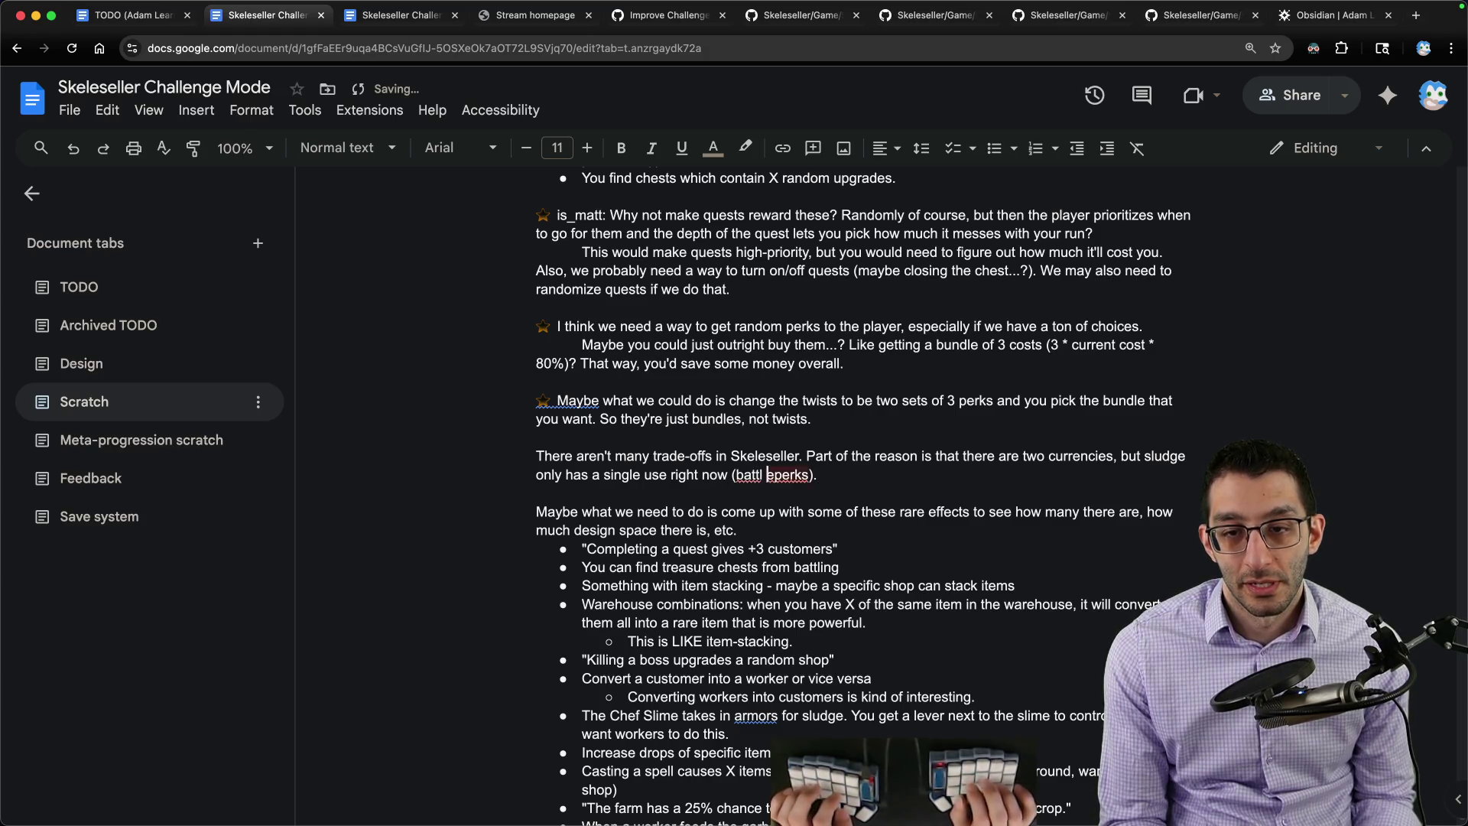
{"action": "key", "text": "BackSpace"}
{"action": "key", "text": "Right"}
{"action": "key", "text": "End"}
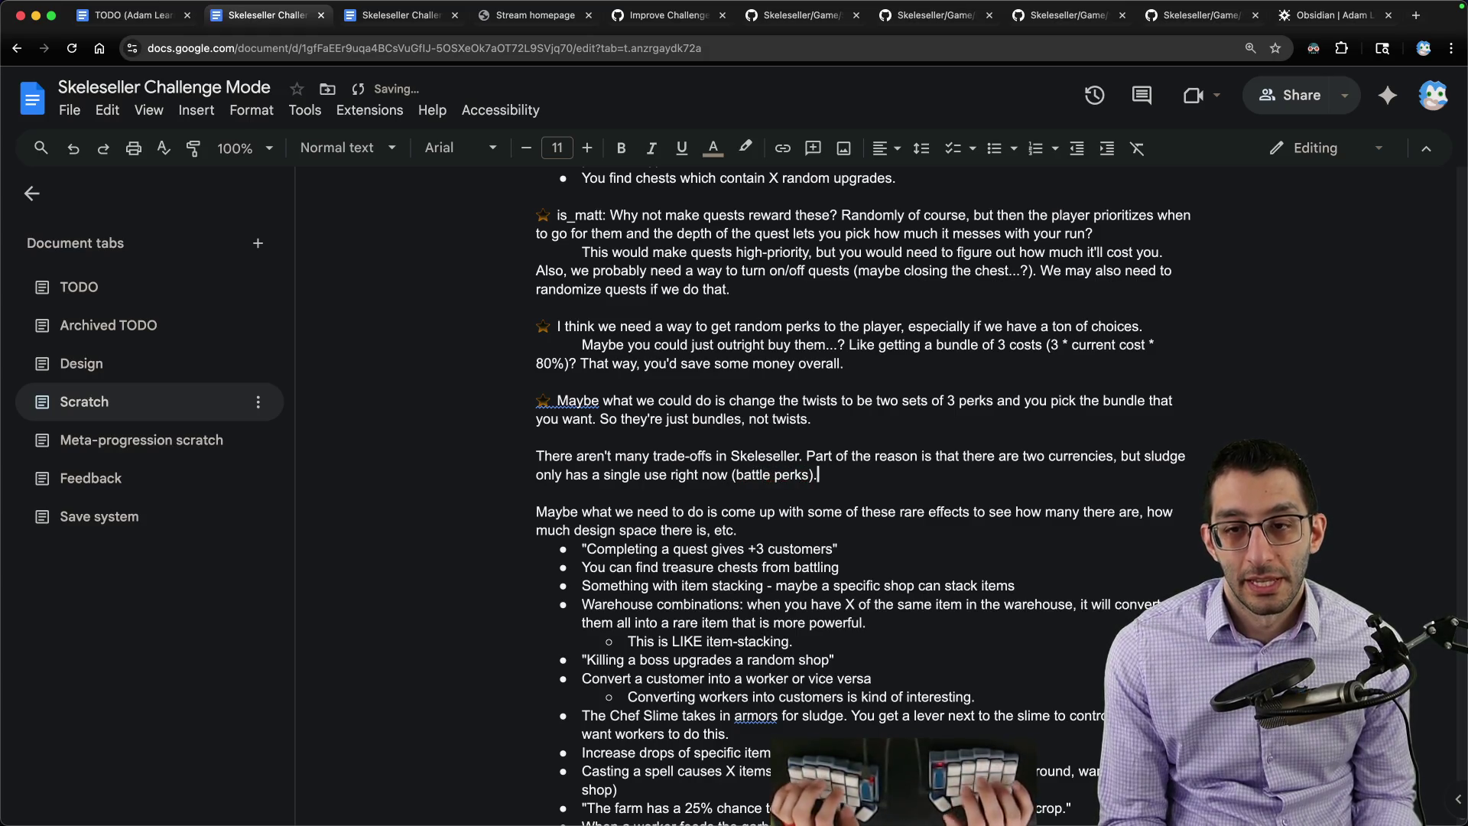
{"action": "type", "text": " It makes me wonder"}
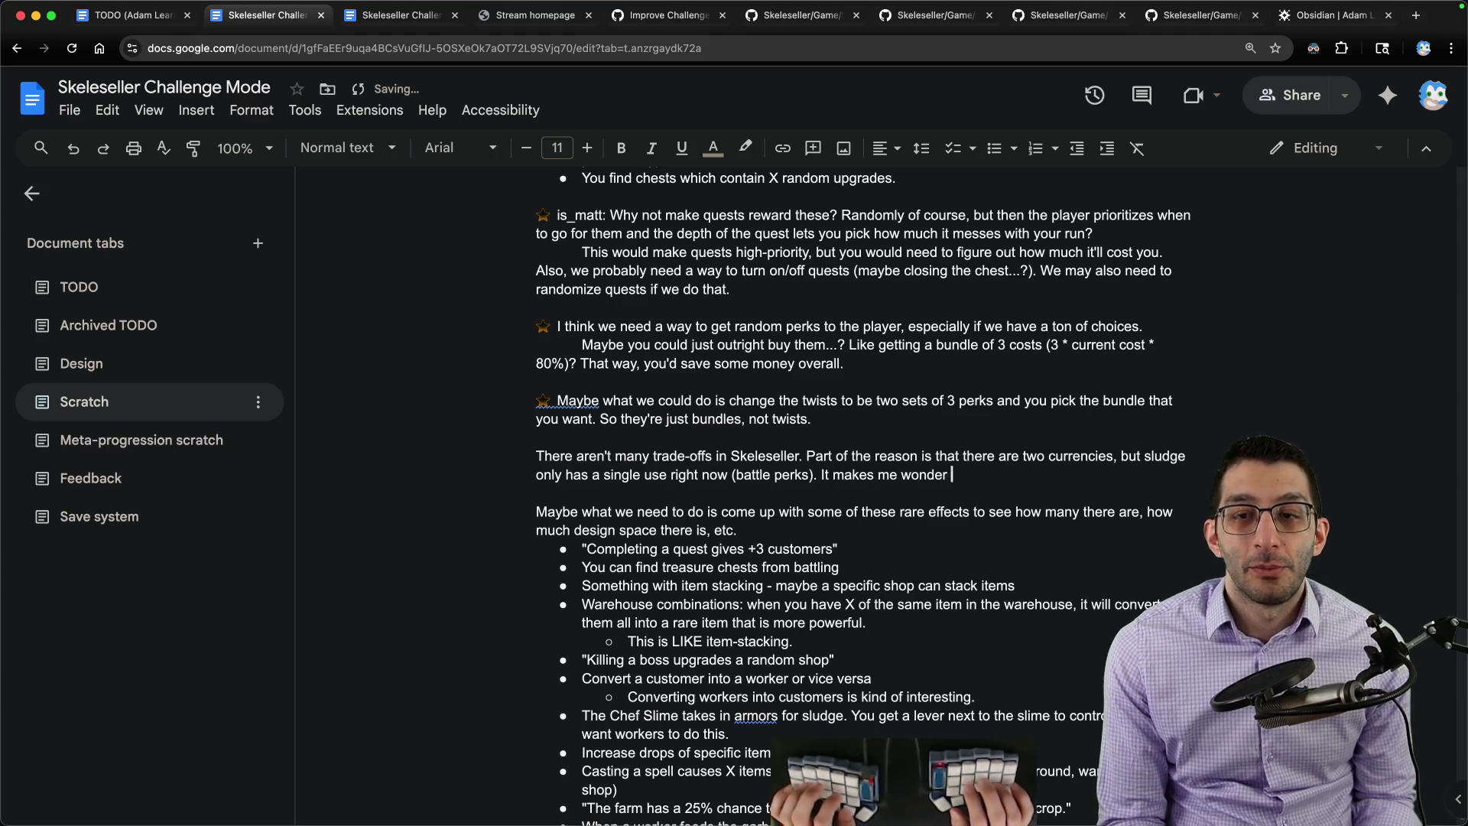
{"action": "type", "text": " if we should do away w"}
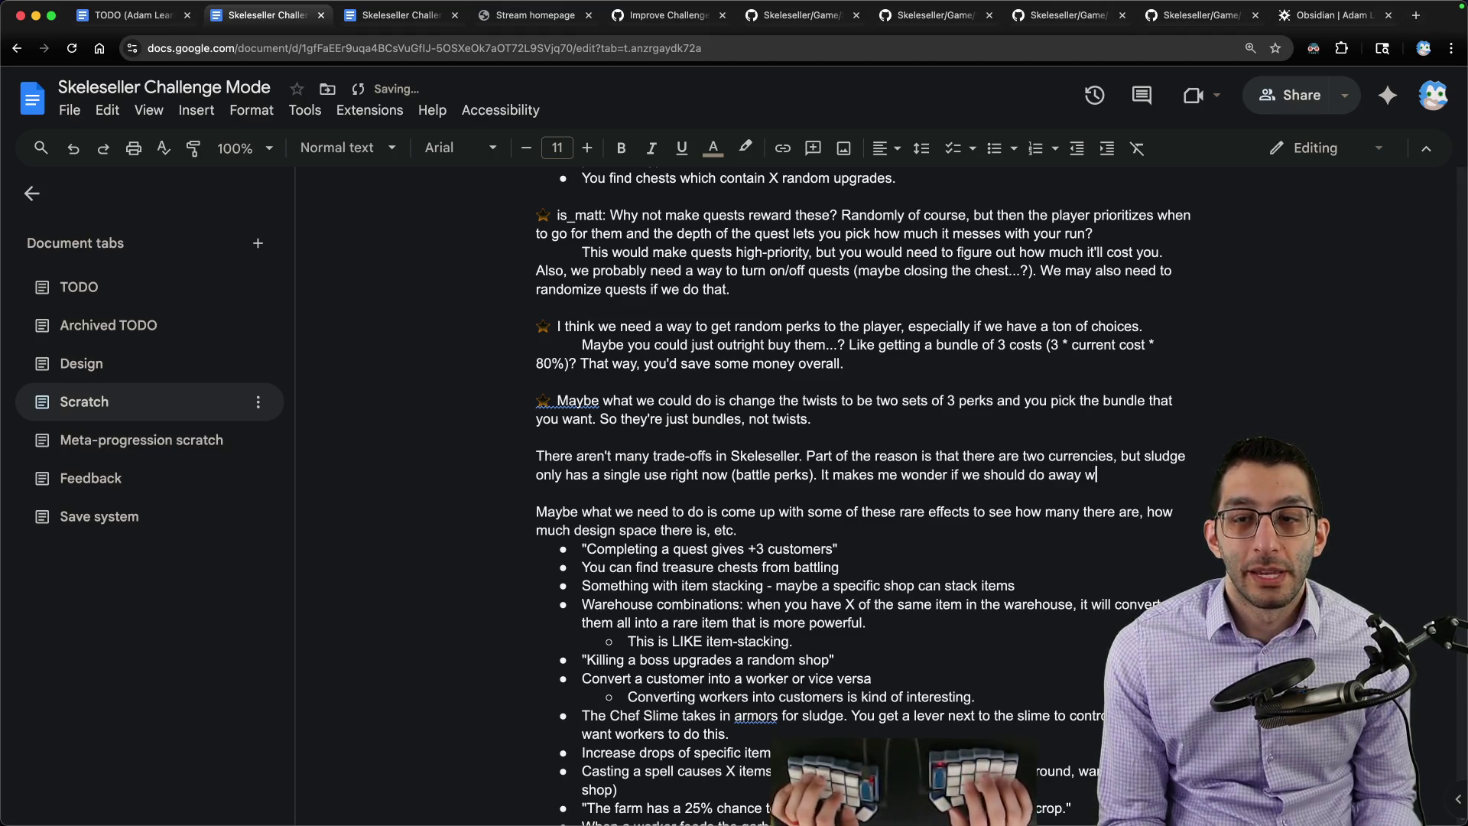
{"action": "type", "text": "ith sludge."}
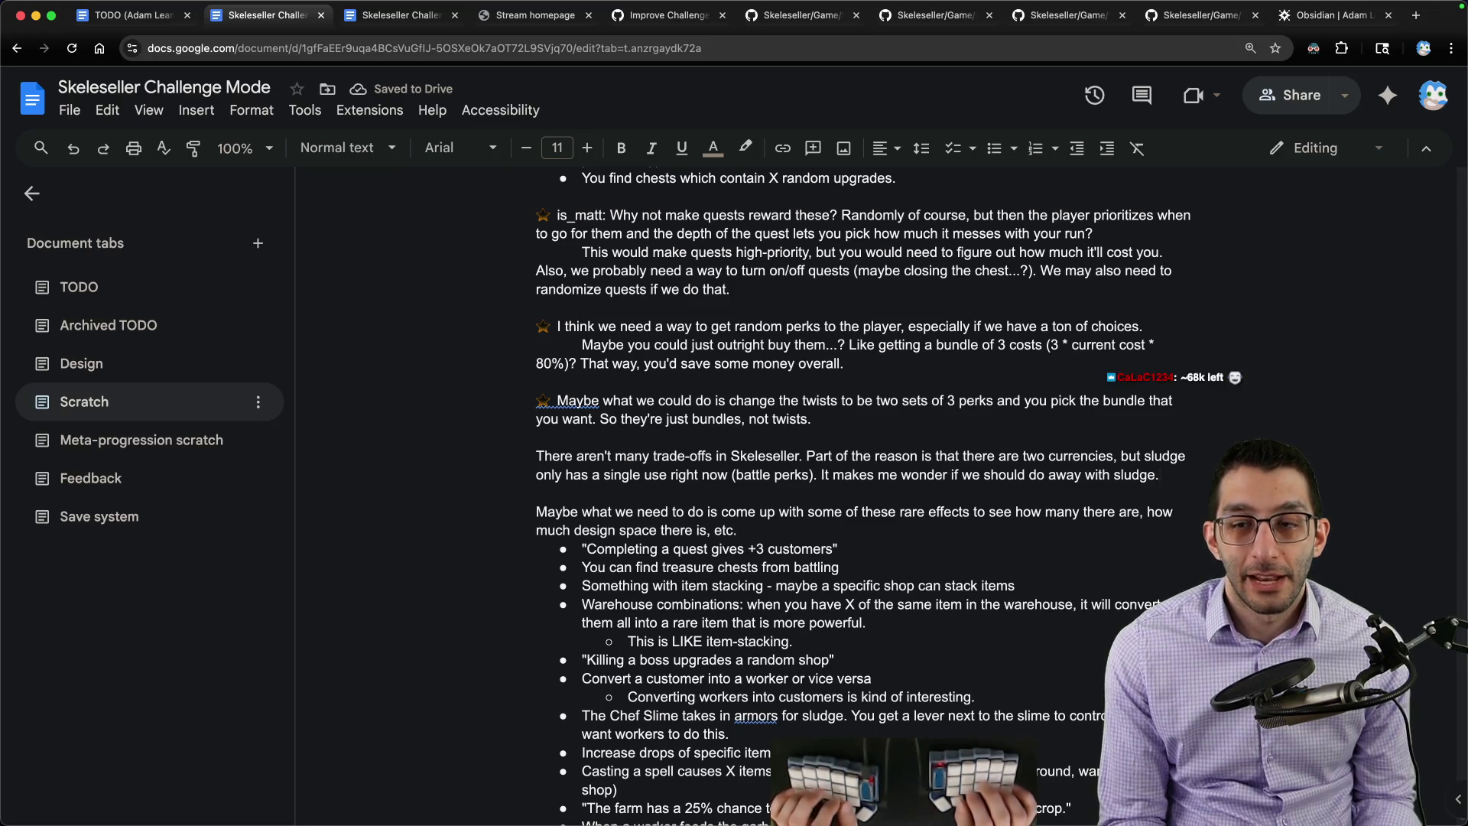
Step: Add then remove the sentence wondering whether to do away with sludge
{"action": "key", "text": "alt+shift+Left"}
{"action": "key", "text": "alt+shift+Left"}
{"action": "key", "text": "alt+shift+Left"}
{"action": "key", "text": "alt+shift+Left"}
{"action": "key", "text": "BackSpace"}
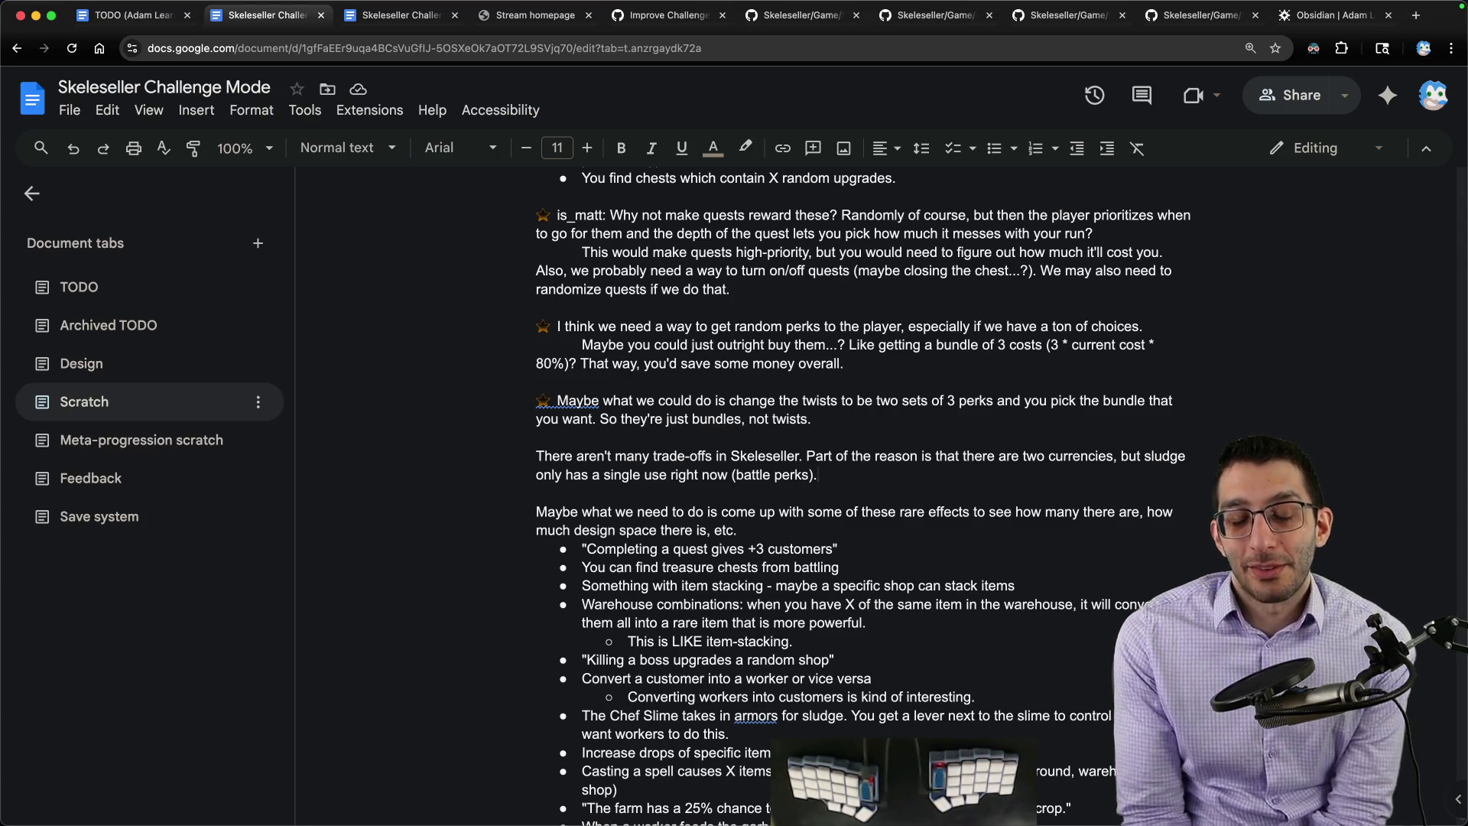
Step: Start a new paragraph below the trade-offs note
{"action": "key", "text": "Return"}
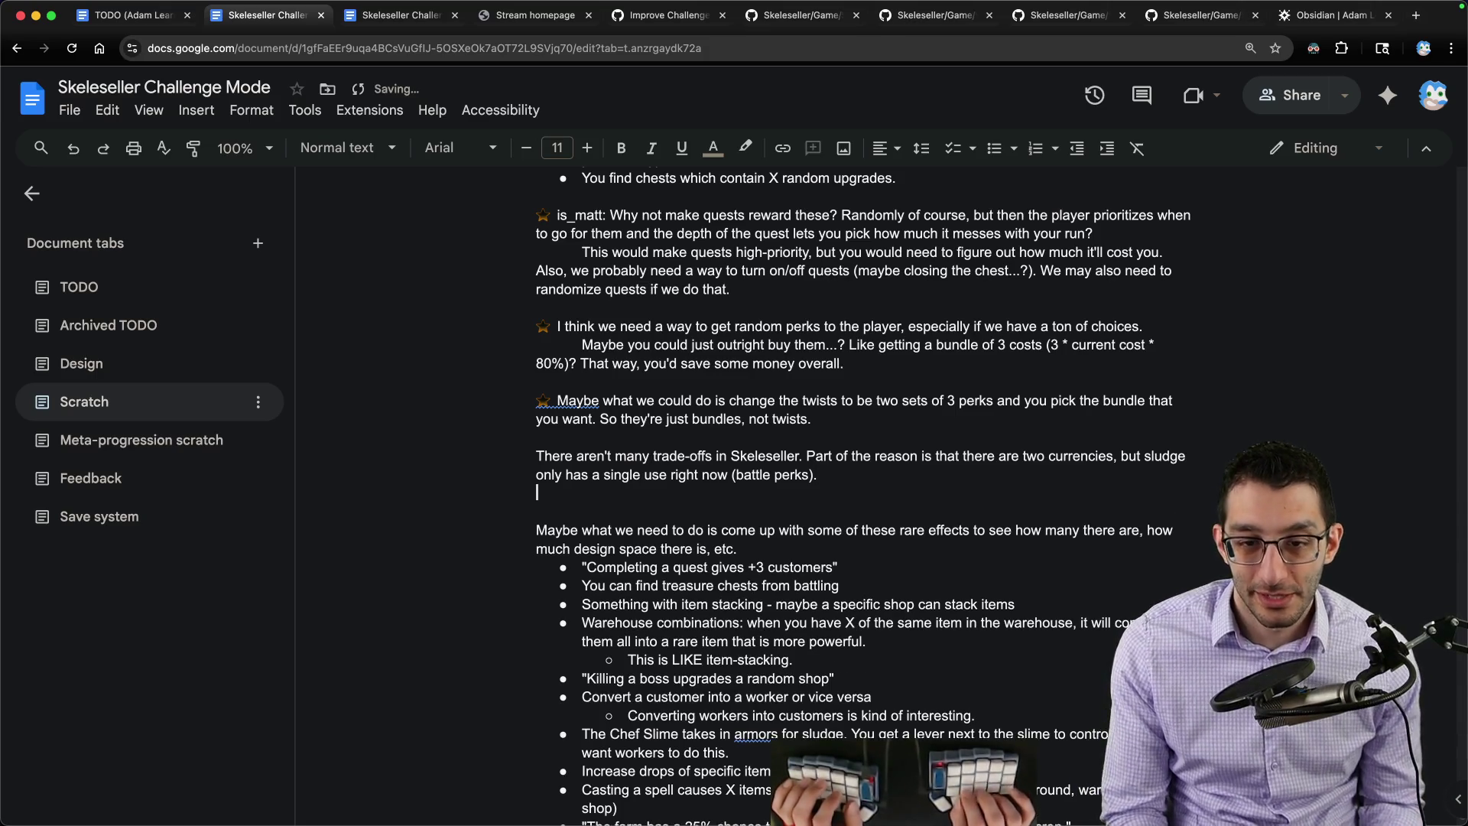
Step: Write the paragraph on VS's shallow synergies, Item A and Item B upgrading into Item C, with 'and' italicized
{"action": "key", "text": "Return"}
{"action": "type", "text": "VSD"}
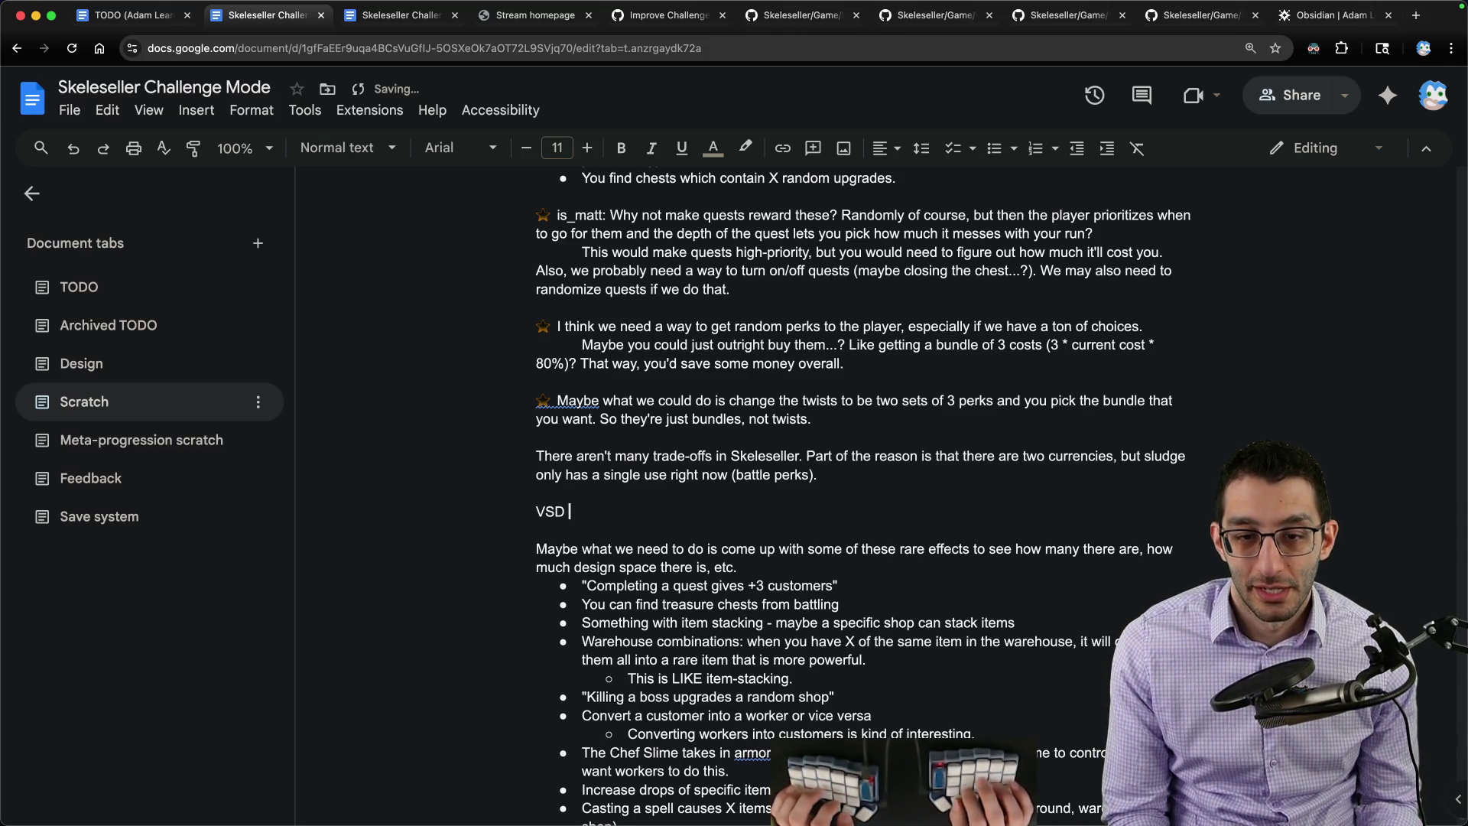
{"action": "type", "text": "ad shallow synerg"}
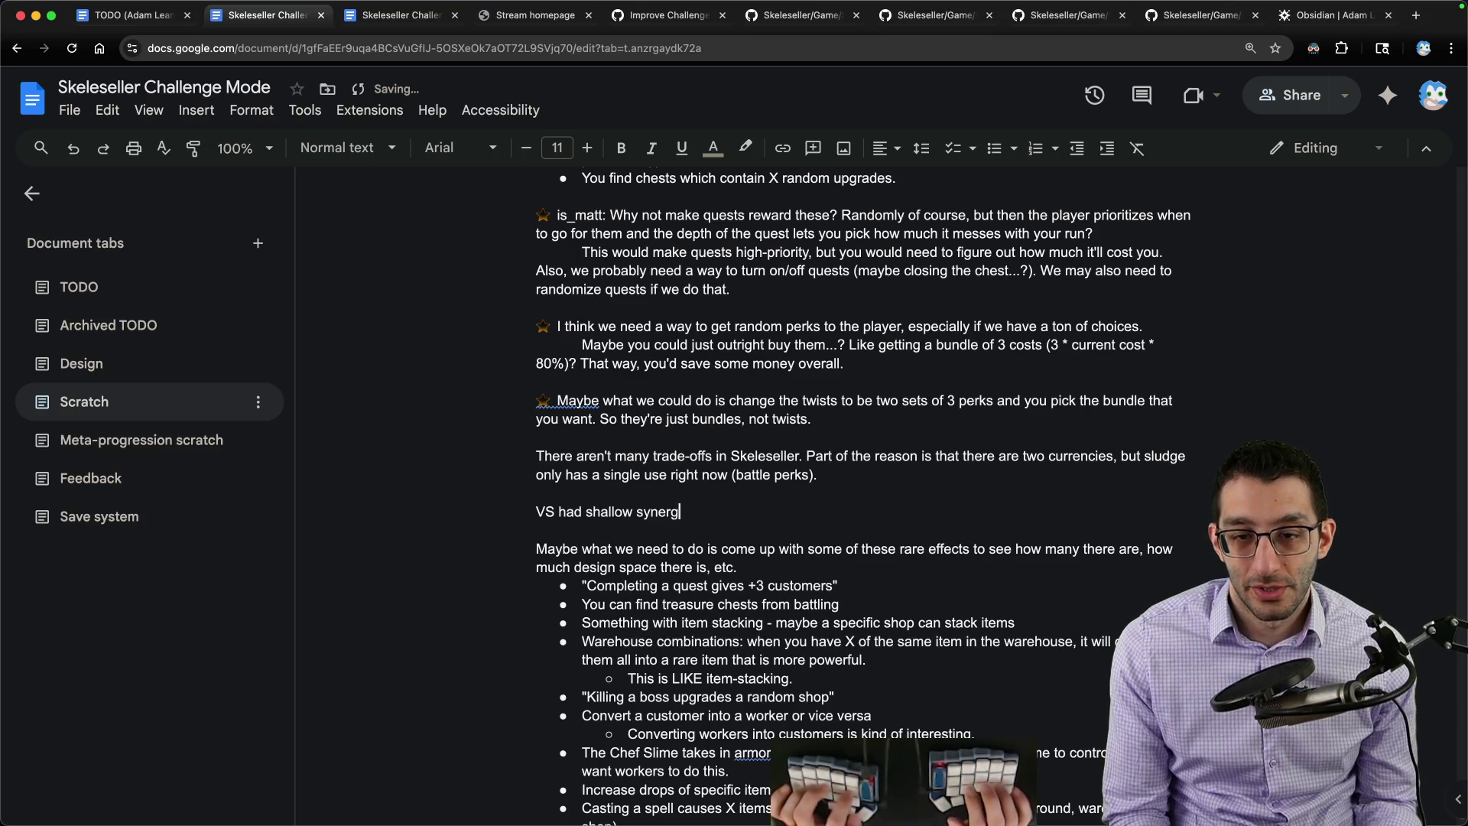
{"action": "type", "text": "ies, at least in the base g"}
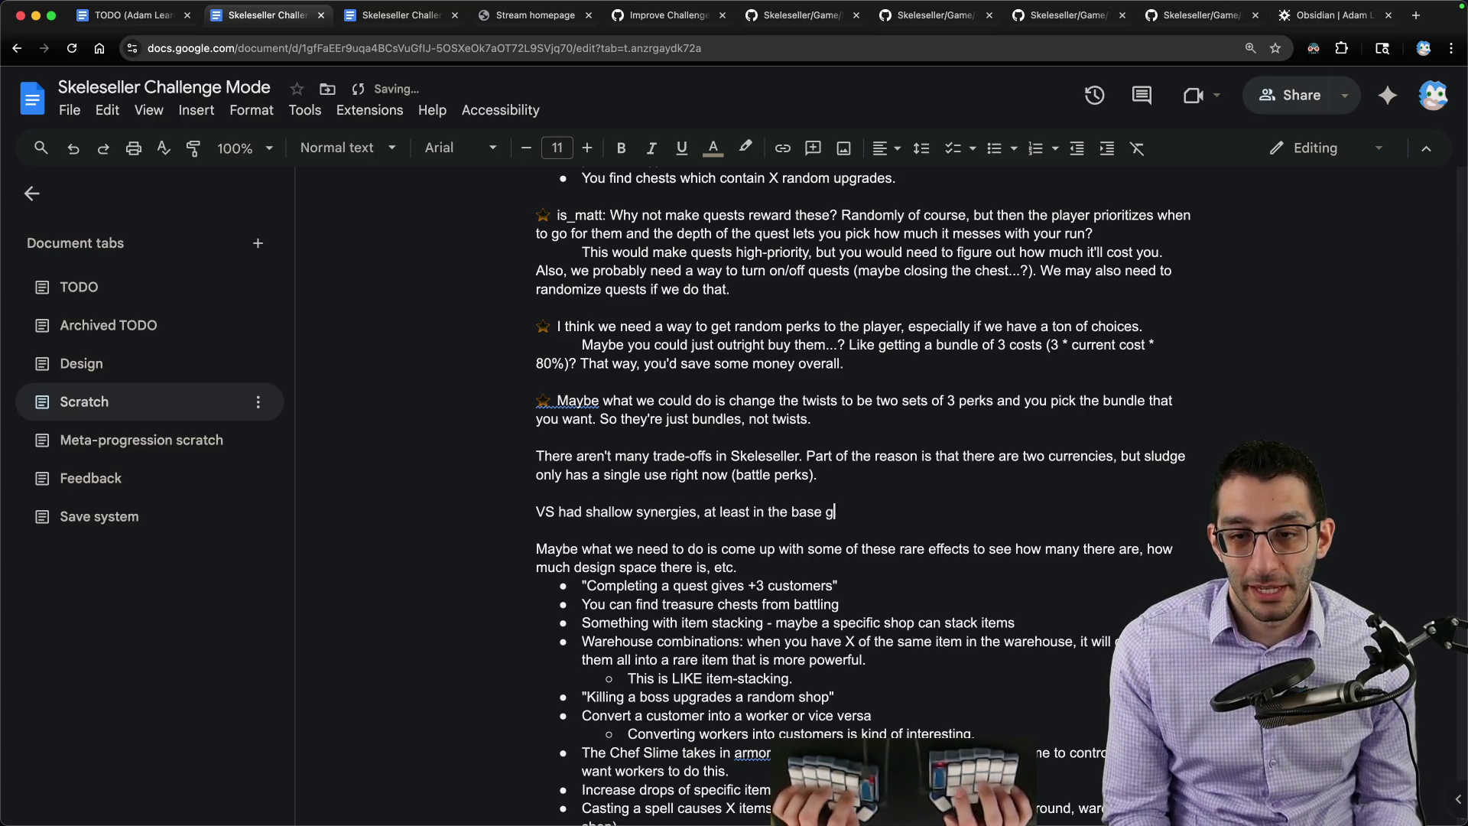
{"action": "type", "text": "ame. If you upgraded l"}
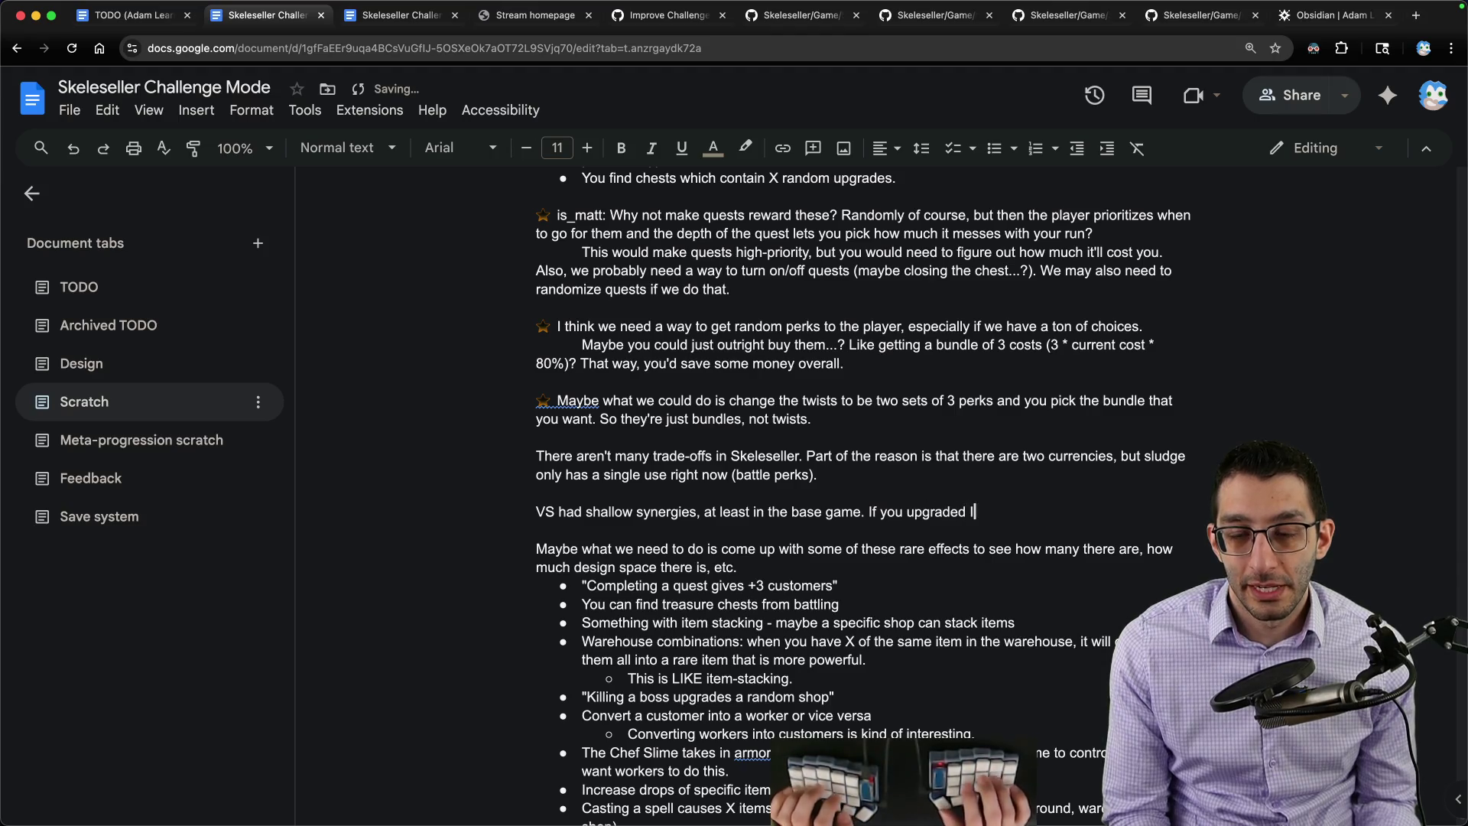
{"action": "type", "text": " and Item B, t"}
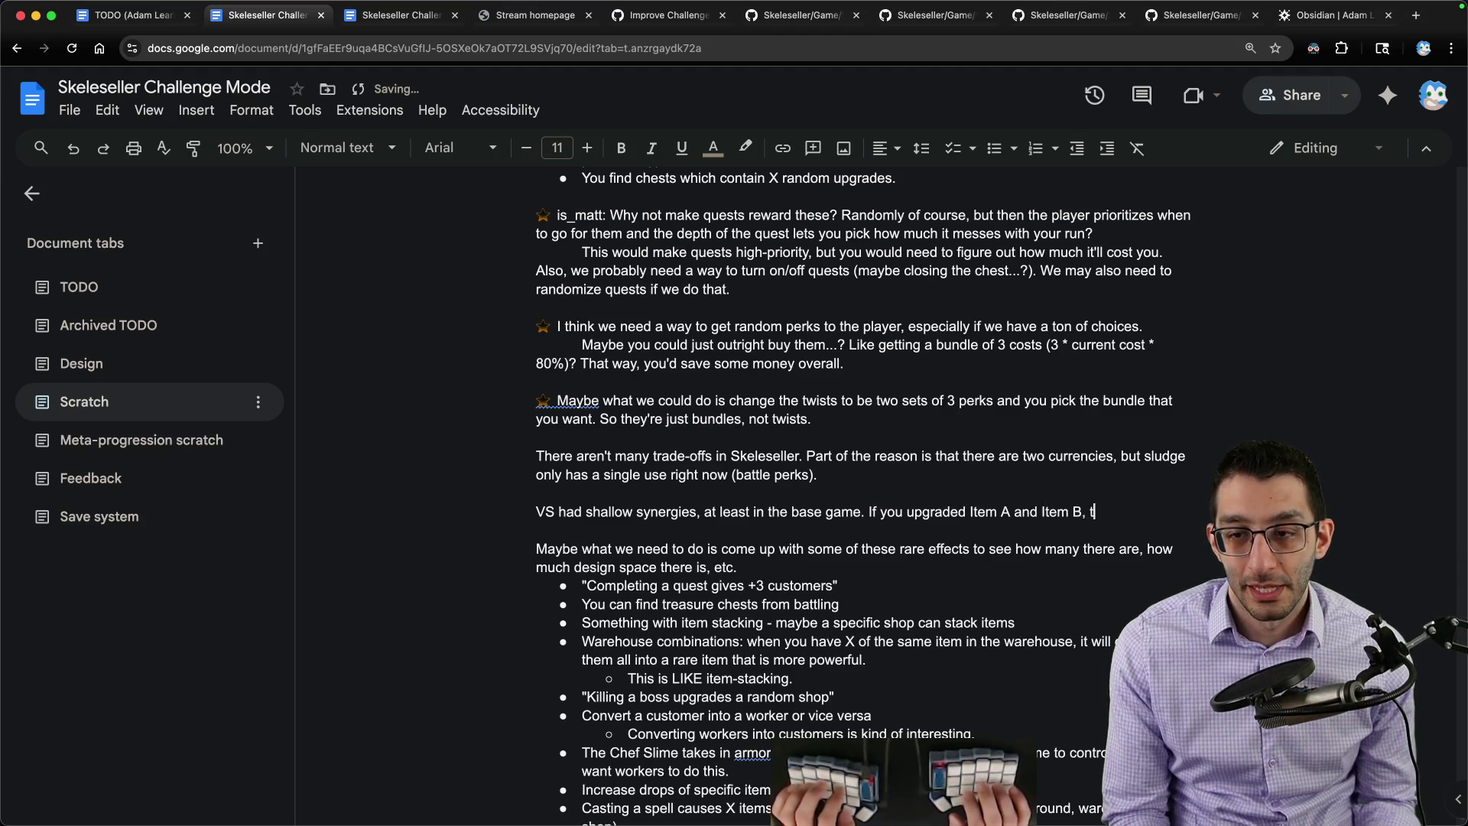
{"action": "type", "text": "hey would turn into Item C"}
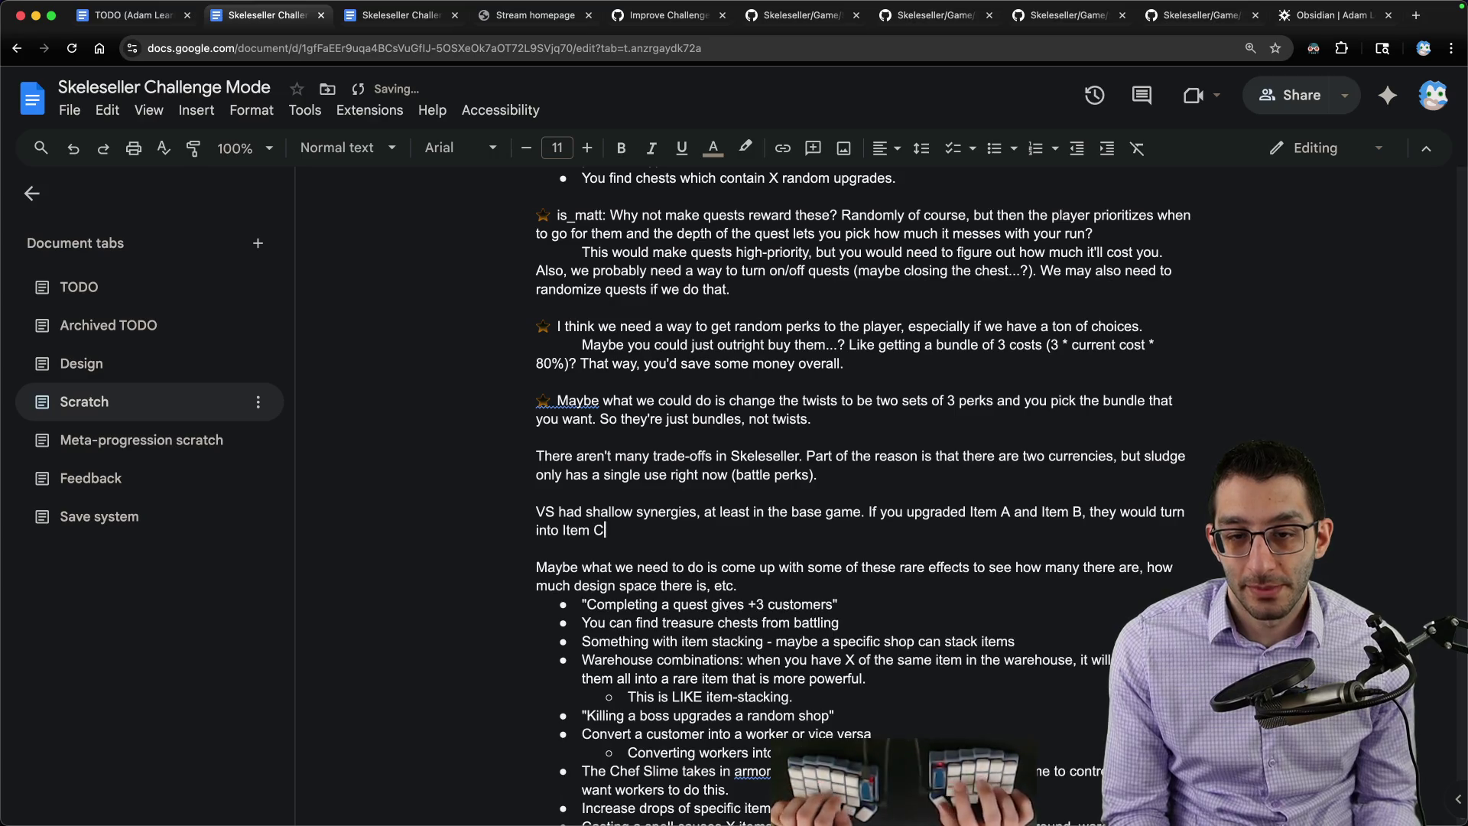
{"action": "type", "text": " which would increase"}
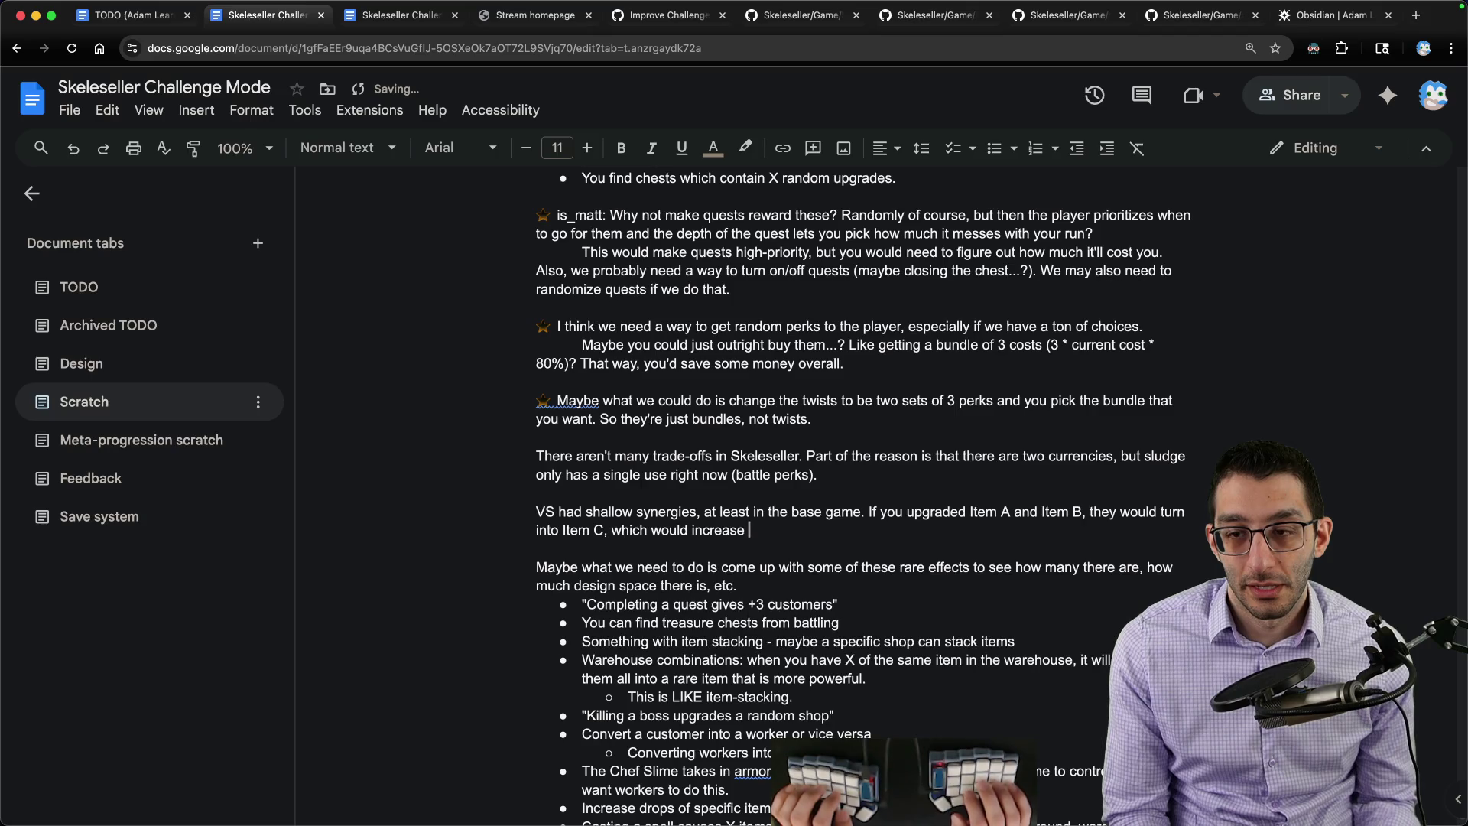
{"action": "key", "text": "BackSpace"}
{"action": "key", "text": "BackSpace"}
{"action": "key", "text": "BackSpace"}
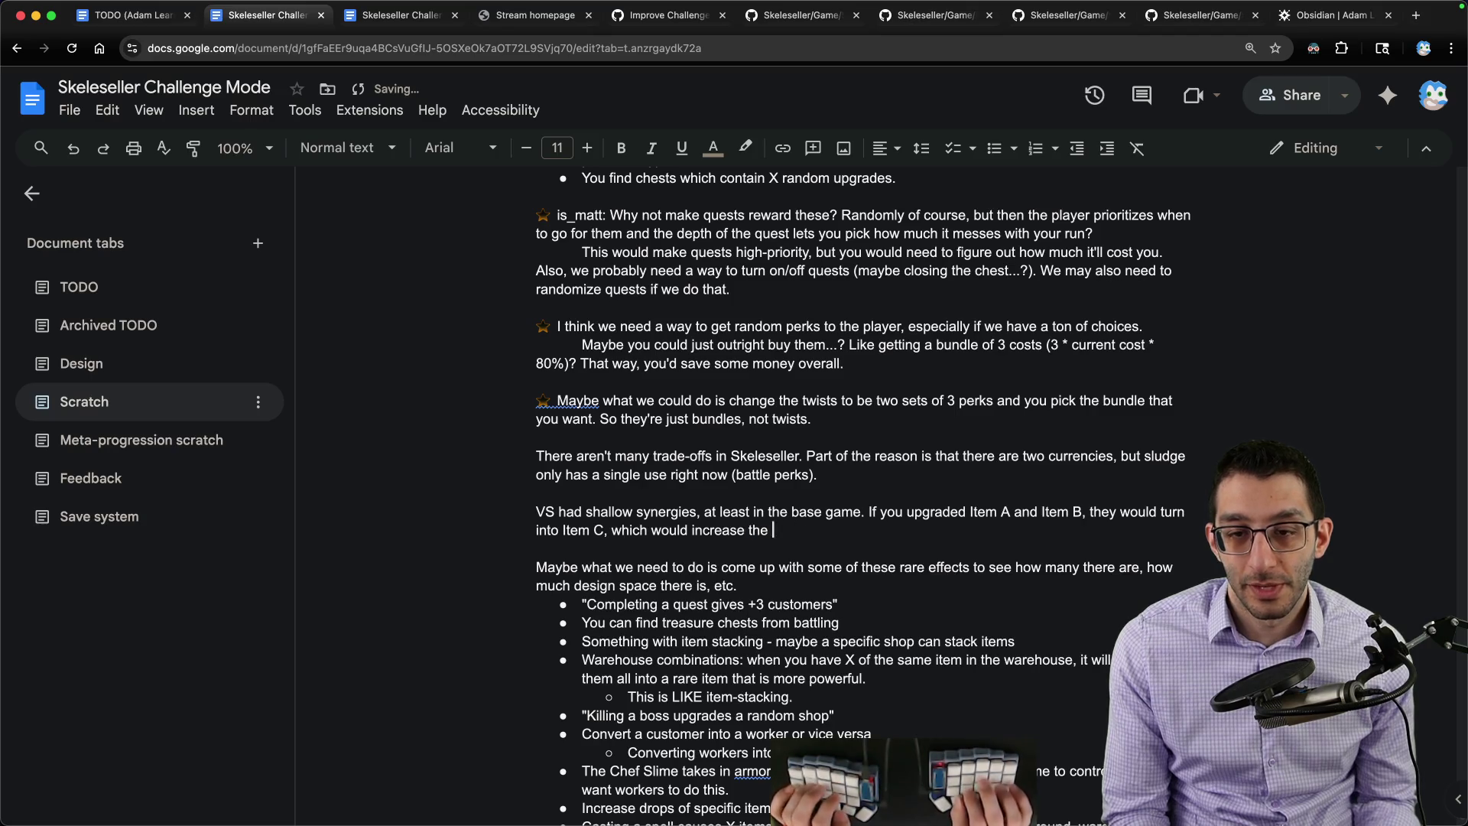
{"action": "type", "text": "your ovoeral"}
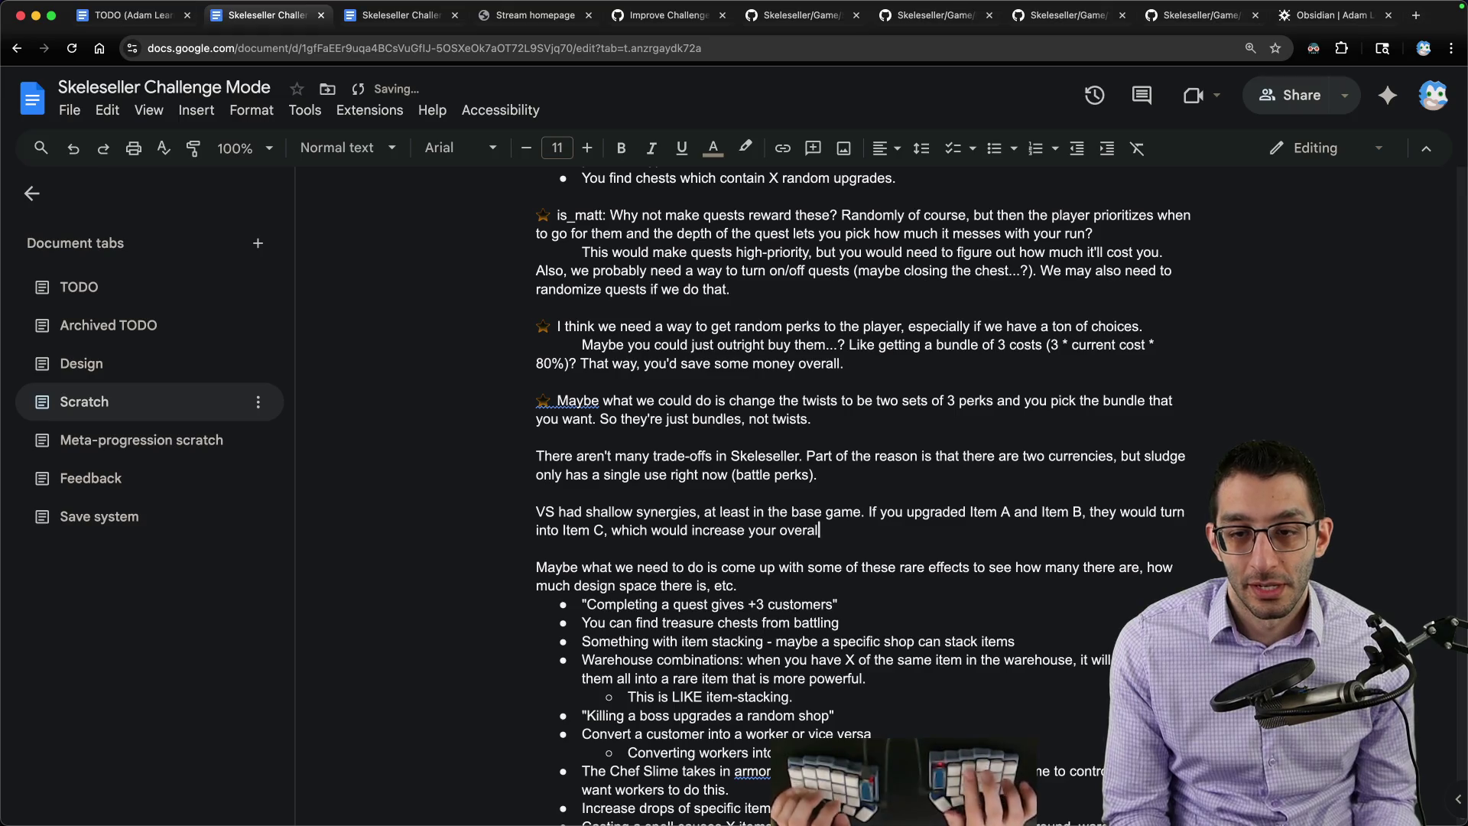
{"action": "type", "text": "l power a"}
{"action": "key", "text": "ctrl+i"}
{"action": "type", "text": "and"}
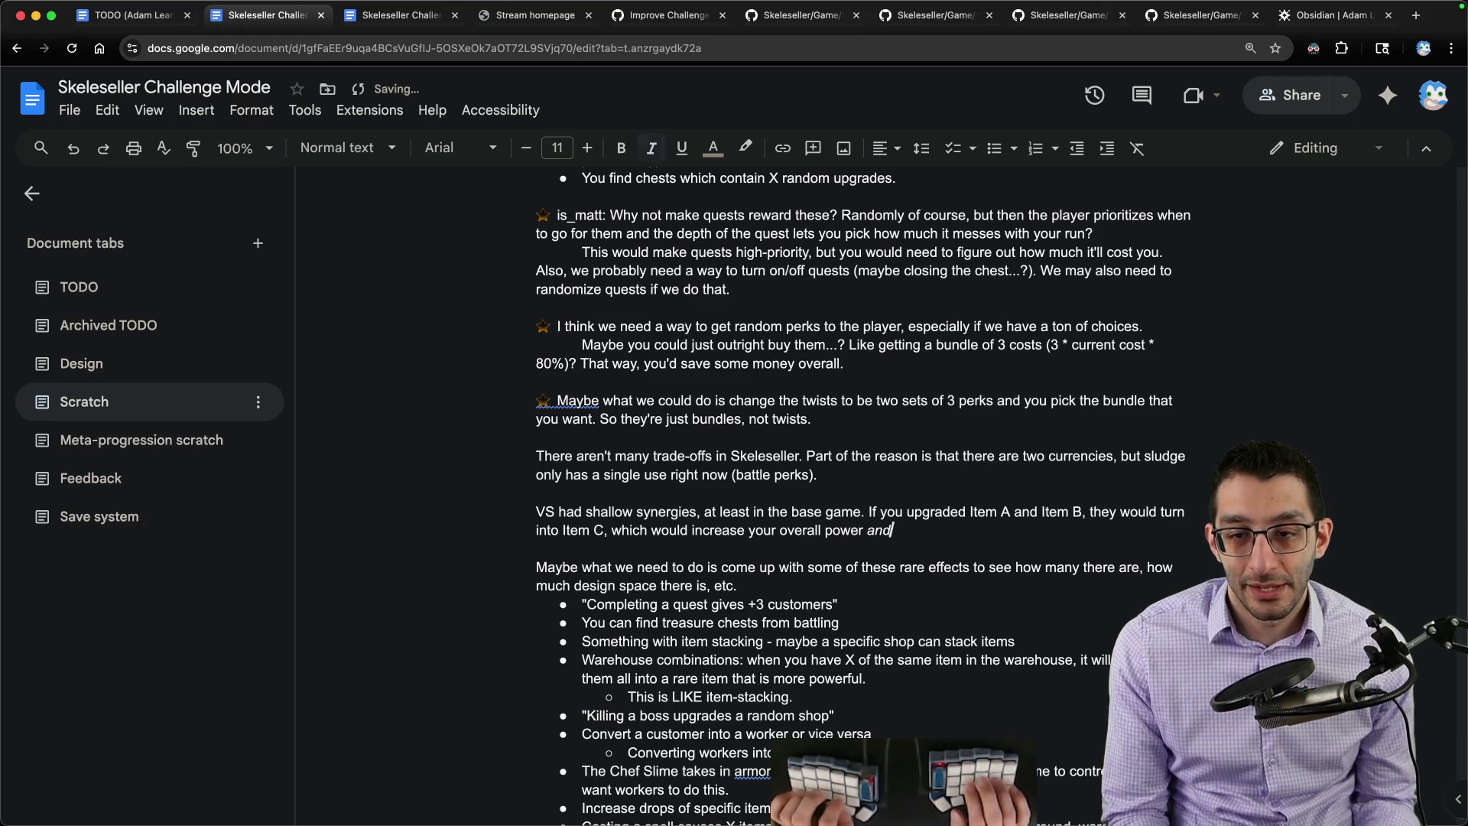
{"action": "key", "text": "ctrl+i"}
{"action": "type", "text": "free up an item slot s"}
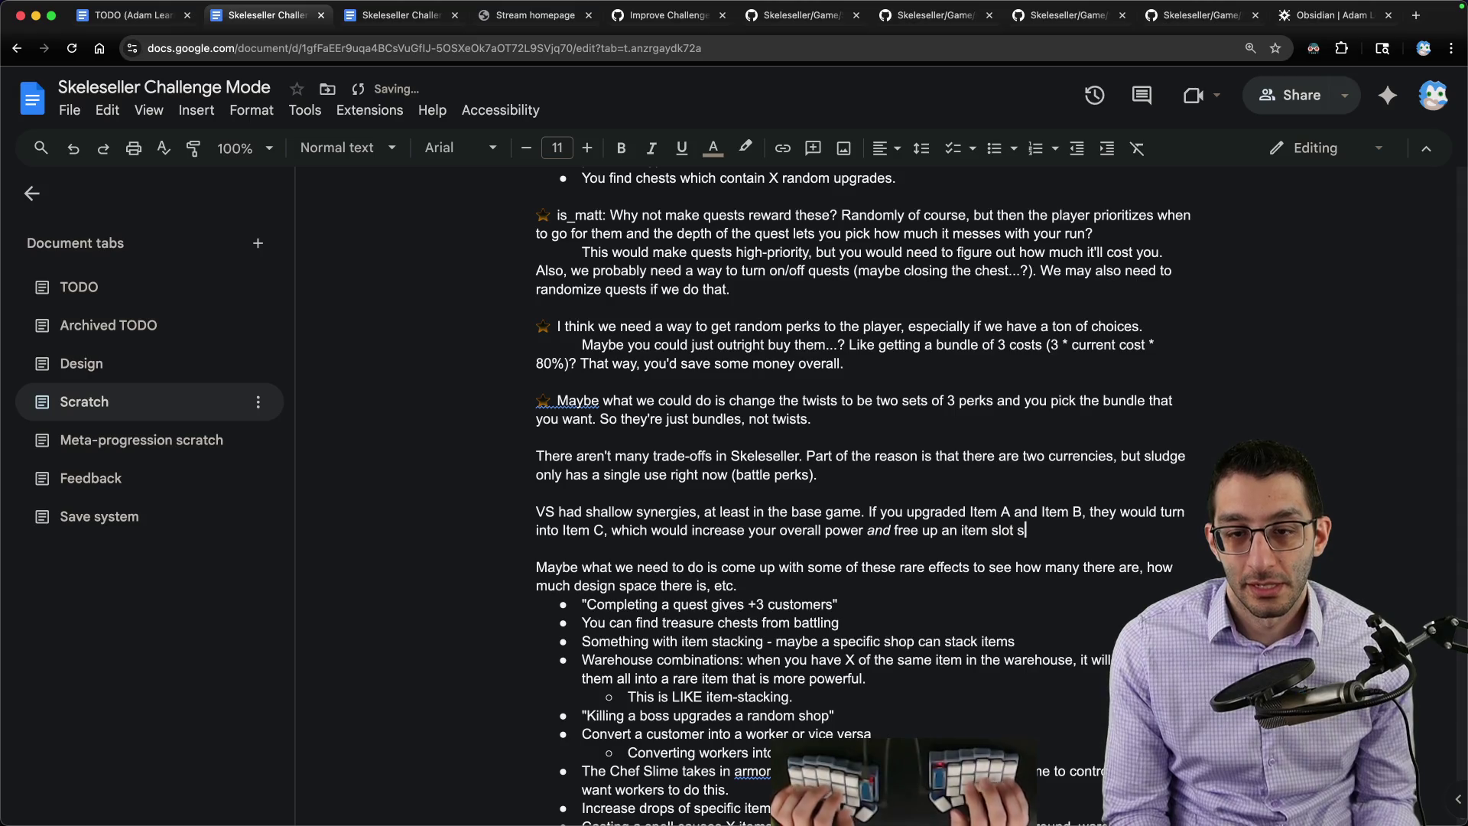
{"action": "type", "text": "o that you could "}
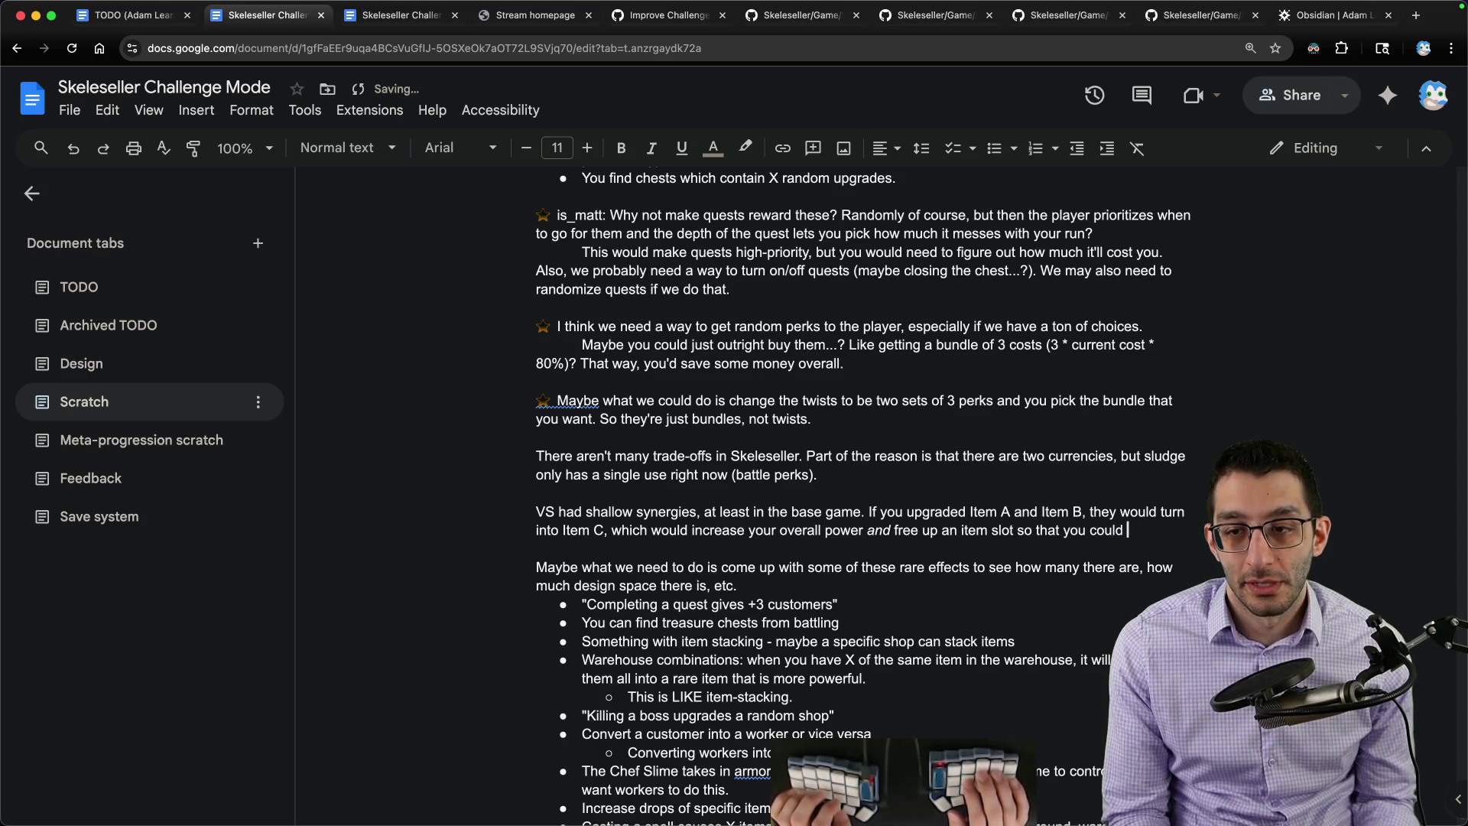
{"action": "type", "text": "get more synergies "}
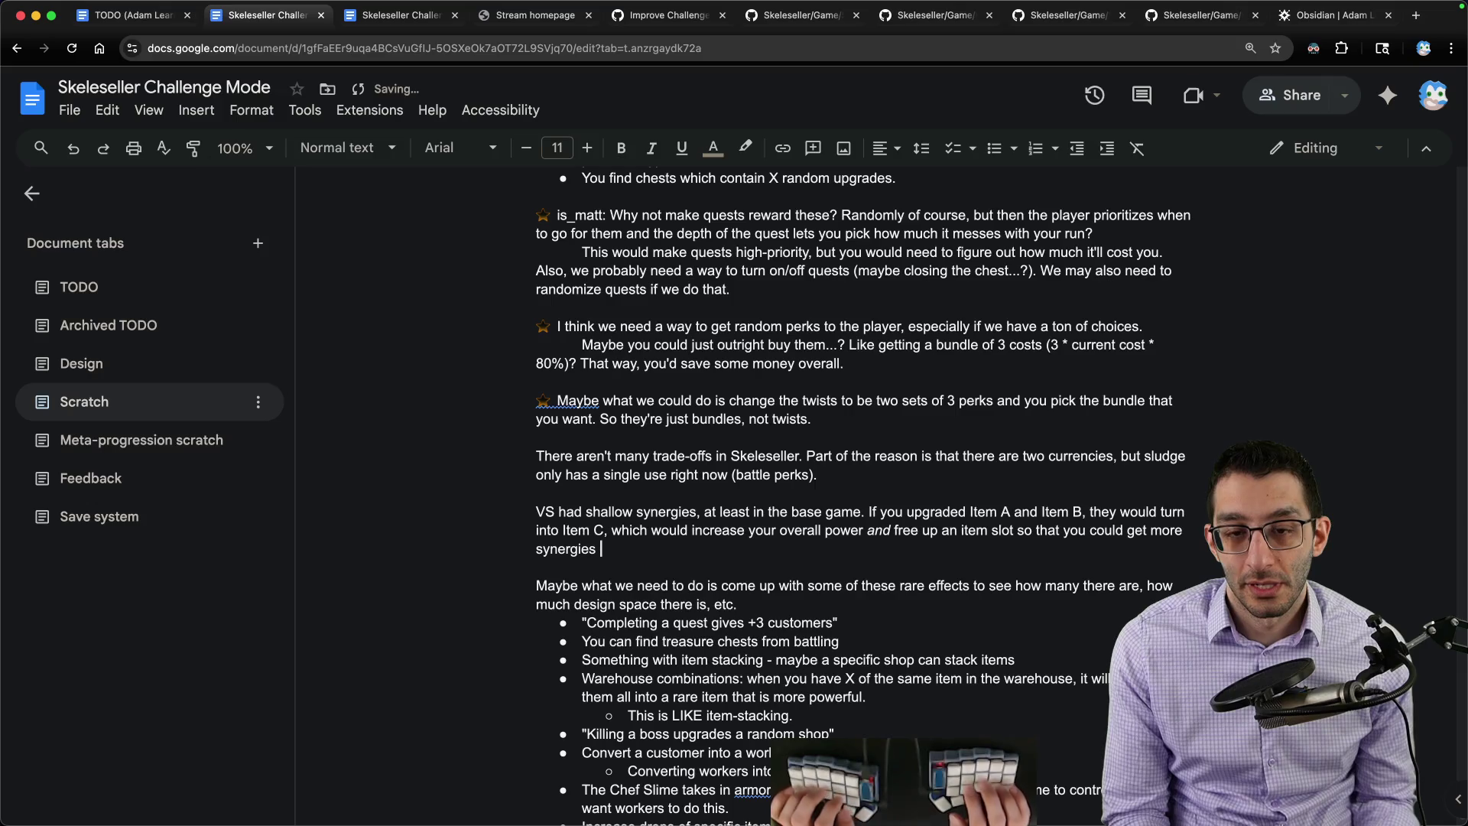
{"action": "type", "text": "or just another item."}
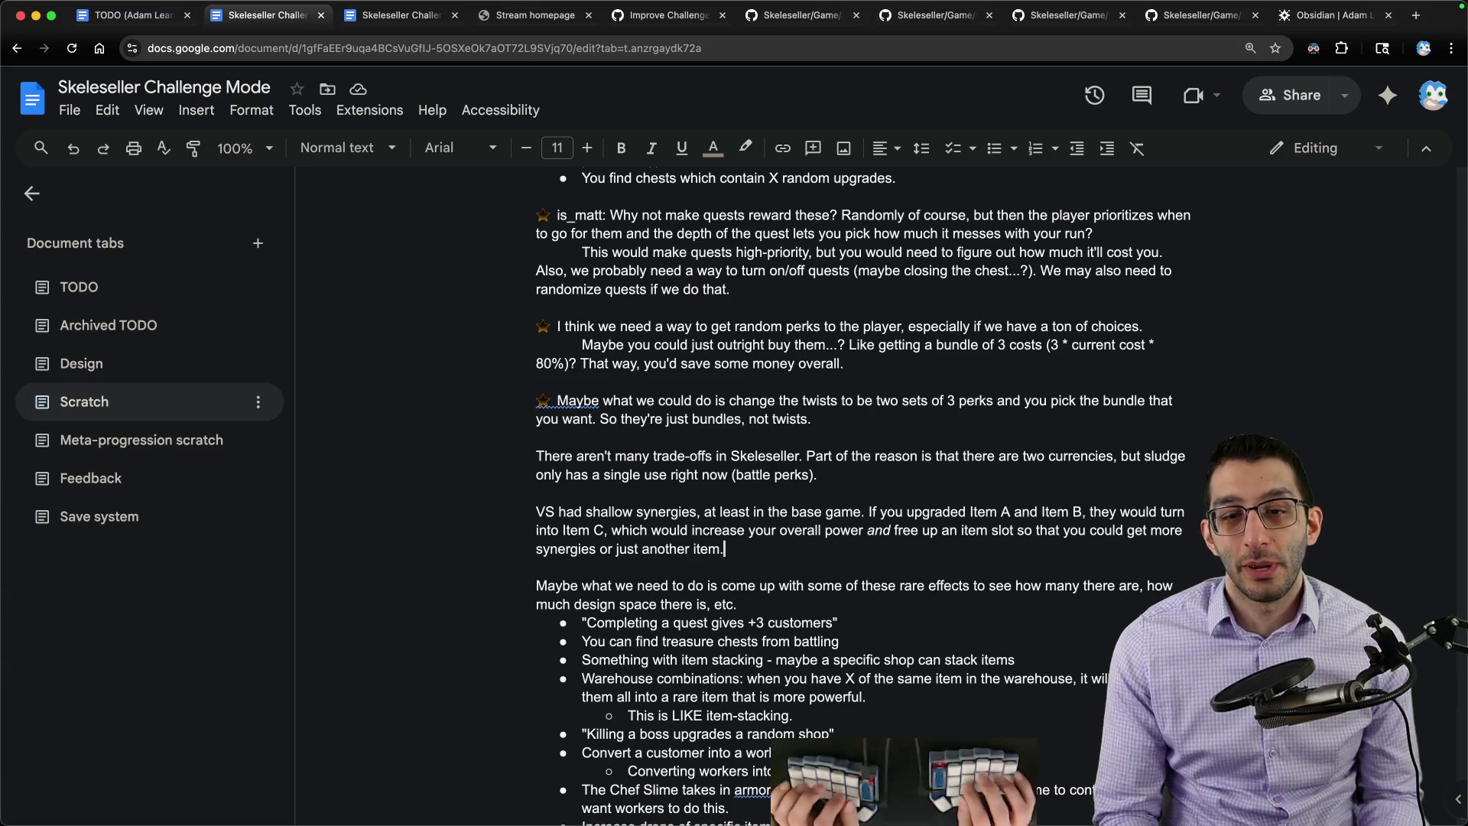
{"action": "key", "text": "Return"}
{"action": "key", "text": "Return"}
{"action": "type", "text": "What we"}
Step: Write the 'What we could do' example: offer 'fish auto-spawn' to players who have 'fish give gold', with 'could' italicized
{"action": "key", "text": "ctrl+i"}
{"action": "type", "text": "could"}
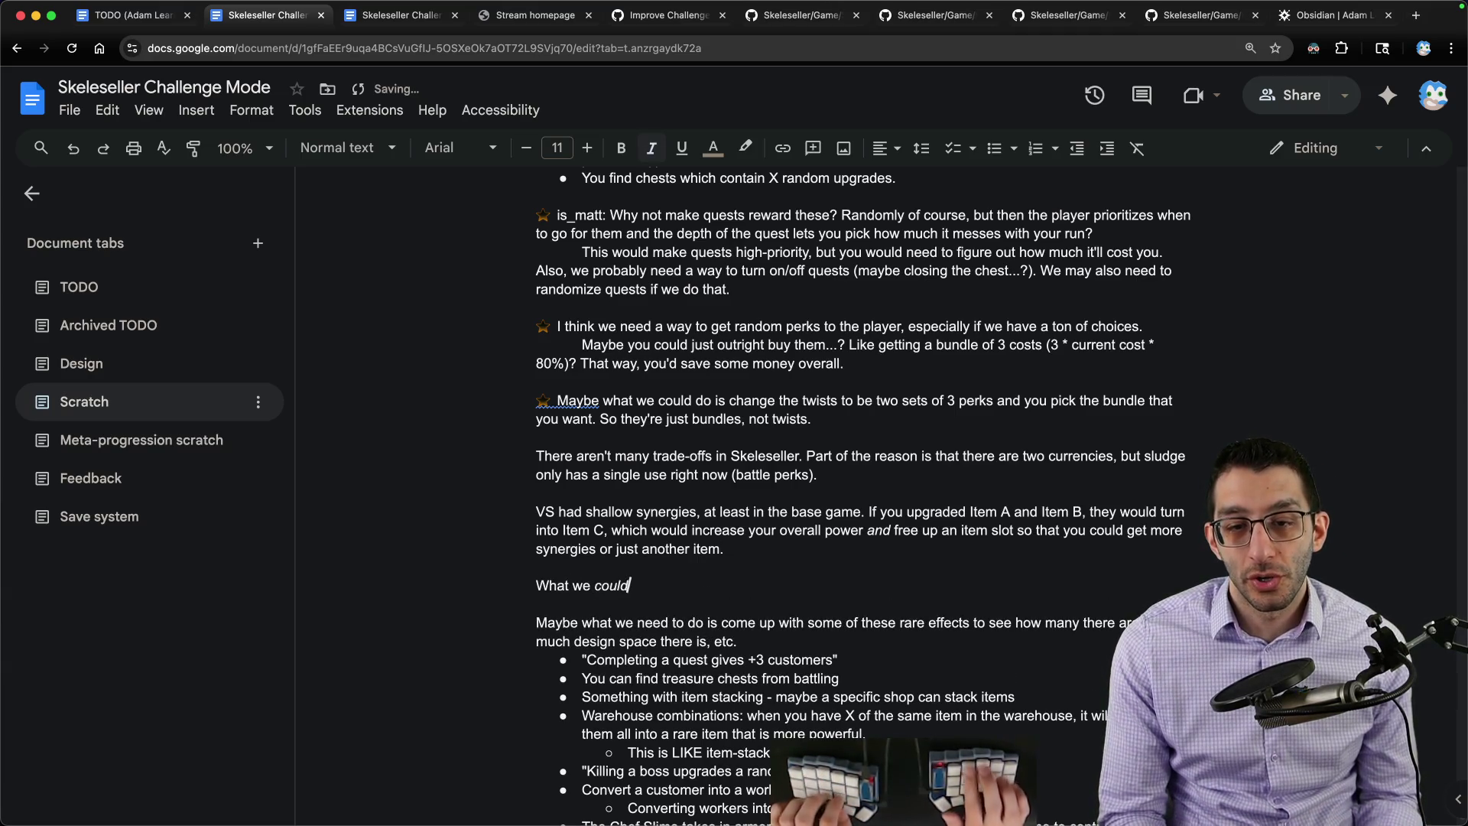
{"action": "key", "text": "ctrl+i"}
{"action": "type", "text": "do is t"}
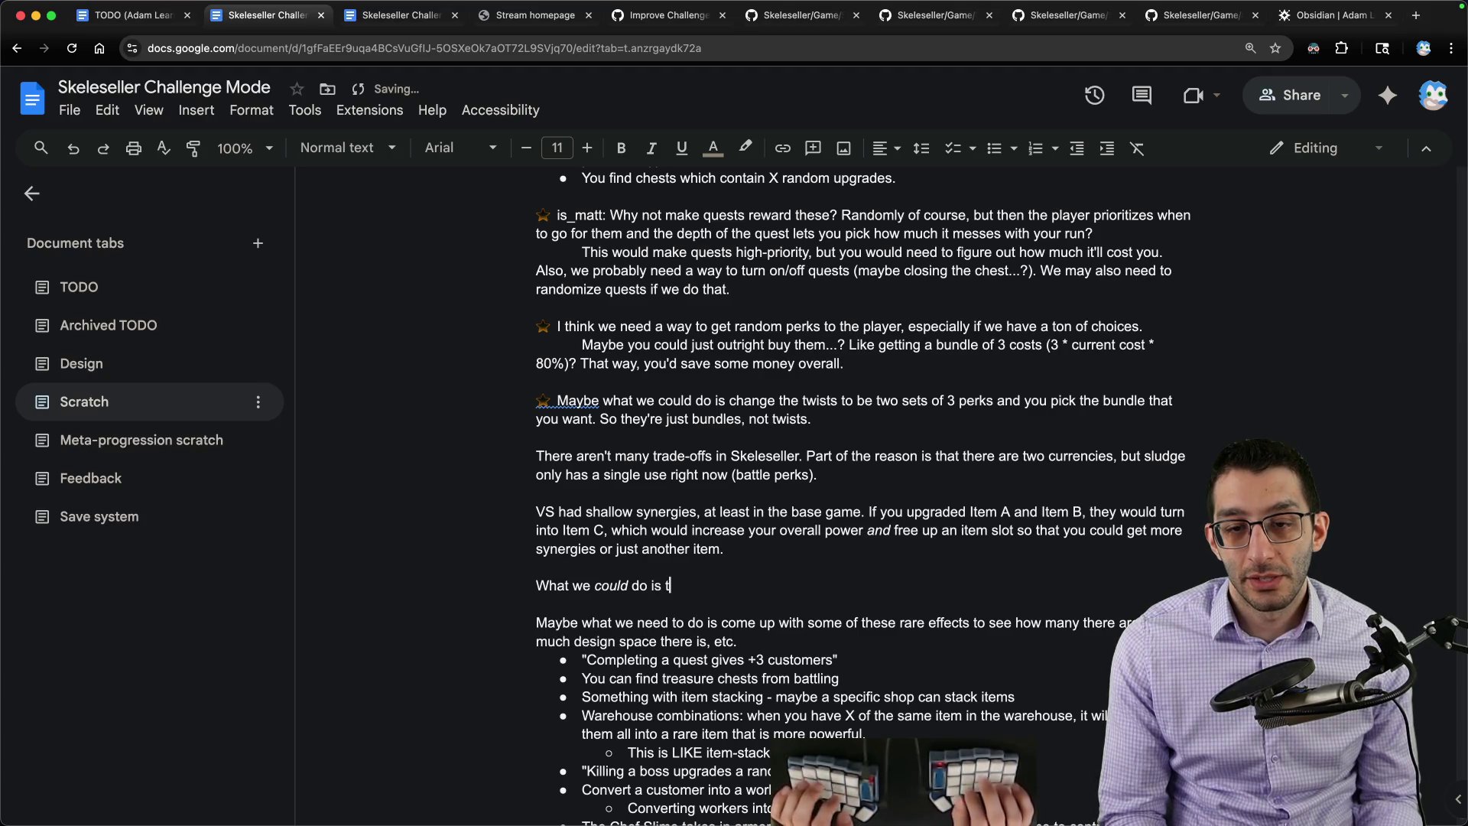
{"action": "key", "text": "BackSpace"}
{"action": "type", "text": "we could"}
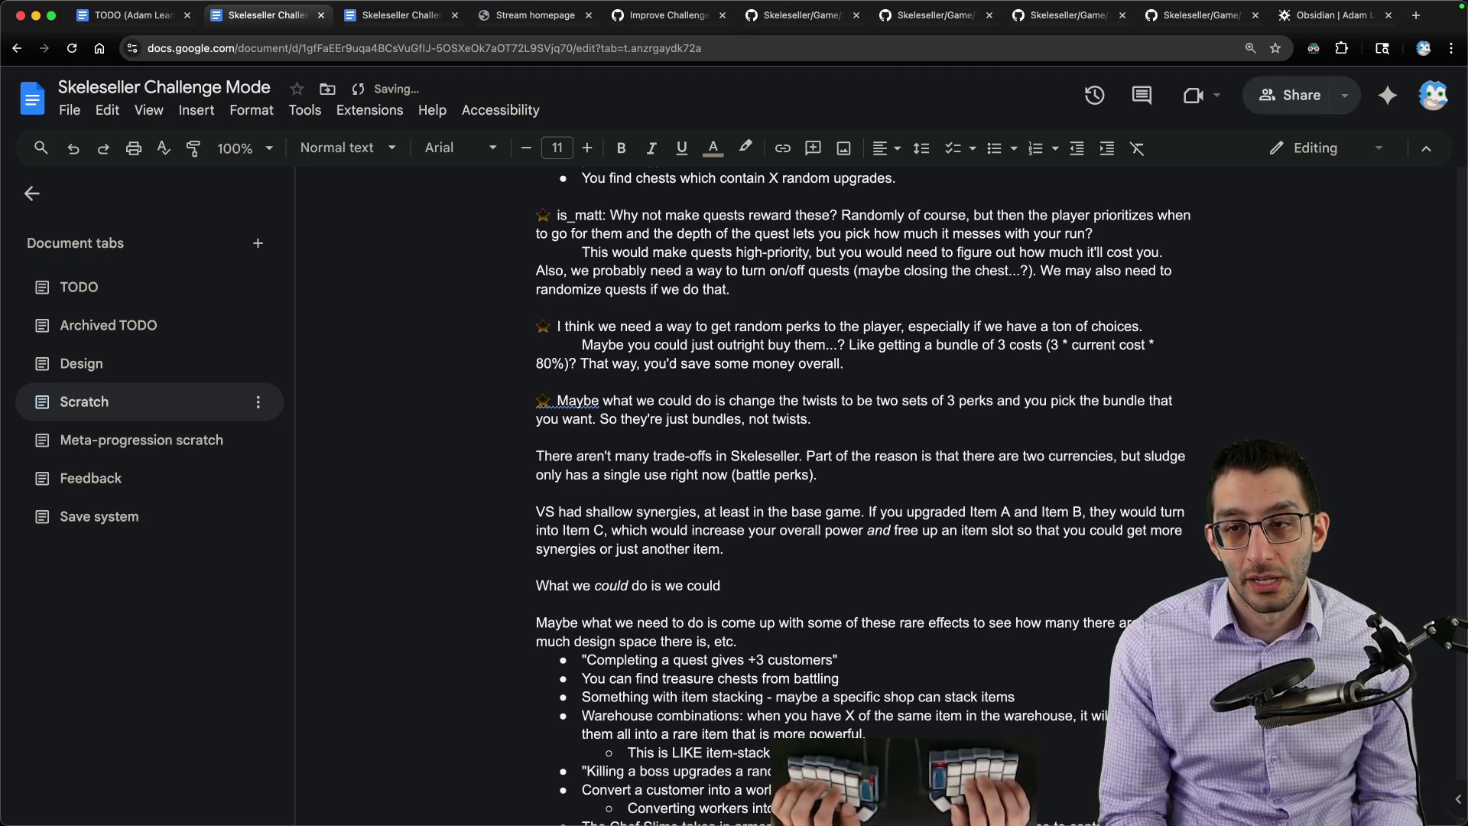
{"action": "type", "text": " determine what y"}
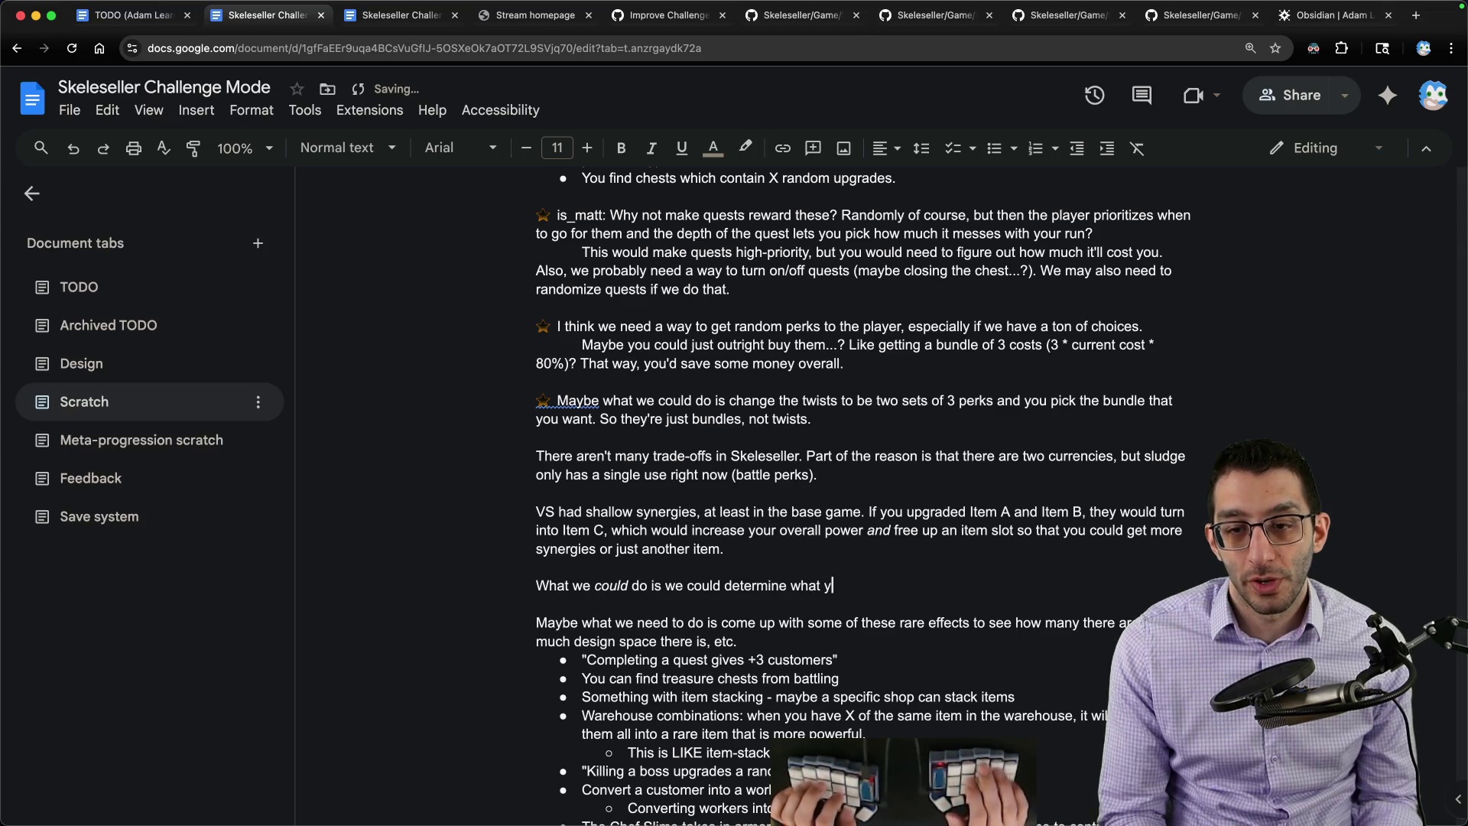
{"action": "type", "text": "our synergi"}
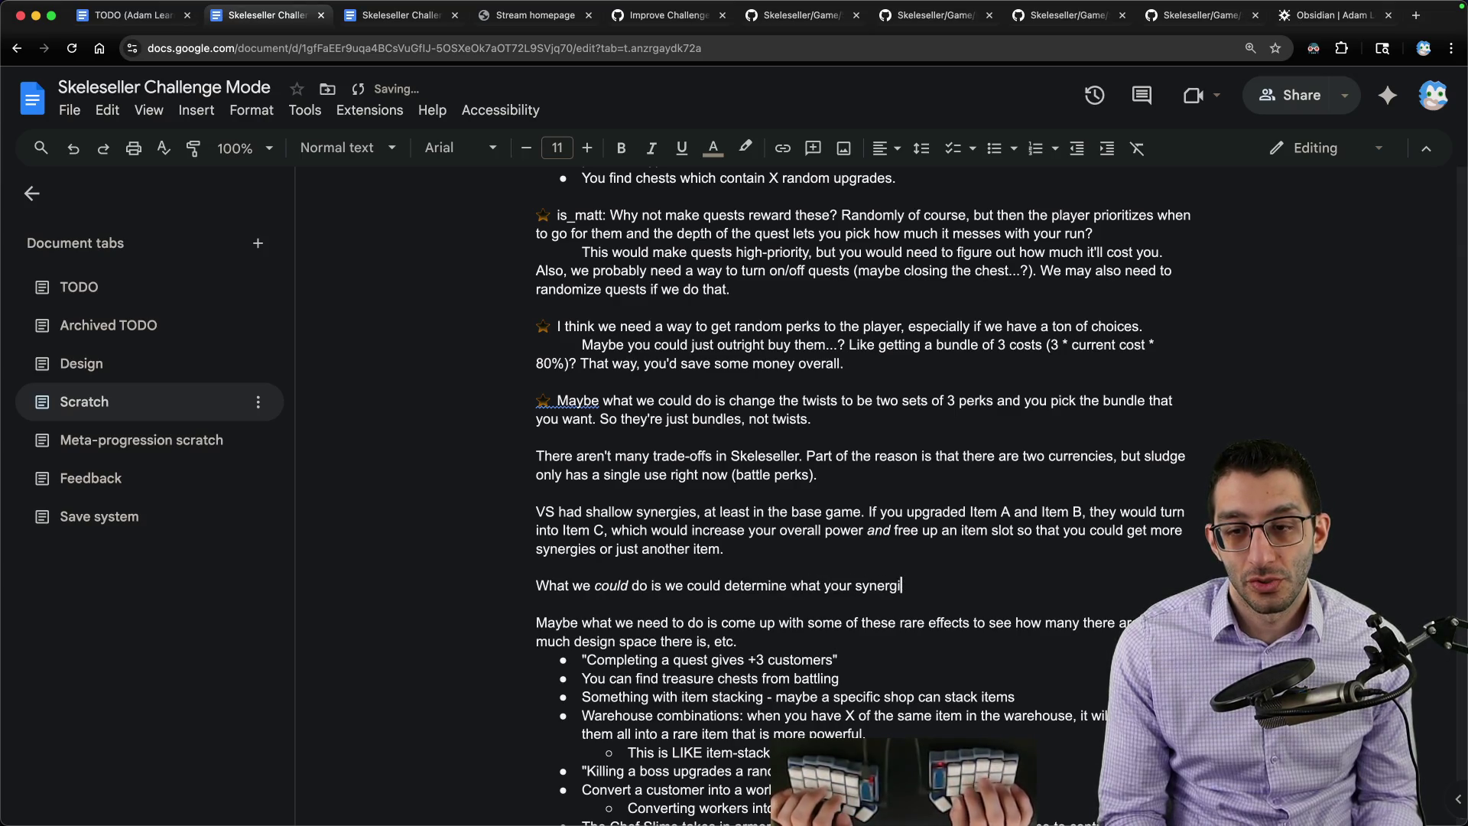
{"action": "type", "text": "es should be and then start presenting thos"}
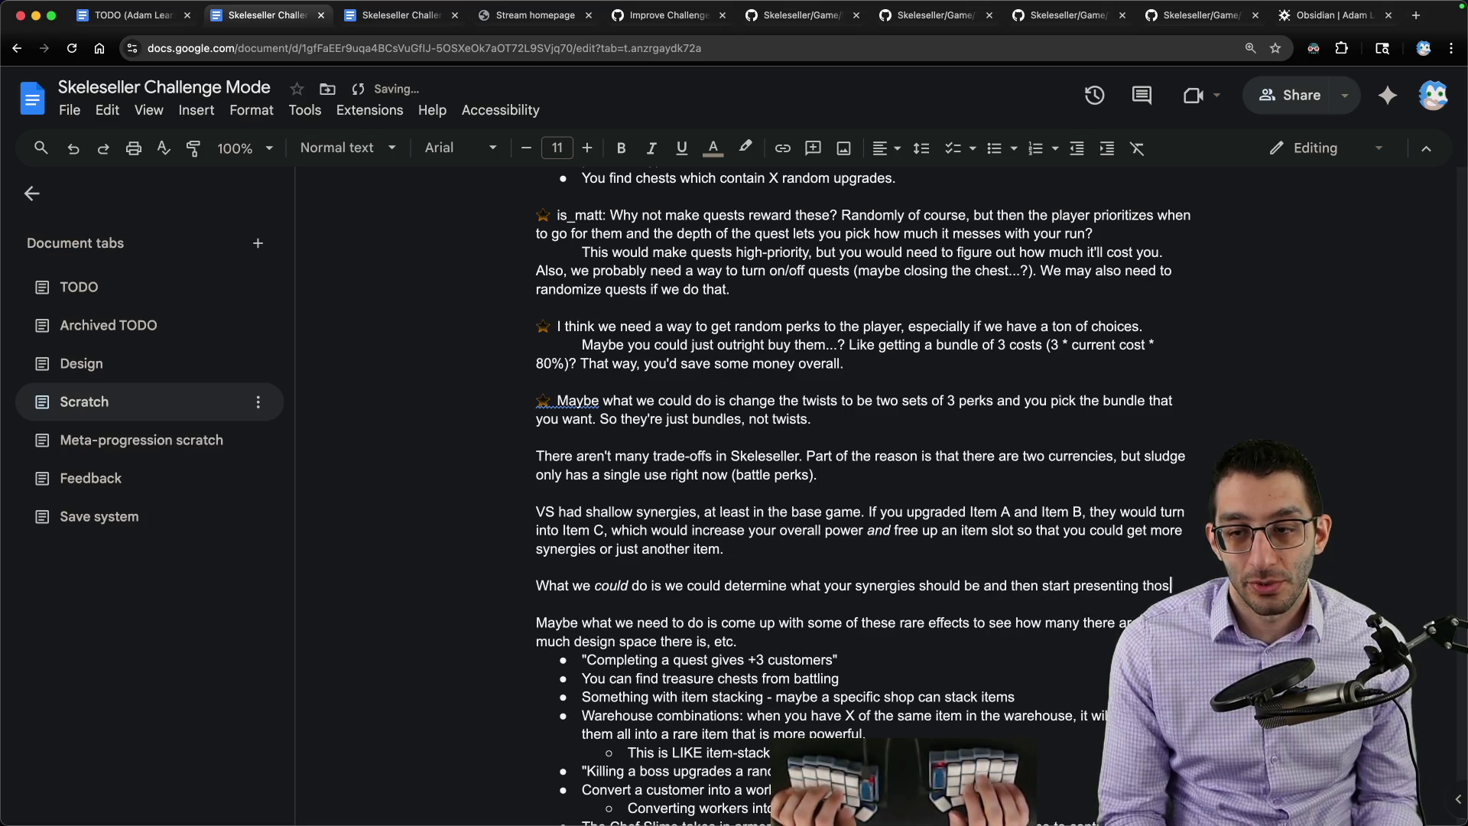
{"action": "type", "text": "e choices more often."}
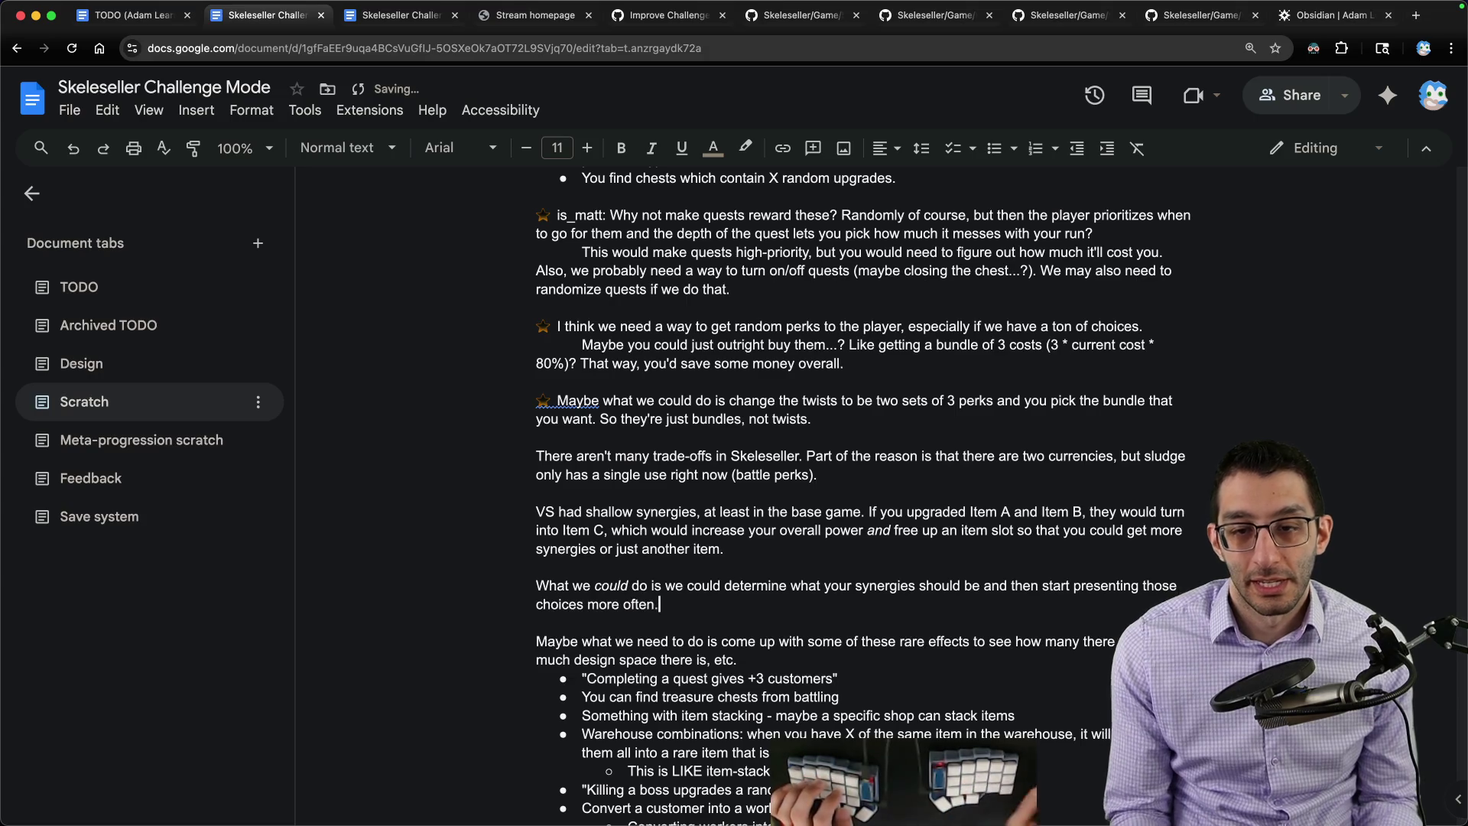
{"action": "scroll", "coordinate": [918, 446], "scroll_direction": "down", "scroll_amount": 5}
{"action": "type", "text": ". For example ,,if y"}
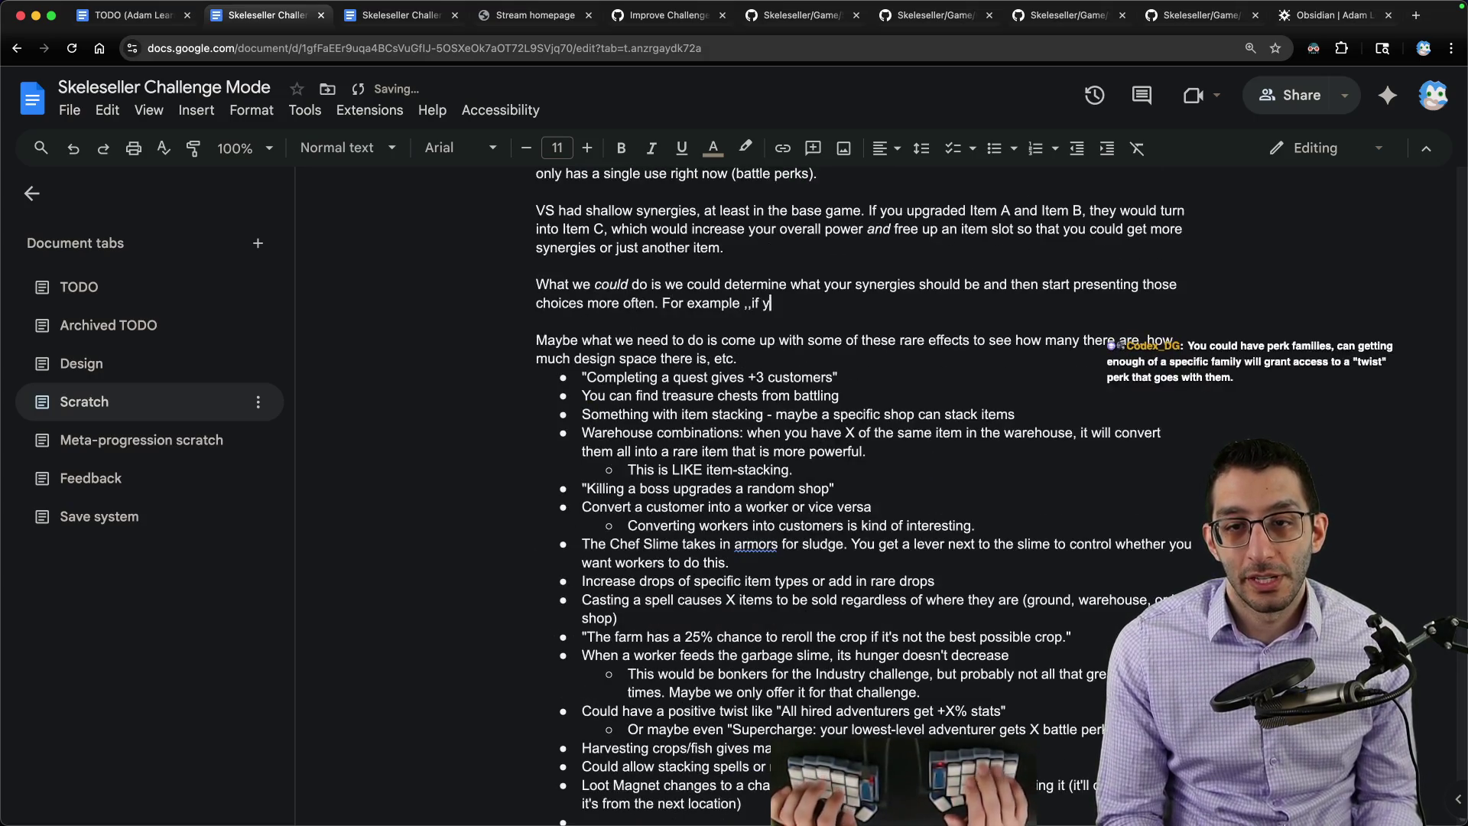
{"action": "type", "text": "ou"}
{"action": "key", "text": "BackSpace"}
{"action": "key", "text": "BackSpace"}
{"action": "key", "text": "BackSpace"}
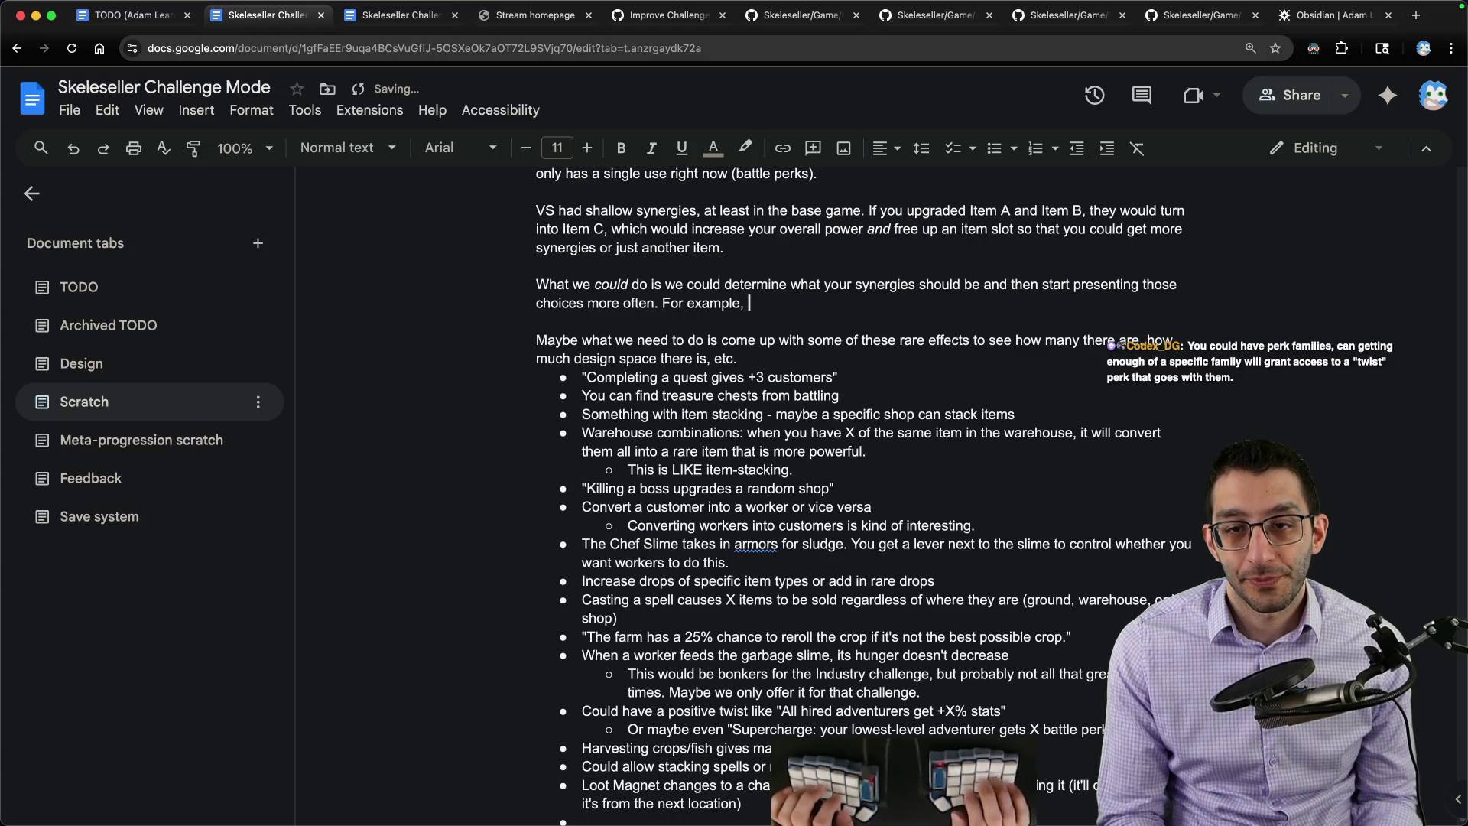
{"action": "type", "text": "if you have \"fish give t"}
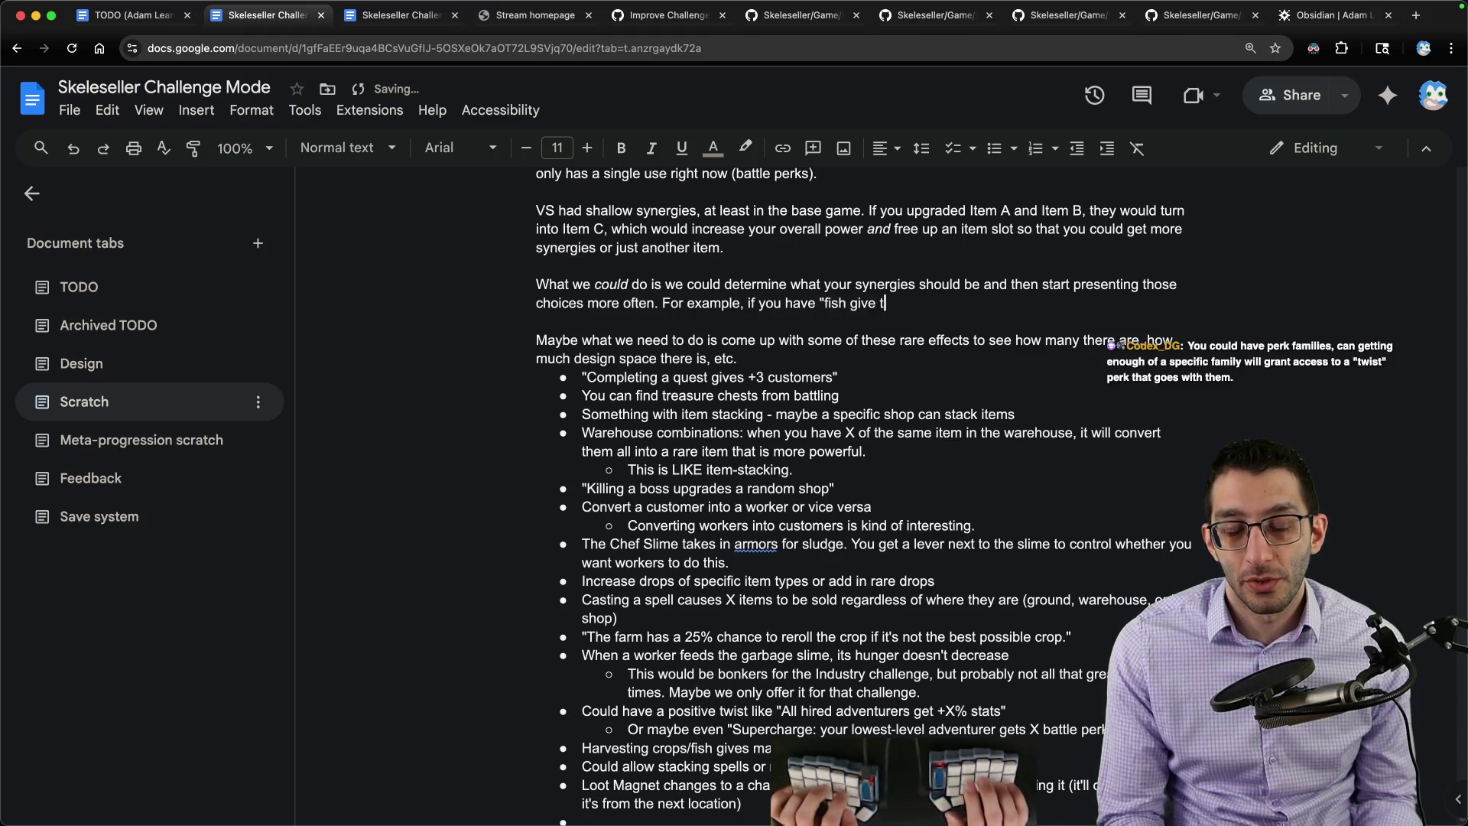
{"action": "key", "text": "BackSpace"}
{"action": "type", "text": "gold\","}
{"action": "key", "text": "BackSpace"}
{"action": "key", "text": "BackSpace"}
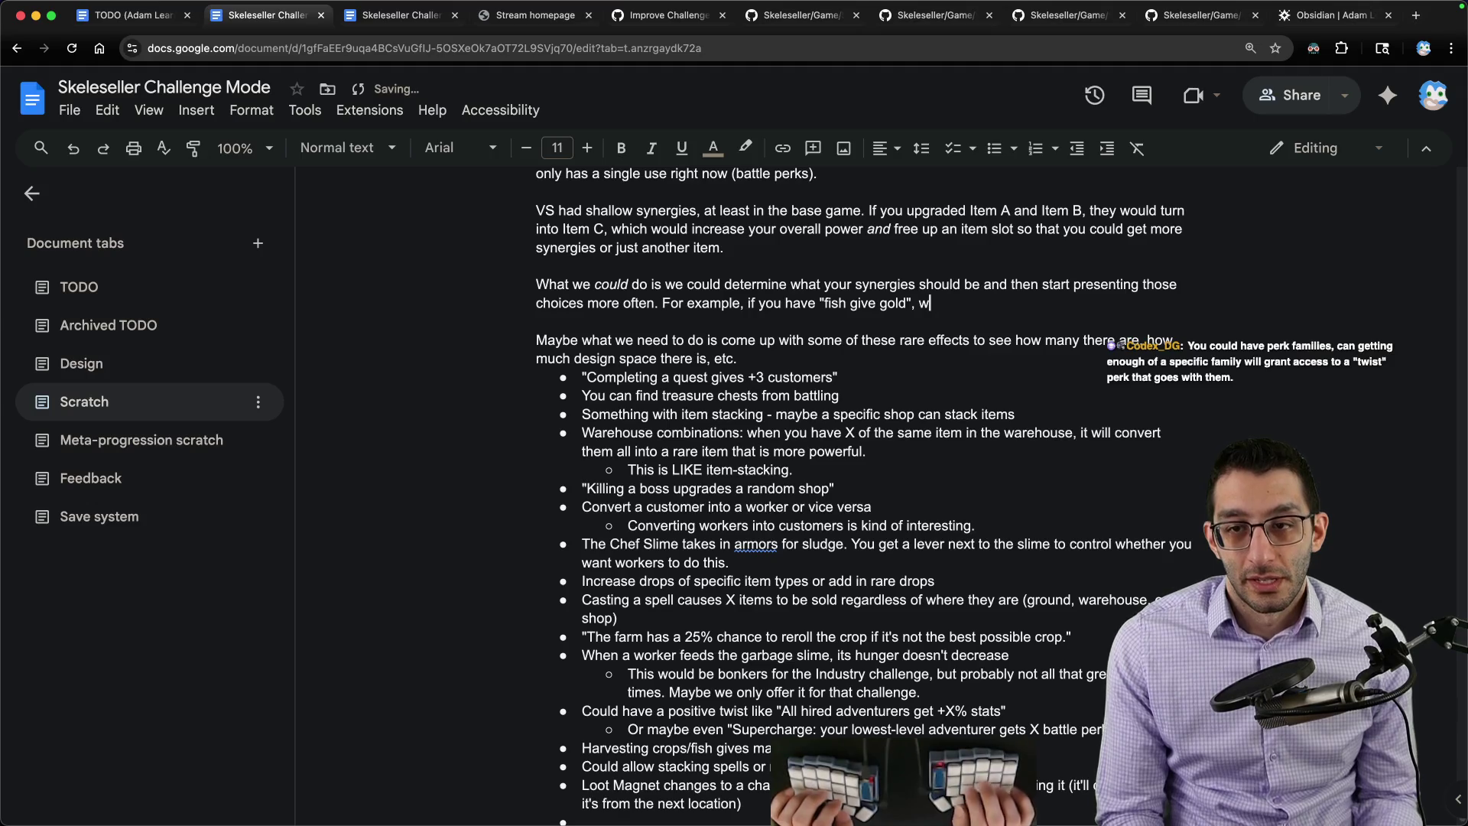
{"action": "type", "text": "e could"}
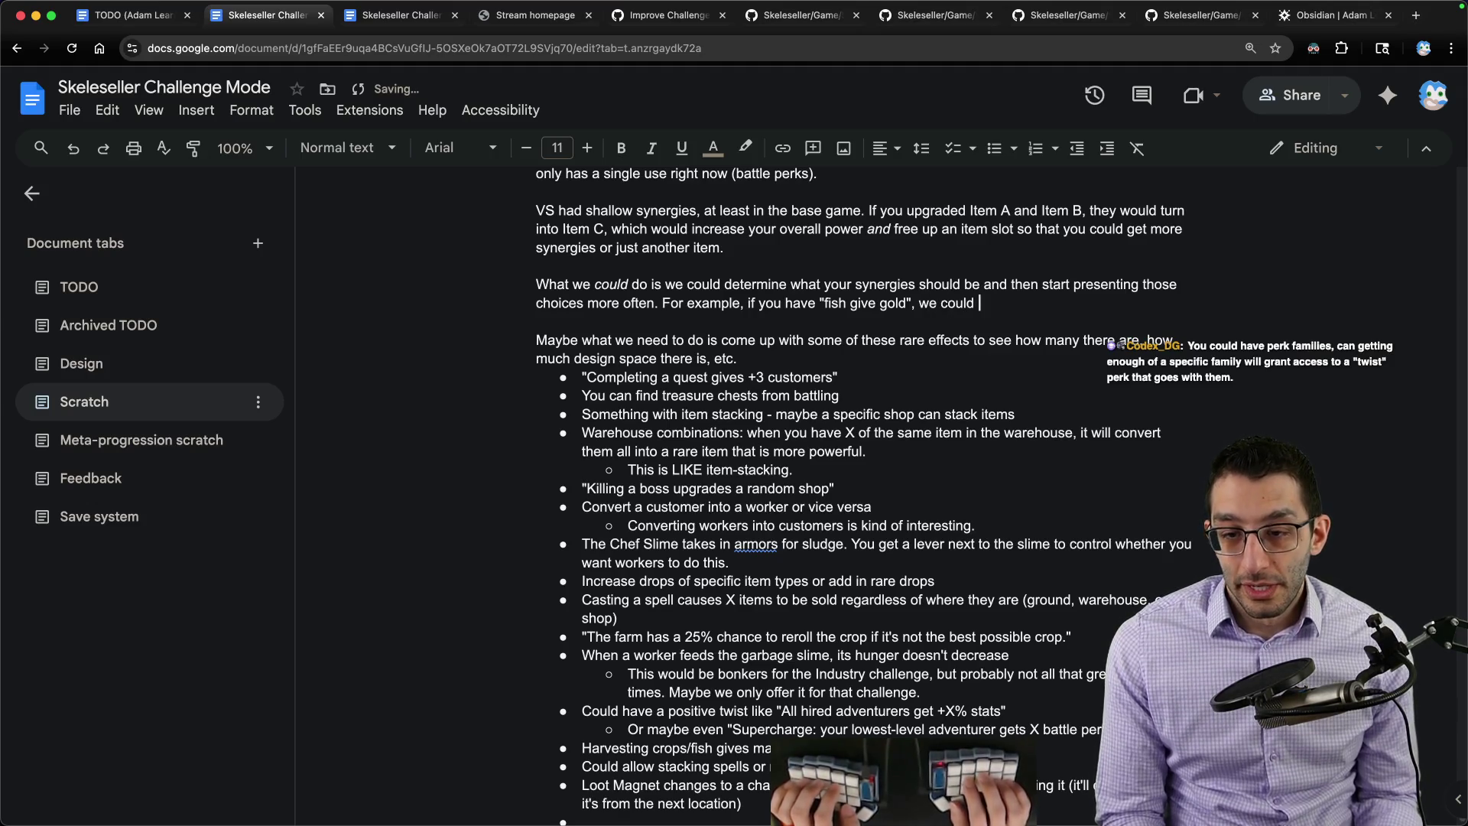
{"action": "type", "text": " present"}
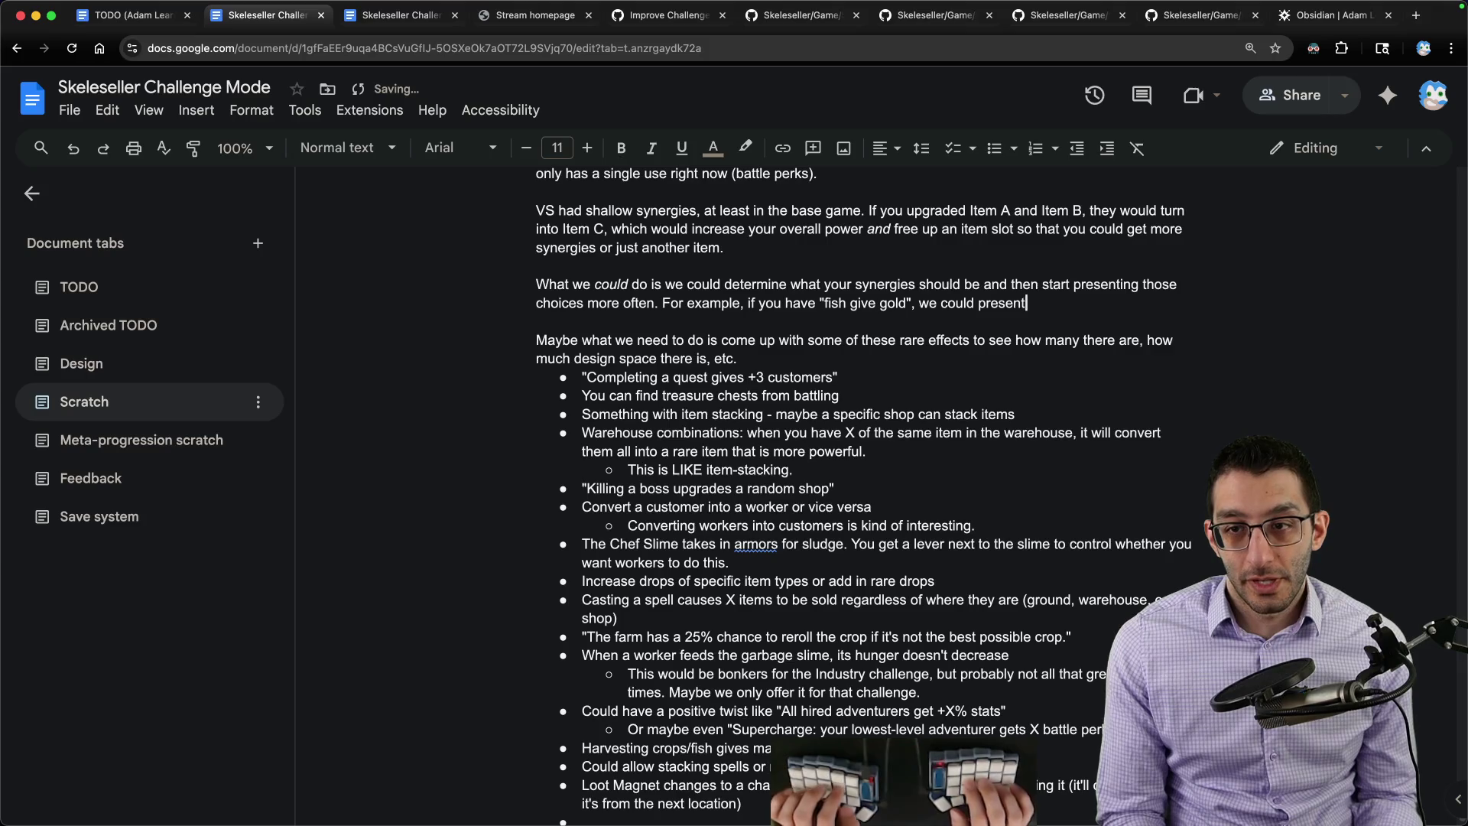
{"action": "type", "text": " a perk to you with somet"}
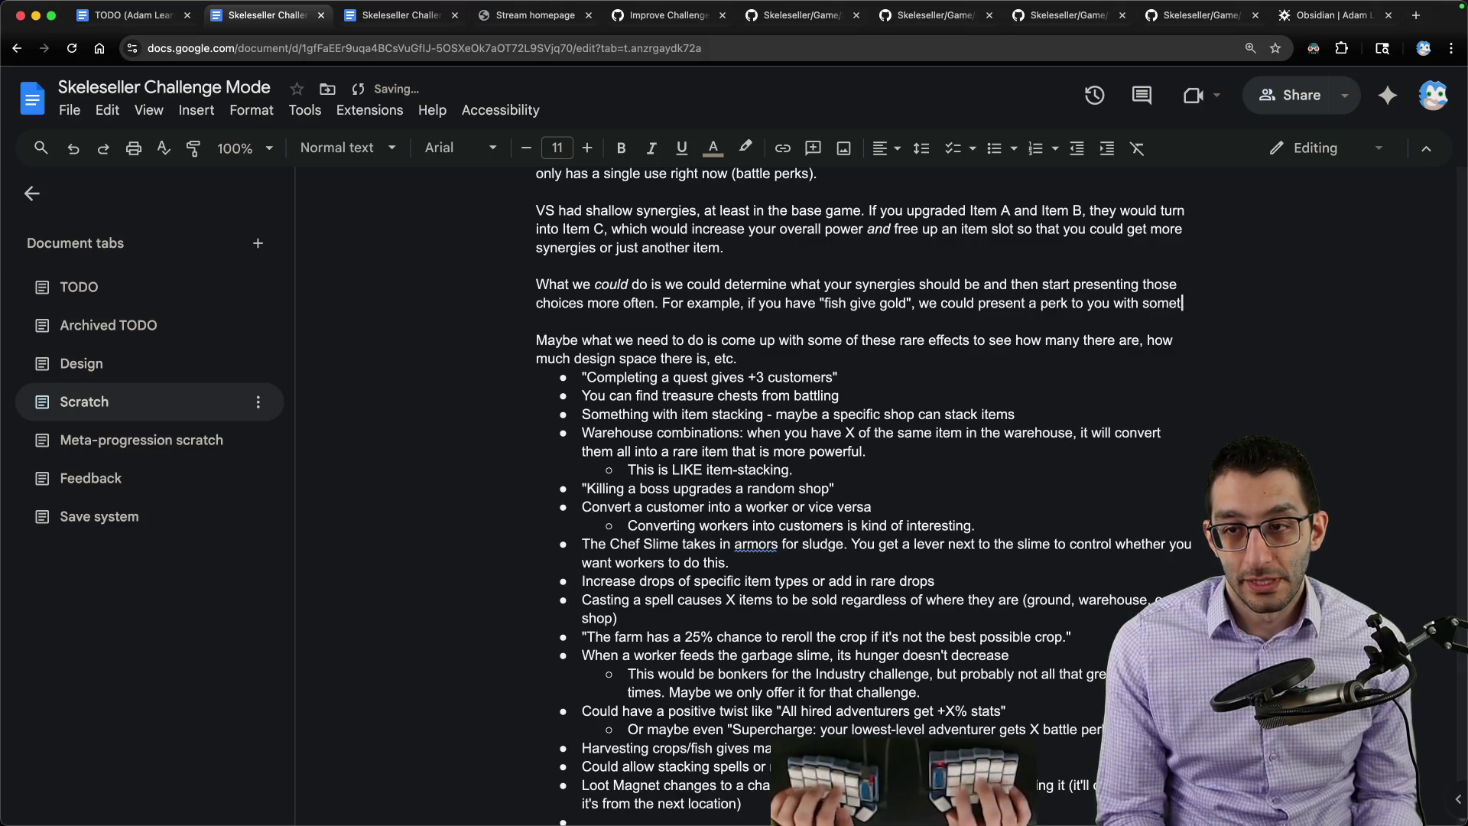
{"action": "type", "text": "hing like \""}
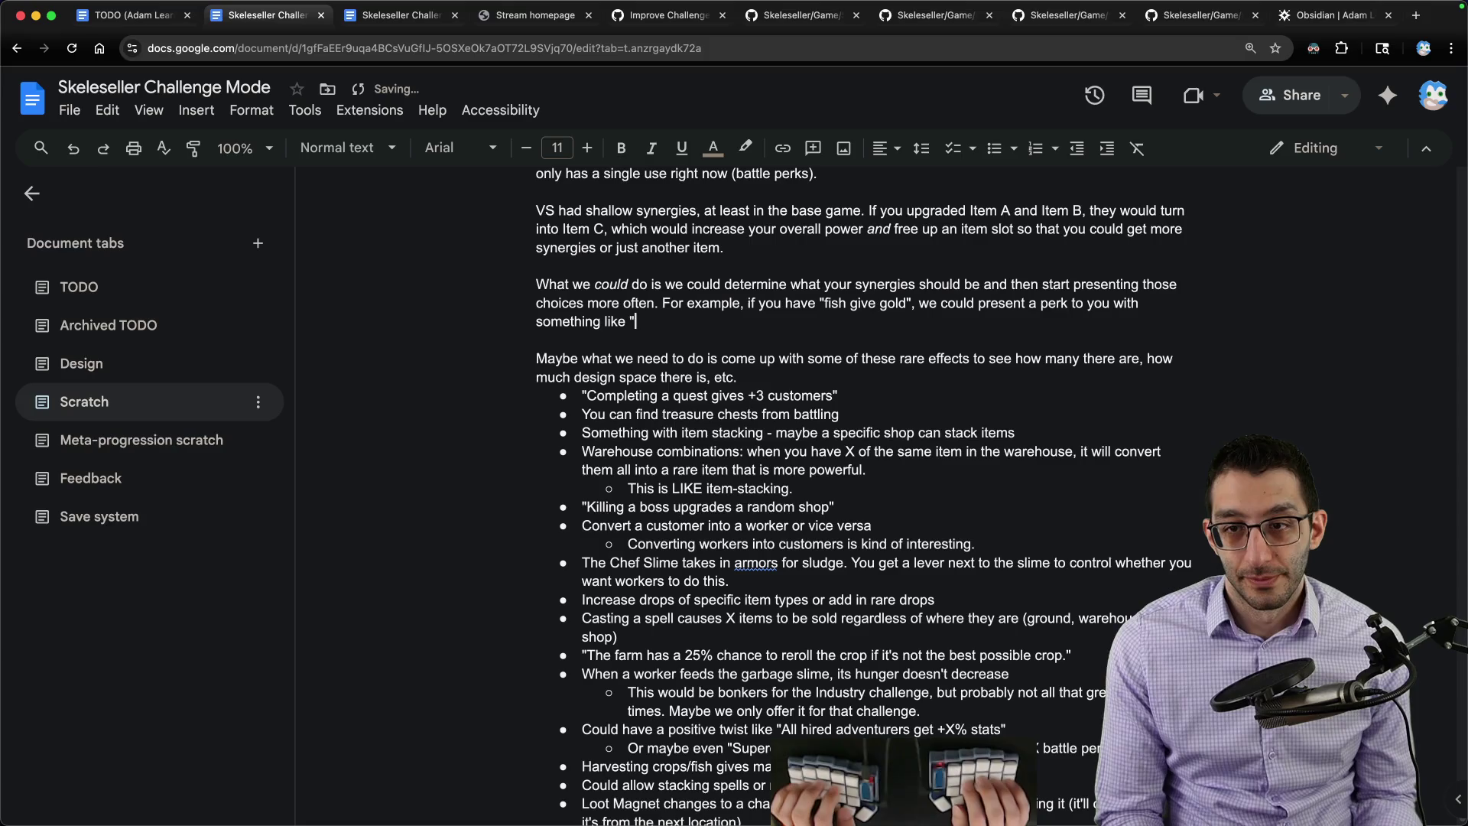
{"action": "type", "text": "fish auto-spaw"}
{"action": "type", "text": "n\""}
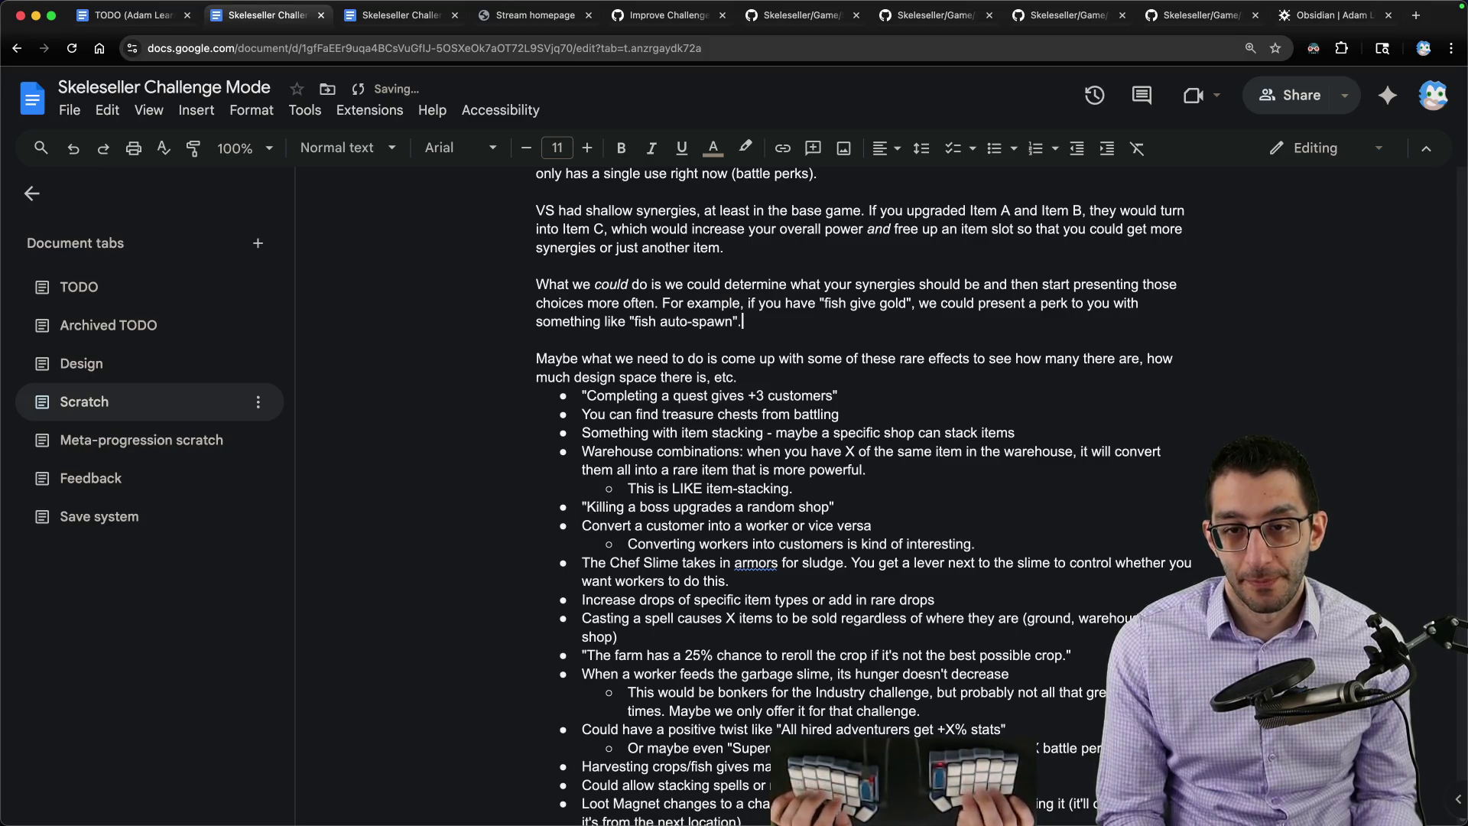
{"action": "type", "text": "."}
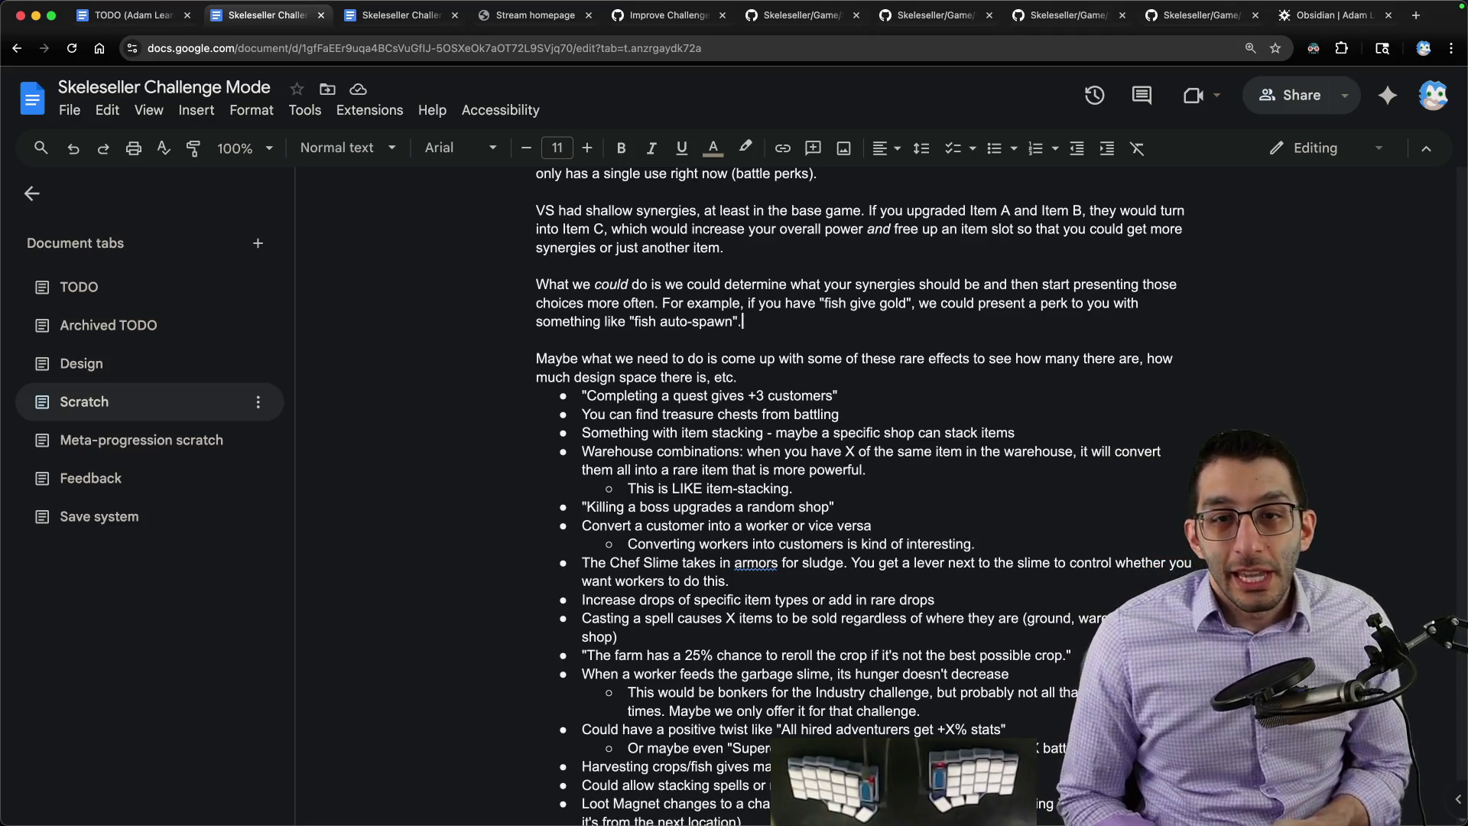
{"action": "triple_click", "coordinate": [818, 325]}
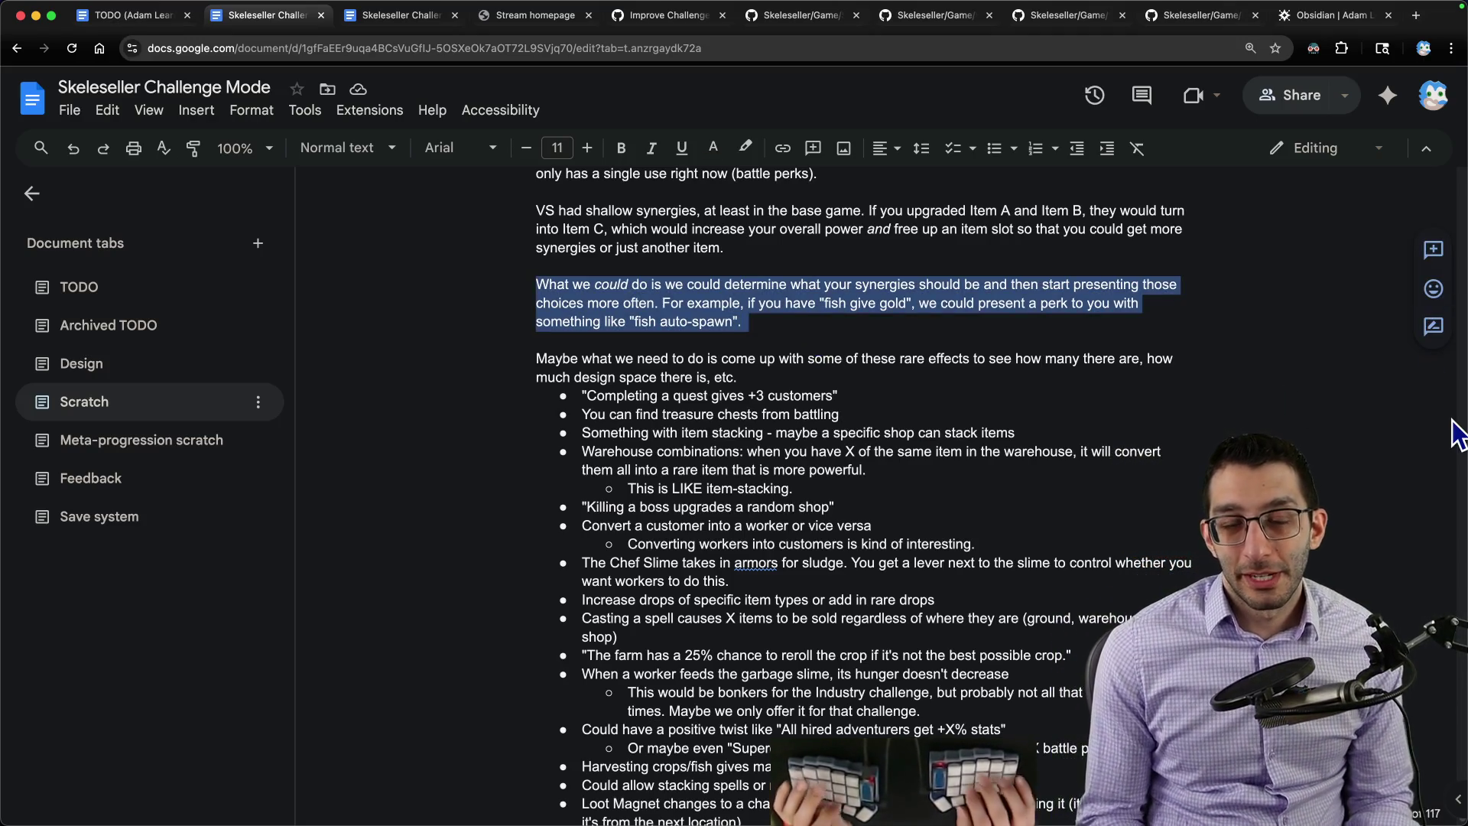
{"action": "key", "text": "Right"}
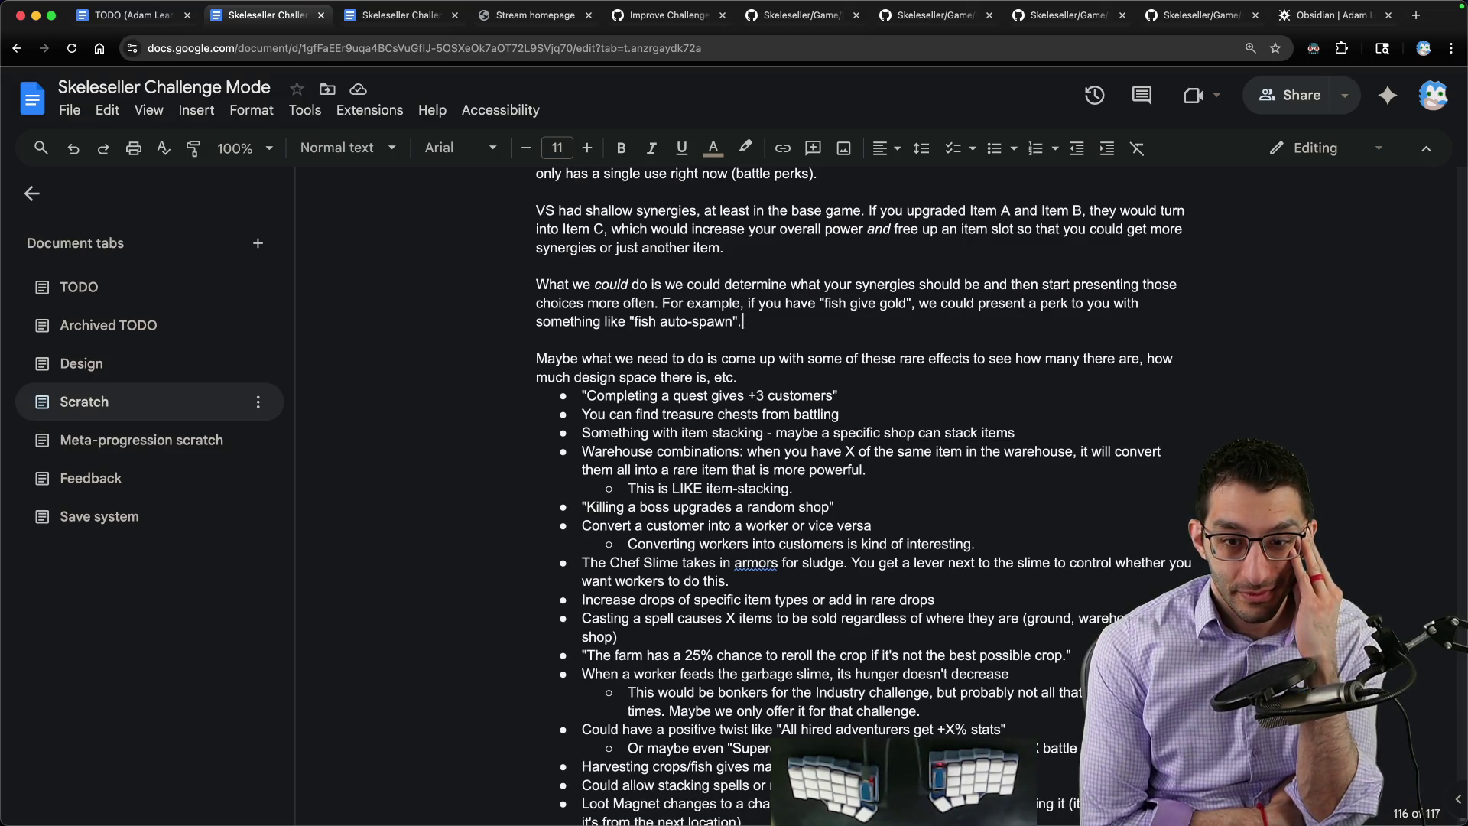
{"action": "scroll", "coordinate": [1107, 530], "scroll_direction": "down", "scroll_amount": 5}
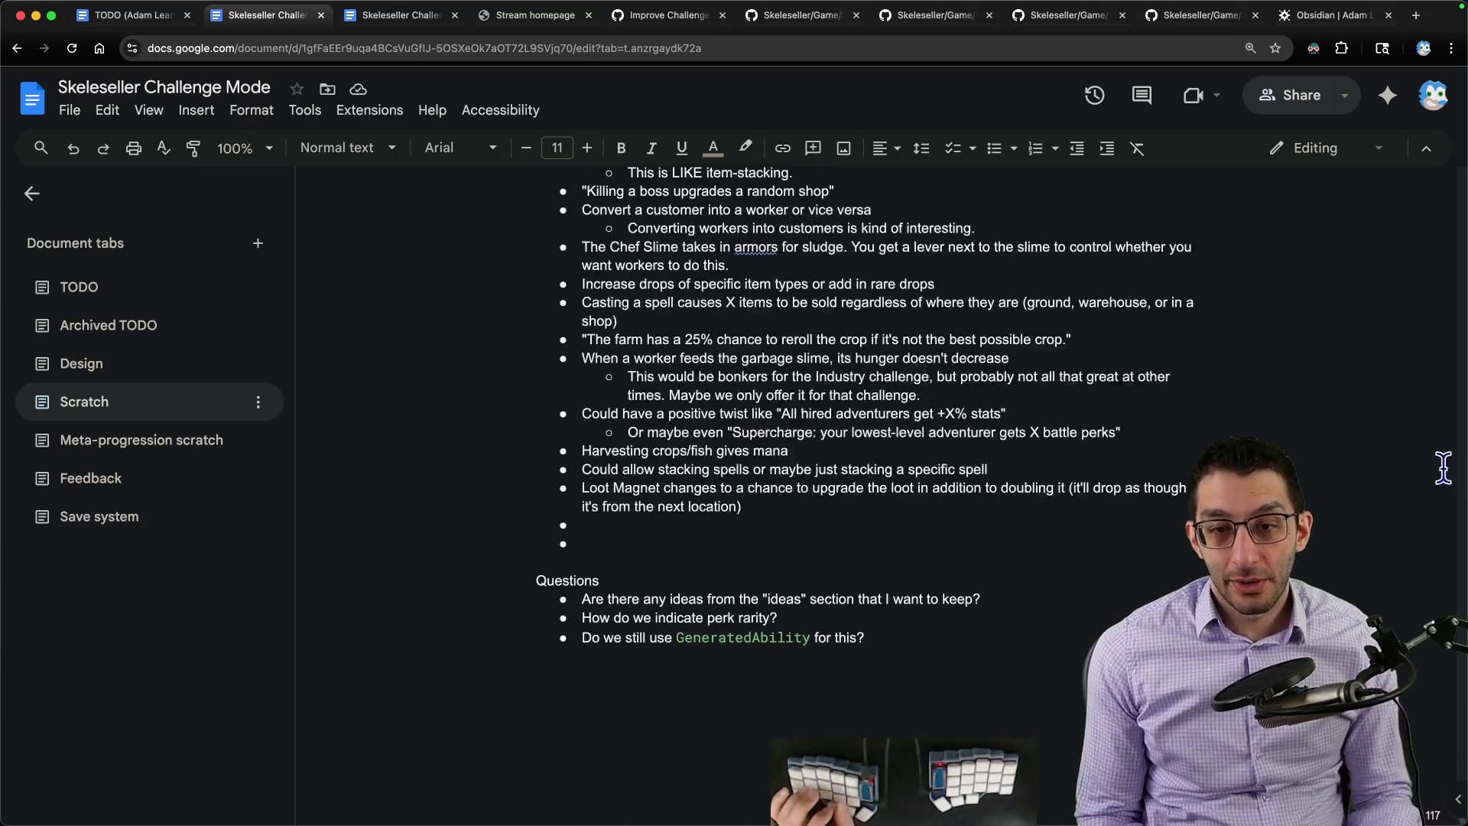
Step: Add a 'Leaning toward' list below Questions: remove twists, convert every former twist into a perk
{"action": "left_click", "coordinate": [1107, 530]}
{"action": "key", "text": "Return"}
{"action": "key", "text": "Return"}
{"action": "key", "text": "Return"}
{"action": "type", "text": "Lea"}
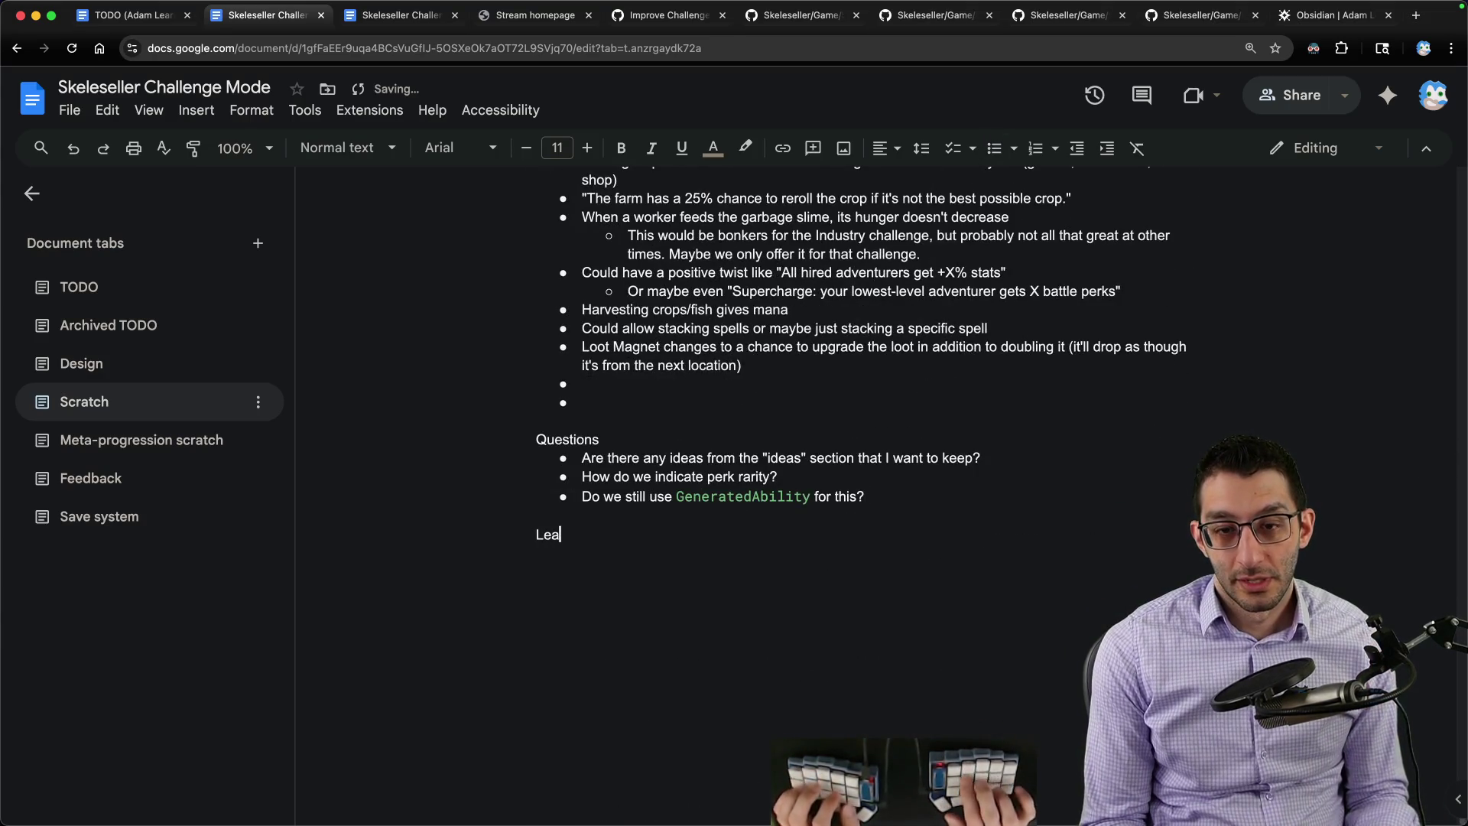
{"action": "type", "text": "ning toward"}
{"action": "key", "text": "Return"}
{"action": "key", "text": "ctrl+shift+8"}
{"action": "type", "text": "Rem"}
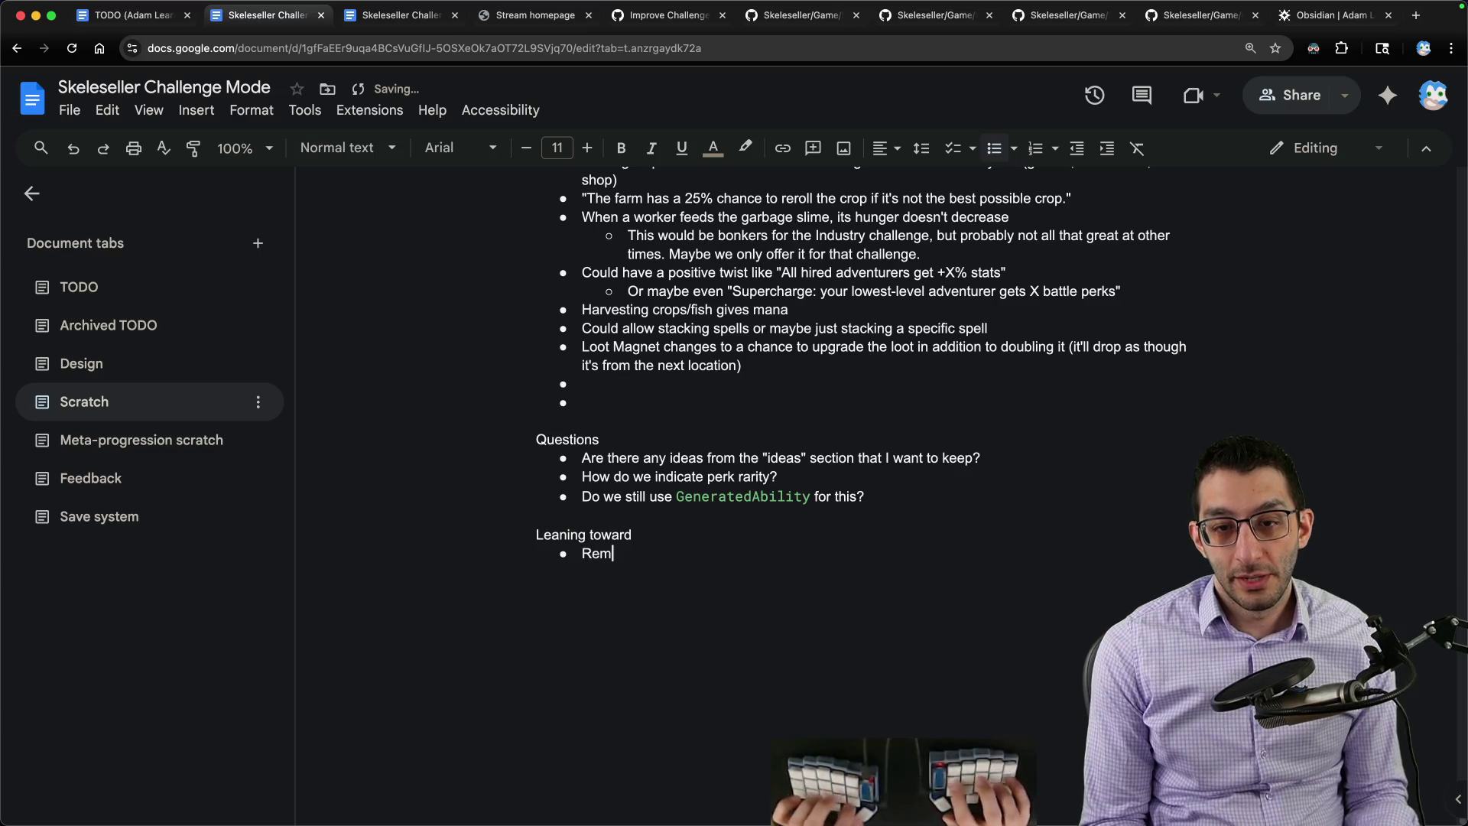
{"action": "type", "text": "ove twists"}
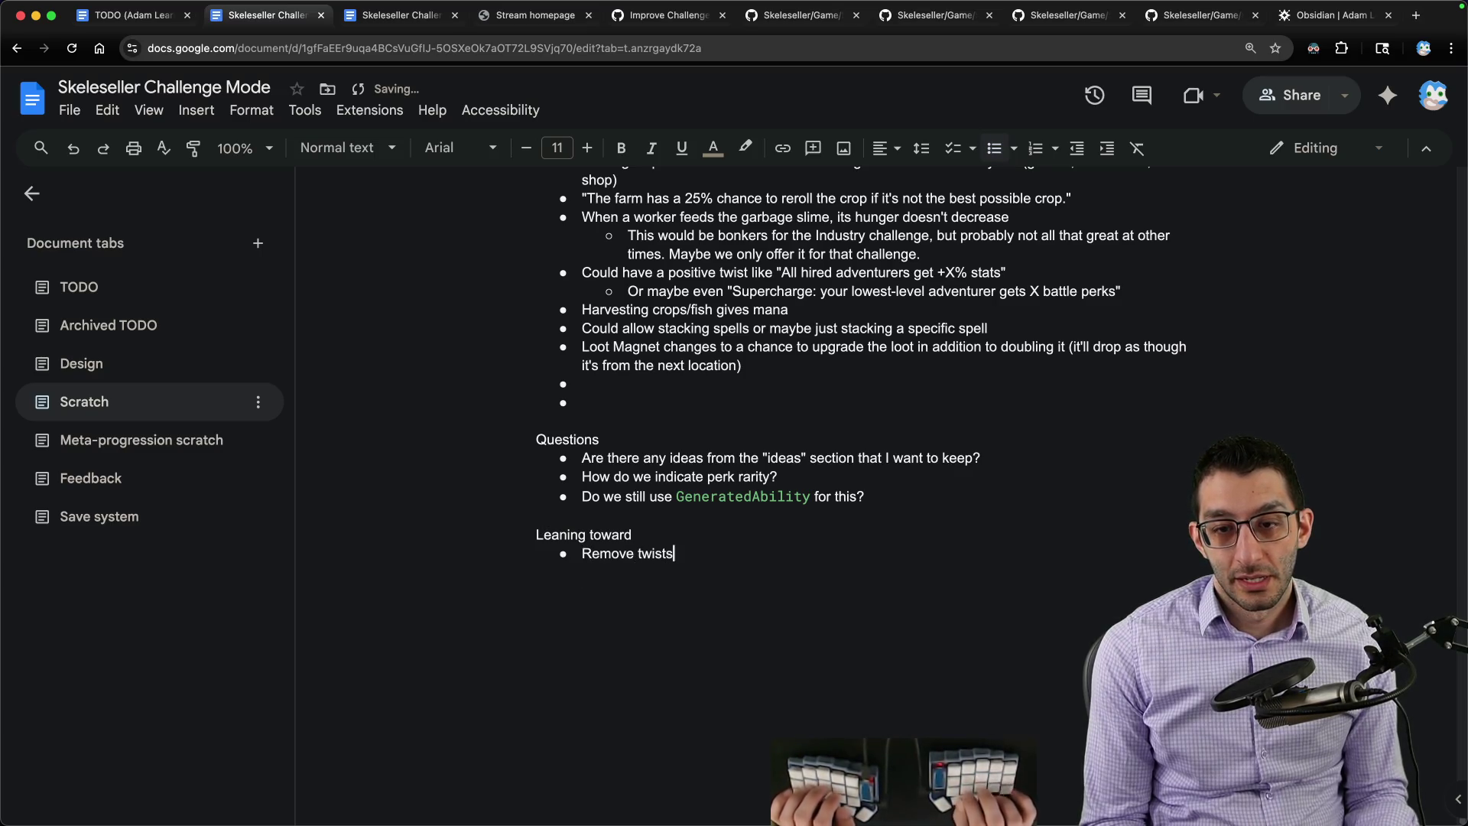
{"action": "type", "text": "Convert e"}
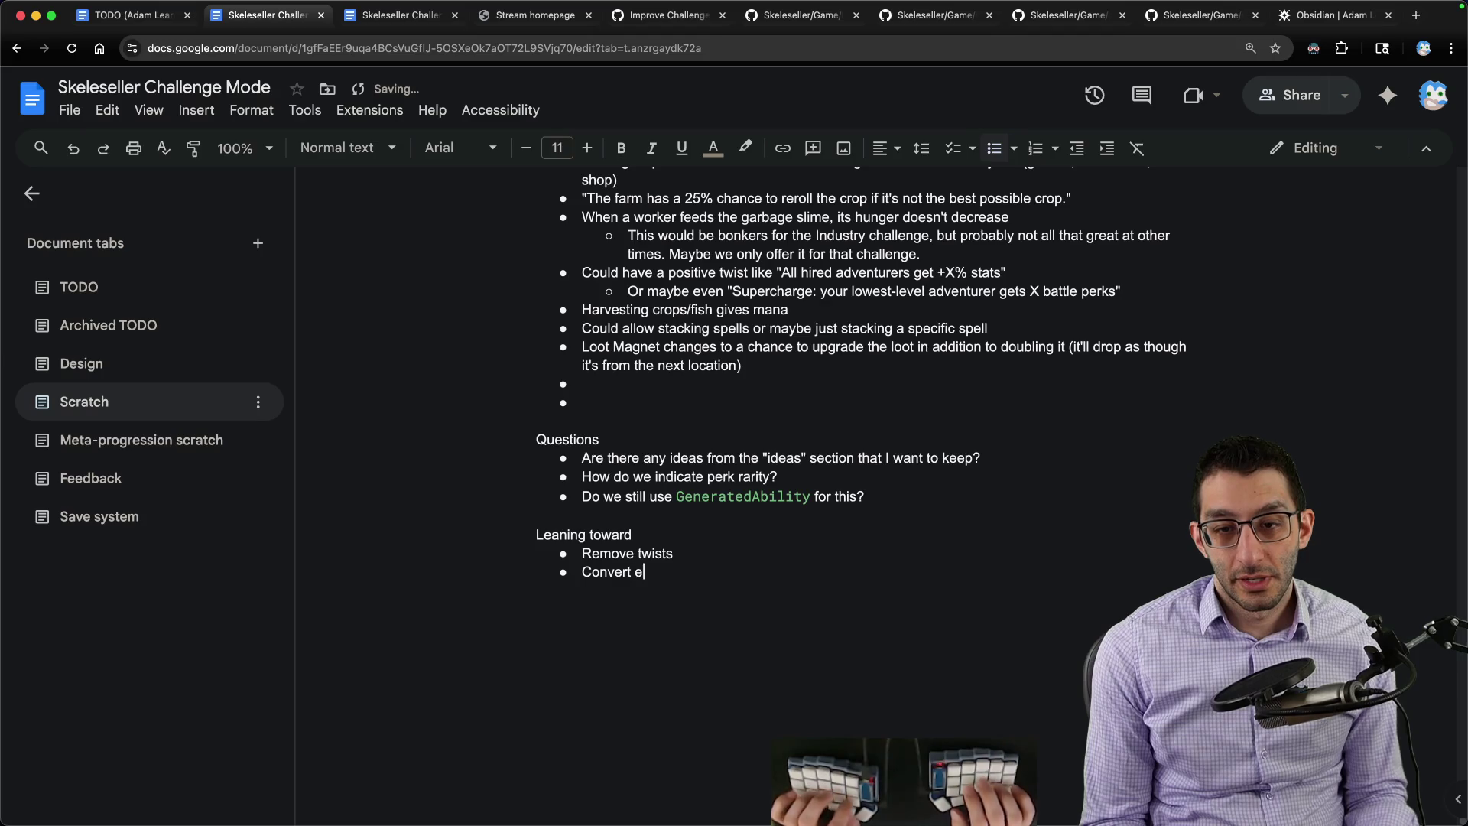
{"action": "type", "text": "very twists"}
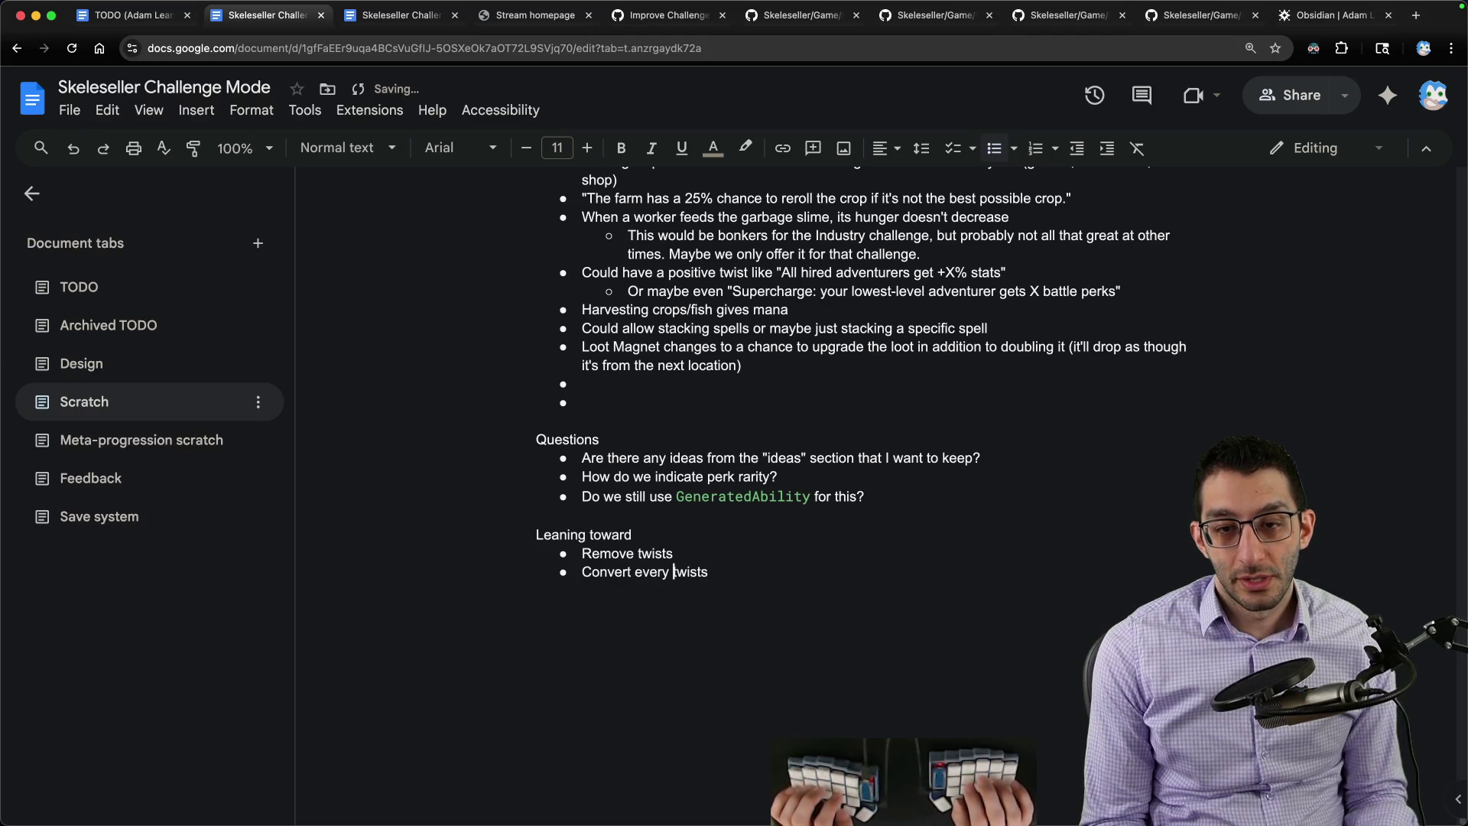
{"action": "type", "text": "thing that used to b"}
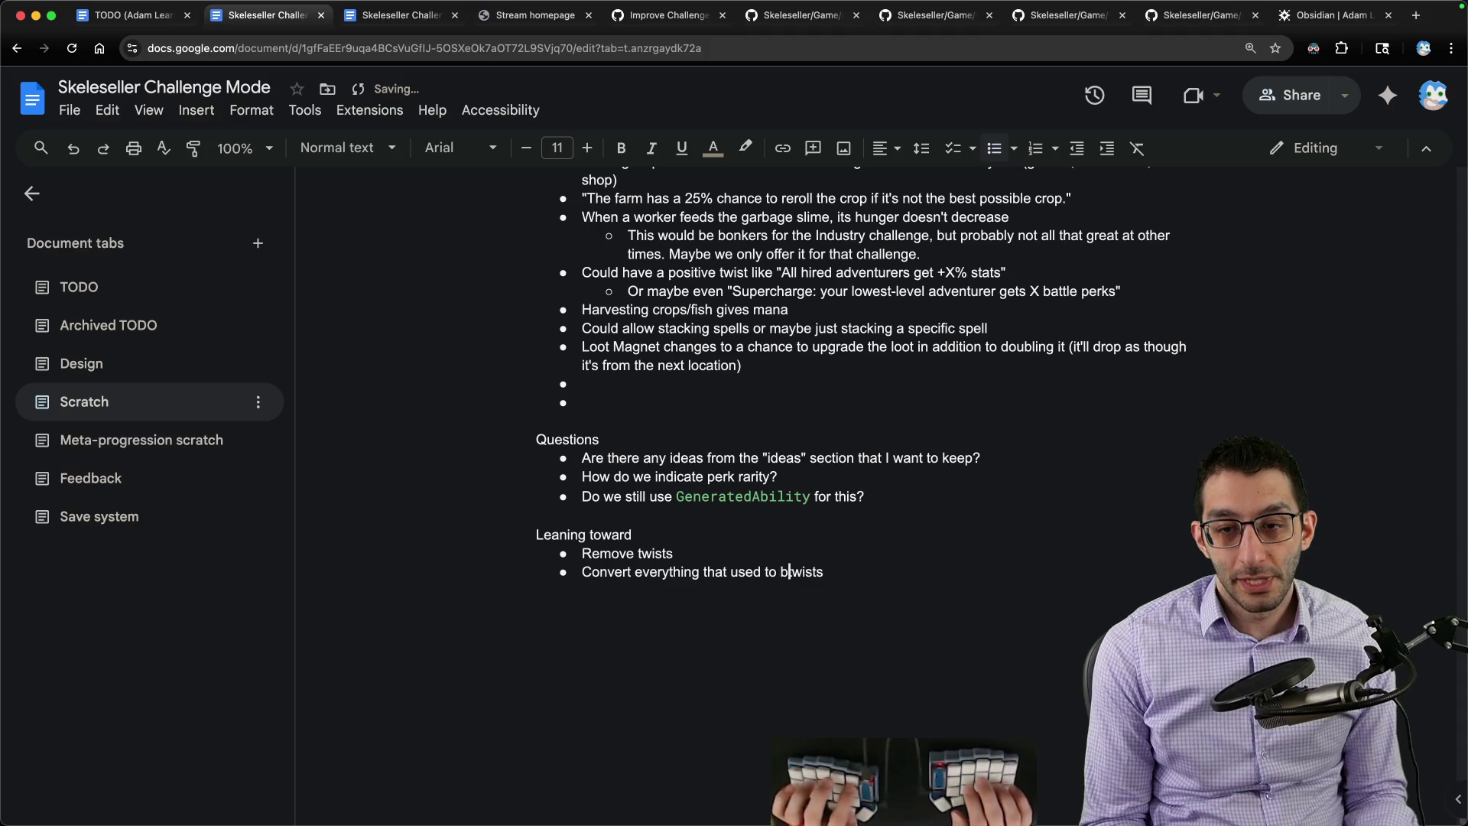
{"action": "type", "text": "e a"}
{"action": "key", "text": "BackSpace"}
{"action": "type", "text": "into a perk"}
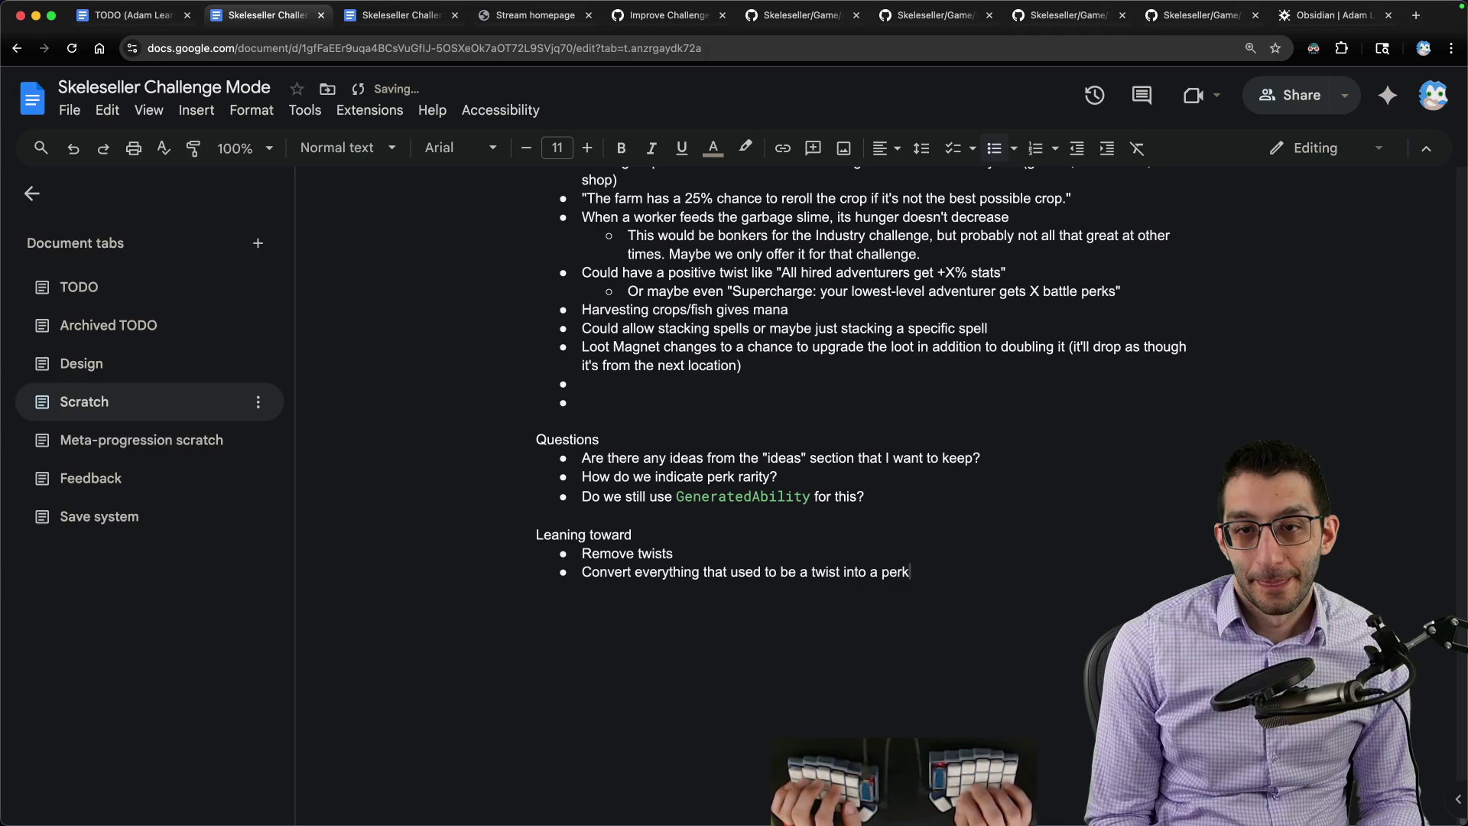
{"action": "scroll", "coordinate": [1108, 534], "scroll_direction": "up", "scroll_amount": 2}
{"action": "scroll", "coordinate": [1108, 534], "scroll_direction": "up", "scroll_amount": 10}
{"action": "scroll", "coordinate": [1111, 542], "scroll_direction": "up", "scroll_amount": 10}
{"action": "scroll", "coordinate": [1110, 542], "scroll_direction": "up", "scroll_amount": 2}
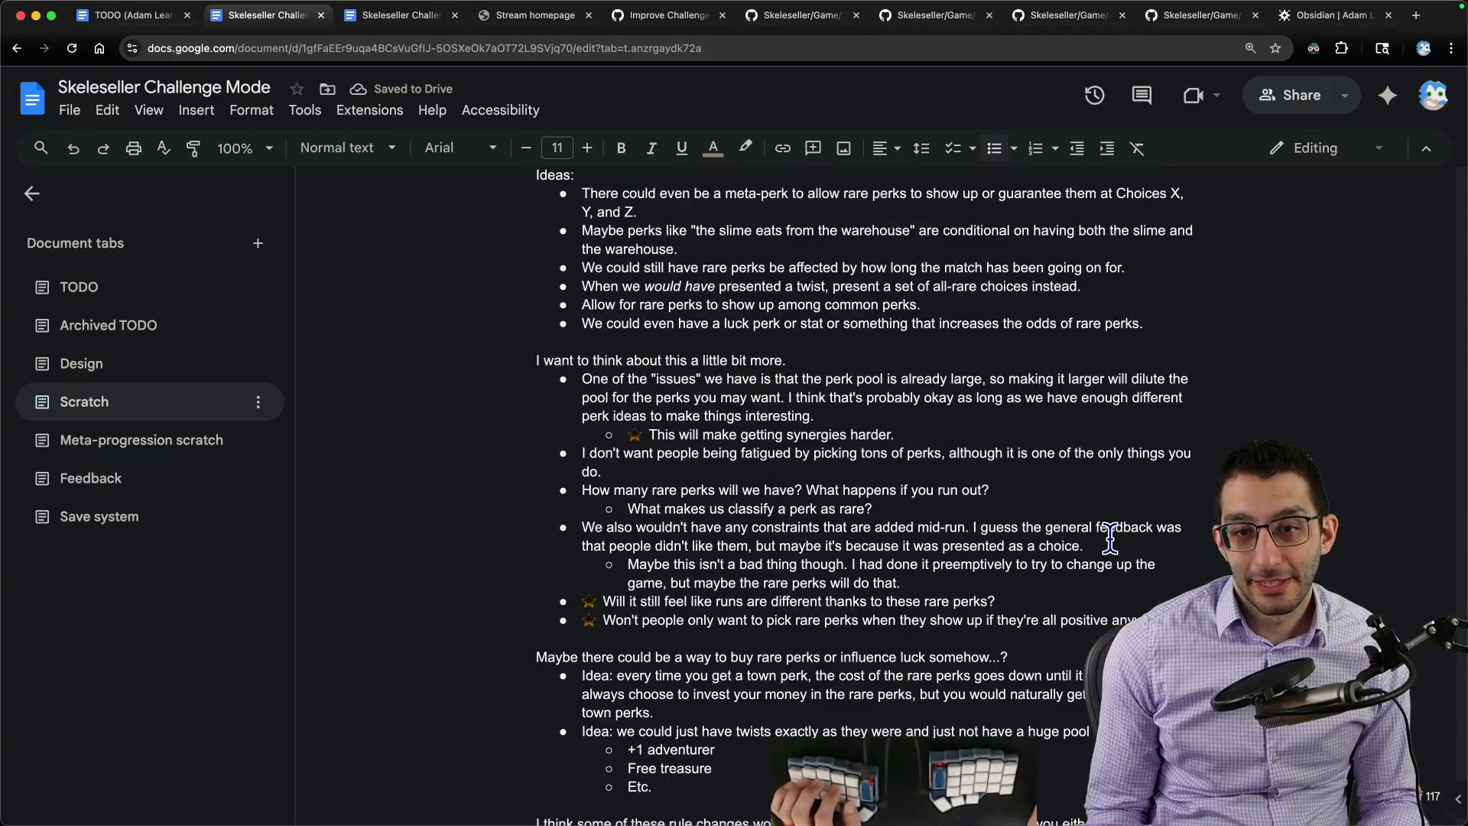
{"action": "scroll", "coordinate": [1104, 483], "scroll_direction": "up", "scroll_amount": 10}
{"action": "scroll", "coordinate": [1104, 484], "scroll_direction": "up", "scroll_amount": 3}
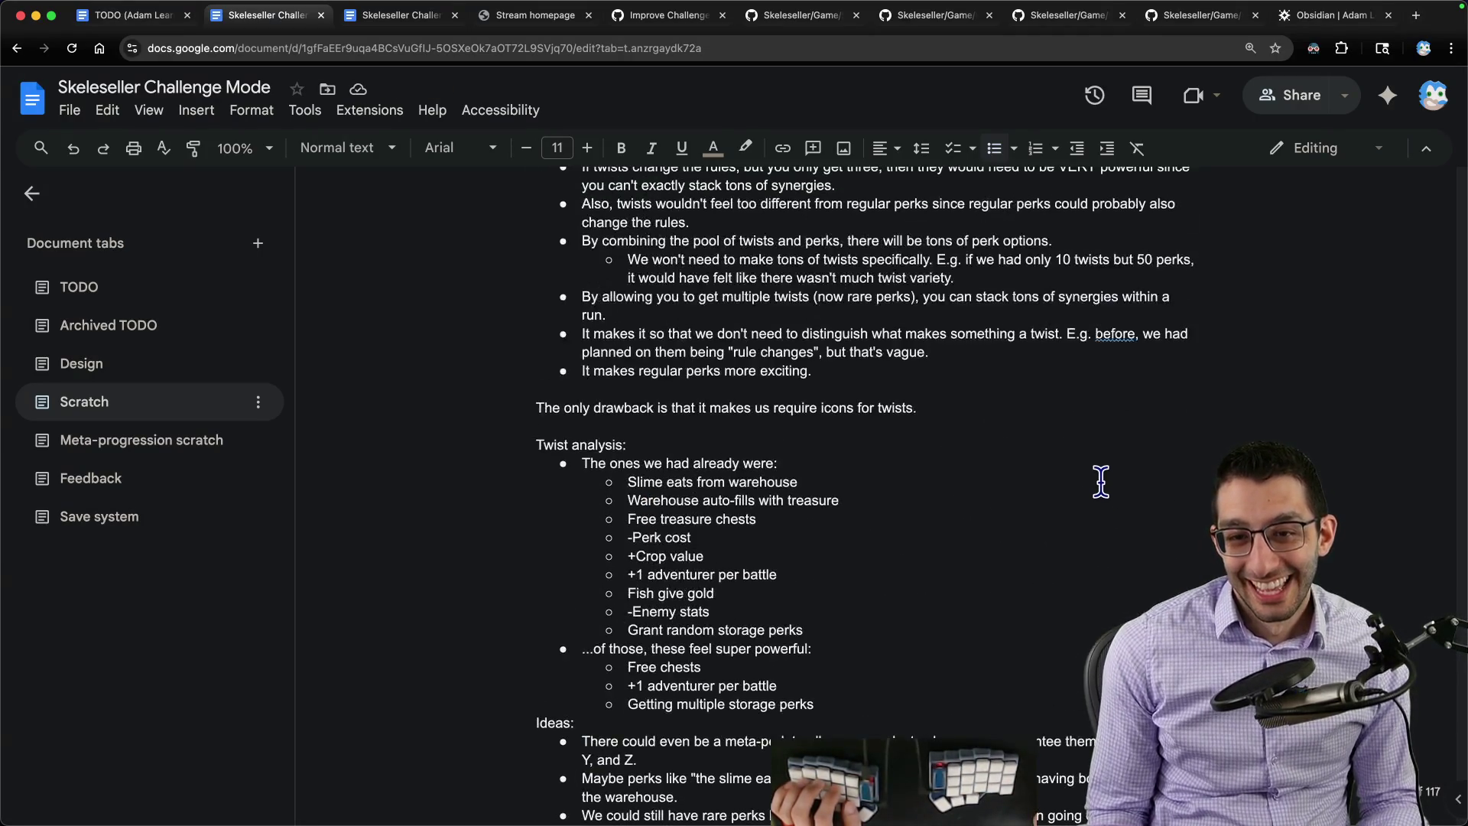
{"action": "scroll", "coordinate": [1101, 483], "scroll_direction": "up", "scroll_amount": 5}
{"action": "scroll", "coordinate": [1094, 482], "scroll_direction": "up", "scroll_amount": 2}
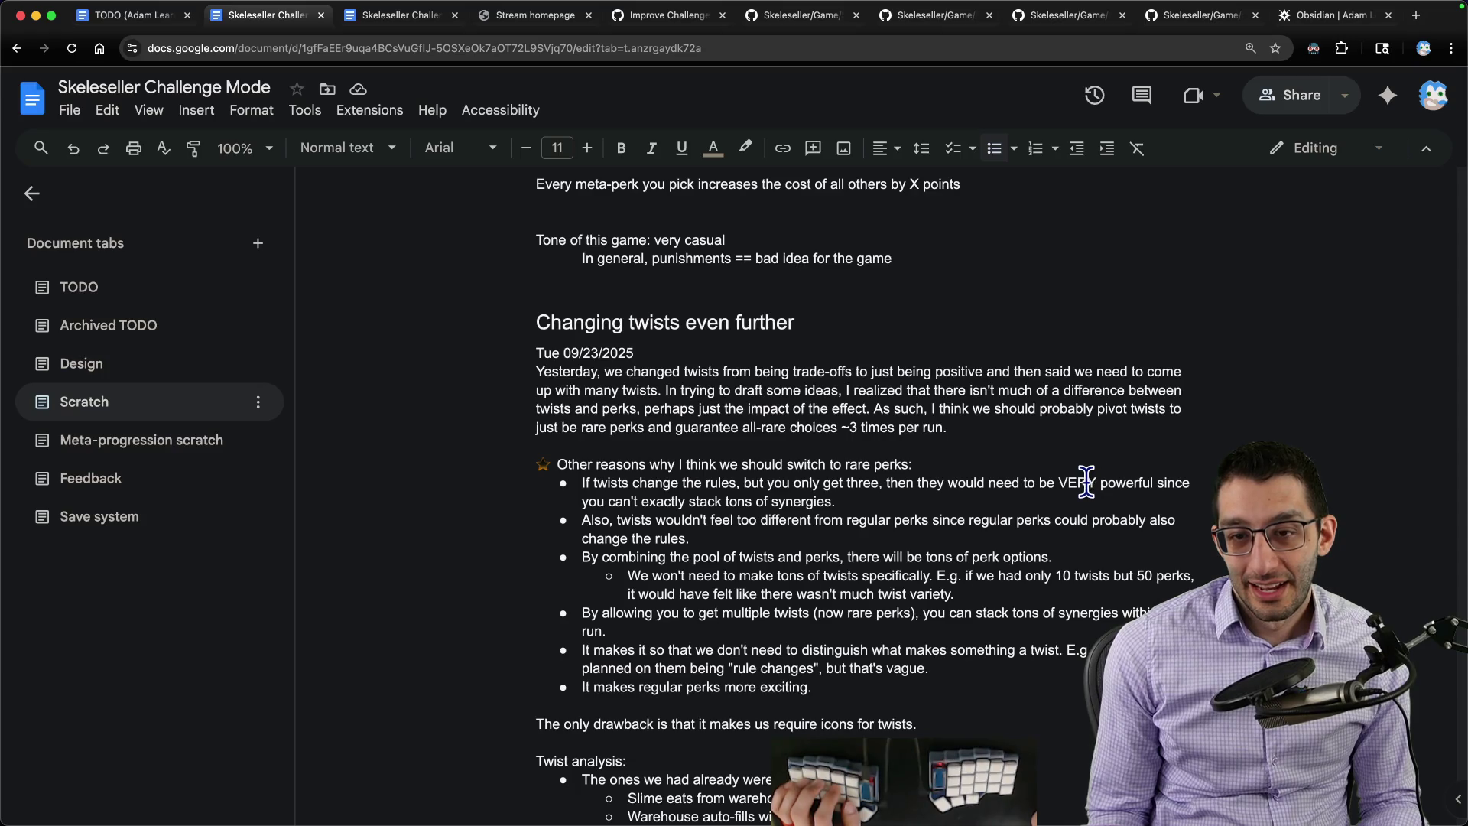
{"action": "scroll", "coordinate": [1085, 484], "scroll_direction": "down", "scroll_amount": 2}
{"action": "scroll", "coordinate": [1078, 482], "scroll_direction": "down", "scroll_amount": 10}
{"action": "scroll", "coordinate": [1072, 481], "scroll_direction": "up", "scroll_amount": 10}
{"action": "scroll", "coordinate": [1067, 483], "scroll_direction": "up", "scroll_amount": 3}
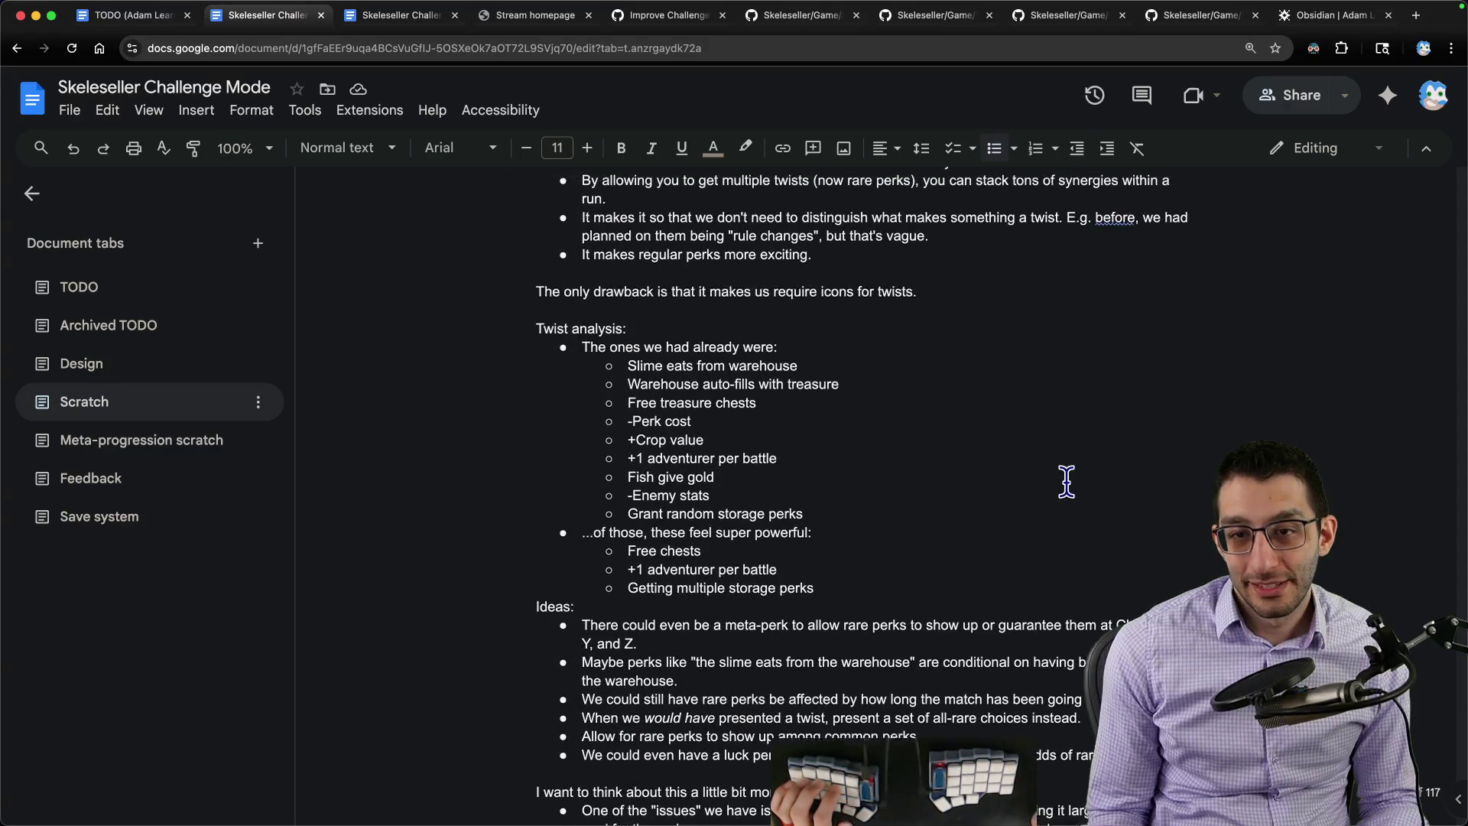
{"action": "scroll", "coordinate": [1067, 482], "scroll_direction": "up", "scroll_amount": 1}
{"action": "scroll", "coordinate": [1064, 485], "scroll_direction": "down", "scroll_amount": 4}
{"action": "scroll", "coordinate": [1060, 487], "scroll_direction": "down", "scroll_amount": 5}
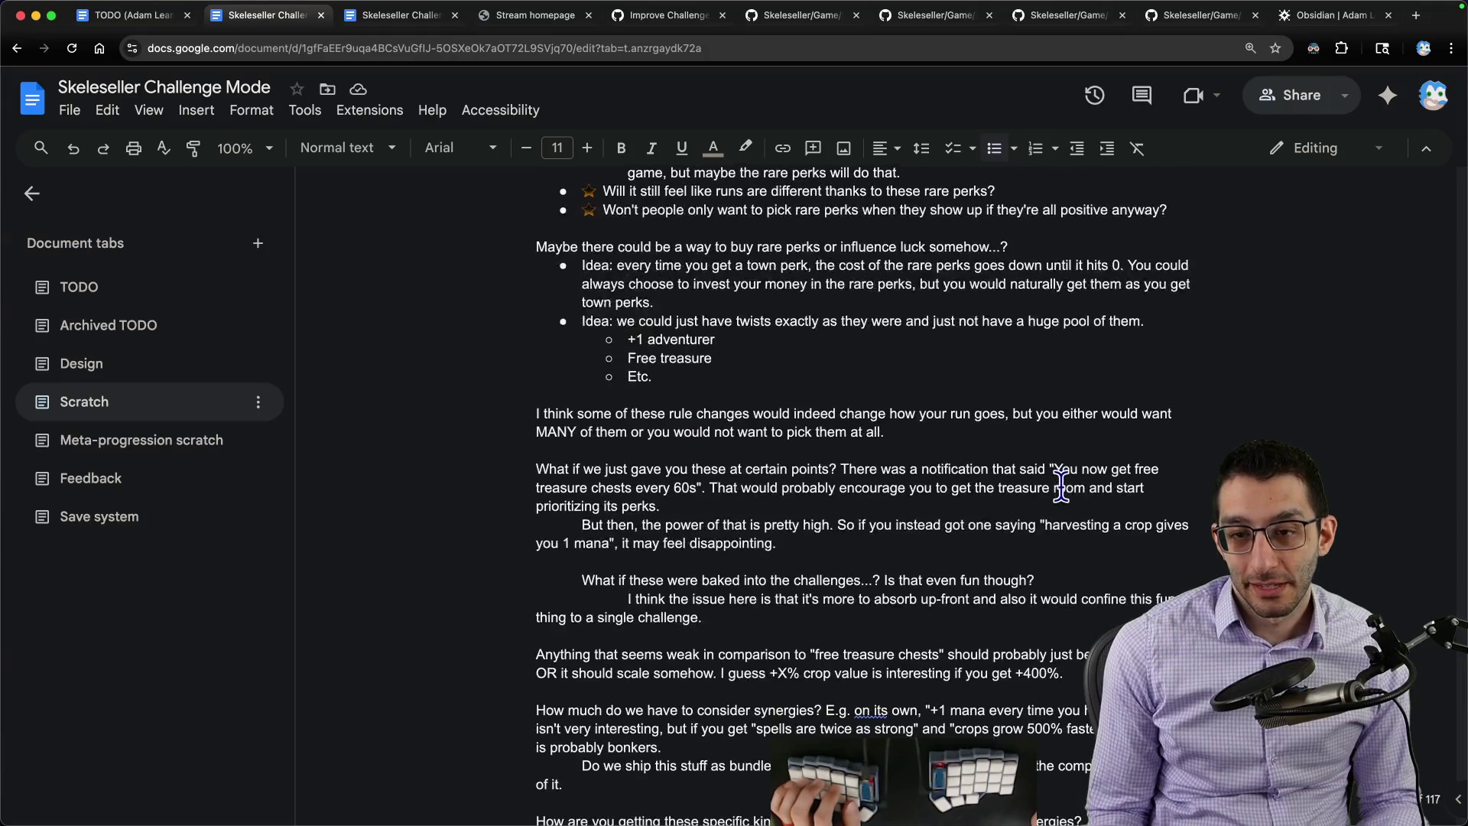
{"action": "scroll", "coordinate": [1061, 488], "scroll_direction": "down", "scroll_amount": 1}
{"action": "scroll", "coordinate": [1053, 483], "scroll_direction": "up", "scroll_amount": 8}
{"action": "scroll", "coordinate": [1047, 483], "scroll_direction": "down", "scroll_amount": 3}
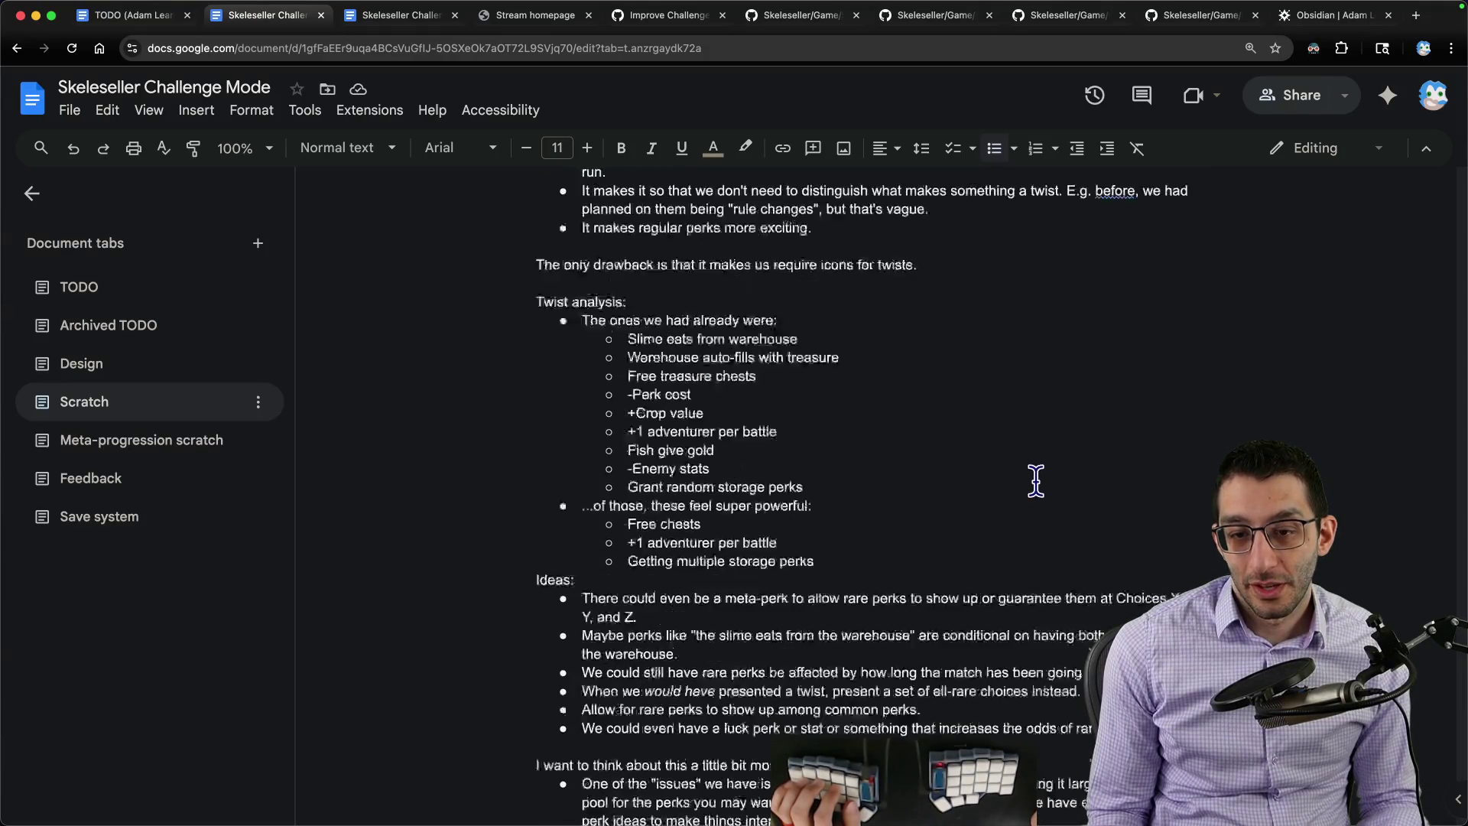
{"action": "scroll", "coordinate": [1047, 482], "scroll_direction": "down", "scroll_amount": 1}
{"action": "left_click_drag", "start_coordinate": [782, 462], "coordinate": [613, 463]}
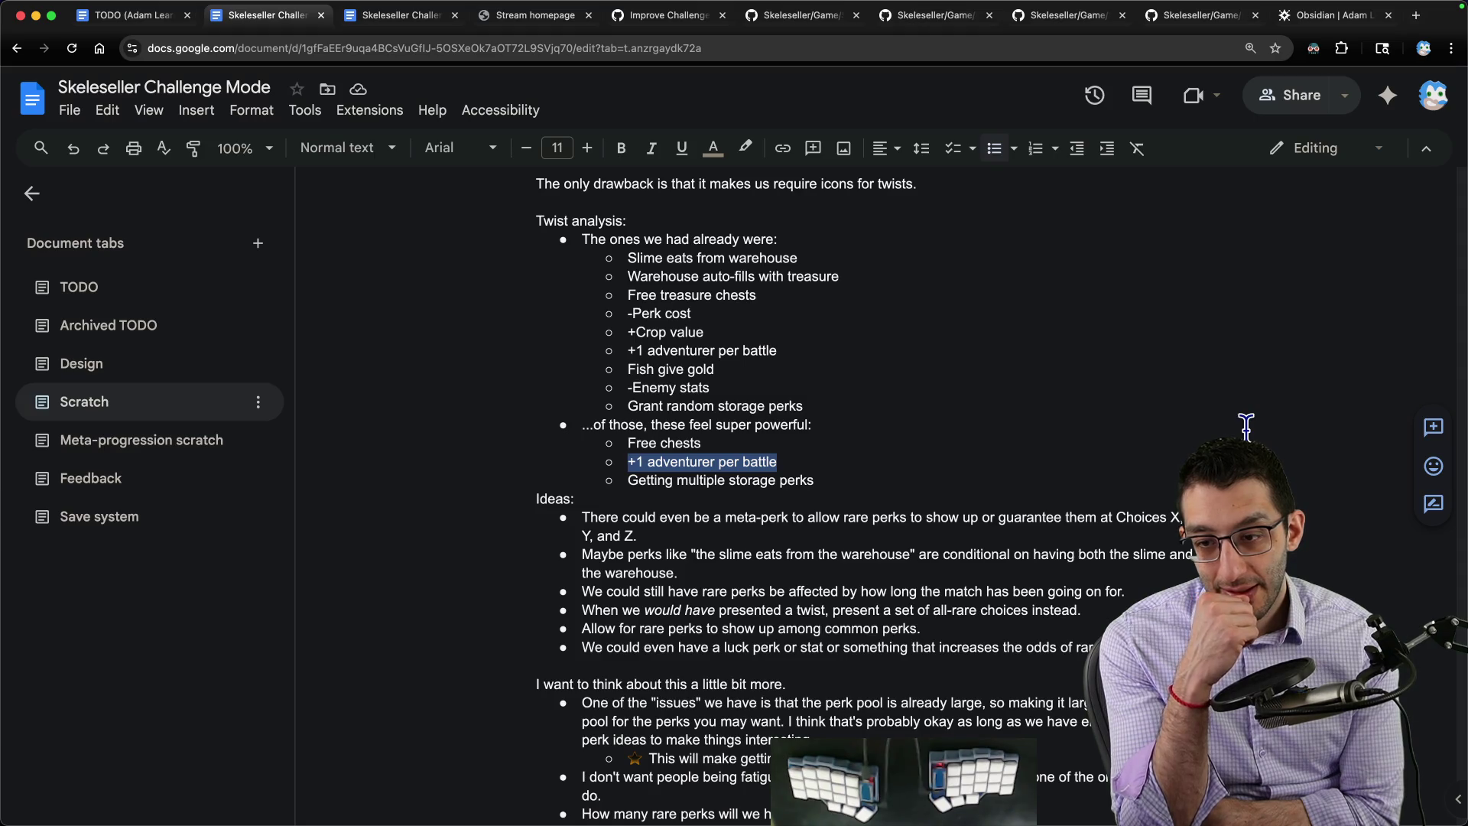
{"action": "scroll", "coordinate": [1204, 441], "scroll_direction": "down", "scroll_amount": 10}
{"action": "scroll", "coordinate": [1136, 465], "scroll_direction": "down", "scroll_amount": 10}
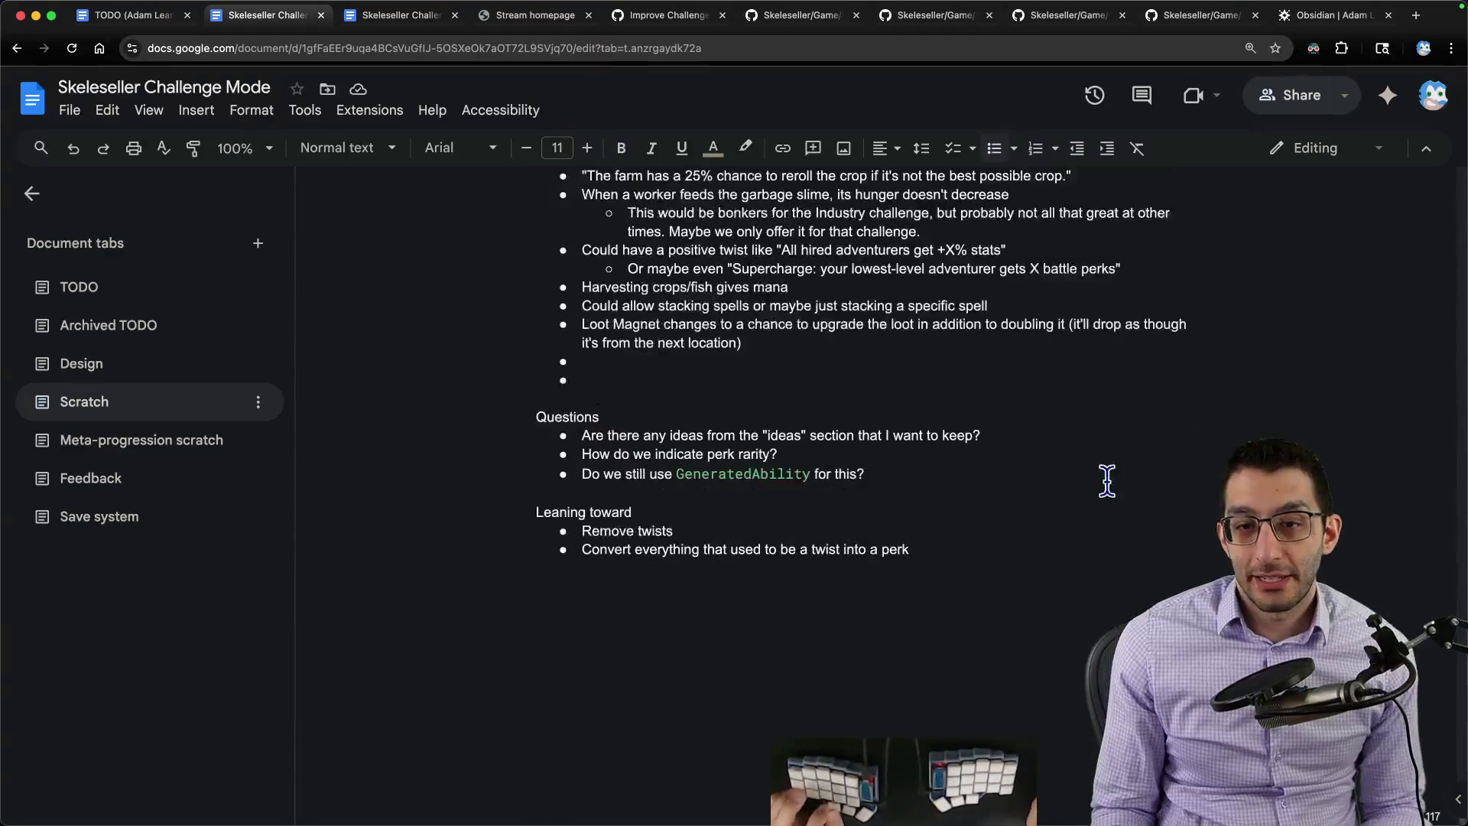
{"action": "scroll", "coordinate": [1067, 482], "scroll_direction": "down", "scroll_amount": 5}
Step: Extend the rarity bullet about not burning rerolls on rare perks and start a third bullet
{"action": "left_click", "coordinate": [1061, 483]}
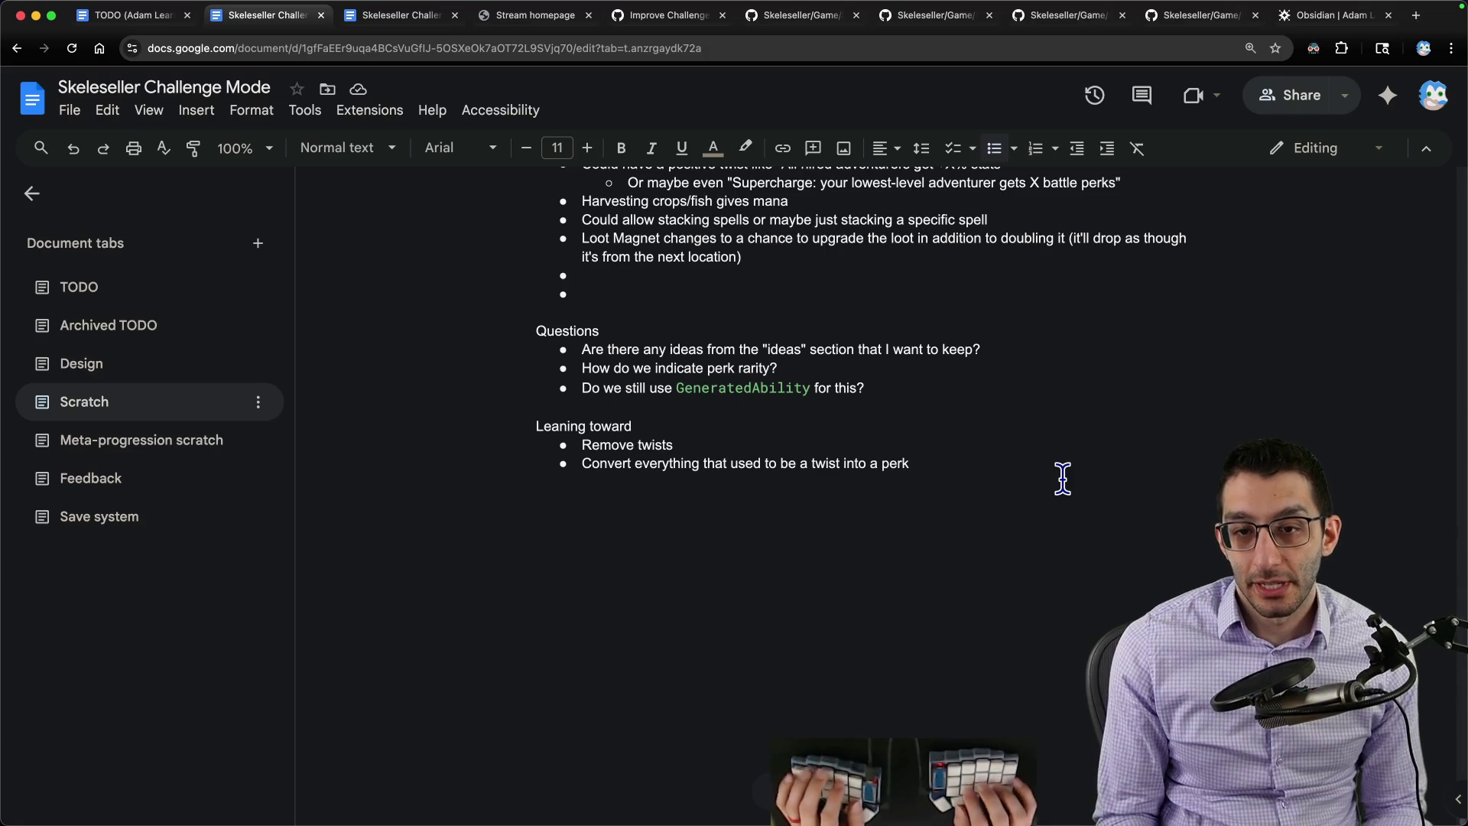
{"action": "key", "text": "Return"}
{"action": "type", "text": "Ad"}
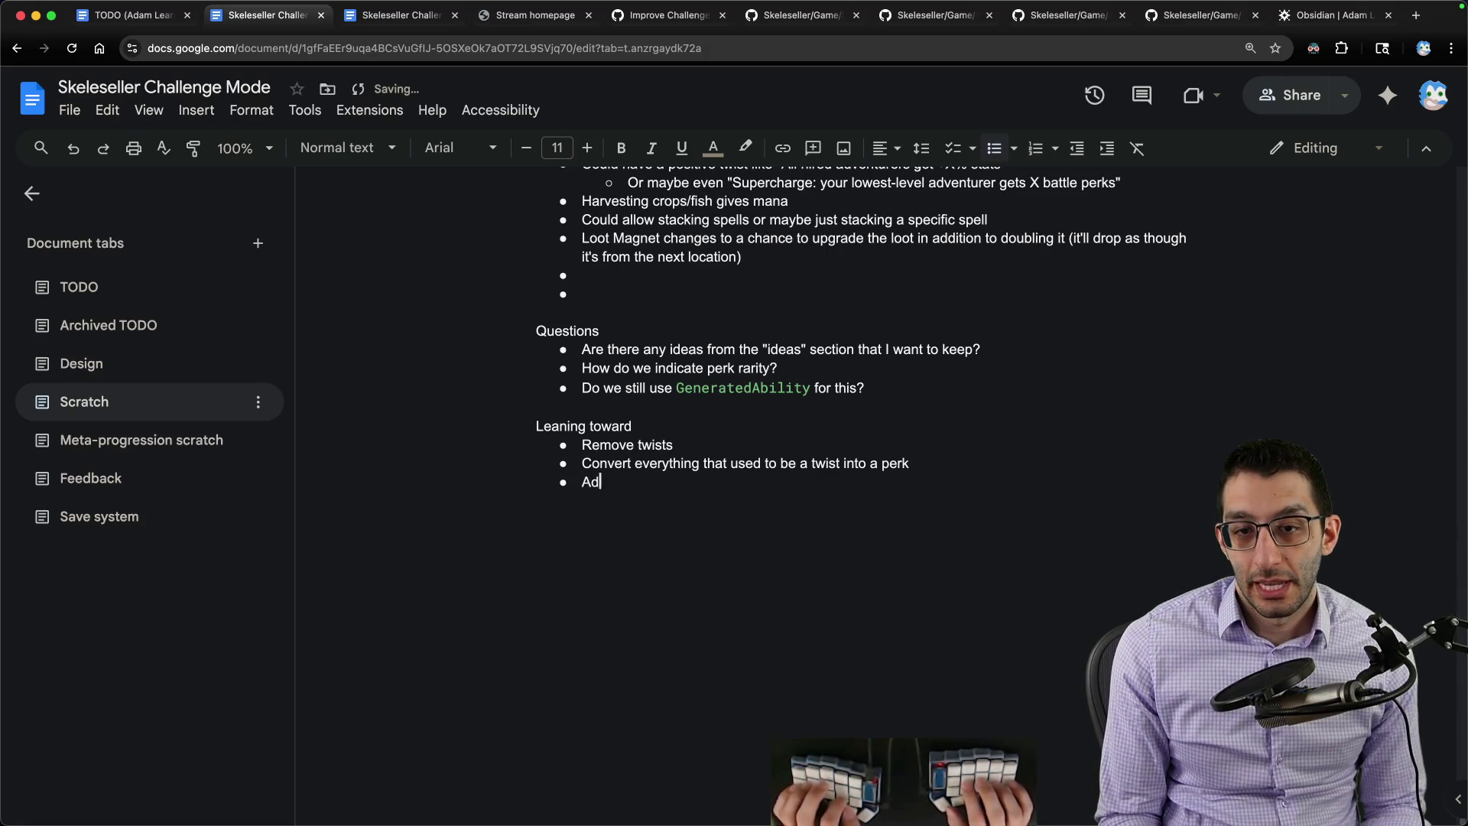
{"action": "type", "text": "den"}
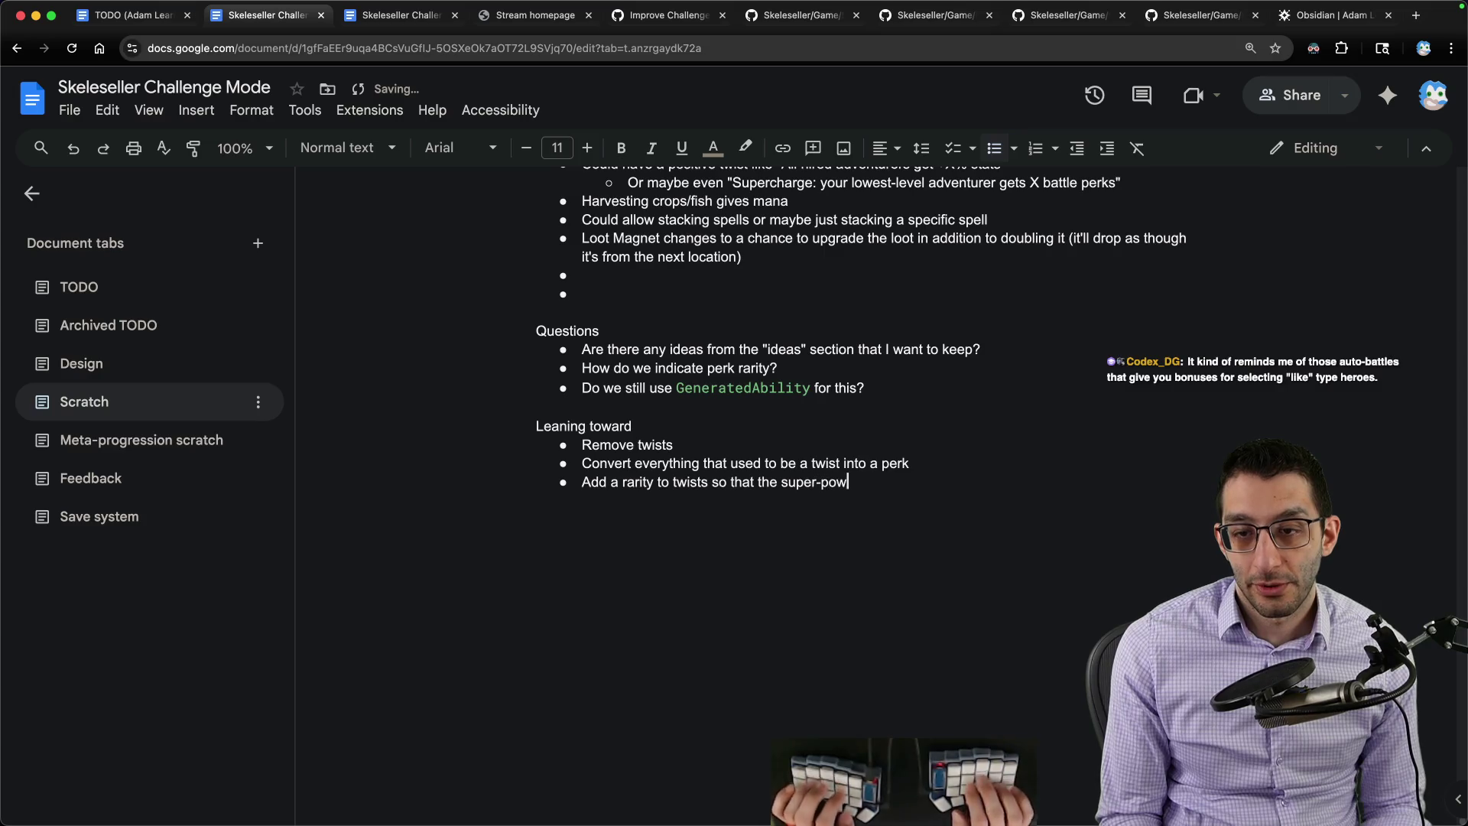
{"action": "type", "text": "erful ones aren't presented as"}
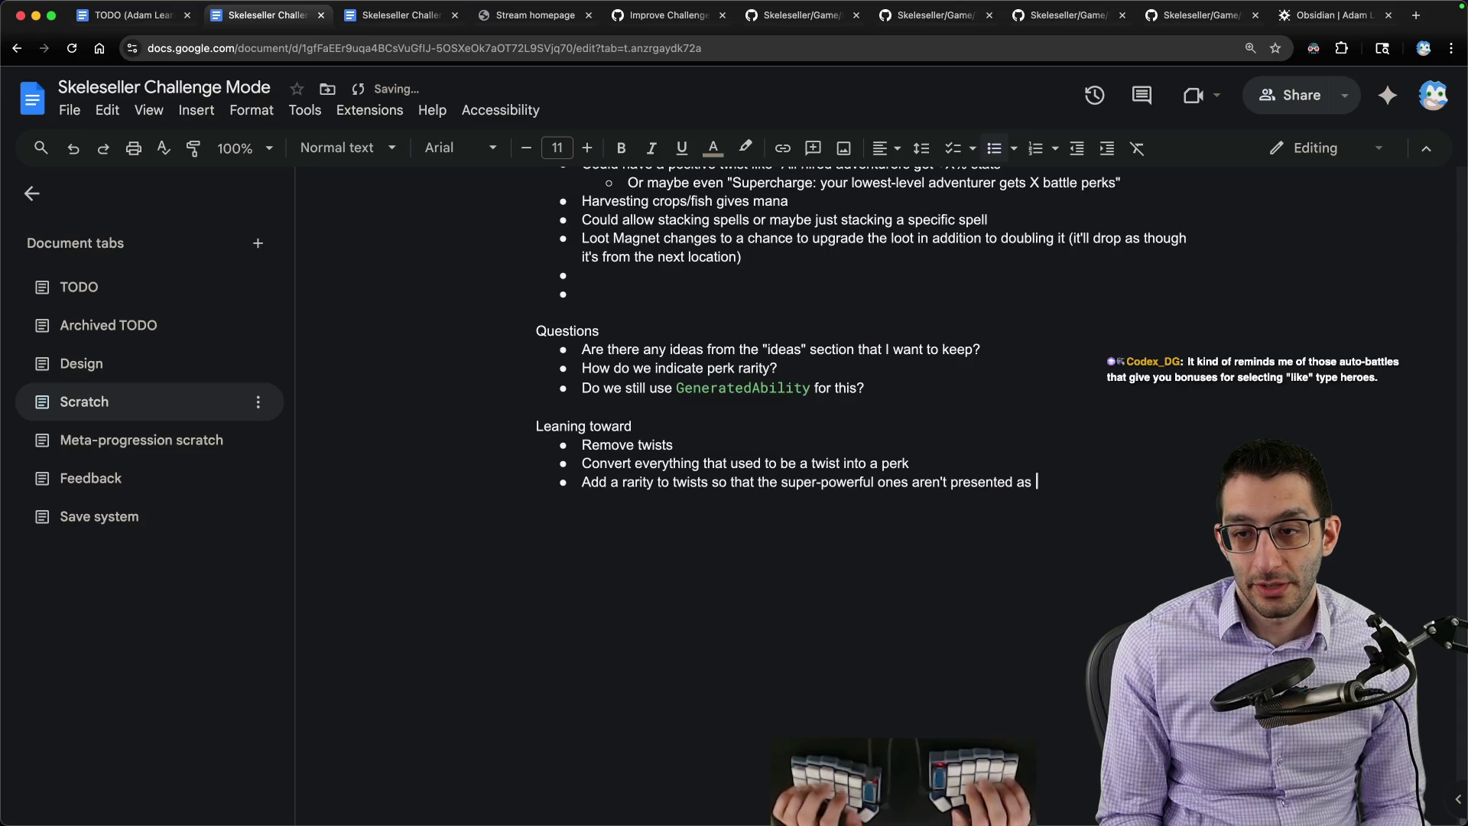
{"action": "type", "text": "."}
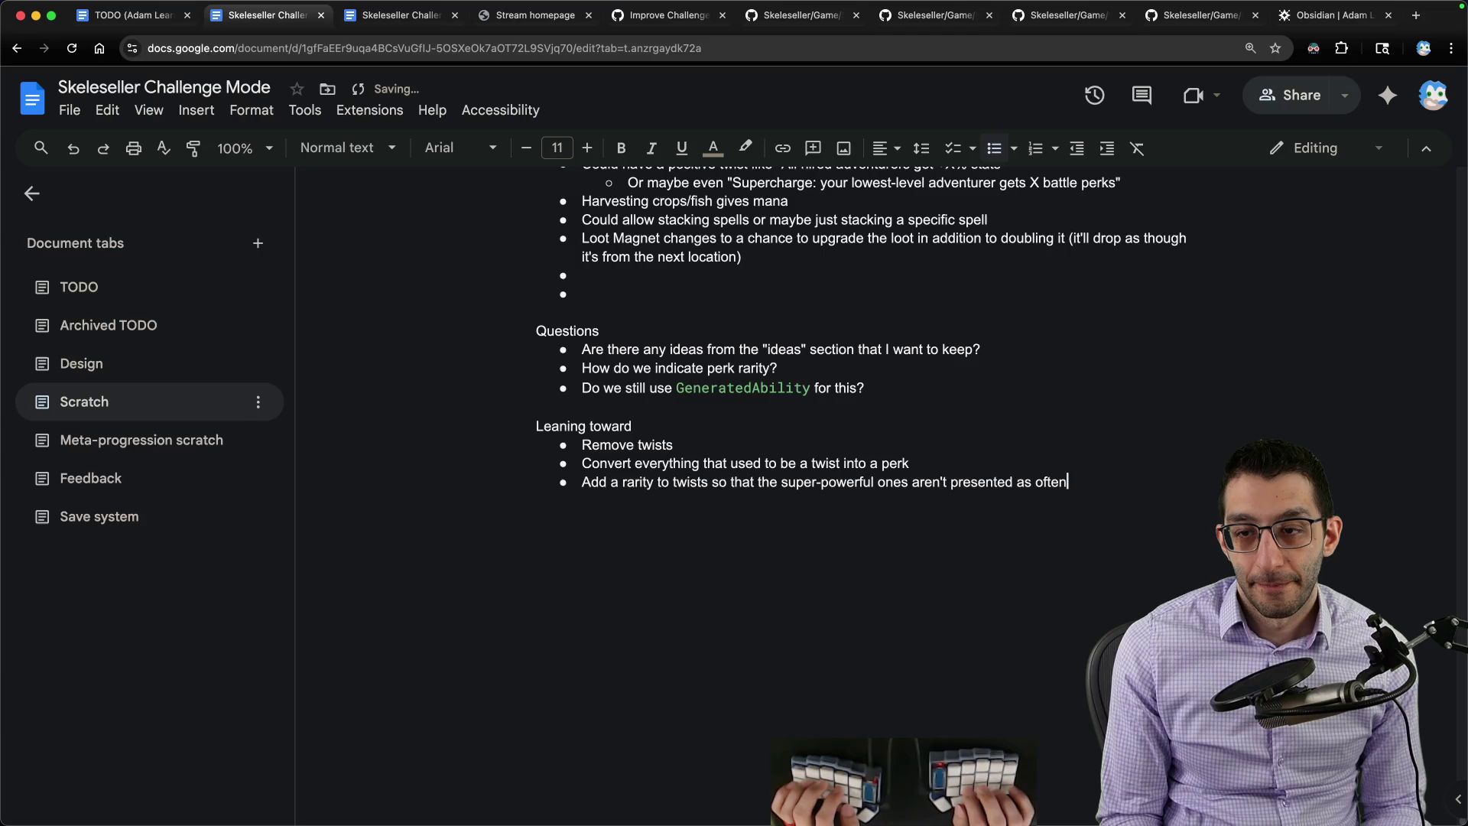
{"action": "type", "text": " We don't even need"}
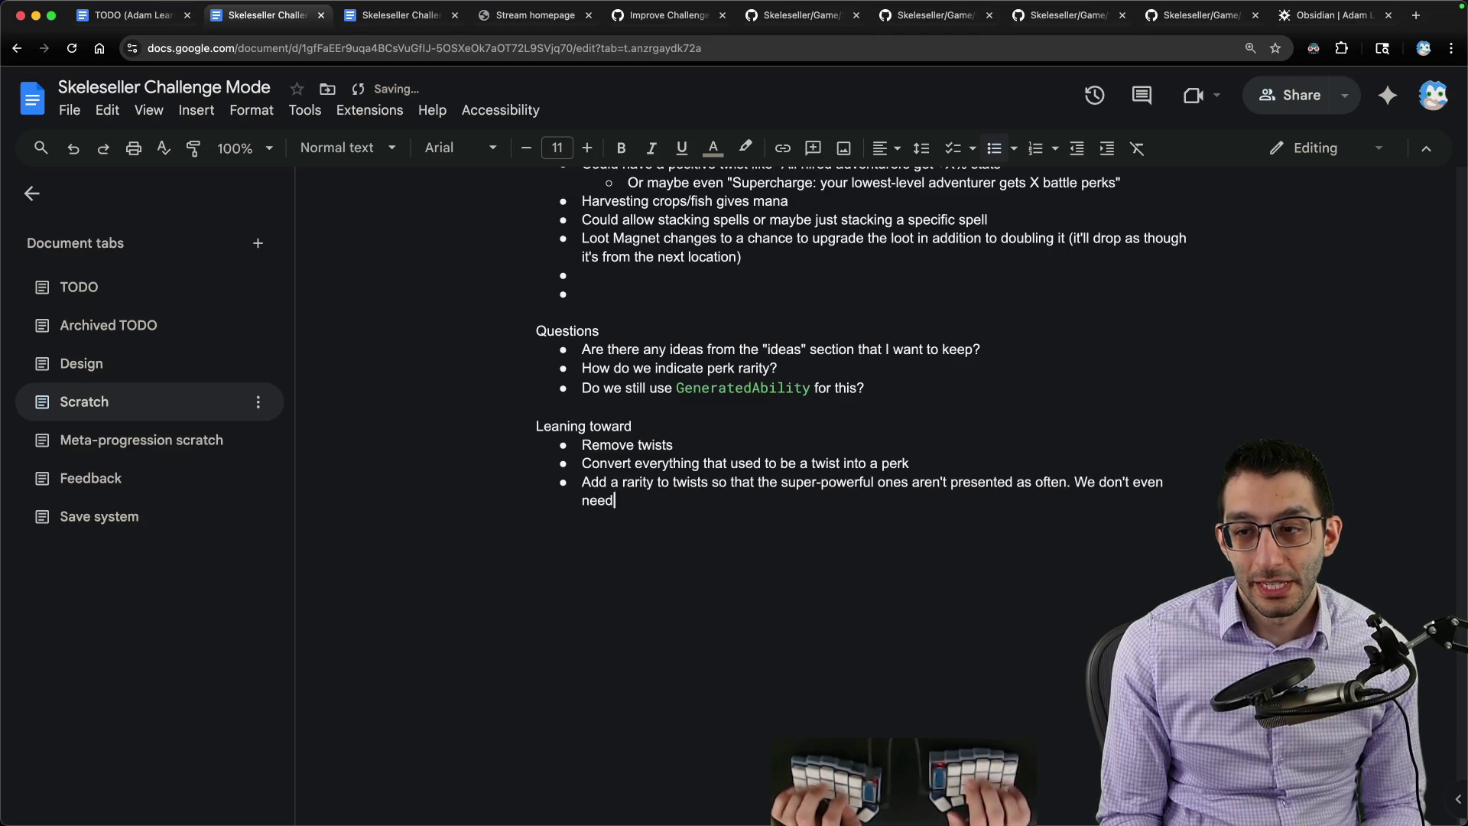
{"action": "type", "text": "rity"}
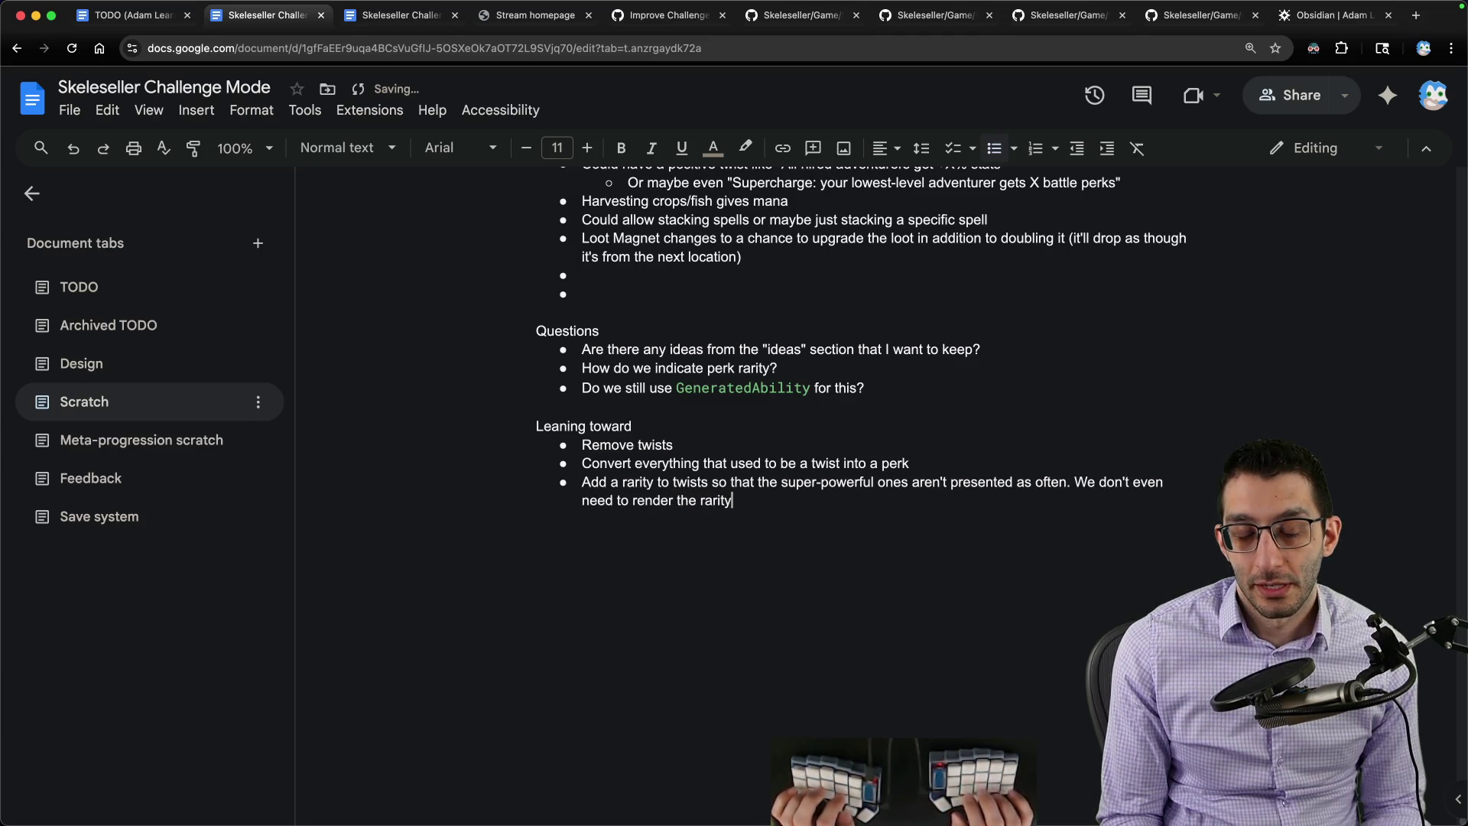
{"action": "type", "text": ", but we need to make s"}
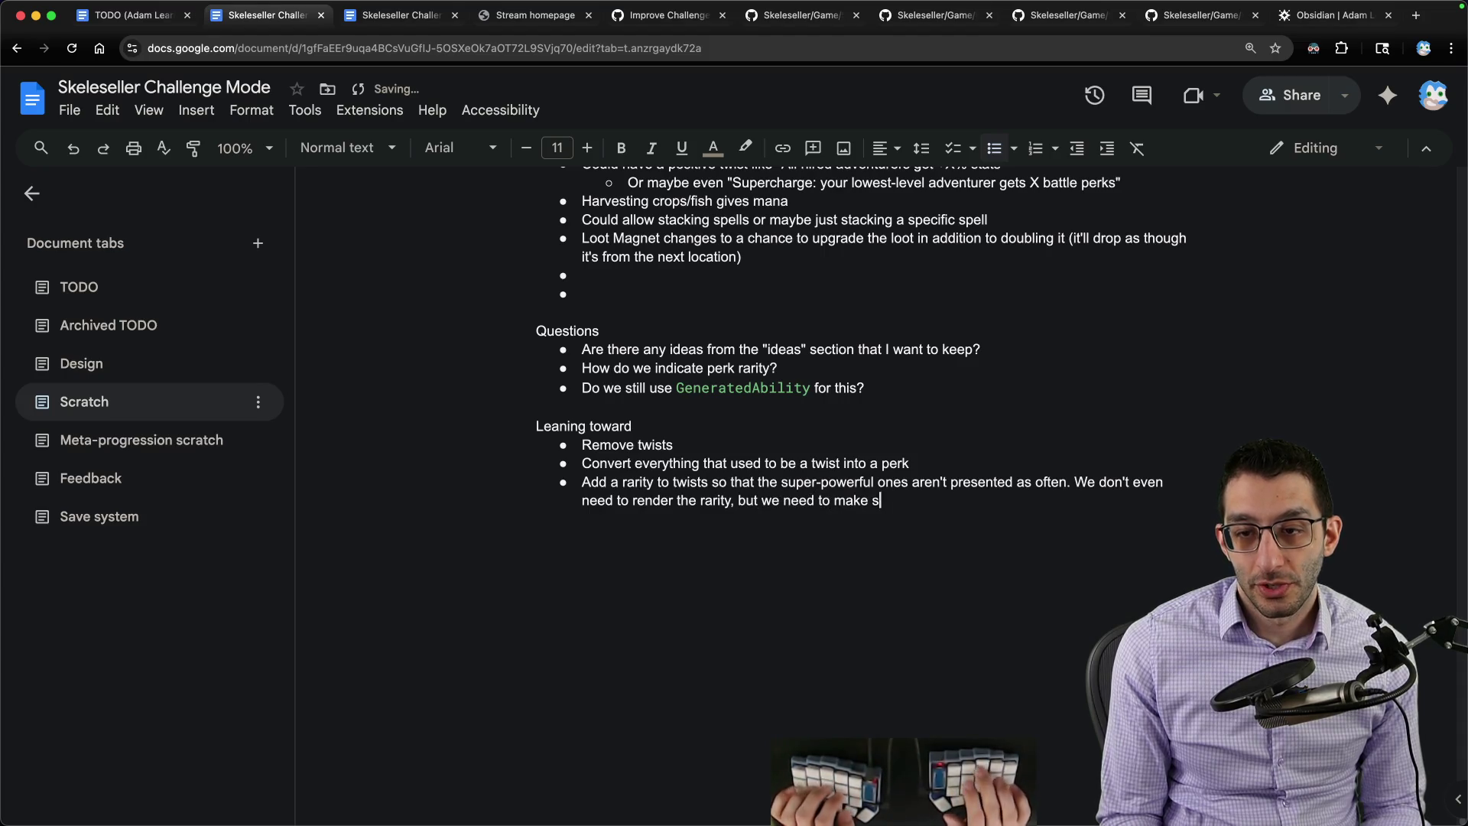
{"action": "type", "text": "ure you're not burning throu"}
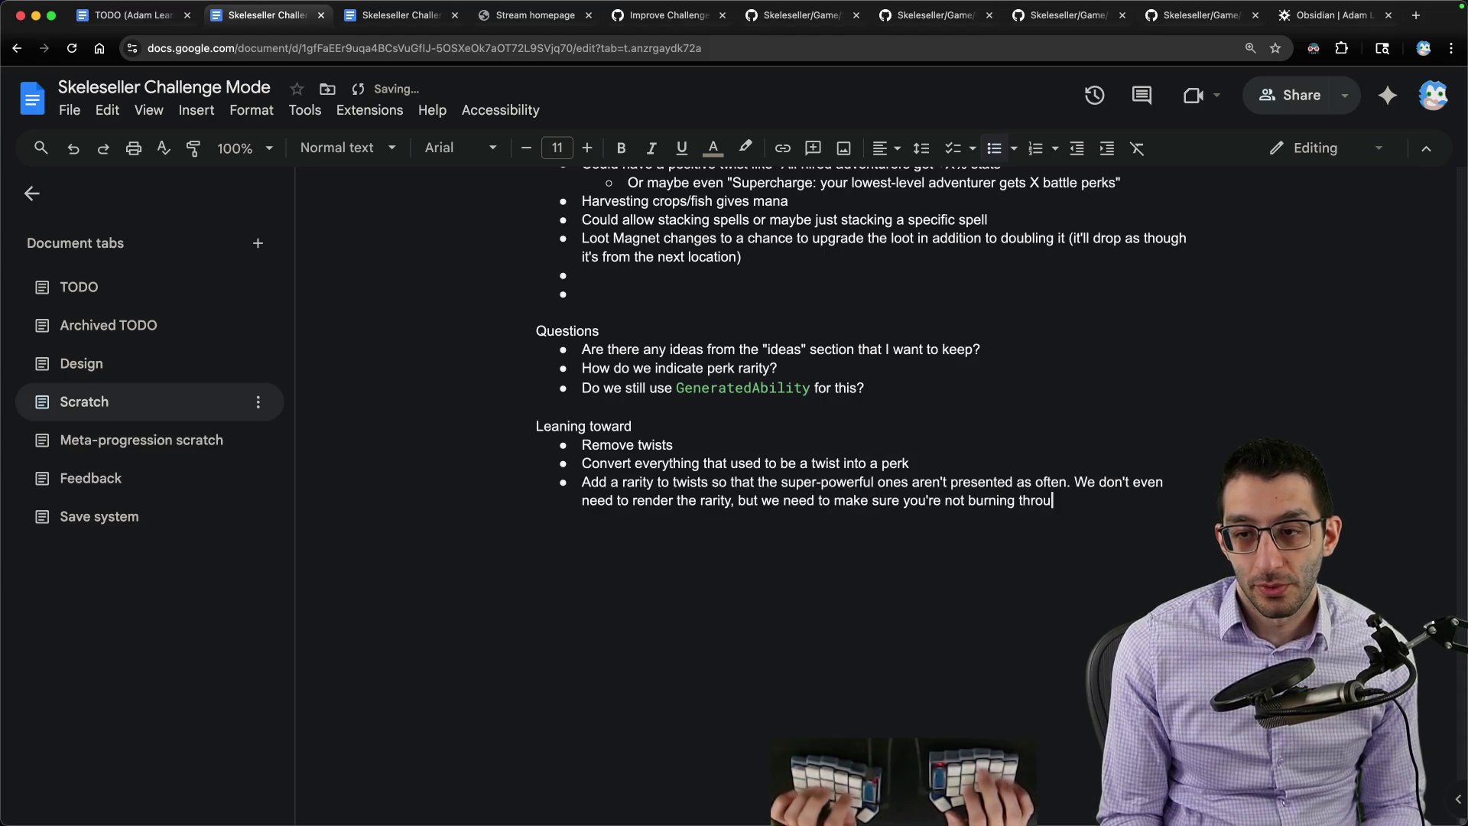
{"action": "type", "text": "gh all of your rerr"}
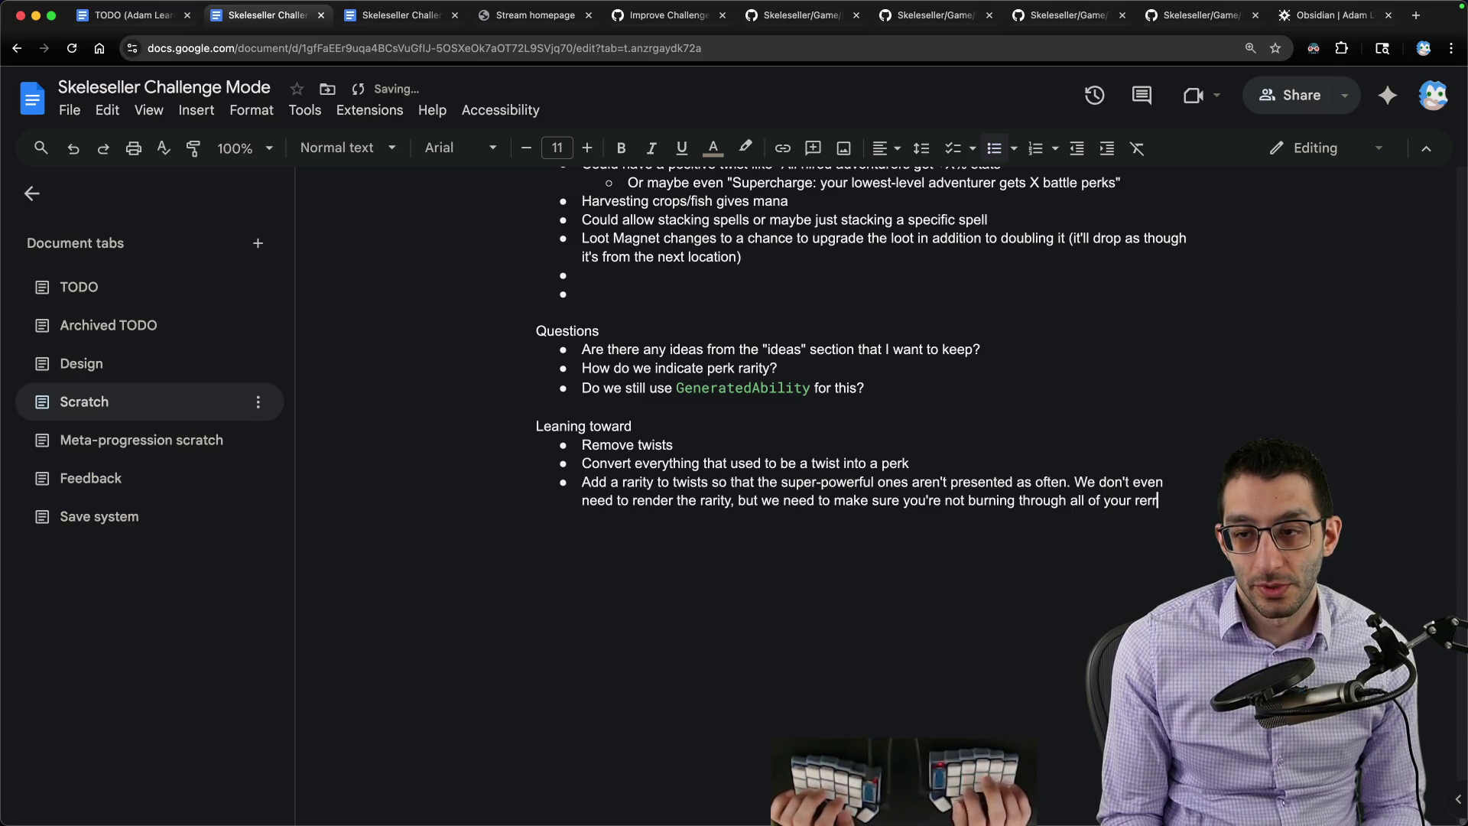
{"action": "type", "text": "olls"}
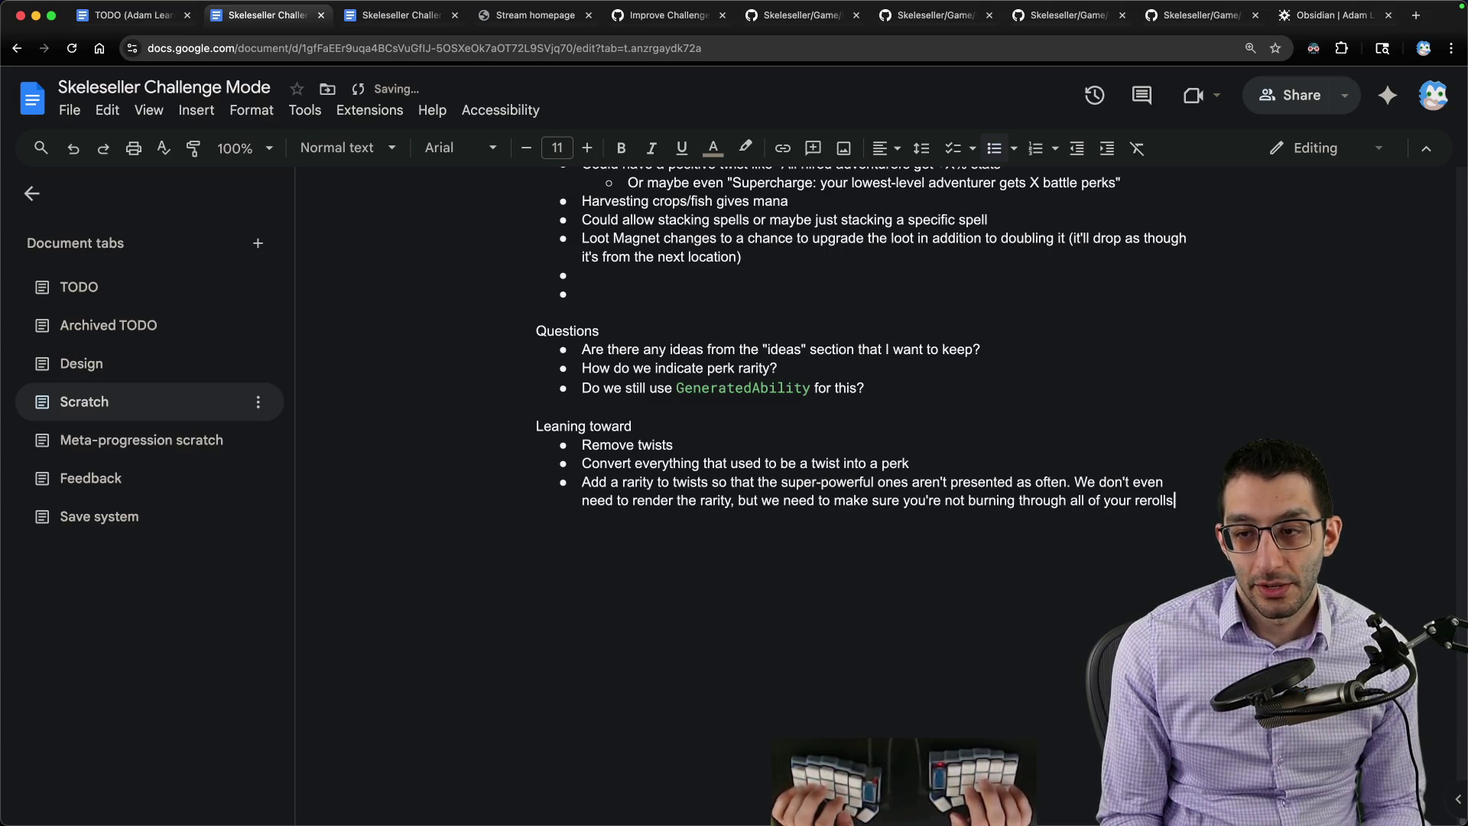
{"action": "type", "text": " hunting down rare perks."}
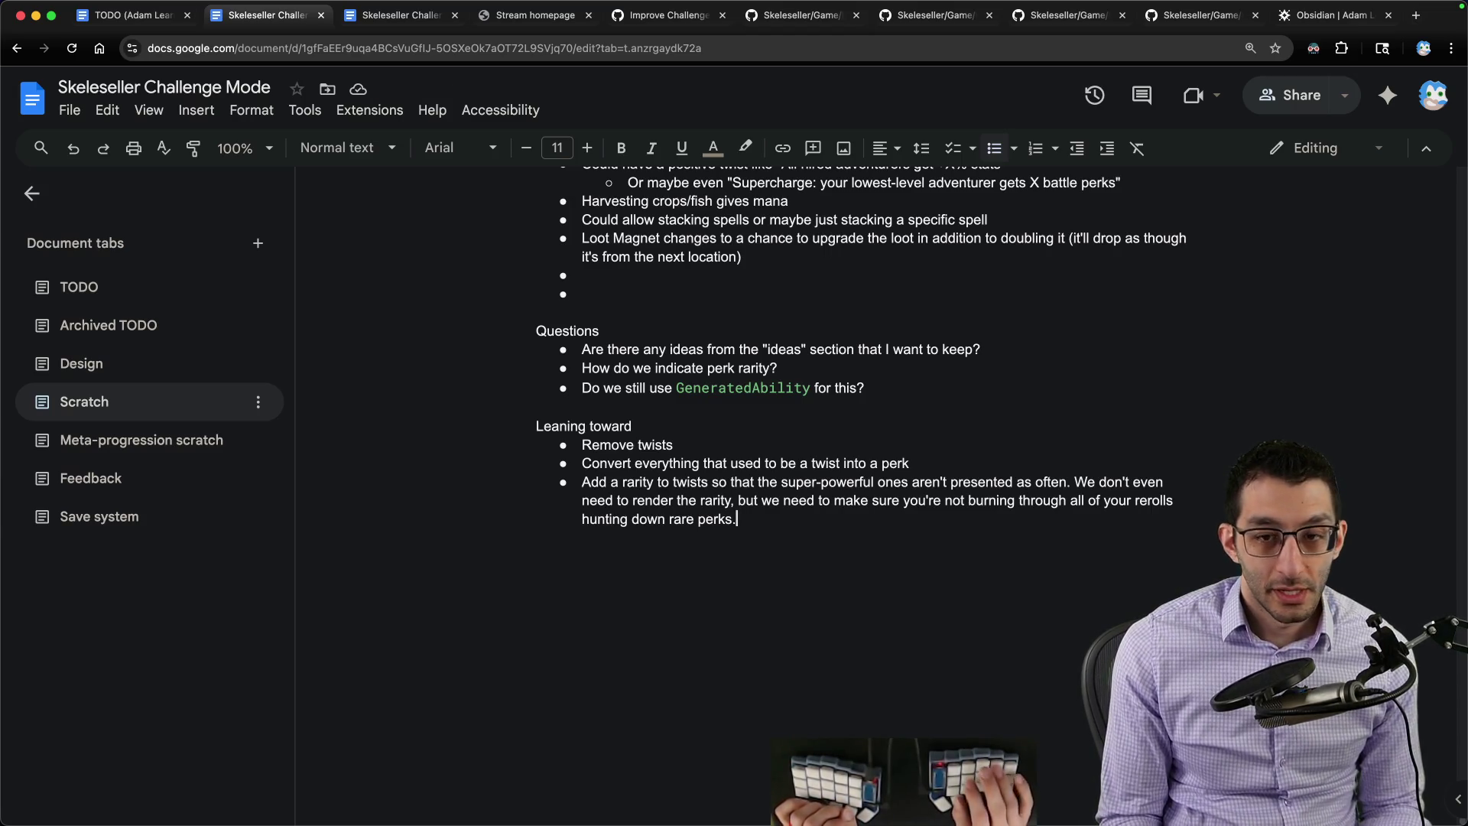
{"action": "scroll", "coordinate": [745, 460], "scroll_direction": "up", "scroll_amount": 5}
Step: Delete the empty bullets under the Loot Magnet idea, then switch to the code editor's blank note
{"action": "left_click", "coordinate": [600, 570]}
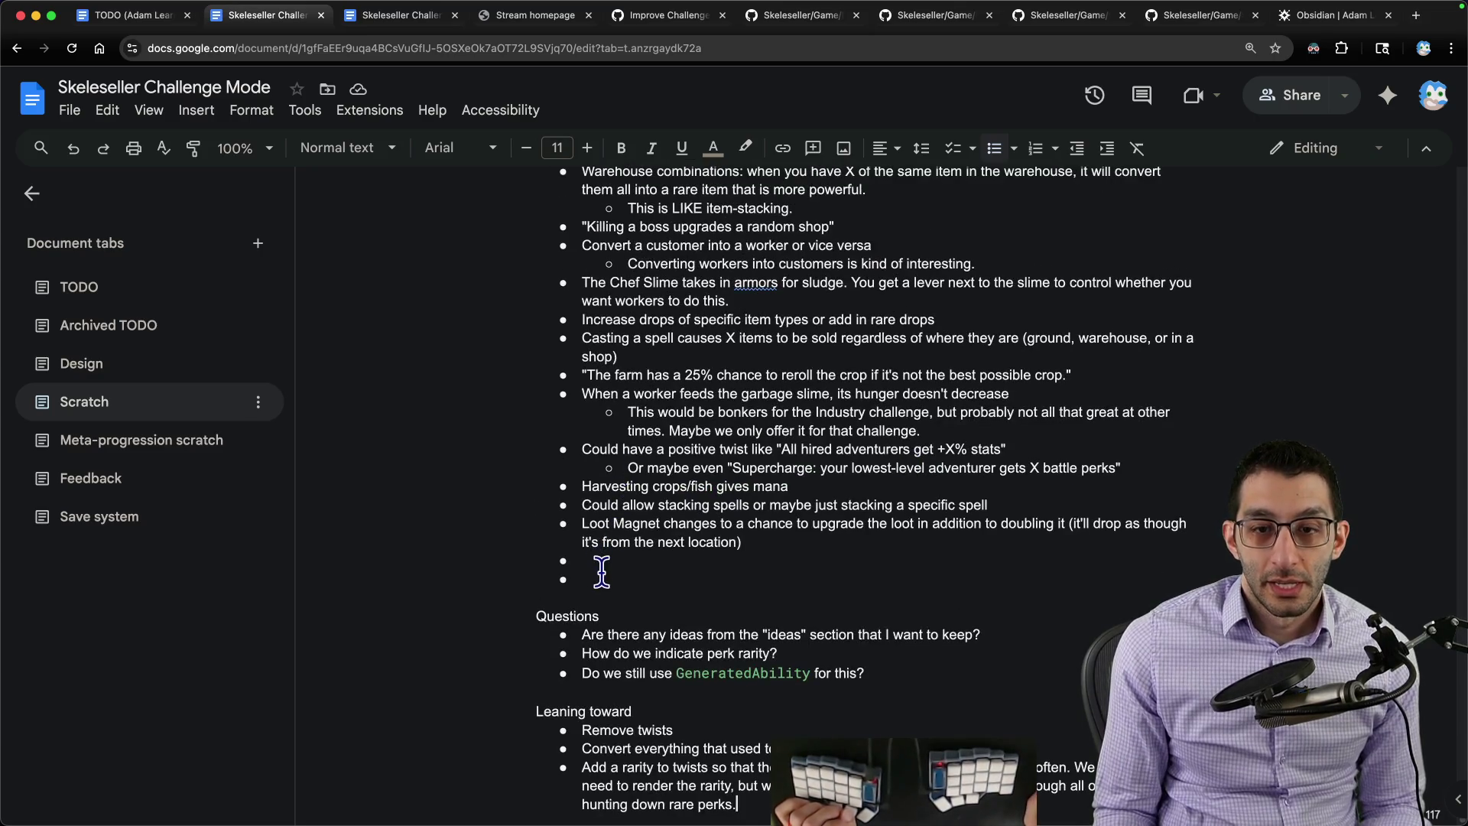
{"action": "key", "text": "BackSpace"}
{"action": "key", "text": "BackSpace"}
{"action": "key", "text": "BackSpace"}
{"action": "scroll", "coordinate": [717, 551], "scroll_direction": "up", "scroll_amount": 3}
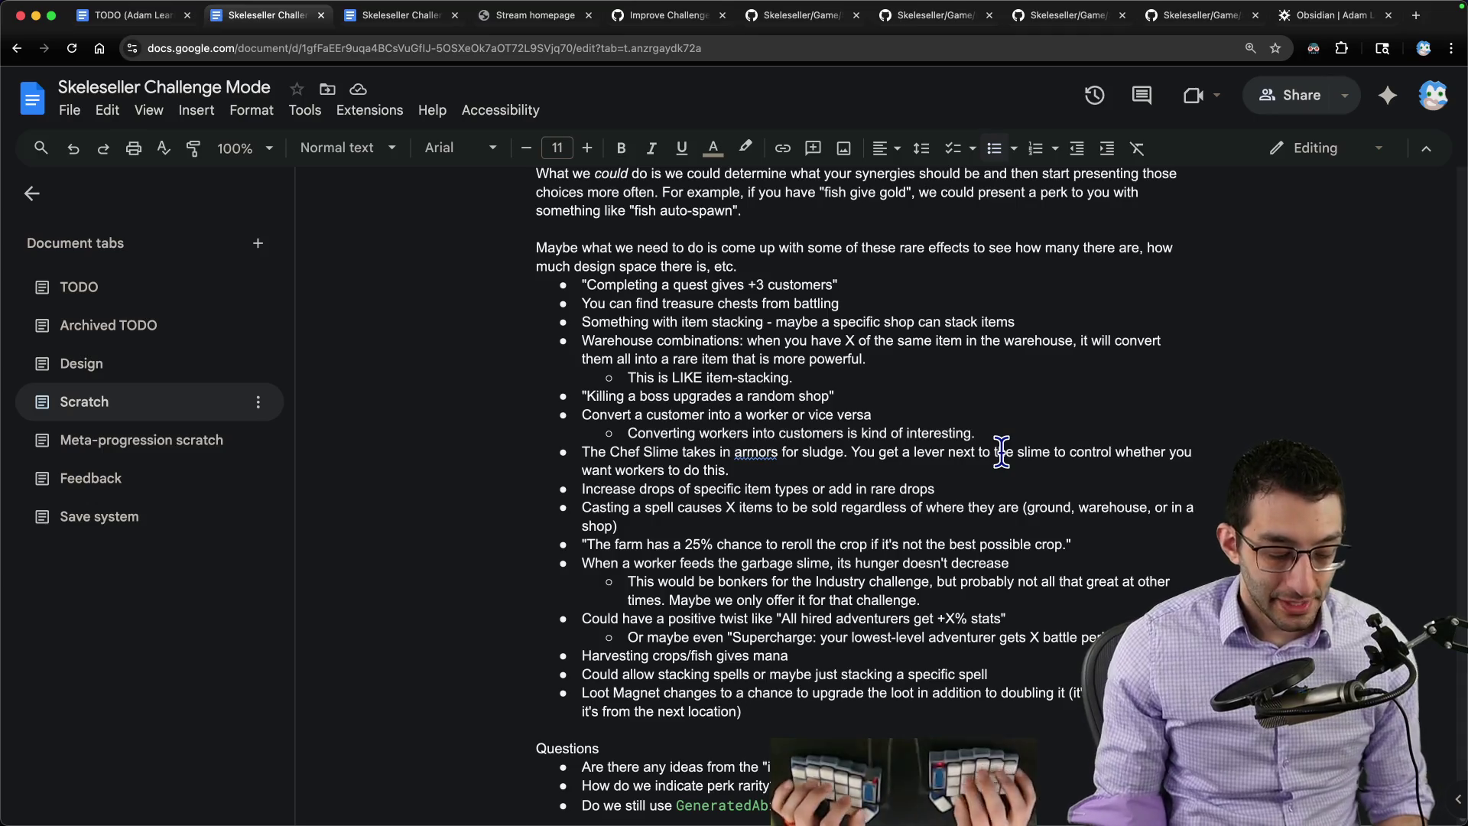
{"action": "key", "text": "super+Tab"}
{"action": "type", "text": "basic "}
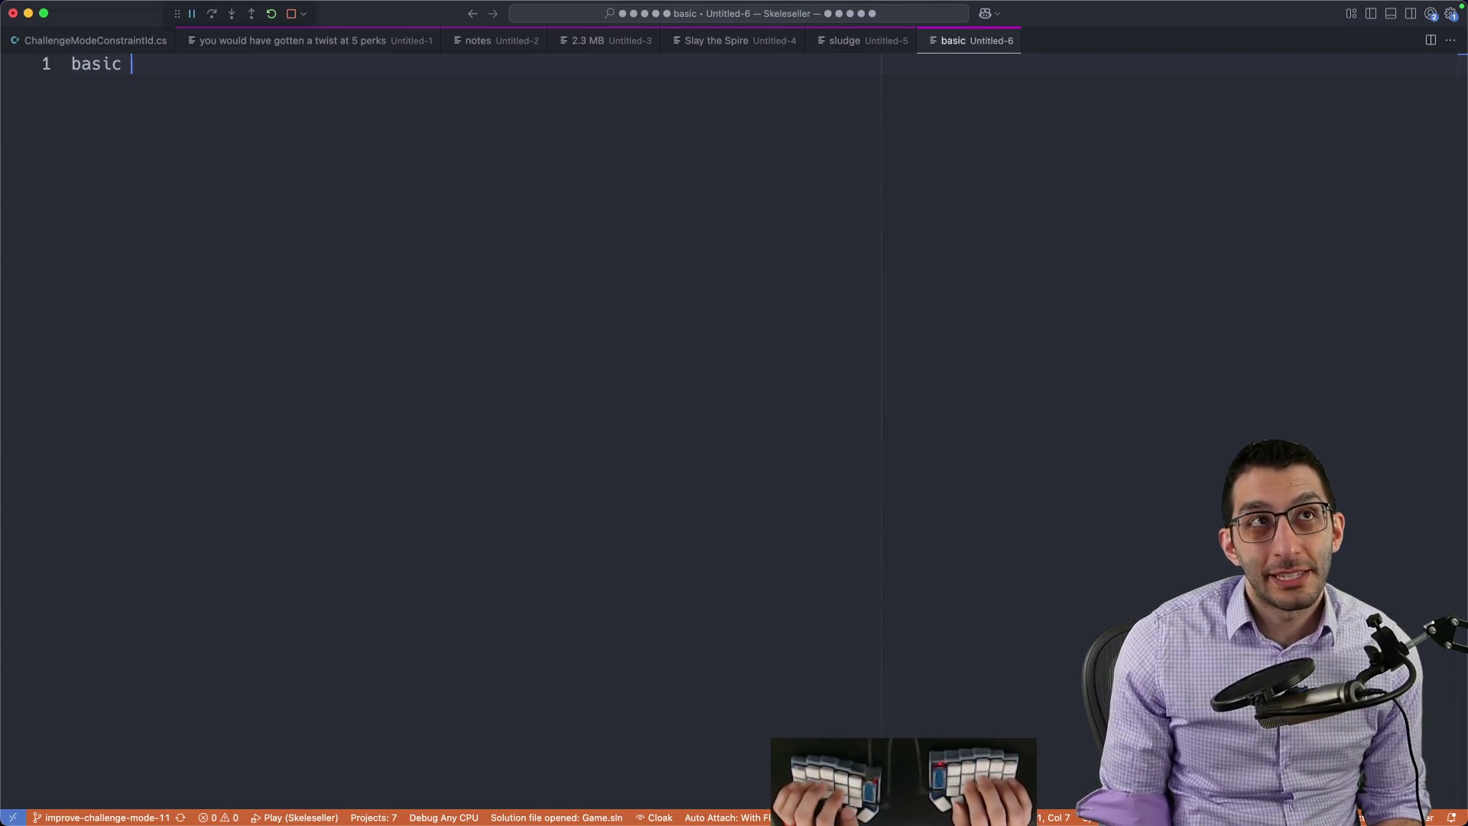
{"action": "type", "text": "gauges of a strateg"}
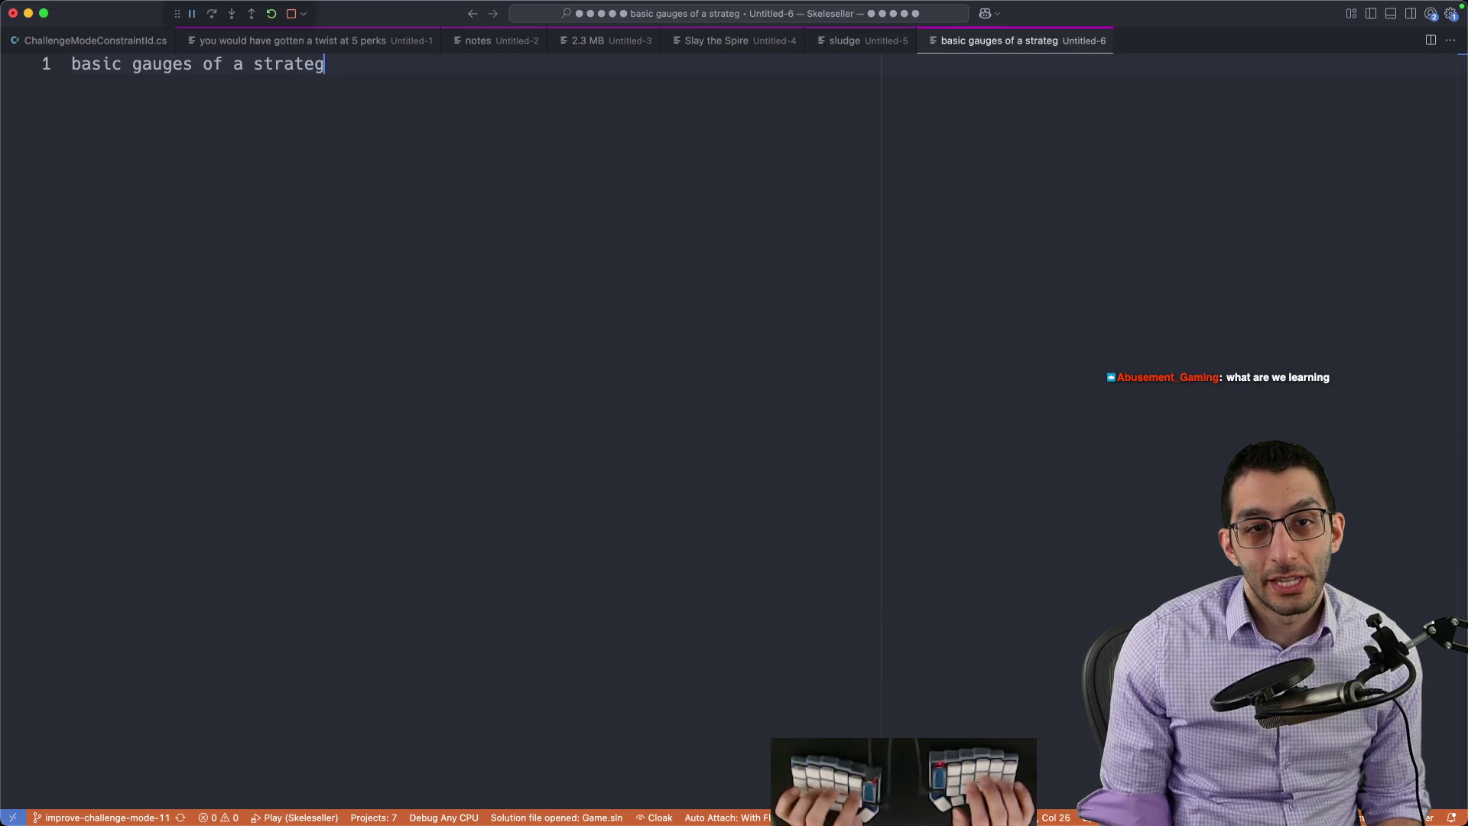
{"action": "type", "text": "y game"}
{"action": "key", "text": "Return"}
{"action": "type", "text": "\"c"}
{"action": "key", "text": "BackSpace"}
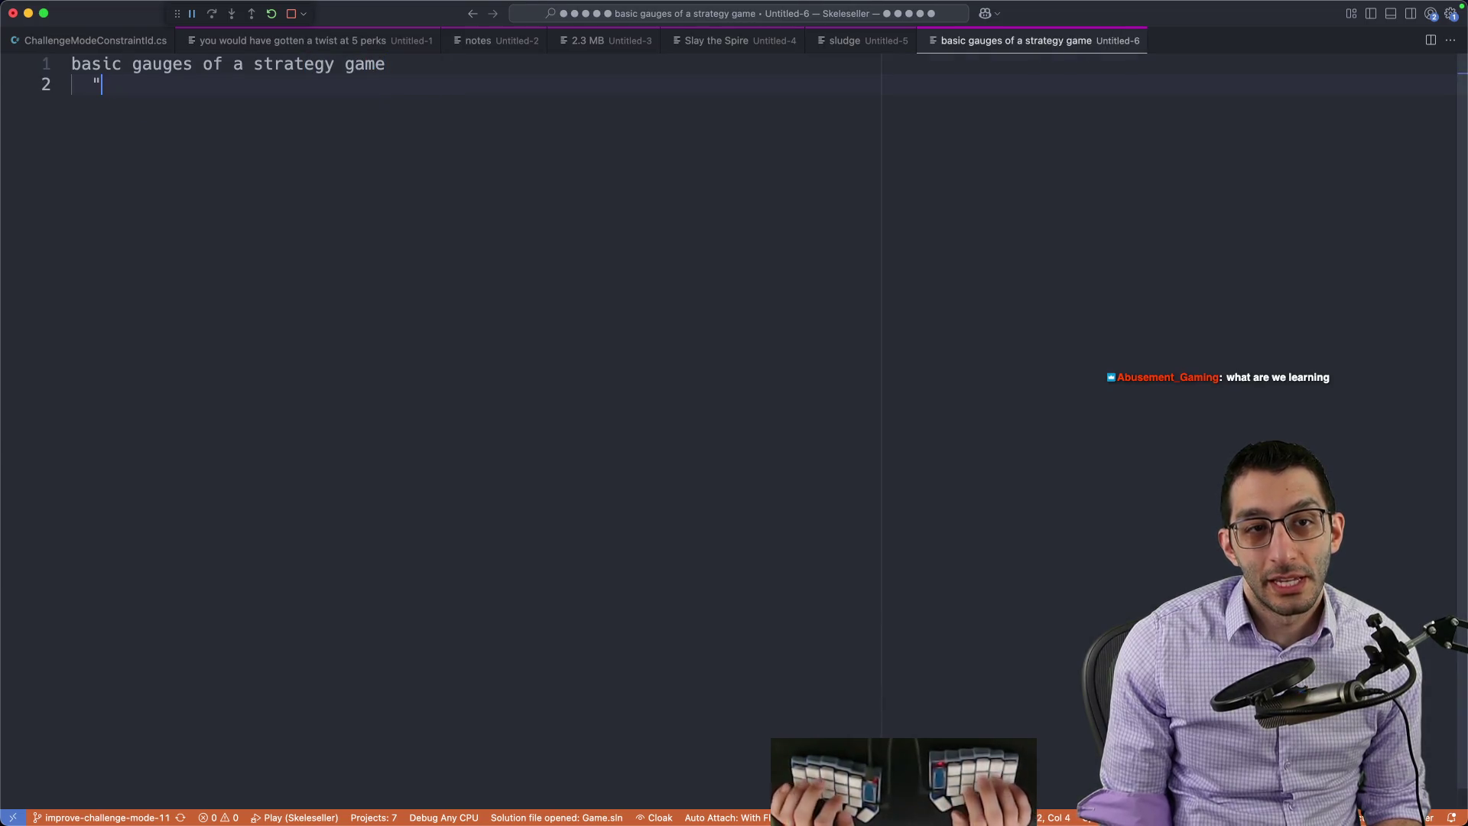
{"action": "type", "text": "if you make totally r"}
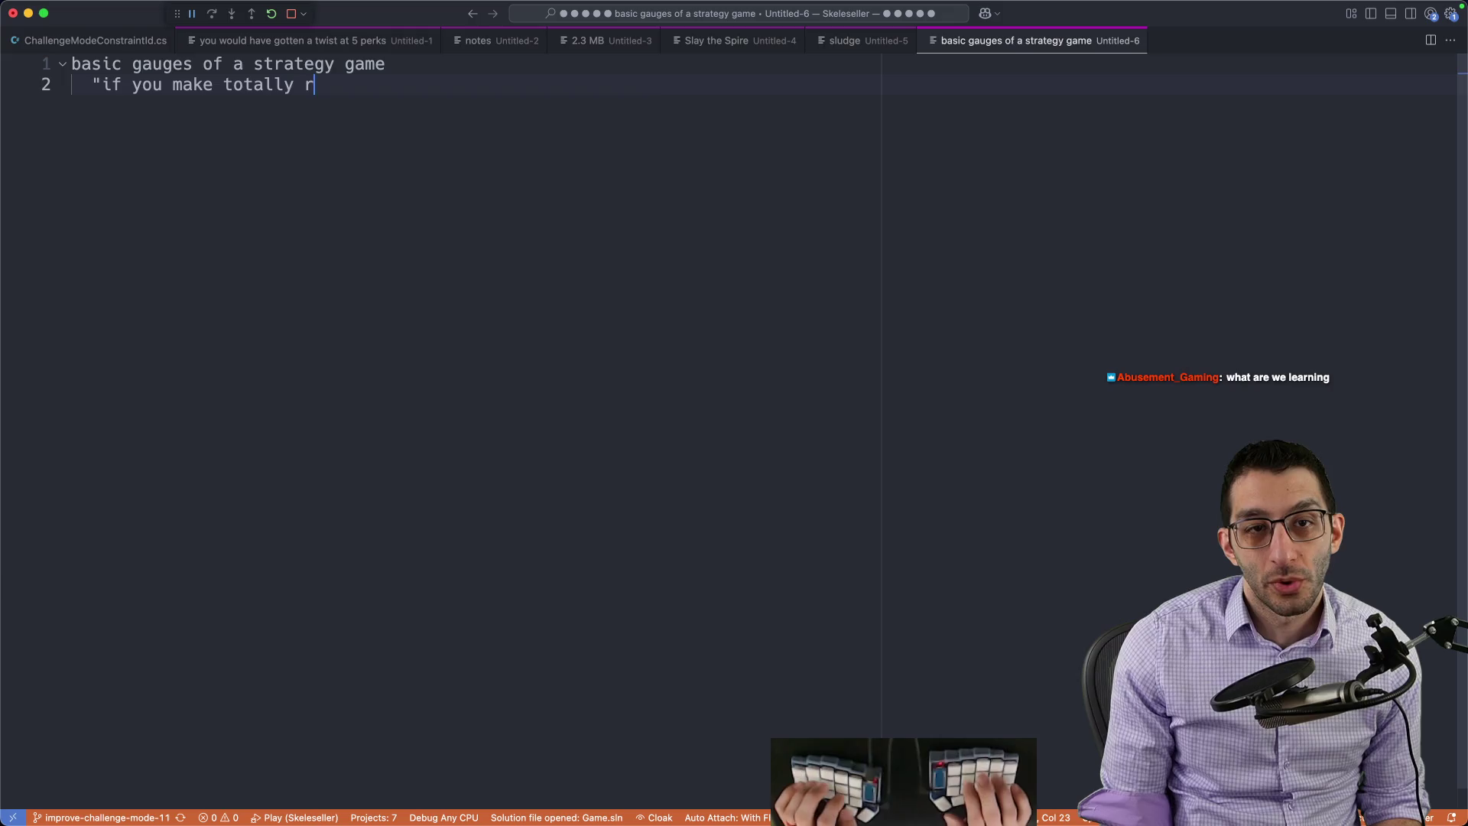
{"action": "type", "text": "andom decisions, how far"}
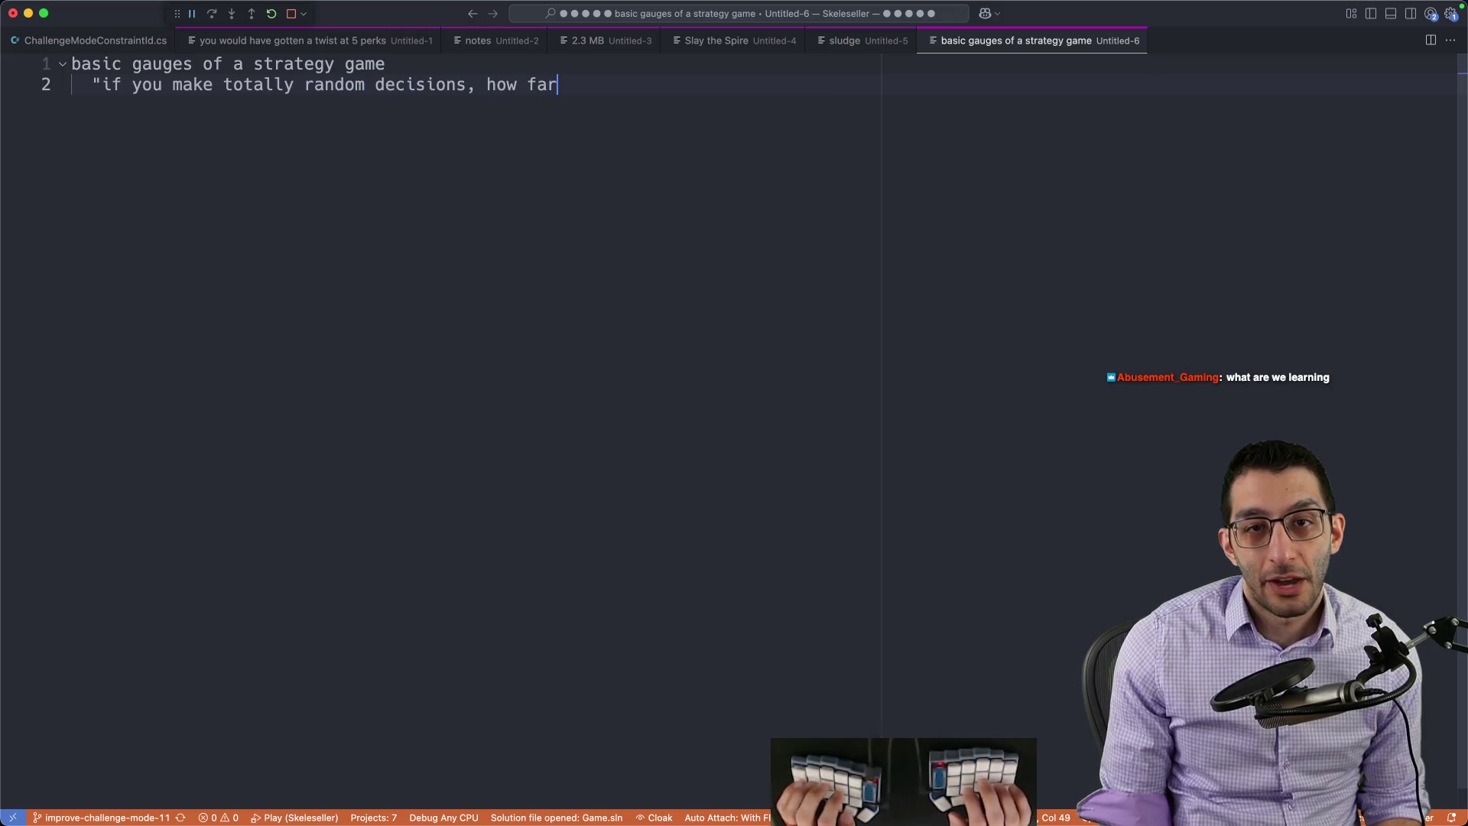
{"action": "type", "text": " are yuo from winning?"}
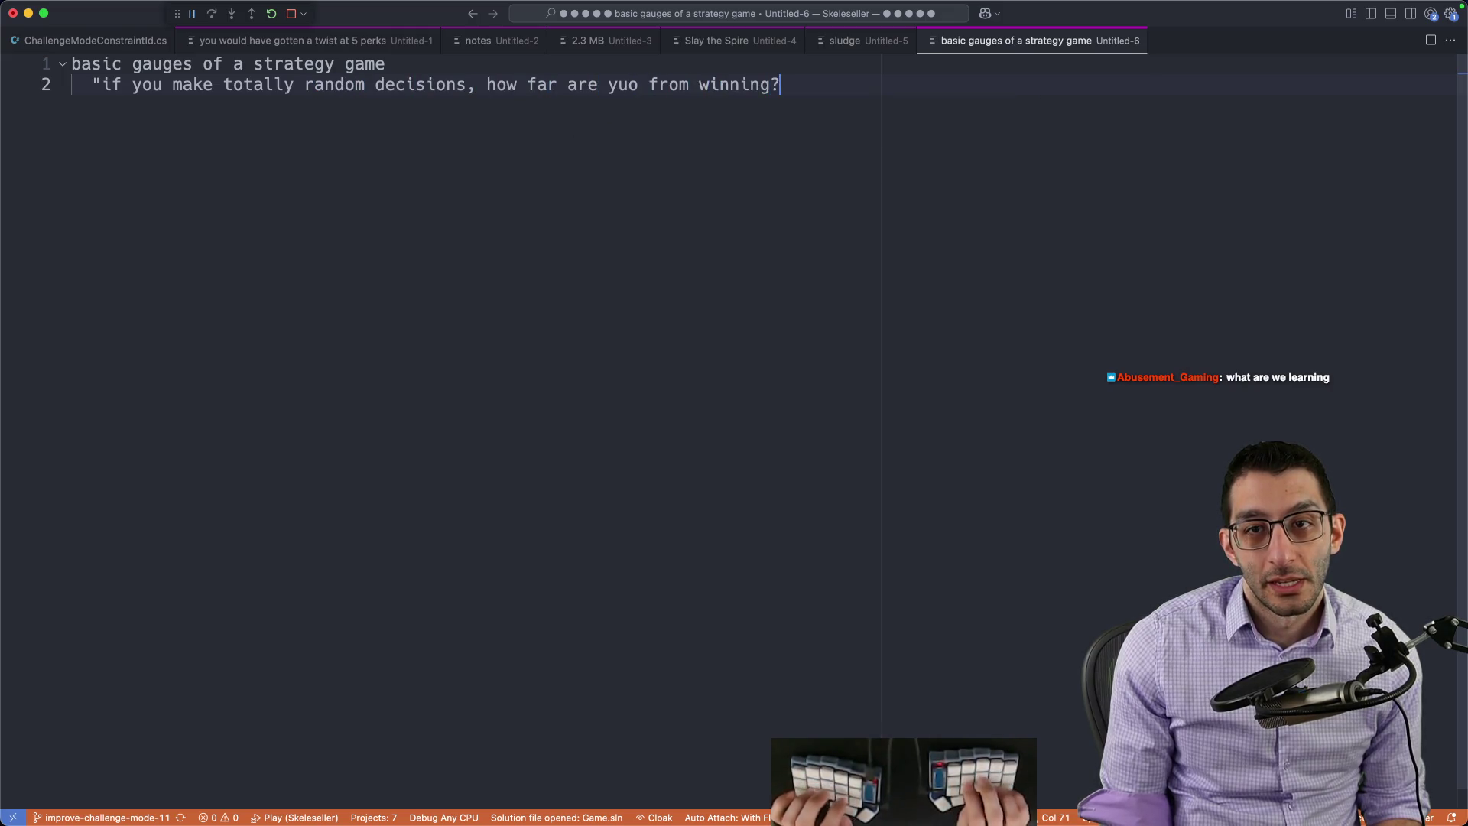
{"action": "key", "text": "BackSpace"}
{"action": "key", "text": "BackSpace"}
{"action": "type", "text": "ou"}
{"action": "key", "text": "End"}
{"action": "key", "text": "Return"}
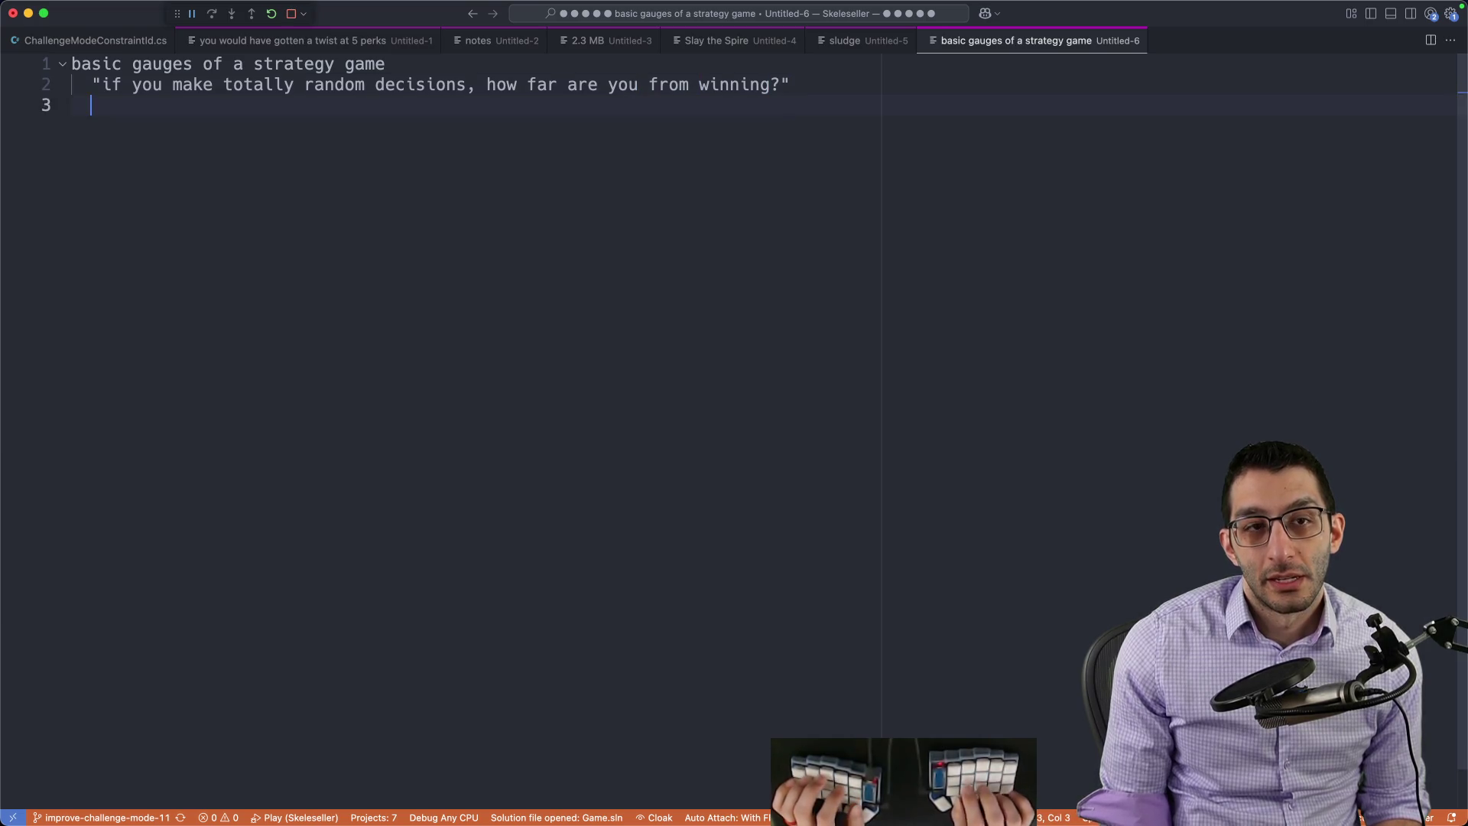
{"action": "key", "text": "Return"}
{"action": "key", "text": "Return"}
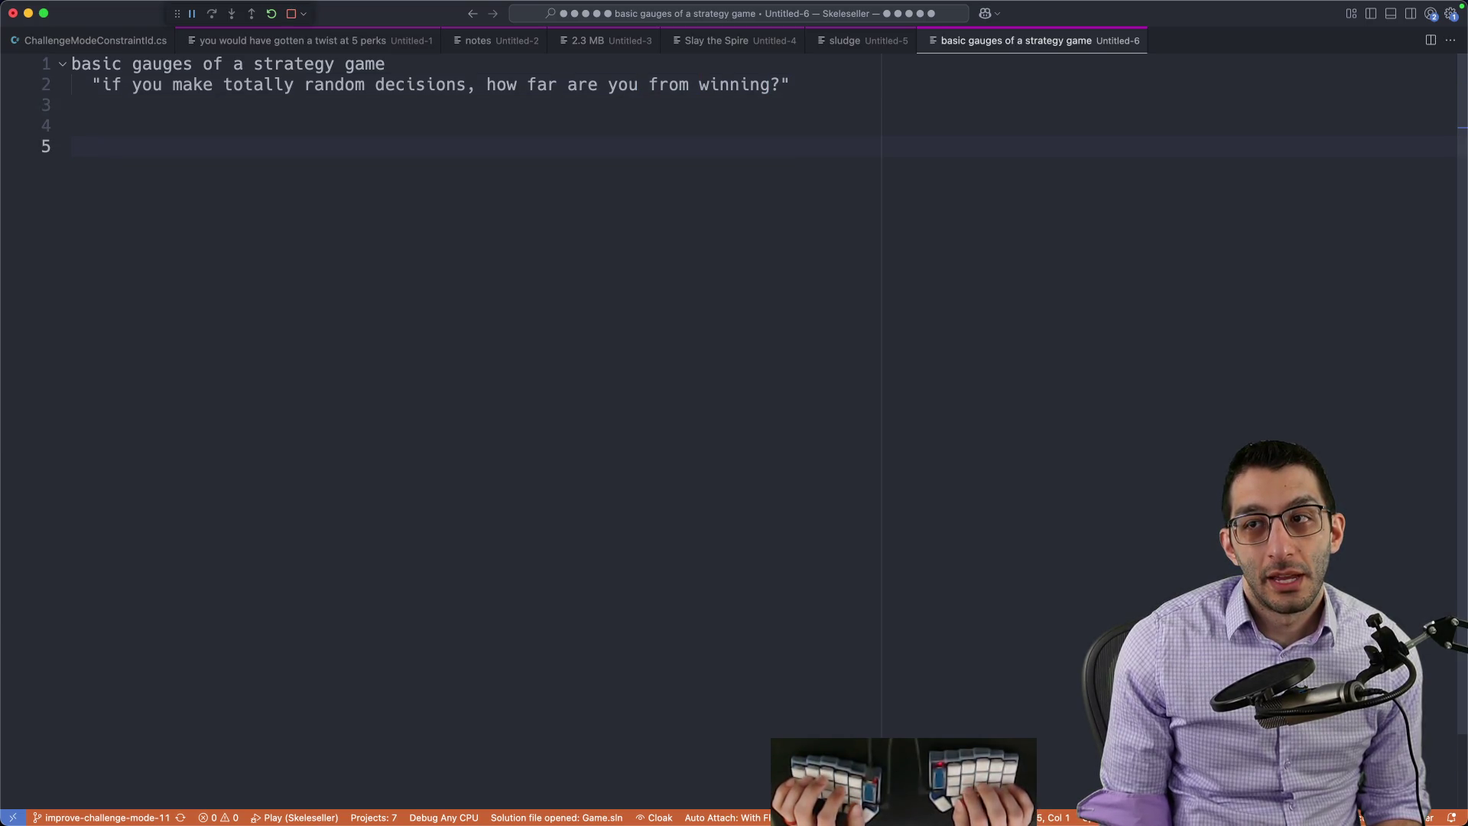
{"action": "key", "text": "Up"}
{"action": "key", "text": "Up"}
{"action": "key", "text": "Up"}
{"action": "key", "text": "Up"}
{"action": "key", "text": "alt+Right"}
{"action": "key", "text": "alt+Right"}
{"action": "key", "text": "alt+Right"}
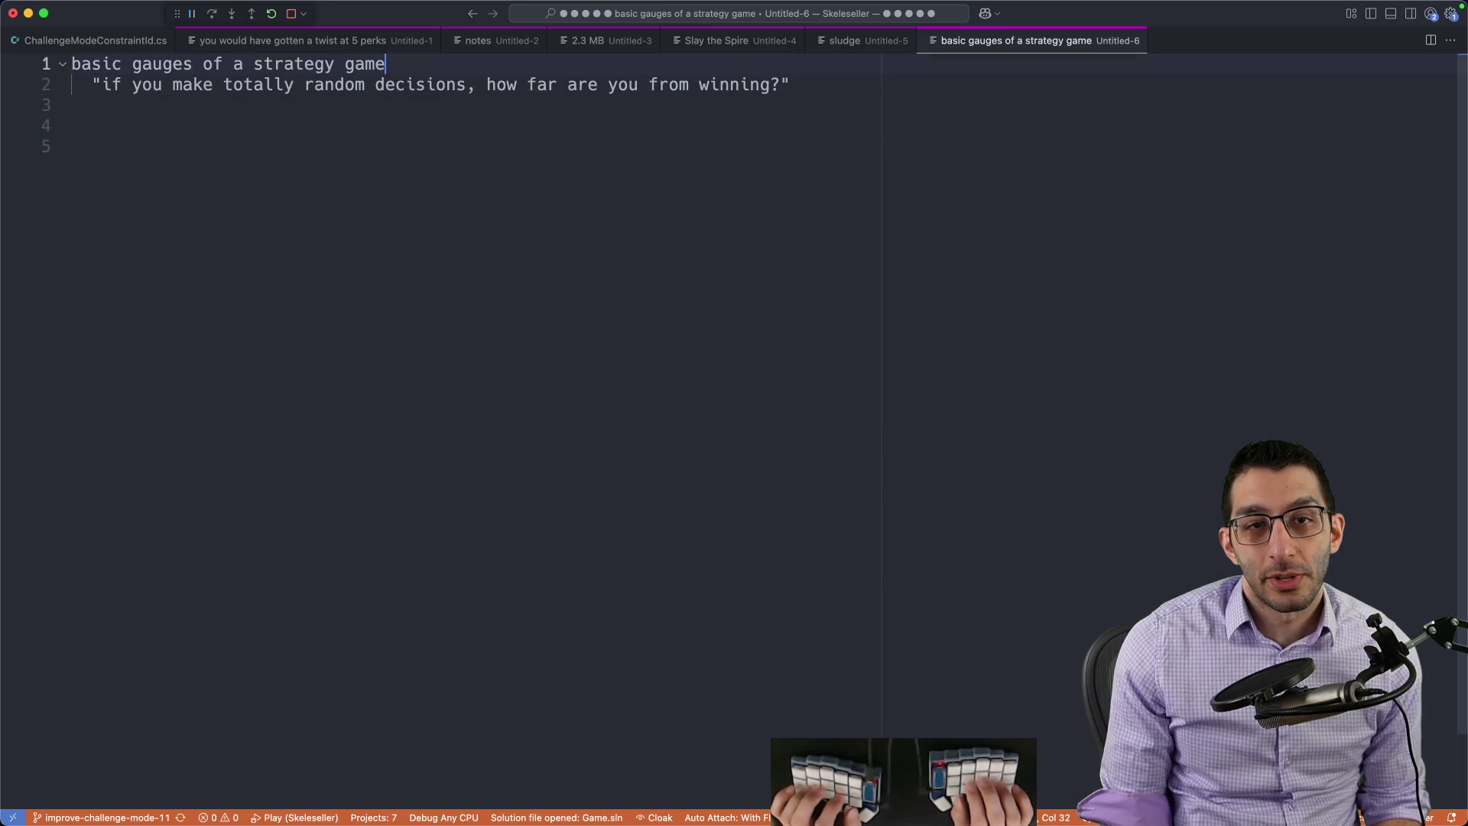
{"action": "type", "text": "valid"}
{"action": "key", "text": "Down"}
{"action": "key", "text": "Down"}
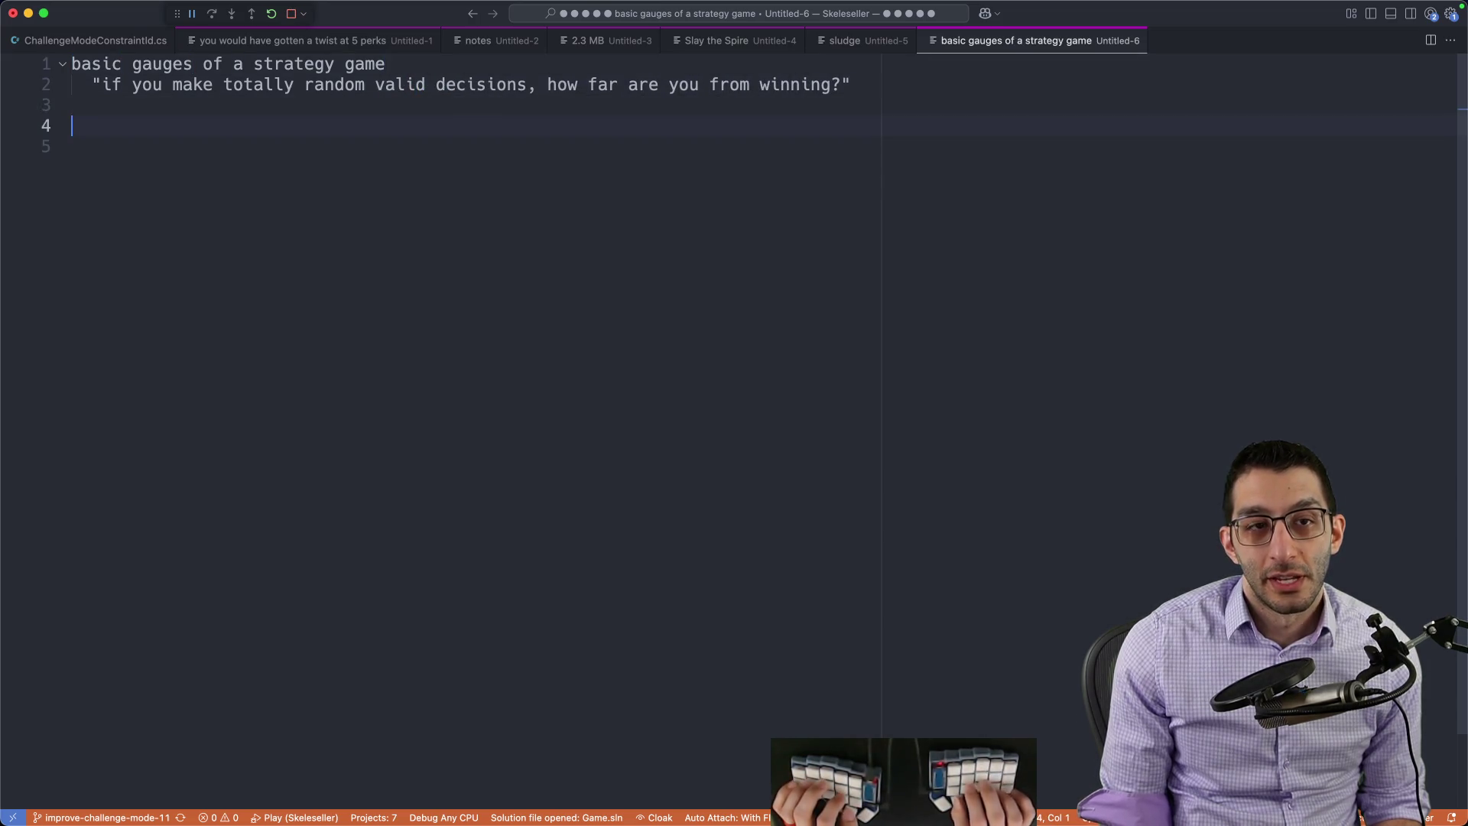
{"action": "key", "text": "Down"}
{"action": "key", "text": "Return"}
{"action": "key", "text": "Tab"}
{"action": "type", "text": "Uno"}
{"action": "key", "text": "Return"}
{"action": "key", "text": "Tab"}
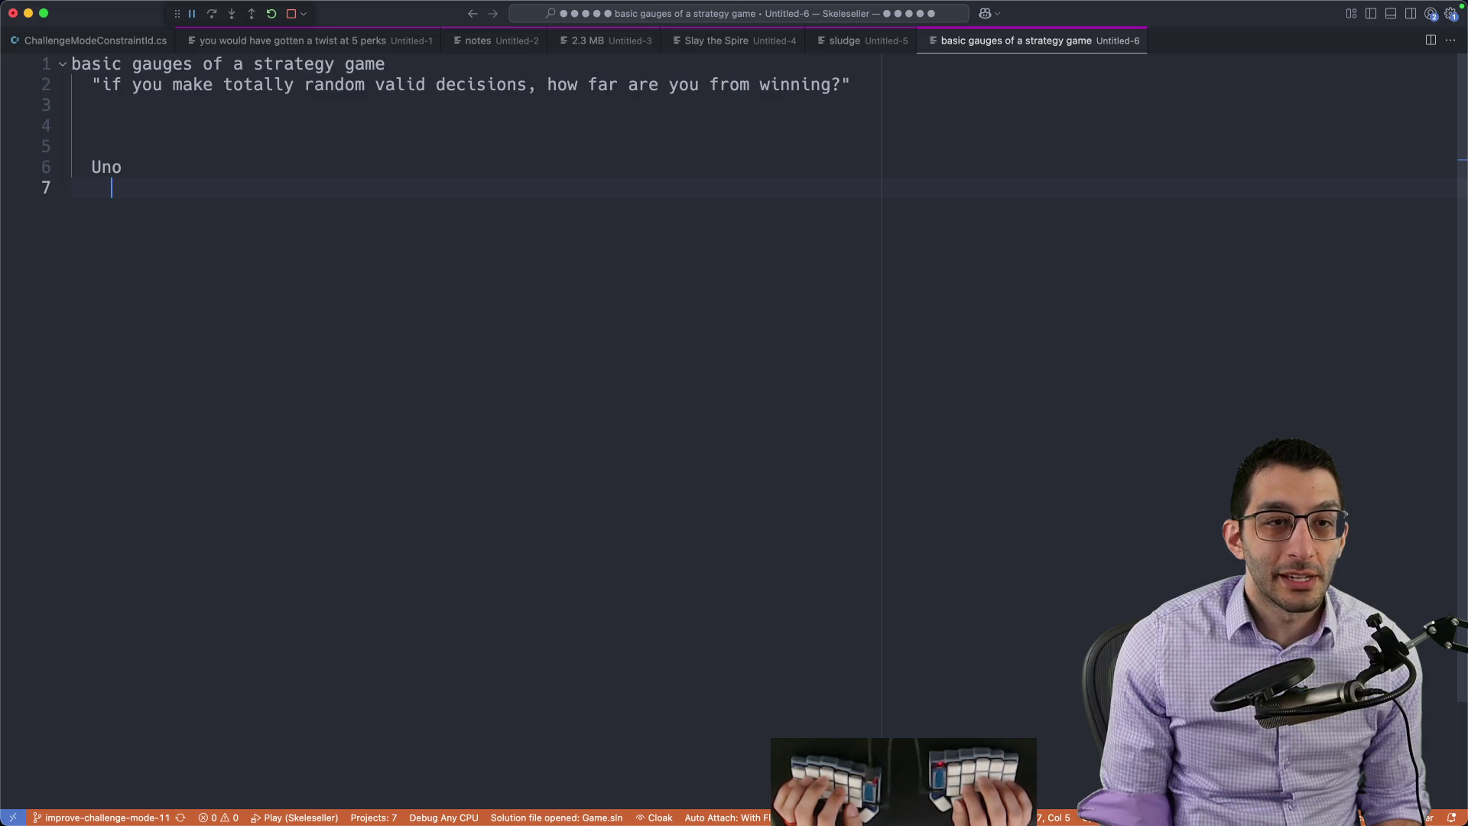
{"action": "type", "text": "8-year"}
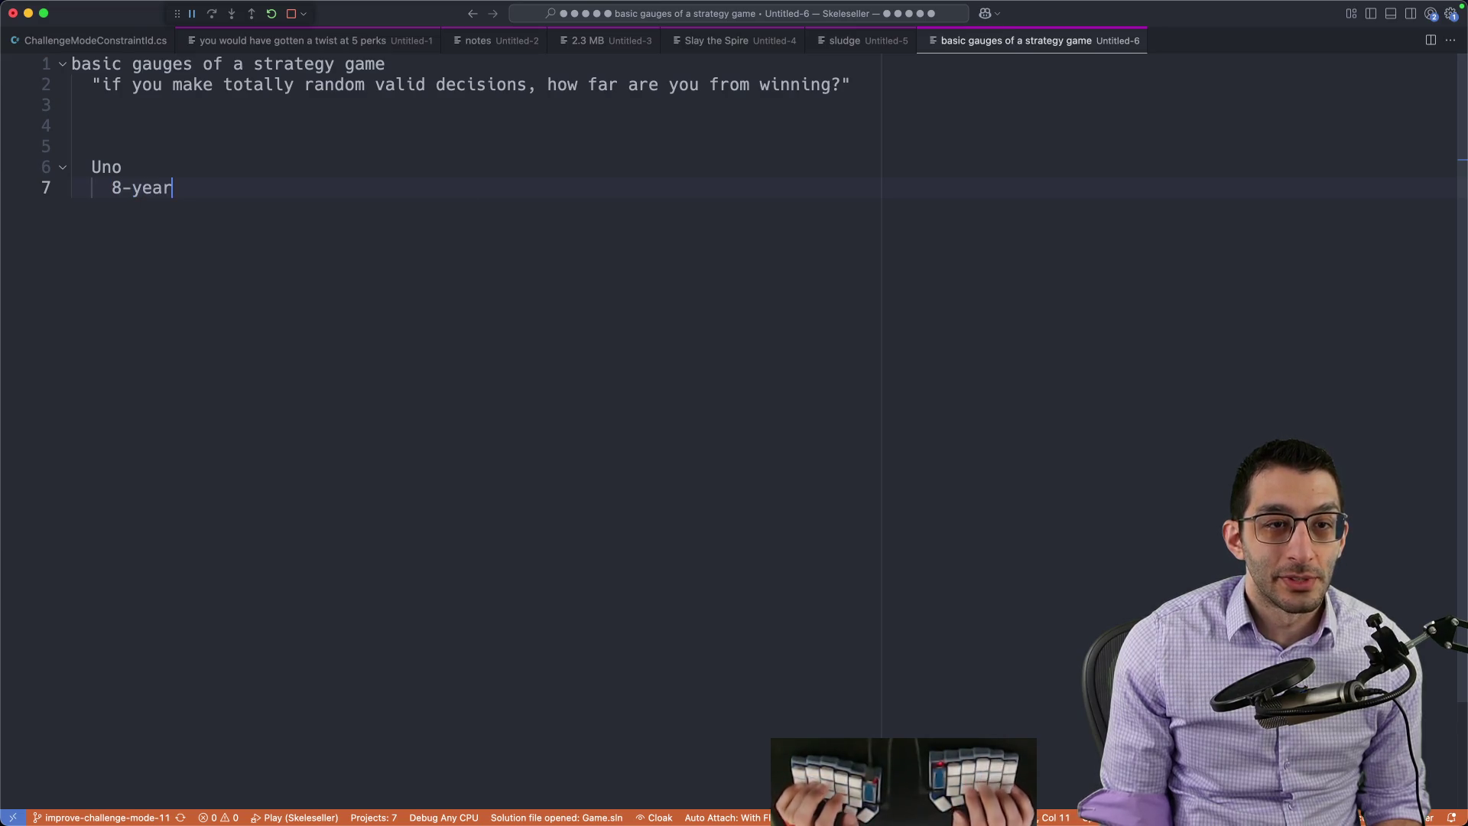
{"action": "type", "text": "-old"}
{"action": "key", "text": "Return"}
{"action": "type", "text": "random"}
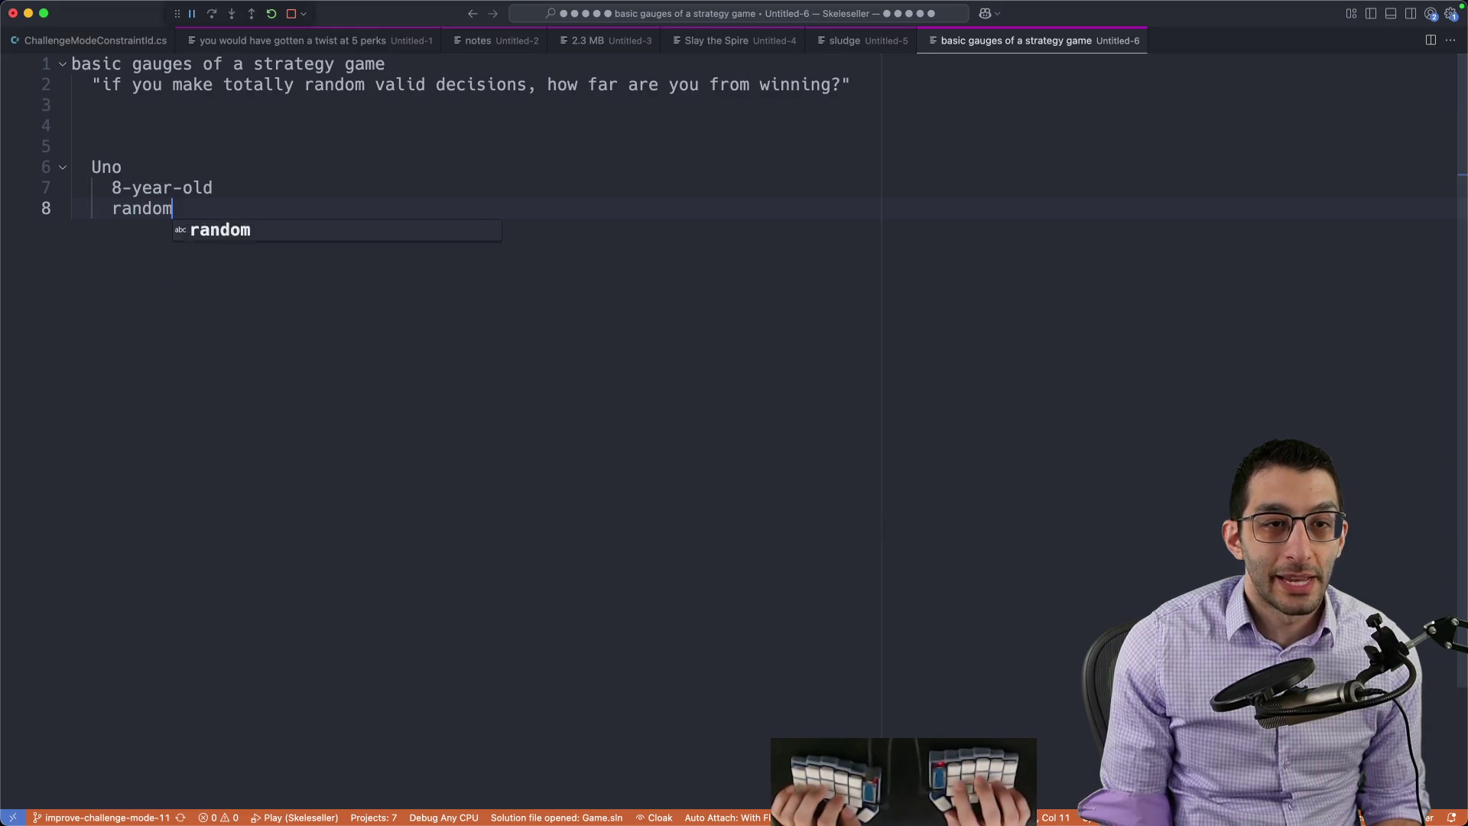
{"action": "type", "text": " strategy"}
{"action": "key", "text": "Escape"}
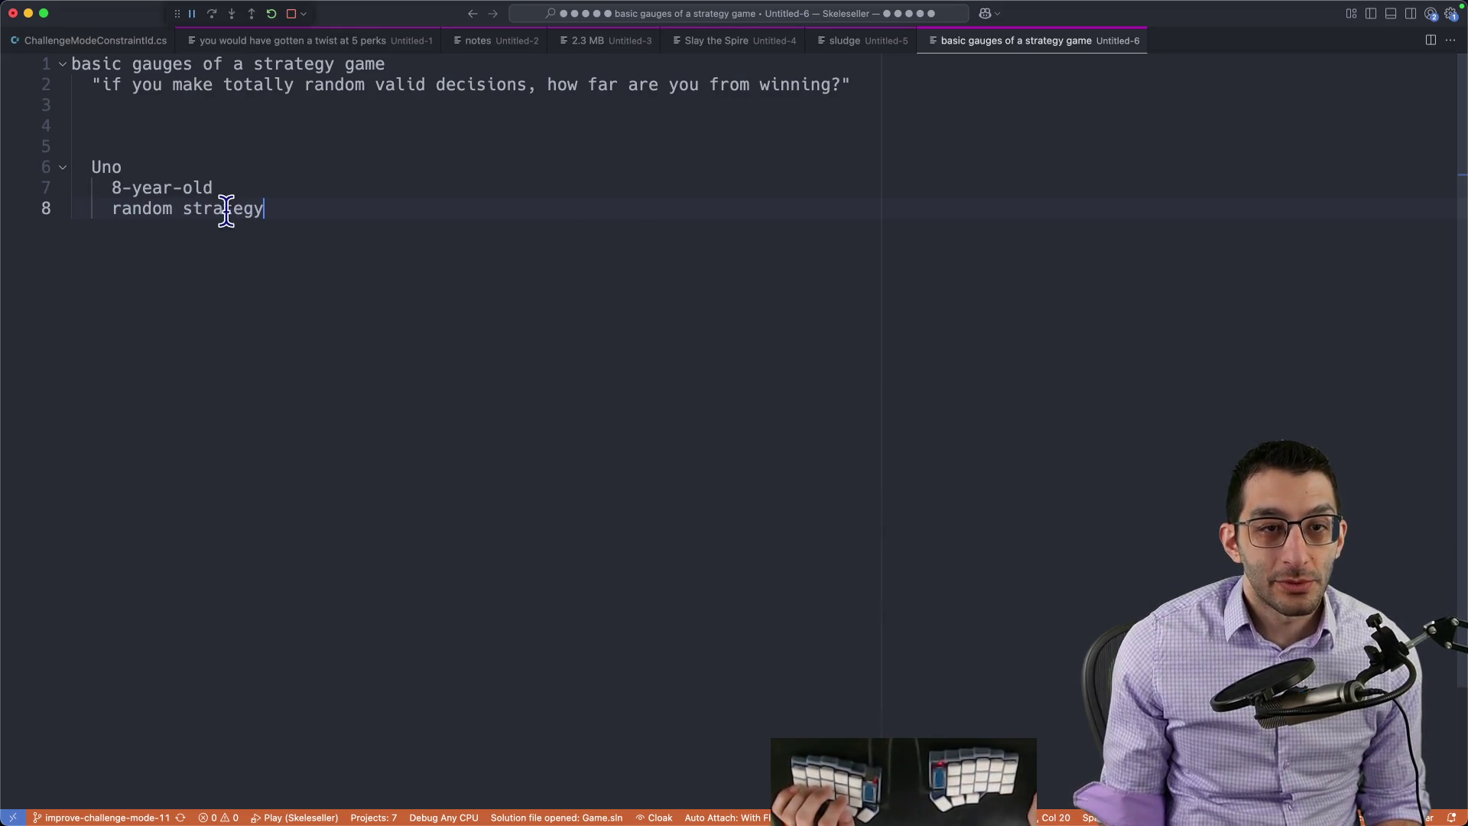
{"action": "triple_click", "coordinate": [271, 187]}
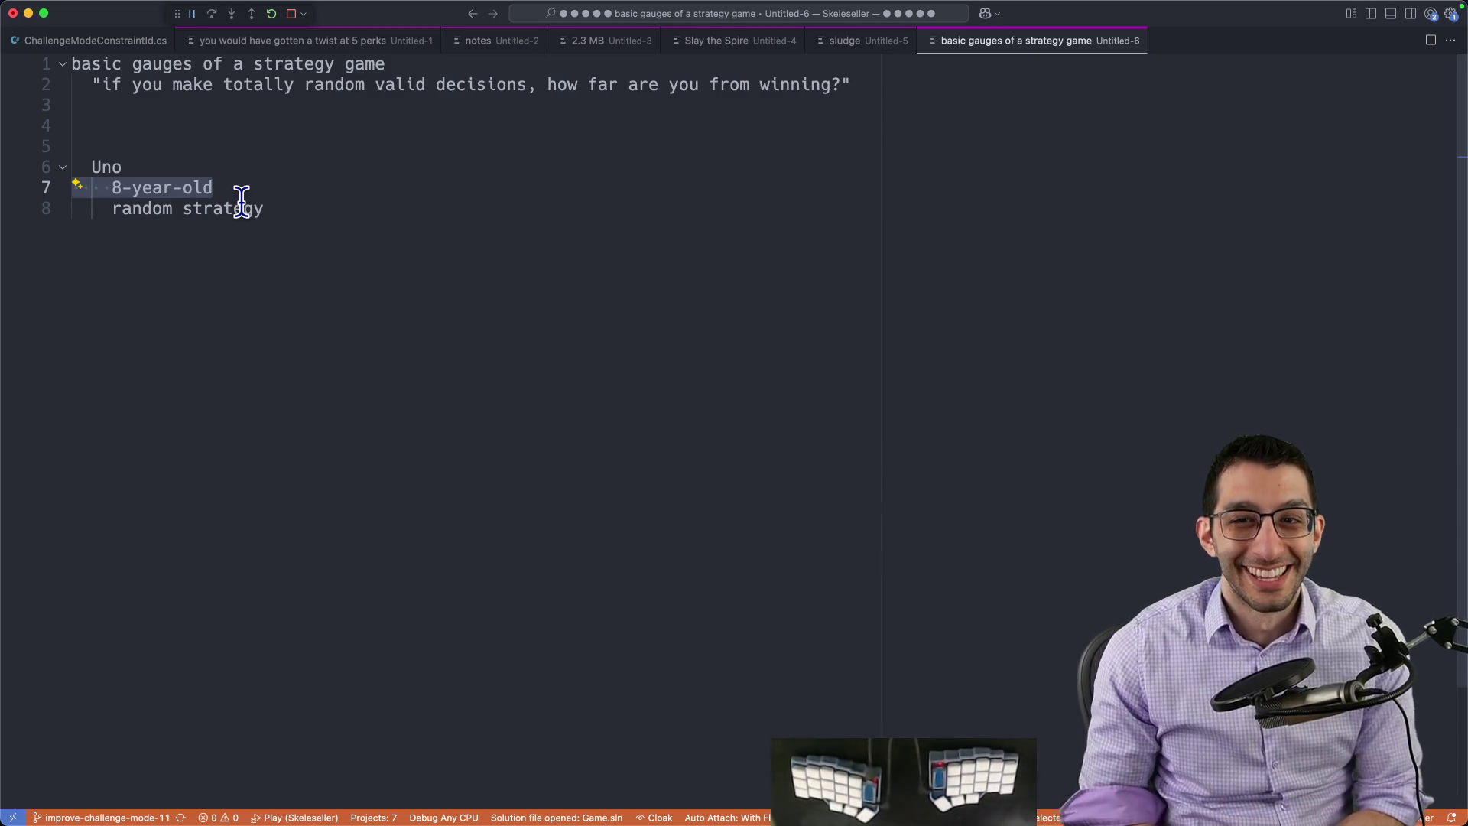
{"action": "left_click", "coordinate": [257, 187]}
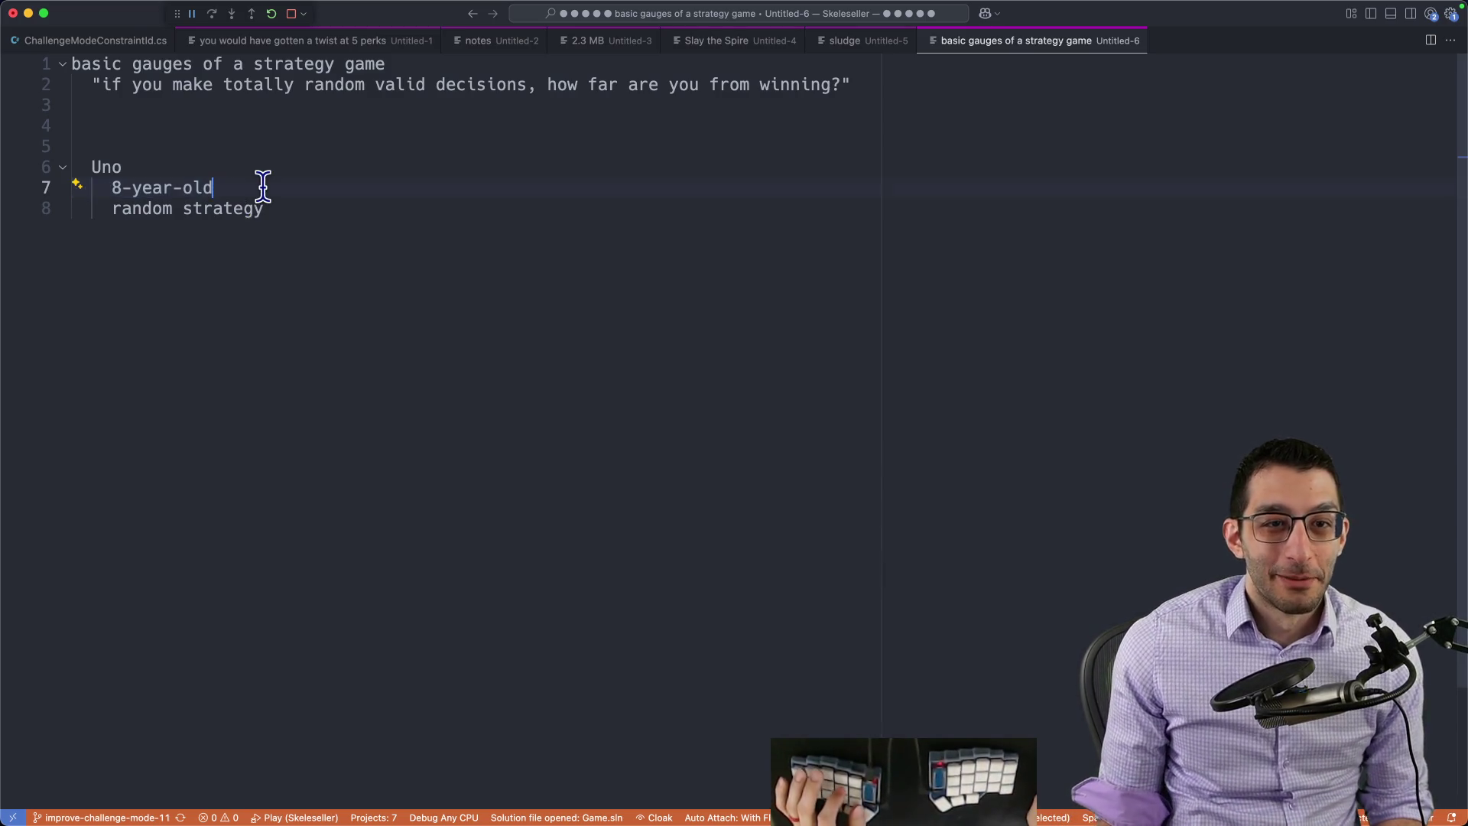
{"action": "left_click_drag", "start_coordinate": [271, 187], "coordinate": [92, 188]}
{"action": "left_click", "coordinate": [262, 187]}
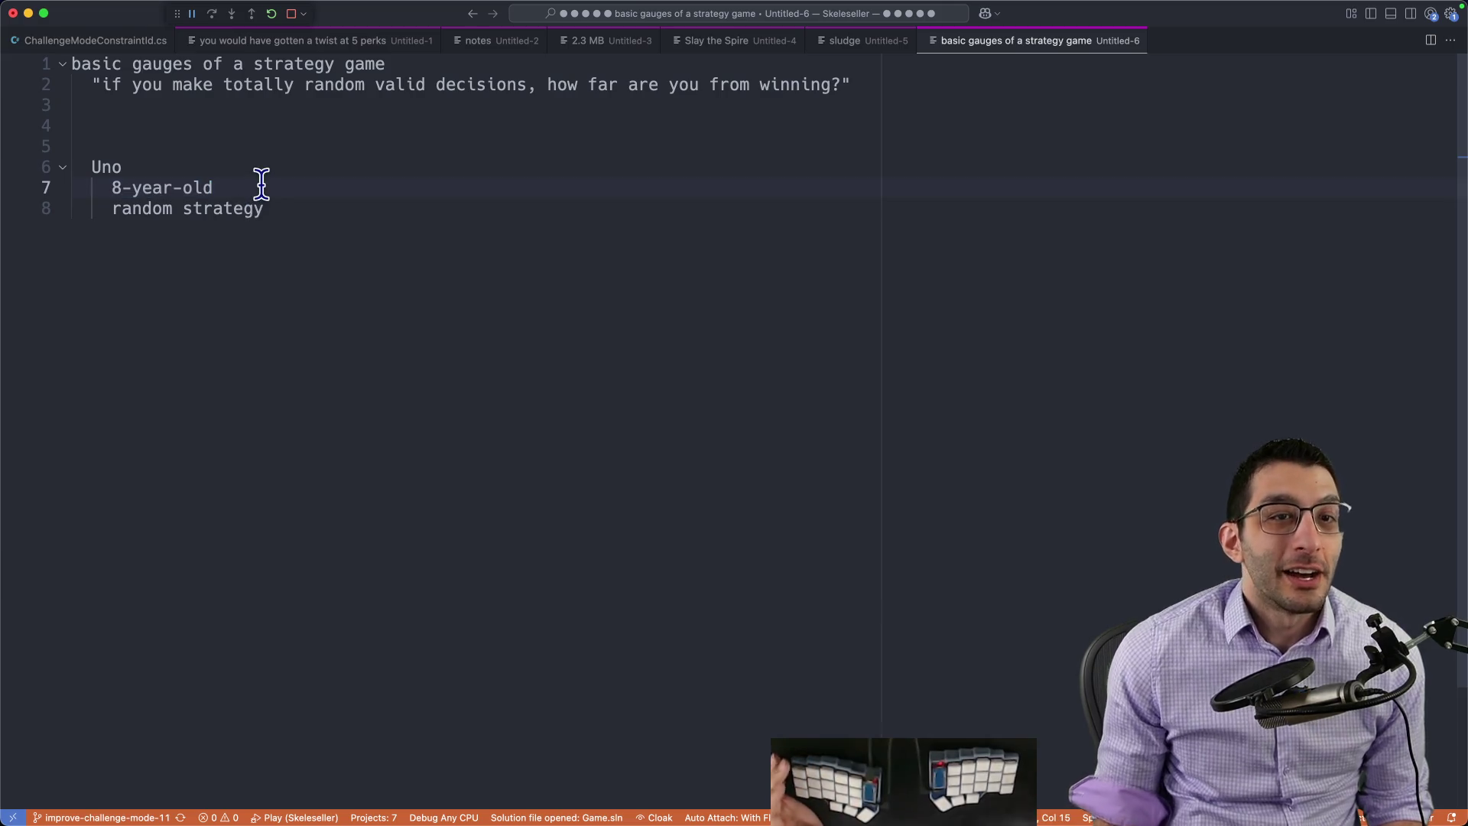
{"action": "key", "text": "shift+Home"}
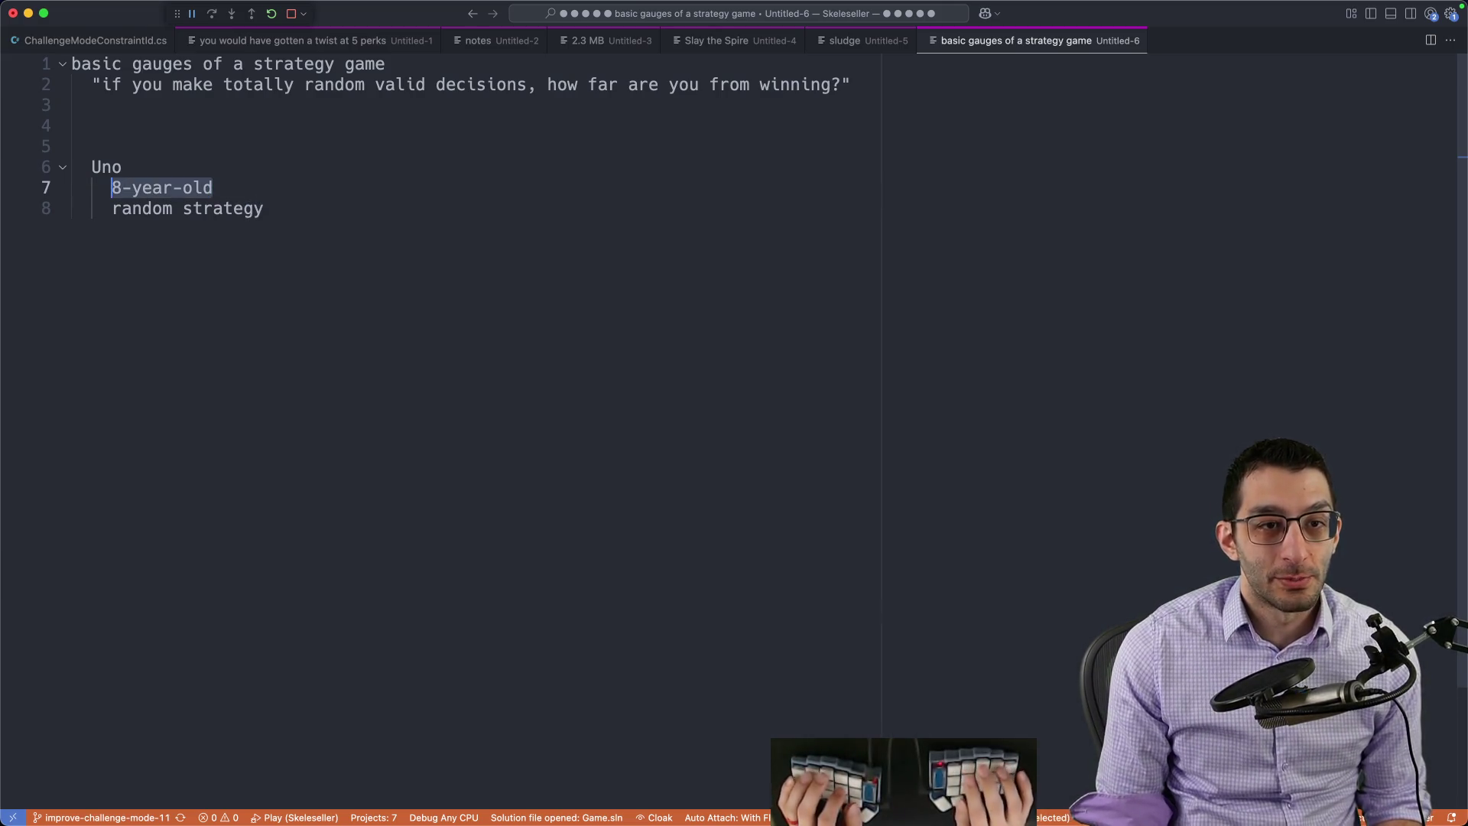
{"action": "key", "text": "Down"}
{"action": "key", "text": "shift+Home"}
{"action": "key", "text": "End"}
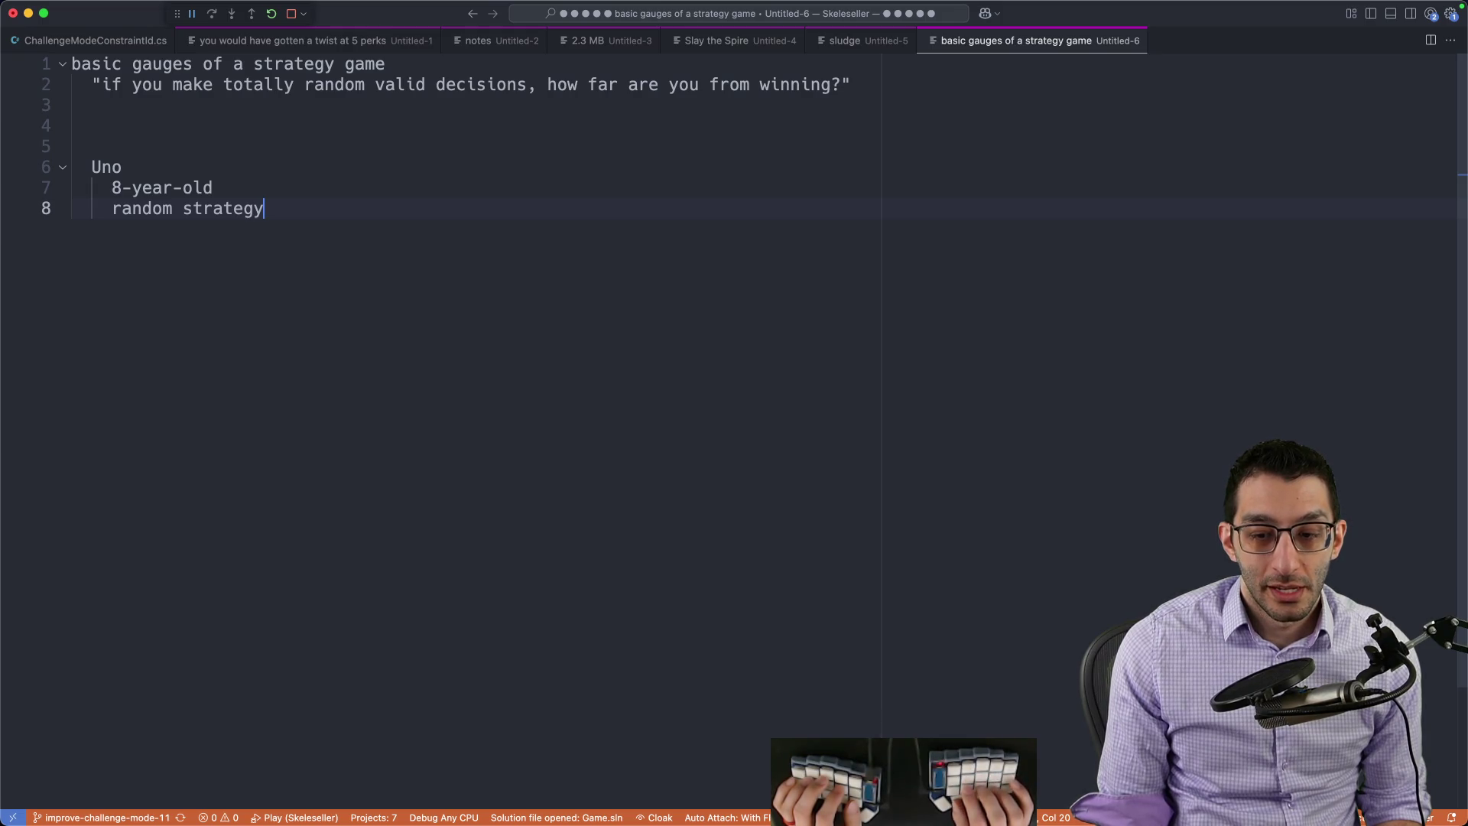
{"action": "key", "text": "shift+Home"}
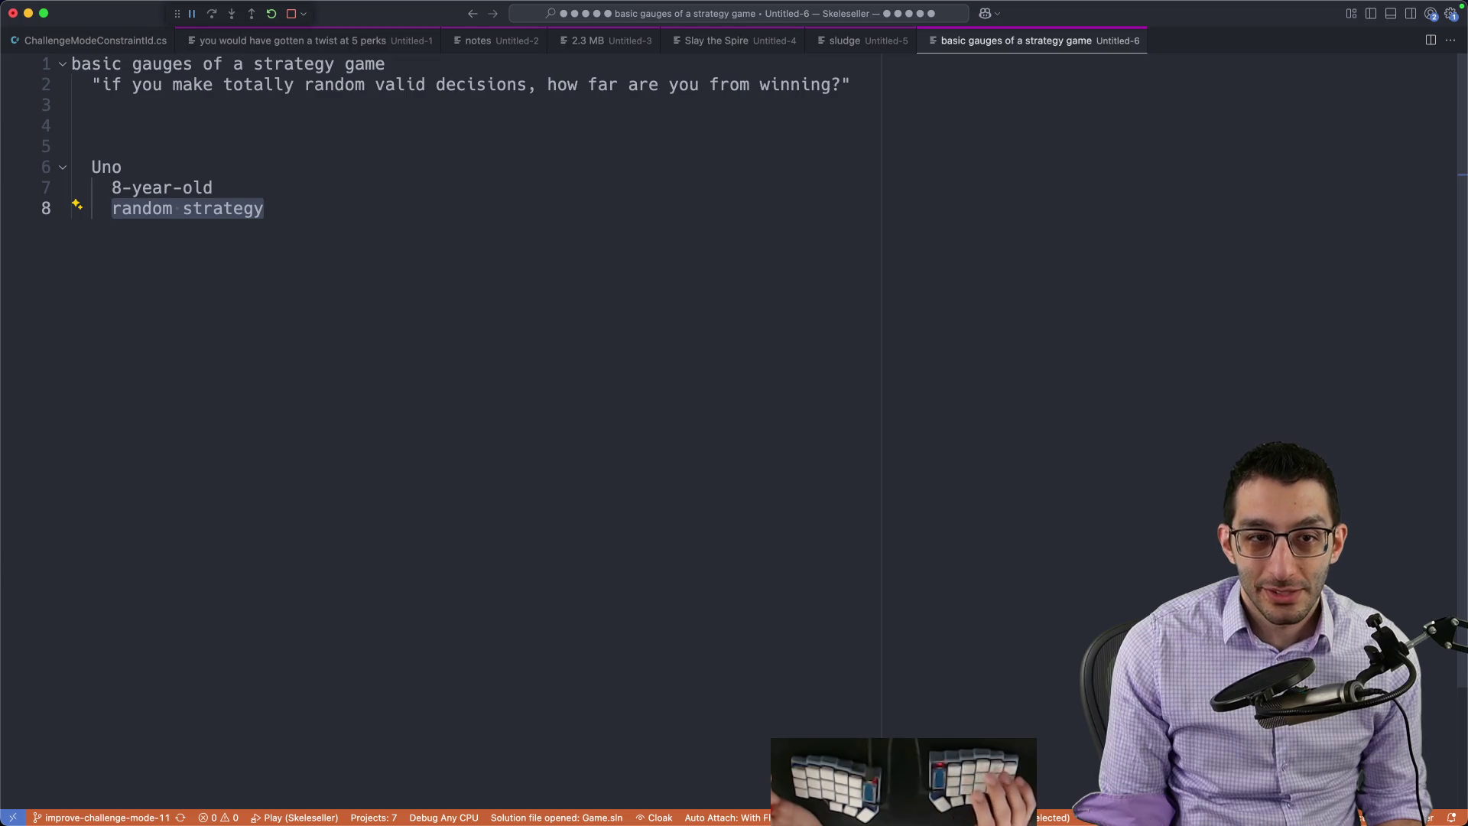
{"action": "key", "text": "Right"}
{"action": "key", "text": "Return"}
{"action": "key", "text": "Return"}
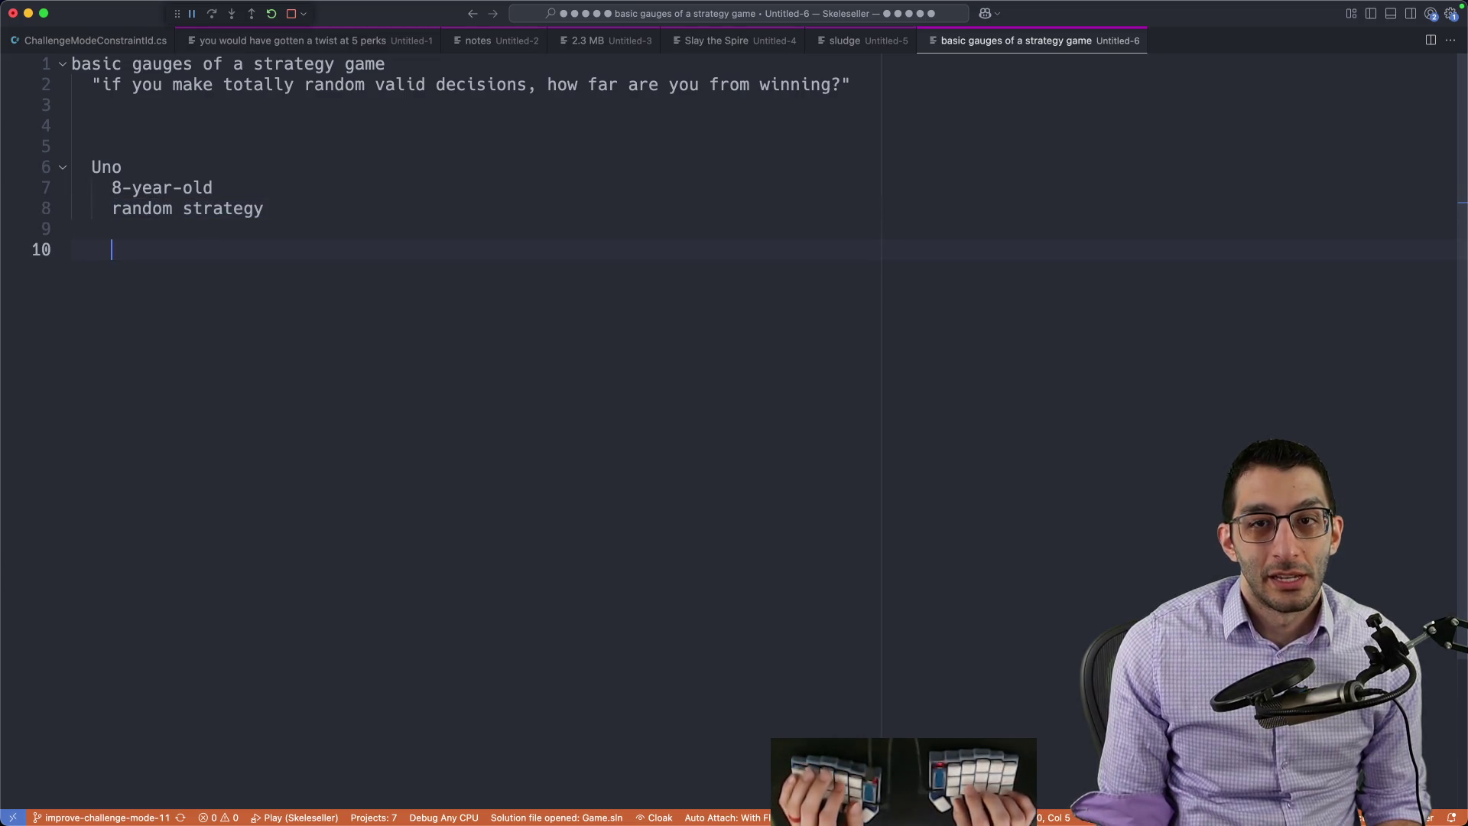
{"action": "key", "text": "super+w"}
{"action": "key", "text": "super+d"}
{"action": "key", "text": "super+n"}
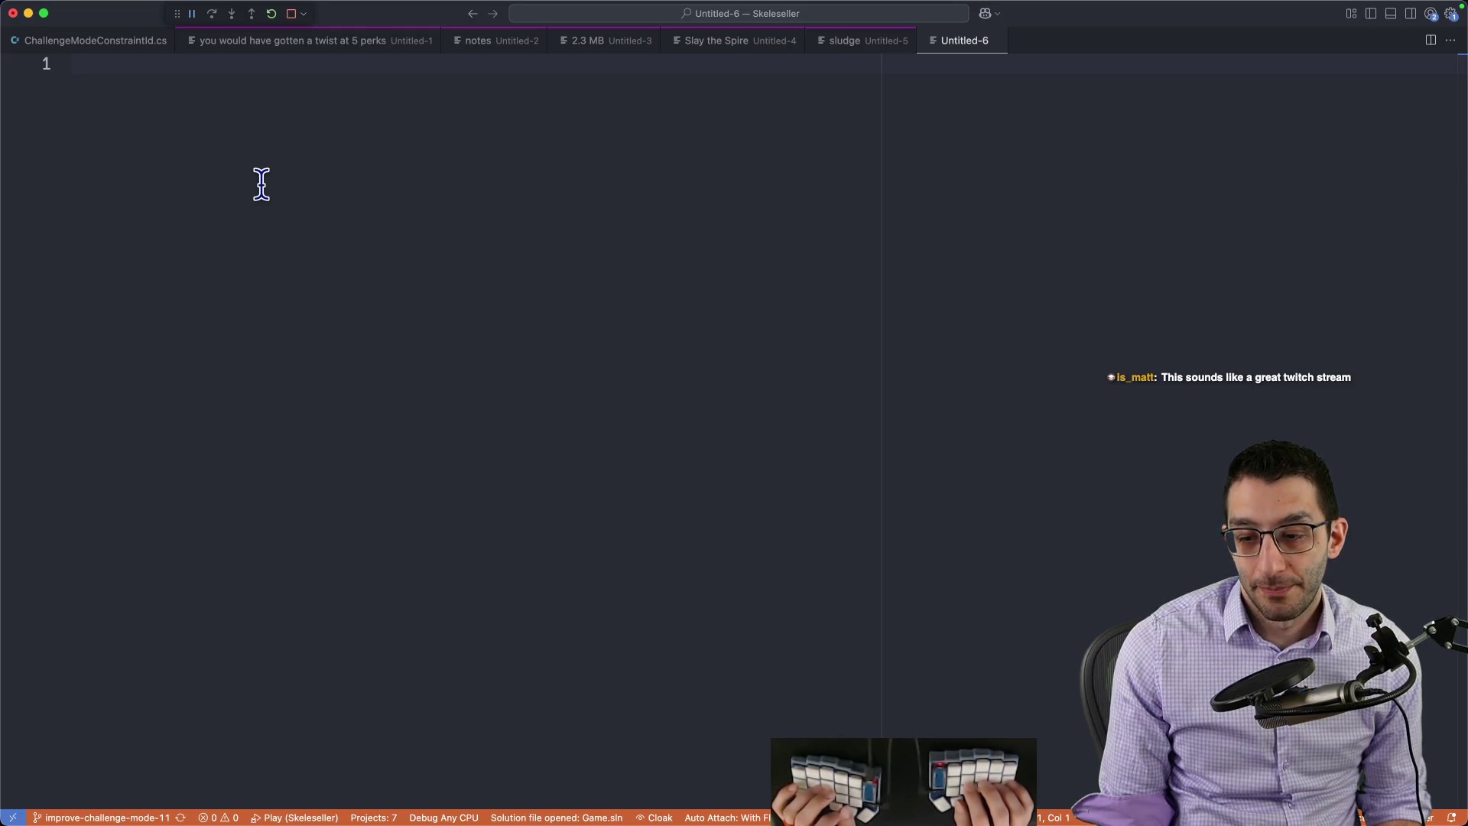
{"action": "type", "text": "Uno"}
Step: Close the untitled VS Code scratch tab without saving and return to the Challenge Mode doc
{"action": "key", "text": "super+w"}
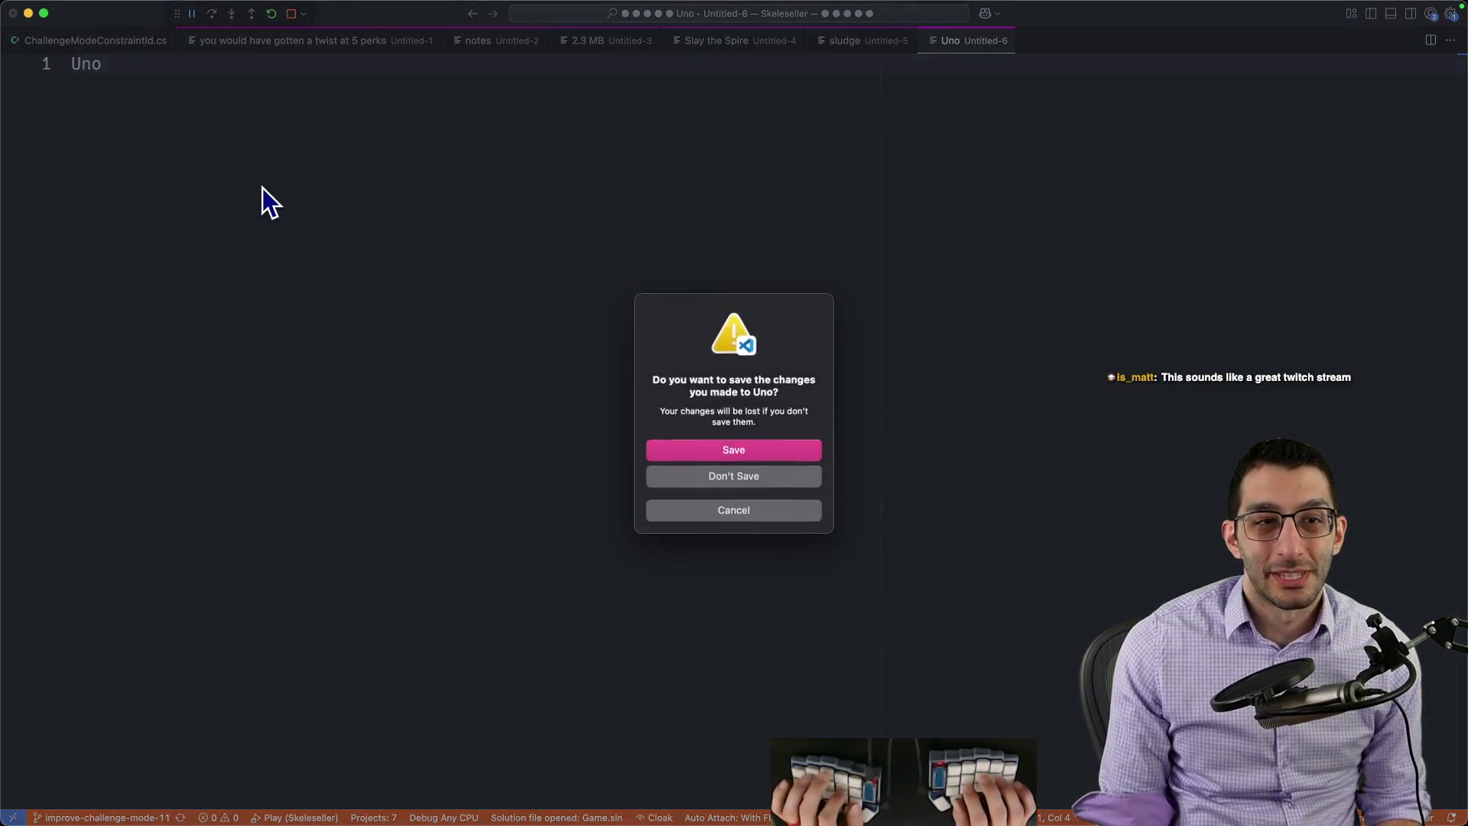
{"action": "key", "text": "super+d"}
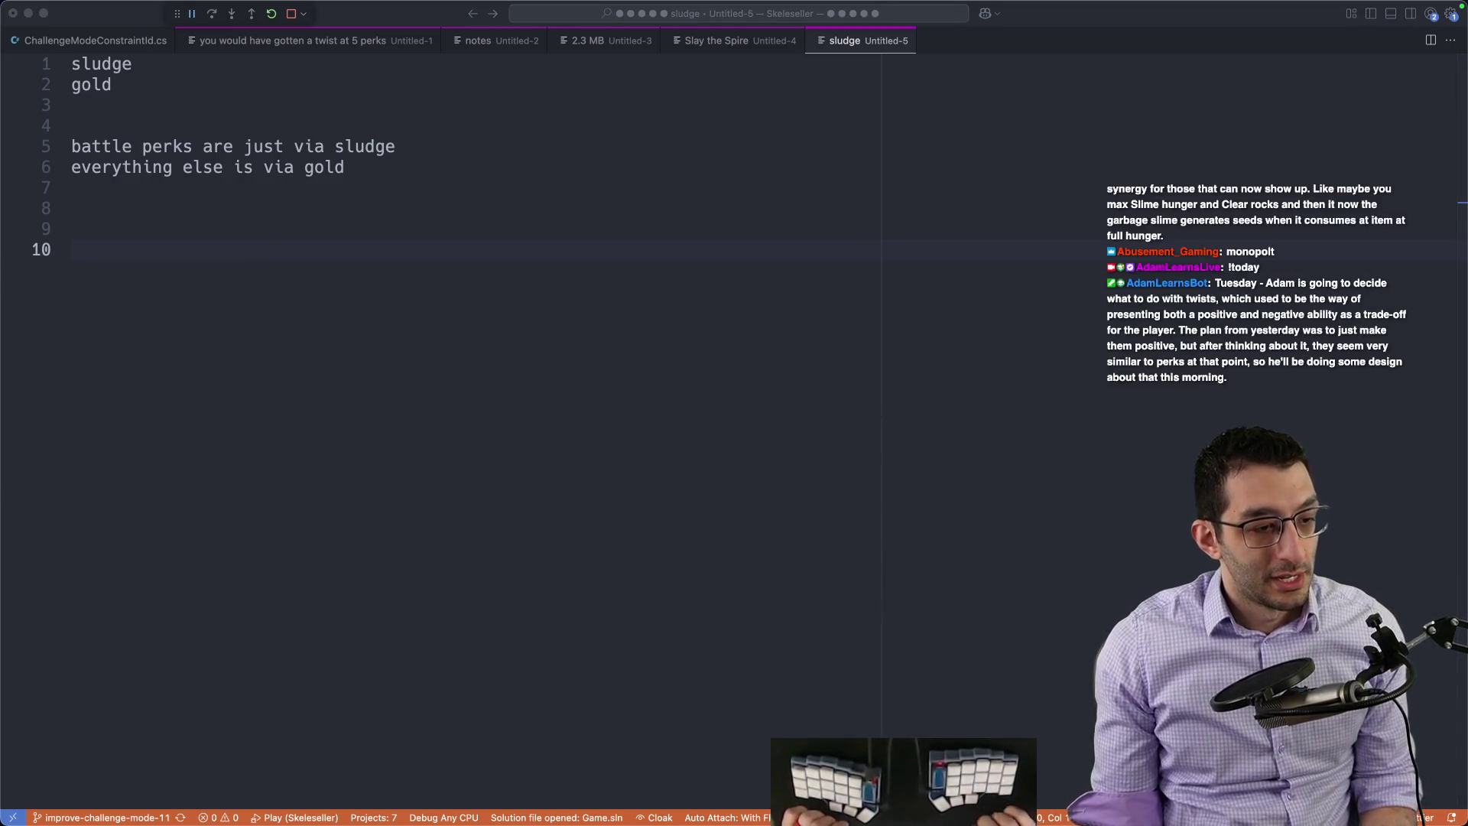
{"action": "key", "text": "super+Tab"}
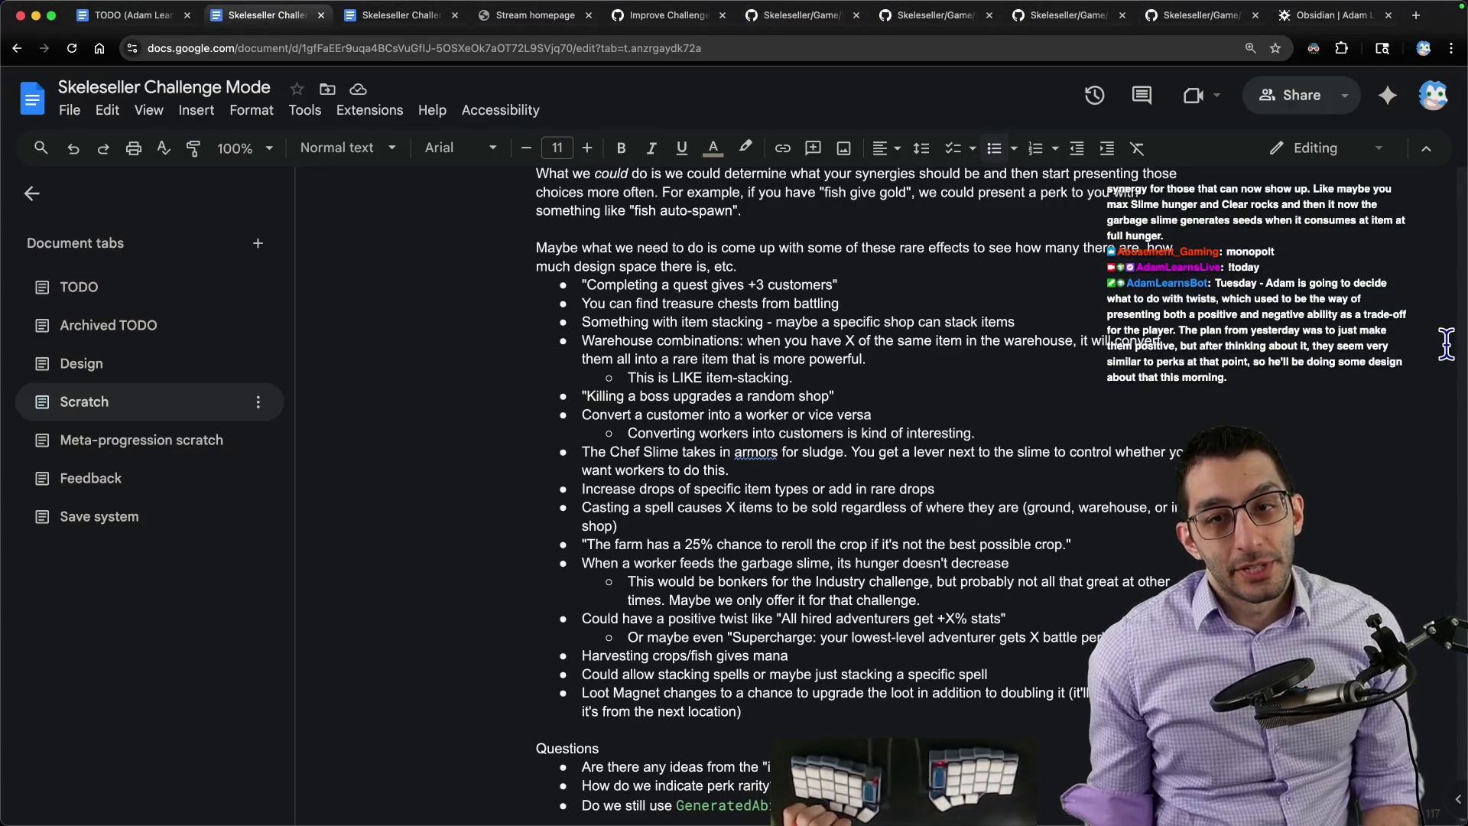
{"action": "mouse_move", "coordinate": [927, 780]}
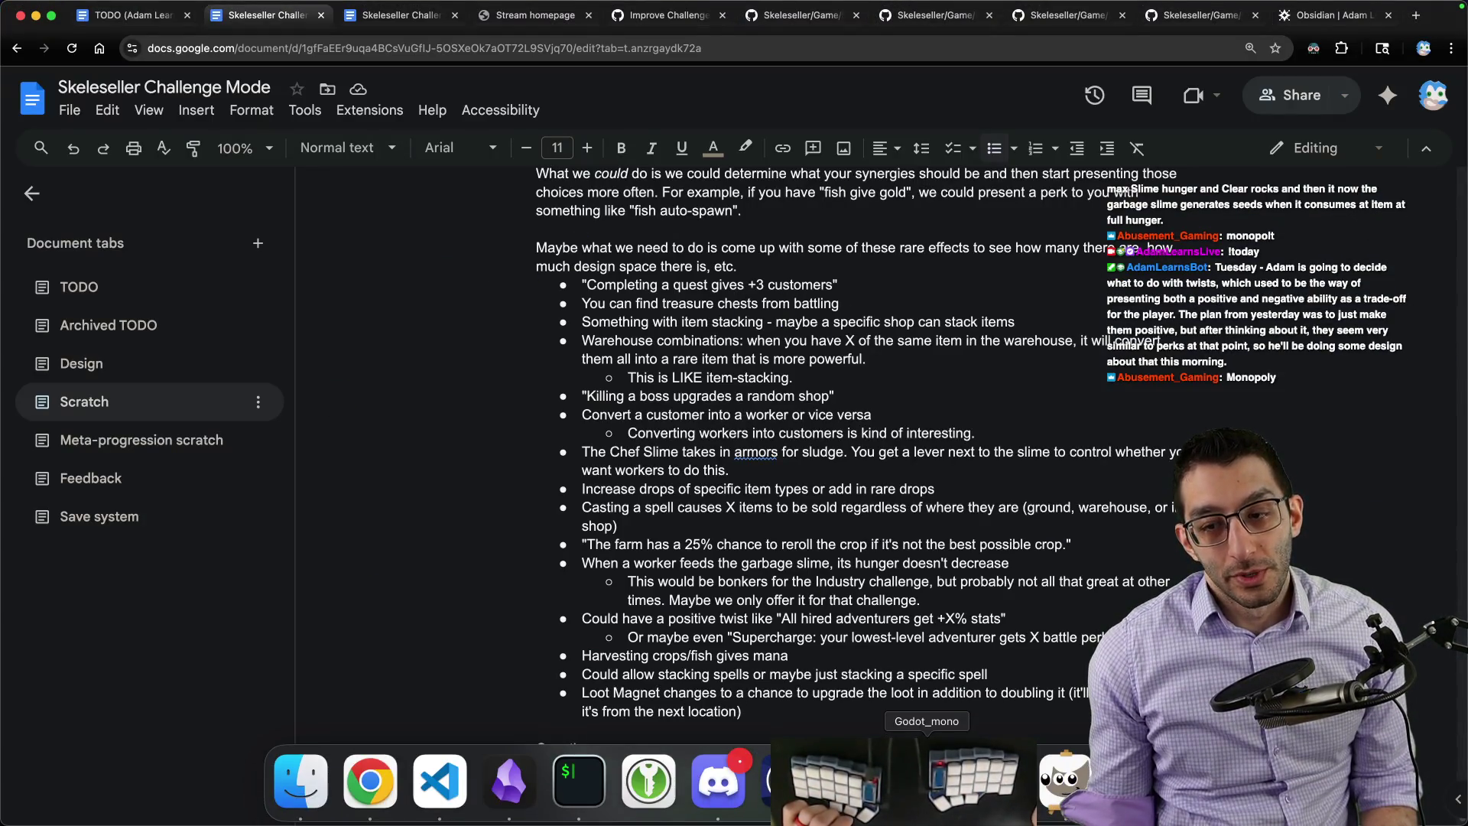
Step: In Skeleseller, take Max Customers, grant debug gold to finish the run, and buy a fresh set of Town perk choices for 25G
{"action": "left_click", "coordinate": [993, 789]}
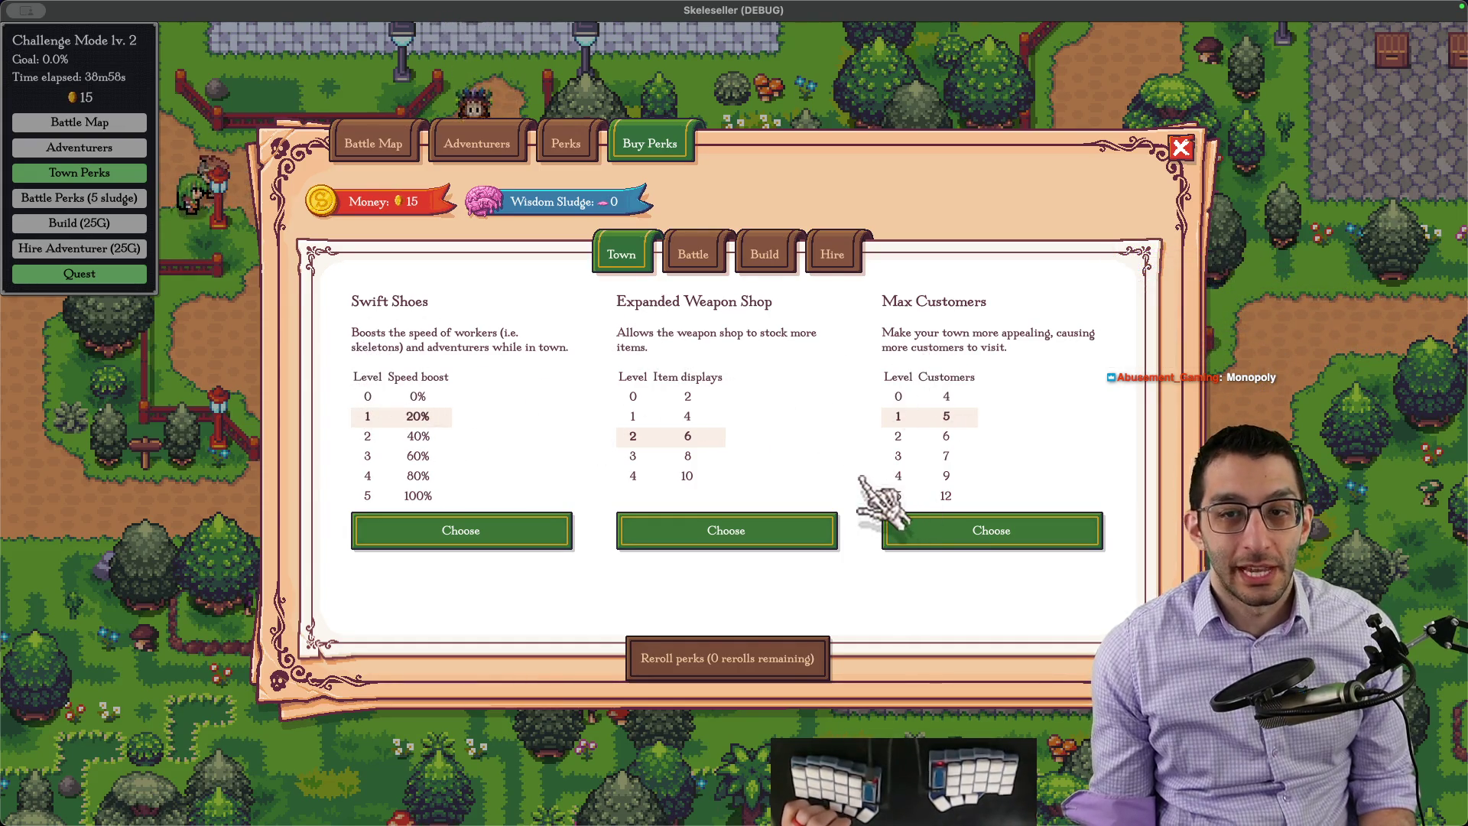
{"action": "left_click", "coordinate": [984, 533]}
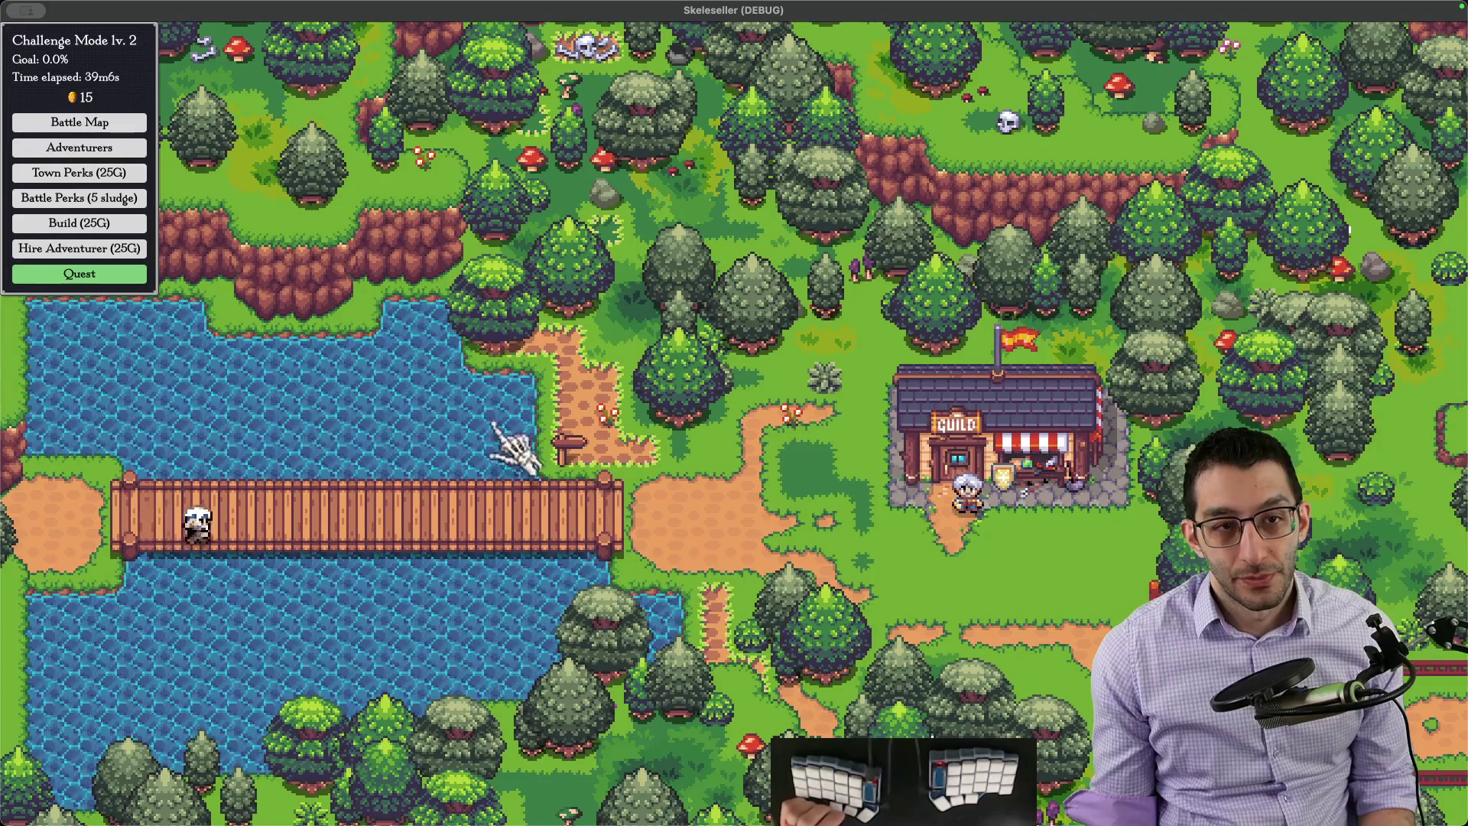
{"action": "key", "text": "g"}
{"action": "left_click", "coordinate": [623, 537]}
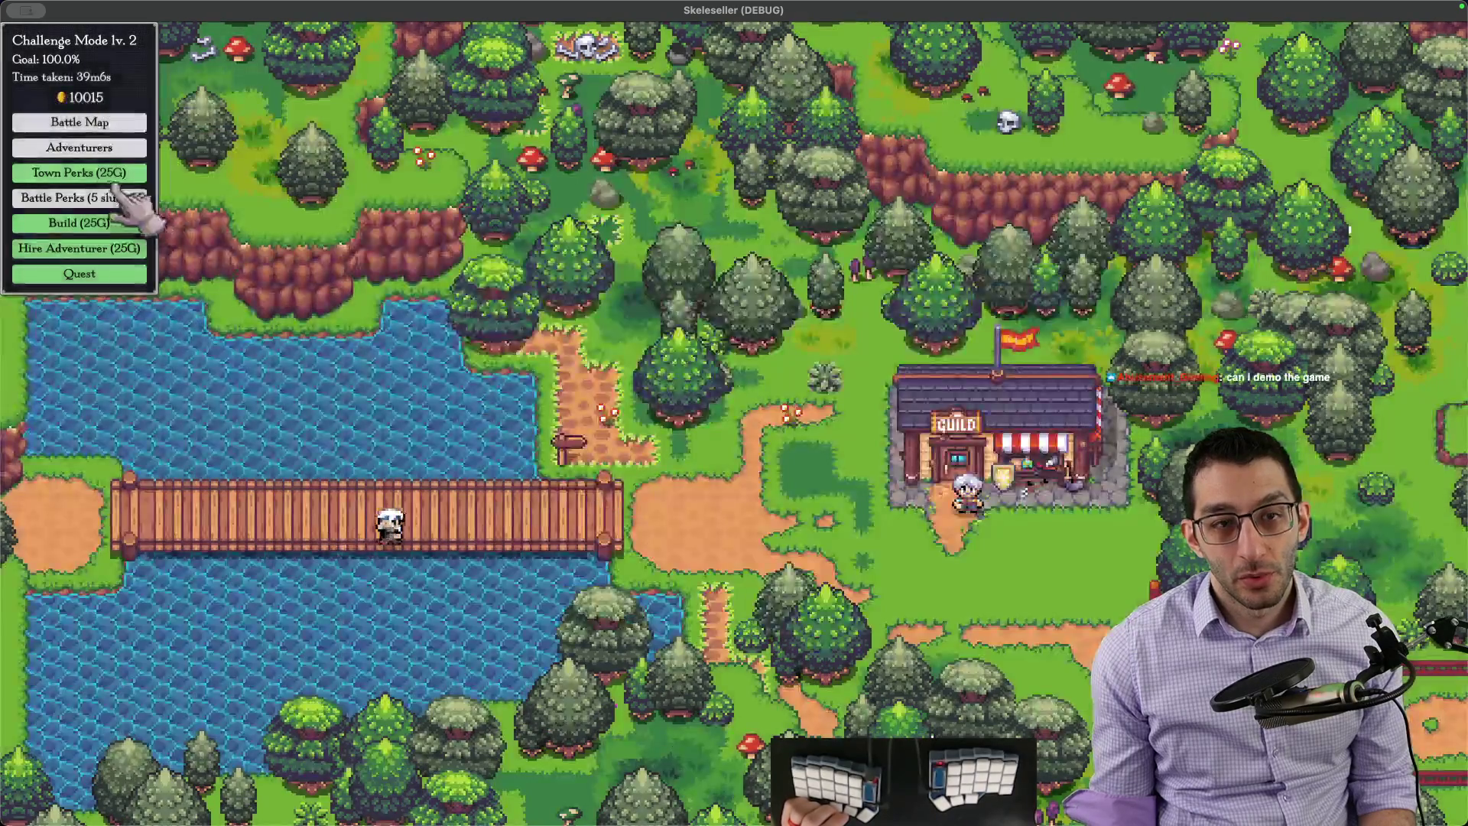
{"action": "left_click", "coordinate": [109, 174]}
{"action": "left_click", "coordinate": [747, 458]}
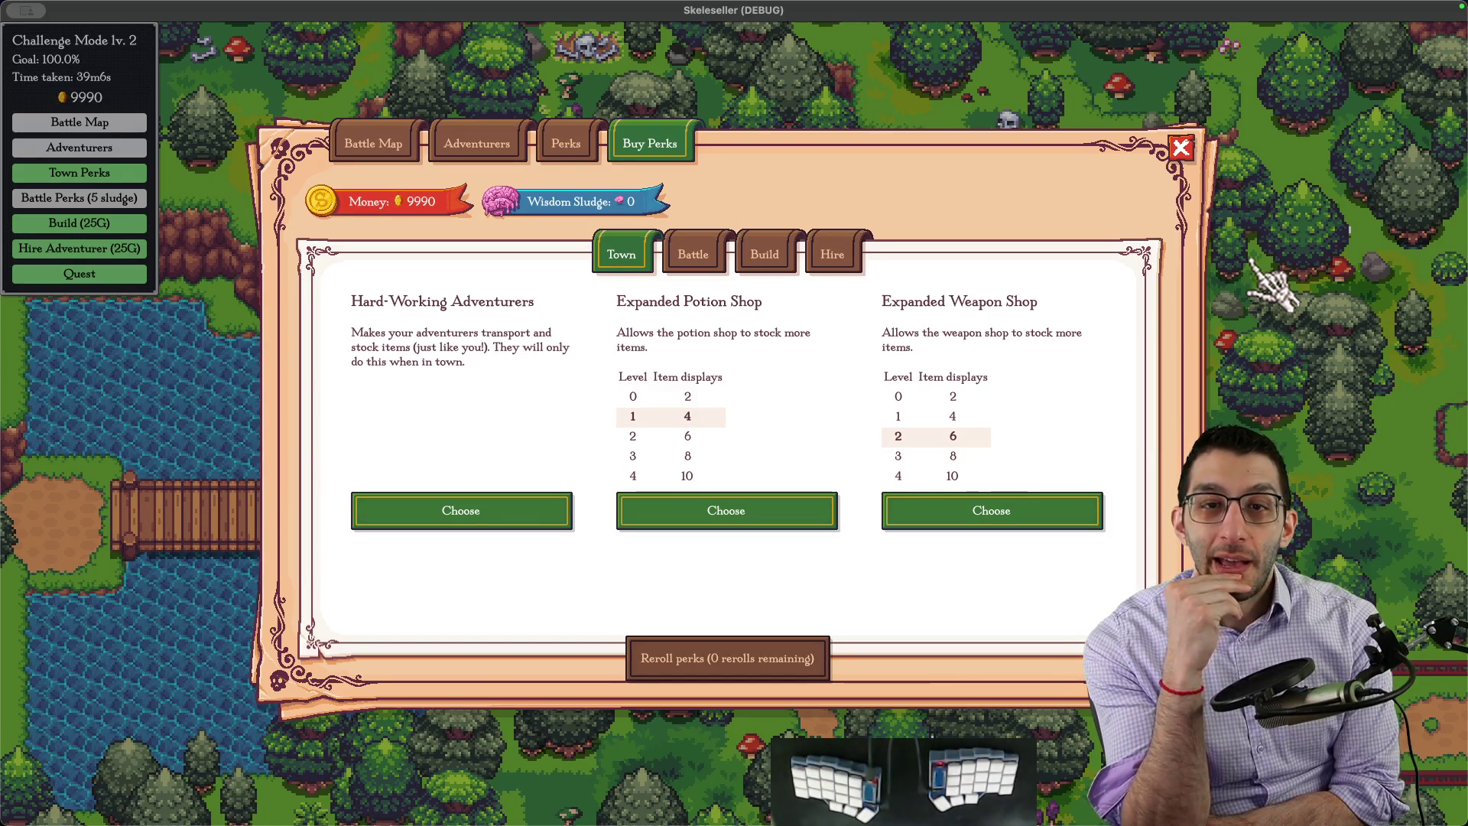
Step: Add two indented notes under 'fish auto-spawn': gate choices on maxed perks, or weight odds by owned perks and levels
{"action": "key", "text": "super+Tab"}
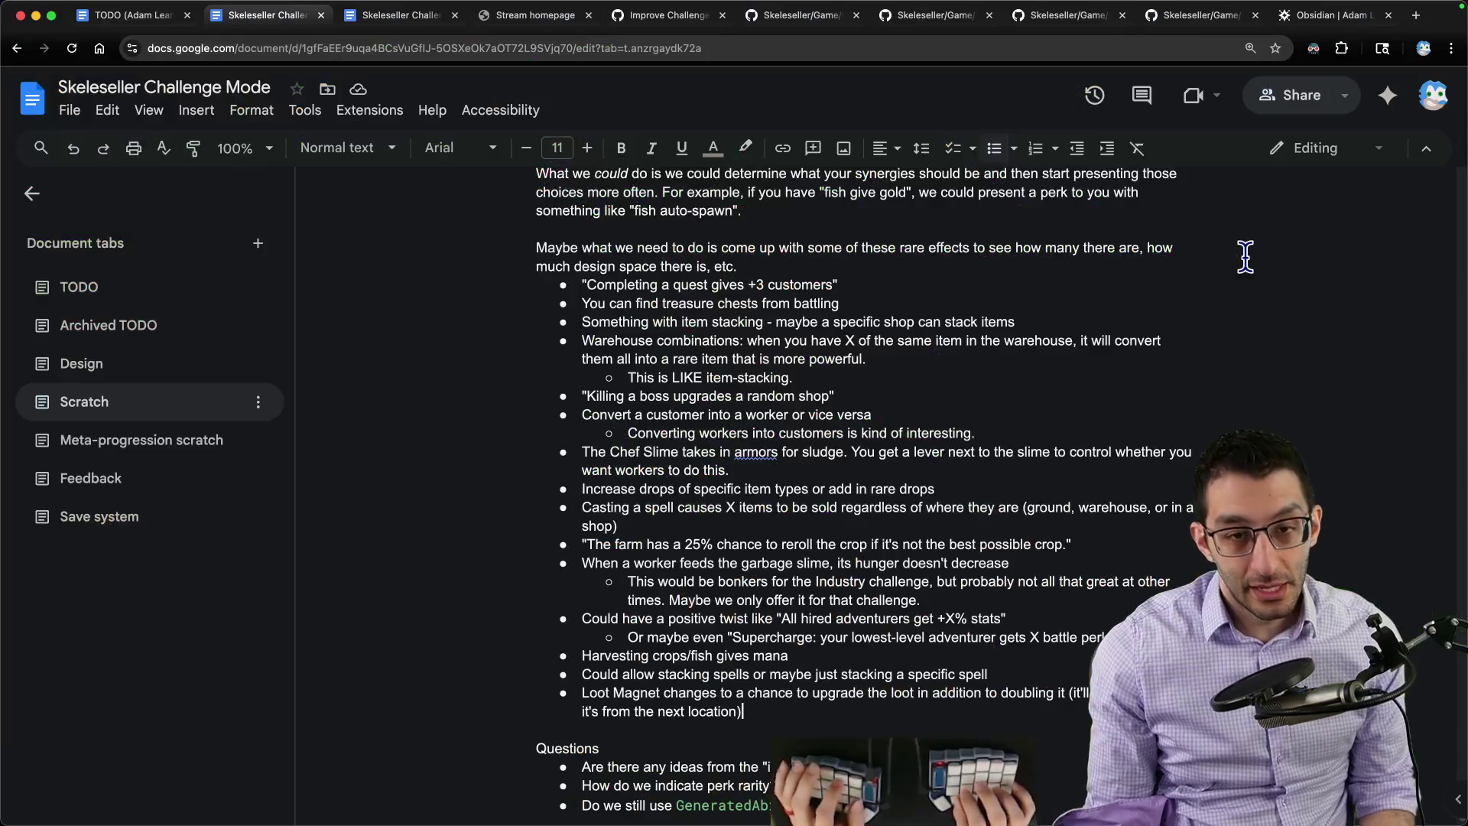
{"action": "scroll", "coordinate": [876, 387], "scroll_direction": "down", "scroll_amount": 3}
{"action": "scroll", "coordinate": [876, 387], "scroll_direction": "down", "scroll_amount": 2}
{"action": "scroll", "coordinate": [895, 378], "scroll_direction": "up", "scroll_amount": 5}
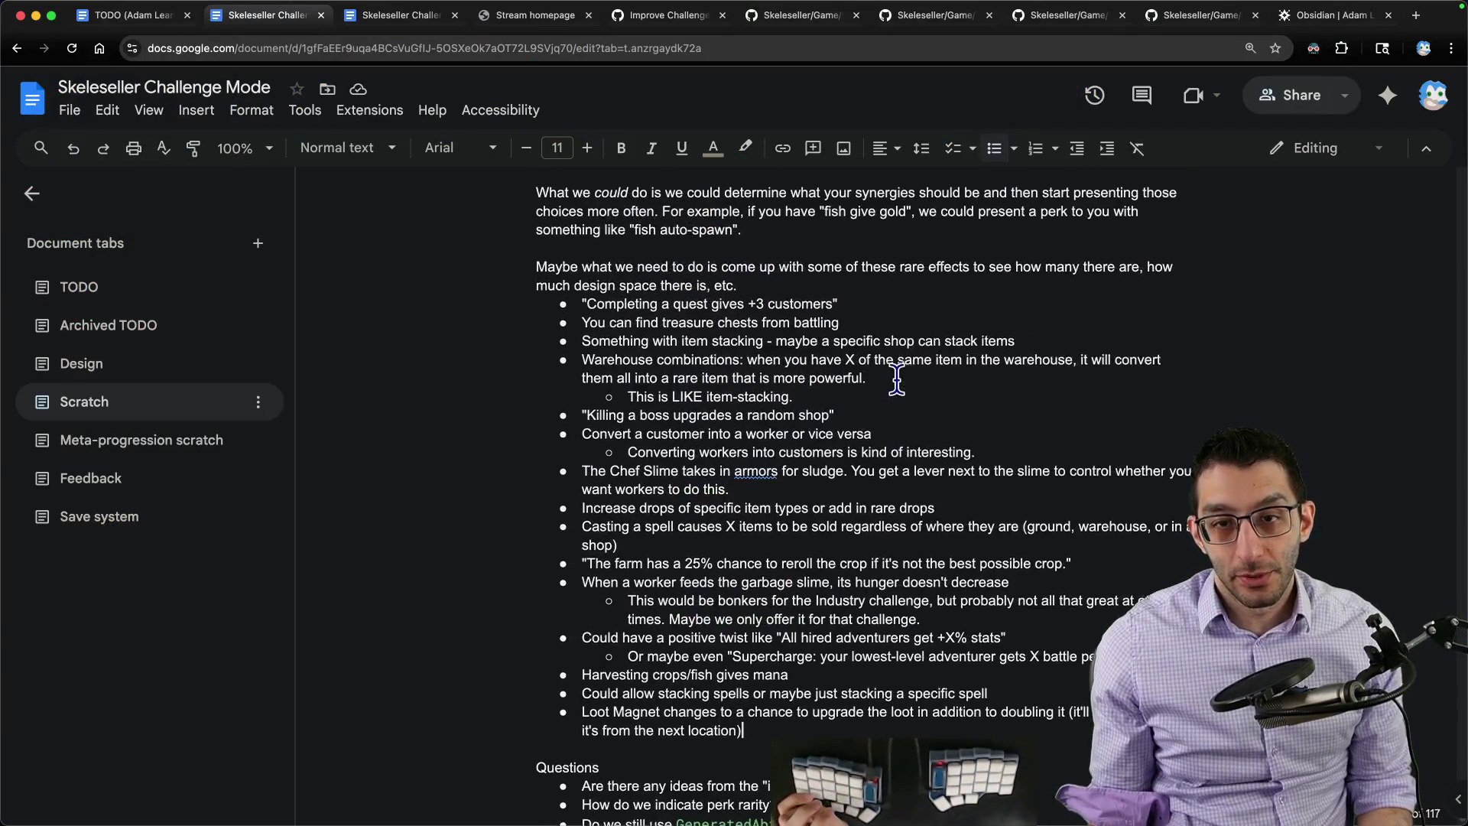
{"action": "scroll", "coordinate": [804, 286], "scroll_direction": "up", "scroll_amount": 1}
{"action": "key", "text": "Return"}
{"action": "key", "text": "Return"}
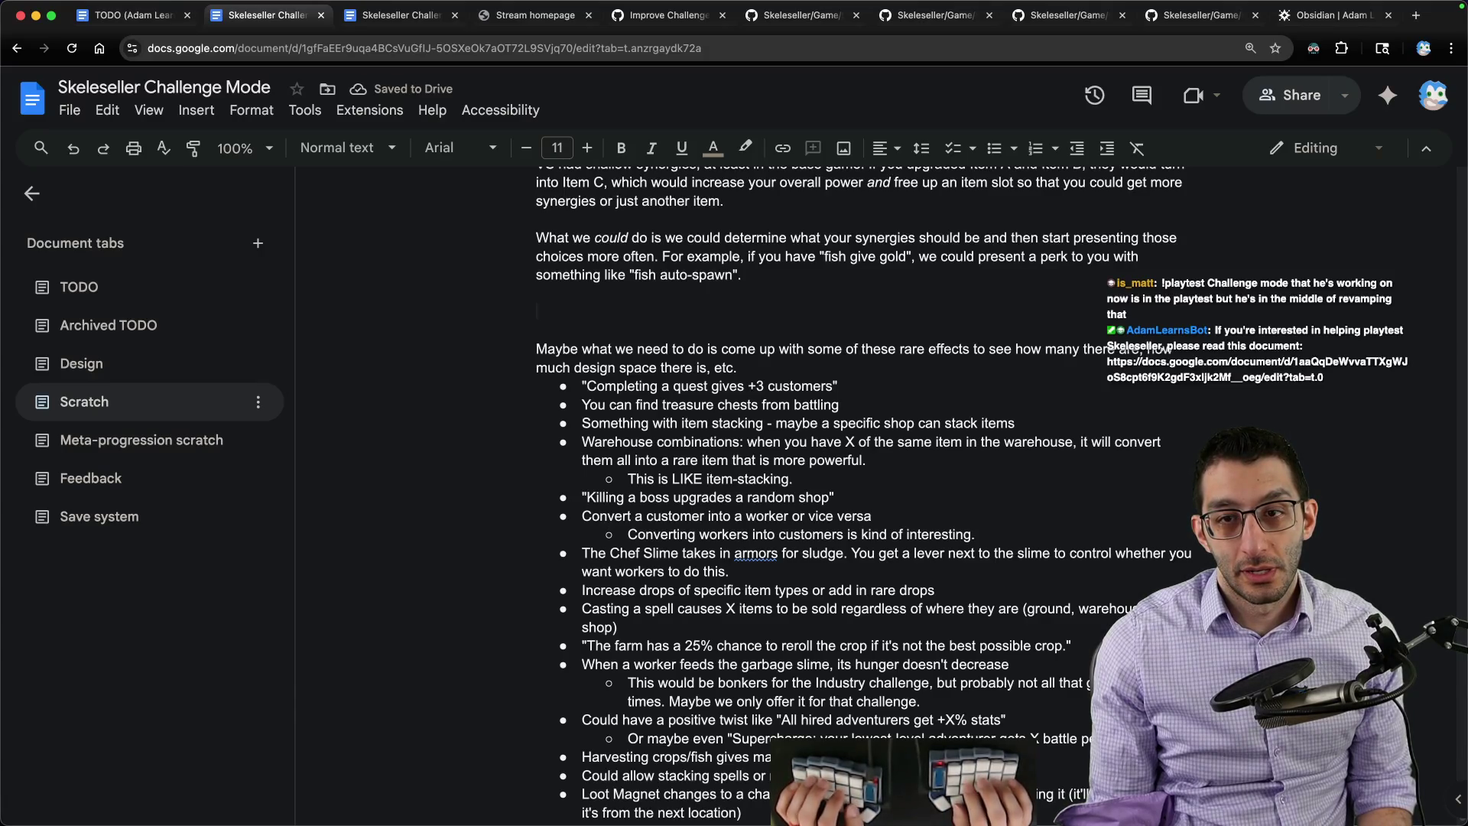
{"action": "key", "text": "BackSpace"}
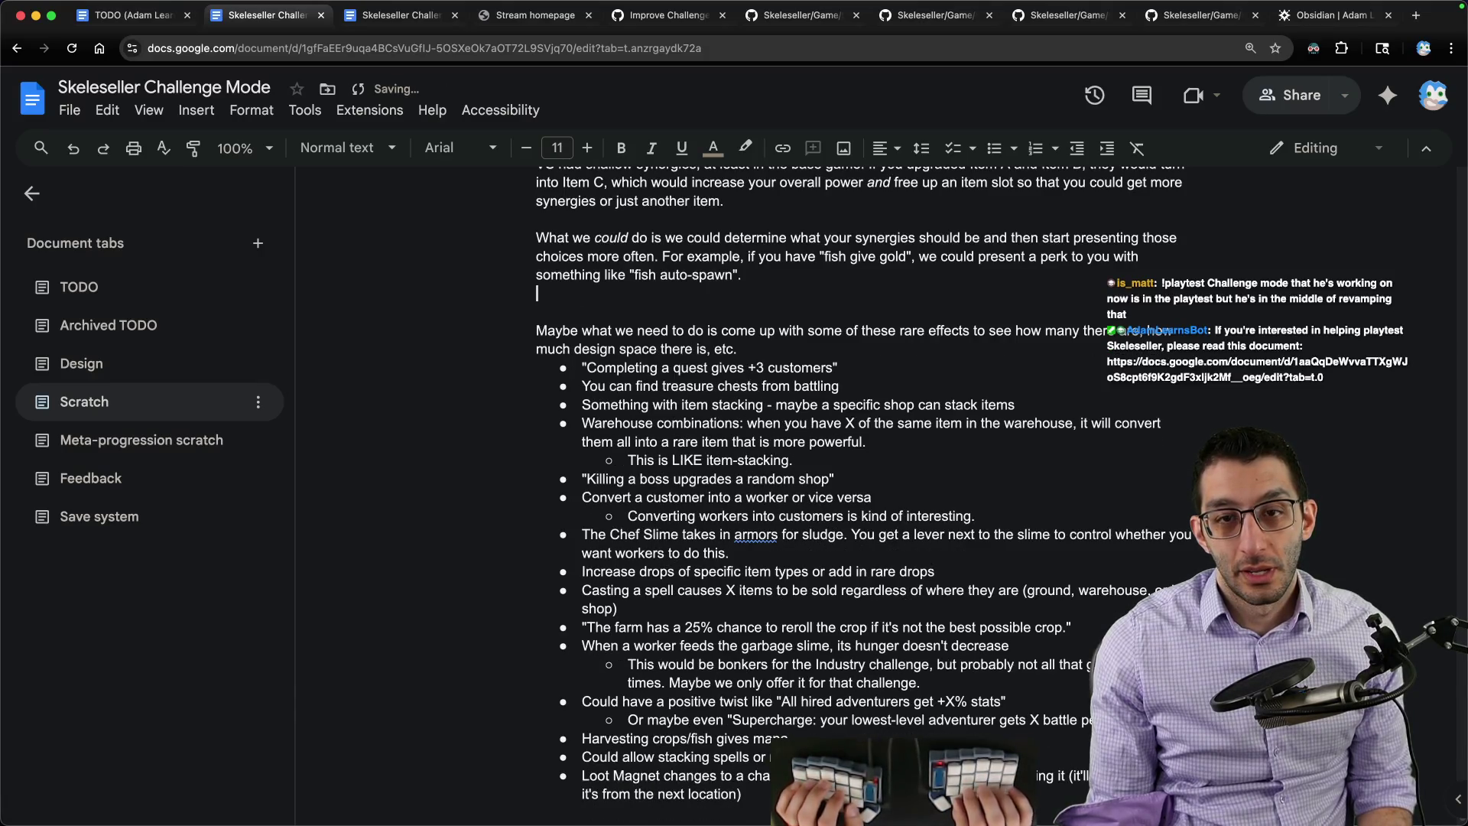
{"action": "key", "text": "Tab"}
{"action": "type", "text": "We"}
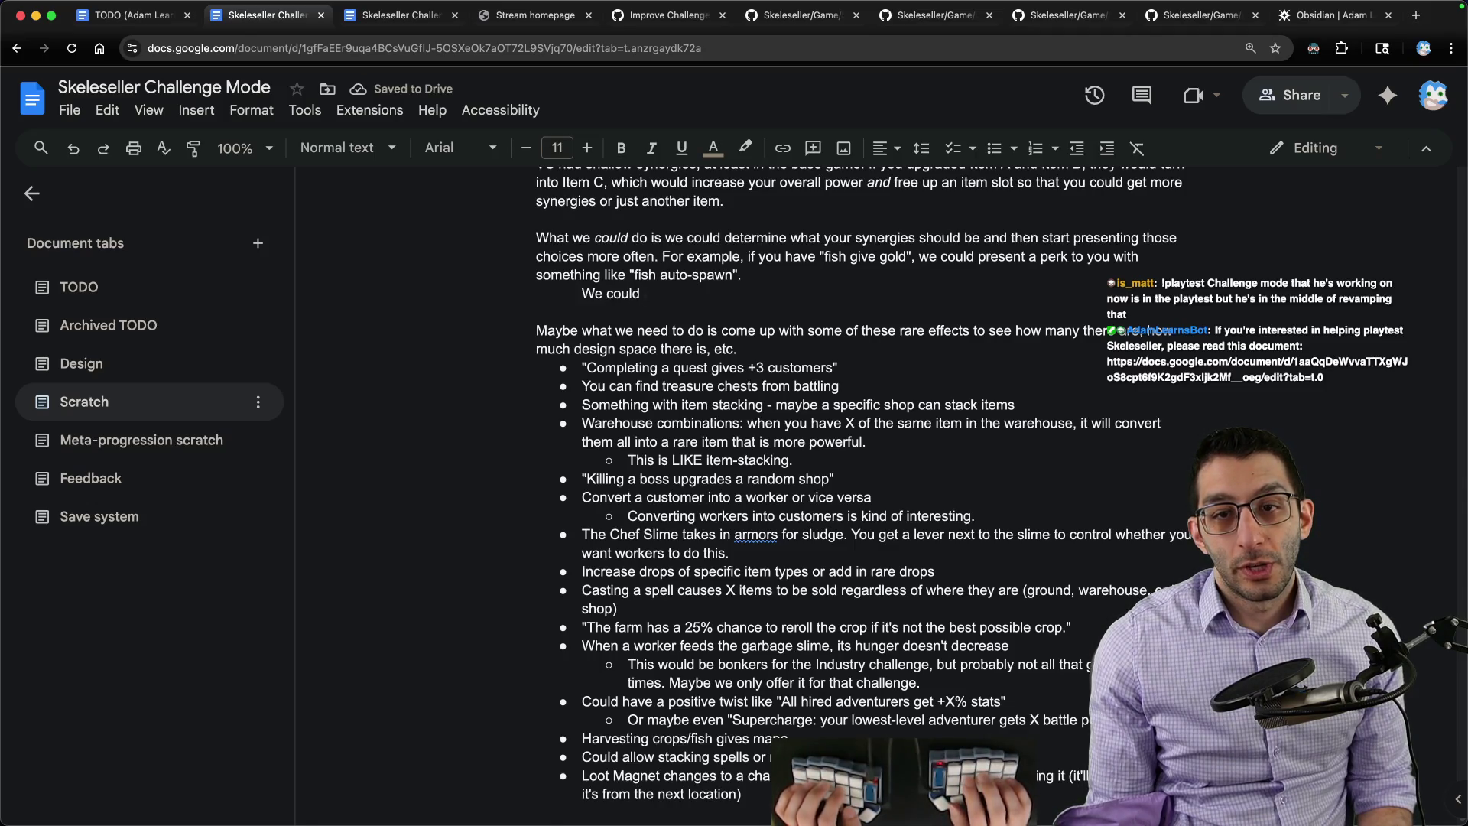
{"action": "type", "text": " prevent the choices from"}
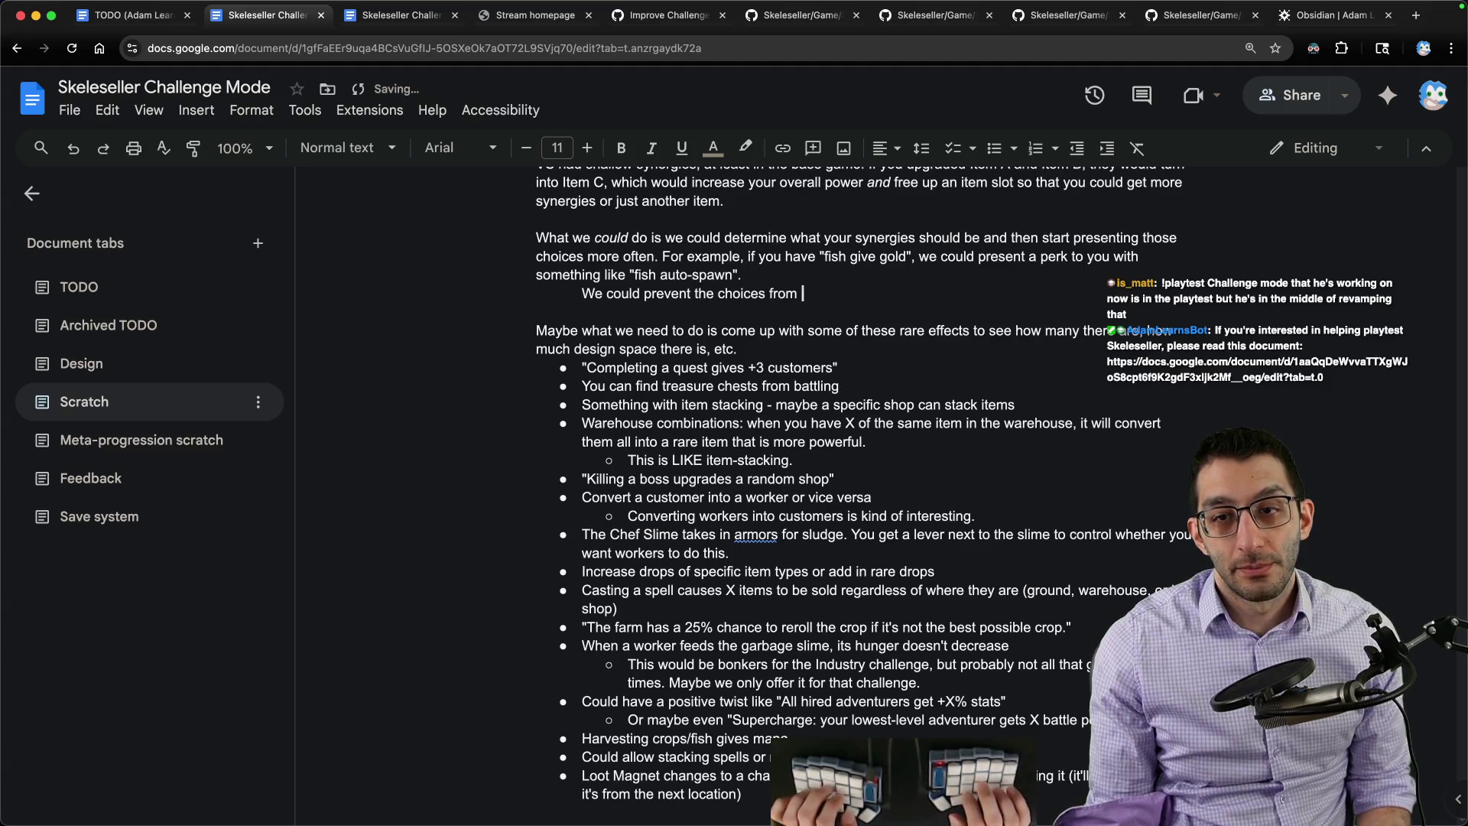
{"action": "type", "text": "p until you've maxed certain perks."}
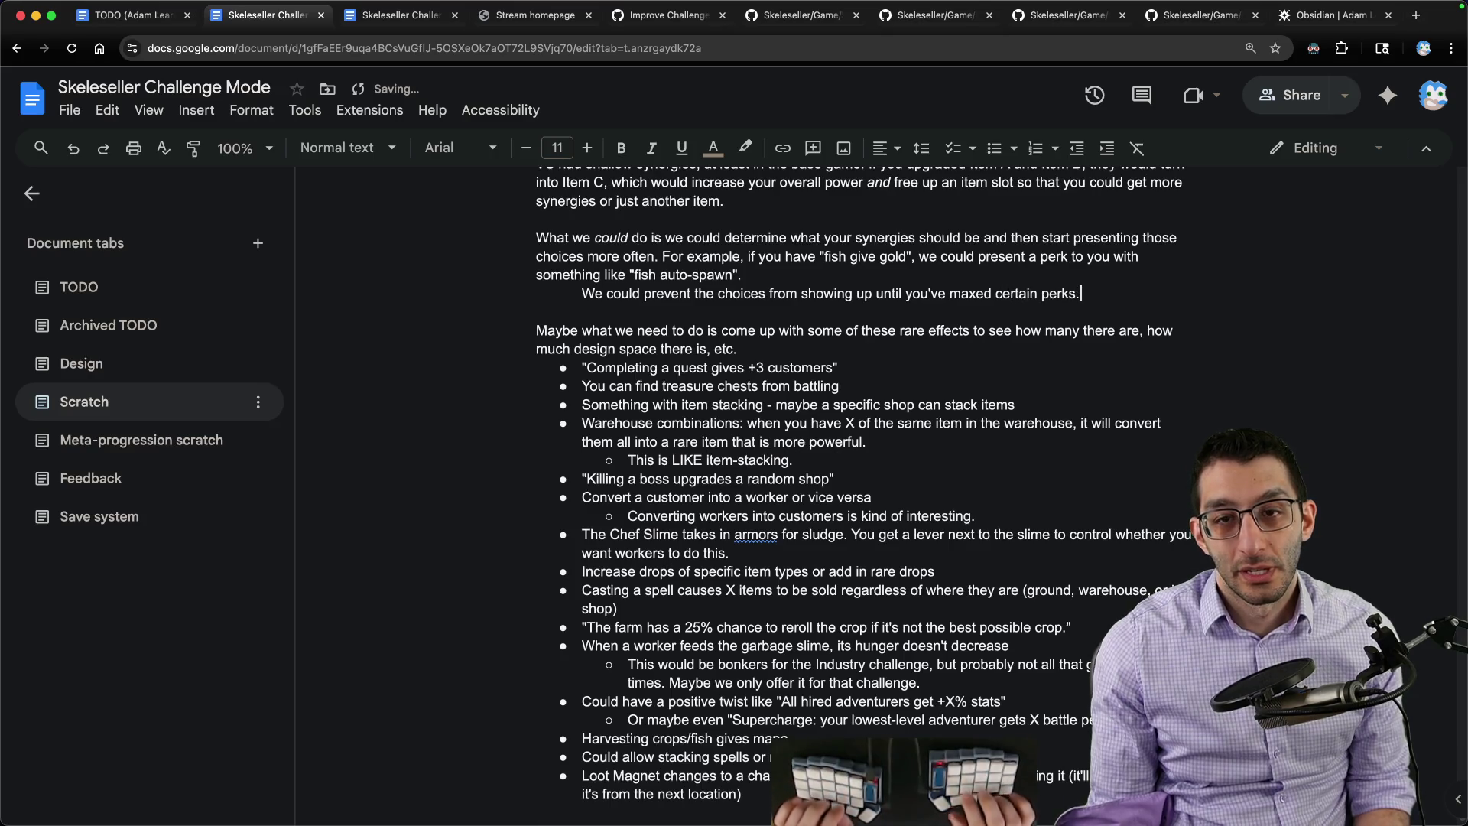
{"action": "key", "text": "Return"}
{"action": "type", "text": "I think we should jus"}
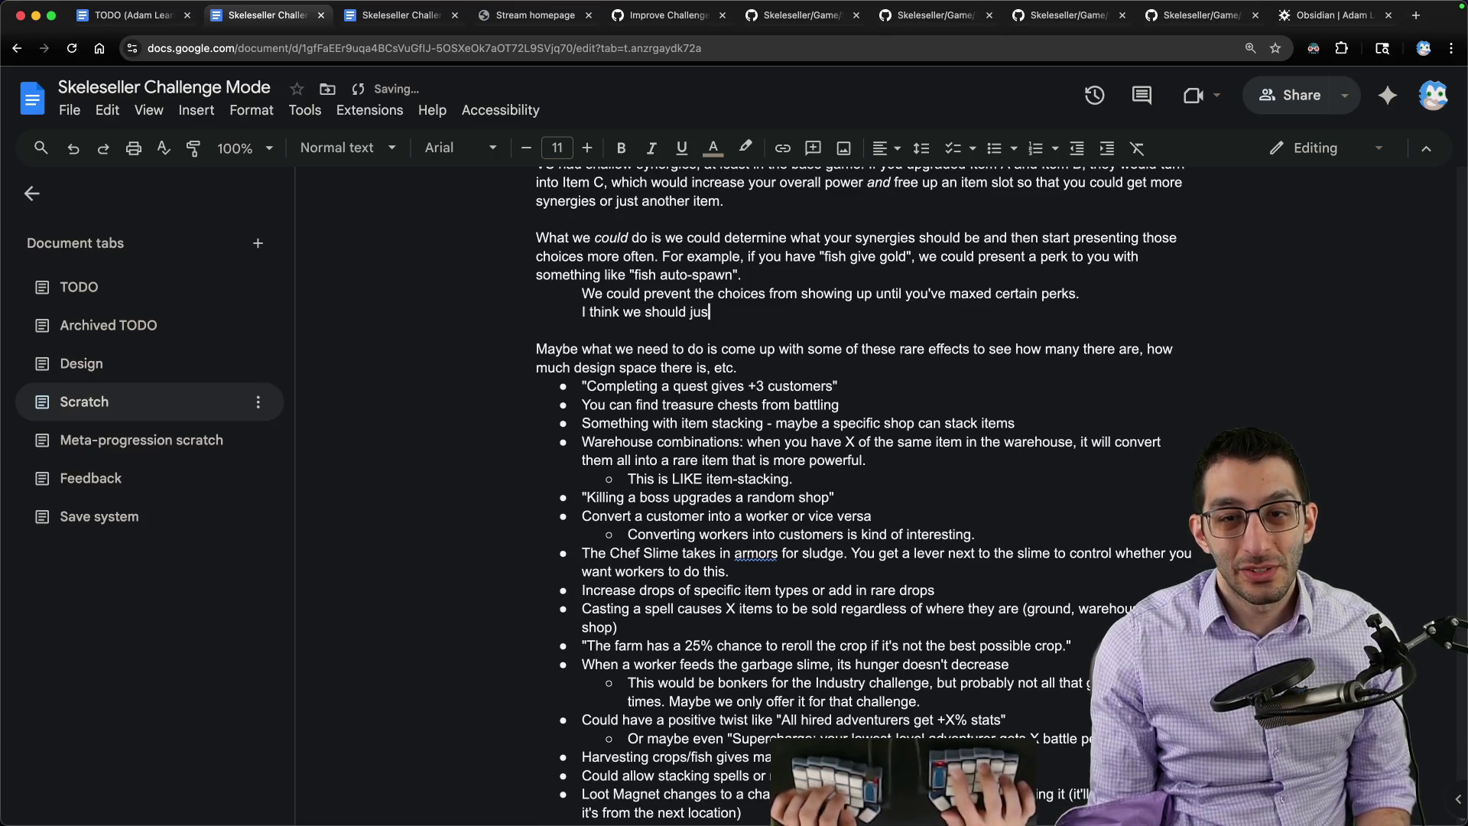
{"action": "type", "text": "t change the relative percentages based on which per"}
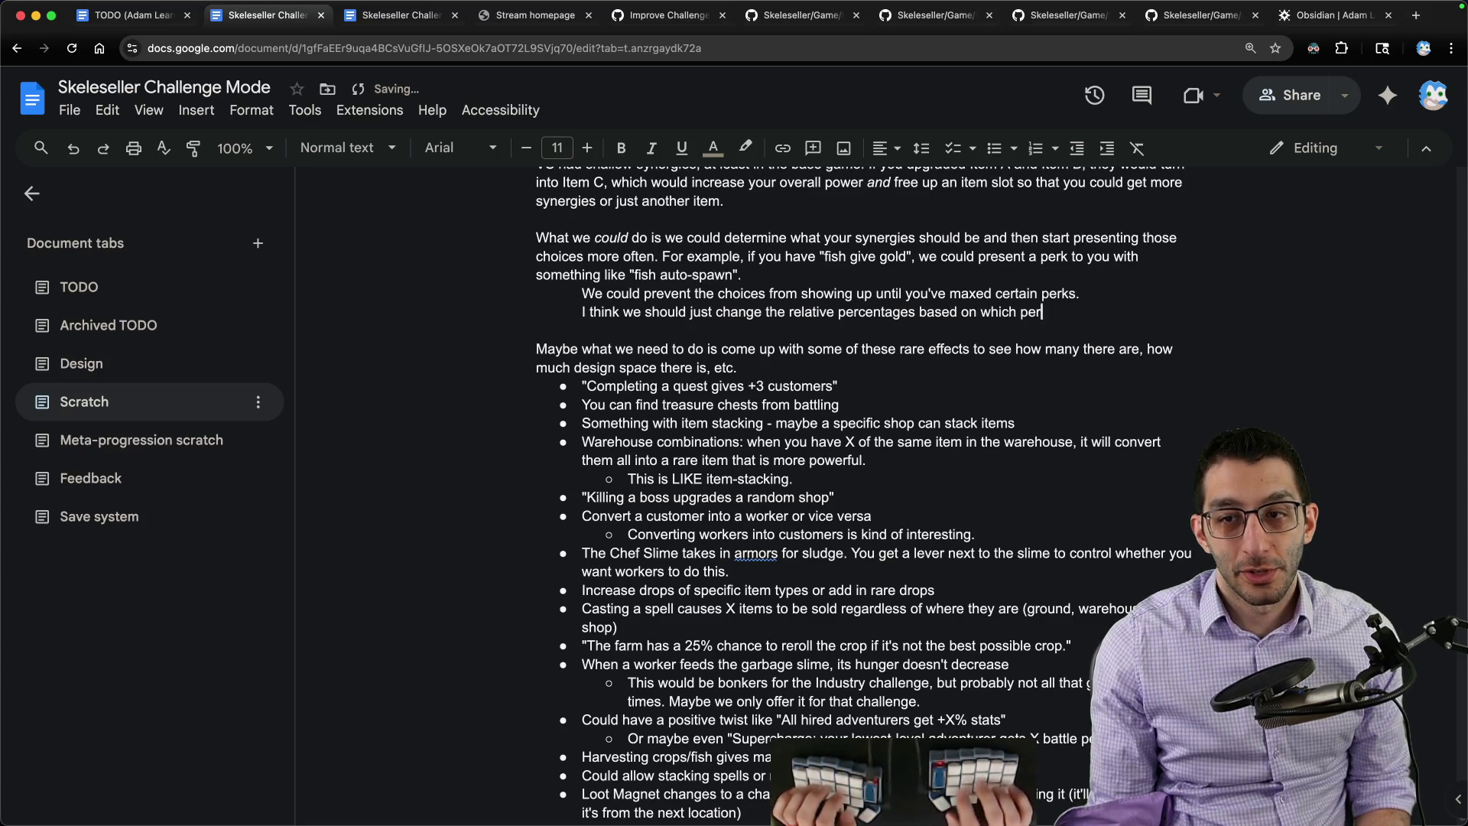
{"action": "type", "text": "ks you have already"}
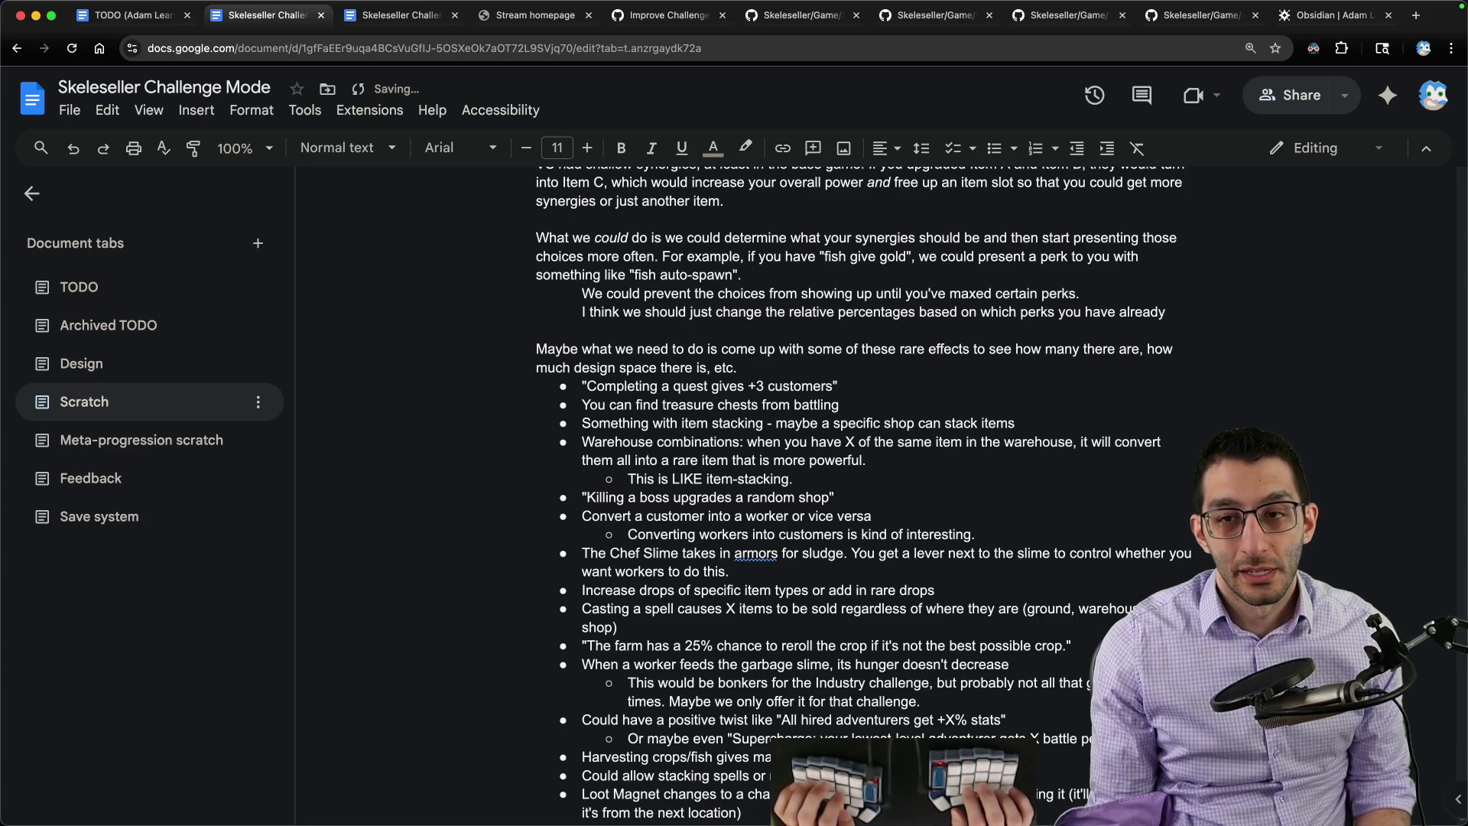
{"action": "type", "text": " and which "}
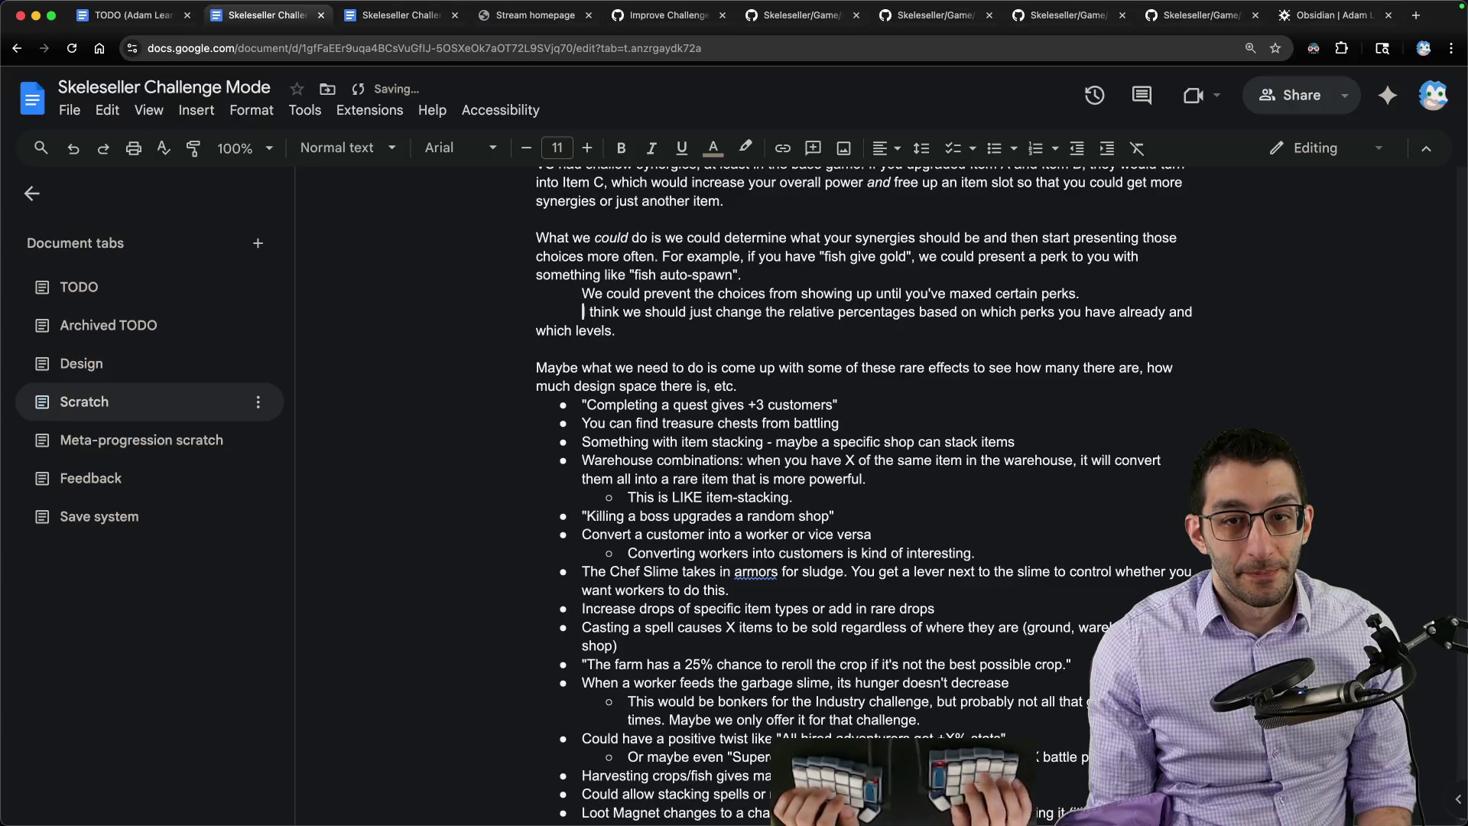
{"action": "type", "text": "levels."}
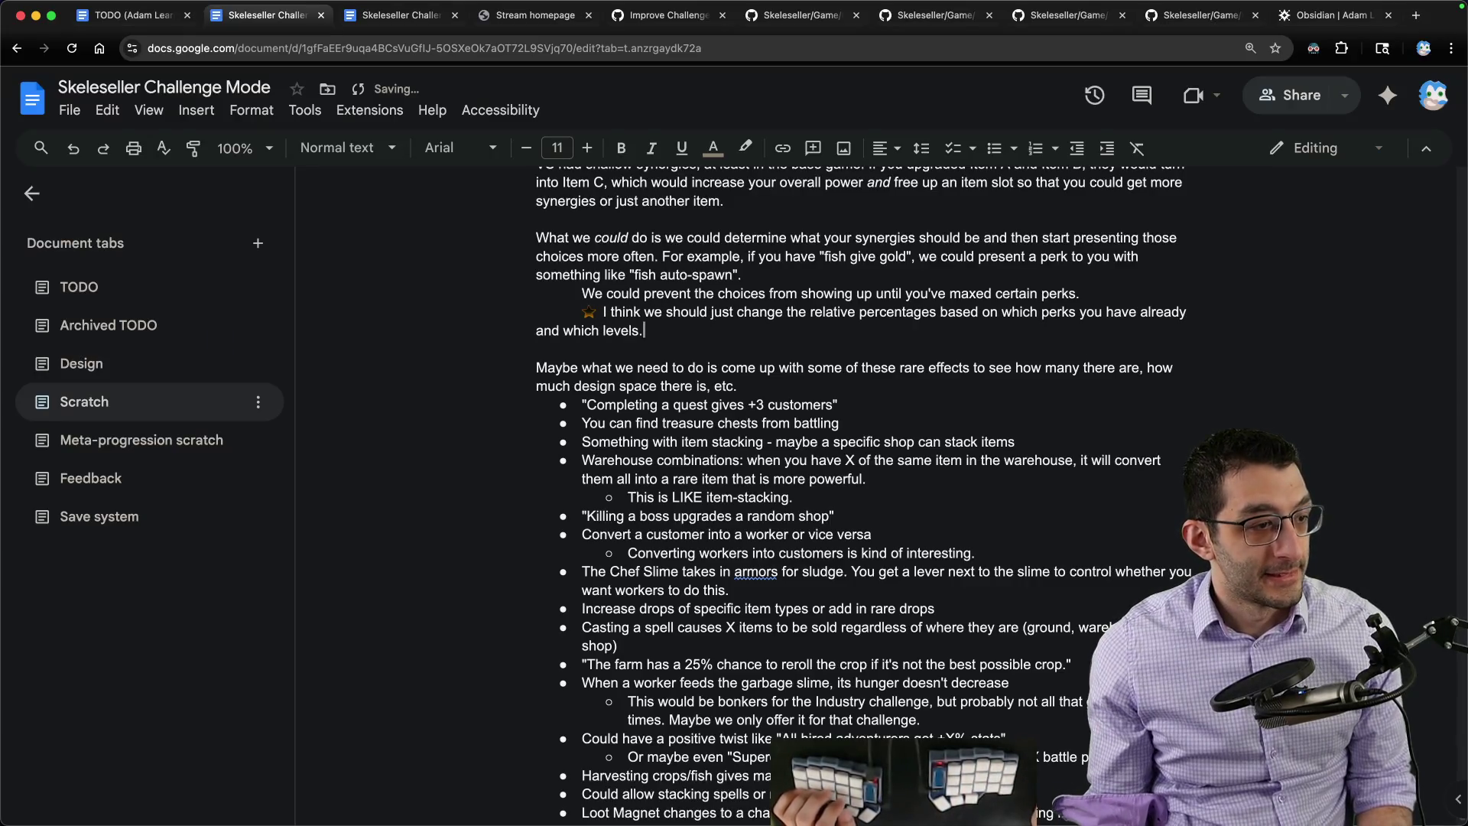
Step: Close the Steam store window, leave the Skeleseller run for the Challenge Mode setup, and return to the doc
{"action": "key", "text": "super+Tab"}
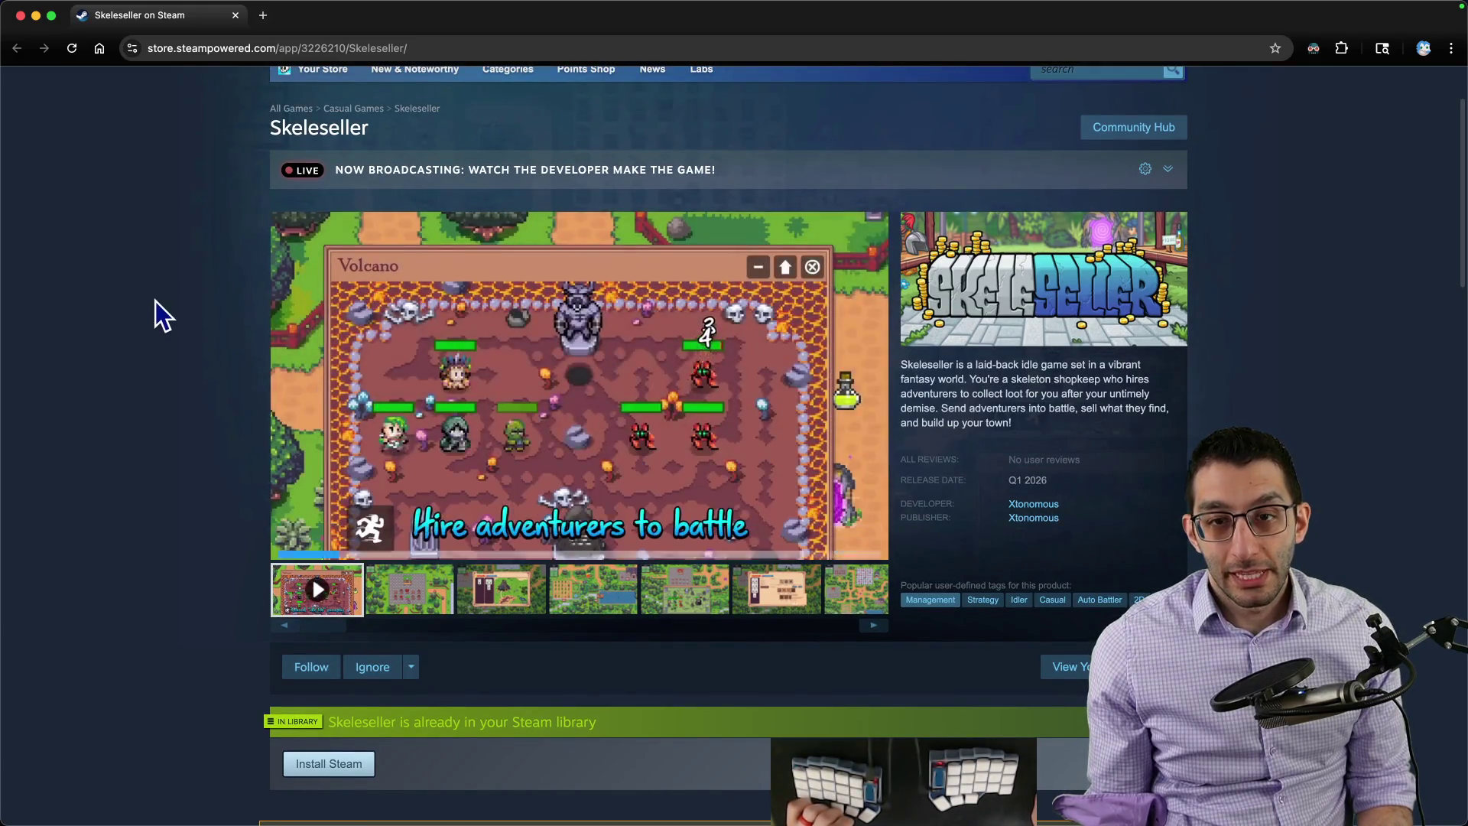
{"action": "key", "text": "super+w"}
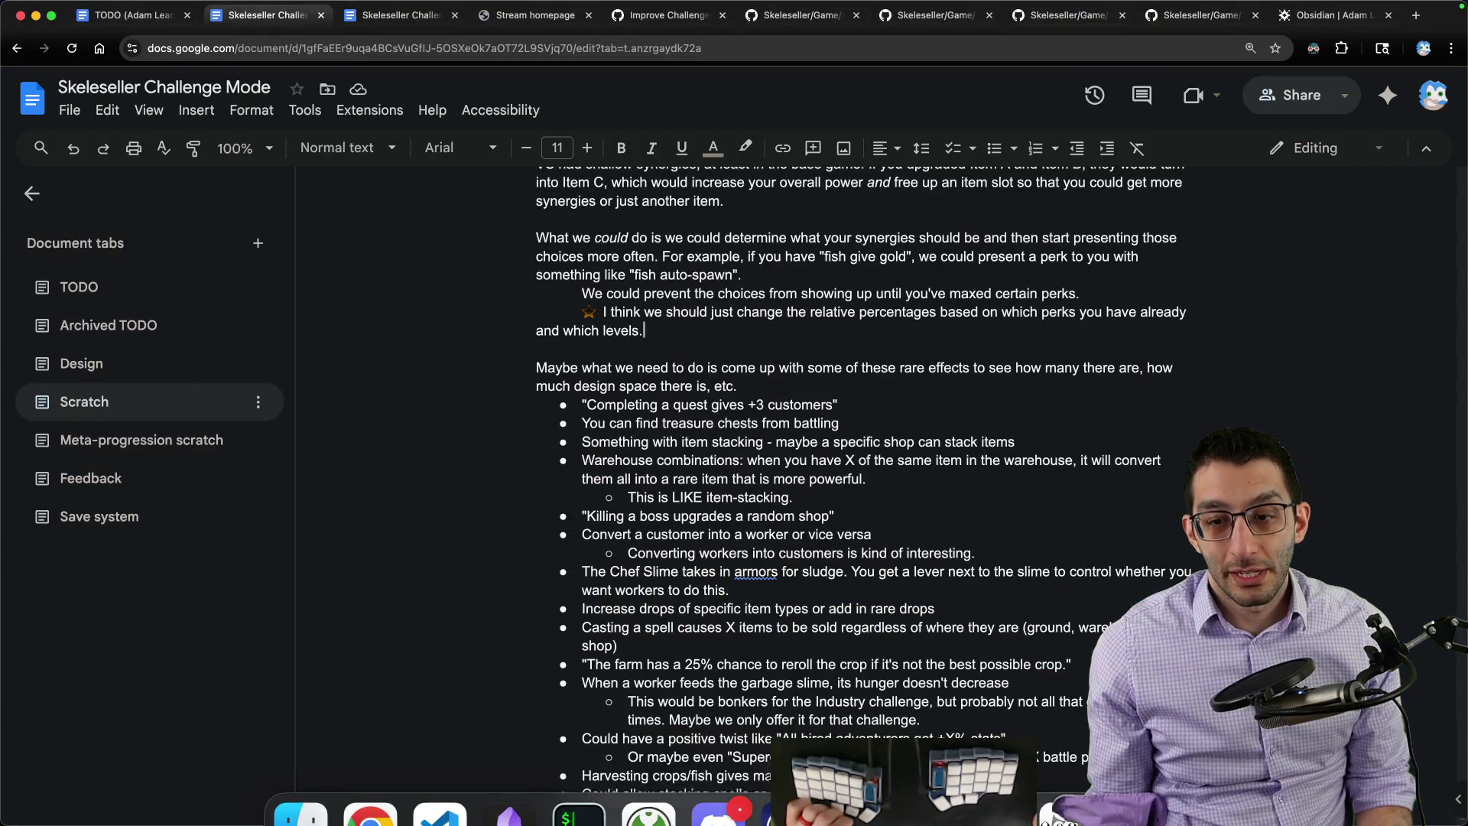
{"action": "left_click", "coordinate": [983, 780]}
{"action": "key", "text": "Escape"}
{"action": "left_click", "coordinate": [791, 560]}
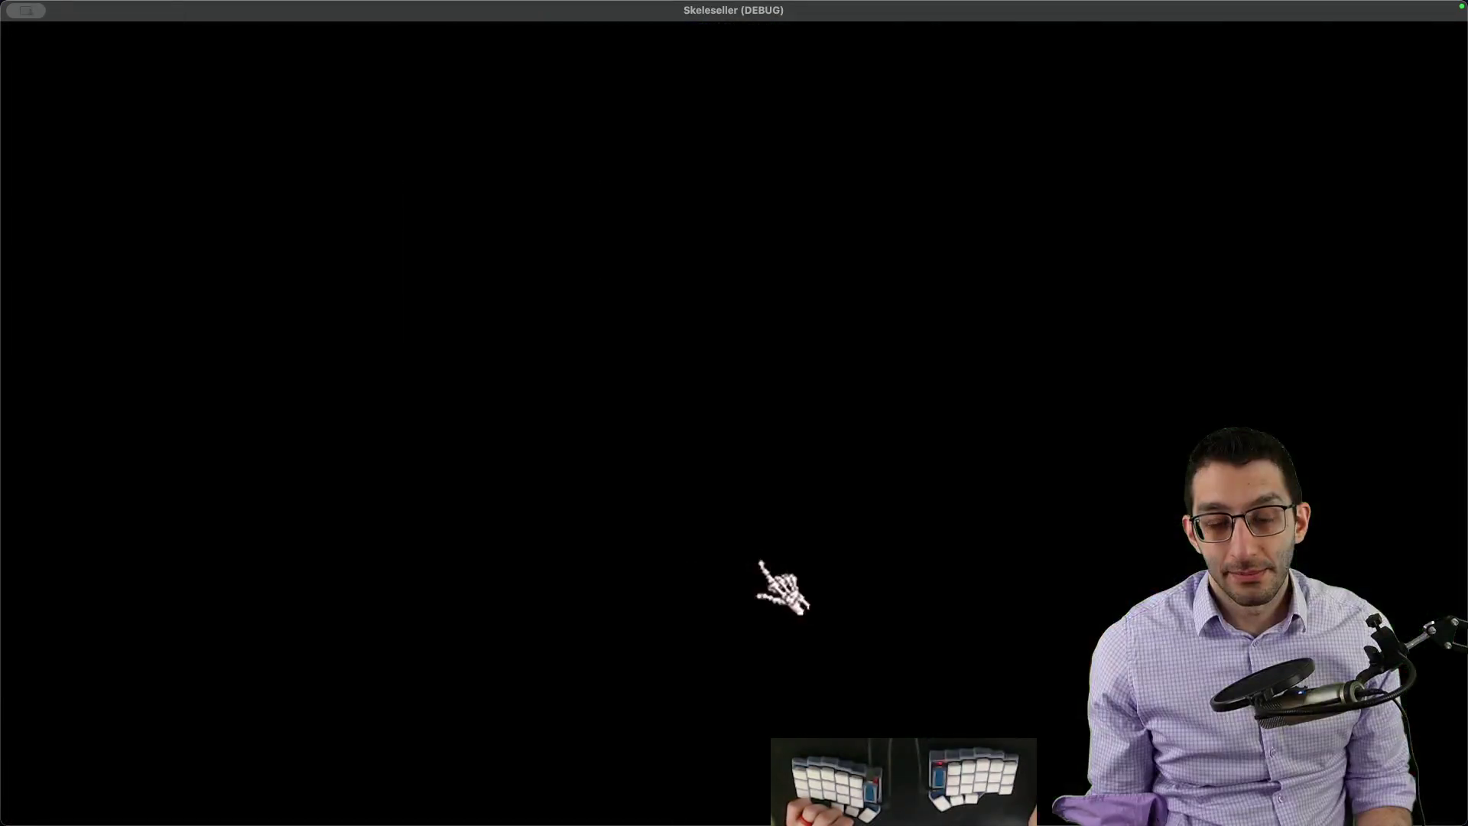
{"action": "left_click", "coordinate": [676, 676]}
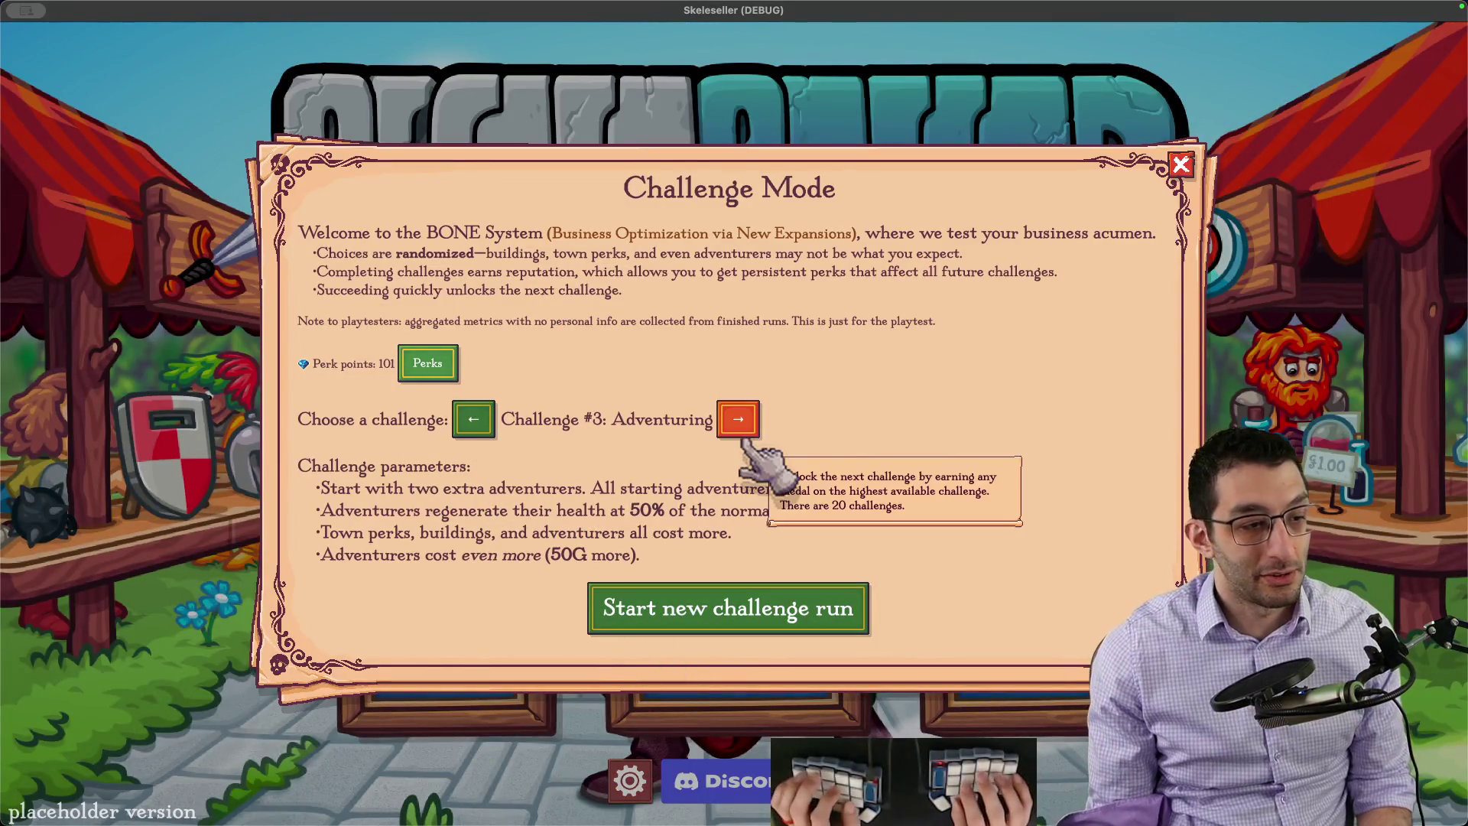
{"action": "key", "text": "super+Tab"}
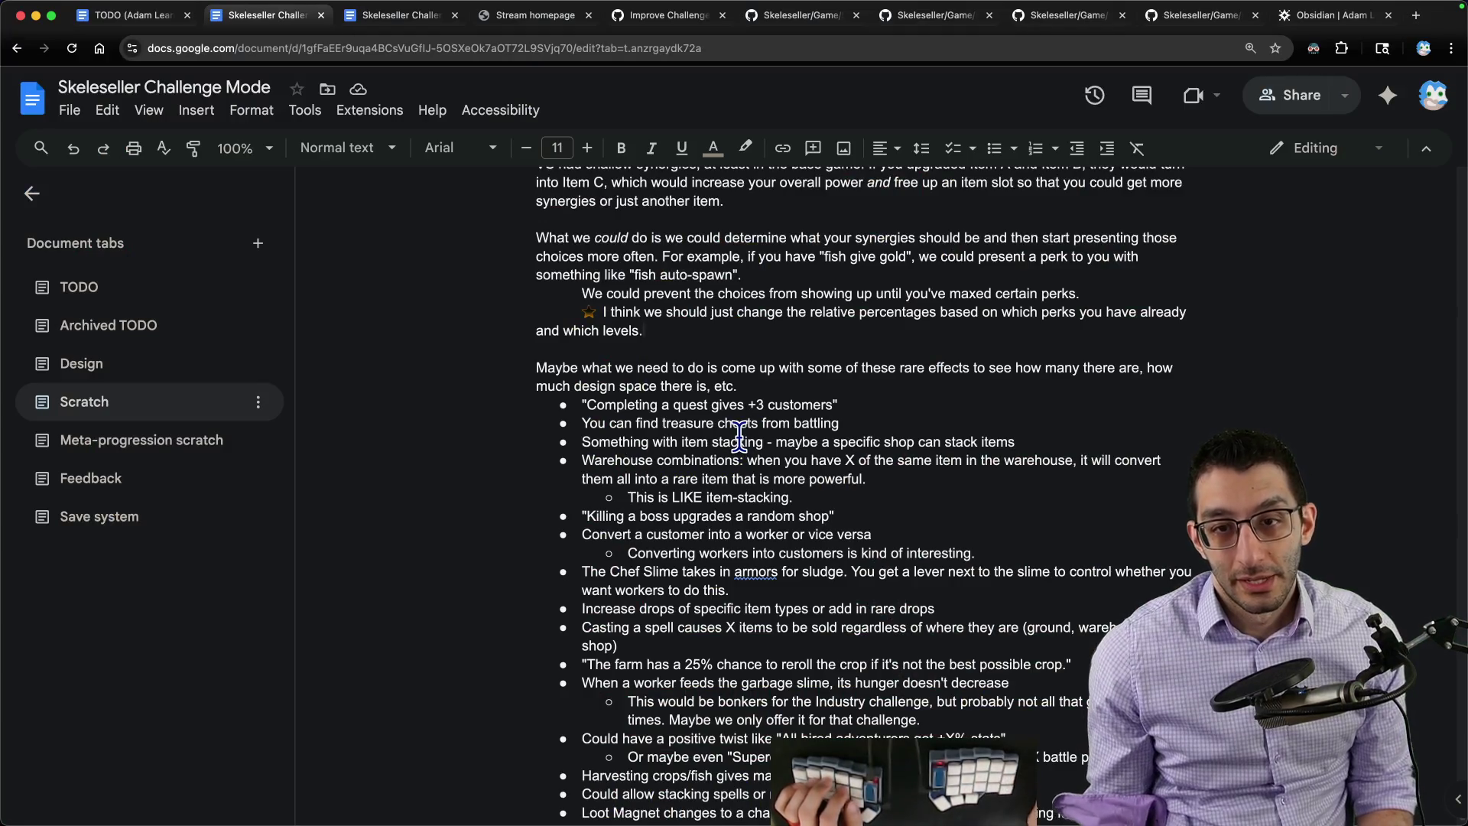
{"action": "scroll", "coordinate": [735, 437], "scroll_direction": "down", "scroll_amount": 1}
{"action": "scroll", "coordinate": [733, 439], "scroll_direction": "down", "scroll_amount": 2}
{"action": "scroll", "coordinate": [730, 436], "scroll_direction": "up", "scroll_amount": 3}
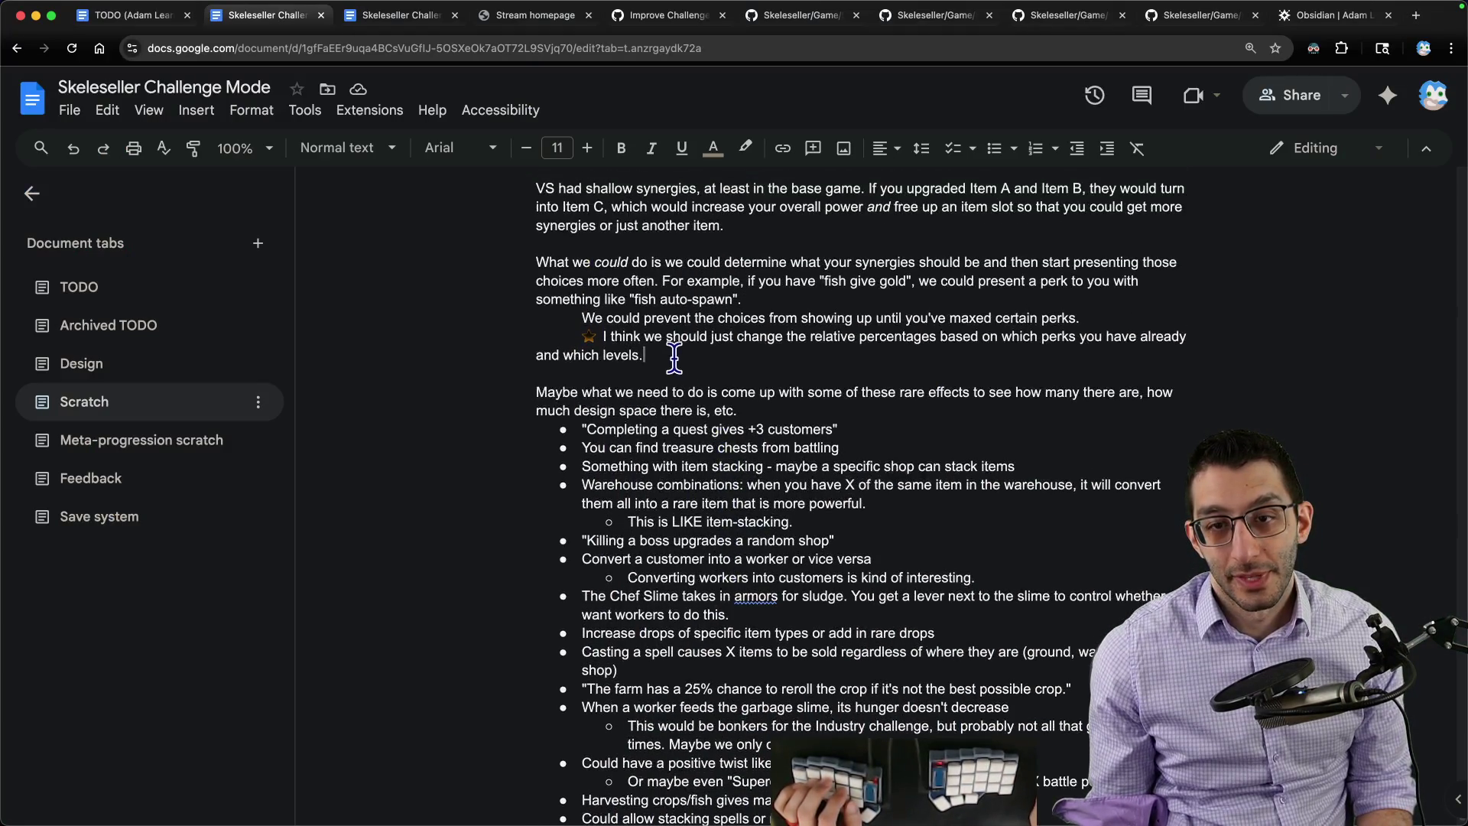
{"action": "left_click_drag", "start_coordinate": [660, 356], "coordinate": [501, 333]}
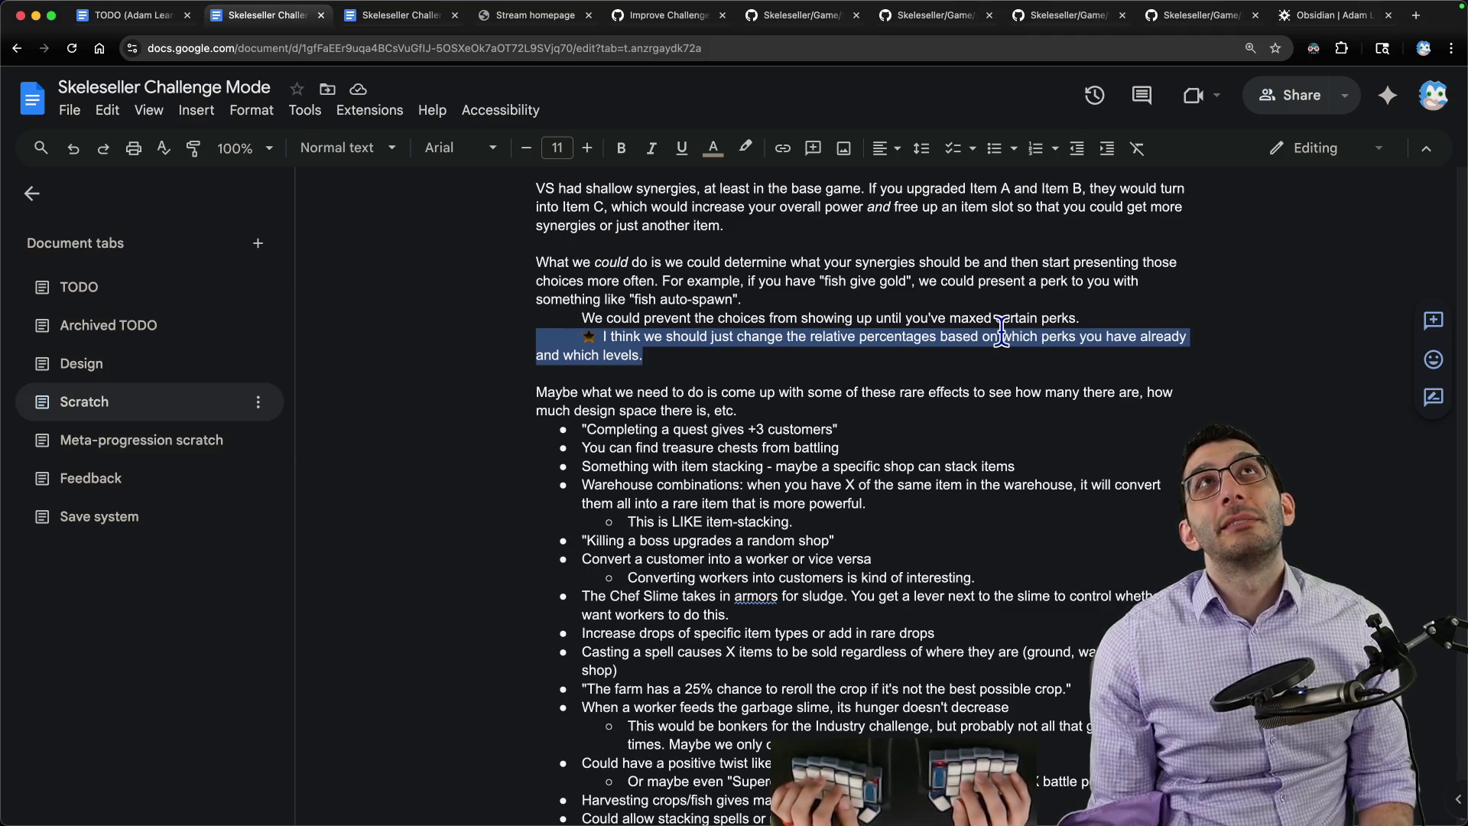
Step: Remove the unfinished 'Like... you wouldn't get' line and leave blank indented lines after the question
{"action": "key", "text": "Right"}
{"action": "key", "text": "Return"}
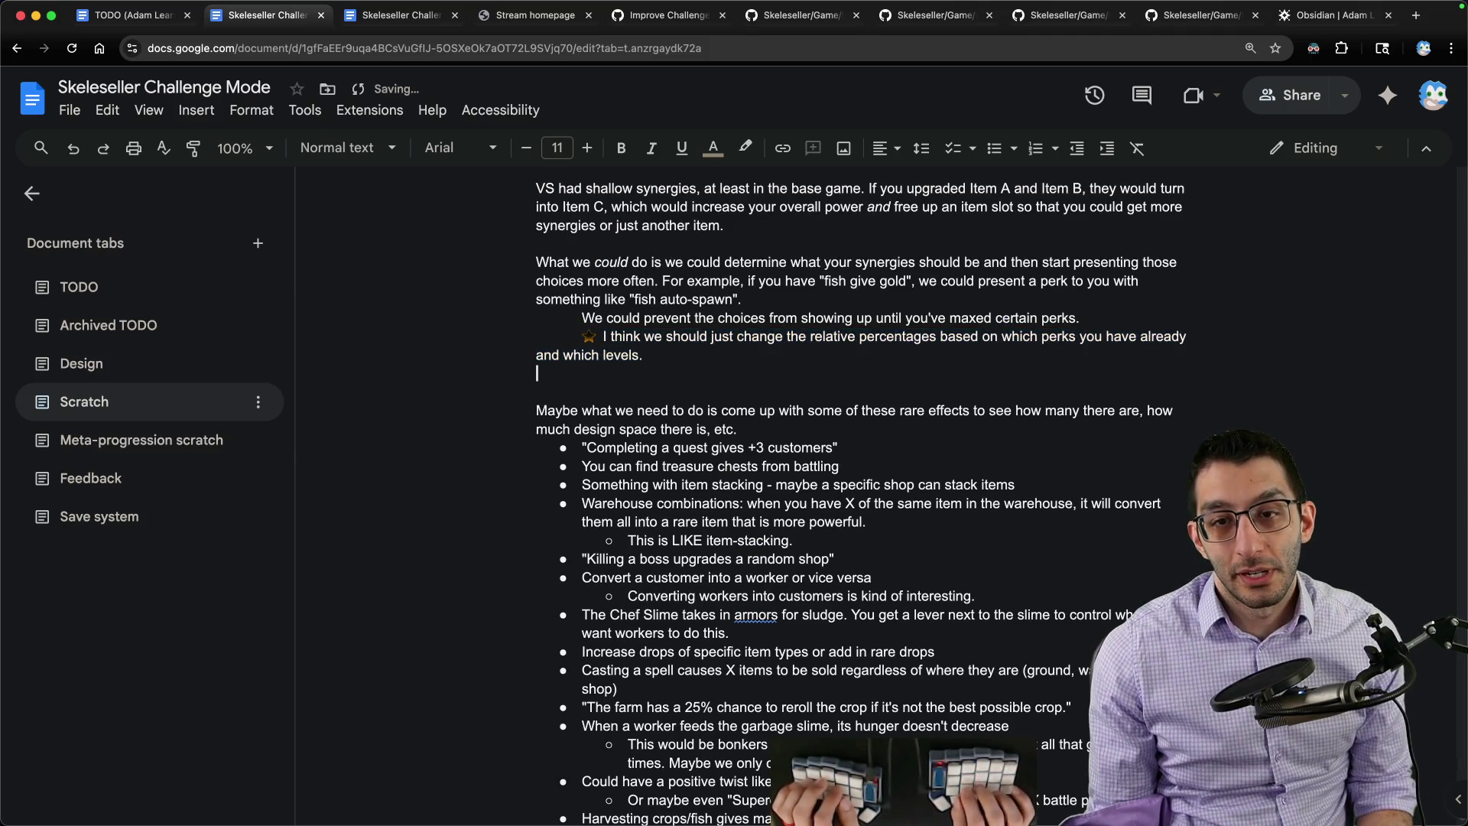
{"action": "type", "text": "Should we appl"}
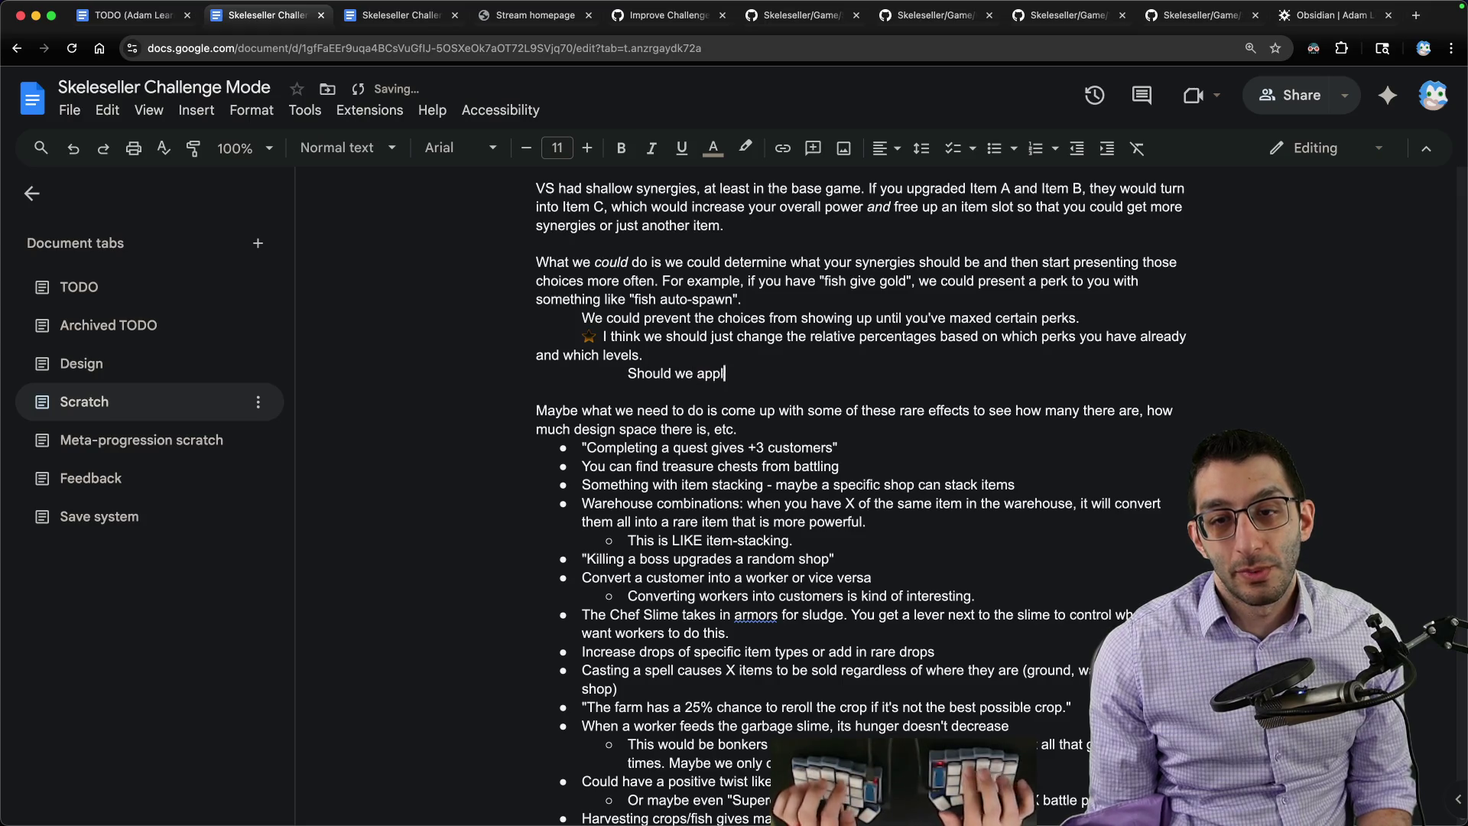
{"action": "type", "text": "asically everythin"}
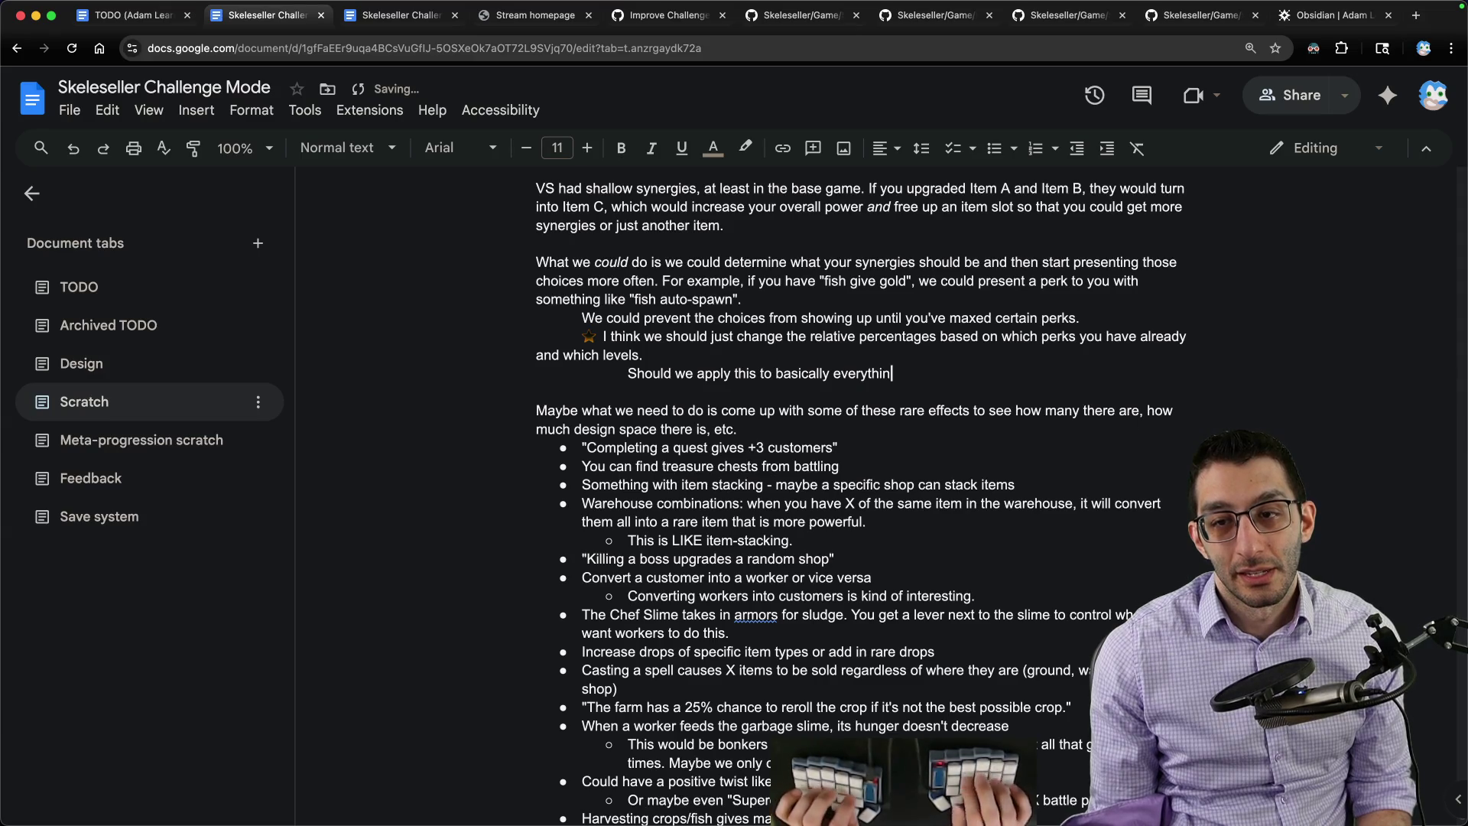
{"action": "type", "text": "g?"}
{"action": "key", "text": "Return"}
{"action": "type", "text": "Like... you"}
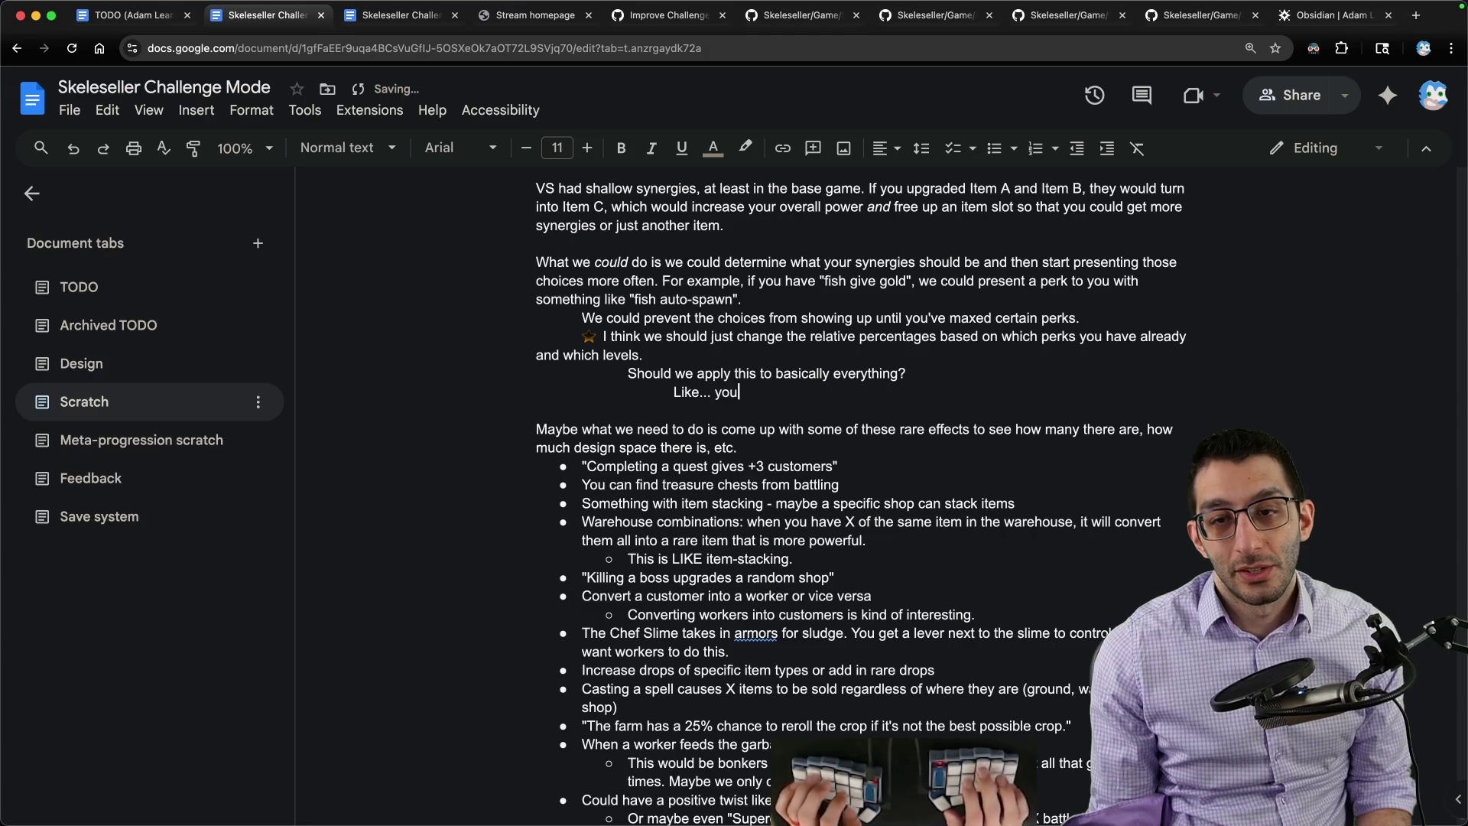
{"action": "type", "text": "wouldn't"}
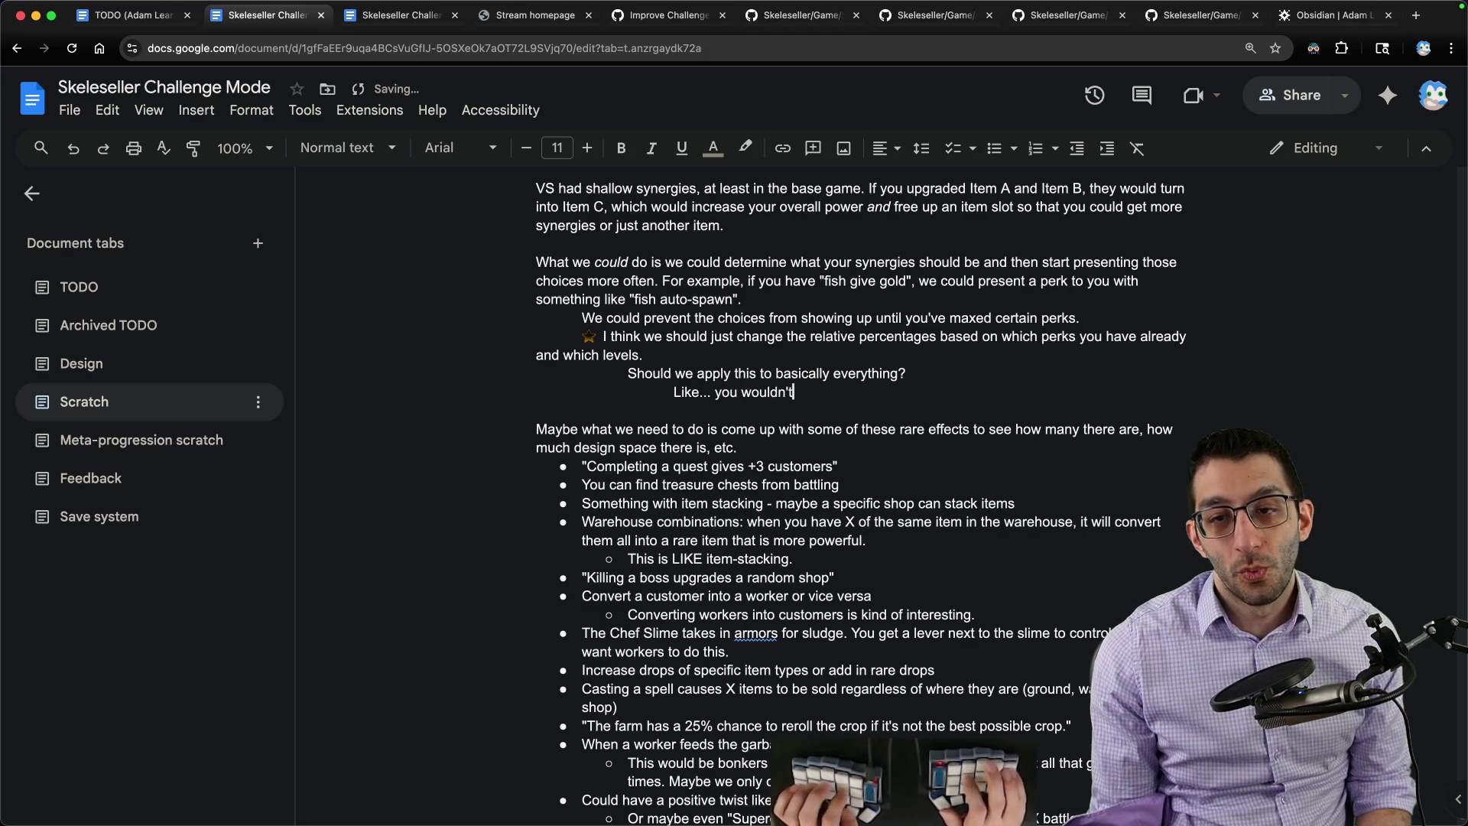
{"action": "type", "text": " get t"}
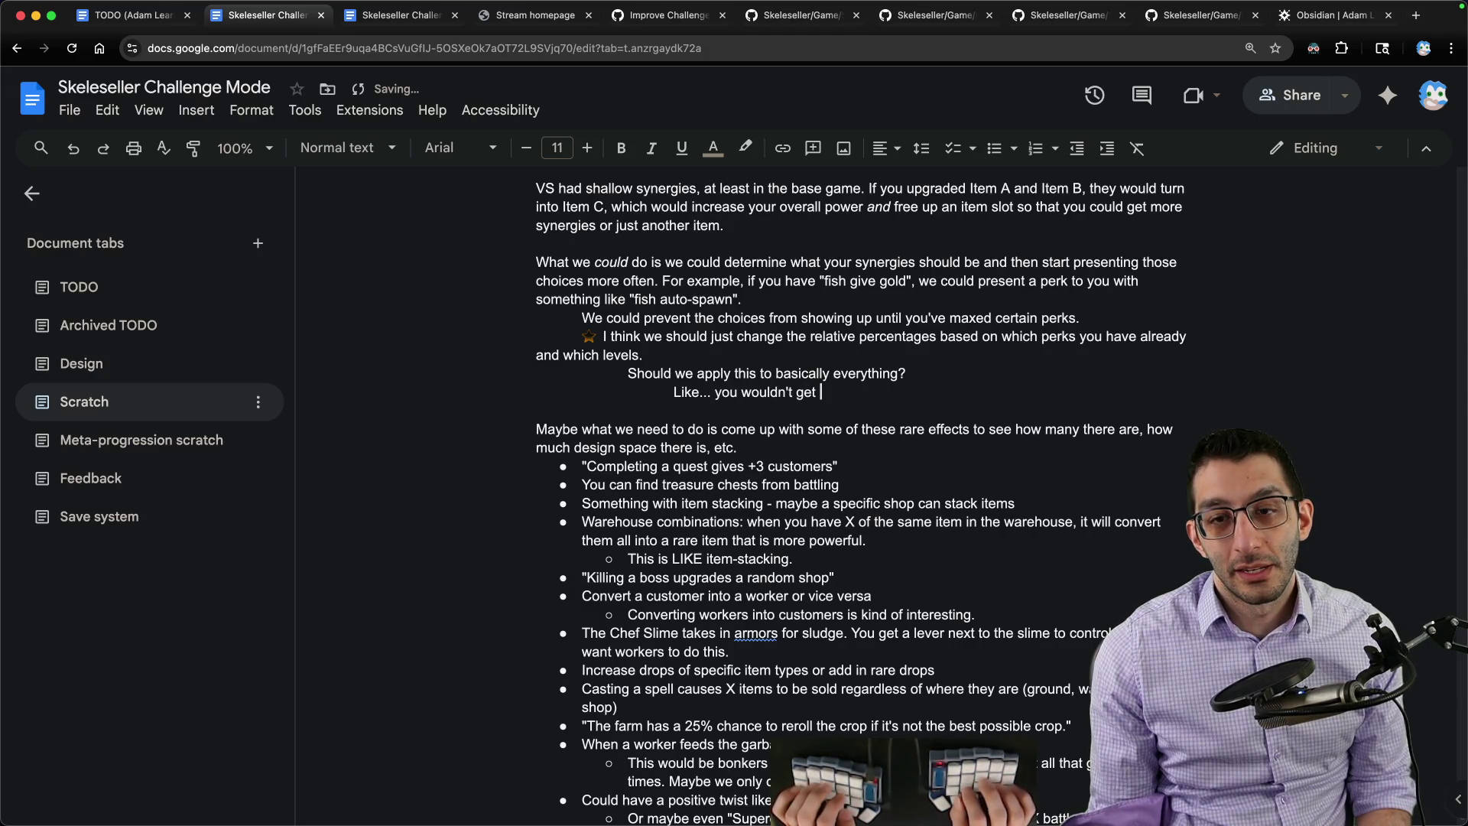
{"action": "key", "text": "super+BackSpace"}
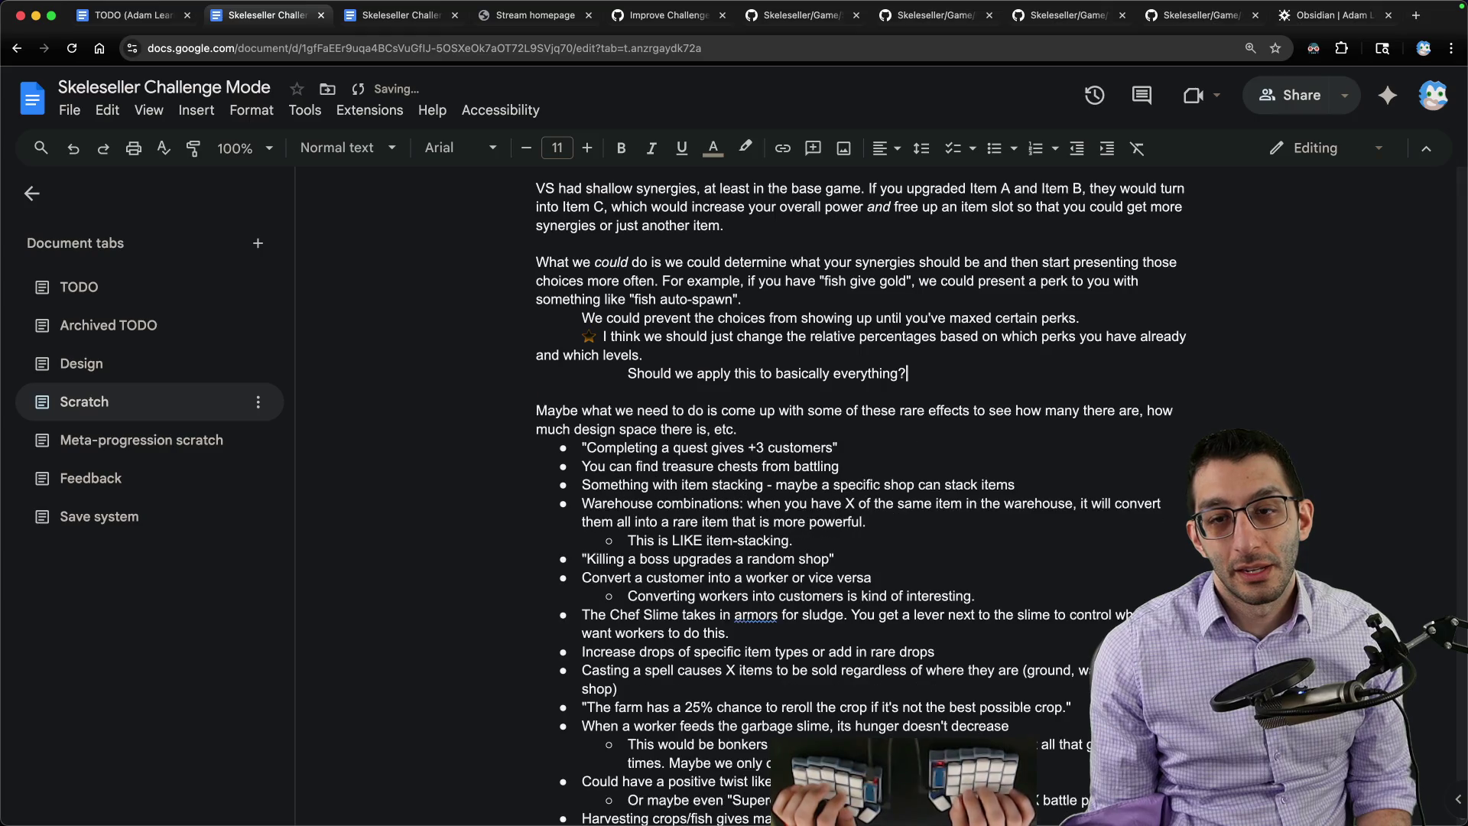
{"action": "key", "text": "Return"}
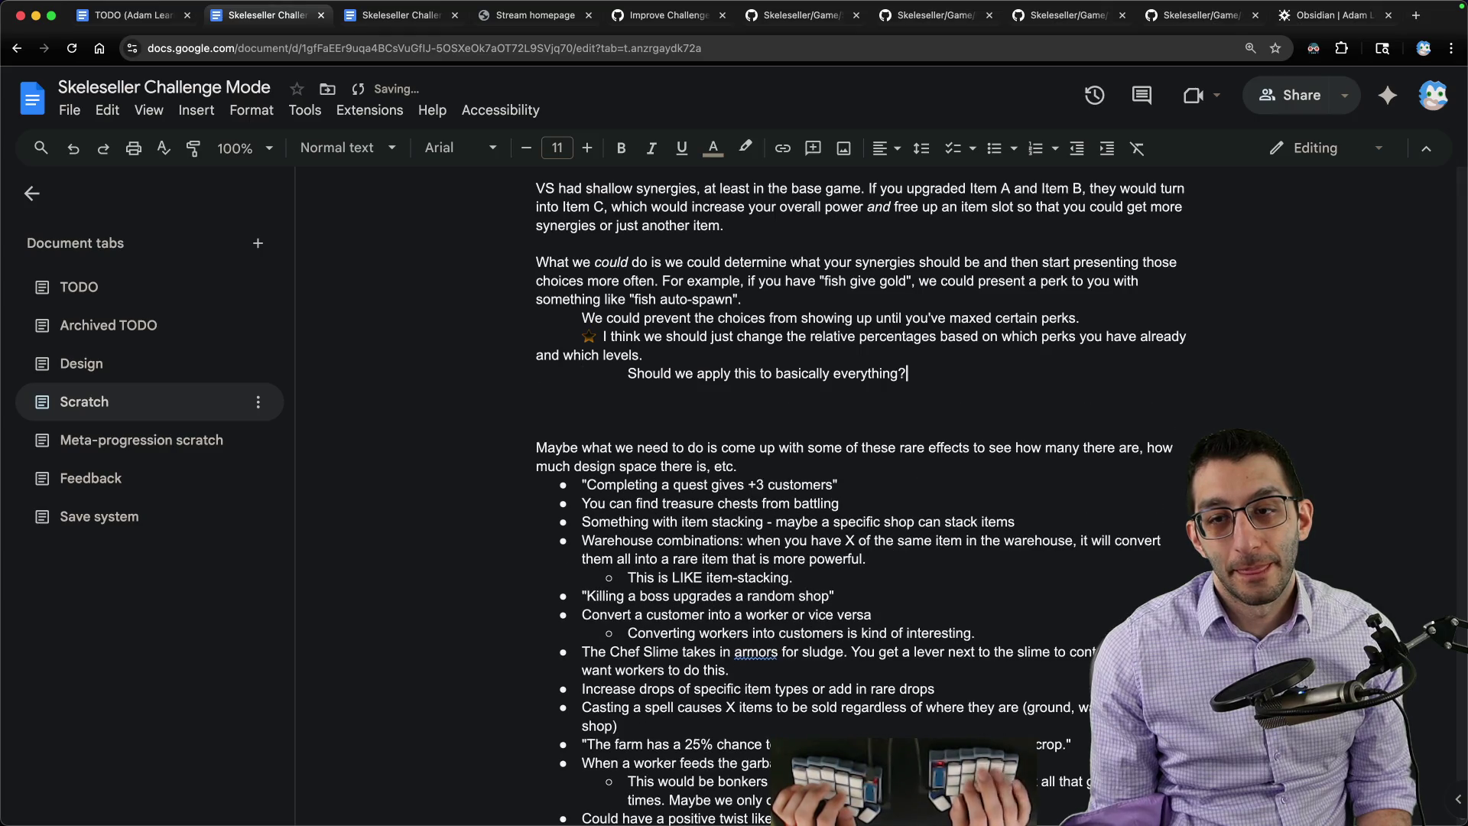
Step: Write the blank-slate sentence about starting perk odds, fixing 'super powerful' to use a space
{"action": "key", "text": "Return"}
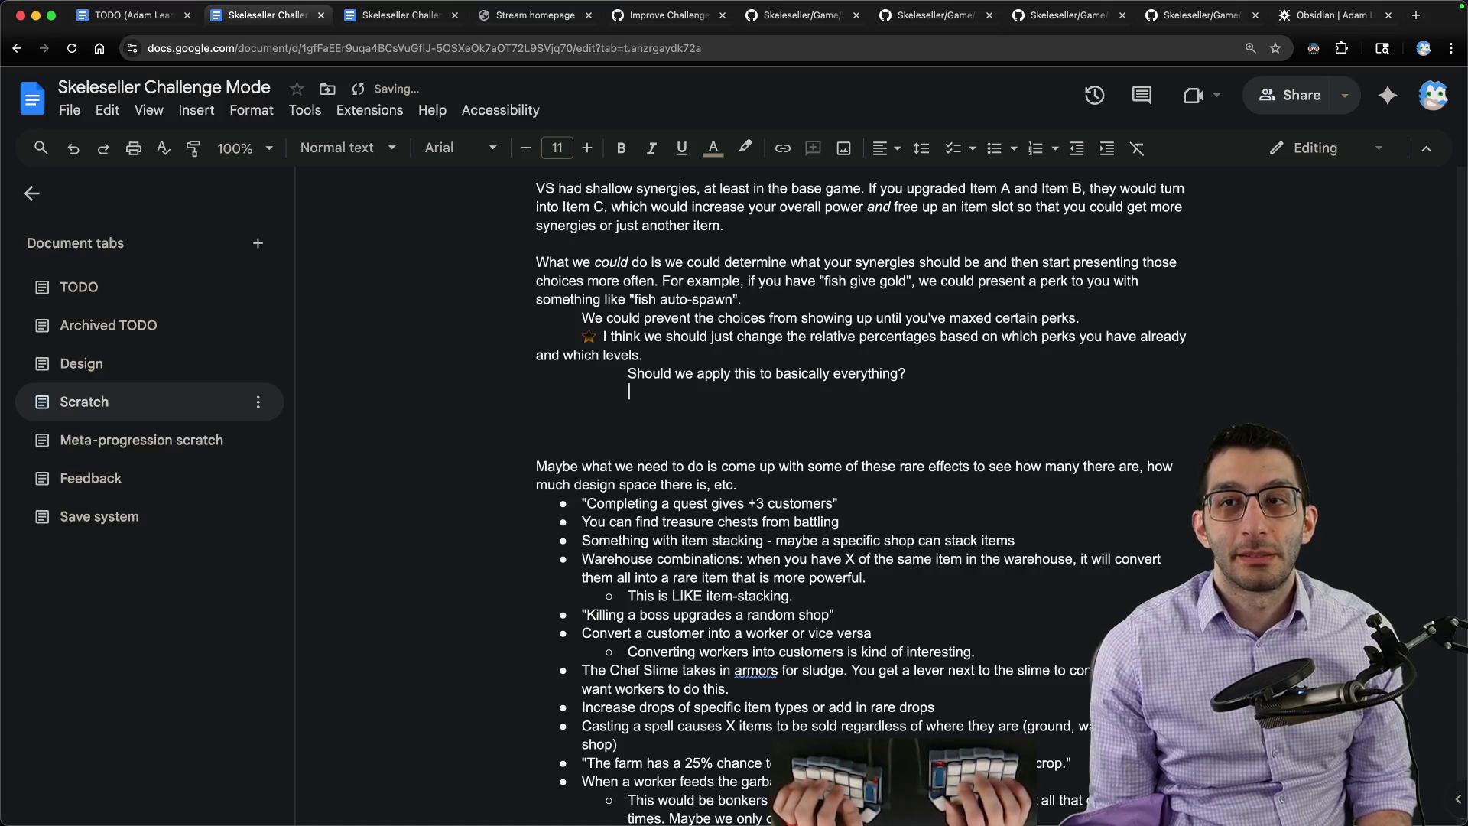
{"action": "type", "text": "You start from a blank slate"}
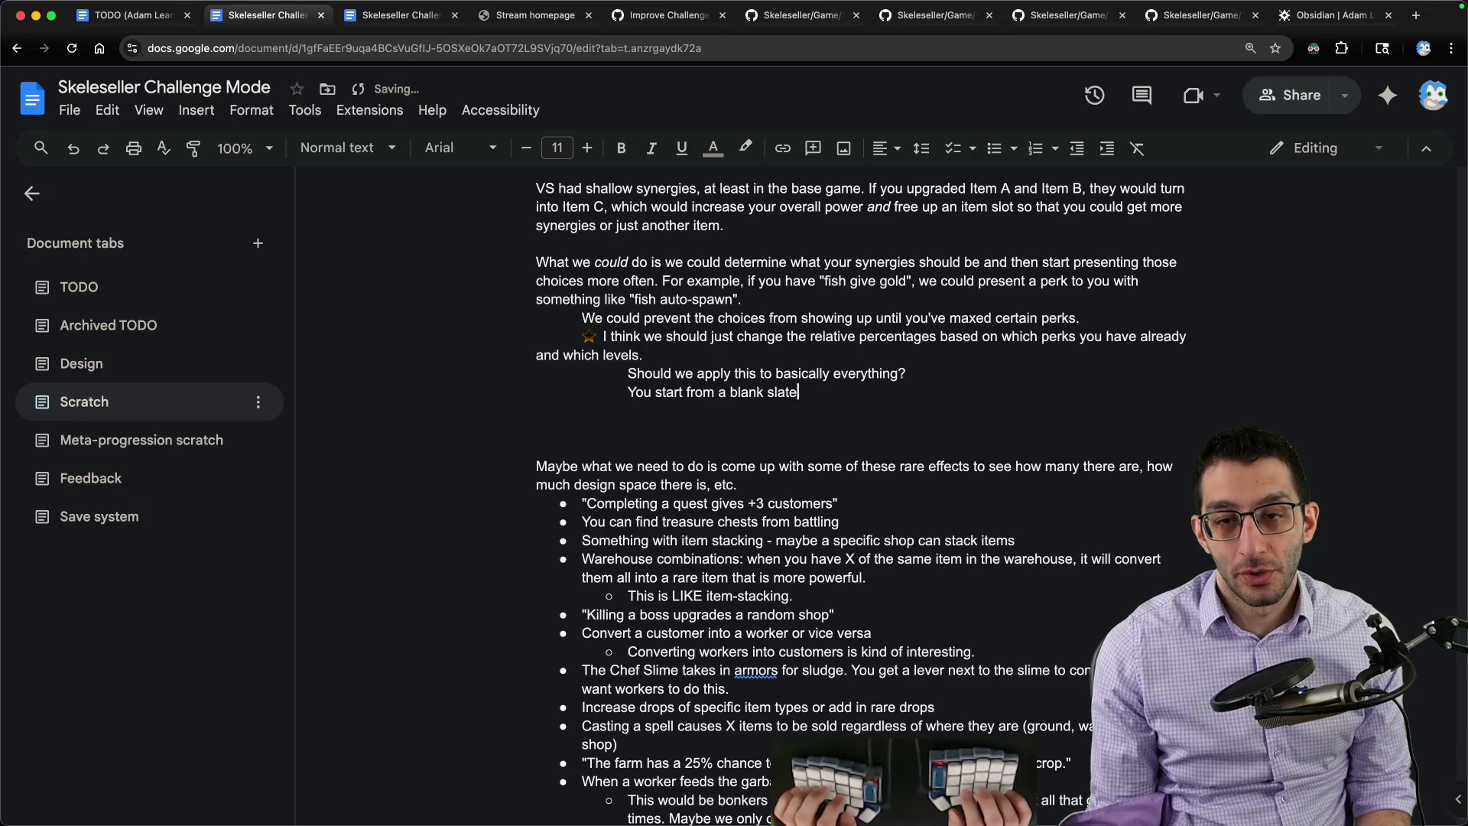
{"action": "type", "text": " (no buildings, no perks"}
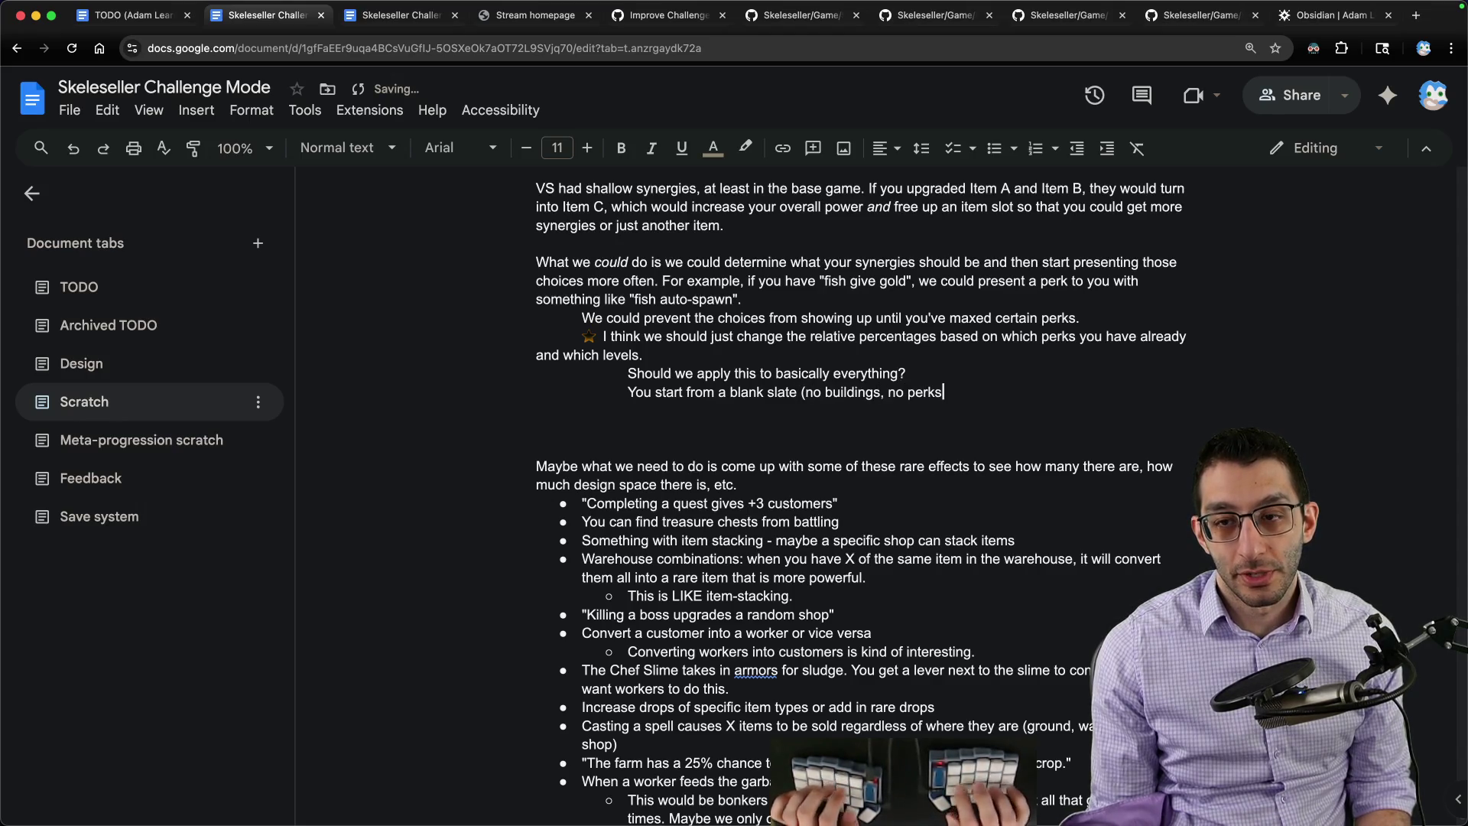
{"action": "type", "text": " already). Everything"}
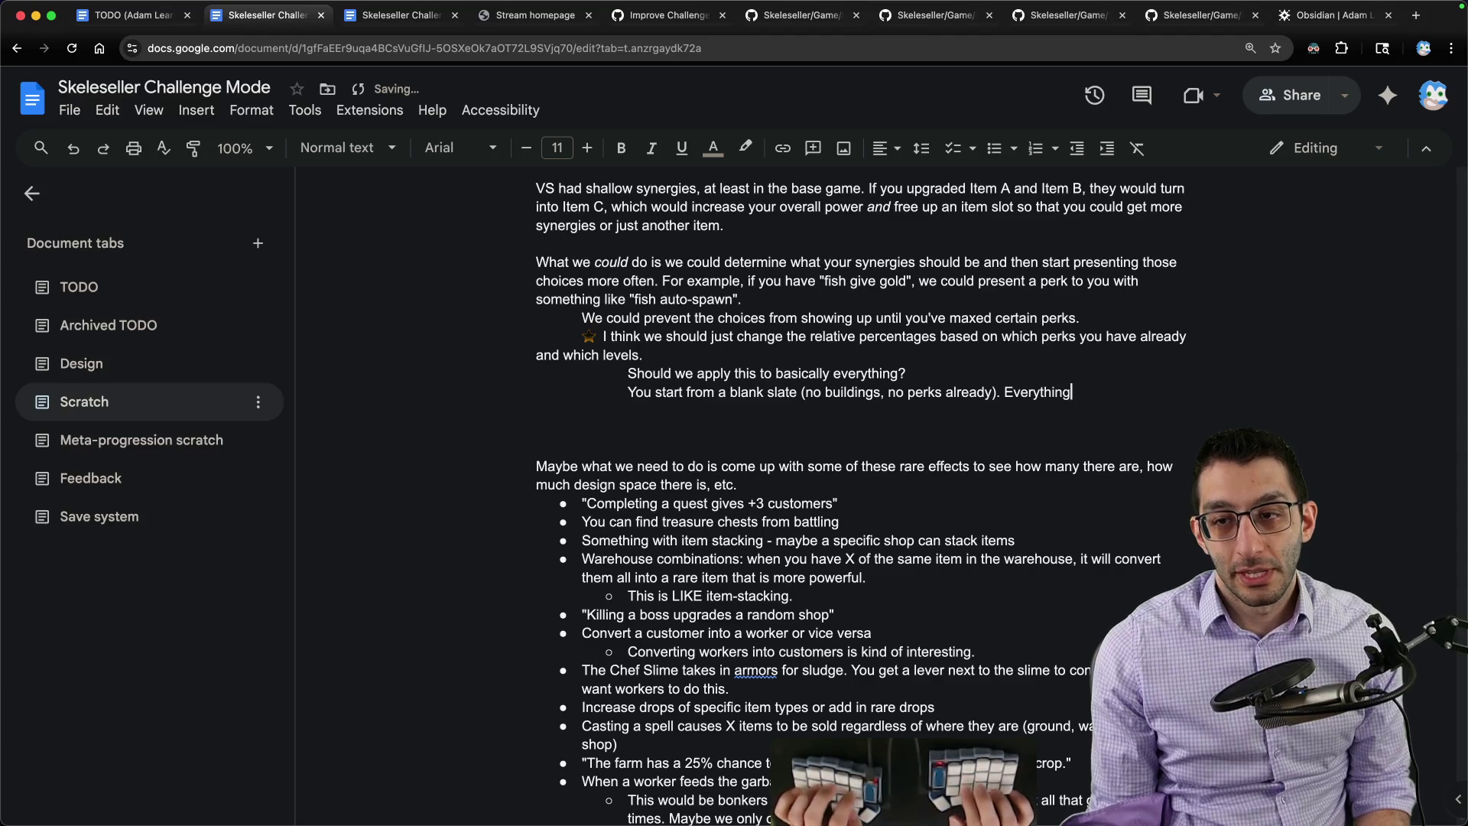
{"action": "type", "text": "chance of sh"}
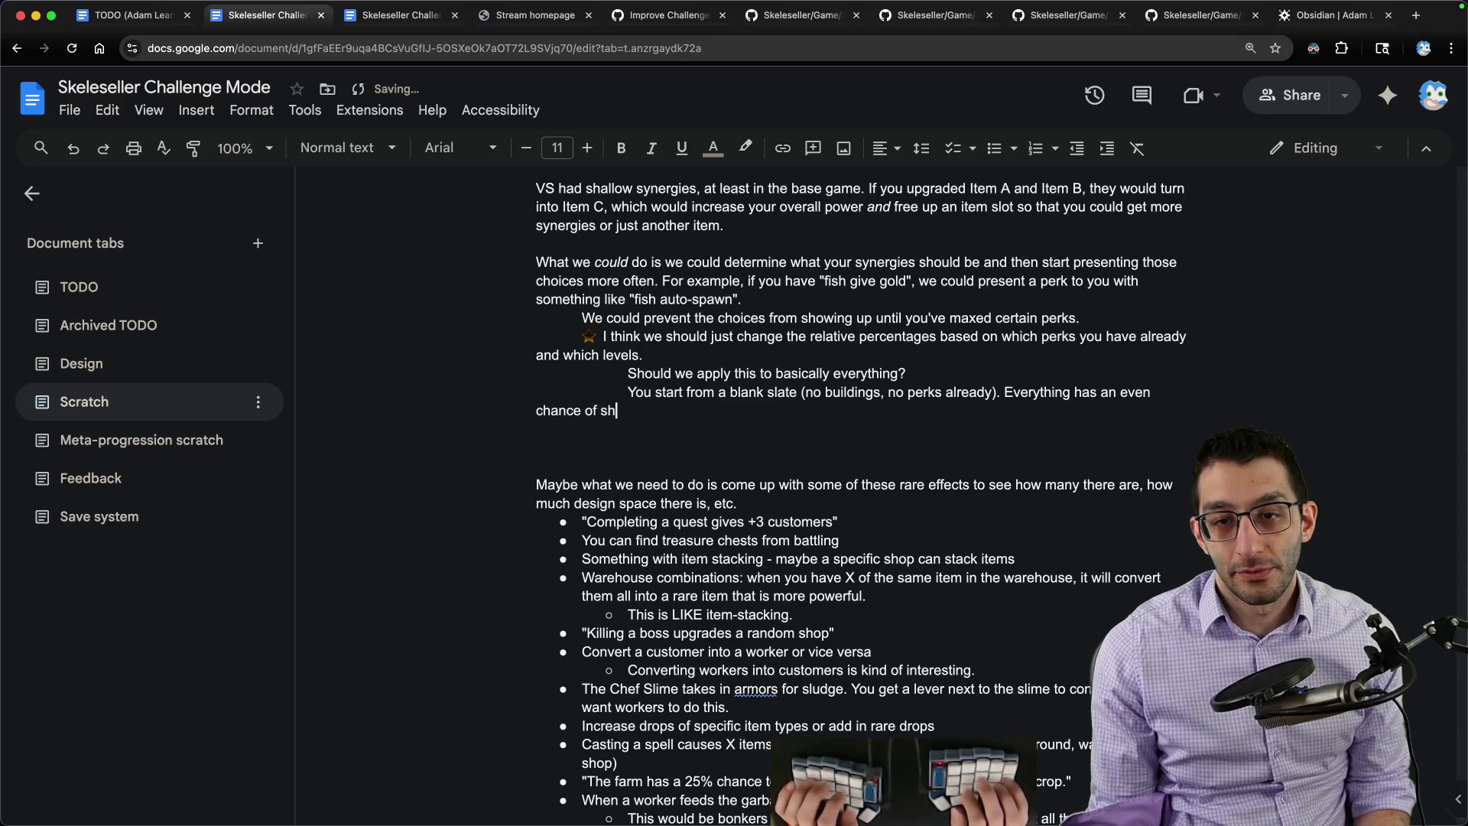
{"action": "type", "text": "s it's super"}
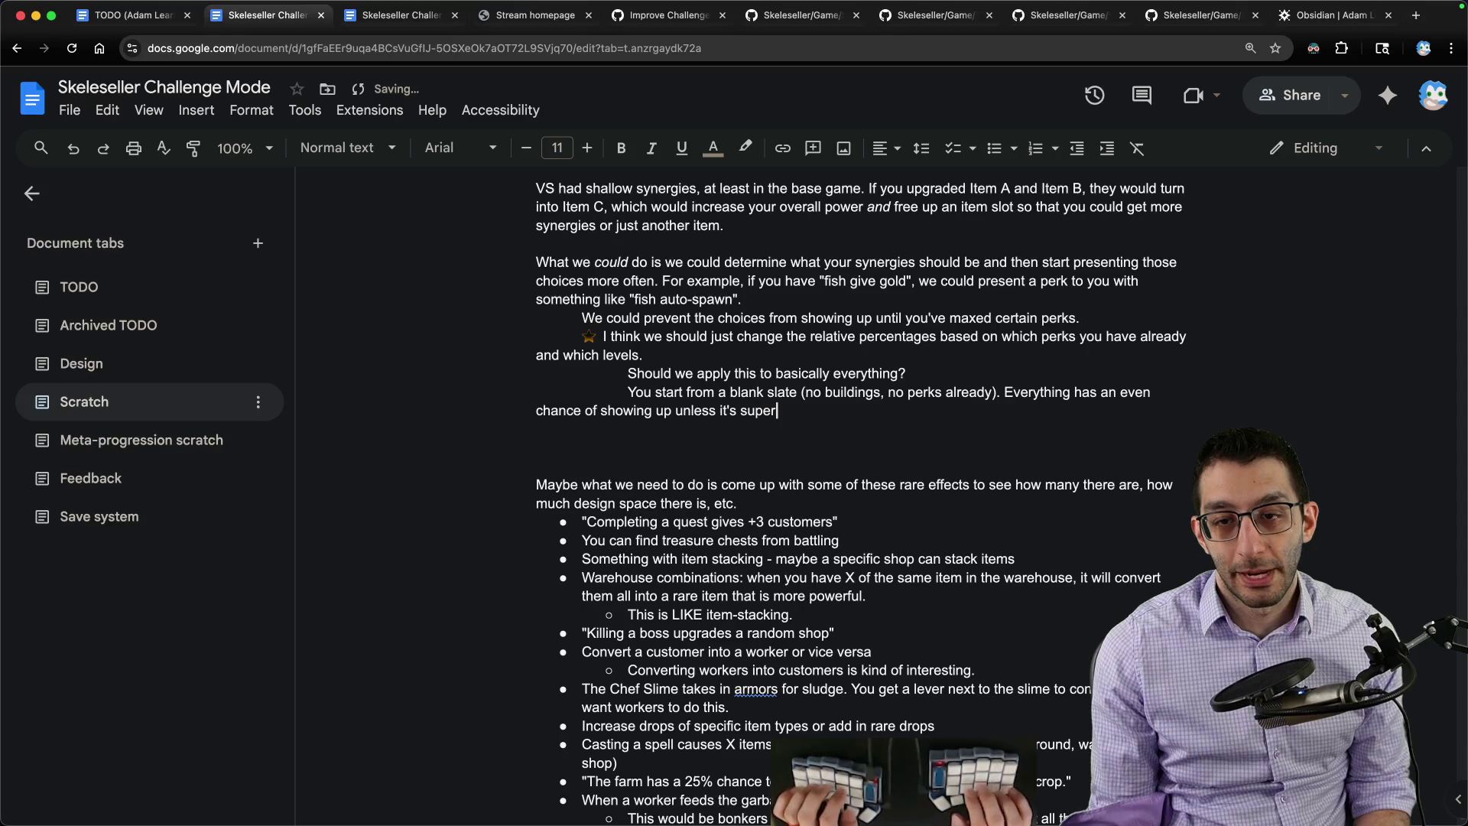
{"action": "type", "text": "erful."}
{"action": "key", "text": "alt+Left"}
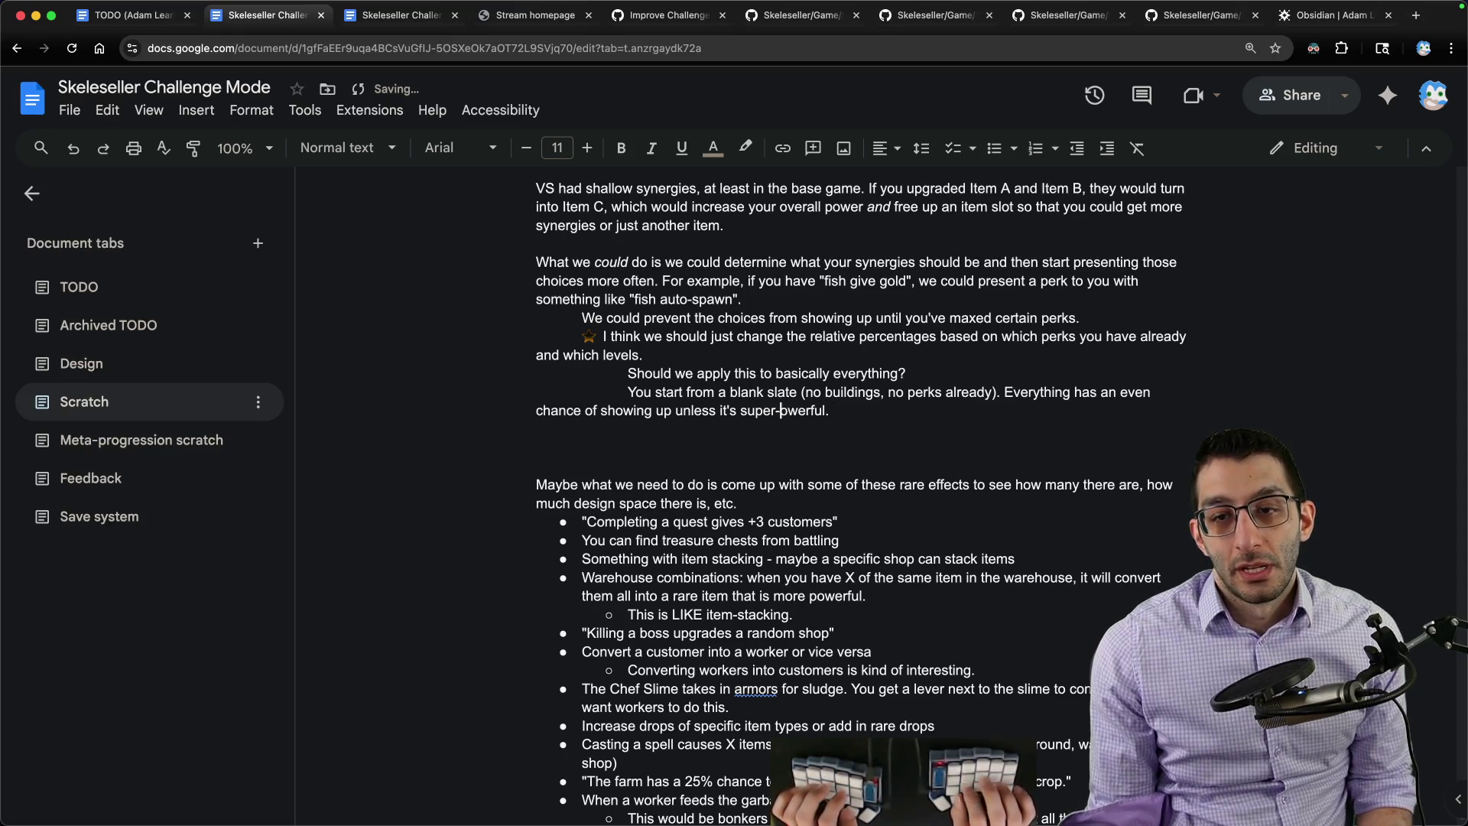
{"action": "key", "text": "BackSpace"}
{"action": "key", "text": "End"}
{"action": "type", "text": "By"}
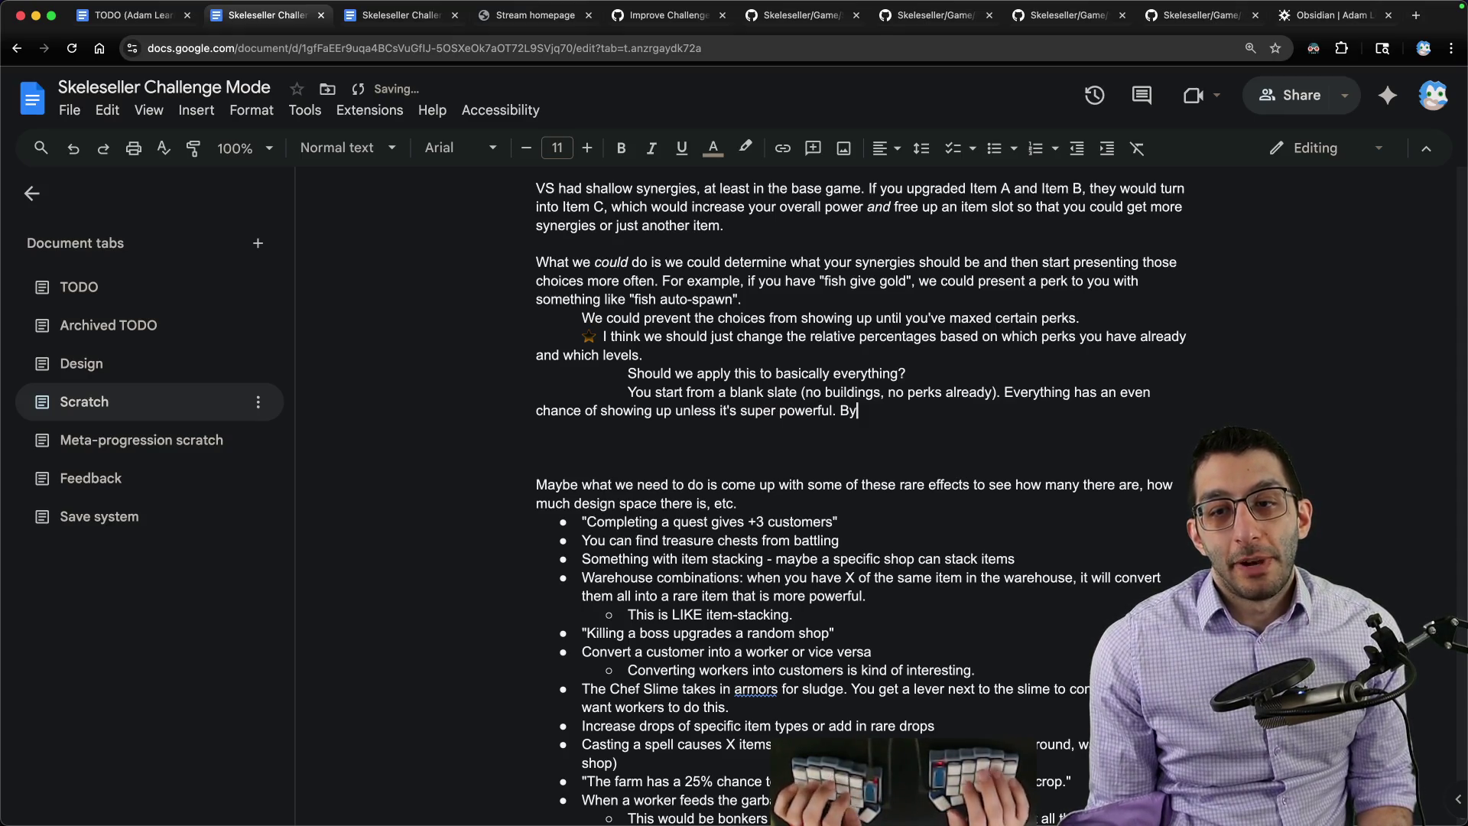
{"action": "type", "text": " building the Farm, "}
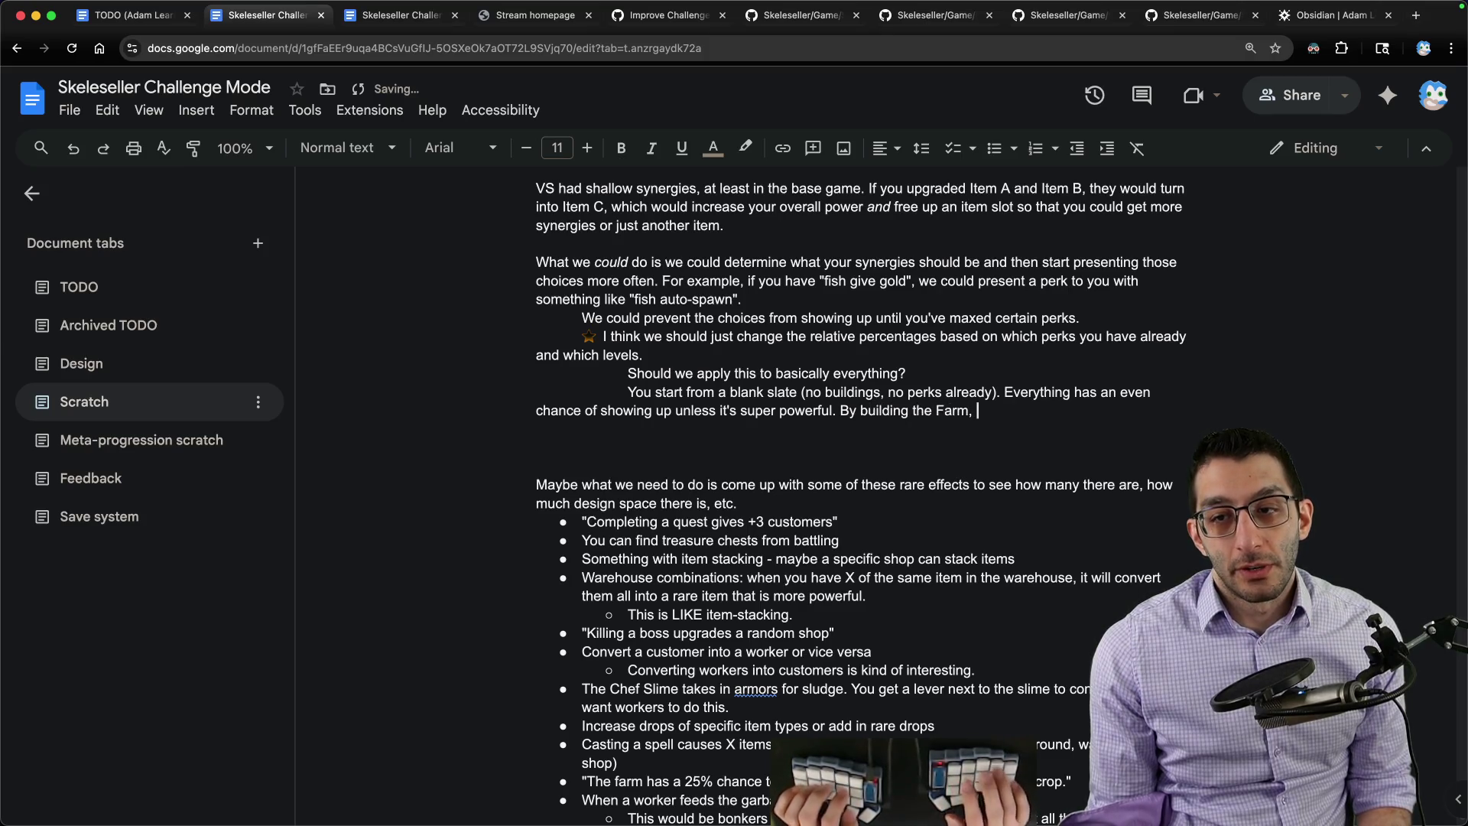
{"action": "type", "text": "you now get a +5"}
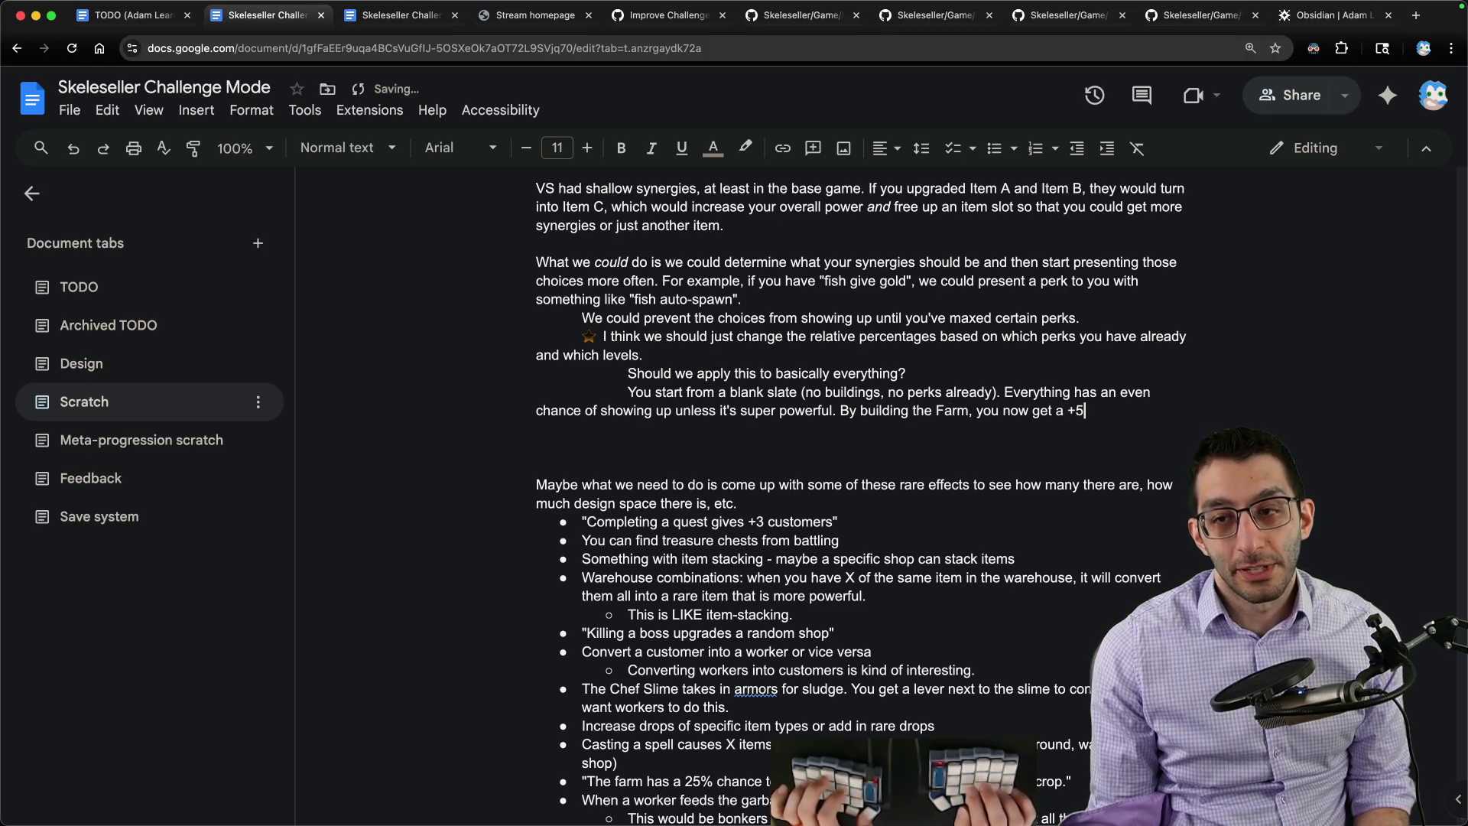
{"action": "type", "text": "% appear"}
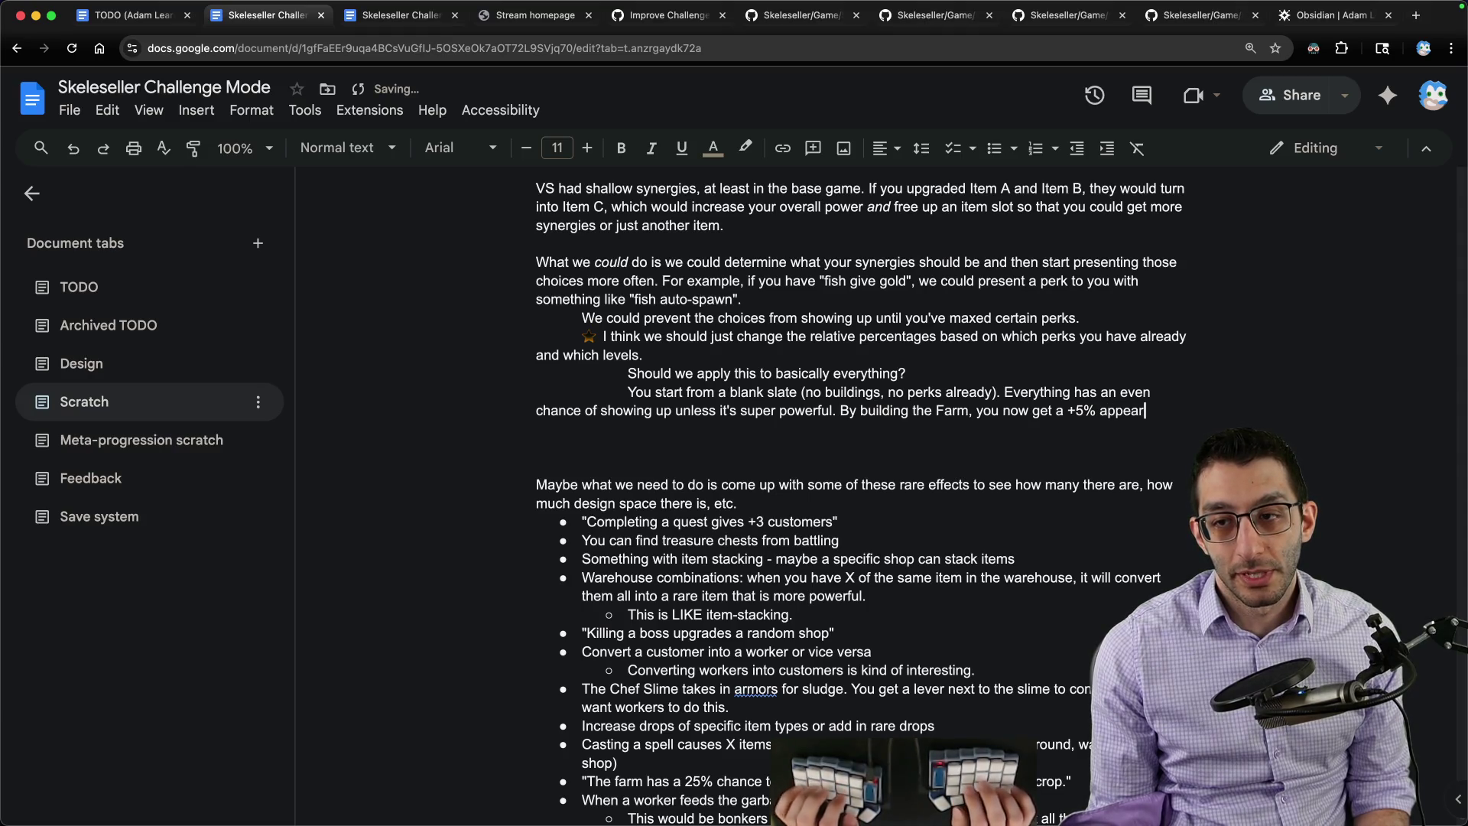
{"action": "type", "text": "ance bonus for farm perks."}
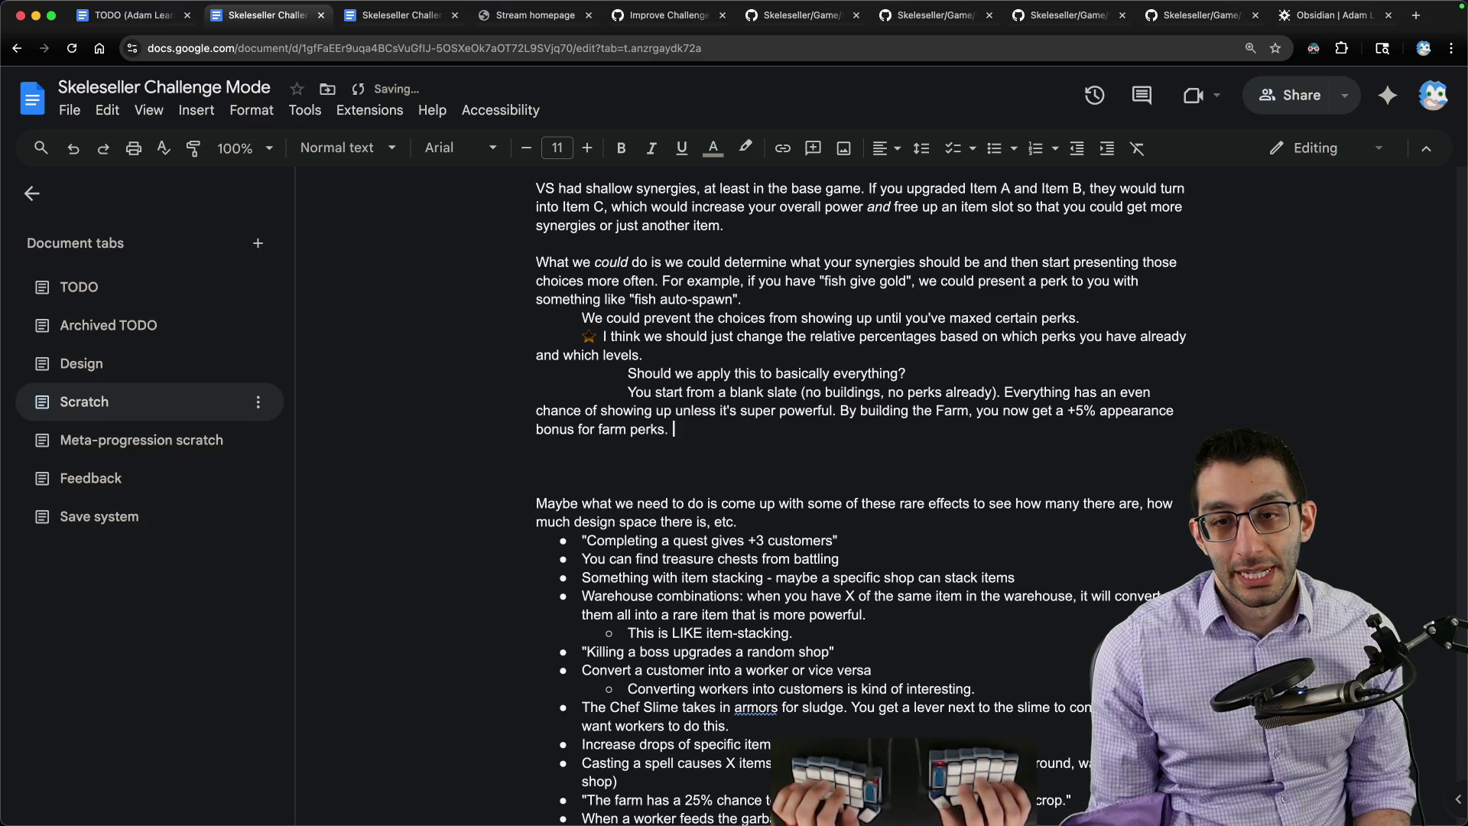
{"action": "type", "text": "I"}
{"action": "type", "text": "build "}
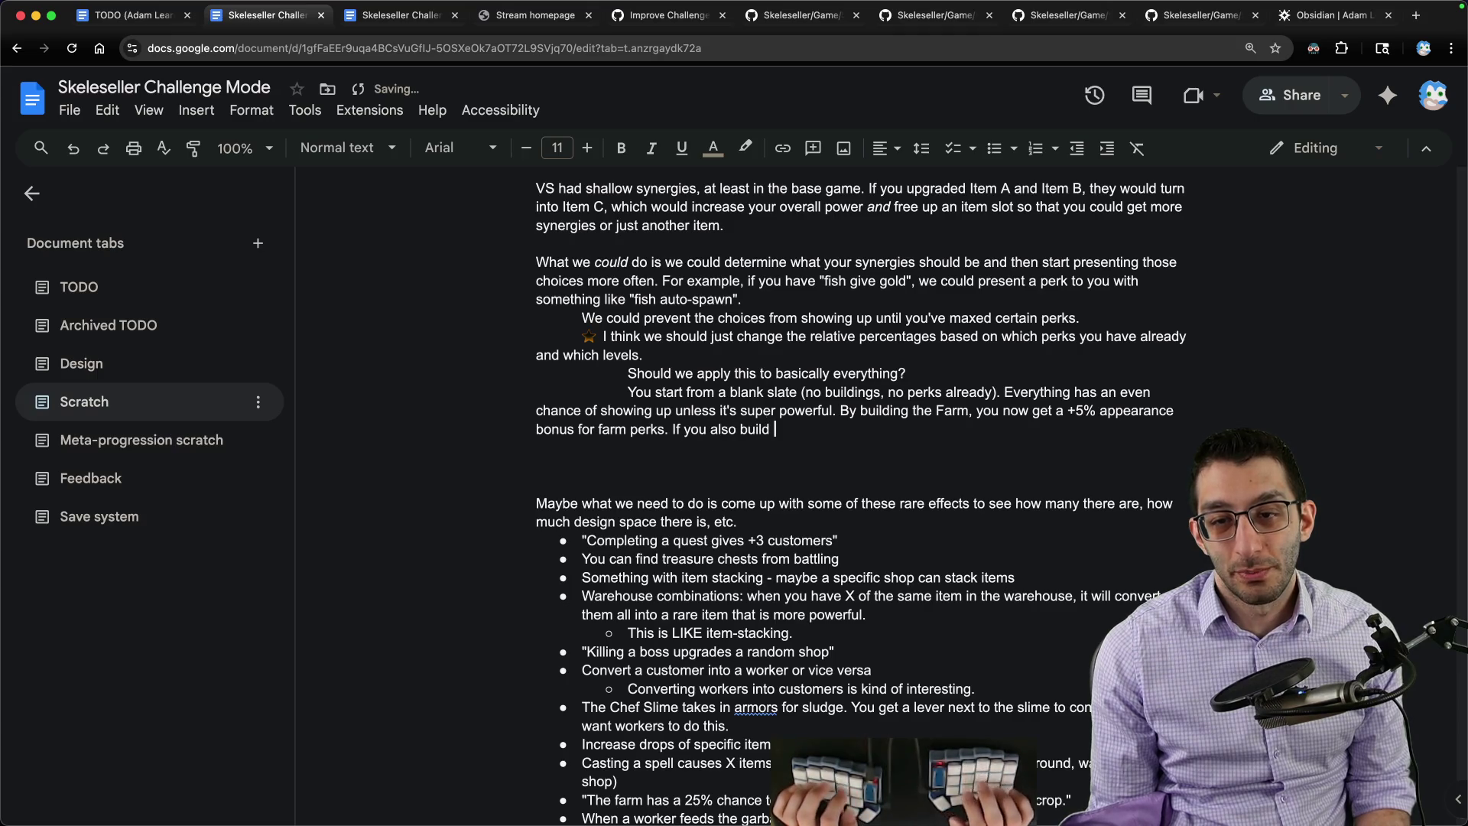
{"action": "type", "text": "ond"}
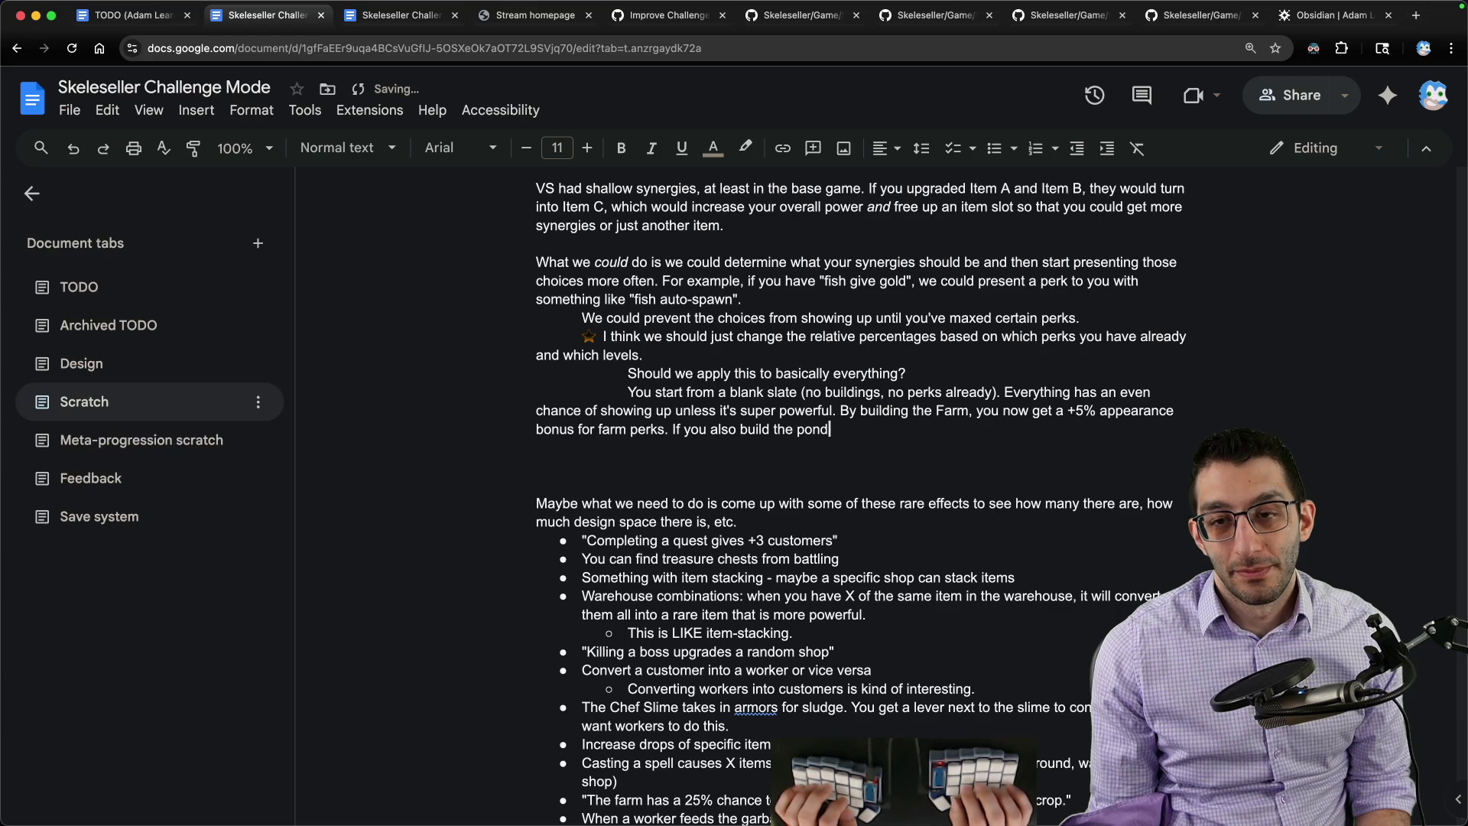
Step: Add the +5% Farm bonus and +1% per farm perk note, rewording it as 'farm mega-perk'
{"action": "key", "text": "alt+BackSpace"}
{"action": "key", "text": "alt+BackSpace"}
{"action": "key", "text": "alt+BackSpace"}
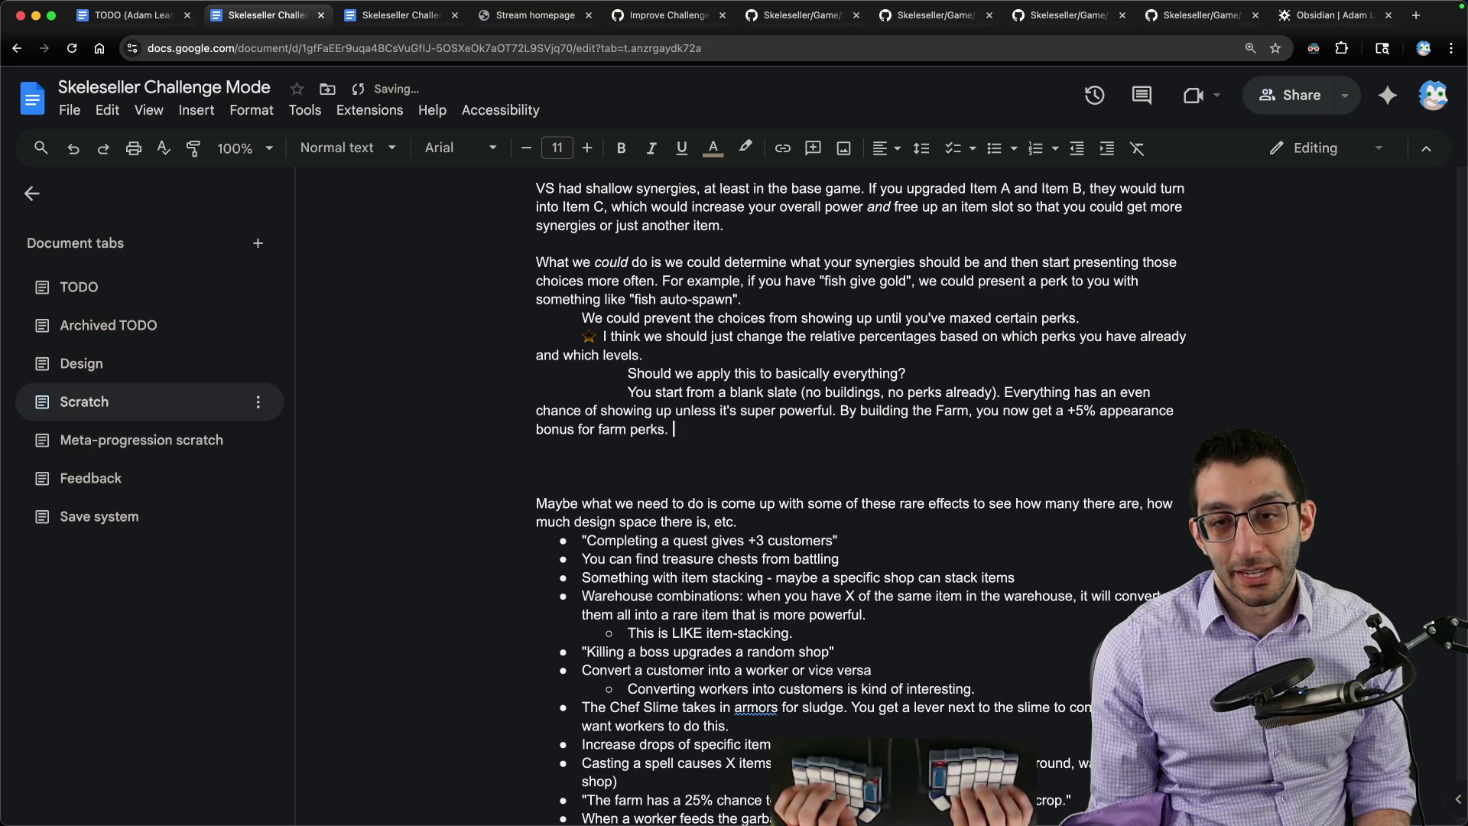
{"action": "type", "text": "If you get"}
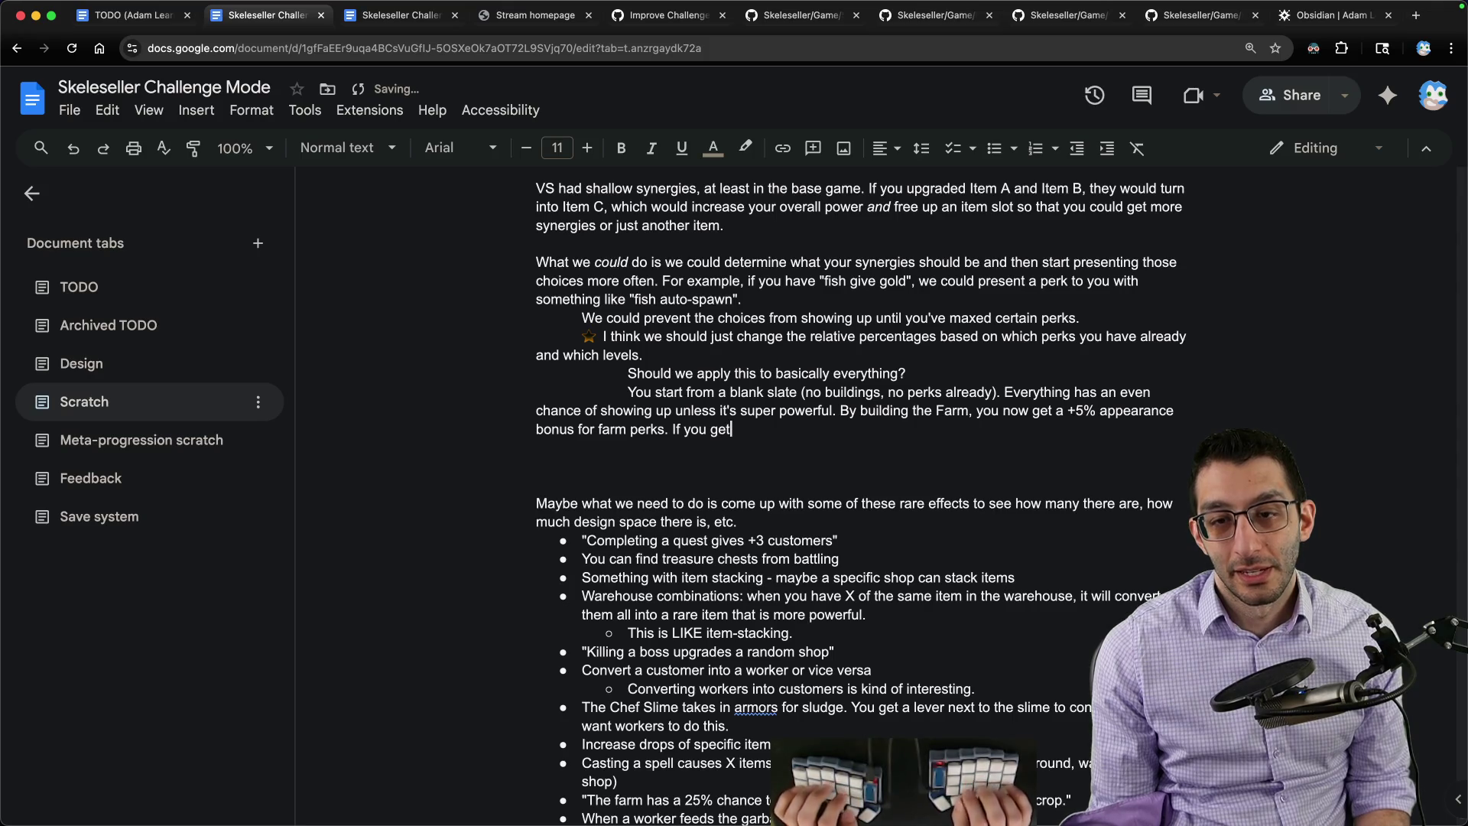
{"action": "key", "text": "alt+BackSpace"}
{"action": "key", "text": "alt+BackSpace"}
{"action": "key", "text": "alt+BackSpace"}
{"action": "type", "text": "For each farm"}
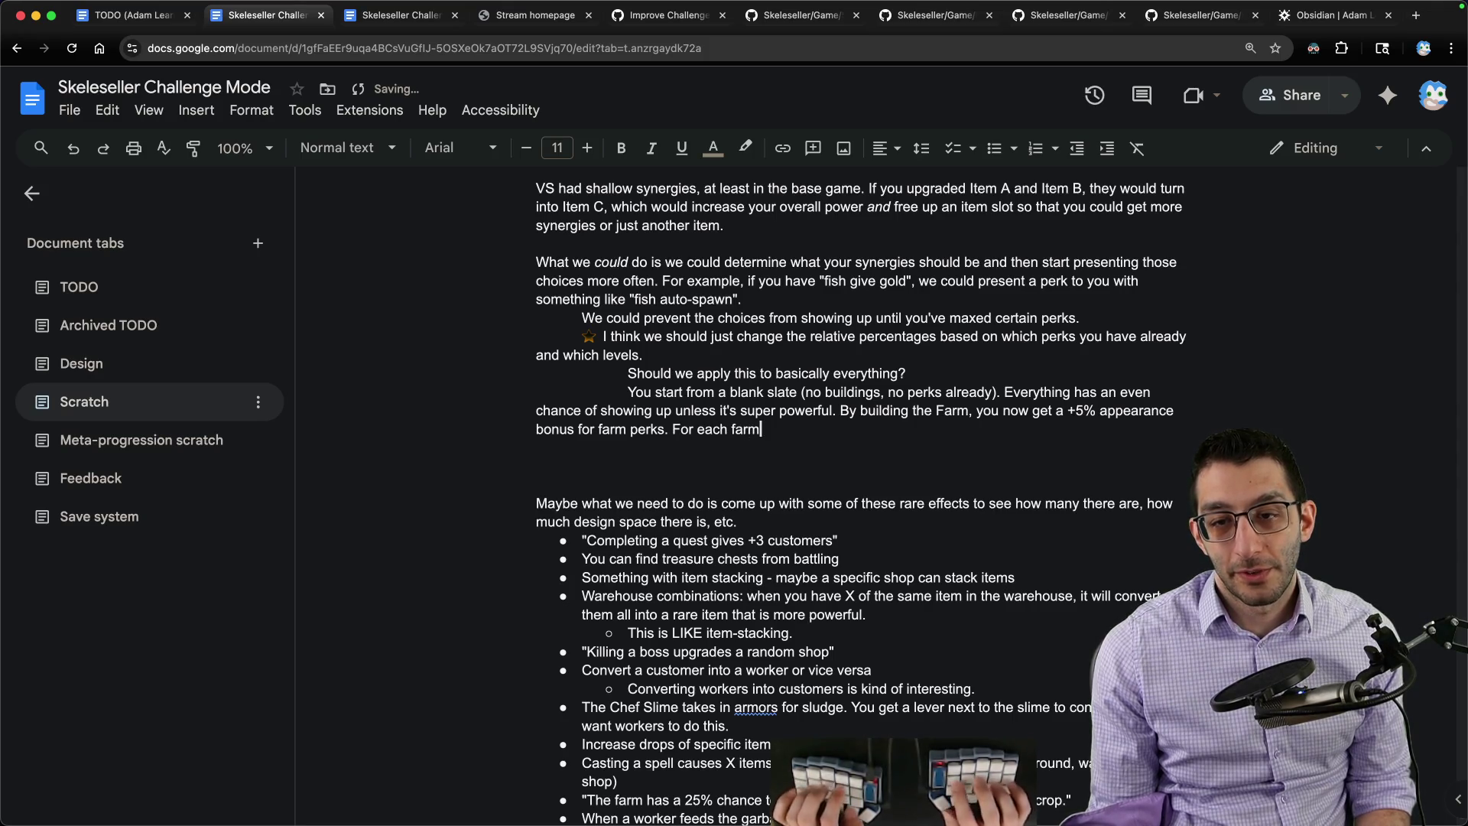
{"action": "type", "text": " perk you get, you get a +1% appearance "}
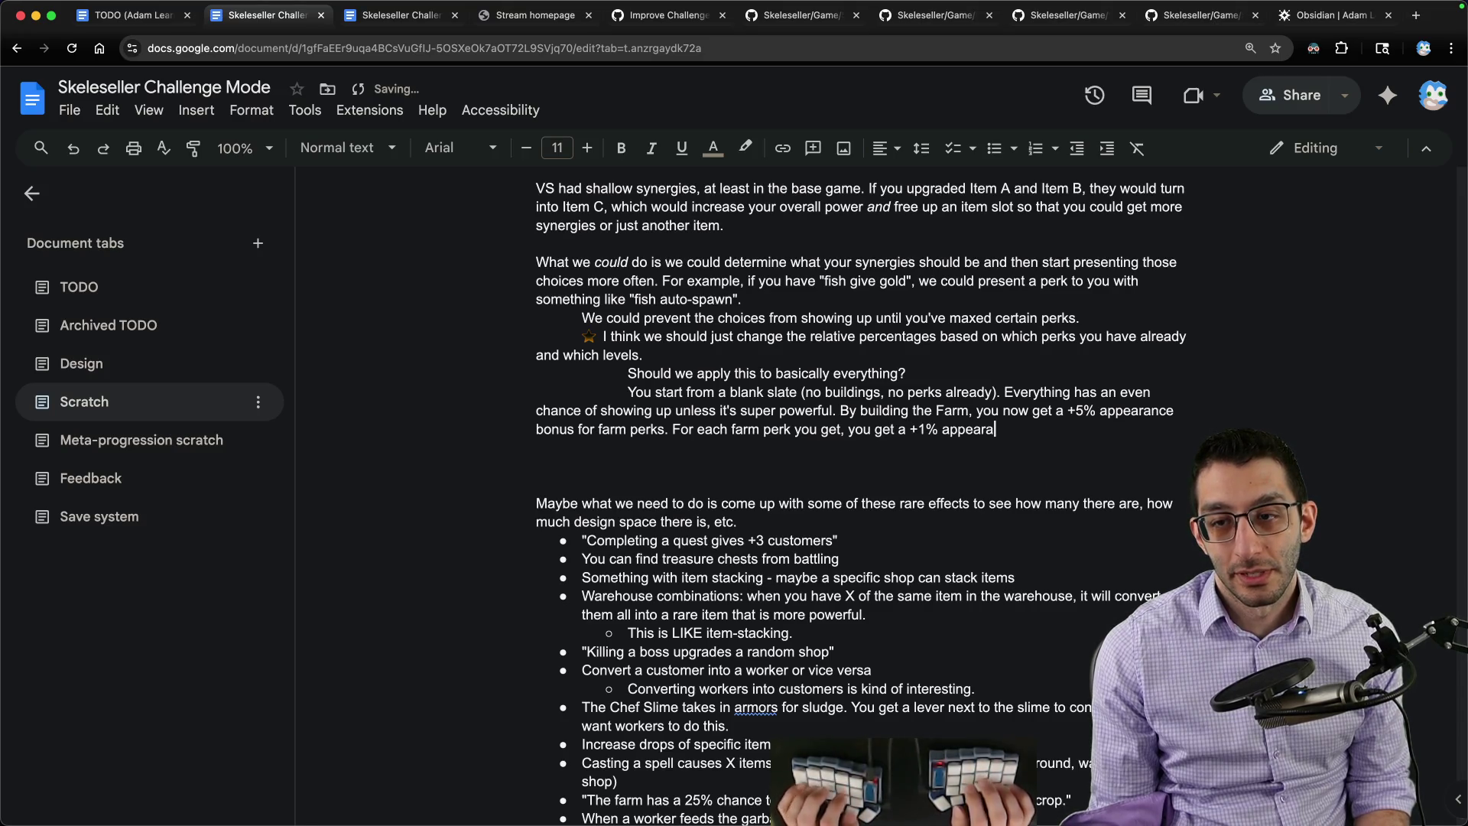
{"action": "type", "text": "bonus for some"}
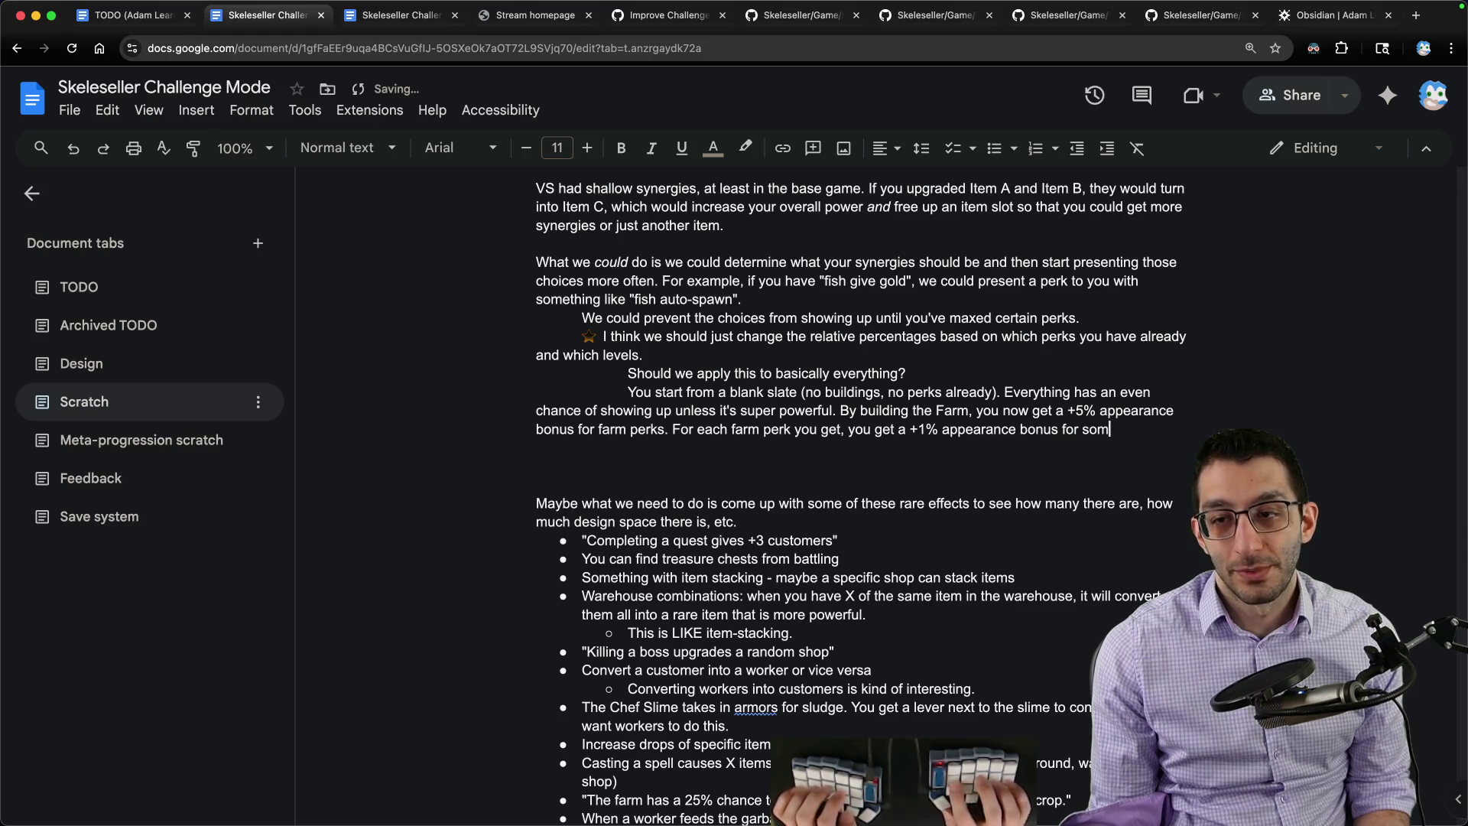
{"action": "type", "text": " metah,"}
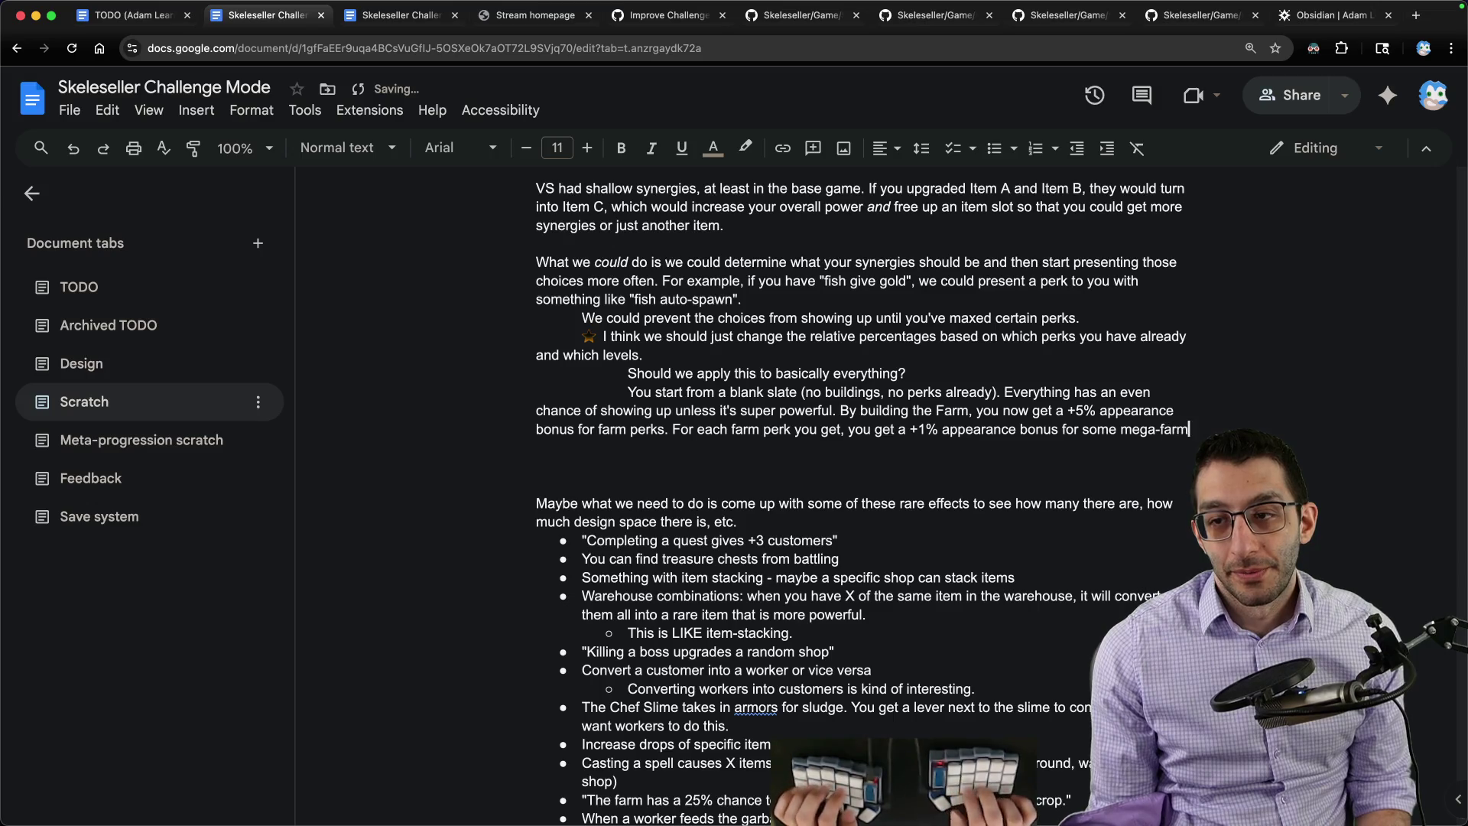
{"action": "type", "text": "perks. For each "}
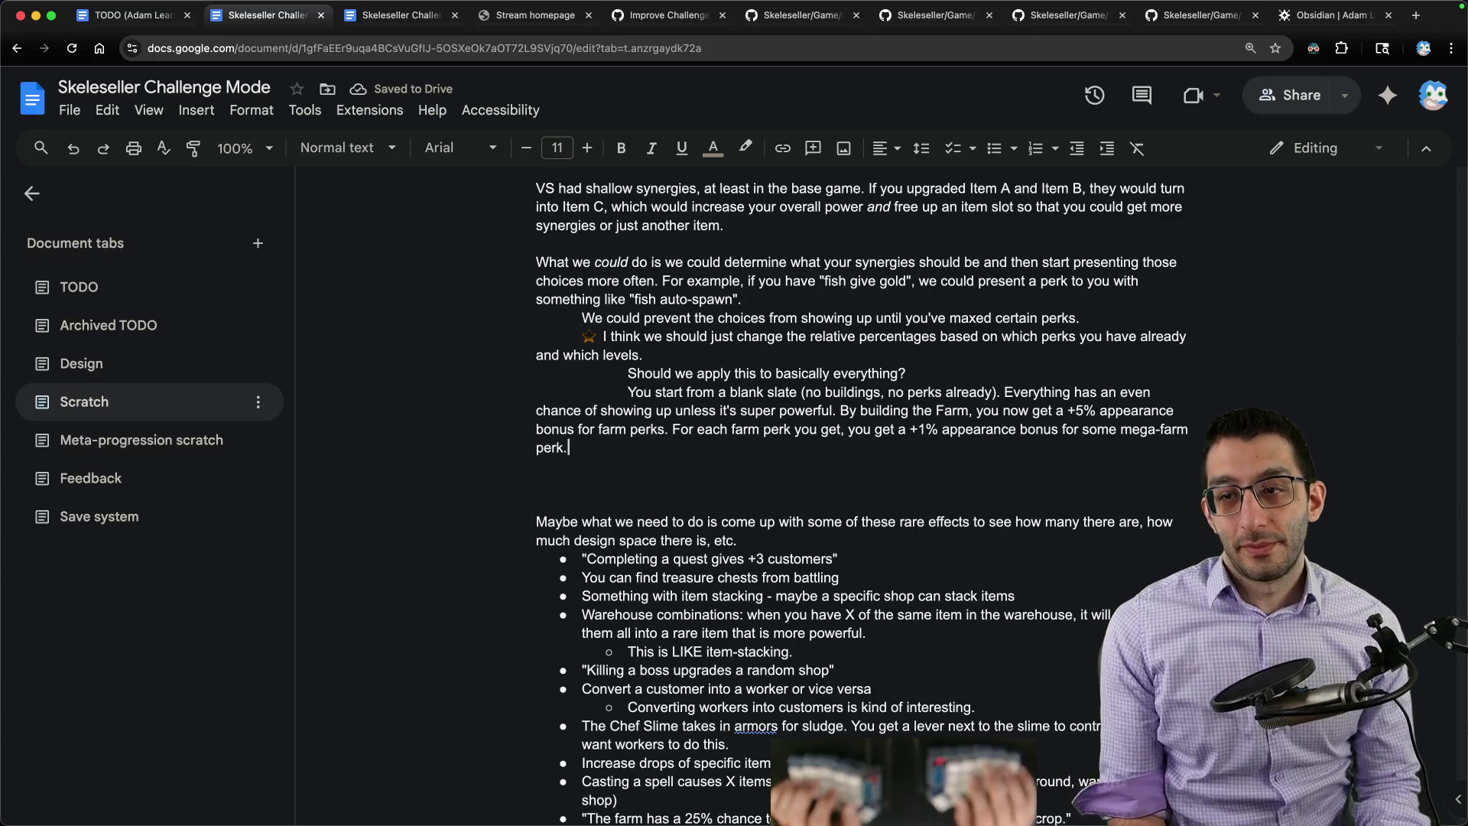
{"action": "type", "text": "farm"}
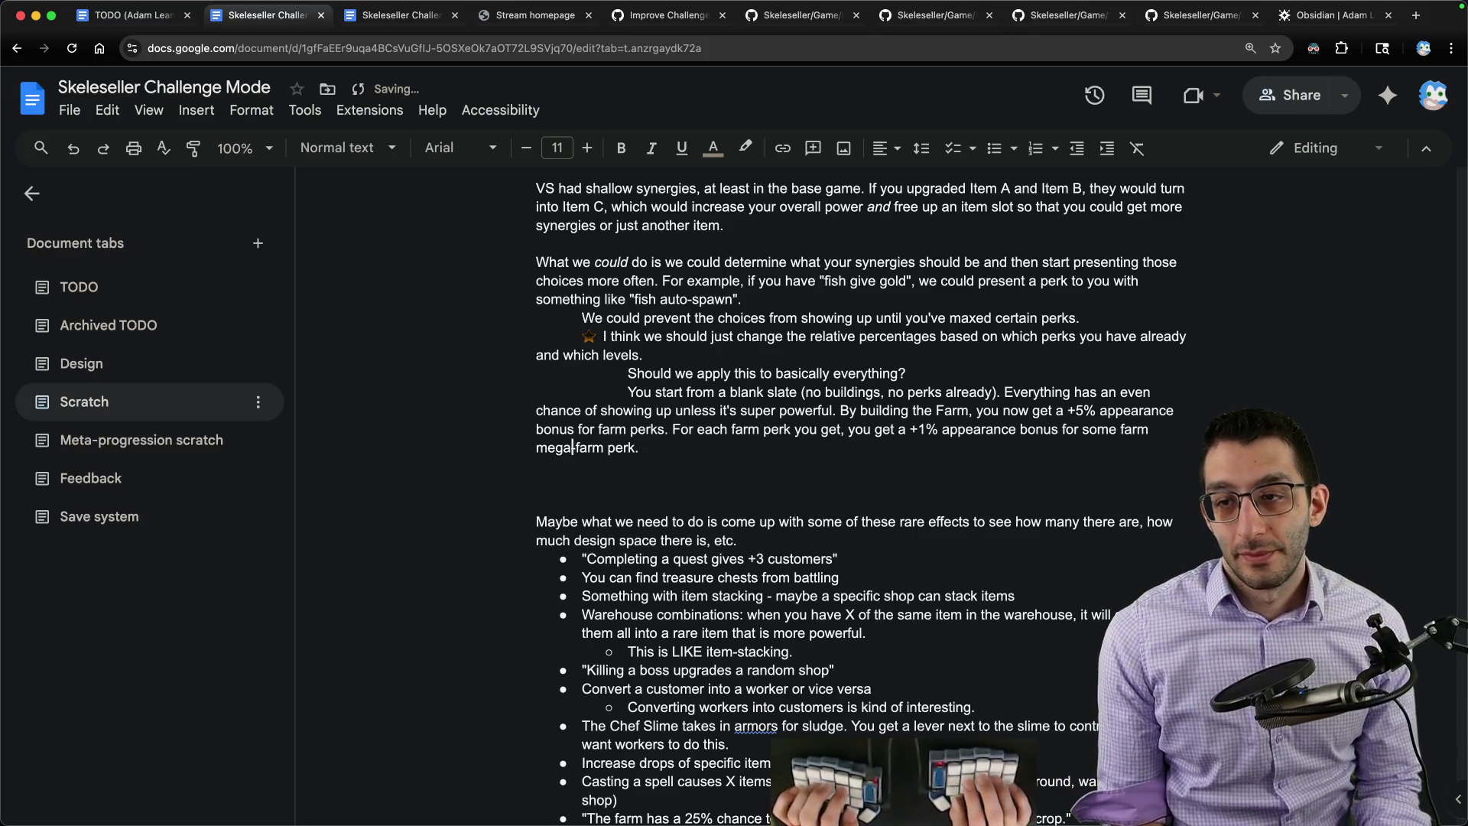
{"action": "key", "text": "alt+Right"}
{"action": "key", "text": "alt+Right"}
{"action": "key", "text": "alt+BackSpace"}
{"action": "key", "text": "BackSpace"}
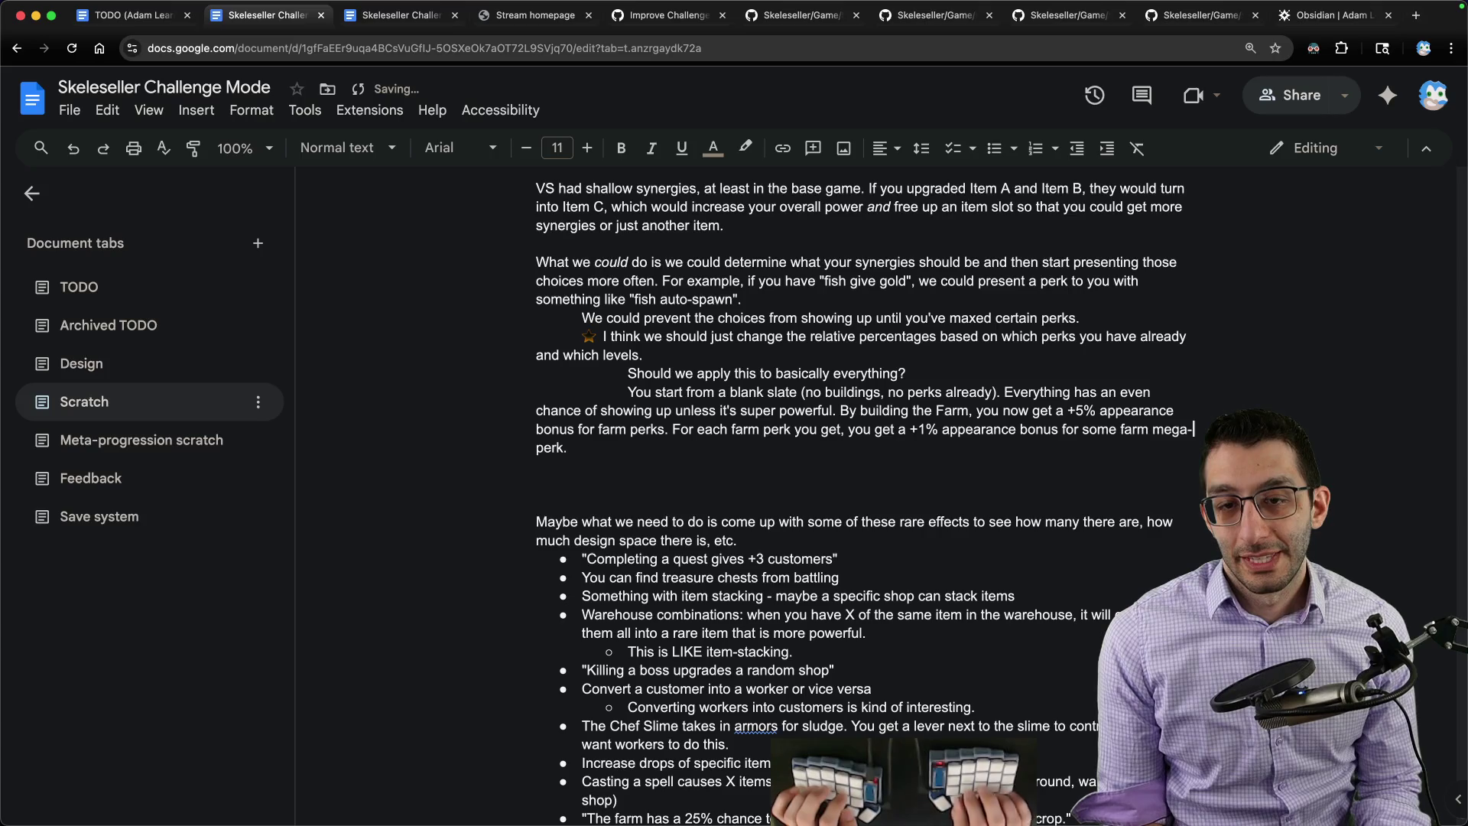
{"action": "type", "text": "-"}
{"action": "key", "text": "Delete"}
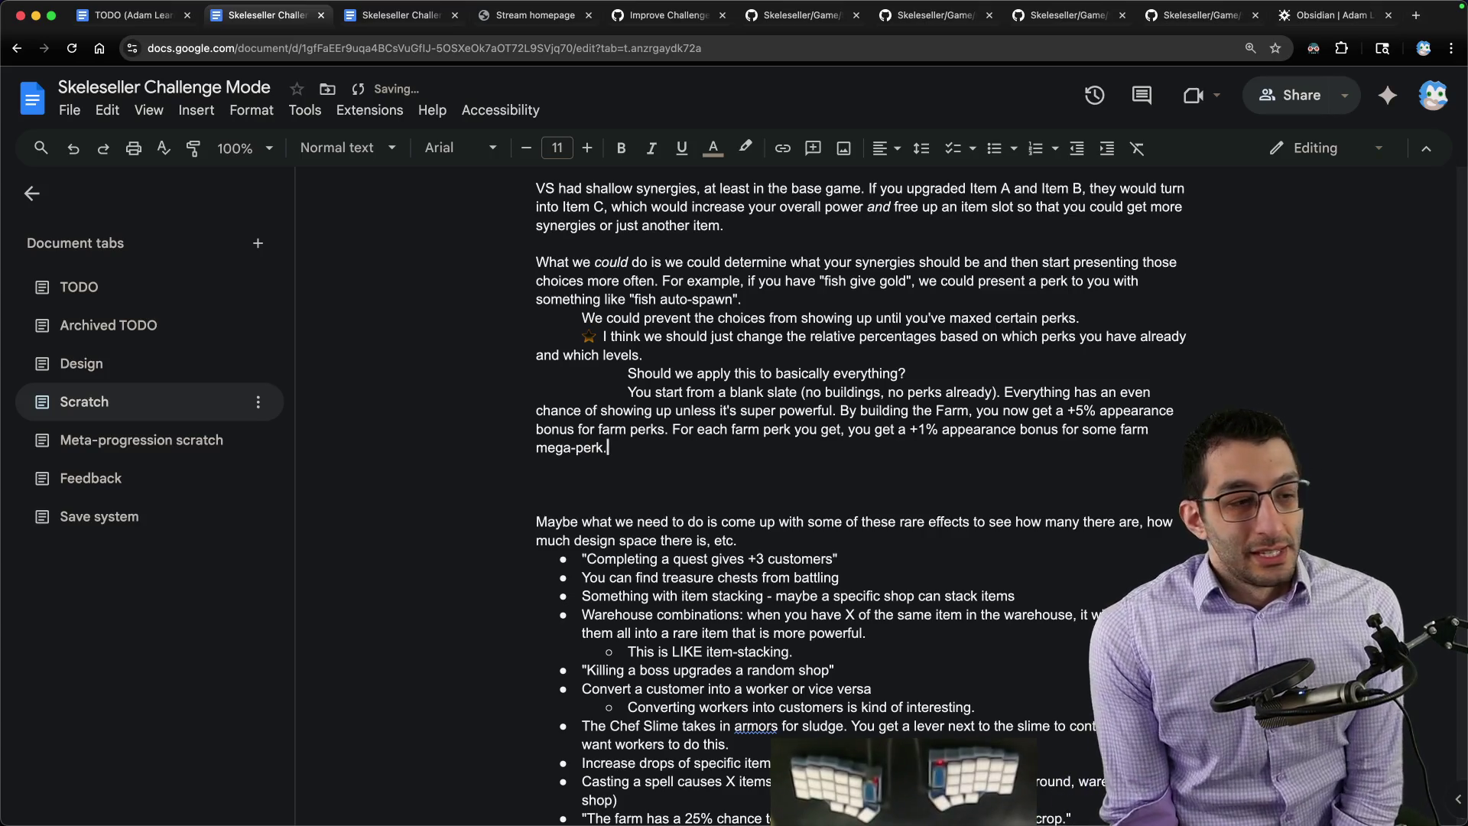
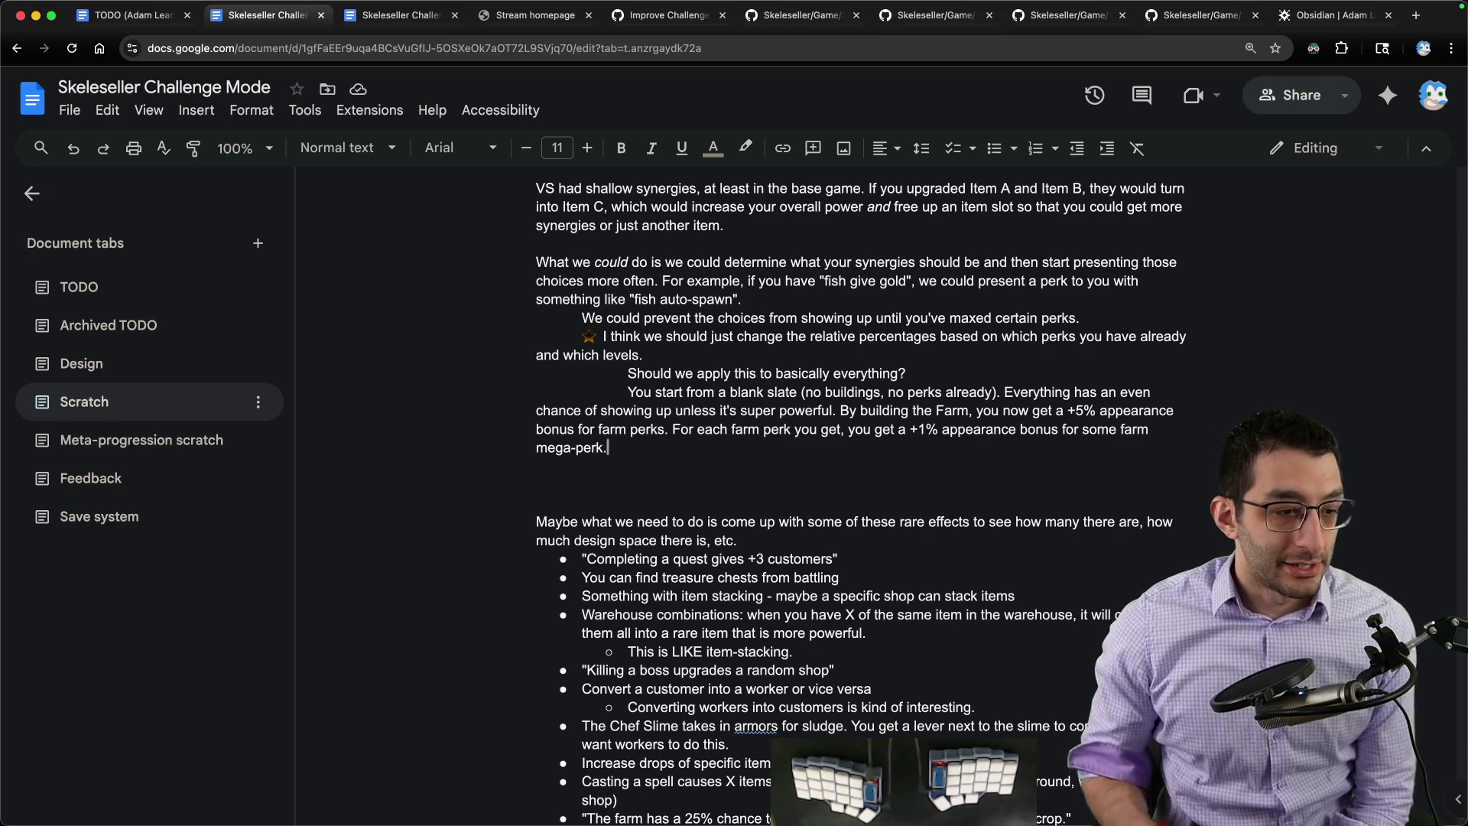
Step: Add the 'overall problem' paragraph — many ideas, but coding and feedback take time — then go to the TODO doc
{"action": "key", "text": "Return"}
{"action": "key", "text": "Return"}
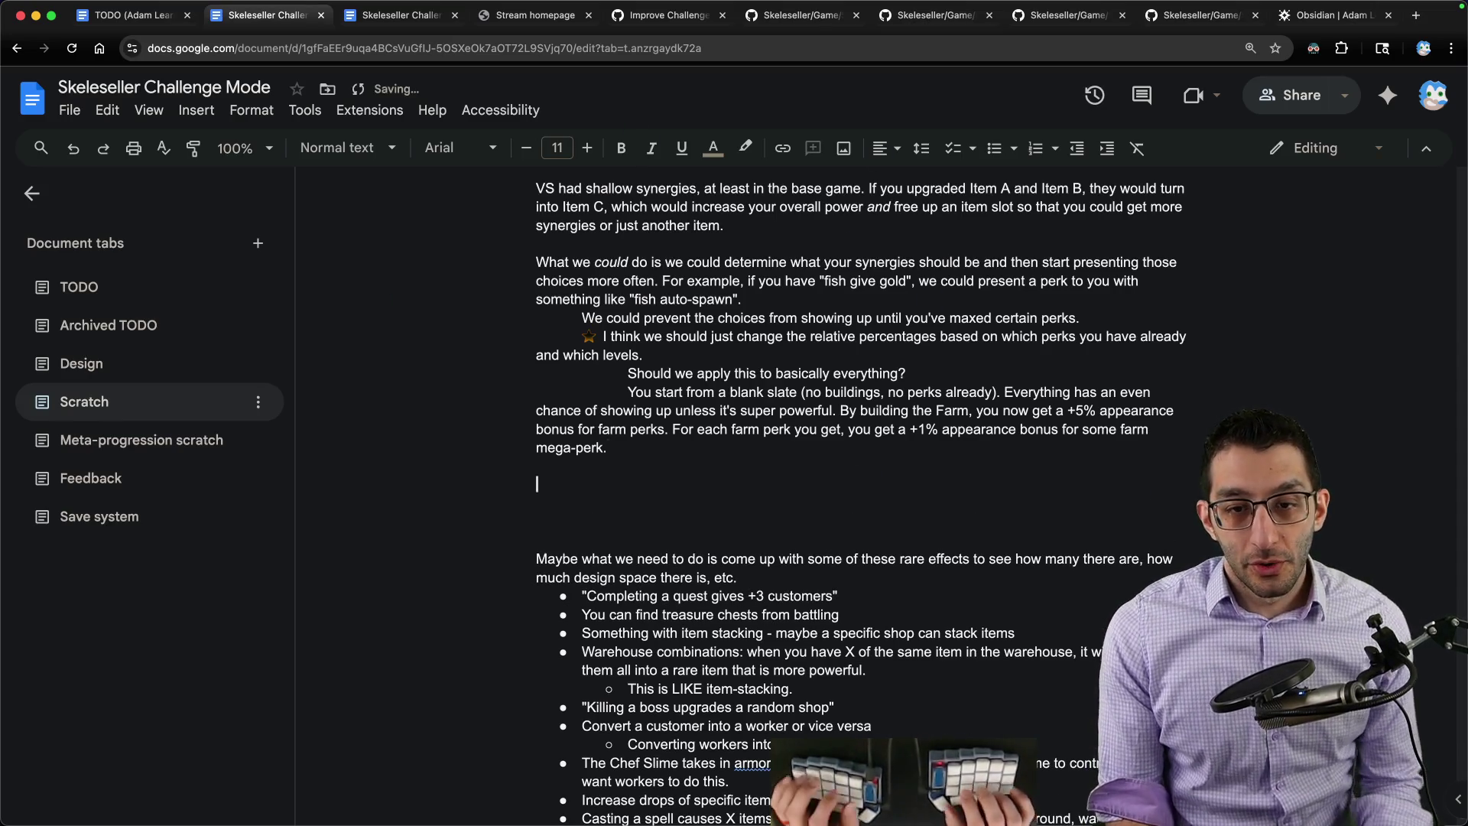
{"action": "type", "text": "The"}
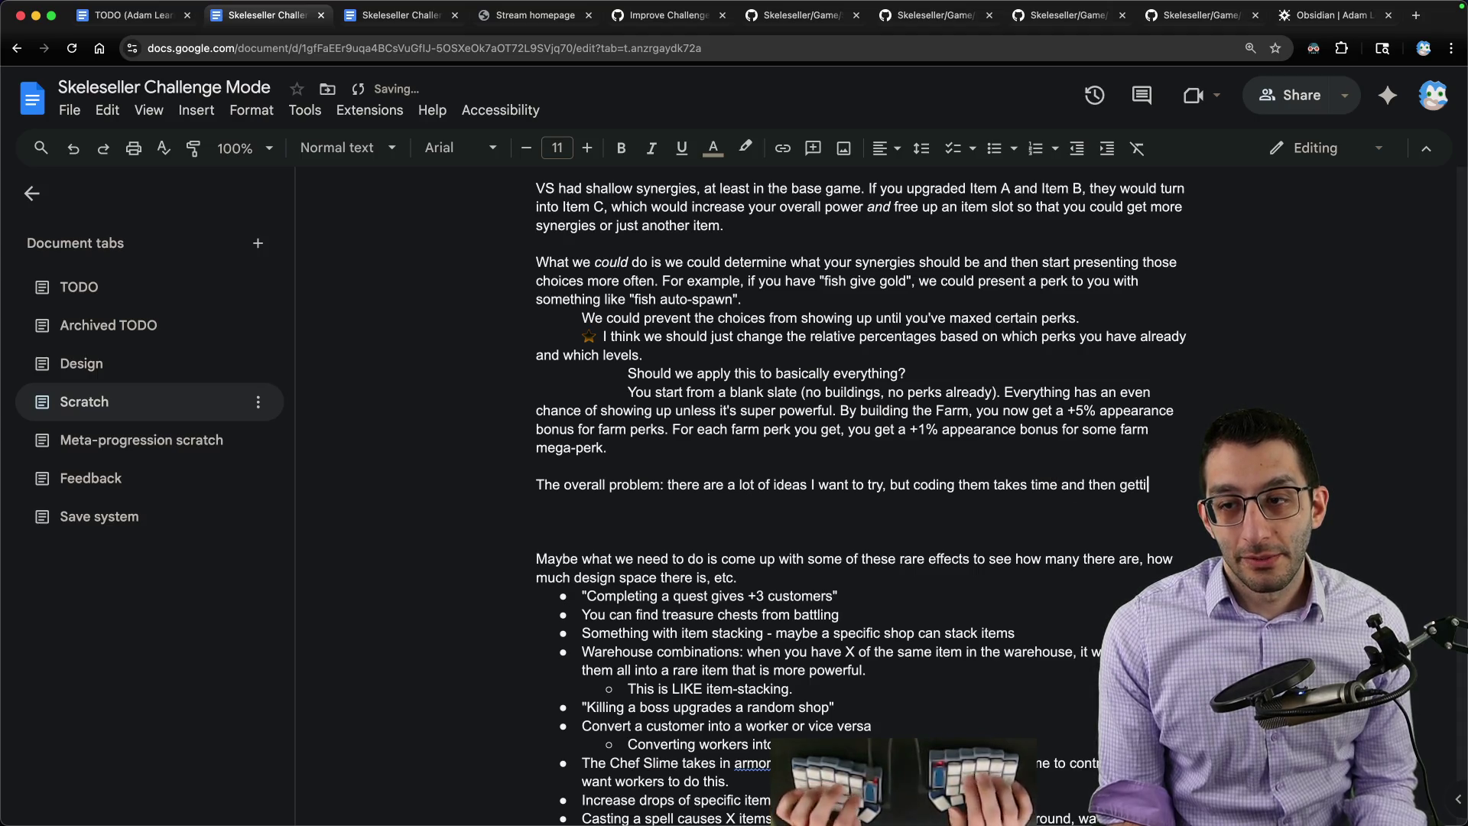
{"action": "type", "text": "back takes time."}
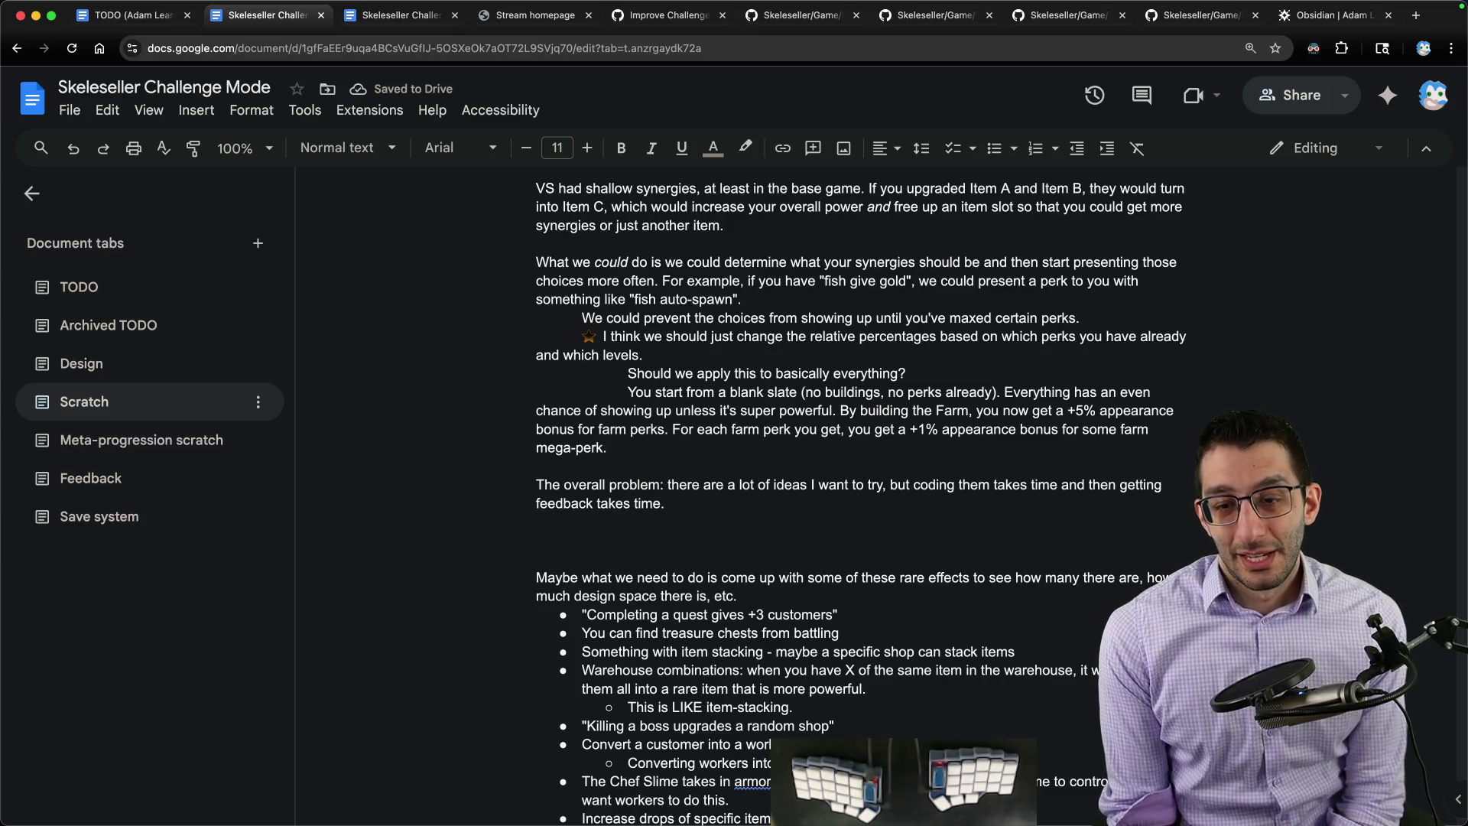
{"action": "scroll", "coordinate": [746, 474], "scroll_direction": "down", "scroll_amount": 3}
{"action": "scroll", "coordinate": [747, 473], "scroll_direction": "down", "scroll_amount": 5}
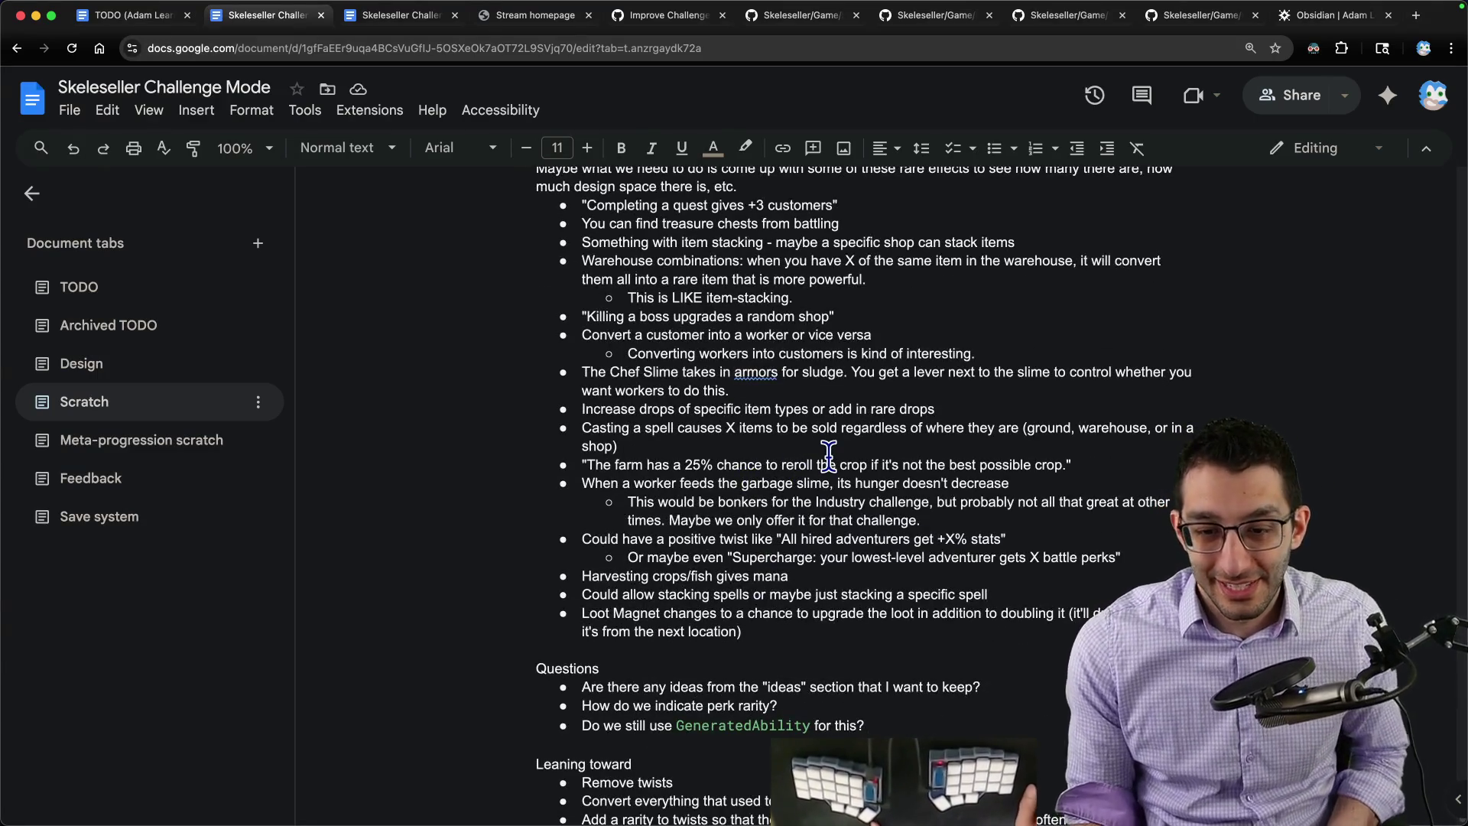
{"action": "scroll", "coordinate": [829, 453], "scroll_direction": "down", "scroll_amount": 2}
{"action": "scroll", "coordinate": [826, 459], "scroll_direction": "down", "scroll_amount": 3}
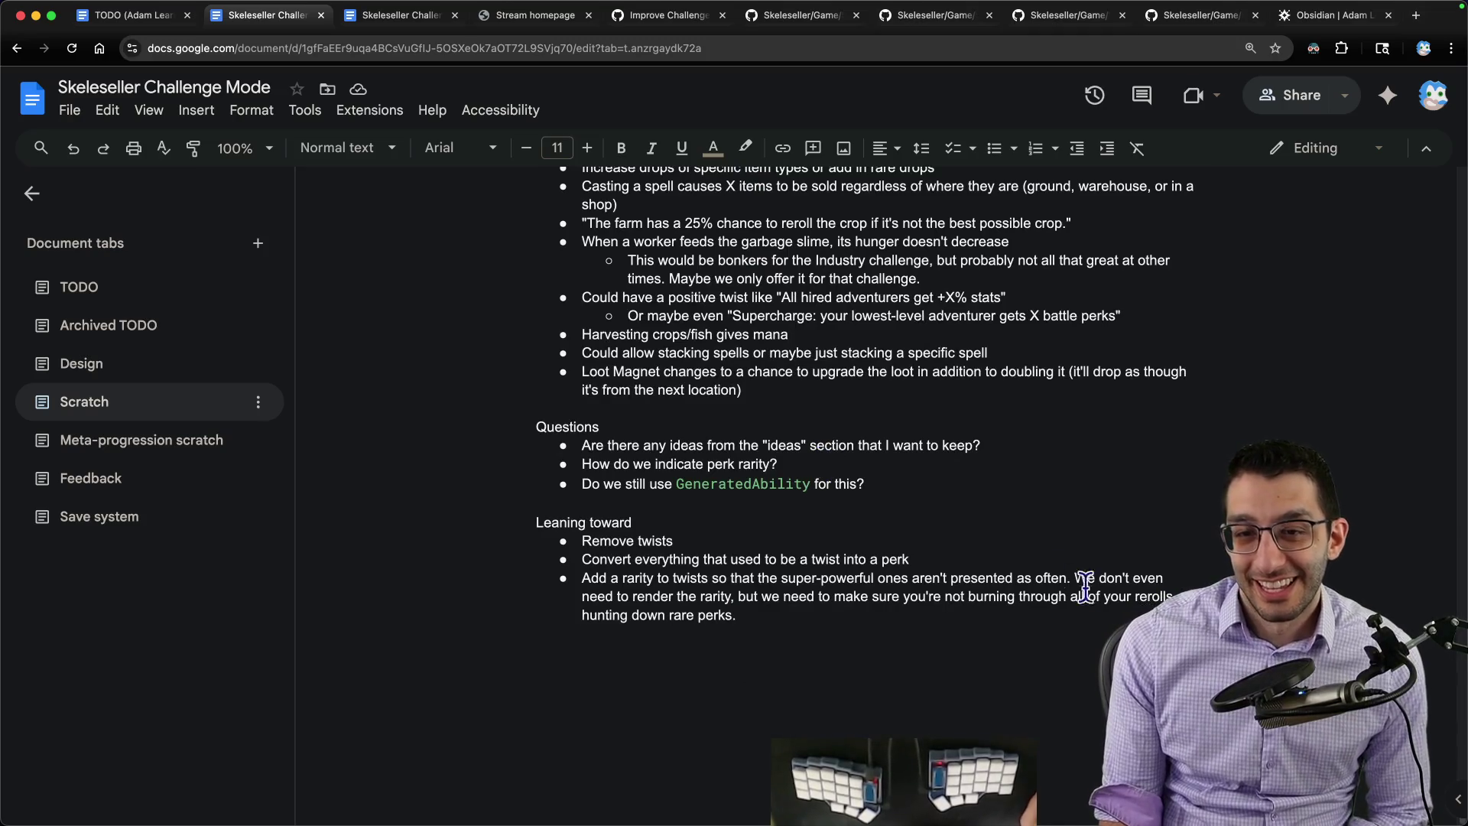
{"action": "scroll", "coordinate": [1032, 583], "scroll_direction": "up", "scroll_amount": 10}
{"action": "scroll", "coordinate": [1055, 580], "scroll_direction": "up", "scroll_amount": 7}
{"action": "scroll", "coordinate": [1000, 560], "scroll_direction": "down", "scroll_amount": 5}
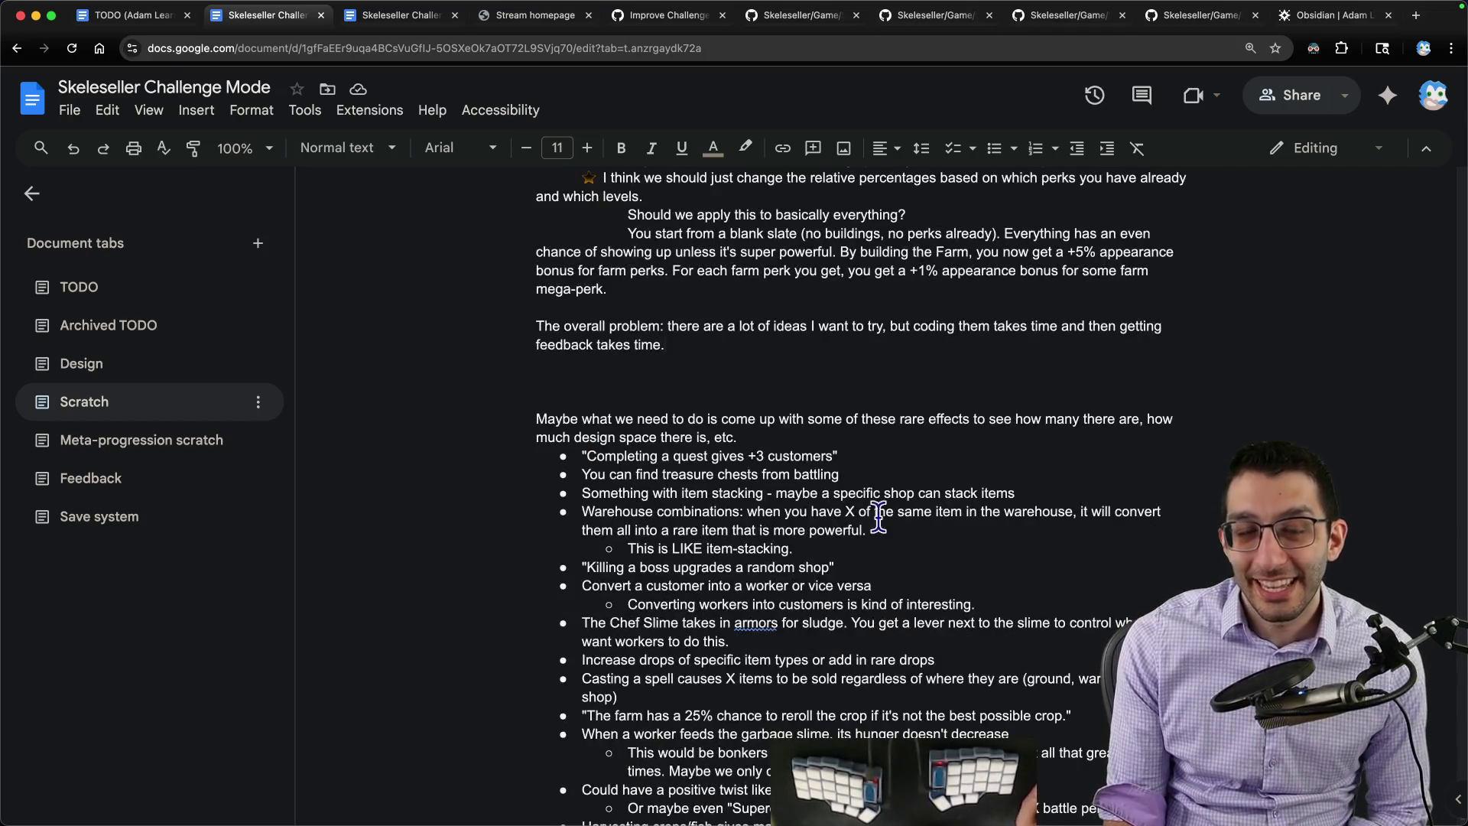
{"action": "left_click", "coordinate": [134, 16]}
{"action": "scroll", "coordinate": [807, 340], "scroll_direction": "up", "scroll_amount": 6}
{"action": "scroll", "coordinate": [819, 373], "scroll_direction": "up", "scroll_amount": 10}
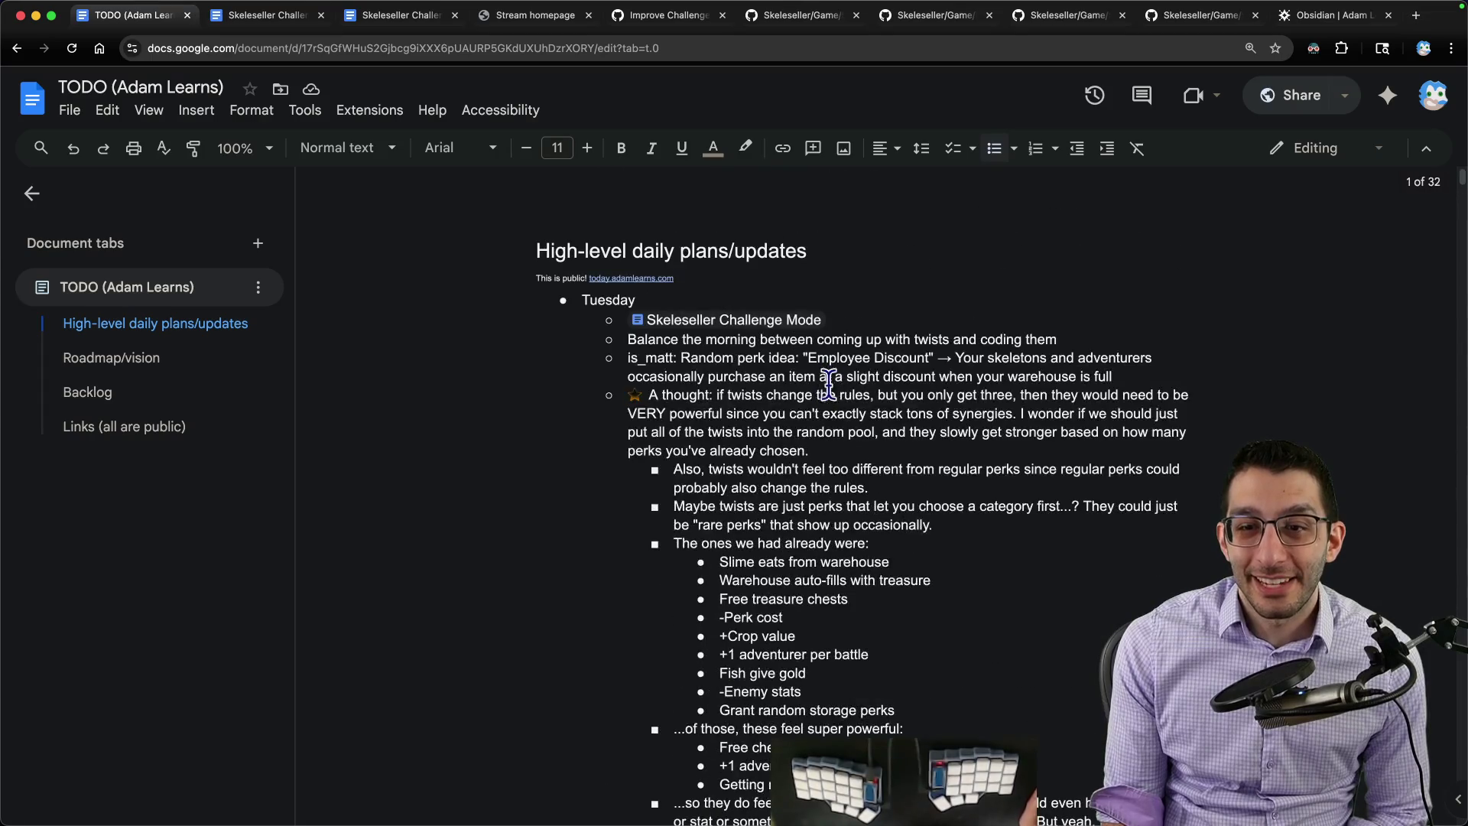
{"action": "scroll", "coordinate": [783, 367], "scroll_direction": "down", "scroll_amount": 2}
{"action": "scroll", "coordinate": [653, 362], "scroll_direction": "down", "scroll_amount": 10}
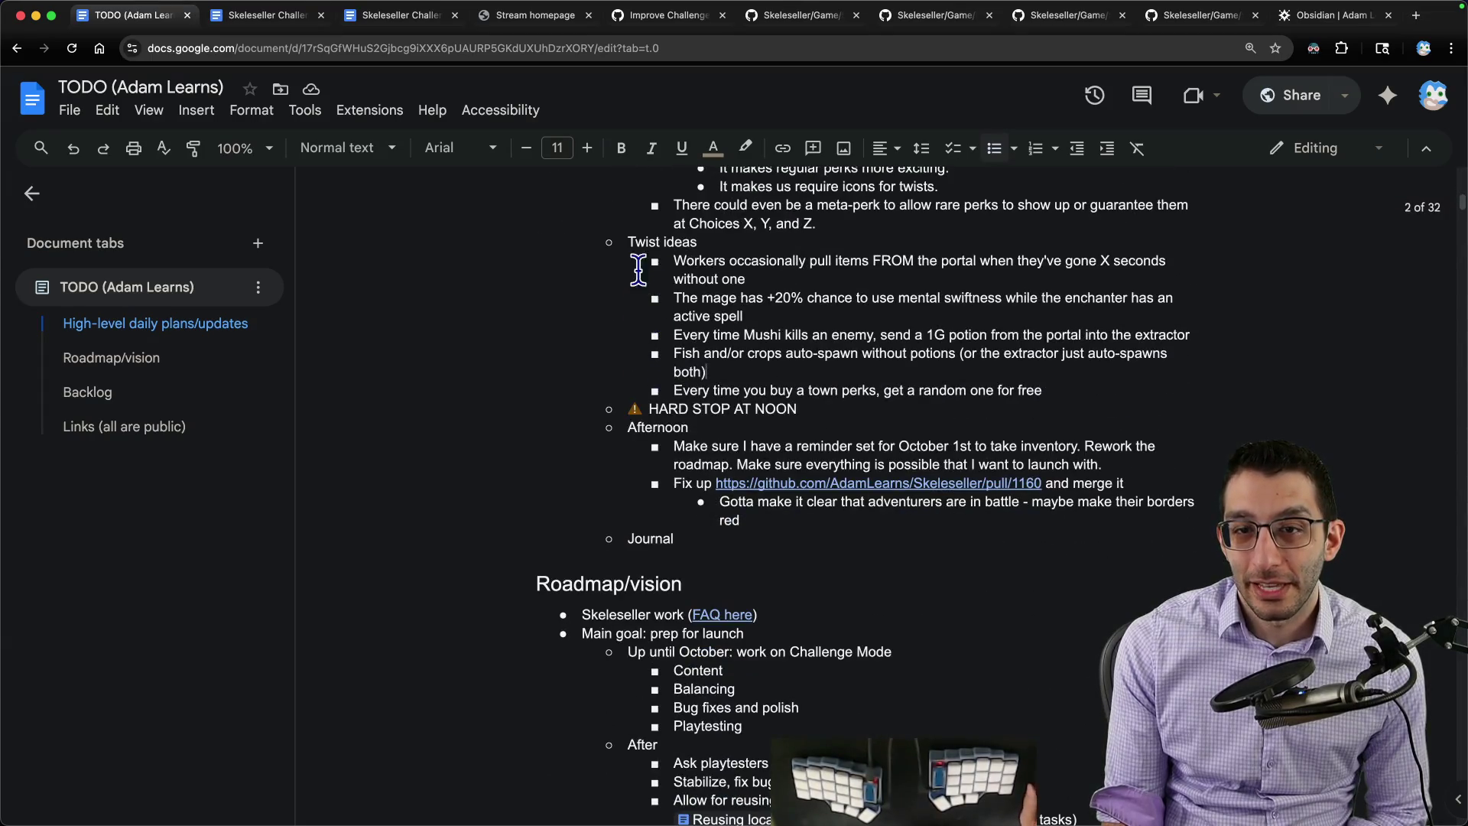
Step: Review the Twist ideas bullets under Tuesday's plan, selecting items like the Mushi potion idea, then leave for the editor
{"action": "left_click_drag", "start_coordinate": [627, 242], "coordinate": [864, 390]}
{"action": "triple_click", "coordinate": [680, 266]}
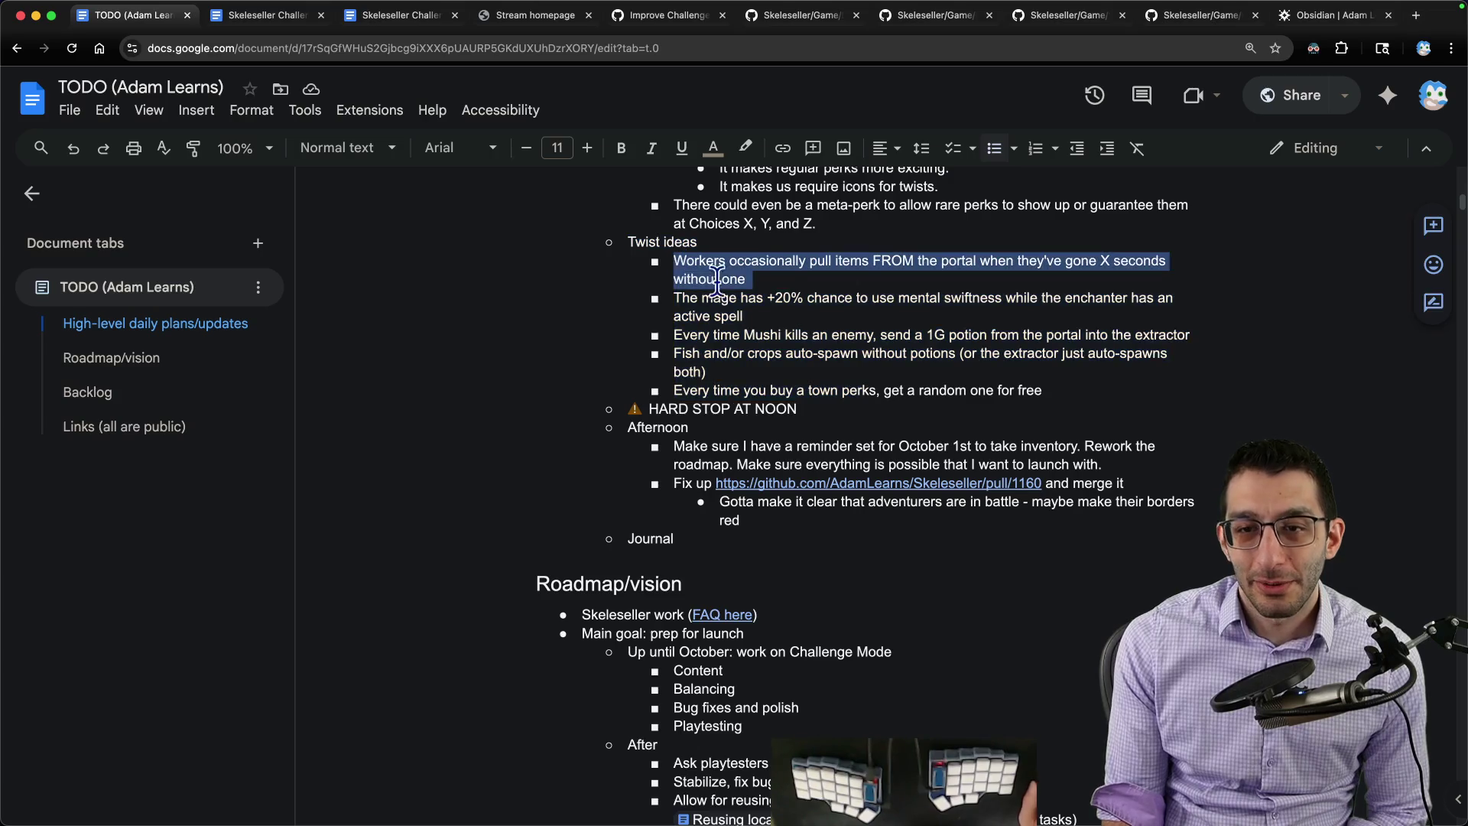
{"action": "left_click", "coordinate": [706, 300]}
{"action": "triple_click", "coordinate": [734, 335]}
{"action": "double_click", "coordinate": [753, 356]}
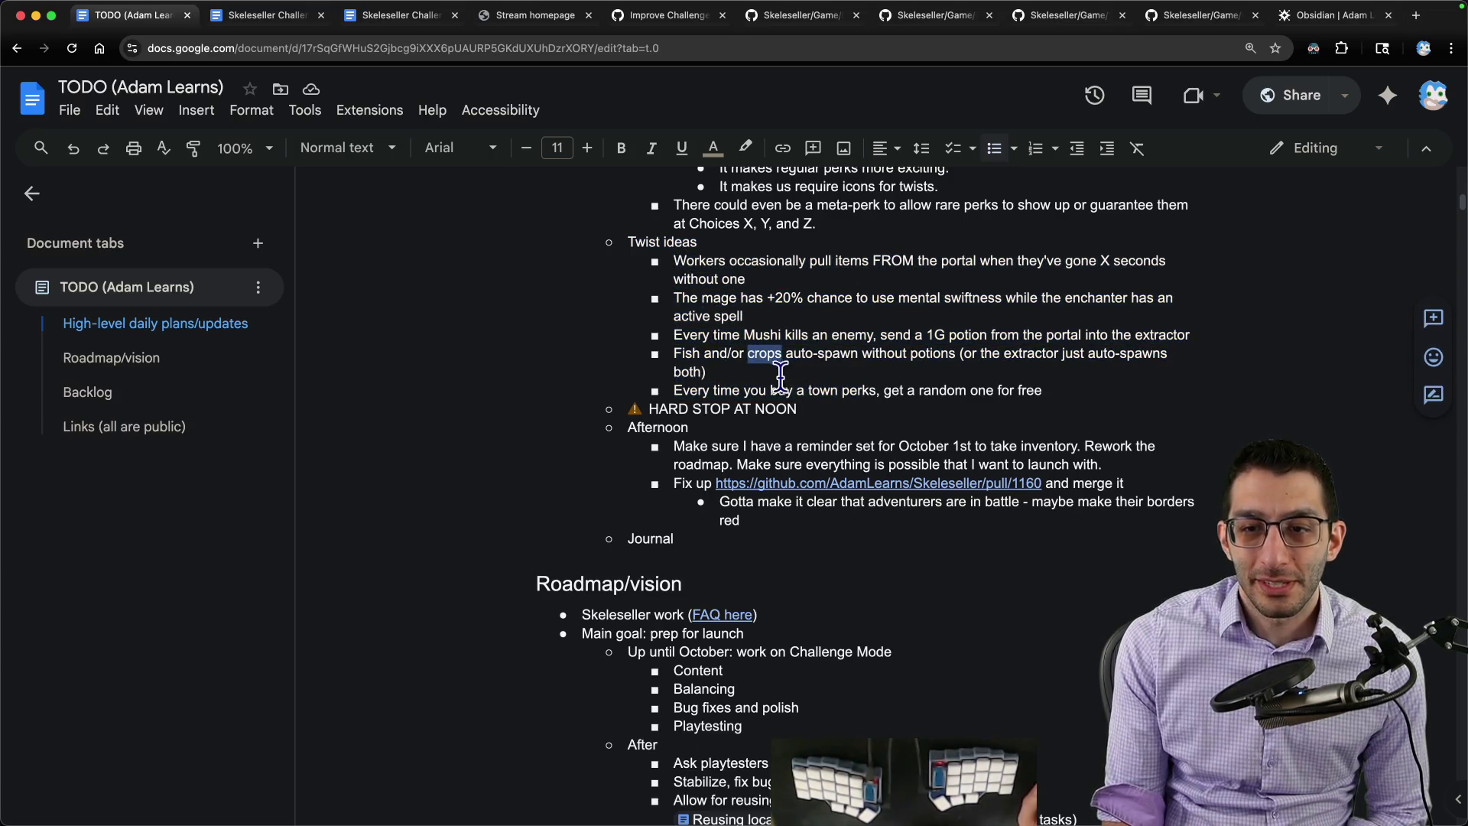
{"action": "left_click_drag", "start_coordinate": [1100, 392], "coordinate": [583, 240]}
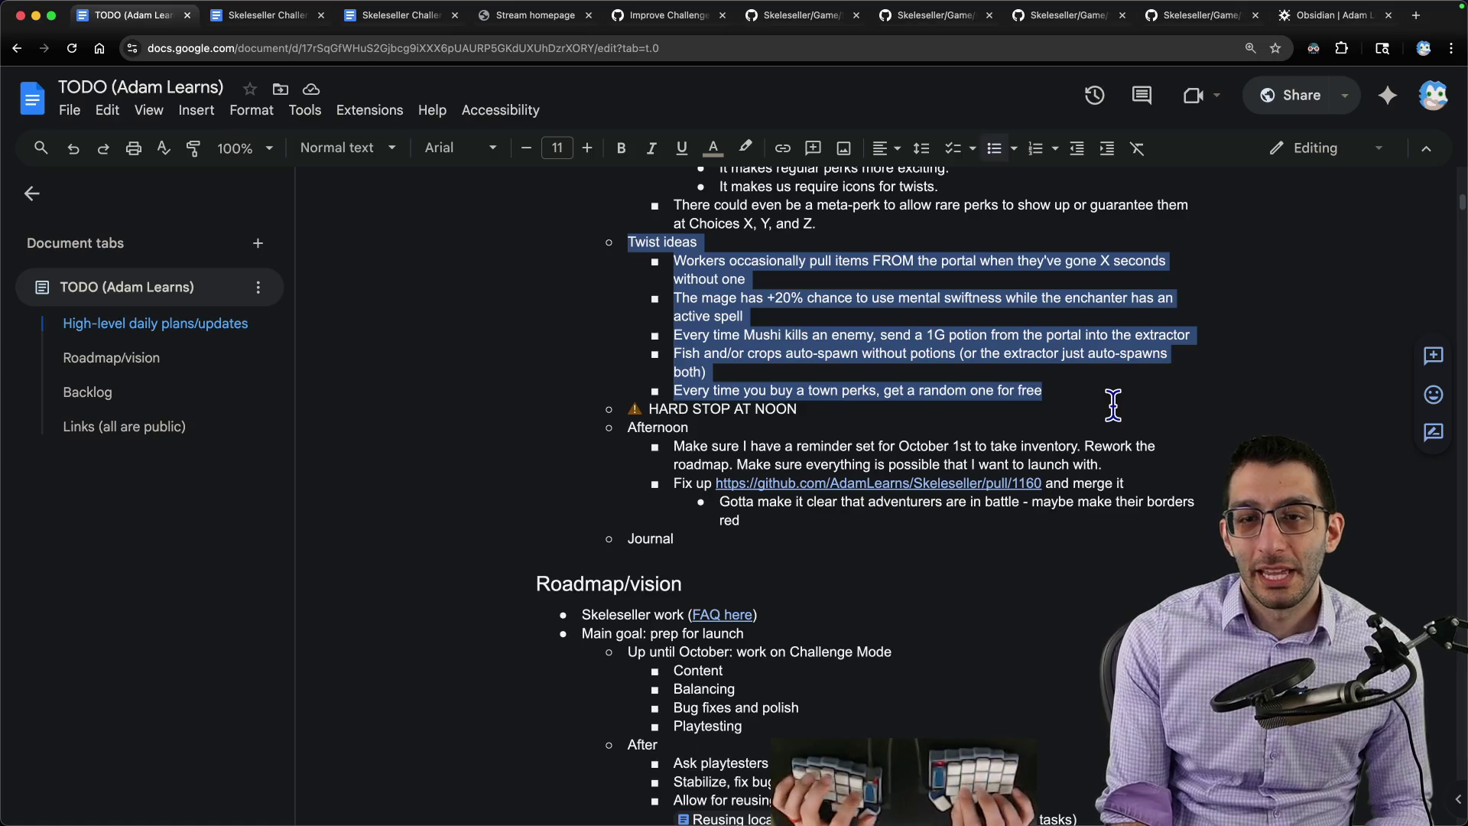
{"action": "key", "text": "super+Tab"}
{"action": "type", "text": "twists were supp"}
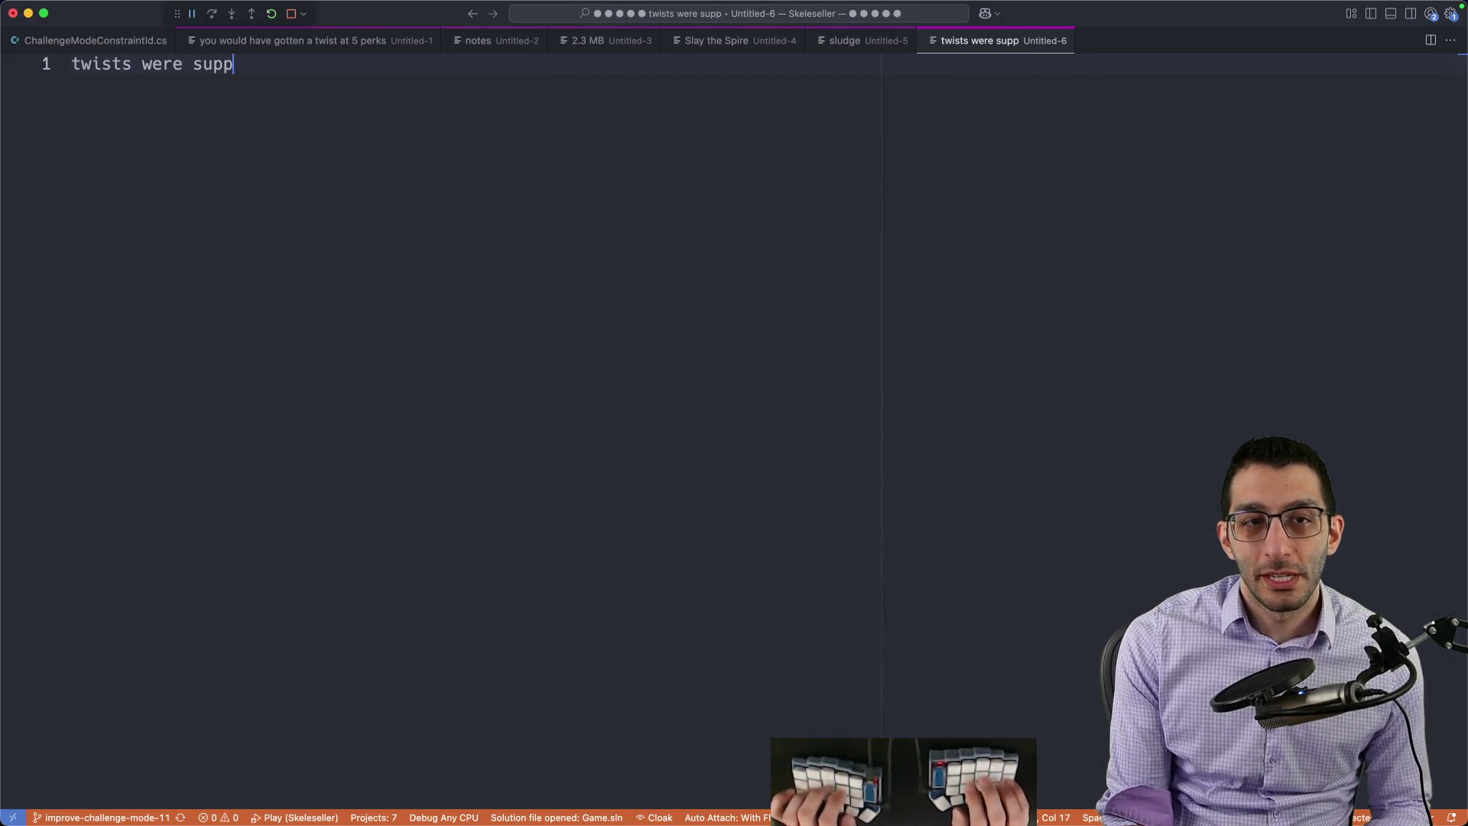
{"action": "type", "text": "osed to be \"rule change"}
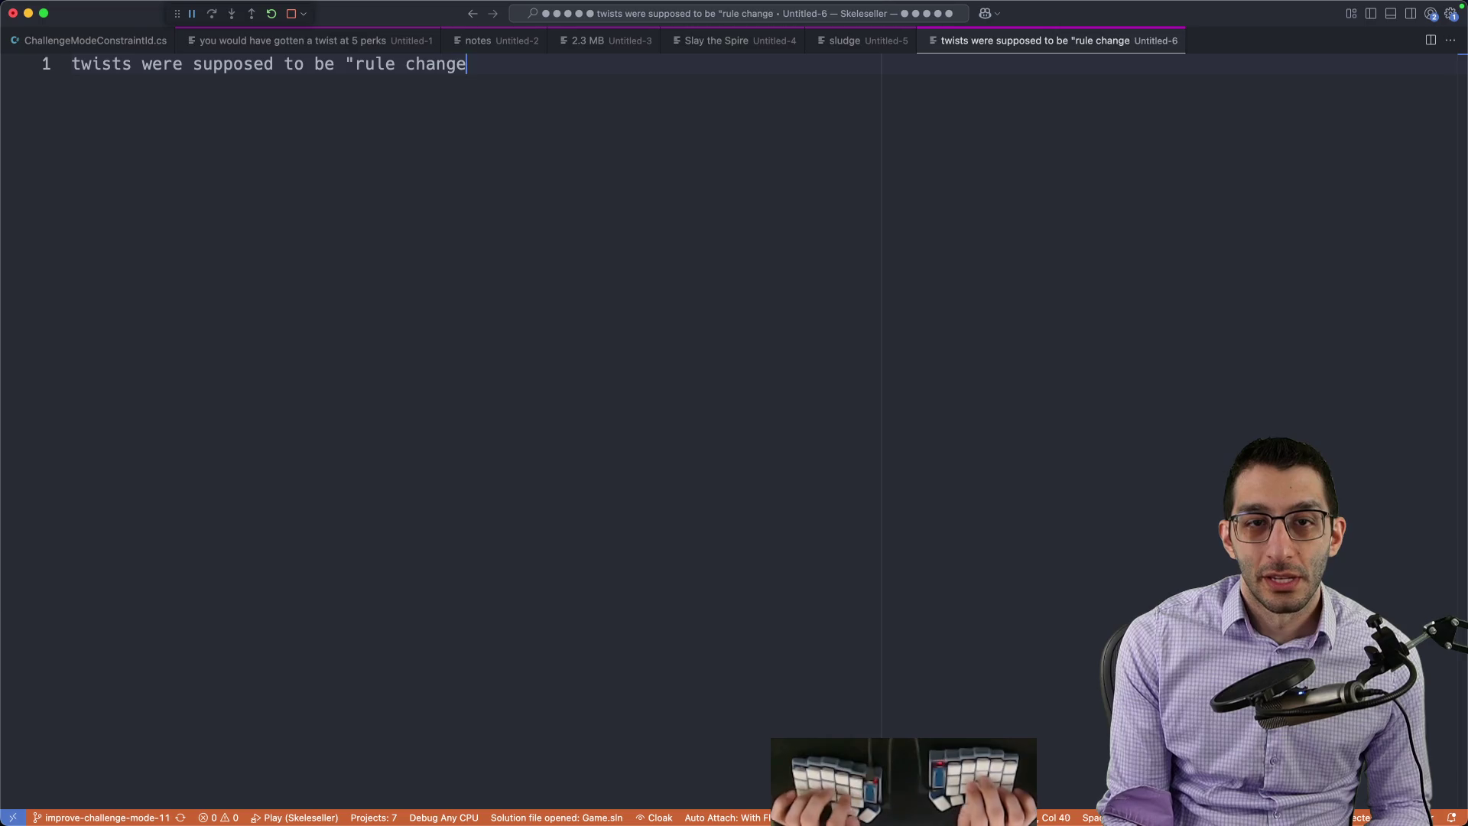
{"action": "type", "text": "s\""}
Step: Note that twists meant rule changes, with free treasure chests nesting a more-loot line
{"action": "key", "text": "Return"}
{"action": "key", "text": "shift+End"}
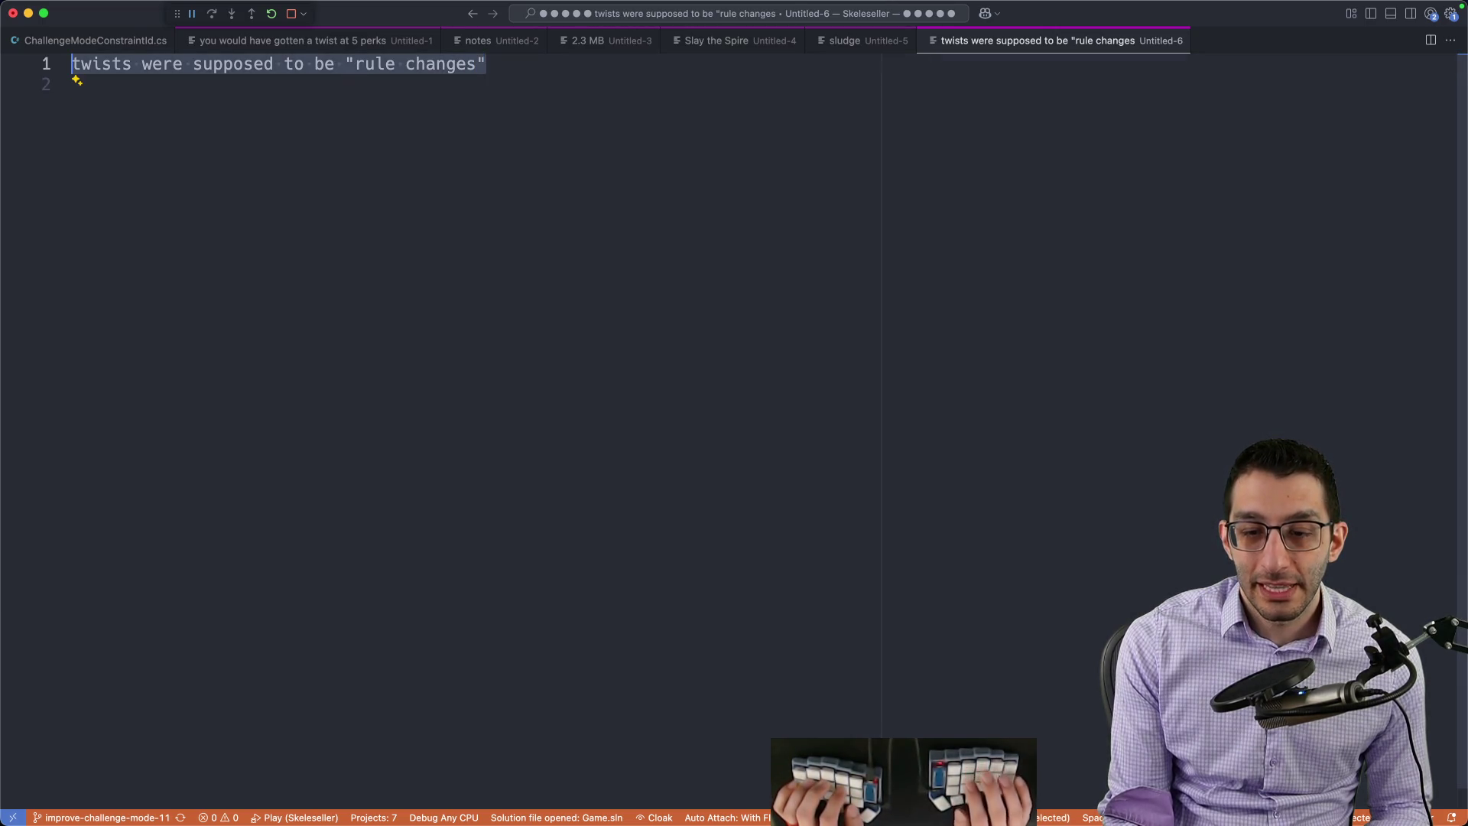
{"action": "key", "text": "Right"}
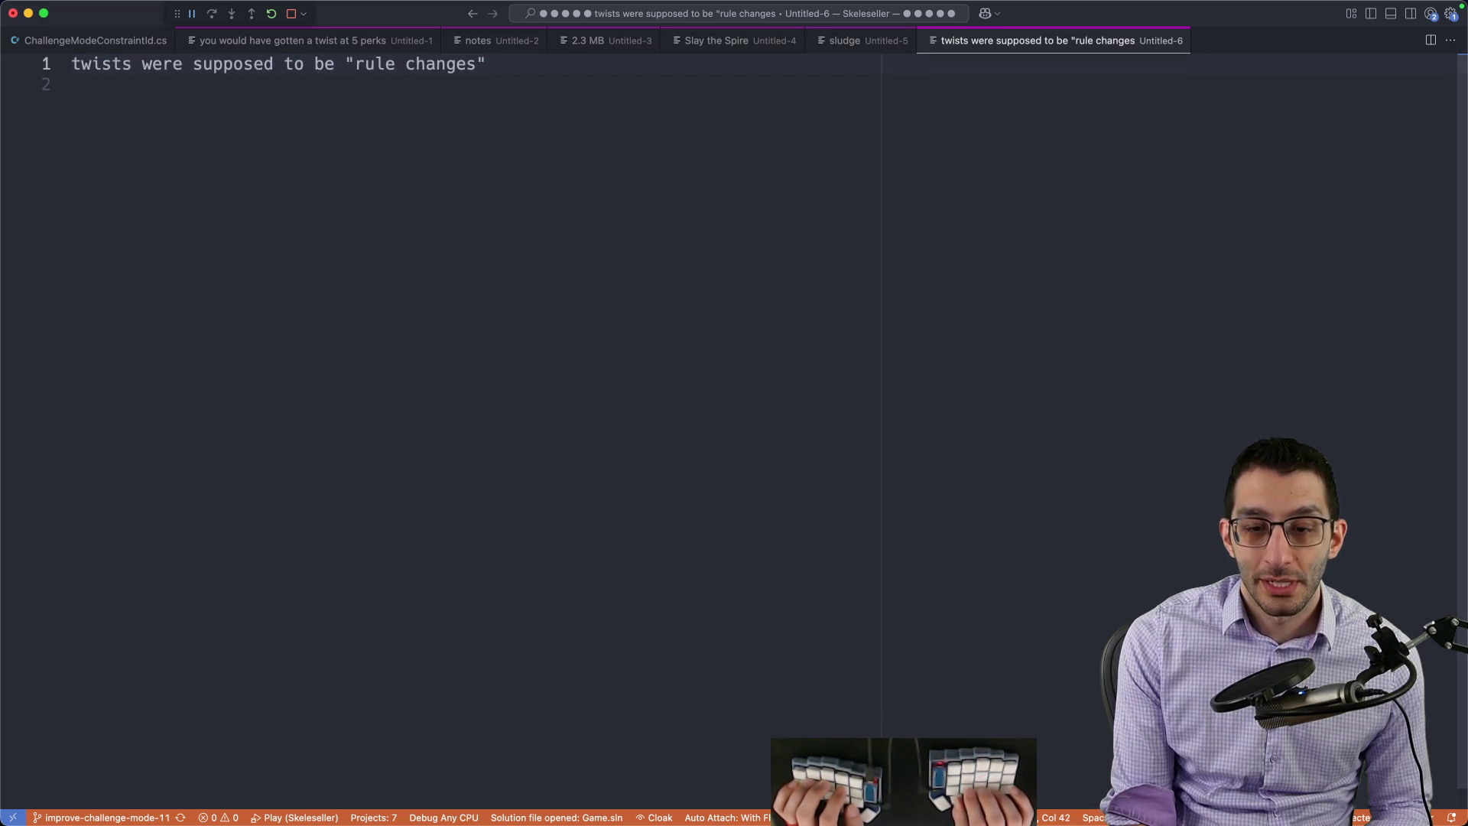
{"action": "key", "text": "Return"}
{"action": "key", "text": "Return"}
{"action": "key", "text": "Return"}
{"action": "key", "text": "Return"}
{"action": "type", "text": "free"}
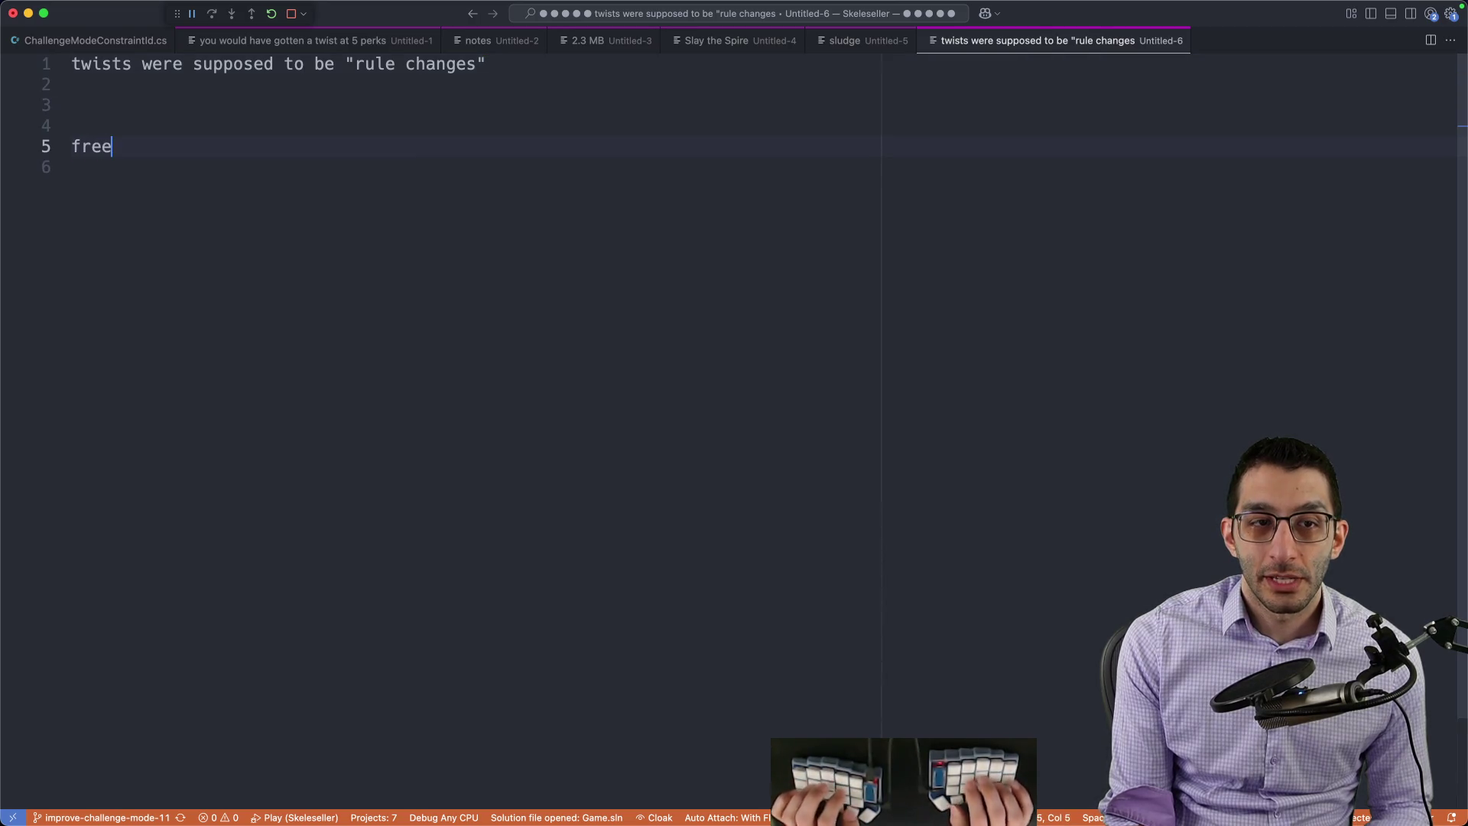
{"action": "key", "text": "BackSpace"}
{"action": "key", "text": "BackSpace"}
{"action": "key", "text": "BackSpace"}
{"action": "type", "text": "you get free treas"}
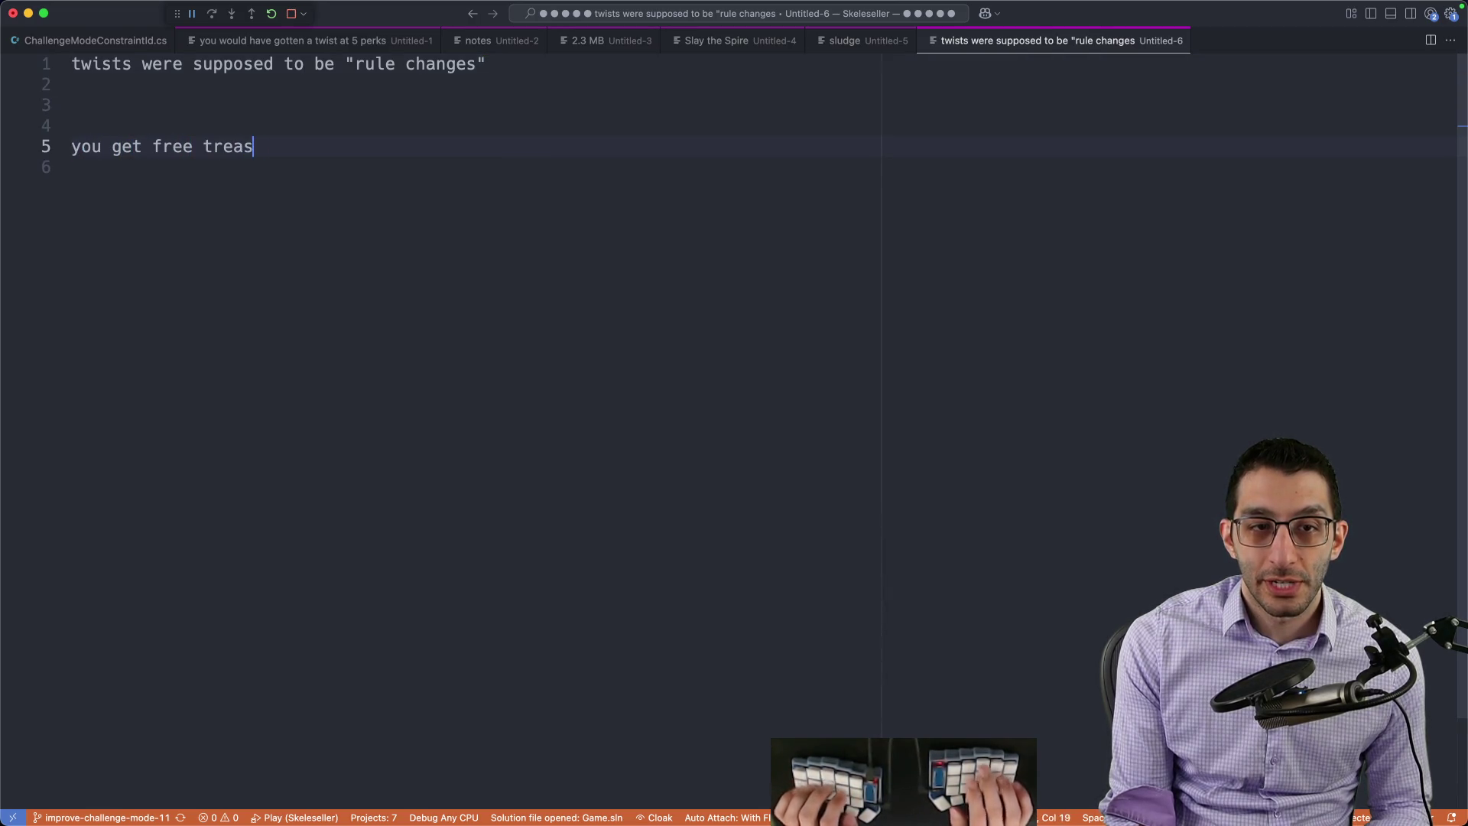
{"action": "type", "text": "ure chests"}
{"action": "key", "text": "shift+Home"}
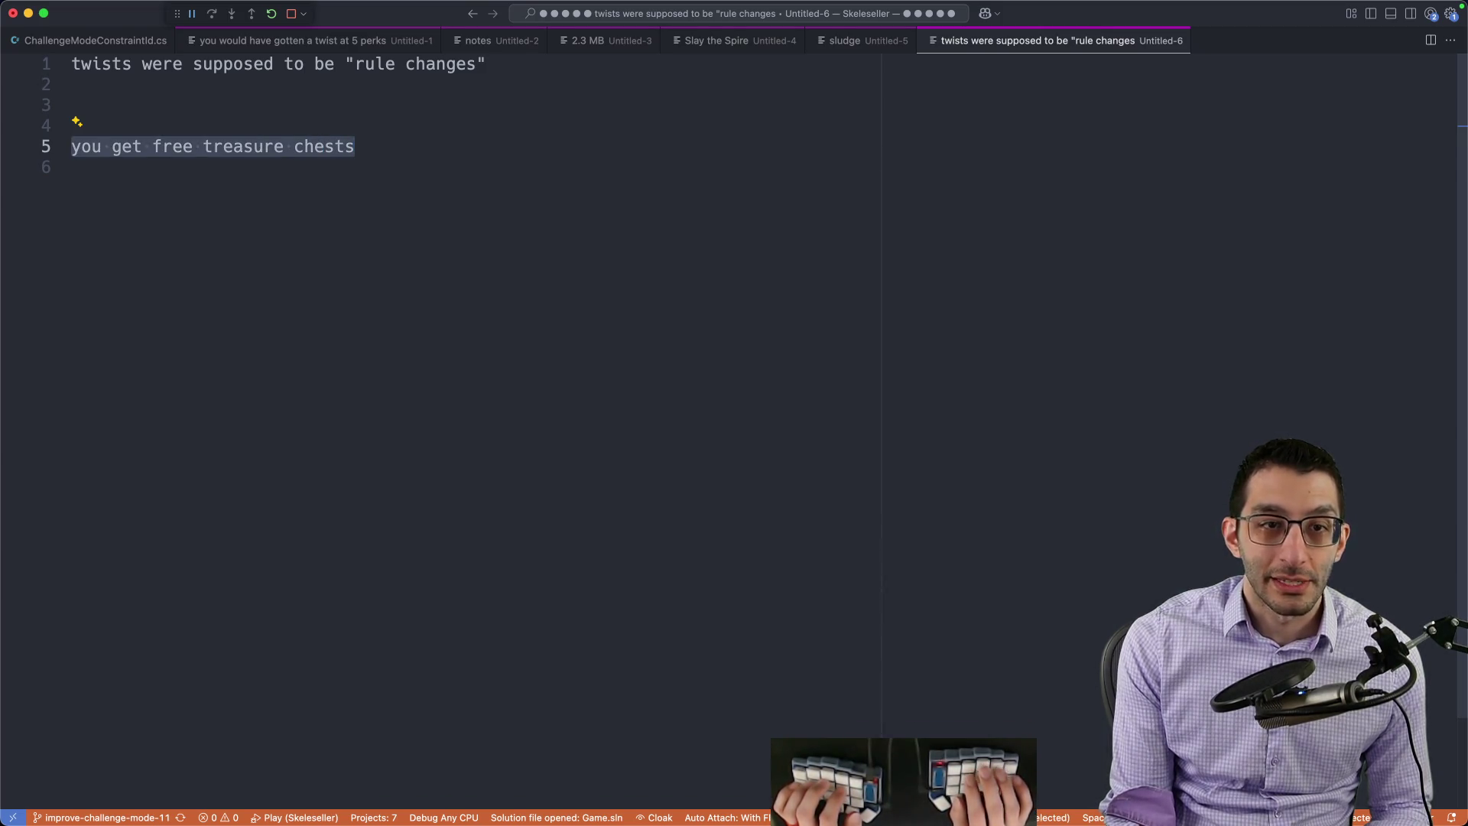
{"action": "key", "text": "End"}
{"action": "key", "text": "Return"}
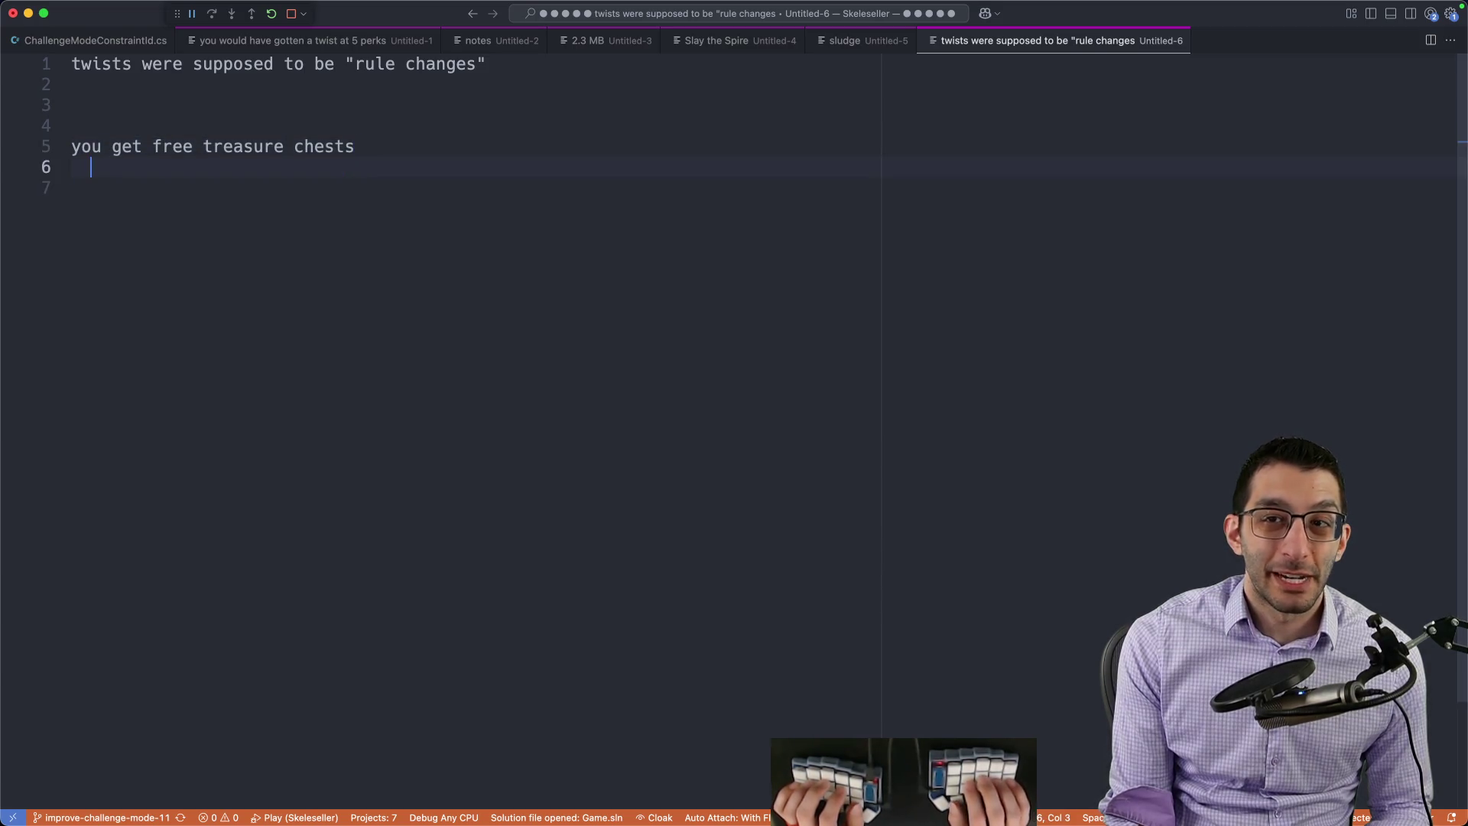
{"action": "type", "text": "chests contain m"}
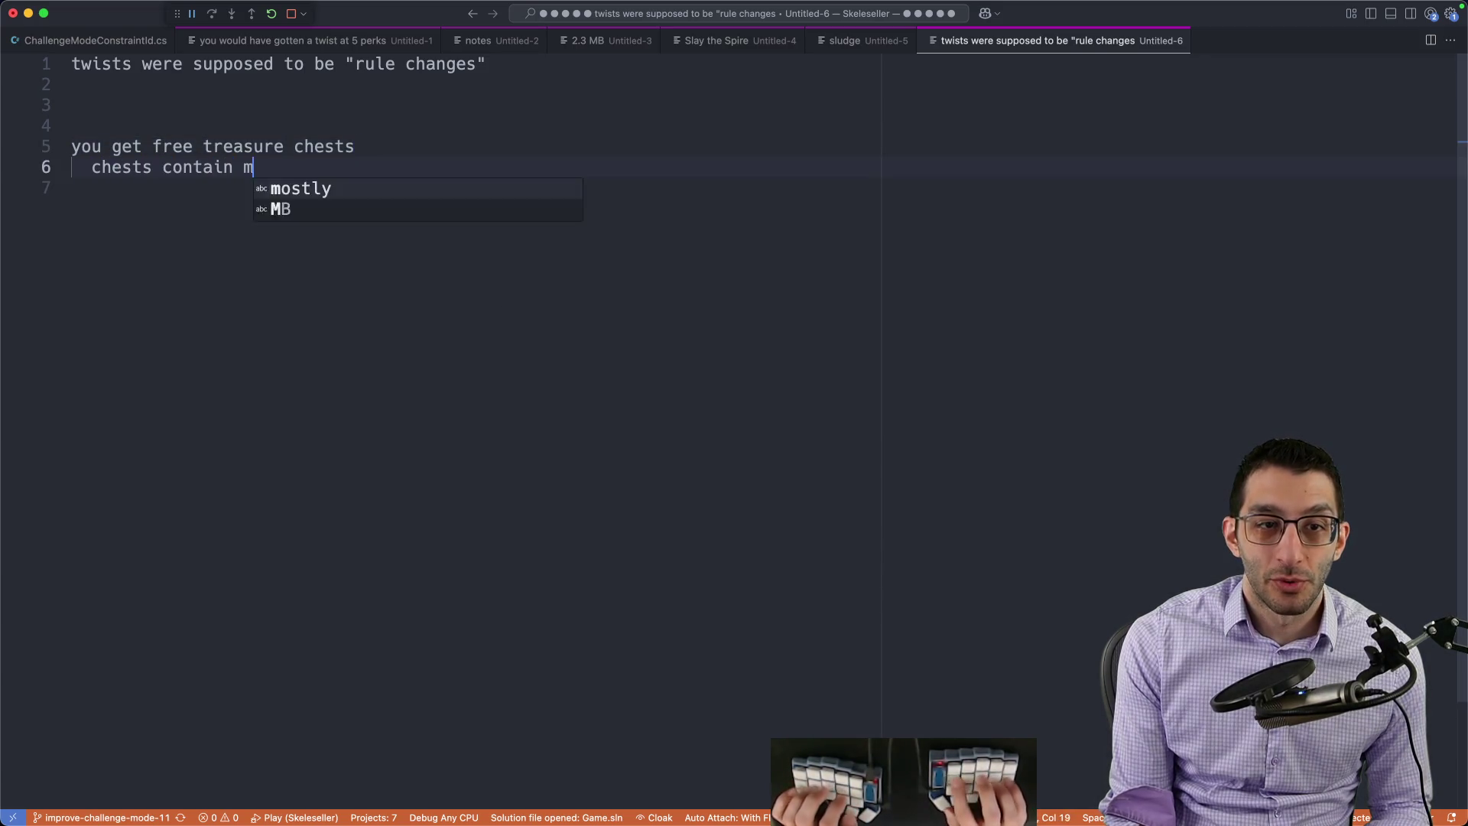
{"action": "type", "text": "ore loot"}
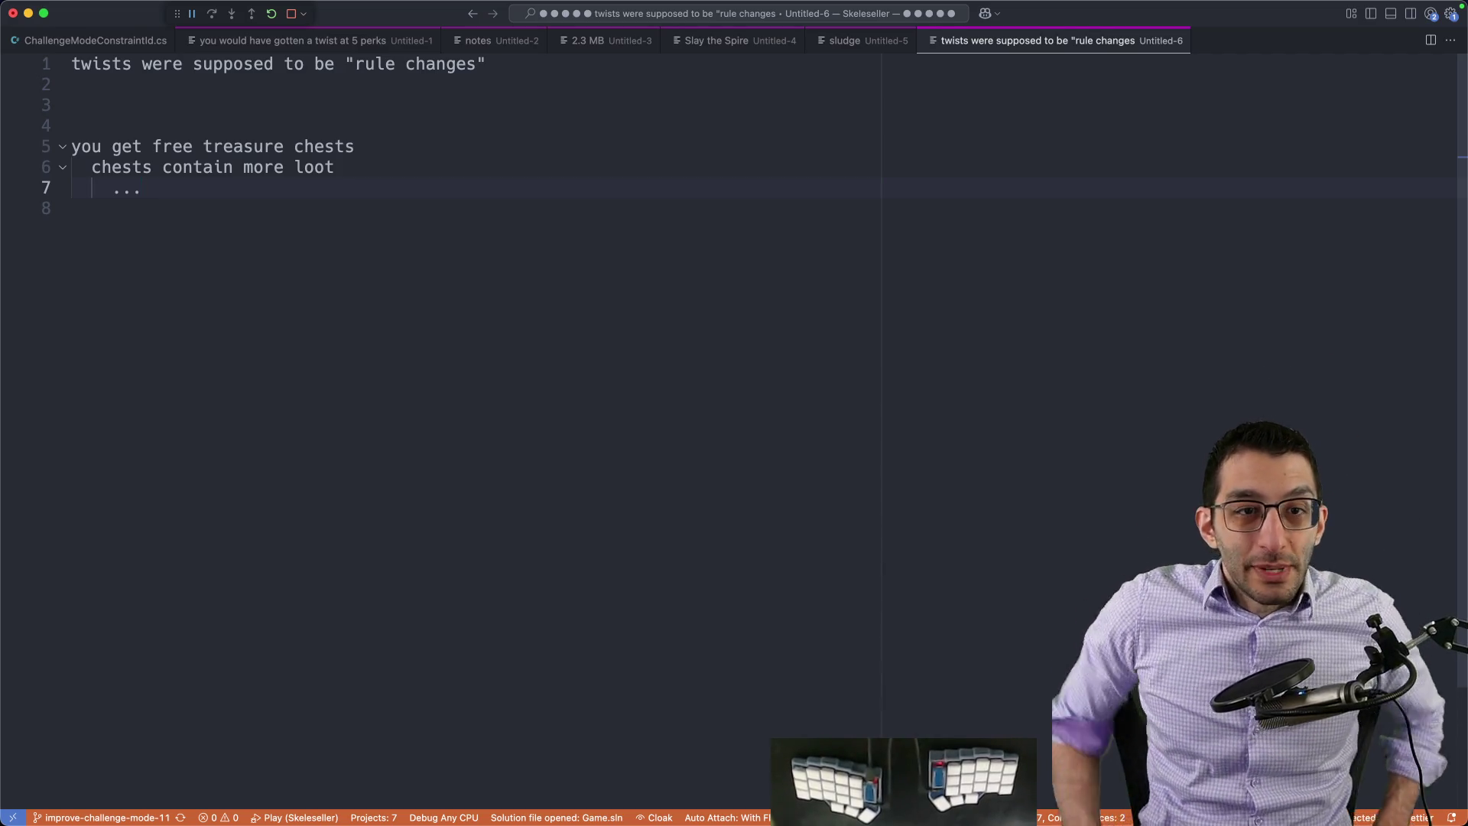
Step: Review the treasure chest notes, glance at the Skeleseller game, and return to the TODO document
{"action": "left_click", "coordinate": [355, 130], "text": "shift"}
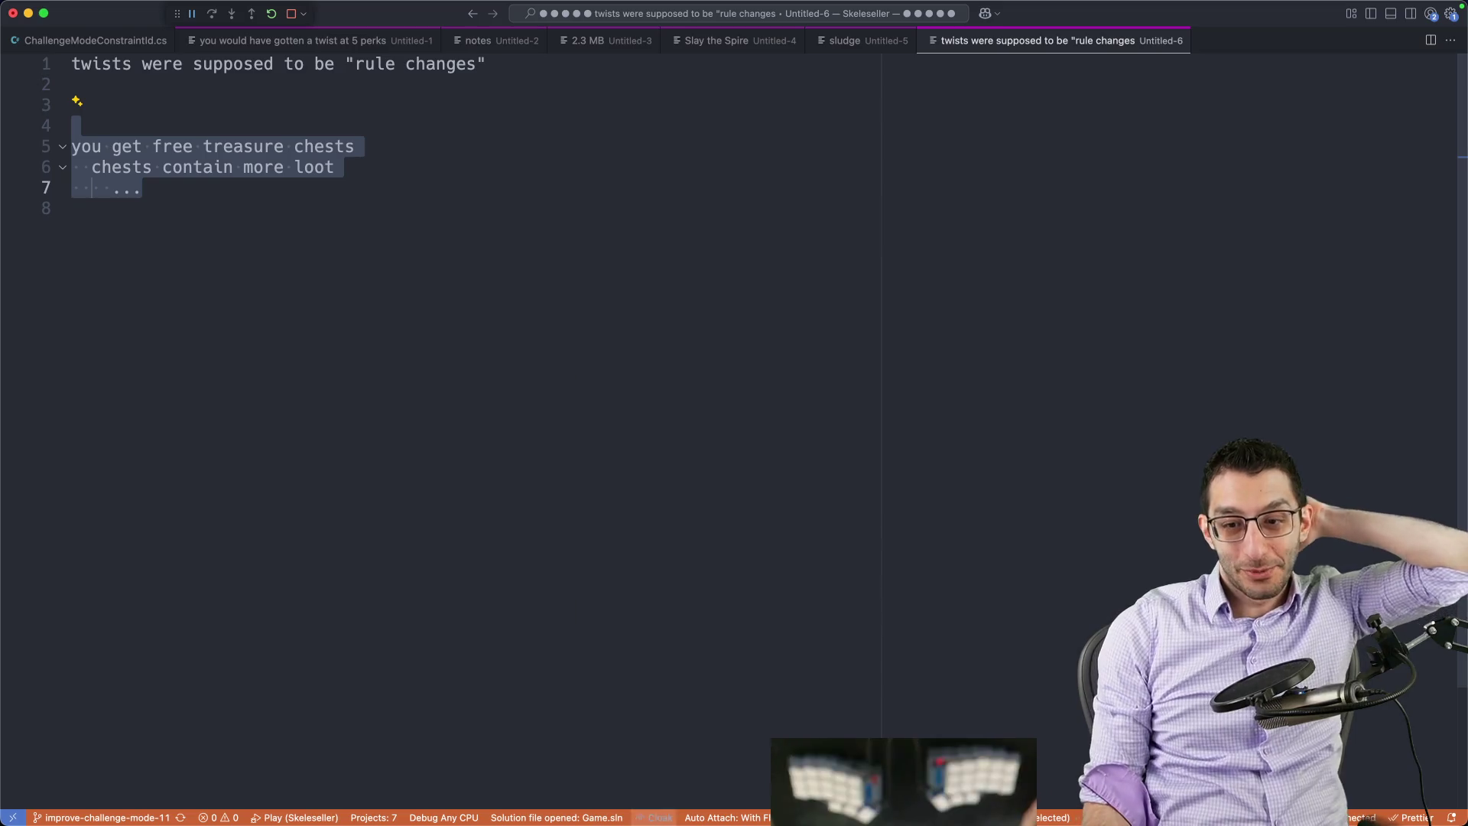
{"action": "left_click", "coordinate": [983, 786]}
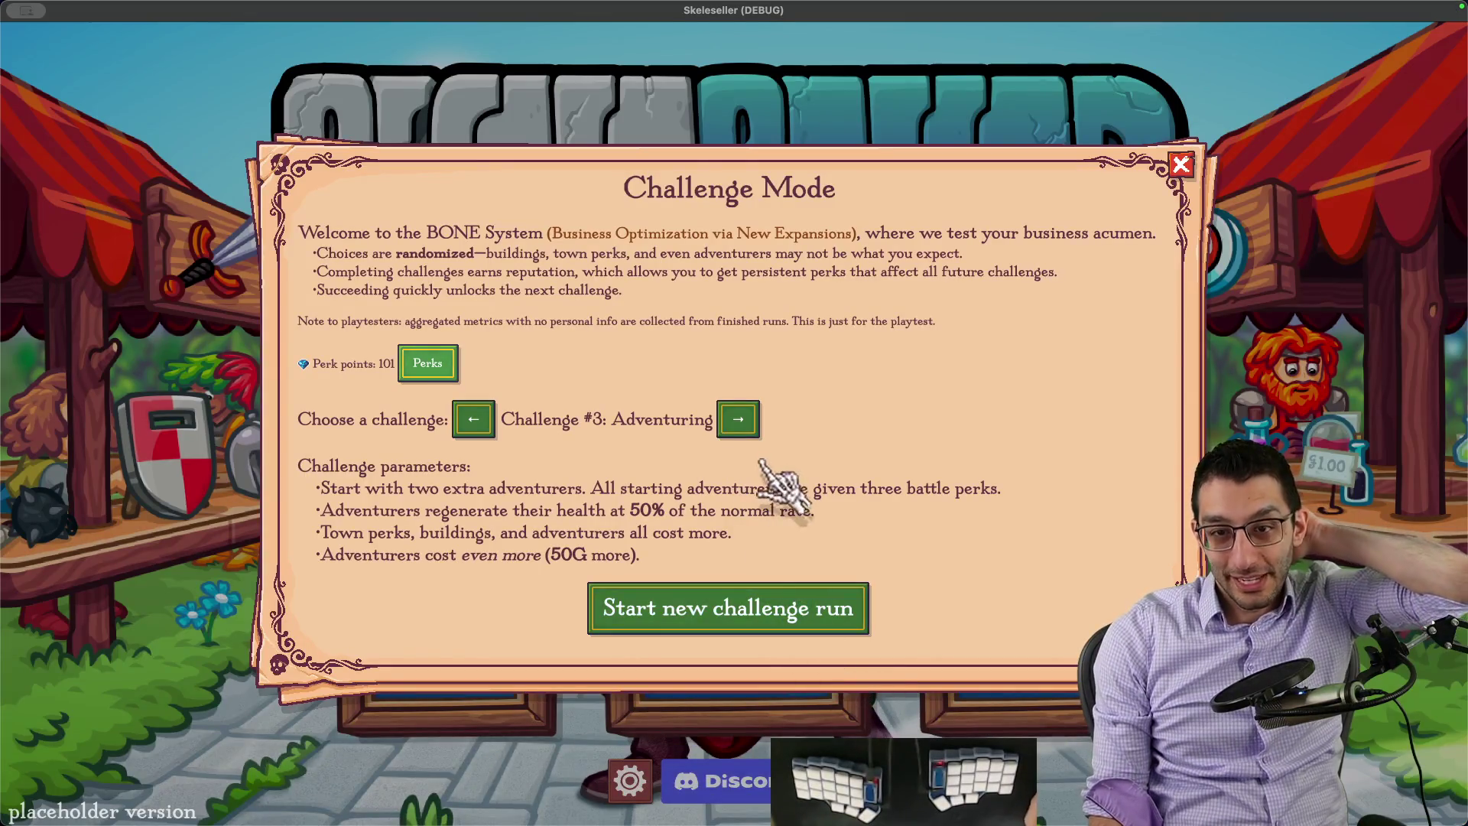
{"action": "left_click", "coordinate": [447, 785]}
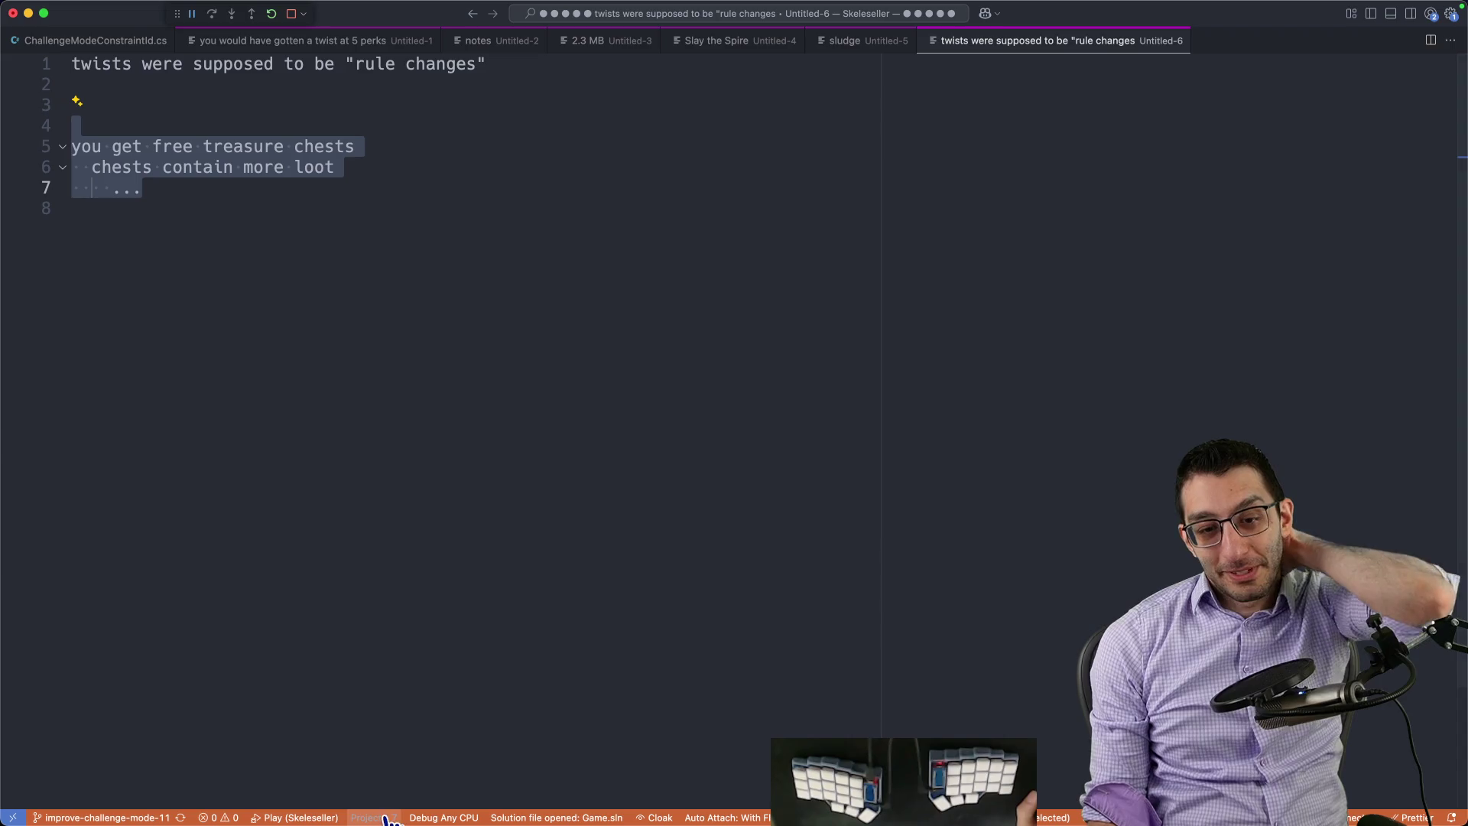
{"action": "left_click", "coordinate": [369, 785]}
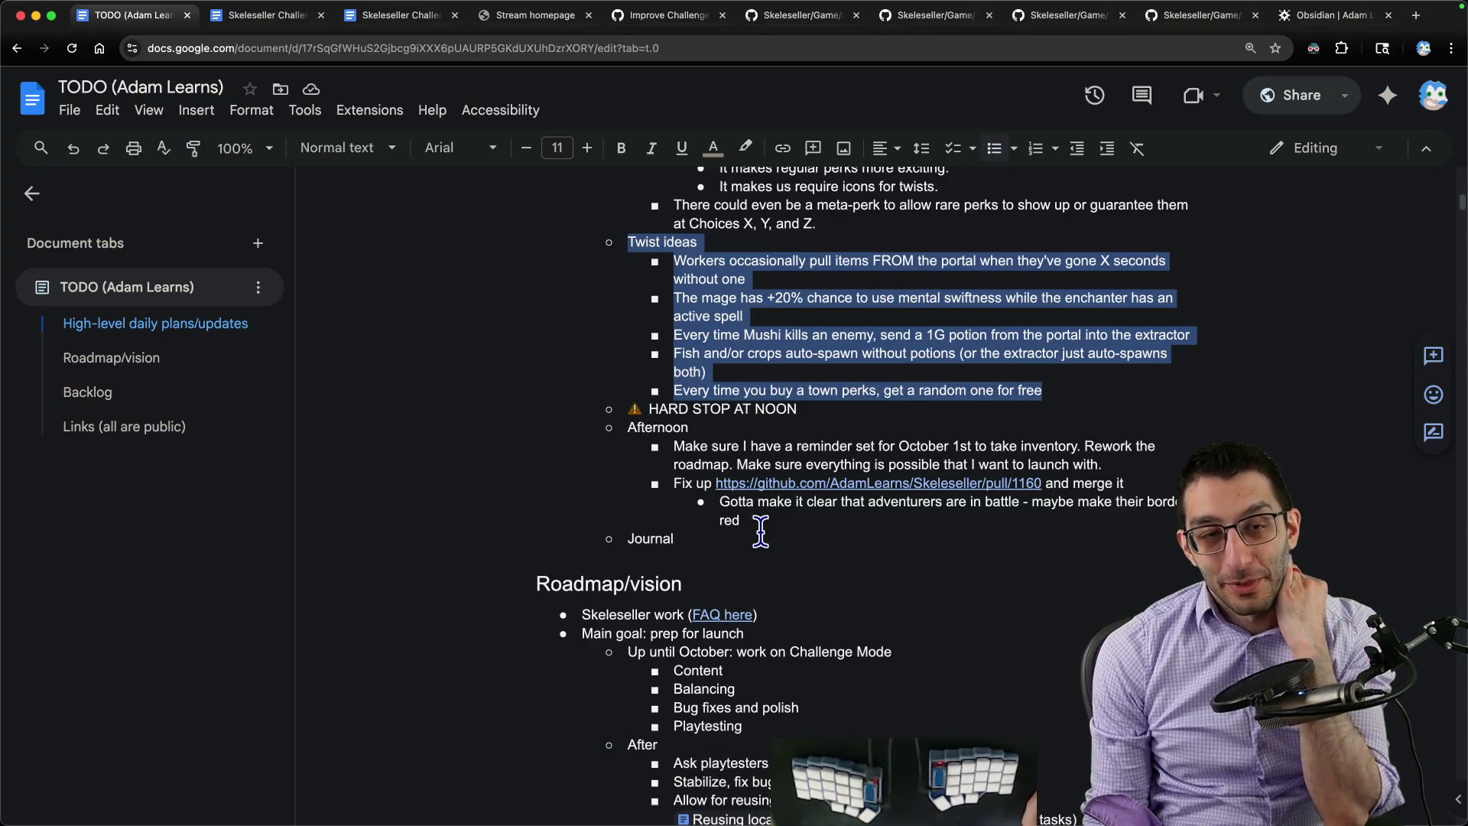
Step: Add an indented note under the mega-perk paragraph: you could use the same general strategy every time
{"action": "key", "text": "ctrl+Tab"}
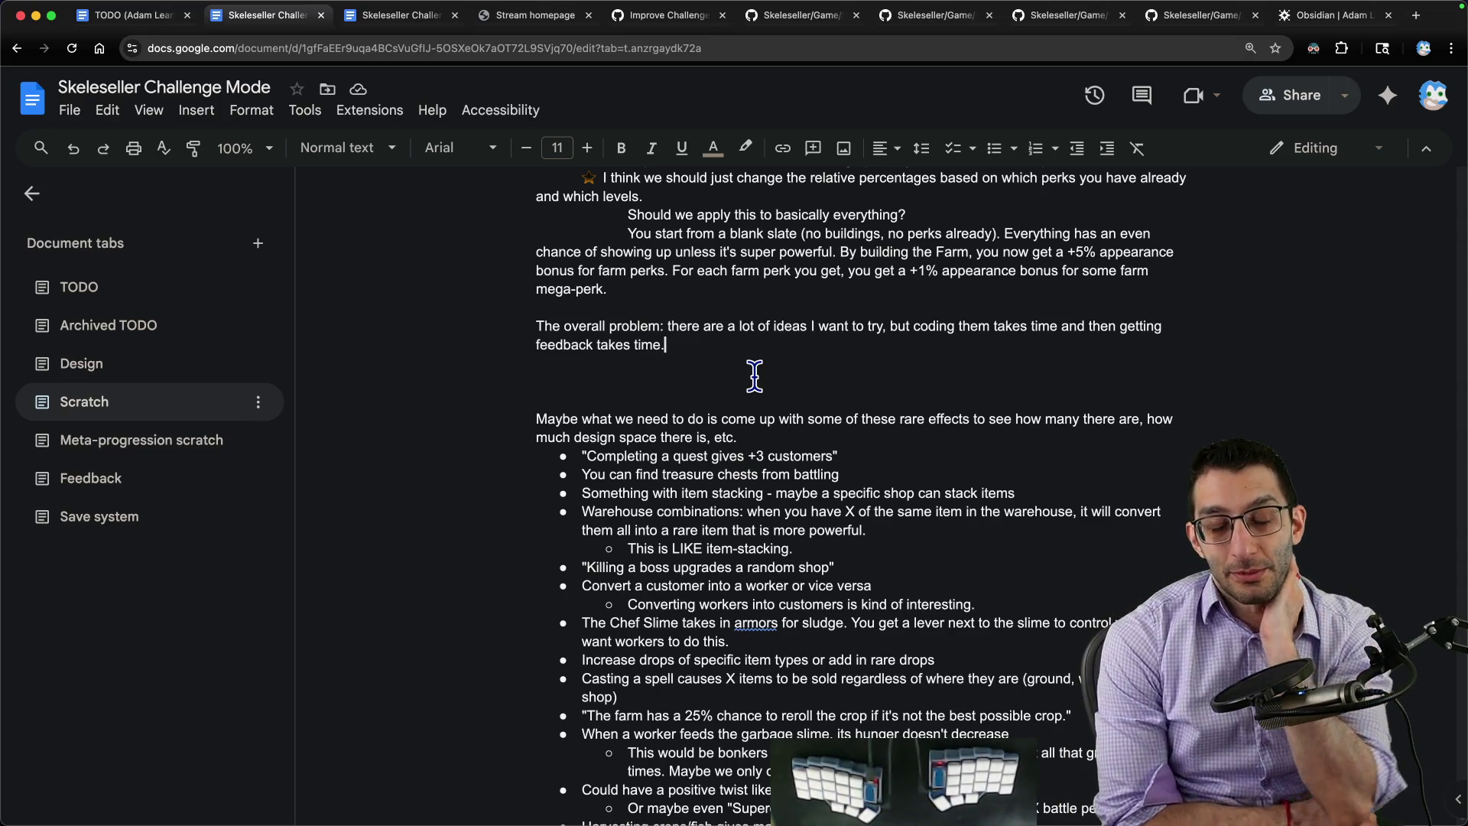
{"action": "left_click", "coordinate": [757, 288]}
{"action": "key", "text": "Return"}
{"action": "key", "text": "Tab"}
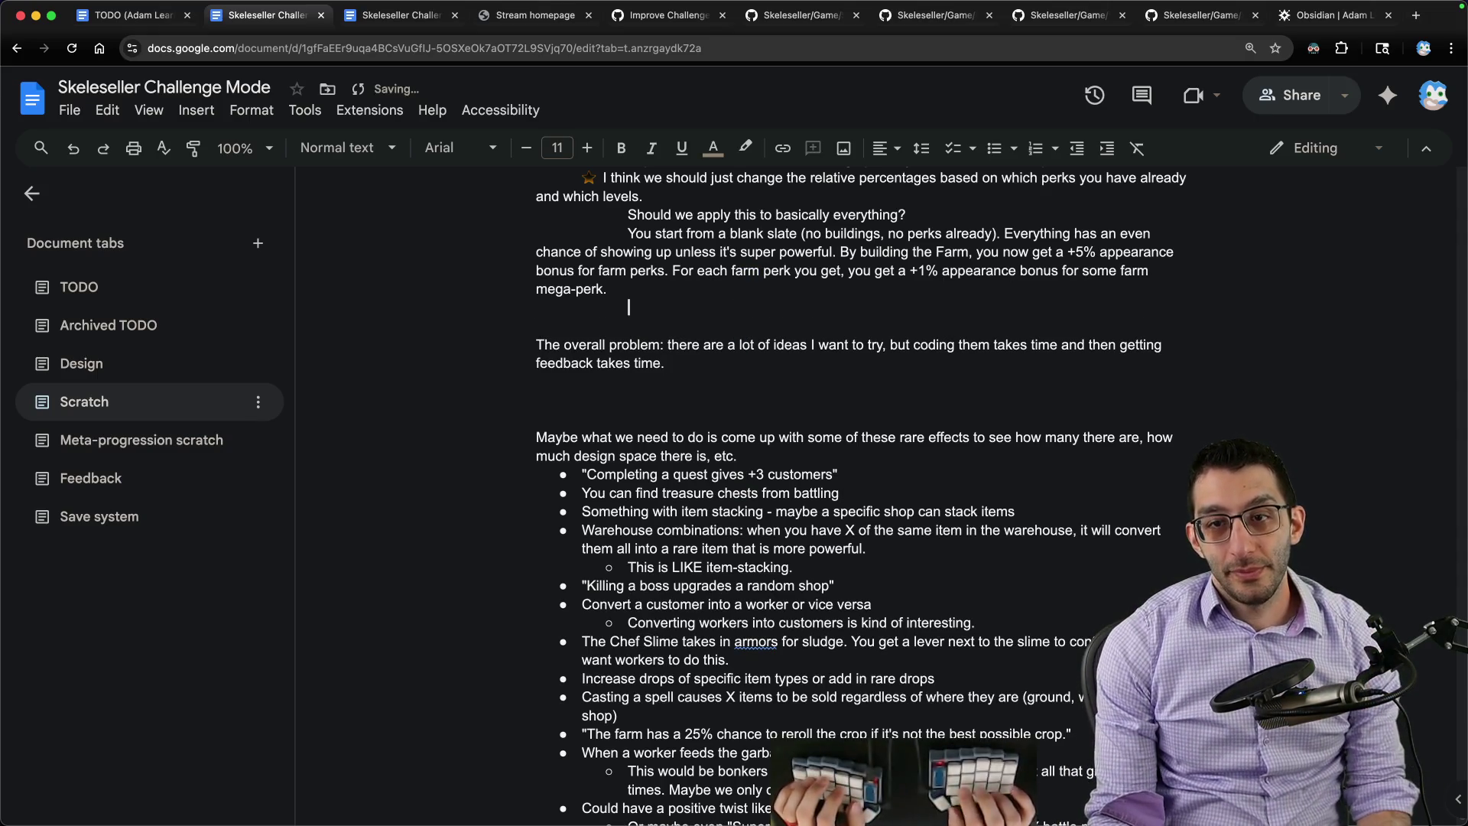
{"action": "type", "text": "I think my issue with this is that y"}
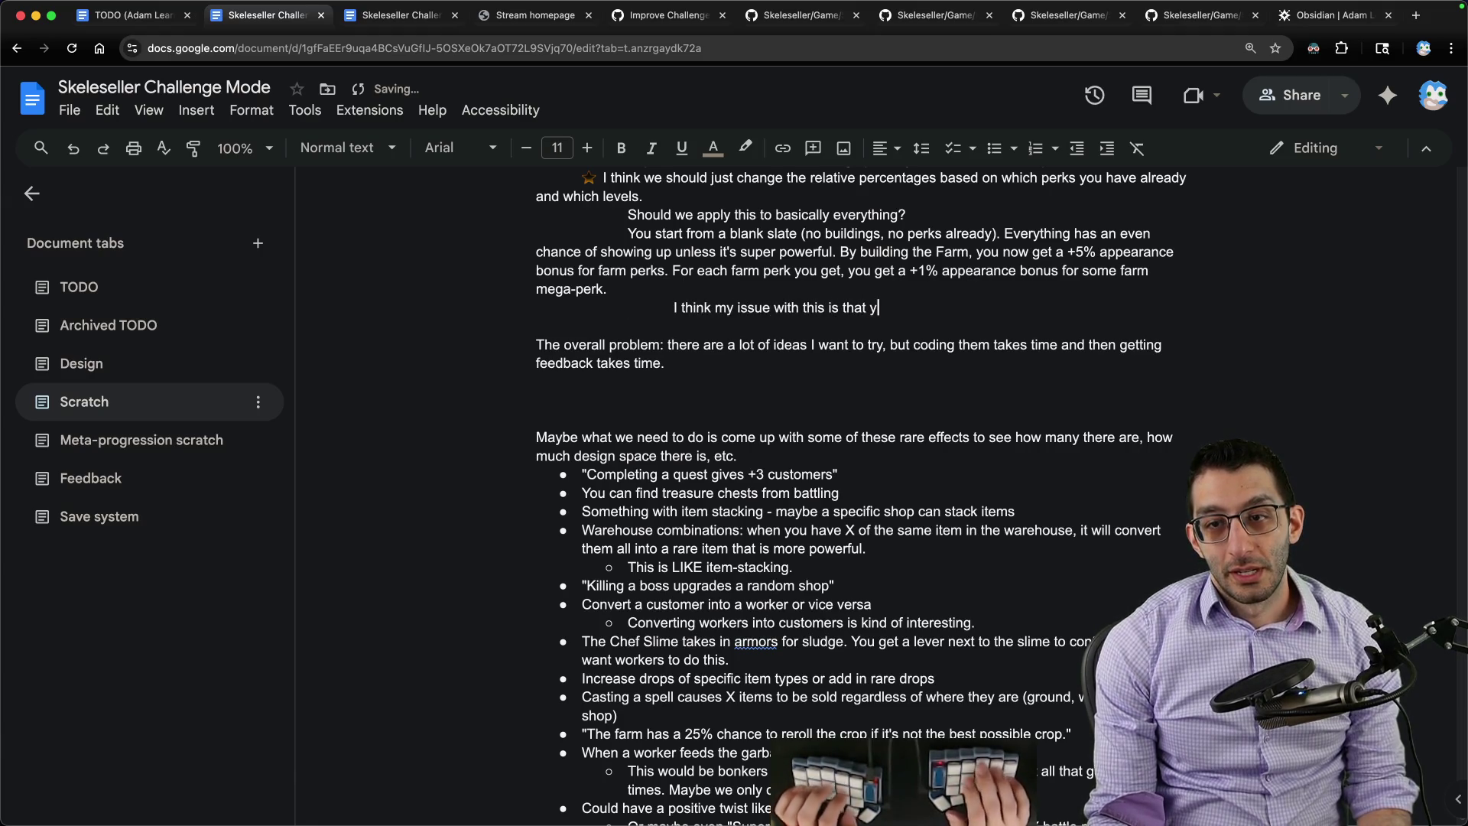
{"action": "type", "text": "ou could go with the same "}
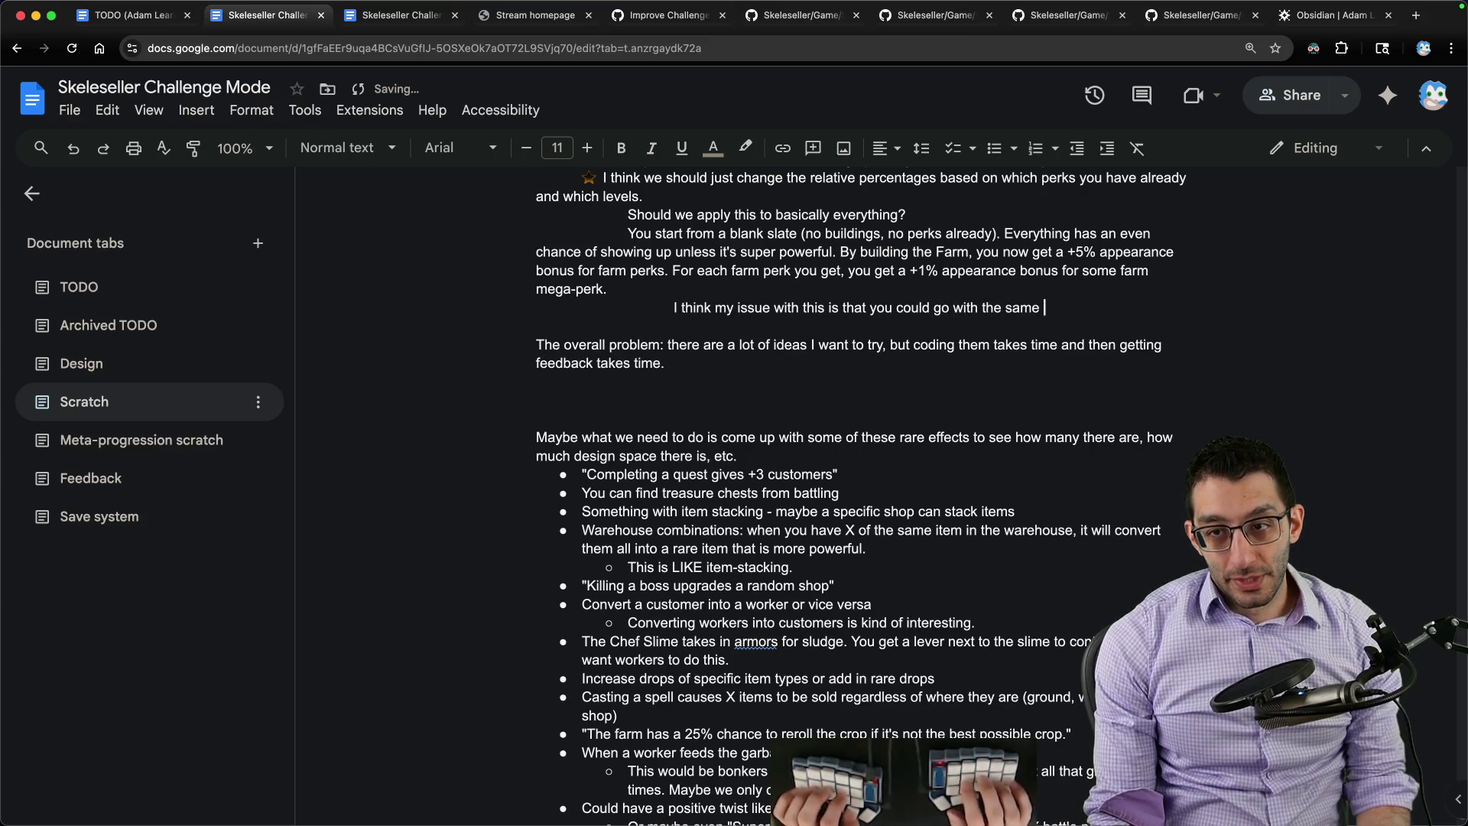
{"action": "type", "text": "general r"}
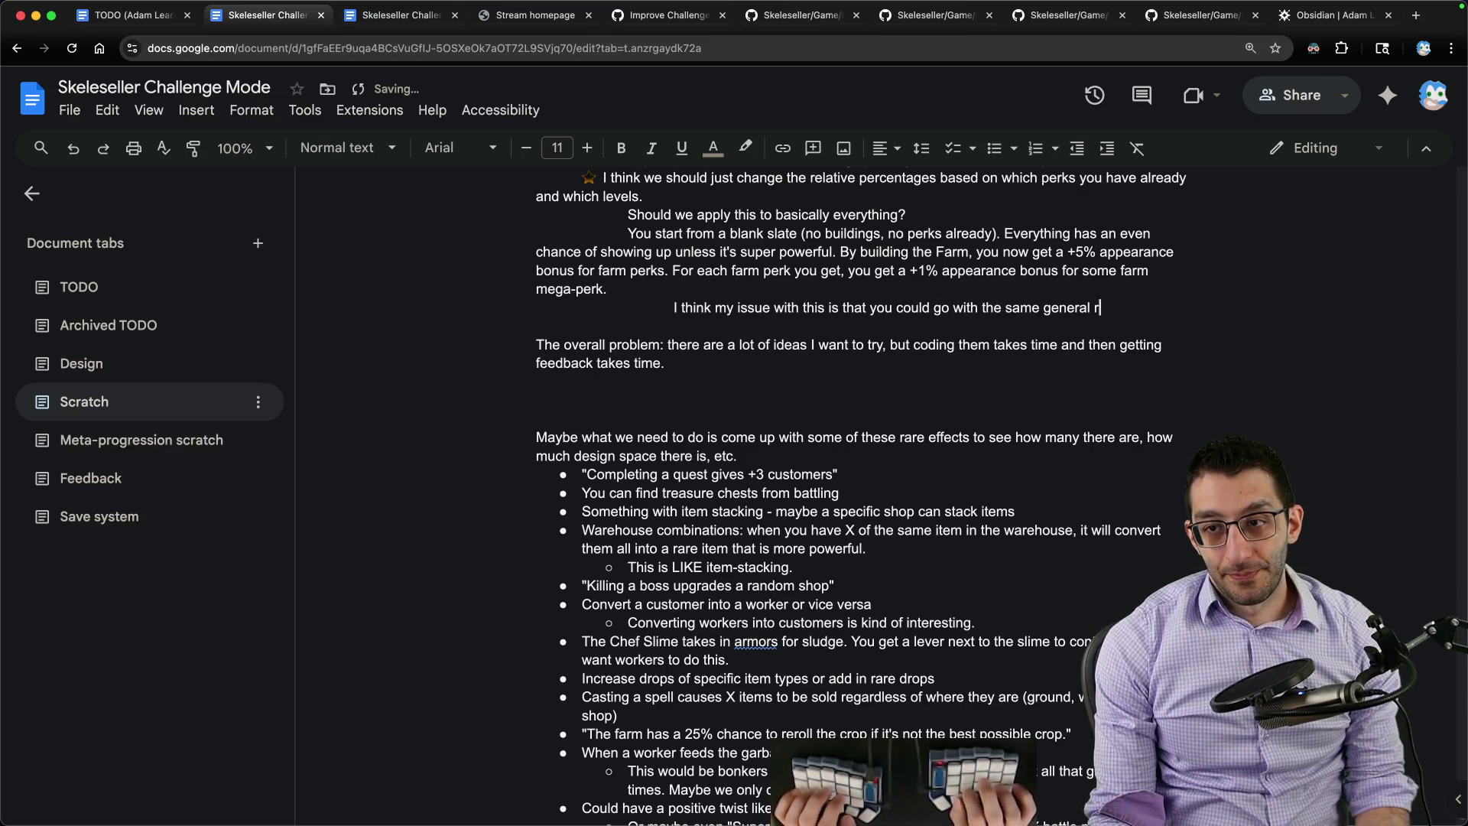
{"action": "type", "text": "trategyevery t"}
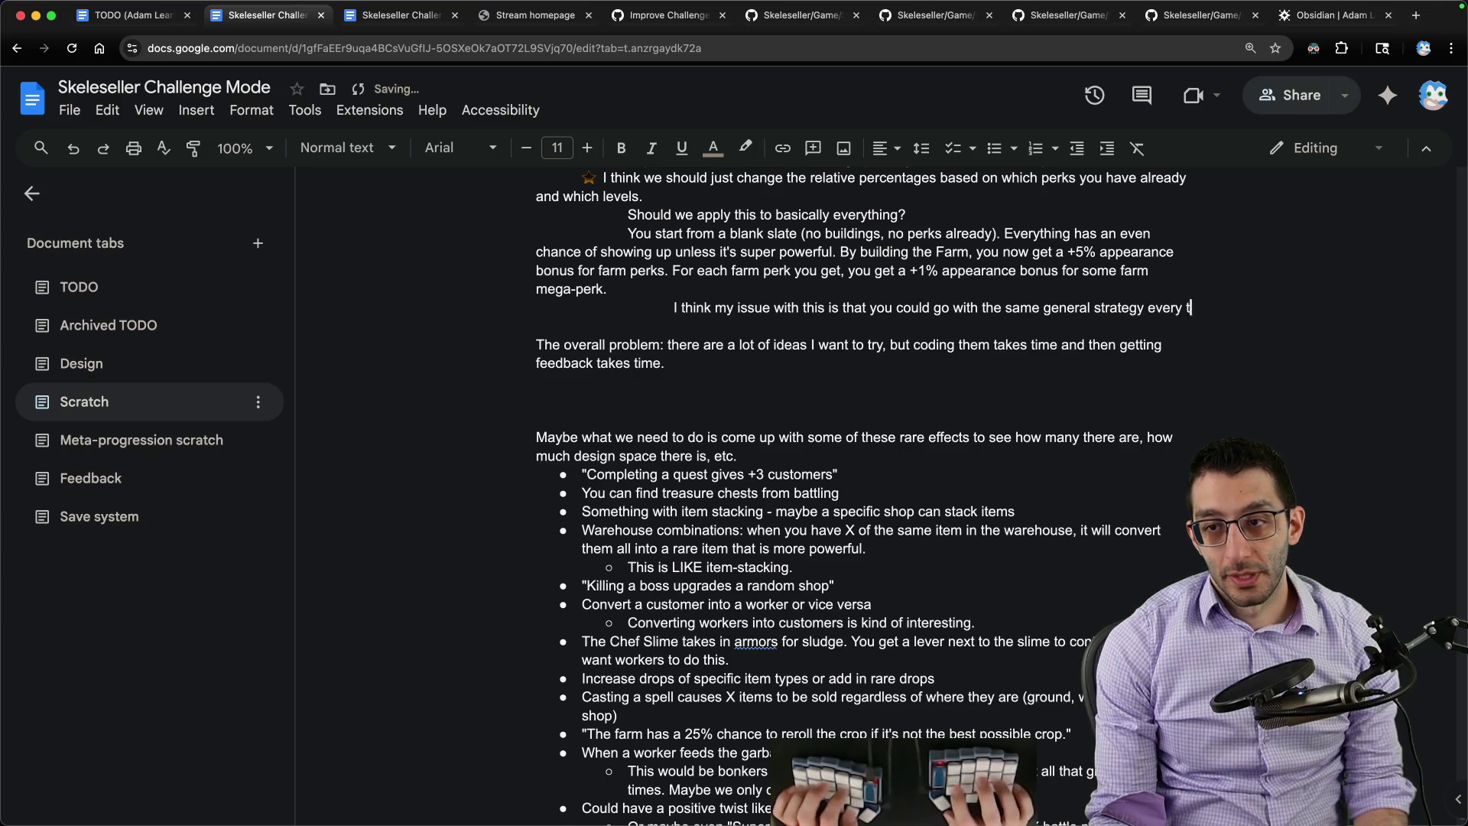
{"action": "type", "text": "ime"}
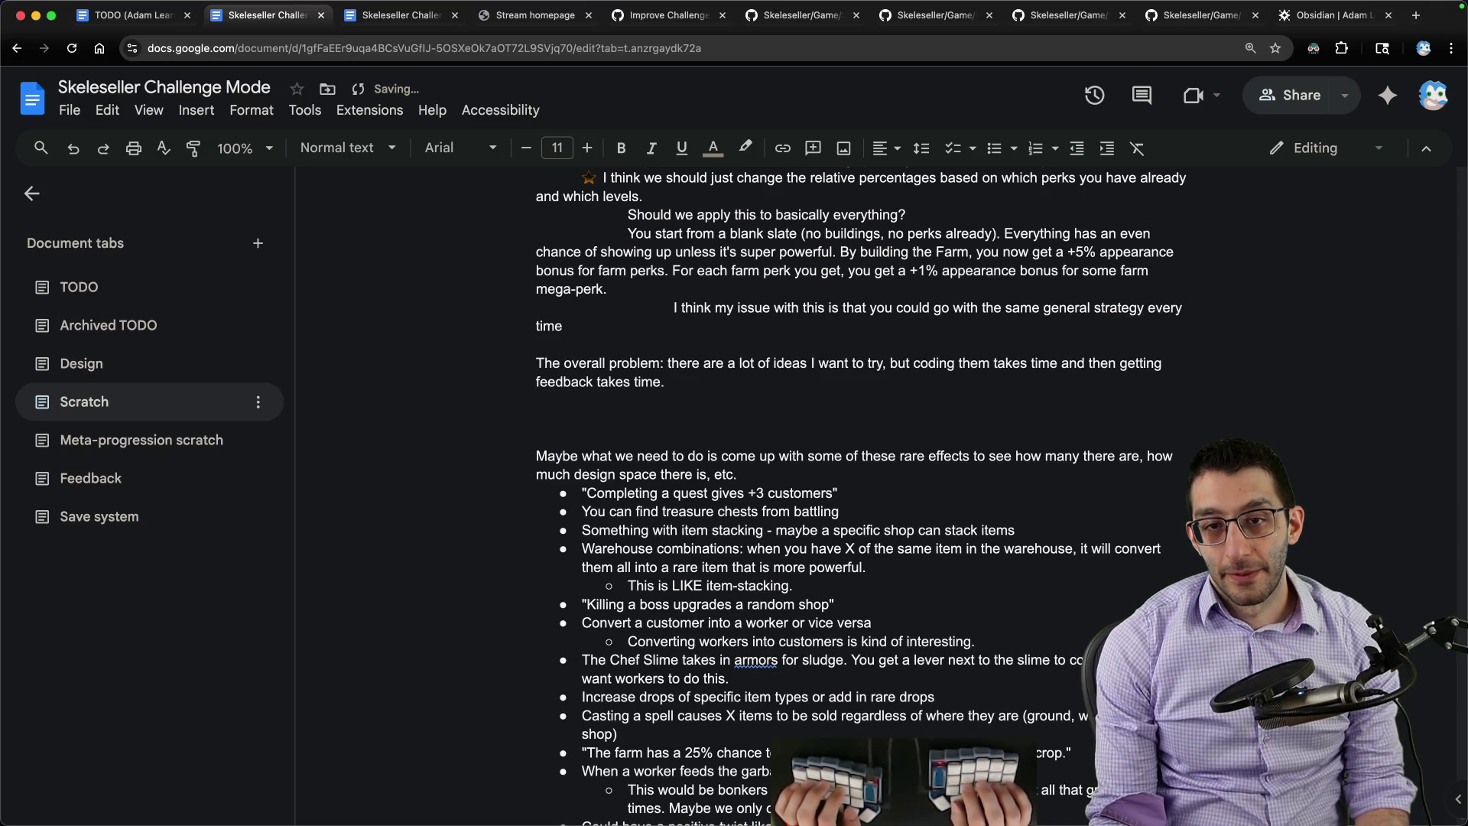
{"action": "type", "text": " and"}
{"action": "key", "text": "super+Tab"}
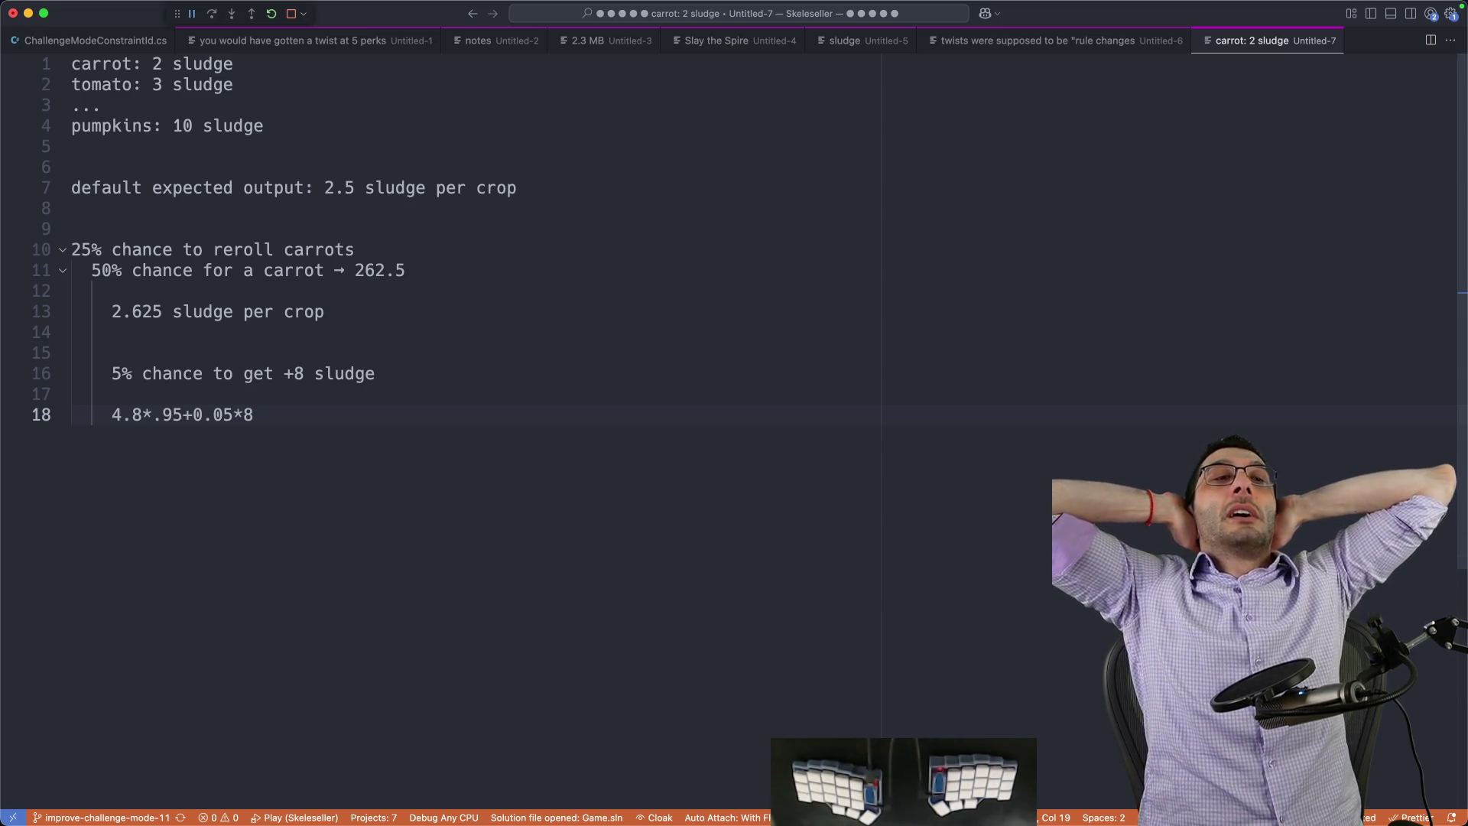
Step: Leave the sludge calculation notes unchanged and return to the scratch document
{"action": "key", "text": "super+Tab"}
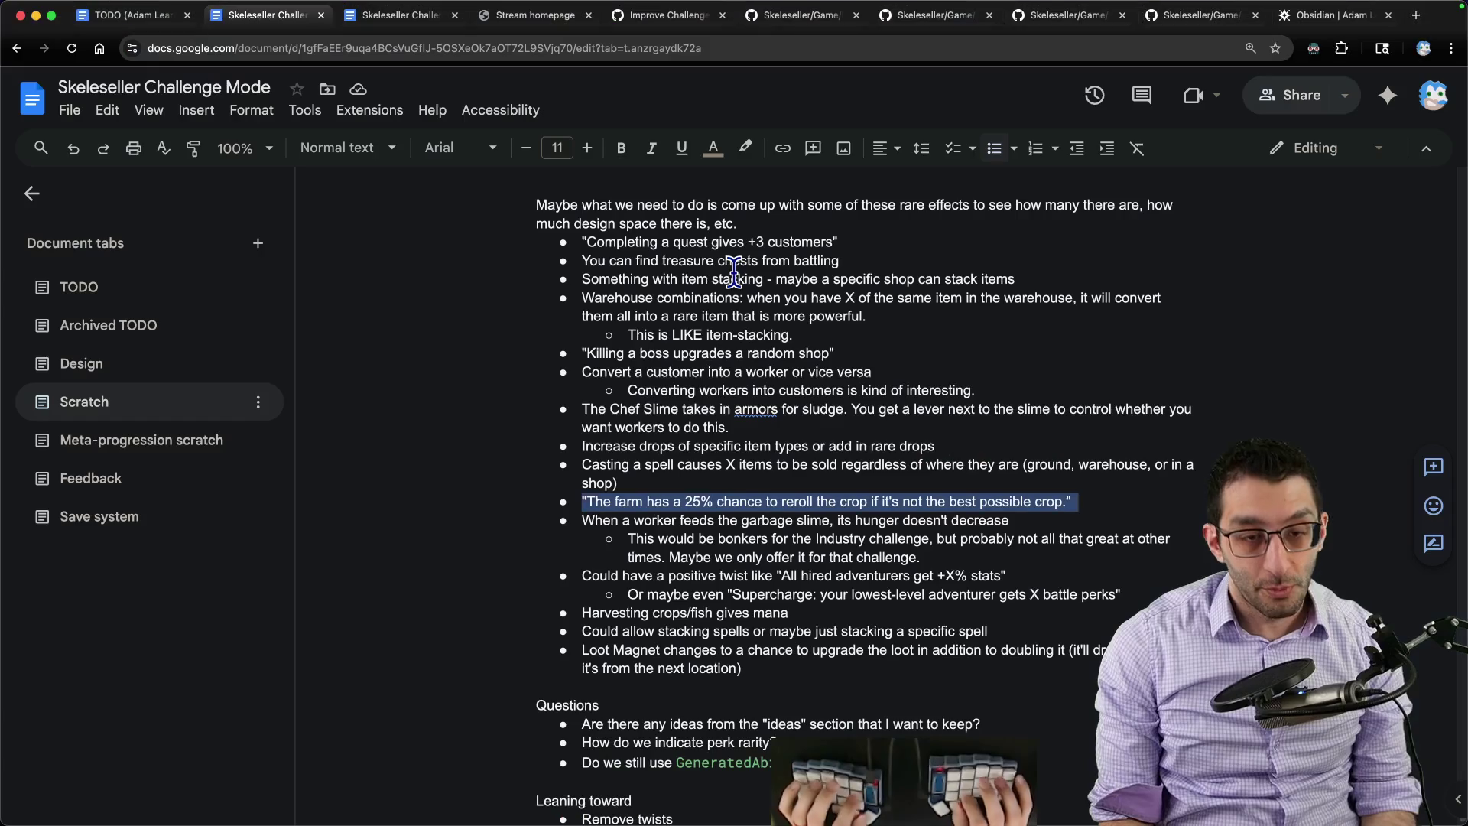
Step: Write that players should get powerful synergies and broken runs, though the synergies are still unknown
{"action": "key", "text": "Right"}
{"action": "scroll", "coordinate": [738, 279], "scroll_direction": "up", "scroll_amount": 5}
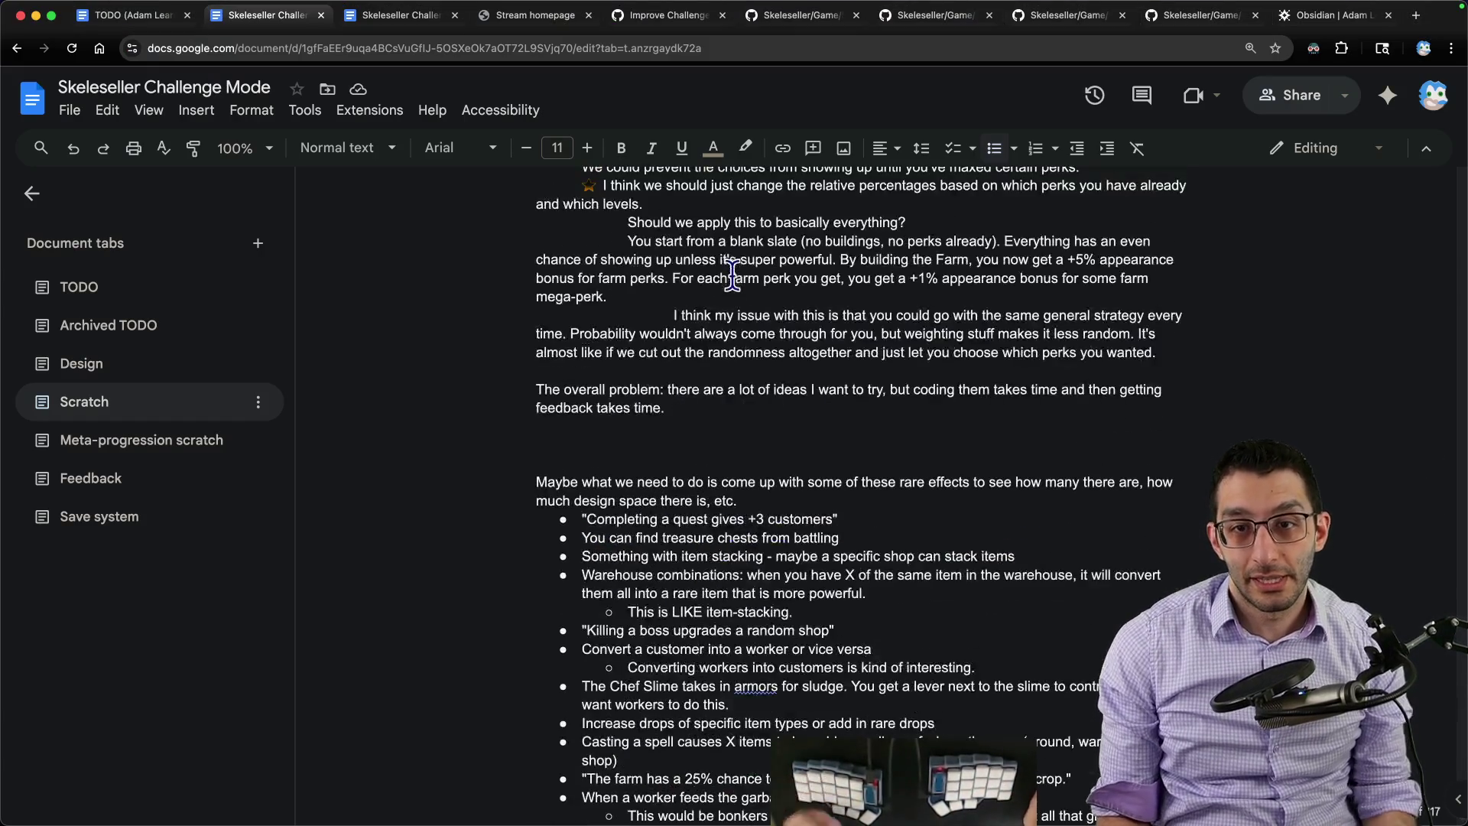
{"action": "left_click", "coordinate": [707, 427]}
{"action": "key", "text": "Down"}
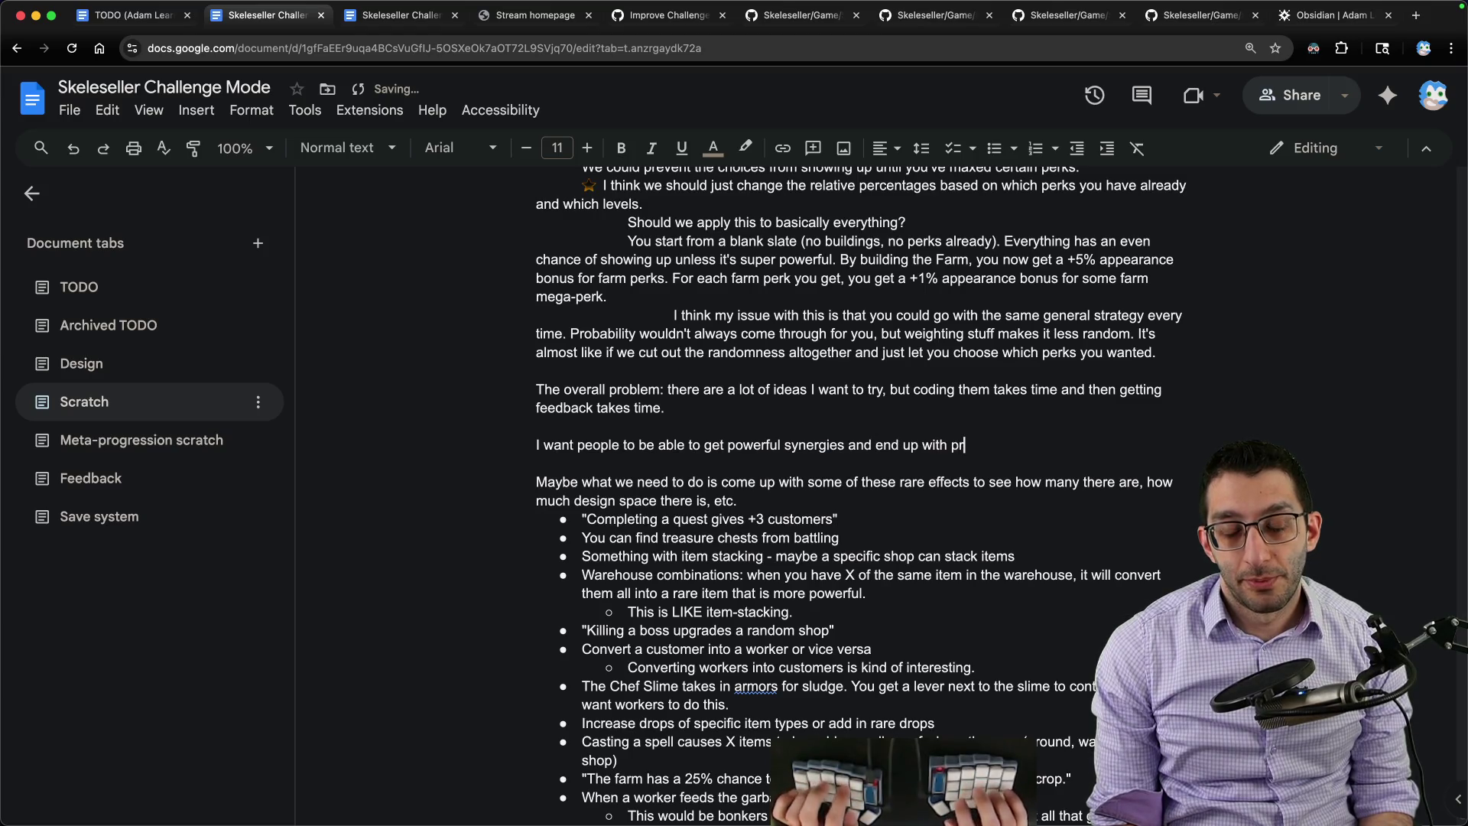
{"action": "type", "text": "but "}
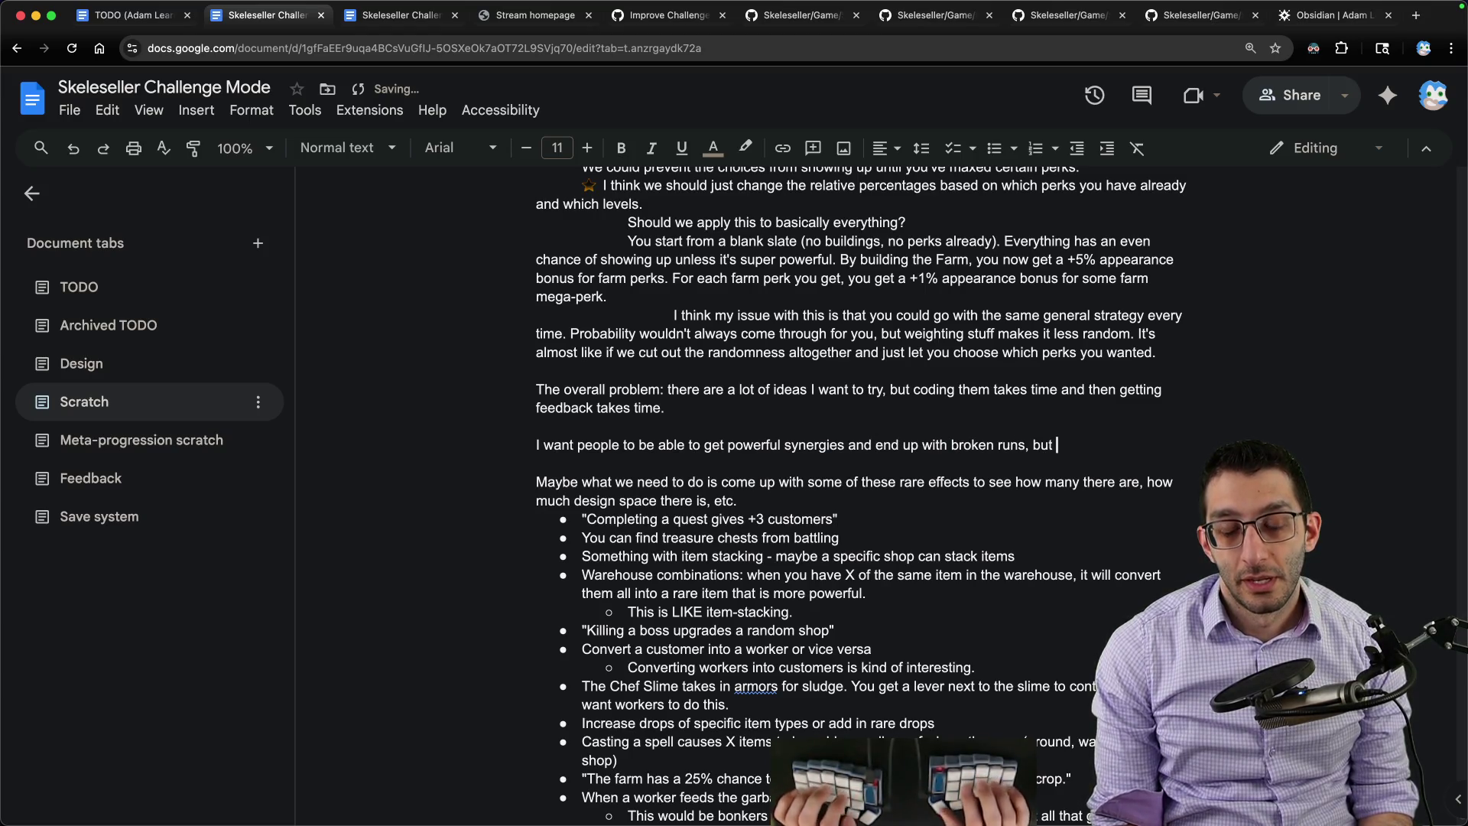
{"action": "type", "text": " know what the synergies are going to be."}
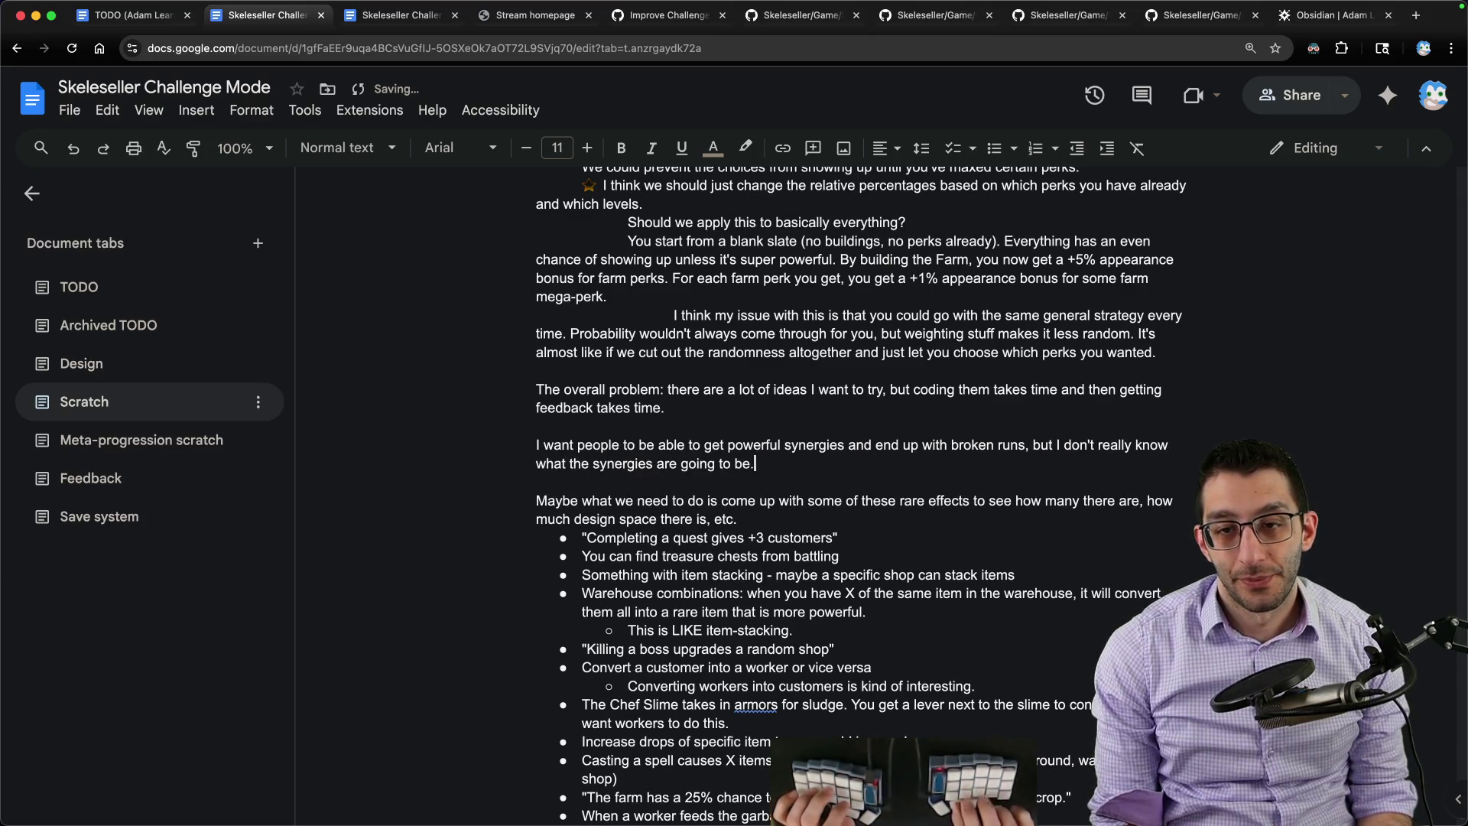
{"action": "key", "text": "Return"}
{"action": "scroll", "coordinate": [935, 384], "scroll_direction": "down", "scroll_amount": 3}
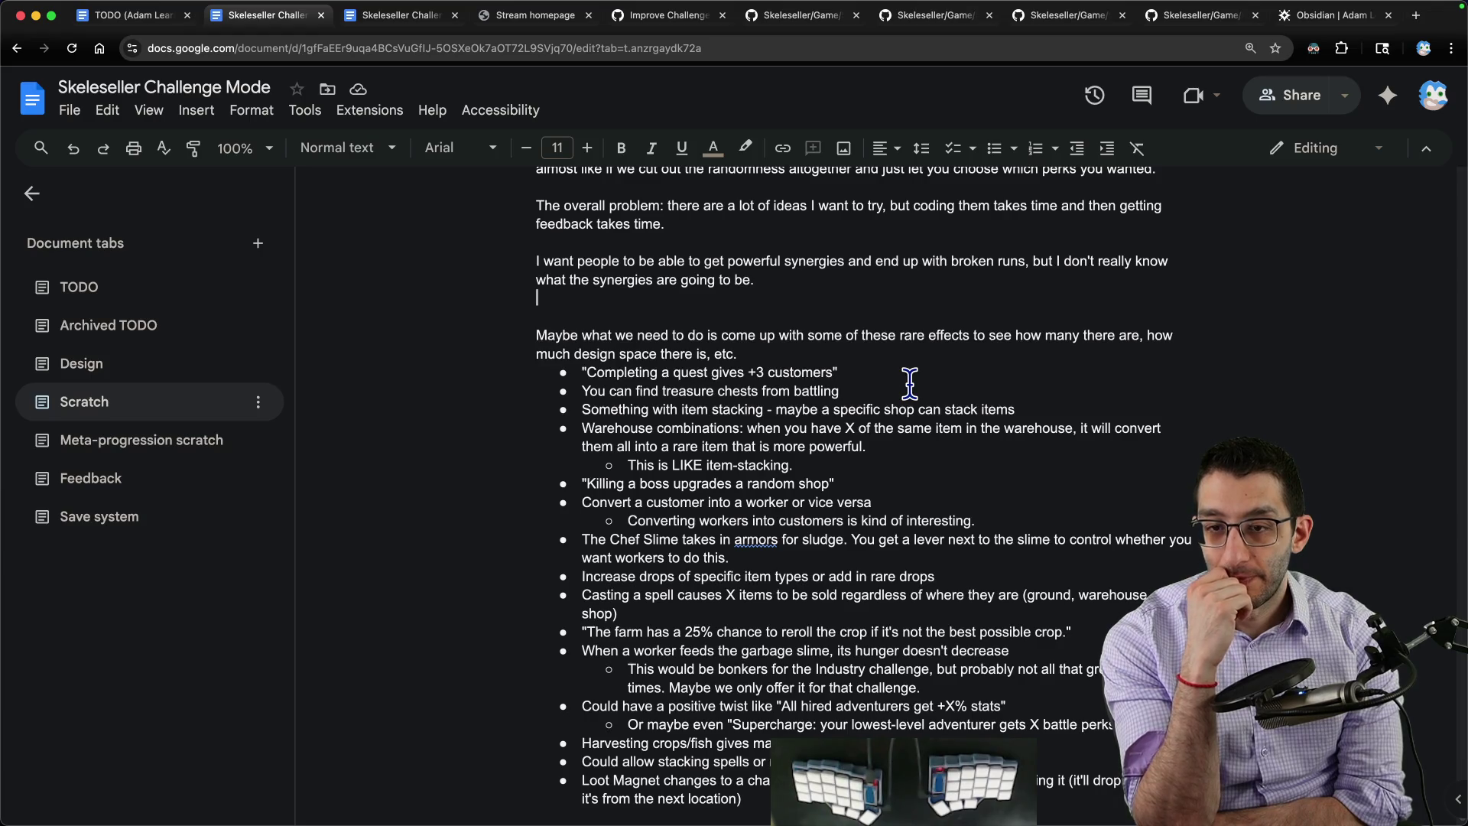
{"action": "scroll", "coordinate": [910, 383], "scroll_direction": "down", "scroll_amount": 5}
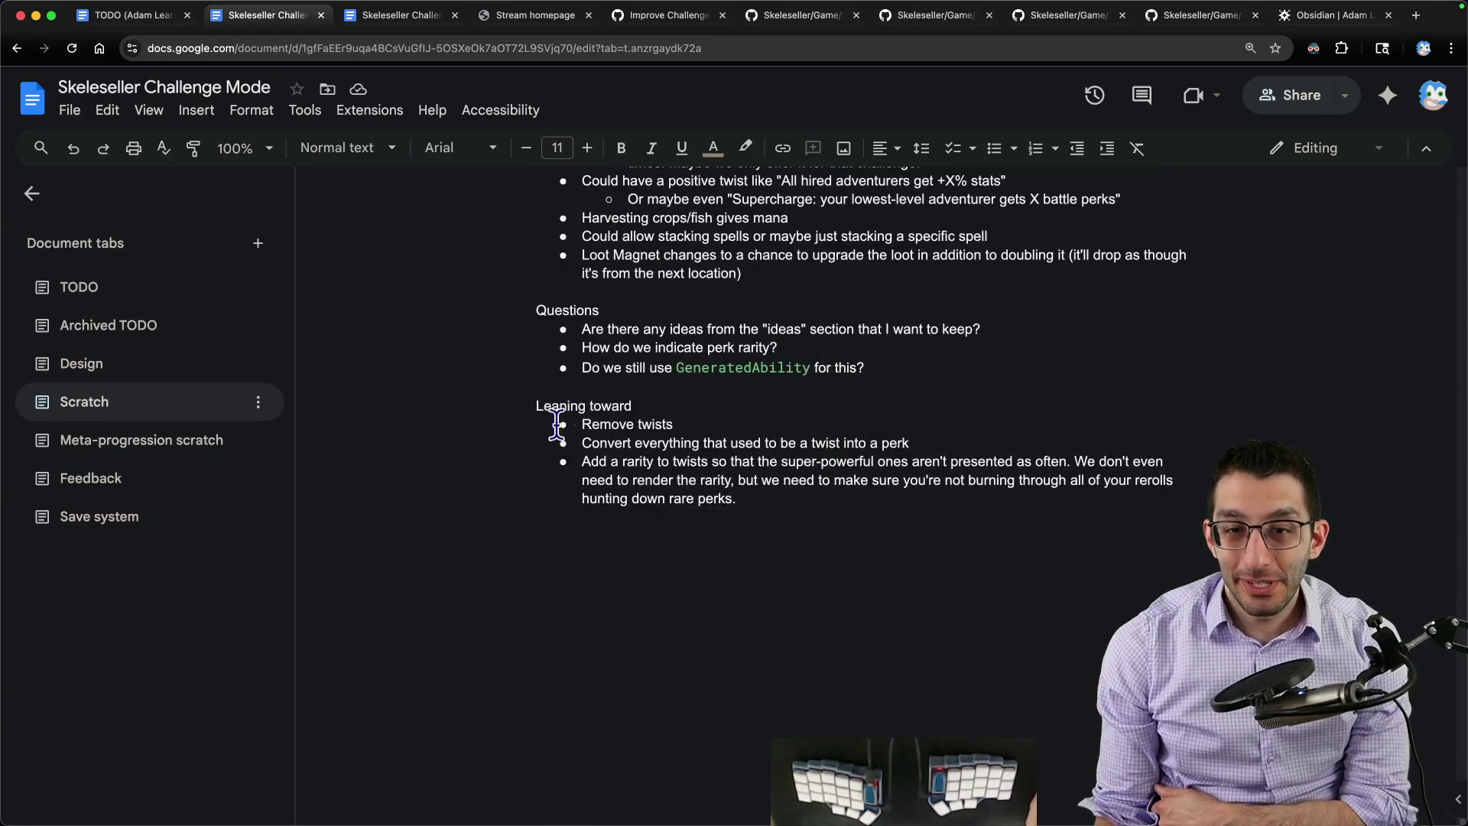
Step: Select the Leaning toward list — remove twists, make them perks, add rarity — then leave the browser
{"action": "left_click_drag", "start_coordinate": [495, 407], "coordinate": [932, 605]}
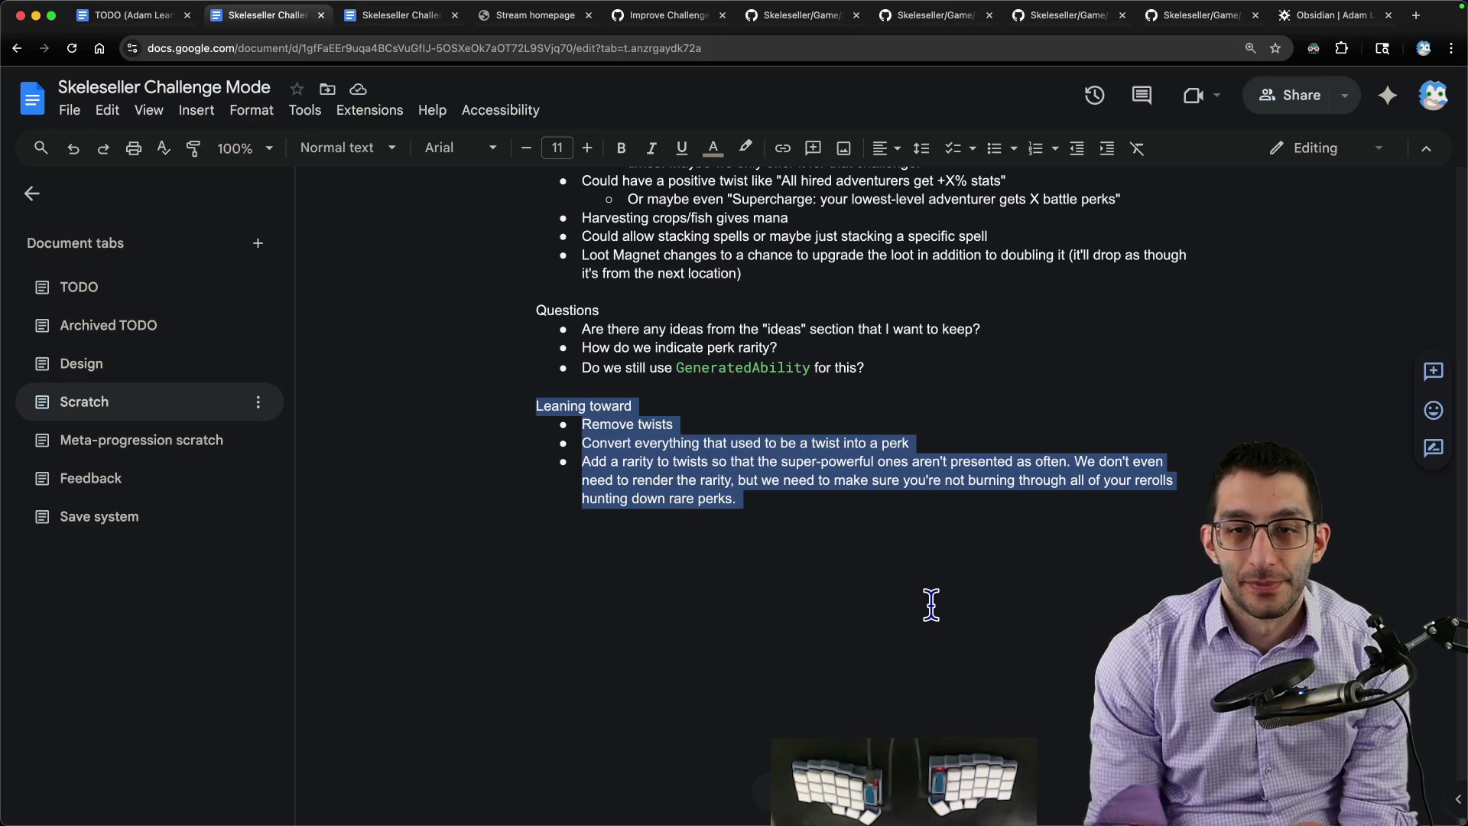
{"action": "scroll", "coordinate": [921, 591], "scroll_direction": "up", "scroll_amount": 2}
{"action": "scroll", "coordinate": [920, 585], "scroll_direction": "up", "scroll_amount": 1}
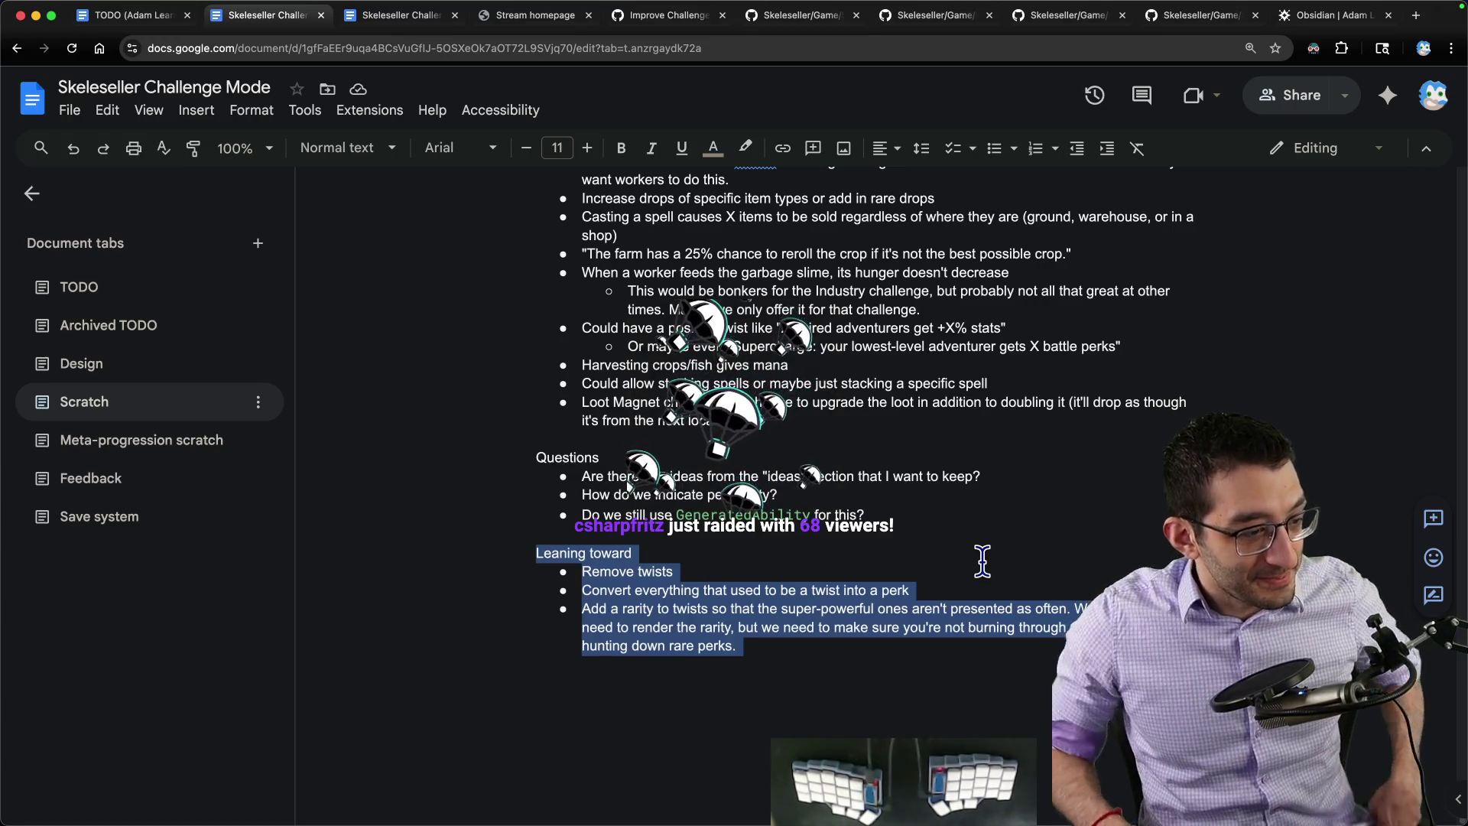
{"action": "key", "text": "super+Tab"}
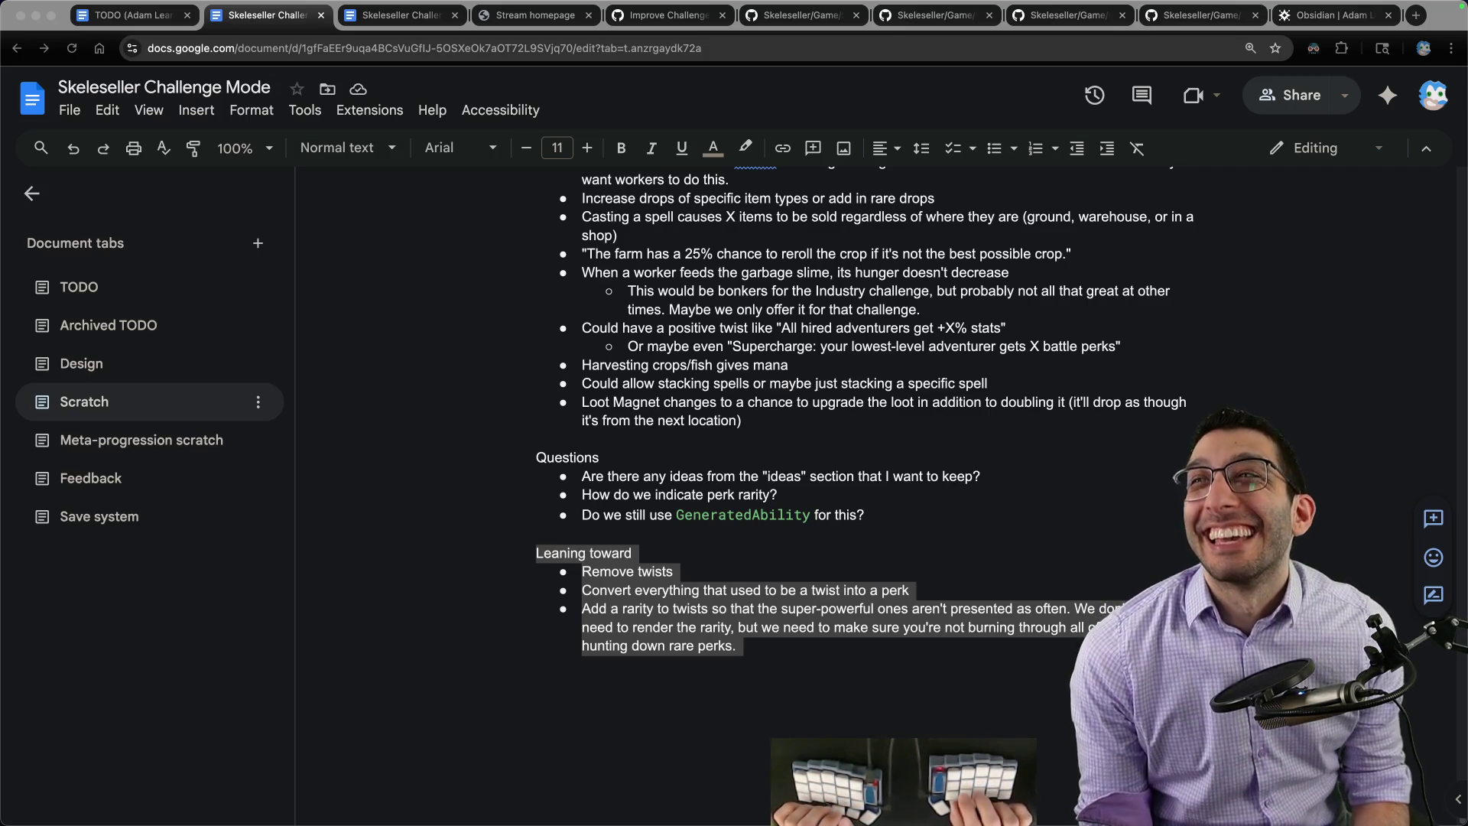
{"action": "mouse_move", "coordinate": [734, 820]}
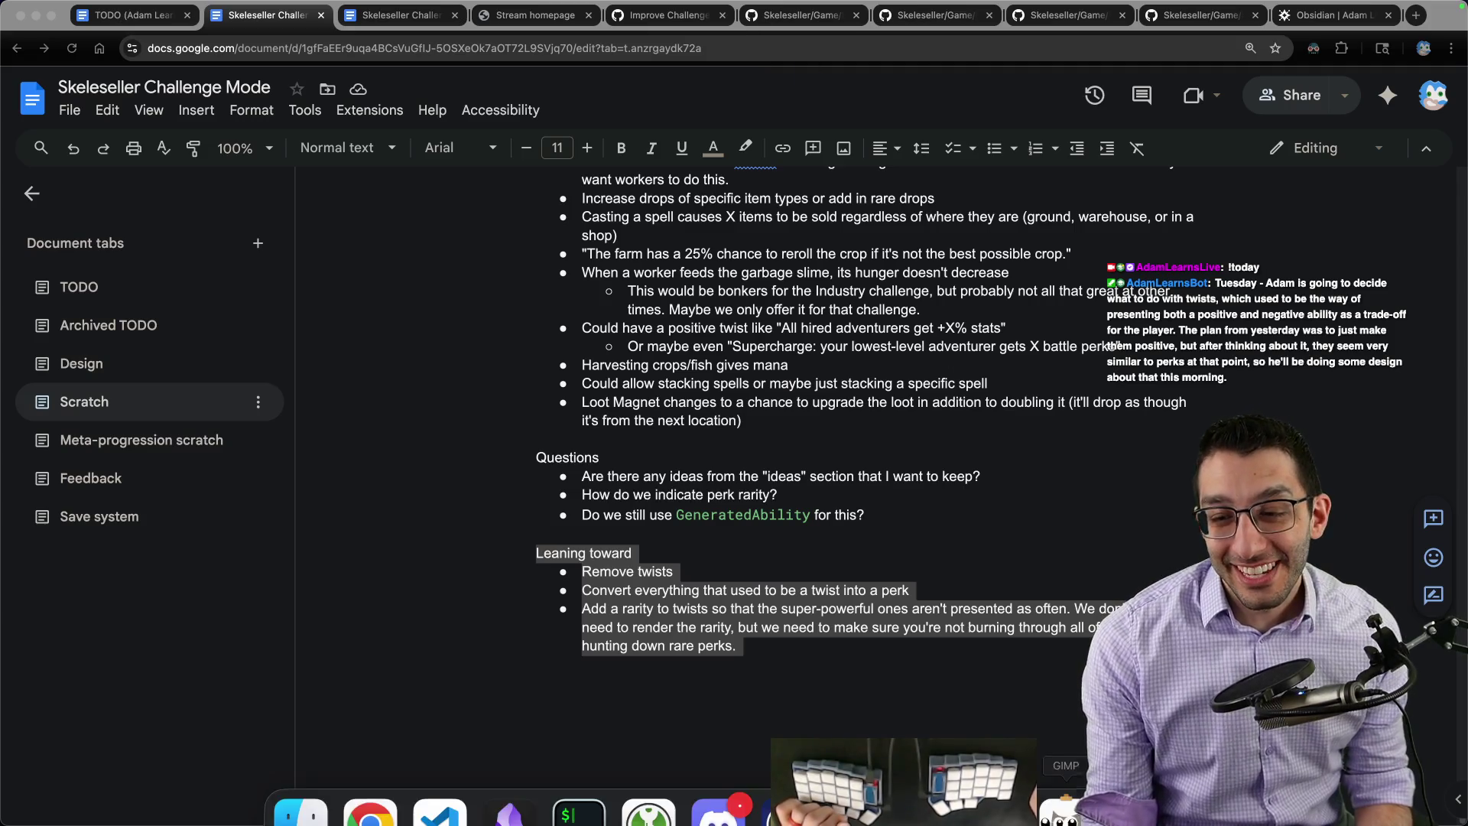
Step: Start a new Adventuring challenge run, view its three town perk choices, then begin a blank editor note
{"action": "left_click", "coordinate": [927, 780]}
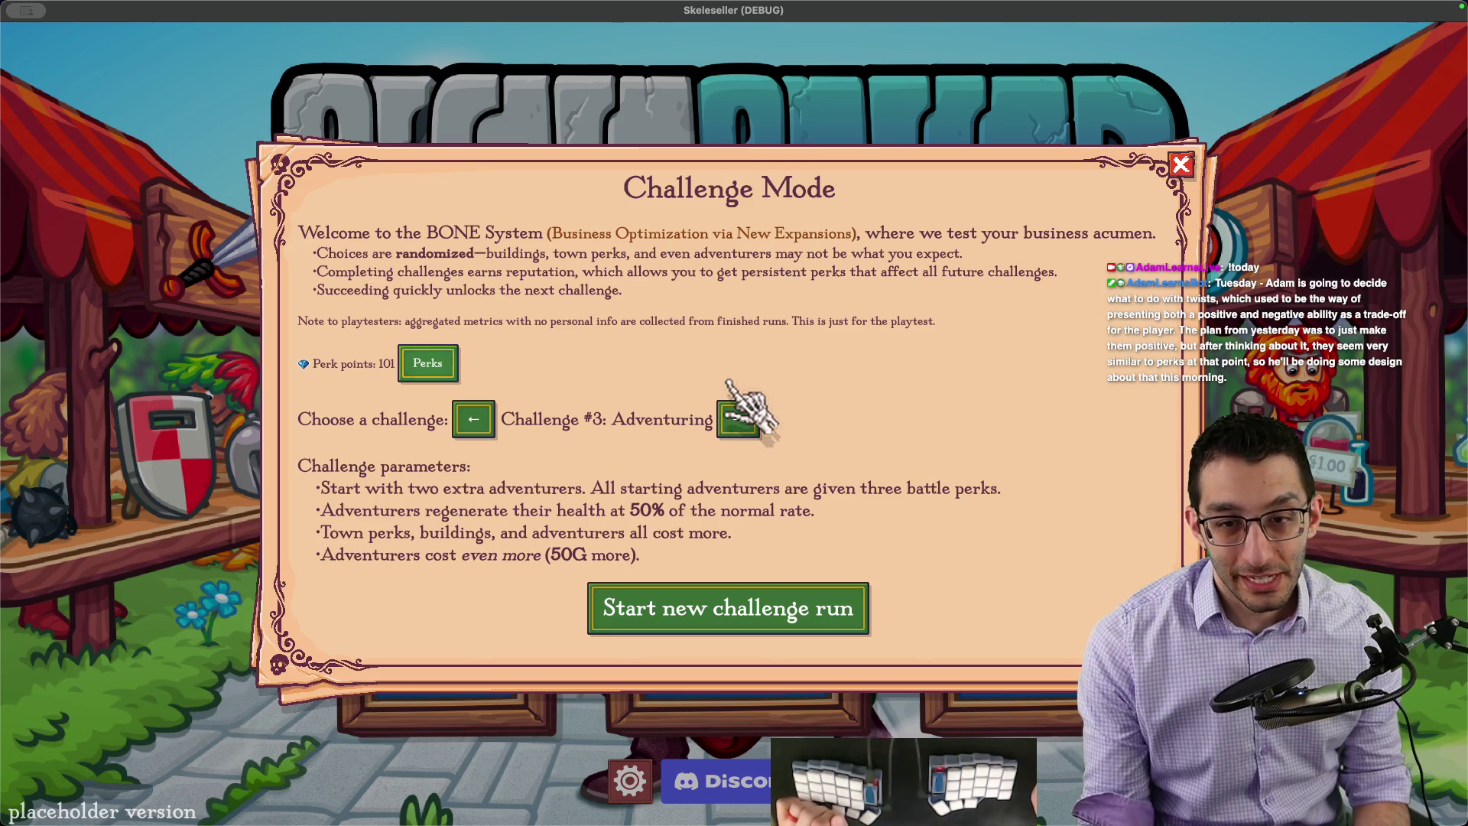
{"action": "left_click", "coordinate": [722, 608]}
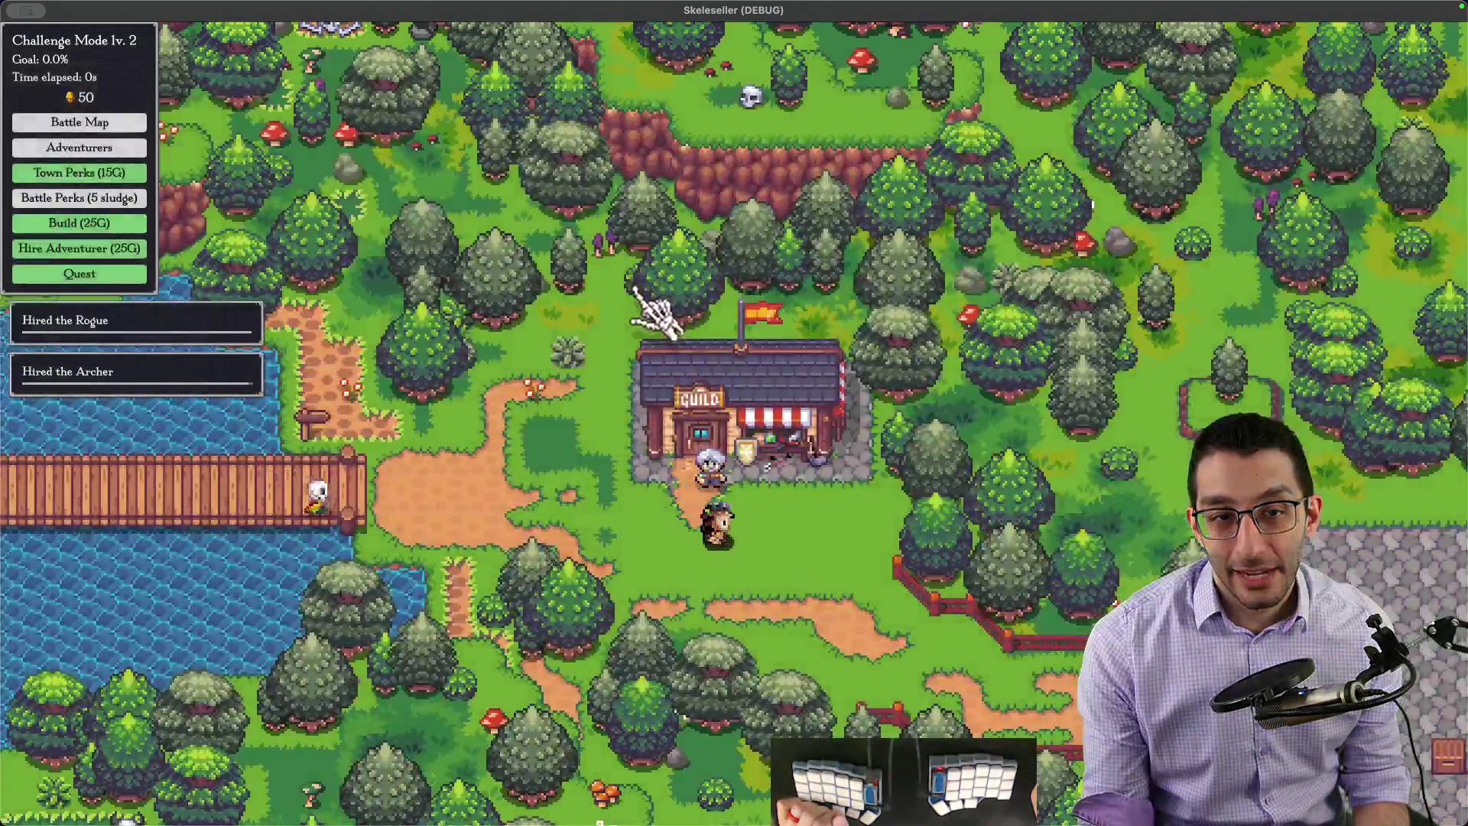
{"action": "left_click", "coordinate": [104, 173]}
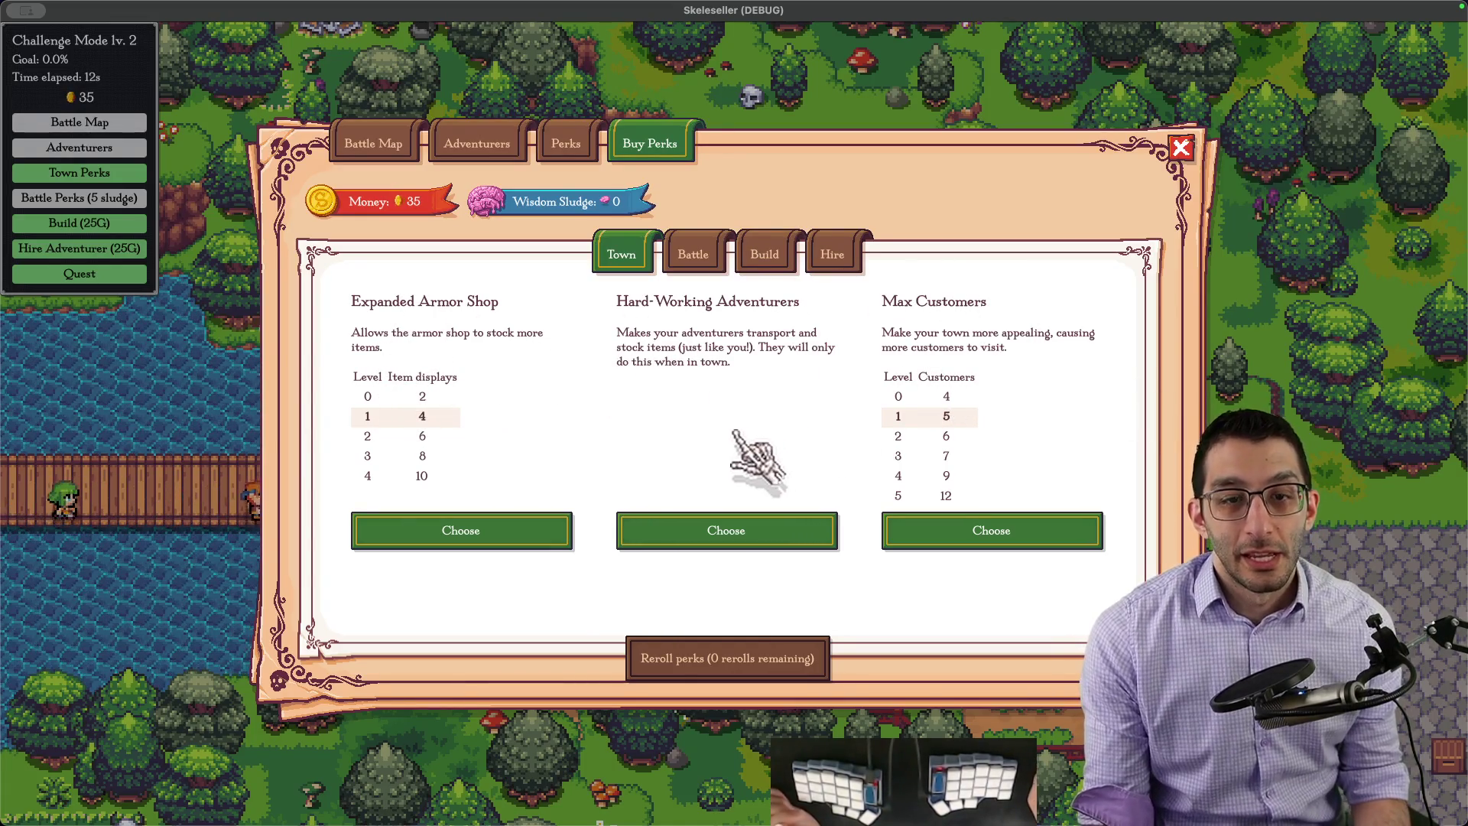
{"action": "key", "text": "super+Tab"}
{"action": "key", "text": "super+n"}
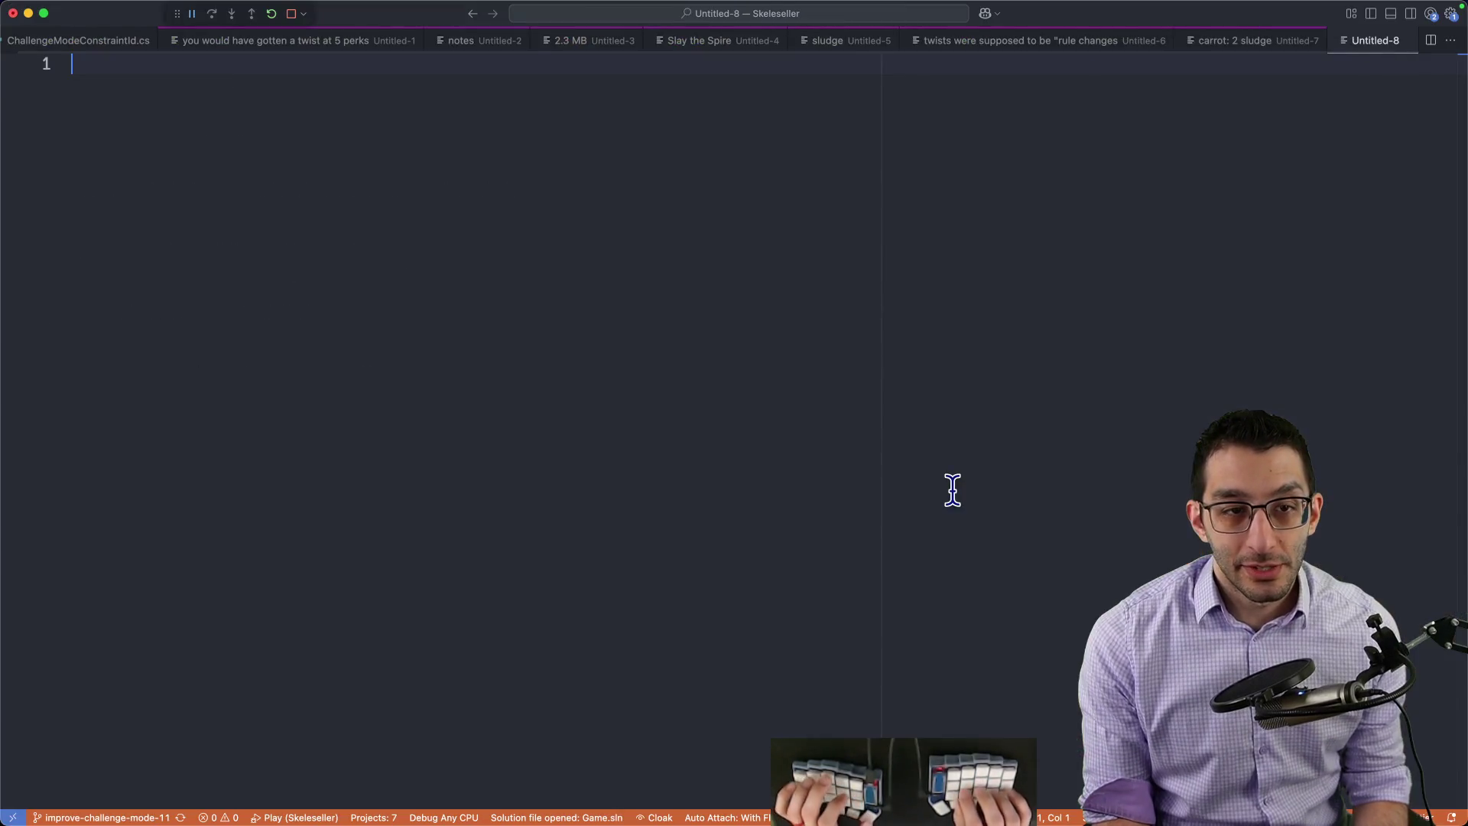
{"action": "type", "text": "pool of 7"}
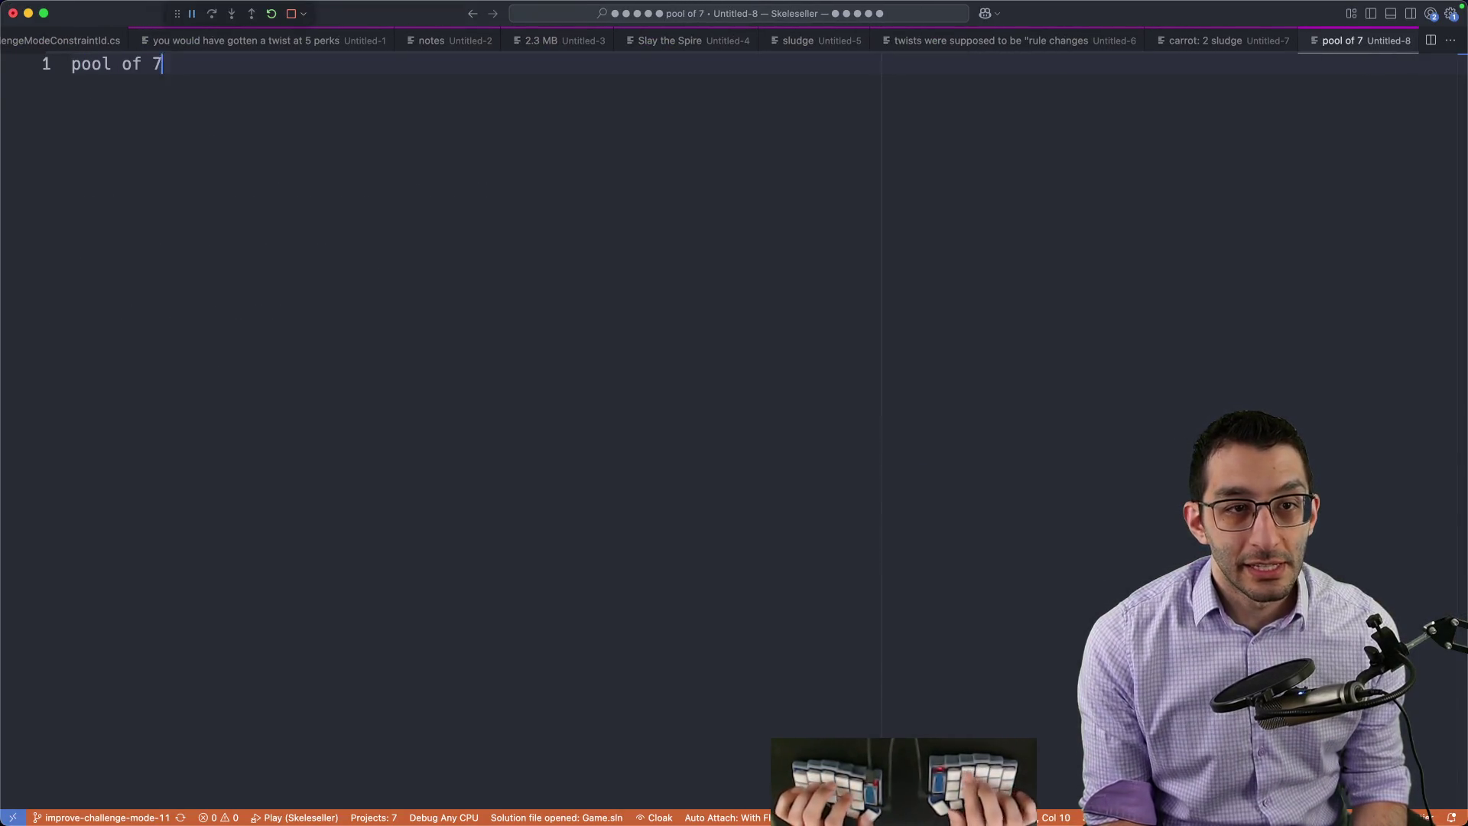
{"action": "type", "text": "5 choices"}
Step: Sketch a 75-perk pool with 3 shown randomly where perks #7 and #17 synergize, then return to the game
{"action": "key", "text": "Return"}
{"action": "key", "text": "Return"}
{"action": "type", "text": "a"}
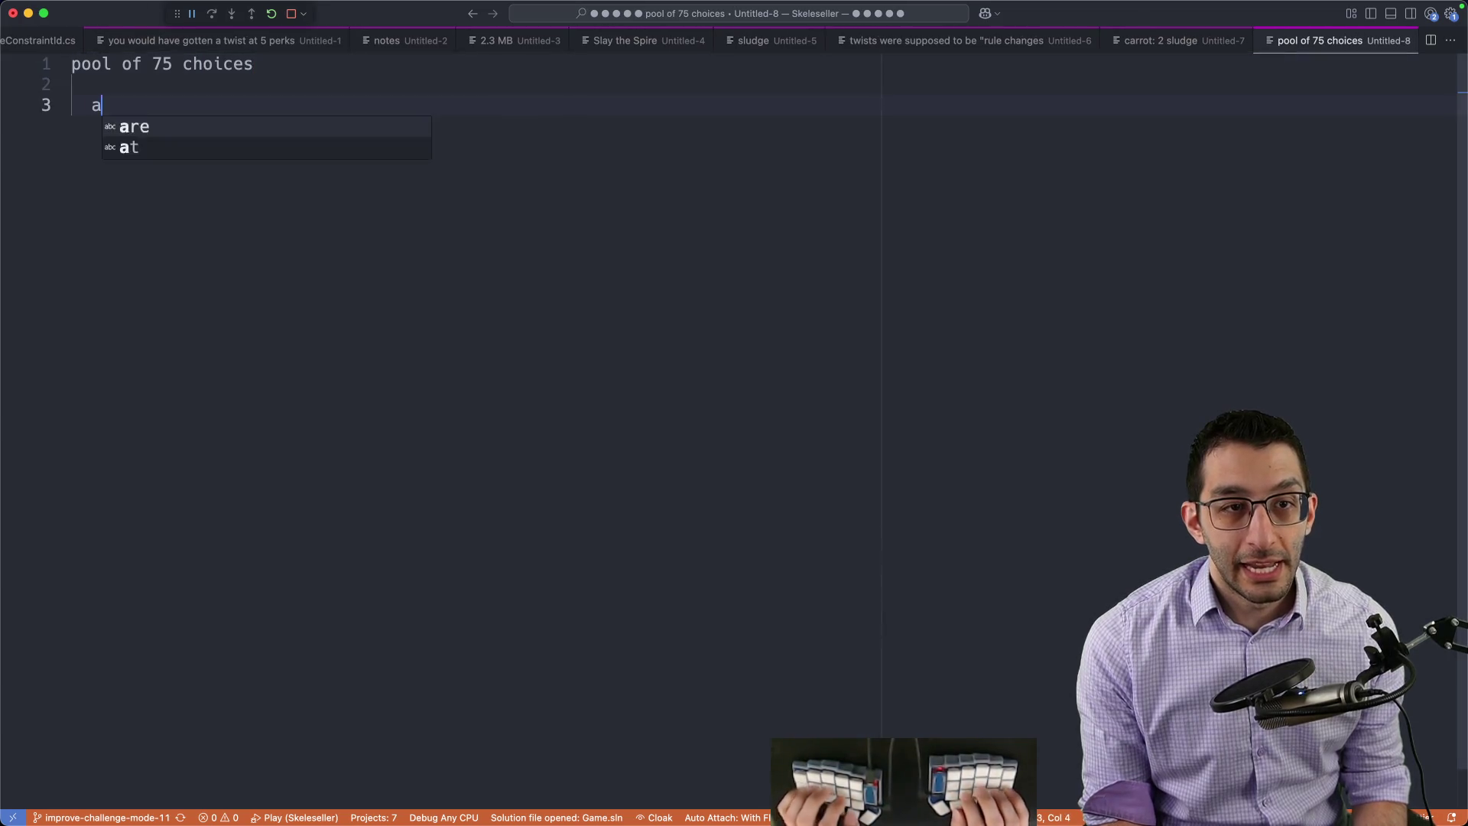
{"action": "type", "text": "t any time, you see "}
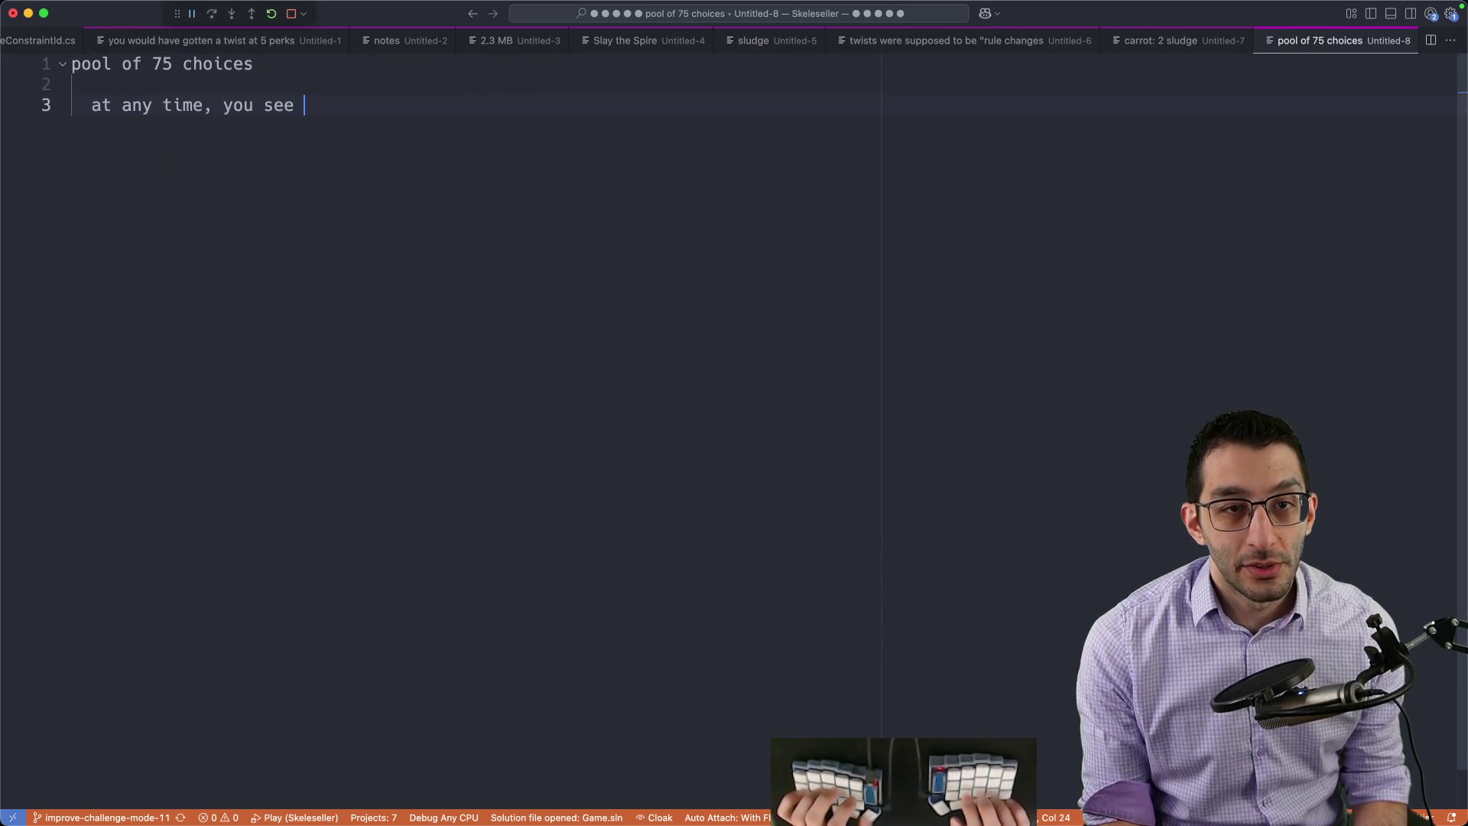
{"action": "type", "text": "3 of them (random"}
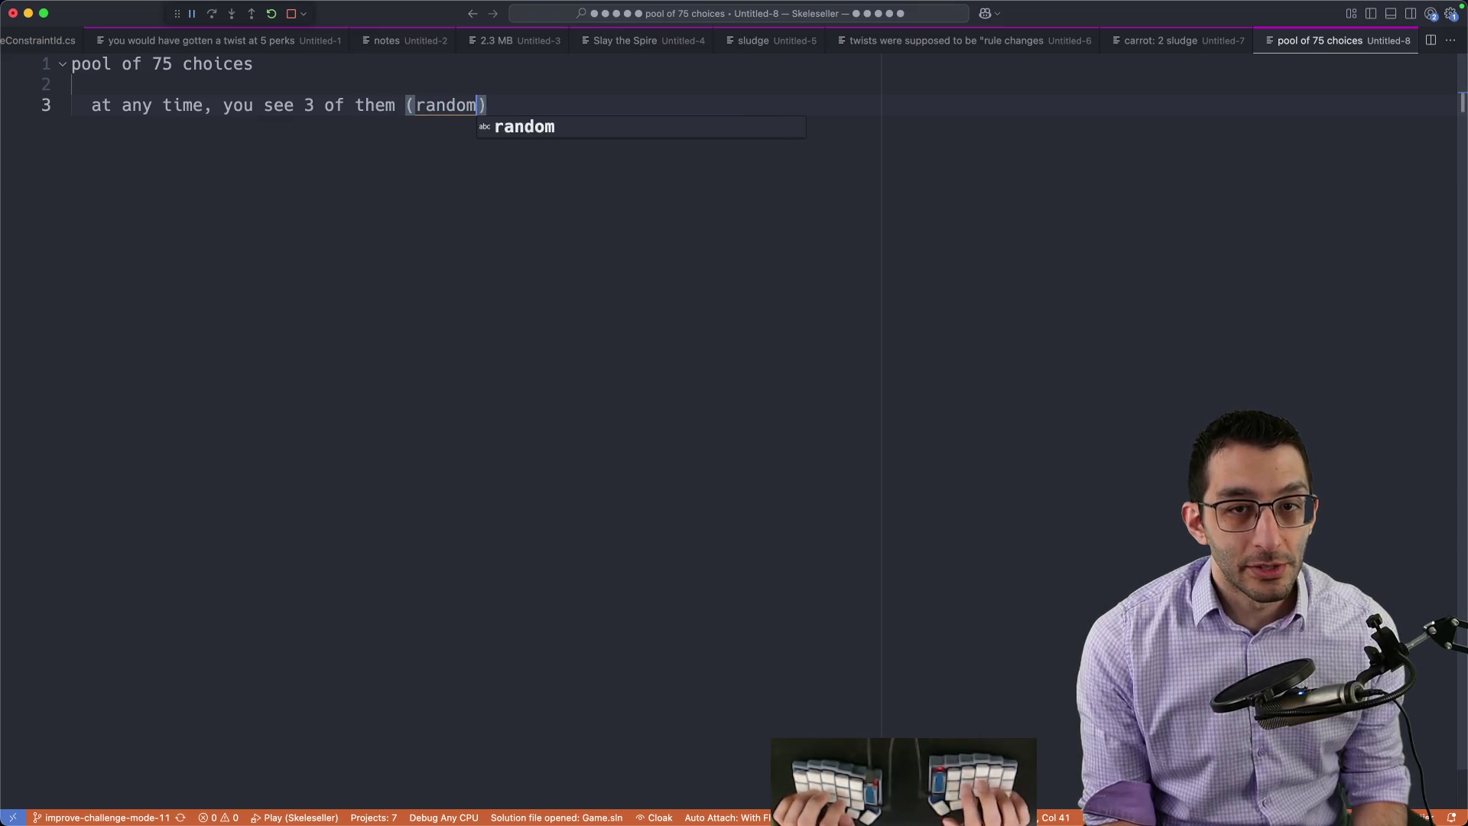
{"action": "type", "text": "ly picked)"}
{"action": "key", "text": "Return"}
{"action": "key", "text": "Return"}
{"action": "key", "text": "Return"}
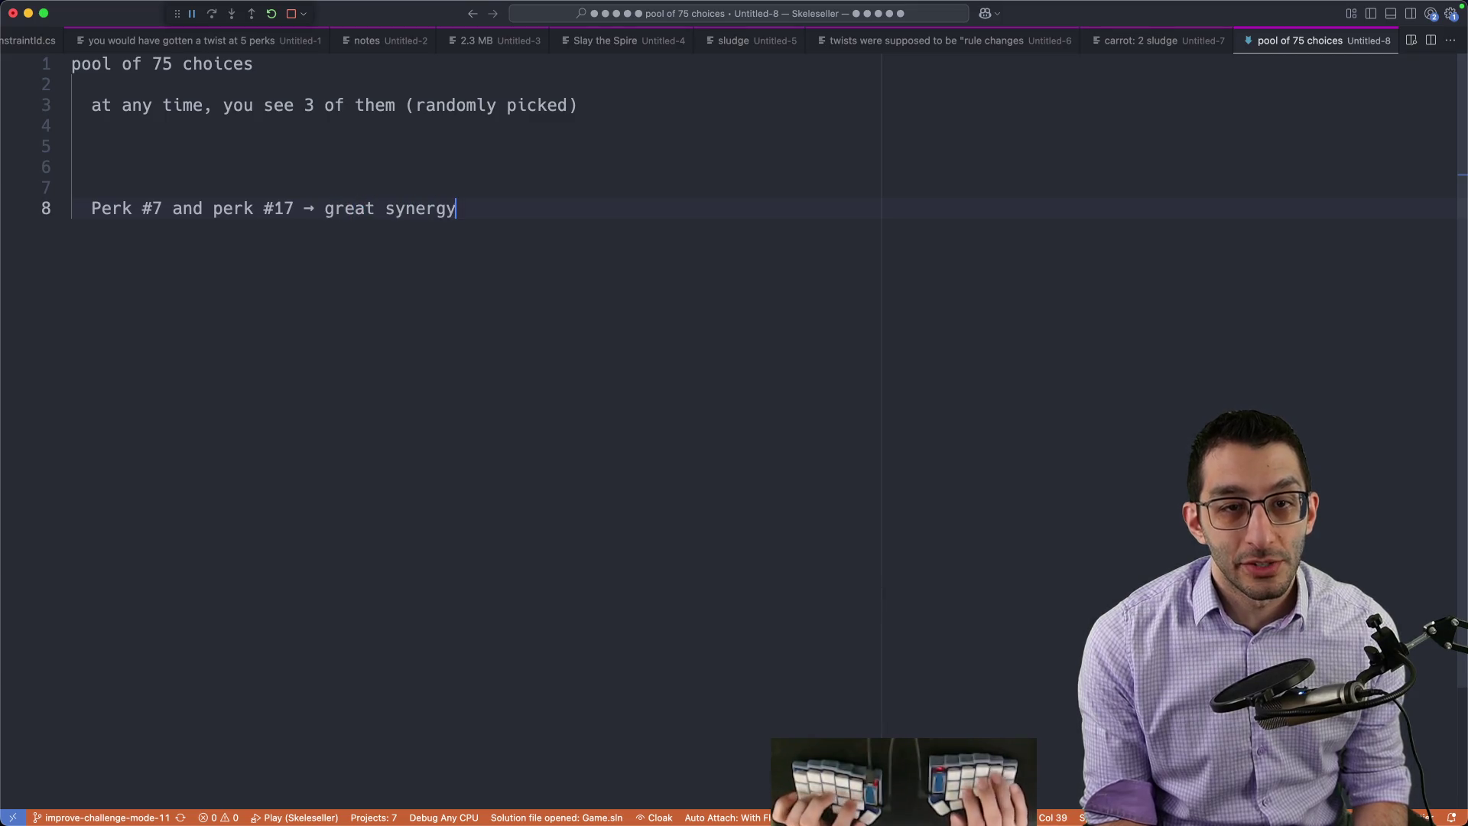
{"action": "left_click_drag", "start_coordinate": [92, 209], "coordinate": [499, 270]}
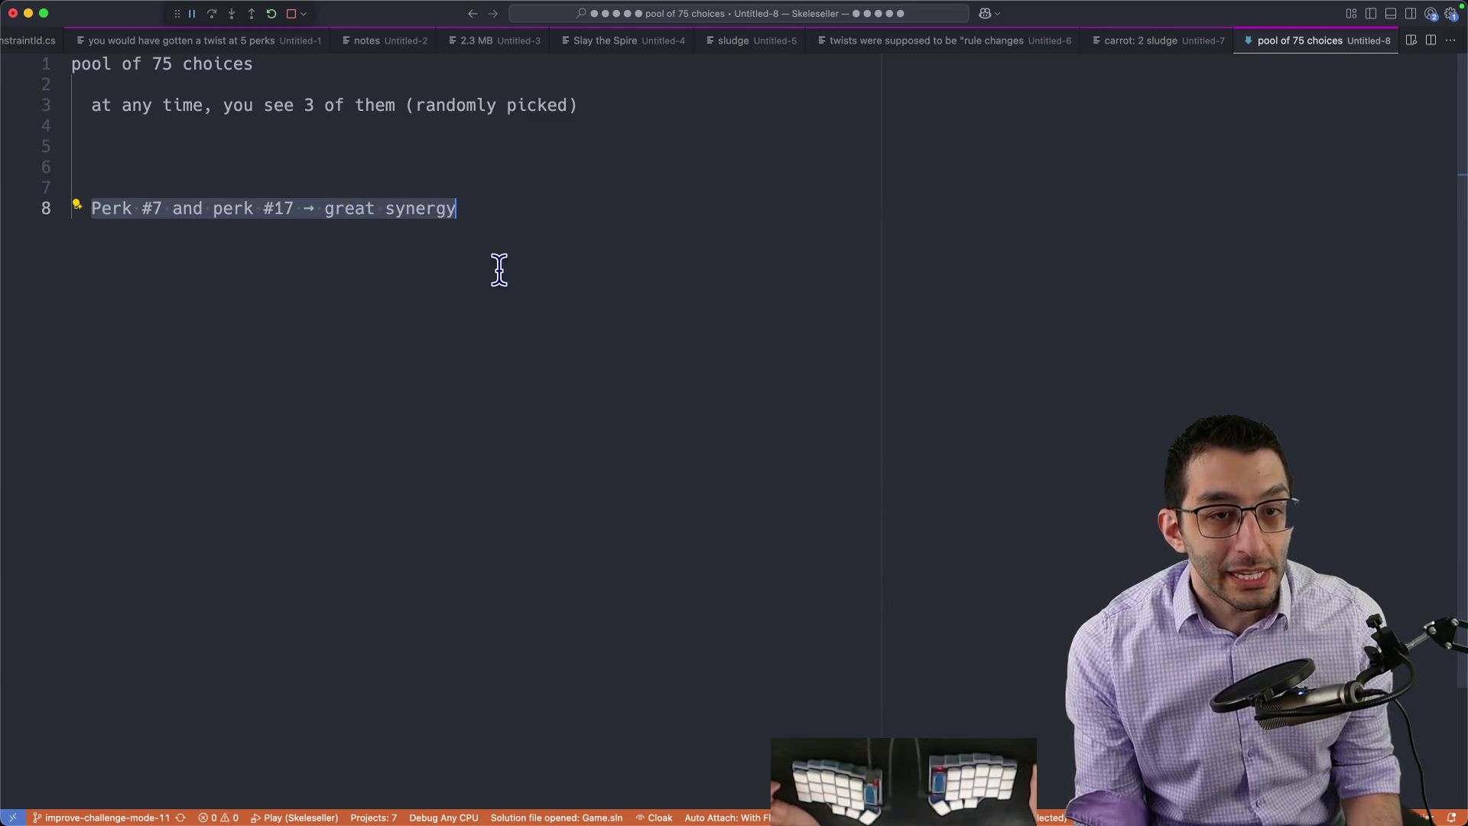
{"action": "left_click_drag", "start_coordinate": [296, 209], "coordinate": [26, 207]}
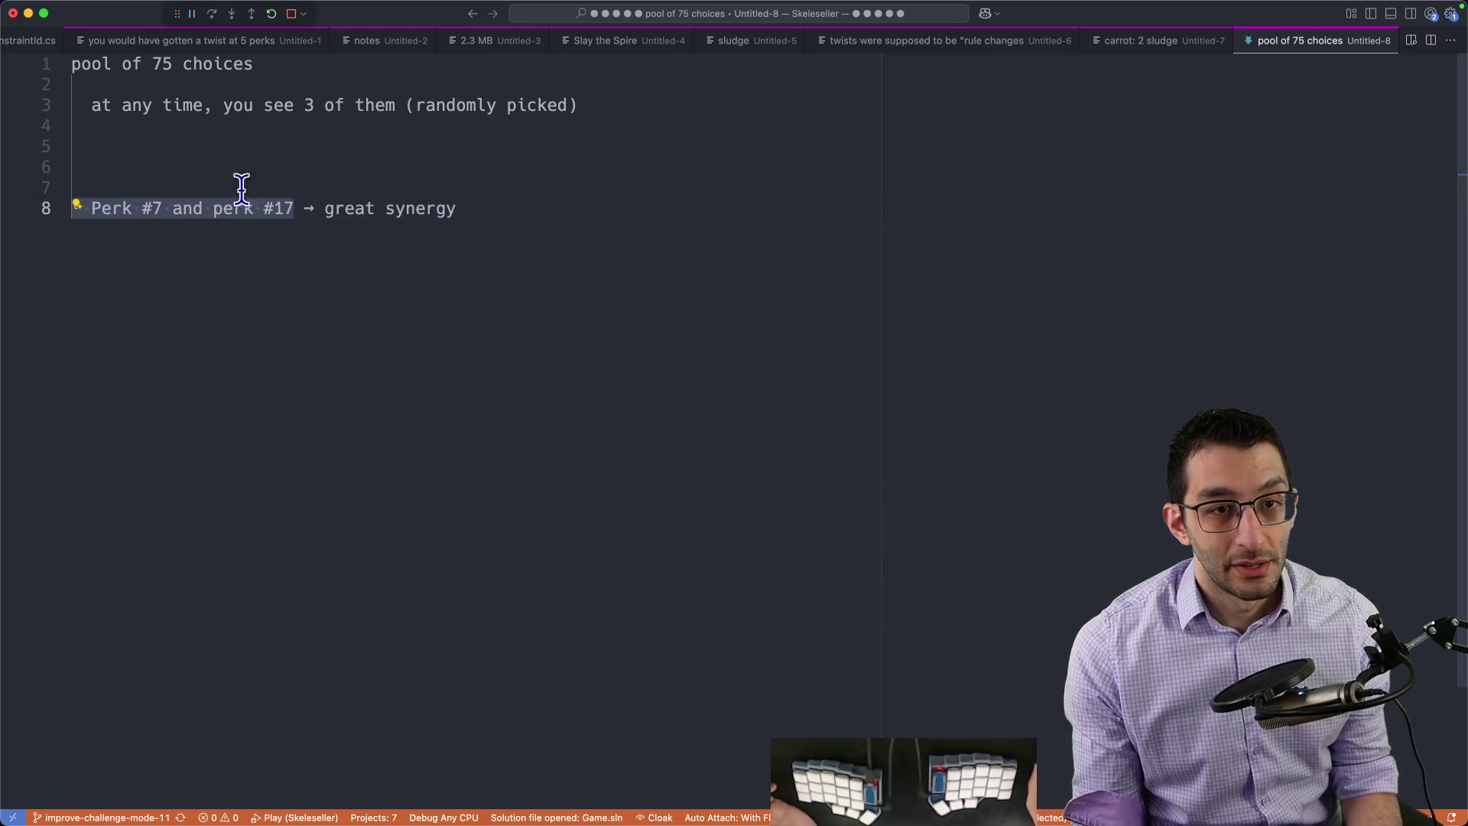
{"action": "left_click", "coordinate": [519, 237]}
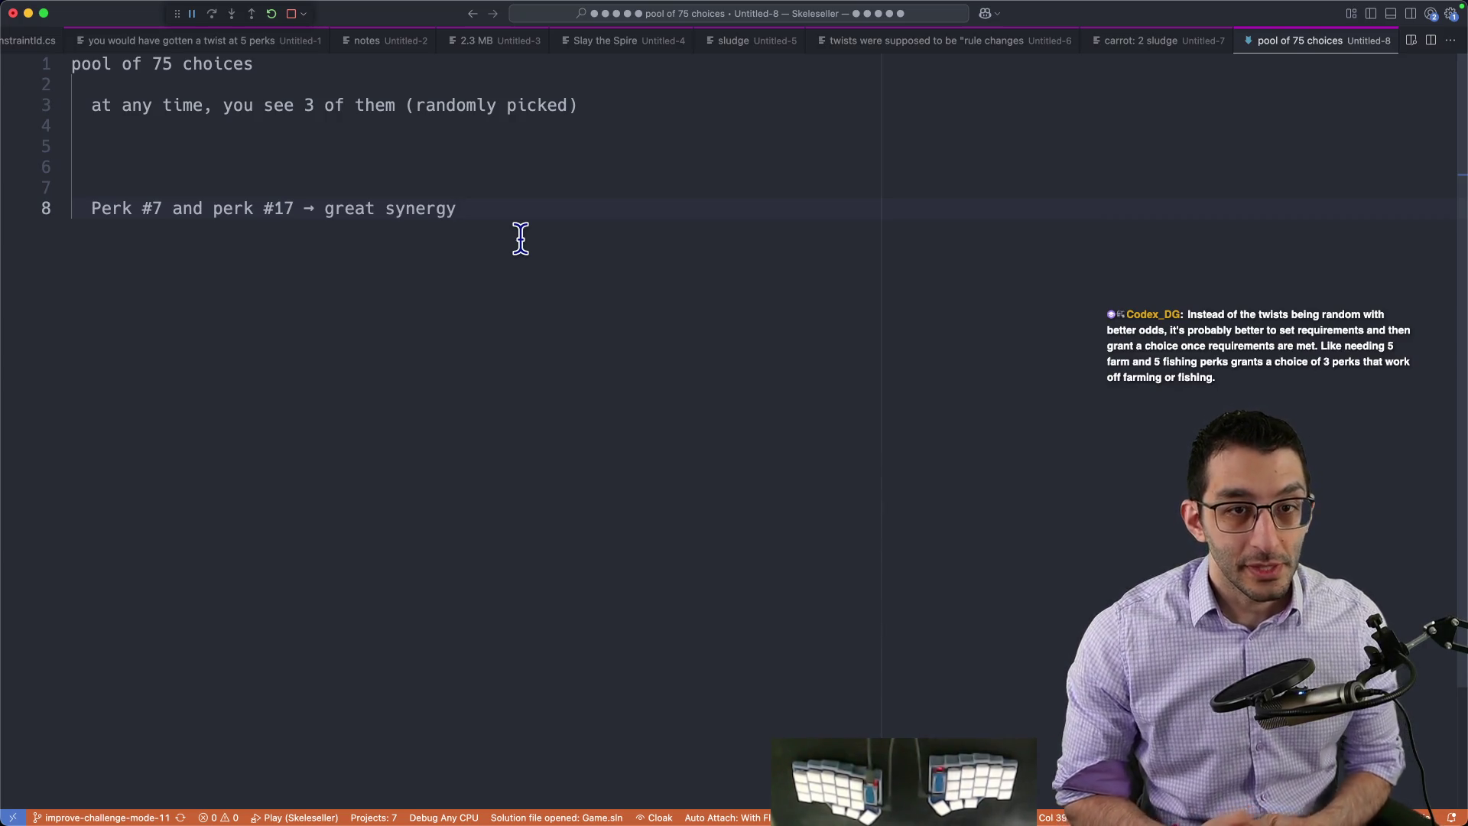
{"action": "left_click", "coordinate": [1008, 789]}
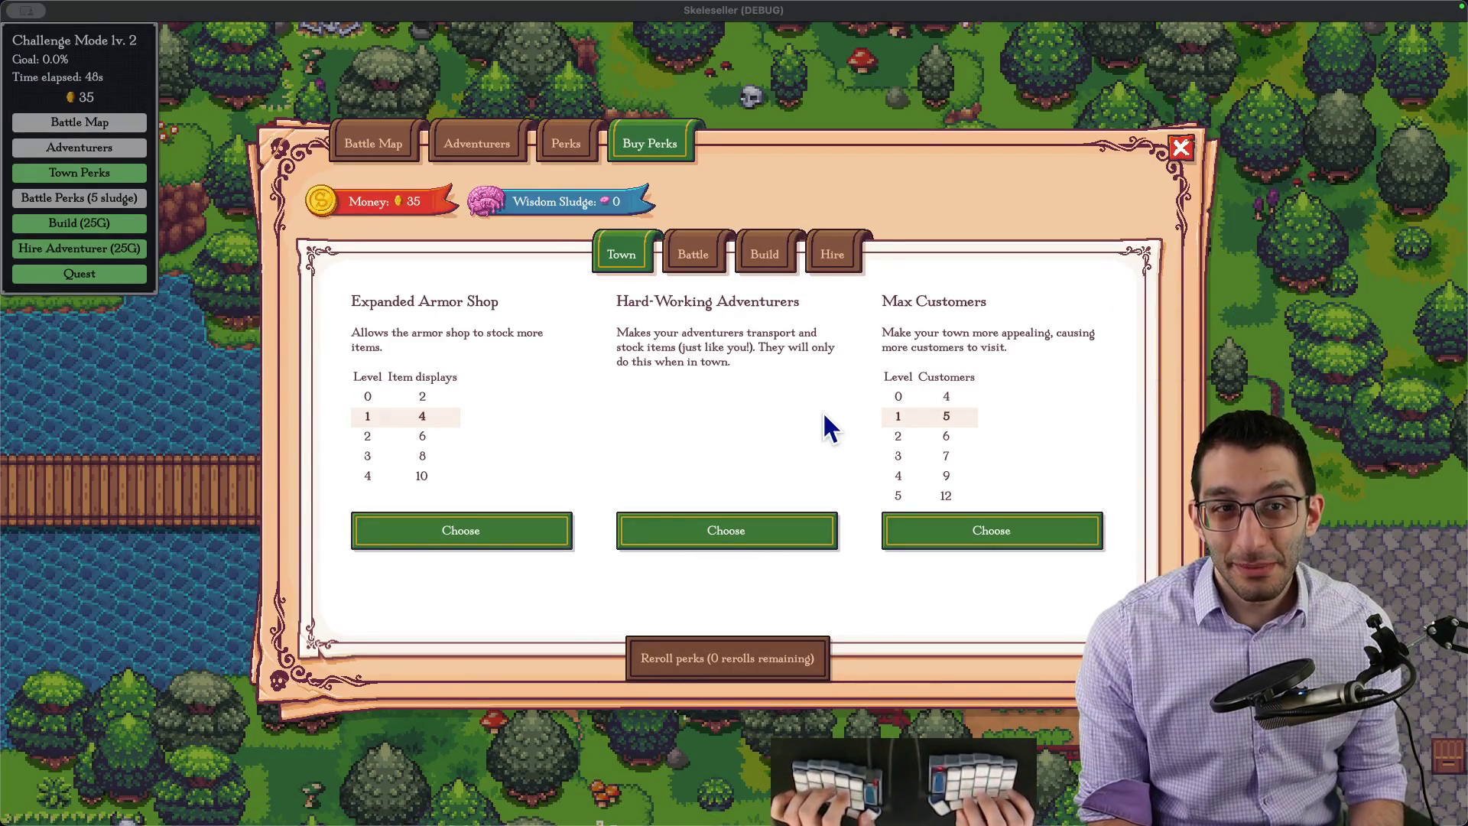
Step: Leave the town perk choices untouched and return to the Leaning toward notes in the scratch doc
{"action": "key", "text": "super+Tab"}
{"action": "scroll", "coordinate": [811, 424], "scroll_direction": "down", "scroll_amount": 3}
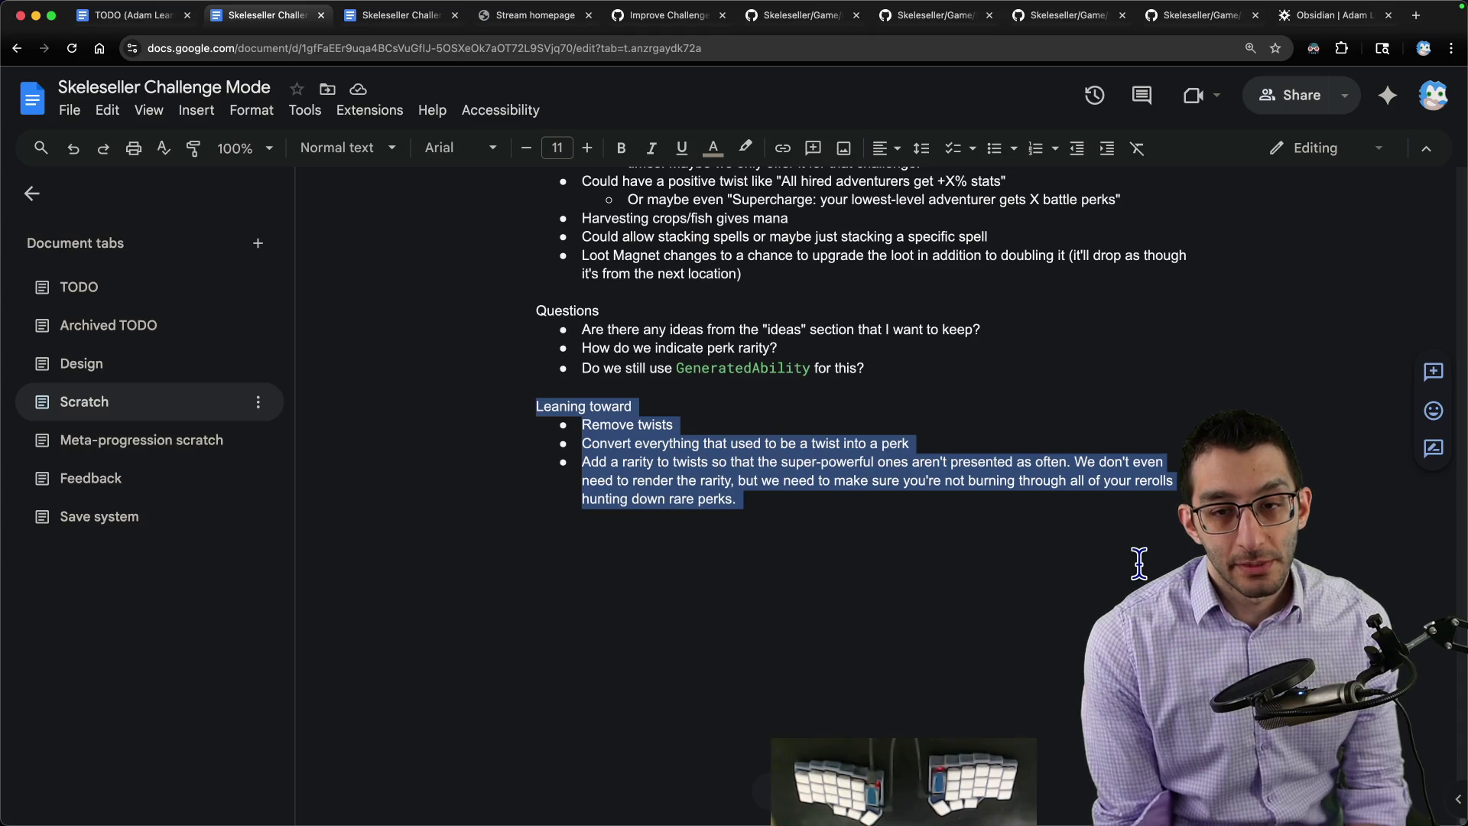
Step: Review WorkerStrike.cs's CanGenerate worker-count condition in the code editor, then return to the doc
{"action": "key", "text": "super+Tab"}
{"action": "key", "text": "super+p"}
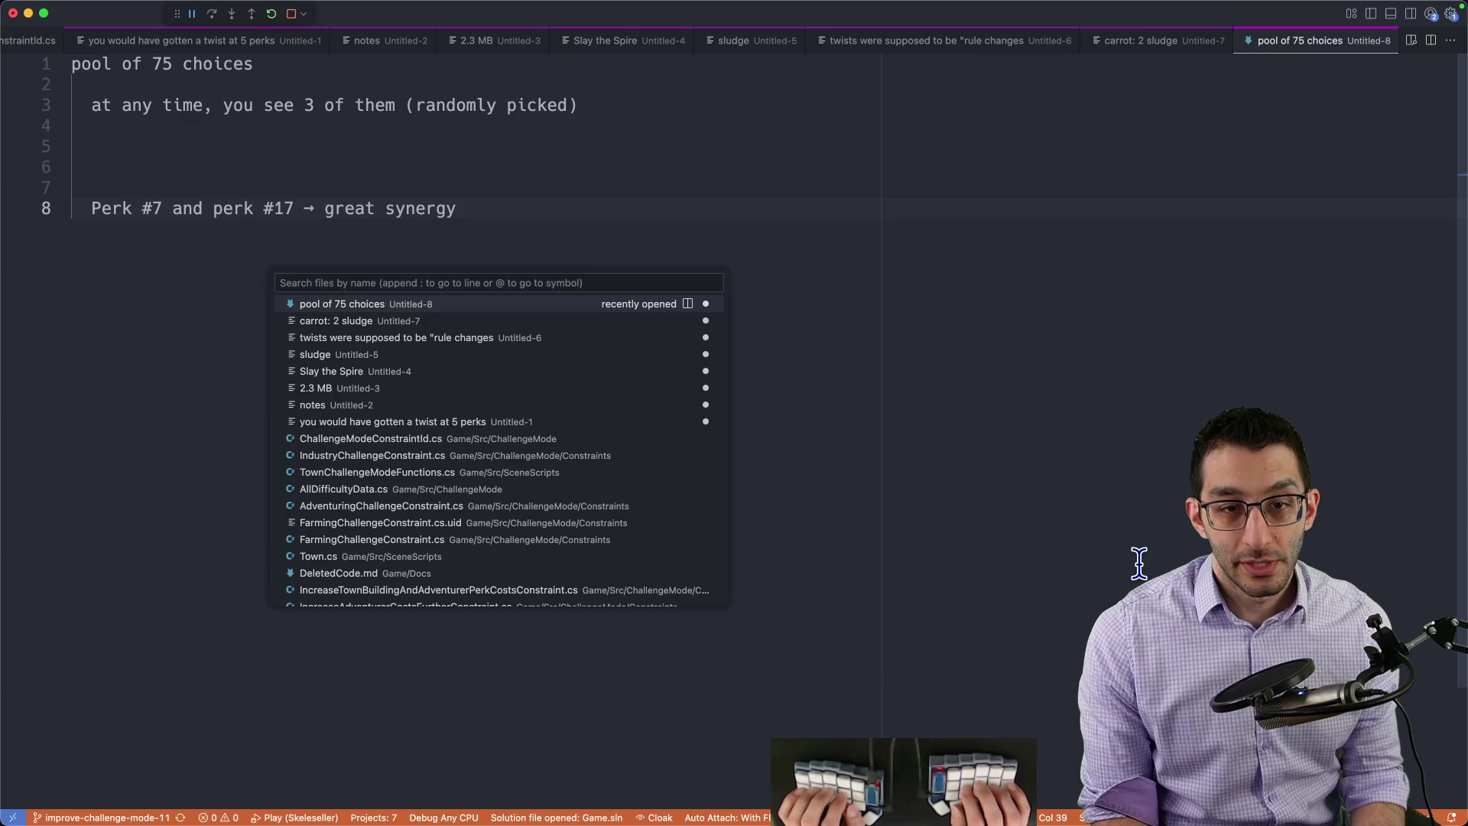
{"action": "type", "text": "workerstrike"}
{"action": "key", "text": "Return"}
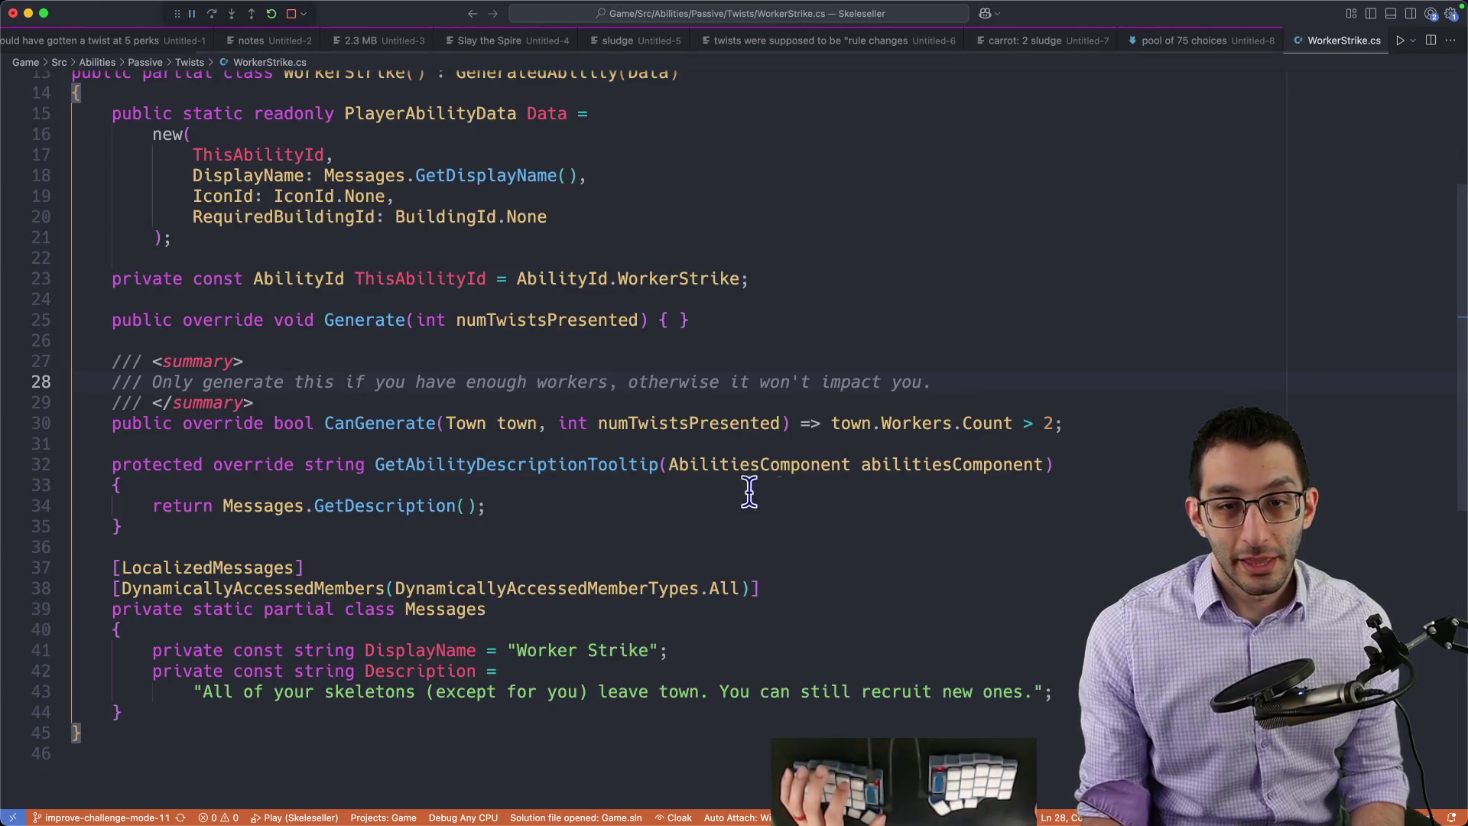
{"action": "double_click", "coordinate": [342, 424]}
{"action": "left_click_drag", "start_coordinate": [830, 423], "coordinate": [1162, 424]}
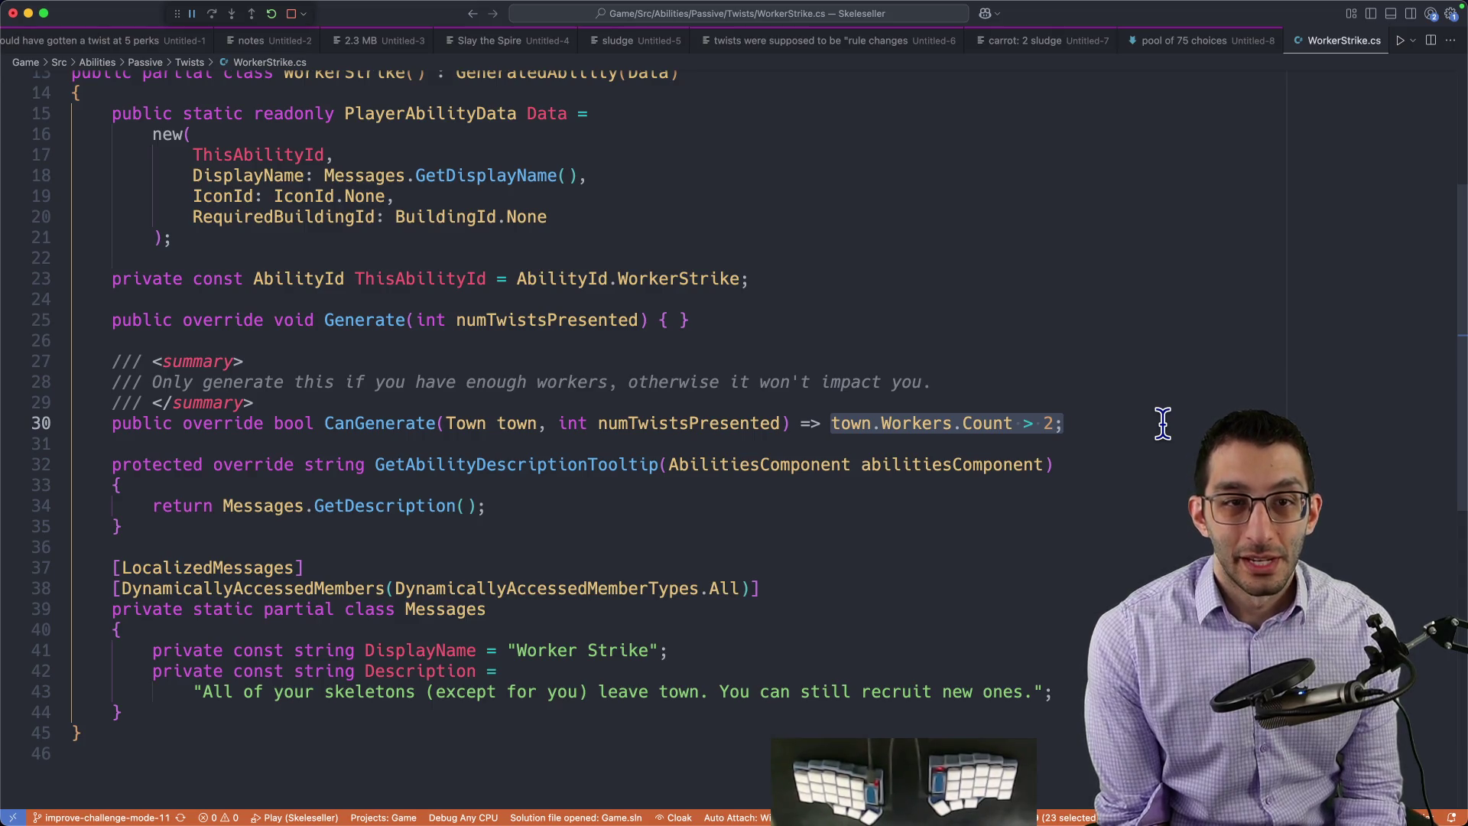
{"action": "key", "text": "super+Tab"}
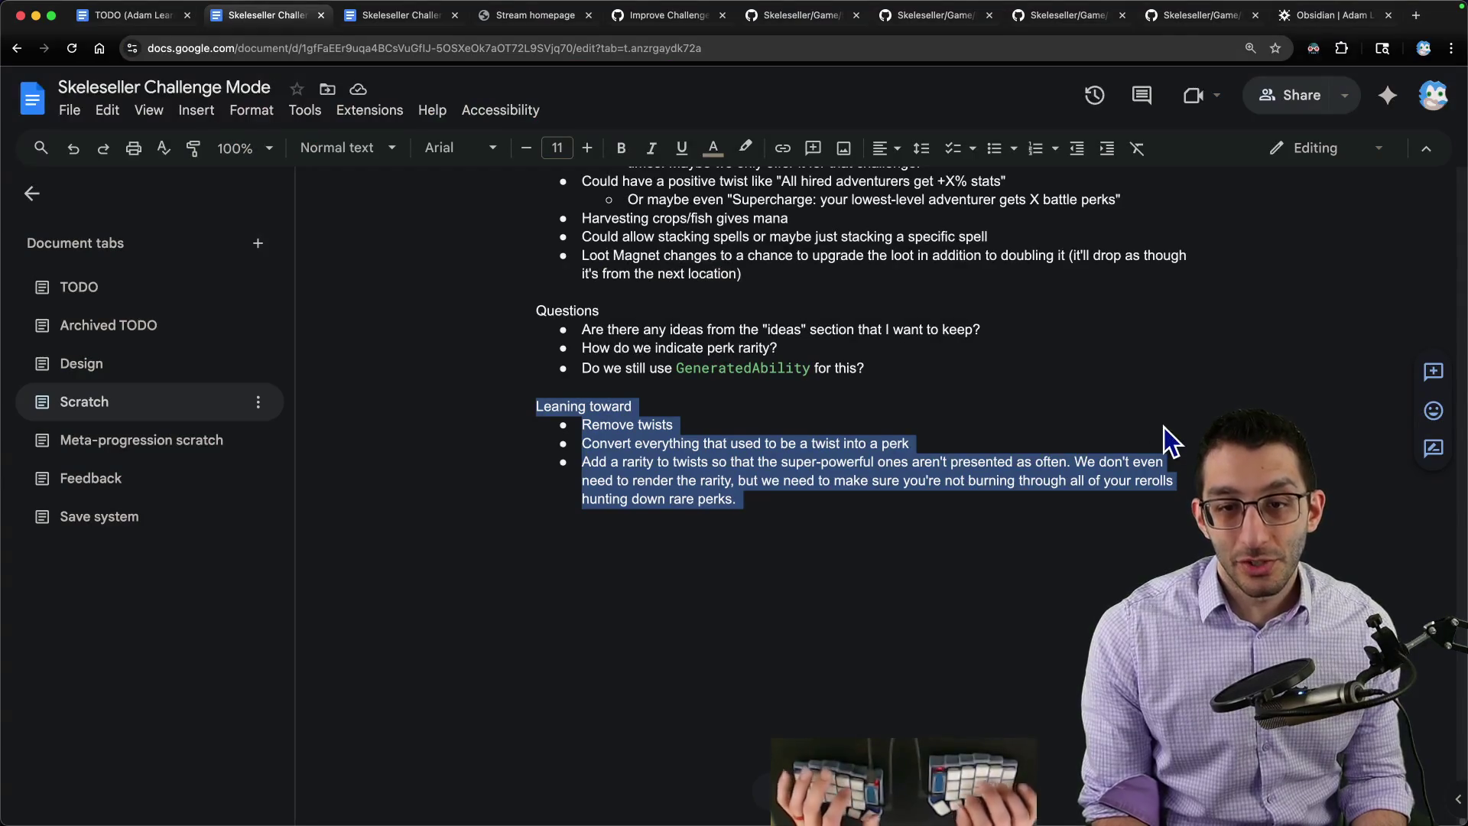
{"action": "scroll", "coordinate": [989, 420], "scroll_direction": "up", "scroll_amount": 3}
{"action": "scroll", "coordinate": [872, 482], "scroll_direction": "up", "scroll_amount": 5}
{"action": "scroll", "coordinate": [803, 516], "scroll_direction": "up", "scroll_amount": 5}
Step: Turn the empty line after the synergies bullet into an unindented paragraph for the rare-perks note
{"action": "left_click", "coordinate": [777, 534]}
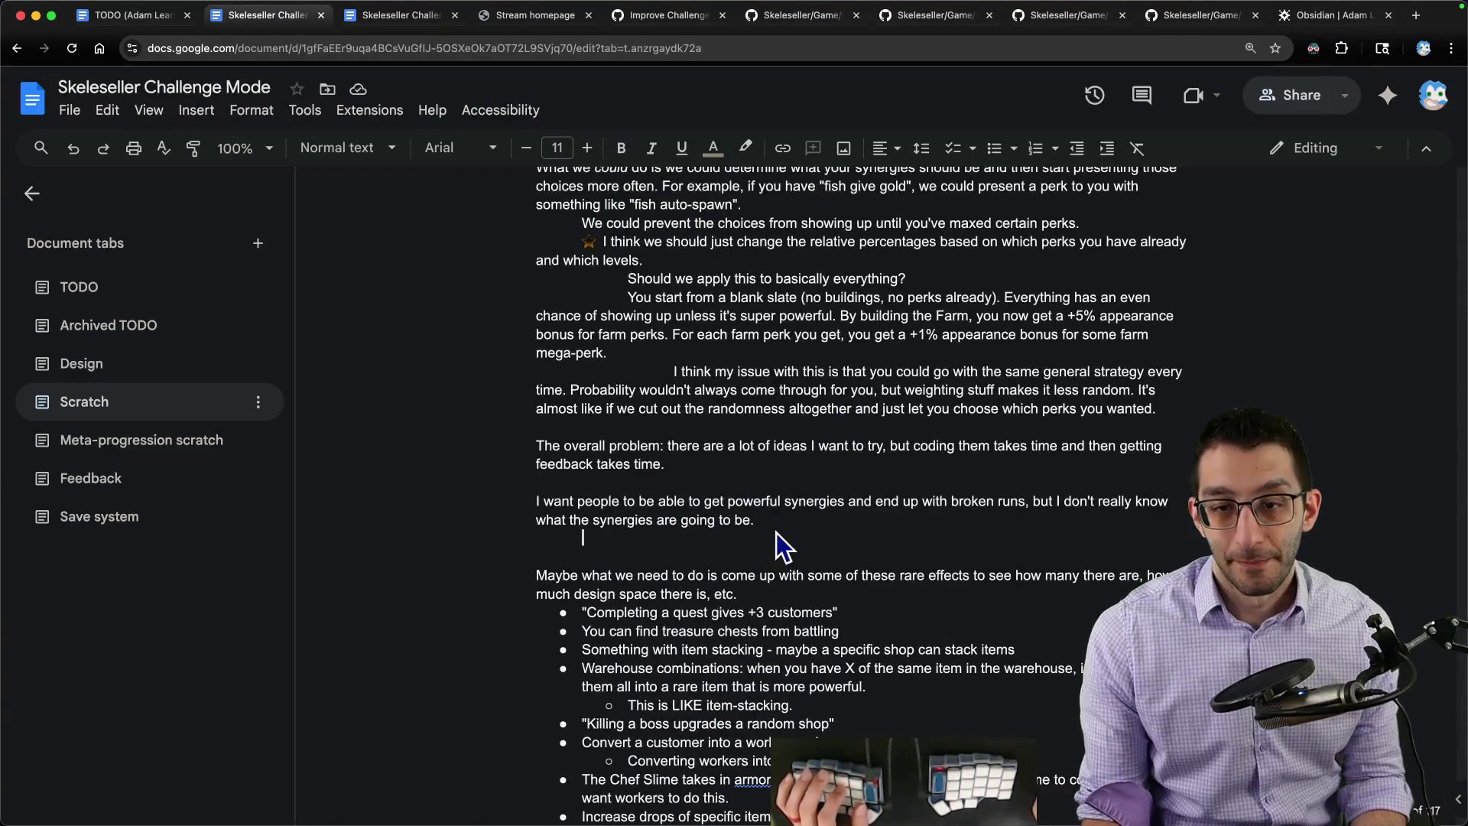
{"action": "key", "text": "BackSpace"}
{"action": "key", "text": "Return"}
{"action": "key", "text": "Return"}
{"action": "type", "text": "The point "}
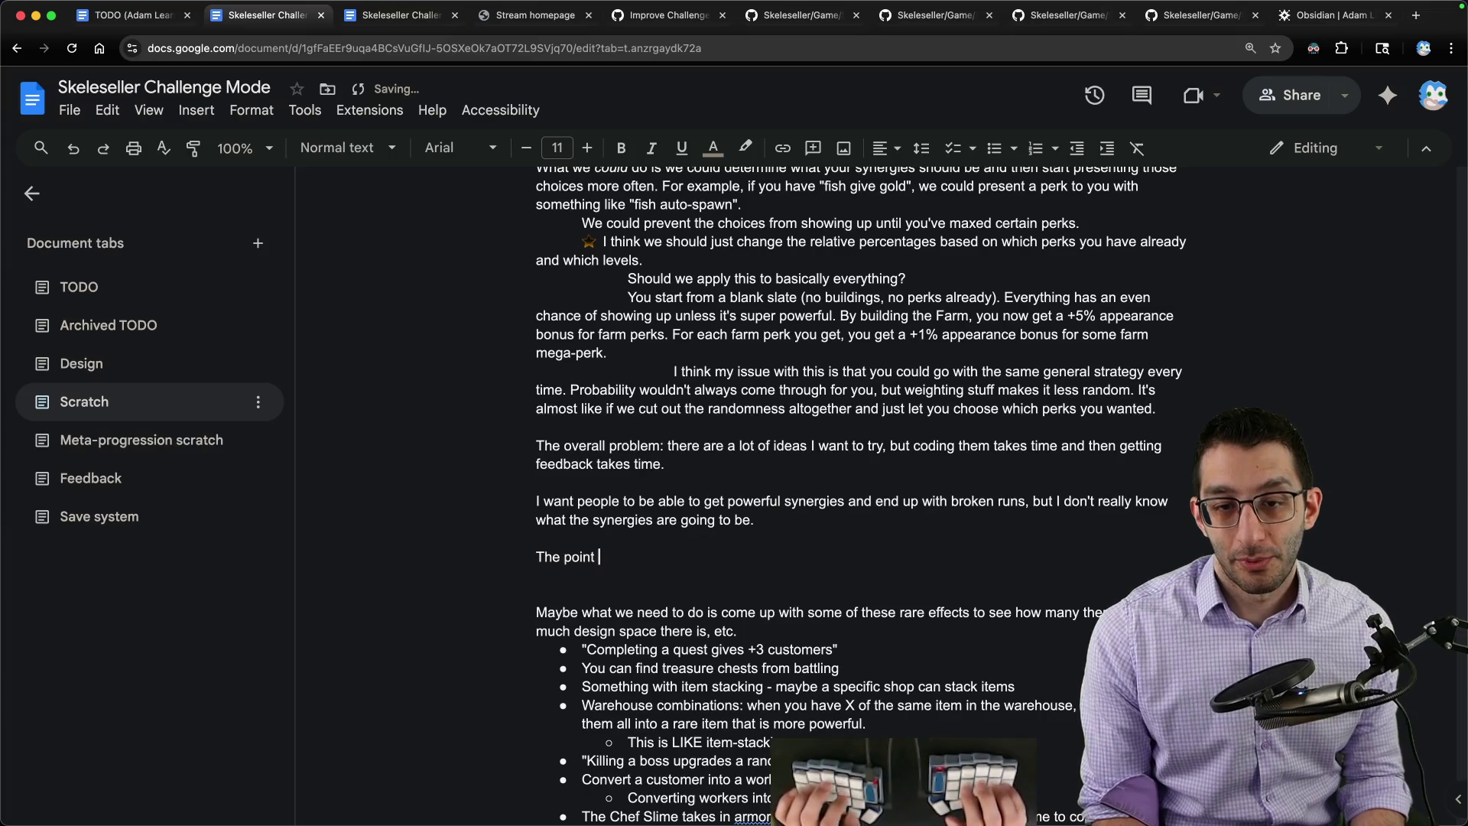
{"action": "type", "text": "of some of these perks would be to change your runs. E.g. if you get \"Free treasu"}
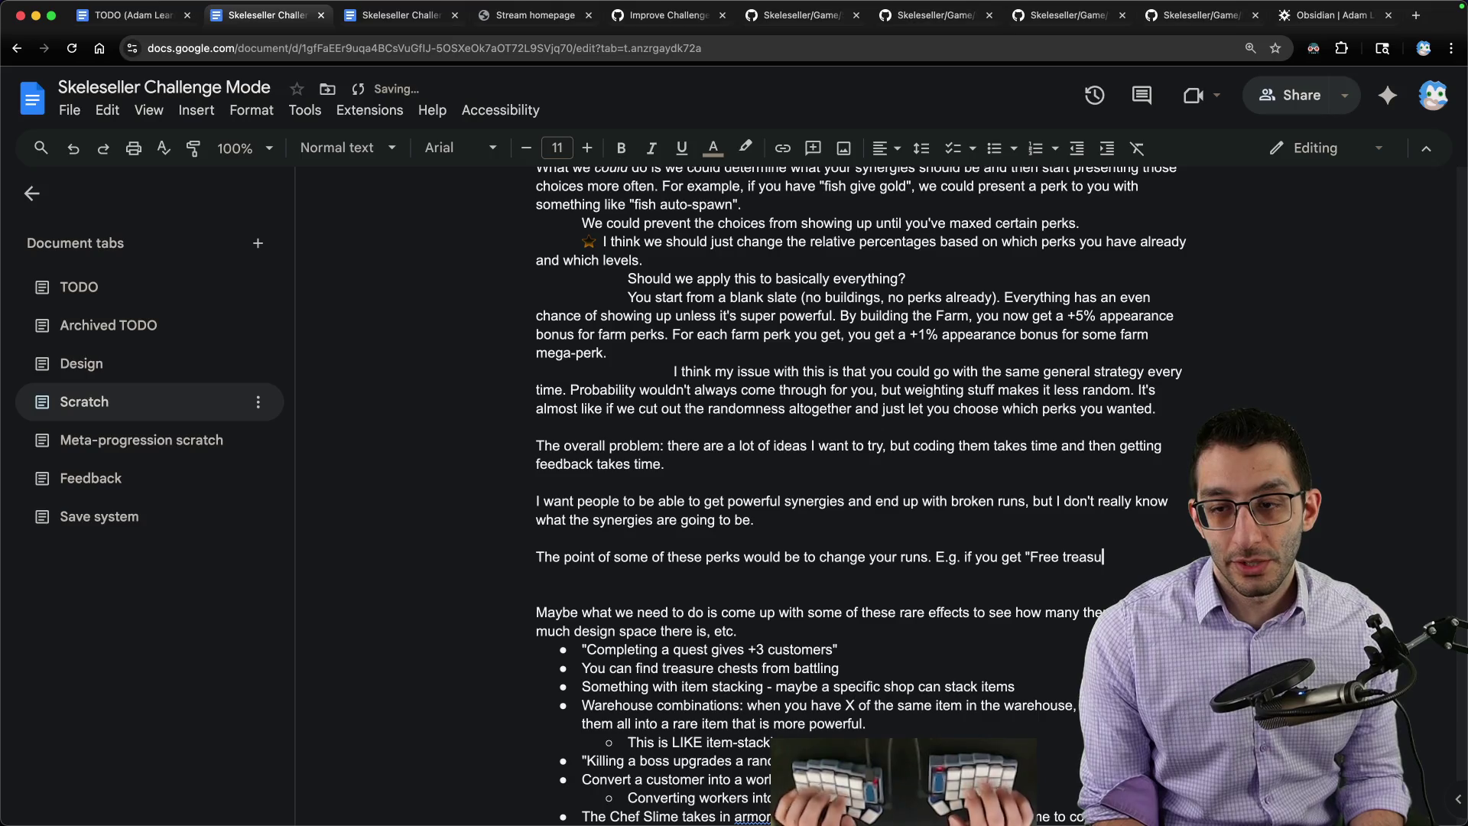
{"action": "type", "text": "arly on, it's probably going to be fun"}
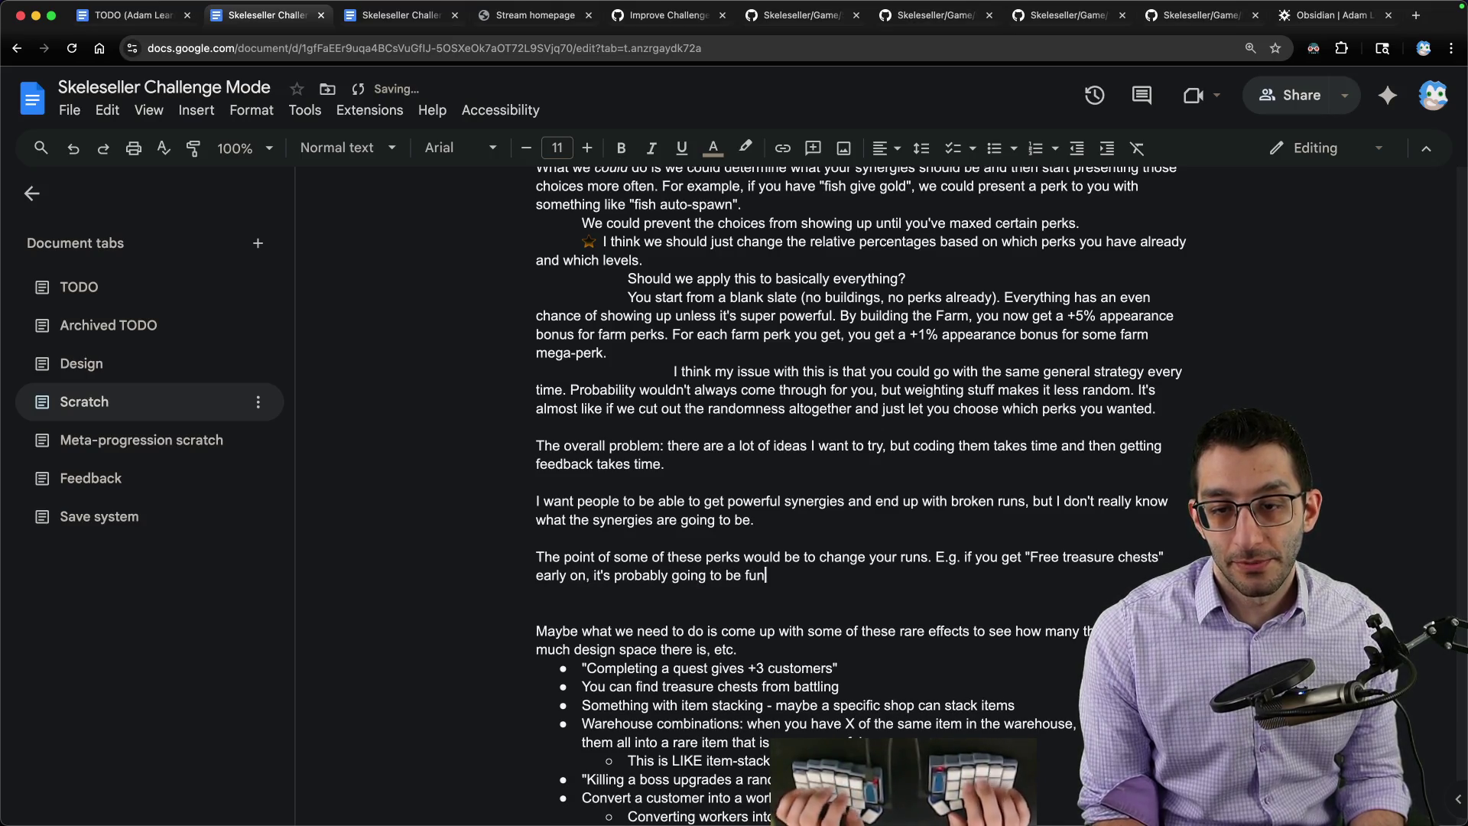
{"action": "type", "text": "t one"}
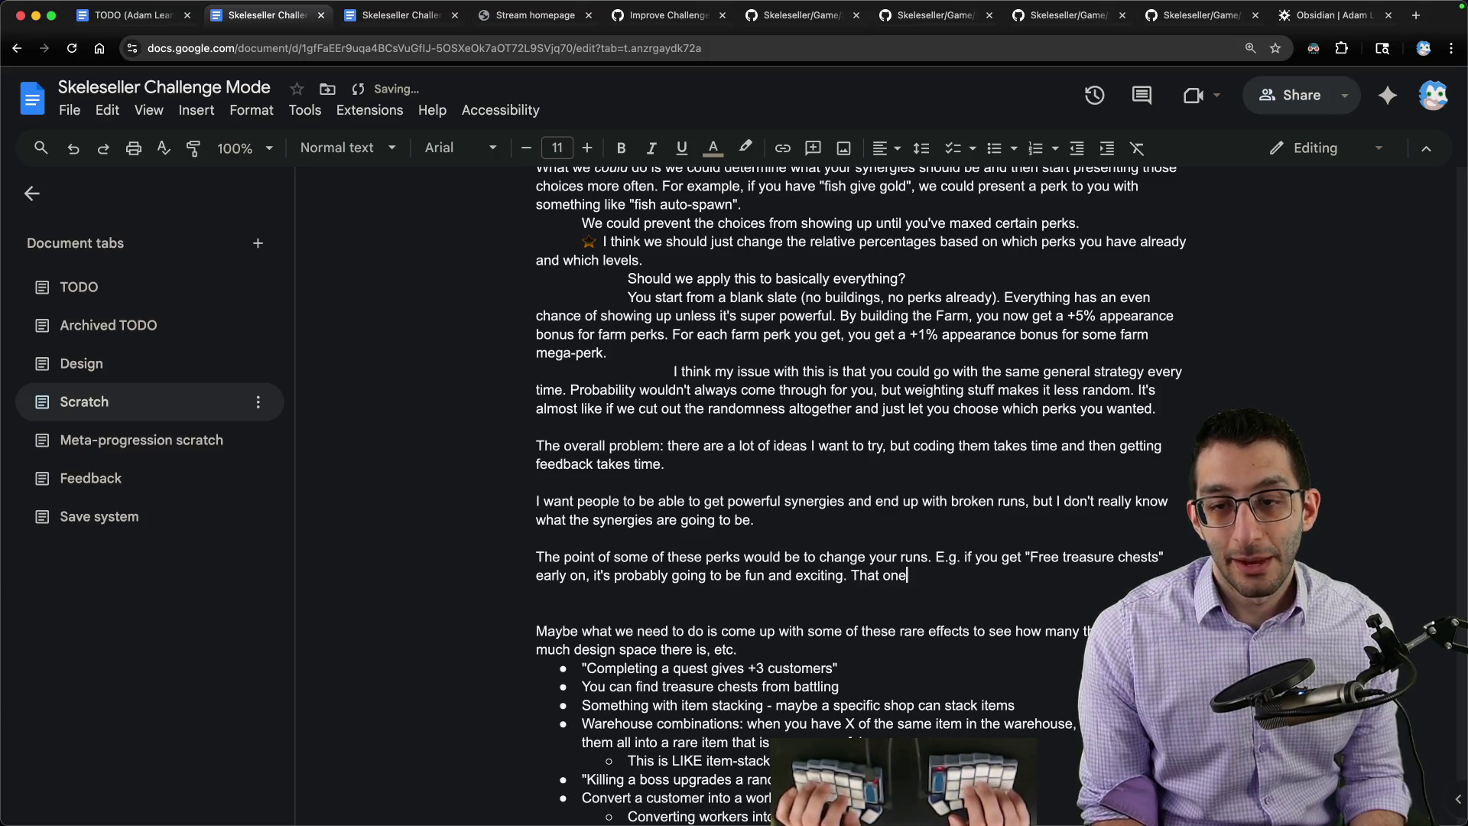
{"action": "type", "text": " jusjt"}
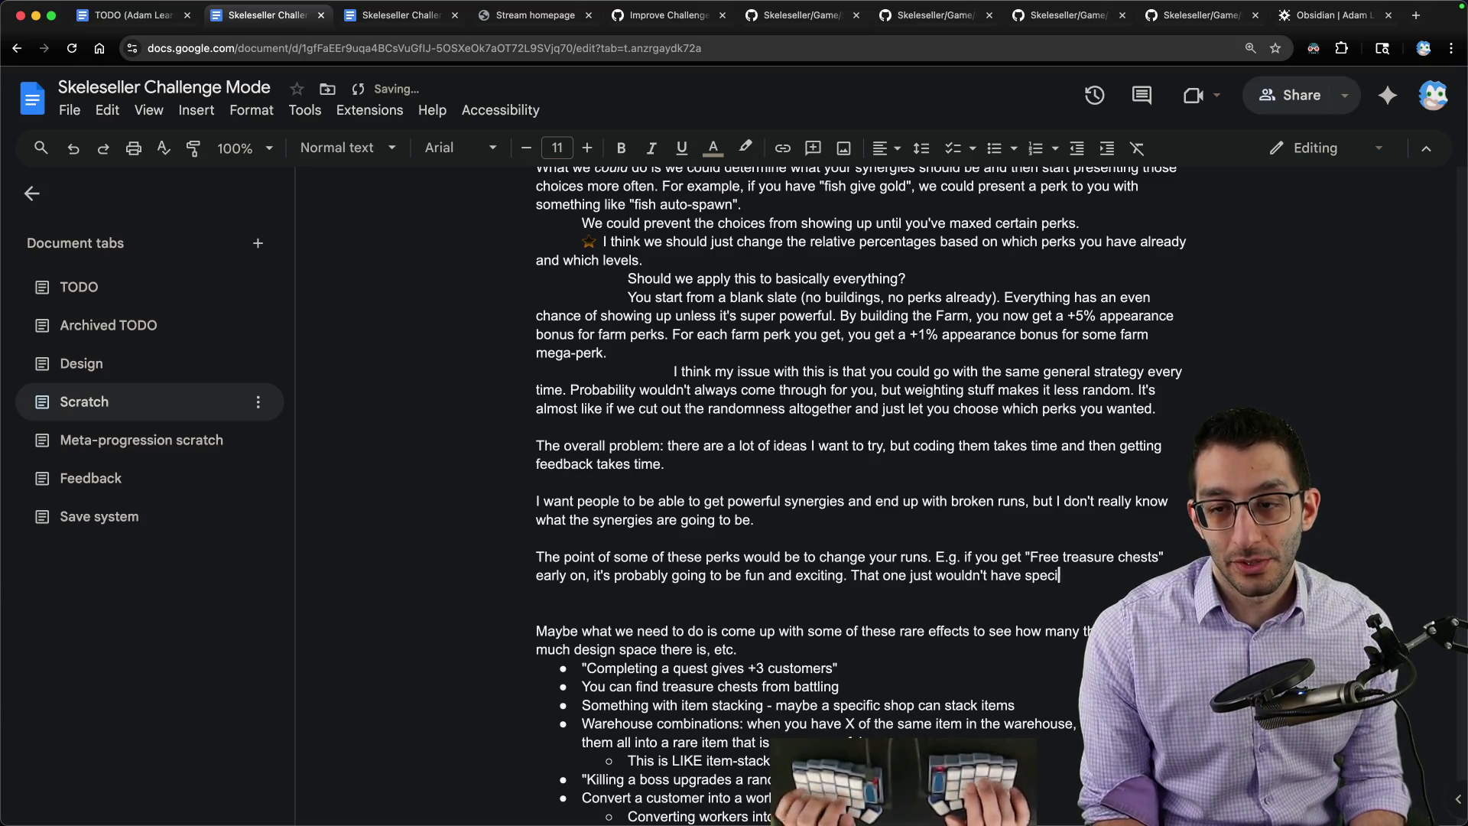
{"action": "type", "text": "owing, "}
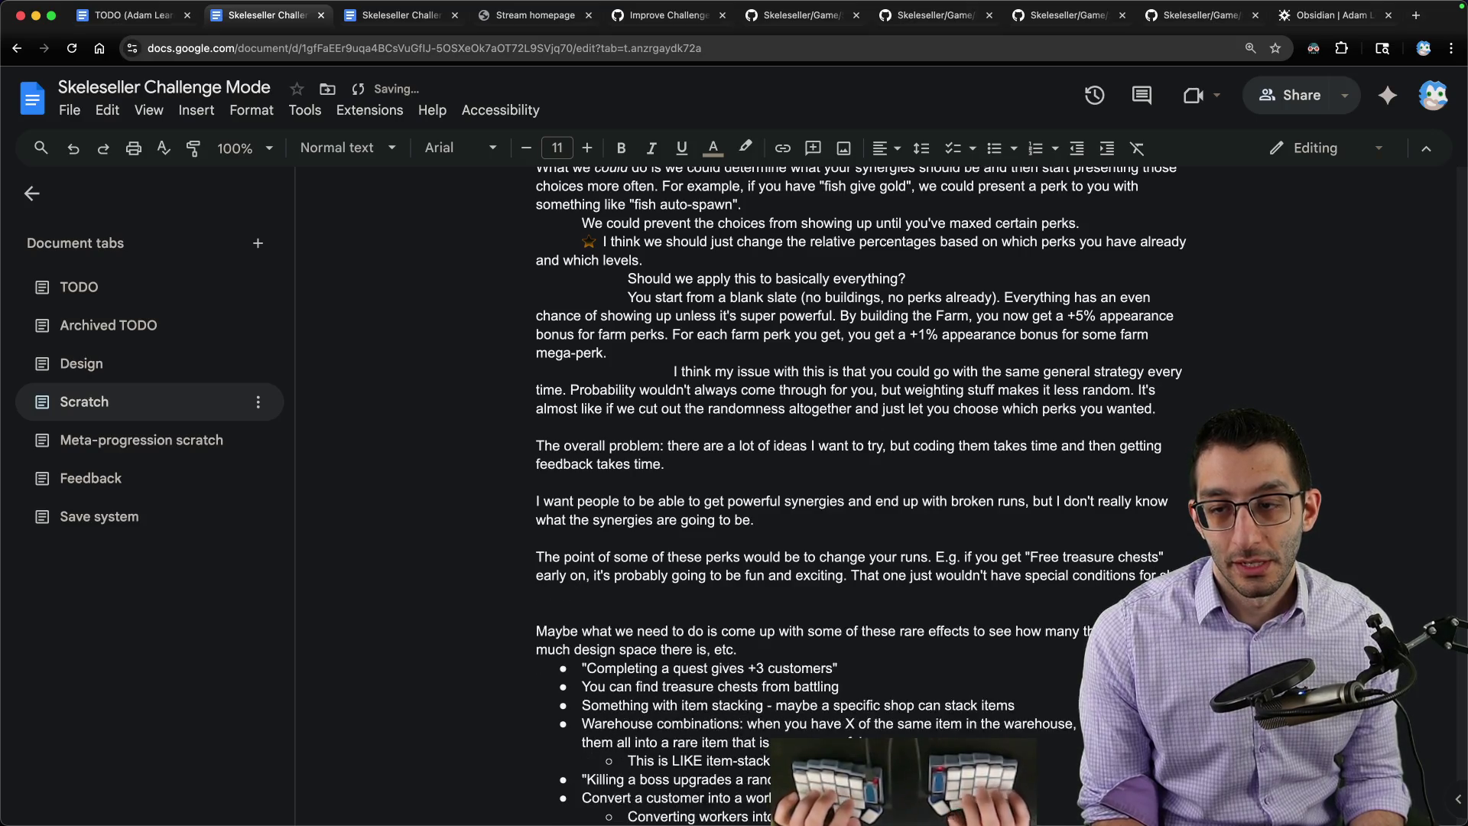
{"action": "type", "text": "I suppose."}
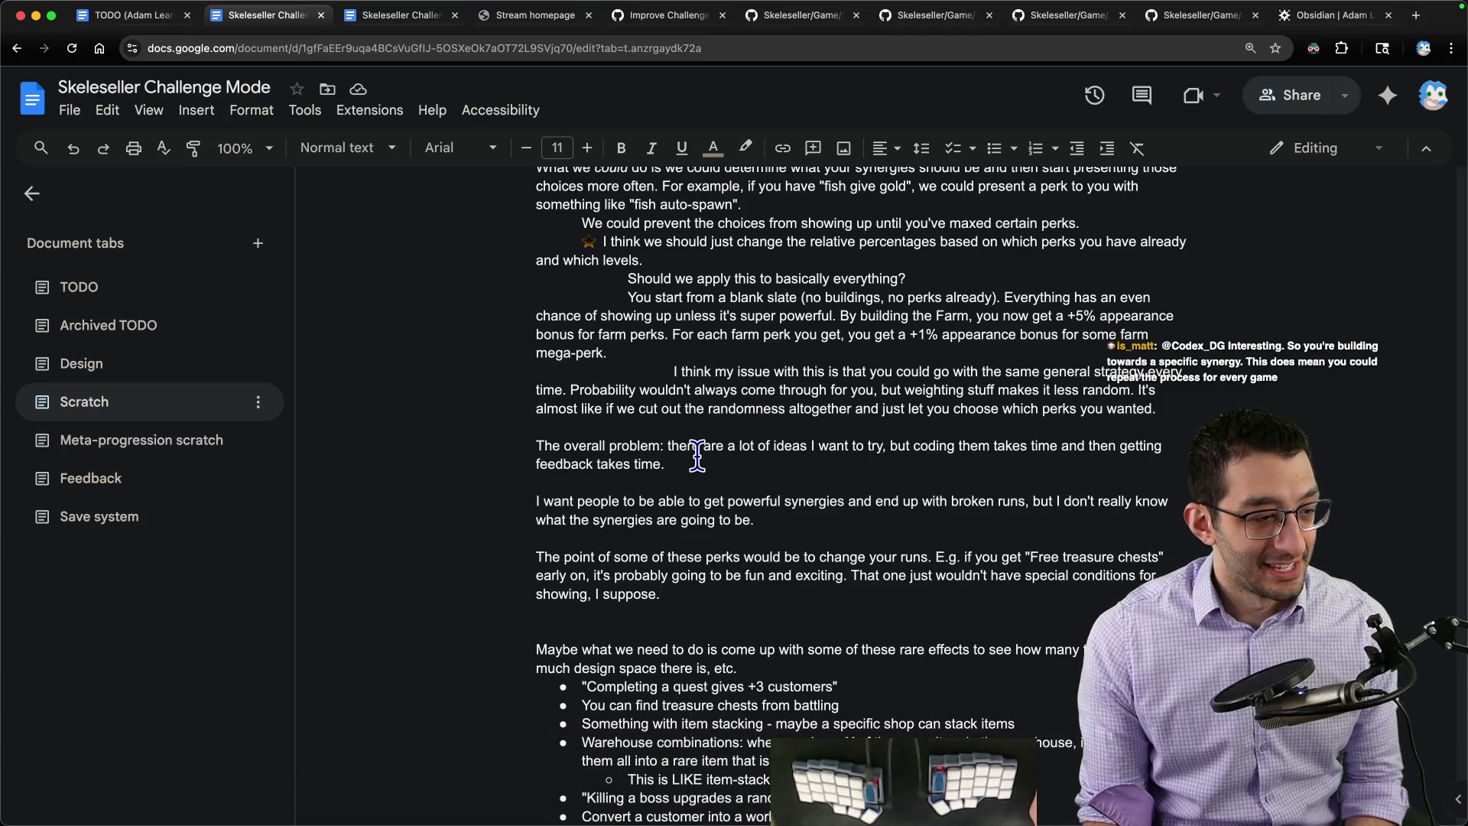
{"action": "scroll", "coordinate": [696, 454], "scroll_direction": "down", "scroll_amount": 1}
{"action": "scroll", "coordinate": [697, 454], "scroll_direction": "down", "scroll_amount": 4}
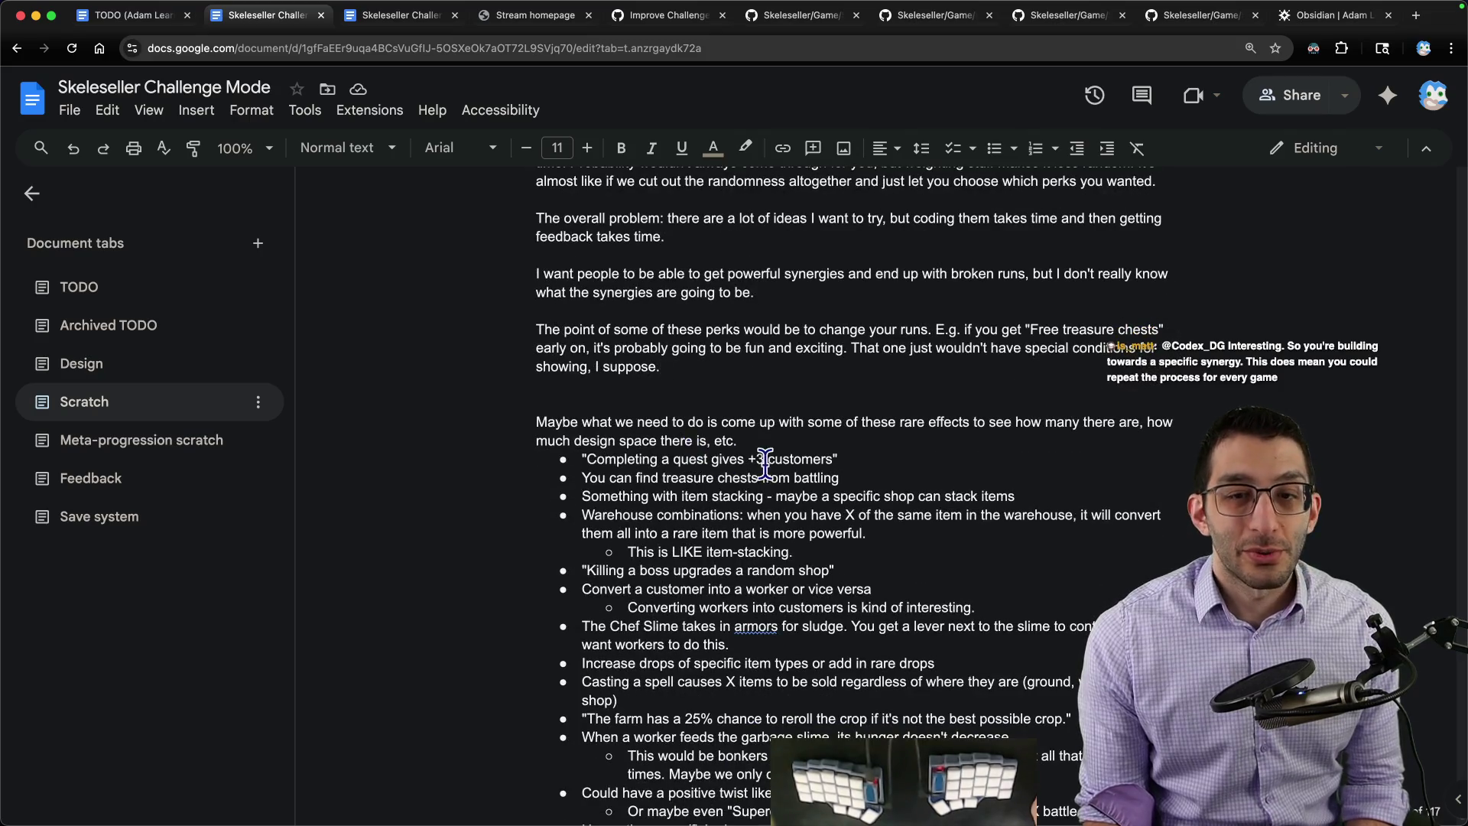
{"action": "scroll", "coordinate": [715, 367], "scroll_direction": "down", "scroll_amount": 5}
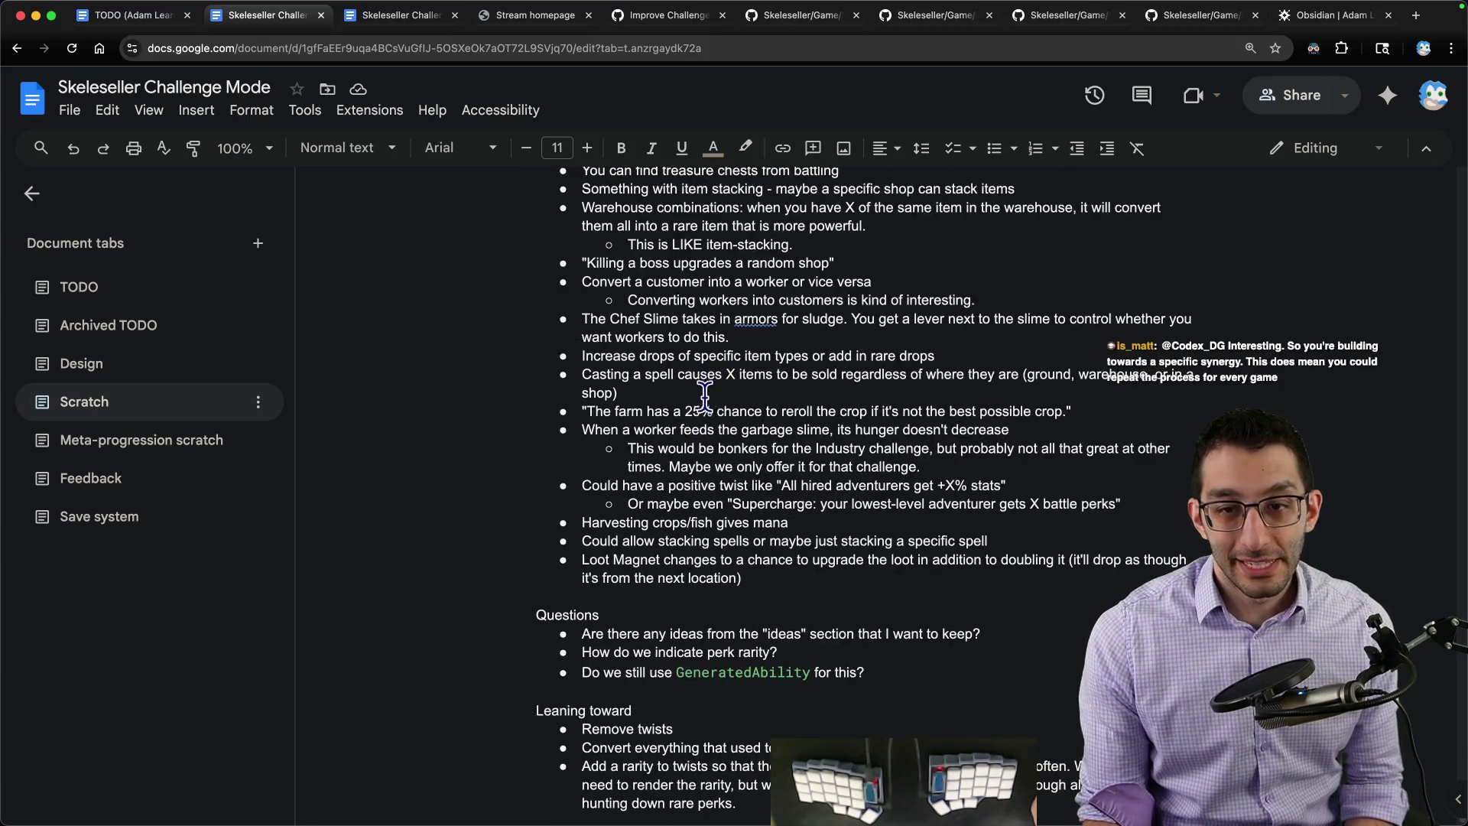
{"action": "scroll", "coordinate": [714, 368], "scroll_direction": "down", "scroll_amount": 2}
{"action": "scroll", "coordinate": [715, 367], "scroll_direction": "down", "scroll_amount": 2}
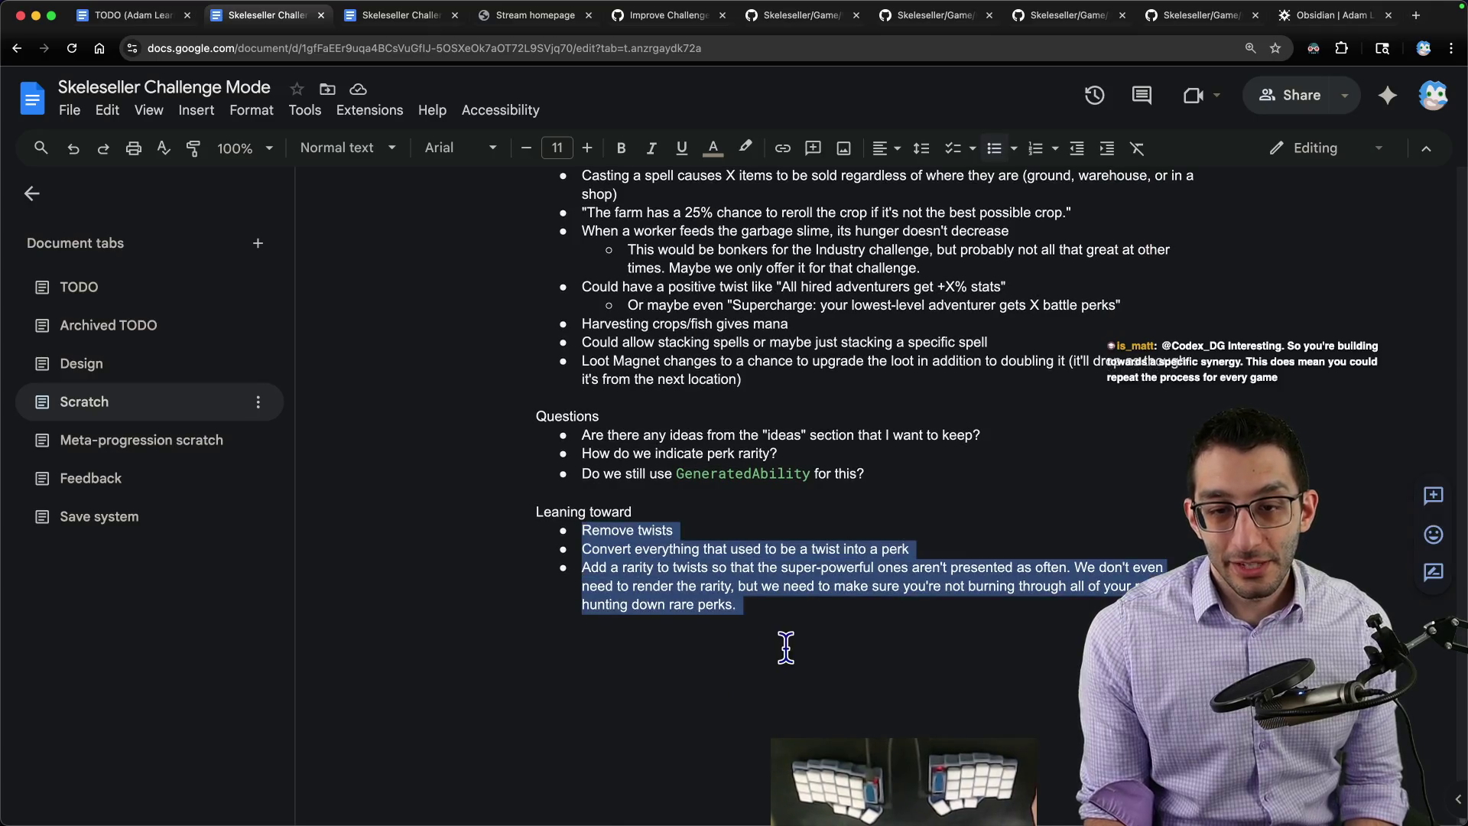
Step: Add a Leaning toward bullet about abilities generating with different numbers, then bring up the Skeleseller game
{"action": "left_click_drag", "start_coordinate": [583, 531], "coordinate": [786, 642]}
{"action": "left_click", "coordinate": [853, 639]}
{"action": "key", "text": "Return"}
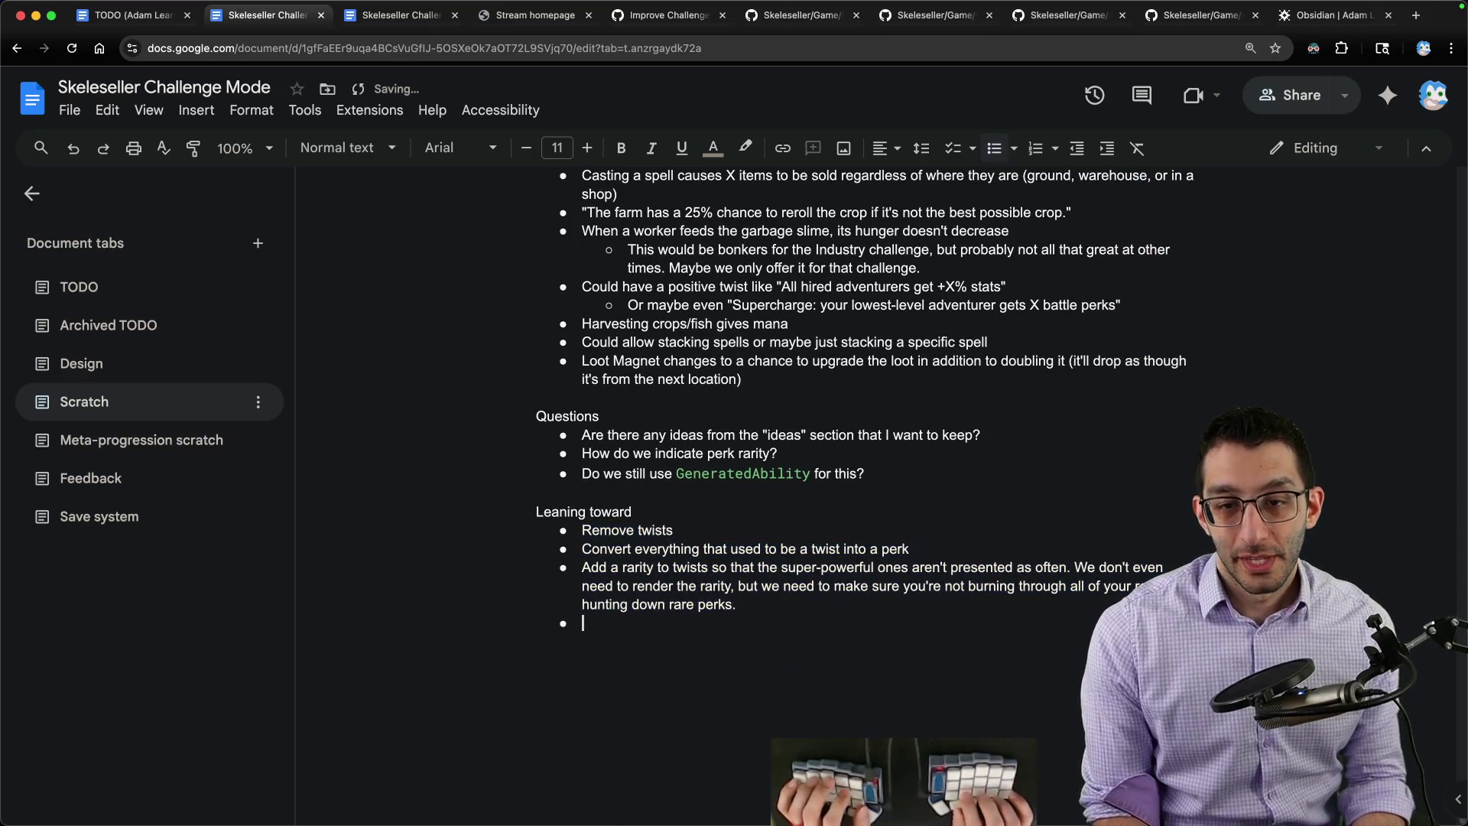
{"action": "type", "text": "We probably do want to"}
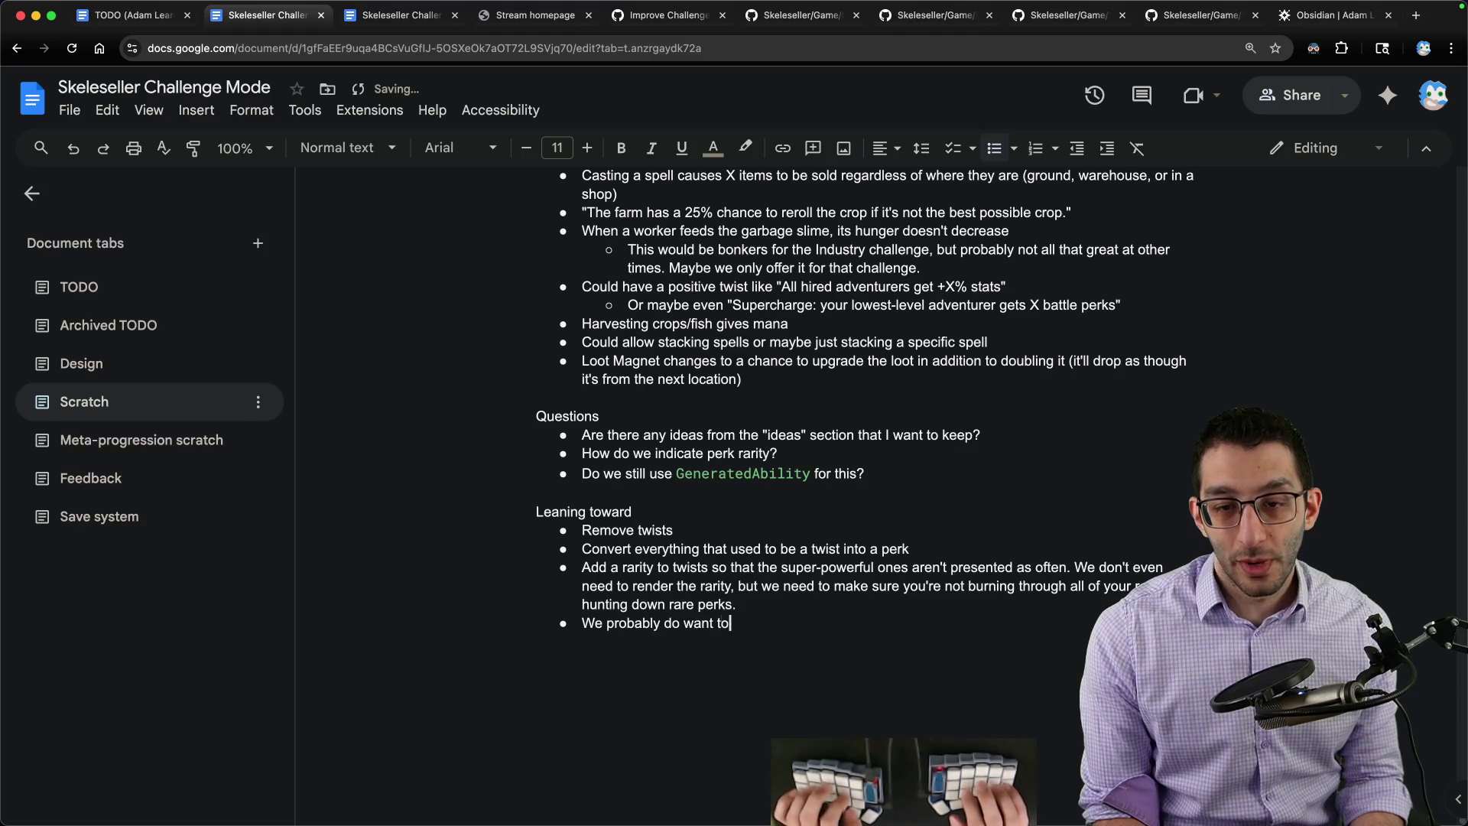
{"action": "type", "text": " have some abilities that gen"}
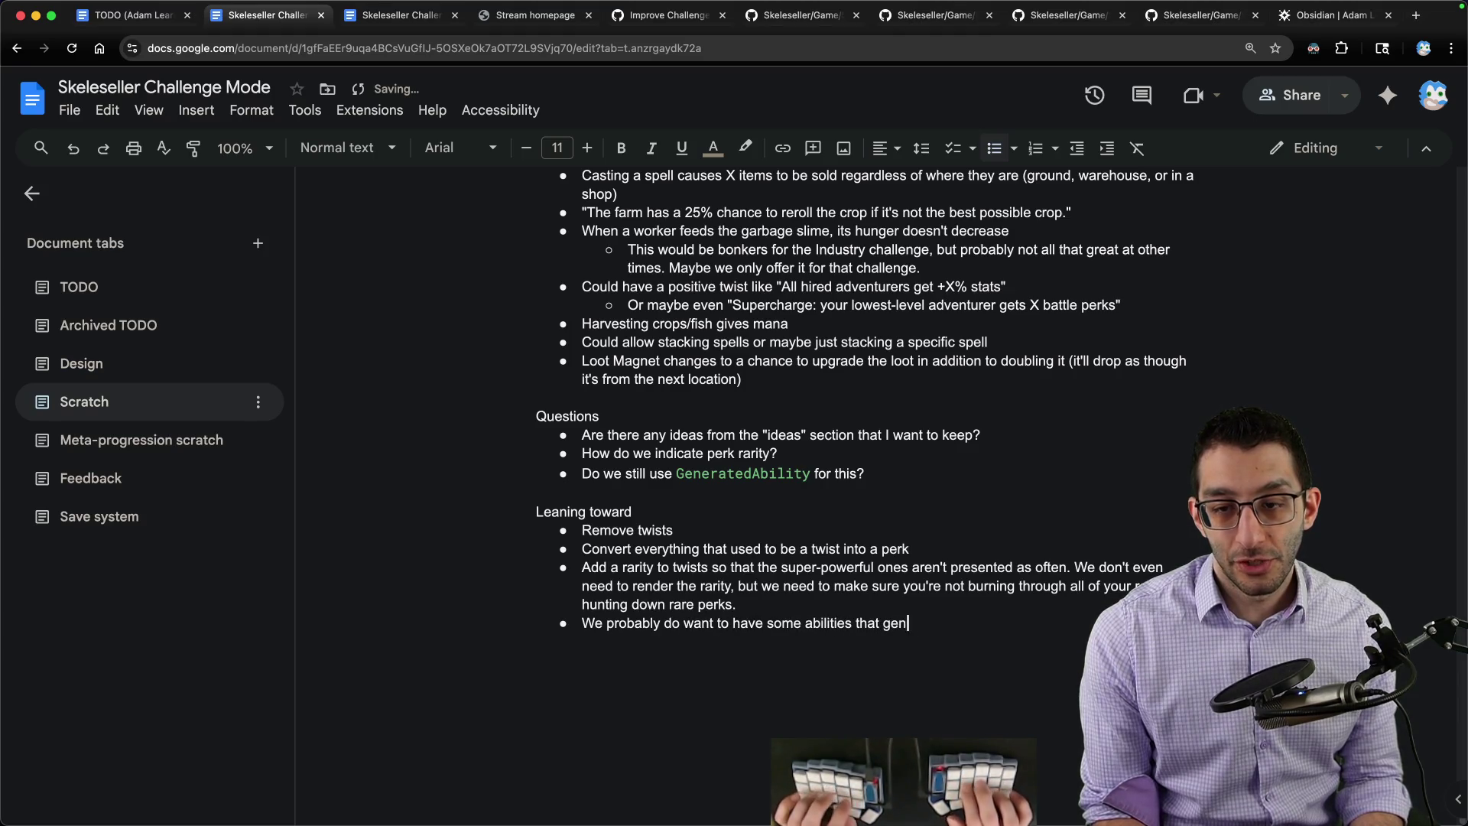
{"action": "type", "text": "erate with different"}
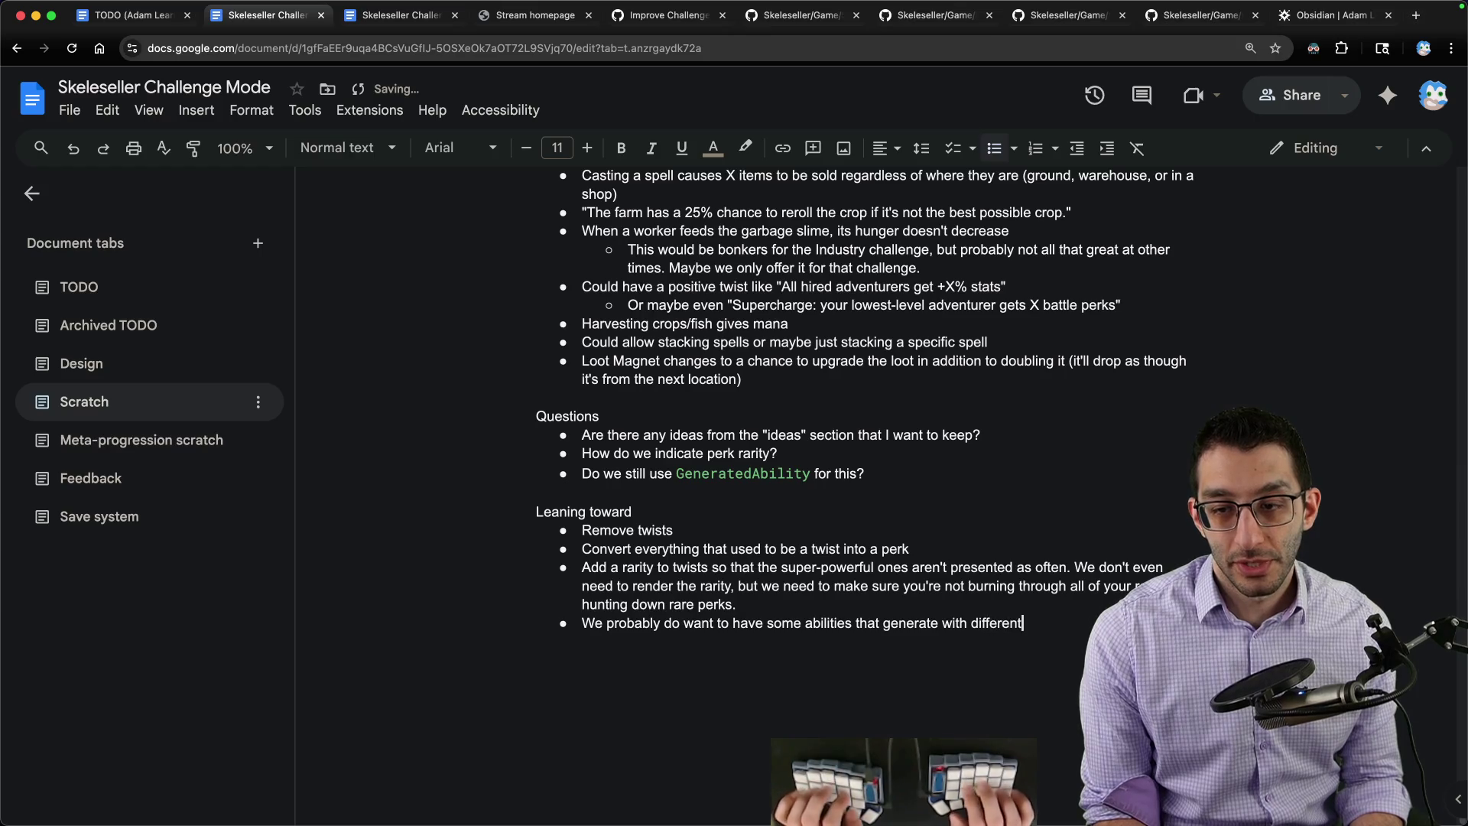
{"action": "type", "text": " numbers."}
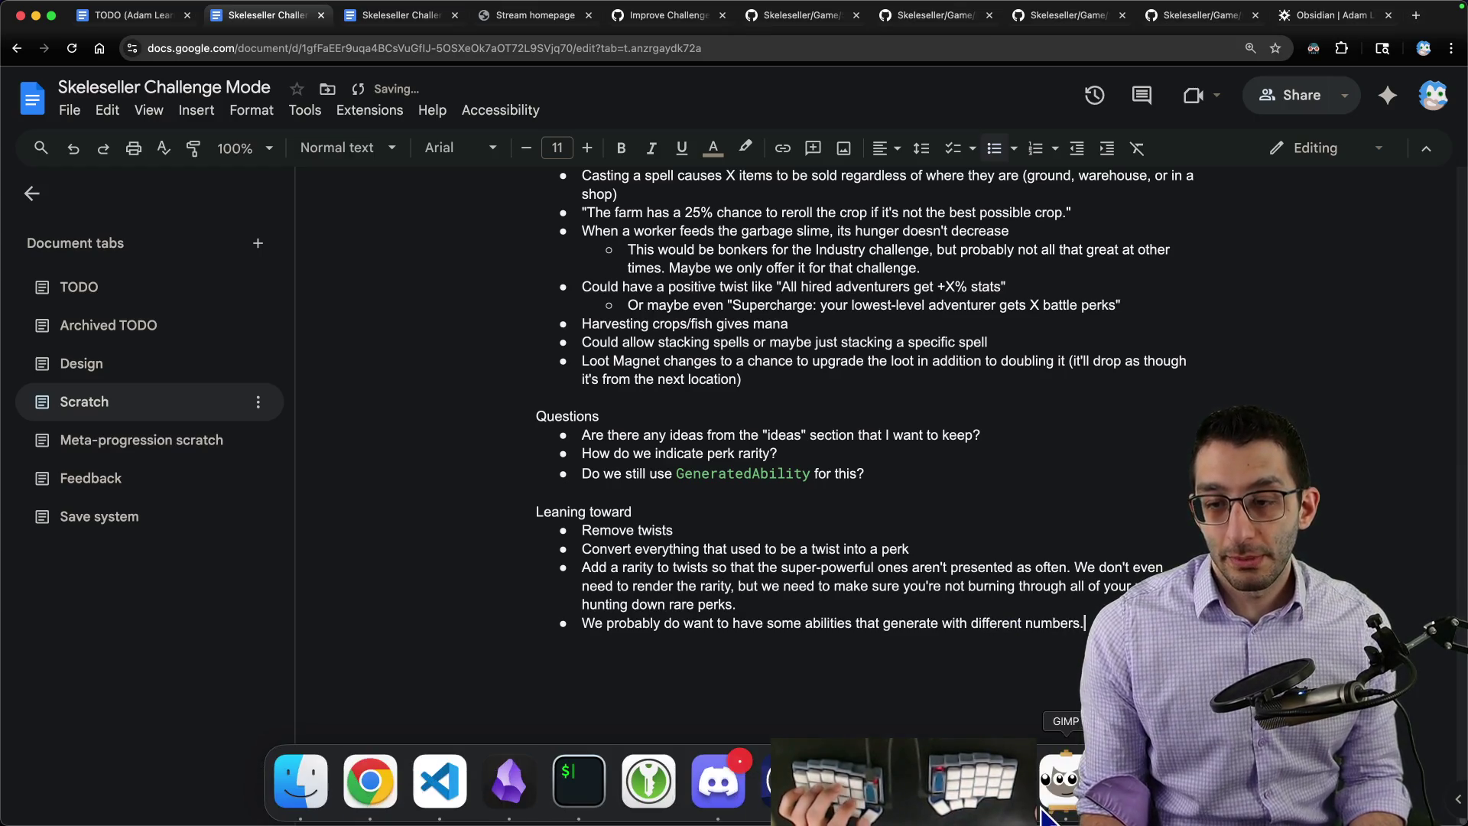
{"action": "left_click", "coordinate": [1101, 785]}
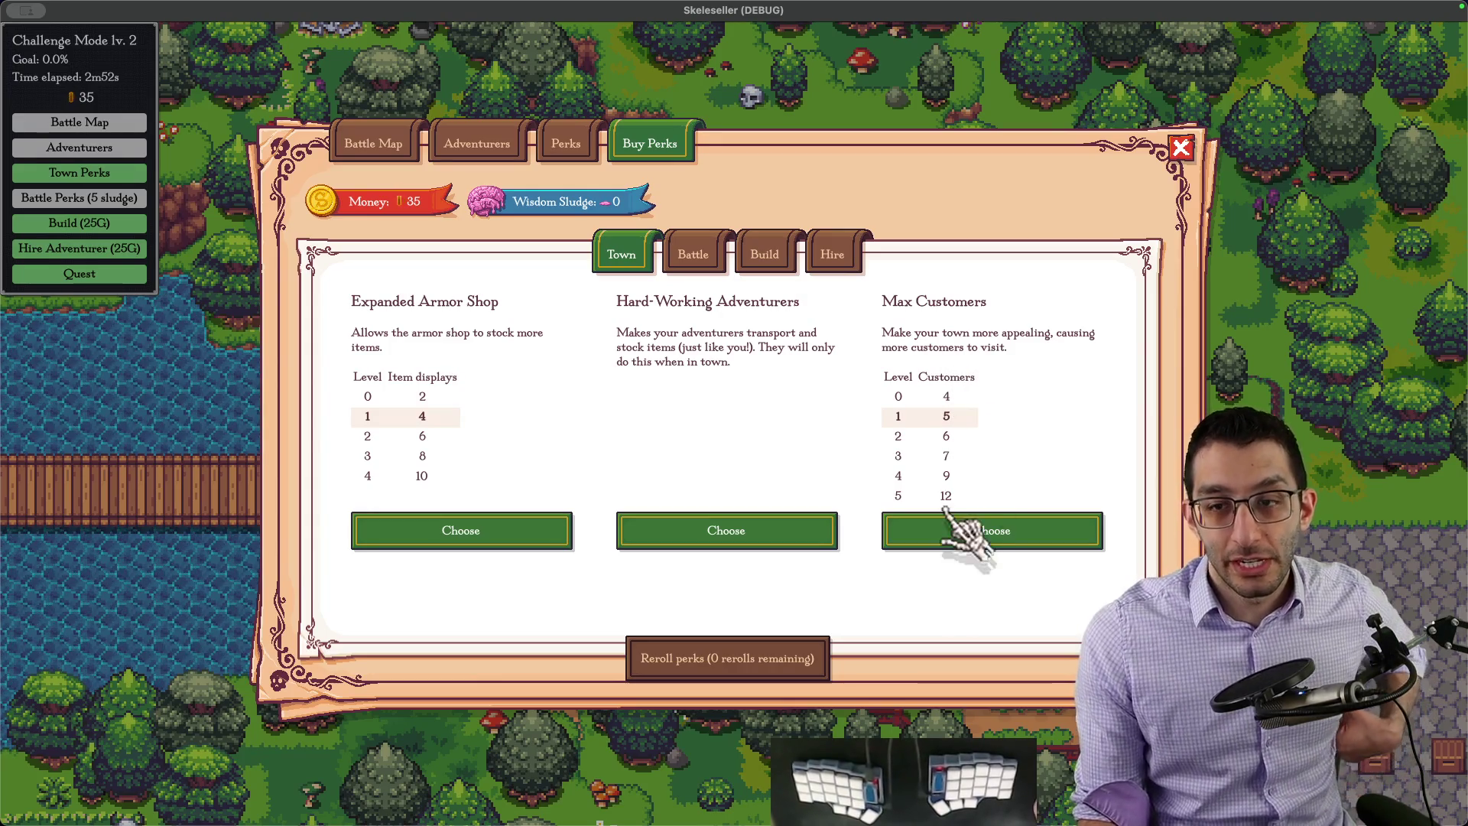
Step: Buy the Max Customers and Cloning perks, continue playing past the success summary, then return to the doc
{"action": "left_click", "coordinate": [952, 535]}
{"action": "left_click", "coordinate": [732, 449]}
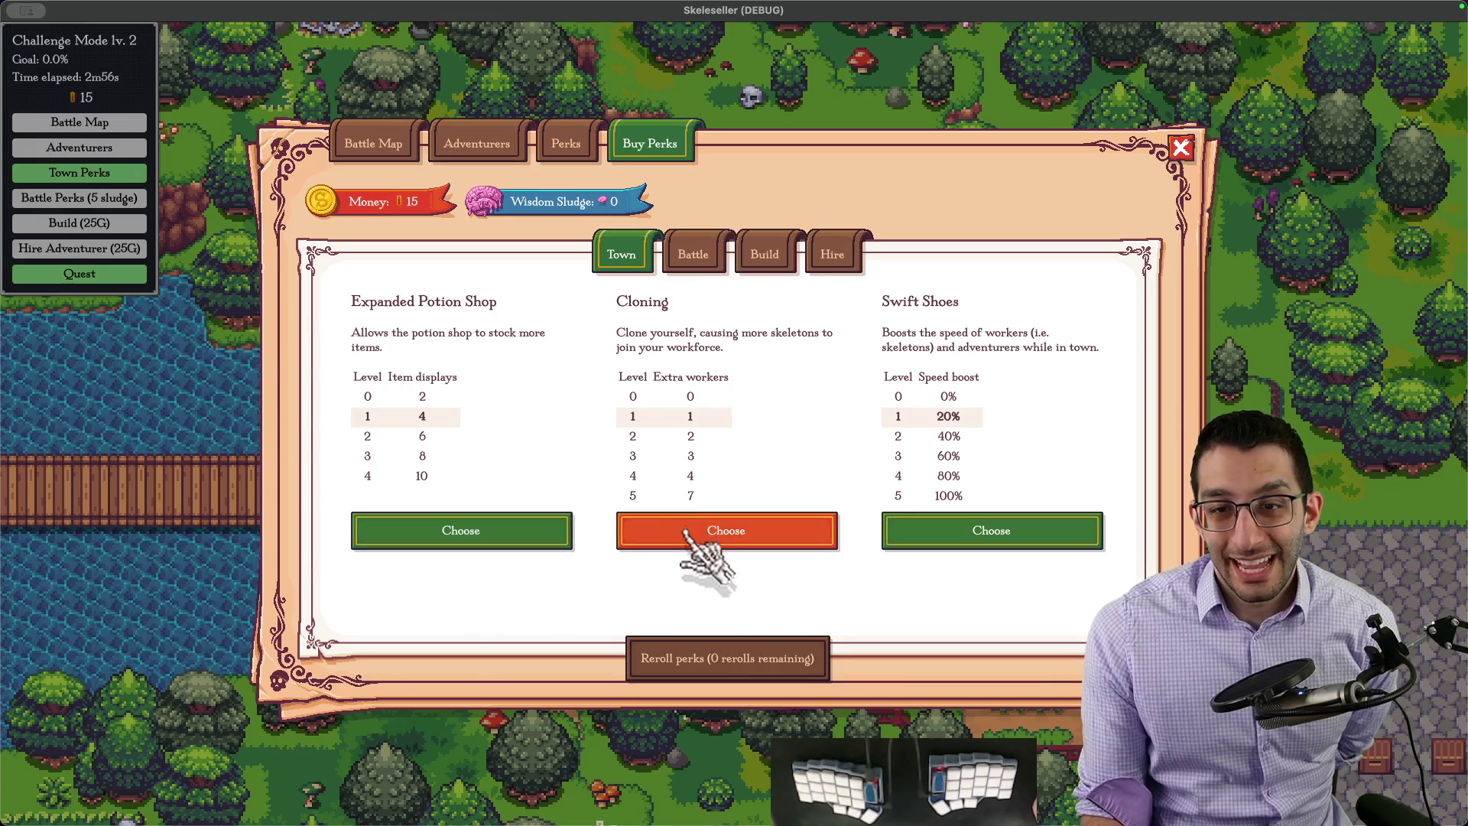
{"action": "left_click", "coordinate": [700, 534]}
{"action": "left_click", "coordinate": [427, 216]}
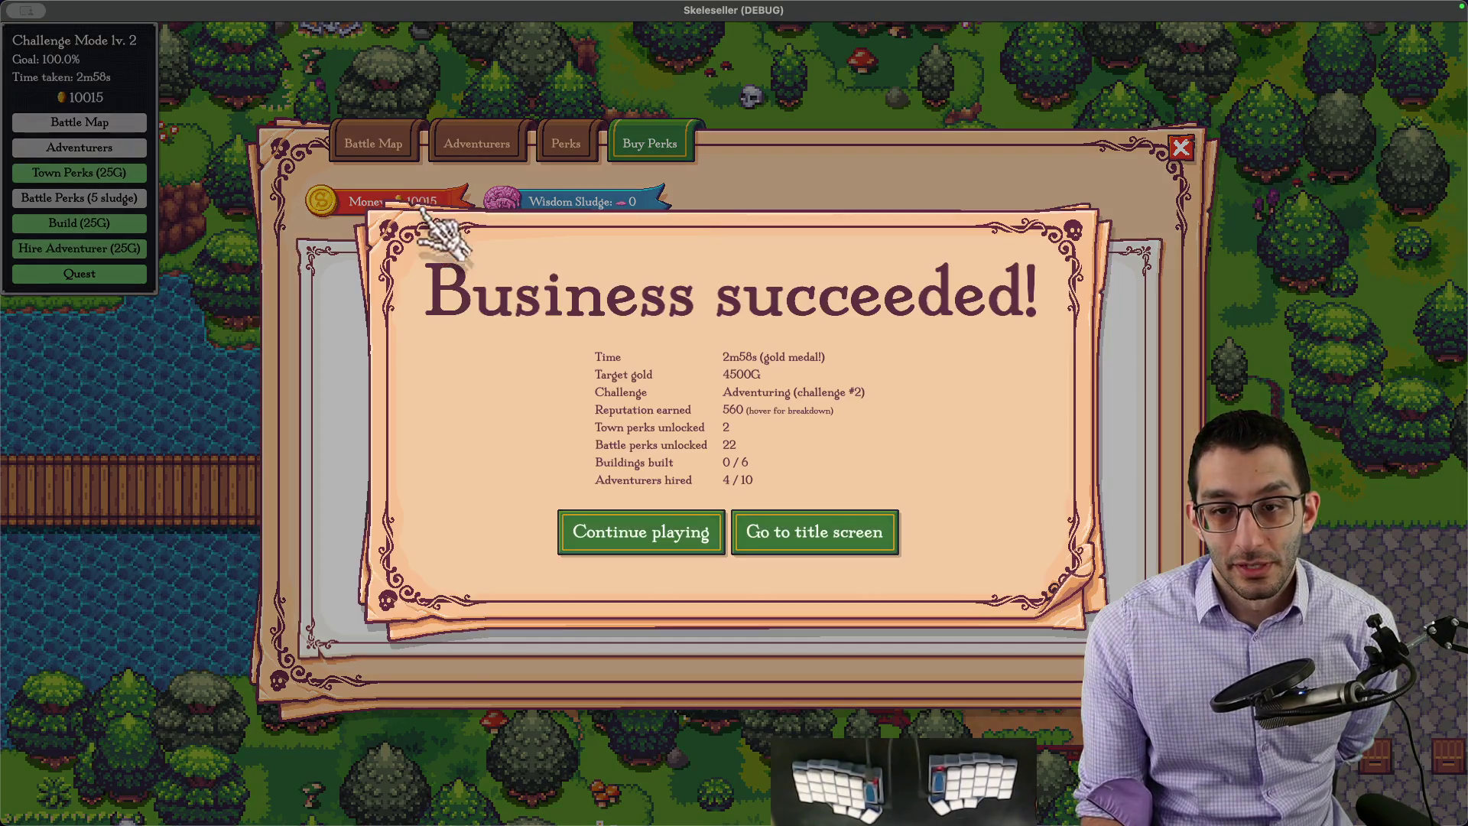
{"action": "left_click", "coordinate": [652, 539]}
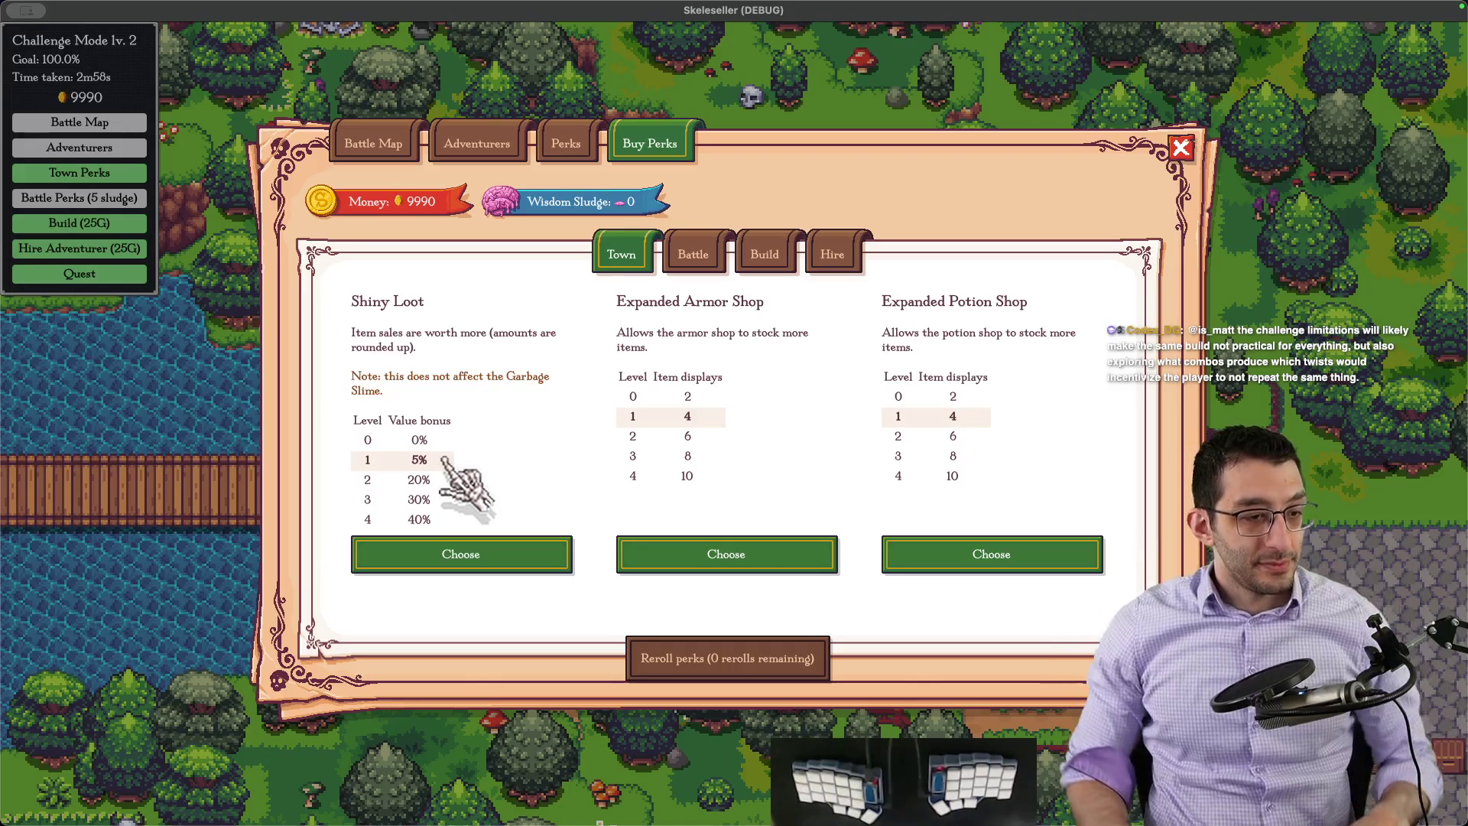
{"action": "key", "text": "super+Tab"}
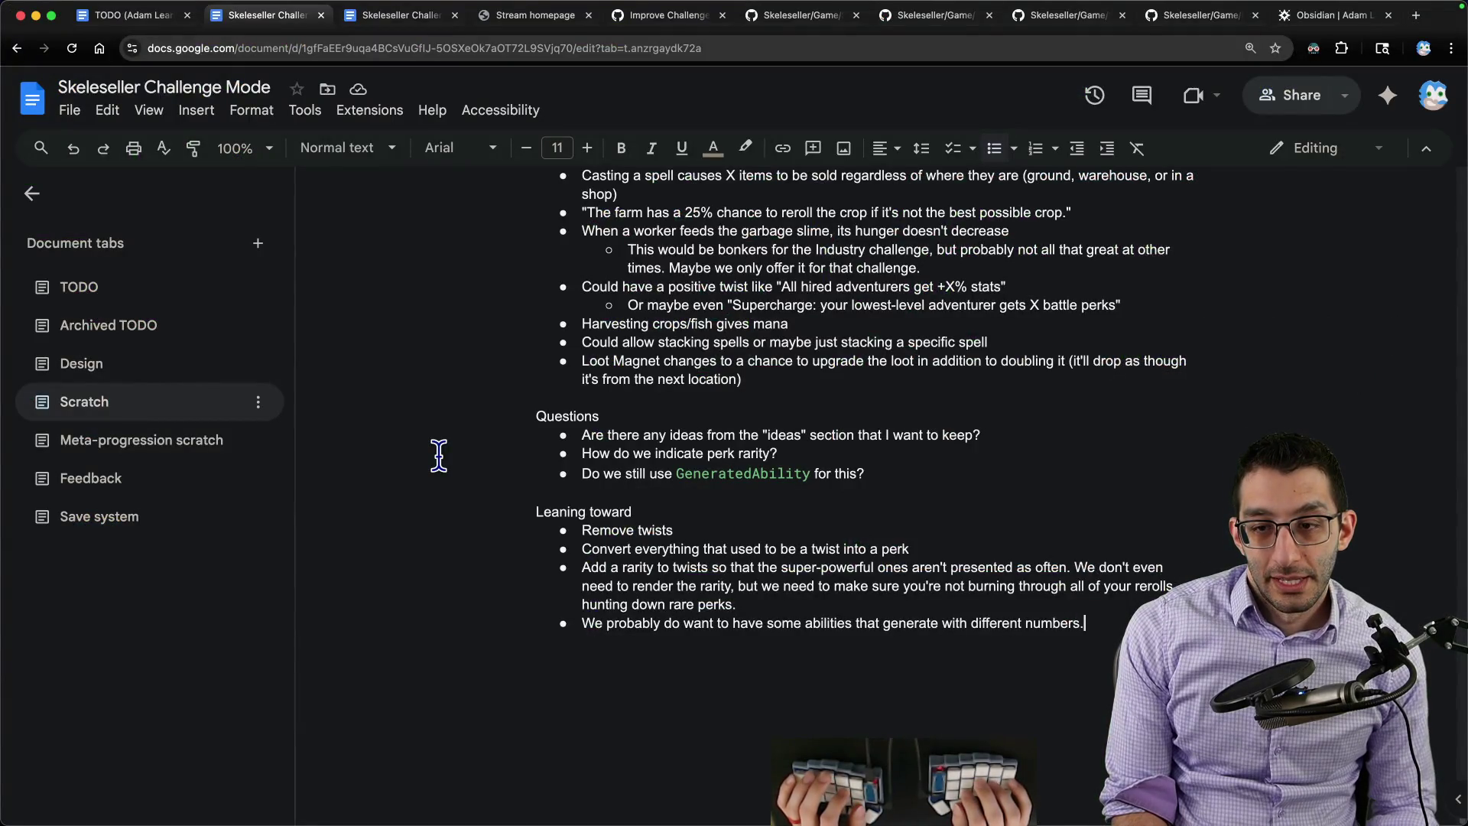
Step: Add a sub-bullet proposing perk "levels" that just change the number, then switch to the code editor
{"action": "key", "text": "Return"}
{"action": "key", "text": "Tab"}
{"action": "type", "text": "We could "}
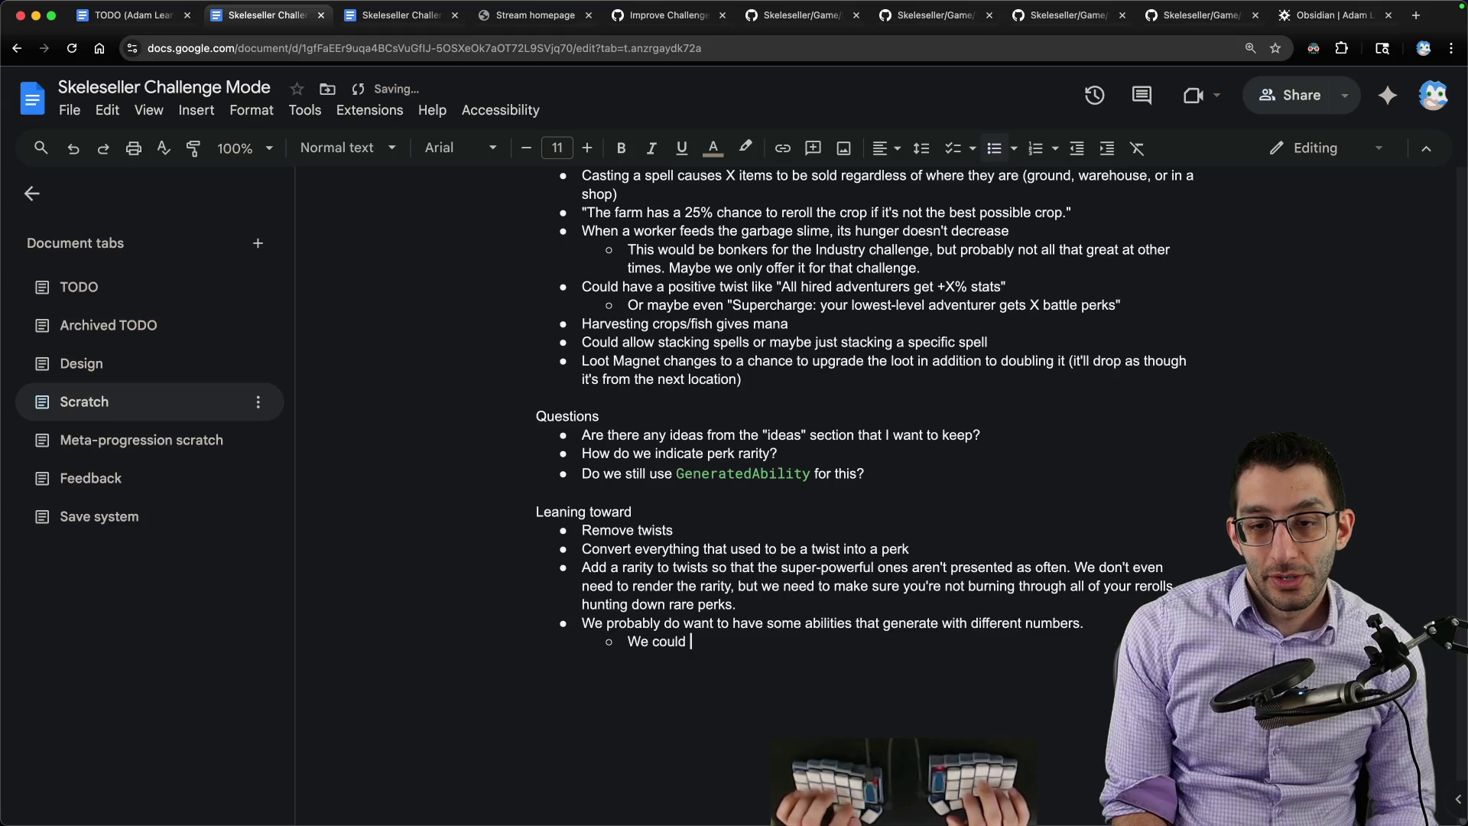
{"action": "type", "text": "even have \"levels\" for thes"}
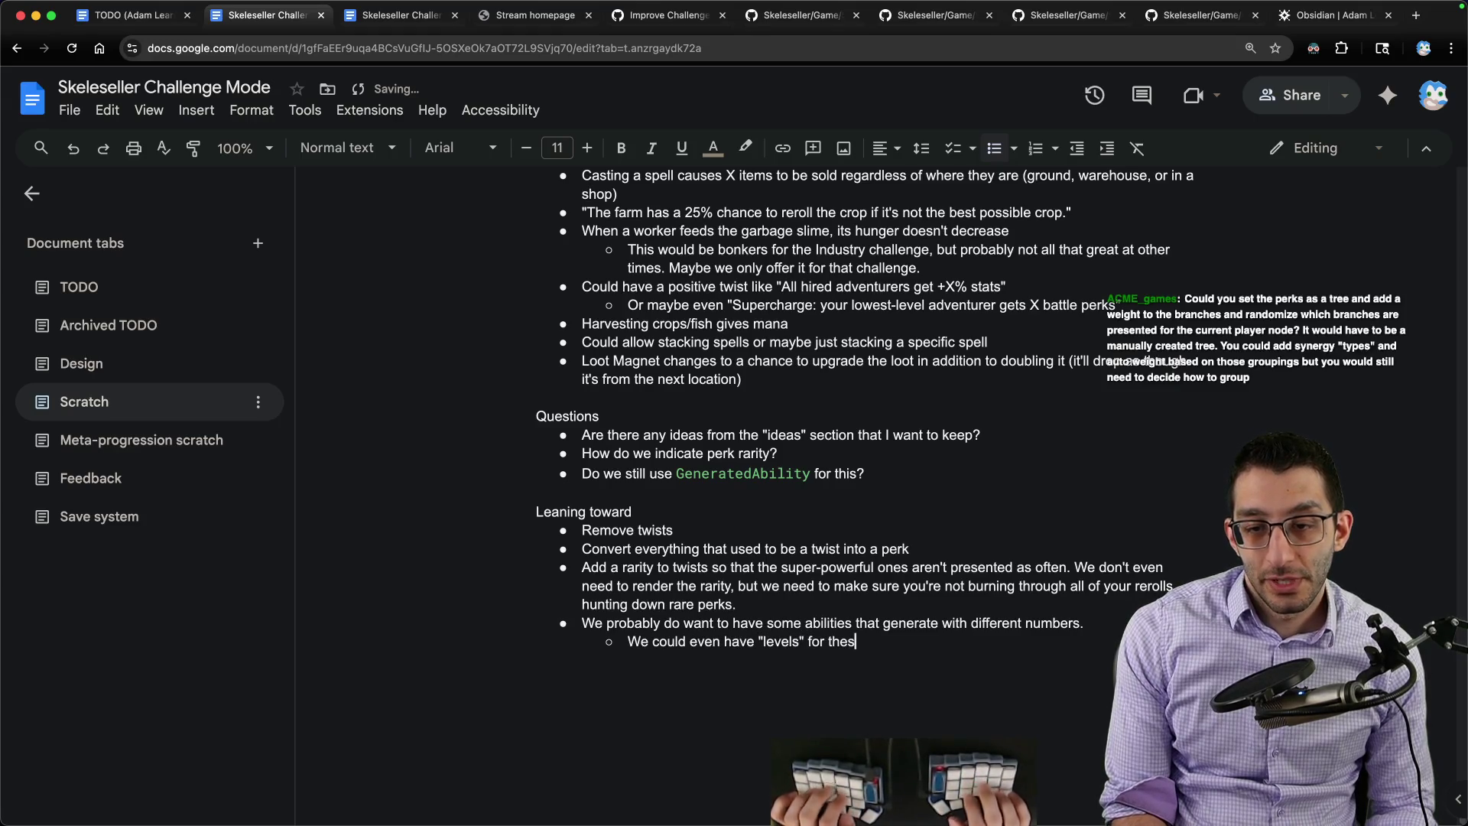
{"action": "type", "text": "e where we just change the"}
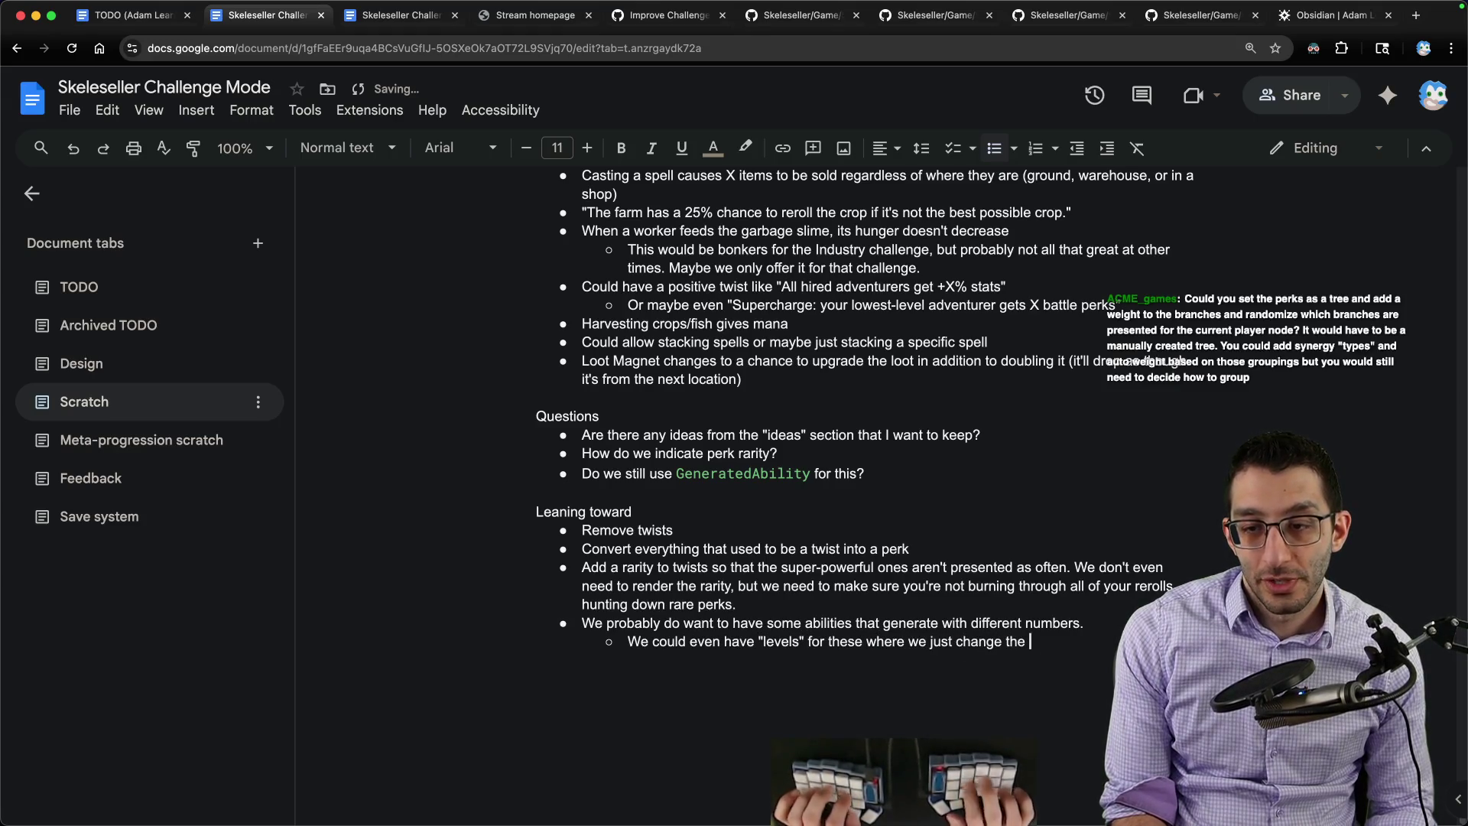
{"action": "type", "text": " number that's "}
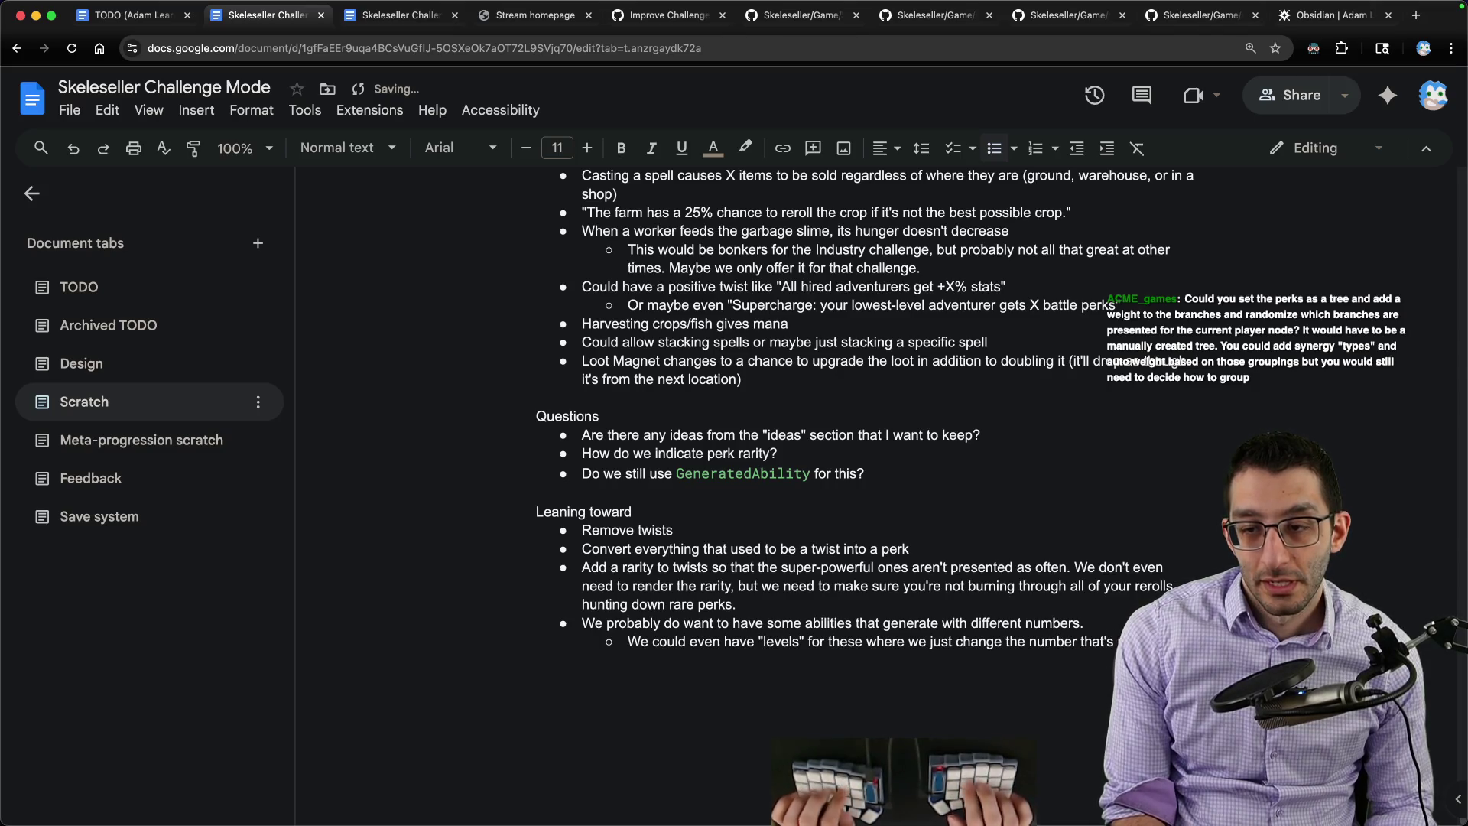
{"action": "type", "text": "you already"}
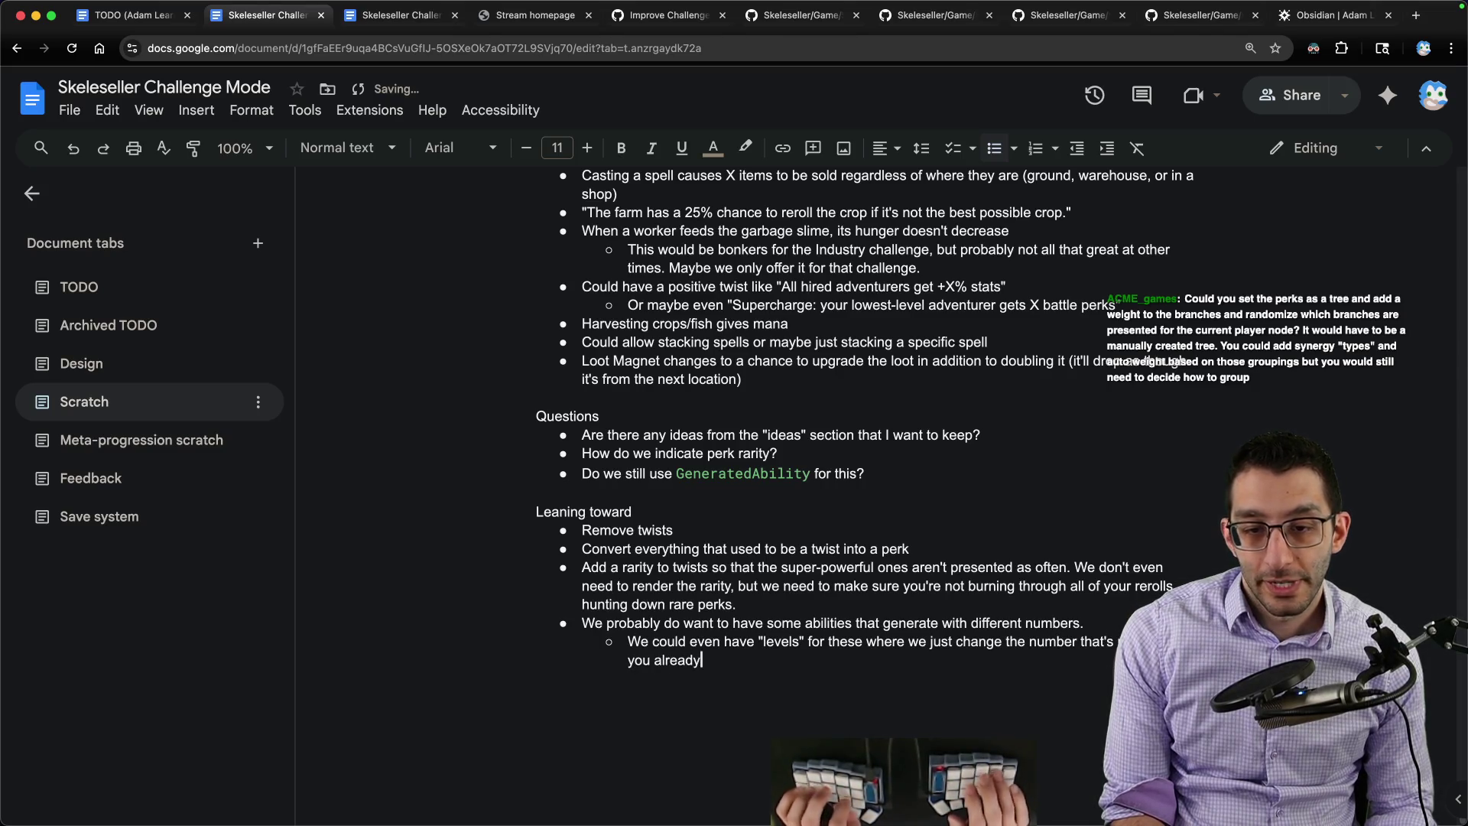
{"action": "type", "text": " got the perk."}
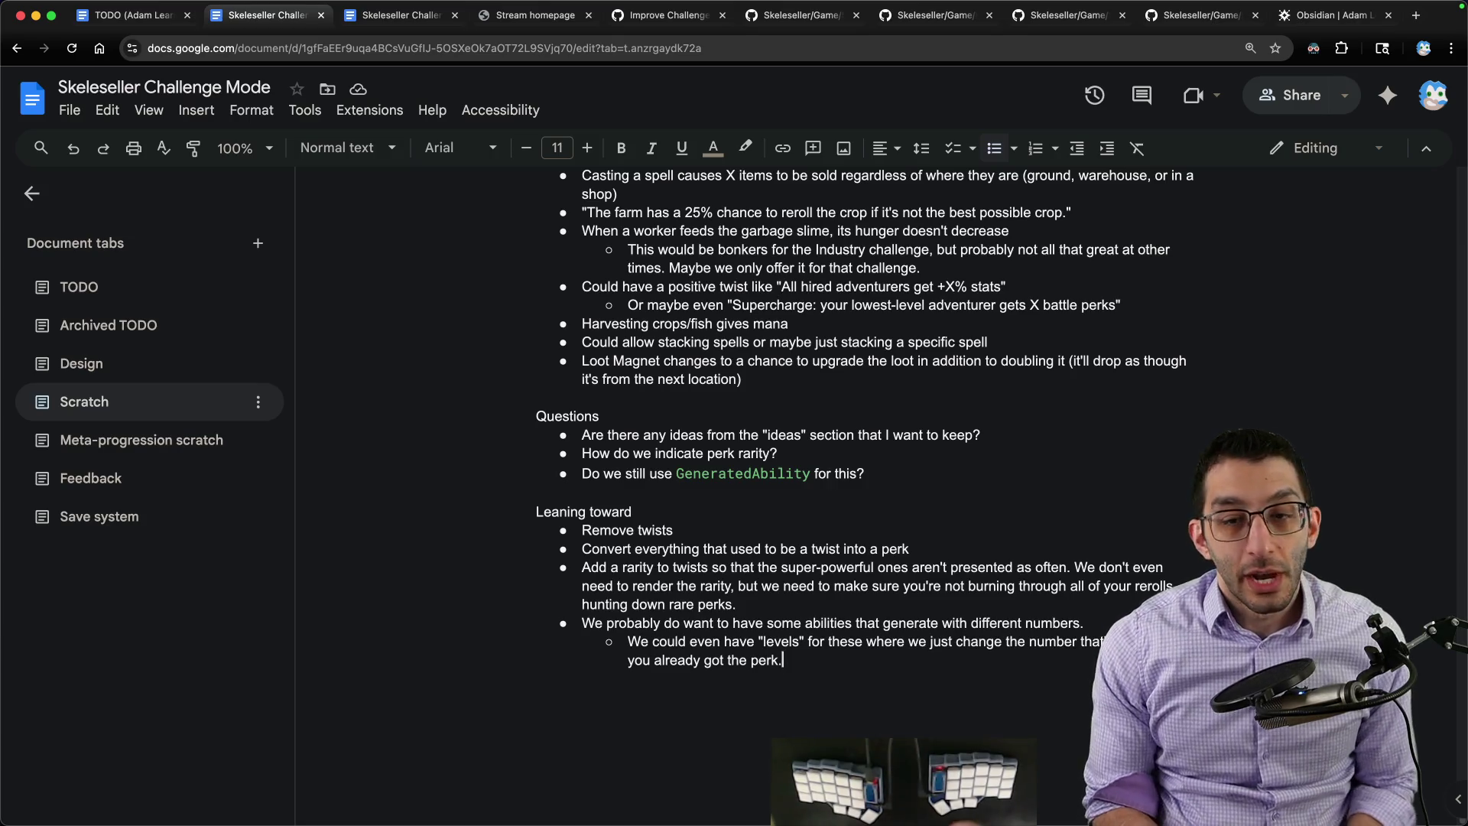
{"action": "key", "text": "super+Tab"}
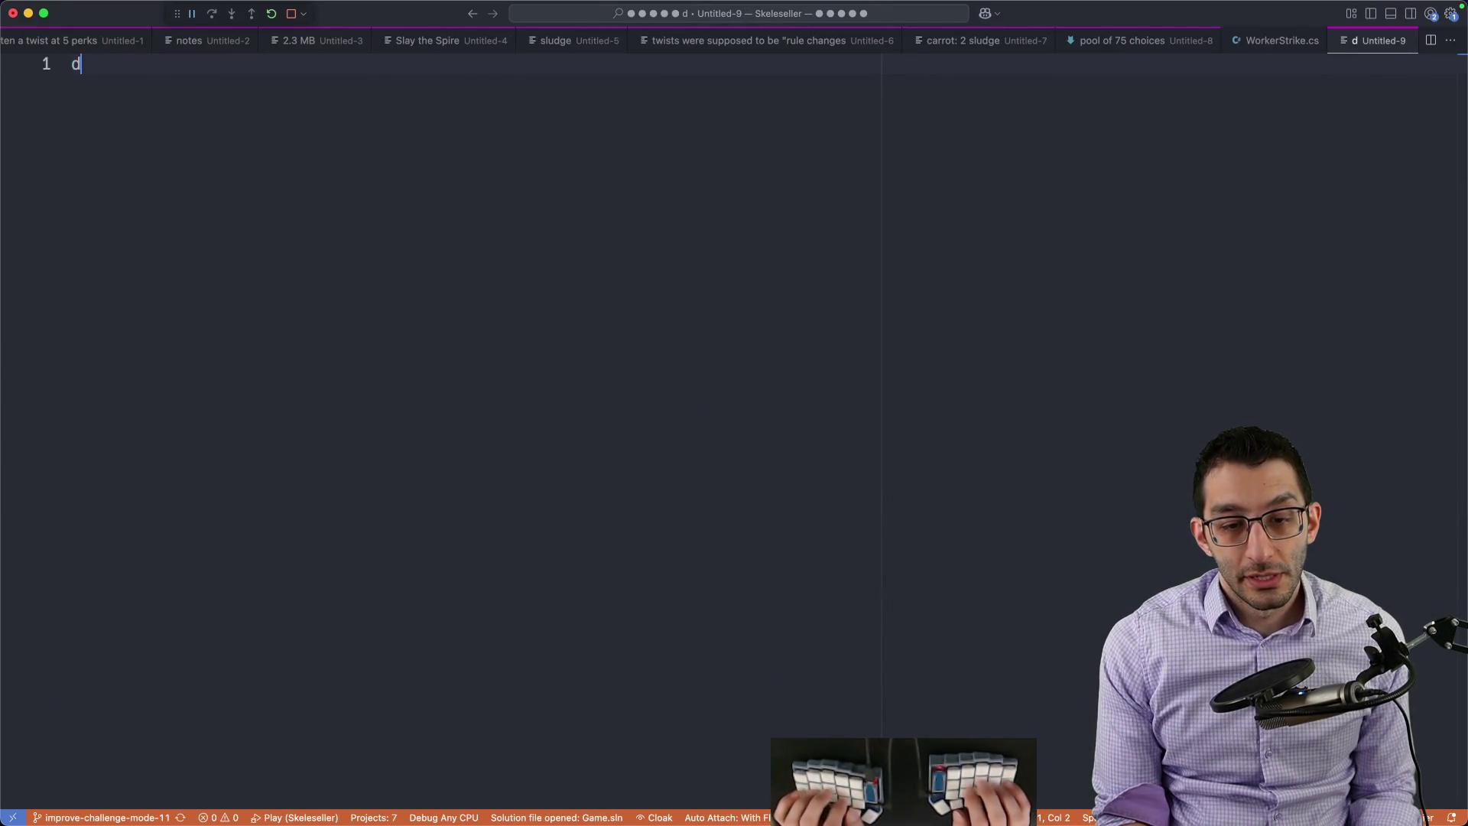
{"action": "type", "text": "does the game do the t"}
Step: Write the game-steering question and an indented Risk of Rain 2 list of chests, shops and printers
{"action": "key", "text": "BackSpace"}
{"action": "type", "text": "st"}
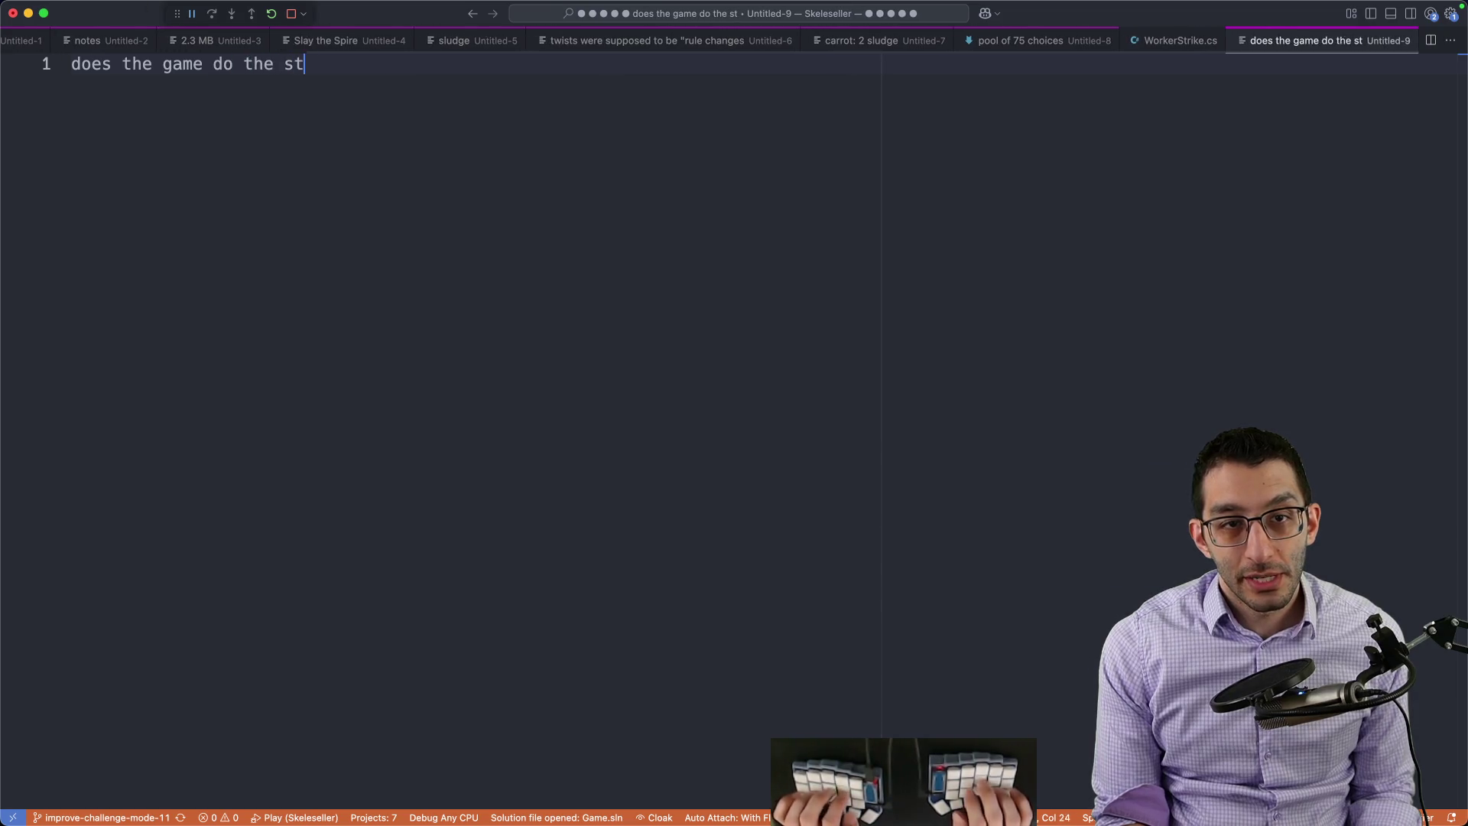
{"action": "type", "text": "eering for you or does"}
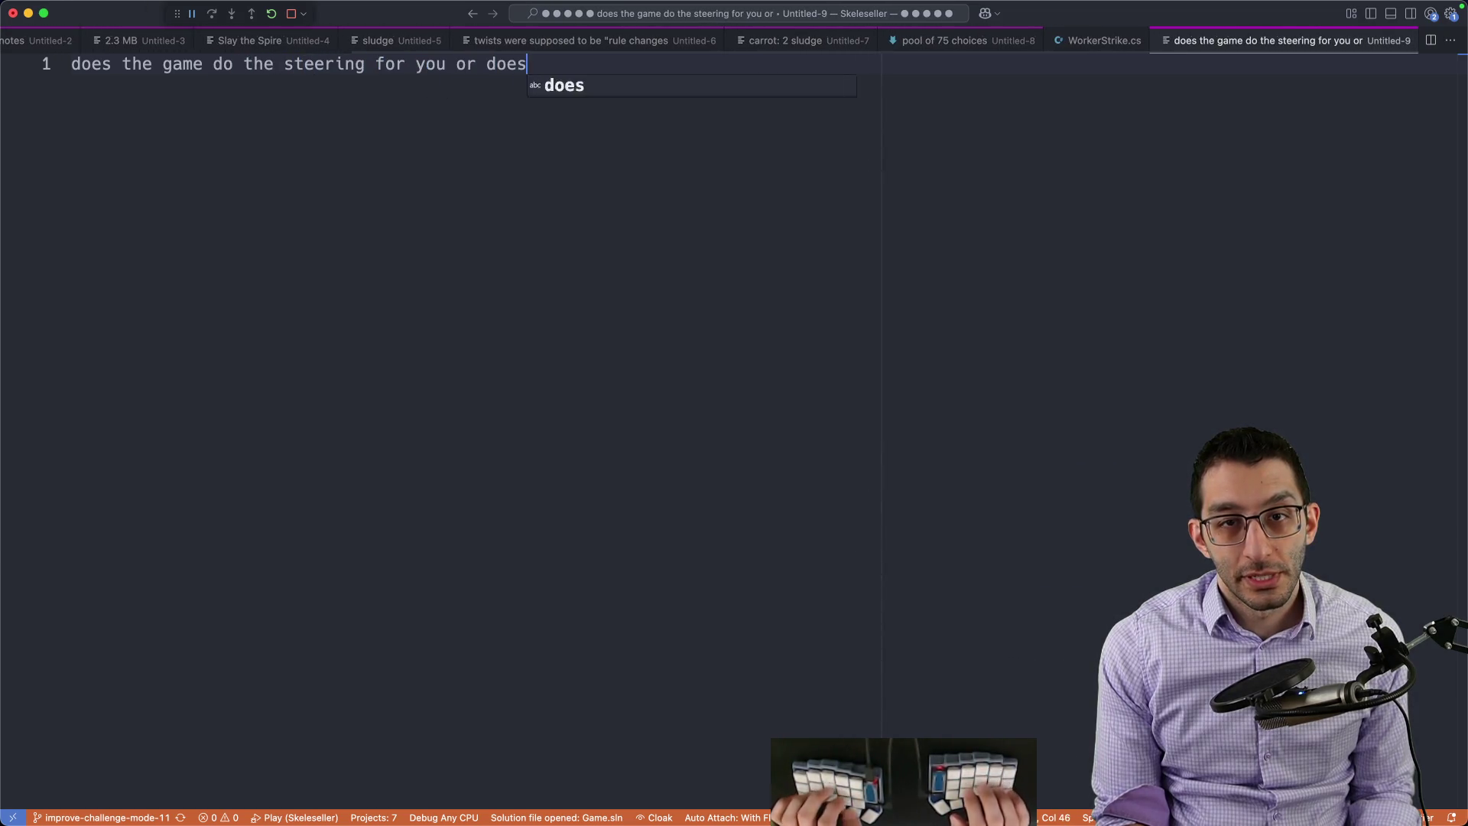
{"action": "type", "text": " it give you options to st"}
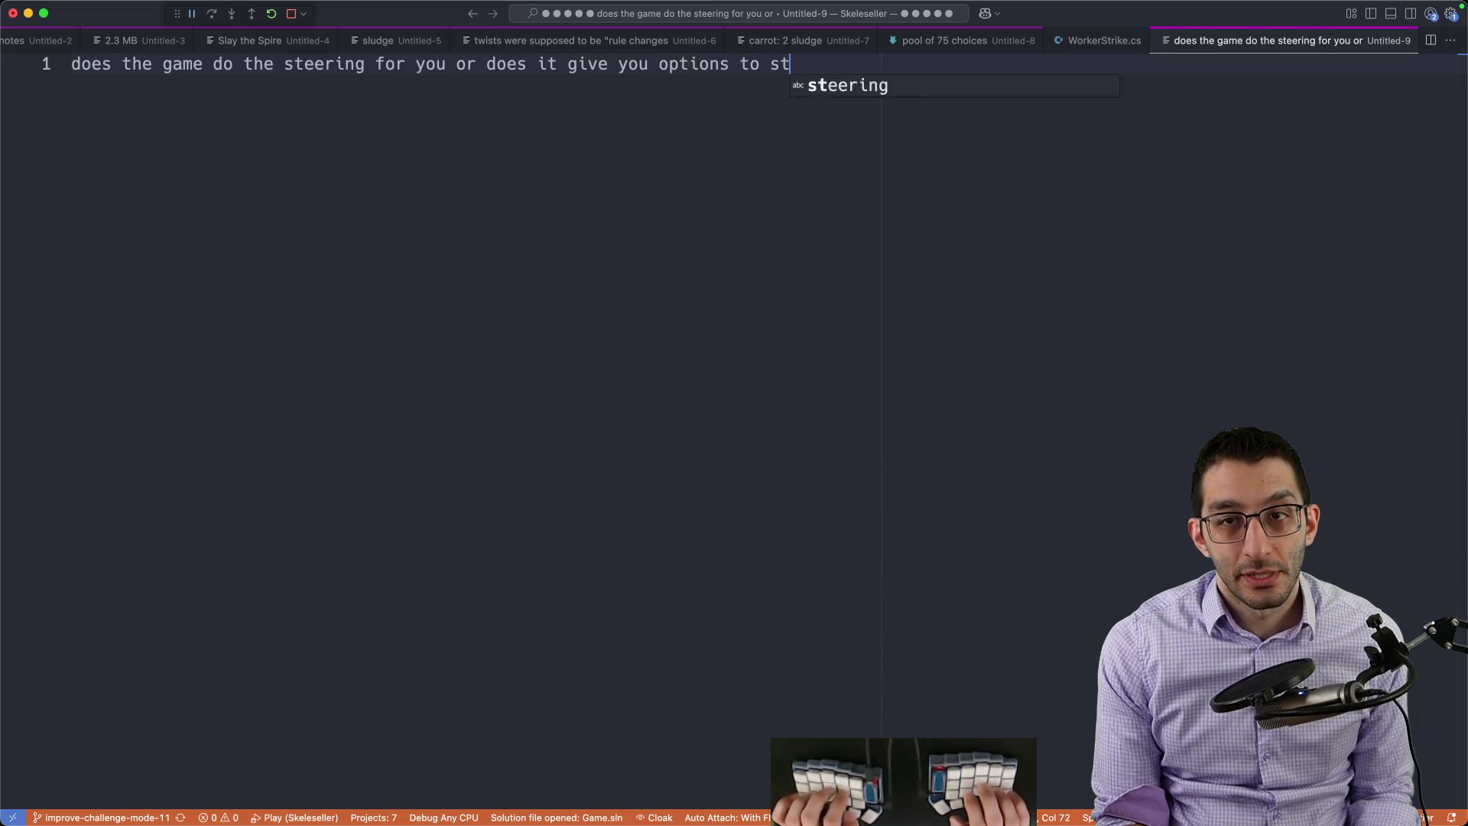
{"action": "type", "text": "eer it yourself"}
{"action": "key", "text": "Return"}
{"action": "key", "text": "Return"}
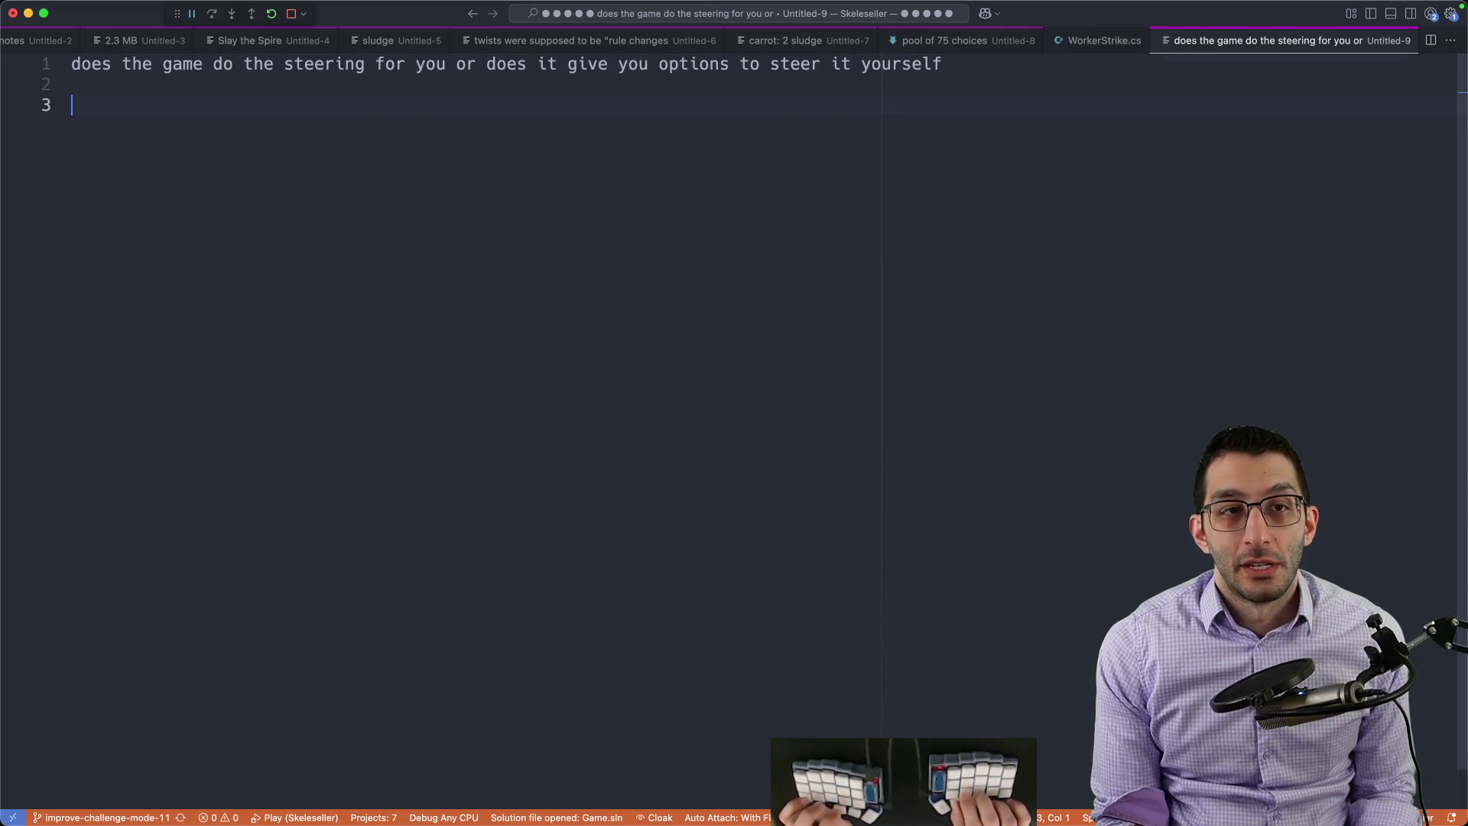
{"action": "key", "text": "Return"}
{"action": "key", "text": "Return"}
{"action": "key", "text": "Tab"}
{"action": "type", "text": "Risk"}
{"action": "type", "text": "chests: random item in them"}
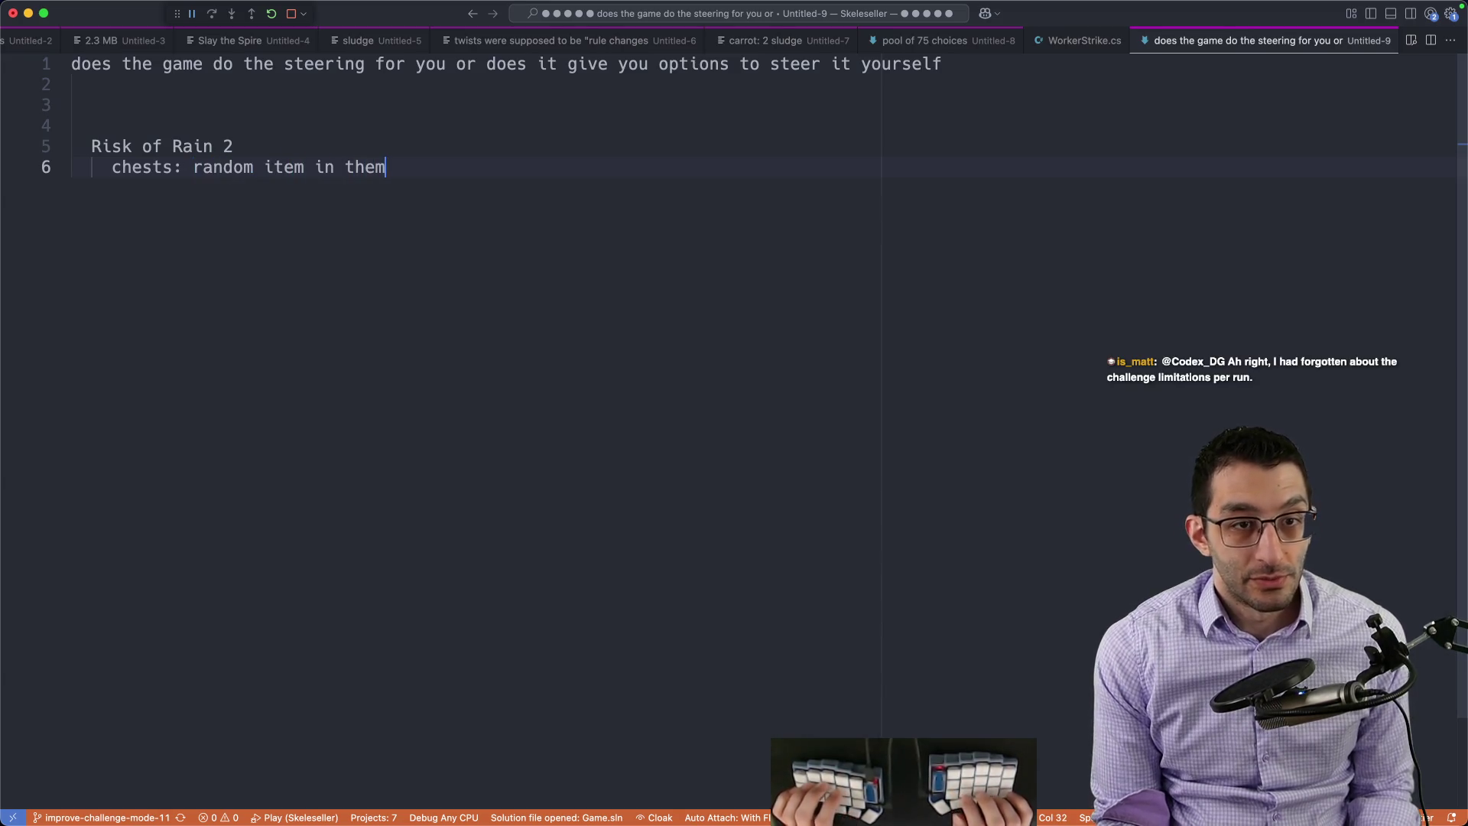
{"action": "key", "text": "Return"}
{"action": "type", "text": "s"}
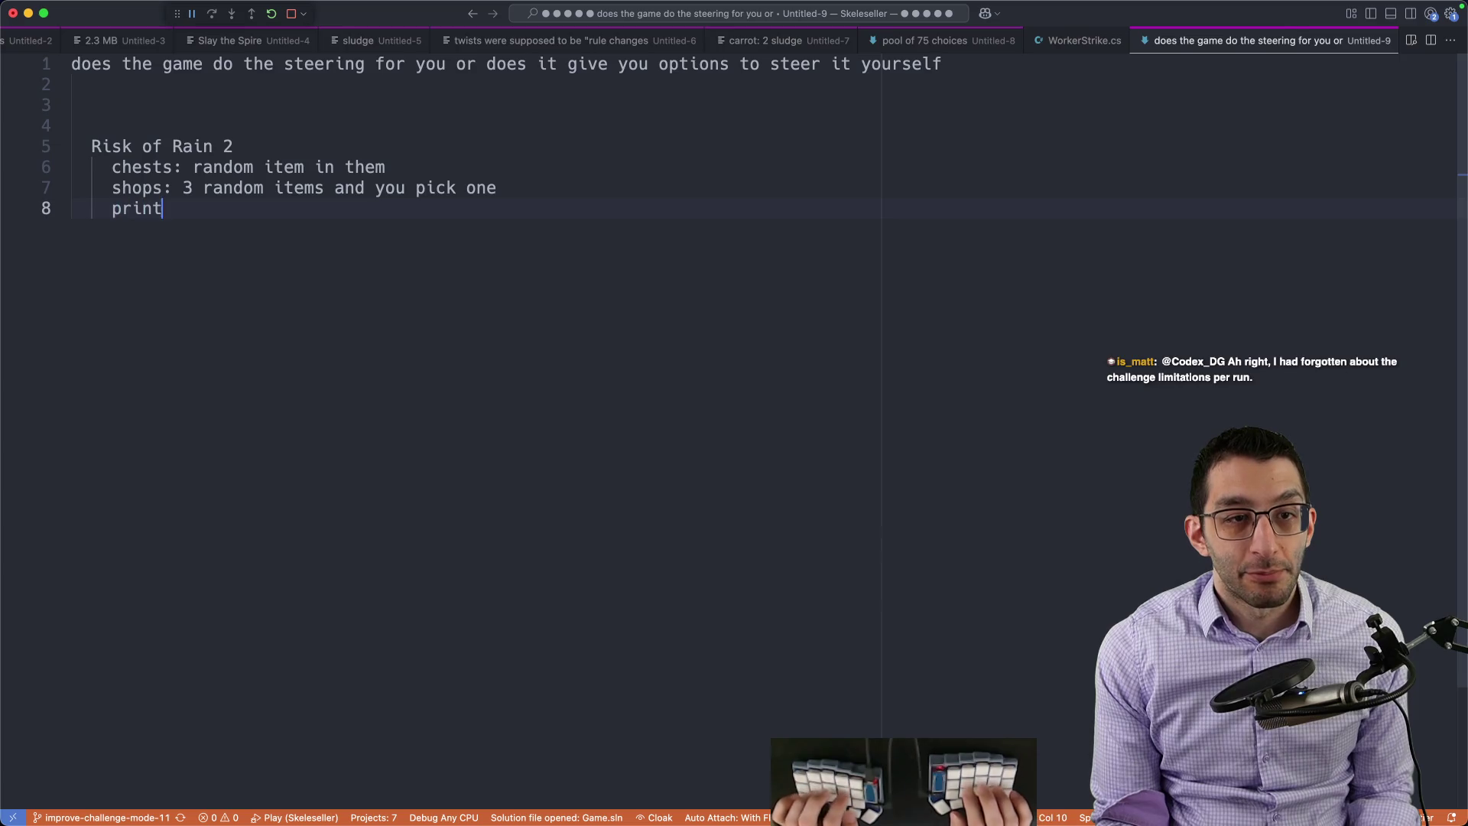
{"action": "type", "text": "rs: 1"}
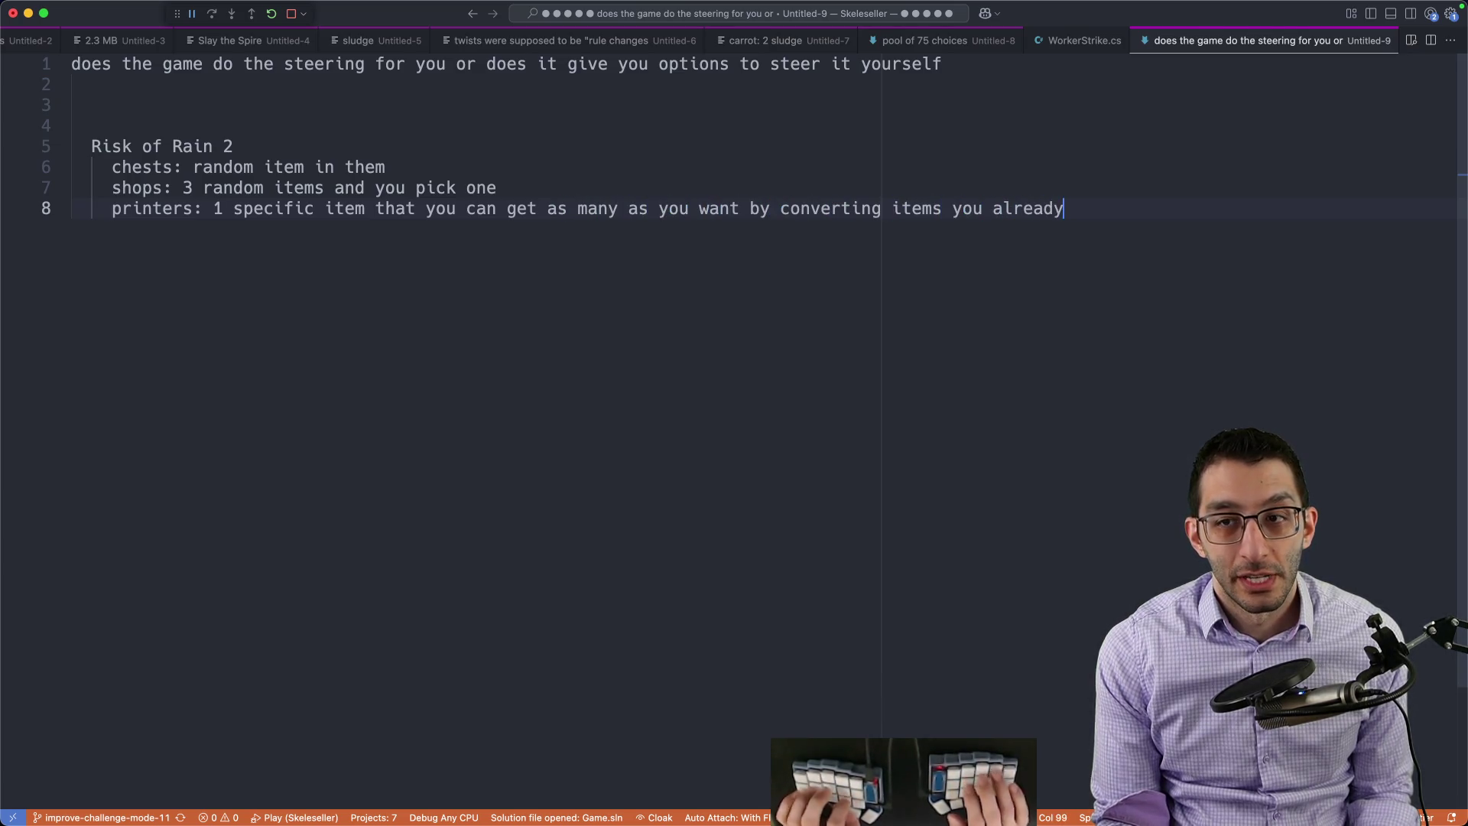
{"action": "type", "text": "have"}
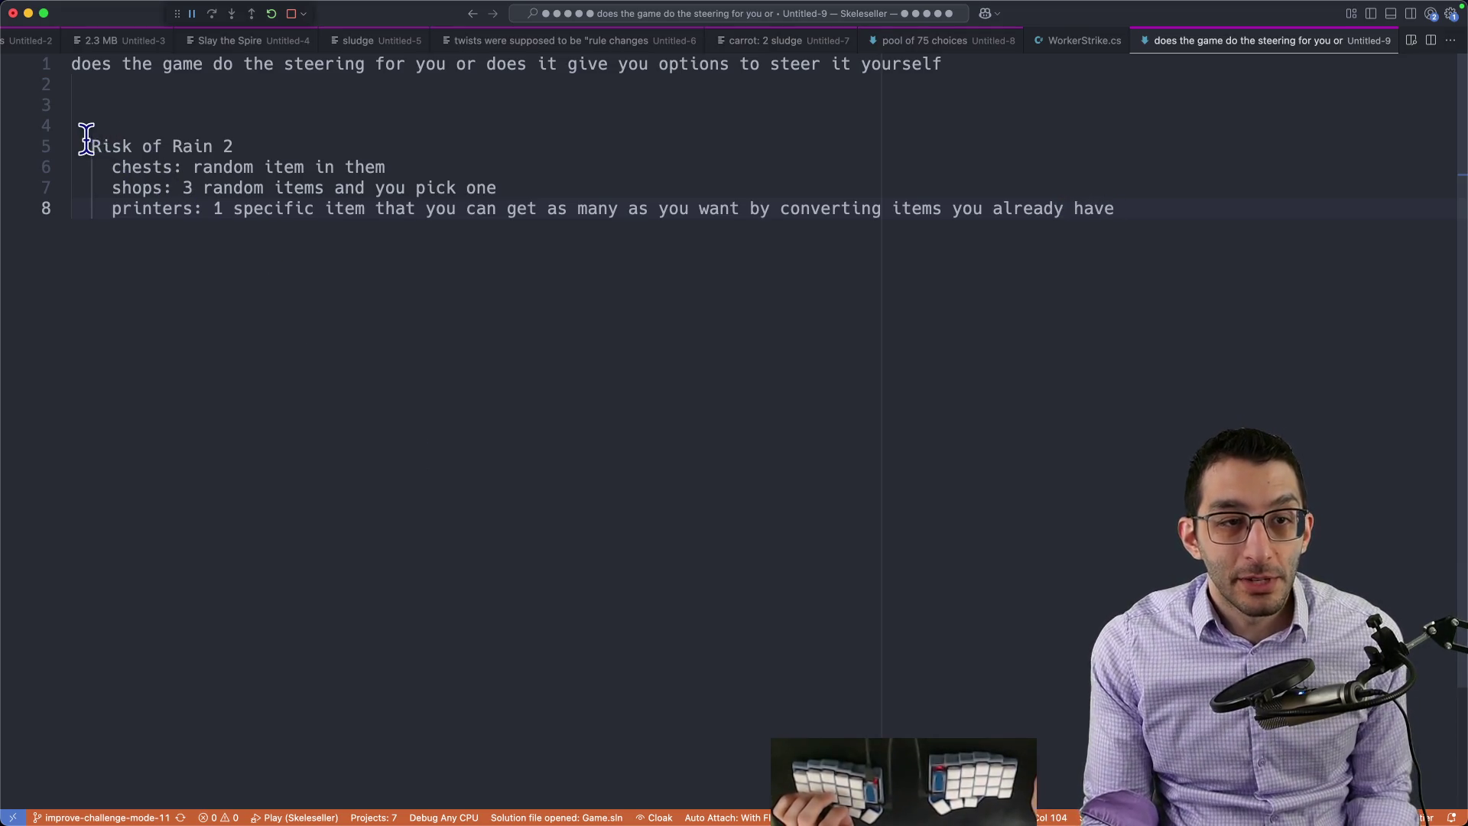
Step: Review the Risk of Rain 2 chests, shops and printers lines by selecting each
{"action": "left_click_drag", "start_coordinate": [87, 138], "coordinate": [1139, 352]}
{"action": "left_click", "coordinate": [479, 274]}
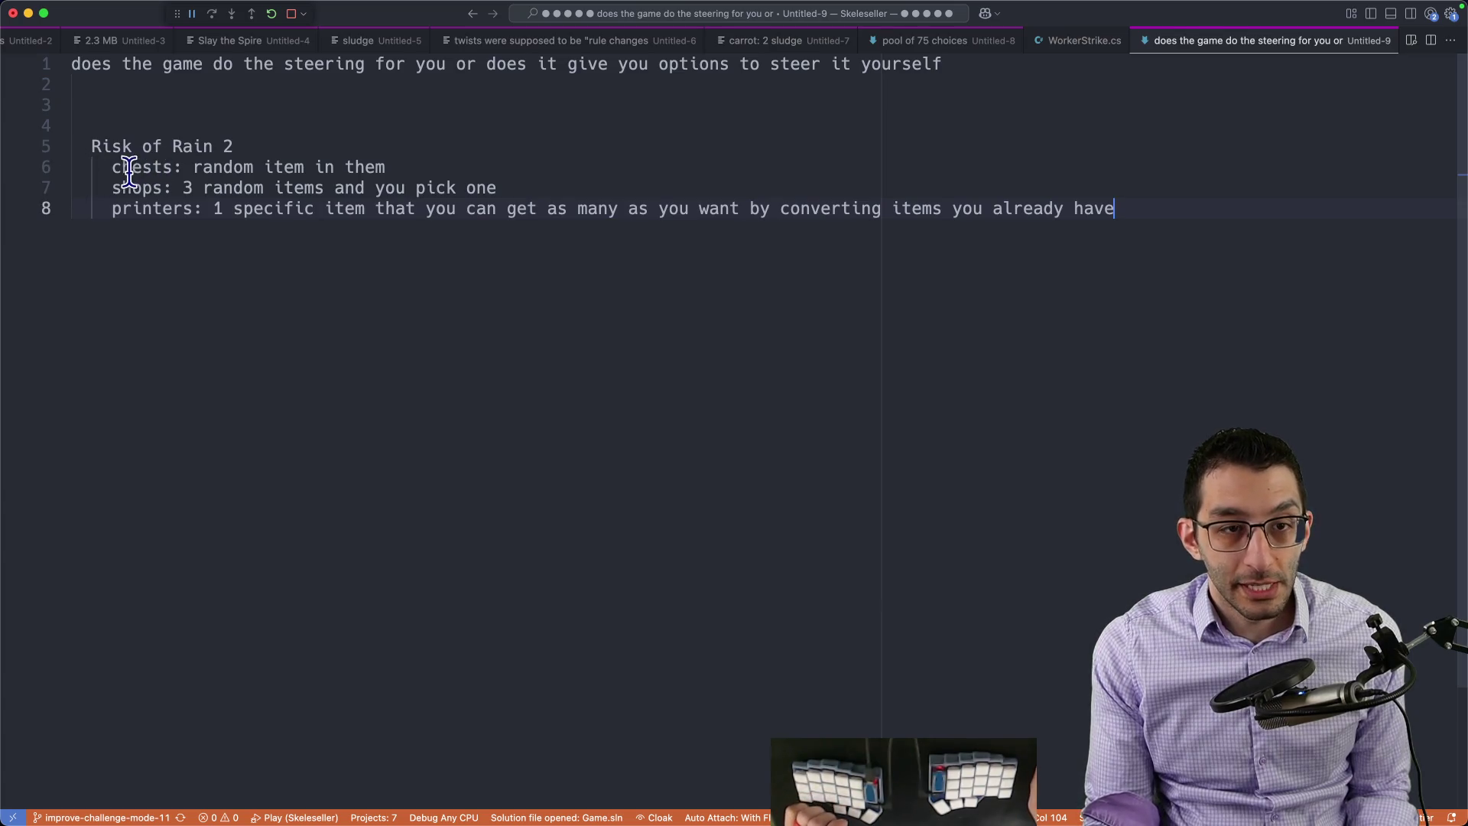
{"action": "left_click_drag", "start_coordinate": [100, 145], "coordinate": [1128, 289]}
{"action": "left_click", "coordinate": [89, 186]}
{"action": "left_click_drag", "start_coordinate": [101, 166], "coordinate": [482, 169]}
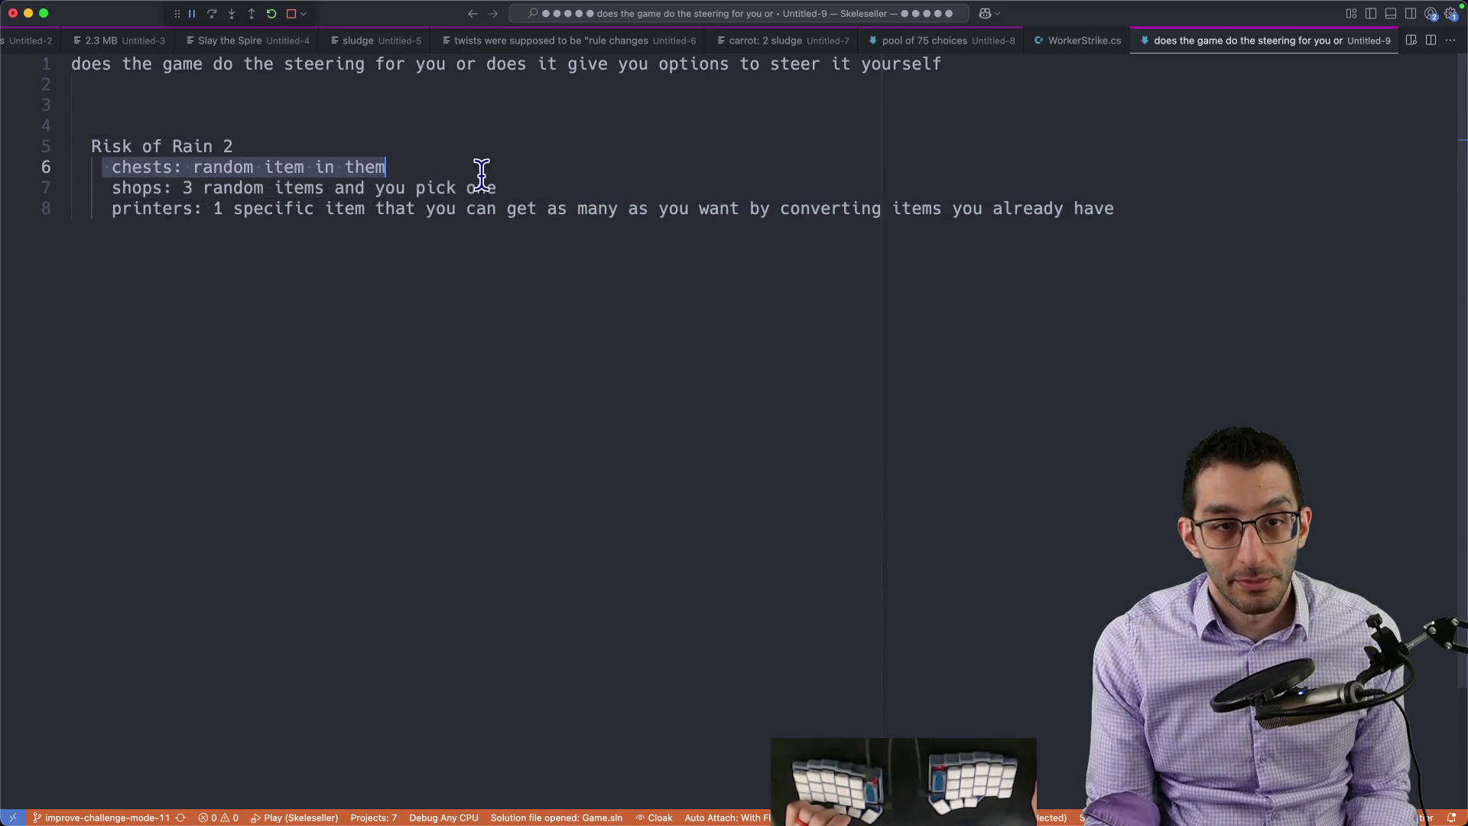
{"action": "double_click", "coordinate": [161, 167]}
{"action": "mouse_move", "coordinate": [161, 166]}
{"action": "left_mouse_down"}
{"action": "mouse_move", "coordinate": [403, 166]}
{"action": "mouse_move", "coordinate": [61, 157]}
{"action": "left_mouse_up"}
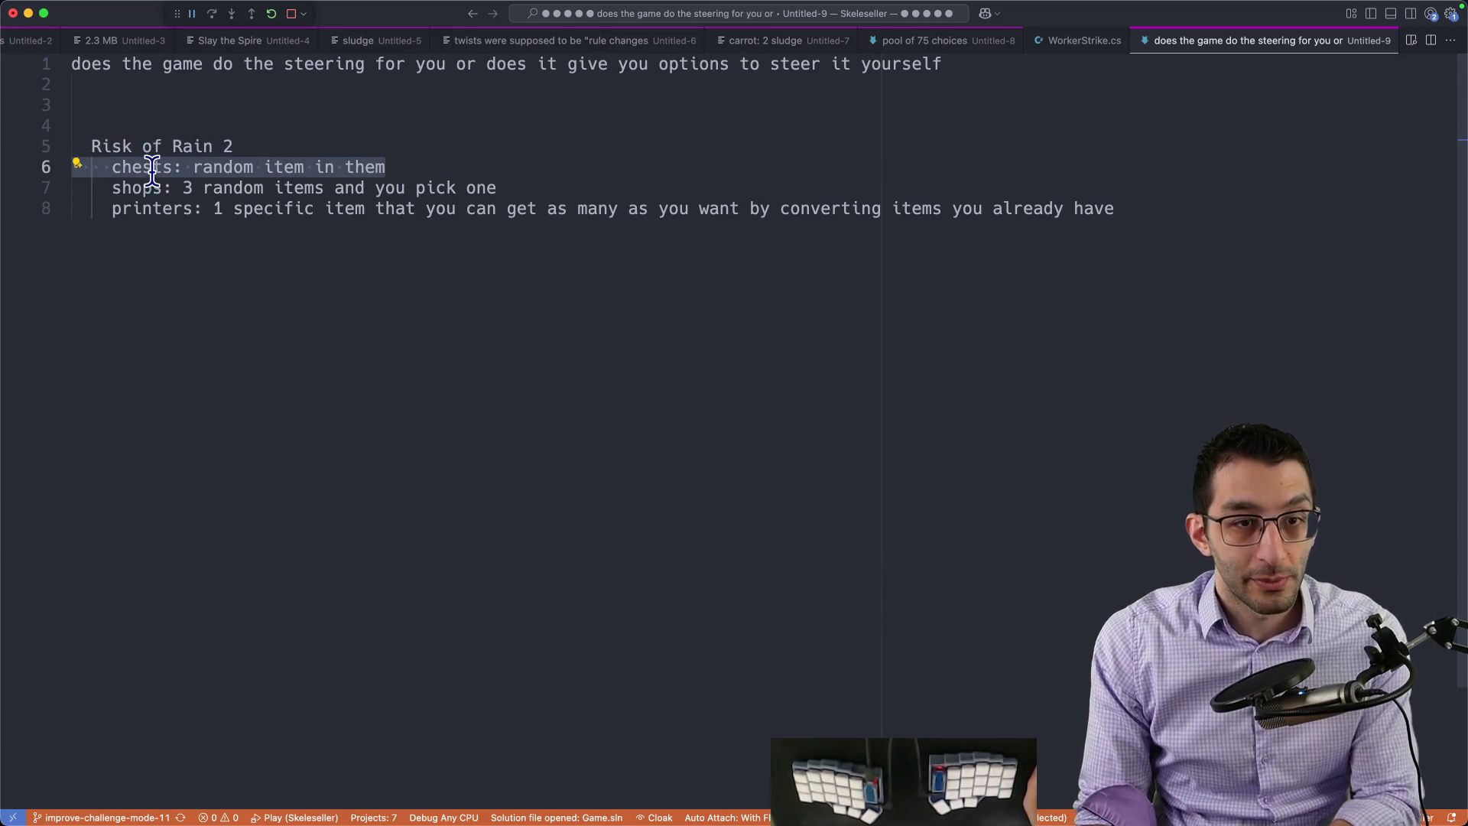
{"action": "left_click_drag", "start_coordinate": [113, 186], "coordinate": [535, 185]}
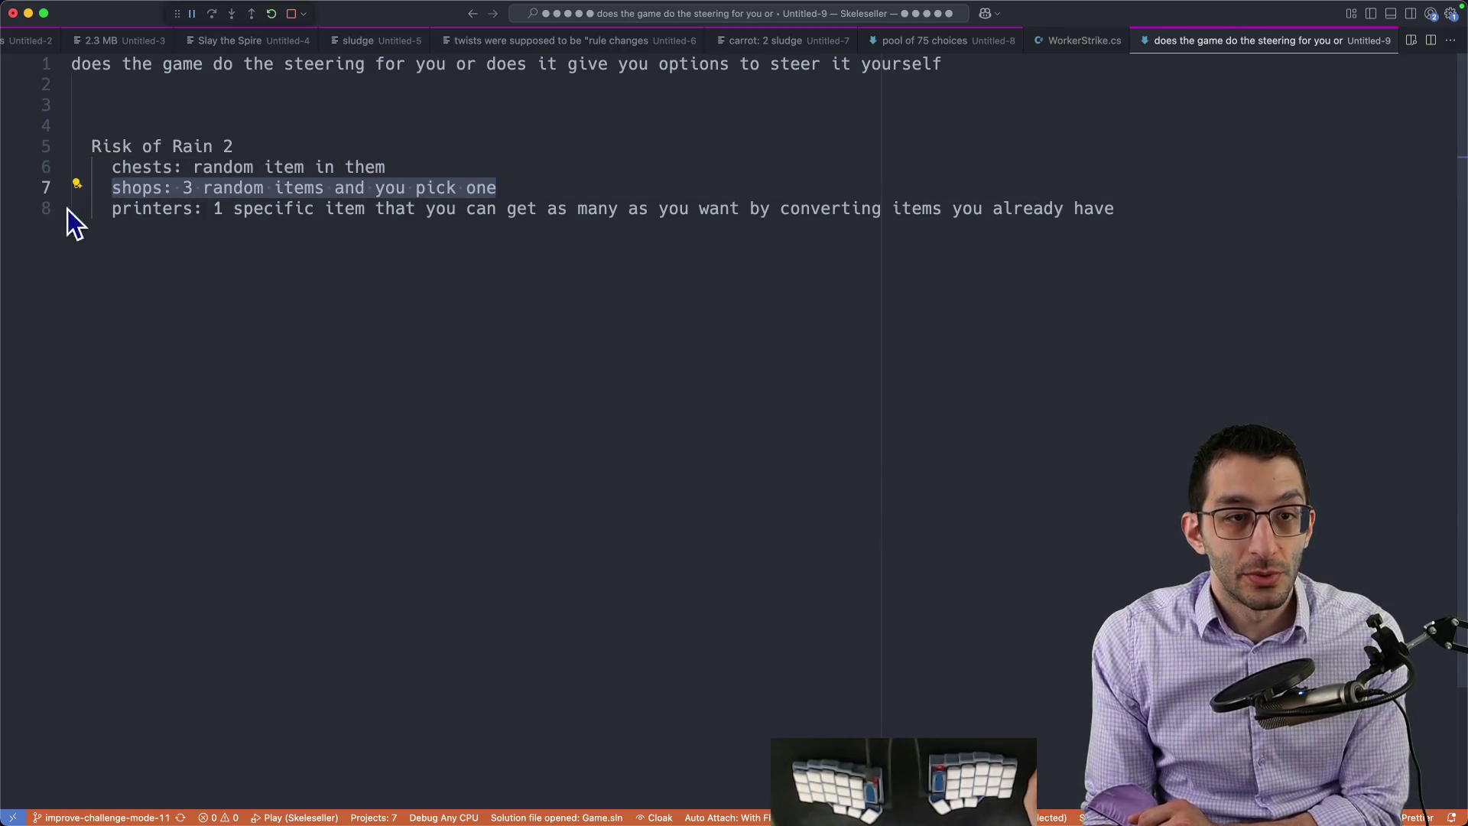
{"action": "left_click_drag", "start_coordinate": [112, 209], "coordinate": [1363, 224]}
Step: End the Risk of Rain 2 list with an ellipsis line followed by blank lines
{"action": "left_click", "coordinate": [1163, 287]}
{"action": "key", "text": "Return"}
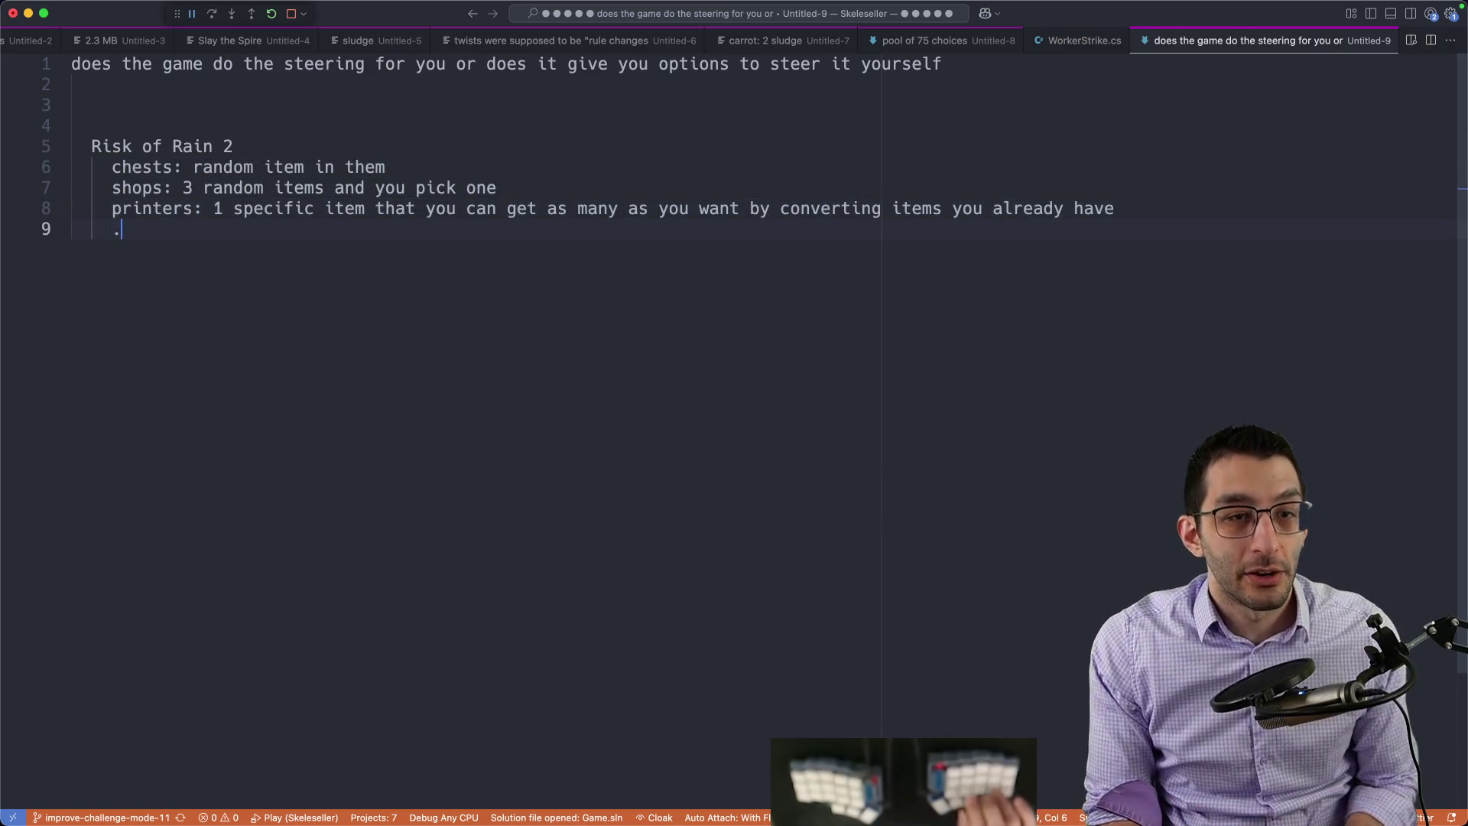
{"action": "type", "text": "..."}
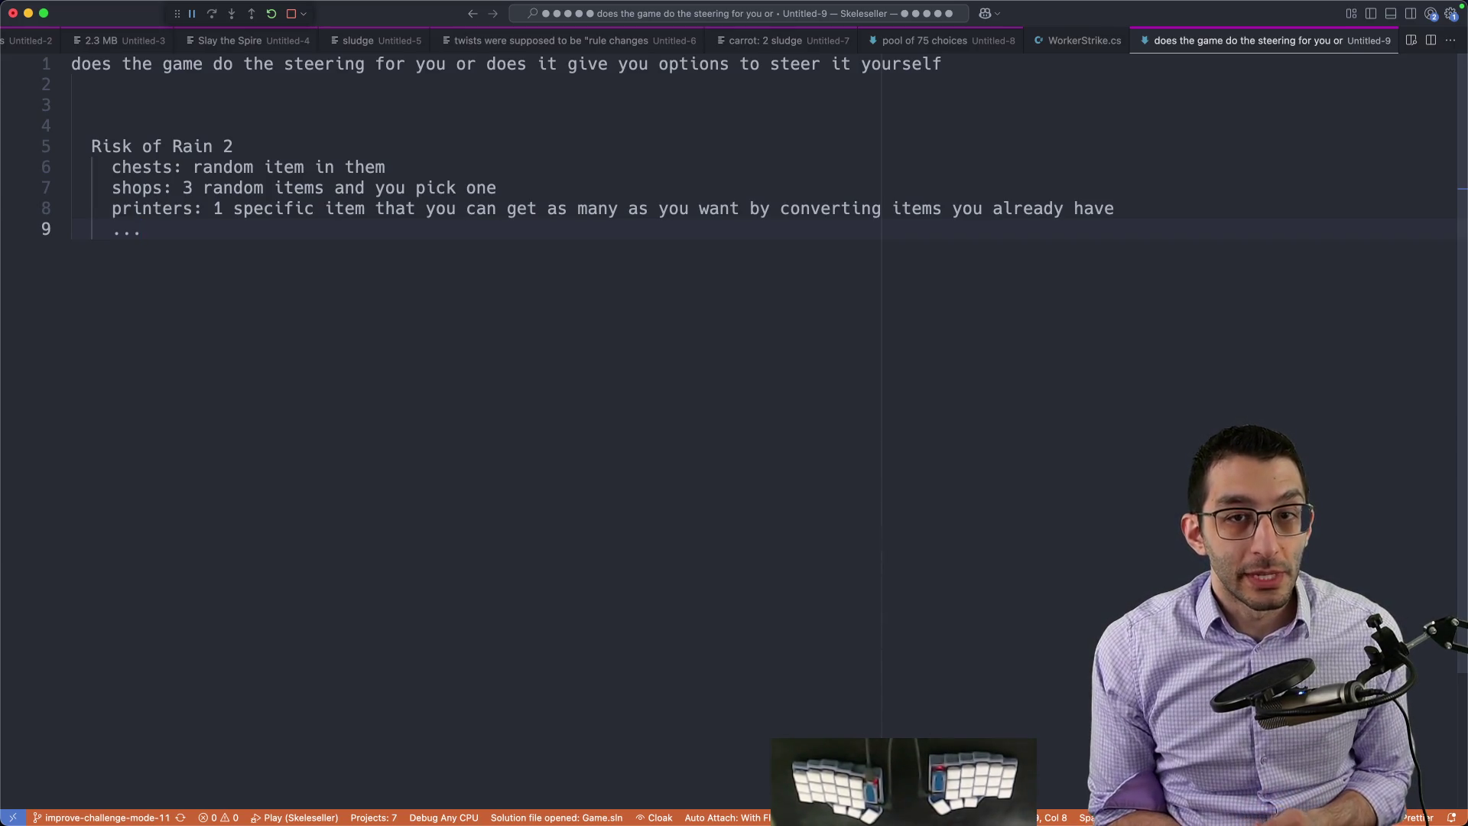
{"action": "key", "text": "Return"}
{"action": "key", "text": "Return"}
{"action": "key", "text": "Return"}
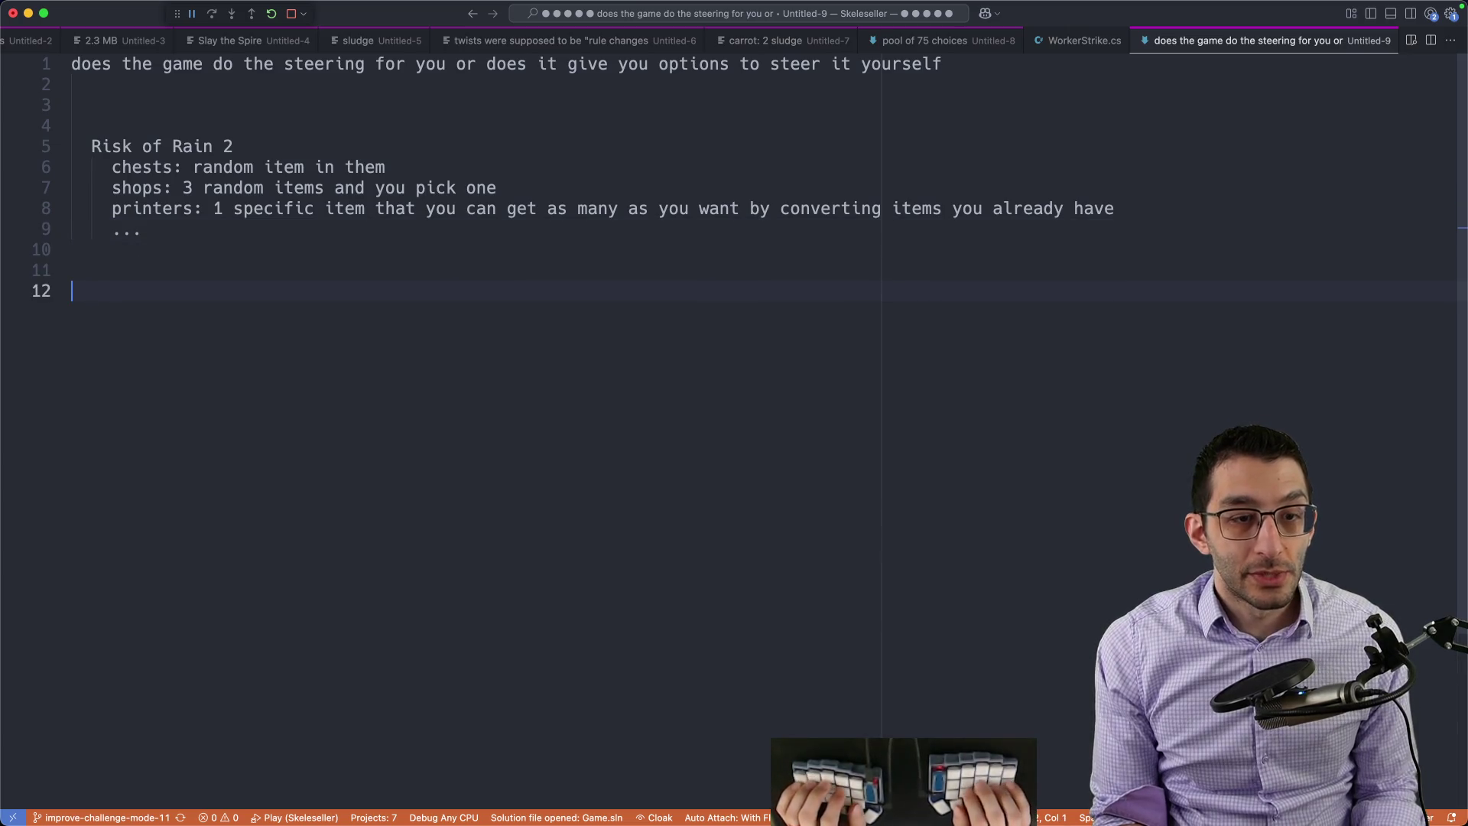
{"action": "type", "text": "predetermined synergy tree"}
Step: Add a predetermined synergy tree entry with a sub-note that we come up with the synergies, then return to the doc
{"action": "key", "text": "Return"}
{"action": "type", "text": "we're coming up wit"}
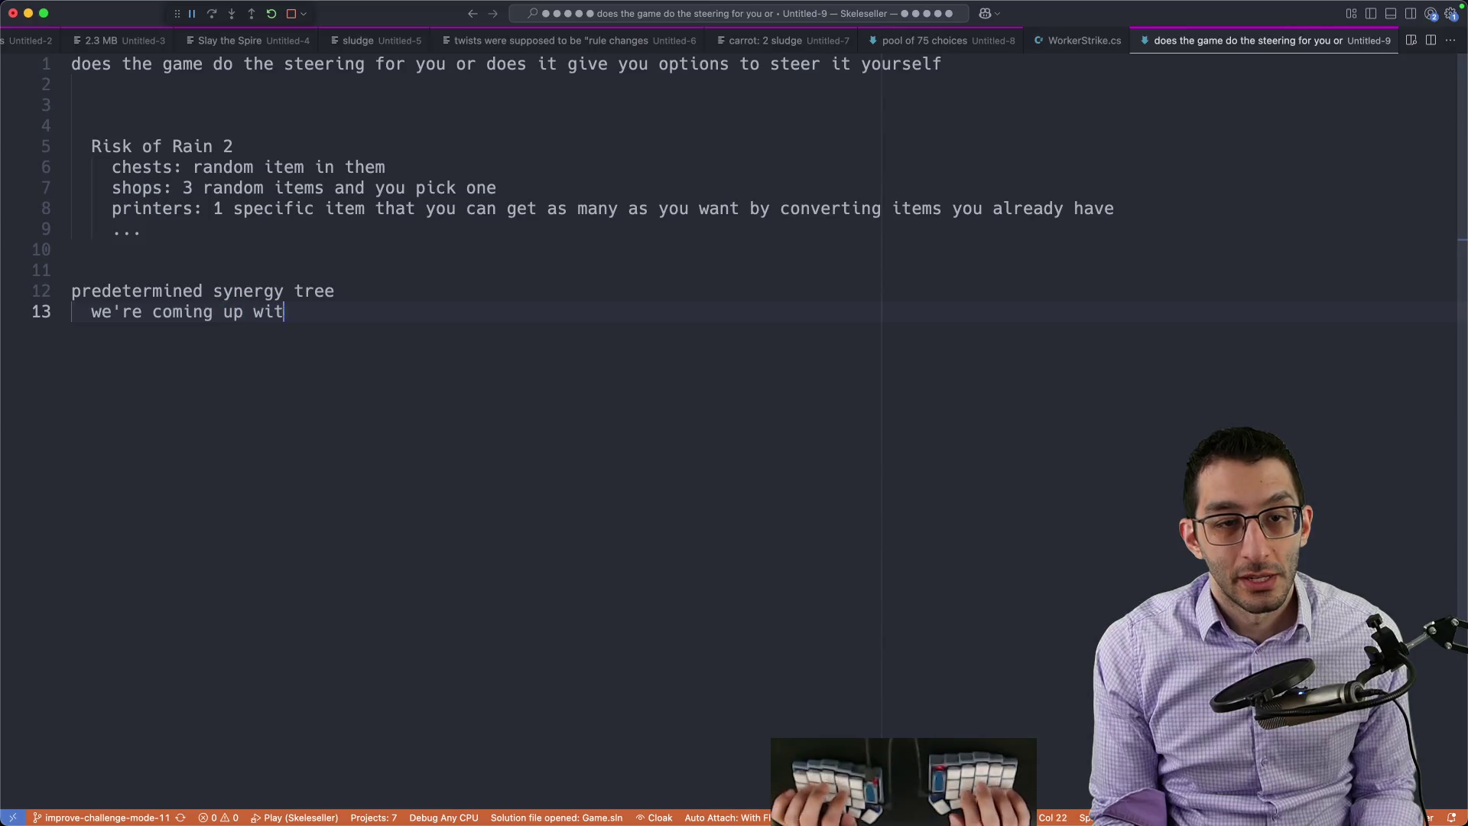
{"action": "type", "text": "h the synergies"}
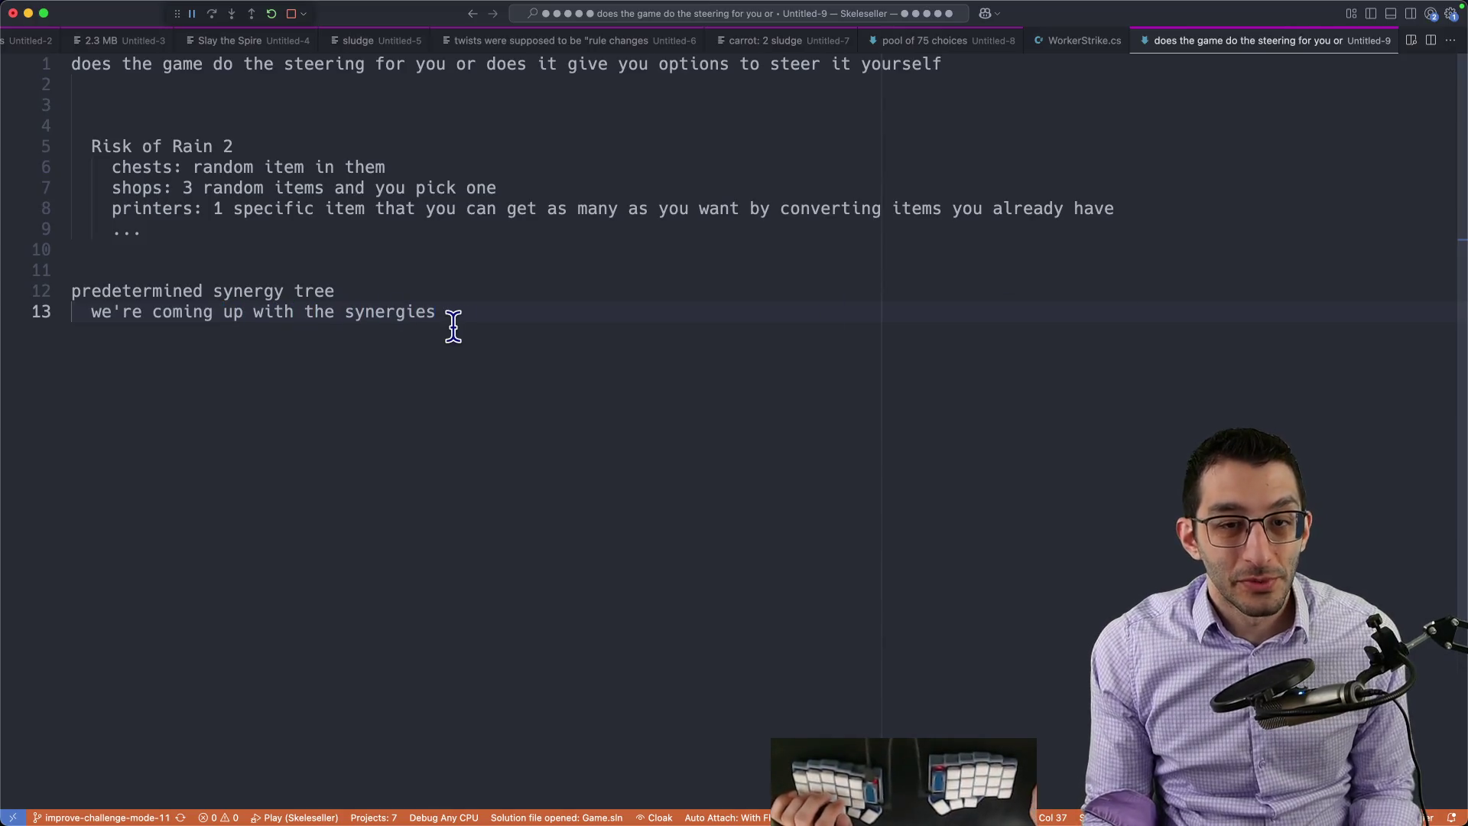
{"action": "triple_click", "coordinate": [454, 327]}
{"action": "left_click", "coordinate": [599, 341]}
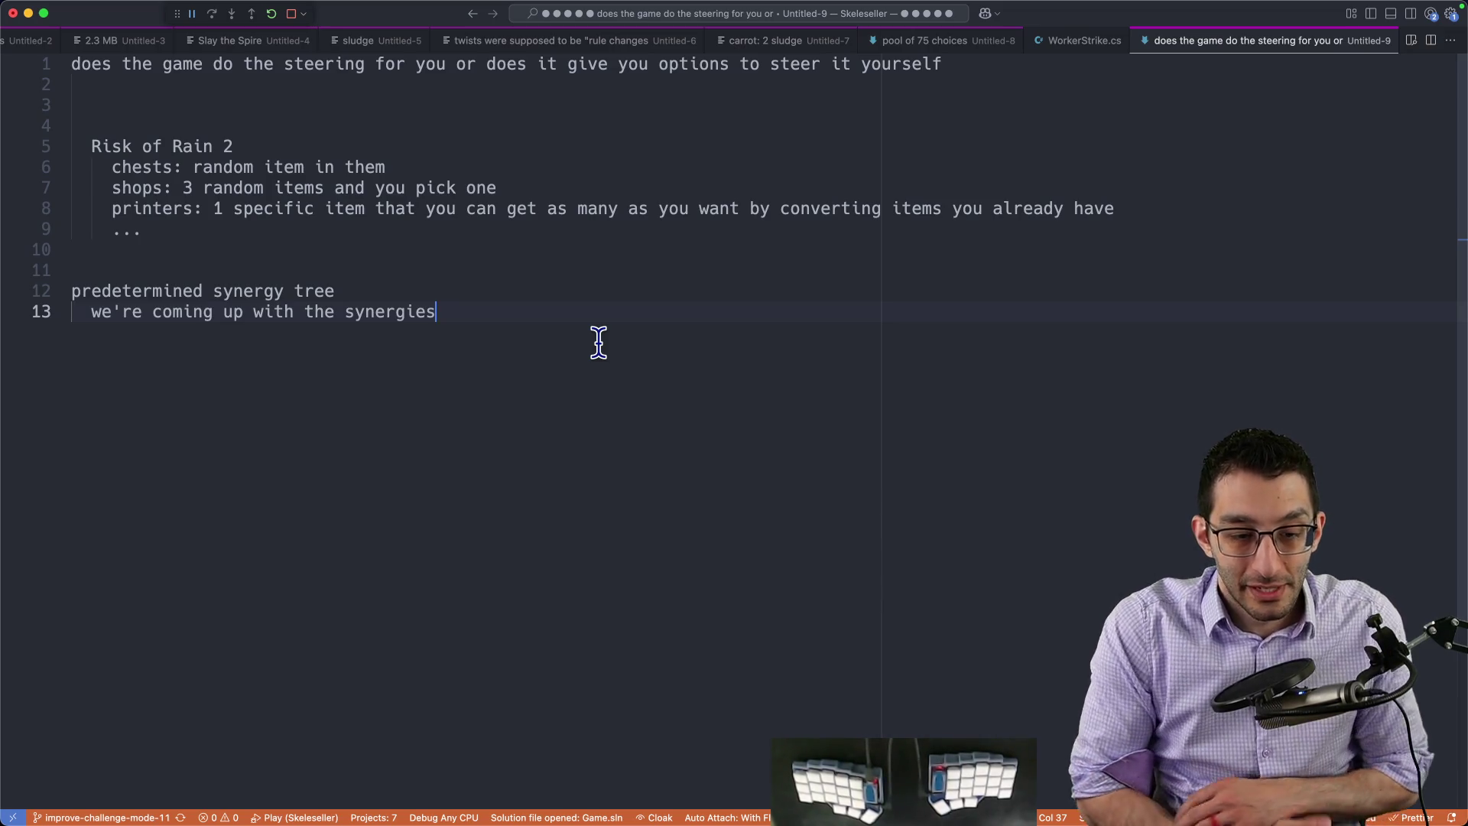
{"action": "key", "text": "super+Tab"}
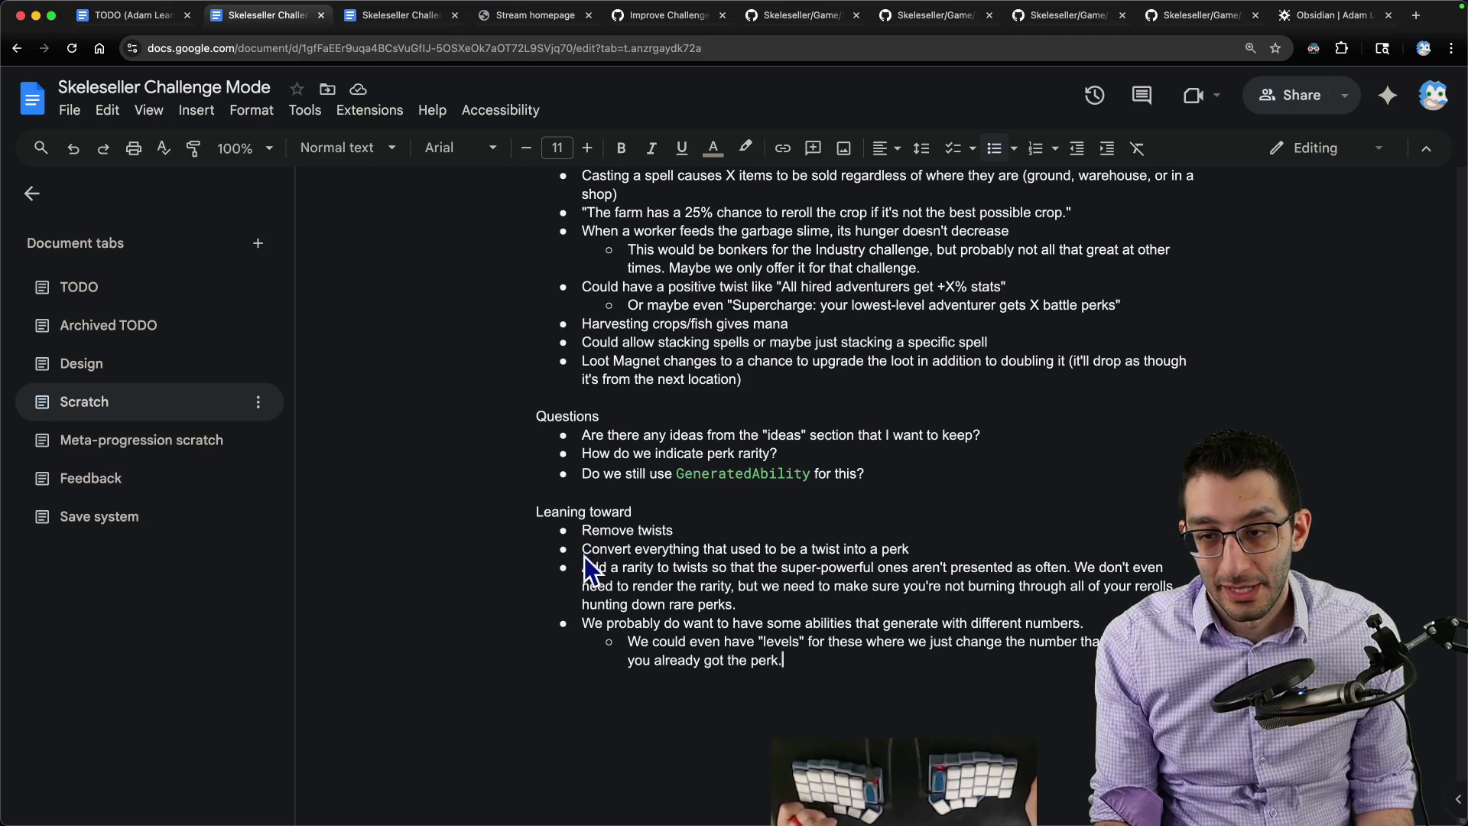
Step: Review the Leaning toward items and the perk pool paragraph with its sub-bullet
{"action": "key", "text": "shift+Down"}
{"action": "key", "text": "shift+Down"}
{"action": "key", "text": "shift+Down"}
{"action": "key", "text": "shift+Down"}
{"action": "key", "text": "shift+Down"}
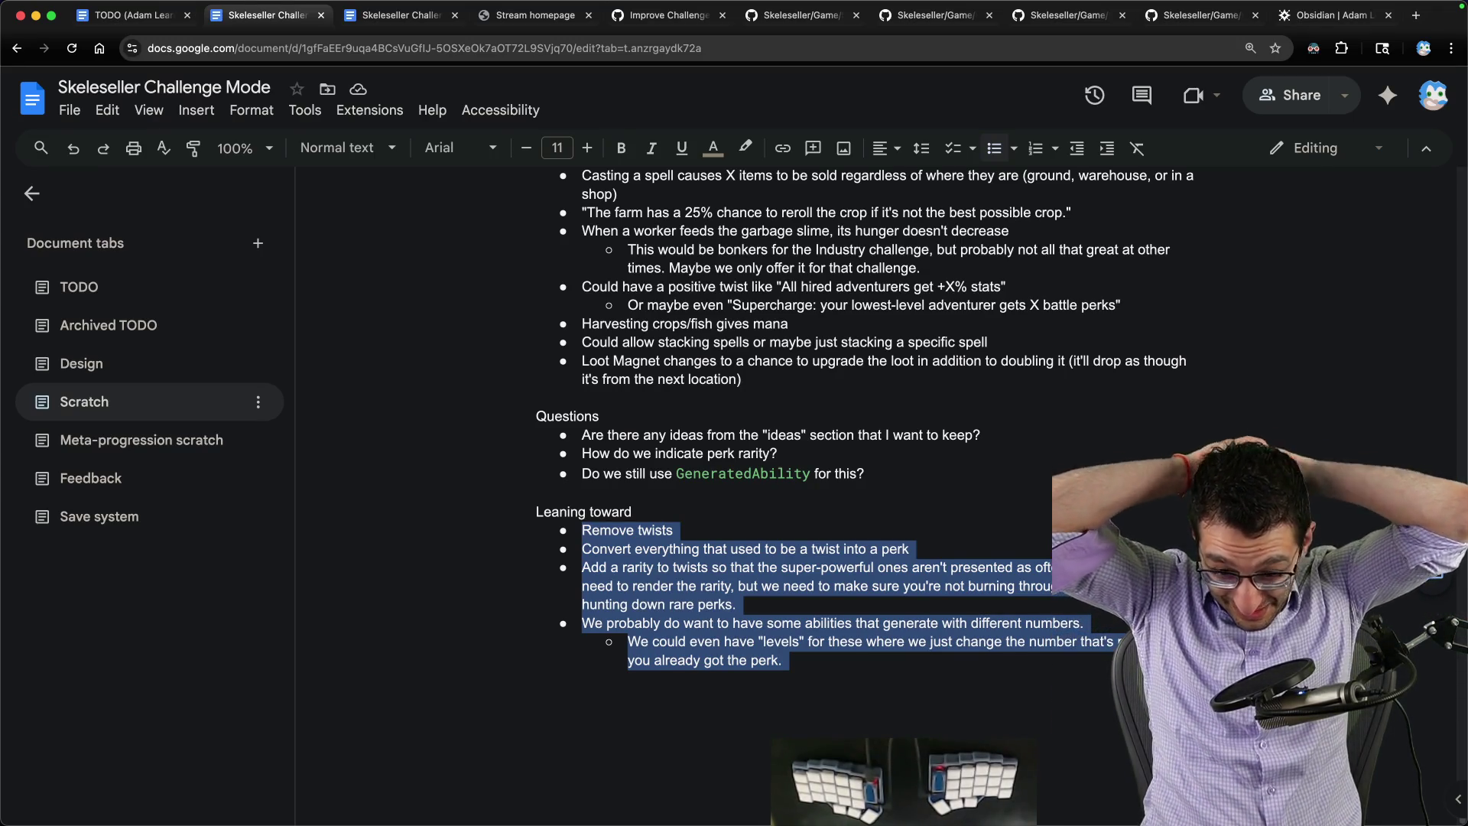
{"action": "scroll", "coordinate": [860, 493], "scroll_direction": "up", "scroll_amount": 10}
{"action": "scroll", "coordinate": [861, 493], "scroll_direction": "up", "scroll_amount": 5}
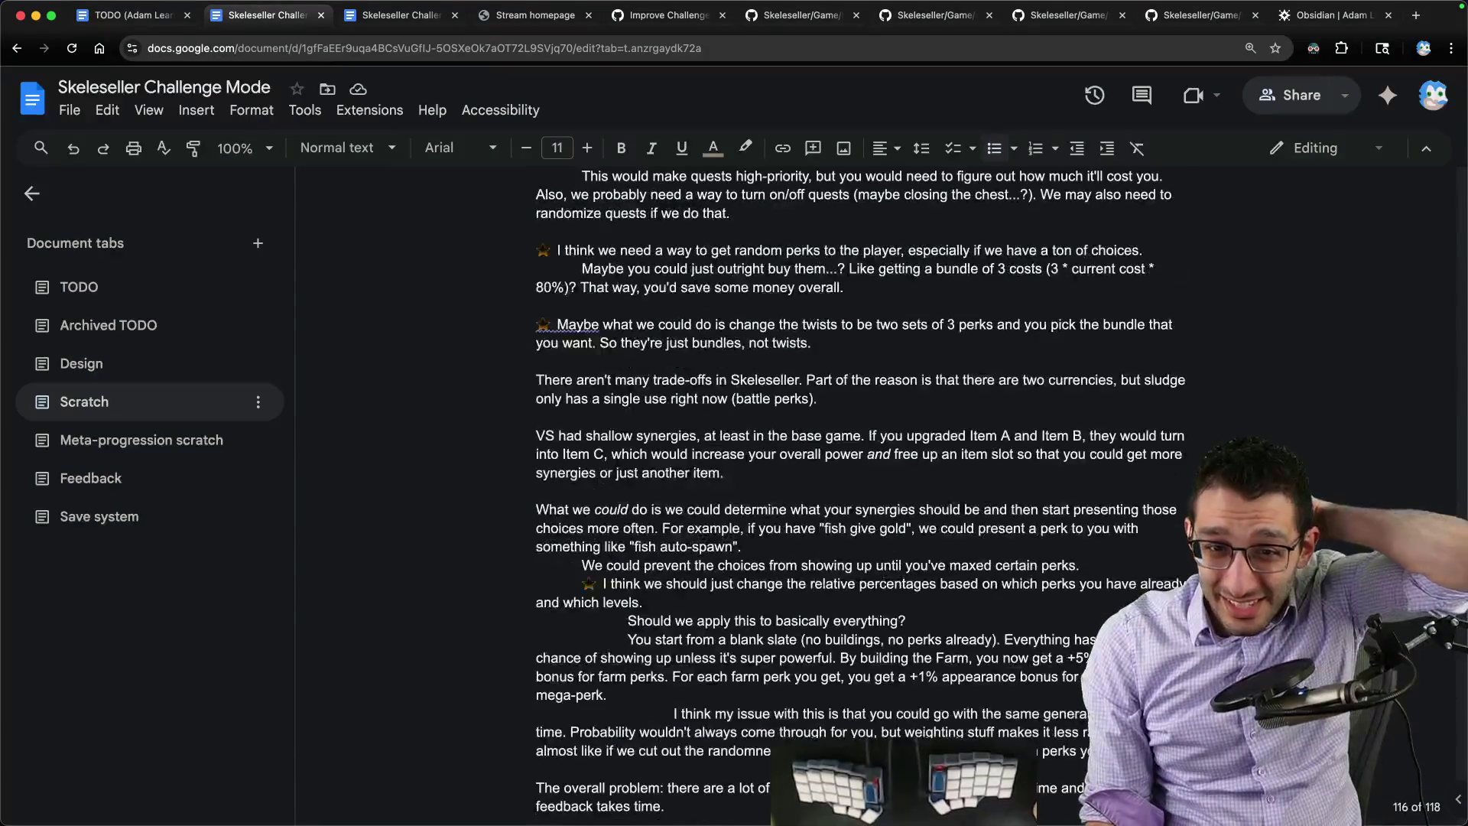
{"action": "scroll", "coordinate": [860, 493], "scroll_direction": "up", "scroll_amount": 5}
{"action": "scroll", "coordinate": [860, 493], "scroll_direction": "up", "scroll_amount": 1}
{"action": "scroll", "coordinate": [860, 494], "scroll_direction": "up", "scroll_amount": 2}
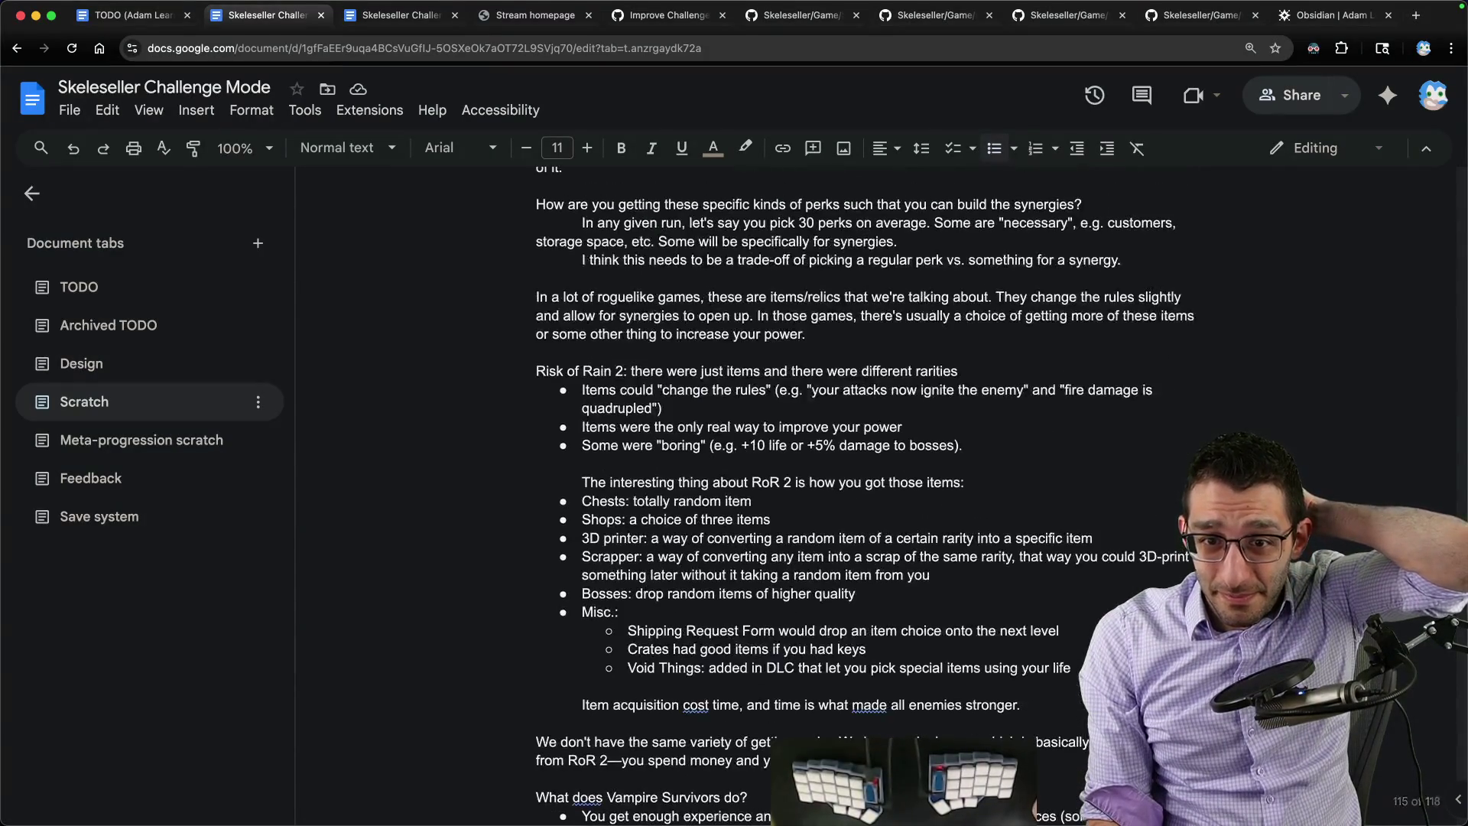
{"action": "scroll", "coordinate": [862, 616], "scroll_direction": "up", "scroll_amount": 5}
{"action": "scroll", "coordinate": [864, 617], "scroll_direction": "up", "scroll_amount": 3}
{"action": "scroll", "coordinate": [863, 618], "scroll_direction": "up", "scroll_amount": 2}
{"action": "scroll", "coordinate": [862, 618], "scroll_direction": "down", "scroll_amount": 2}
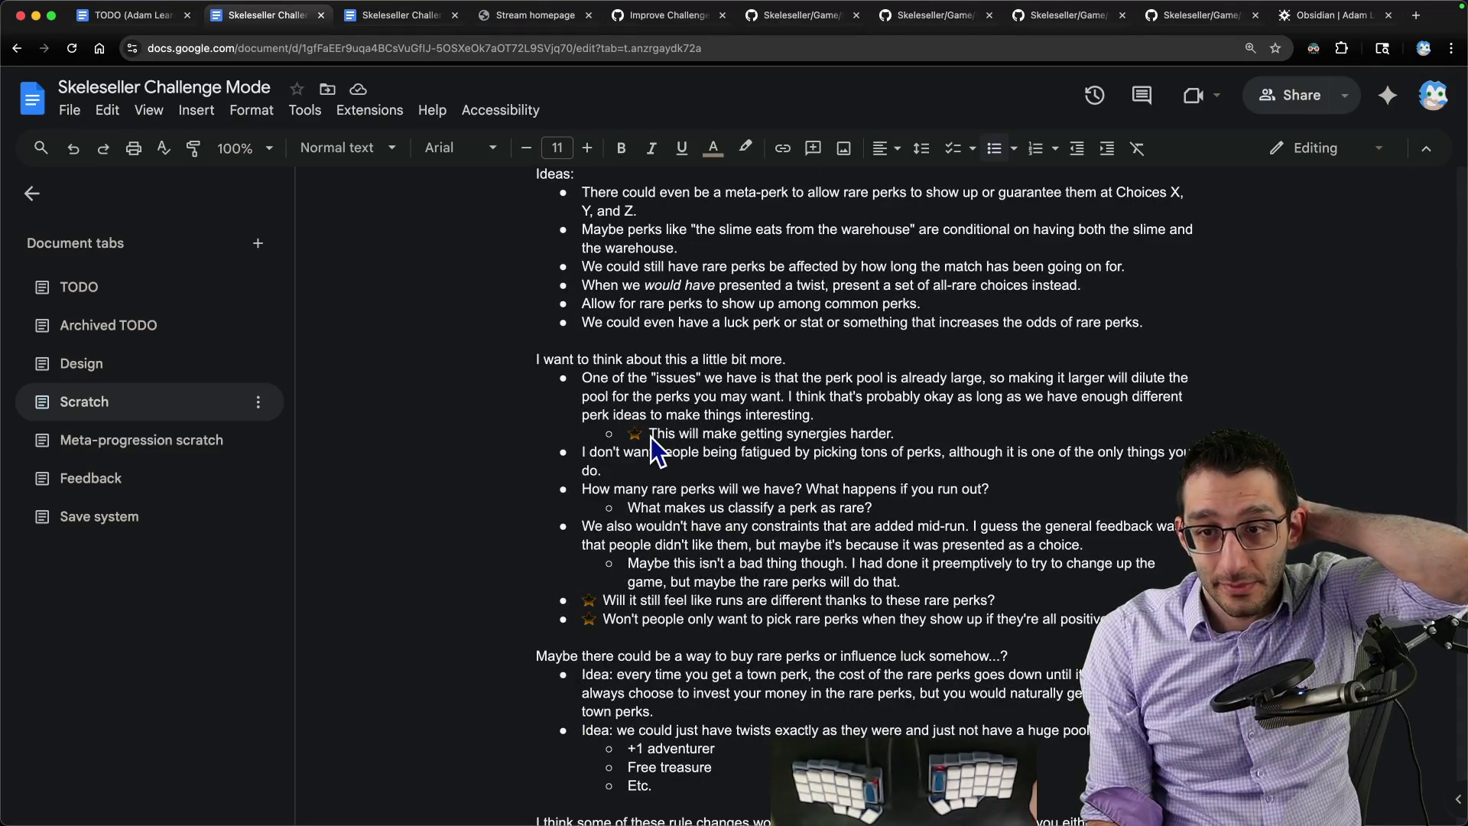
{"action": "left_click_drag", "start_coordinate": [582, 379], "coordinate": [904, 441]}
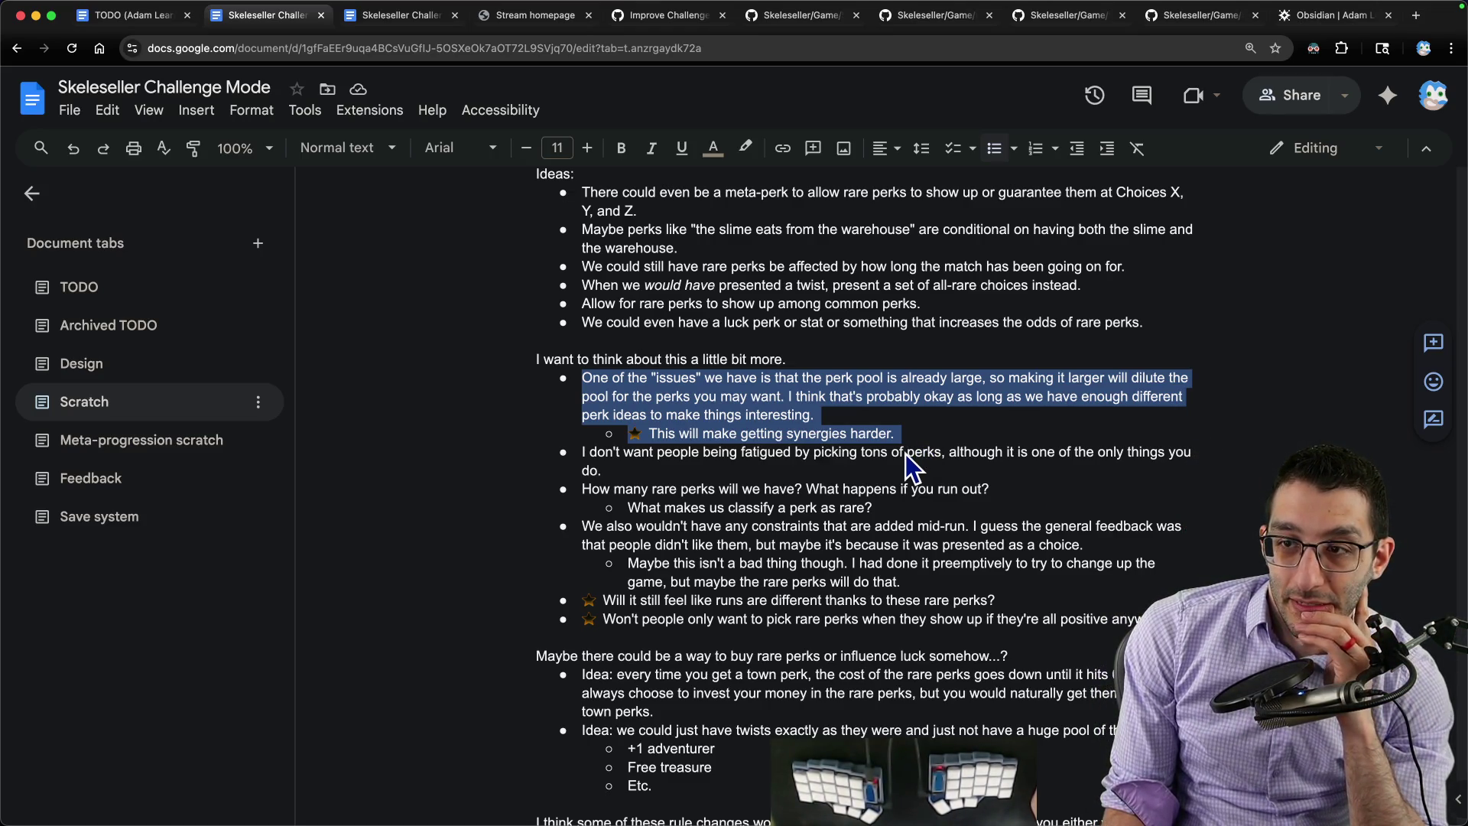
{"action": "left_click", "coordinate": [918, 468]}
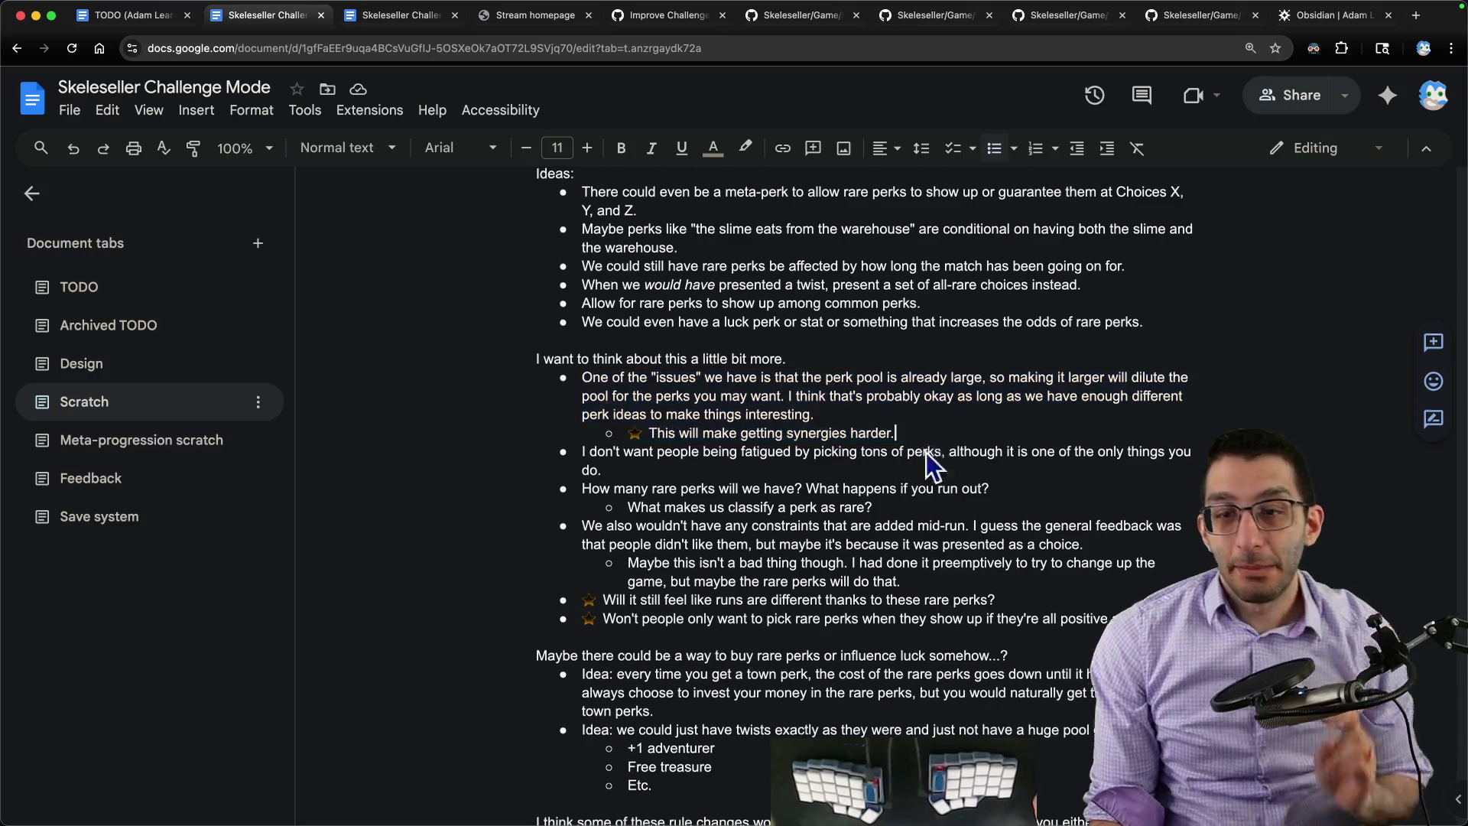
{"action": "scroll", "coordinate": [906, 493], "scroll_direction": "down", "scroll_amount": 10}
{"action": "scroll", "coordinate": [895, 516], "scroll_direction": "down", "scroll_amount": 10}
Step: Start an empty top-level bullet after the last Leaning toward item
{"action": "left_click", "coordinate": [895, 506]}
{"action": "key", "text": "Return"}
{"action": "key", "text": "shift+Tab"}
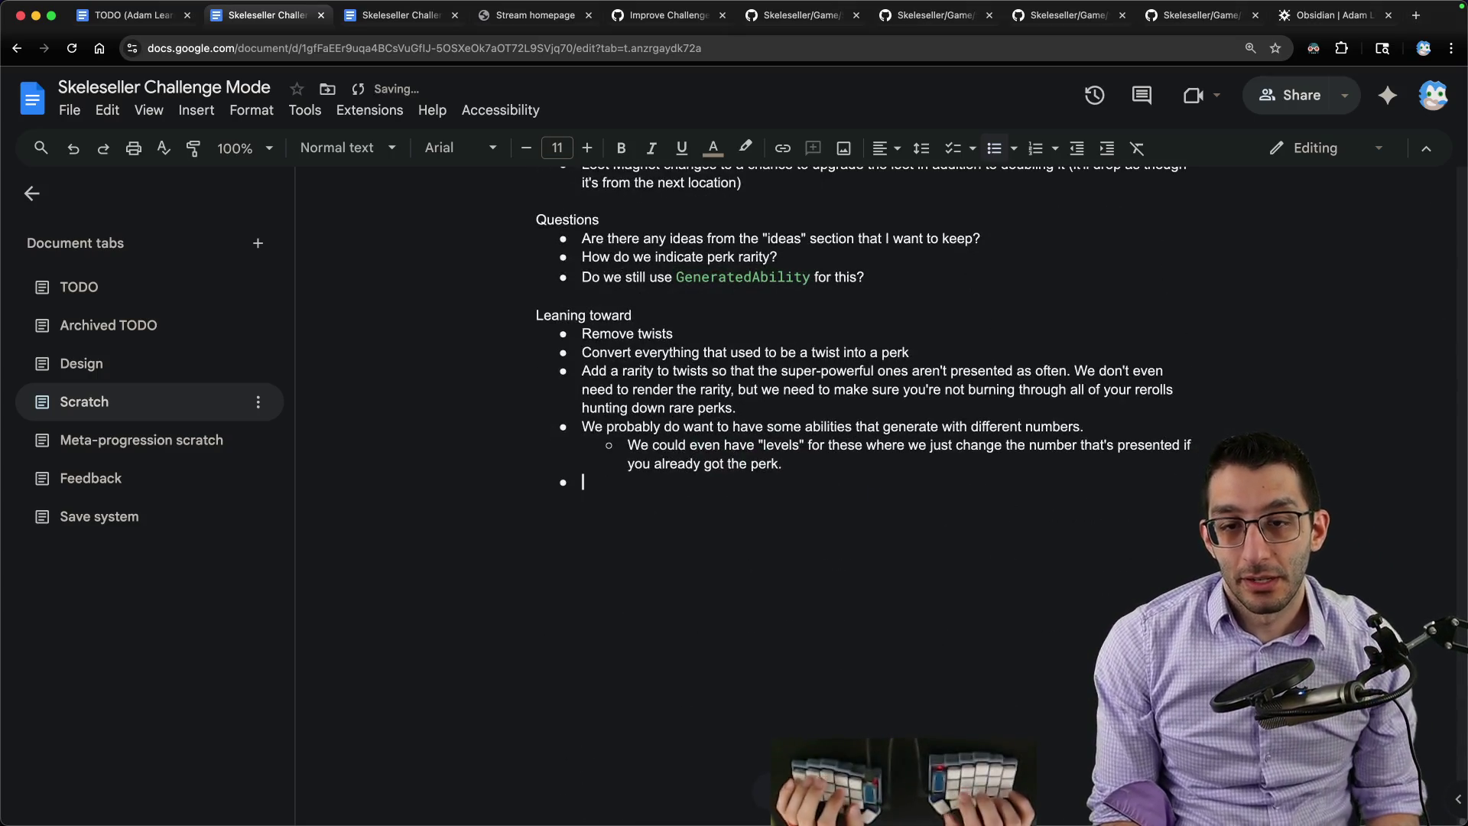
{"action": "type", "text": "We should probably have some way to give you \"common\" perks randomly"}
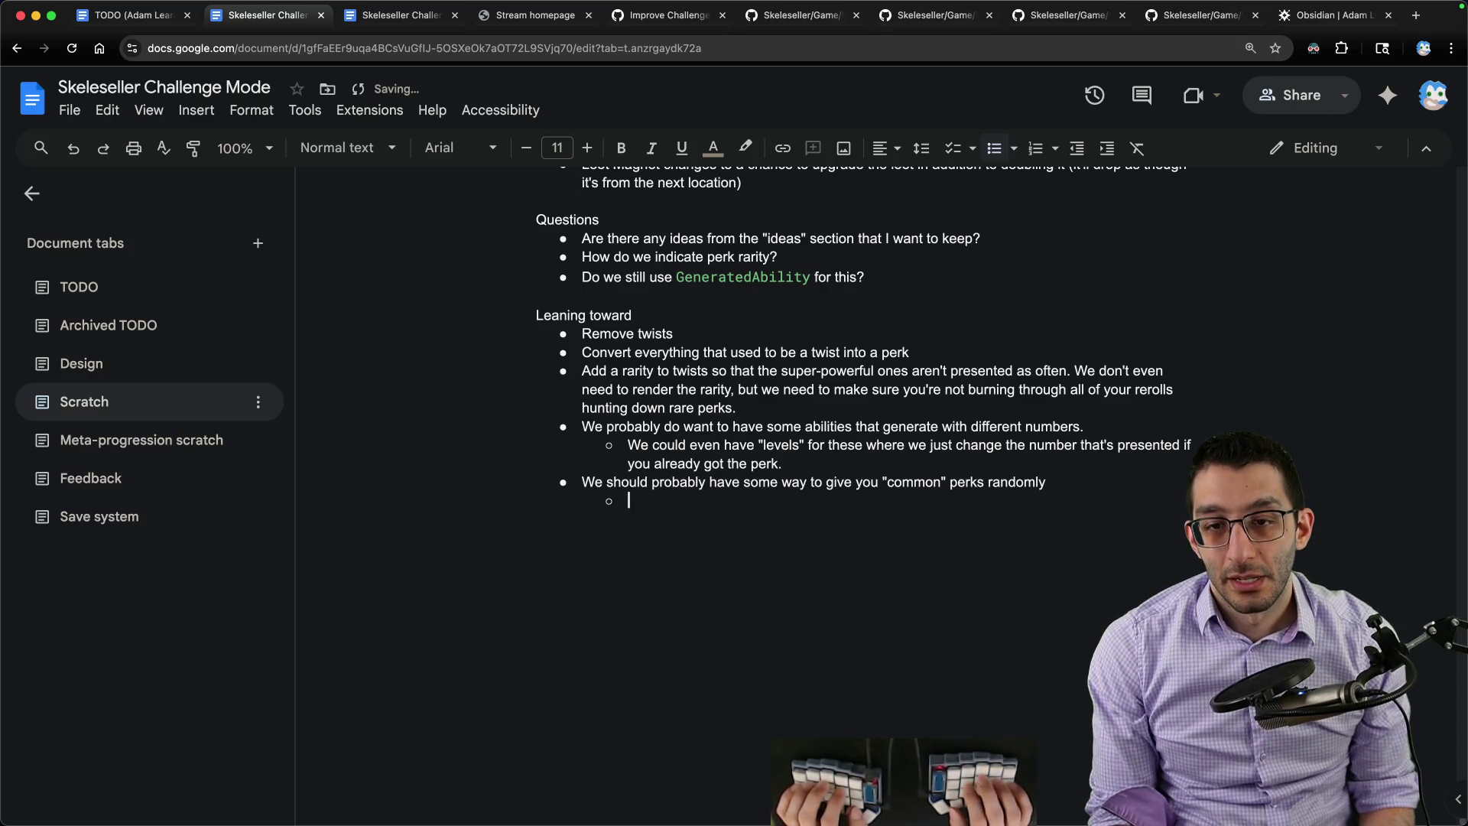
{"action": "type", "text": "I do like the idea of perk bundles or"}
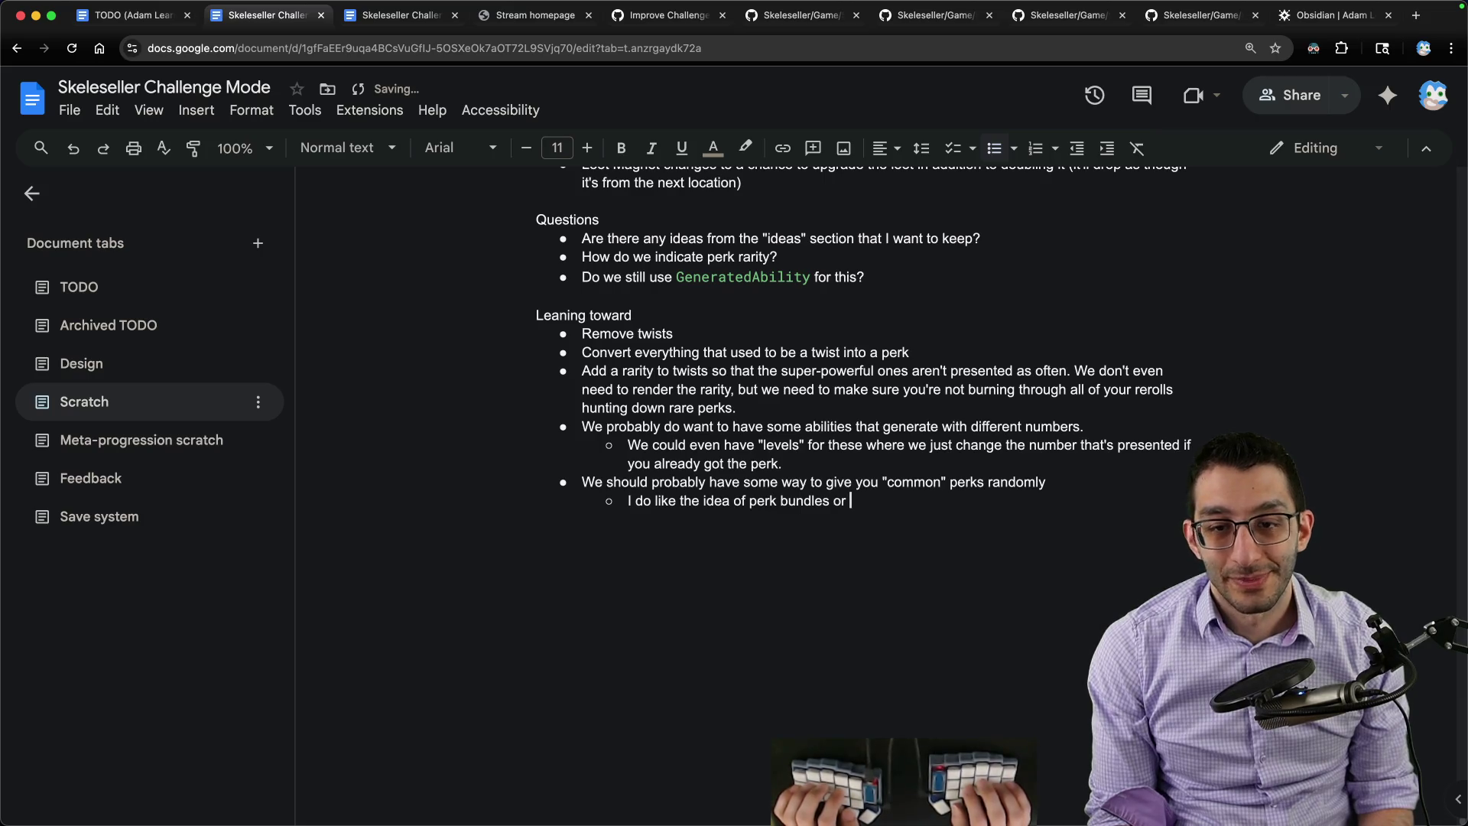
{"action": "type", "text": "getting a free random common perk"}
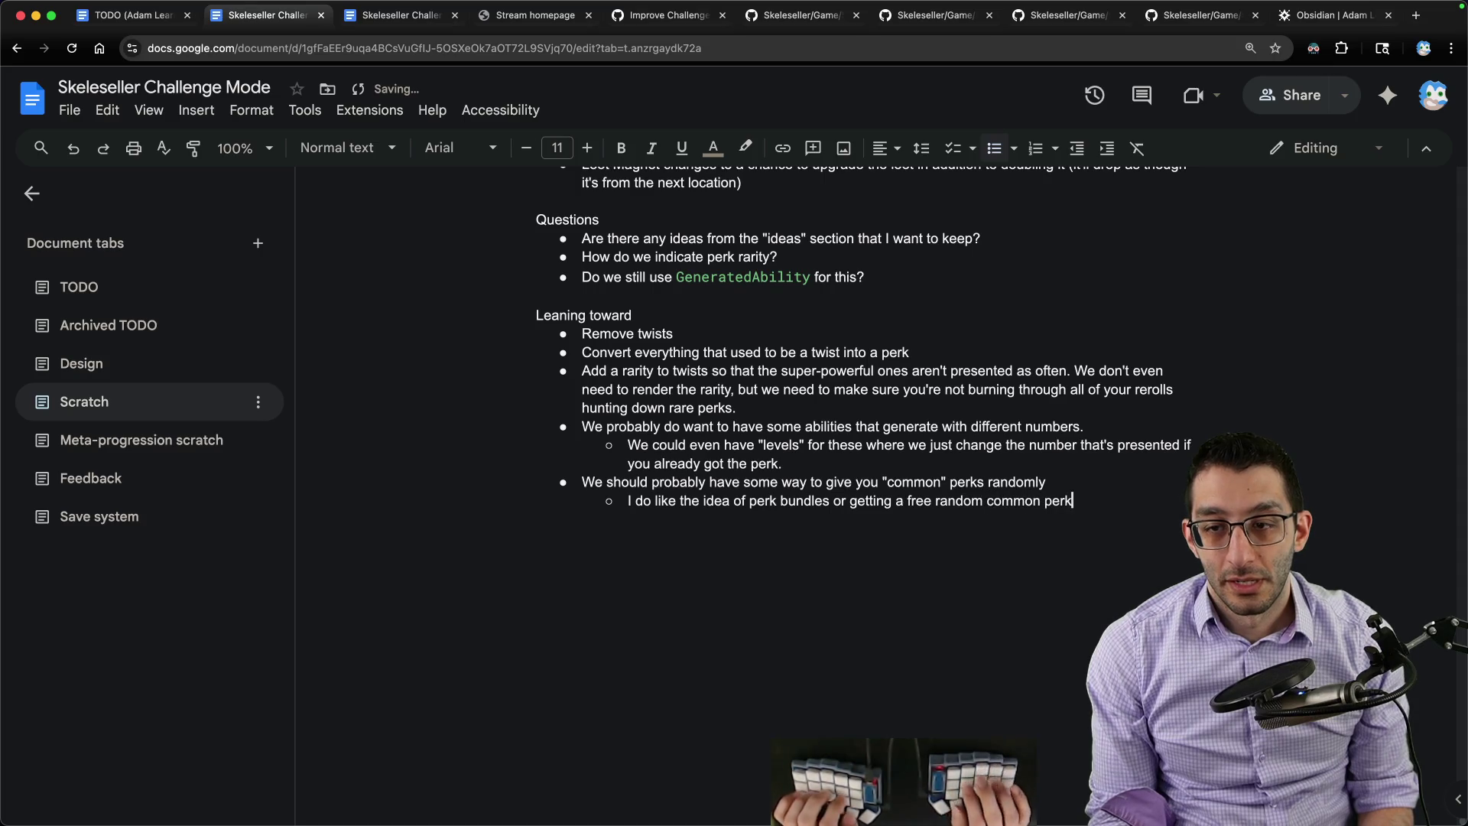
{"action": "type", "text": "every once in a while"}
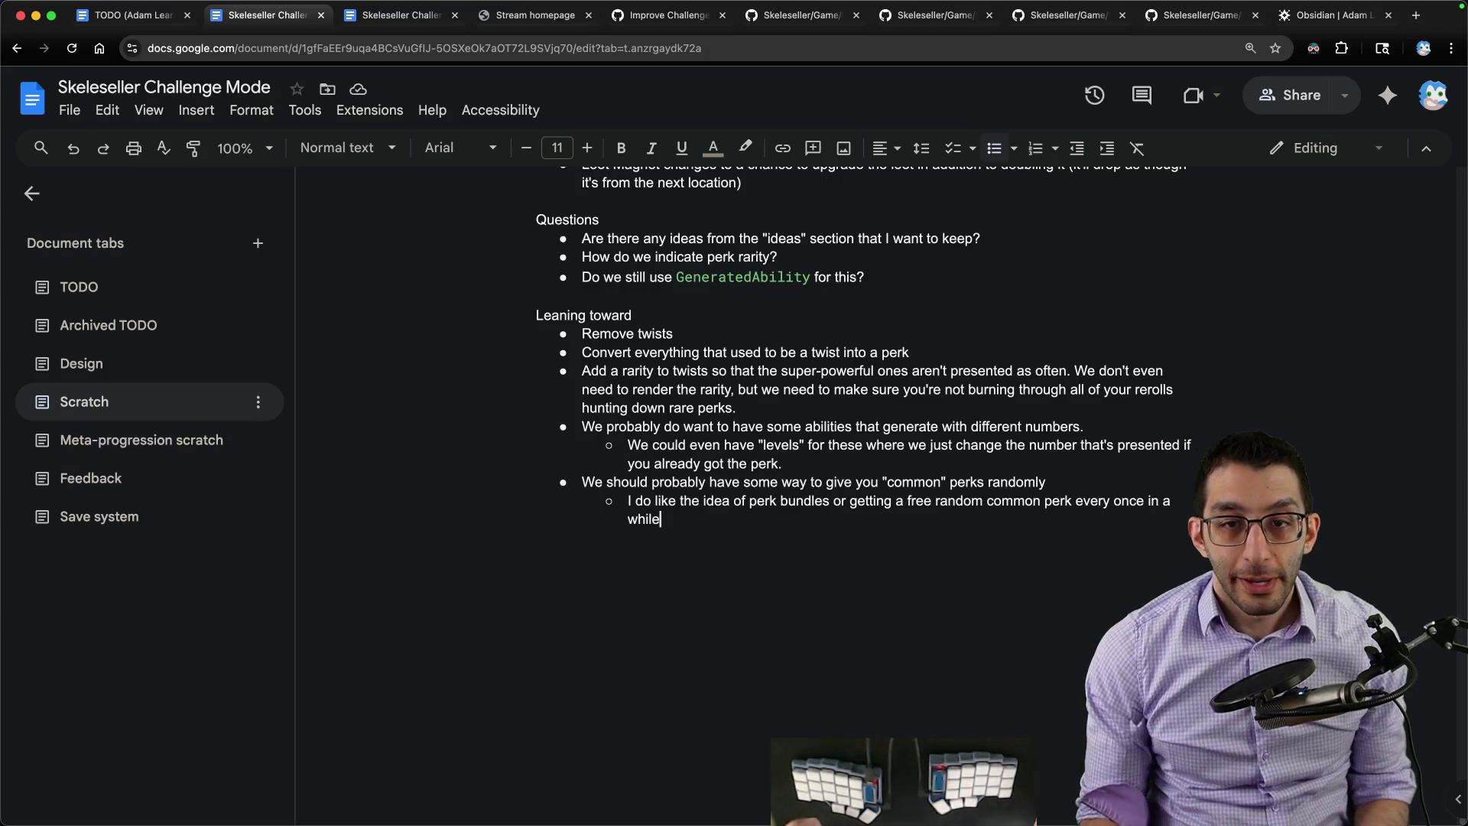
Step: Review the Leaning toward list through the new sub-bullet, then bring up a blank scratch note
{"action": "left_click_drag", "start_coordinate": [545, 315], "coordinate": [875, 592]}
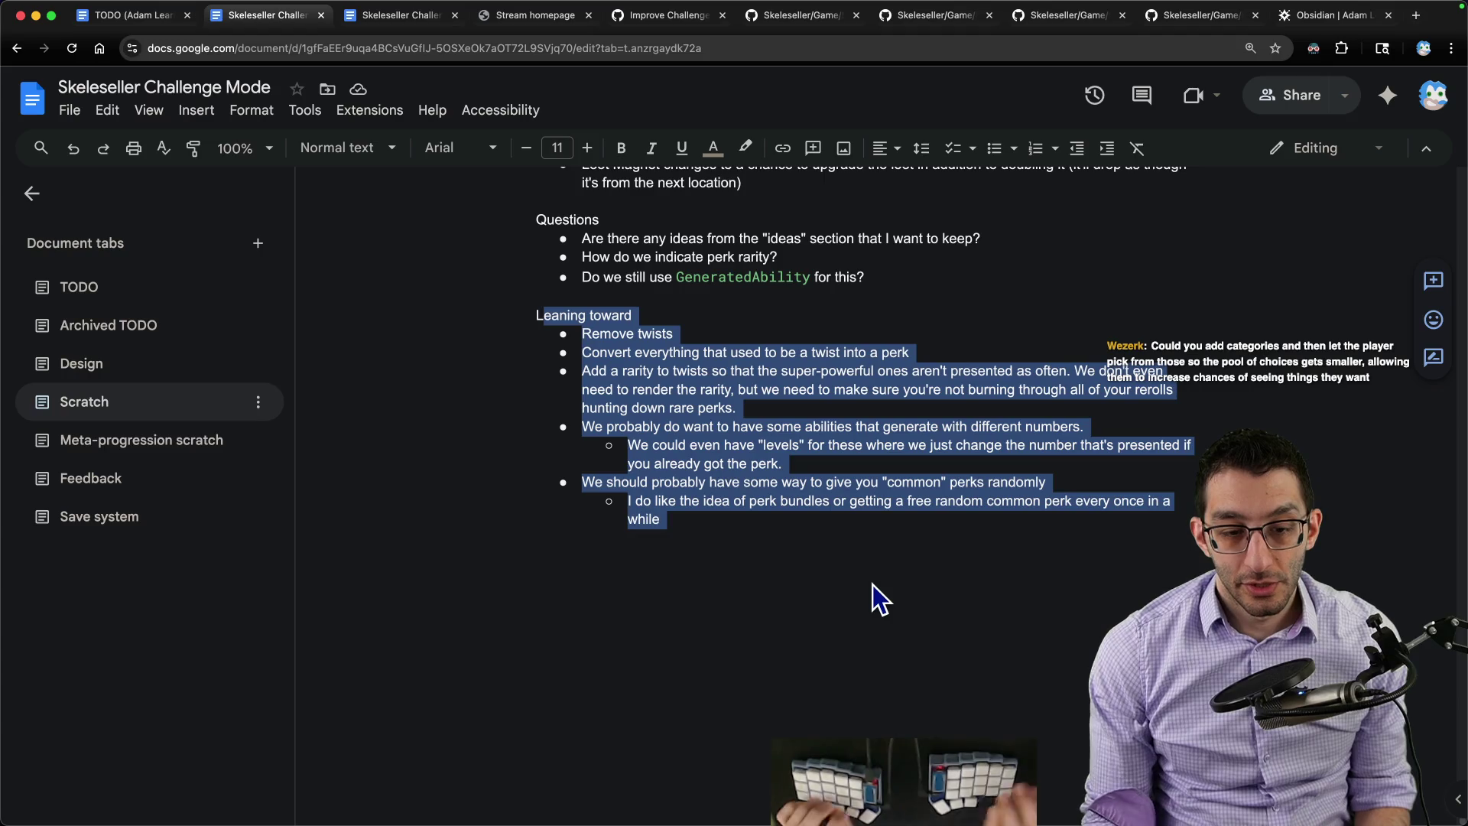
{"action": "key", "text": "super+Tab"}
{"action": "type", "text": "average g"}
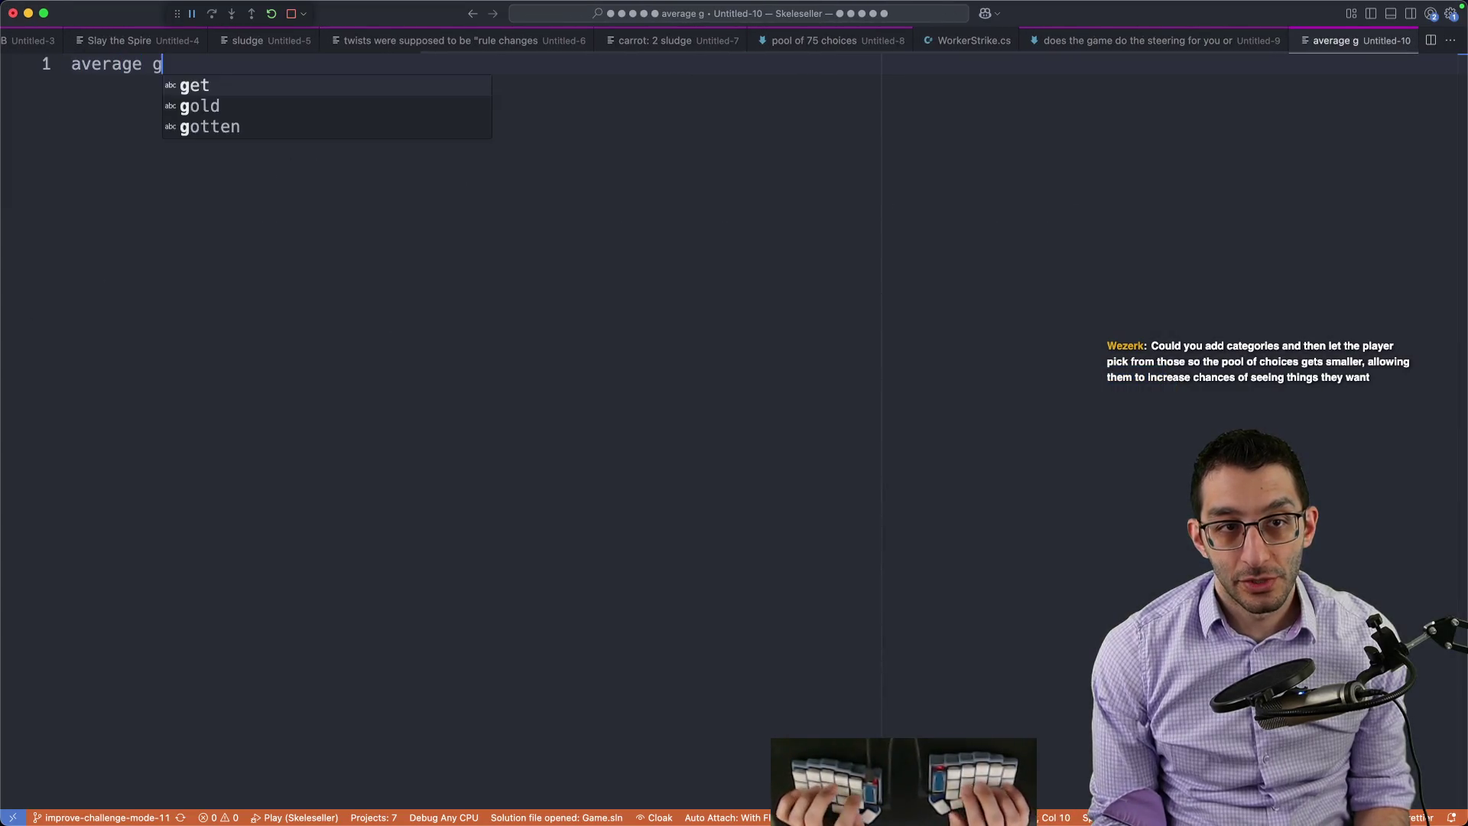
{"action": "type", "text": "old per minute per play"}
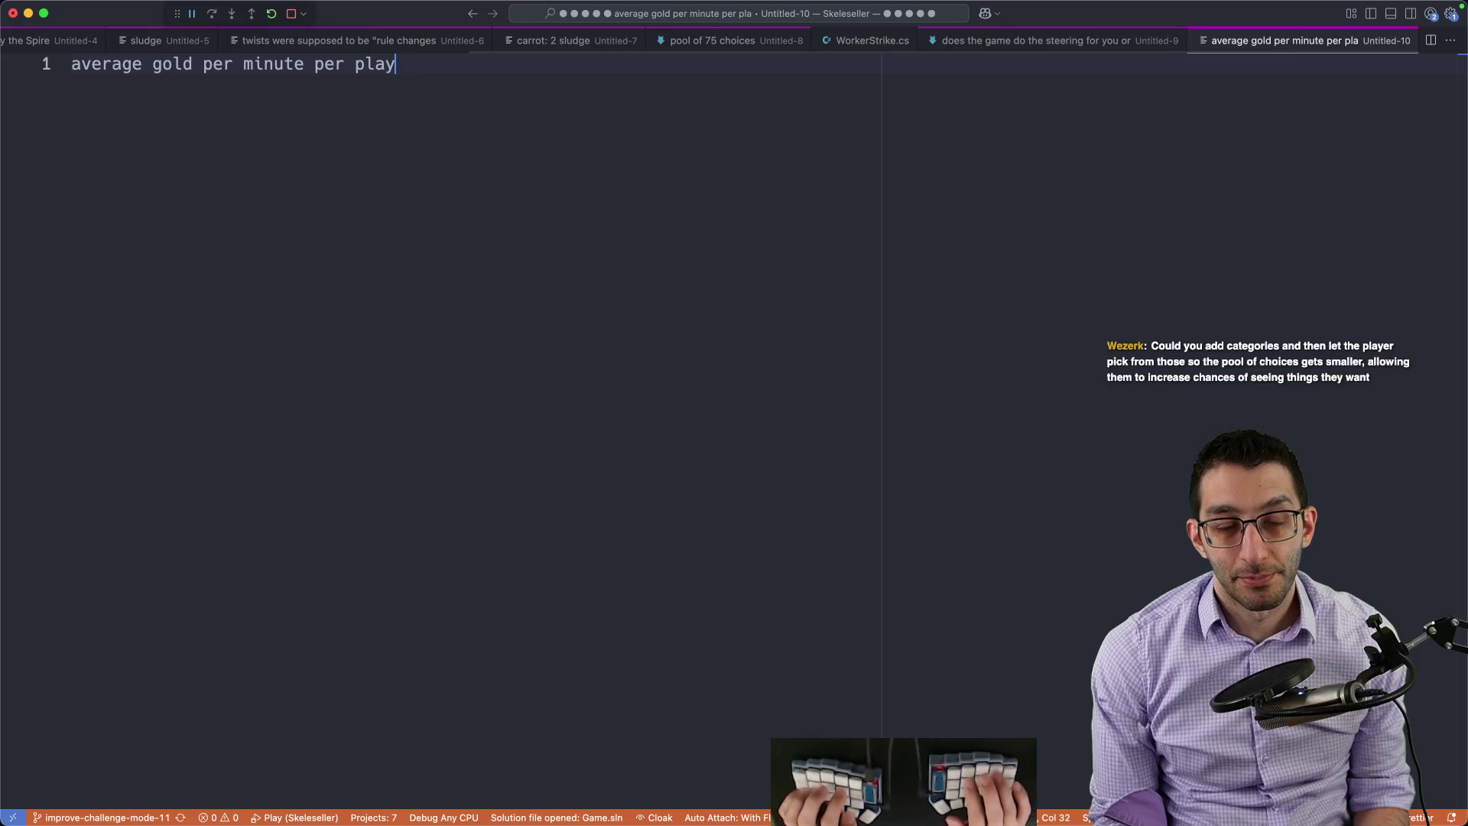
{"action": "type", "text": "er"}
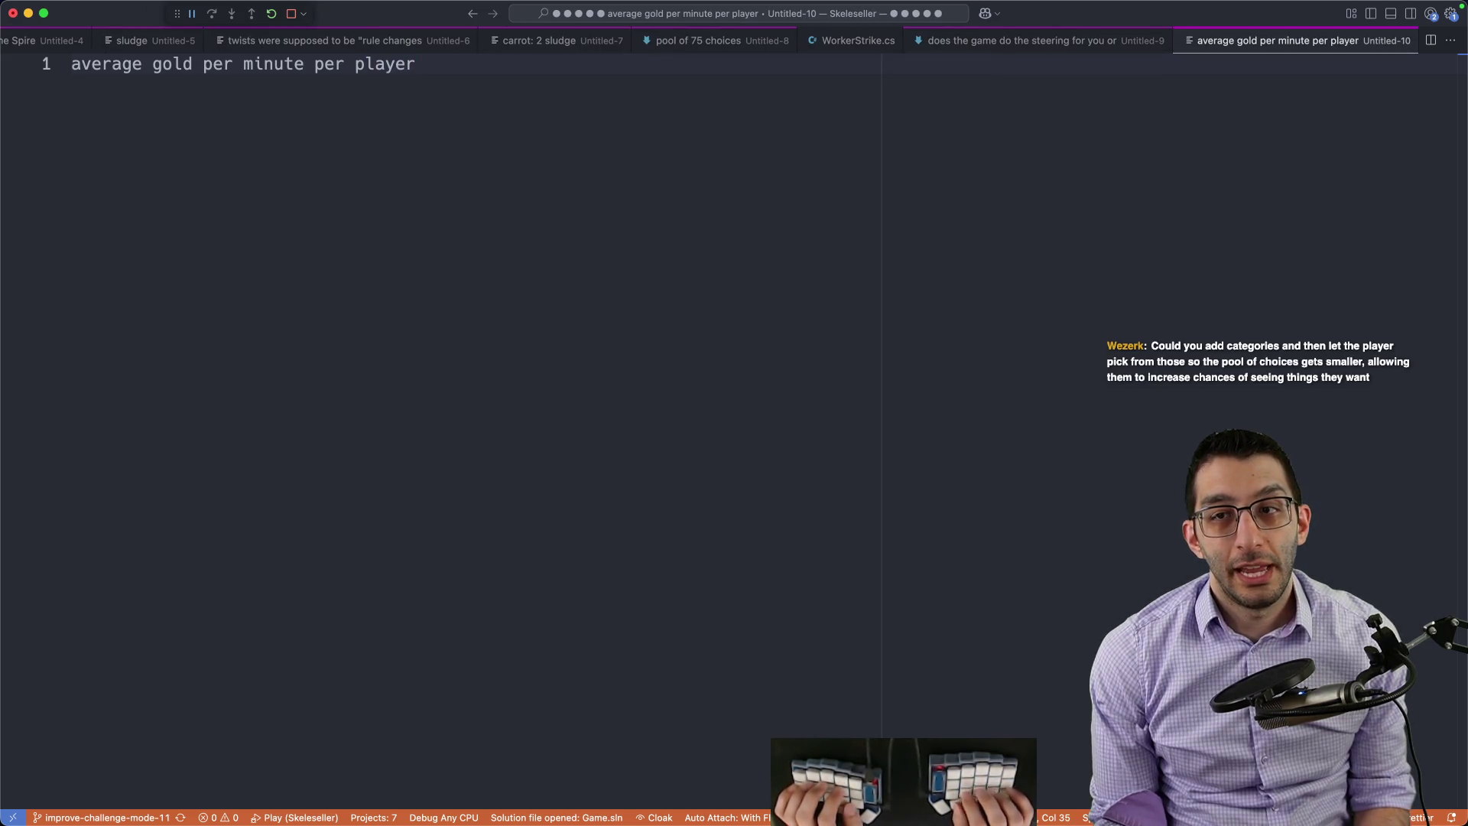
Step: Finish the scratch note on gold-per-minute difficulty and 1000 perks with two synergies, reviewing the synergy lines
{"action": "key", "text": "Return"}
{"action": "key", "text": "Tab"}
{"action": "type", "text": "base the difficulty"}
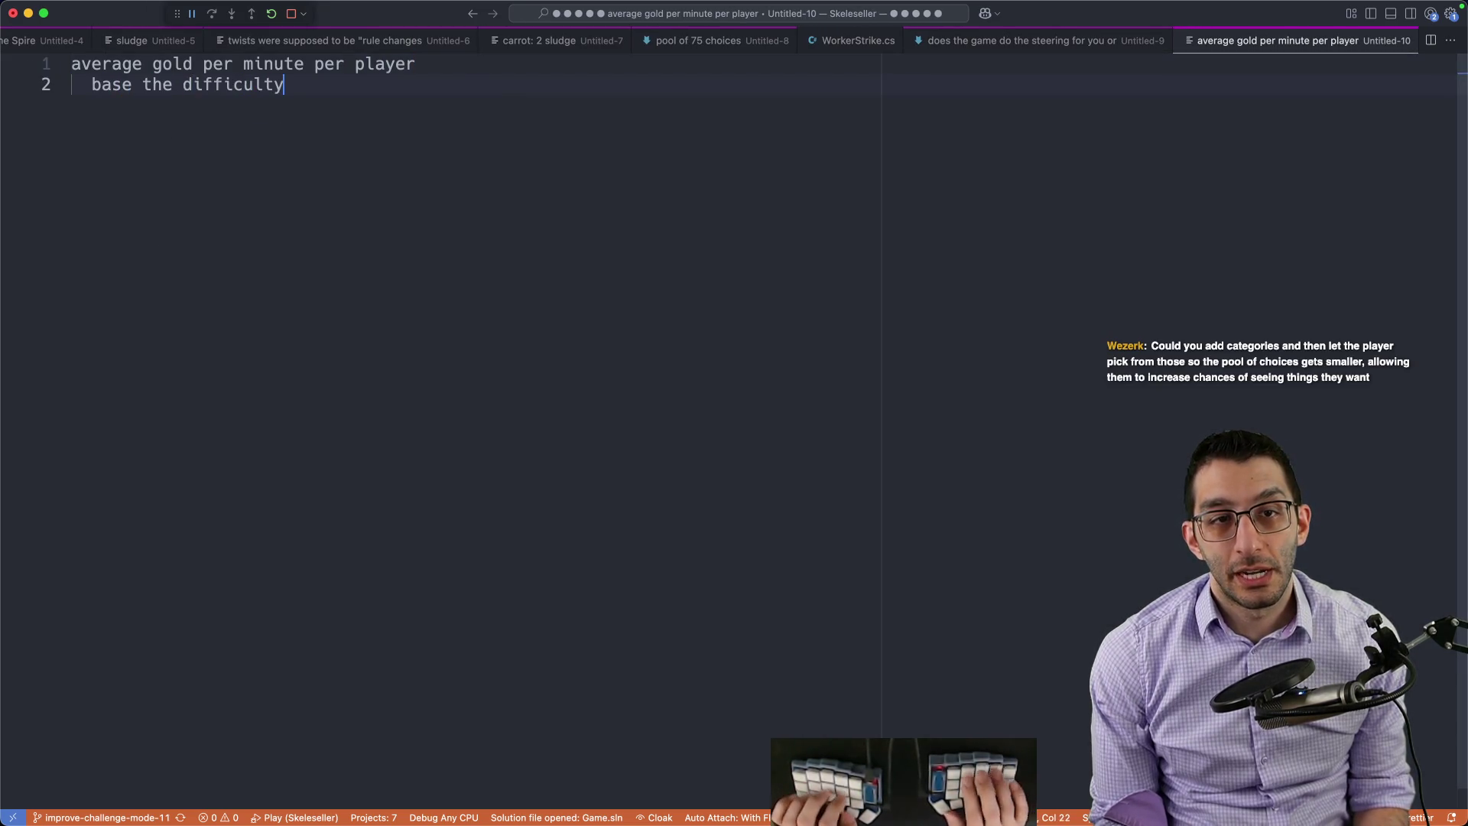
{"action": "type", "text": " on that number"}
{"action": "key", "text": "Return"}
{"action": "key", "text": "Return"}
{"action": "key", "text": "Return"}
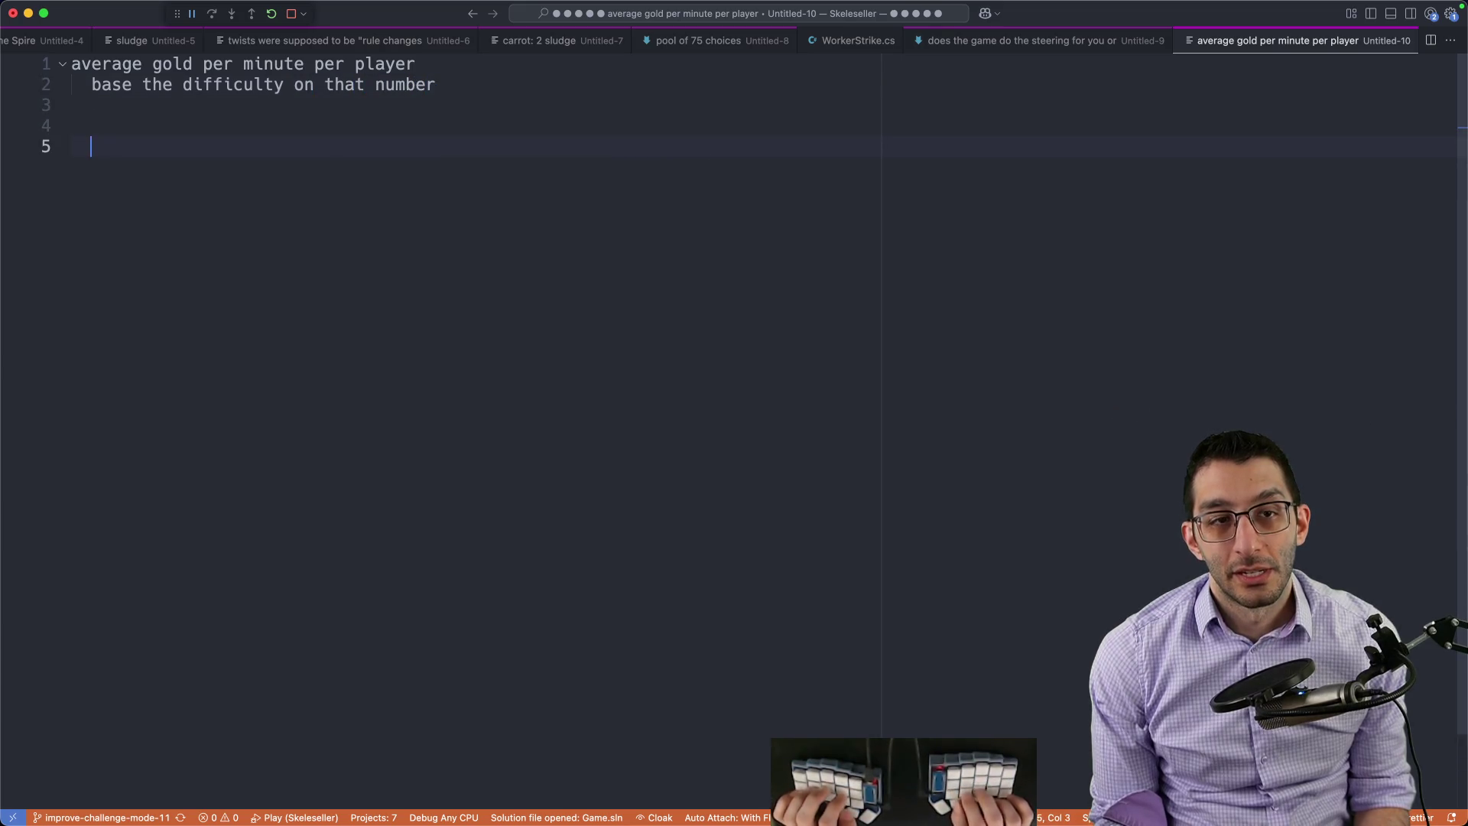
{"action": "type", "text": "1000perks"}
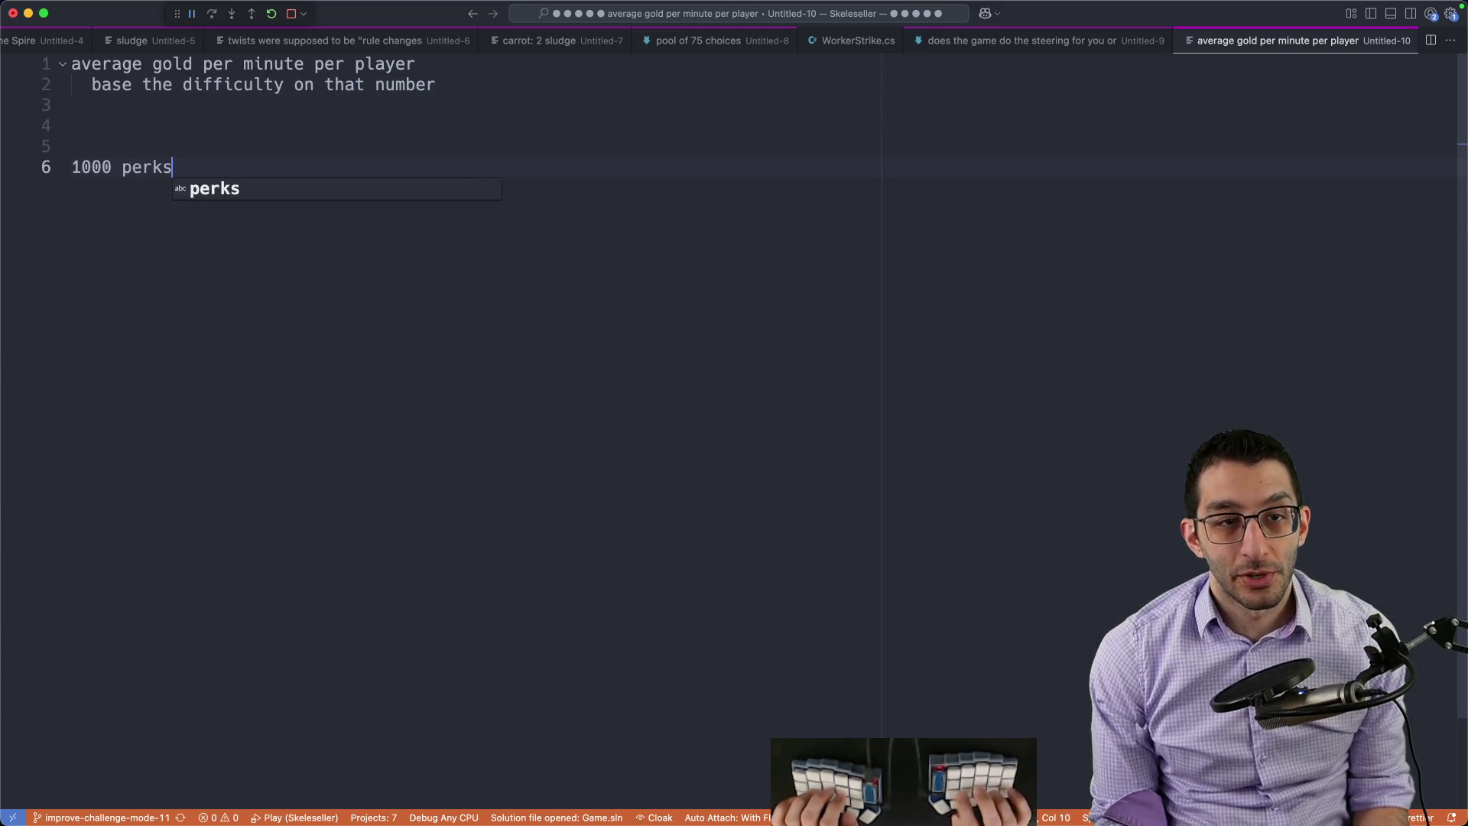
{"action": "type", "text": " in the game   "}
{"action": "type", "text": "only"}
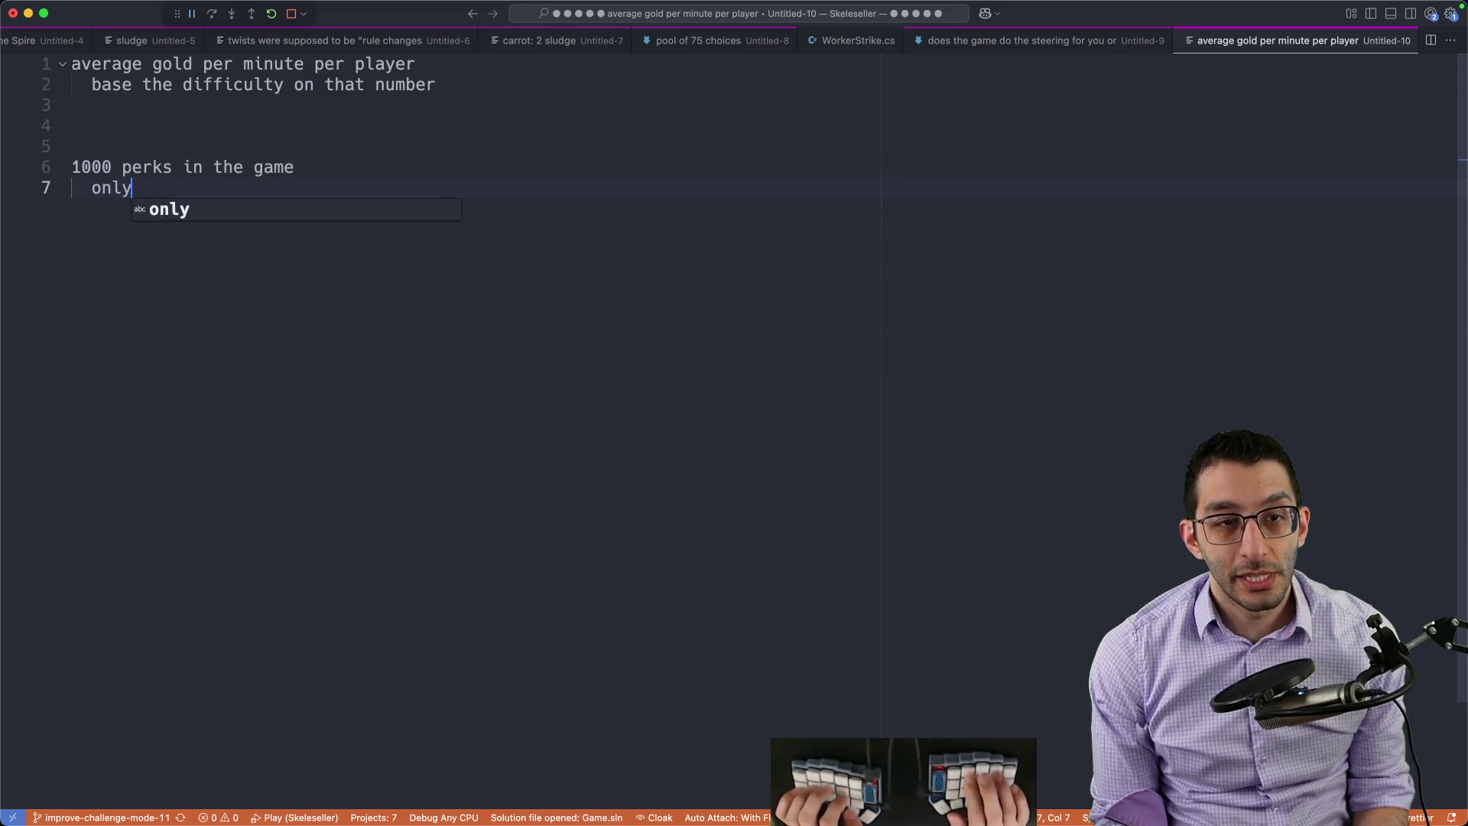
{"action": "type", "text": " two had synerg"}
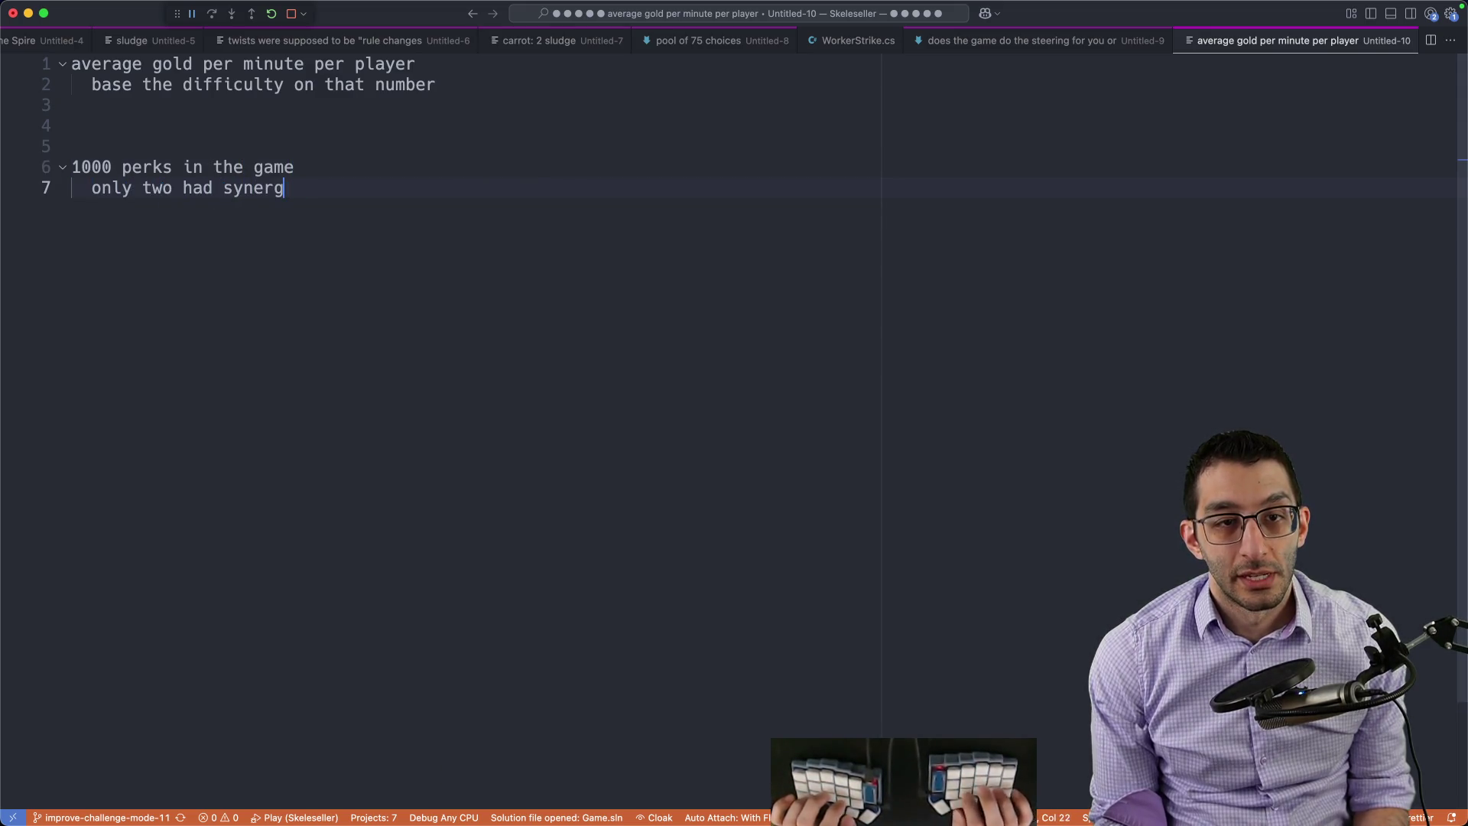
{"action": "type", "text": "ies"}
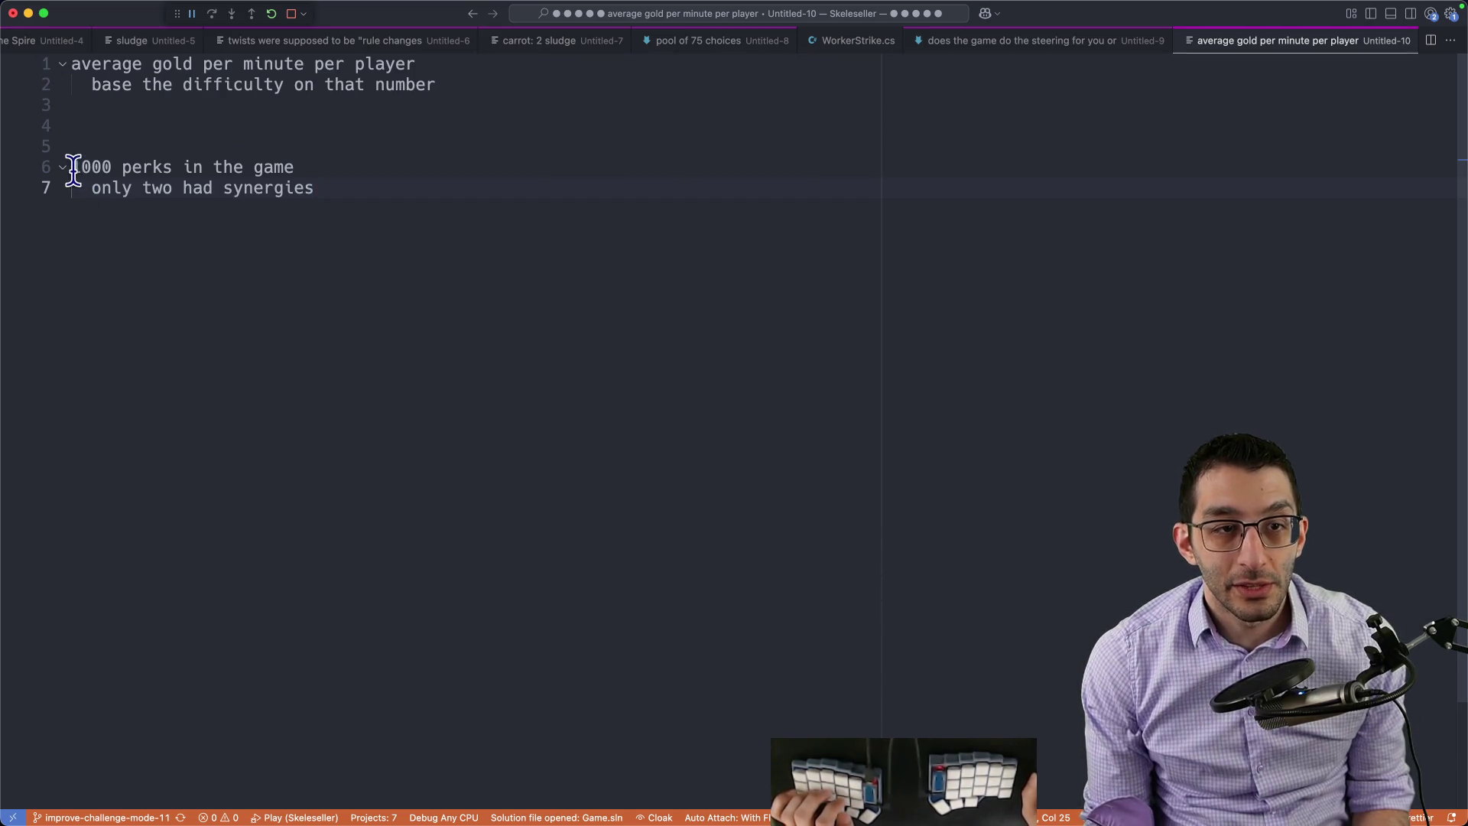
{"action": "left_click_drag", "start_coordinate": [73, 169], "coordinate": [432, 244]}
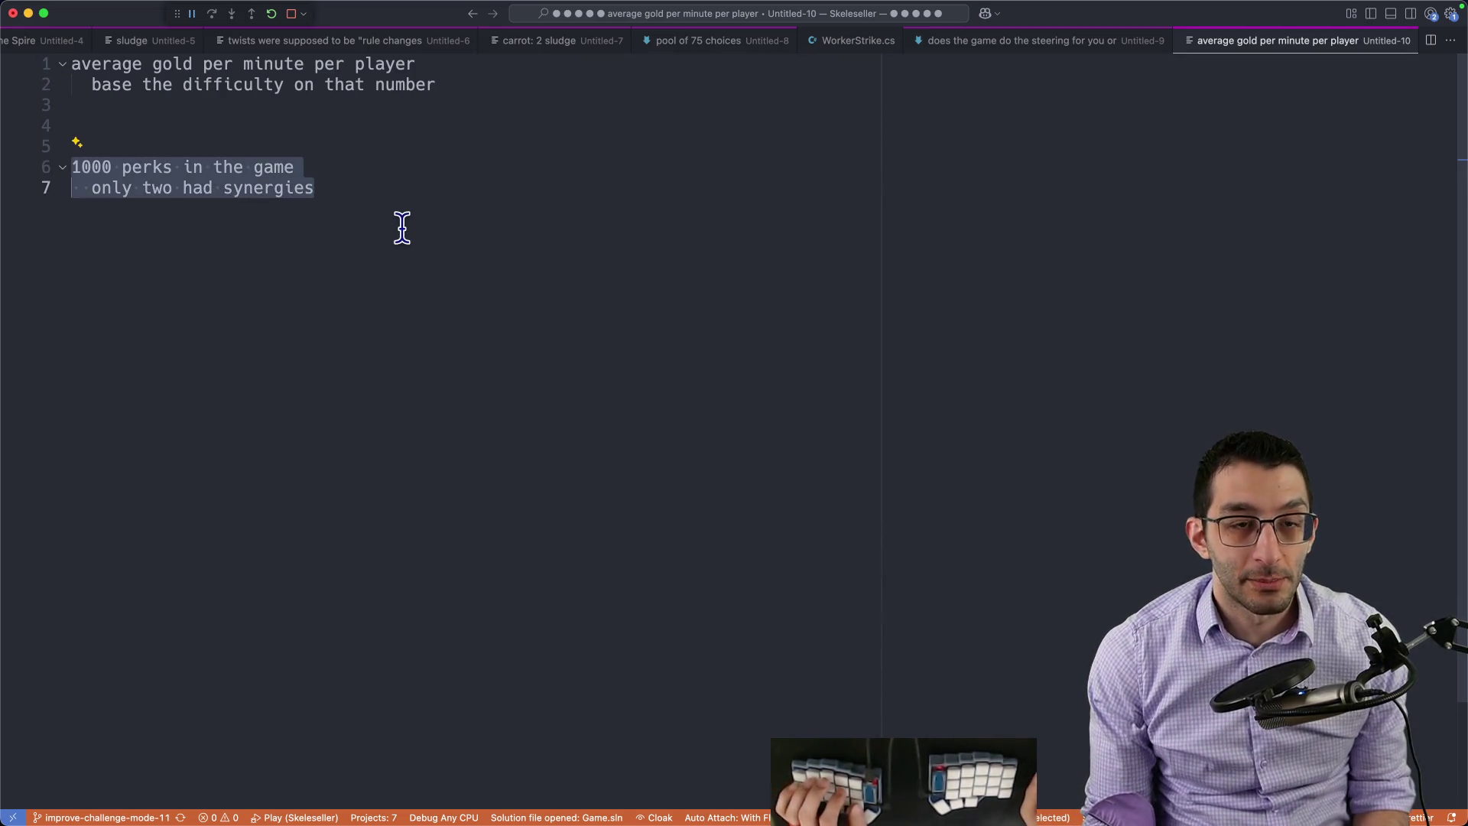
{"action": "left_click", "coordinate": [378, 193]}
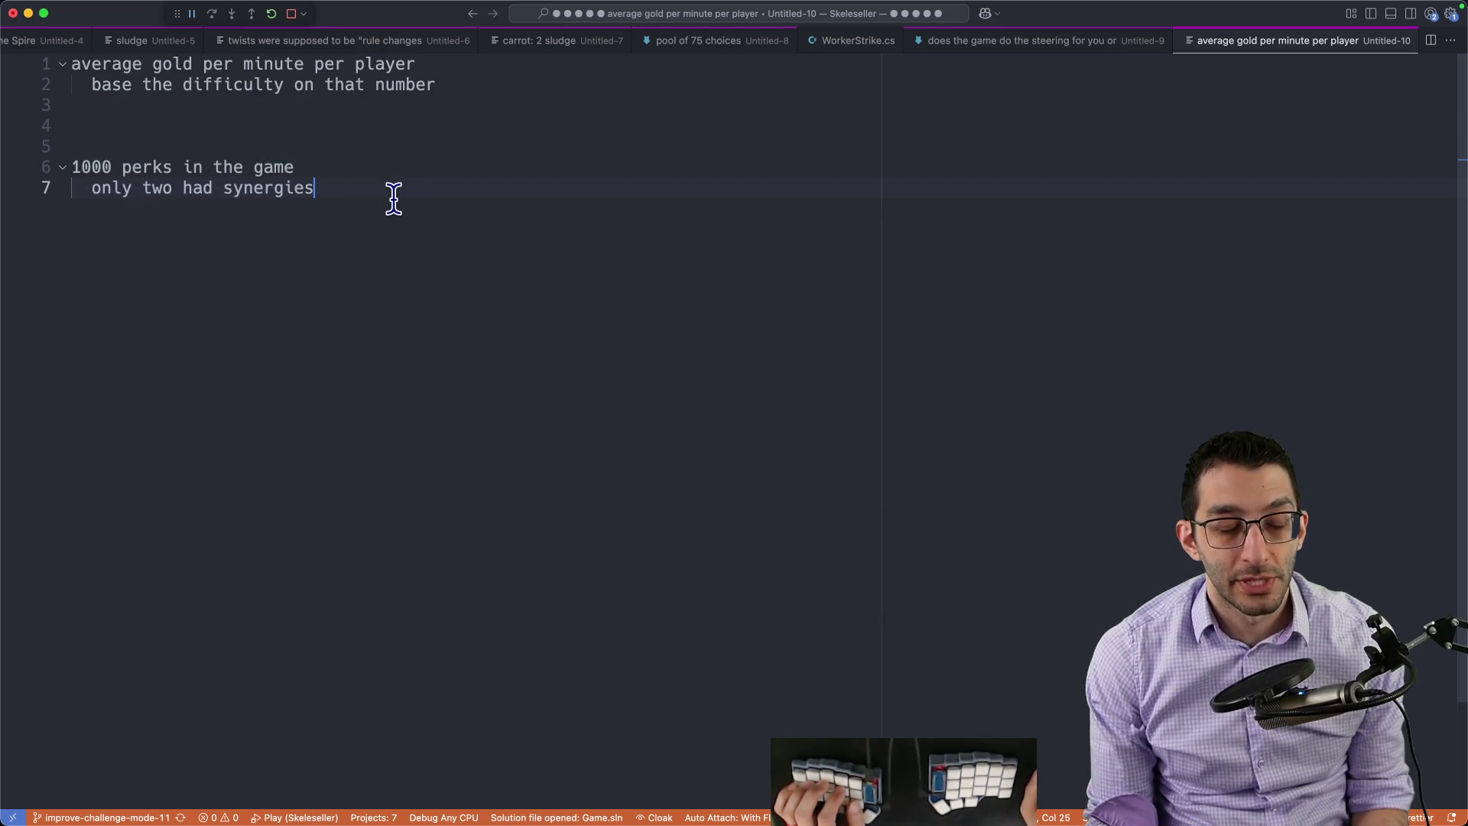
{"action": "key", "text": "shift+Up"}
{"action": "key", "text": "shift+Up"}
{"action": "key", "text": "shift+Up"}
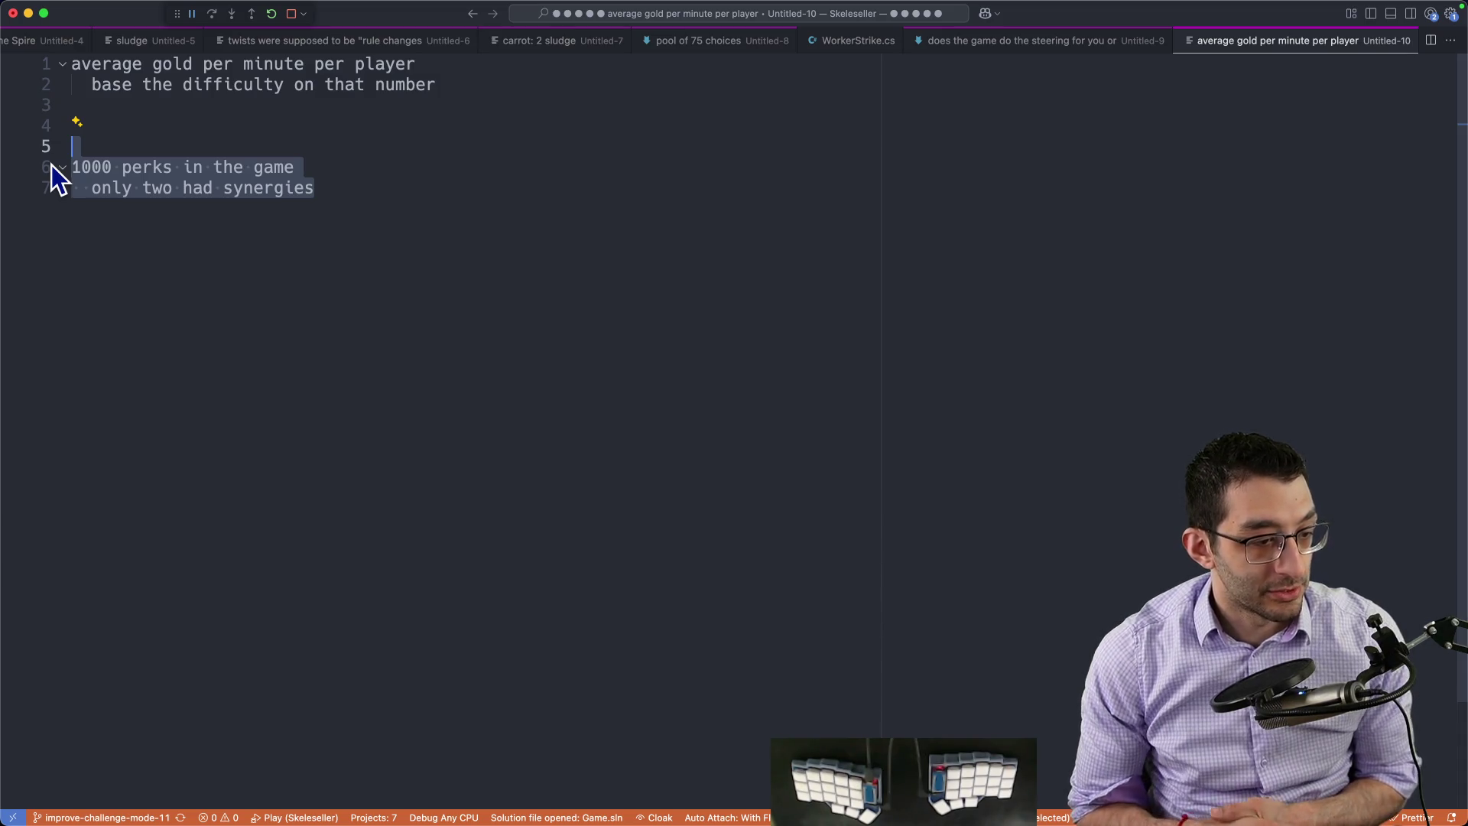
Step: Return to the Skeleseller Challenge Mode doc, then bring the running game to the front
{"action": "left_click", "coordinate": [602, 474]}
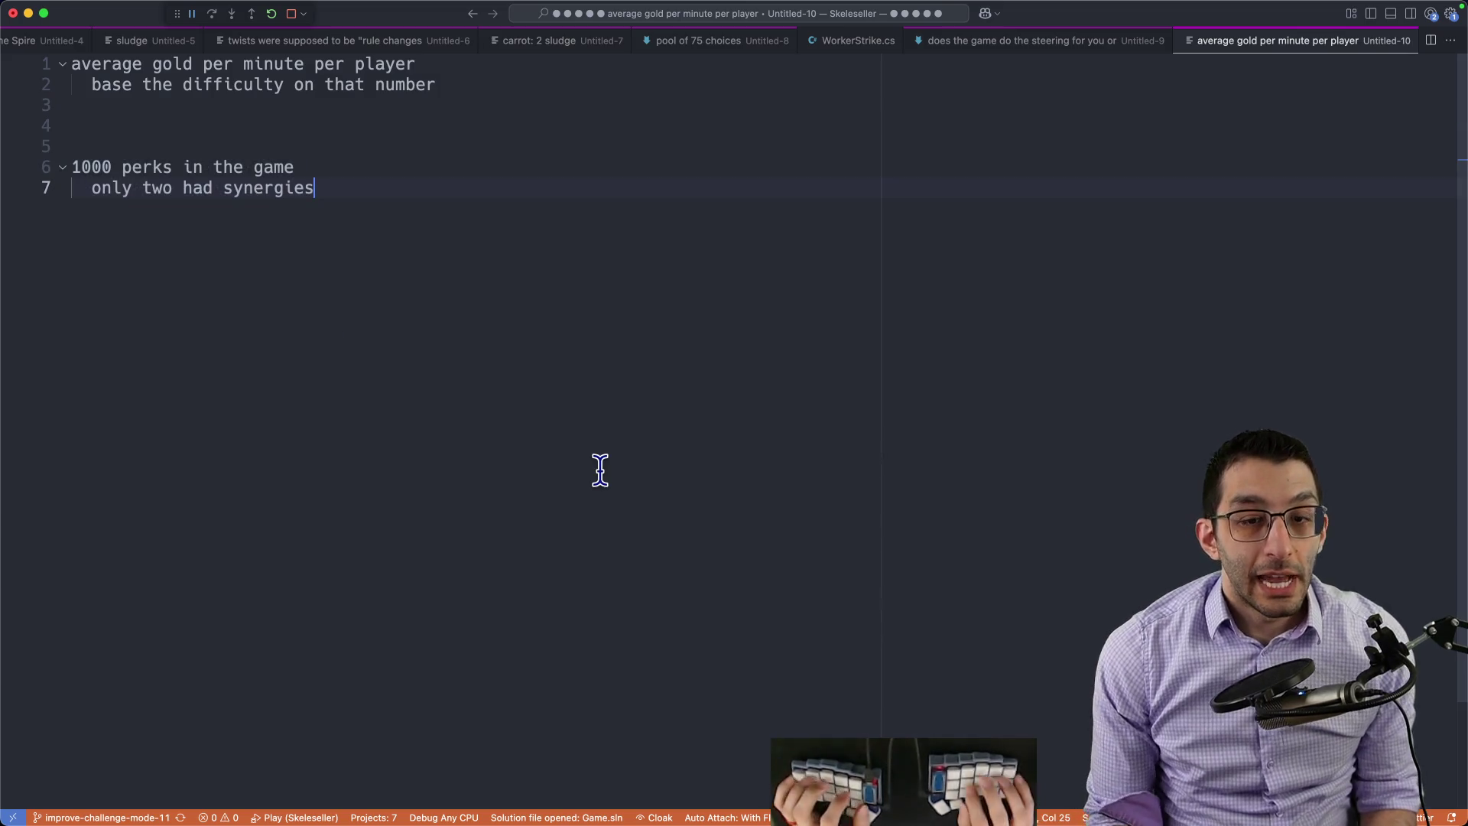
{"action": "key", "text": "super+Tab"}
{"action": "key", "text": "Left"}
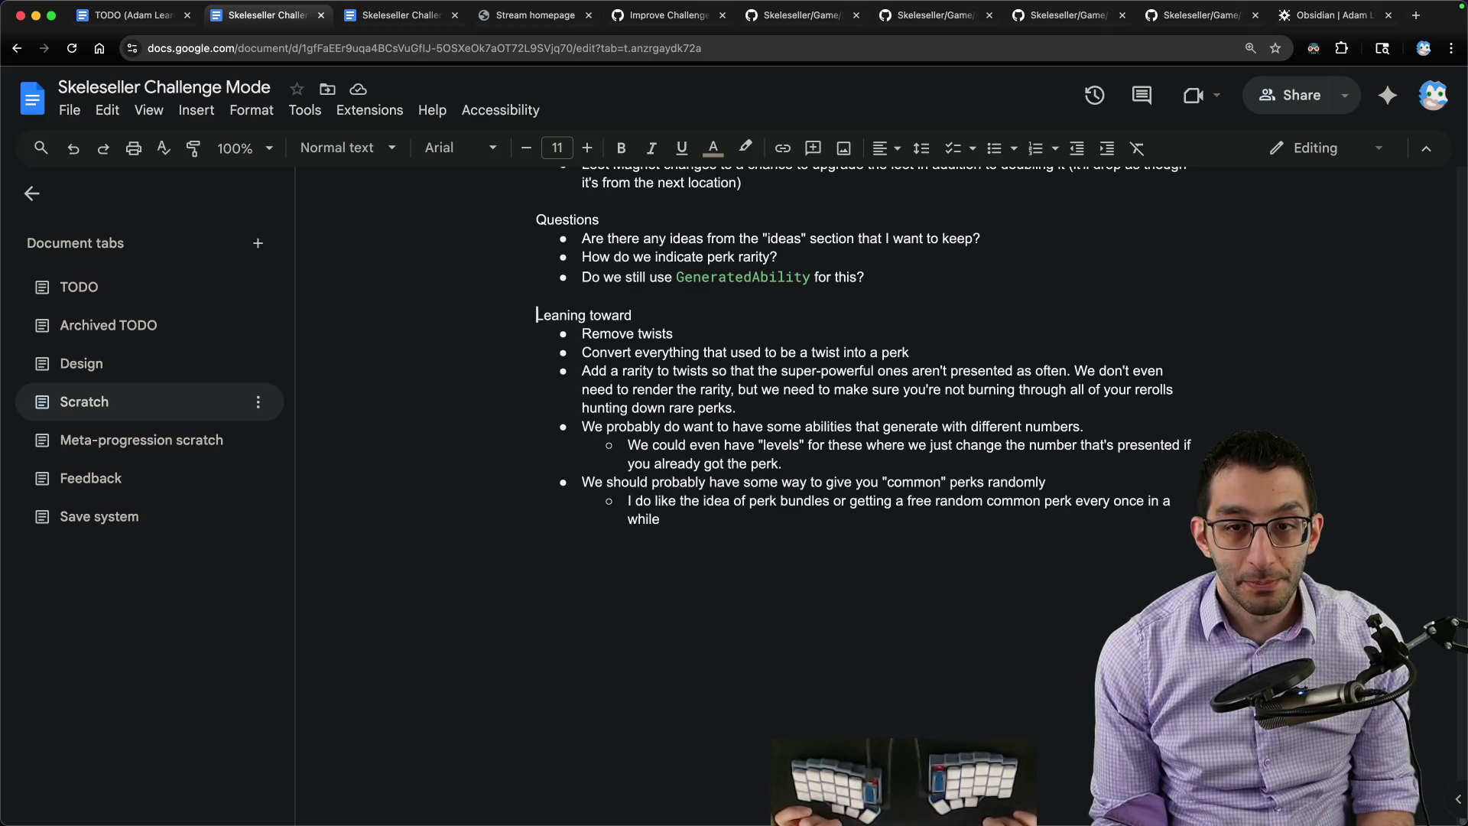
{"action": "scroll", "coordinate": [605, 491], "scroll_direction": "up", "scroll_amount": 2}
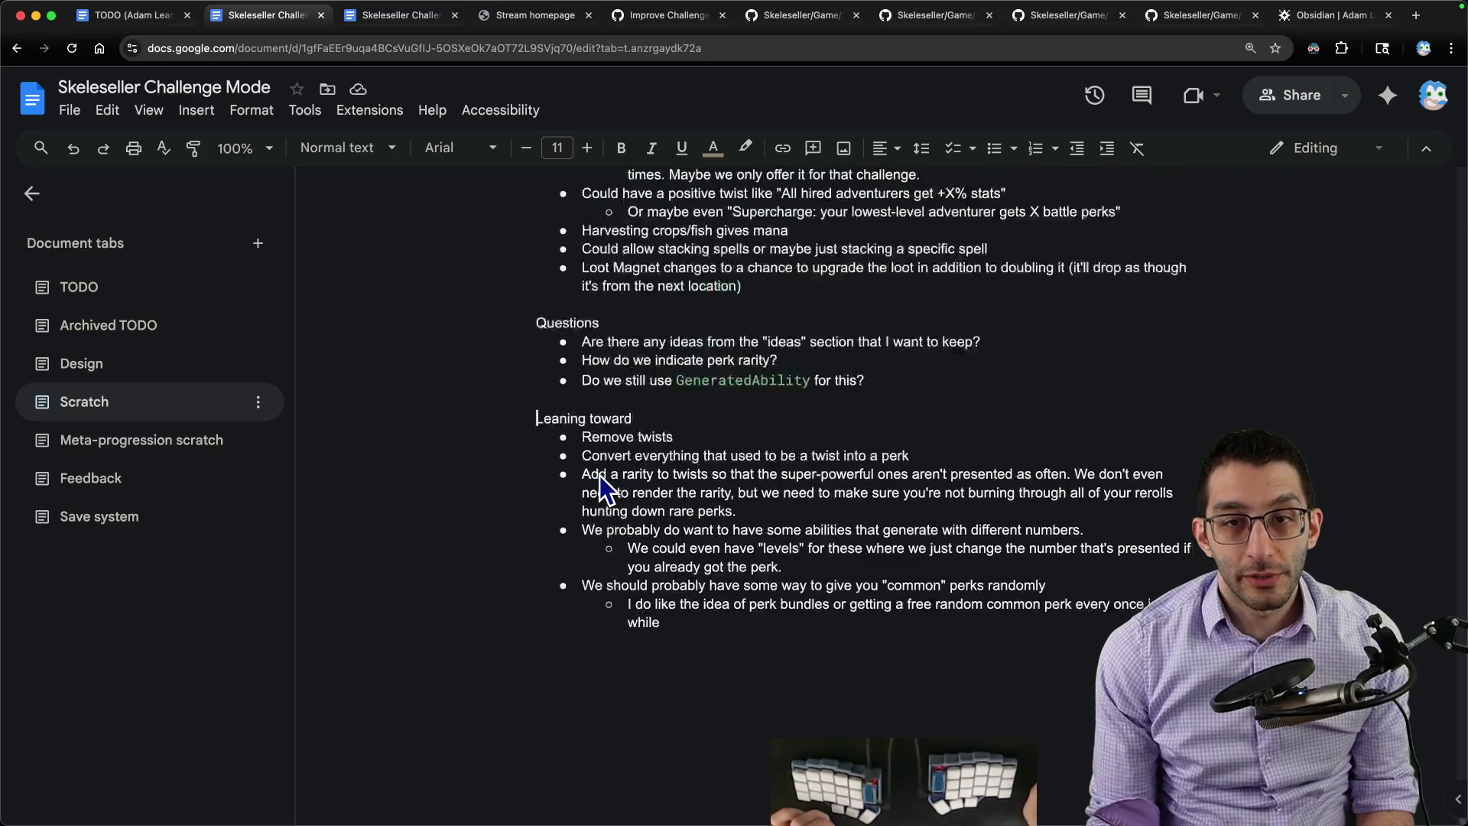
{"action": "left_click", "coordinate": [803, 781]}
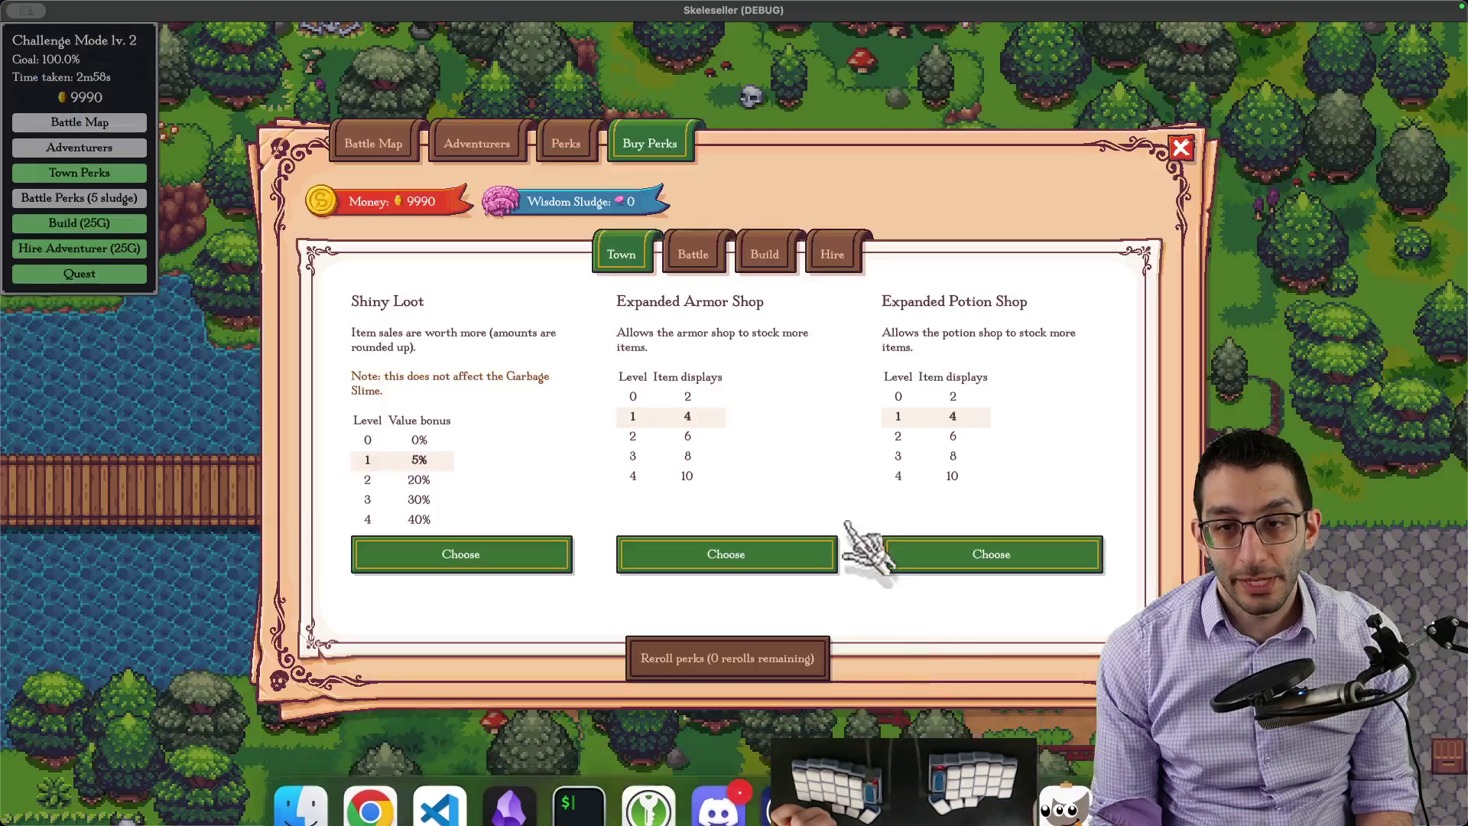
Step: Close the Buy Perks dialog, peek at the Adventurers roster, then switch back to the code editor
{"action": "left_click", "coordinate": [869, 542]}
{"action": "scroll", "coordinate": [638, 309], "scroll_direction": "down", "scroll_amount": 3}
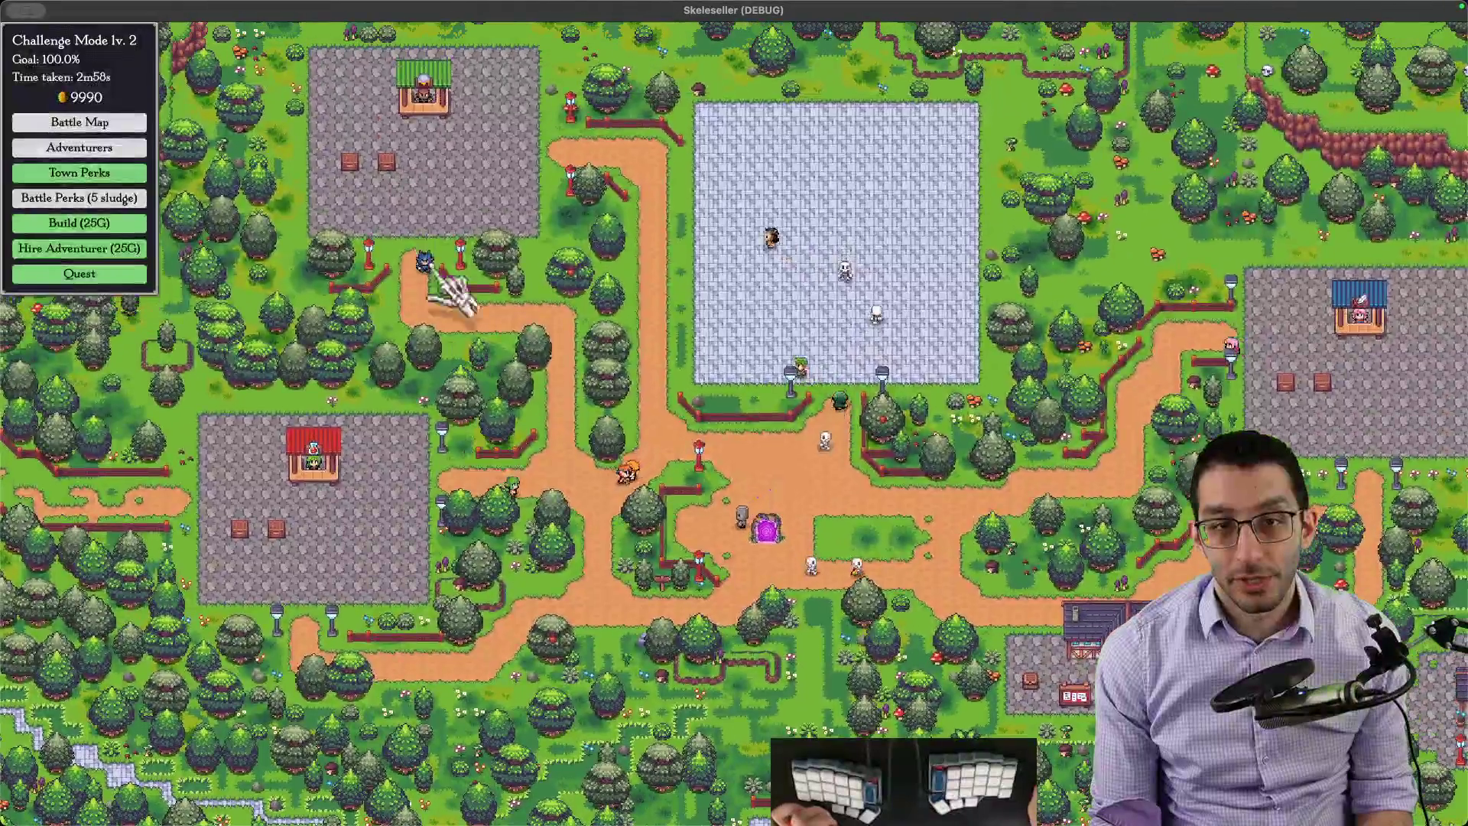
{"action": "left_click", "coordinate": [900, 358]}
{"action": "key", "text": "Escape"}
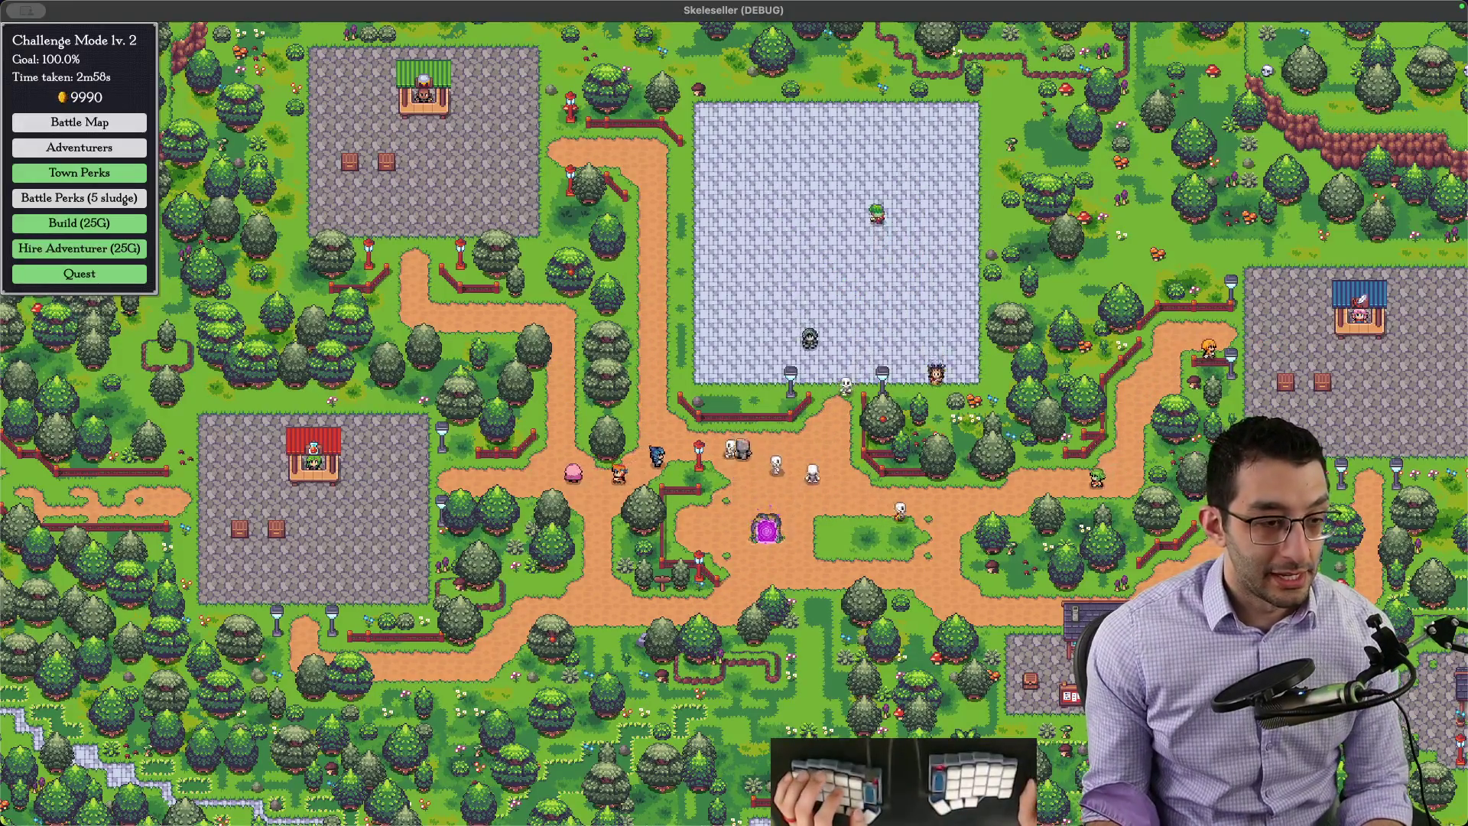
{"action": "key", "text": "super+Tab"}
Step: Start a new scratch note with the pasted colour-coding chat suggestion, minus its 9:15 timestamp
{"action": "key", "text": "super+n"}
{"action": "type", "text": "9:15ACME_games: I think color coding perks into grouping types might be good, for every color you choose it raises the weighted chance for more of that type"}
{"action": "key", "text": "Return"}
{"action": "key", "text": "Return"}
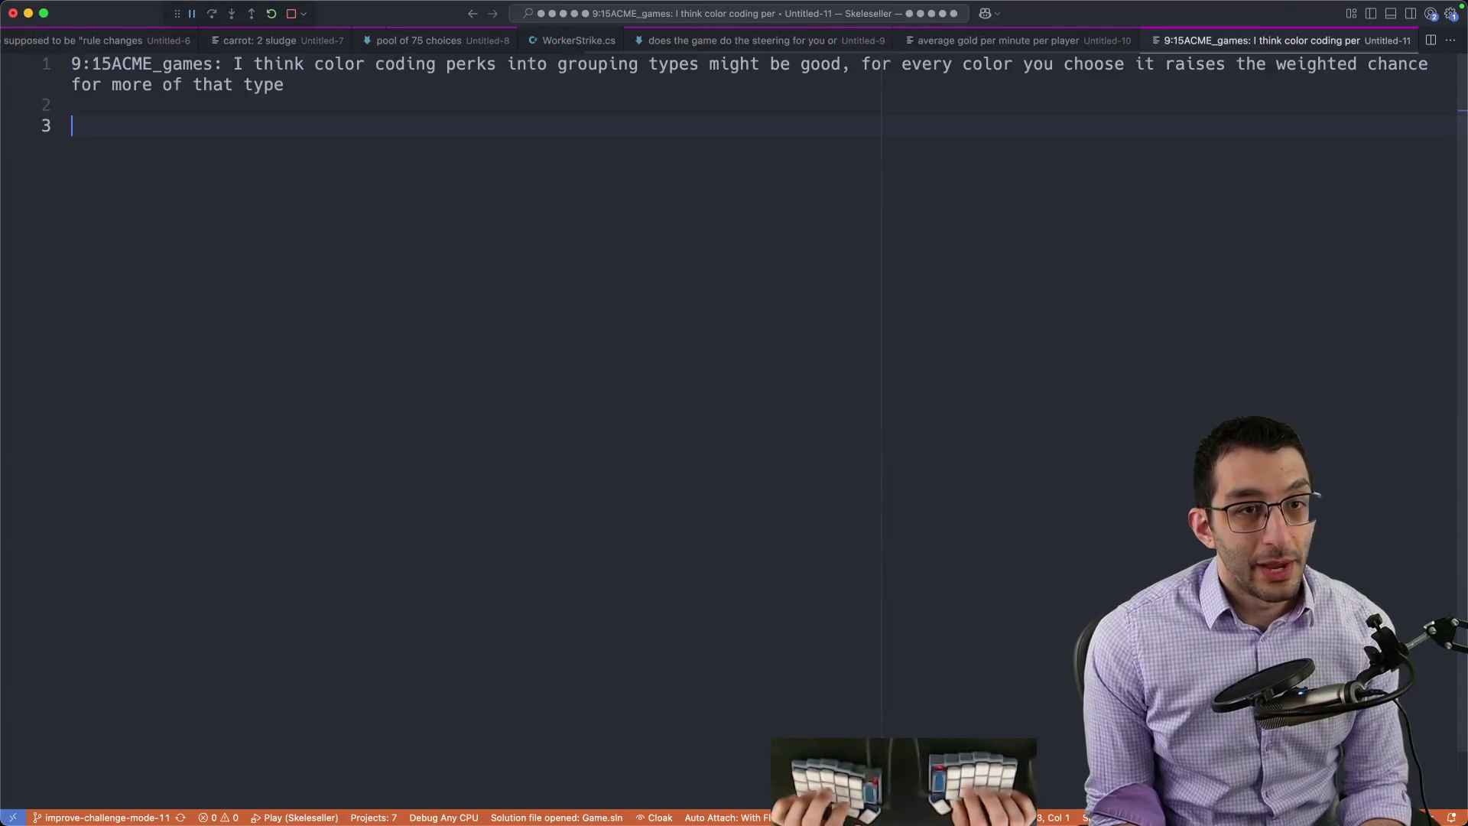
{"action": "key", "text": "super+Up"}
{"action": "key", "text": "Delete"}
{"action": "key", "text": "Delete"}
{"action": "key", "text": "Delete"}
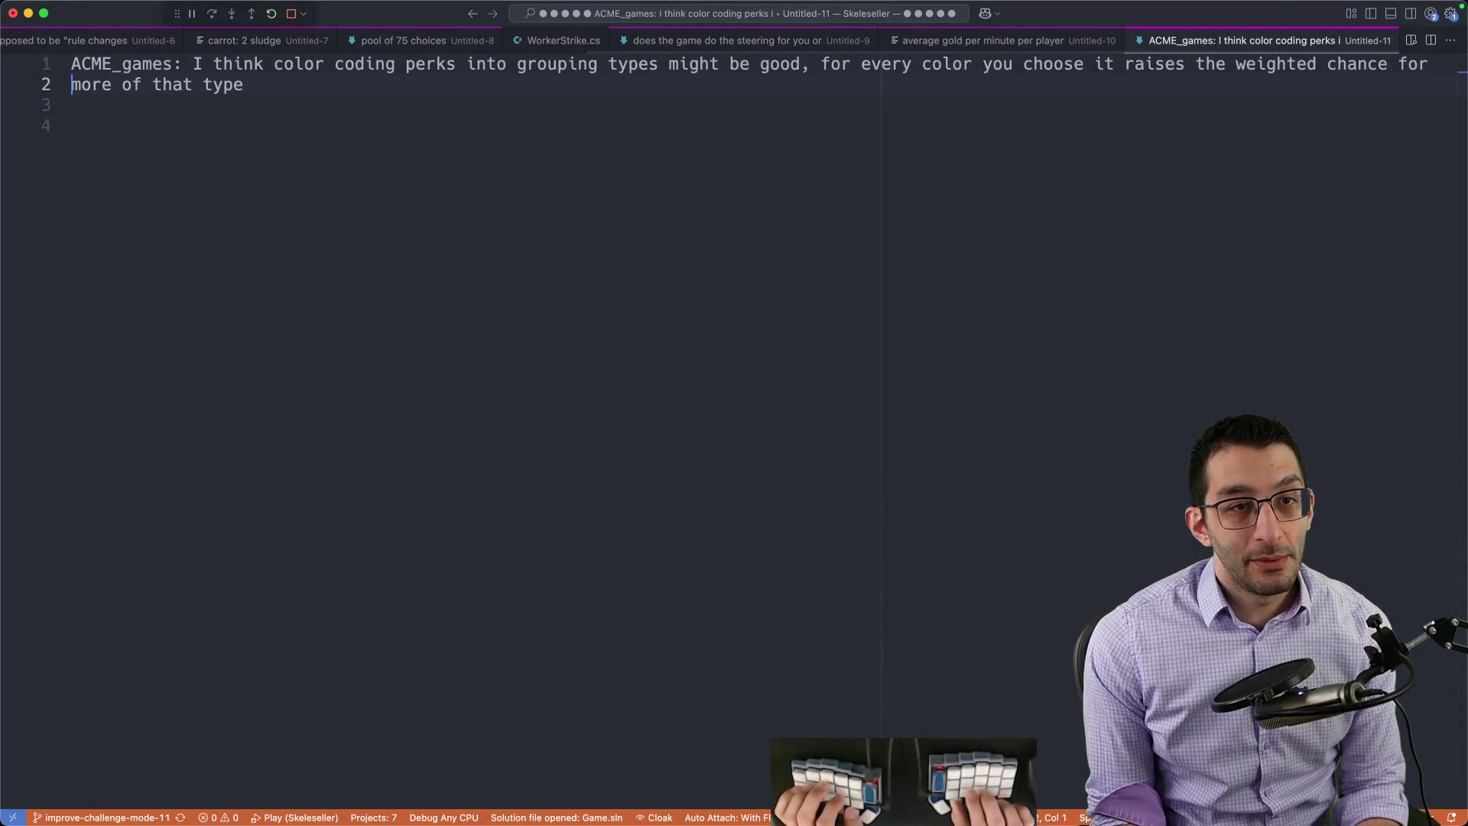
{"action": "key", "text": "BackSpace"}
{"action": "key", "text": "Down"}
{"action": "key", "text": "Down"}
{"action": "key", "text": "Return"}
{"action": "key", "text": "Return"}
{"action": "type", "text": "50 perks"}
{"action": "key", "text": "Return"}
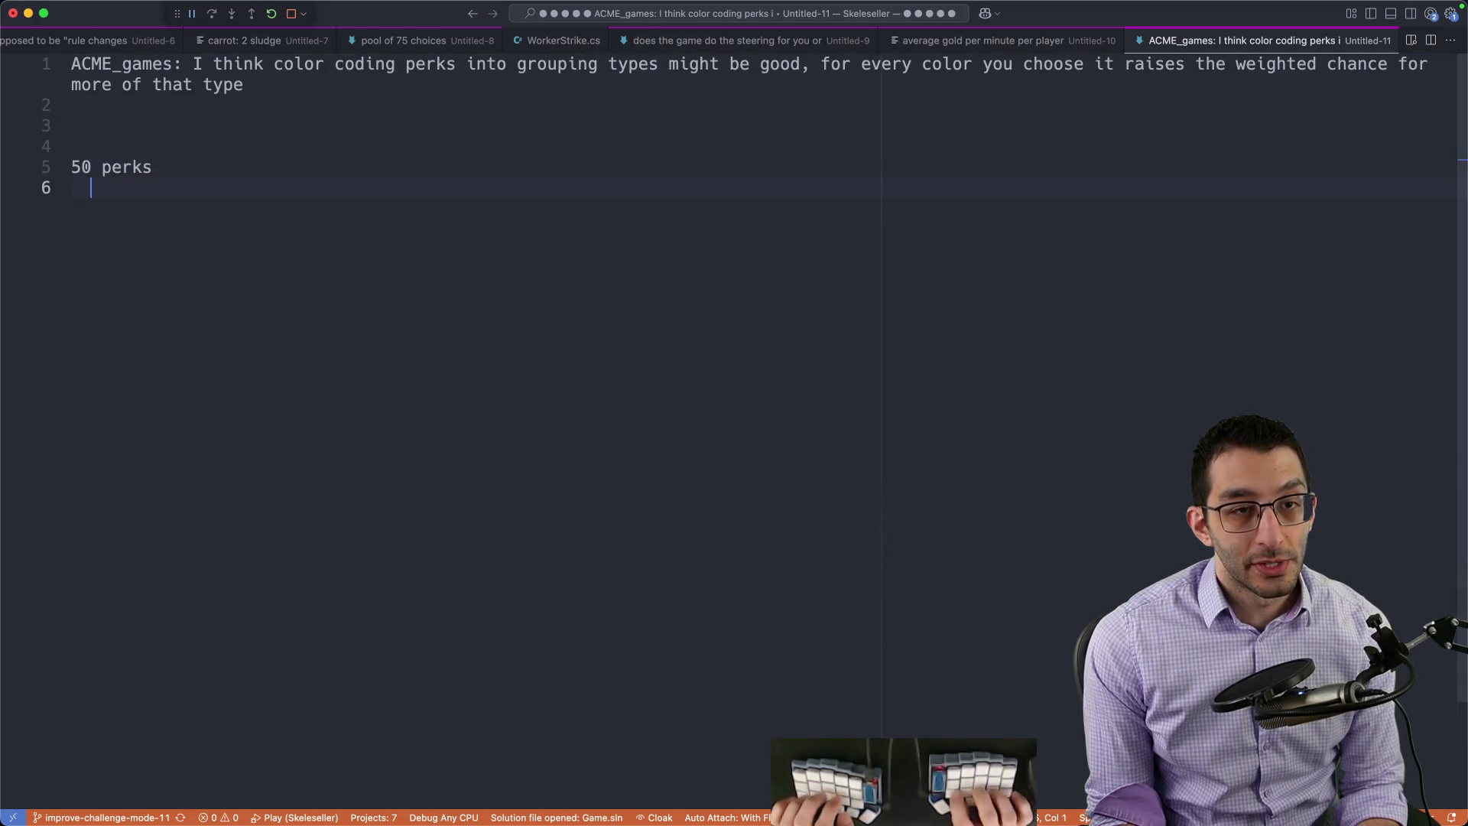
{"action": "type", "text": "7 gr"}
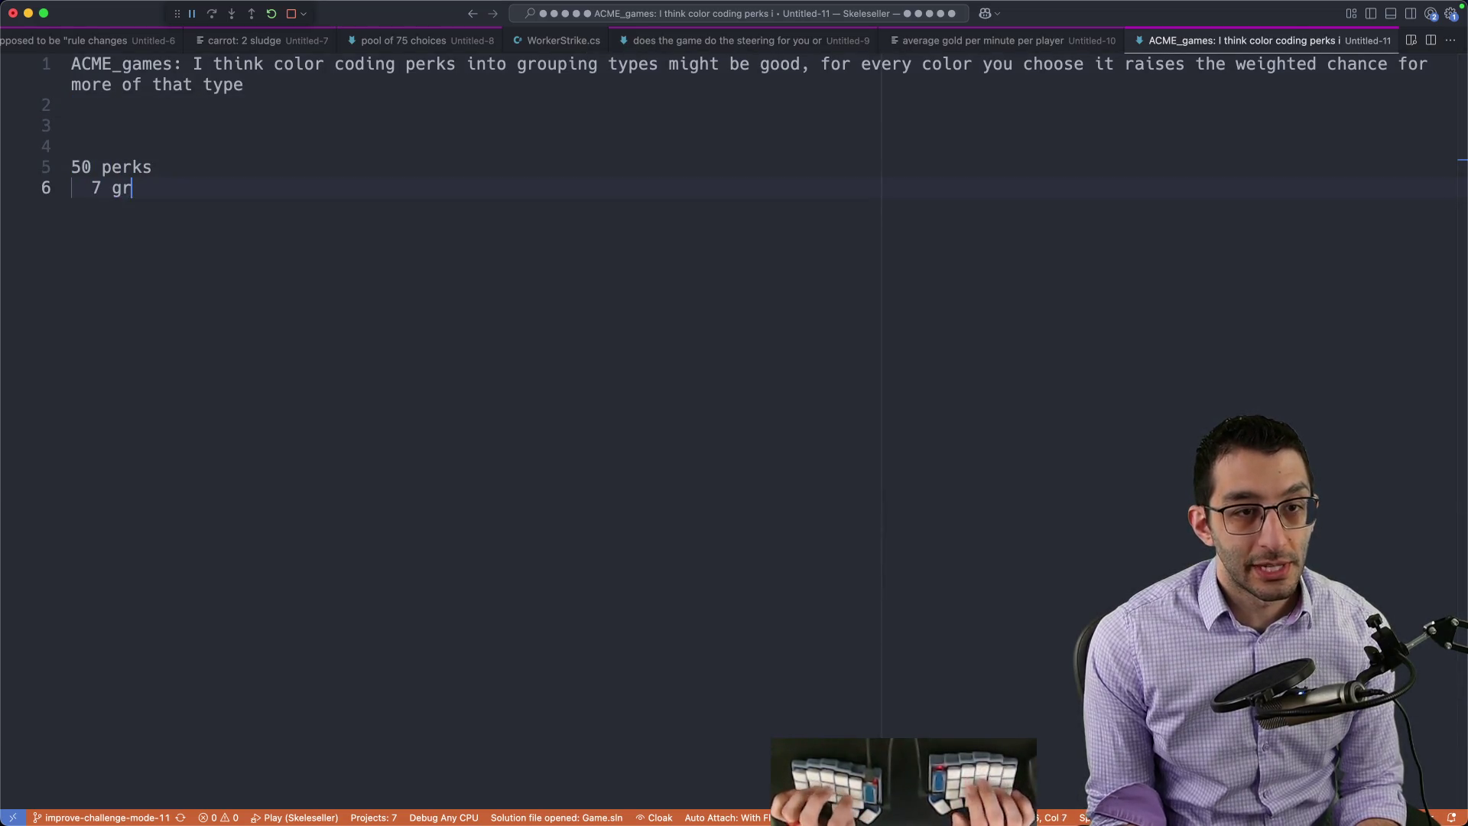
{"action": "type", "text": "14 red"}
Step: List the perk breakdown of 50 perks as 7 green, 14 red and 5 blue, reviewing the red and blue lines
{"action": "key", "text": "Return"}
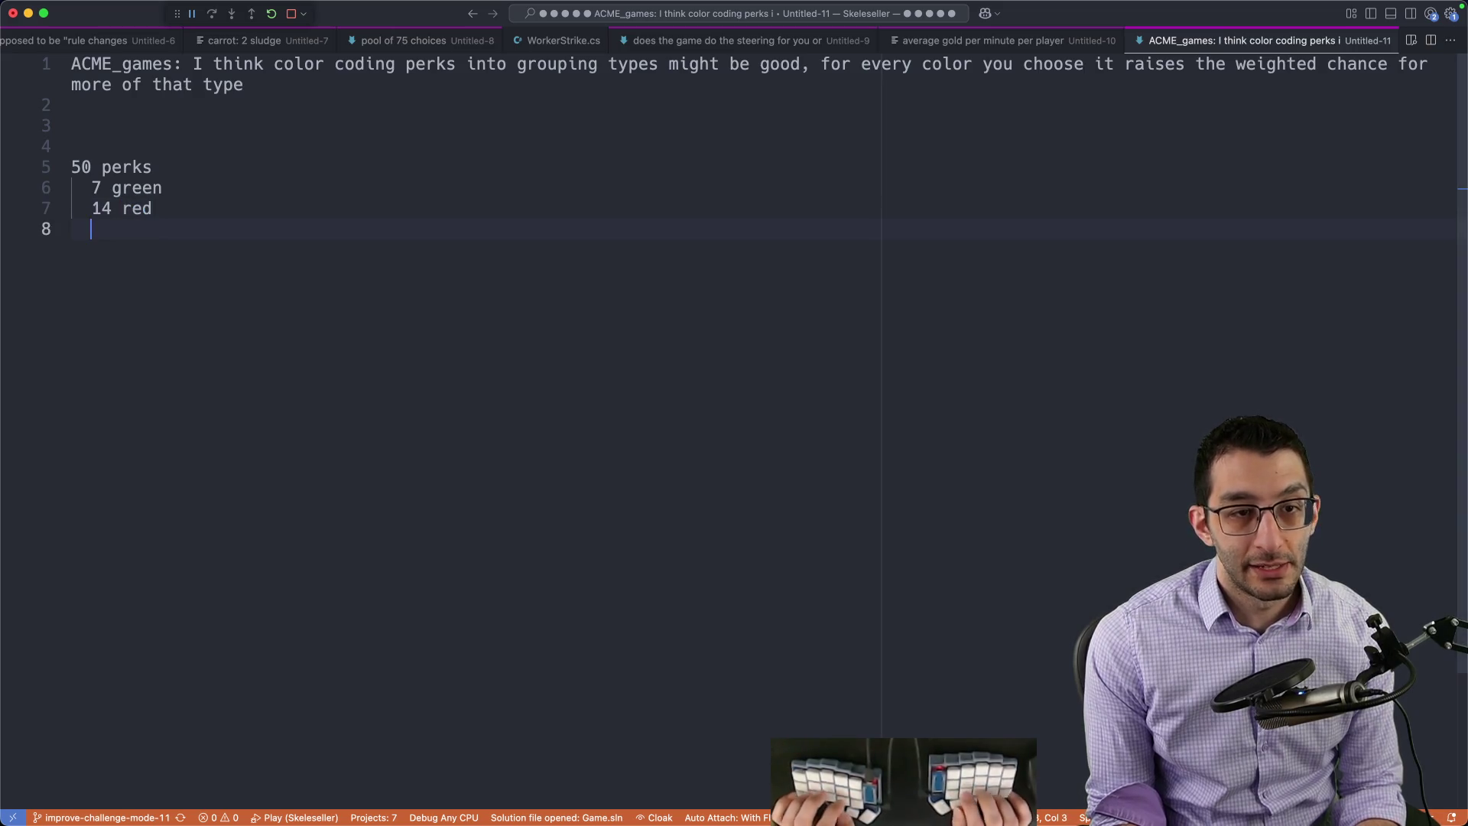
{"action": "type", "text": "5 blue"}
{"action": "key", "text": "Return"}
{"action": "type", "text": "..."}
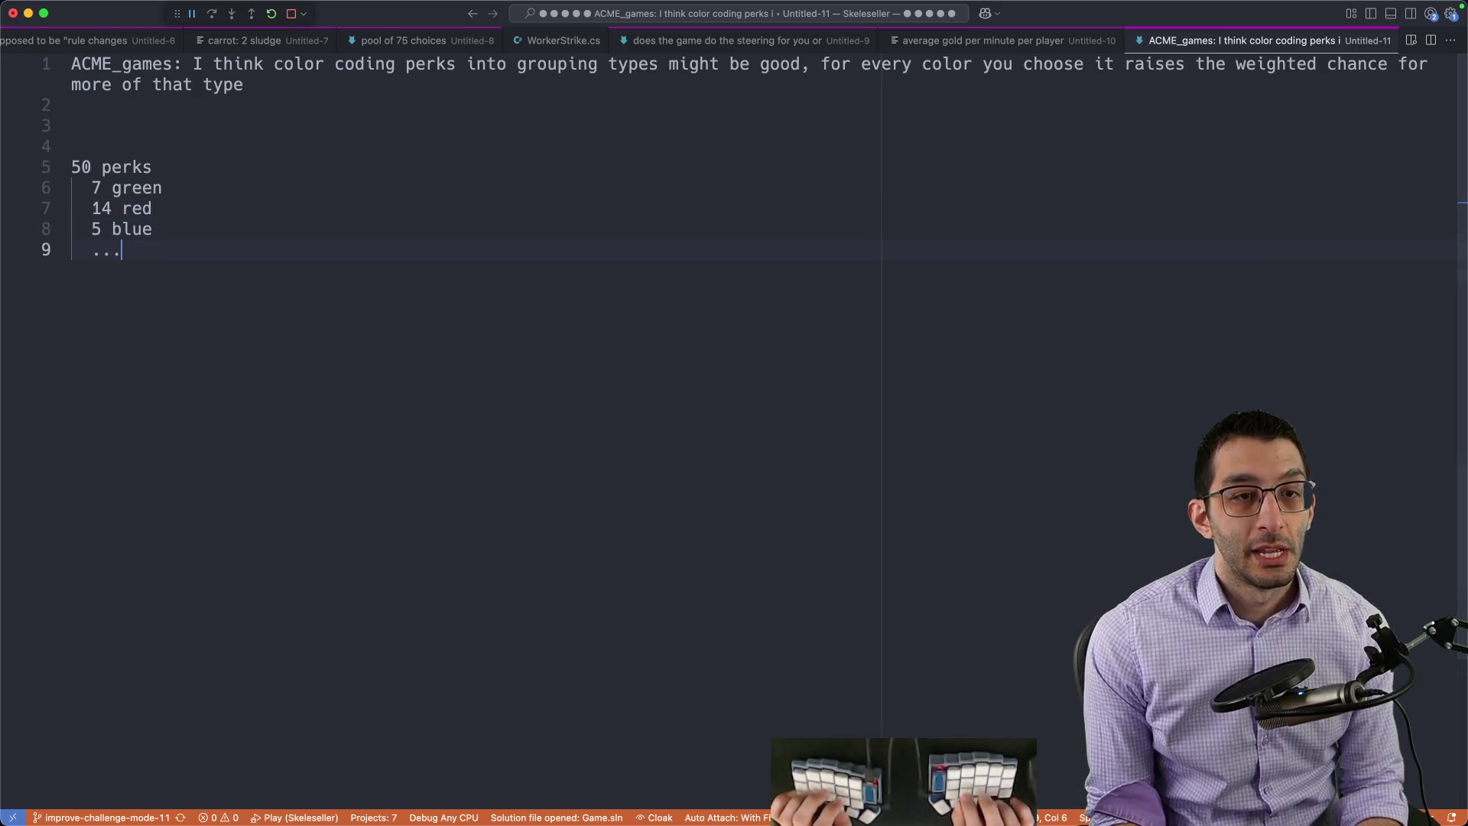
{"action": "key", "text": "Return"}
{"action": "key", "text": "Return"}
{"action": "left_click_drag", "start_coordinate": [92, 228], "coordinate": [179, 226]}
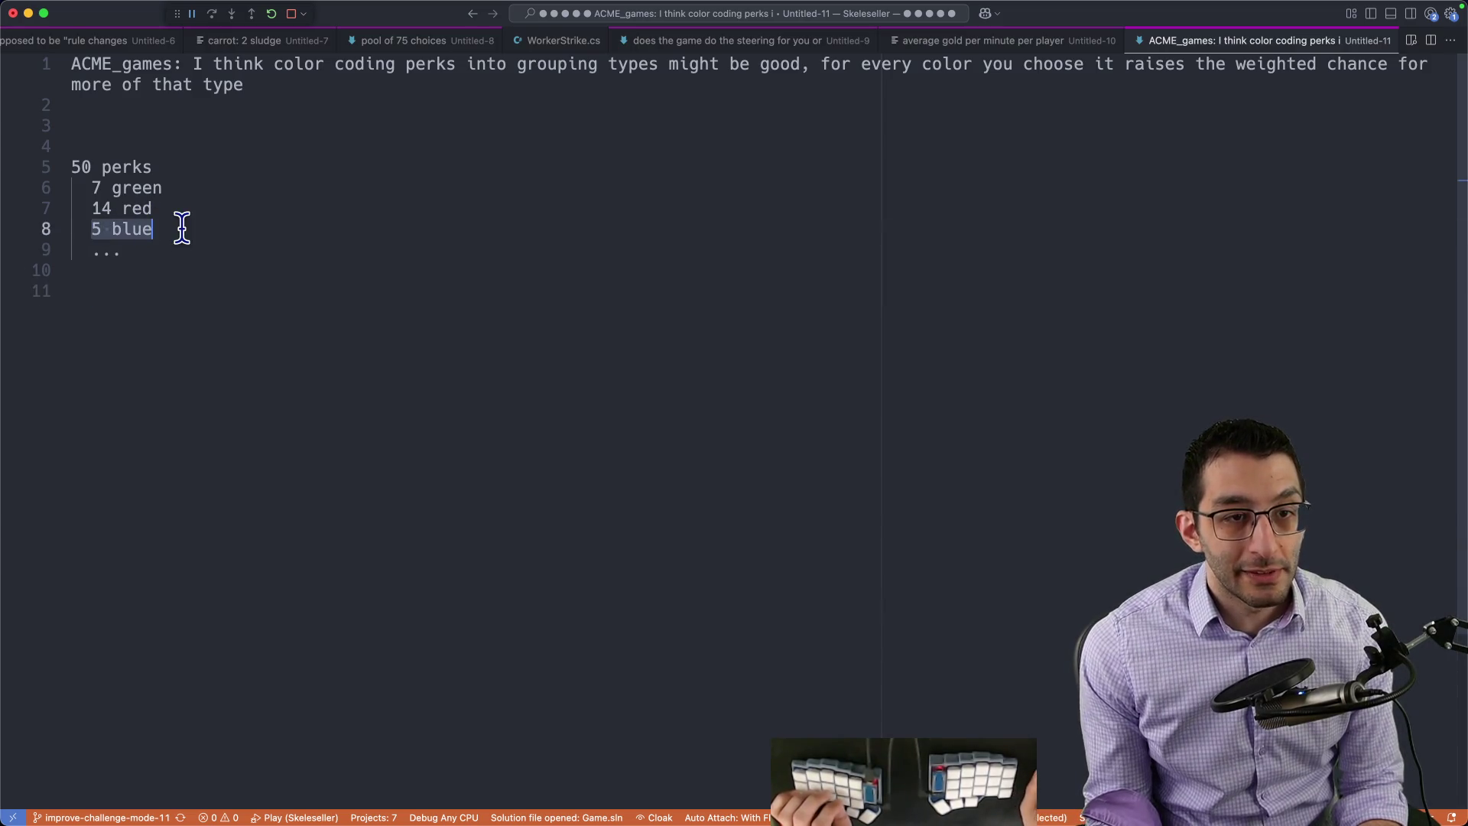
{"action": "left_click_drag", "start_coordinate": [90, 208], "coordinate": [171, 206]}
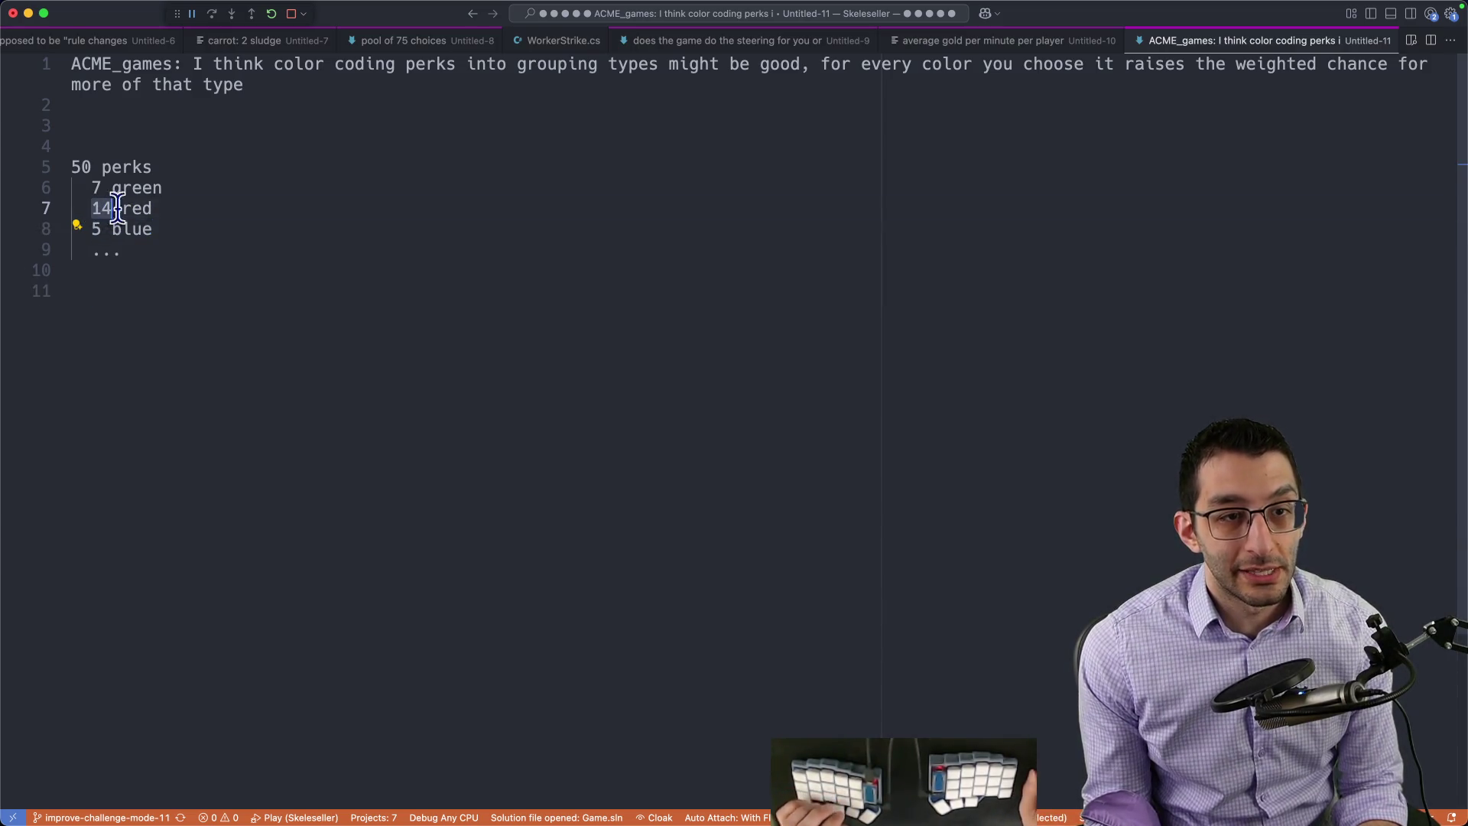
{"action": "left_click", "coordinate": [172, 207]}
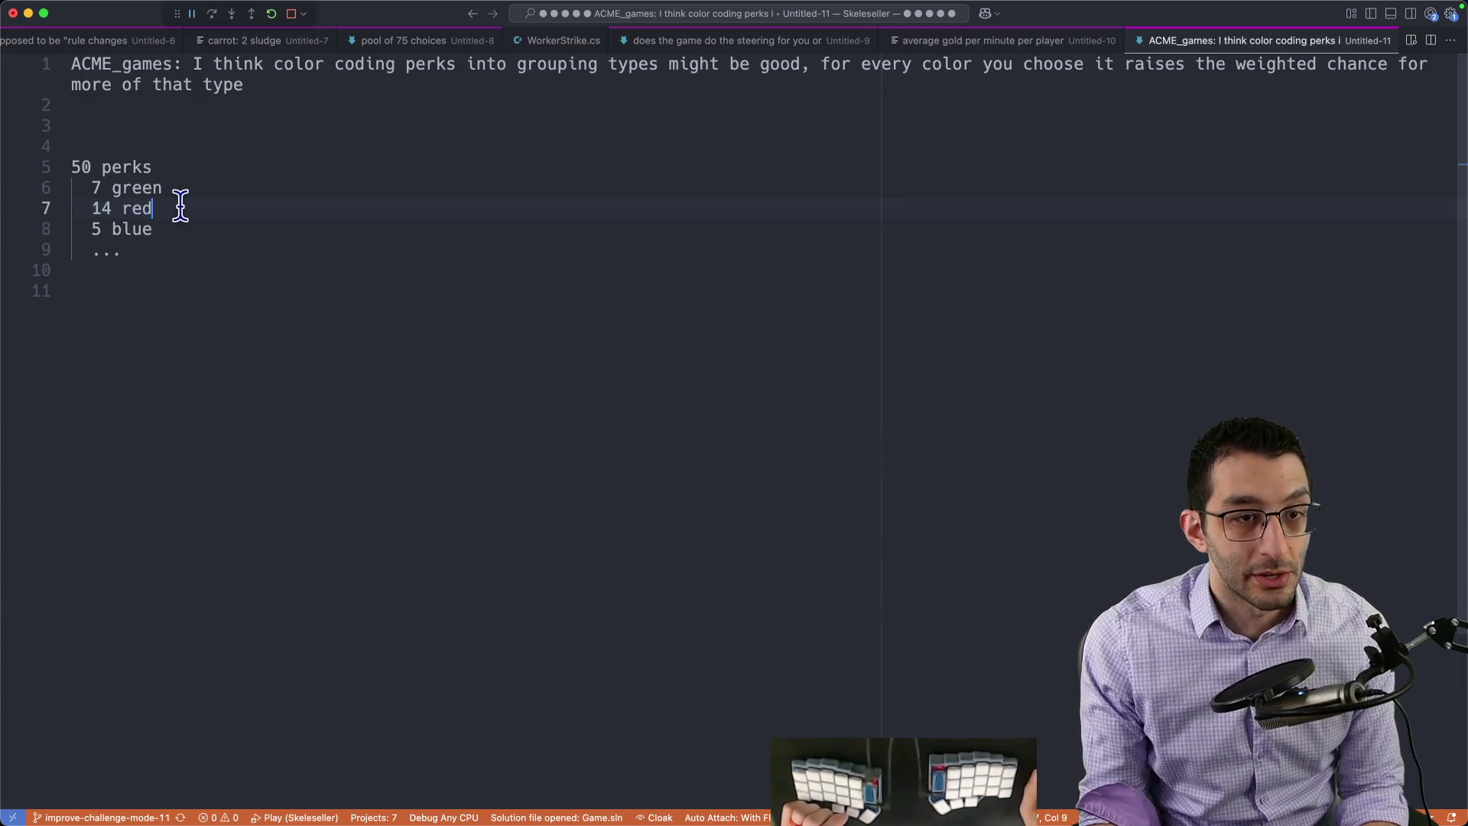
{"action": "key", "text": "shift+Home"}
{"action": "key", "text": "shift+Home"}
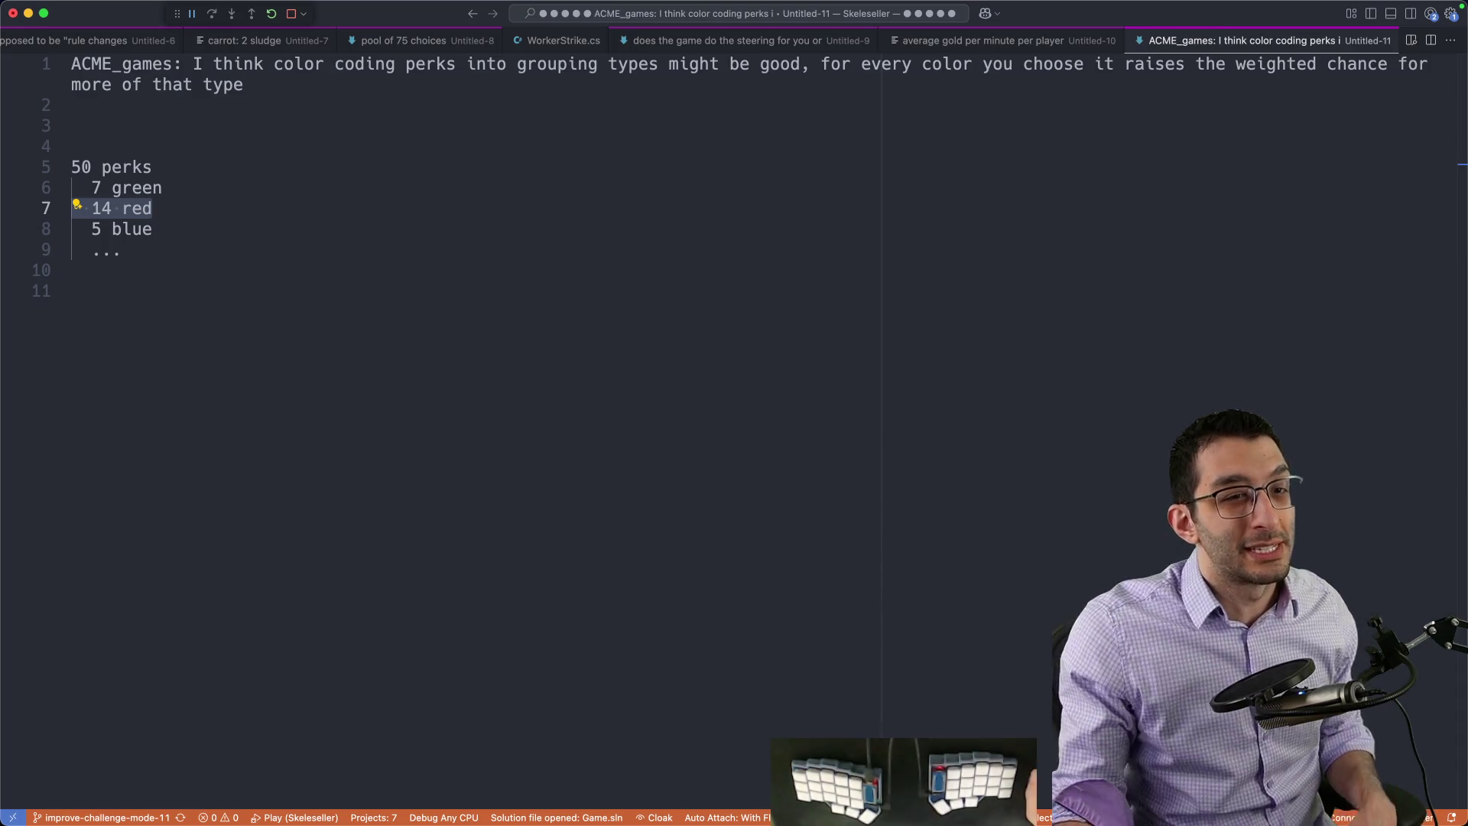
{"action": "triple_click", "coordinate": [147, 206]}
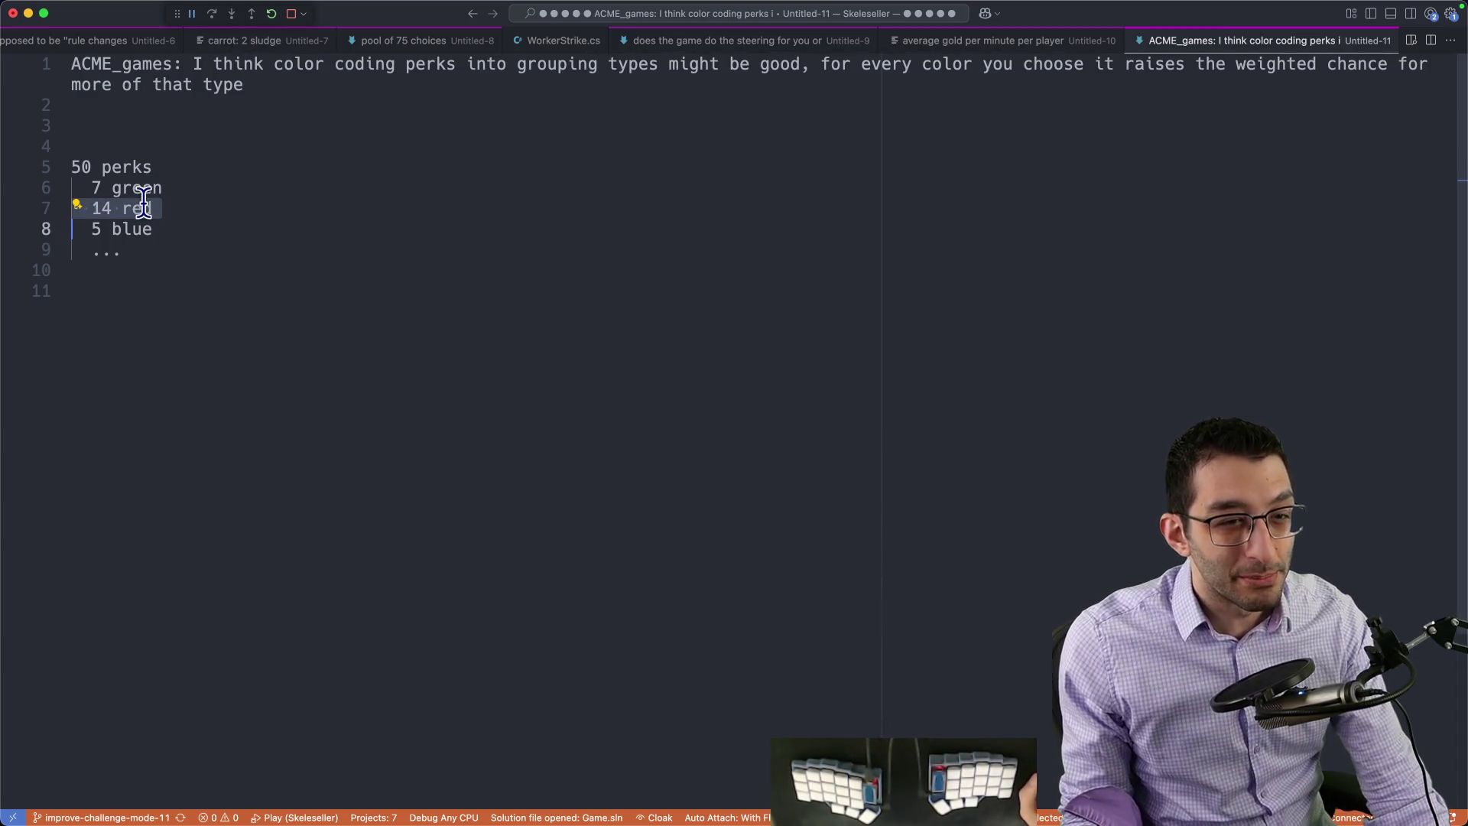
{"action": "left_click", "coordinate": [208, 207]}
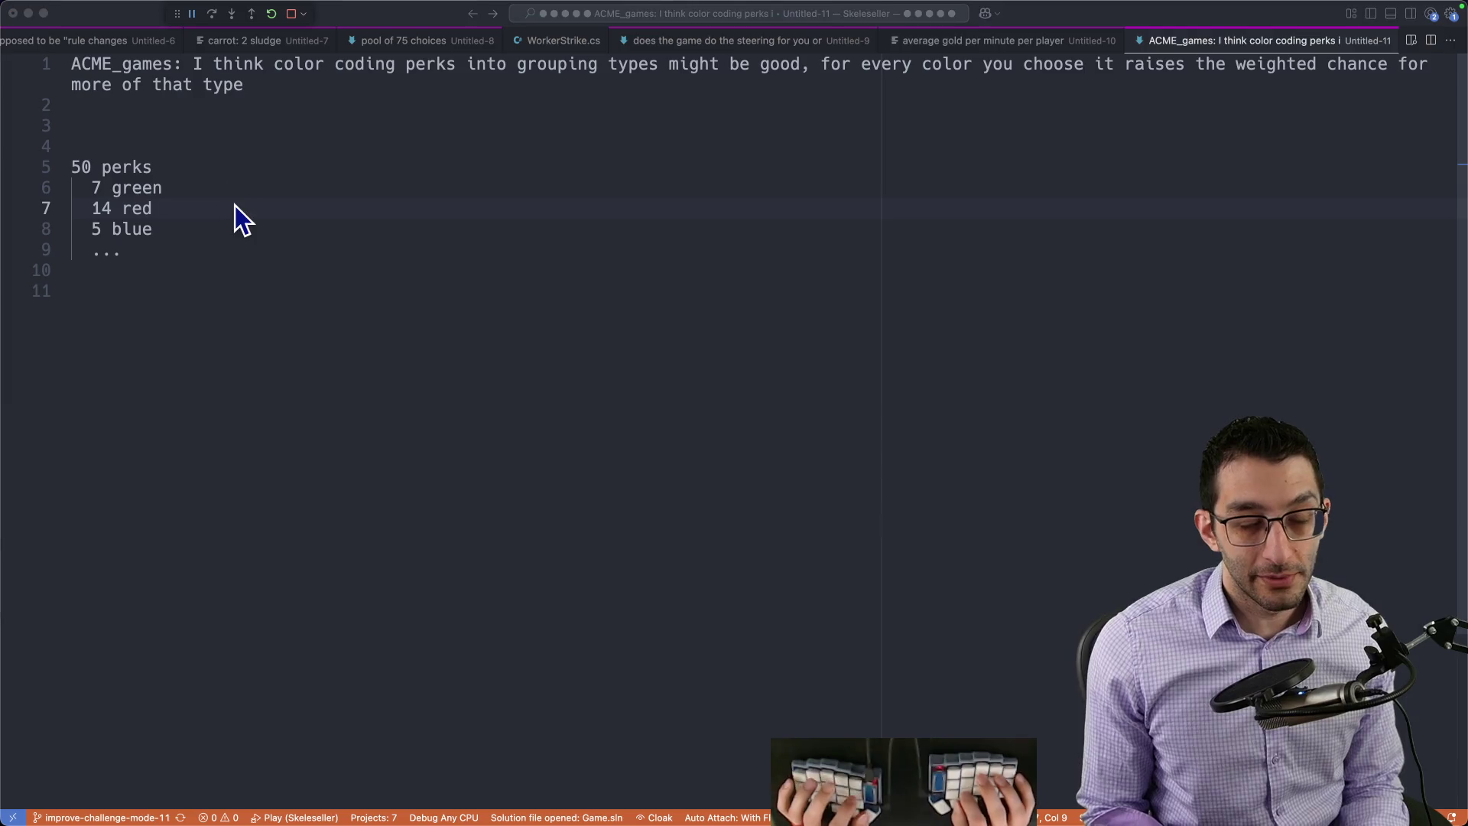
Step: Switch back to the Google Docs design document
{"action": "key", "text": "super+Tab"}
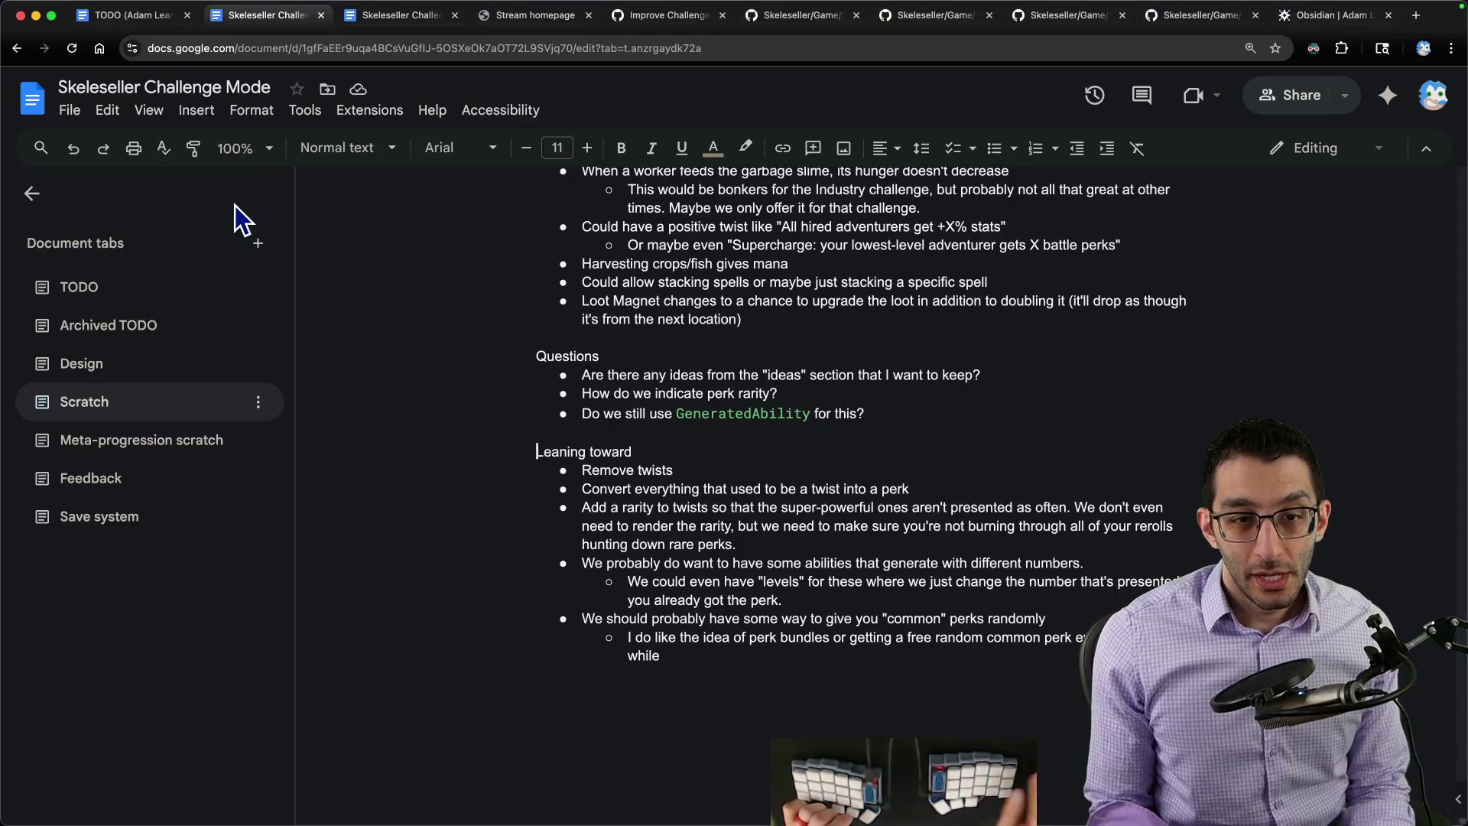
{"action": "scroll", "coordinate": [874, 430], "scroll_direction": "down", "scroll_amount": 2}
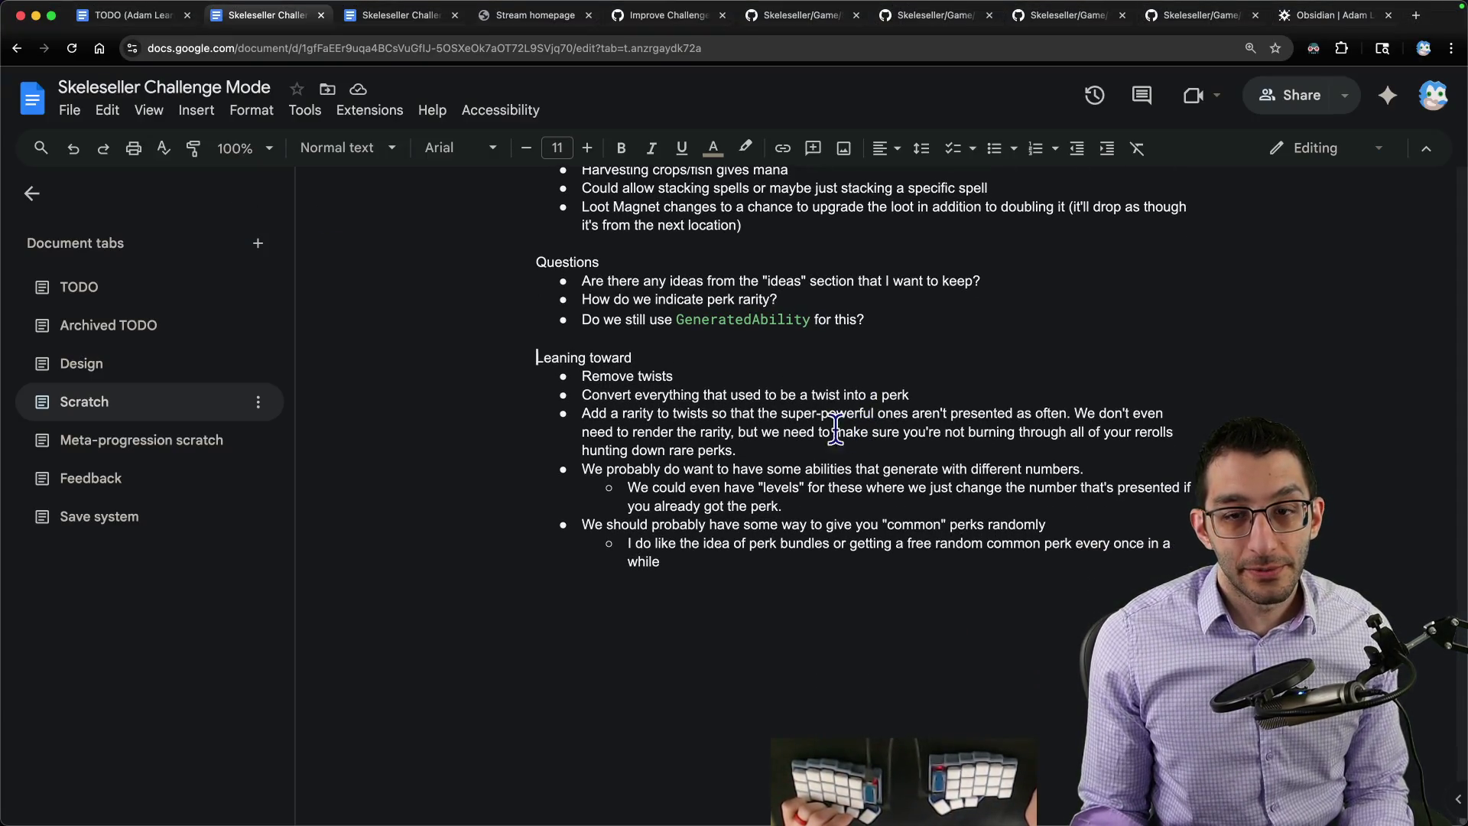
{"action": "scroll", "coordinate": [529, 354], "scroll_direction": "down", "scroll_amount": 15}
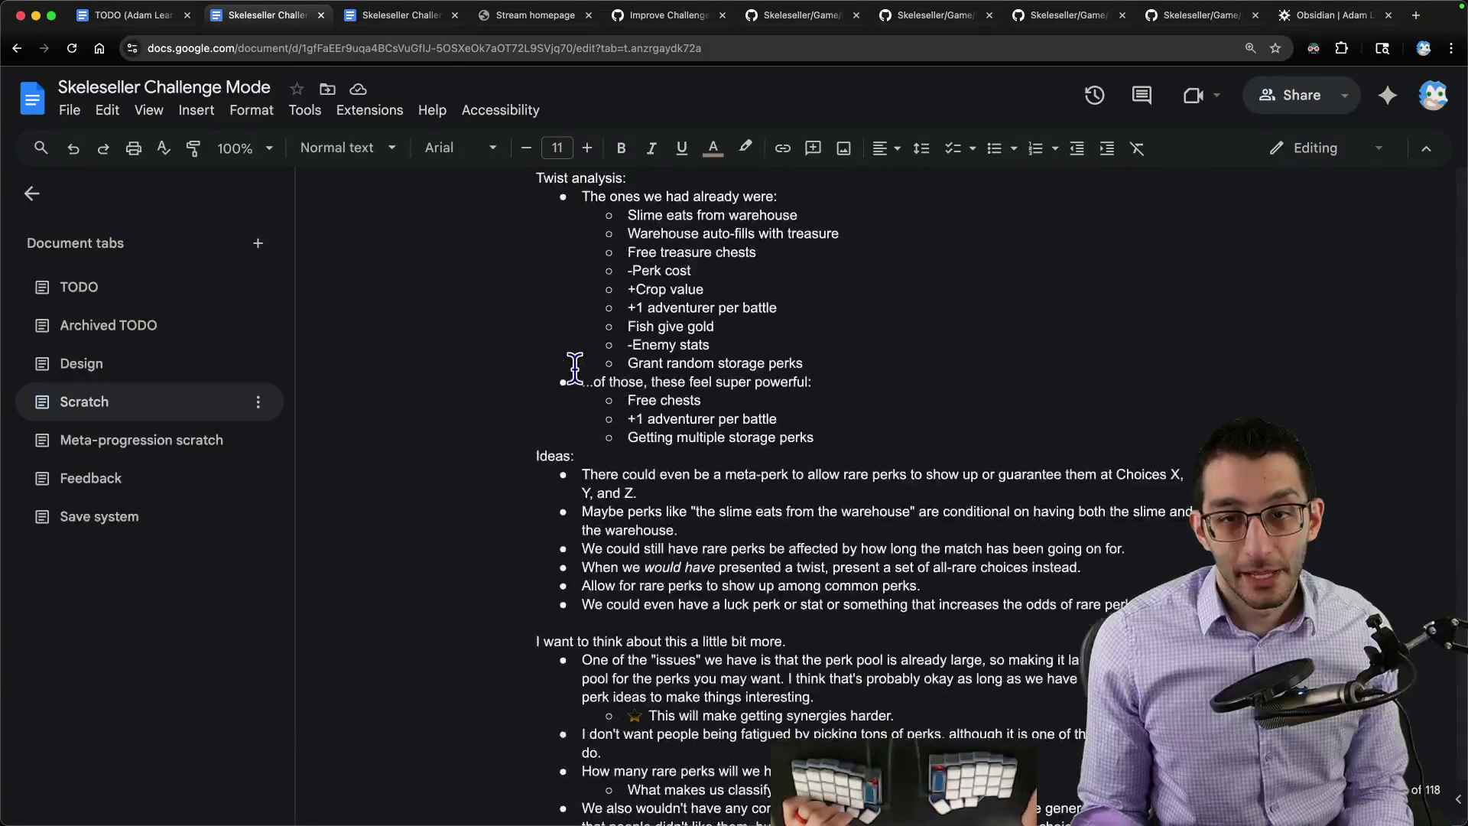
{"action": "scroll", "coordinate": [574, 368], "scroll_direction": "down", "scroll_amount": 5}
{"action": "scroll", "coordinate": [573, 367], "scroll_direction": "down", "scroll_amount": 5}
{"action": "scroll", "coordinate": [574, 373], "scroll_direction": "up", "scroll_amount": 3}
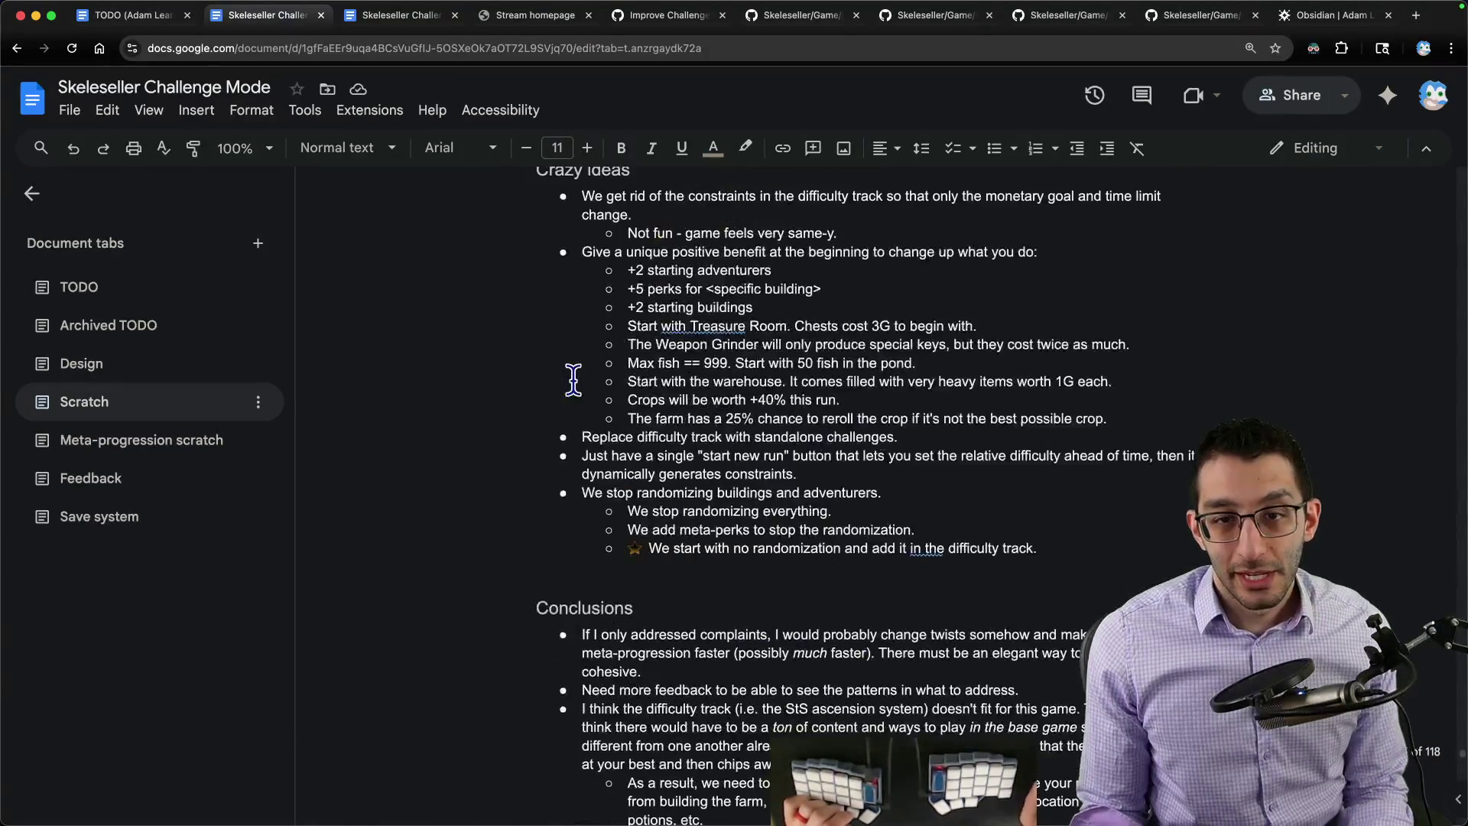
{"action": "scroll", "coordinate": [573, 383], "scroll_direction": "up", "scroll_amount": 5}
{"action": "scroll", "coordinate": [574, 382], "scroll_direction": "down", "scroll_amount": 5}
{"action": "scroll", "coordinate": [574, 384], "scroll_direction": "down", "scroll_amount": 5}
{"action": "scroll", "coordinate": [571, 387], "scroll_direction": "down", "scroll_amount": 5}
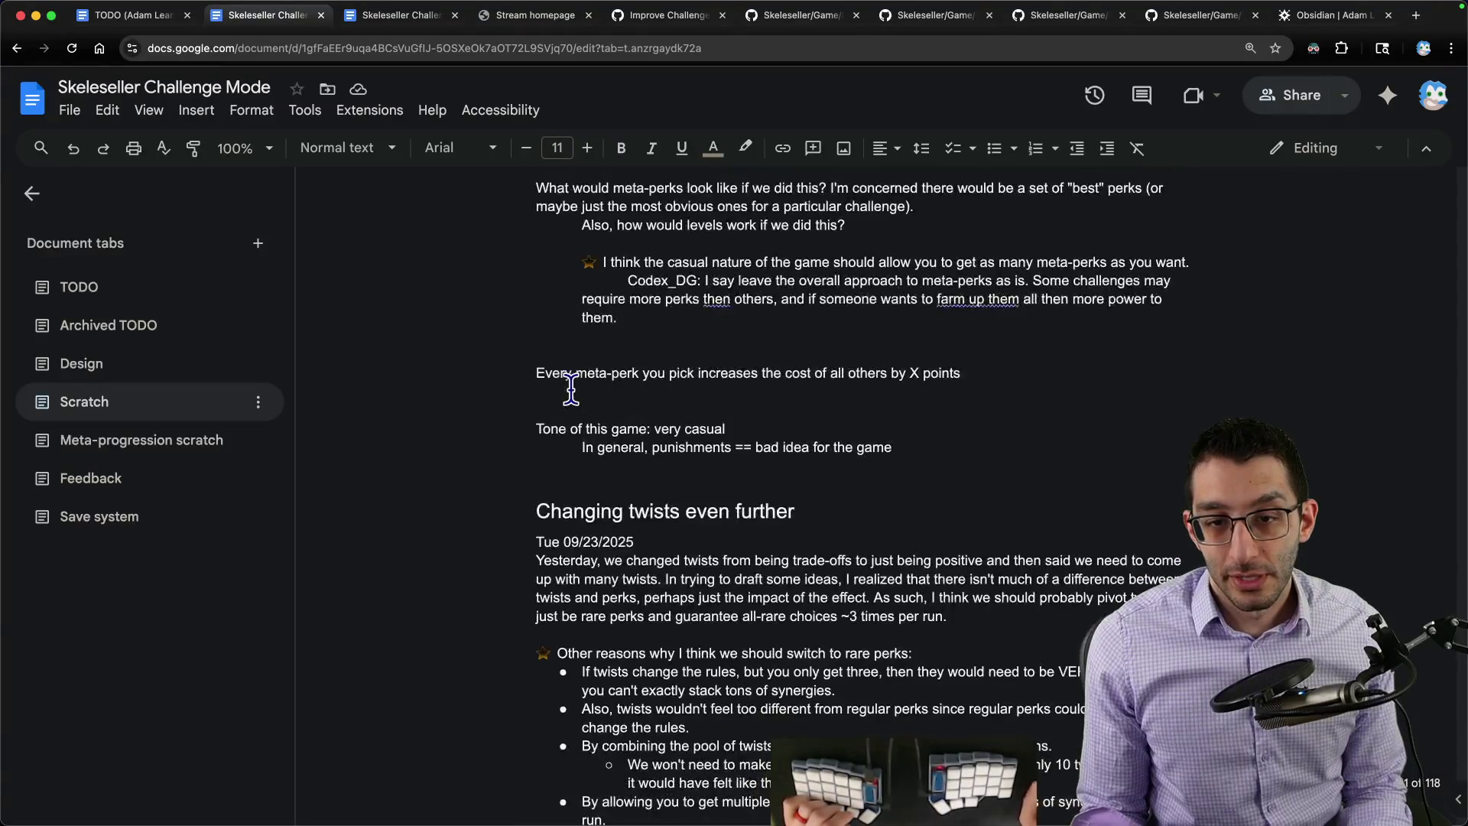
{"action": "scroll", "coordinate": [569, 390], "scroll_direction": "down", "scroll_amount": 5}
{"action": "scroll", "coordinate": [569, 389], "scroll_direction": "down", "scroll_amount": 5}
{"action": "scroll", "coordinate": [574, 380], "scroll_direction": "down", "scroll_amount": 3}
{"action": "scroll", "coordinate": [619, 345], "scroll_direction": "up", "scroll_amount": 3}
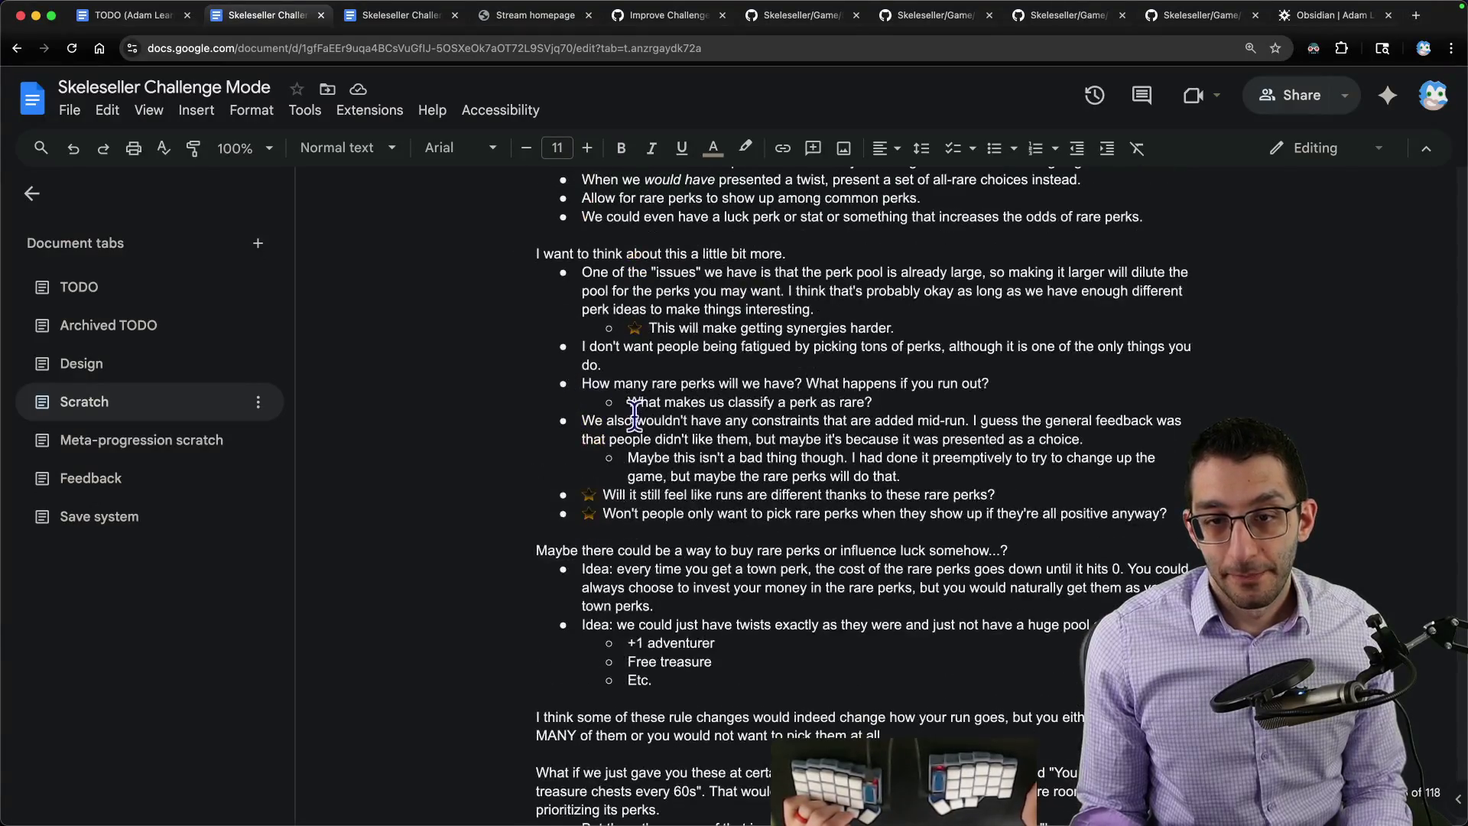
Step: Review the synergies line and the two rare-perk questions, selecting the 'Won't people only want' bullet
{"action": "mouse_move", "coordinate": [625, 330]}
{"action": "left_mouse_down"}
{"action": "mouse_move", "coordinate": [895, 330]}
{"action": "mouse_move", "coordinate": [459, 328]}
{"action": "left_mouse_up"}
{"action": "left_click", "coordinate": [943, 319]}
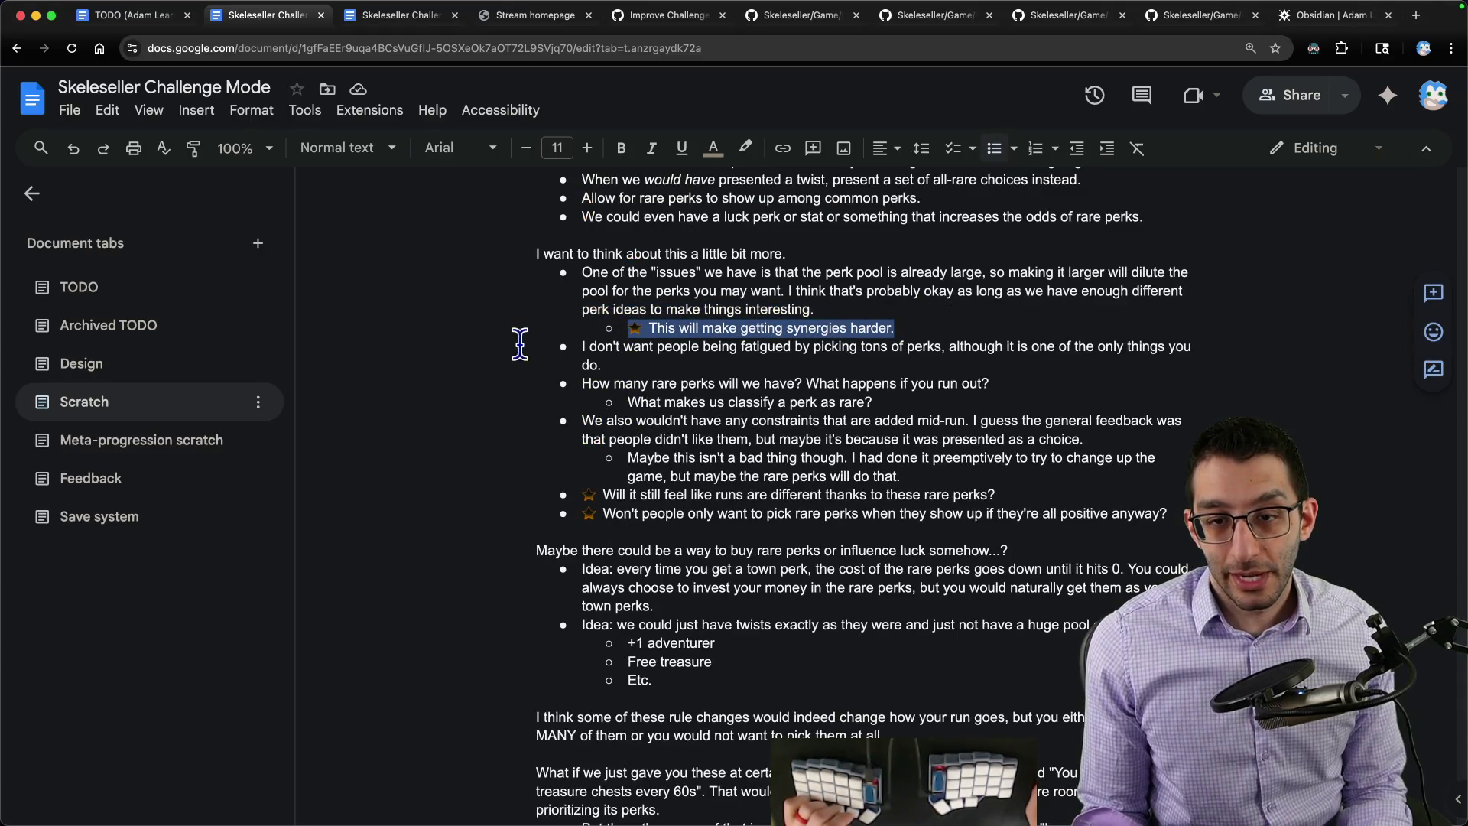
{"action": "left_click_drag", "start_coordinate": [593, 487], "coordinate": [1064, 482]}
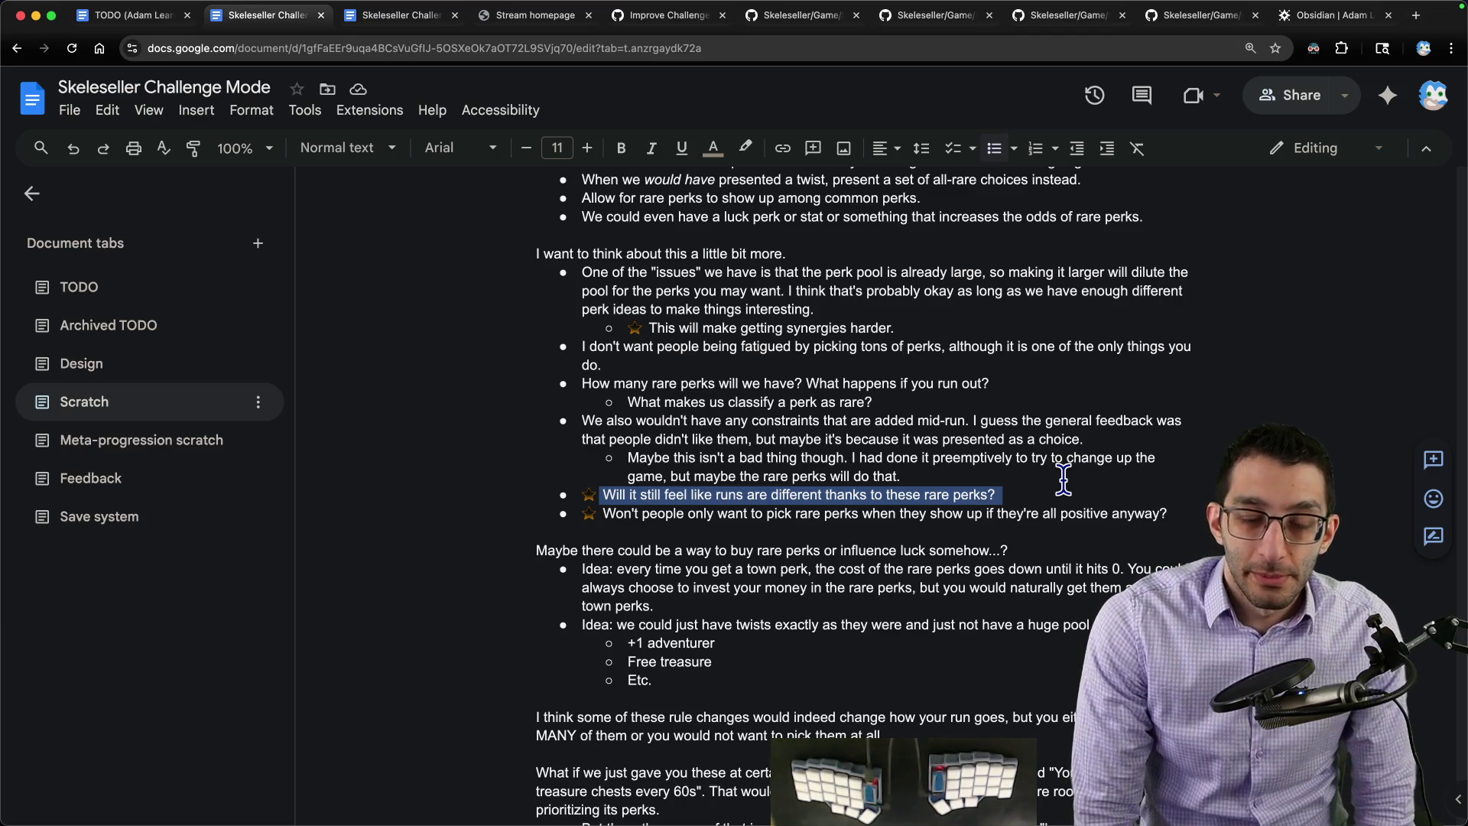
{"action": "triple_click", "coordinate": [770, 513]}
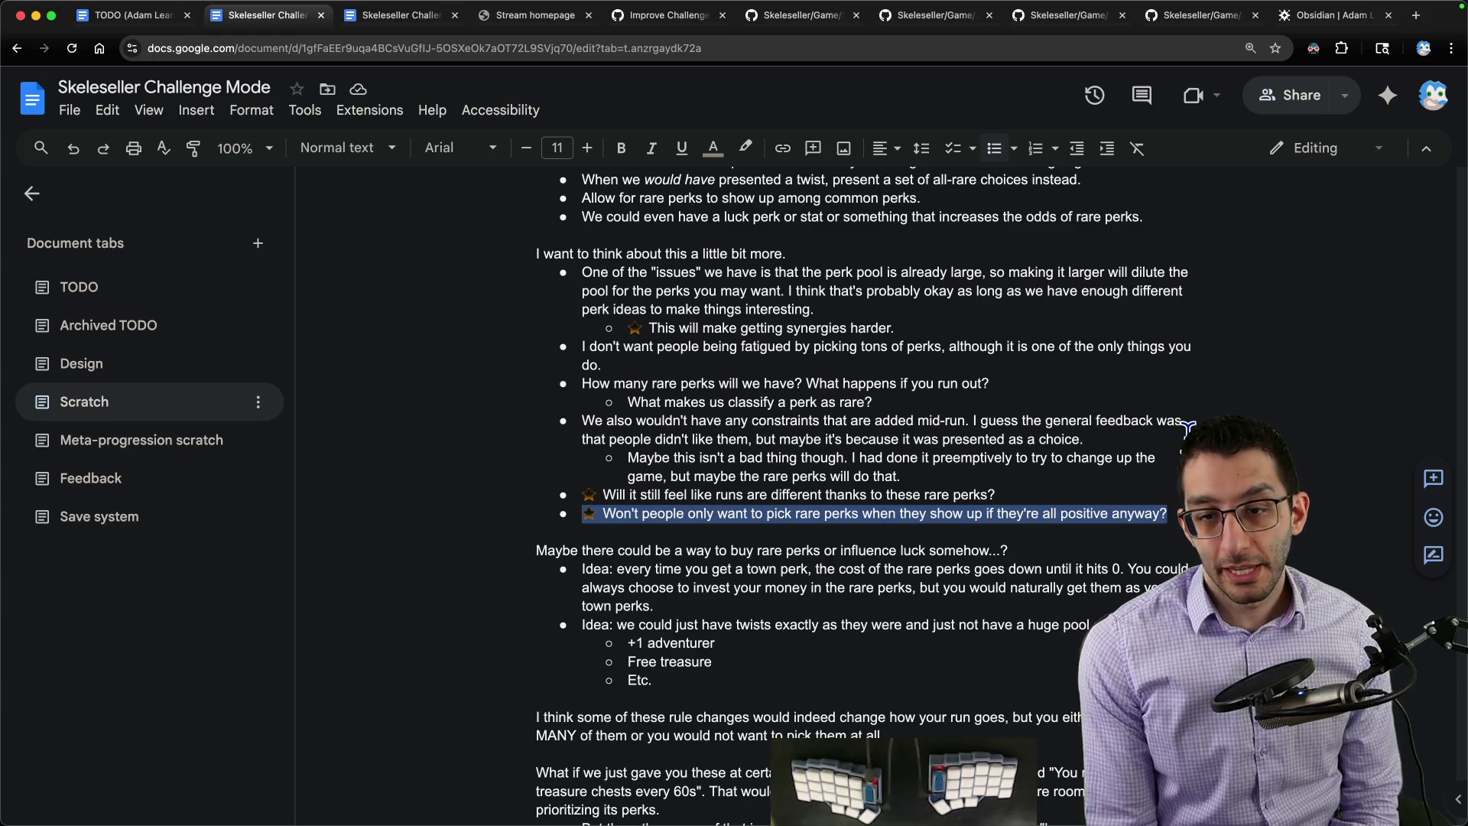
Step: Add a sub-bullet proposing to mitigate by only showing rare perks together
{"action": "key", "text": "End"}
{"action": "key", "text": "Return"}
{"action": "key", "text": "Tab"}
{"action": "type", "text": "If "}
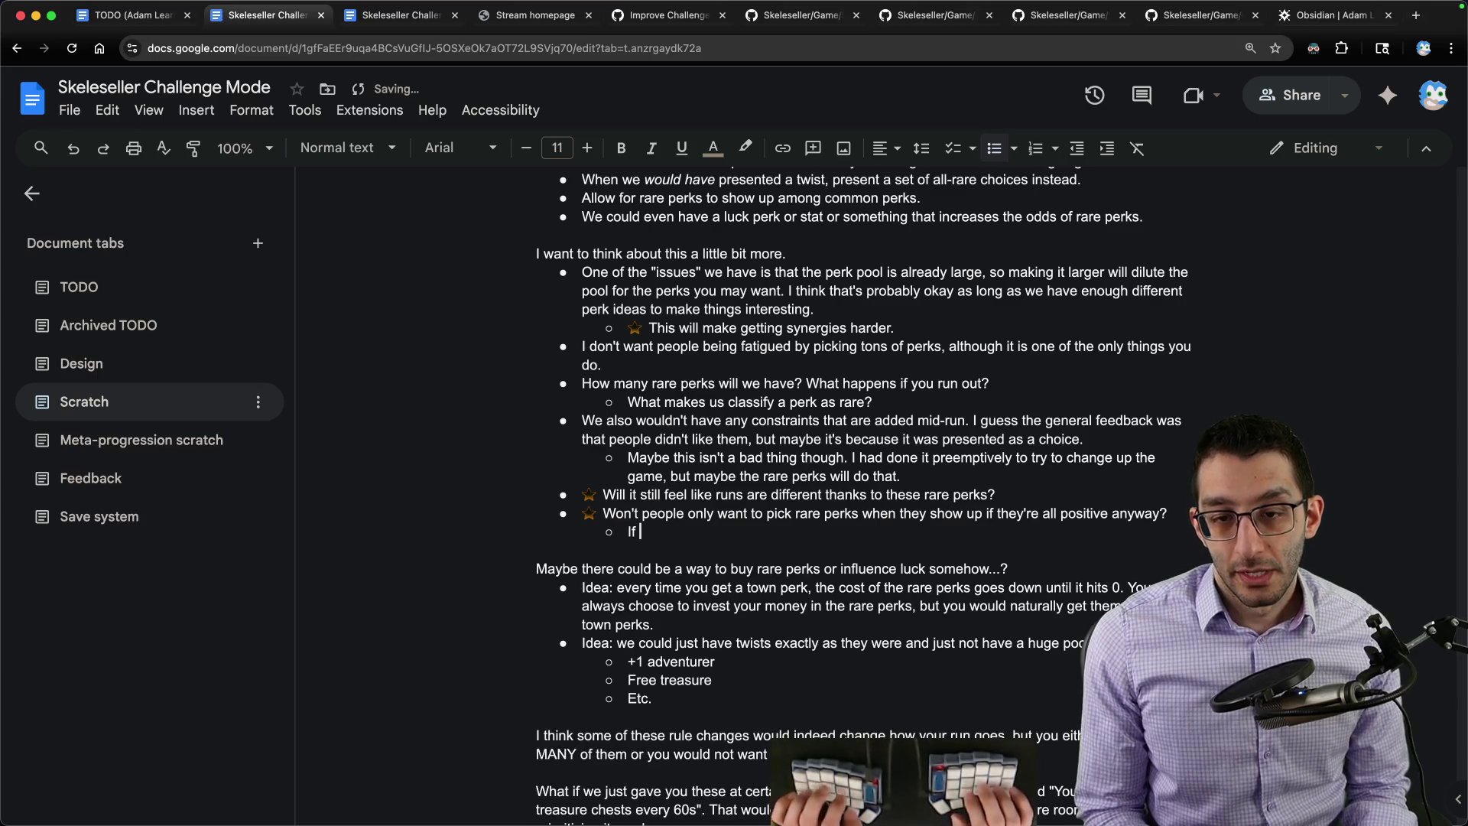
{"action": "type", "text": " would mitigate b"}
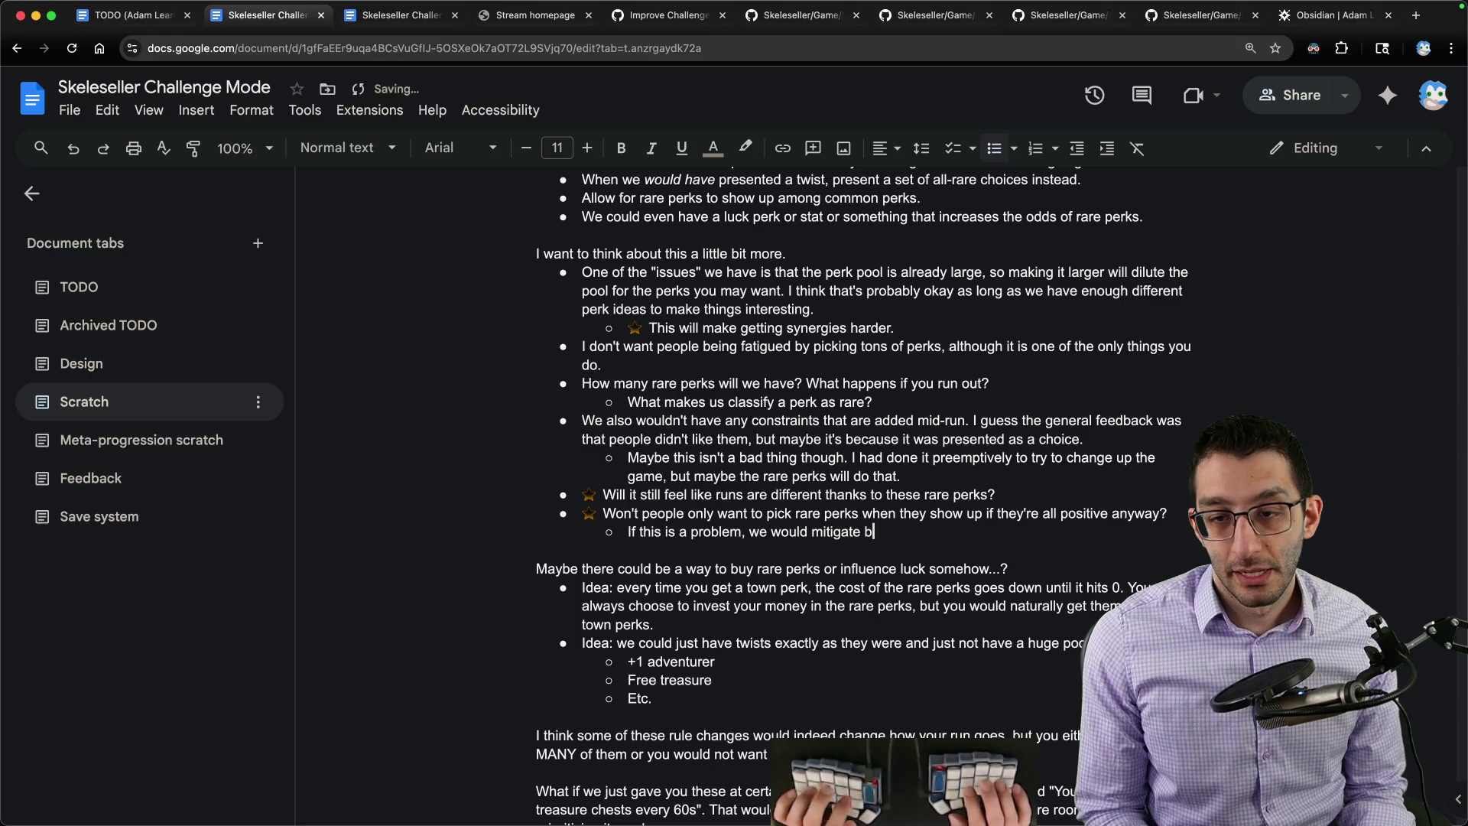
{"action": "key", "text": "BackSpace"}
{"action": "type", "text": "it b"}
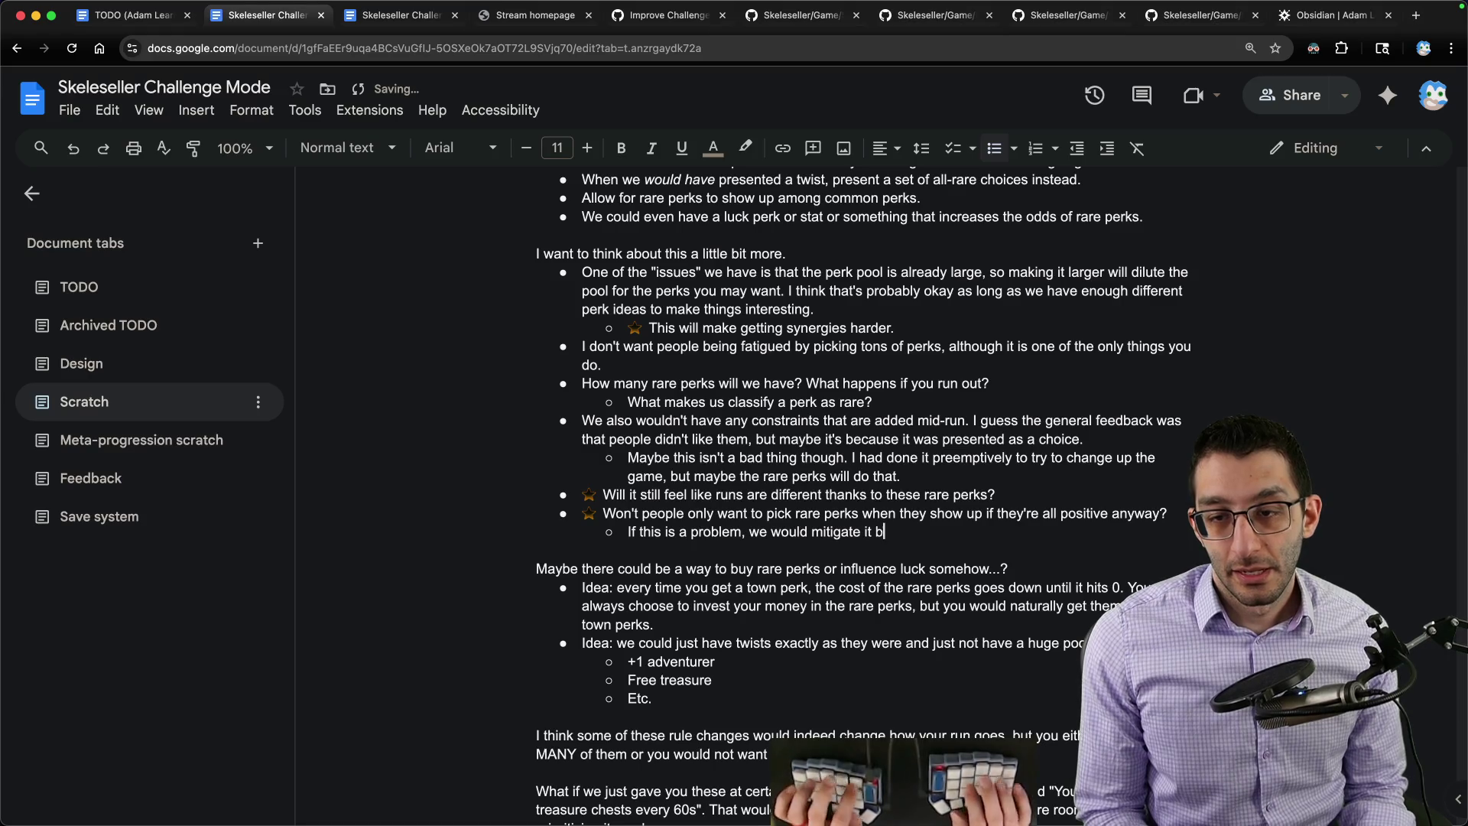
{"action": "type", "text": "y only showing rare b"}
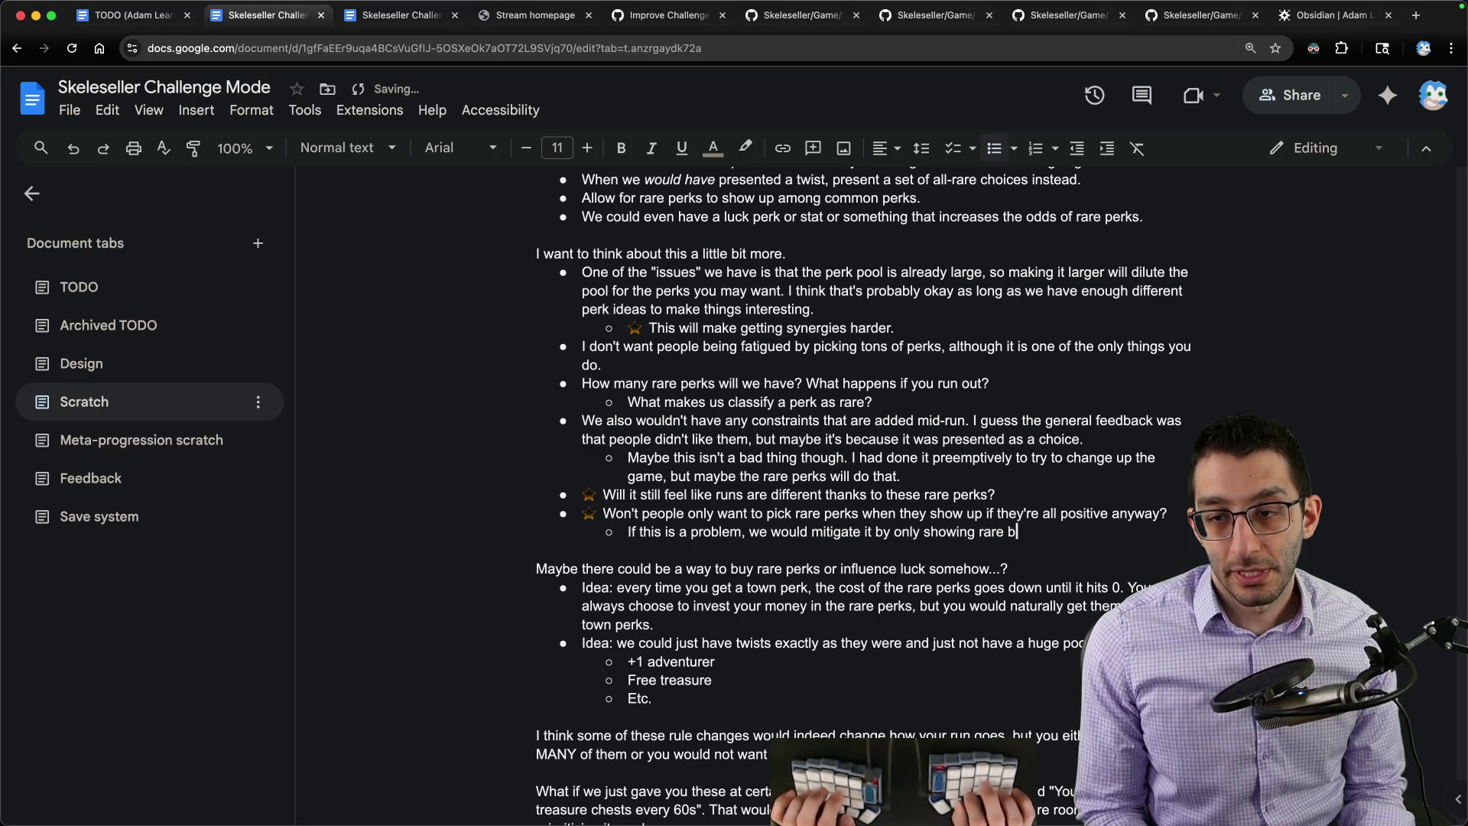
{"action": "key", "text": "BackSpace"}
{"action": "type", "text": "perks together, that way "}
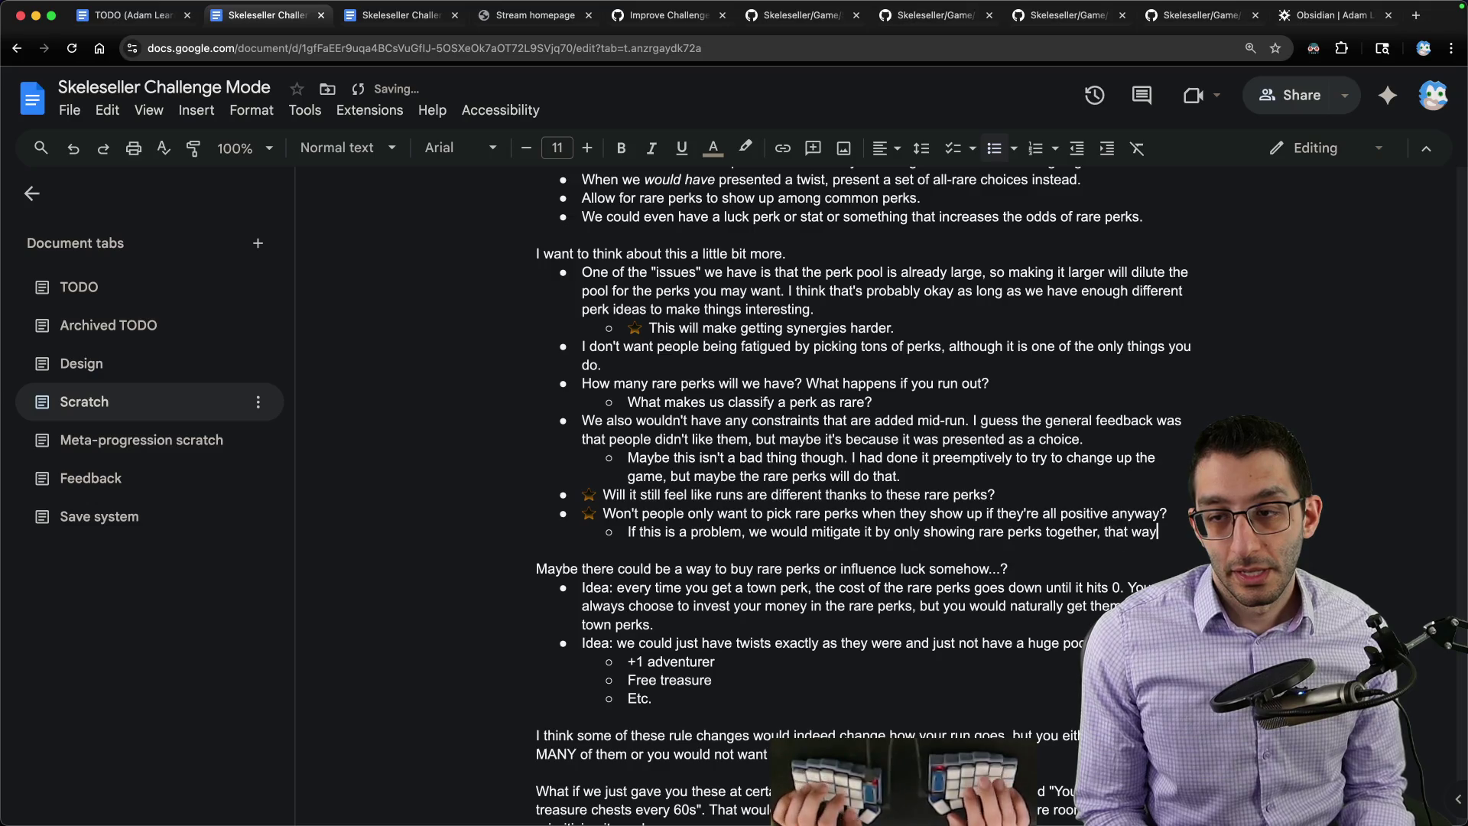
{"action": "type", "text": "you're"}
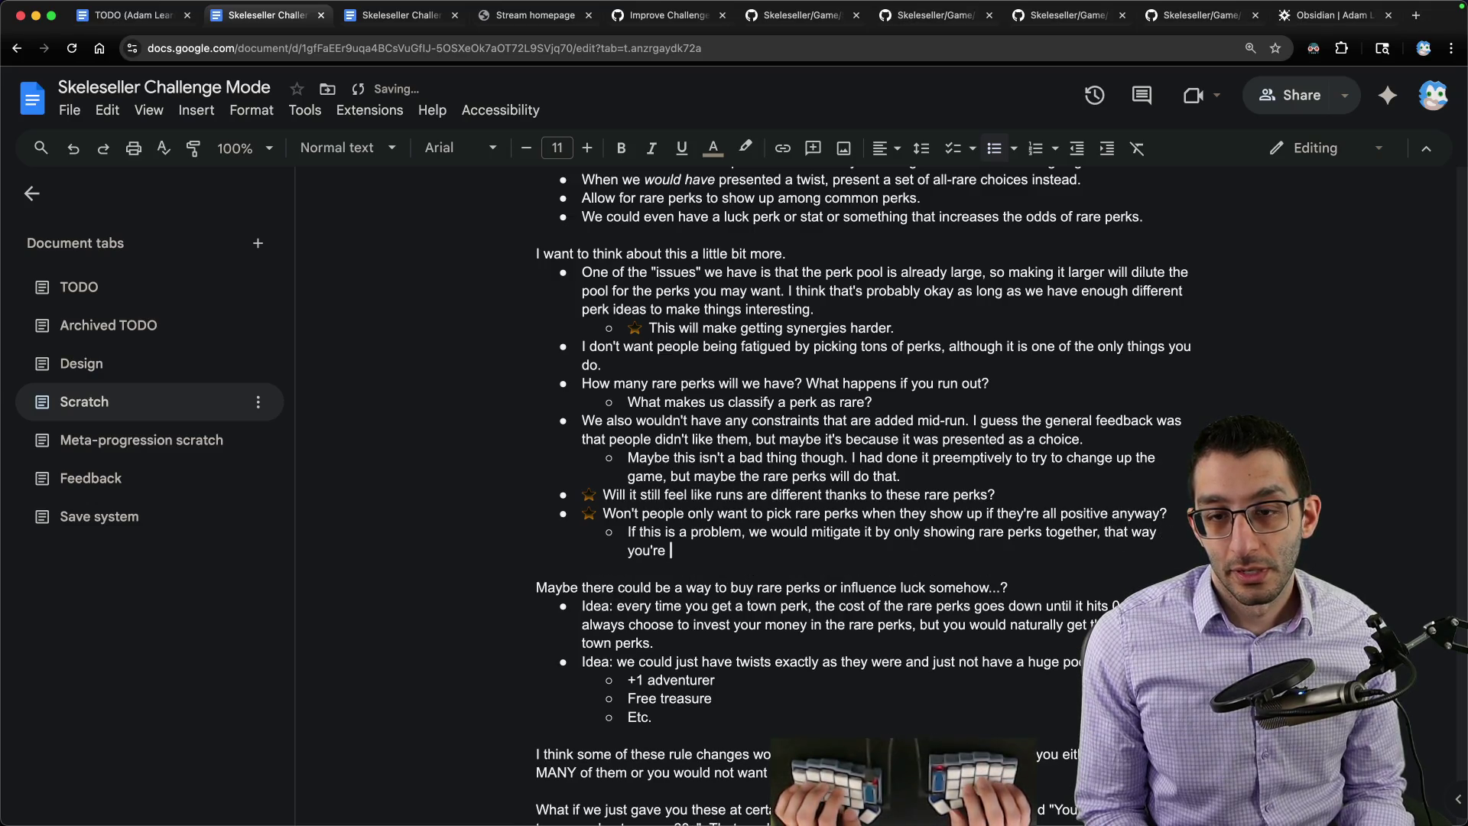
{"action": "key", "text": "BackSpace"}
{"action": "key", "text": "BackSpace"}
{"action": "key", "text": "BackSpace"}
{"action": "type", "text": "you know"}
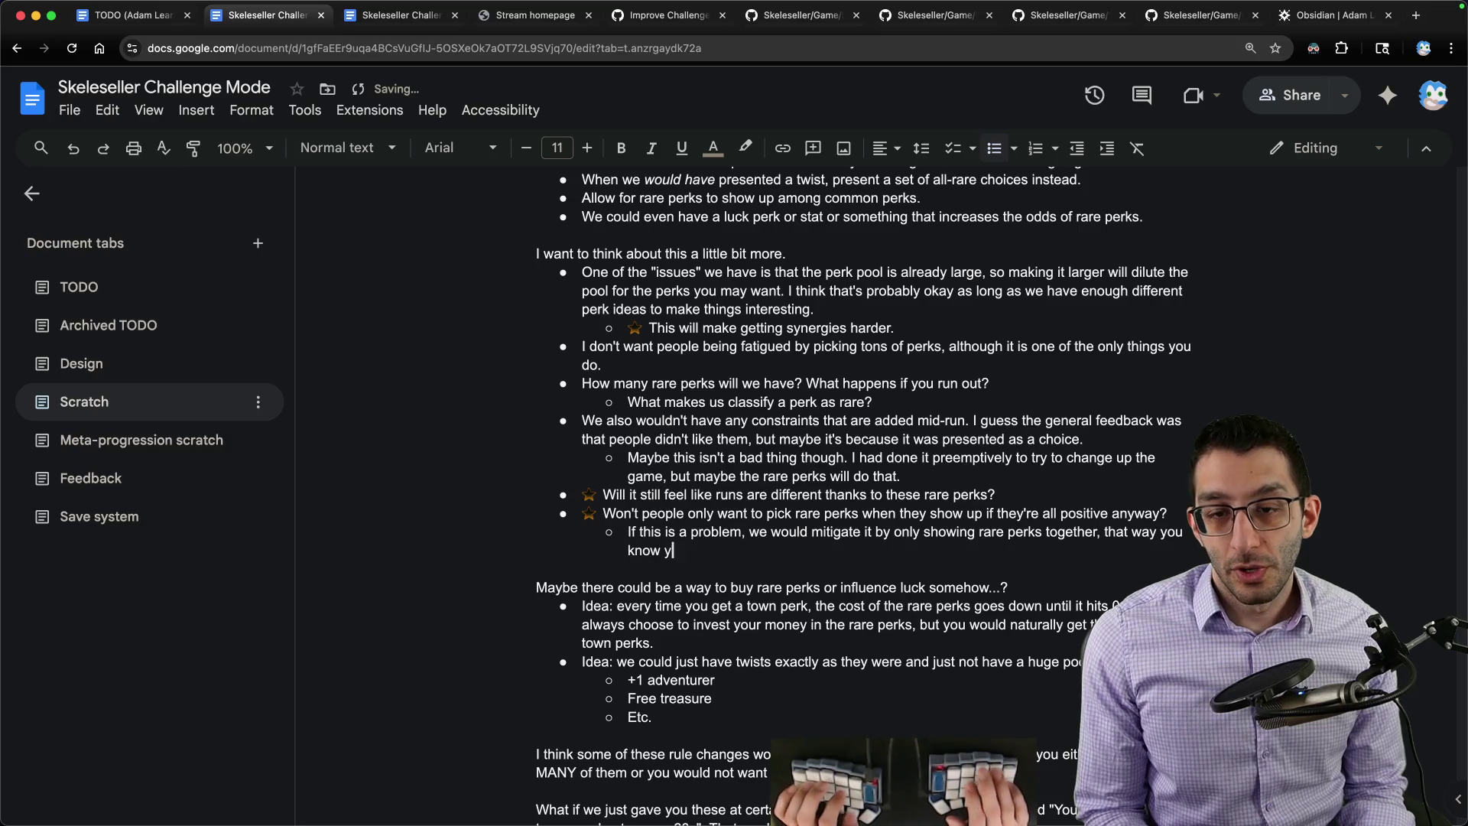
{"action": "type", "text": " you're picking between sev"}
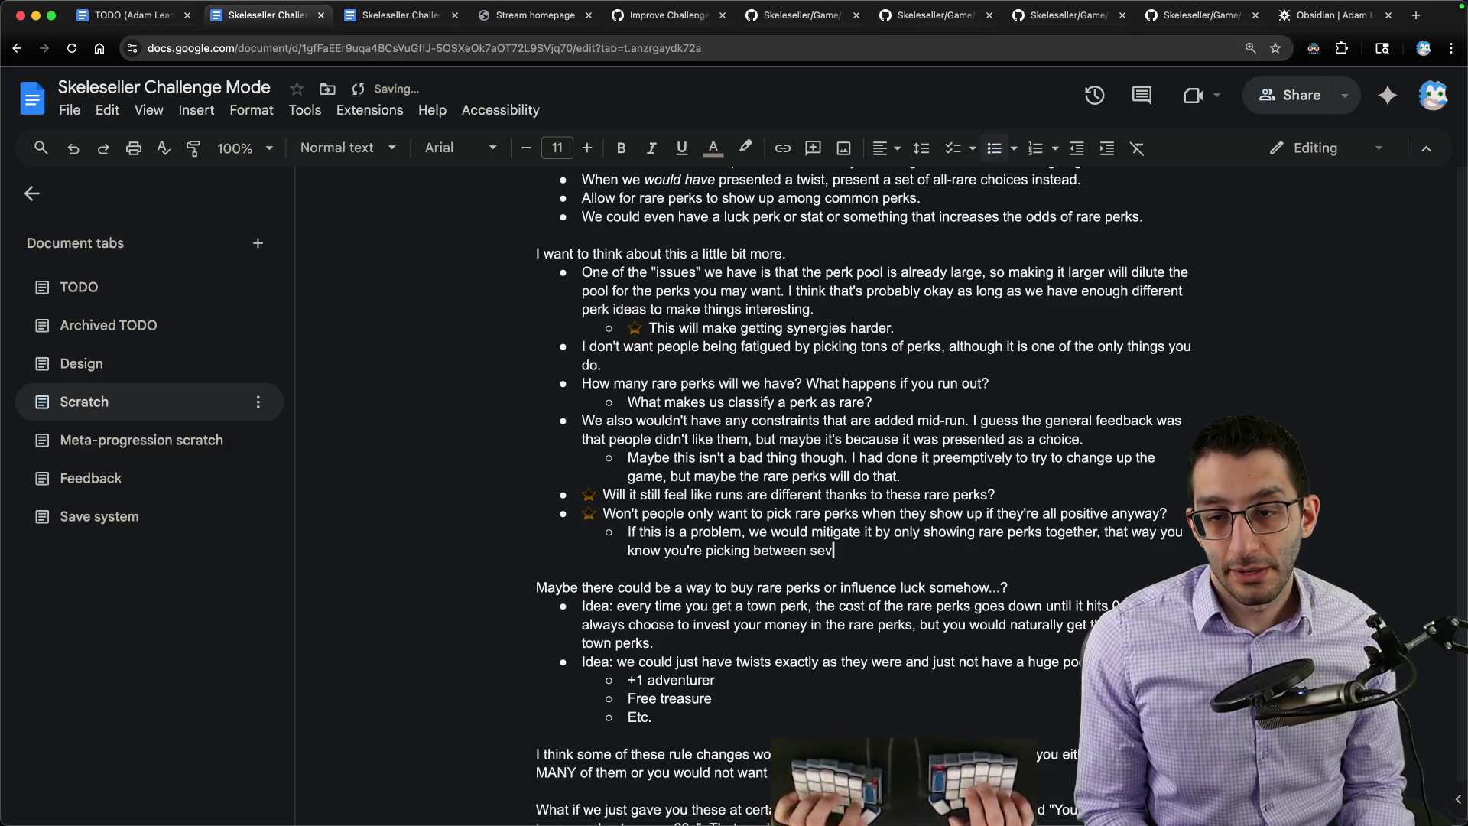
{"action": "type", "text": "eral powerful things."}
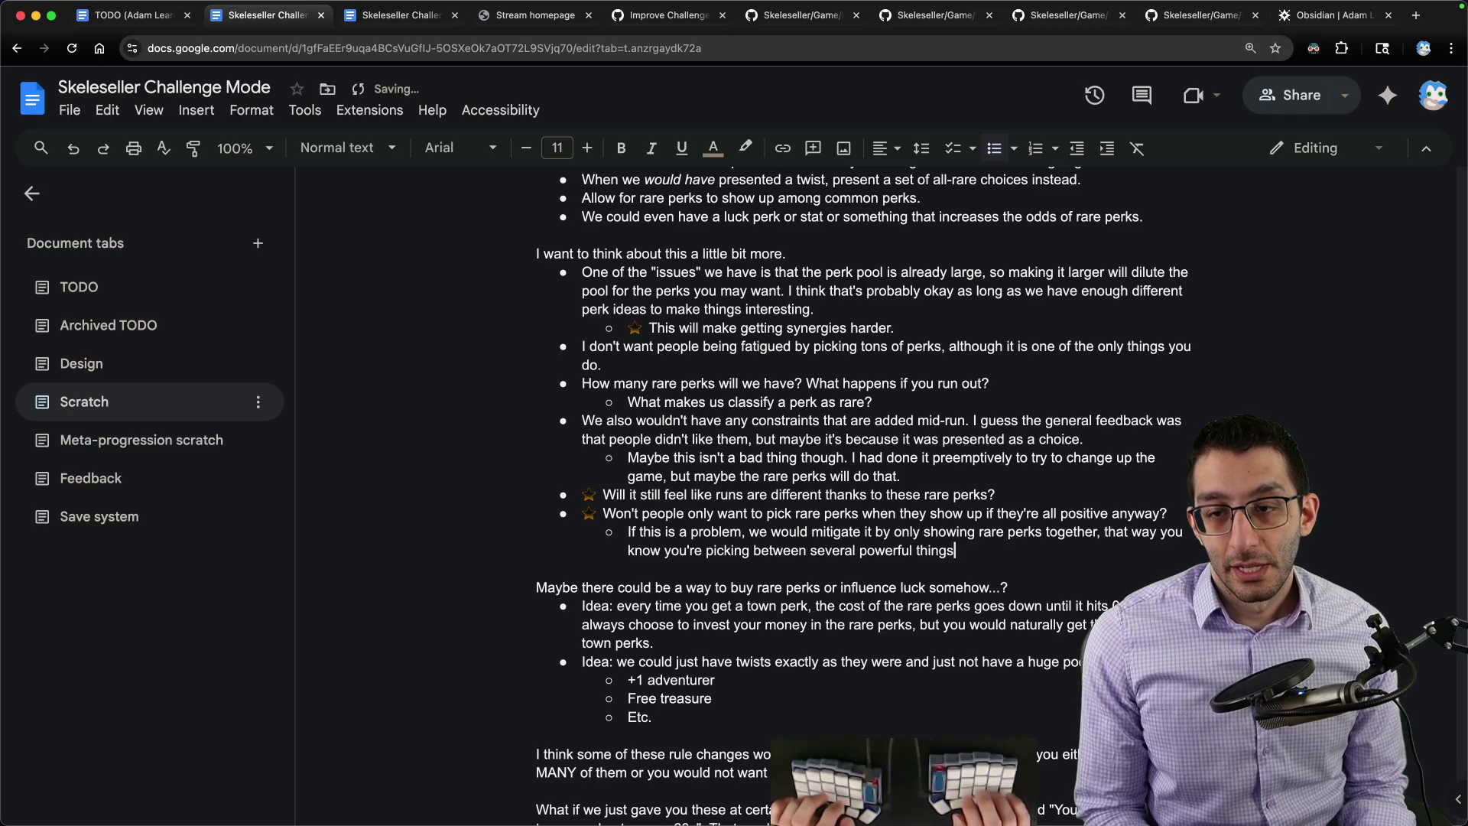
{"action": "scroll", "coordinate": [872, 483], "scroll_direction": "up", "scroll_amount": 10}
Step: Insert a blank line above Questions and begin the 'I like the idea of' paragraph
{"action": "left_click", "coordinate": [643, 480]}
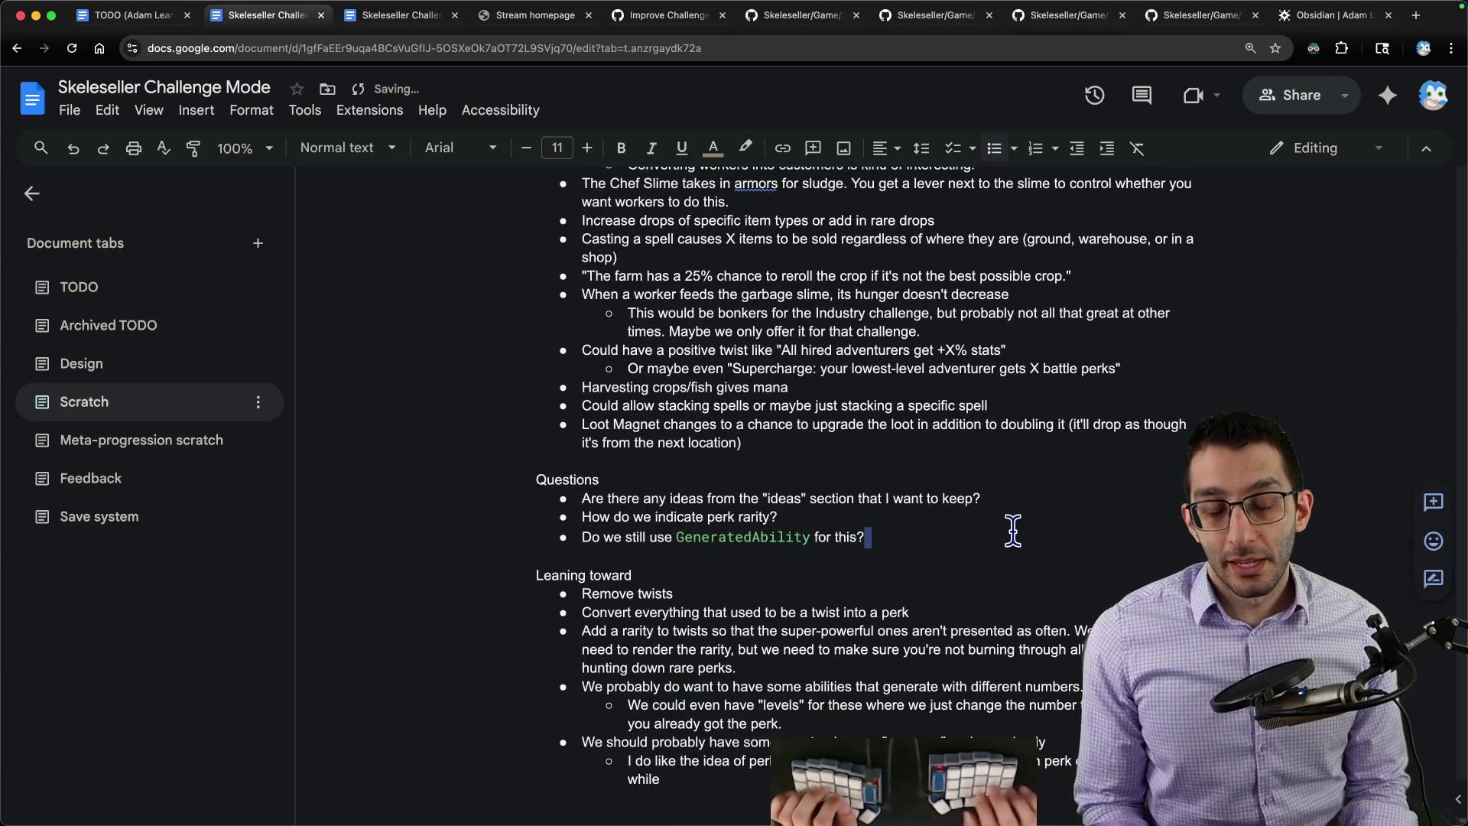
{"action": "scroll", "coordinate": [803, 458], "scroll_direction": "up", "scroll_amount": 5}
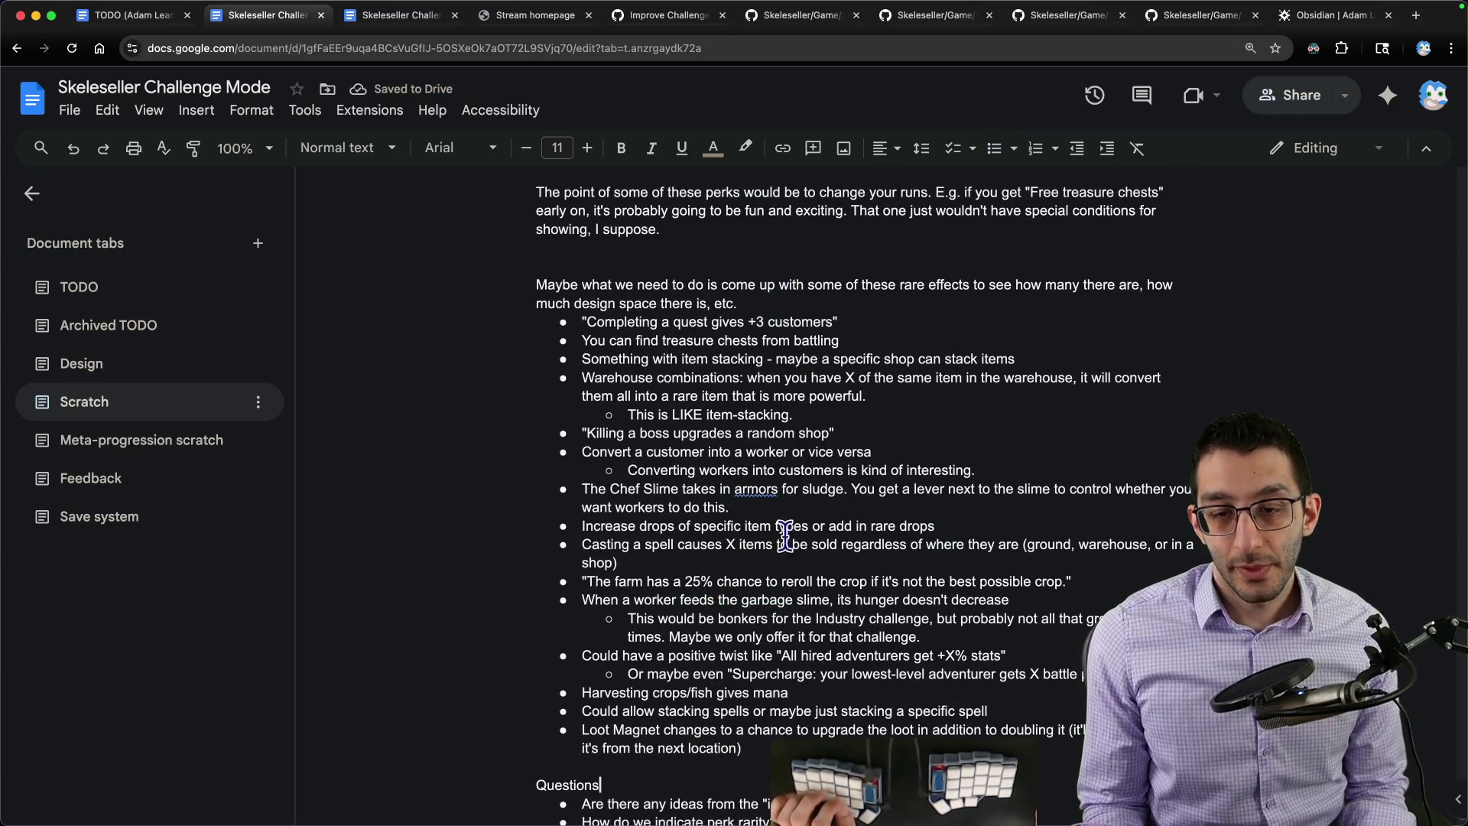
{"action": "scroll", "coordinate": [803, 700], "scroll_direction": "down", "scroll_amount": 4}
{"action": "key", "text": "Up"}
{"action": "key", "text": "Return"}
{"action": "scroll", "coordinate": [803, 700], "scroll_direction": "down", "scroll_amount": 1}
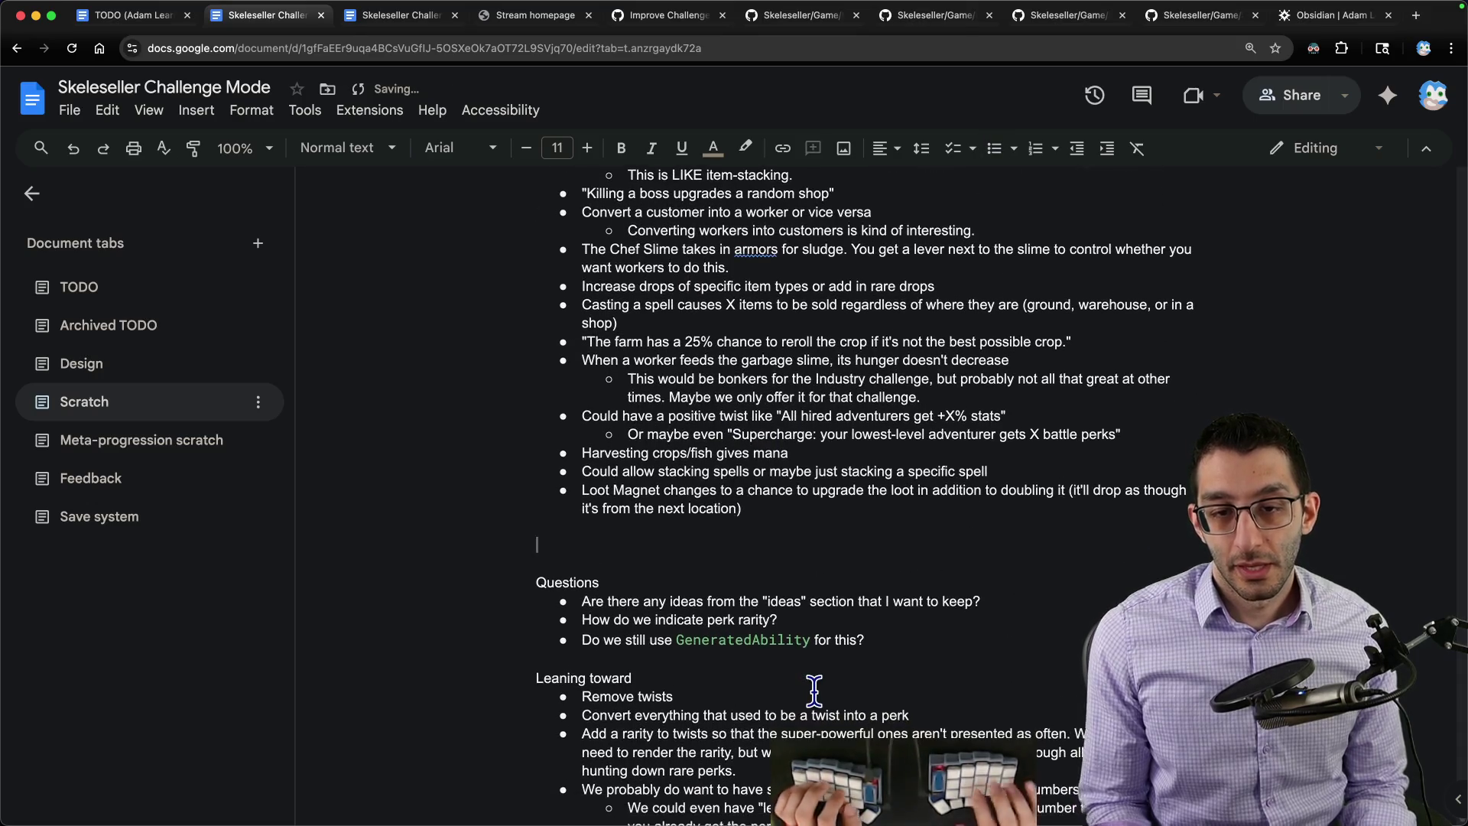
{"action": "type", "text": "I like the idea of "}
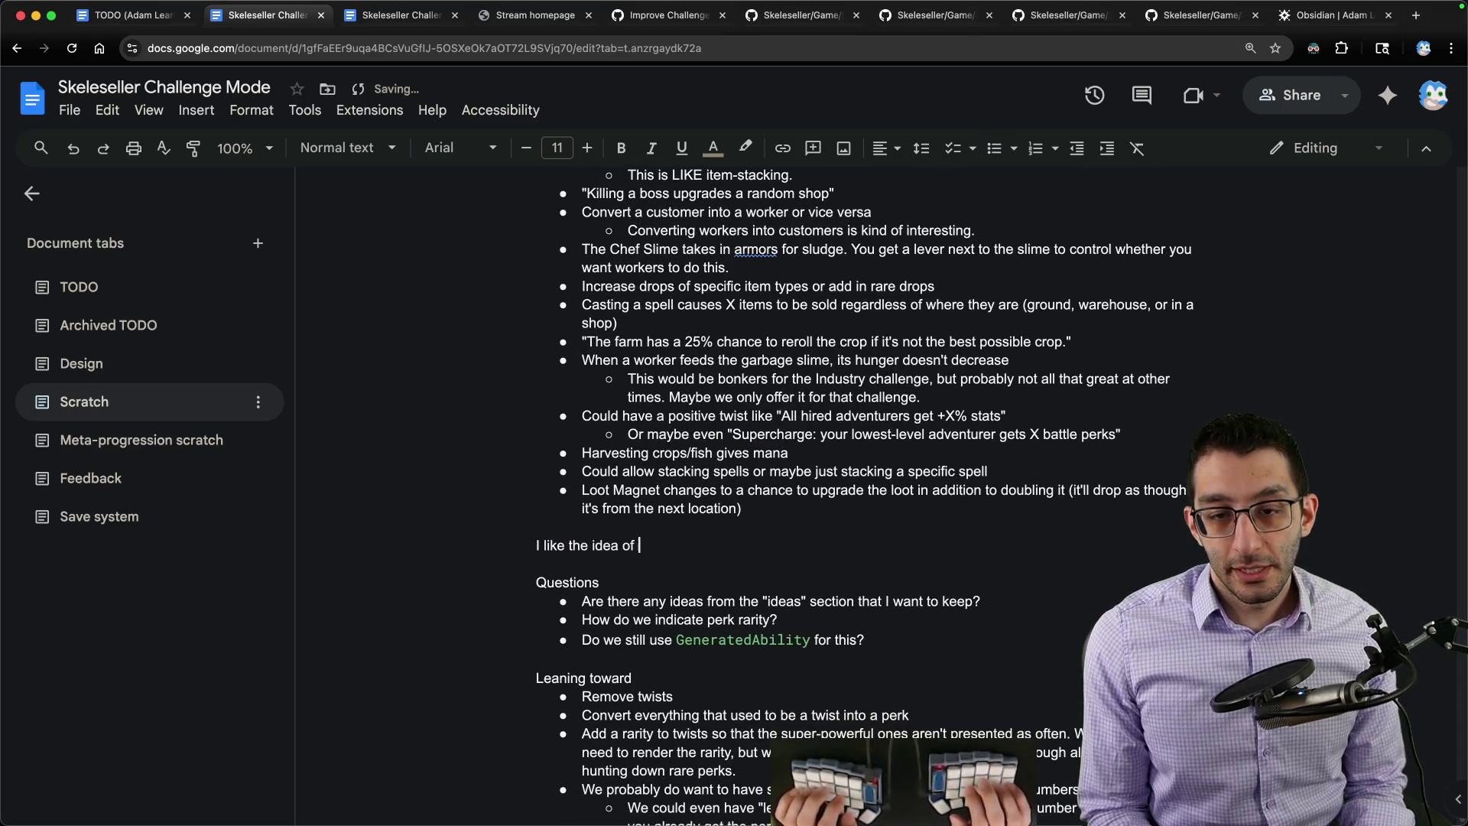
{"action": "type", "text": "bundles of common perks and then rare perks showing from time to tim"}
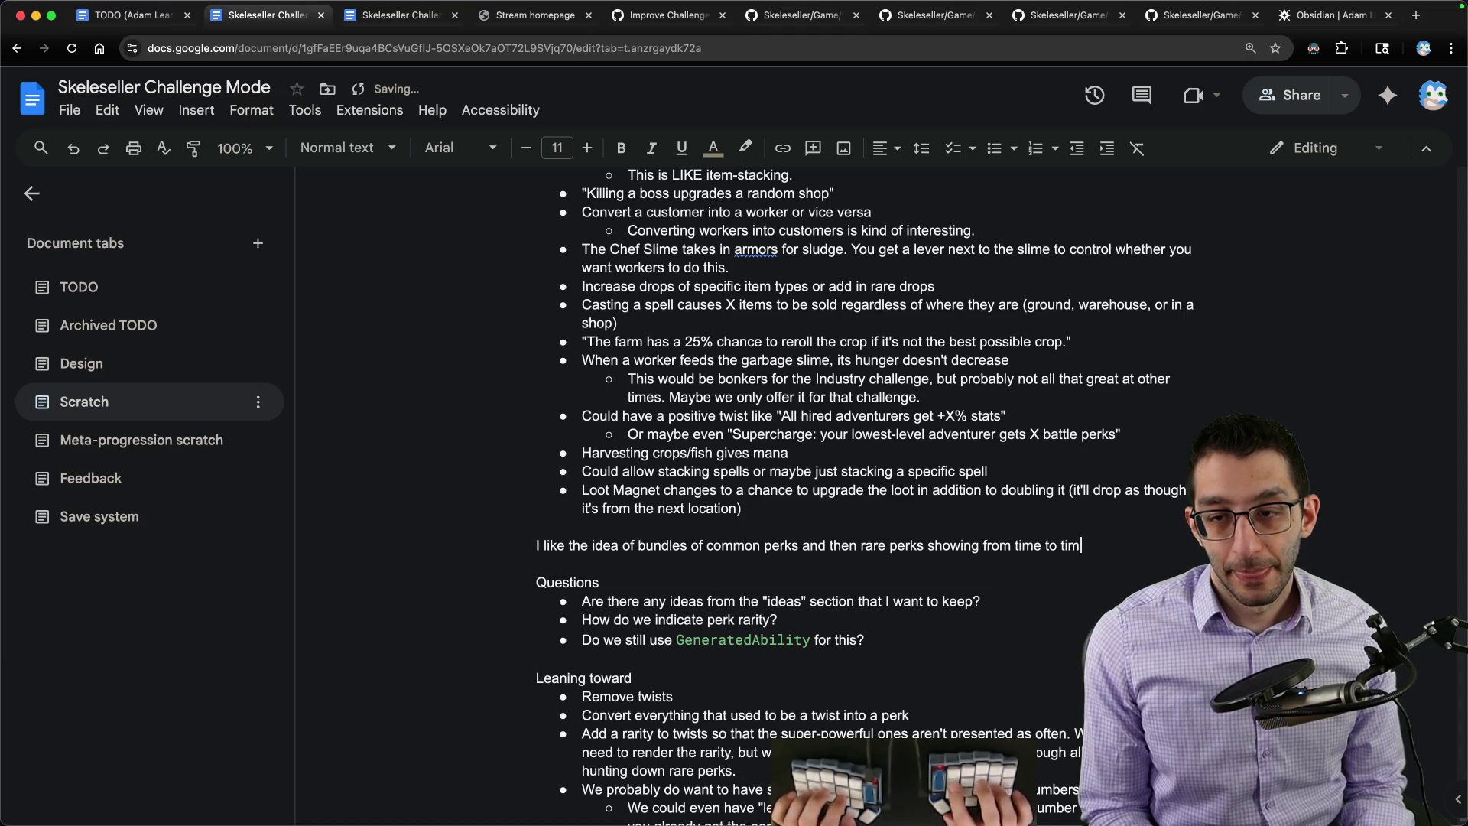
{"action": "type", "text": "if these"}
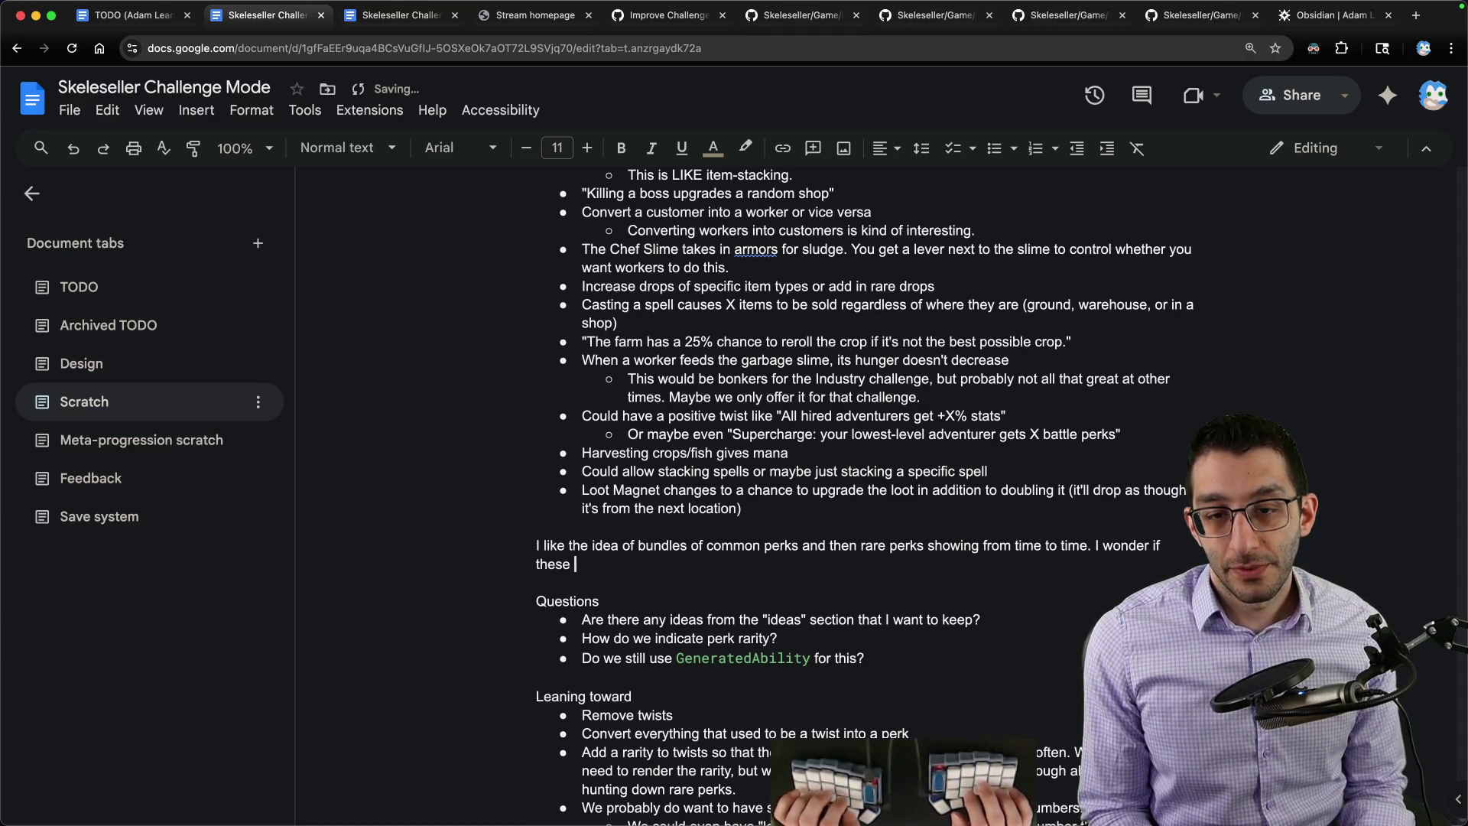
{"action": "type", "text": " could just happen every"}
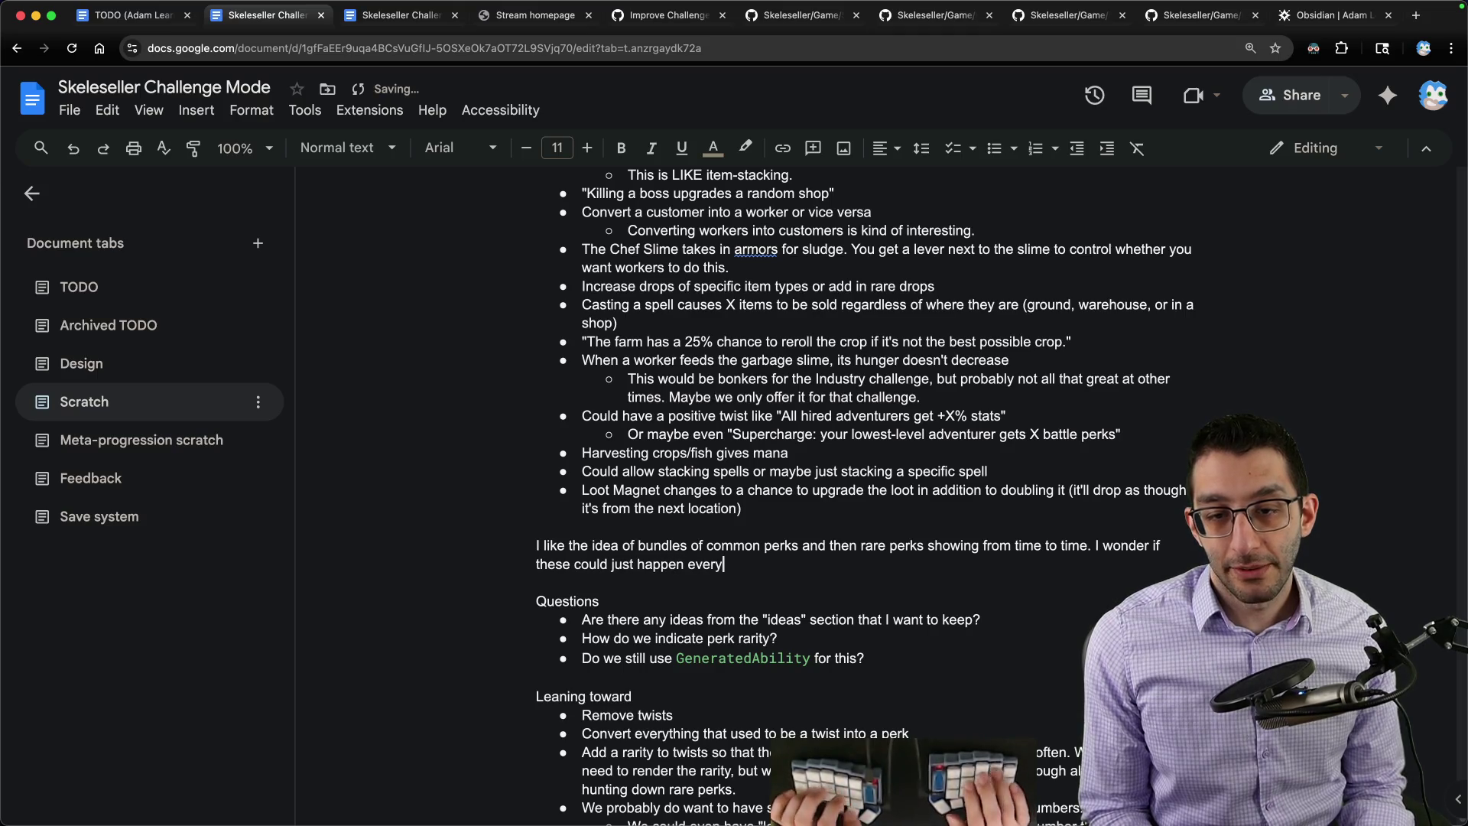
{"action": "type", "text": " so often."}
{"action": "scroll", "coordinate": [883, 686], "scroll_direction": "down", "scroll_amount": 2}
{"action": "scroll", "coordinate": [883, 686], "scroll_direction": "down", "scroll_amount": 3}
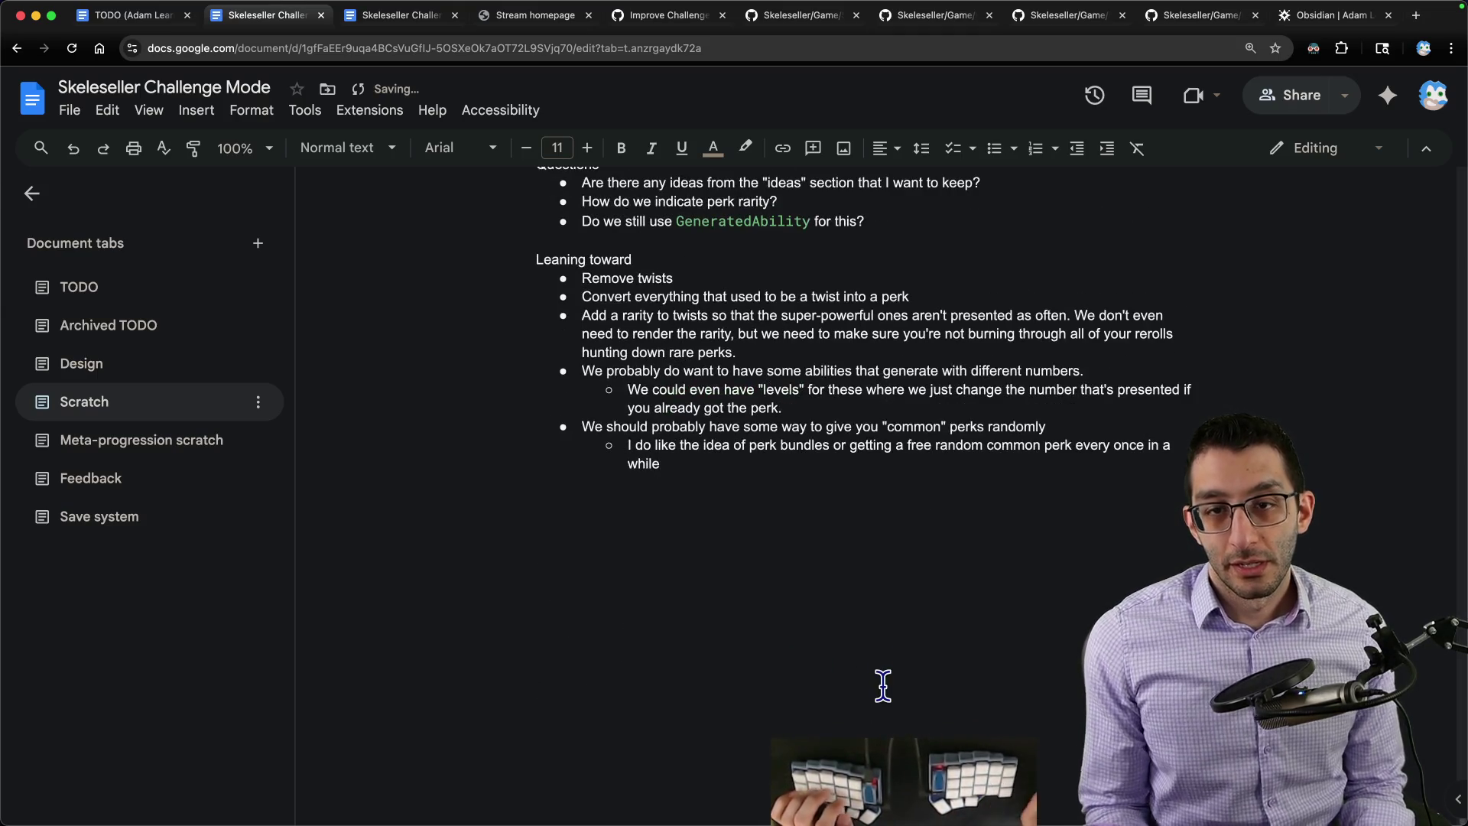
{"action": "scroll", "coordinate": [884, 685], "scroll_direction": "up", "scroll_amount": 5}
Step: Bullet the bundle odds under the paragraph: 80% single perk, 15% bundles, 5% rare set
{"action": "key", "text": "Return"}
{"action": "key", "text": "ctrl+shift+8"}
{"action": "scroll", "coordinate": [889, 686], "scroll_direction": "down", "scroll_amount": 3}
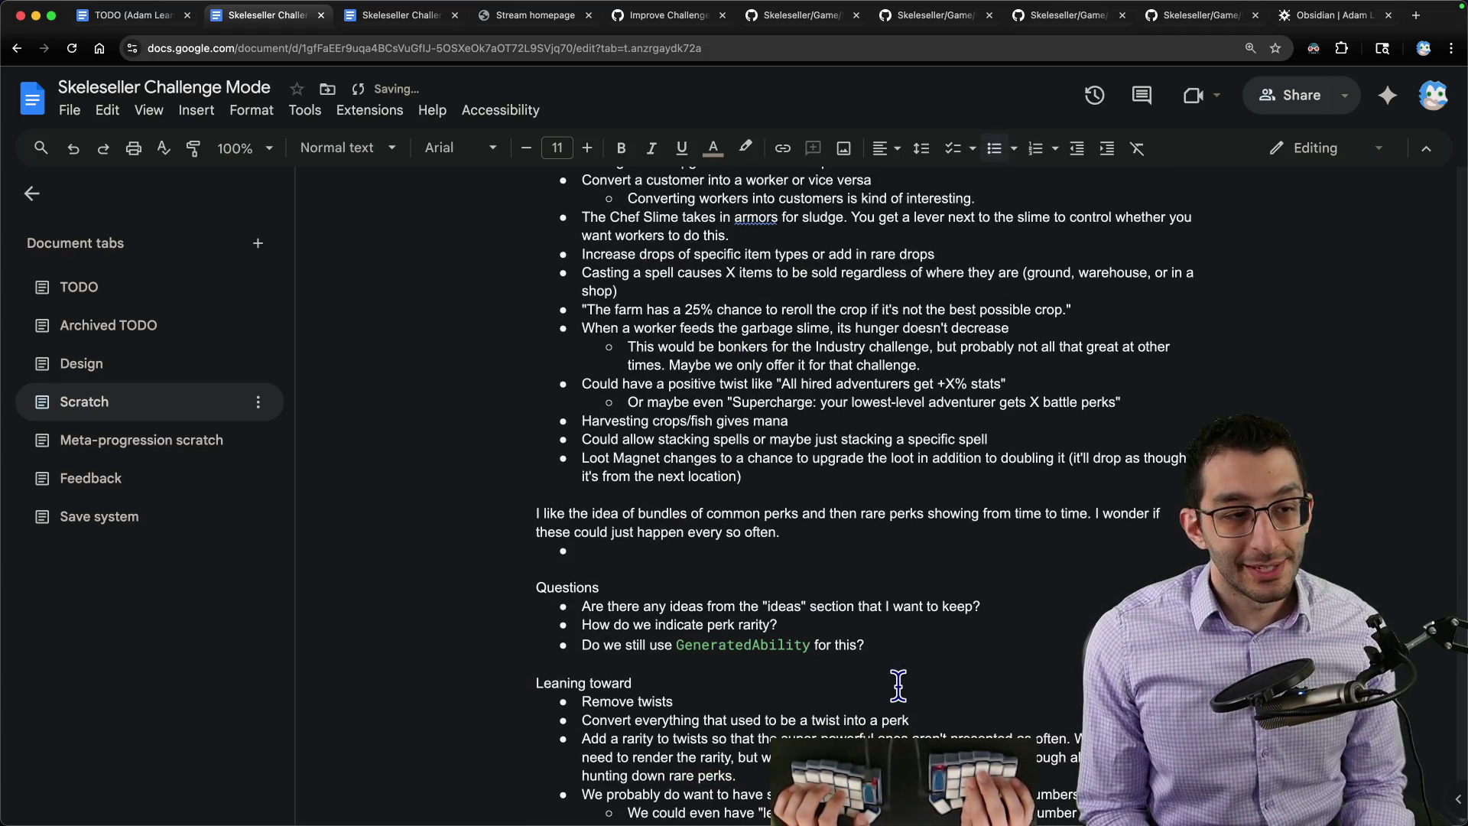
{"action": "type", "text": "90"}
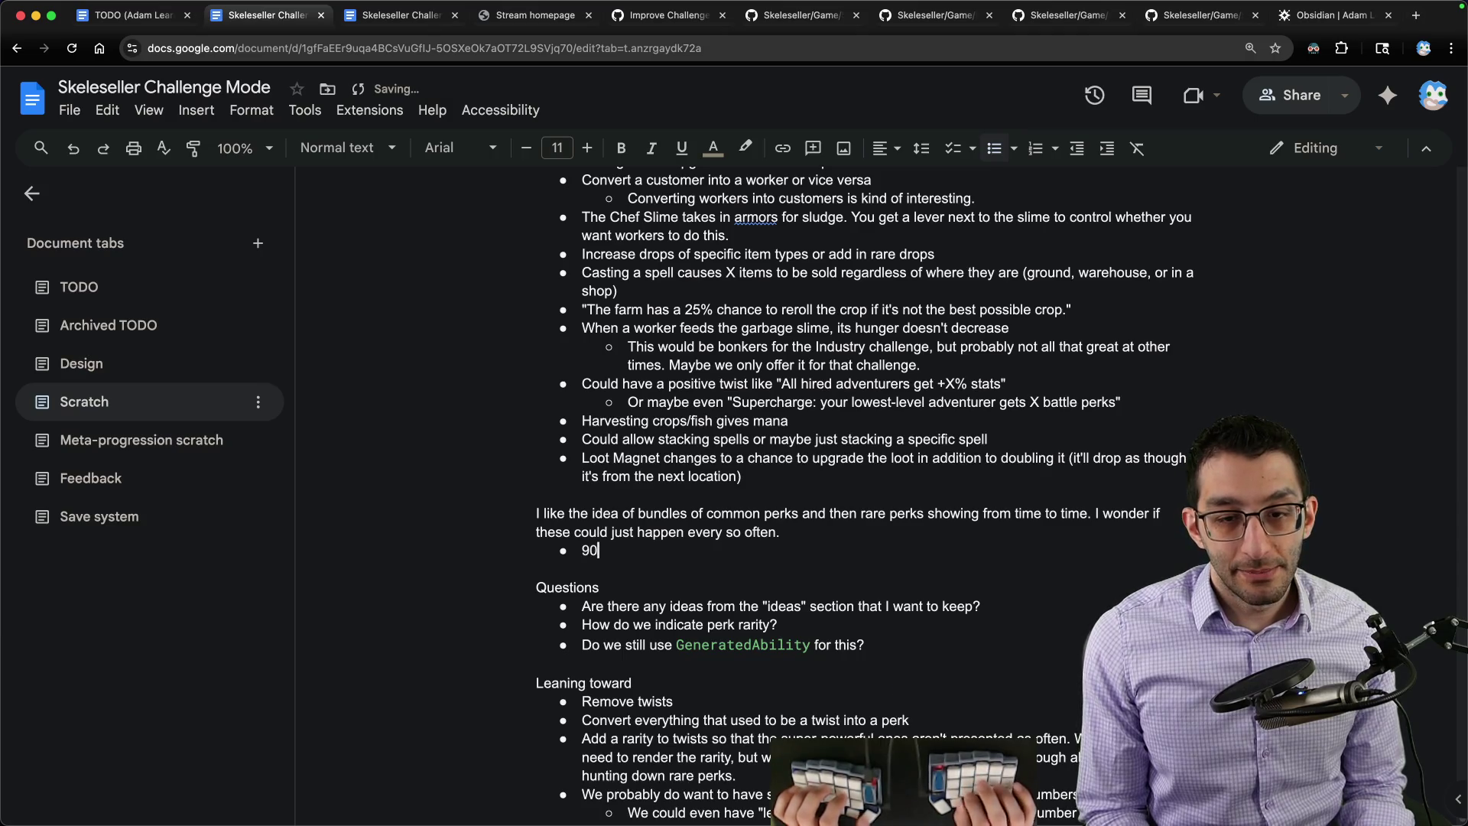
{"action": "type", "text": "80% chance t"}
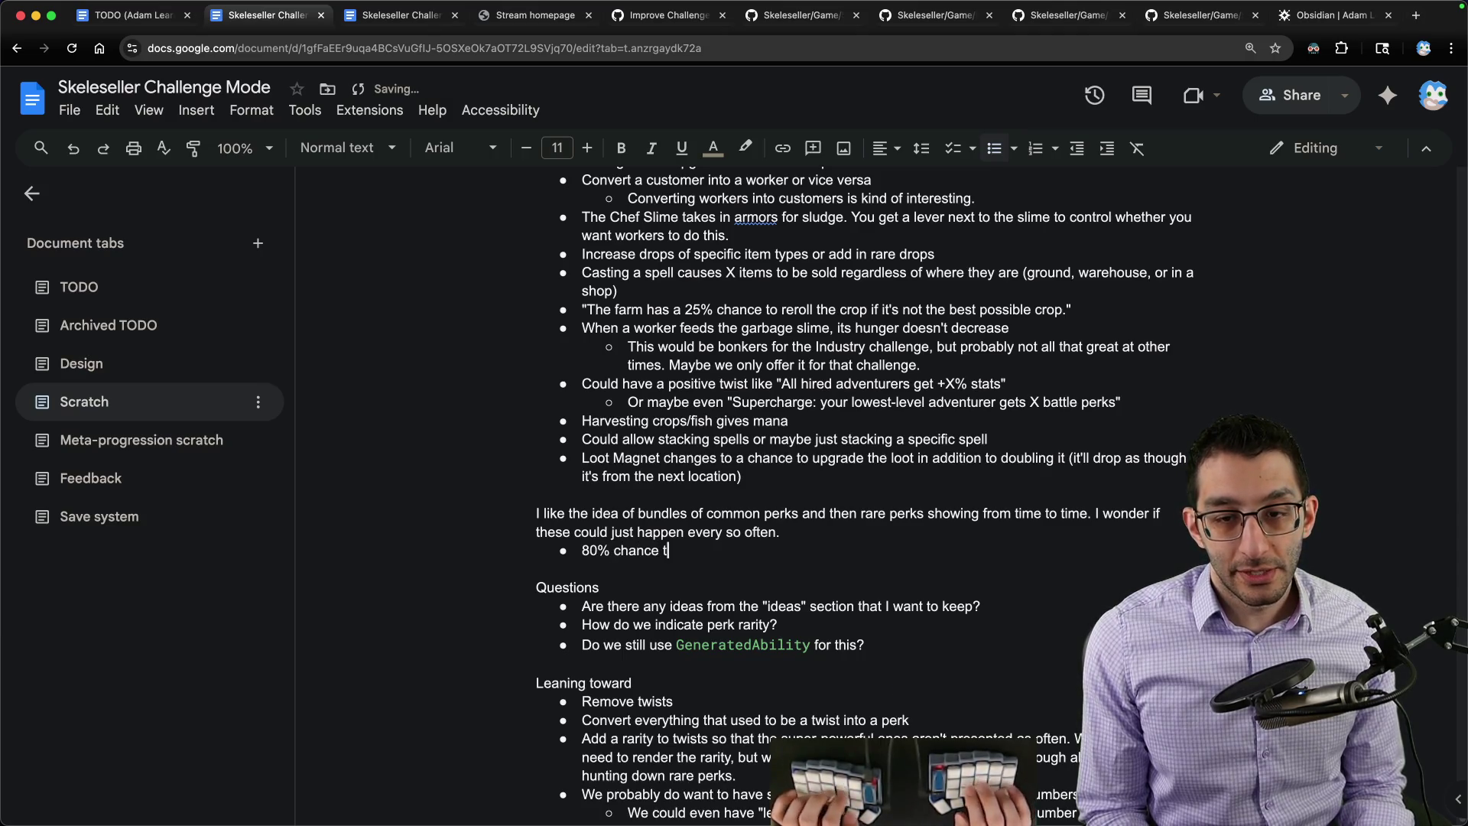
{"action": "type", "text": " single perk"}
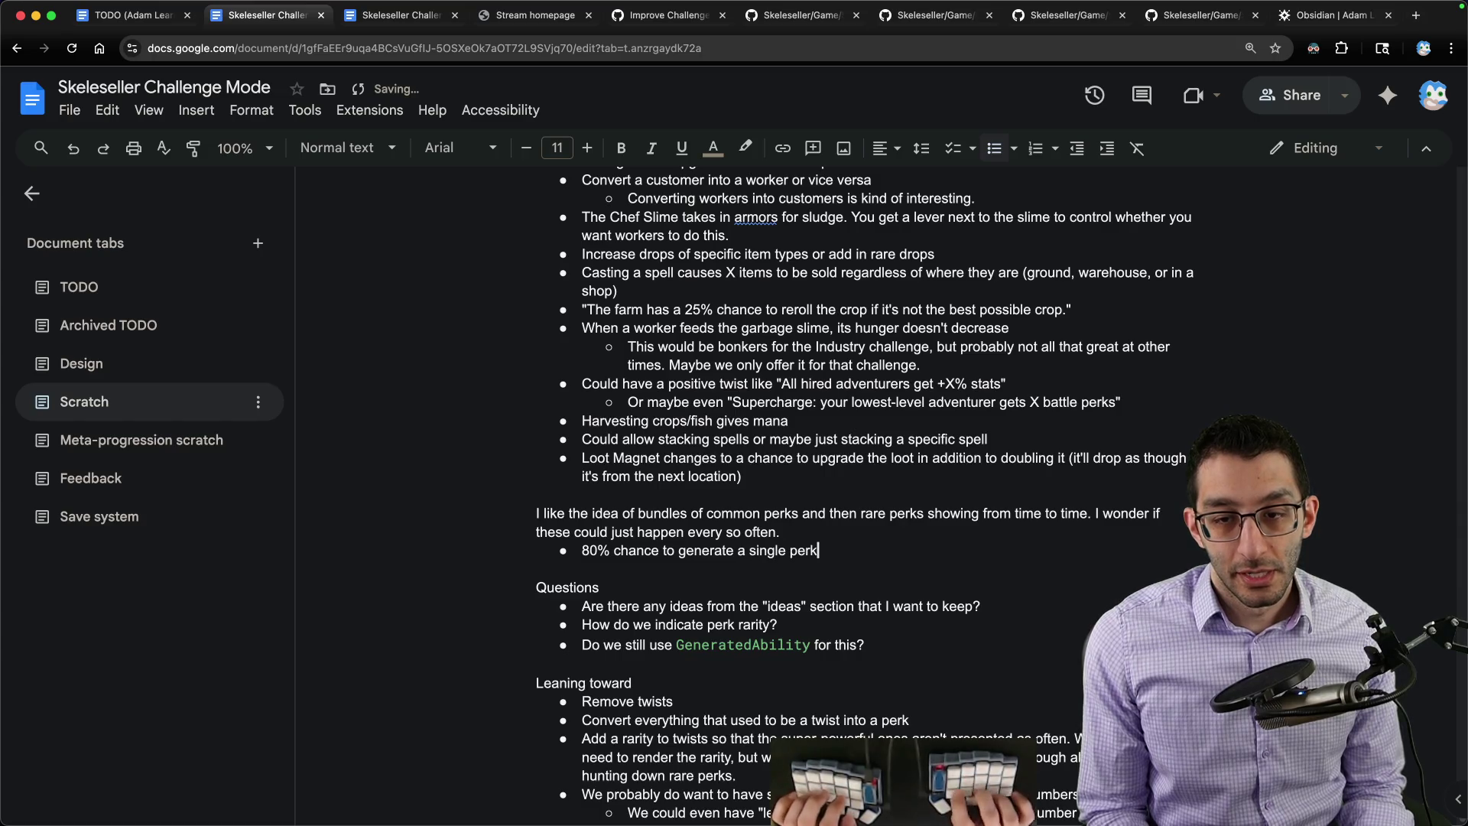
{"action": "key", "text": "Return"}
{"action": "type", "text": "15% chance to generate bundle"}
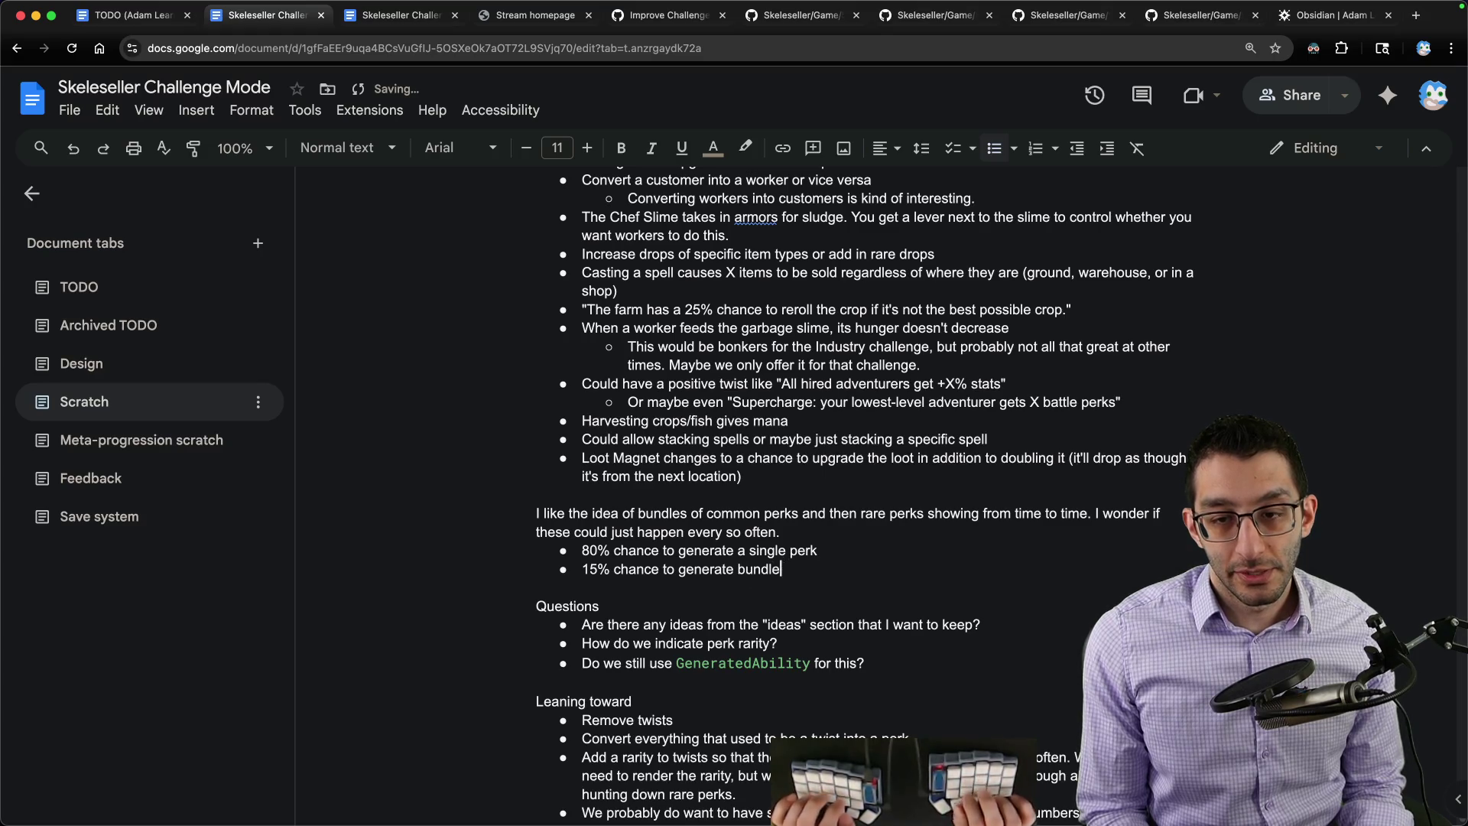
{"action": "type", "text": "s"}
{"action": "key", "text": "Return"}
{"action": "type", "text": "5% chance to generate a rare"}
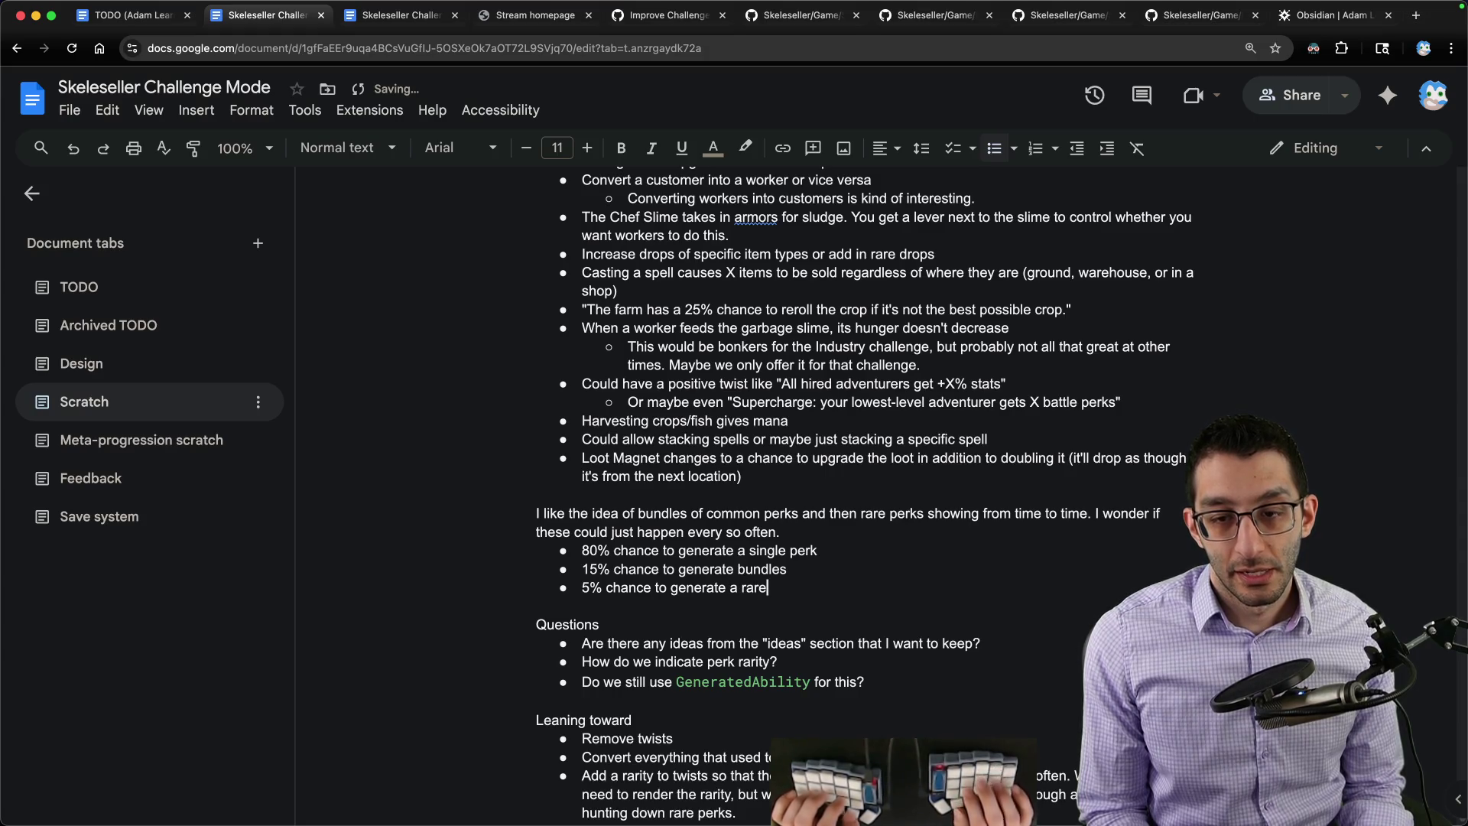
{"action": "type", "text": " set"}
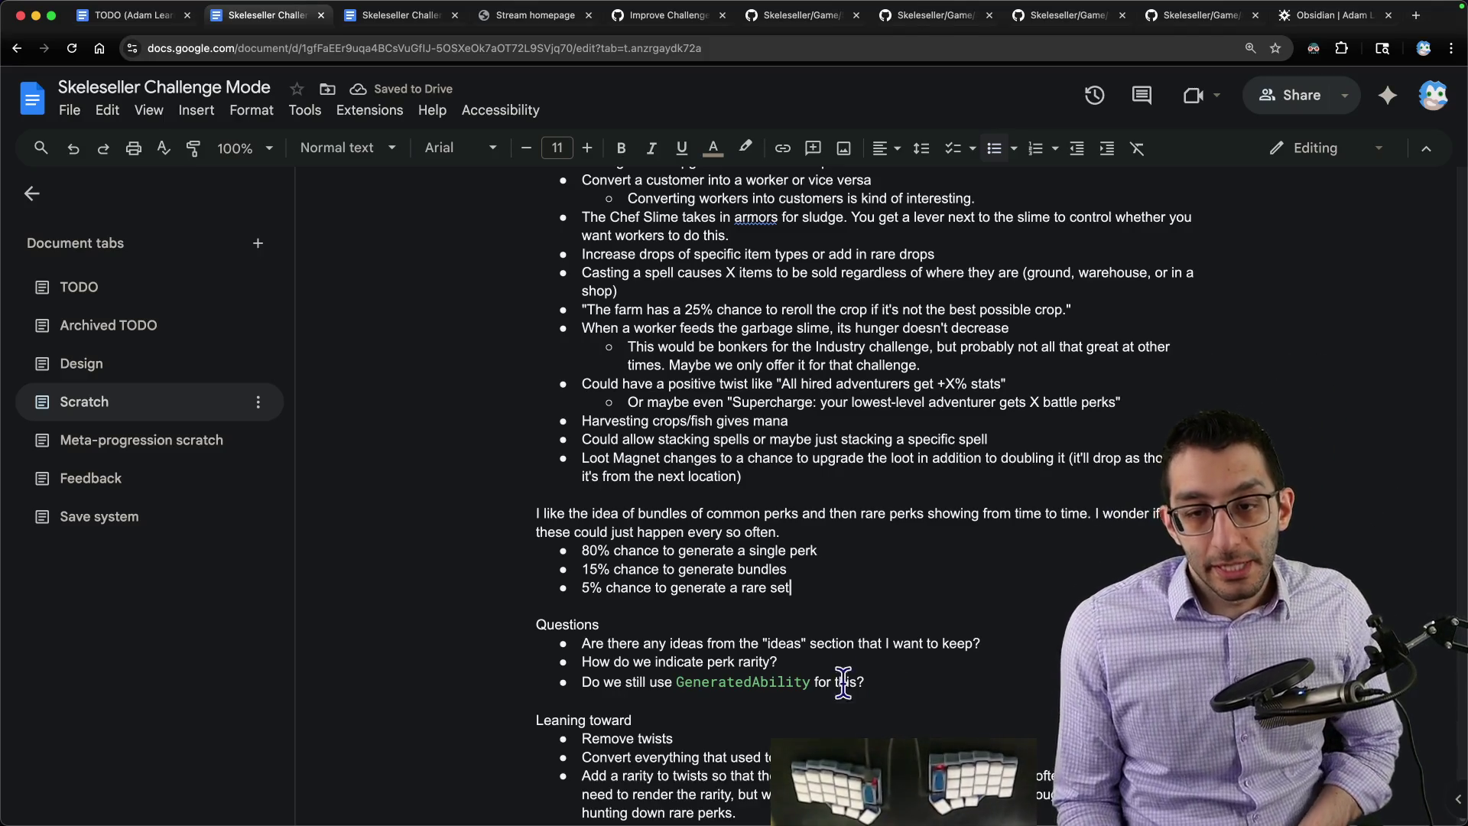
{"action": "left_click_drag", "start_coordinate": [789, 569], "coordinate": [579, 550]}
{"action": "left_click", "coordinate": [580, 562]}
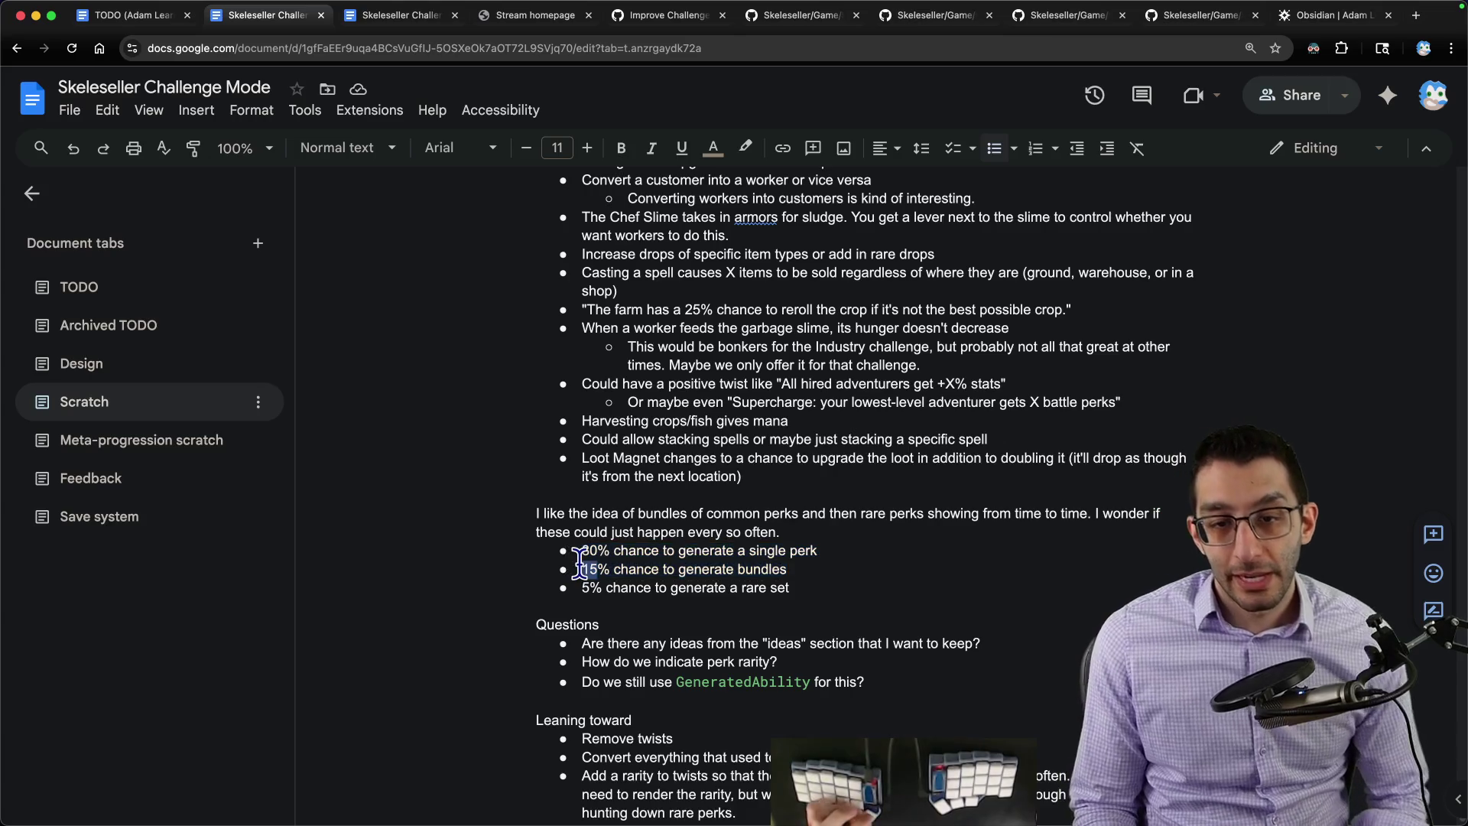
{"action": "key", "text": "shift+Down"}
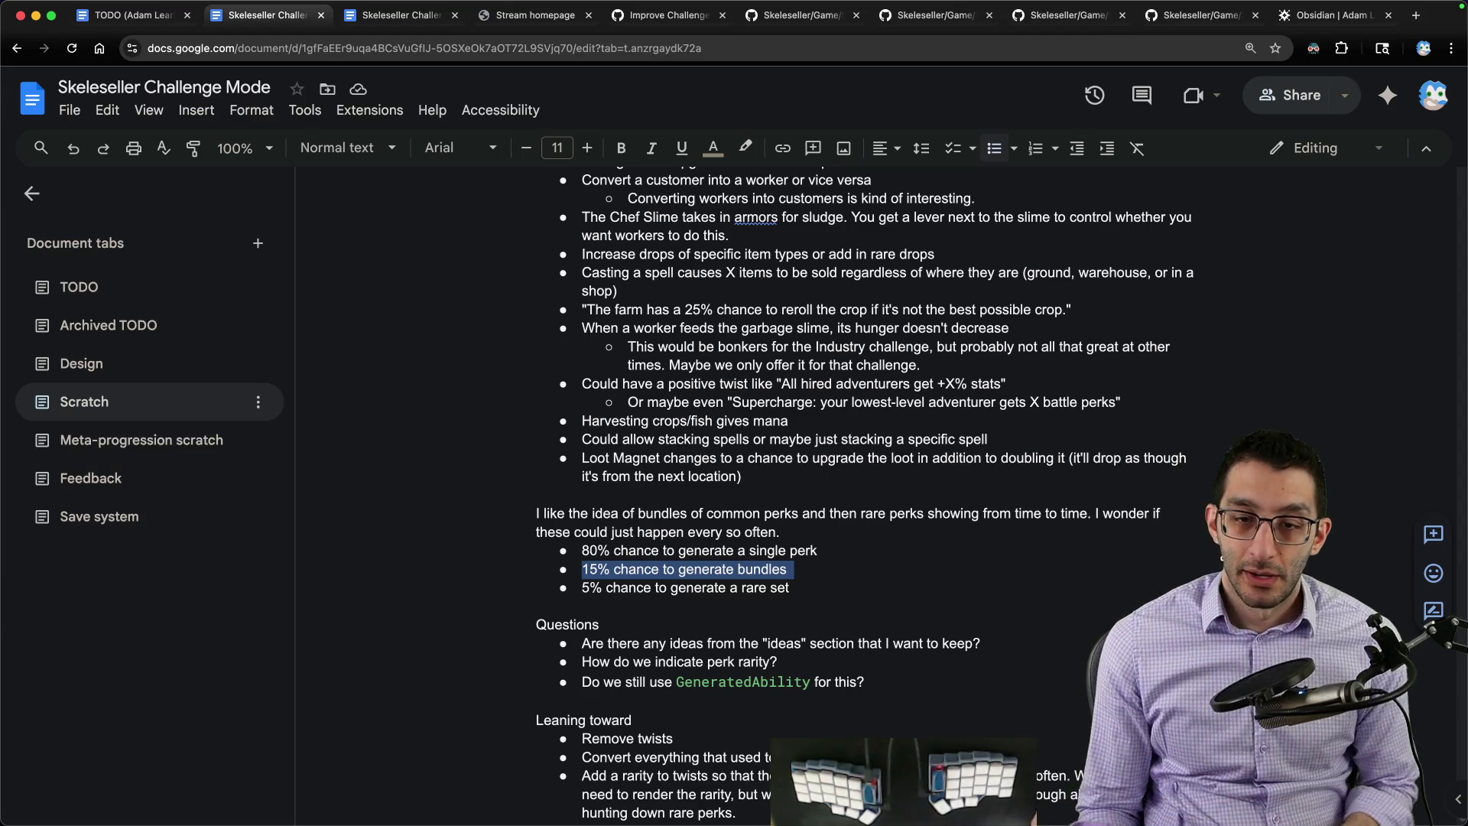
{"action": "key", "text": "Down"}
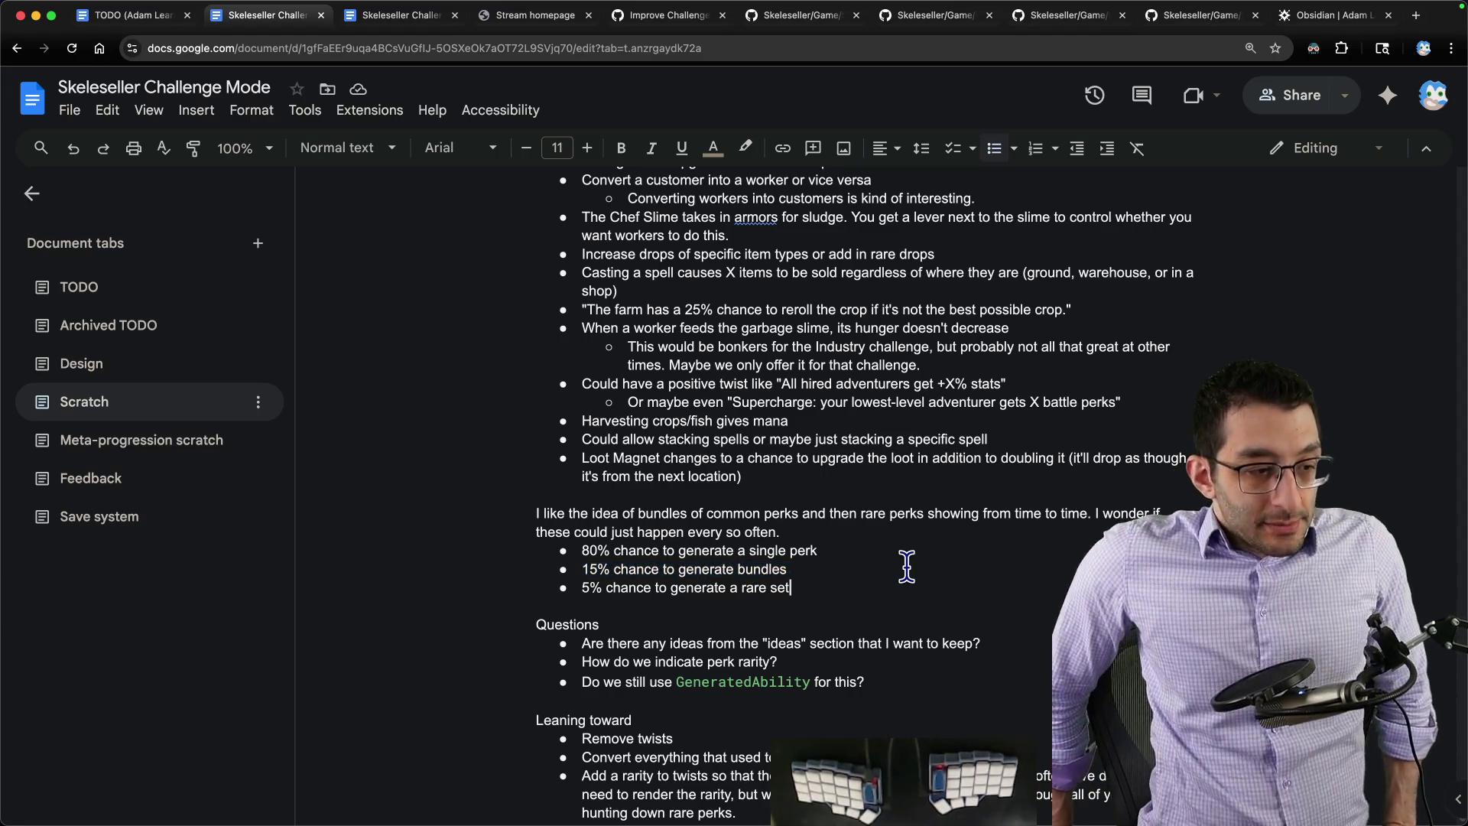
{"action": "scroll", "coordinate": [904, 563], "scroll_direction": "down", "scroll_amount": 5}
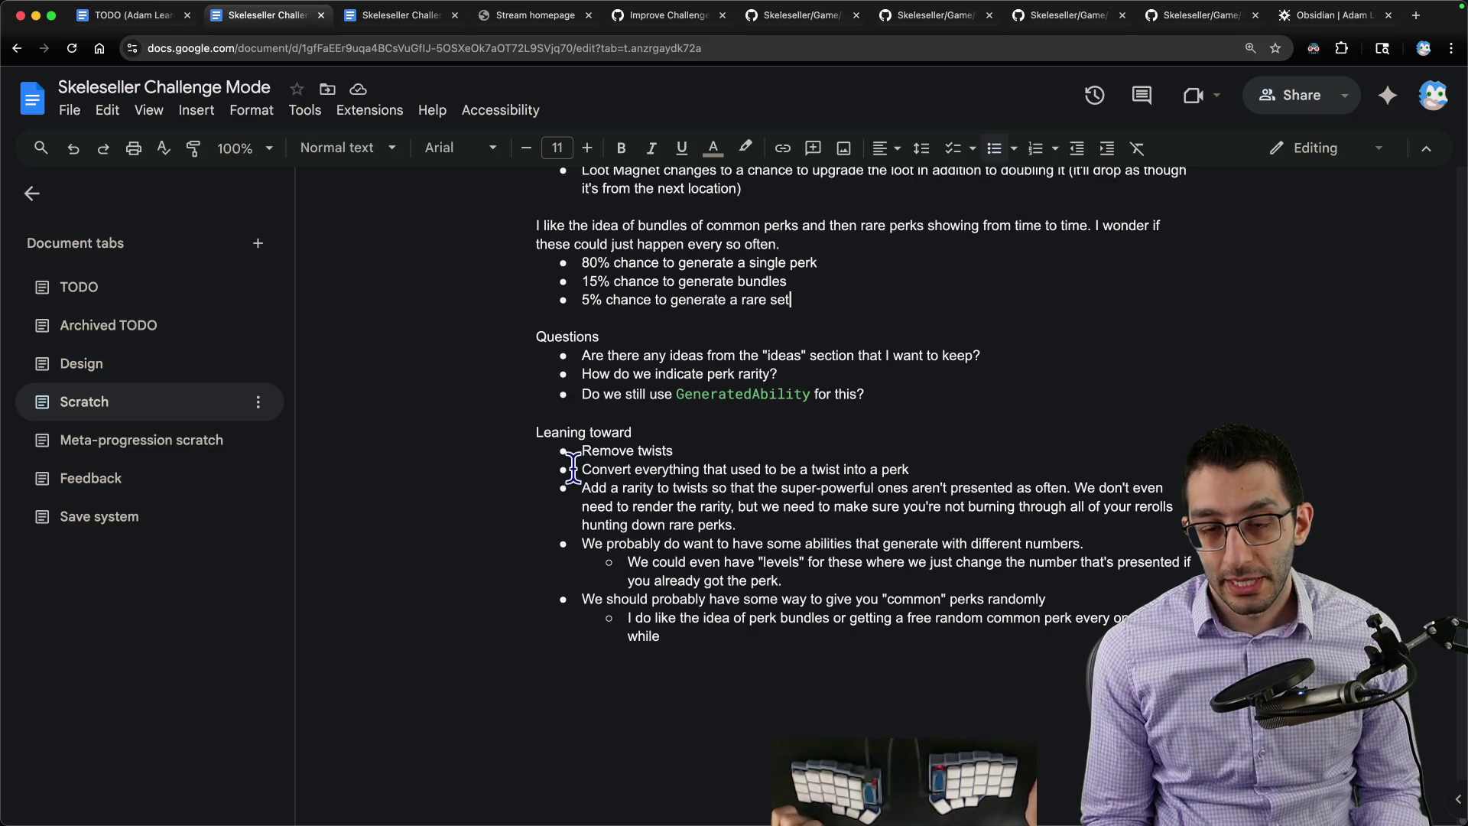
Step: Reword the rarity bullet to 'Add a rarity to perks', then move to the TODO section's tab
{"action": "left_click_drag", "start_coordinate": [576, 452], "coordinate": [766, 447]}
{"action": "left_click_drag", "start_coordinate": [934, 468], "coordinate": [437, 468]}
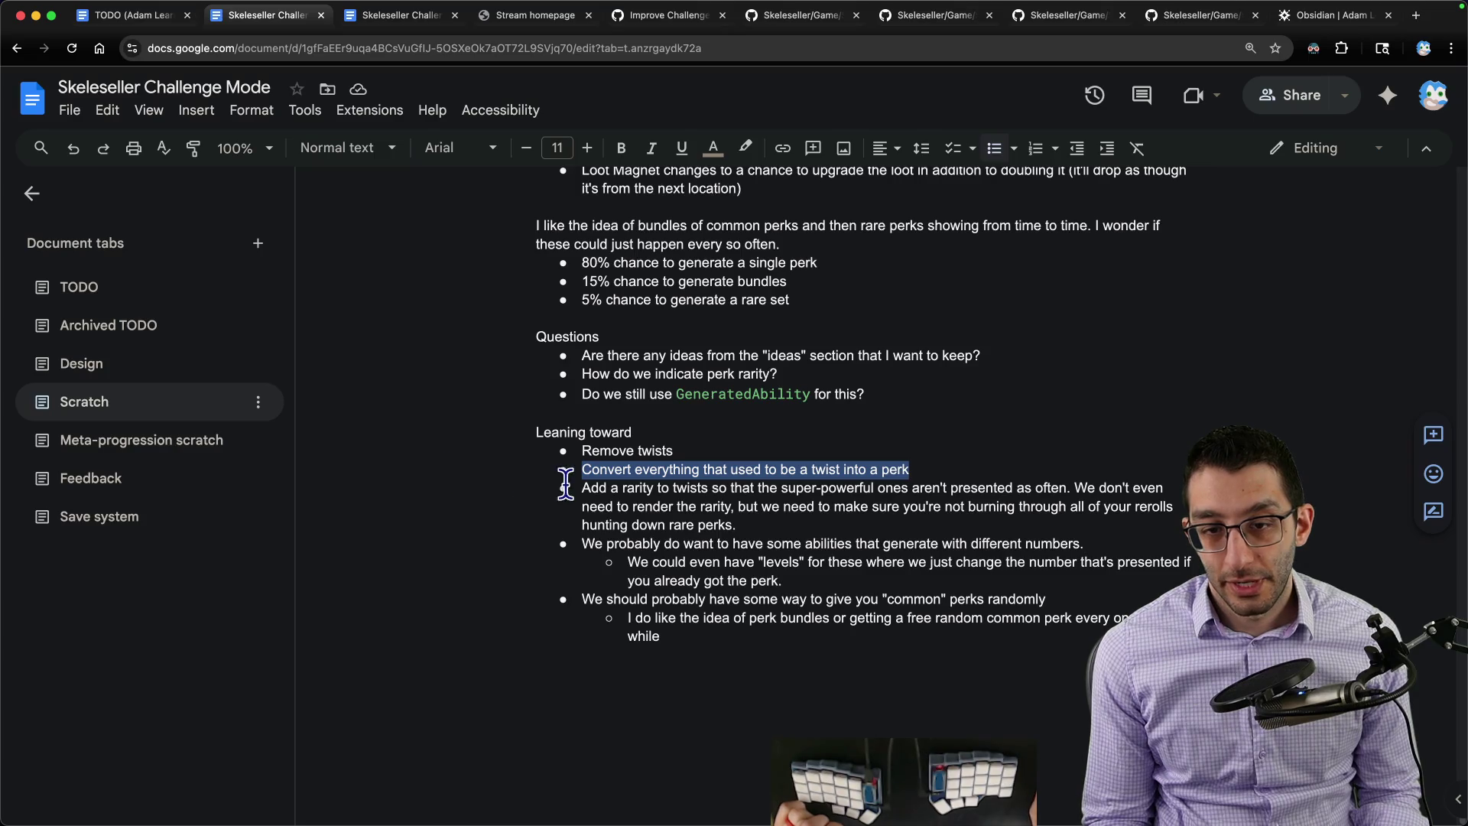
{"action": "left_click_drag", "start_coordinate": [573, 487], "coordinate": [820, 523]}
{"action": "left_click", "coordinate": [692, 484]}
{"action": "double_click", "coordinate": [692, 484]}
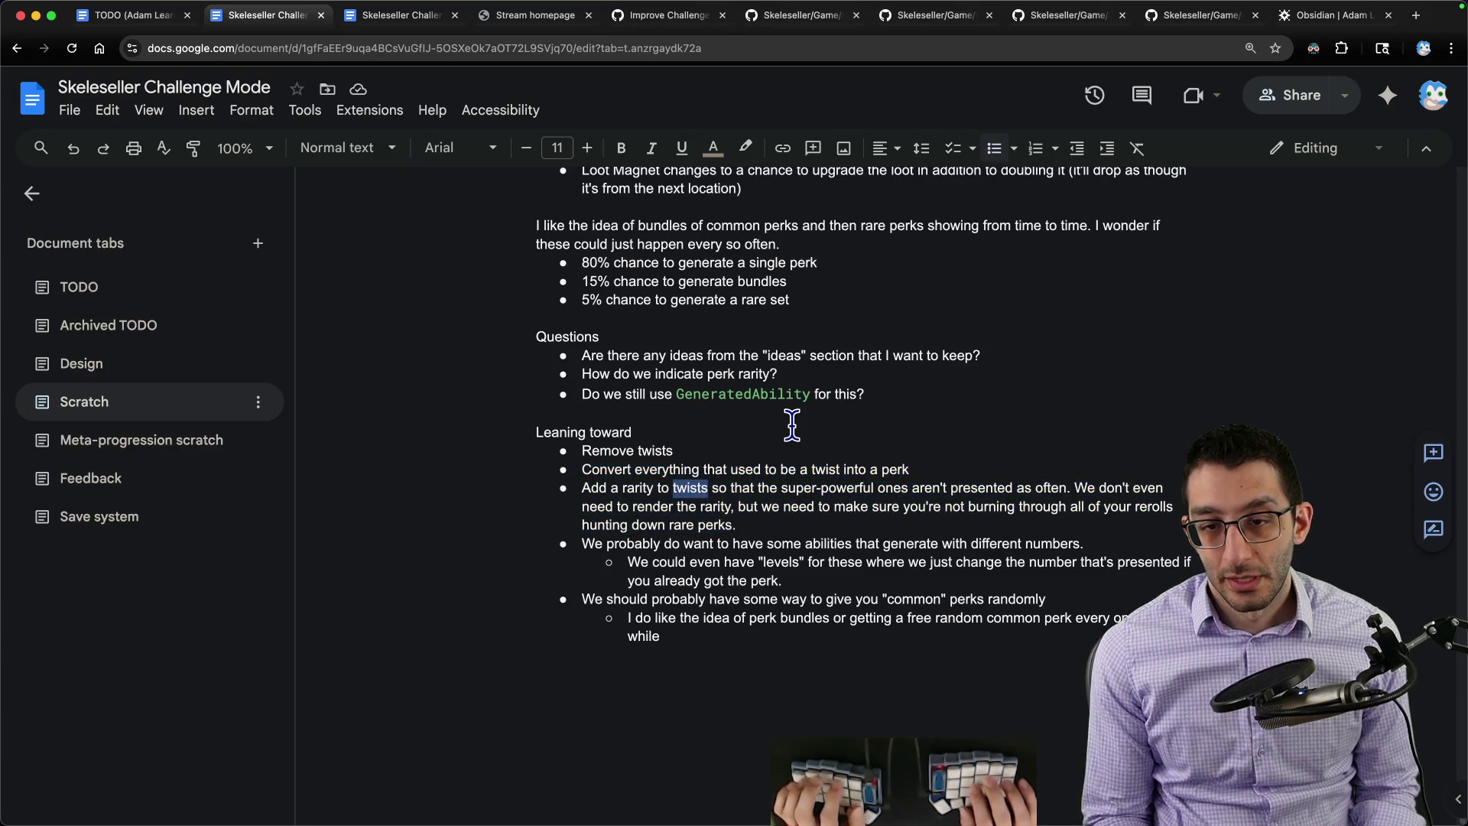
{"action": "type", "text": "perks"}
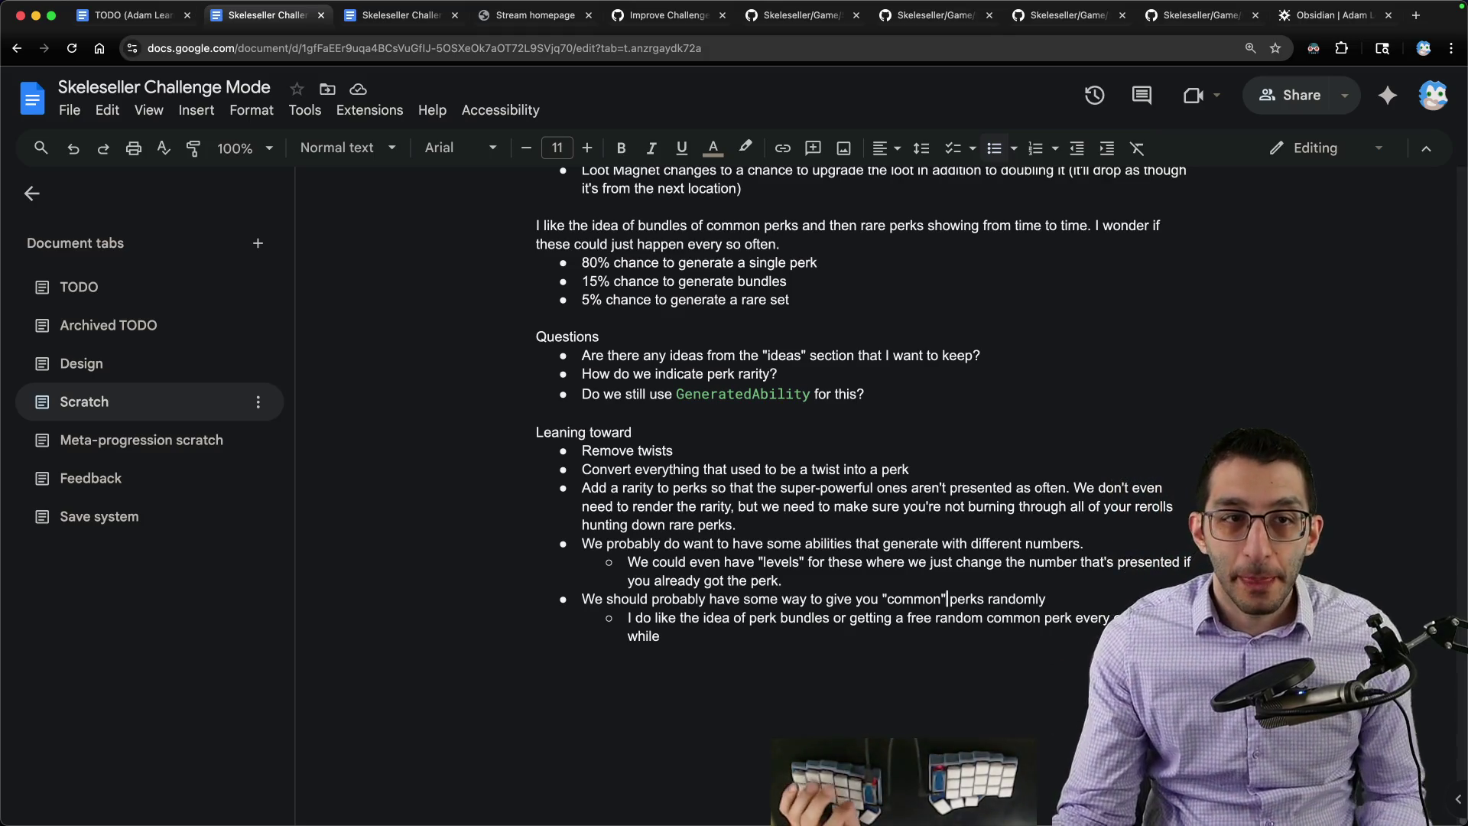
{"action": "scroll", "coordinate": [766, 430], "scroll_direction": "up", "scroll_amount": 5}
{"action": "key", "text": "ctrl+Tab"}
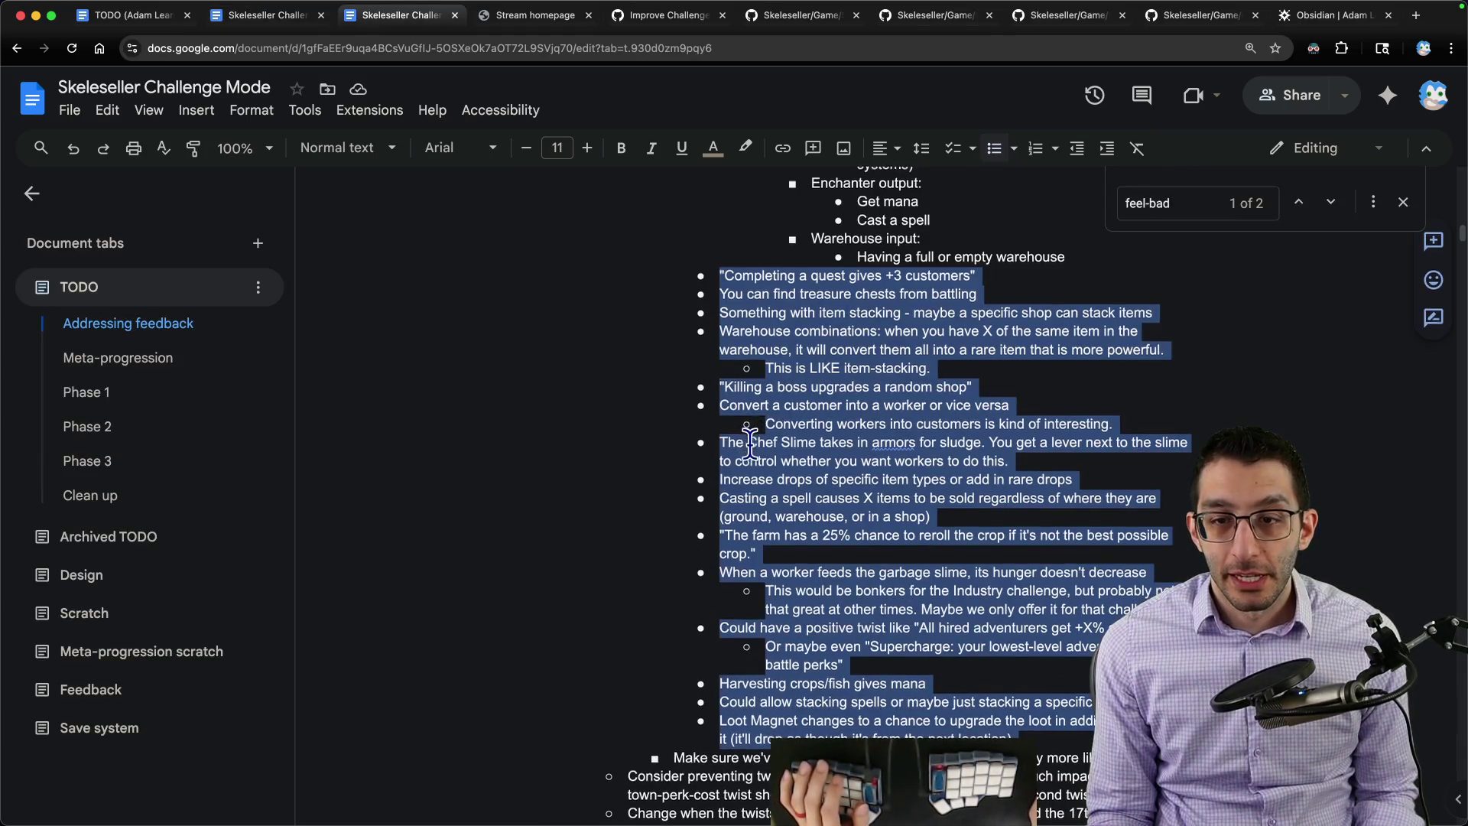
Step: Open TownPerkChoiceGenerator.cs in Rider and look over the general, warehouse and garbage slime perks
{"action": "left_click", "coordinate": [465, 803]}
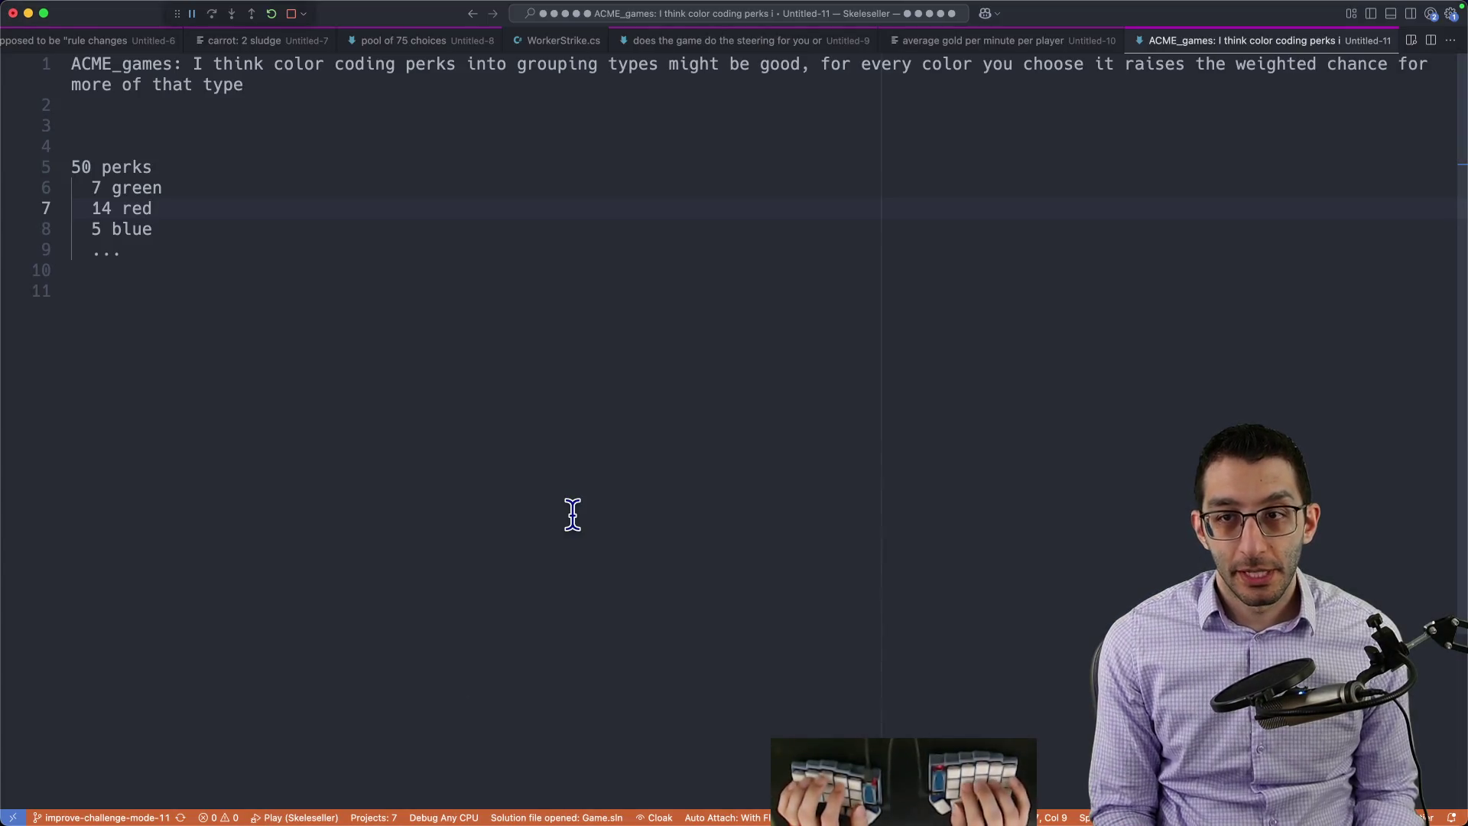
{"action": "key", "text": "super+p"}
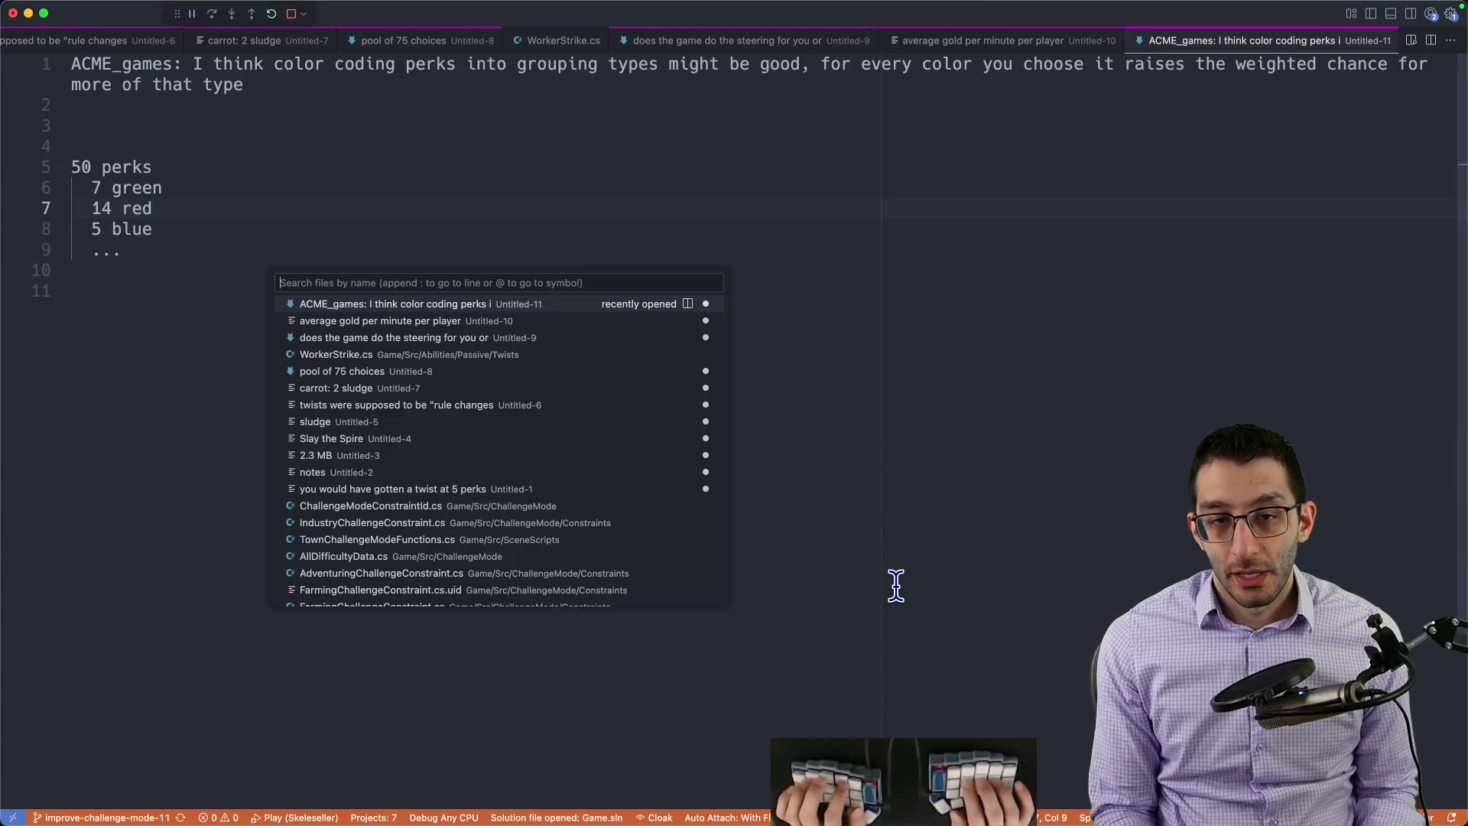
{"action": "type", "text": "townperkc"}
{"action": "key", "text": "Return"}
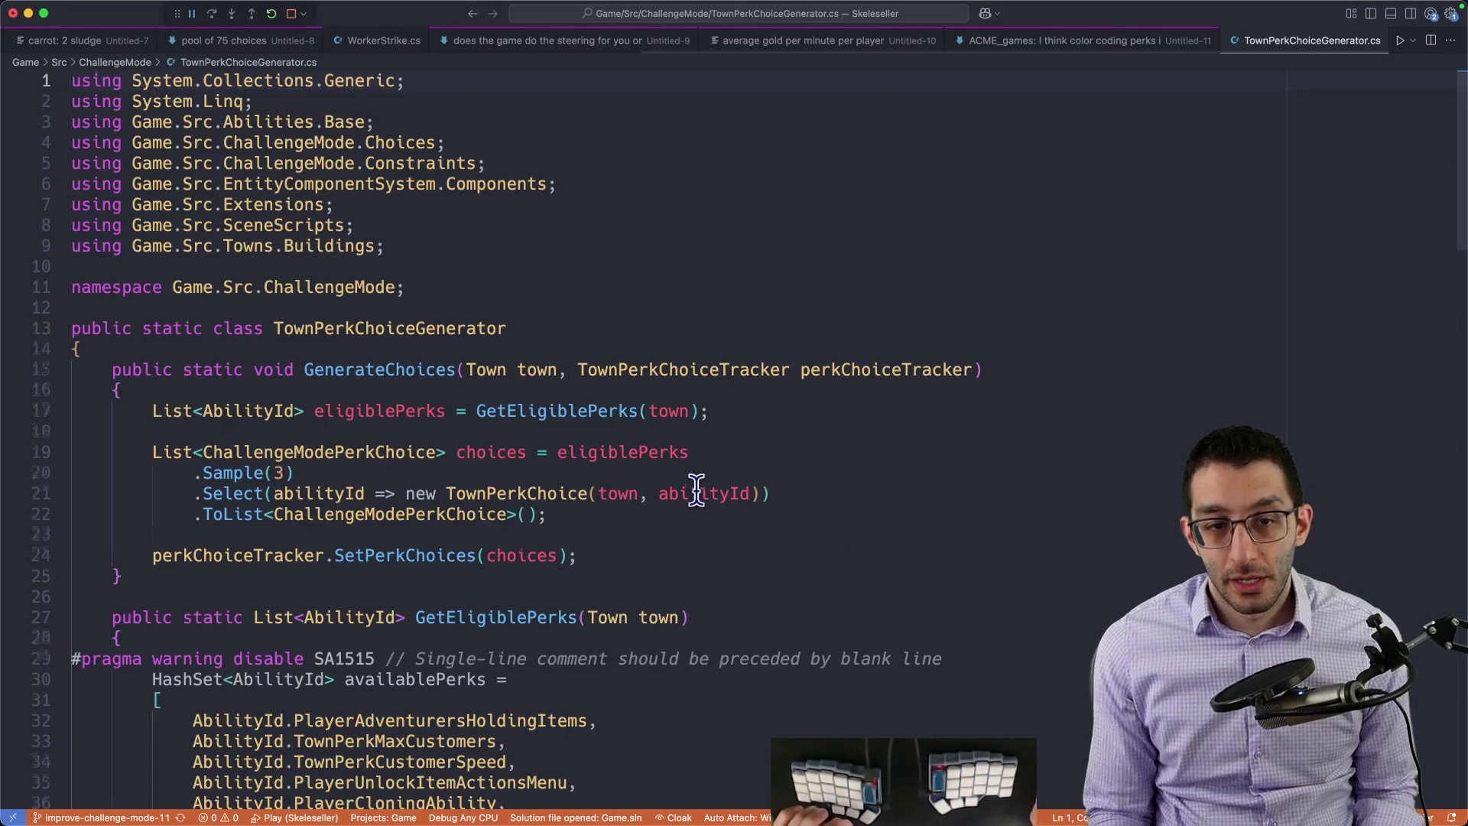
{"action": "scroll", "coordinate": [684, 493], "scroll_direction": "down", "scroll_amount": 10}
{"action": "scroll", "coordinate": [685, 493], "scroll_direction": "up", "scroll_amount": 5}
{"action": "scroll", "coordinate": [783, 515], "scroll_direction": "up", "scroll_amount": 2}
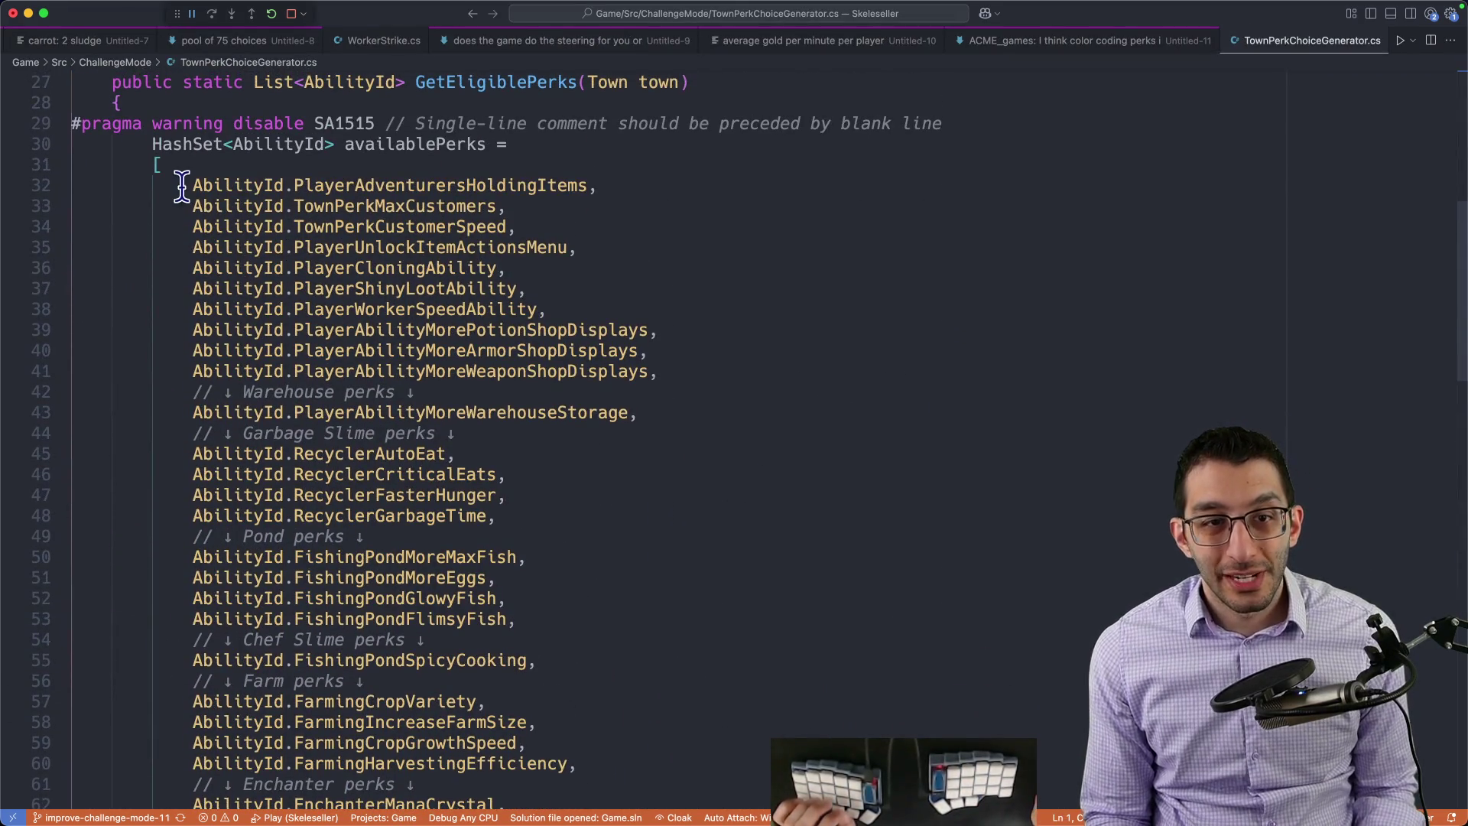
{"action": "left_click_drag", "start_coordinate": [180, 187], "coordinate": [460, 196]}
{"action": "mouse_move", "coordinate": [564, 195]}
{"action": "left_mouse_down"}
{"action": "mouse_move", "coordinate": [616, 325]}
{"action": "mouse_move", "coordinate": [693, 358]}
{"action": "mouse_move", "coordinate": [691, 372]}
{"action": "left_mouse_up"}
{"action": "scroll", "coordinate": [688, 367], "scroll_direction": "down", "scroll_amount": 4}
{"action": "triple_click", "coordinate": [648, 263]}
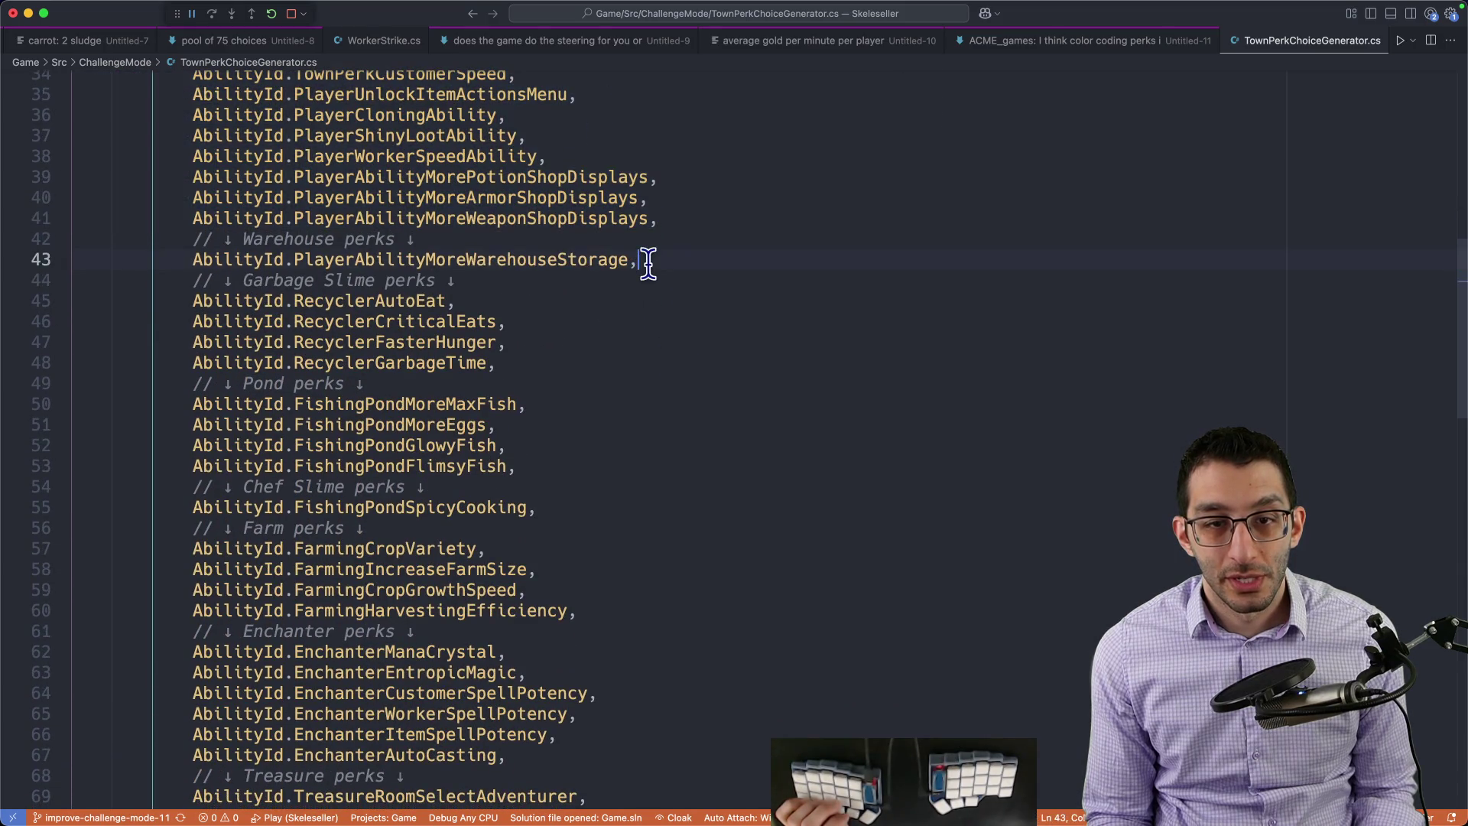
{"action": "scroll", "coordinate": [649, 262], "scroll_direction": "down", "scroll_amount": 4}
{"action": "triple_click", "coordinate": [410, 224]}
{"action": "mouse_move", "coordinate": [409, 224]}
{"action": "left_mouse_down"}
{"action": "mouse_move", "coordinate": [448, 360]}
{"action": "mouse_move", "coordinate": [416, 371]}
{"action": "left_mouse_up"}
Step: Review the pond, farm and TreasureRoomKeyRarity perk entries in the available-perks list
{"action": "triple_click", "coordinate": [440, 325]}
{"action": "scroll", "coordinate": [416, 370], "scroll_direction": "down", "scroll_amount": 3}
{"action": "scroll", "coordinate": [481, 287], "scroll_direction": "down", "scroll_amount": 3}
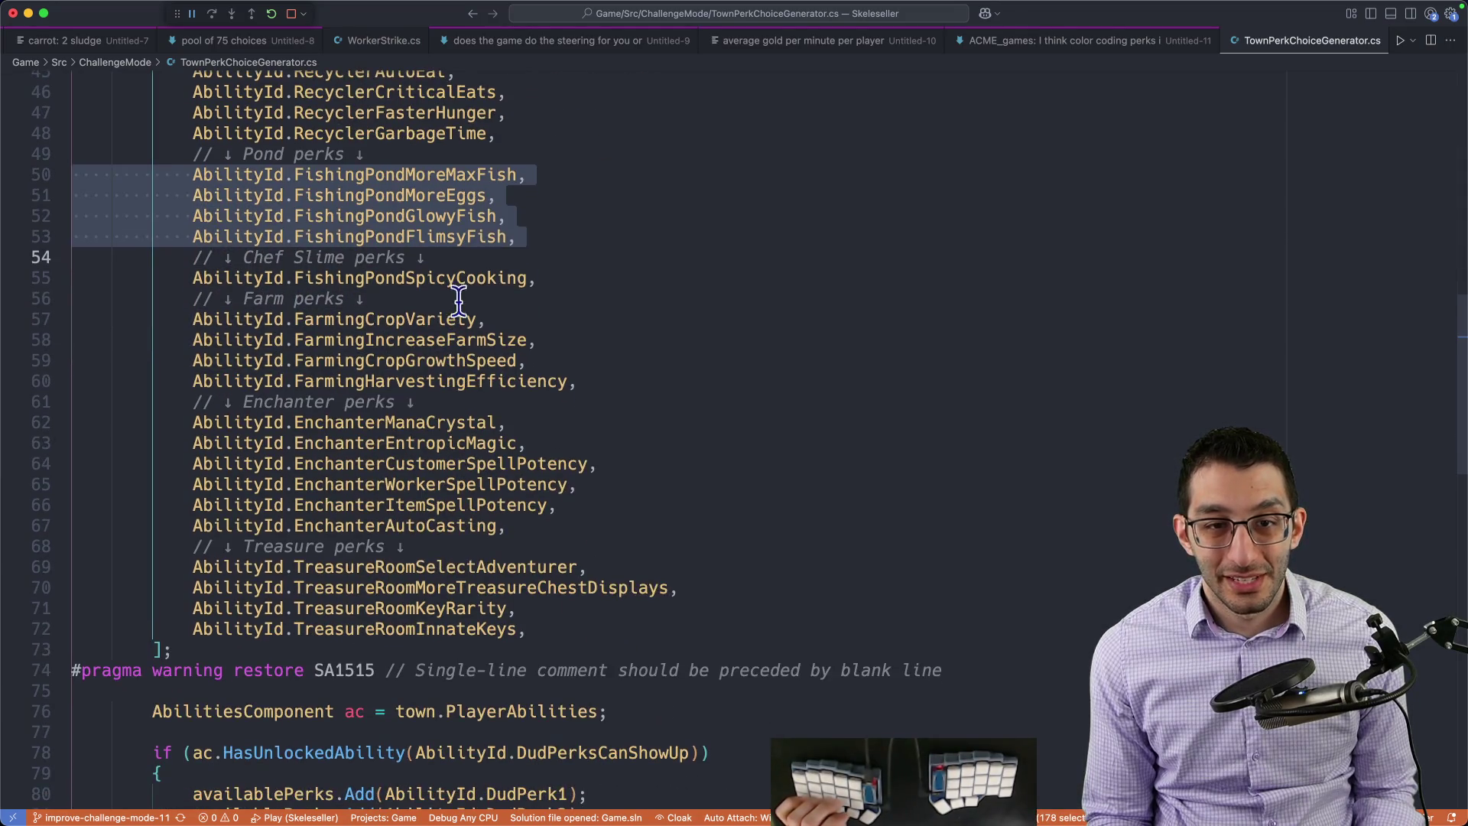
{"action": "double_click", "coordinate": [459, 277]}
{"action": "triple_click", "coordinate": [458, 319]}
{"action": "left_click_drag", "start_coordinate": [458, 319], "coordinate": [463, 385]}
{"action": "scroll", "coordinate": [494, 505], "scroll_direction": "down", "scroll_amount": 4}
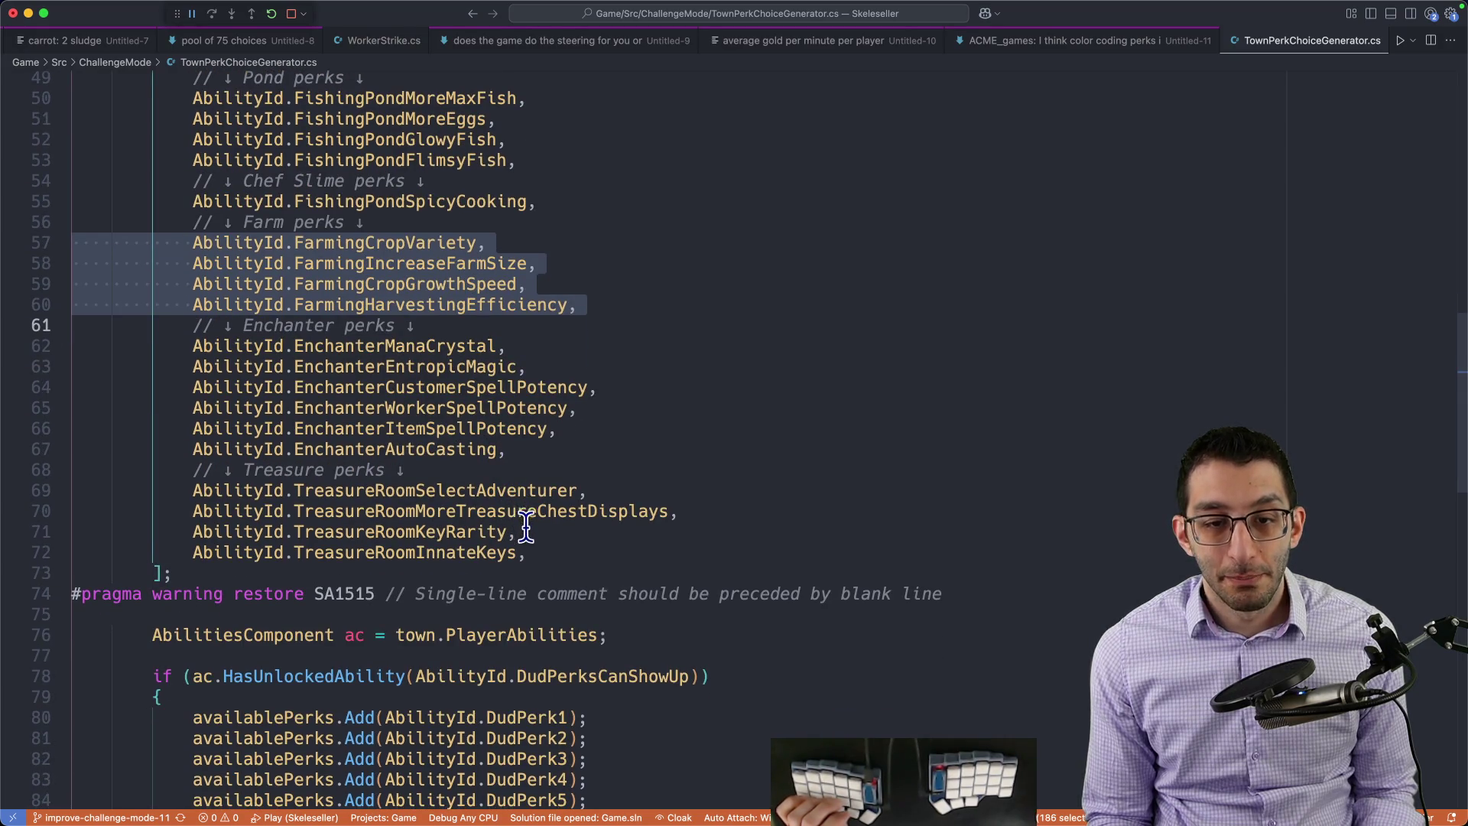
{"action": "left_click_drag", "start_coordinate": [526, 531], "coordinate": [4, 537]}
{"action": "left_click_drag", "start_coordinate": [513, 532], "coordinate": [81, 532]}
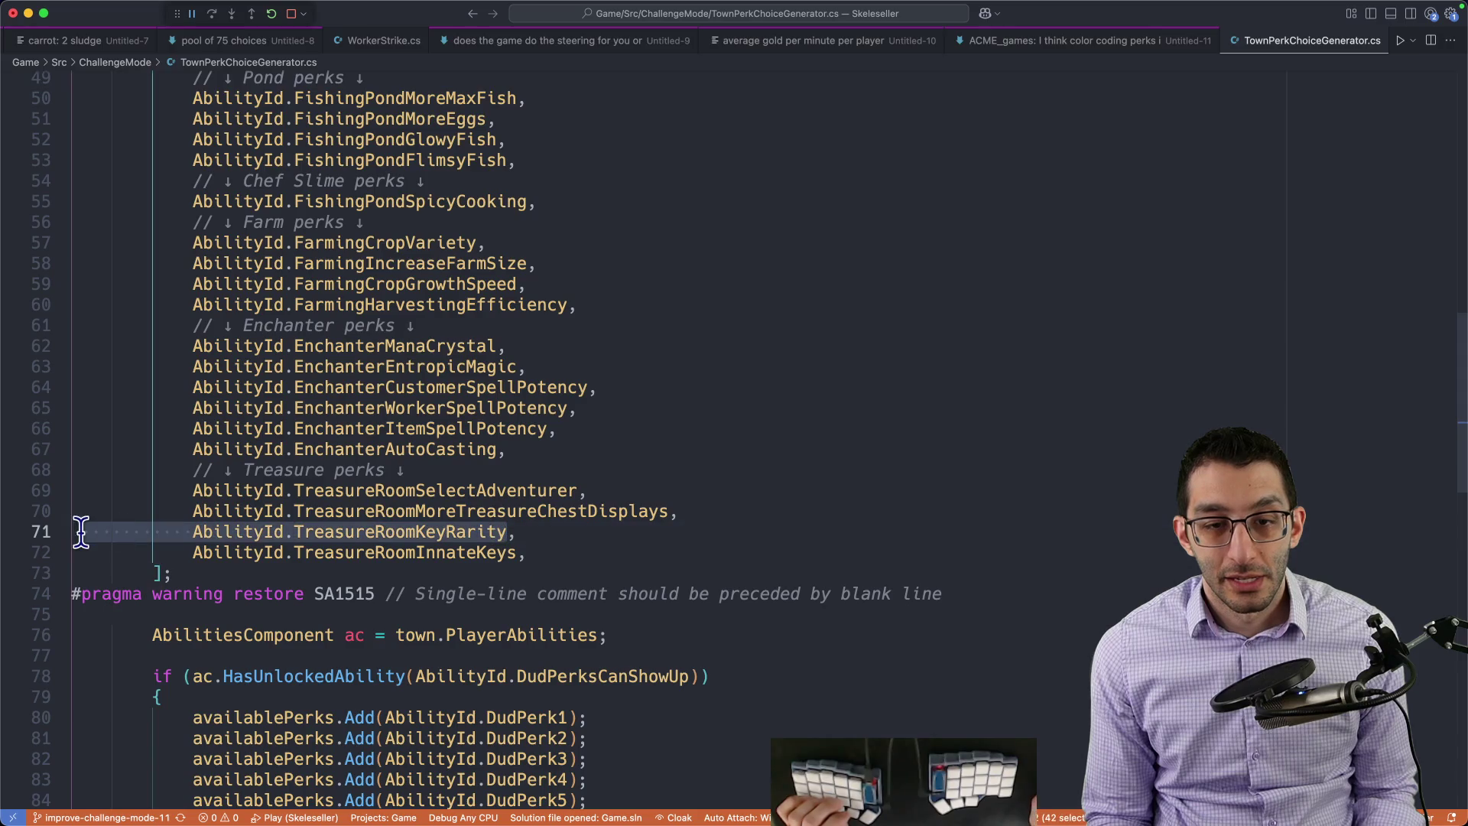
{"action": "scroll", "coordinate": [755, 491], "scroll_direction": "down", "scroll_amount": 3}
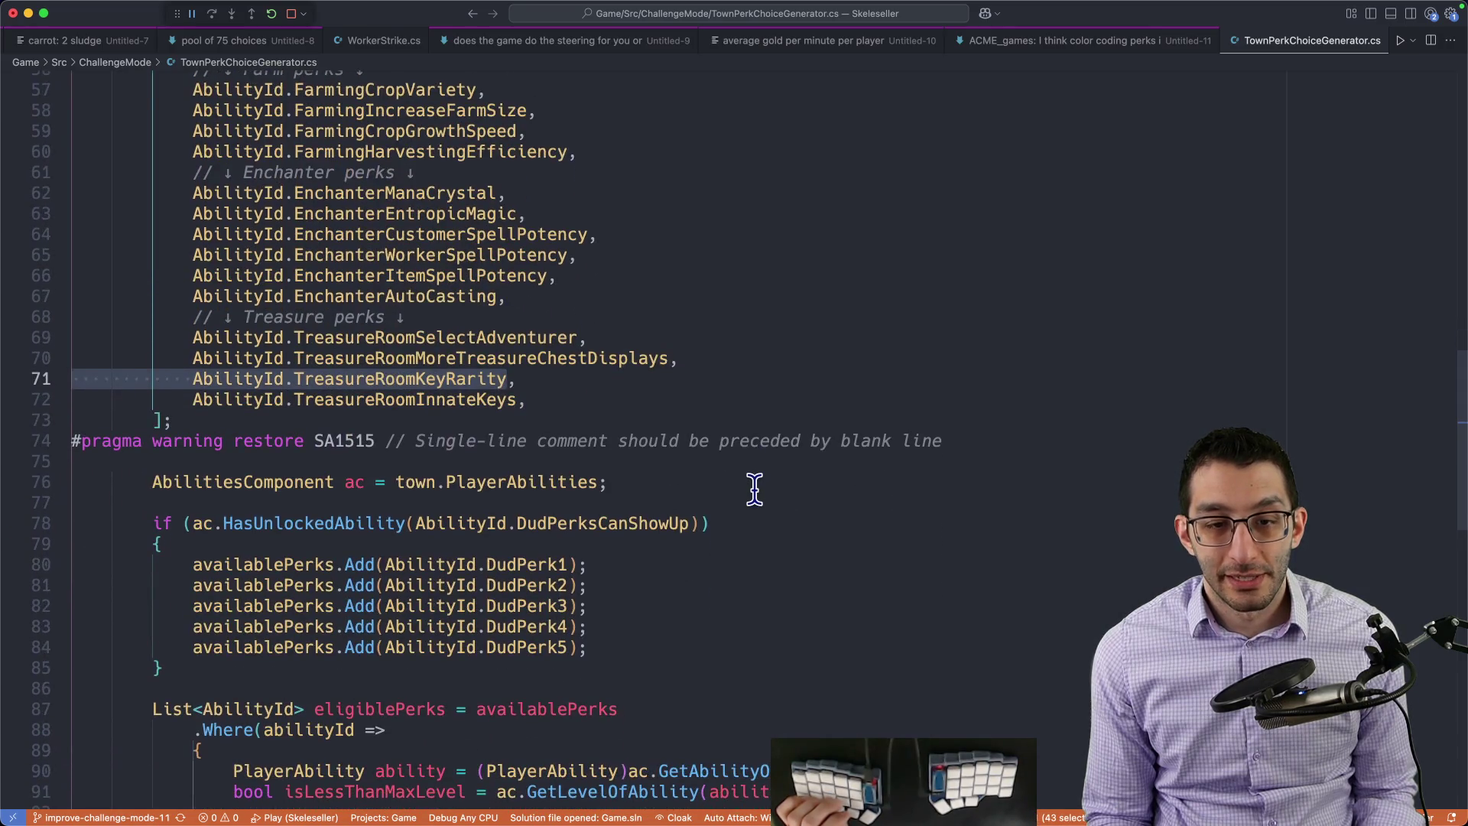
{"action": "scroll", "coordinate": [752, 489], "scroll_direction": "down", "scroll_amount": 2}
{"action": "scroll", "coordinate": [750, 488], "scroll_direction": "down", "scroll_amount": 1}
{"action": "scroll", "coordinate": [748, 482], "scroll_direction": "down", "scroll_amount": 4}
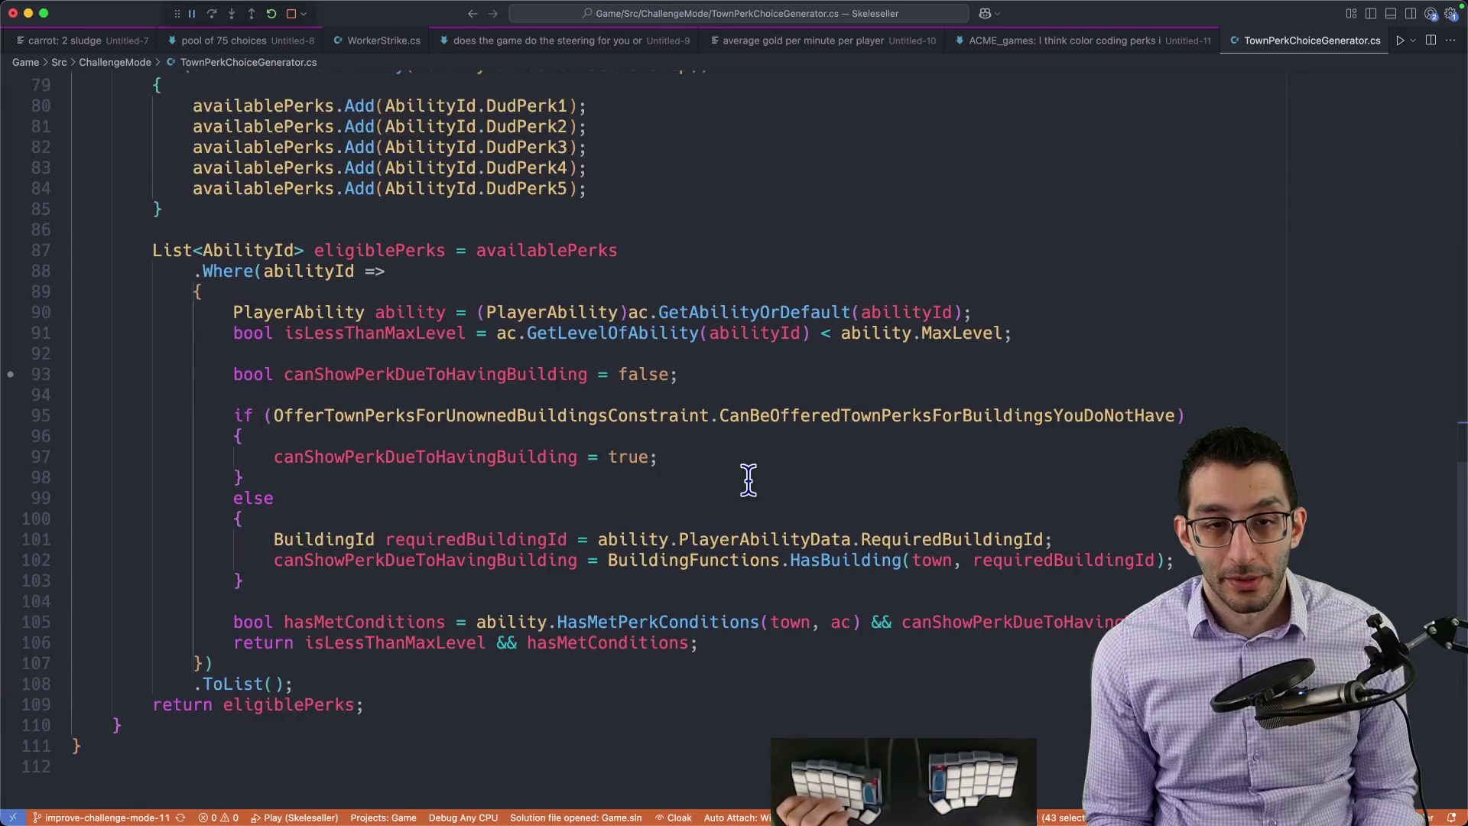
{"action": "scroll", "coordinate": [746, 480], "scroll_direction": "up", "scroll_amount": 5}
{"action": "scroll", "coordinate": [744, 477], "scroll_direction": "up", "scroll_amount": 3}
{"action": "scroll", "coordinate": [745, 477], "scroll_direction": "up", "scroll_amount": 3}
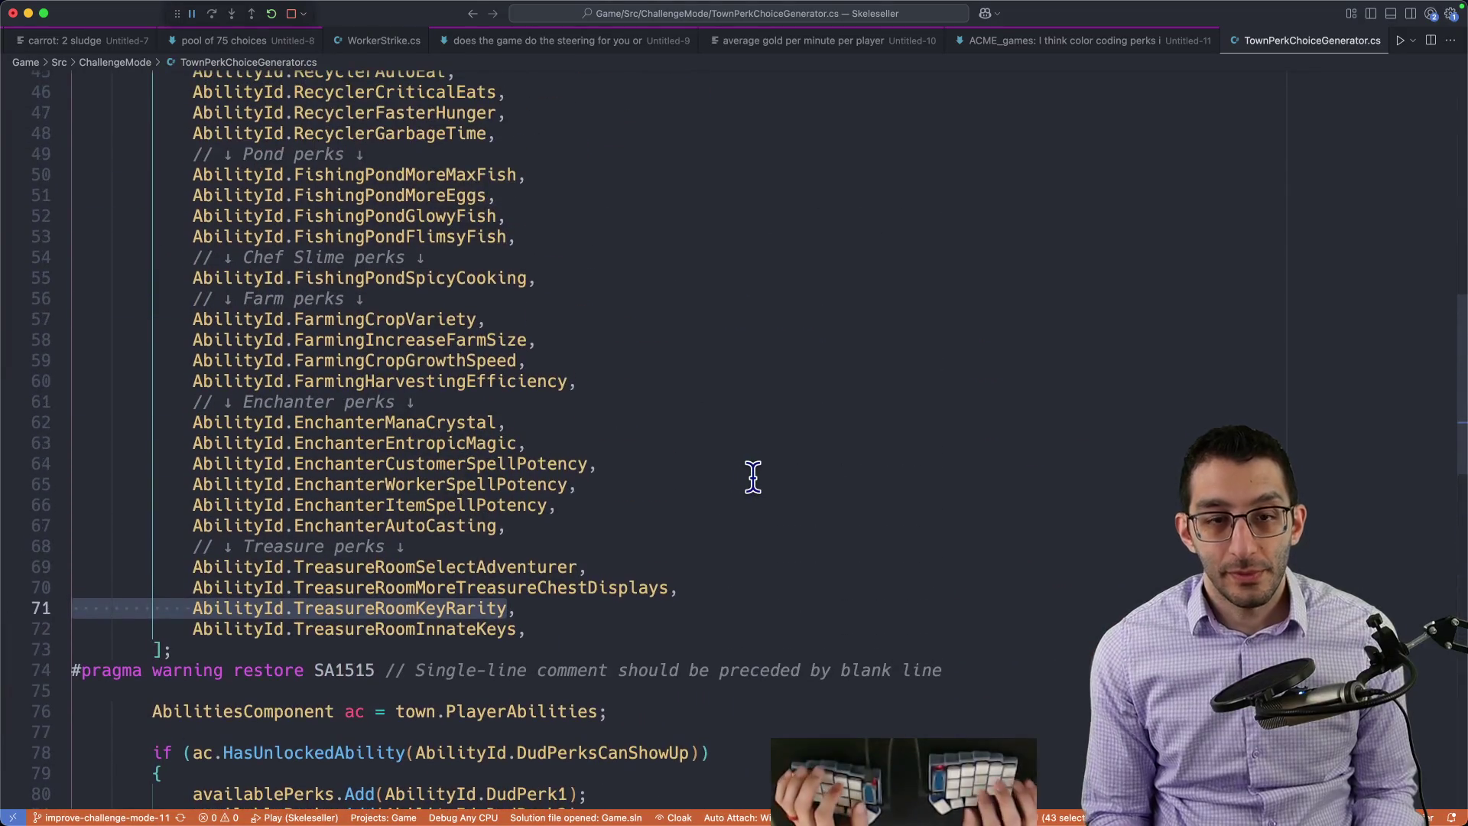
Step: Return to Chrome and the tab showing the Scratch notes
{"action": "key", "text": "super+Tab"}
{"action": "key", "text": "ctrl+shift+Tab"}
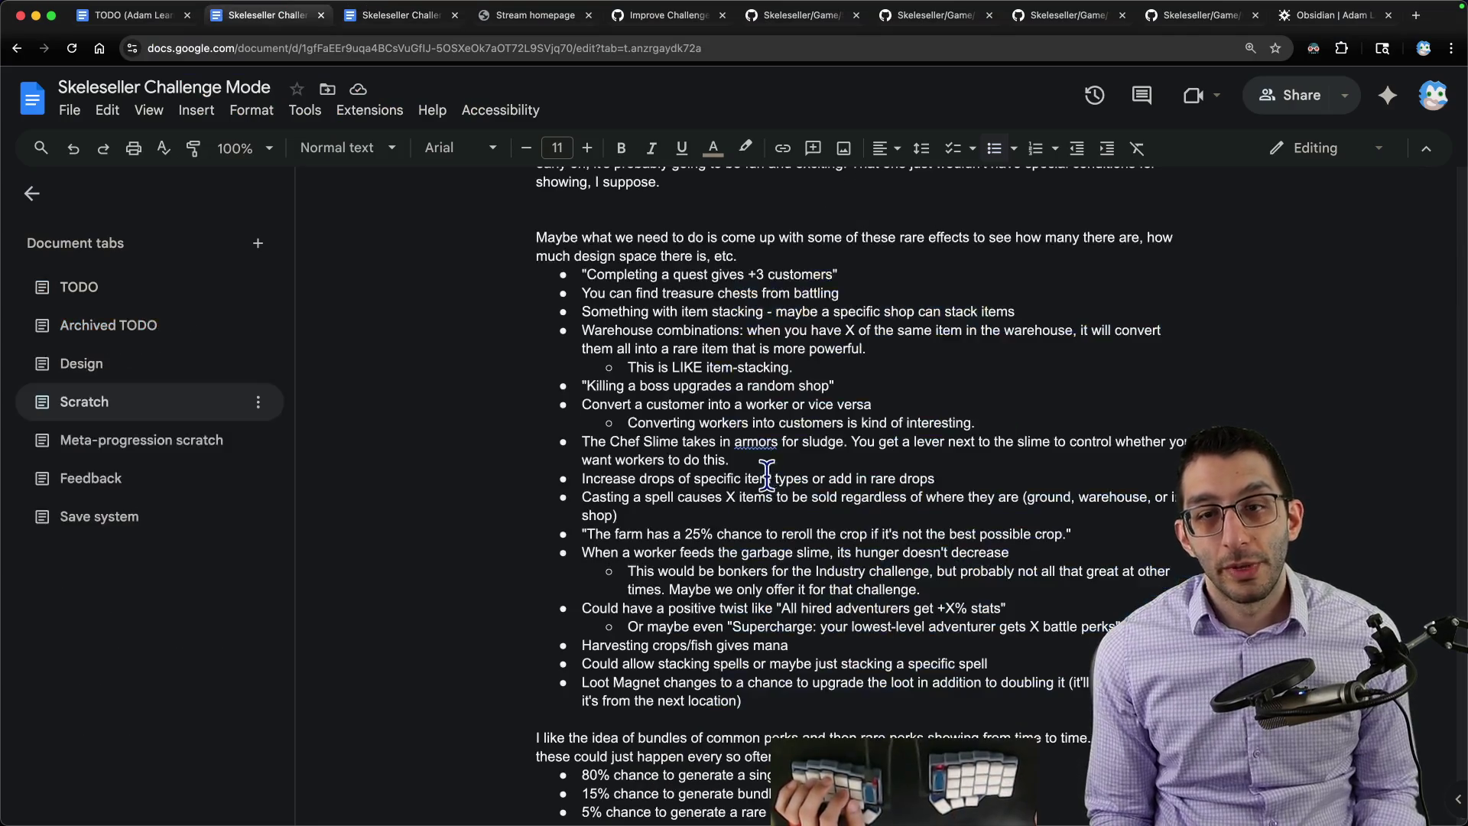
Step: Review the 'super powerful' list items (+1 adventurer, storage perks, Crop value), then bring the game forward
{"action": "key", "text": "ctrl+Tab"}
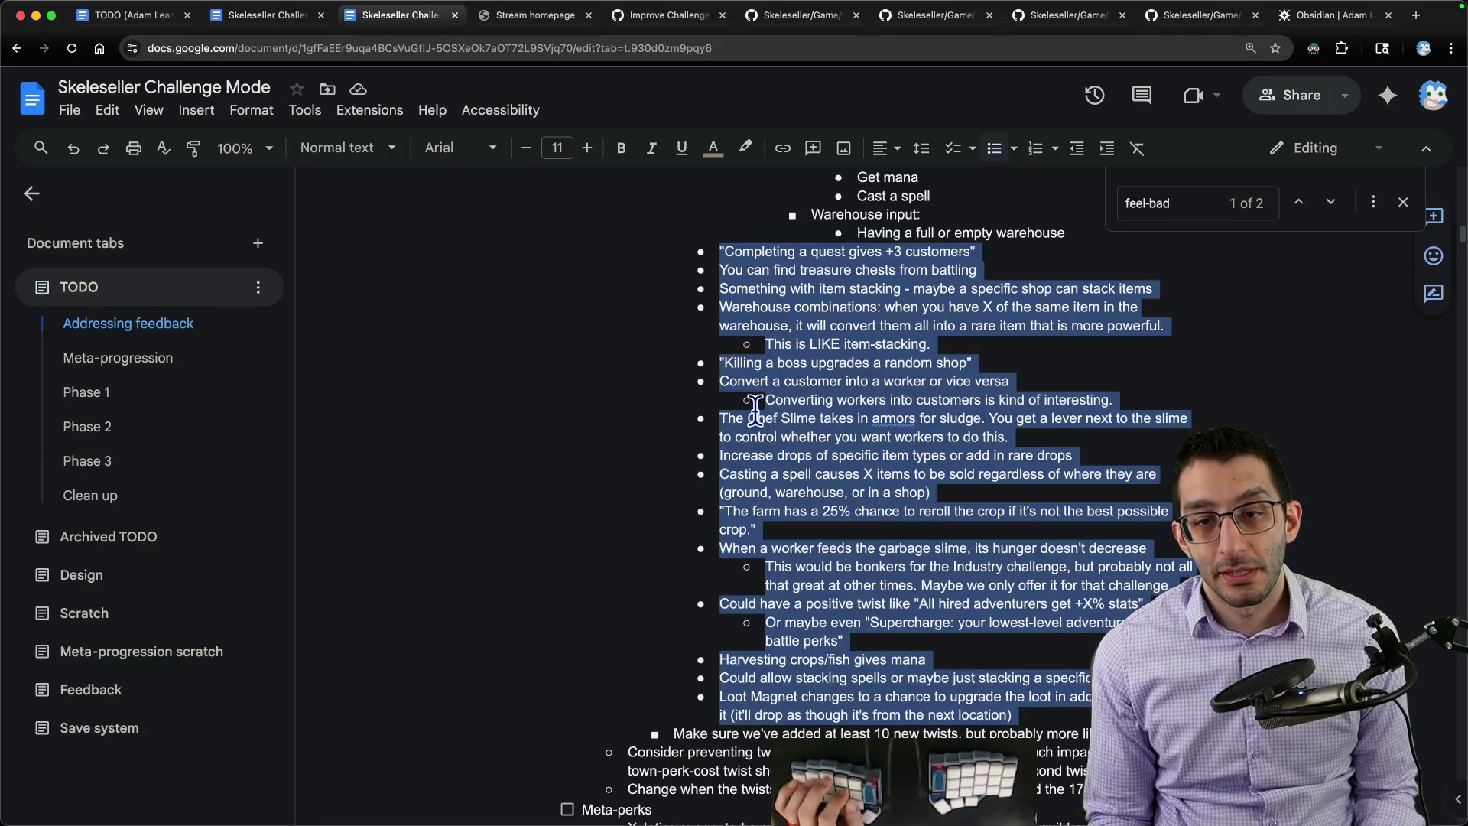
{"action": "scroll", "coordinate": [763, 404], "scroll_direction": "up", "scroll_amount": 5}
{"action": "scroll", "coordinate": [756, 402], "scroll_direction": "up", "scroll_amount": 5}
{"action": "scroll", "coordinate": [748, 401], "scroll_direction": "up", "scroll_amount": 5}
{"action": "scroll", "coordinate": [748, 402], "scroll_direction": "up", "scroll_amount": 5}
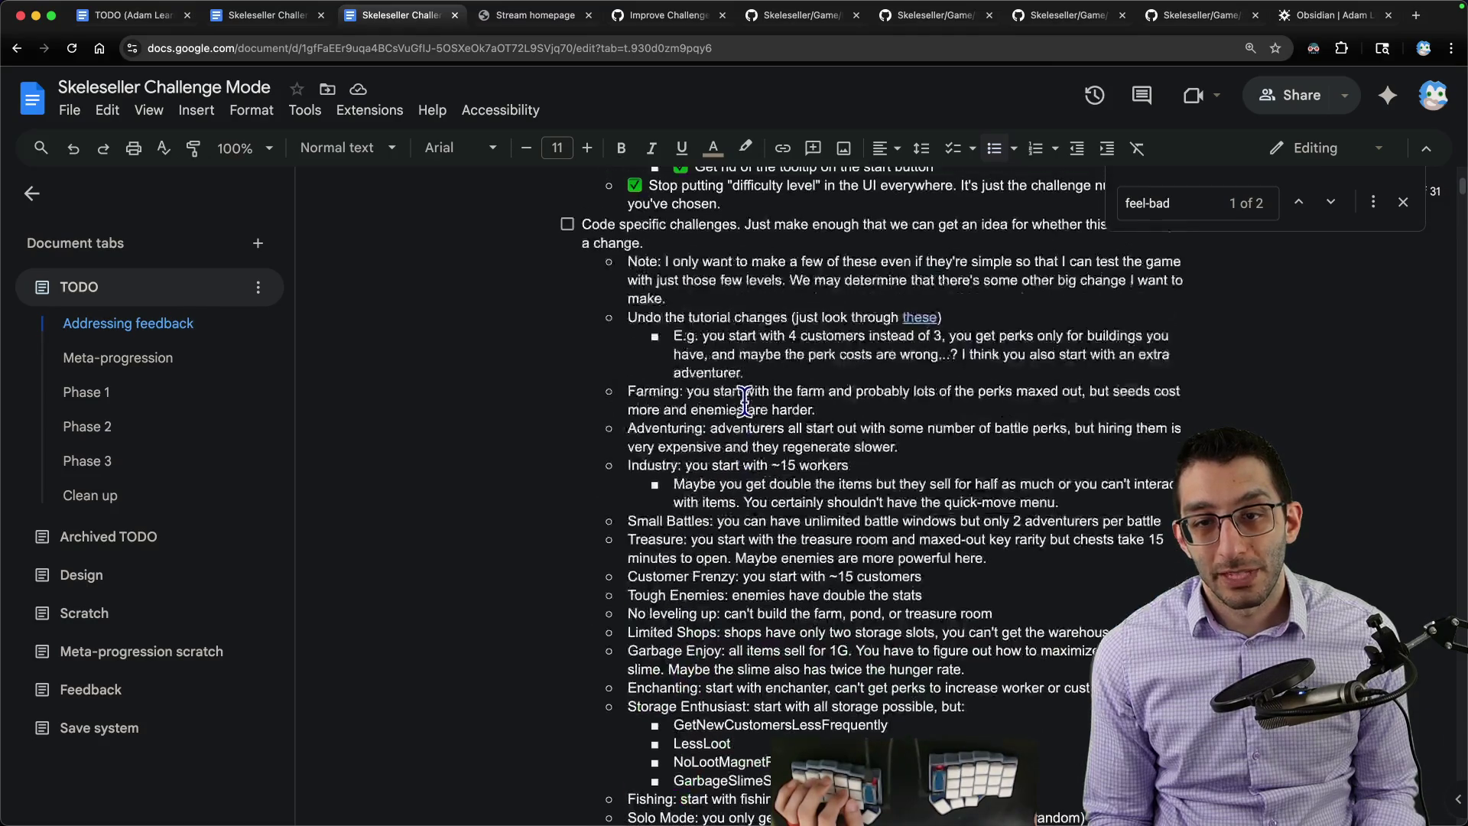
{"action": "scroll", "coordinate": [740, 398], "scroll_direction": "up", "scroll_amount": 3}
{"action": "scroll", "coordinate": [734, 396], "scroll_direction": "up", "scroll_amount": 1}
{"action": "scroll", "coordinate": [731, 394], "scroll_direction": "up", "scroll_amount": 2}
{"action": "key", "text": "ctrl+shift+Tab"}
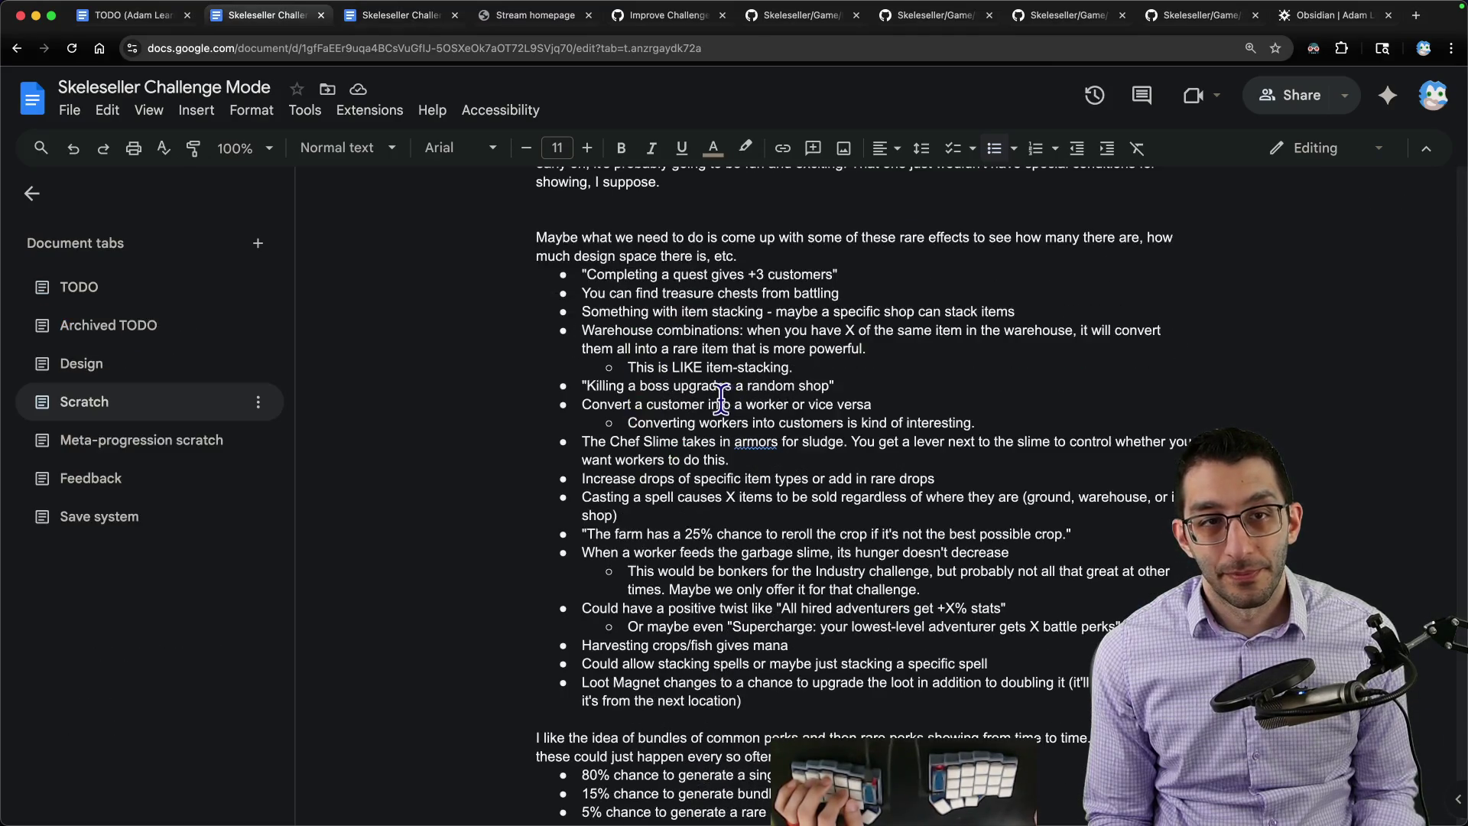
{"action": "scroll", "coordinate": [711, 396], "scroll_direction": "up", "scroll_amount": 5}
{"action": "scroll", "coordinate": [710, 395], "scroll_direction": "up", "scroll_amount": 5}
{"action": "scroll", "coordinate": [708, 394], "scroll_direction": "up", "scroll_amount": 5}
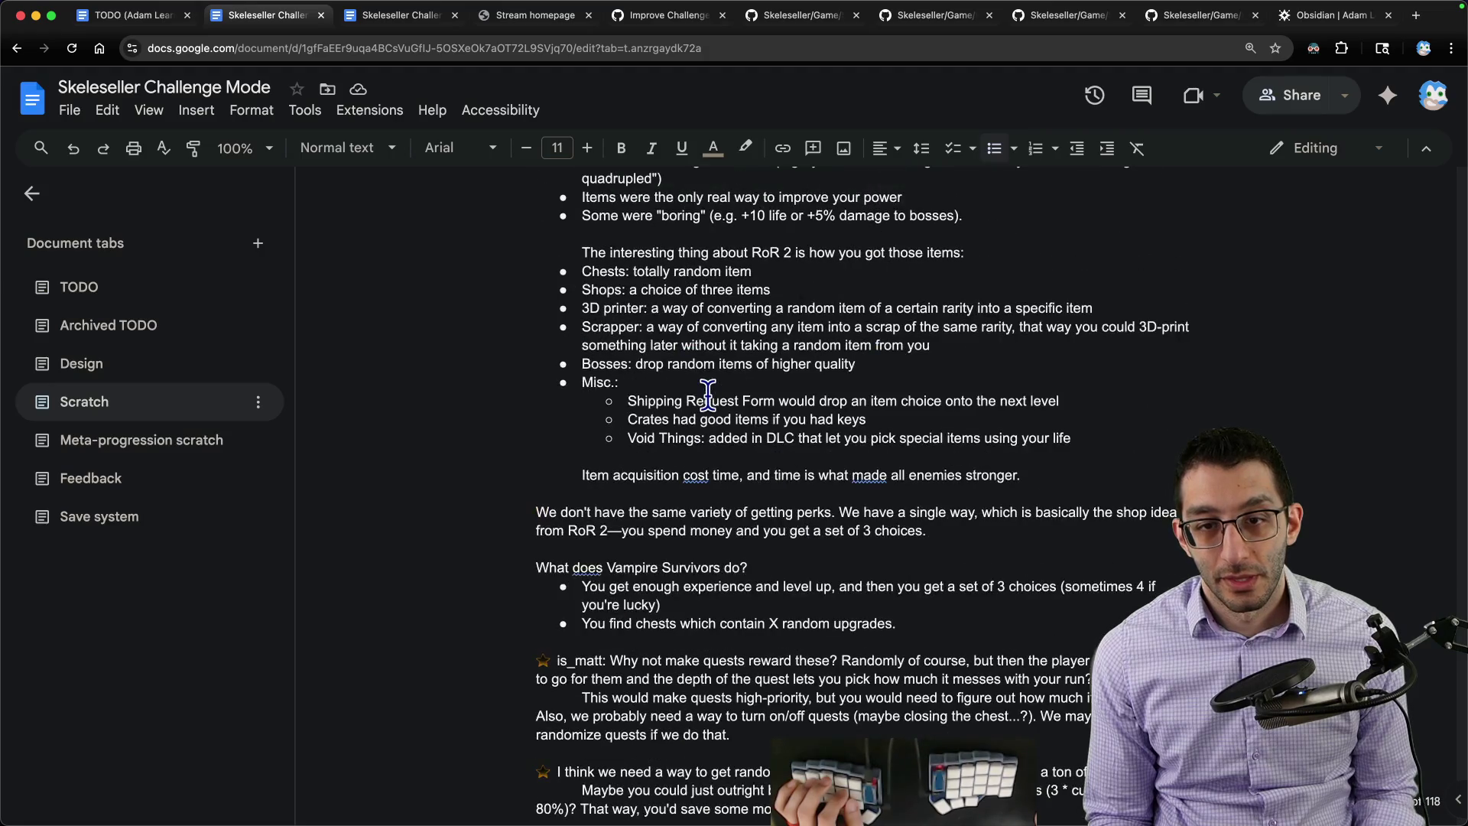
{"action": "scroll", "coordinate": [707, 394], "scroll_direction": "up", "scroll_amount": 5}
{"action": "scroll", "coordinate": [708, 393], "scroll_direction": "up", "scroll_amount": 2}
{"action": "scroll", "coordinate": [708, 393], "scroll_direction": "up", "scroll_amount": 5}
{"action": "scroll", "coordinate": [707, 394], "scroll_direction": "up", "scroll_amount": 2}
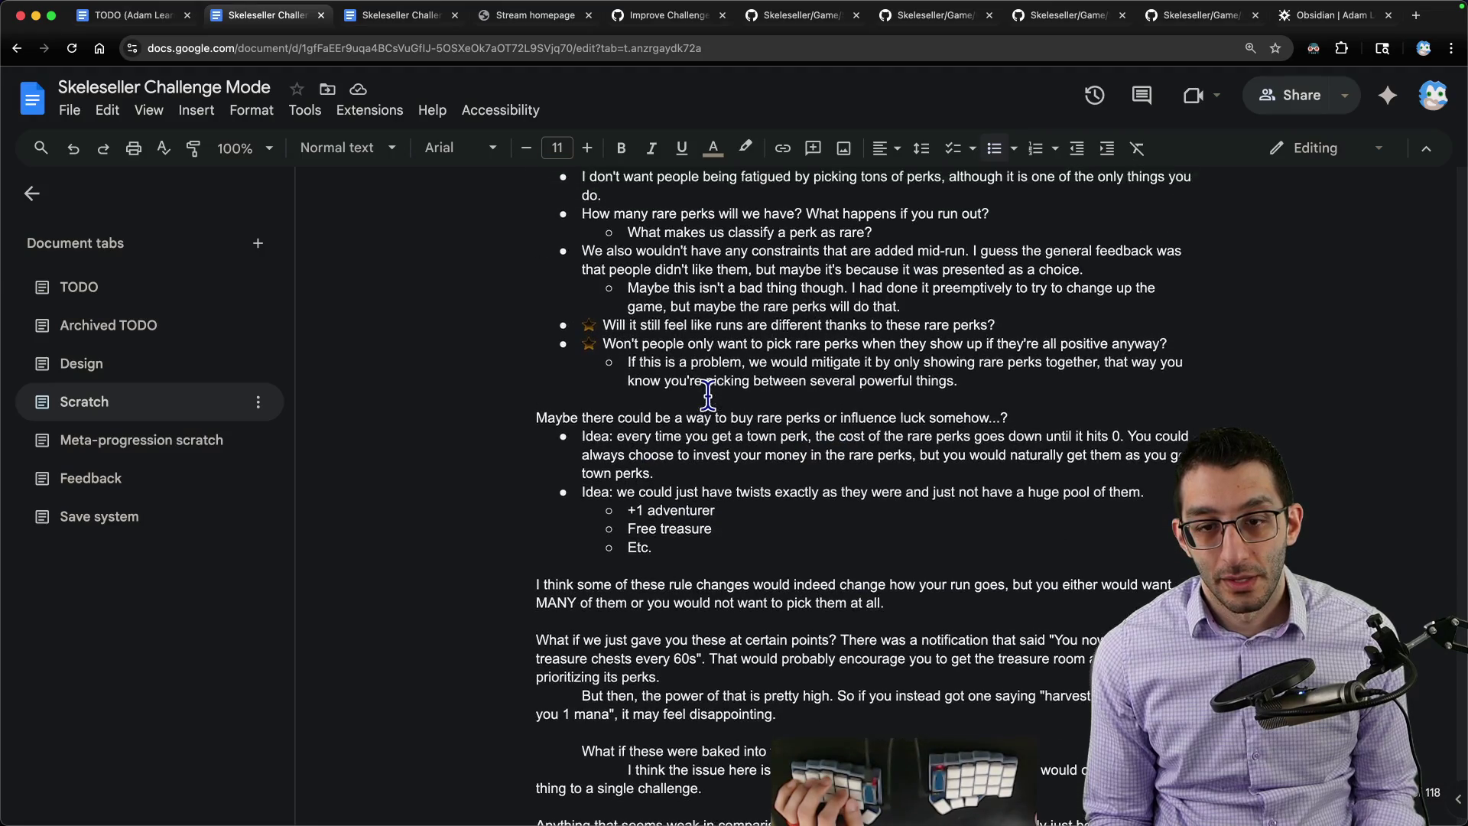
{"action": "scroll", "coordinate": [707, 394], "scroll_direction": "up", "scroll_amount": 2}
{"action": "scroll", "coordinate": [708, 394], "scroll_direction": "up", "scroll_amount": 5}
{"action": "scroll", "coordinate": [708, 396], "scroll_direction": "down", "scroll_amount": 5}
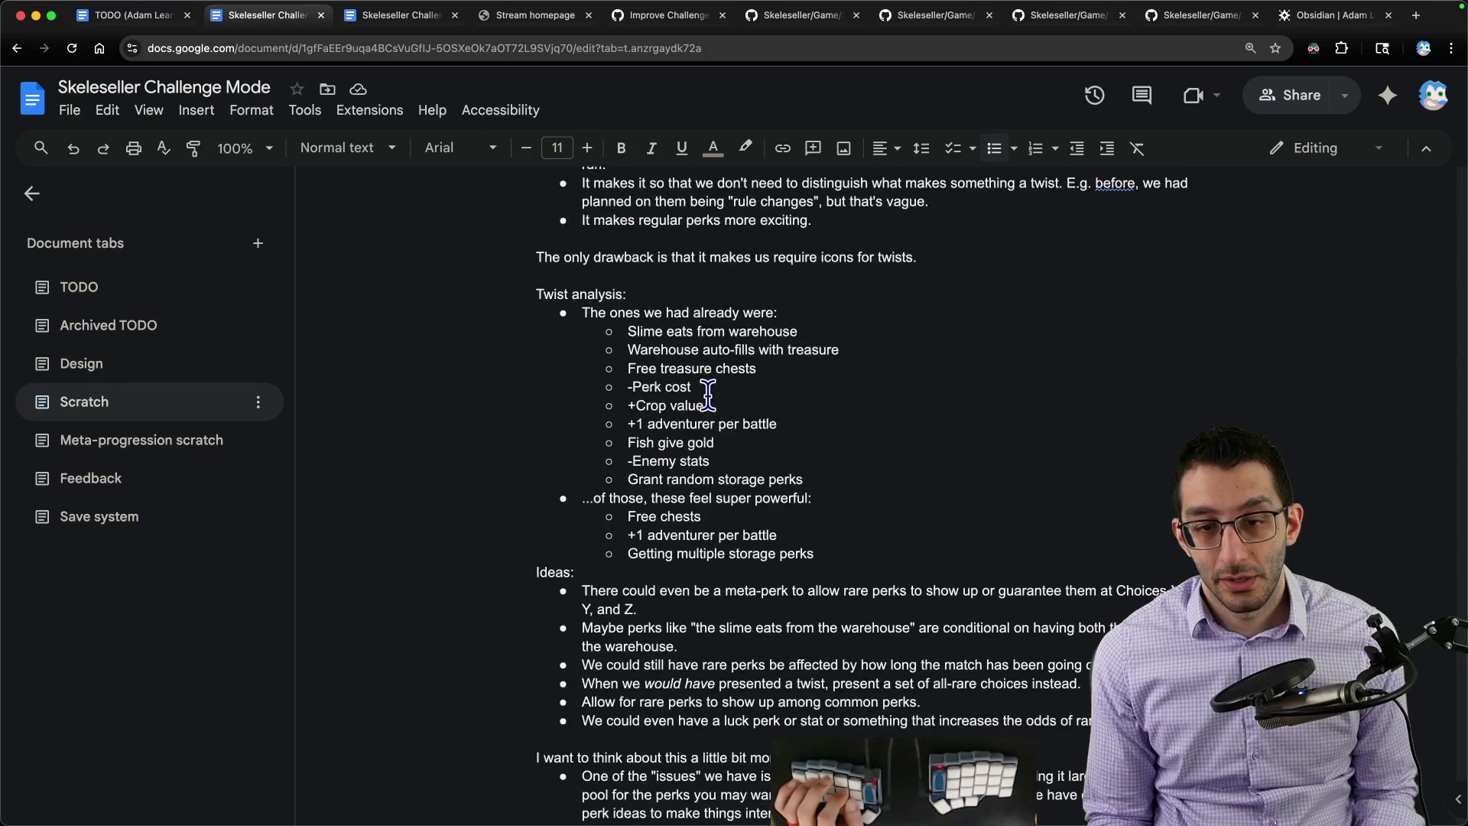
{"action": "scroll", "coordinate": [632, 393], "scroll_direction": "down", "scroll_amount": 2}
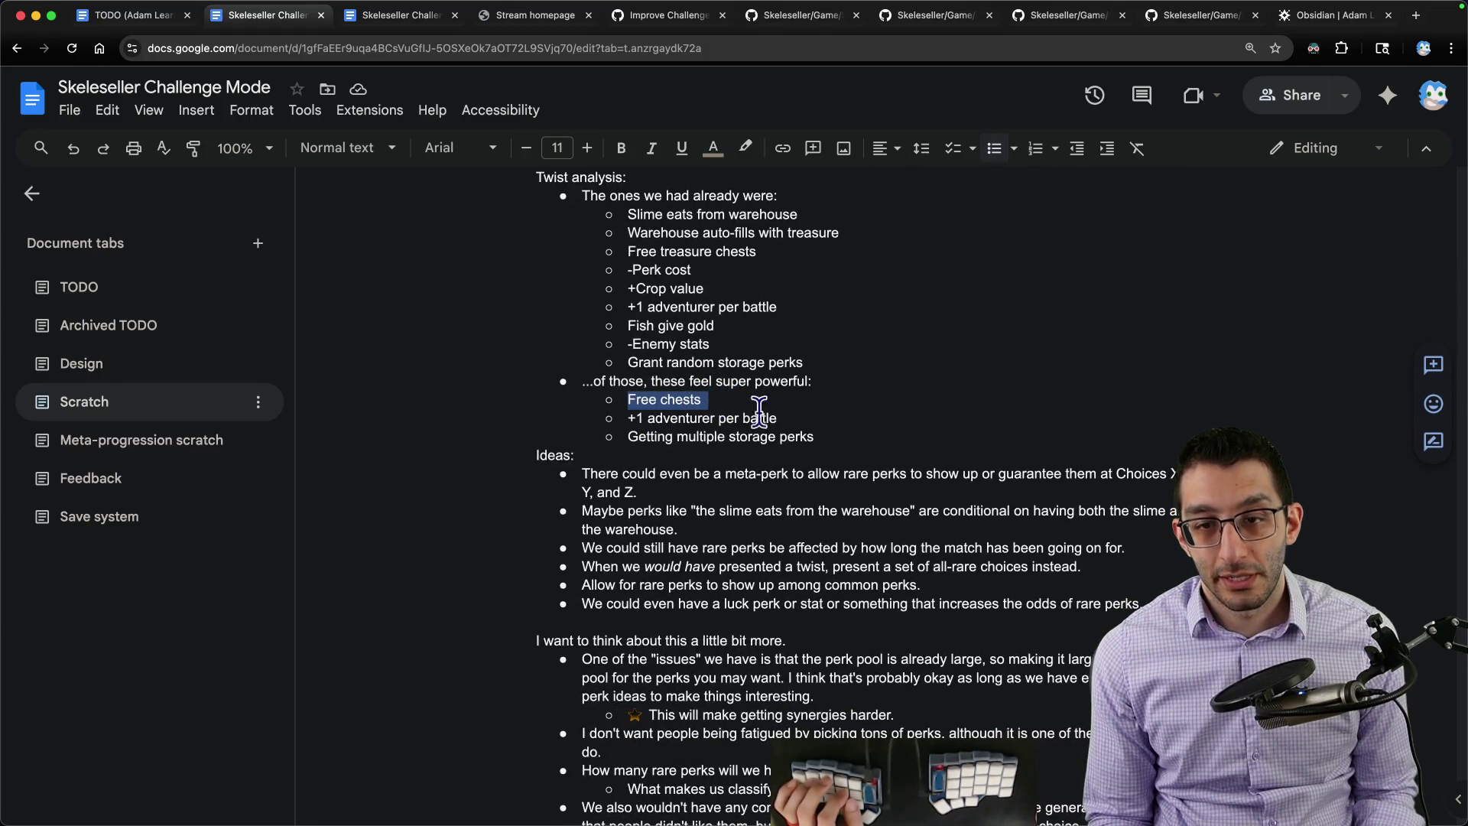
{"action": "left_click_drag", "start_coordinate": [780, 419], "coordinate": [607, 419]}
{"action": "left_click_drag", "start_coordinate": [809, 428], "coordinate": [603, 421]}
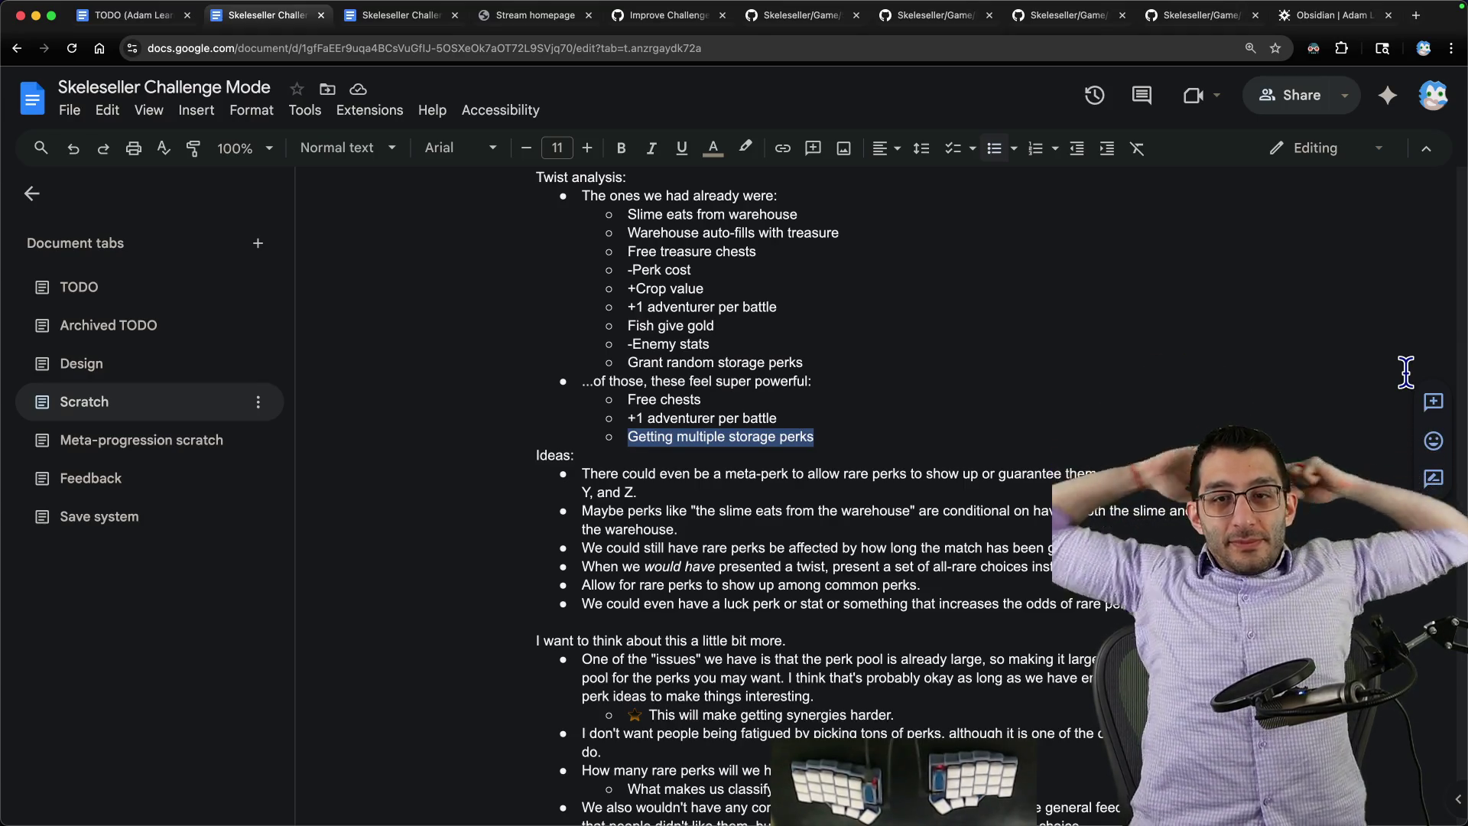
{"action": "left_click_drag", "start_coordinate": [704, 289], "coordinate": [639, 290]}
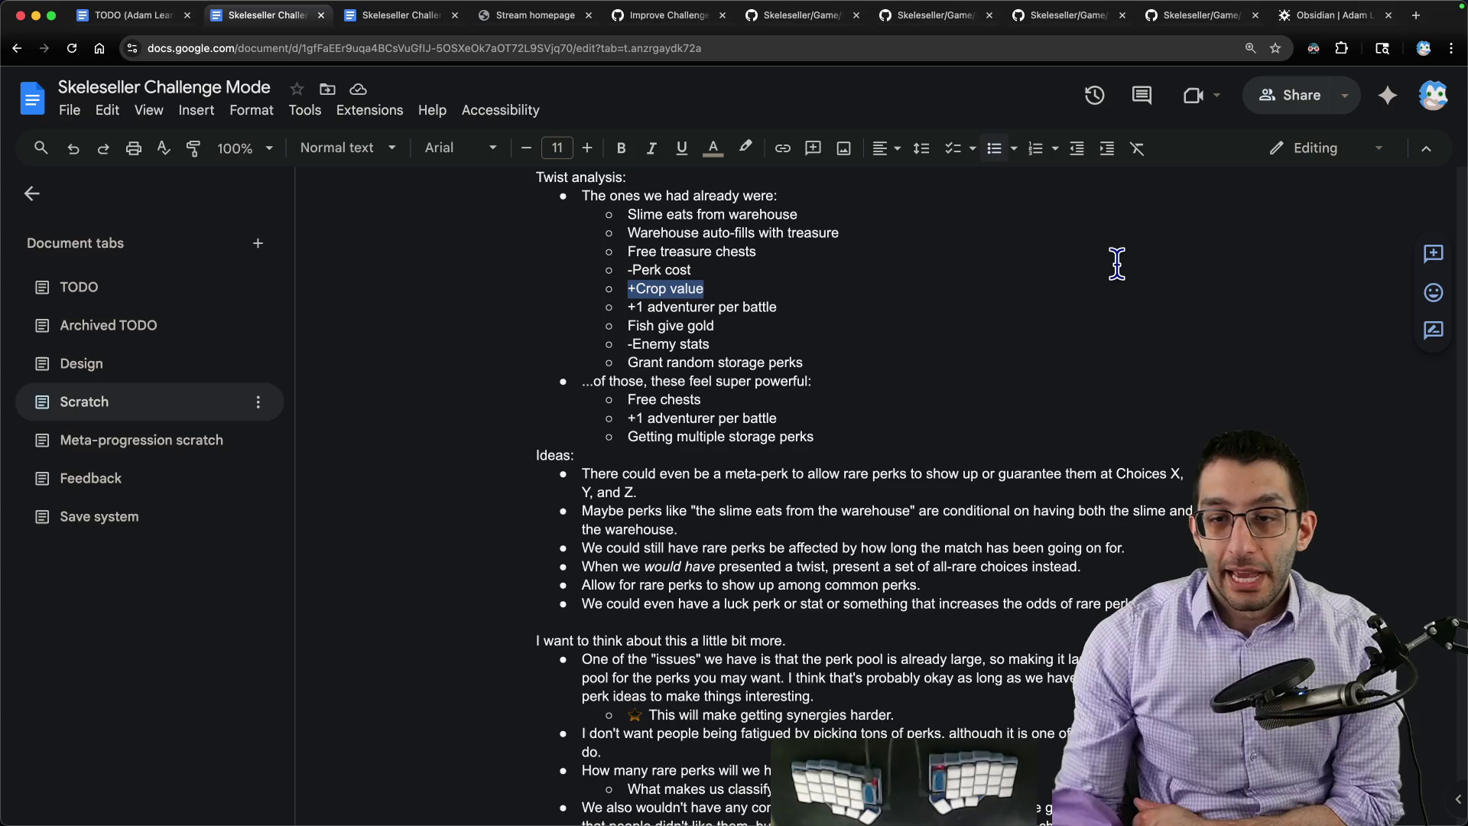
{"action": "mouse_move", "coordinate": [996, 820]}
{"action": "left_click", "coordinate": [996, 780]}
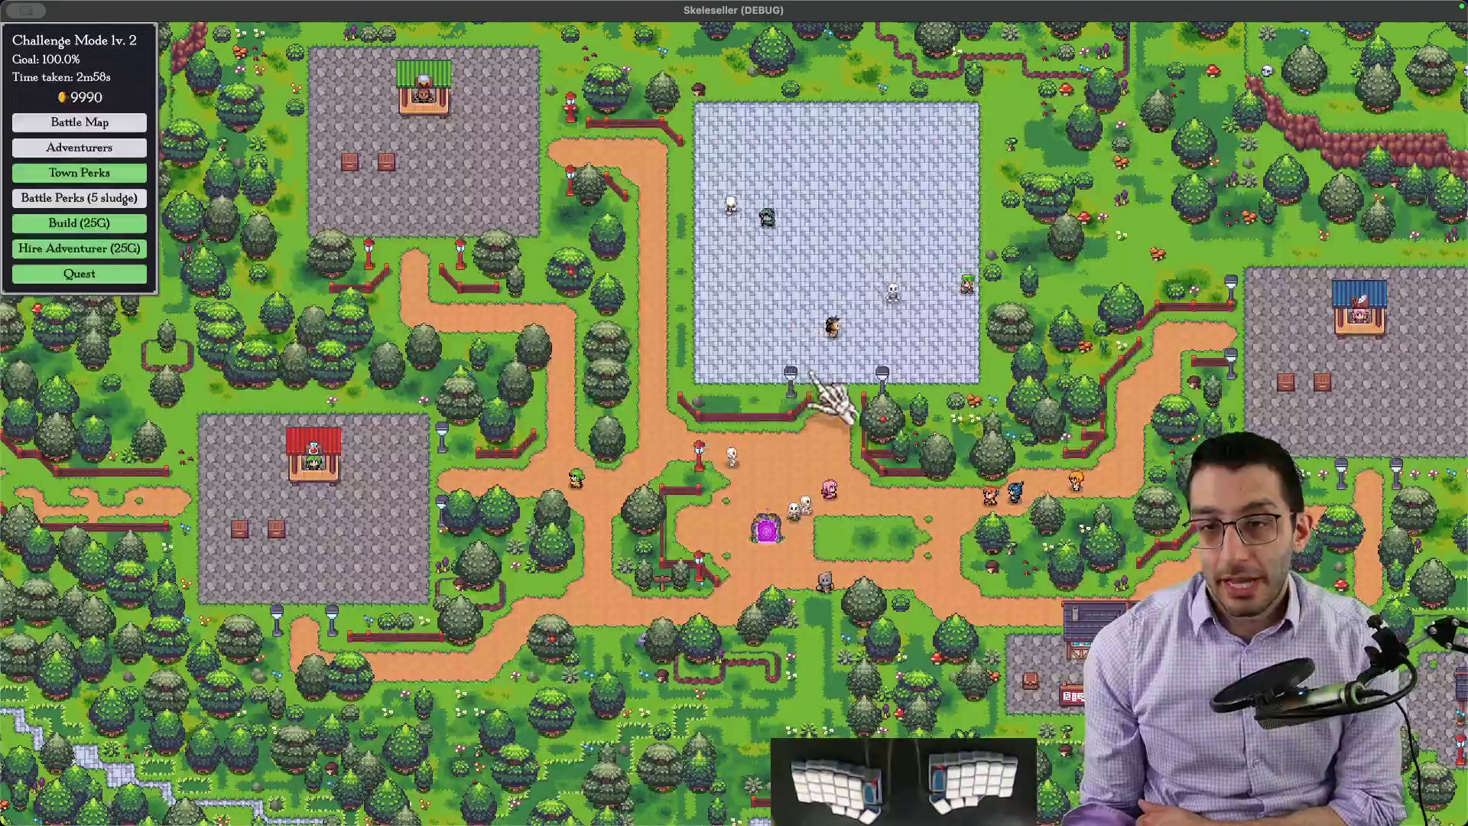
Step: Buy and upgrade town perks such as Shiny Loot, Customer Speed, Fish Give Gold, Swift Shoes and Expanded Armor Shop
{"action": "left_click", "coordinate": [79, 173]}
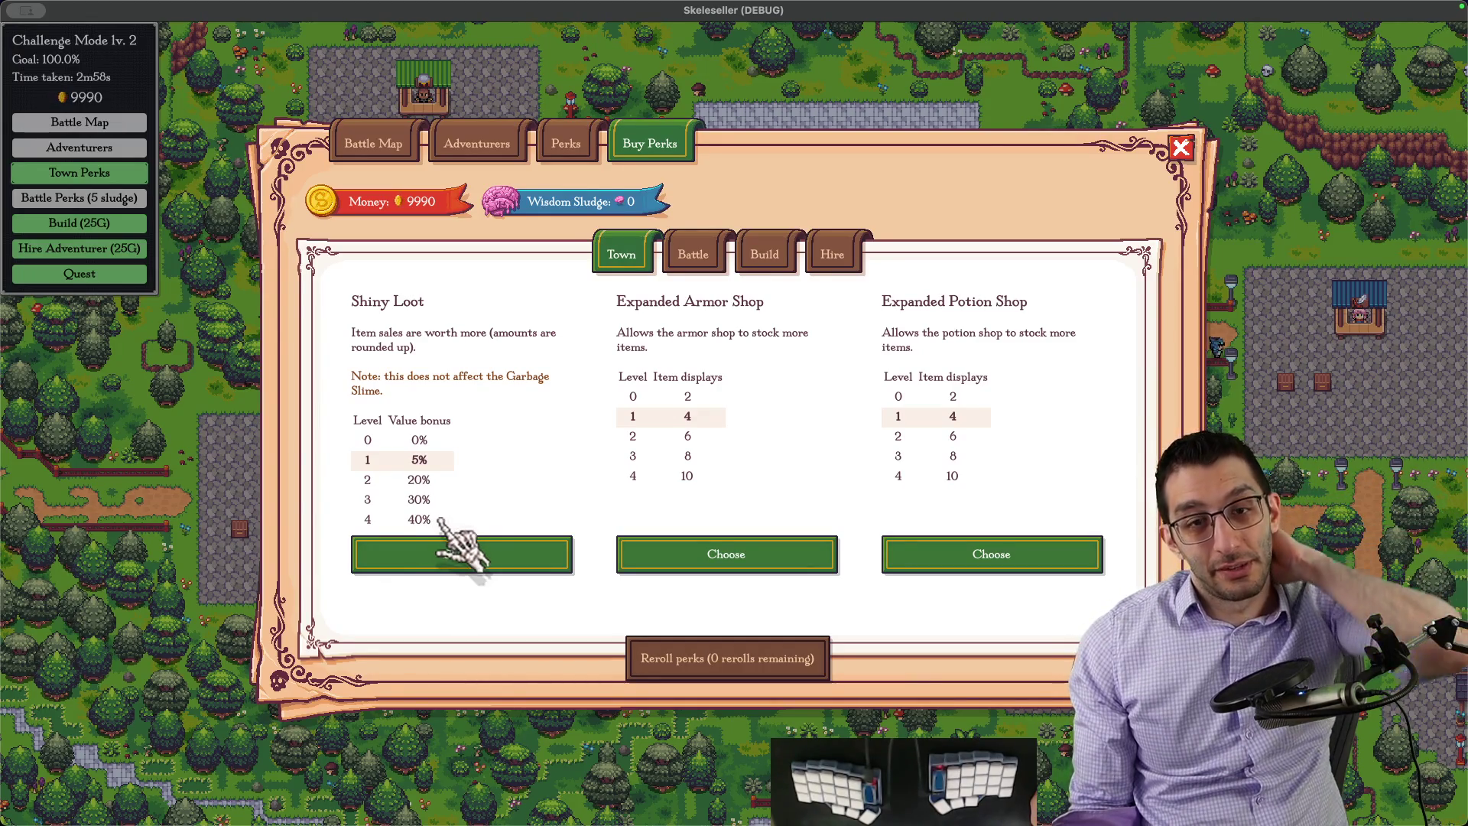
{"action": "left_click", "coordinate": [476, 554]}
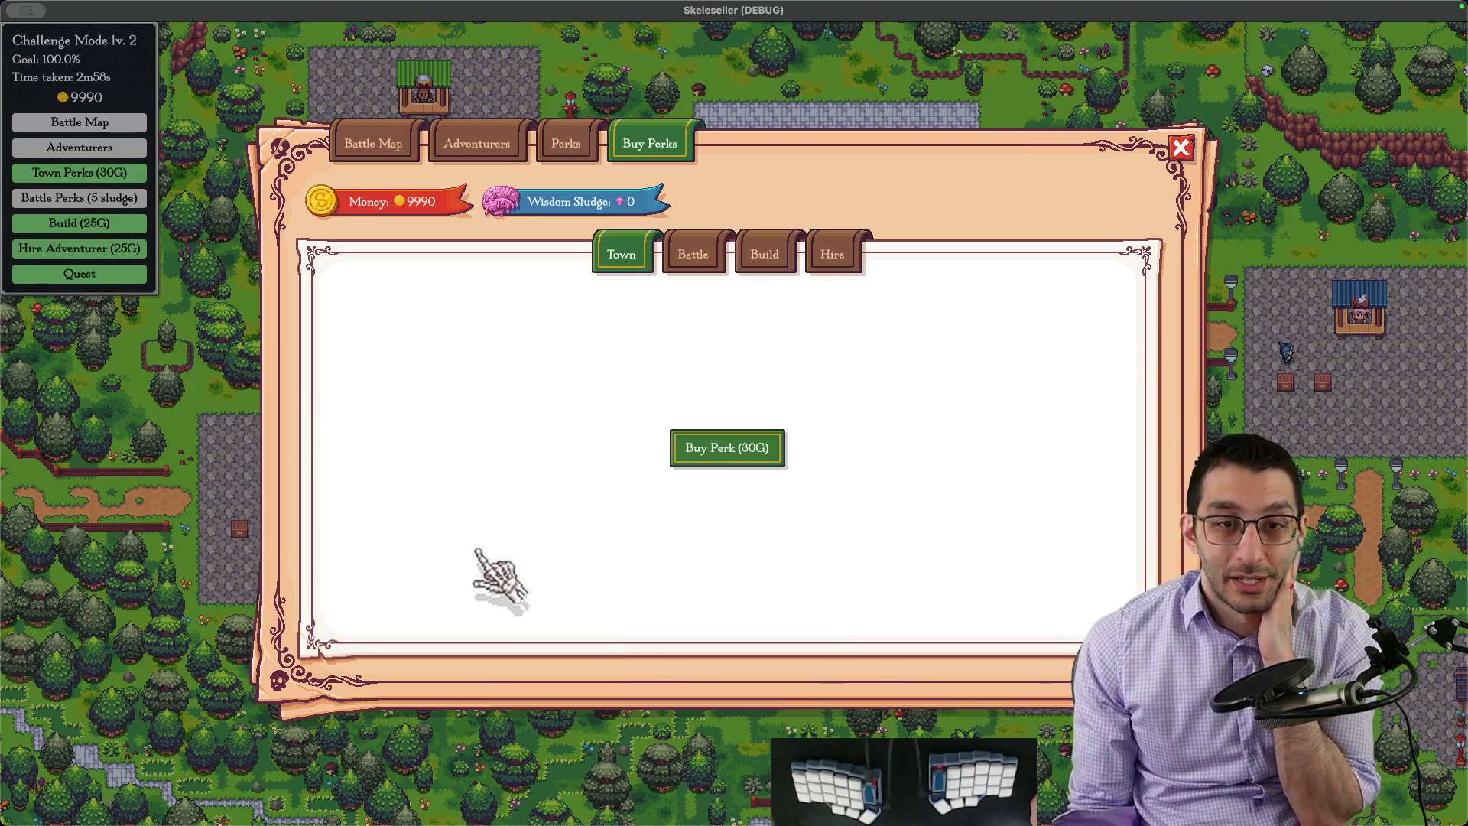
{"action": "left_click", "coordinate": [771, 459]}
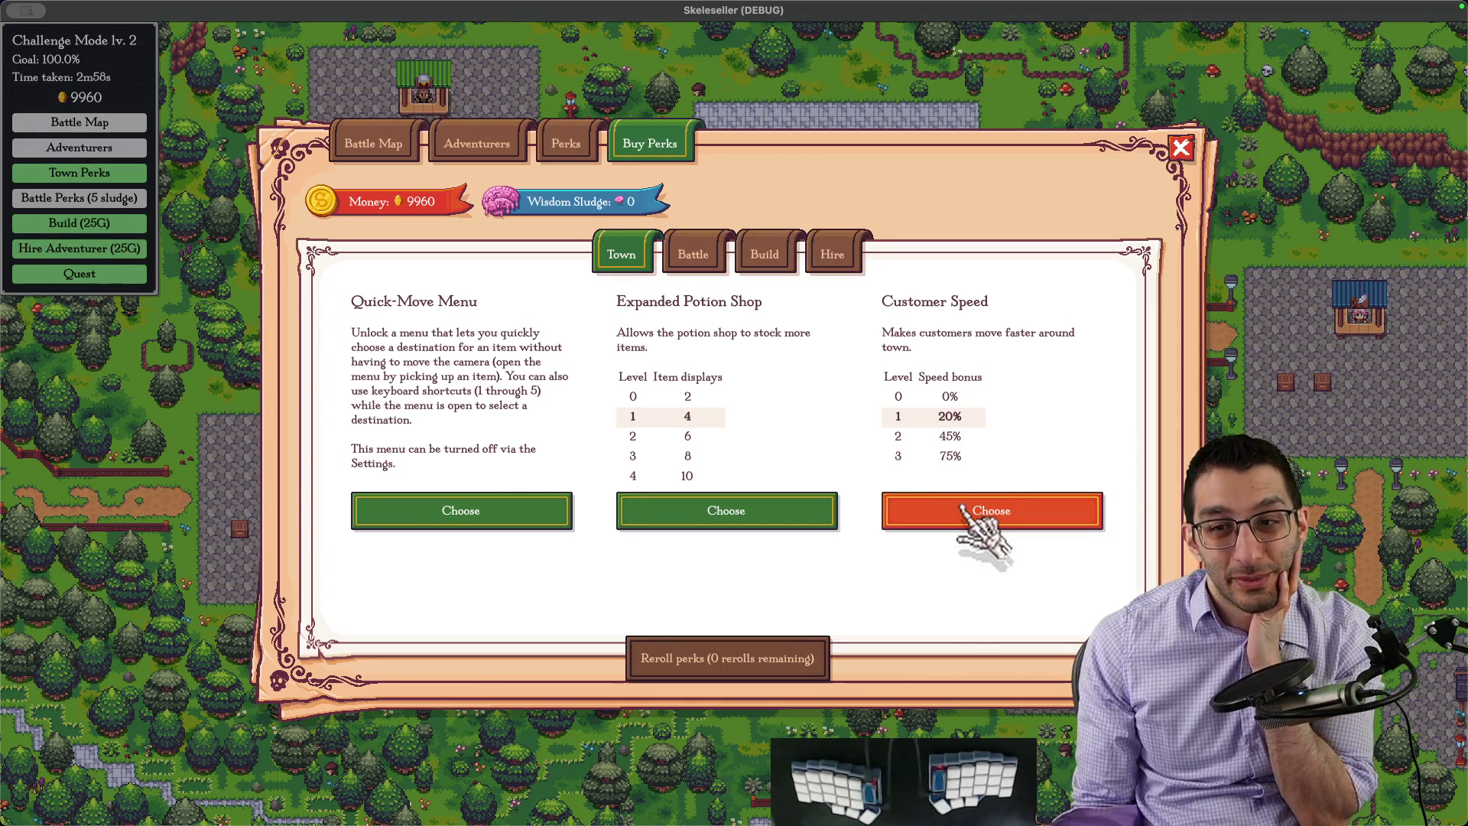
{"action": "left_click", "coordinate": [970, 514]}
{"action": "left_click", "coordinate": [697, 457]}
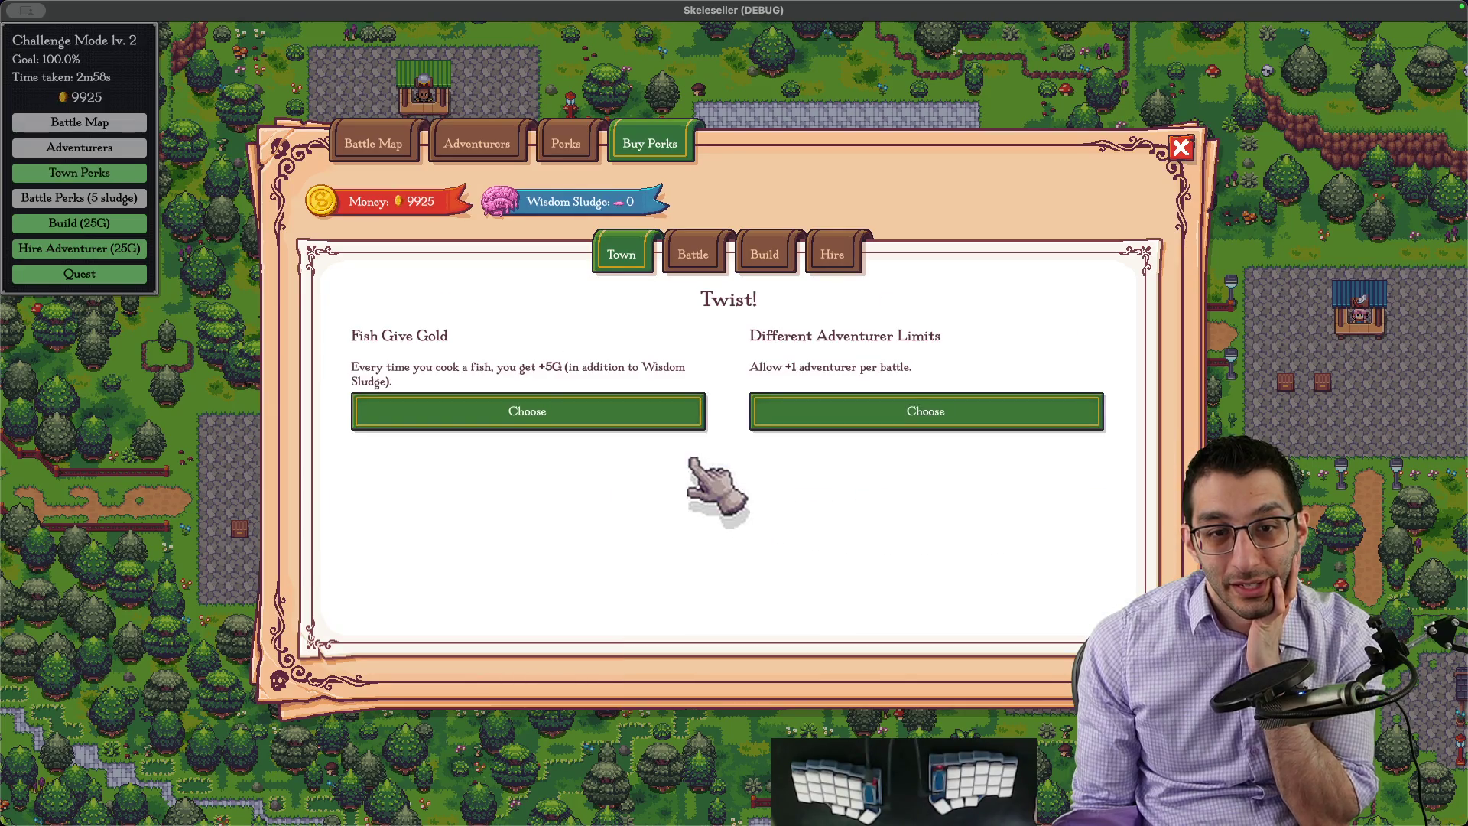
{"action": "left_click", "coordinate": [690, 416]}
{"action": "left_click", "coordinate": [724, 450]}
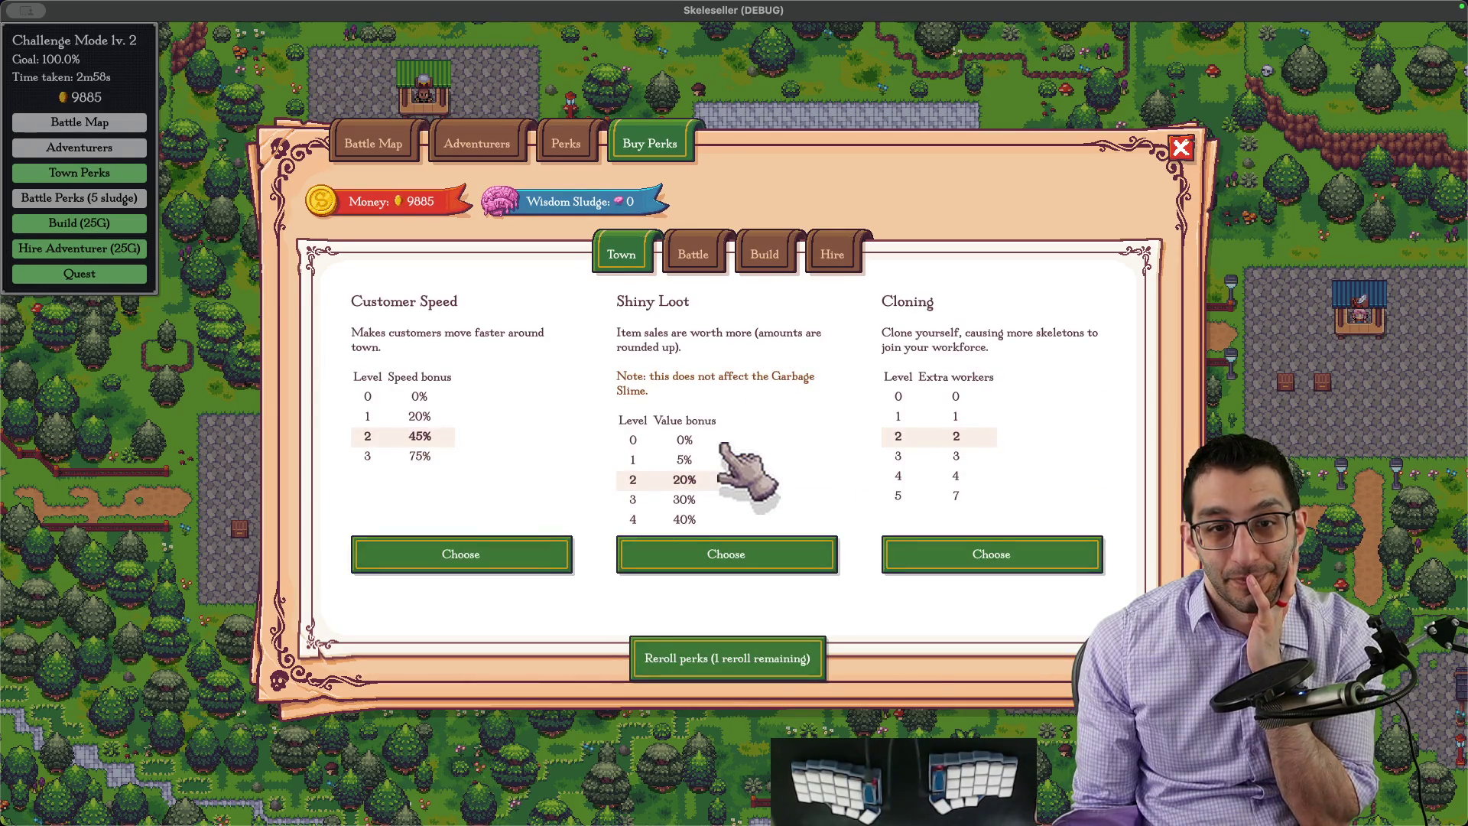
{"action": "left_click", "coordinate": [785, 531]}
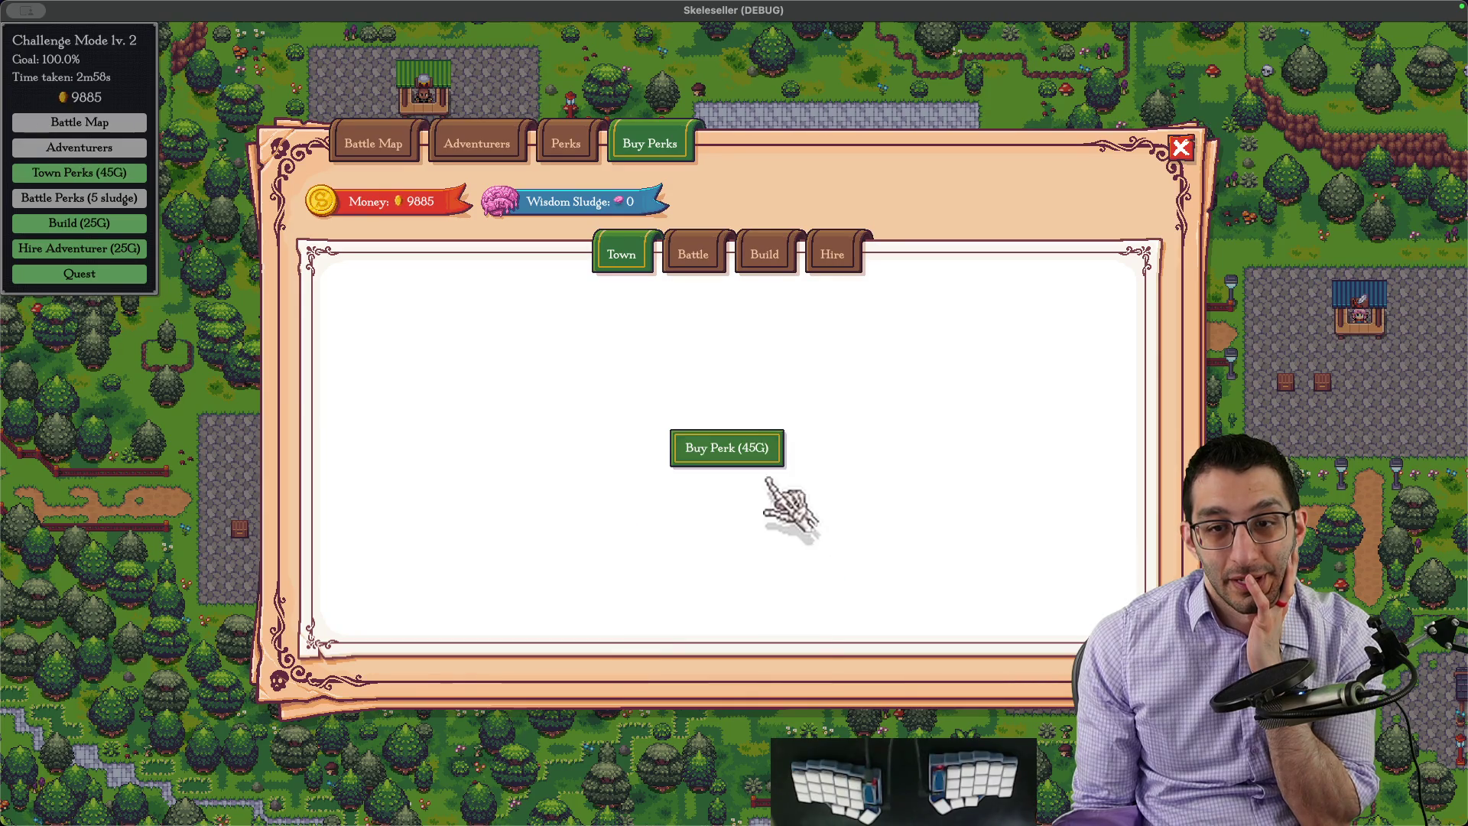
{"action": "left_click", "coordinate": [768, 458]}
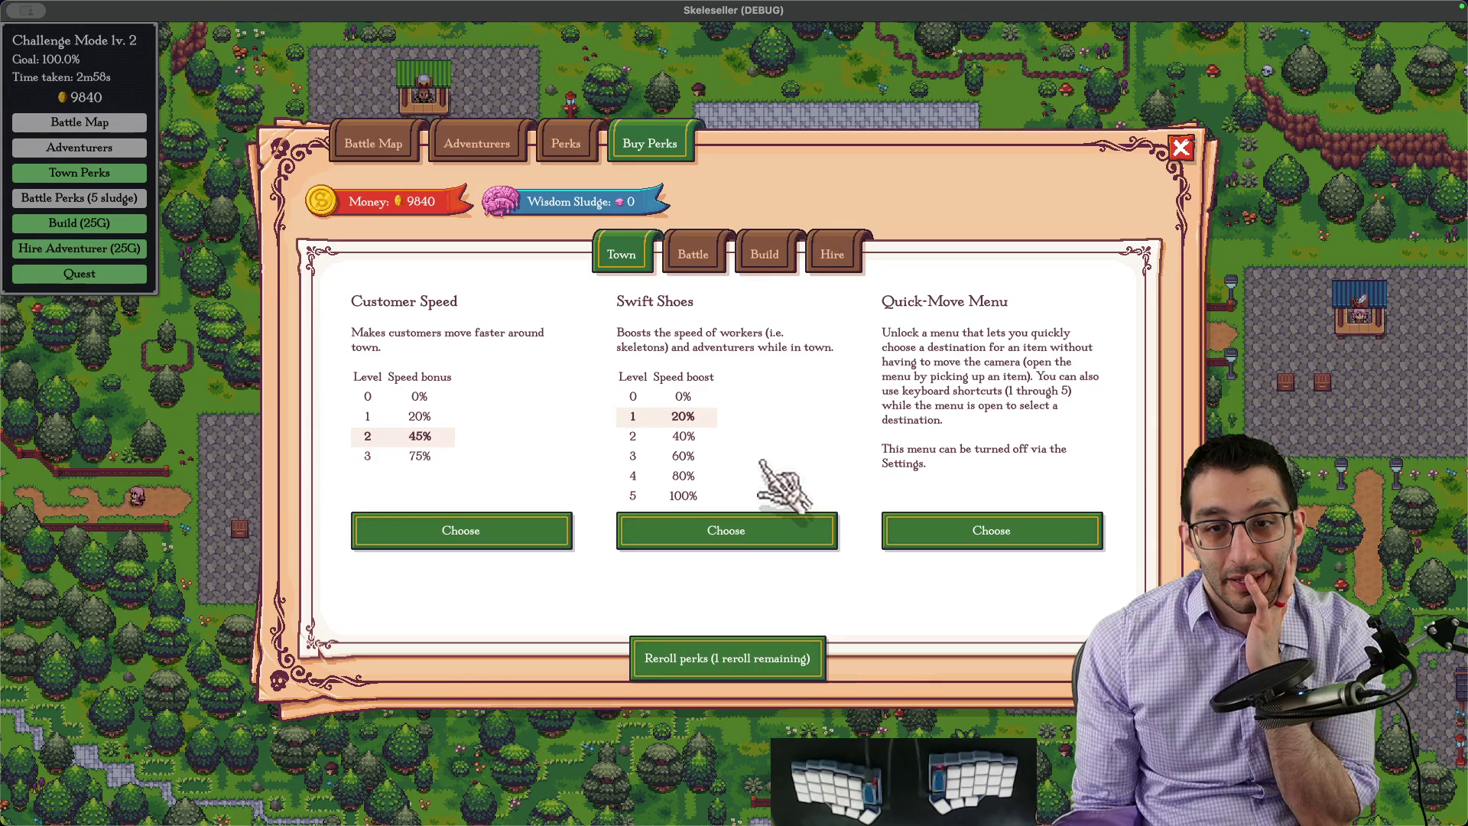
{"action": "left_click", "coordinate": [754, 531]}
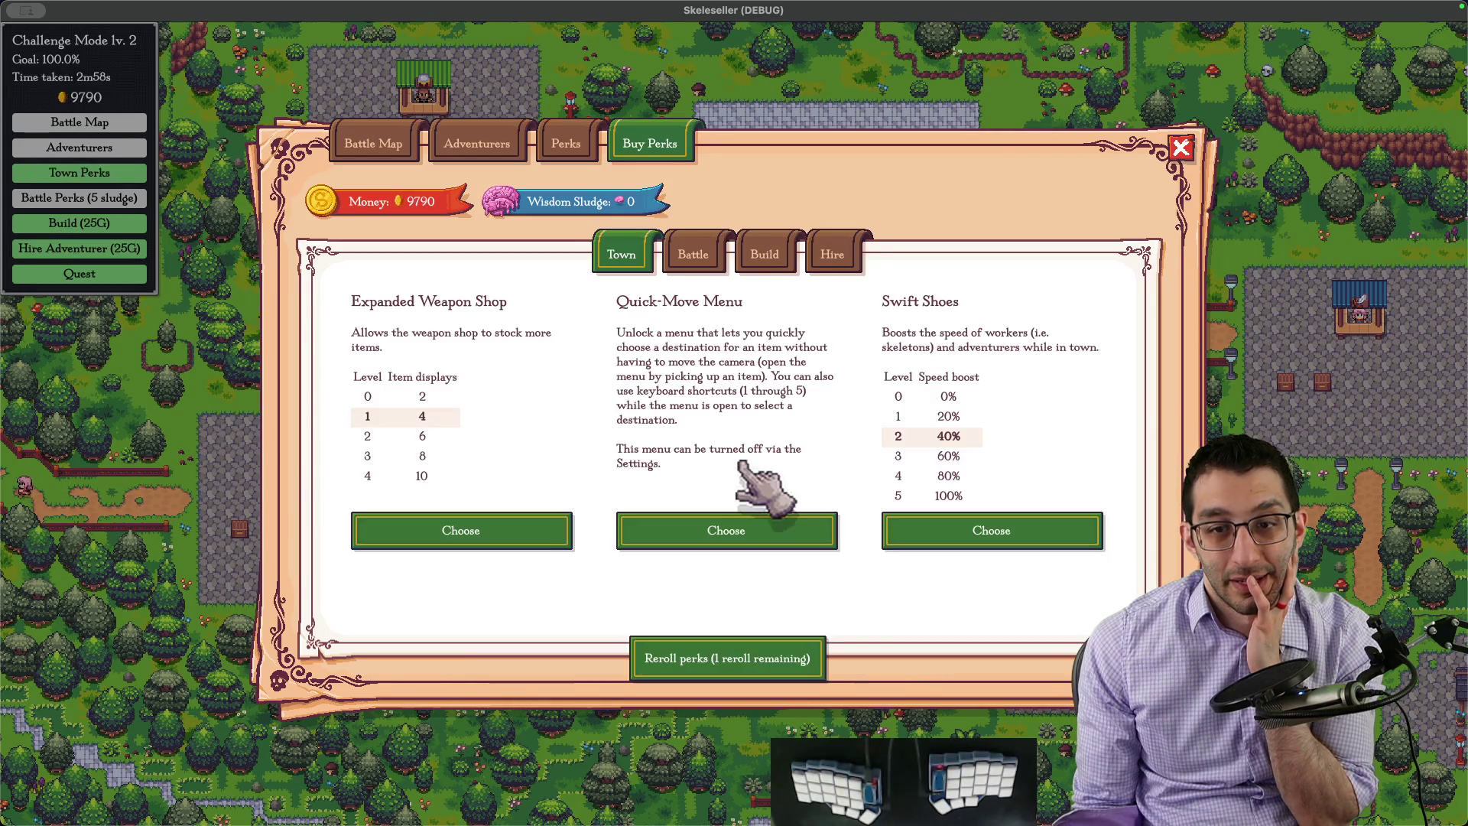
{"action": "left_click", "coordinate": [901, 531]}
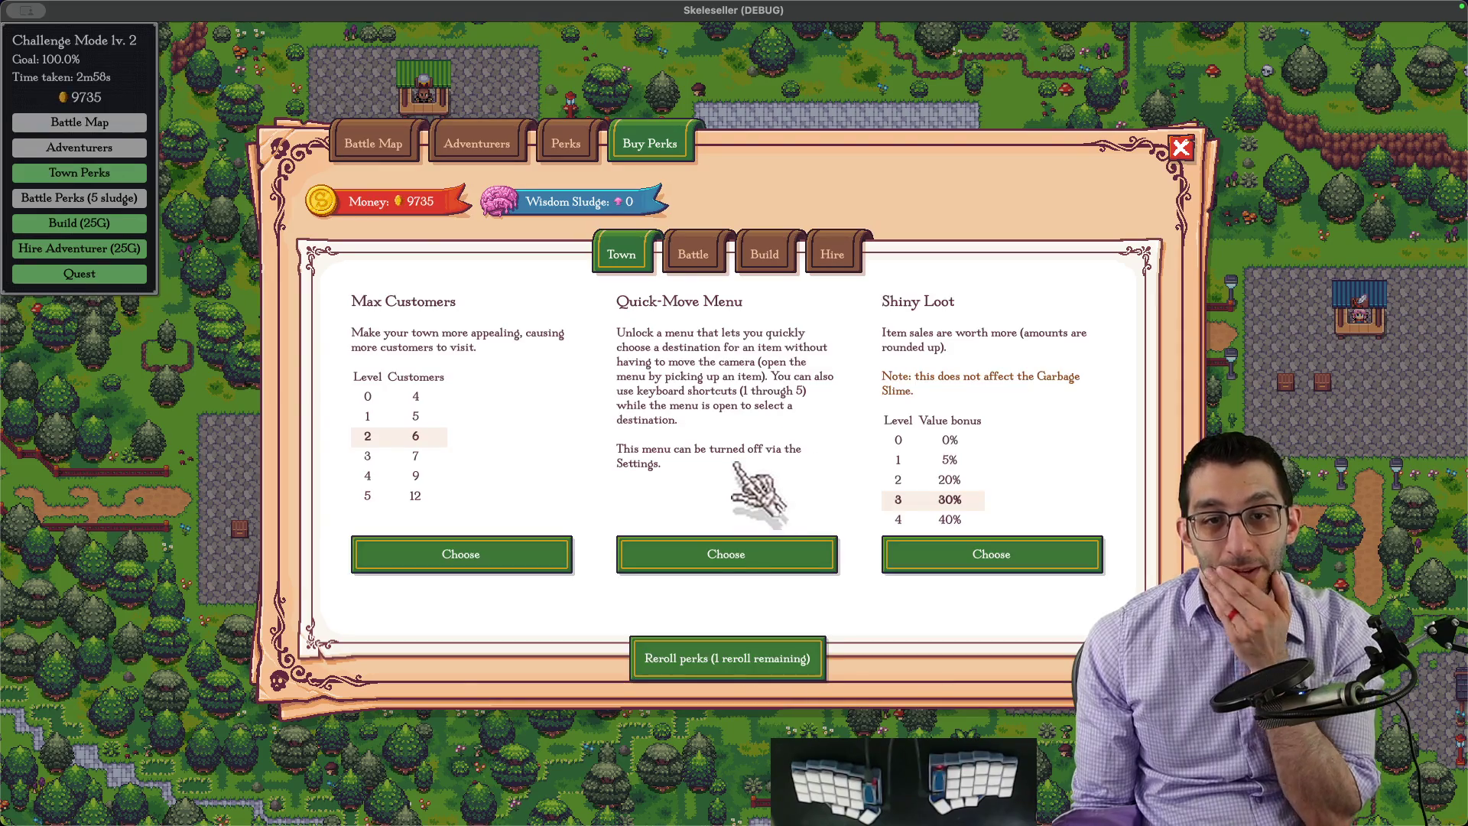
{"action": "left_click", "coordinate": [935, 556]}
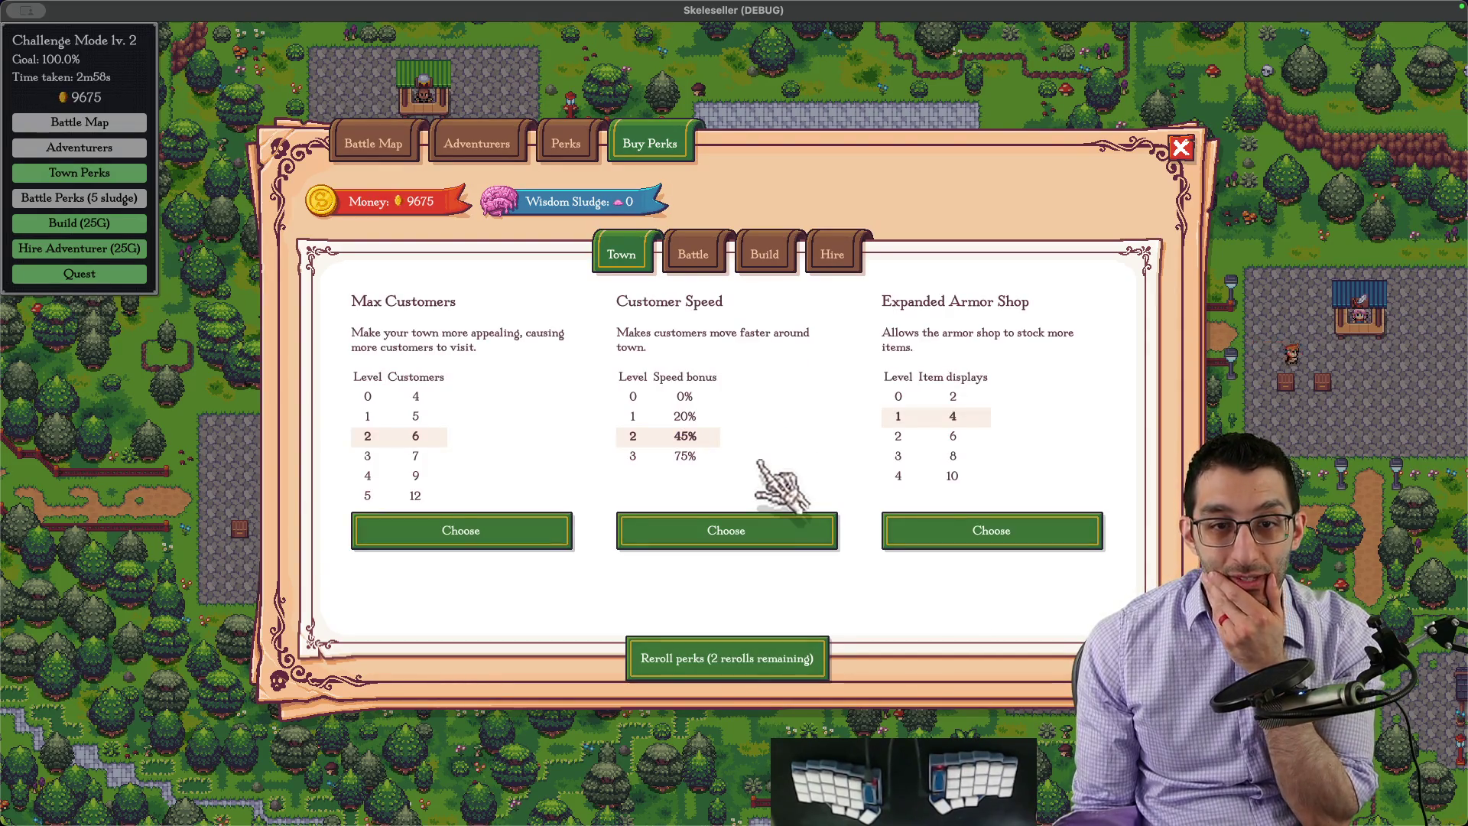
{"action": "left_click", "coordinate": [912, 533]}
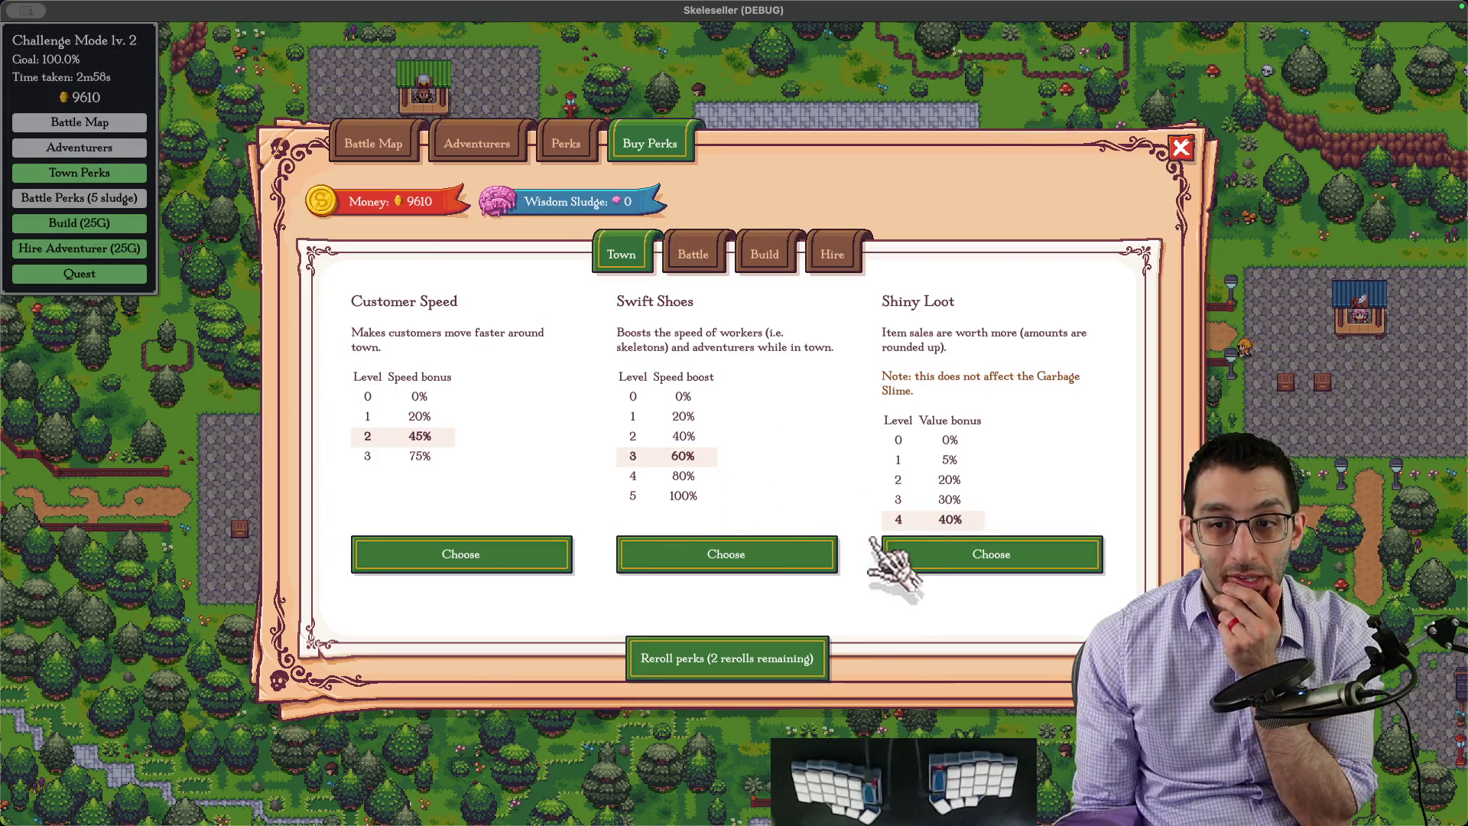
{"action": "left_click", "coordinate": [906, 553]}
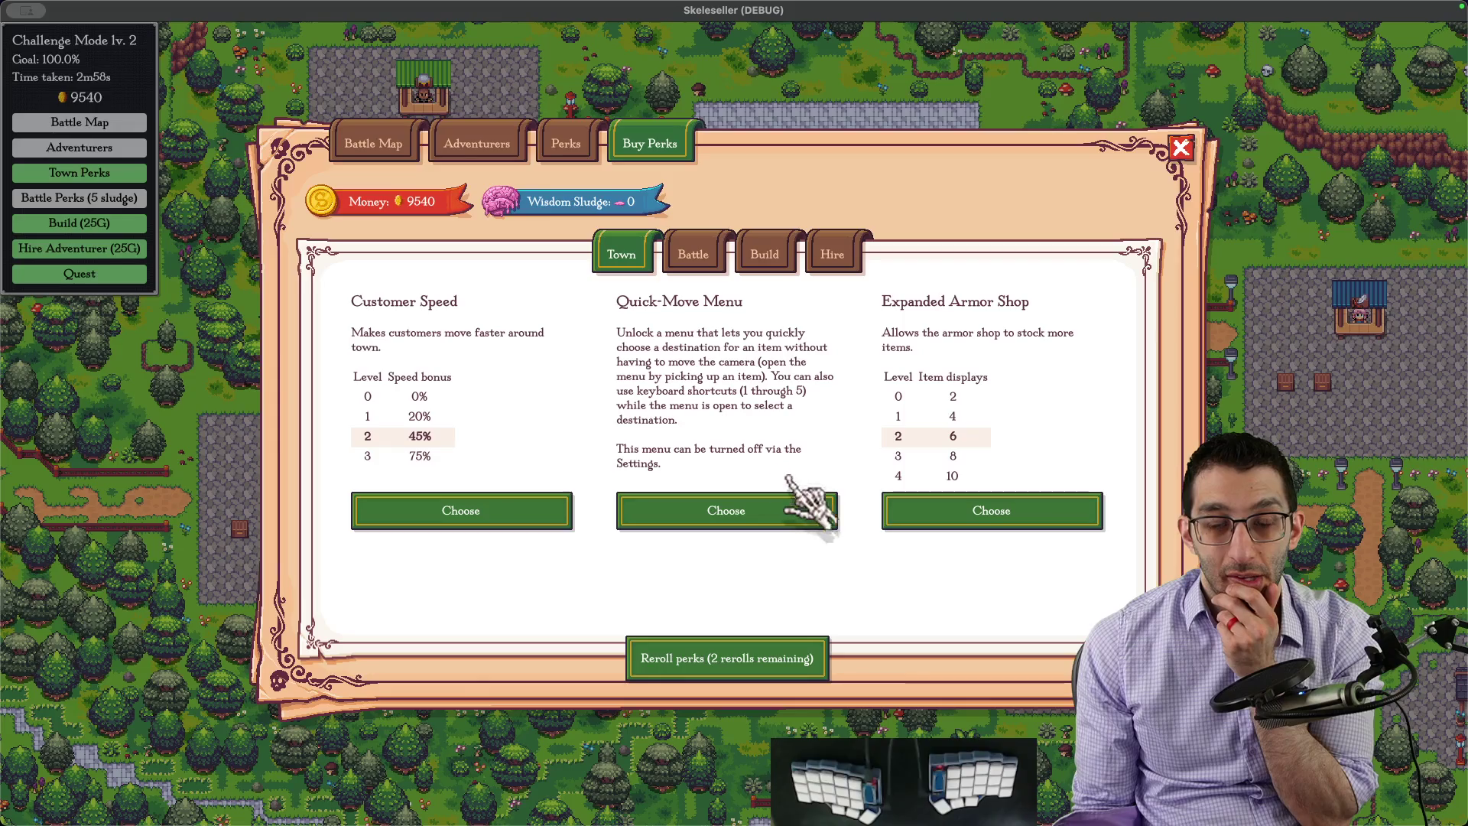
{"action": "left_click", "coordinate": [885, 509]}
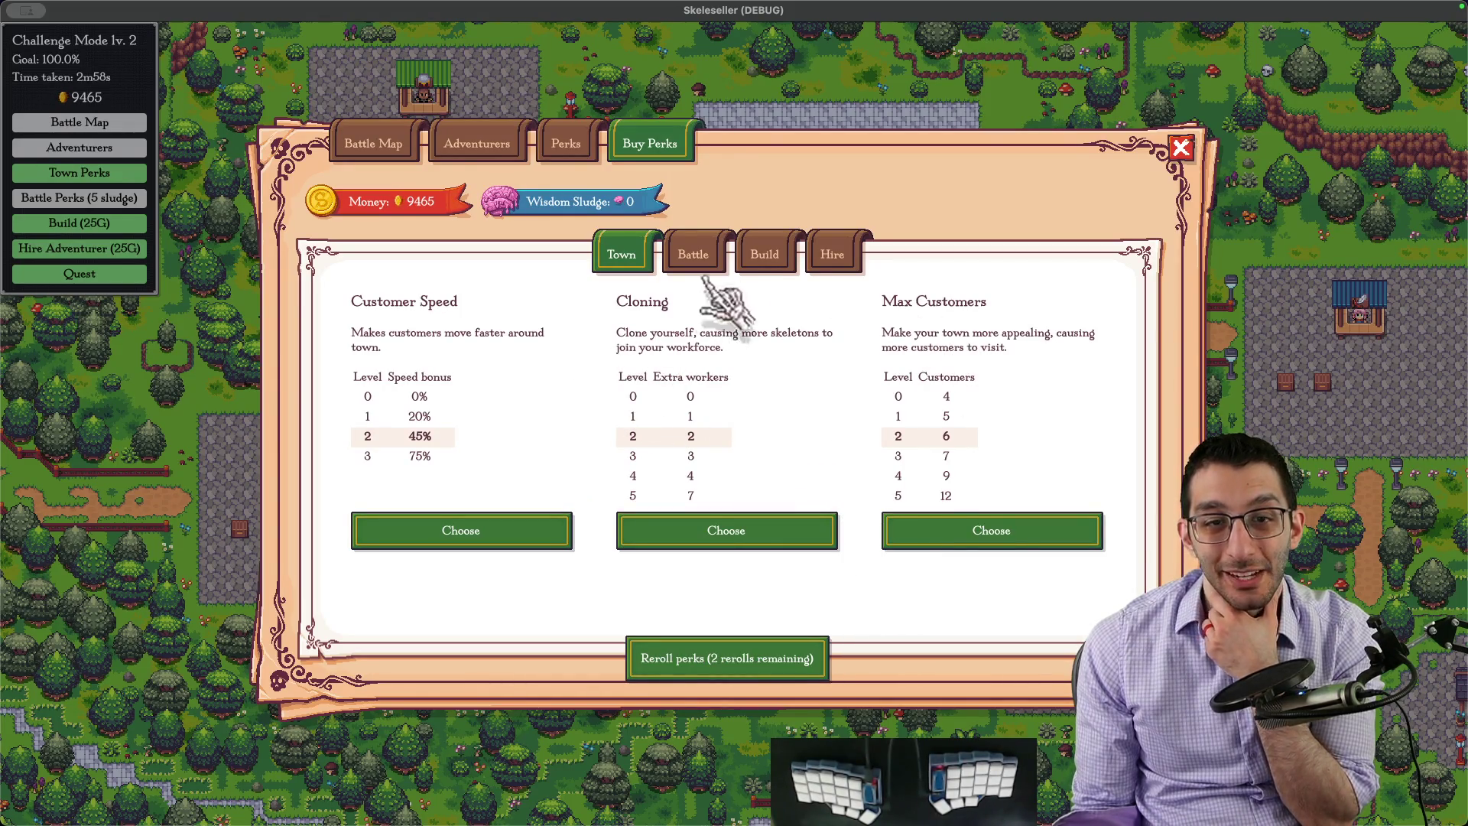
Step: Keep buying town perks up to 105G each, dropping gold to 8910, then show the Build perk choices
{"action": "left_click", "coordinate": [825, 529]}
{"action": "left_click", "coordinate": [769, 455]}
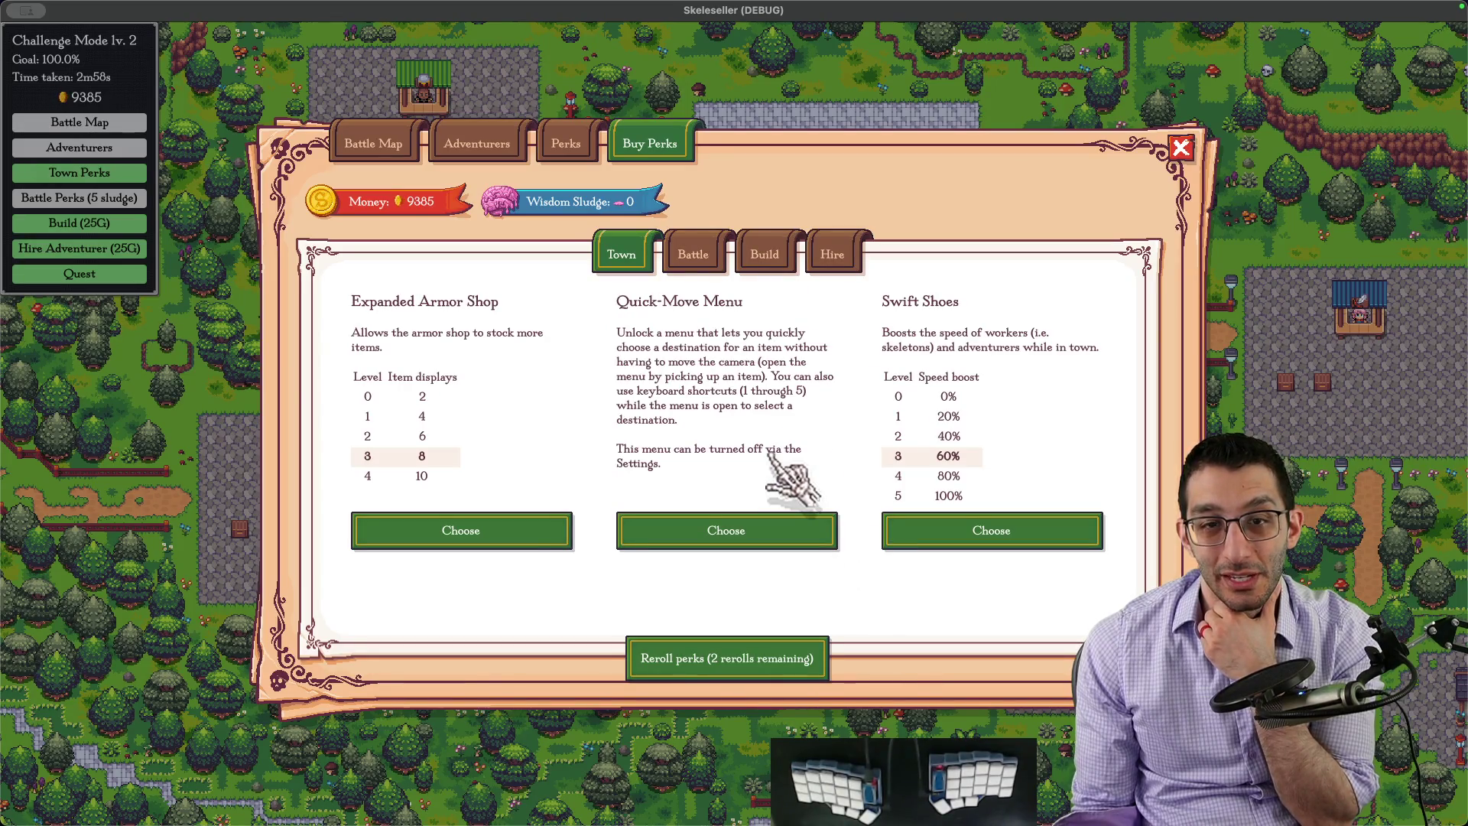
{"action": "left_click", "coordinate": [803, 522]}
{"action": "left_click", "coordinate": [688, 436]}
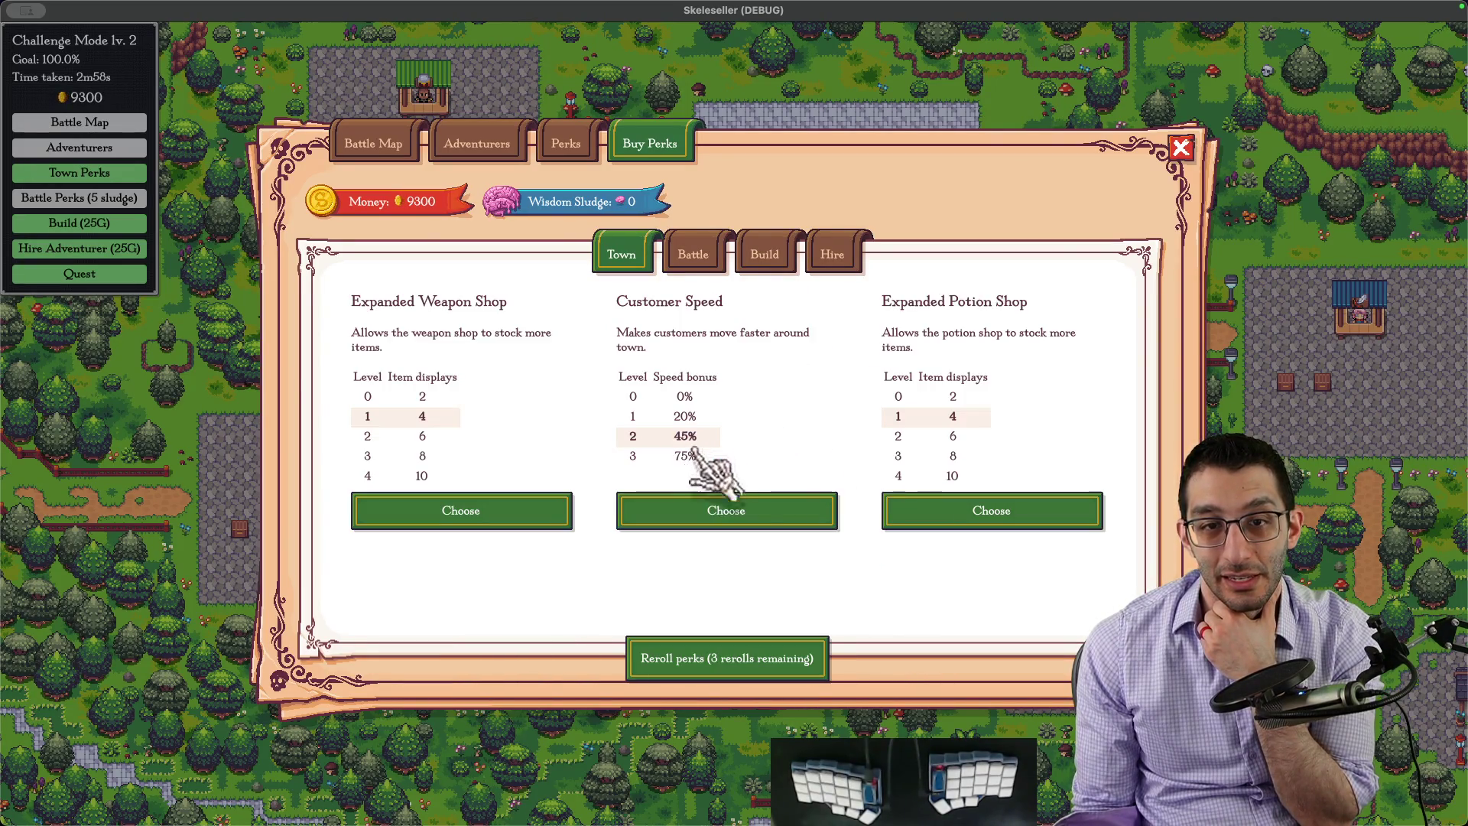
{"action": "left_click", "coordinate": [723, 507]}
{"action": "left_click", "coordinate": [732, 447]}
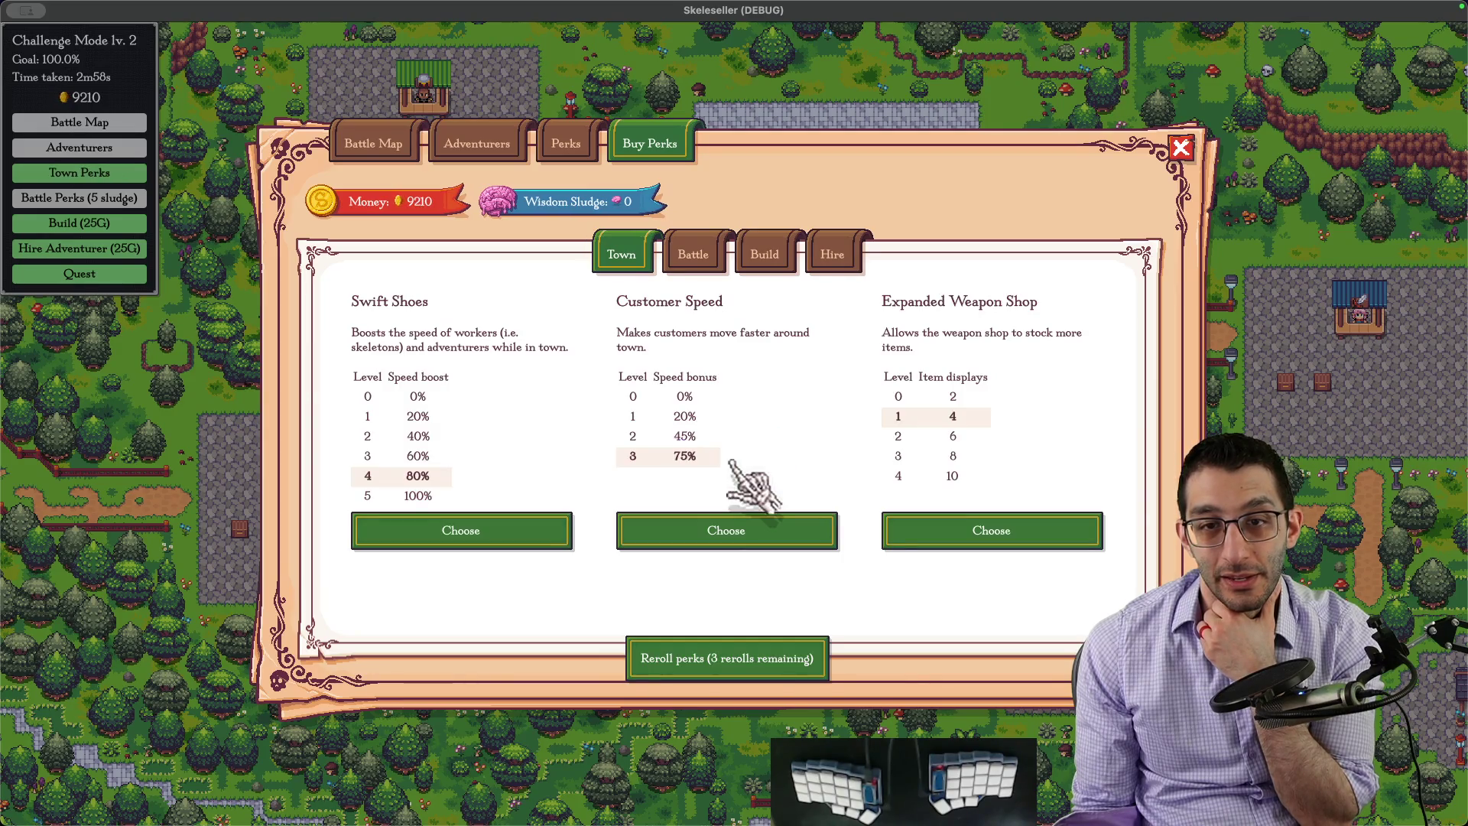
{"action": "left_click", "coordinate": [740, 522]}
{"action": "left_click", "coordinate": [732, 450]}
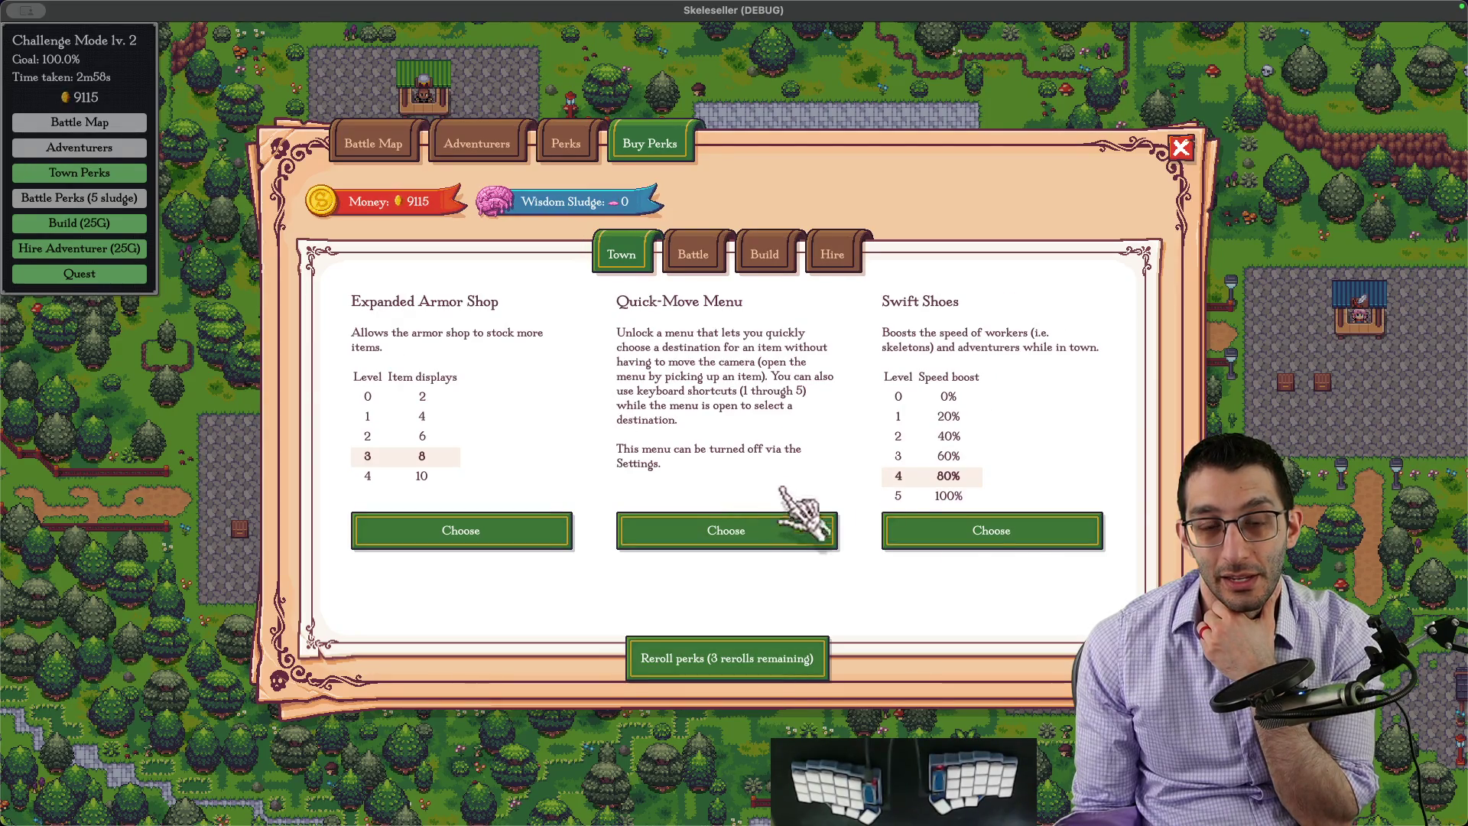
{"action": "left_click", "coordinate": [785, 521]}
{"action": "left_click", "coordinate": [772, 450]}
{"action": "left_click", "coordinate": [746, 522]}
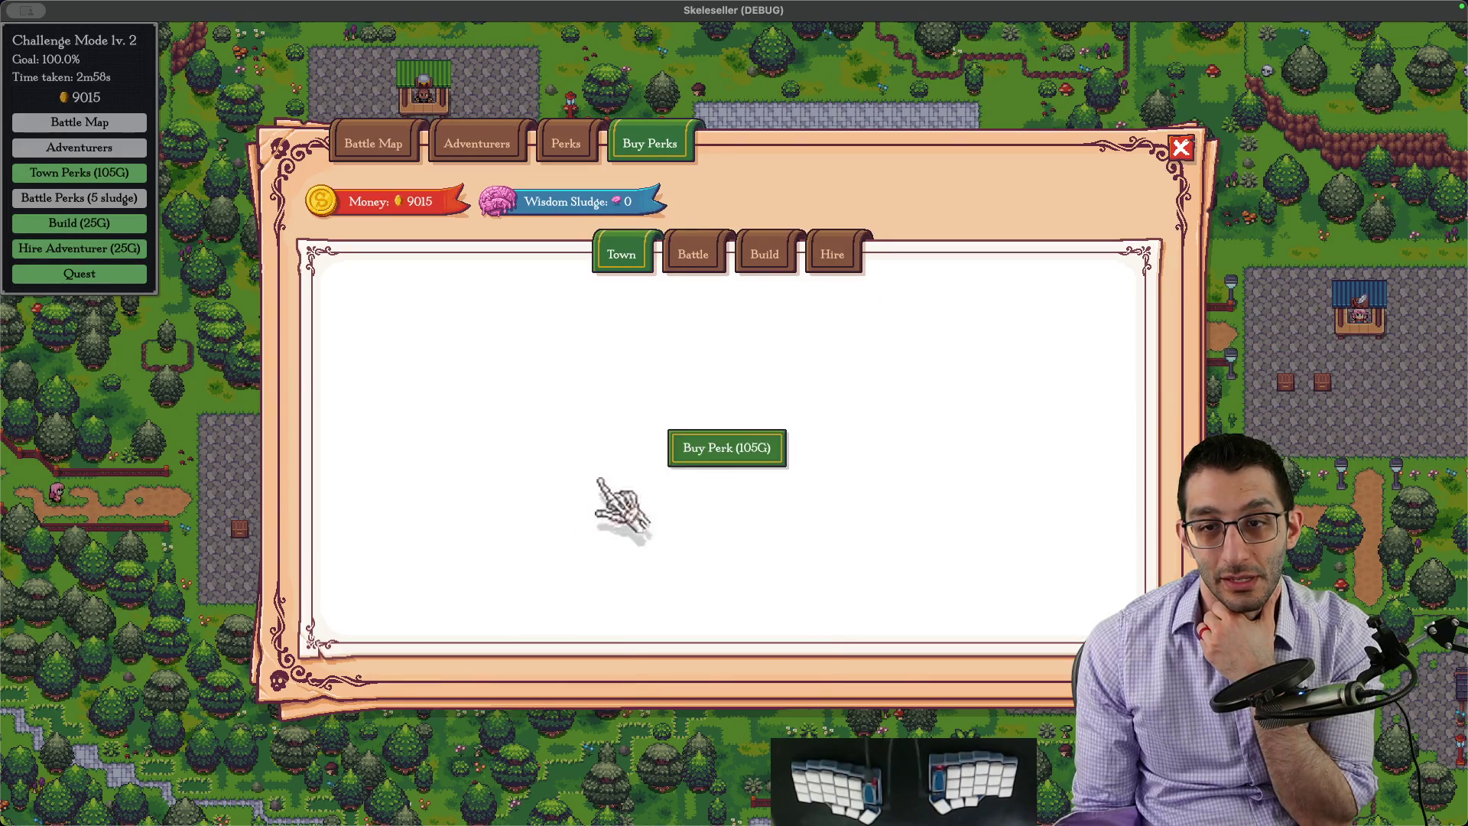
{"action": "left_click", "coordinate": [771, 447]}
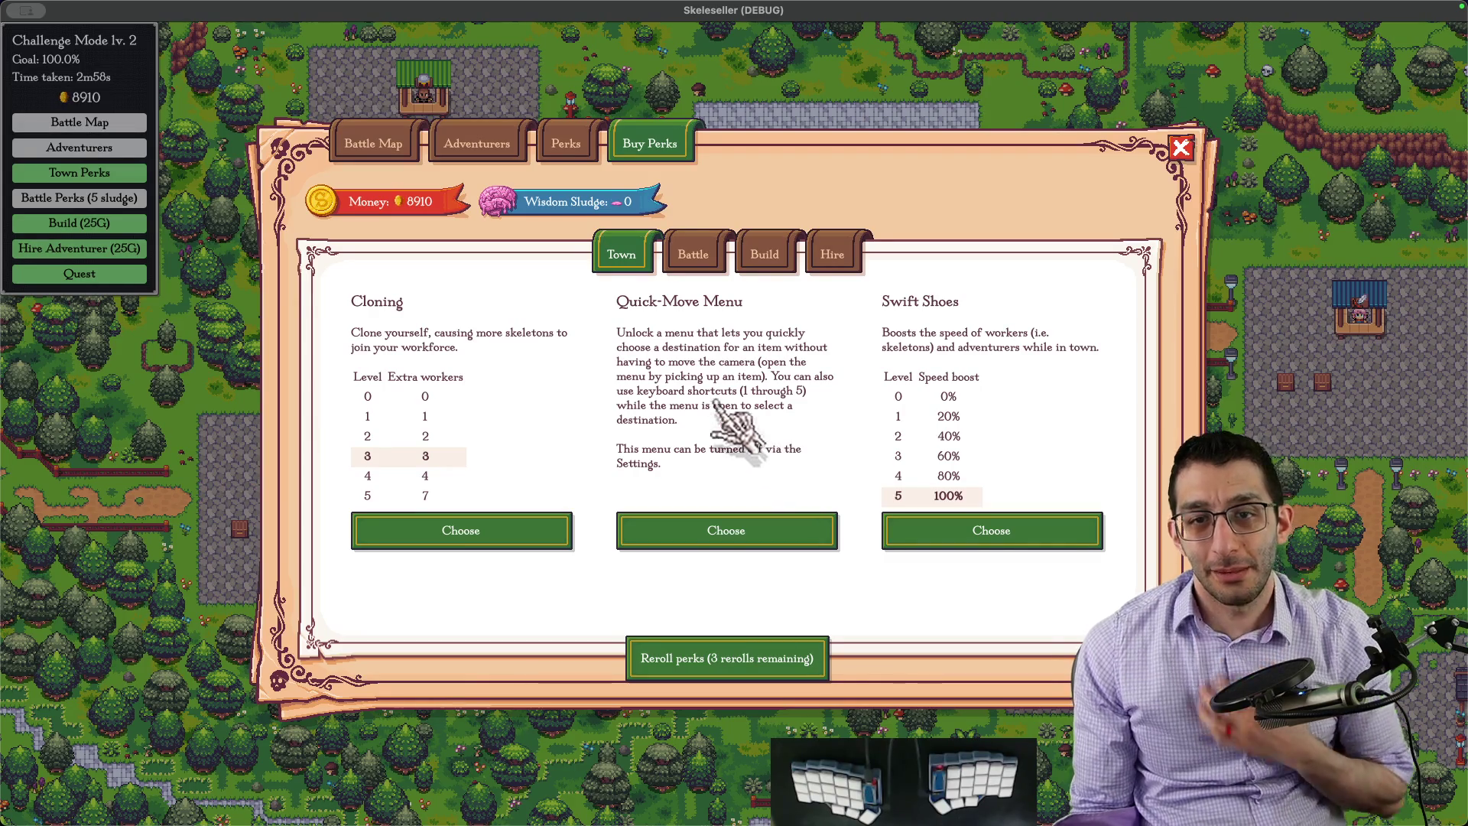
{"action": "left_click", "coordinate": [764, 253]}
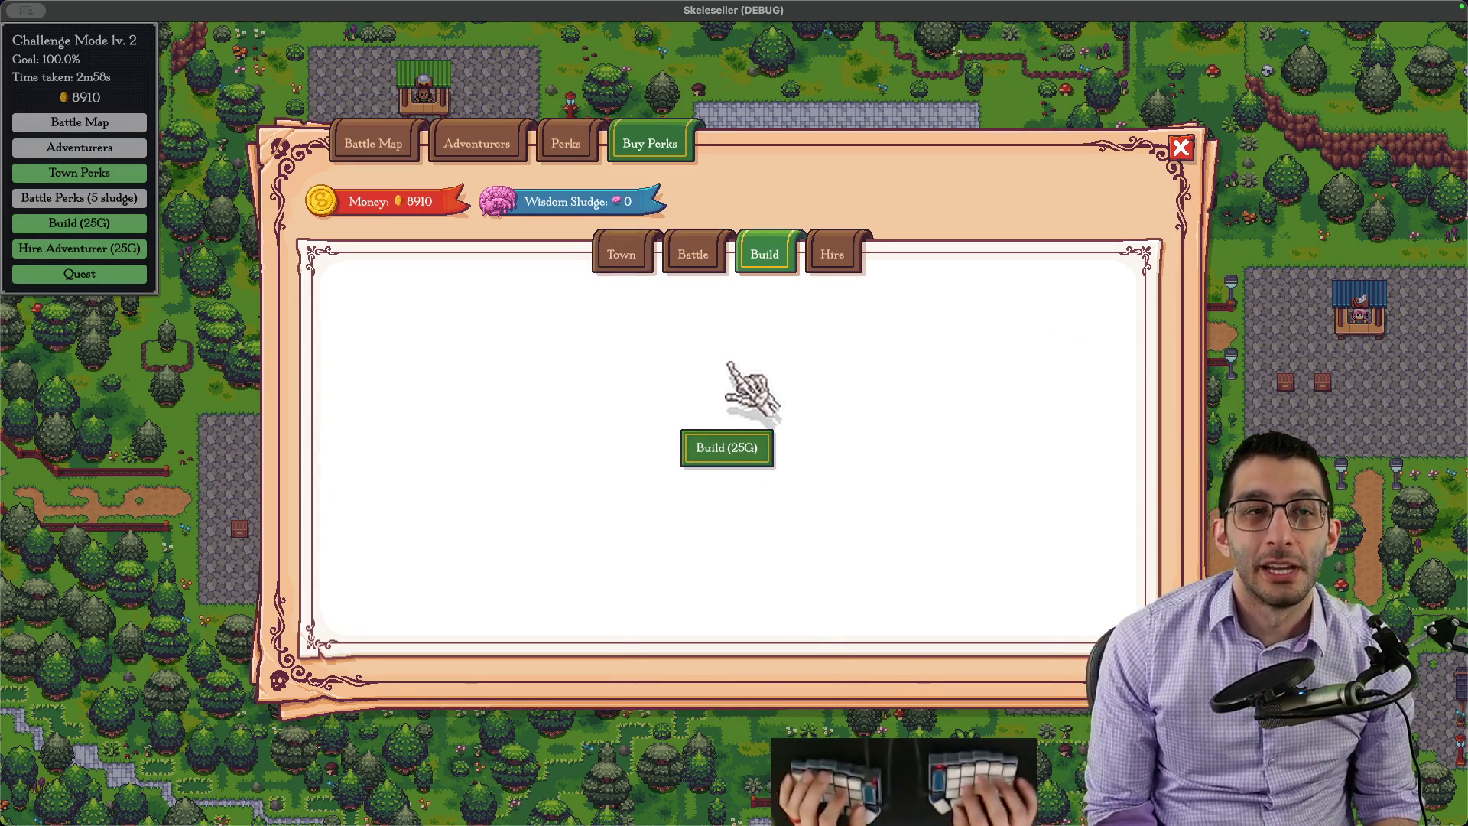
Step: Return to the Skeleseller game window and reopen the Buy Perks dialog
{"action": "key", "text": "Escape"}
{"action": "key", "text": "super+Tab"}
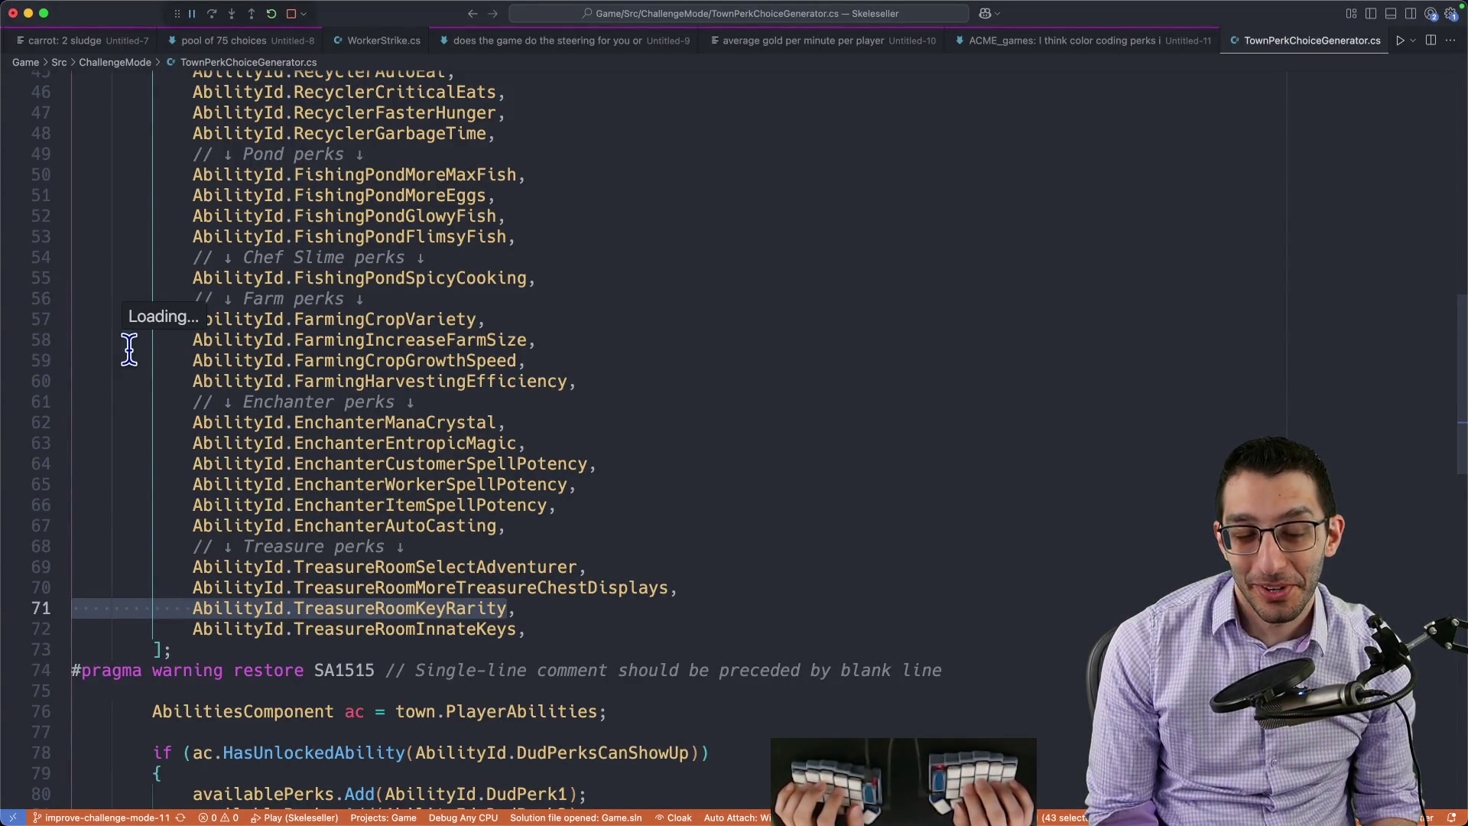
{"action": "mouse_move", "coordinate": [996, 819]}
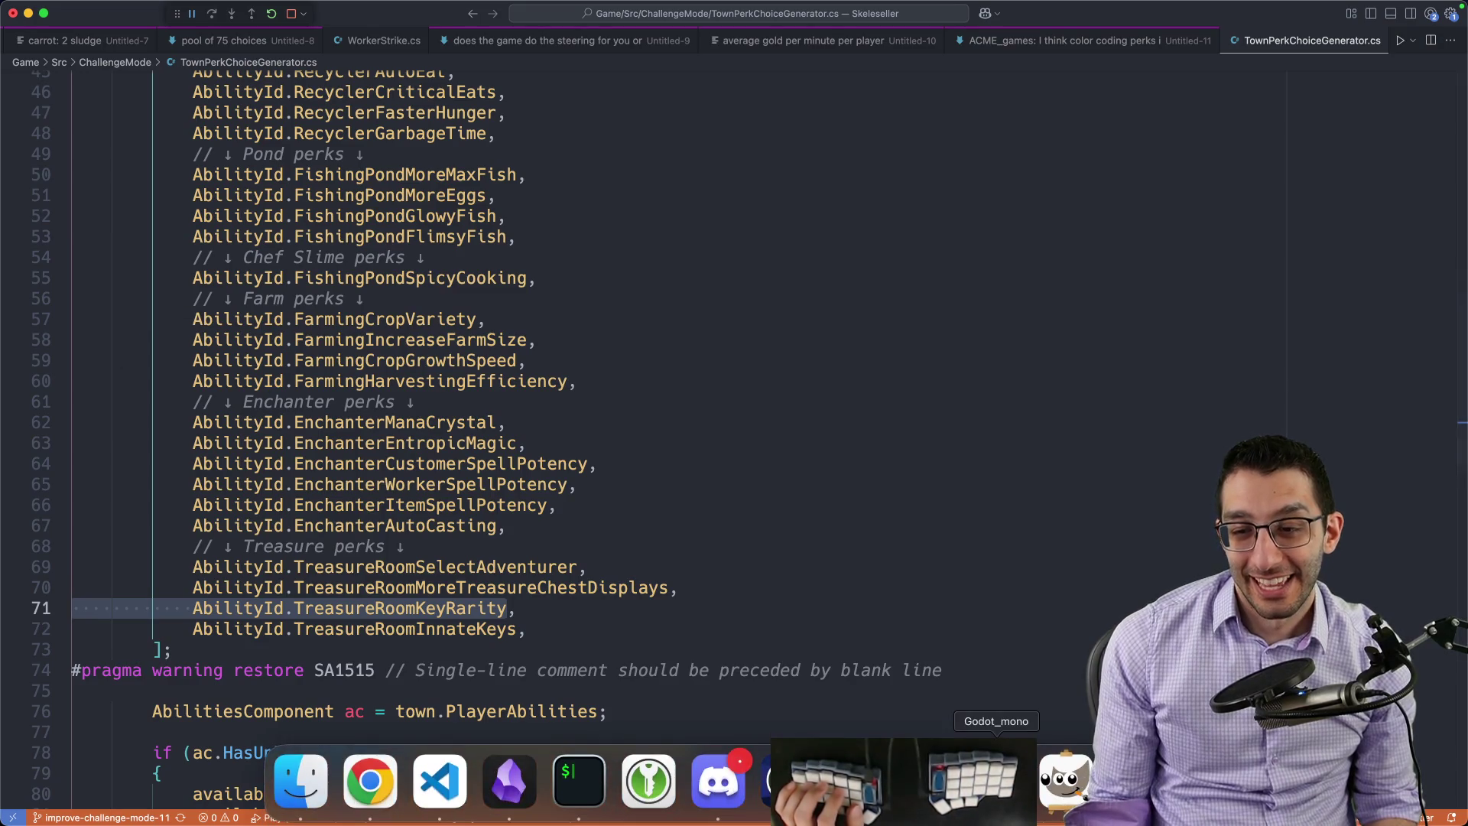
{"action": "left_click", "coordinate": [998, 797]}
{"action": "left_click", "coordinate": [80, 223]}
Step: Buy all available buildings, including Treasure Room, Enchanter's Den and Fishing Pond
{"action": "left_click", "coordinate": [727, 447]}
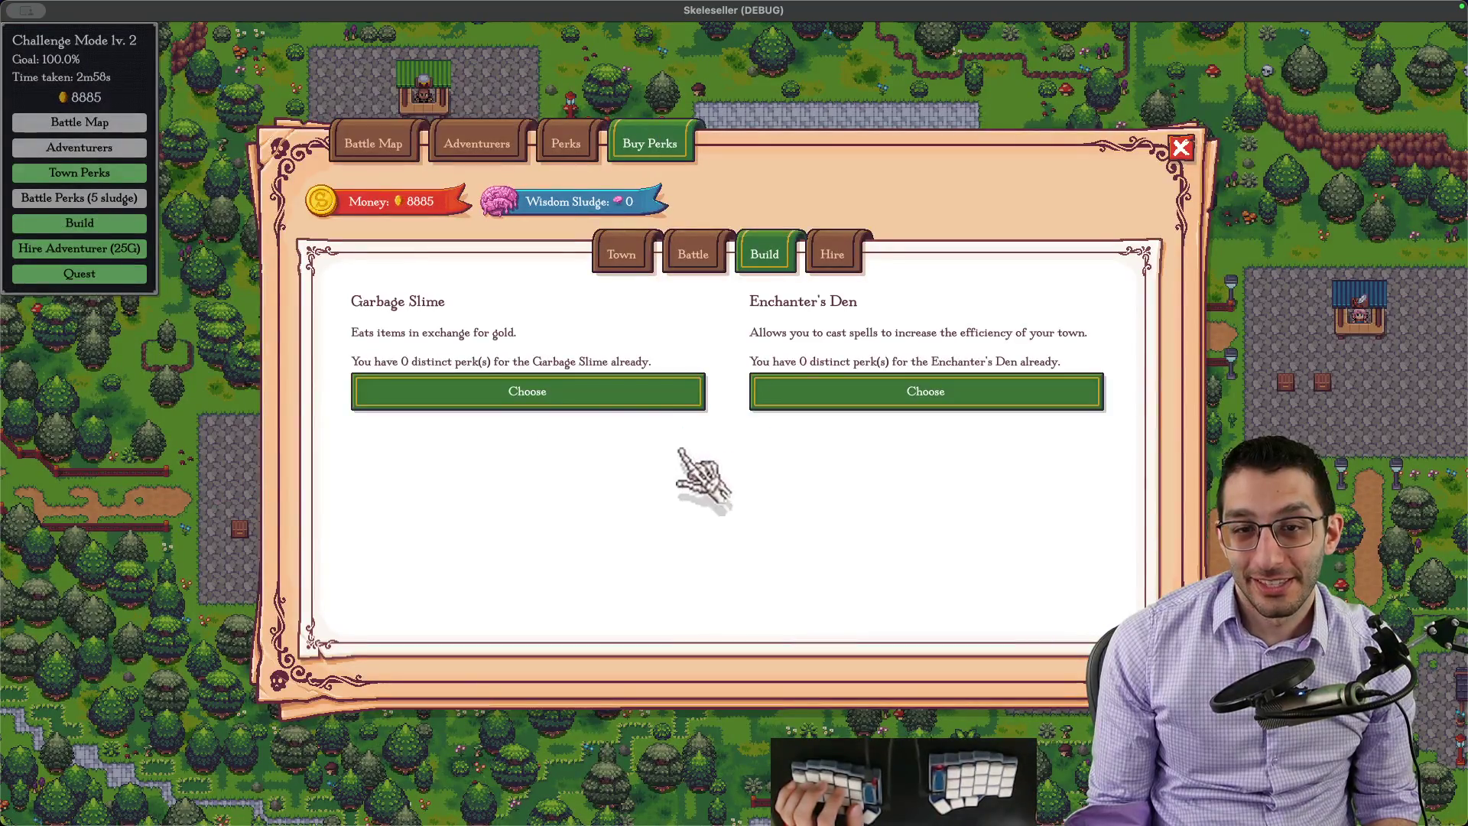
{"action": "left_click", "coordinate": [687, 395]}
{"action": "left_click", "coordinate": [681, 431]}
{"action": "left_click", "coordinate": [682, 420]}
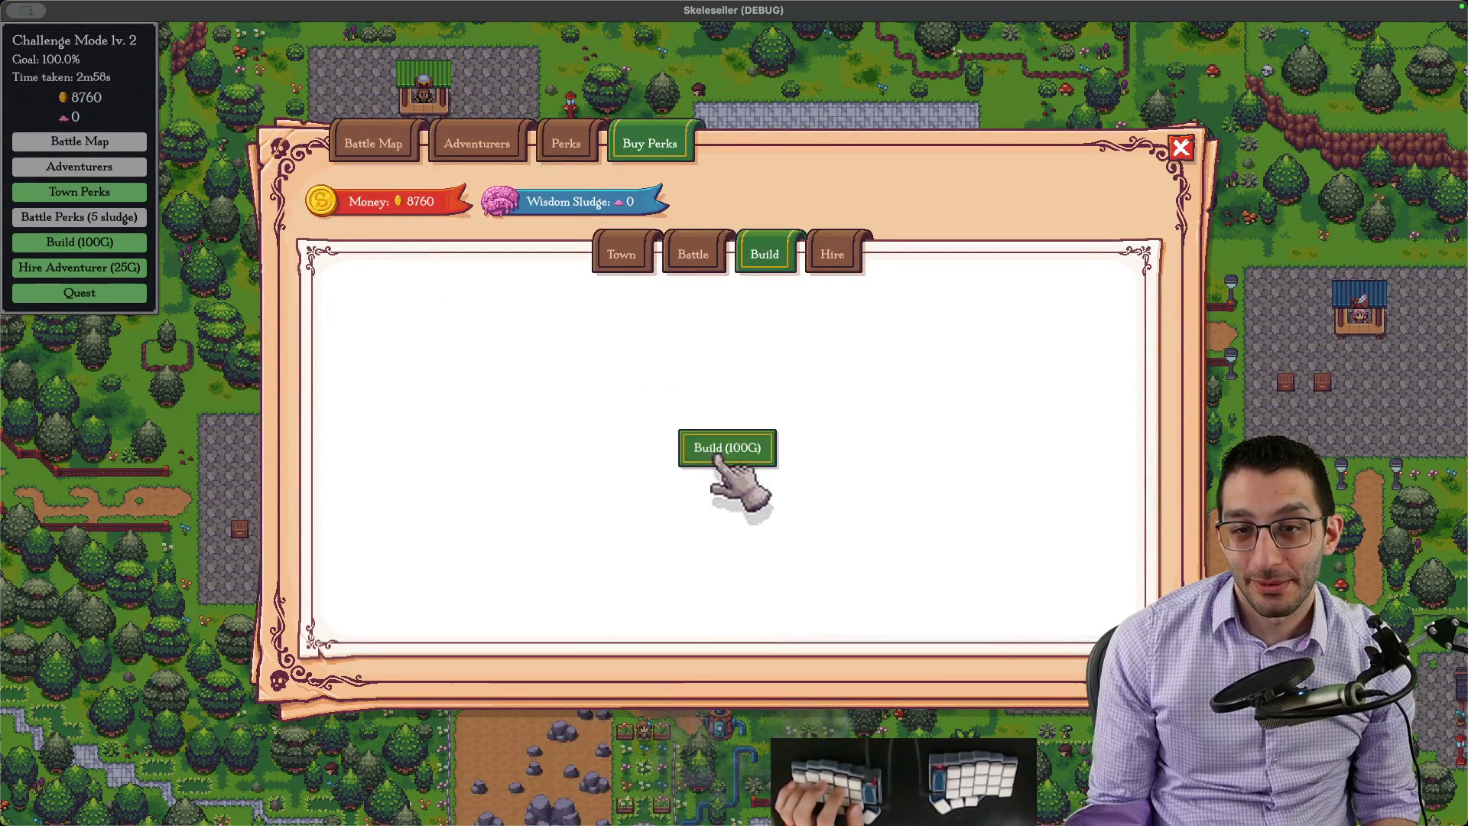
{"action": "left_click", "coordinate": [682, 419]}
{"action": "left_click", "coordinate": [688, 436]}
{"action": "left_click", "coordinate": [694, 404]}
{"action": "left_click", "coordinate": [727, 454]}
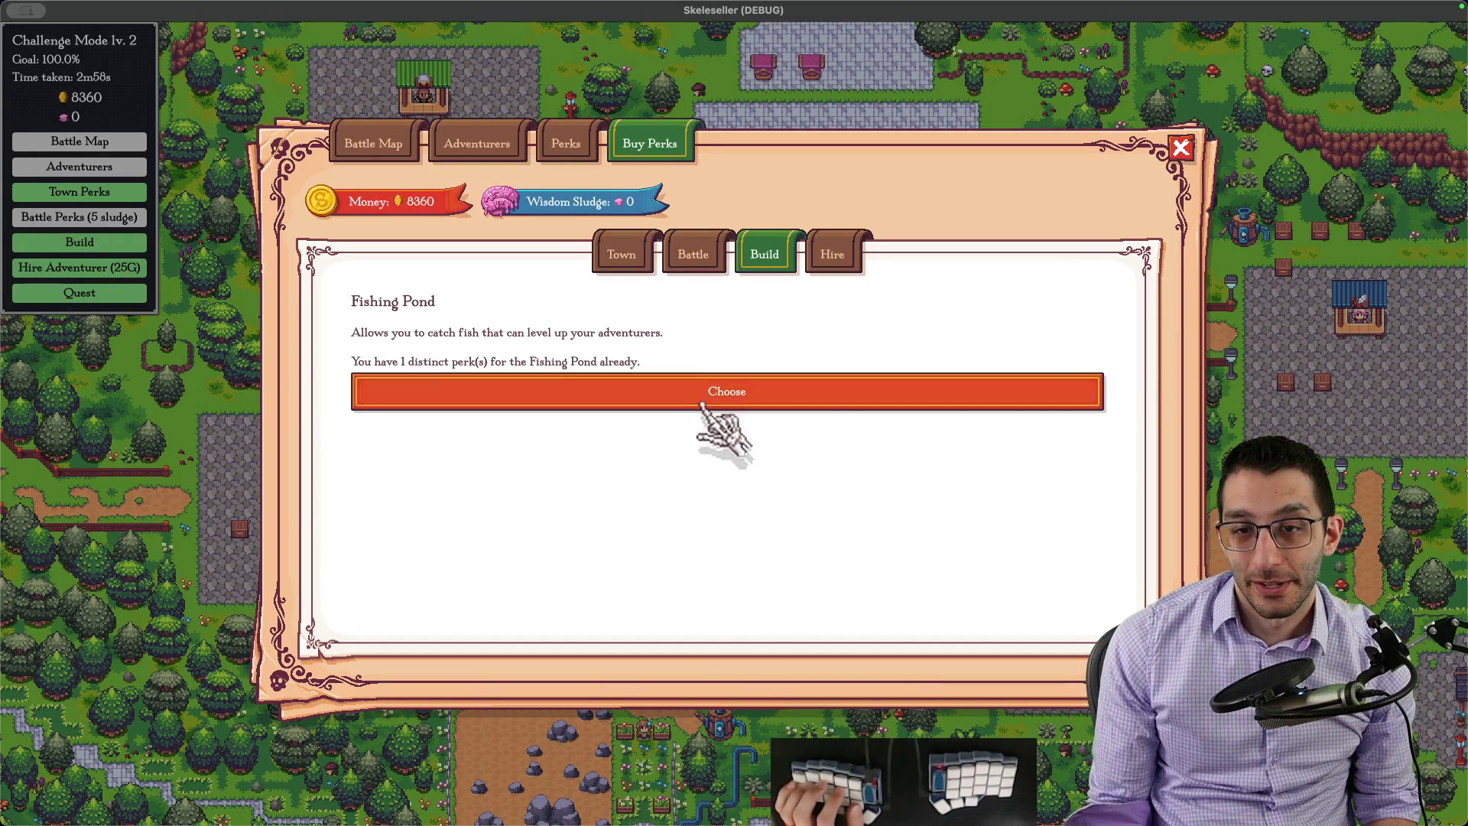
{"action": "left_click", "coordinate": [701, 402]}
Step: Buy three town perks including Increased Appetite and Spicy Cooking, dropping gold to 8015
{"action": "left_click", "coordinate": [639, 259]}
{"action": "left_click", "coordinate": [738, 530]}
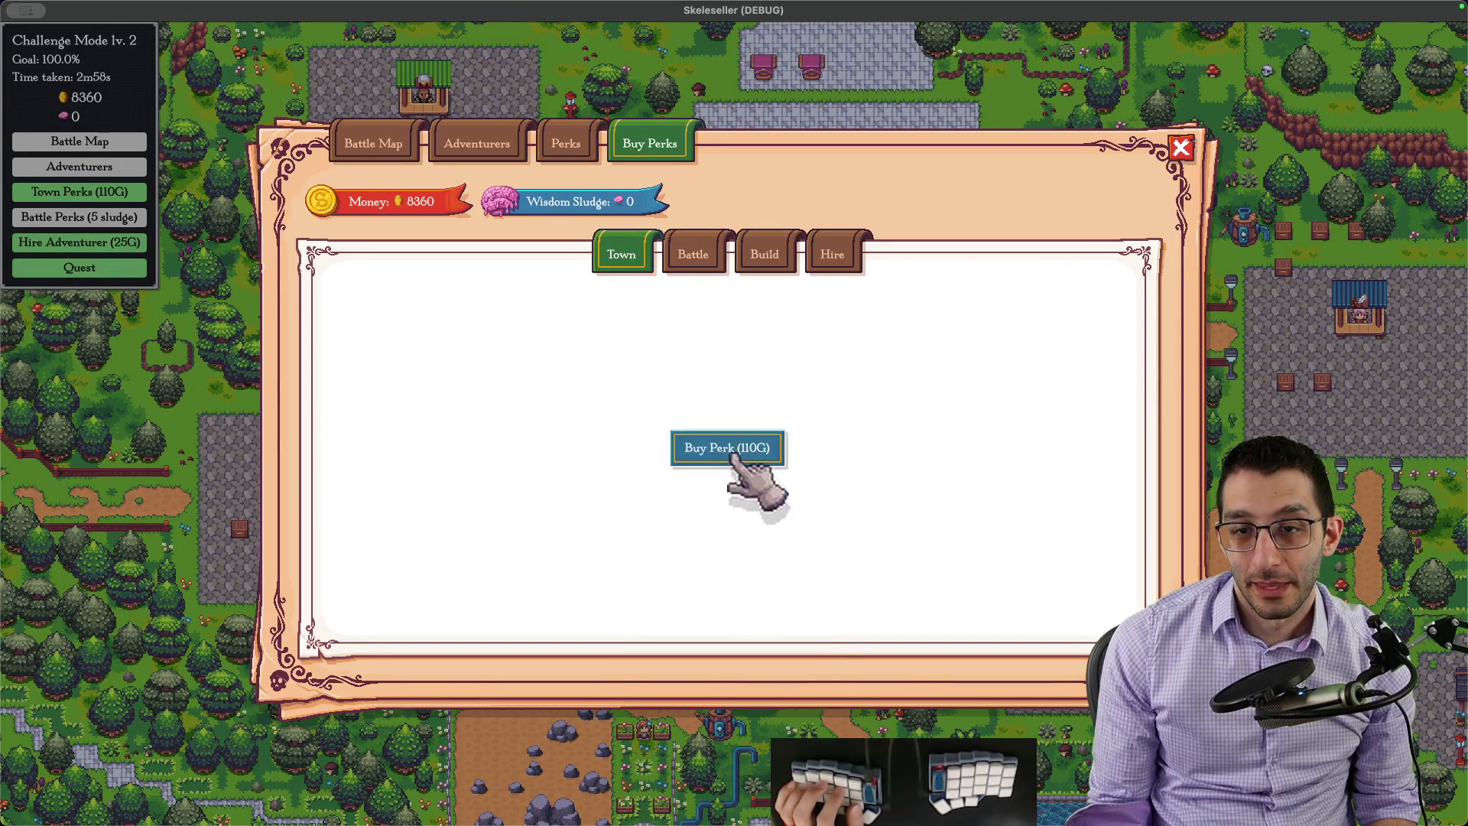
{"action": "left_click", "coordinate": [743, 454]}
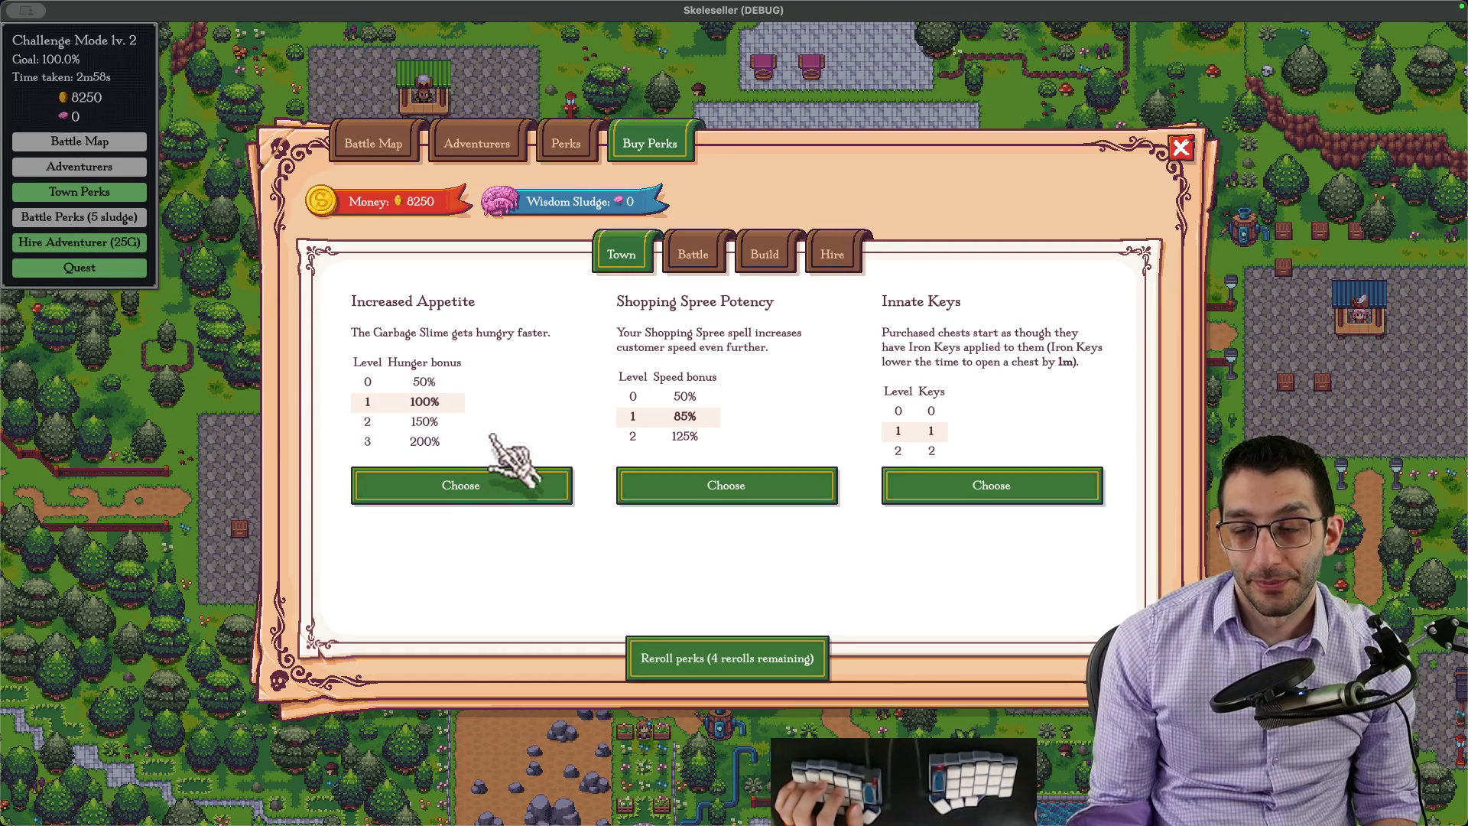
{"action": "left_click", "coordinate": [509, 488]}
{"action": "left_click", "coordinate": [758, 451]}
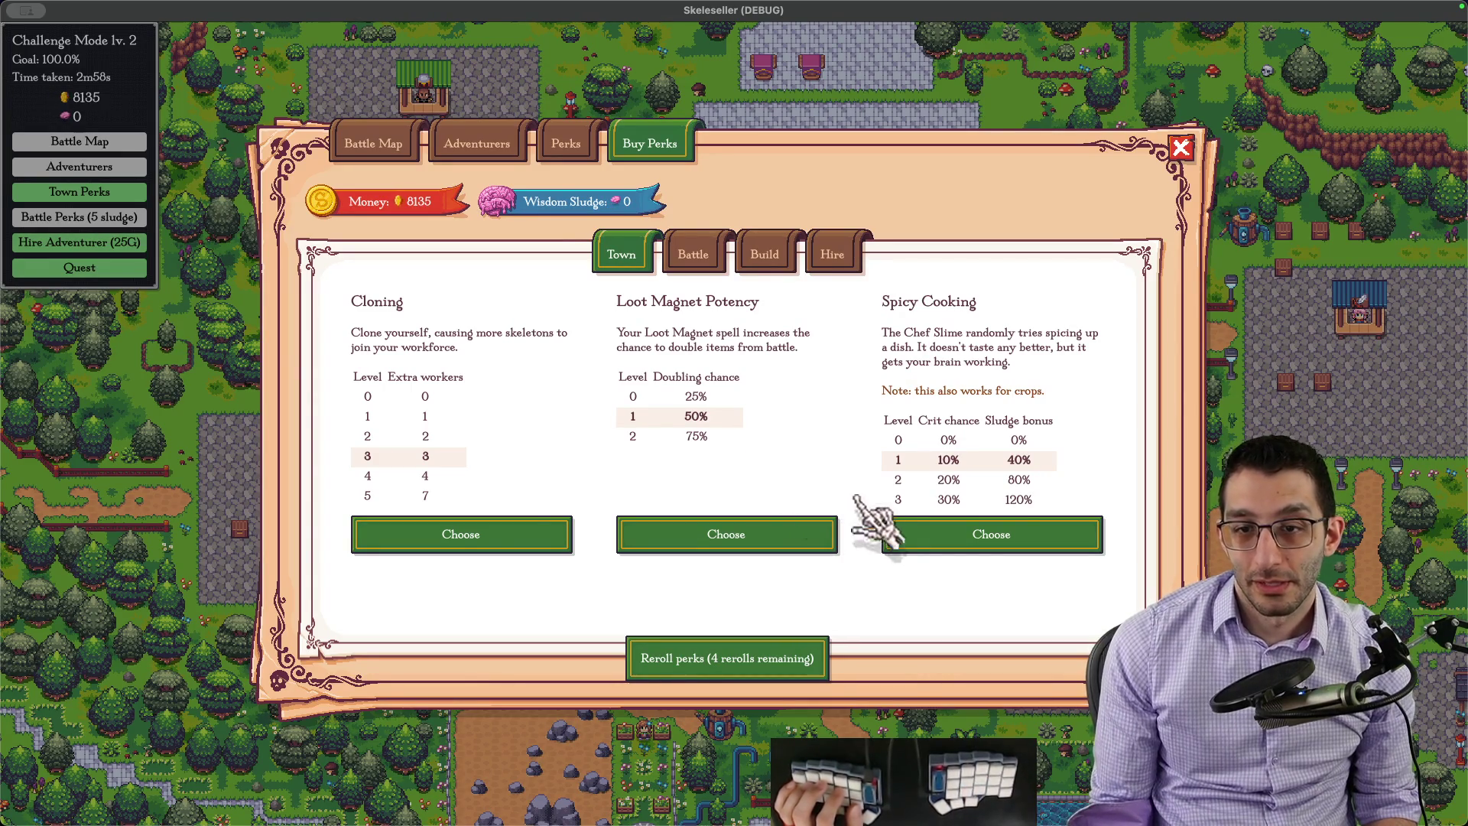
{"action": "left_click", "coordinate": [975, 539]}
{"action": "left_click", "coordinate": [743, 457]}
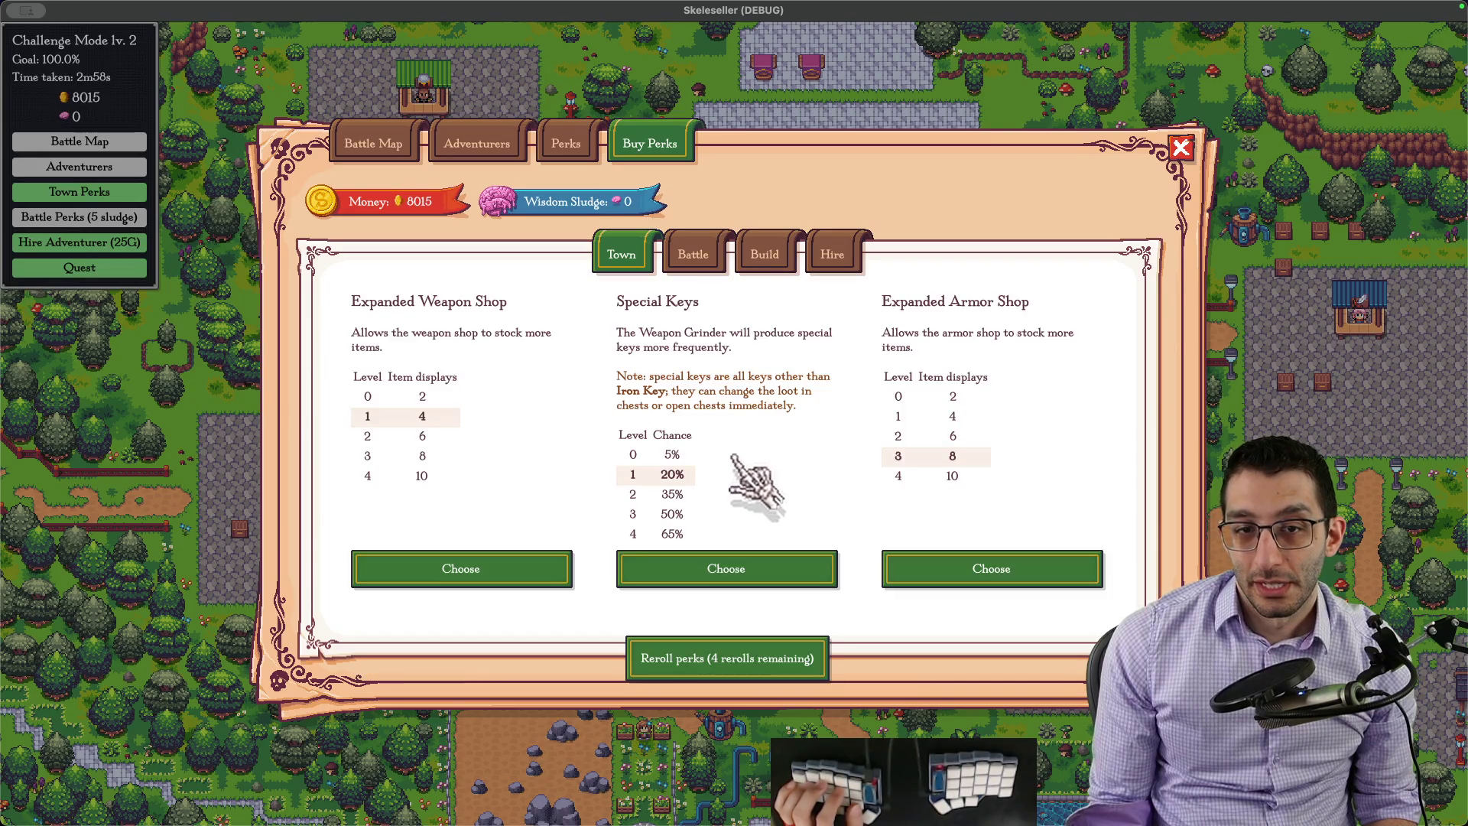
{"action": "key", "text": "super+Tab"}
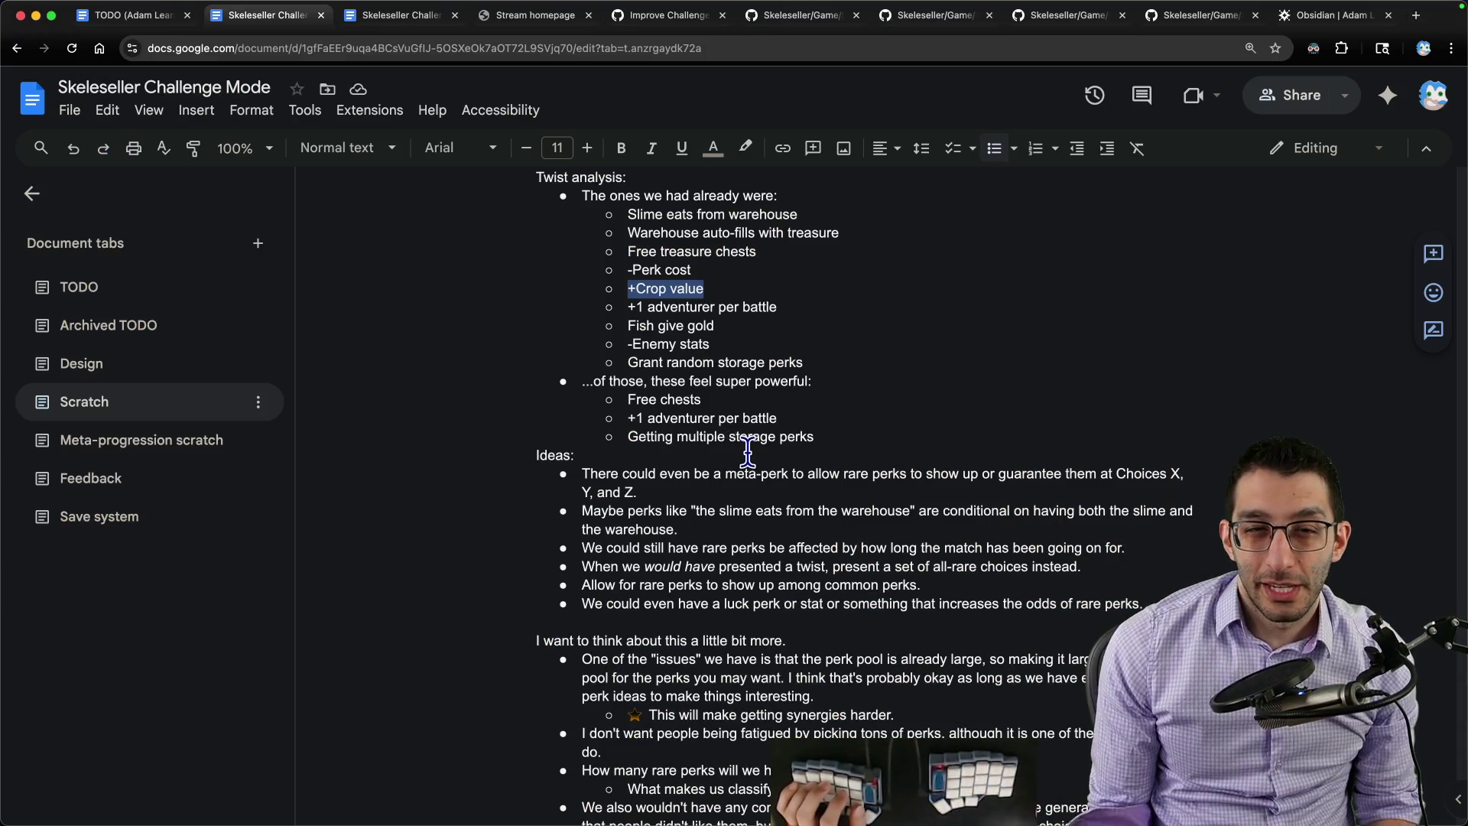
{"action": "scroll", "coordinate": [747, 449], "scroll_direction": "down", "scroll_amount": 1}
{"action": "scroll", "coordinate": [751, 453], "scroll_direction": "down", "scroll_amount": 2}
{"action": "scroll", "coordinate": [756, 456], "scroll_direction": "down", "scroll_amount": 5}
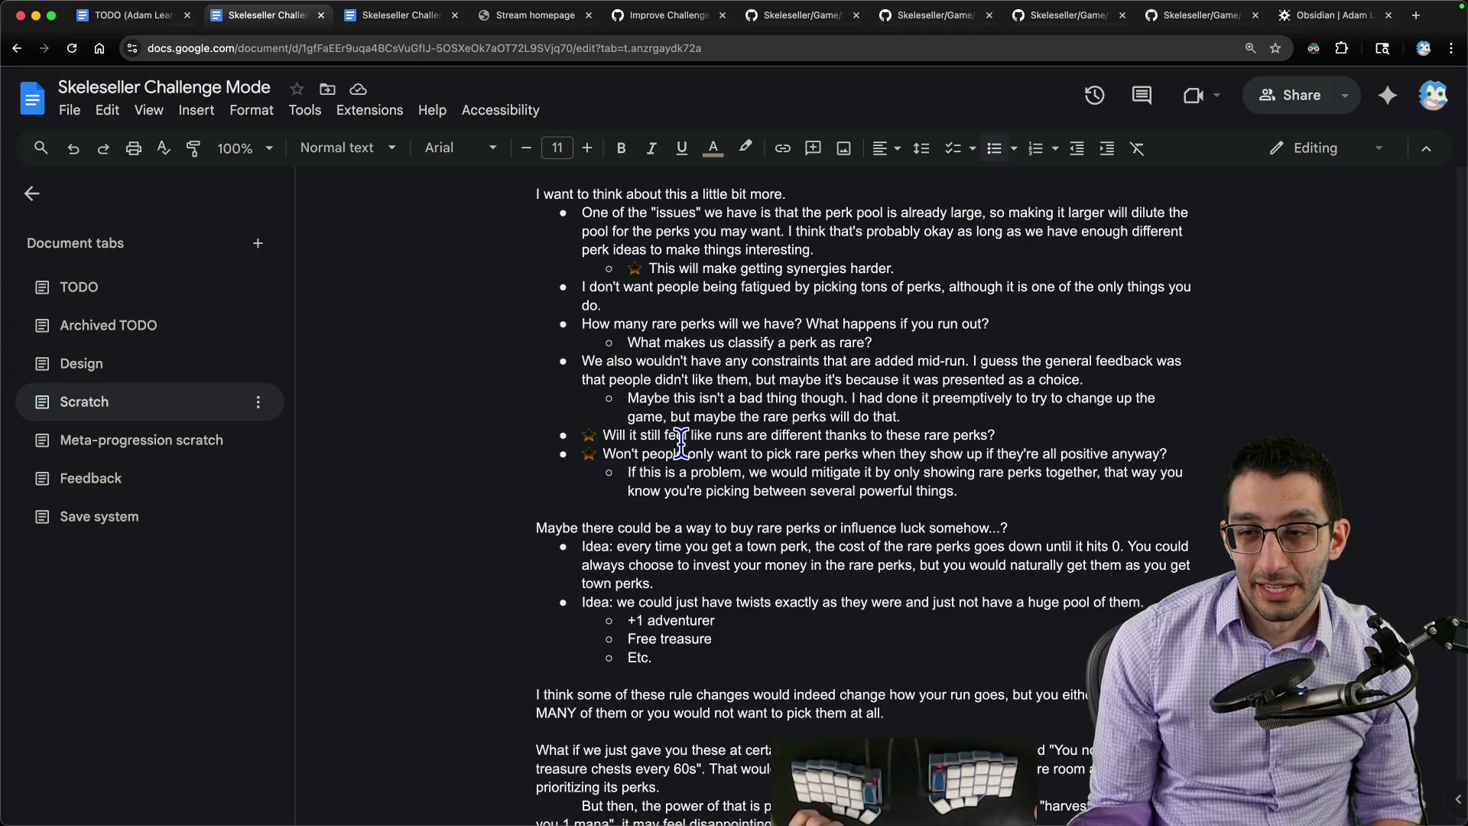
{"action": "scroll", "coordinate": [674, 443], "scroll_direction": "up", "scroll_amount": 5}
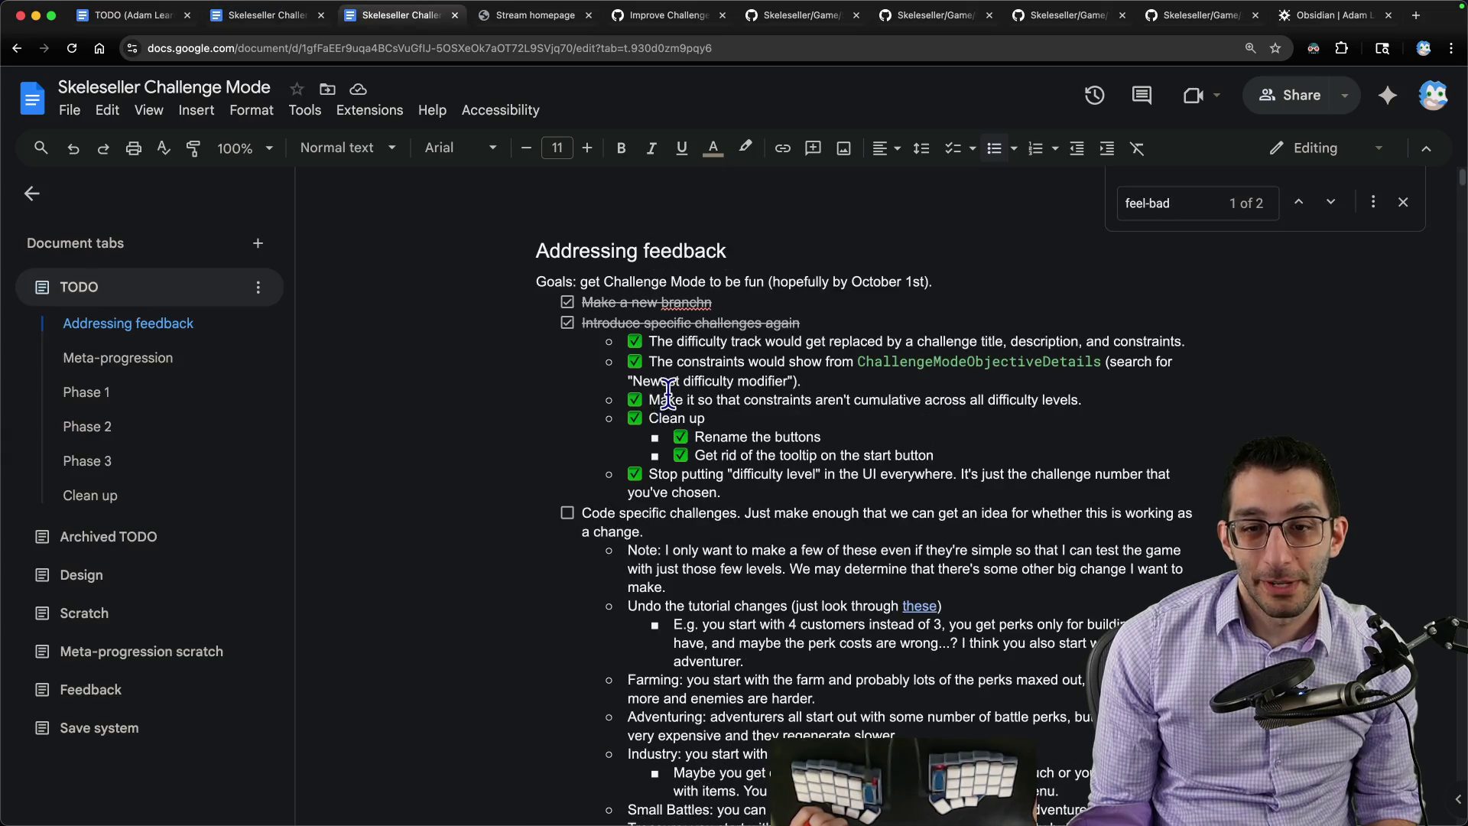
{"action": "scroll", "coordinate": [734, 429], "scroll_direction": "down", "scroll_amount": 5}
{"action": "scroll", "coordinate": [746, 427], "scroll_direction": "down", "scroll_amount": 2}
{"action": "scroll", "coordinate": [746, 429], "scroll_direction": "up", "scroll_amount": 4}
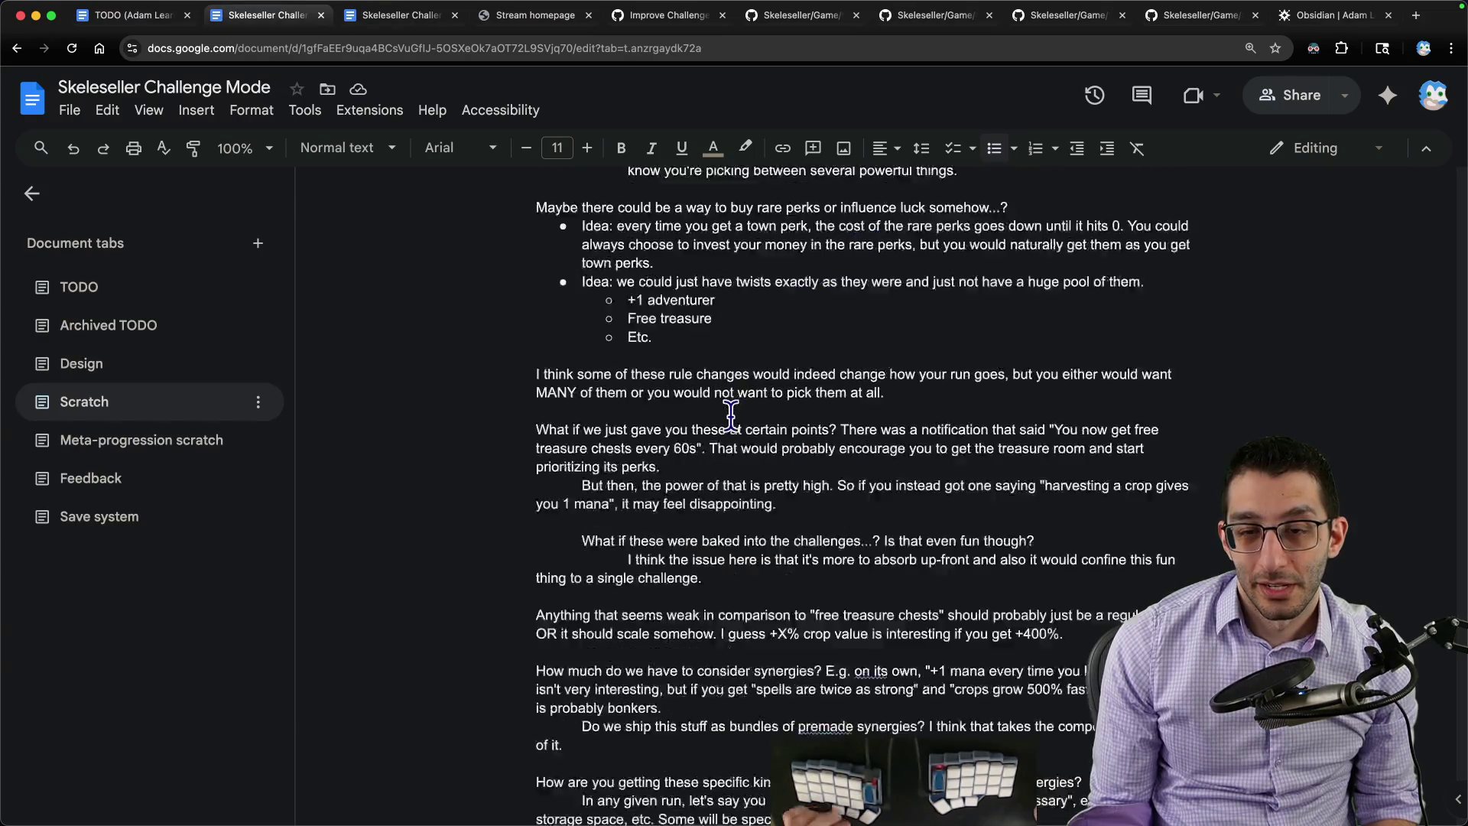
{"action": "scroll", "coordinate": [751, 426], "scroll_direction": "up", "scroll_amount": 5}
{"action": "scroll", "coordinate": [803, 367], "scroll_direction": "up", "scroll_amount": 1}
Step: Copy the three super-powerful perk lines from the Scratch tab's Twist analysis list
{"action": "left_click_drag", "start_coordinate": [814, 357], "coordinate": [872, 299]}
{"action": "key", "text": "super+c"}
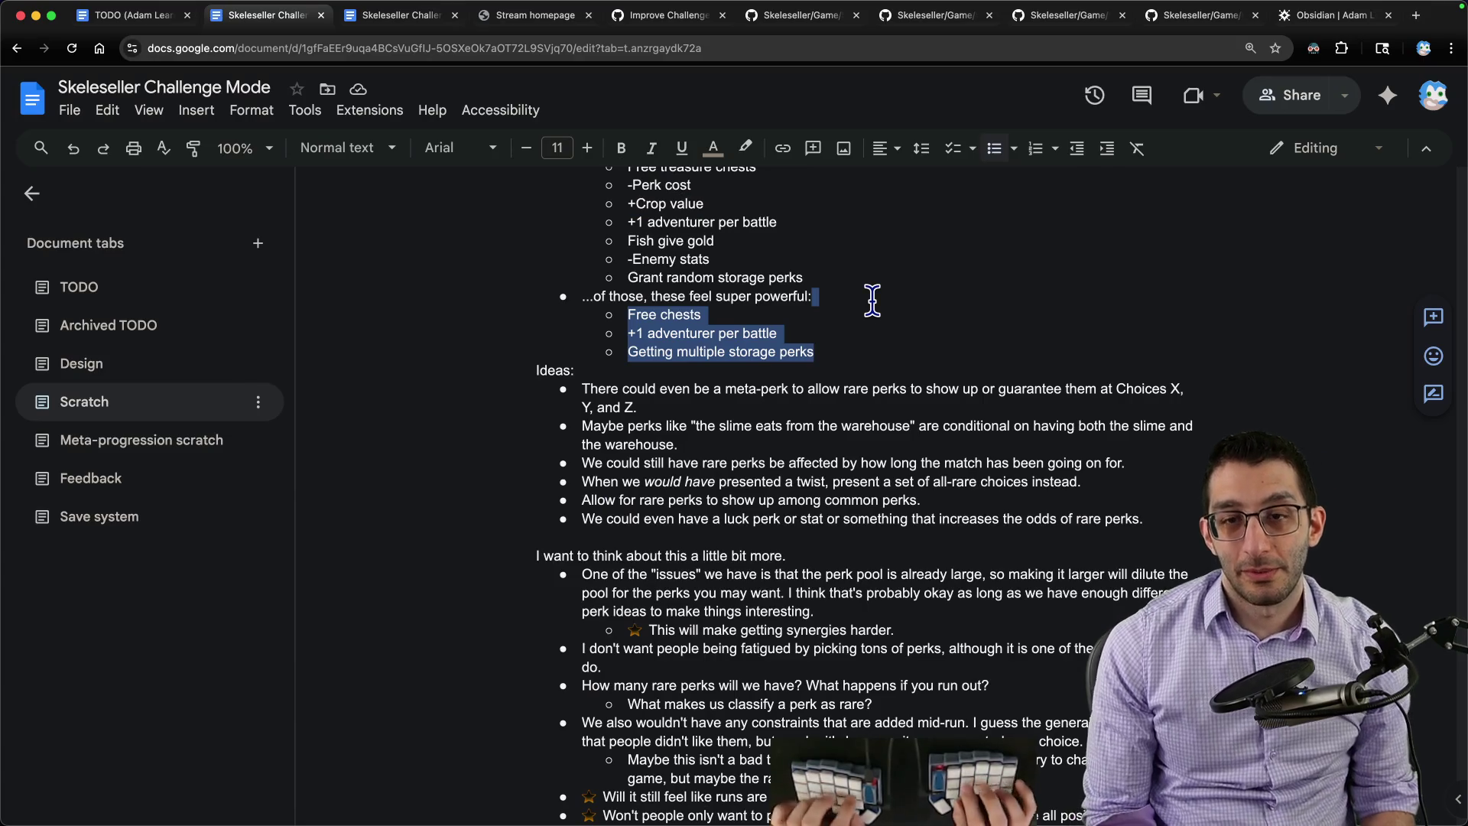
Step: Discard the old scratch files in VS Code and paste the perk lines into a new untitled file
{"action": "key", "text": "super+Tab"}
{"action": "key", "text": "super+v"}
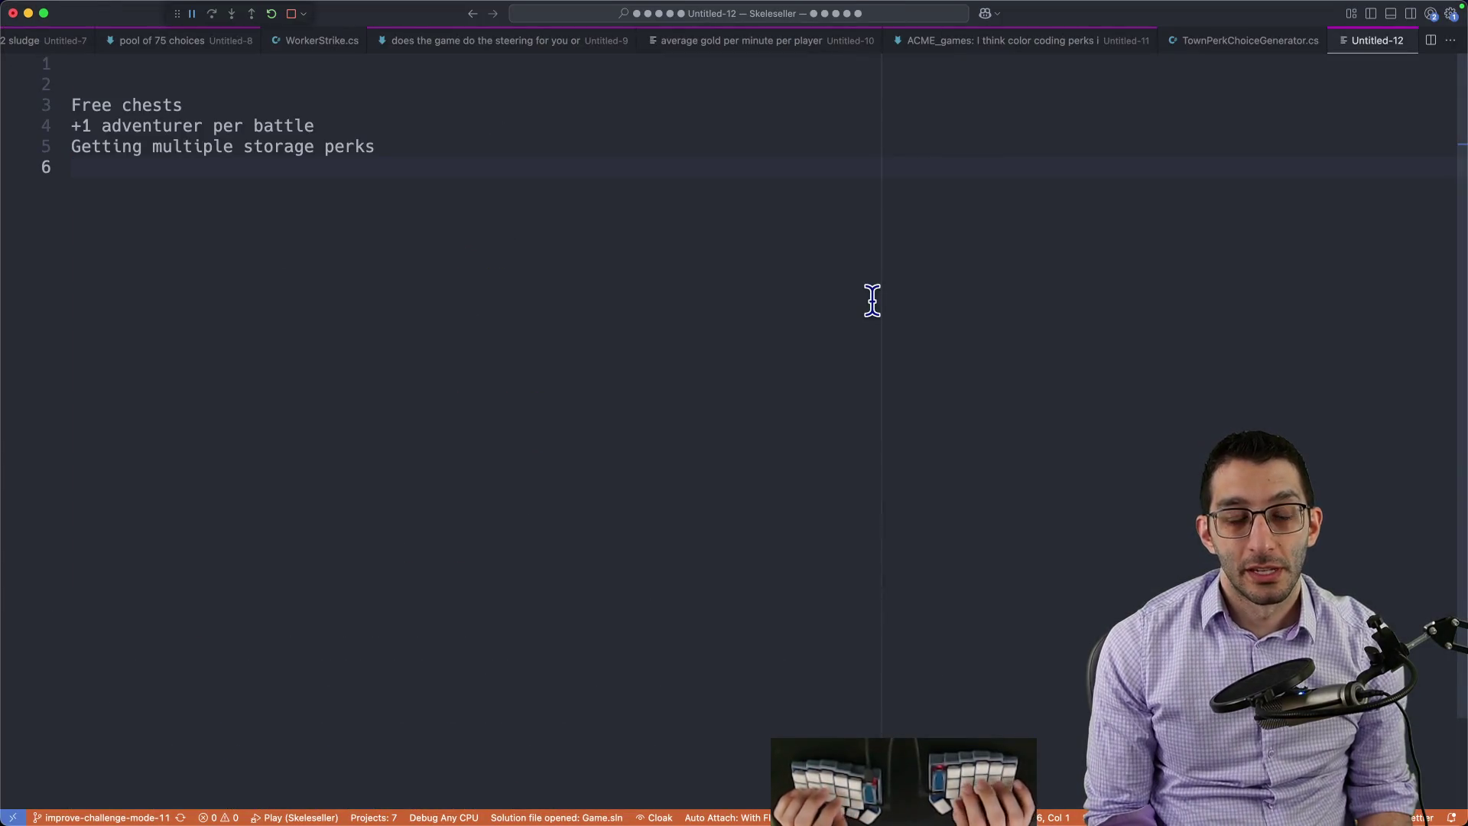
{"action": "key", "text": "super+shift+w"}
{"action": "key", "text": "Escape"}
{"action": "key", "text": "super+n"}
{"action": "key", "text": "super+v"}
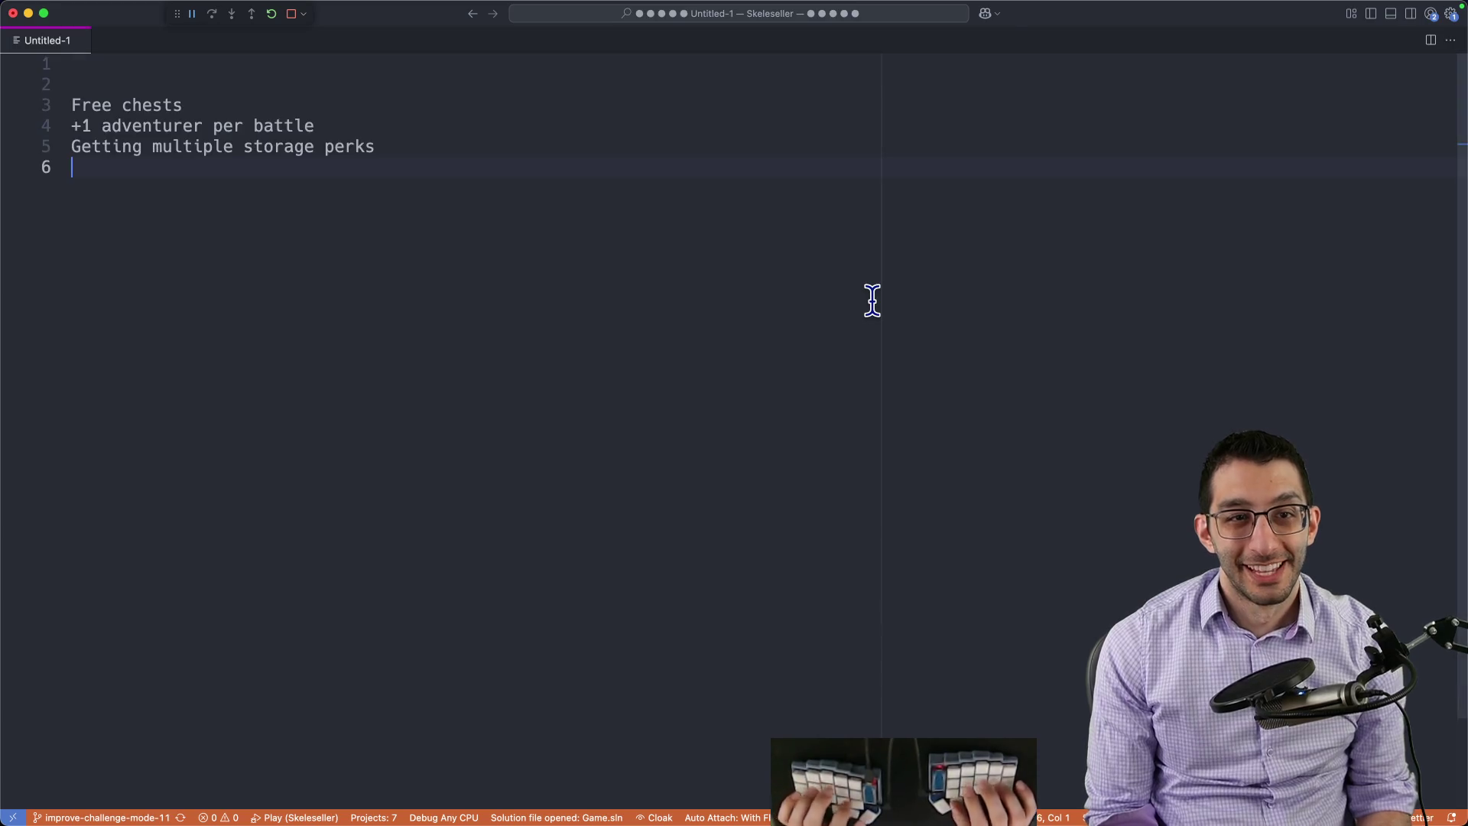
{"action": "key", "text": "super+Tab"}
{"action": "key", "text": "super+Tab"}
Step: Add the heading 'Perks that definitely seem more powerful than others:' and prefix each perk line with '- '
{"action": "key", "text": "super+Up"}
{"action": "key", "text": "Return"}
{"action": "type", "text": "Perks"}
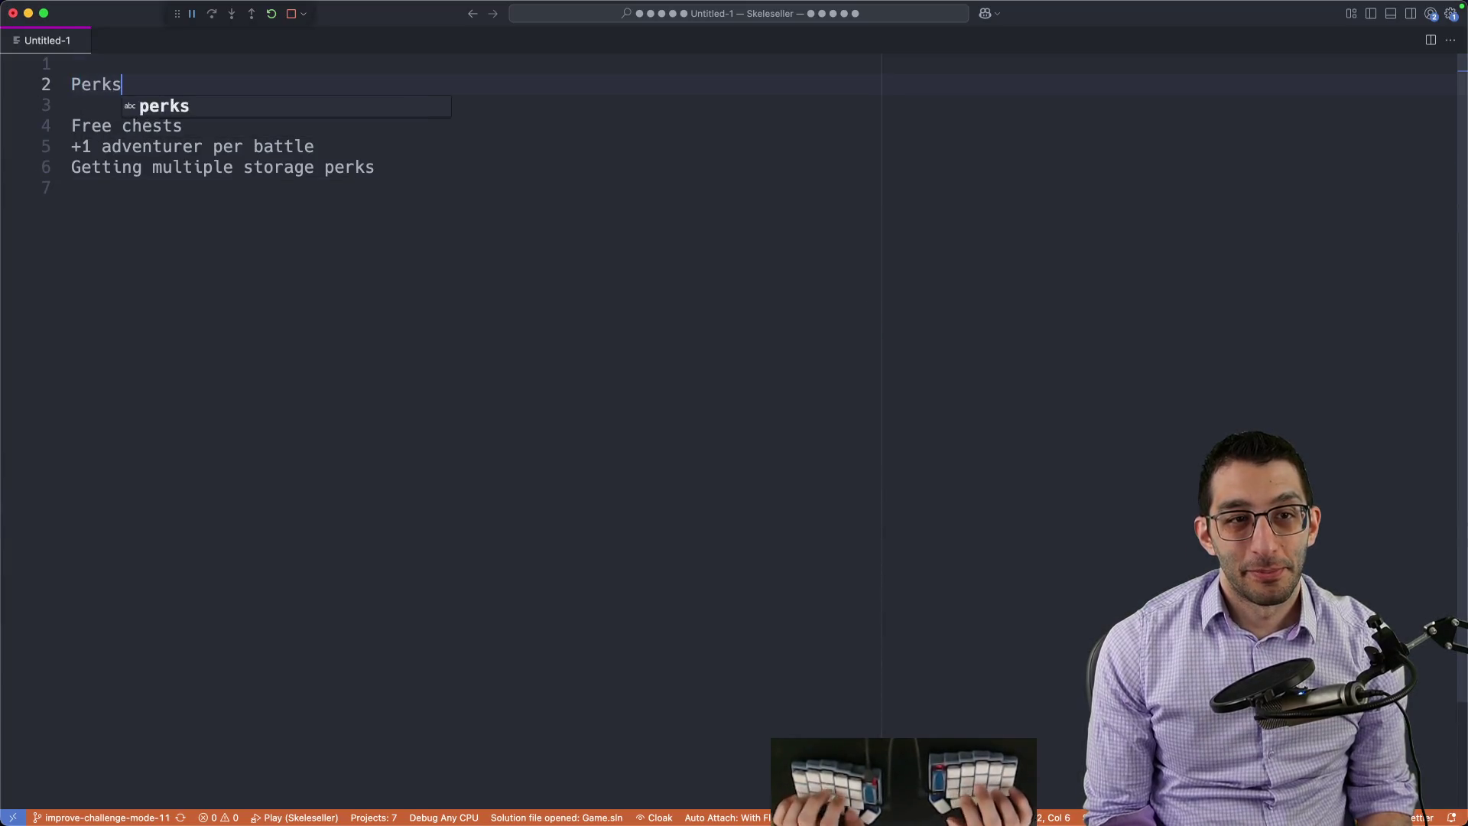
{"action": "type", "text": " that definitely seem m"}
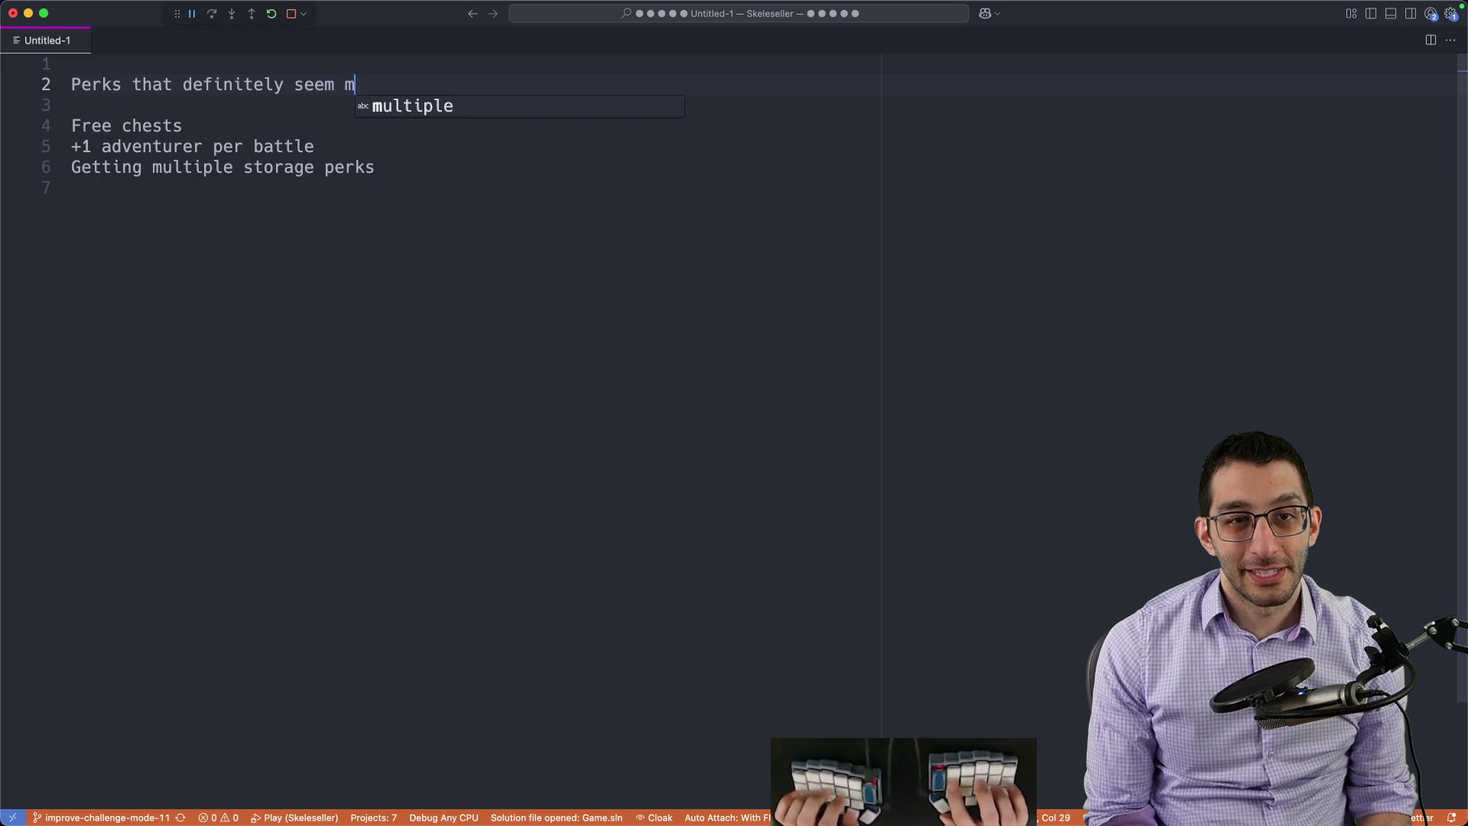
{"action": "type", "text": "ore powerful than others:"}
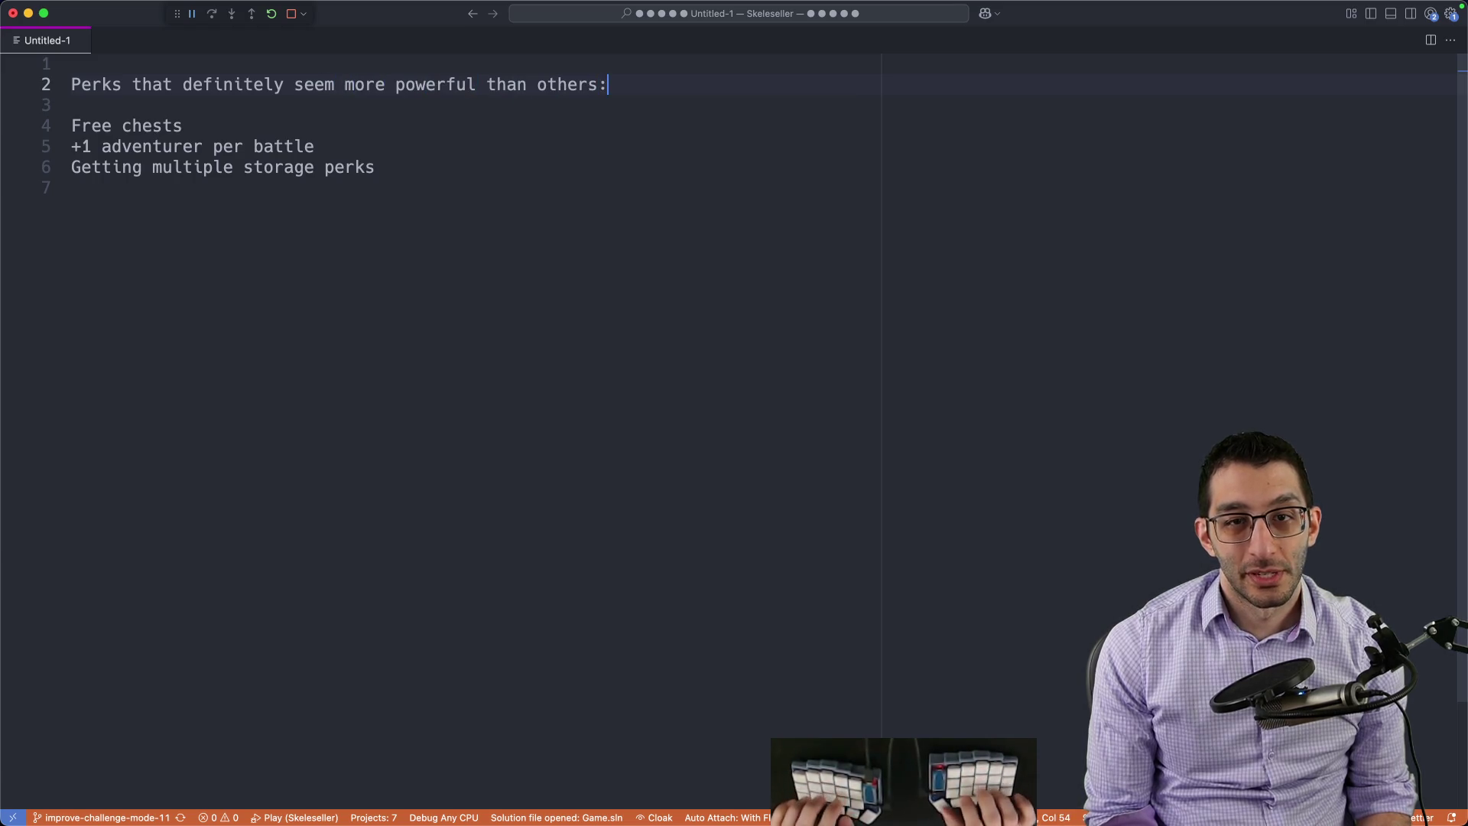
{"action": "key", "text": "Down"}
{"action": "key", "text": "Down"}
{"action": "key", "text": "Home"}
{"action": "type", "text": "-"}
{"action": "key", "text": "Down"}
{"action": "key", "text": "Home"}
{"action": "type", "text": "-"}
{"action": "key", "text": "Down"}
{"action": "key", "text": "Home"}
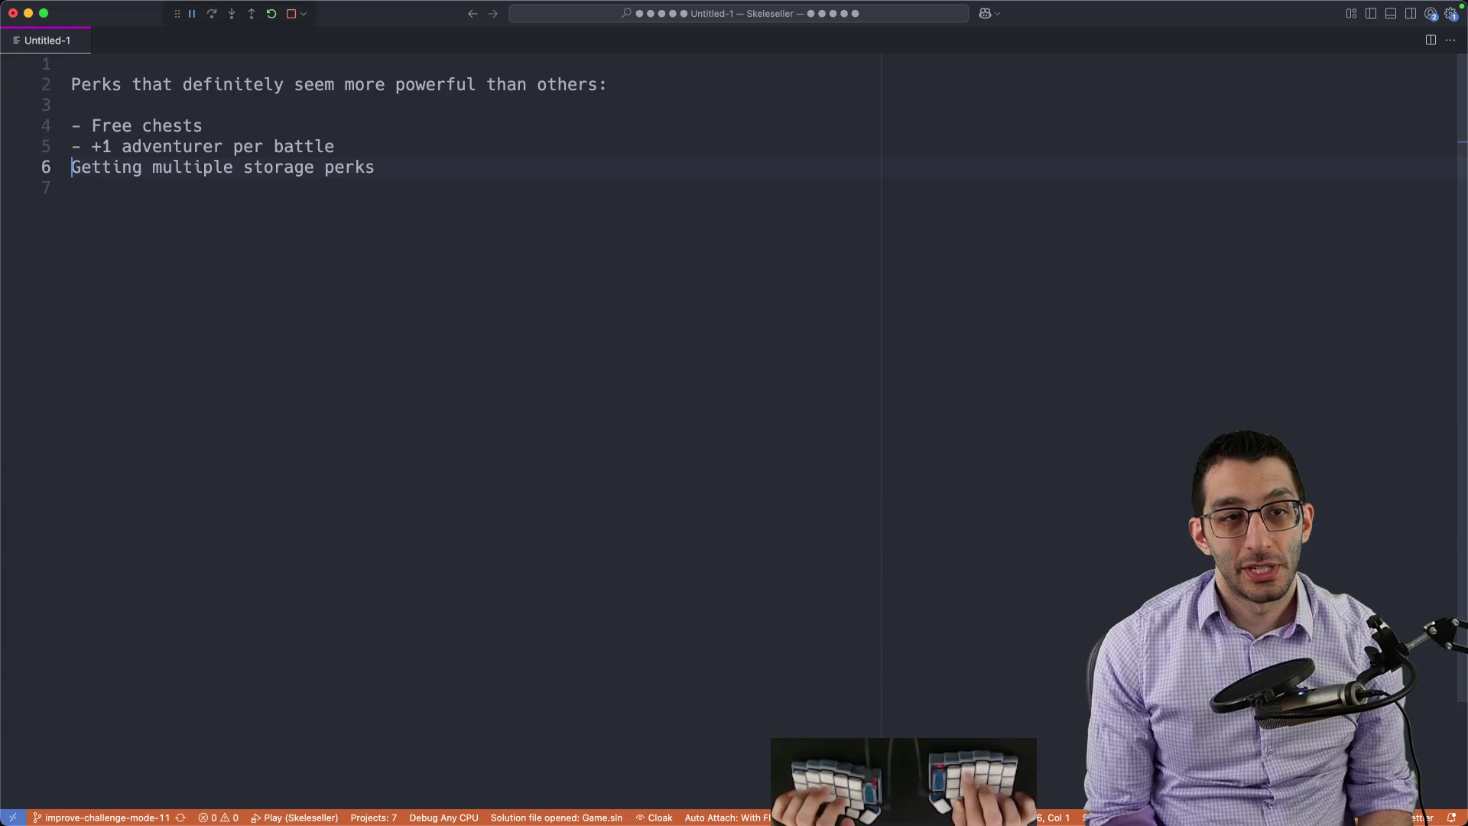
{"action": "type", "text": "-"}
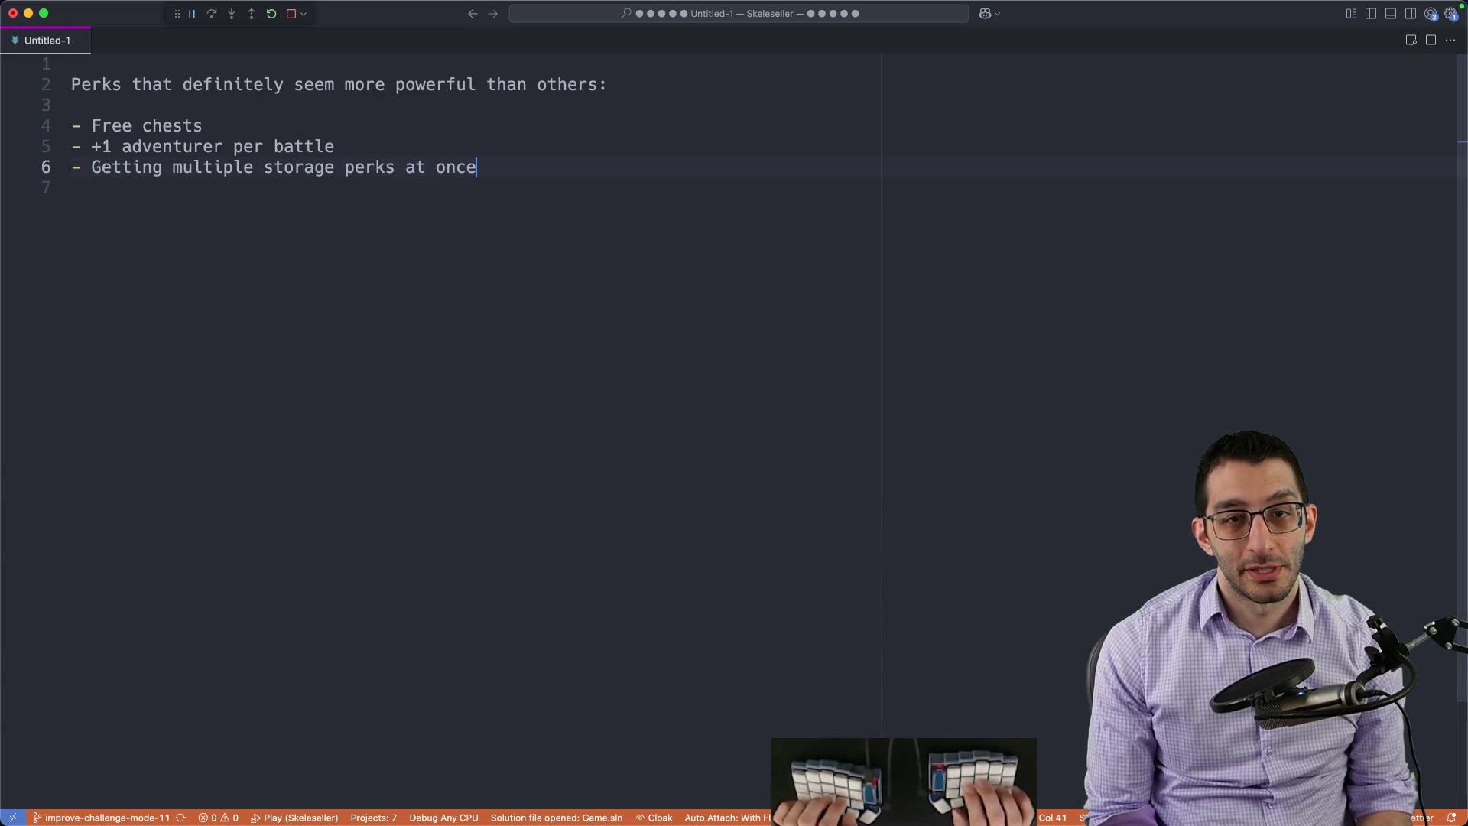
{"action": "key", "text": "super+Tab"}
{"action": "scroll", "coordinate": [872, 304], "scroll_direction": "down", "scroll_amount": 10}
{"action": "scroll", "coordinate": [821, 341], "scroll_direction": "down", "scroll_amount": 2}
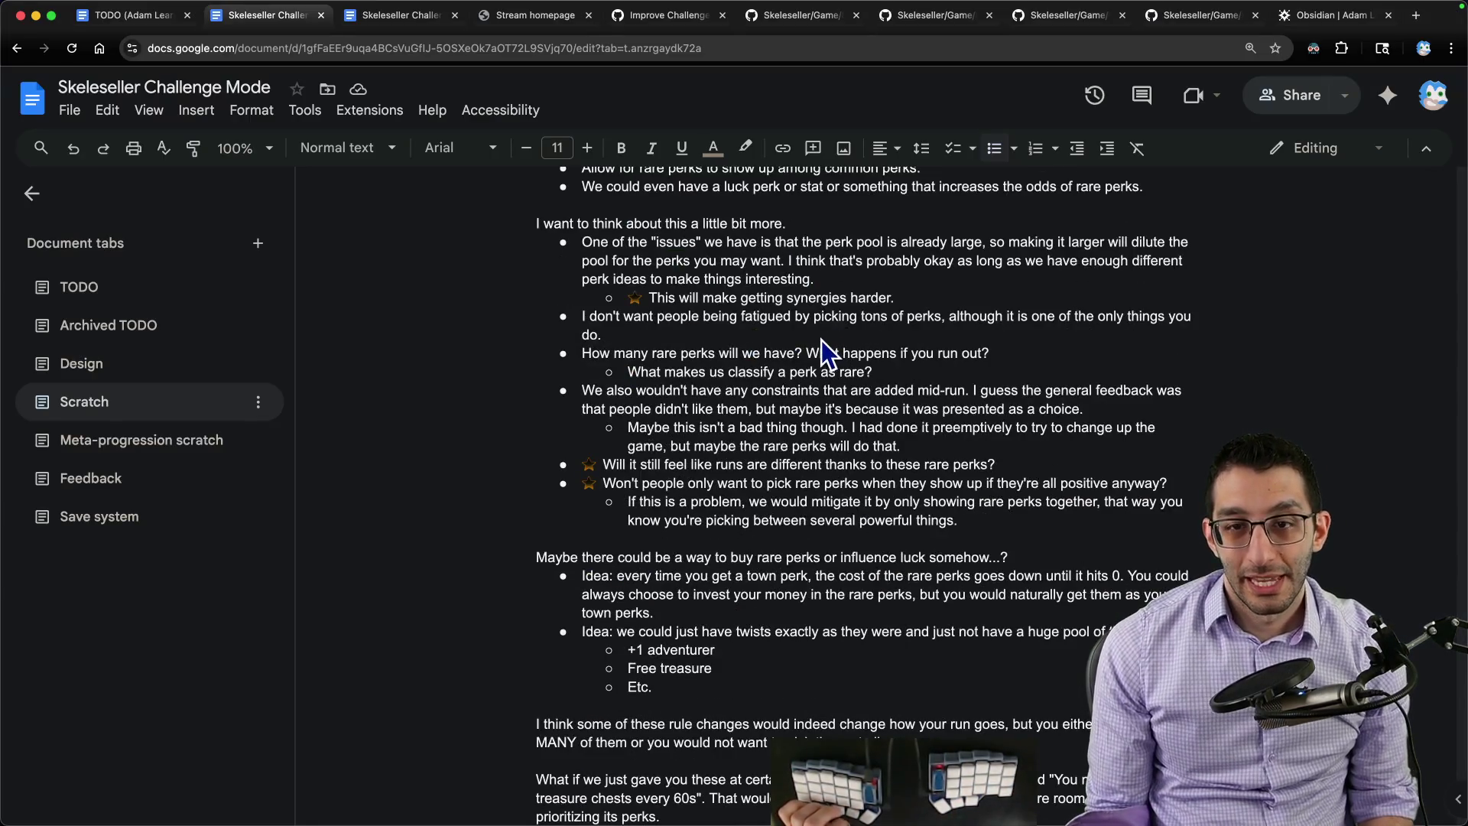
{"action": "scroll", "coordinate": [806, 365], "scroll_direction": "down", "scroll_amount": 5}
{"action": "scroll", "coordinate": [806, 365], "scroll_direction": "down", "scroll_amount": 5}
{"action": "scroll", "coordinate": [804, 365], "scroll_direction": "down", "scroll_amount": 5}
{"action": "scroll", "coordinate": [801, 365], "scroll_direction": "down", "scroll_amount": 5}
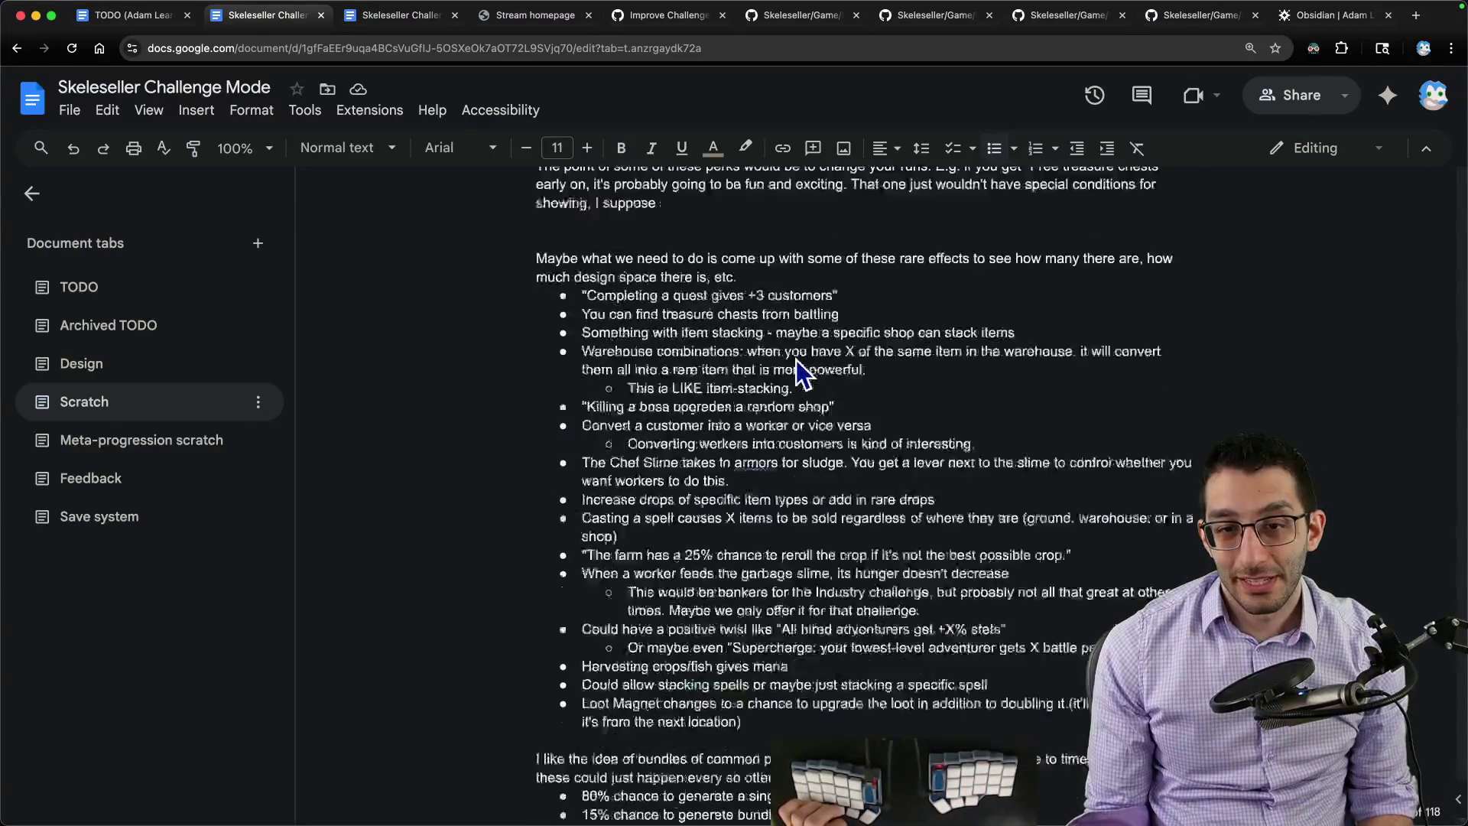
{"action": "scroll", "coordinate": [796, 370], "scroll_direction": "down", "scroll_amount": 3}
{"action": "scroll", "coordinate": [794, 362], "scroll_direction": "up", "scroll_amount": 4}
{"action": "scroll", "coordinate": [695, 355], "scroll_direction": "down", "scroll_amount": 2}
{"action": "scroll", "coordinate": [626, 435], "scroll_direction": "down", "scroll_amount": 1}
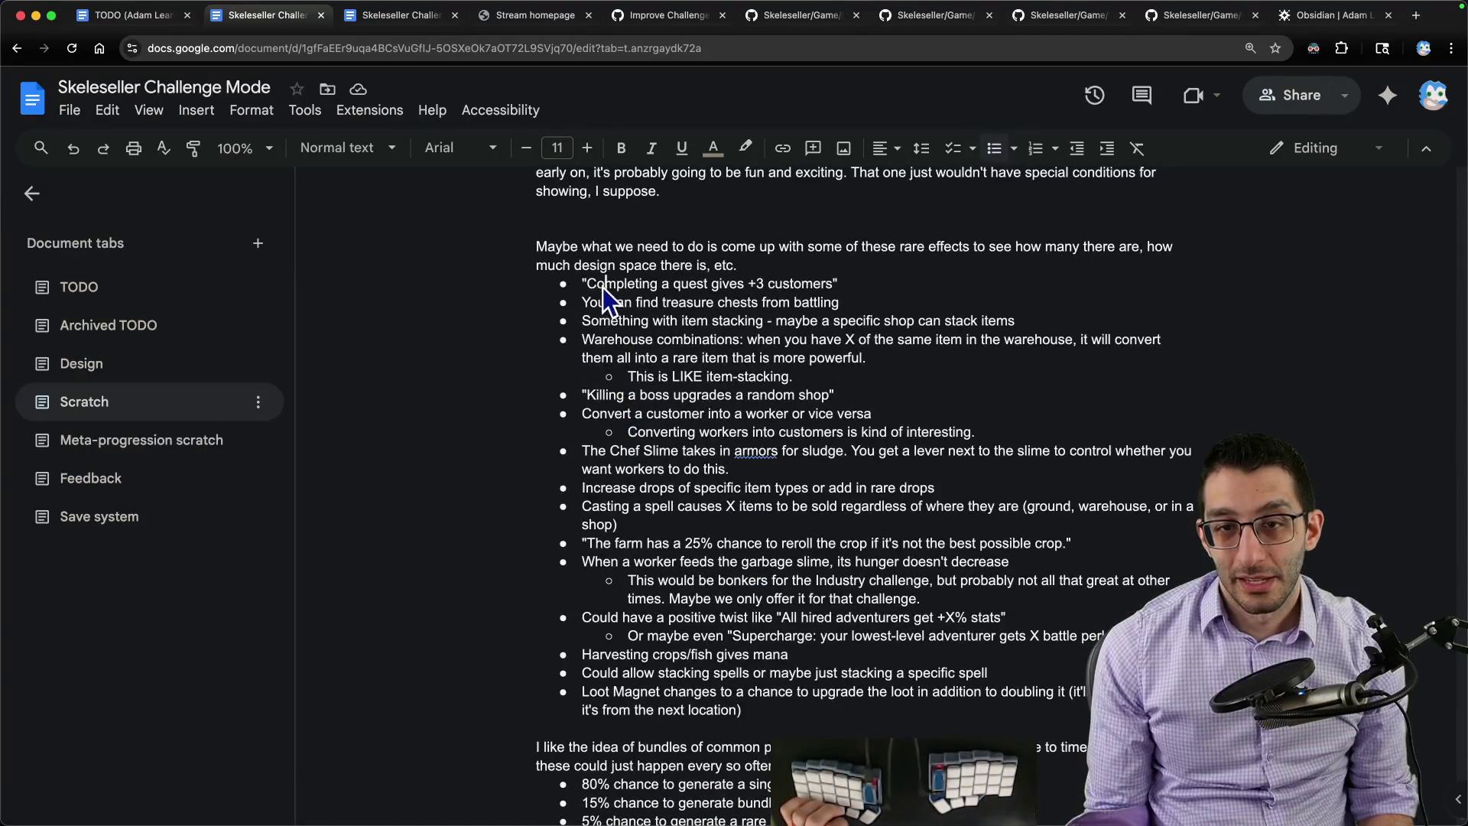
{"action": "left_click_drag", "start_coordinate": [587, 284], "coordinate": [806, 296]}
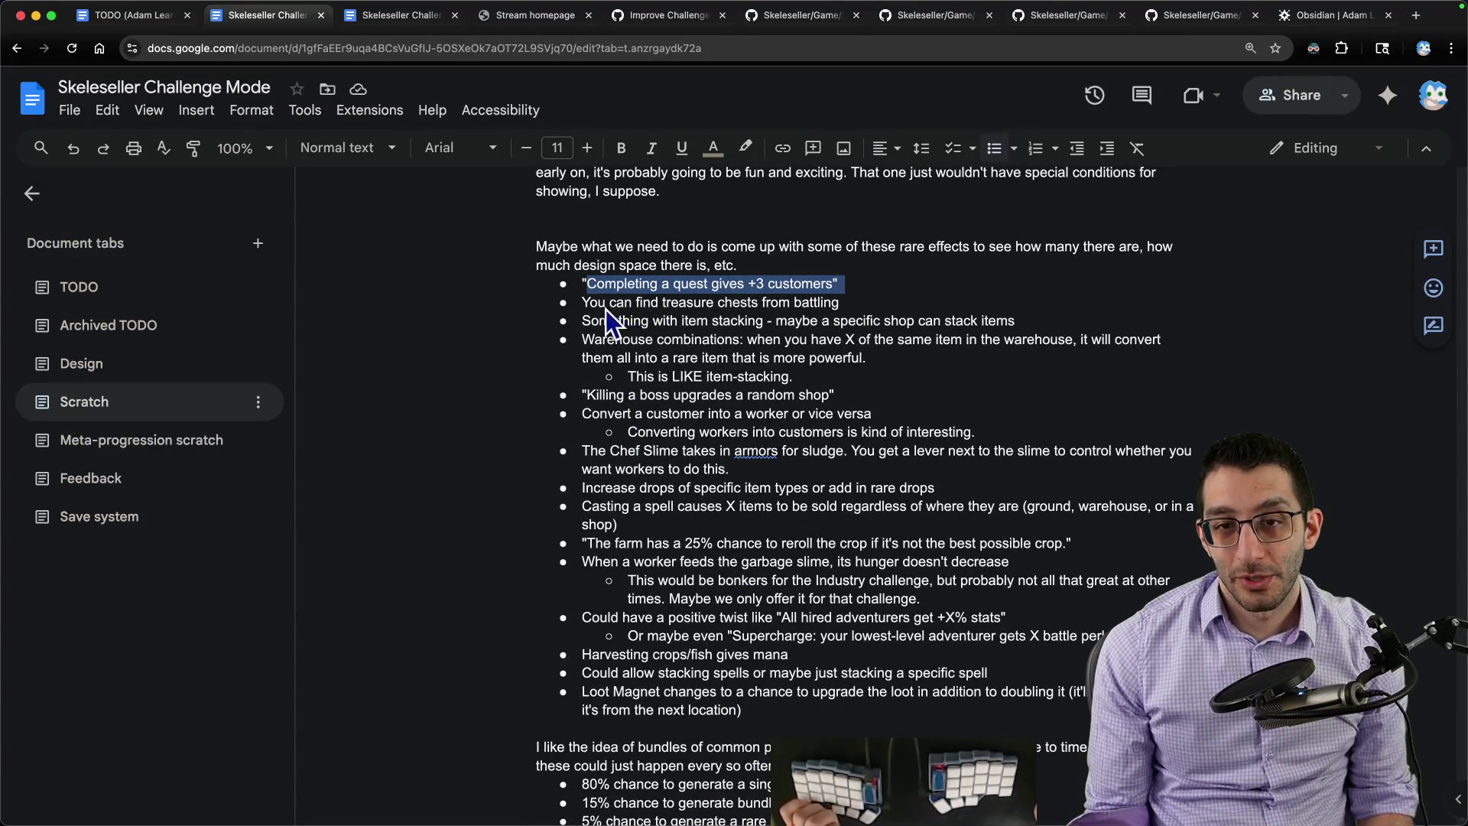
{"action": "left_click_drag", "start_coordinate": [581, 305], "coordinate": [912, 311]}
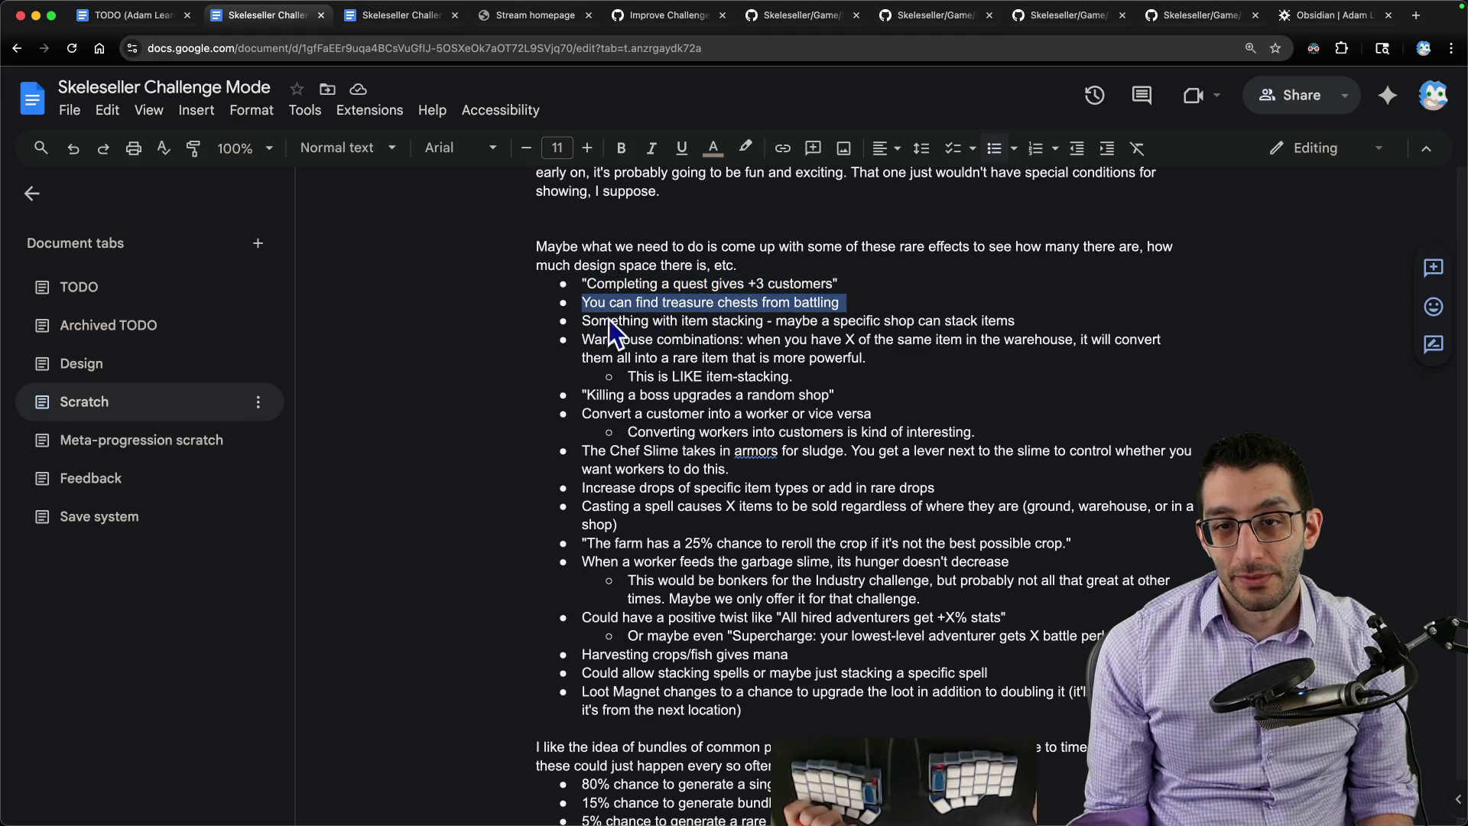
{"action": "left_click_drag", "start_coordinate": [579, 320], "coordinate": [970, 328]}
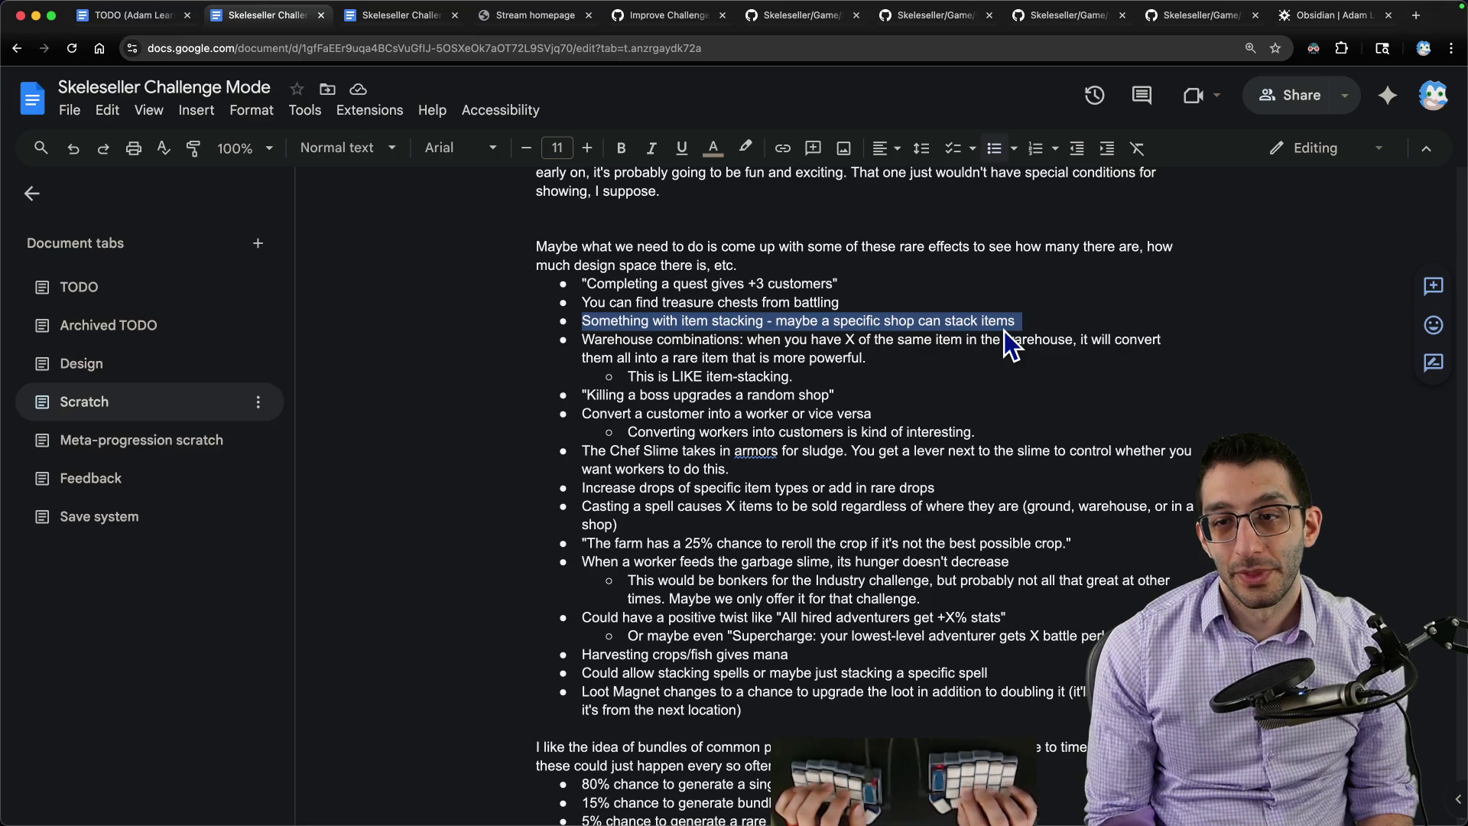
{"action": "left_click_drag", "start_coordinate": [587, 395], "coordinate": [850, 406]}
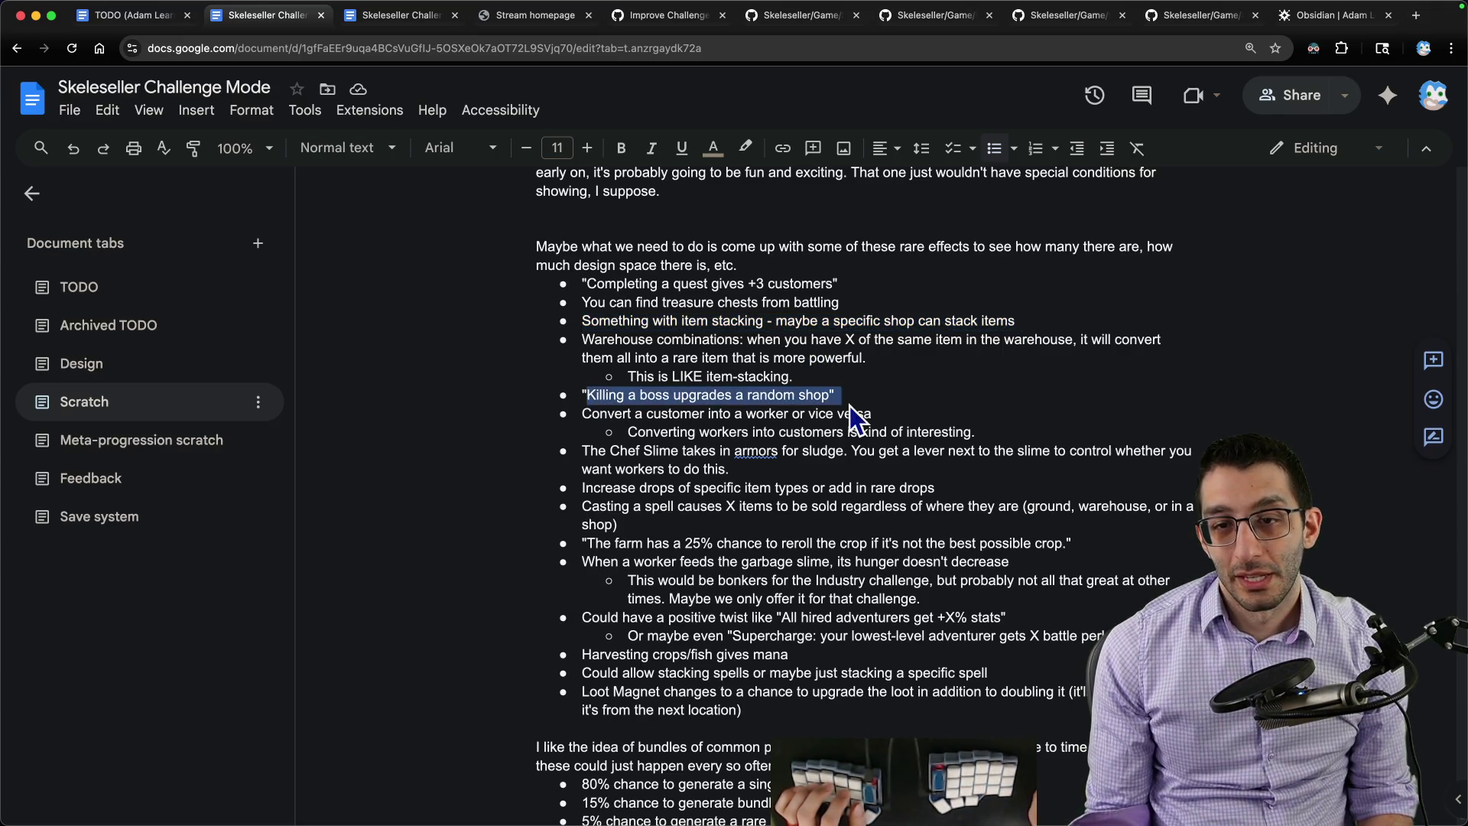
{"action": "left_click_drag", "start_coordinate": [582, 413], "coordinate": [918, 423]}
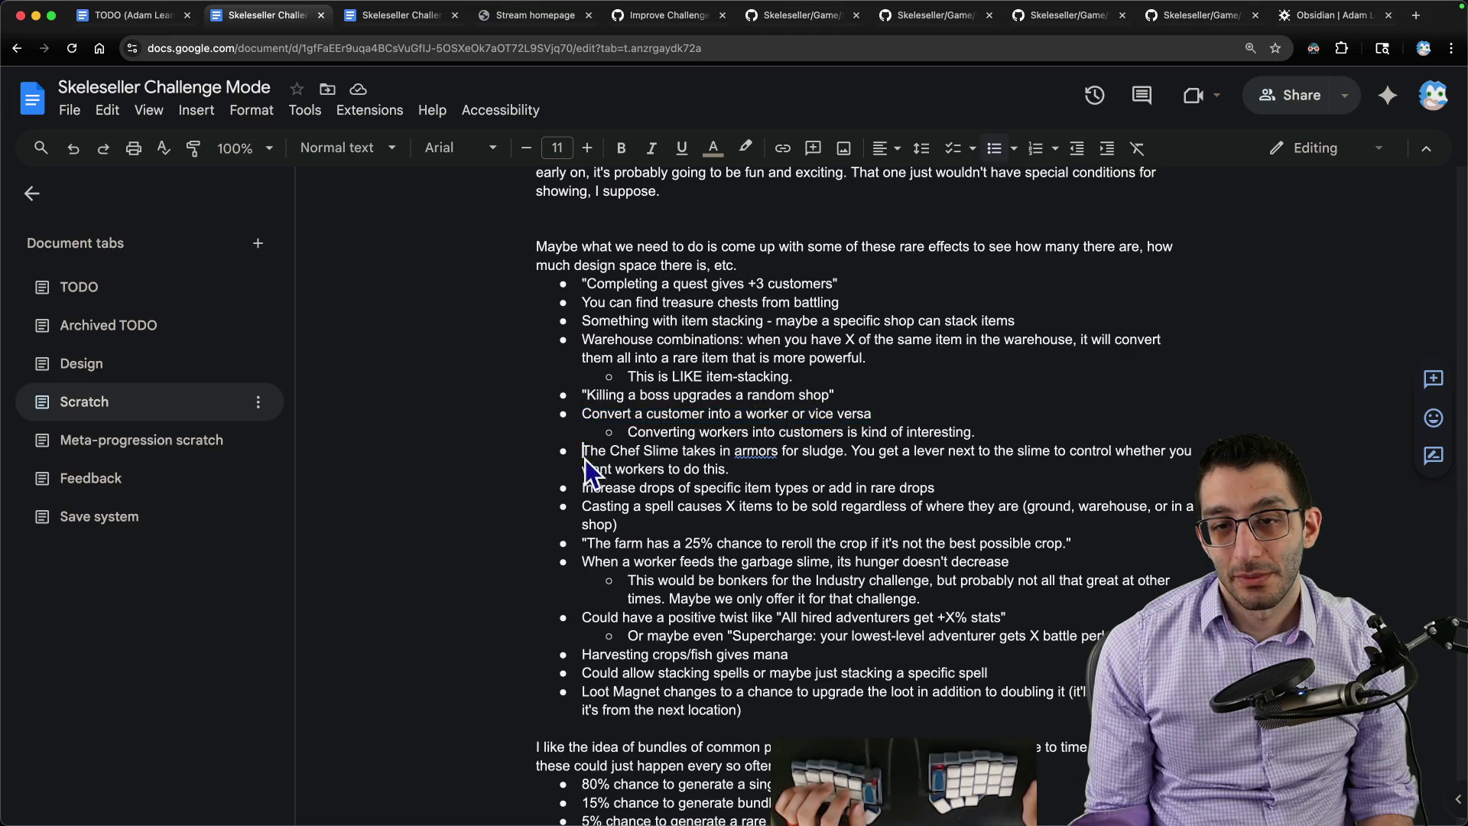
{"action": "mouse_move", "coordinate": [581, 451]}
{"action": "left_mouse_down"}
{"action": "mouse_move", "coordinate": [888, 460]}
{"action": "mouse_move", "coordinate": [850, 474]}
{"action": "left_mouse_up"}
{"action": "left_click_drag", "start_coordinate": [581, 489], "coordinate": [1127, 490]}
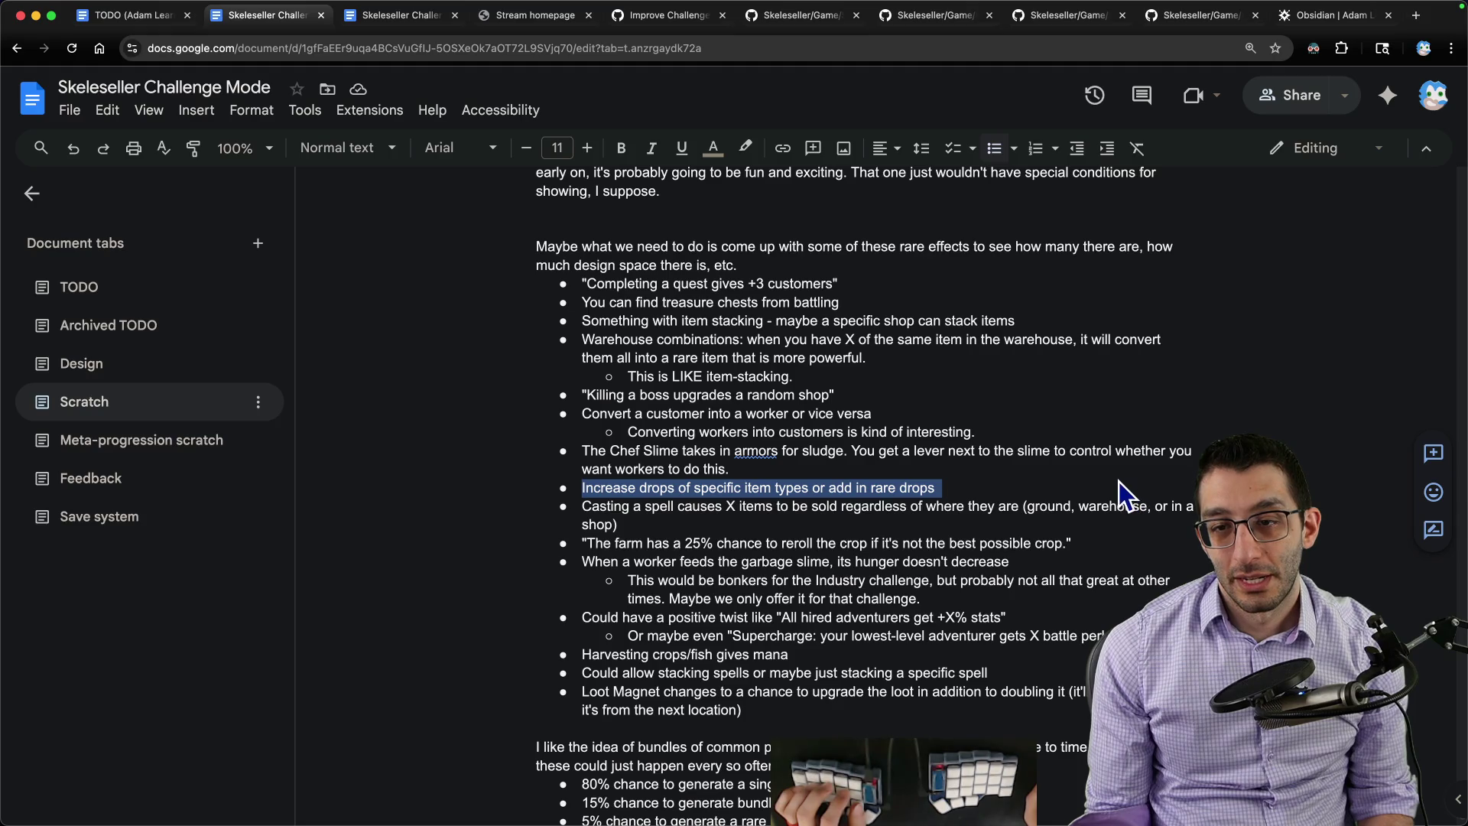
{"action": "key", "text": "super+Tab"}
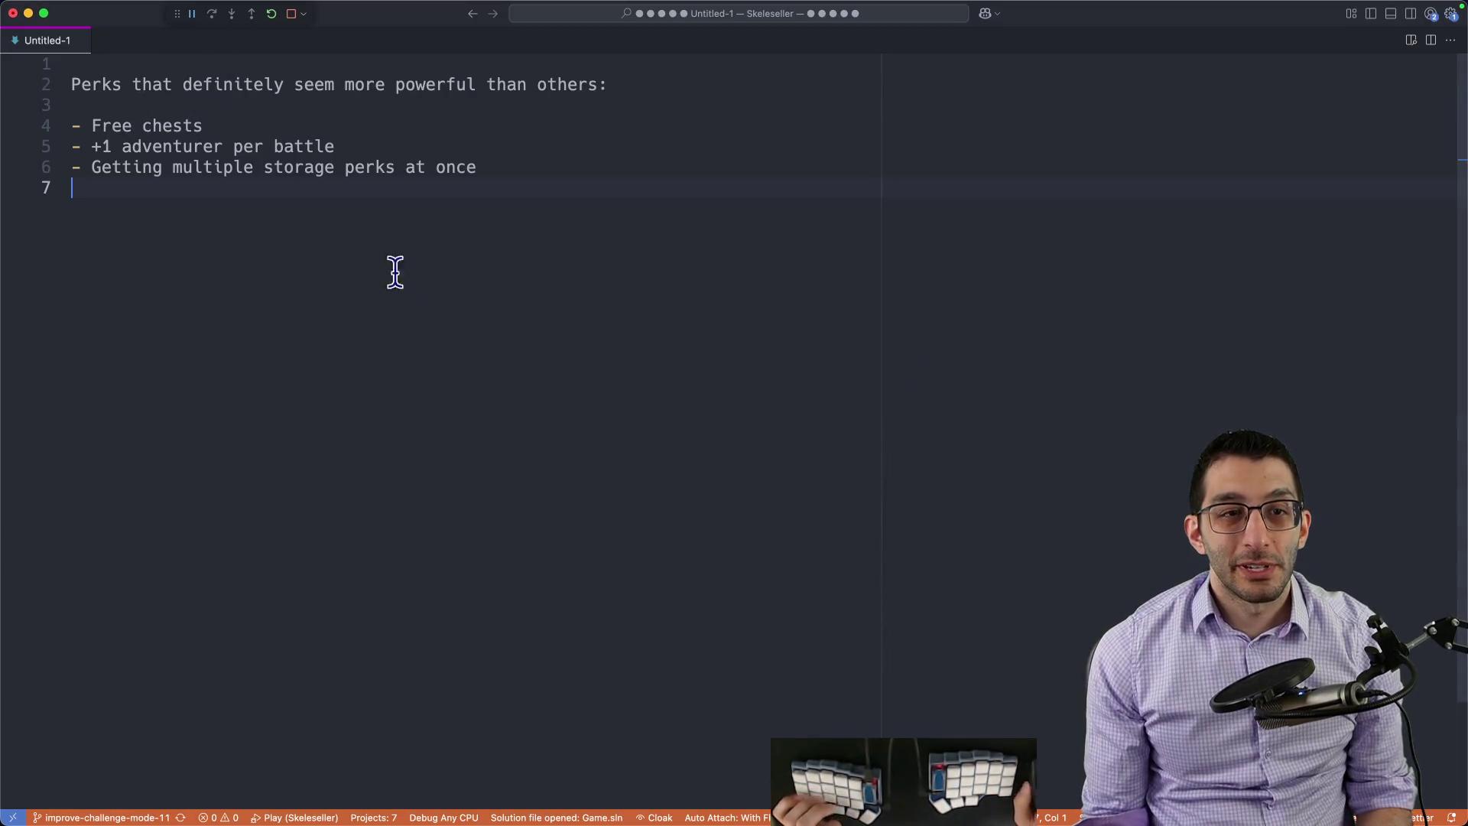
Step: Write that rare perks could be rewards elsewhere OR exclusive to a particular challenge
{"action": "key", "text": "Return"}
{"action": "key", "text": "Return"}
{"action": "key", "text": "Return"}
{"action": "key", "text": "Return"}
{"action": "type", "text": "if there en"}
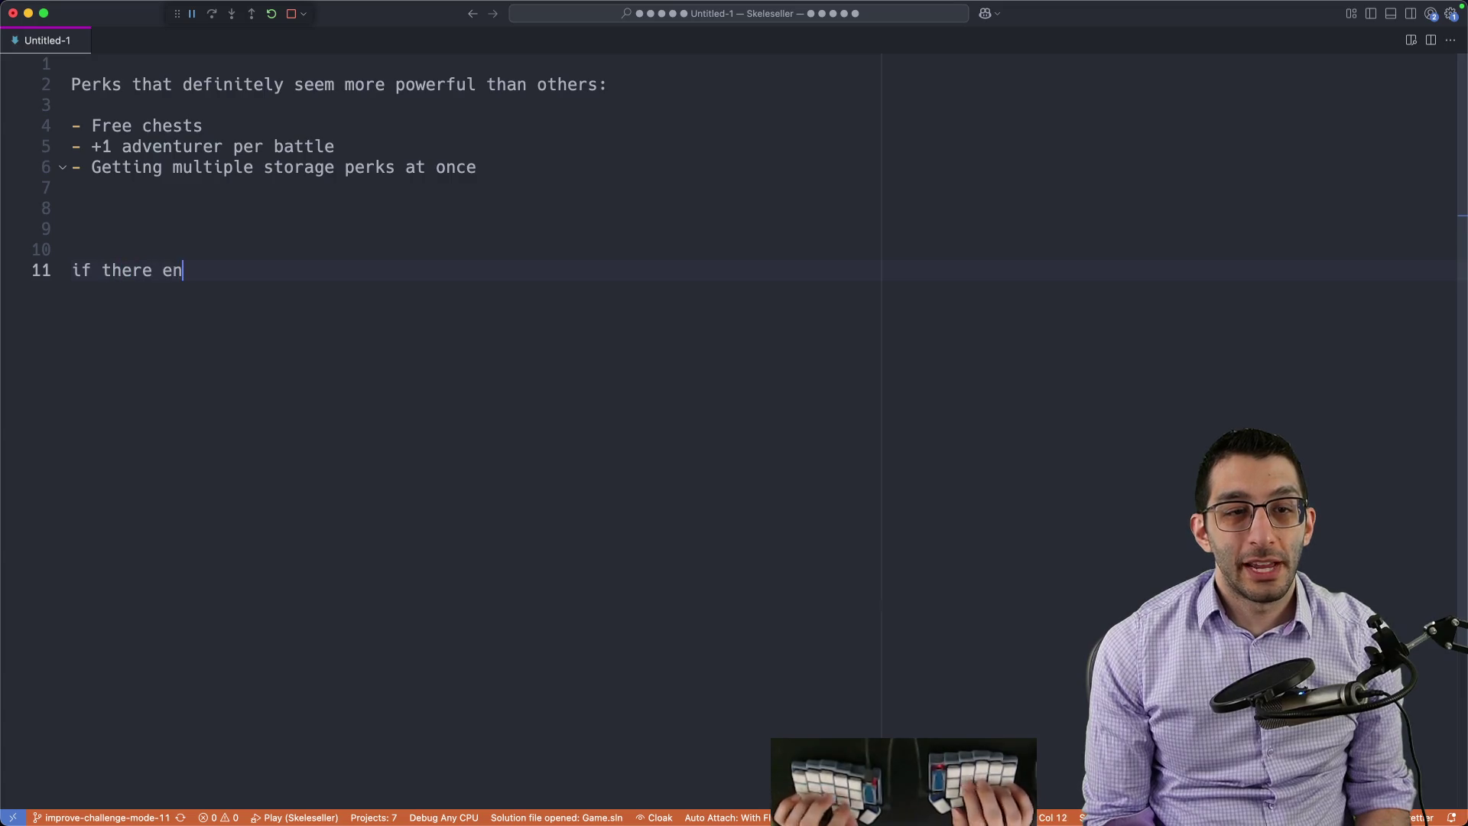
{"action": "type", "text": "d up being very "}
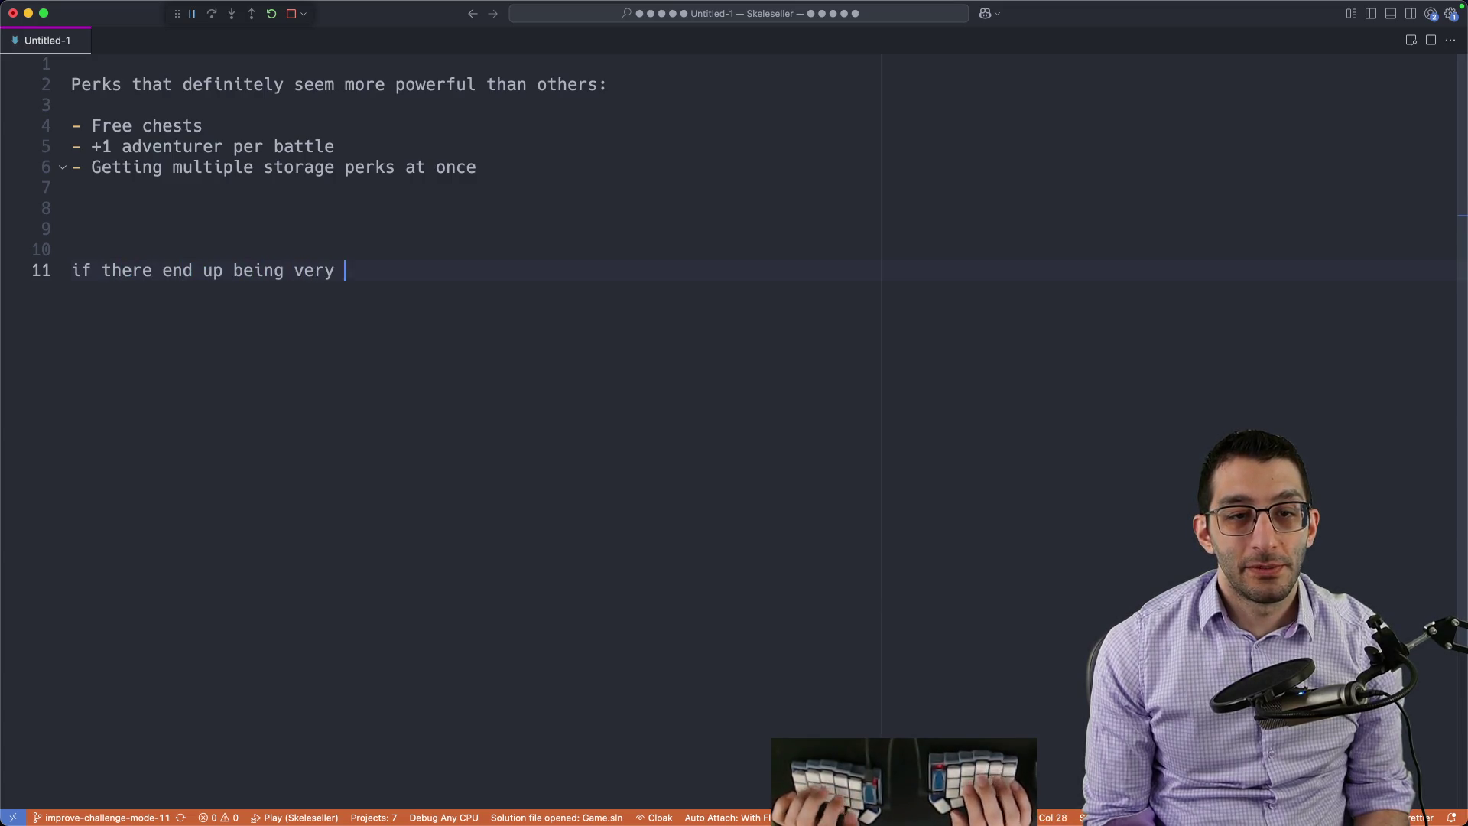
{"action": "type", "text": "few rare perks, we"}
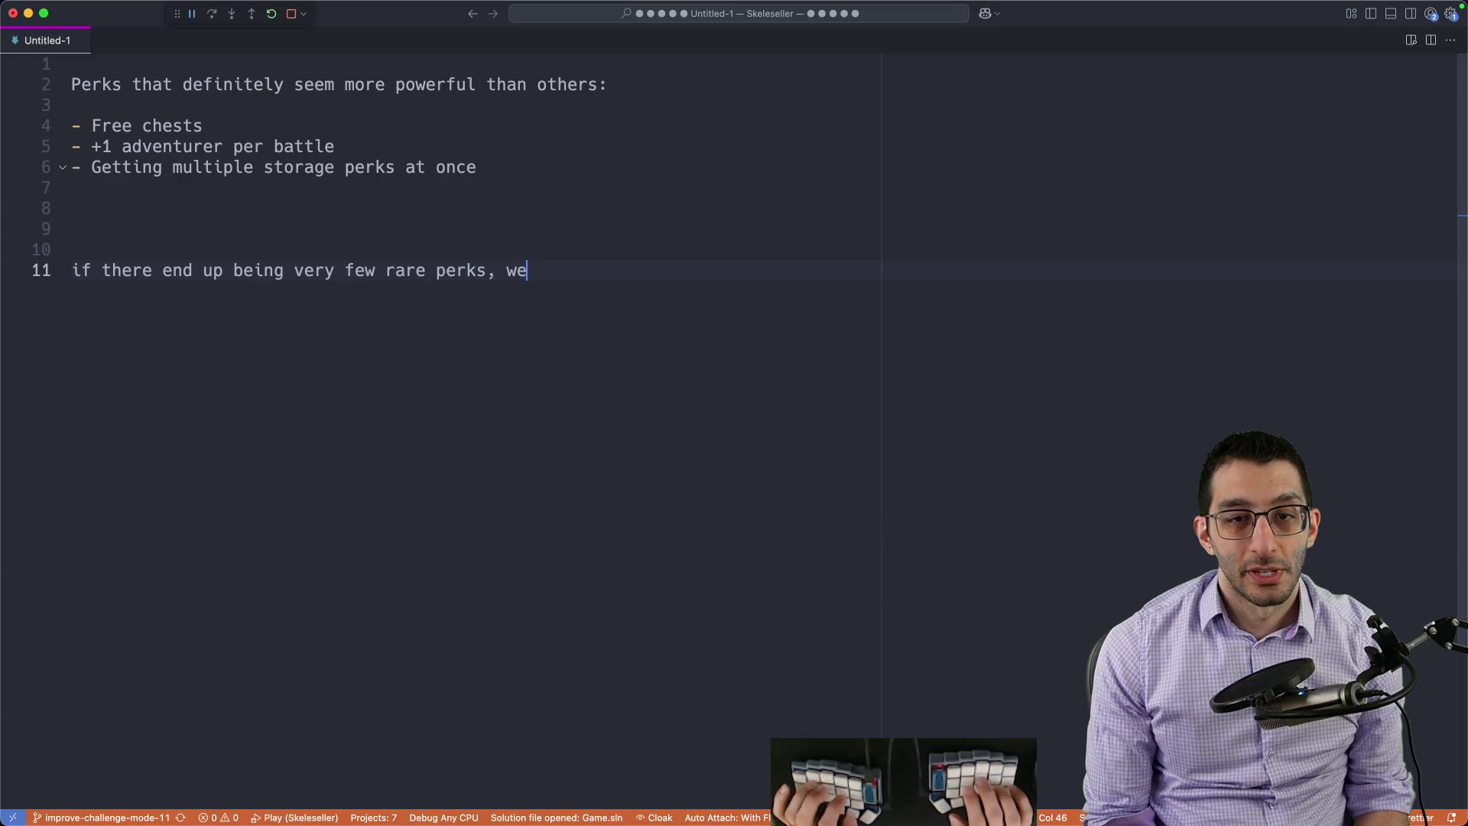
{"action": "type", "text": " could just give them as r"}
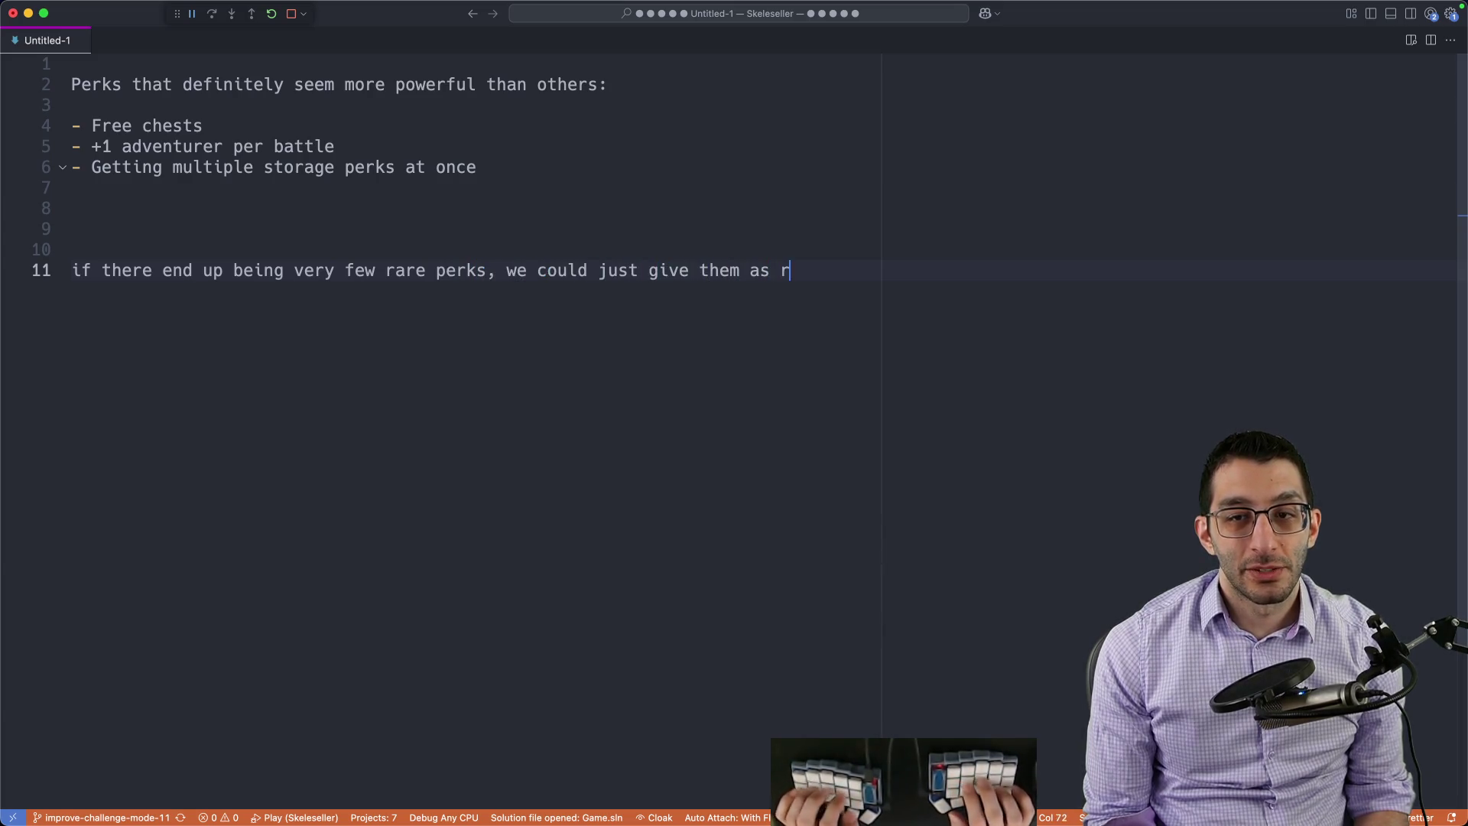
{"action": "type", "text": "ewards form"}
{"action": "key", "text": "BackSpace"}
{"action": "key", "text": "BackSpace"}
{"action": "key", "text": "BackSpace"}
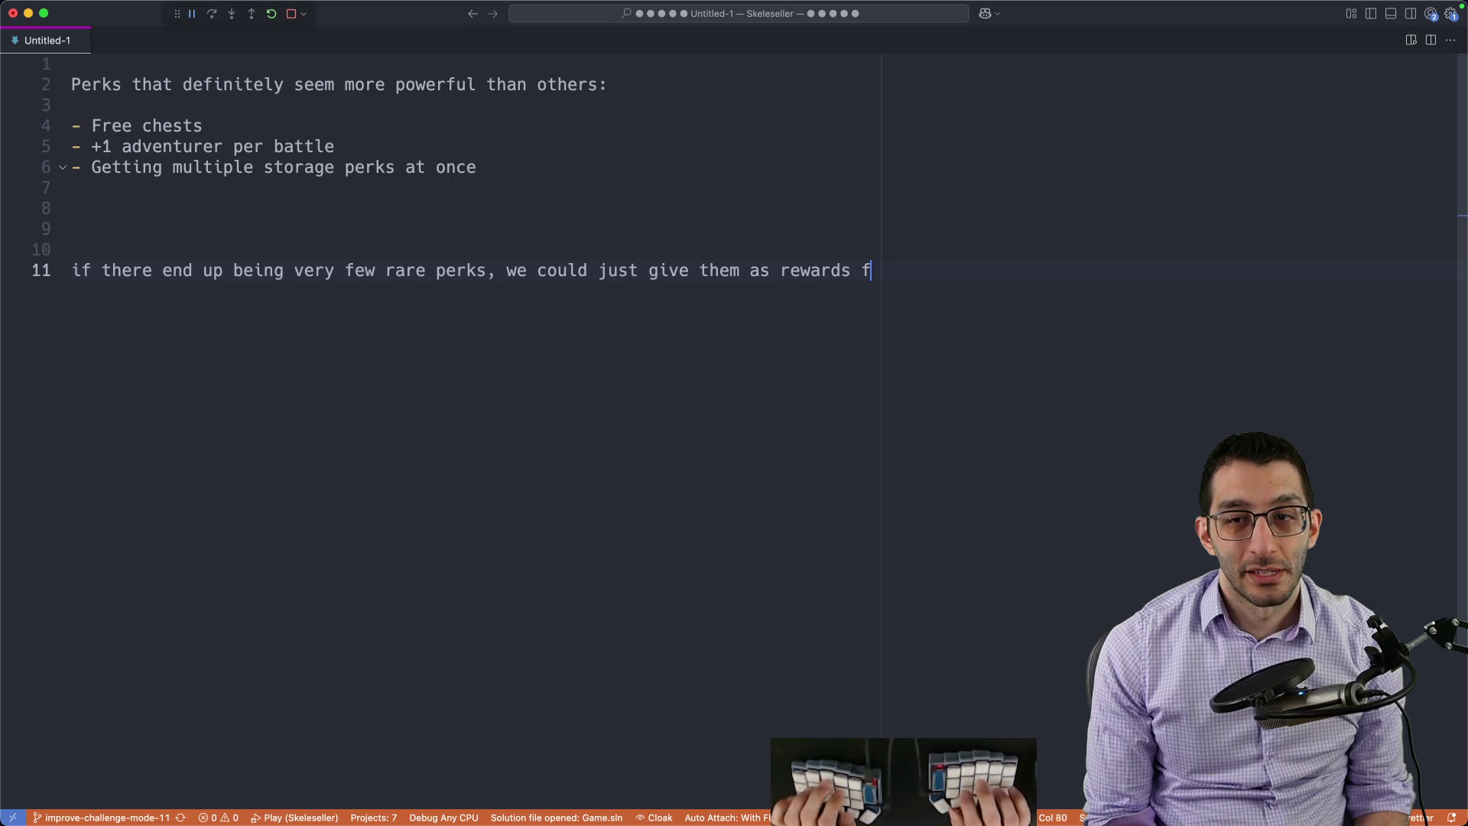
{"action": "type", "text": "else"}
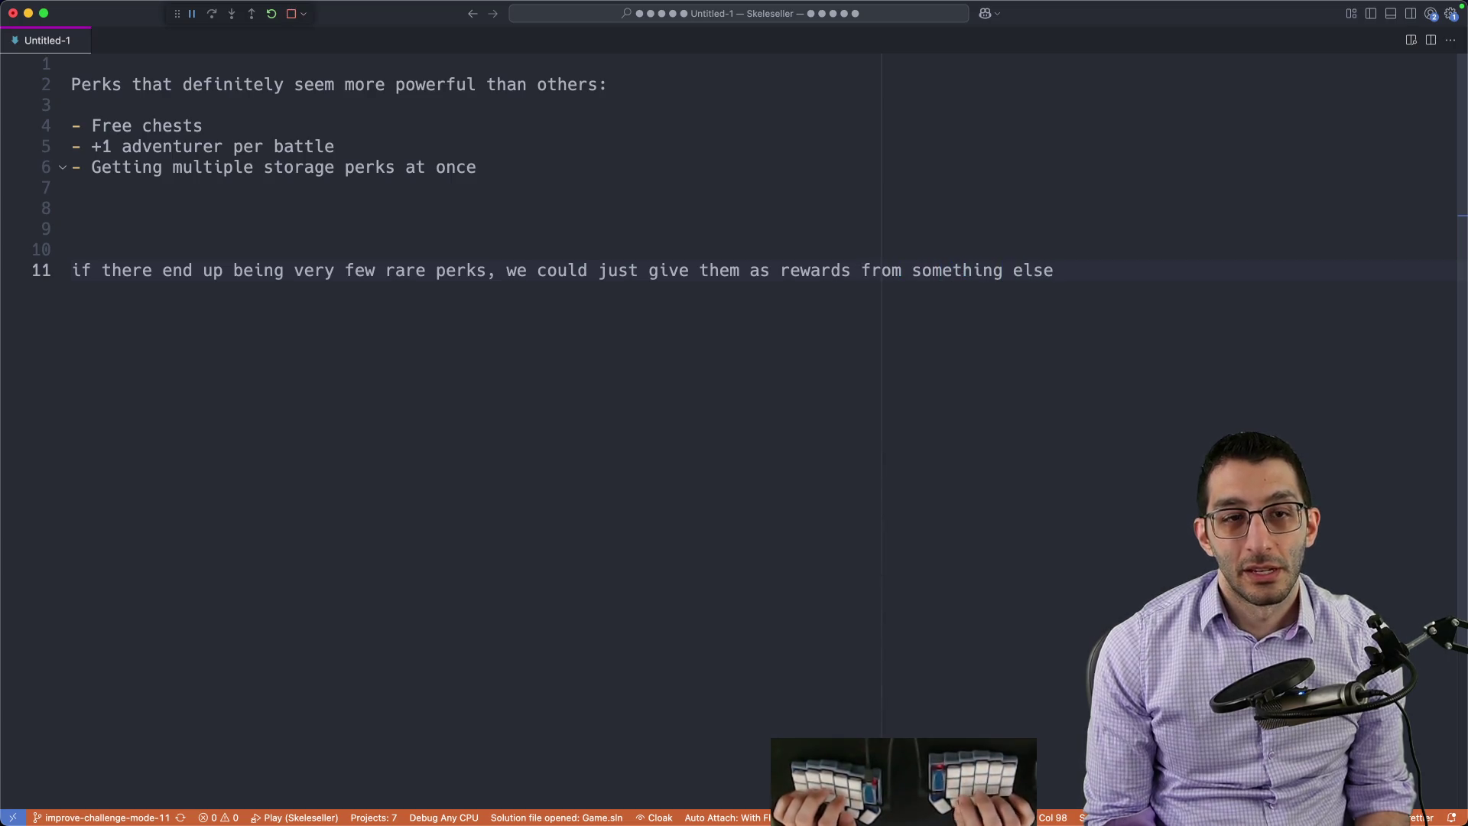
{"action": "key", "text": "Return"}
{"action": "type", "text": "OR it could be ex"}
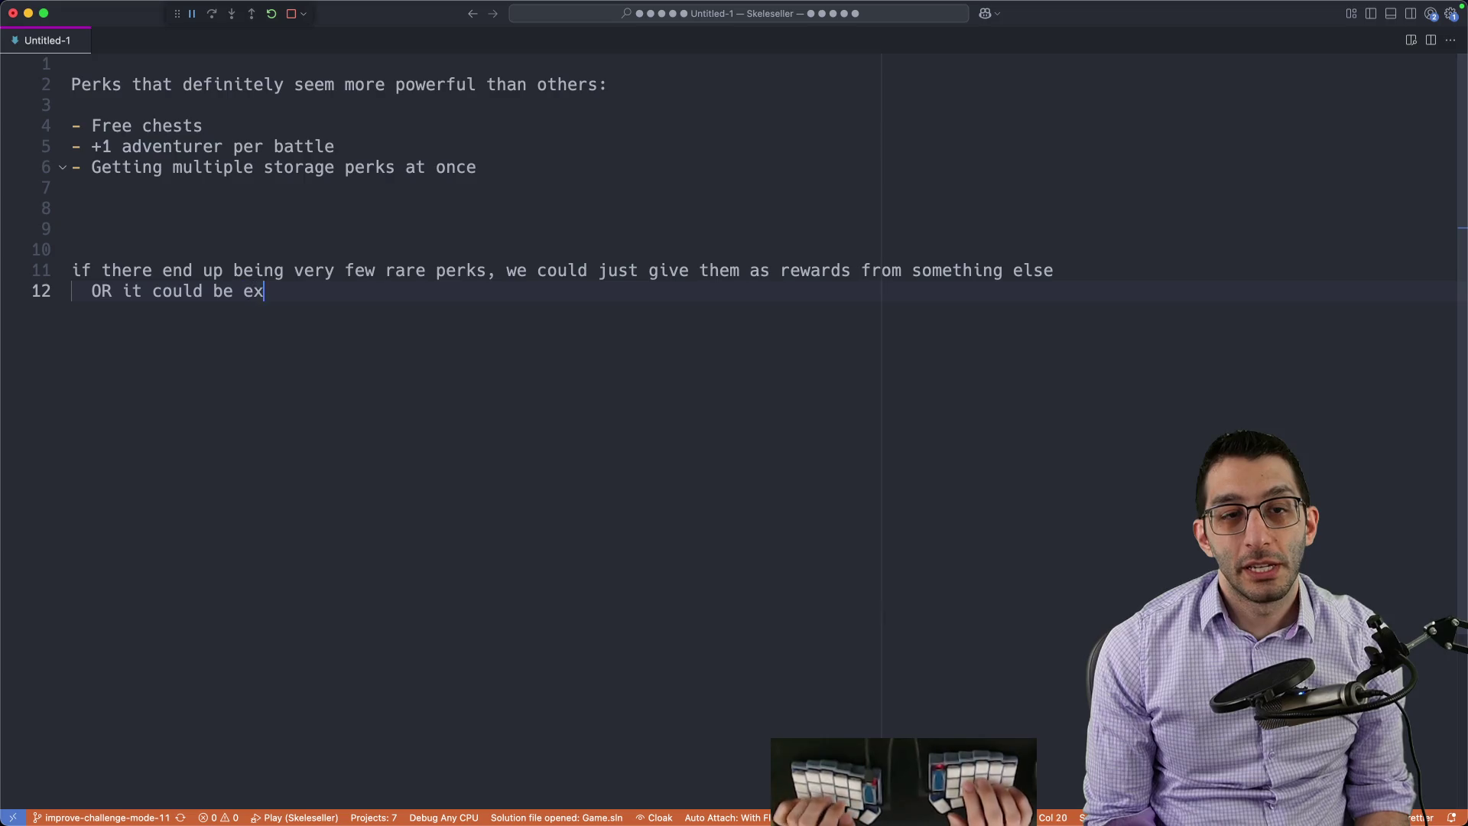
{"action": "type", "text": "clusive to a patr"}
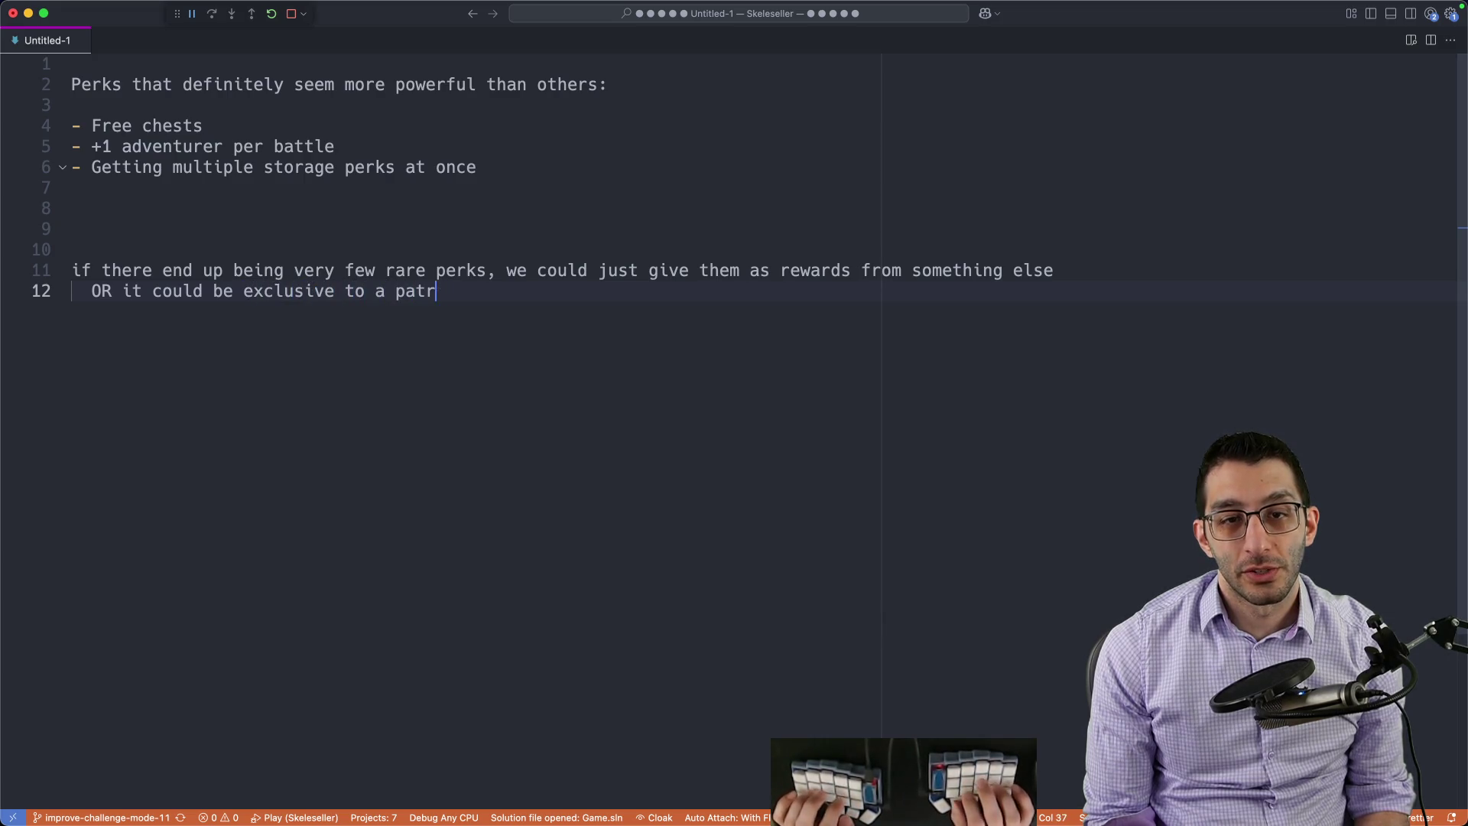
{"action": "key", "text": "BackSpace"}
{"action": "key", "text": "BackSpace"}
{"action": "type", "text": "rticular challenge"}
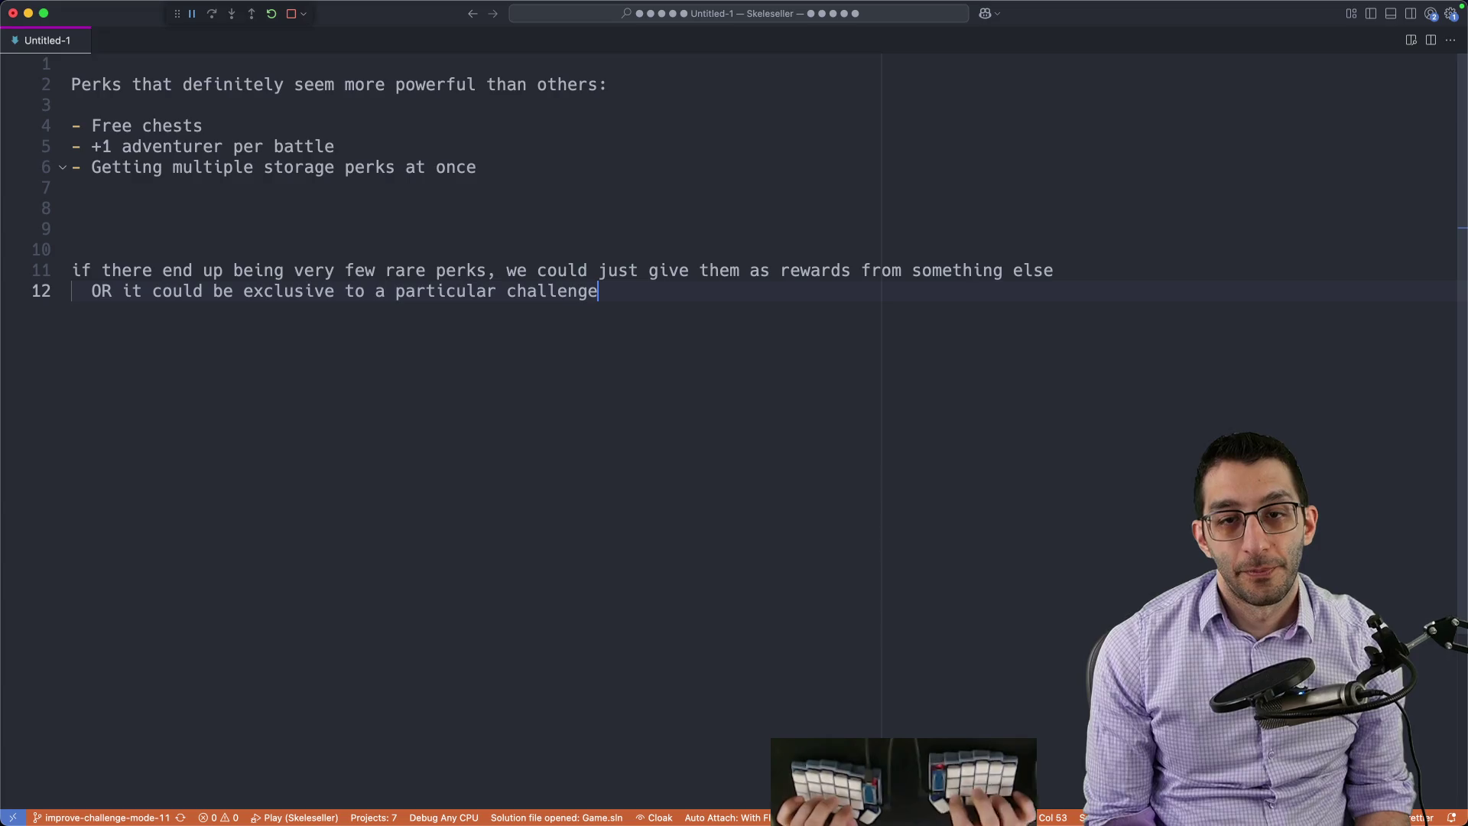
Step: Review the Free chests and +1 adventurer per battle lines, then return to the Challenge Mode doc
{"action": "left_click", "coordinate": [49, 125]}
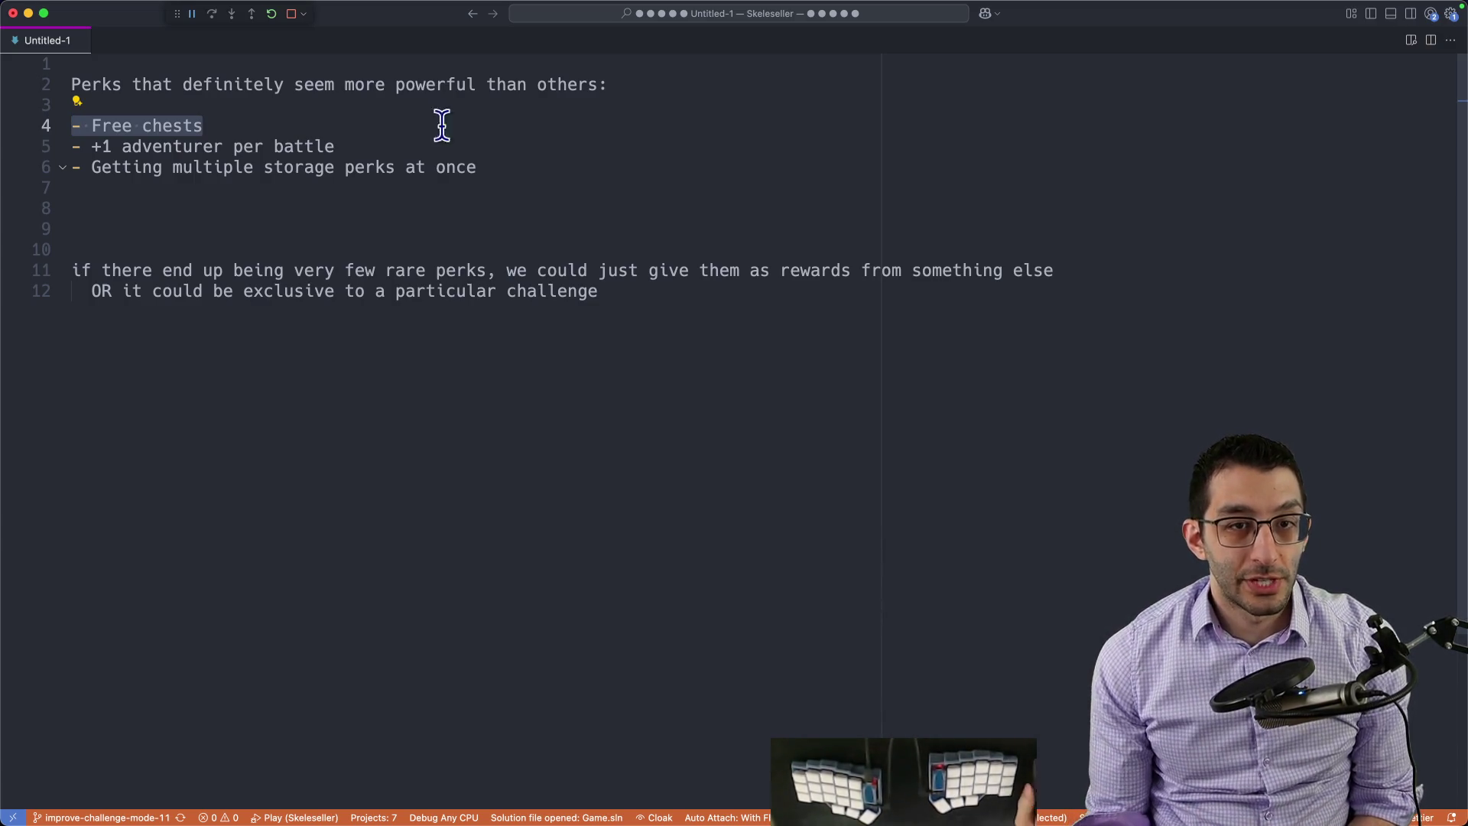
{"action": "mouse_move", "coordinate": [345, 146]}
{"action": "left_mouse_down"}
{"action": "mouse_move", "coordinate": [28, 158]}
{"action": "mouse_move", "coordinate": [29, 145]}
{"action": "left_mouse_up"}
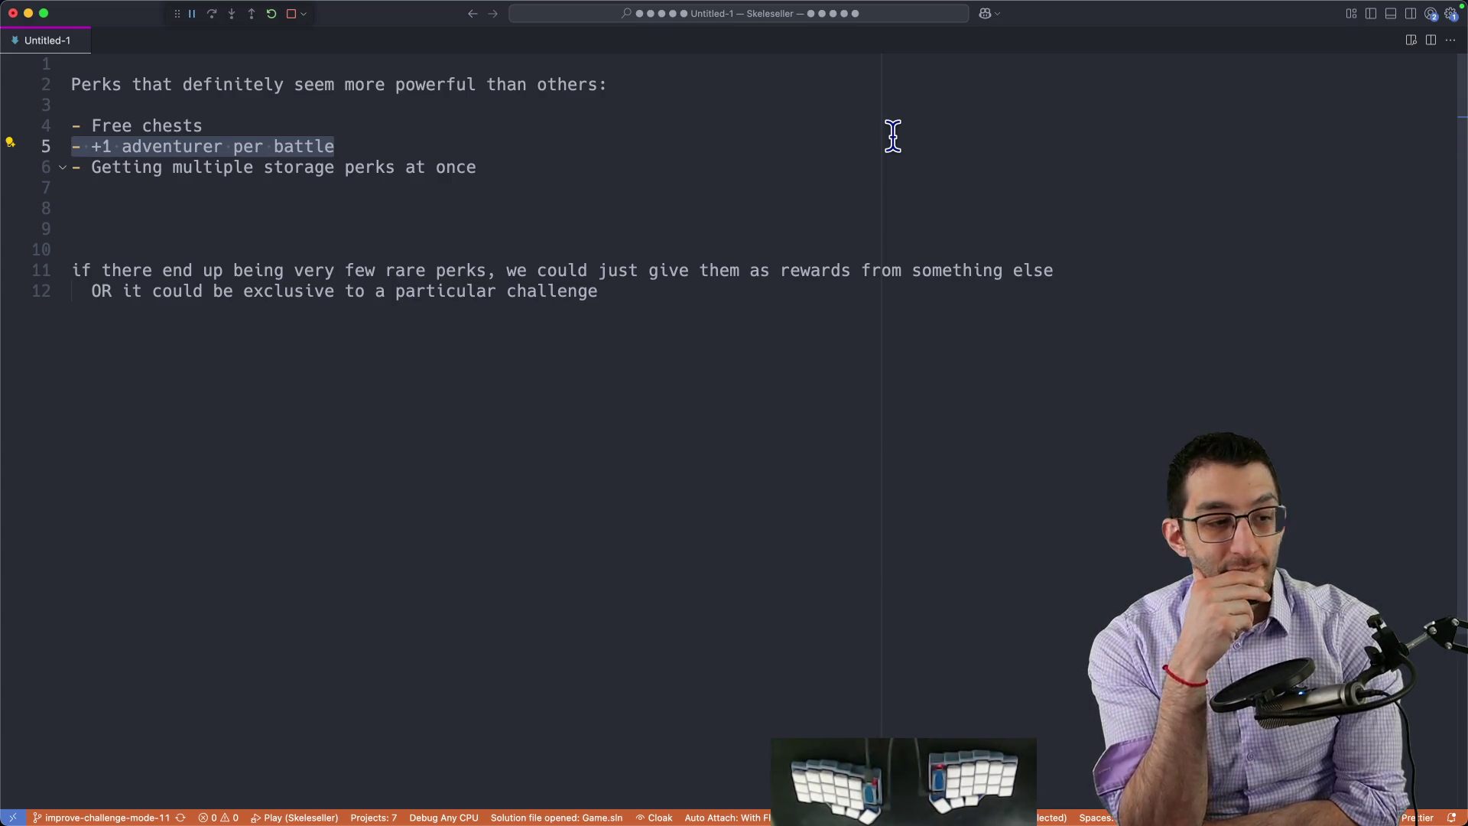
{"action": "key", "text": "super+Tab"}
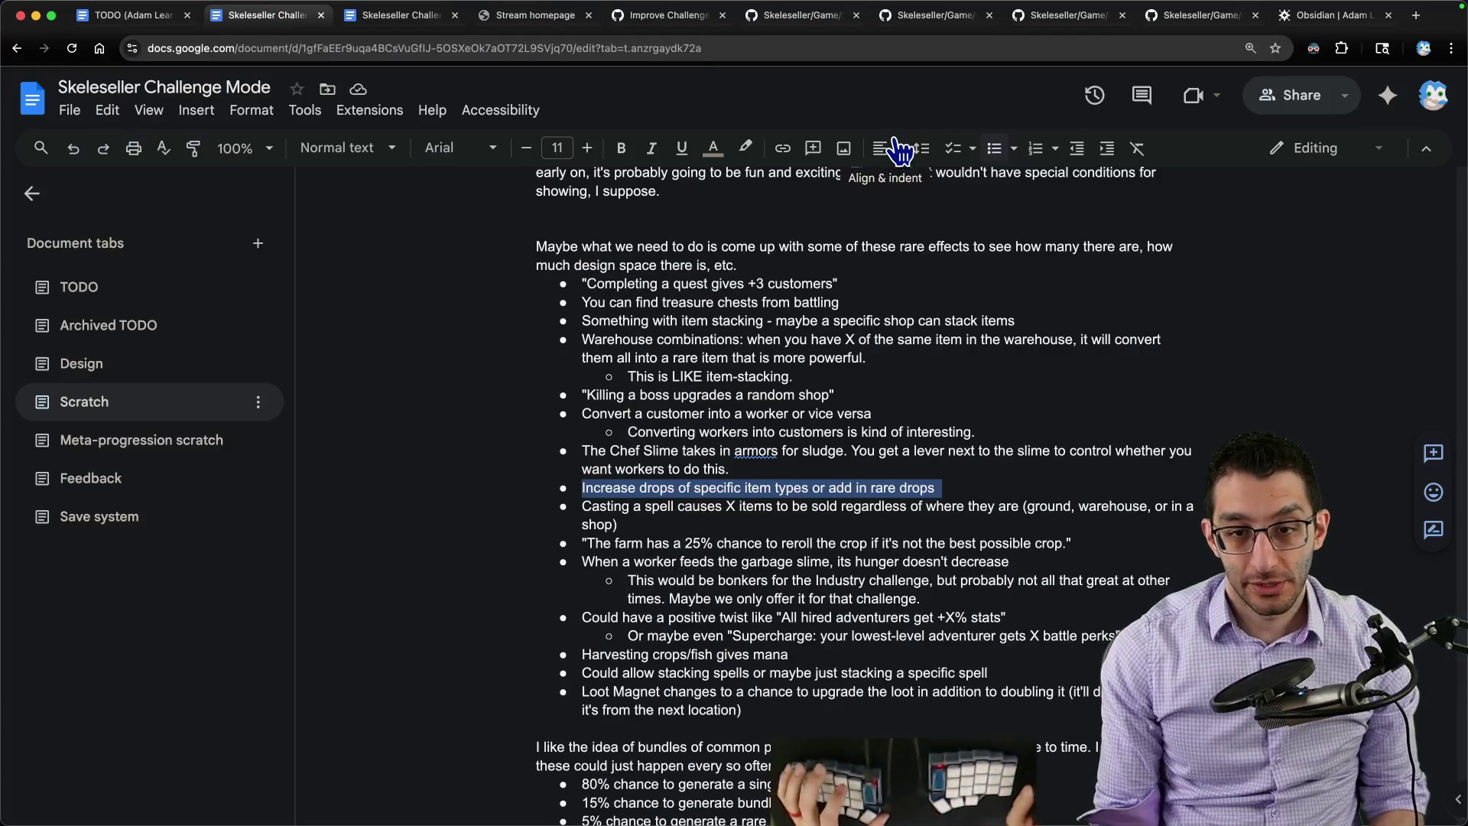
{"action": "scroll", "coordinate": [890, 356], "scroll_direction": "down", "scroll_amount": 2}
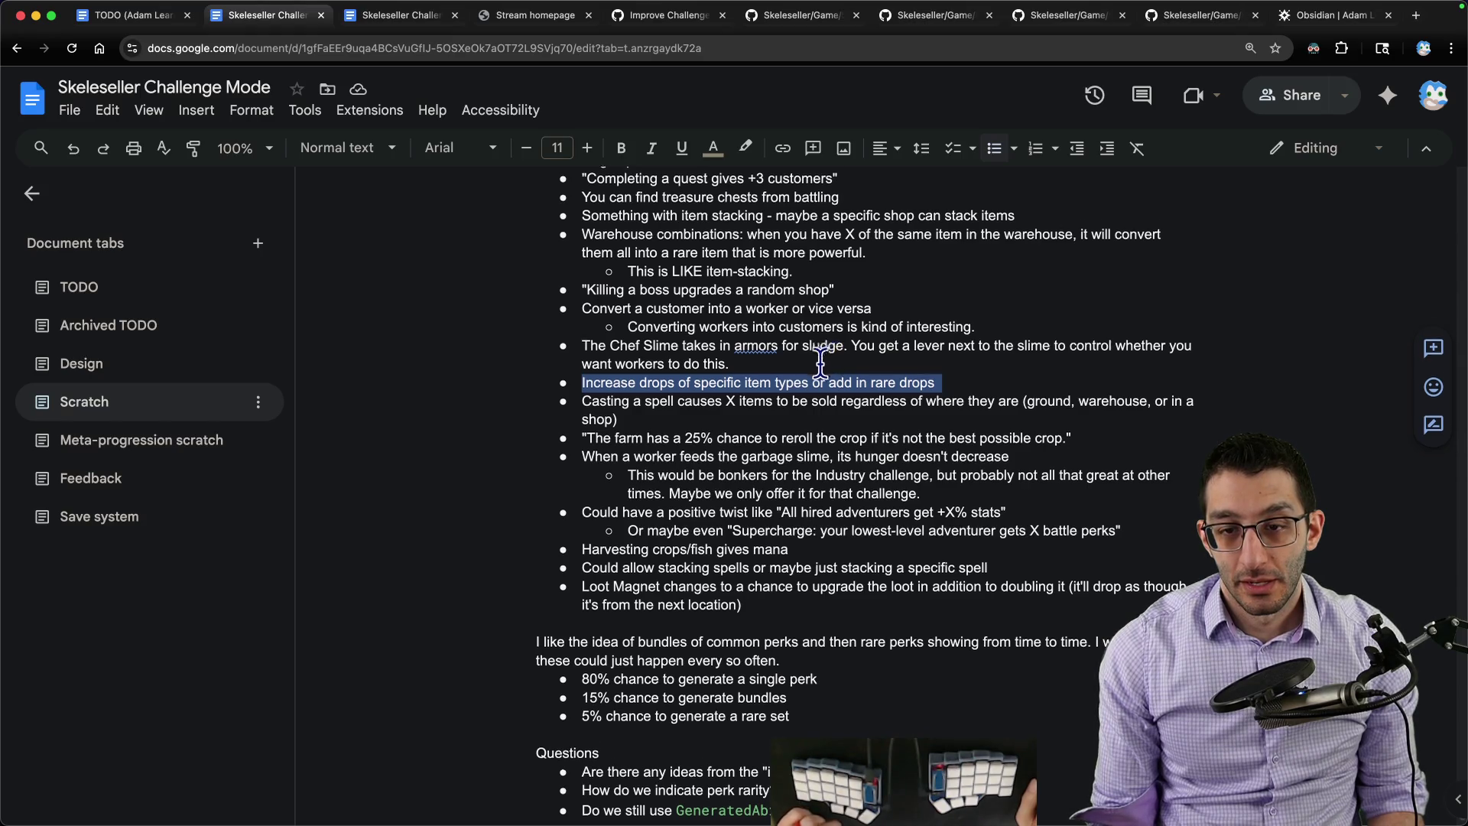
{"action": "scroll", "coordinate": [834, 358], "scroll_direction": "down", "scroll_amount": 4}
{"action": "scroll", "coordinate": [820, 365], "scroll_direction": "down", "scroll_amount": 4}
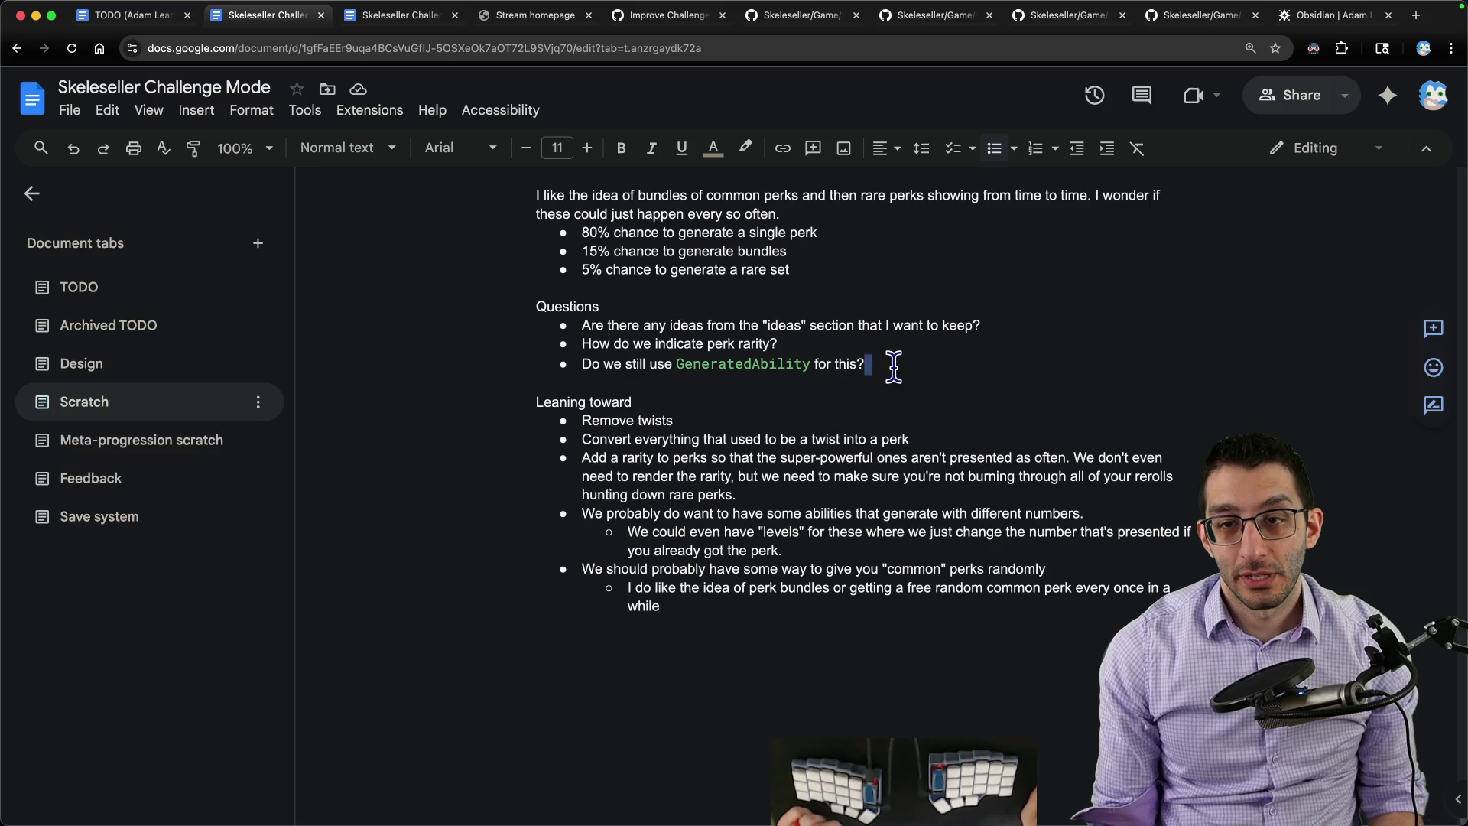
Step: Place the insertion point after the GeneratedAbility question in the Scratch tab
{"action": "left_click", "coordinate": [894, 364]}
Step: Write a paragraph: with under five rare perks, bake them into challenges like free treasure chests
{"action": "key", "text": "Return"}
{"action": "key", "text": "Return"}
{"action": "key", "text": "Return"}
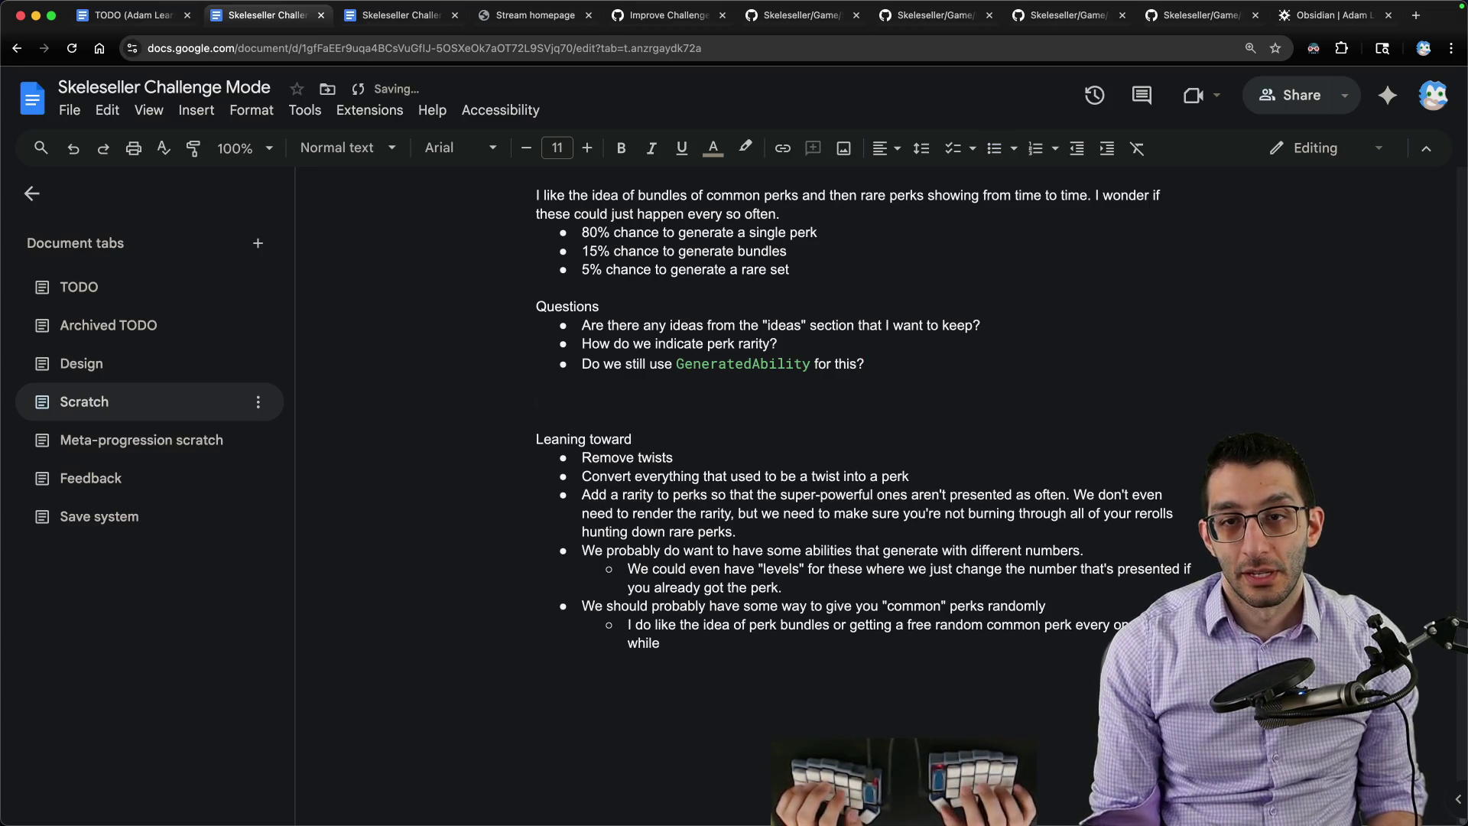
{"action": "type", "text": "If there are very few rare perks"}
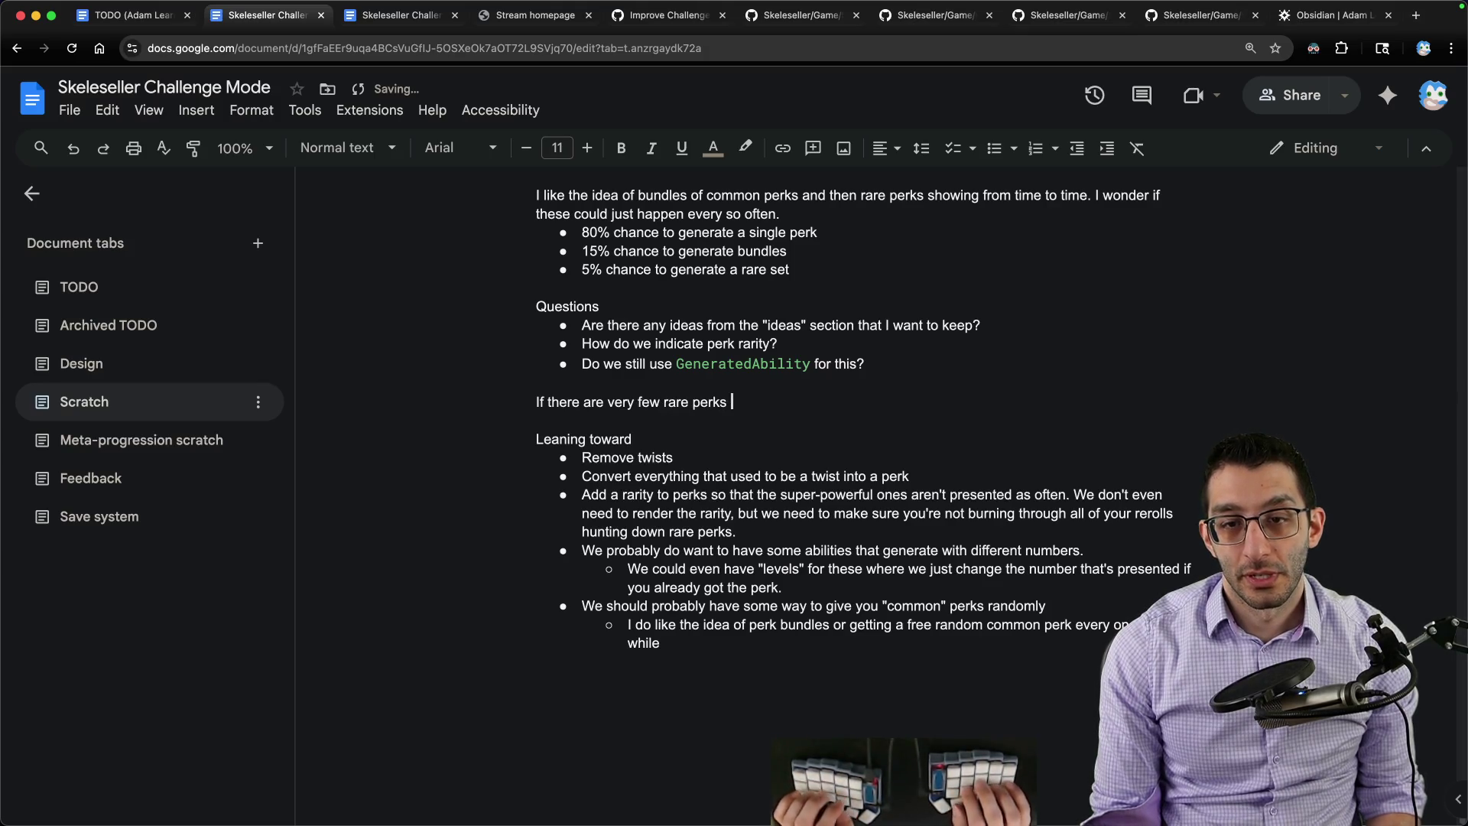
{"action": "key", "text": "alt+BackSpace"}
{"action": "key", "text": "alt+BackSpace"}
{"action": "type", "text": "p"}
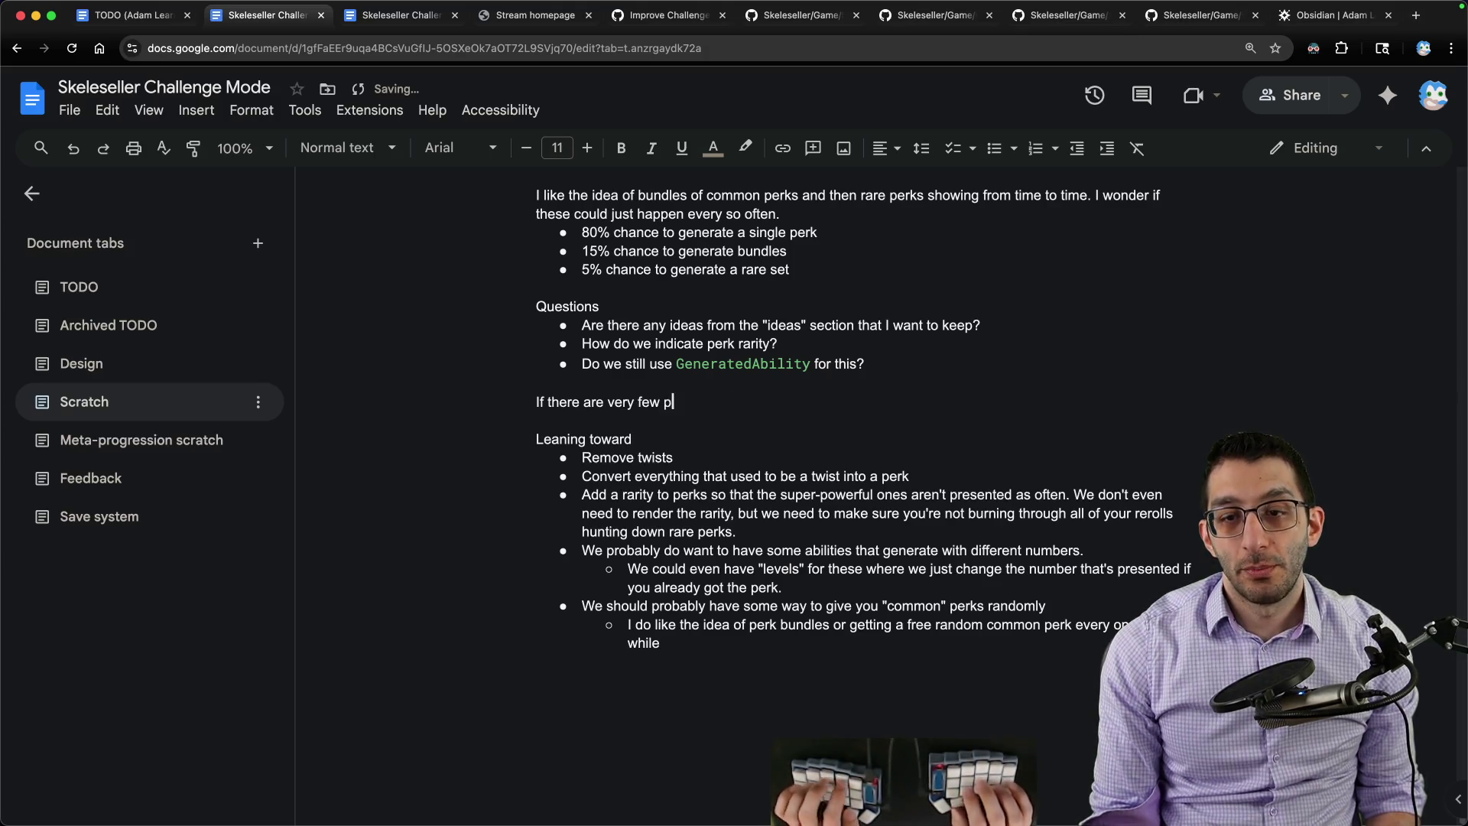
{"action": "type", "text": "erks that we deem powerful"}
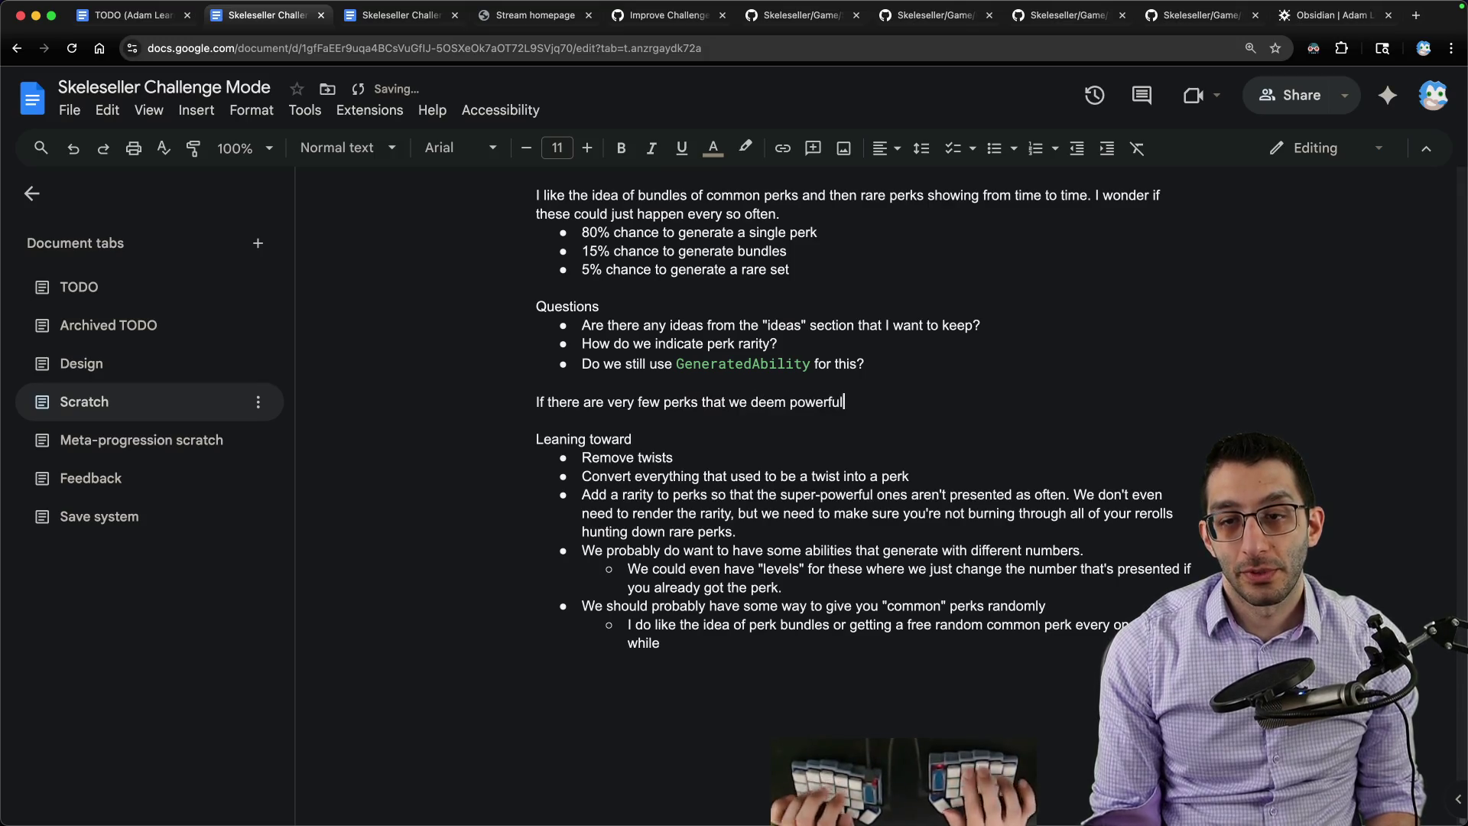
{"action": "type", "text": " enough to consider rare (say, <5"}
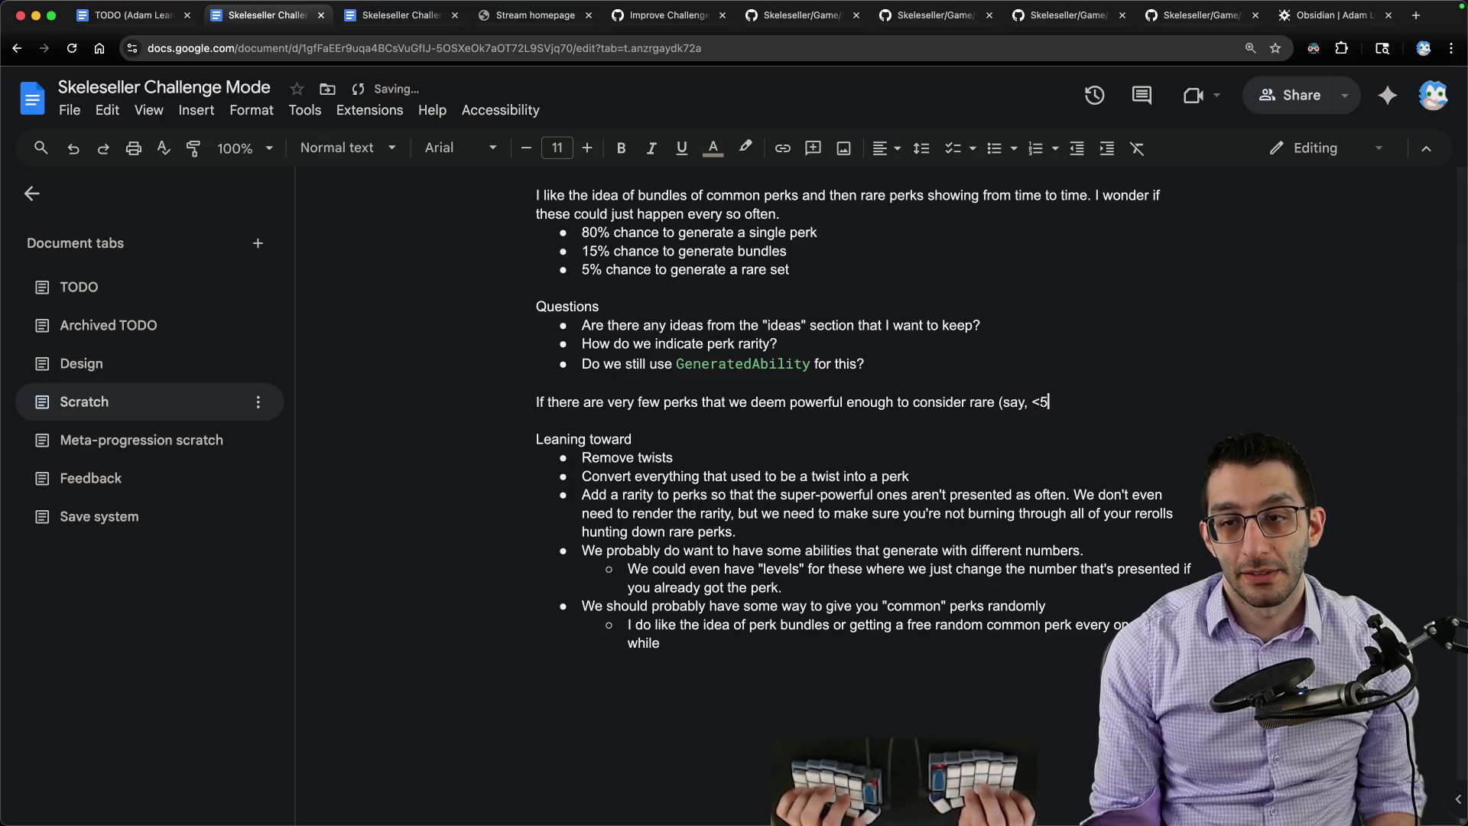
{"action": "type", "text": ") then we "}
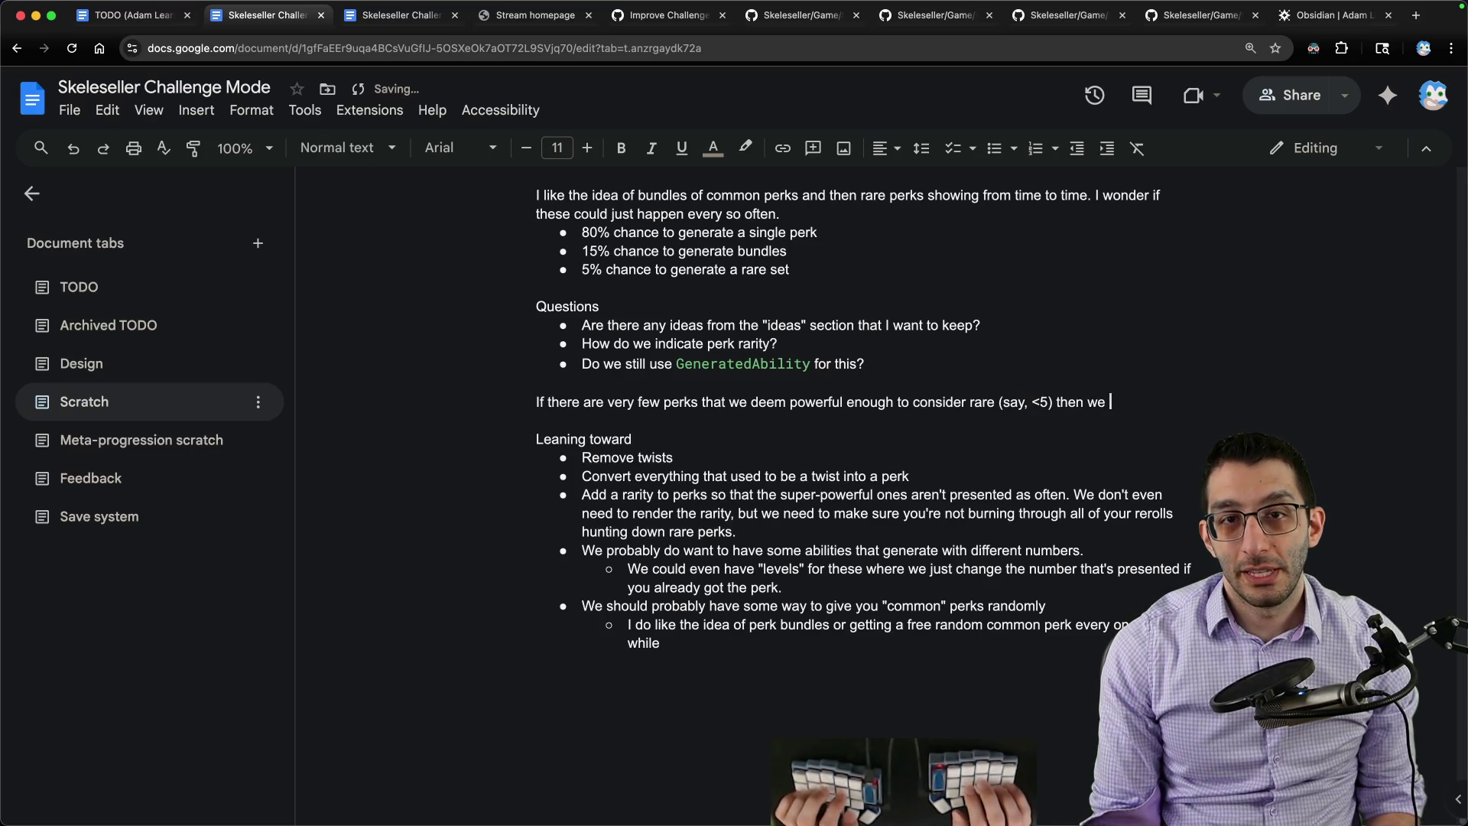
{"action": "type", "text": "bly just"}
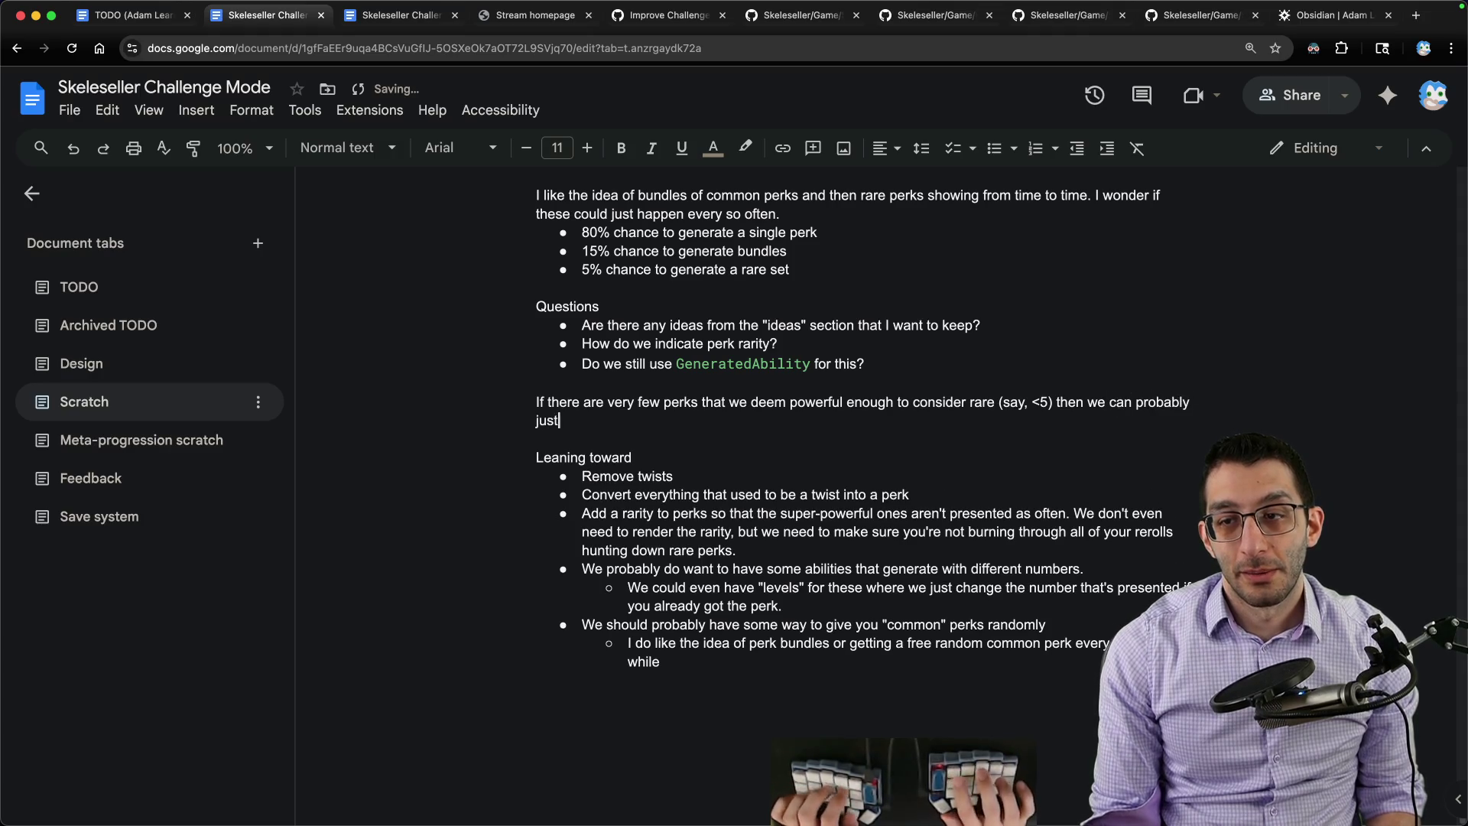
{"action": "type", "text": " bake them intocertain"}
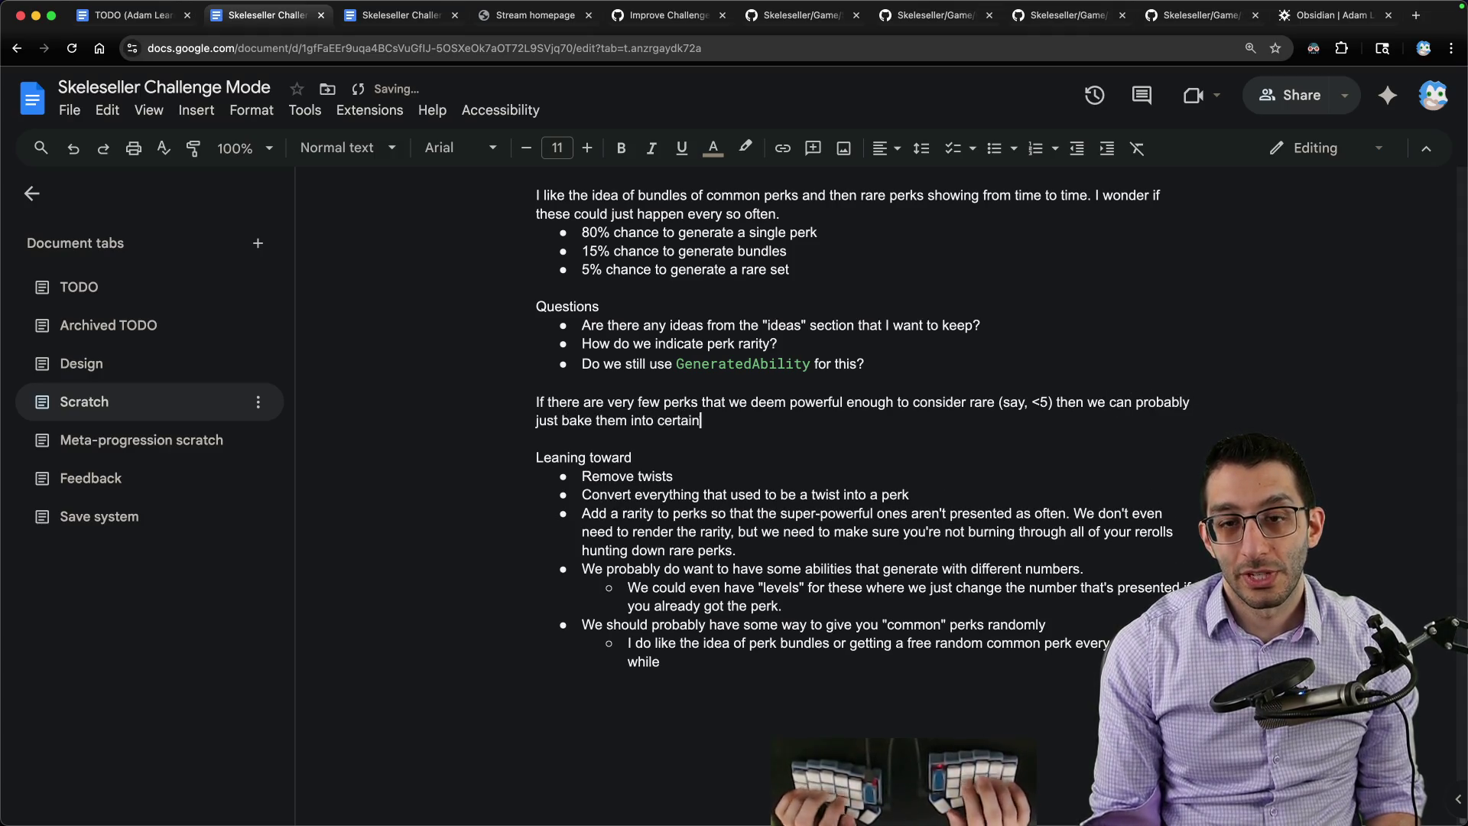
{"action": "type", "text": " challenges"}
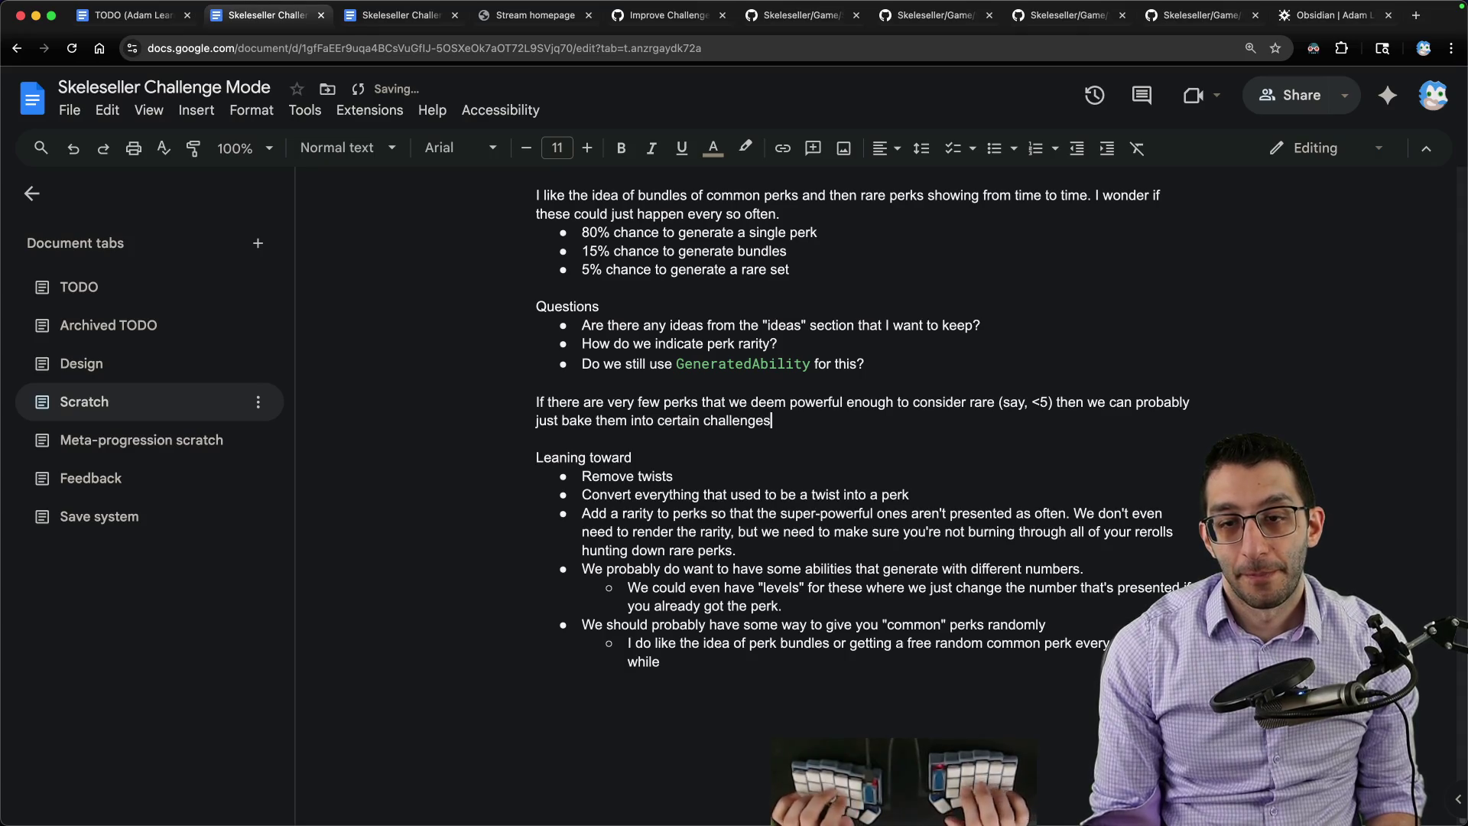
{"action": "type", "text": ". E.g. getting free tre"}
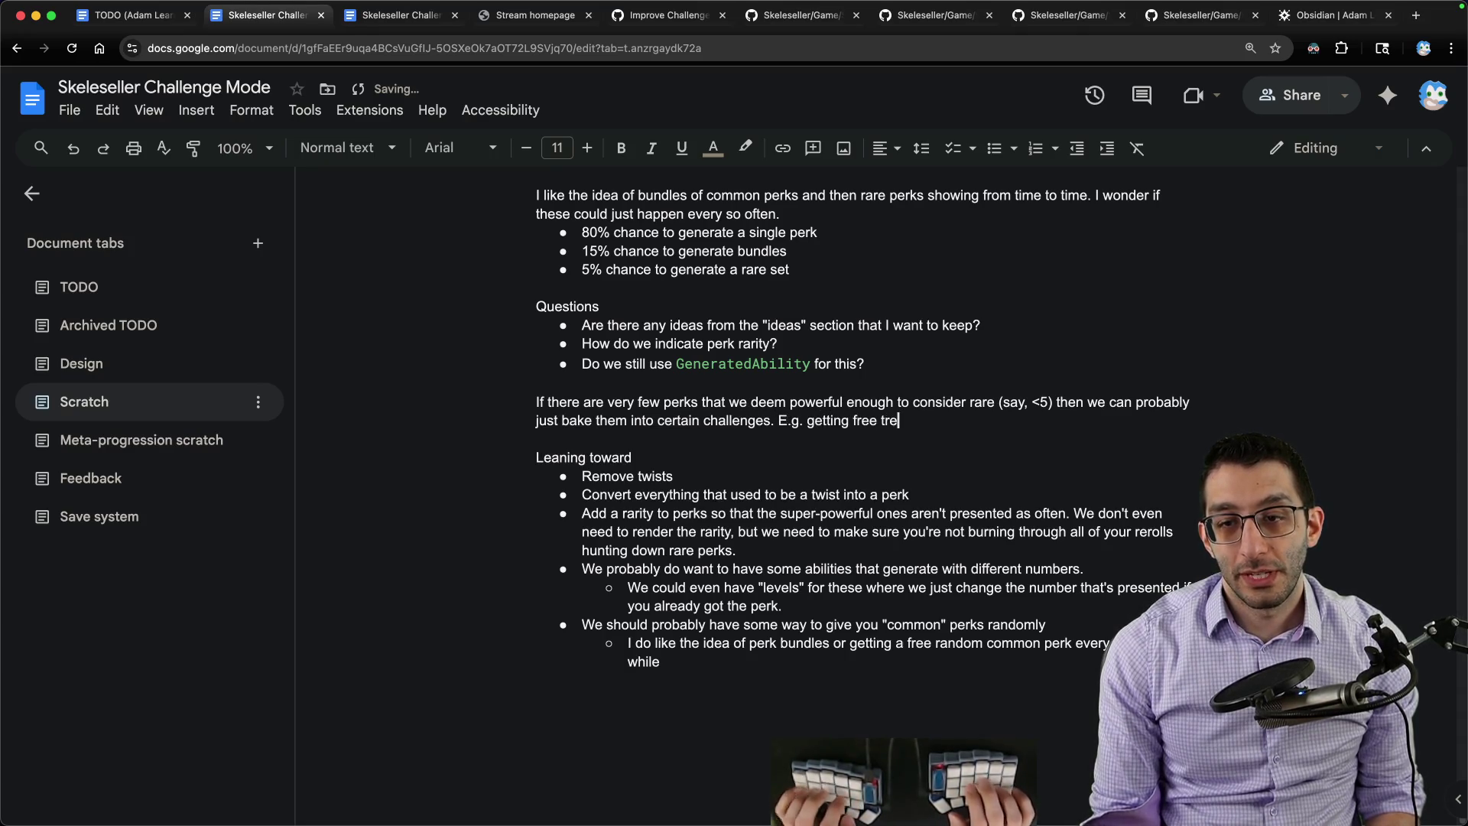
{"action": "type", "text": " may change your run, but"}
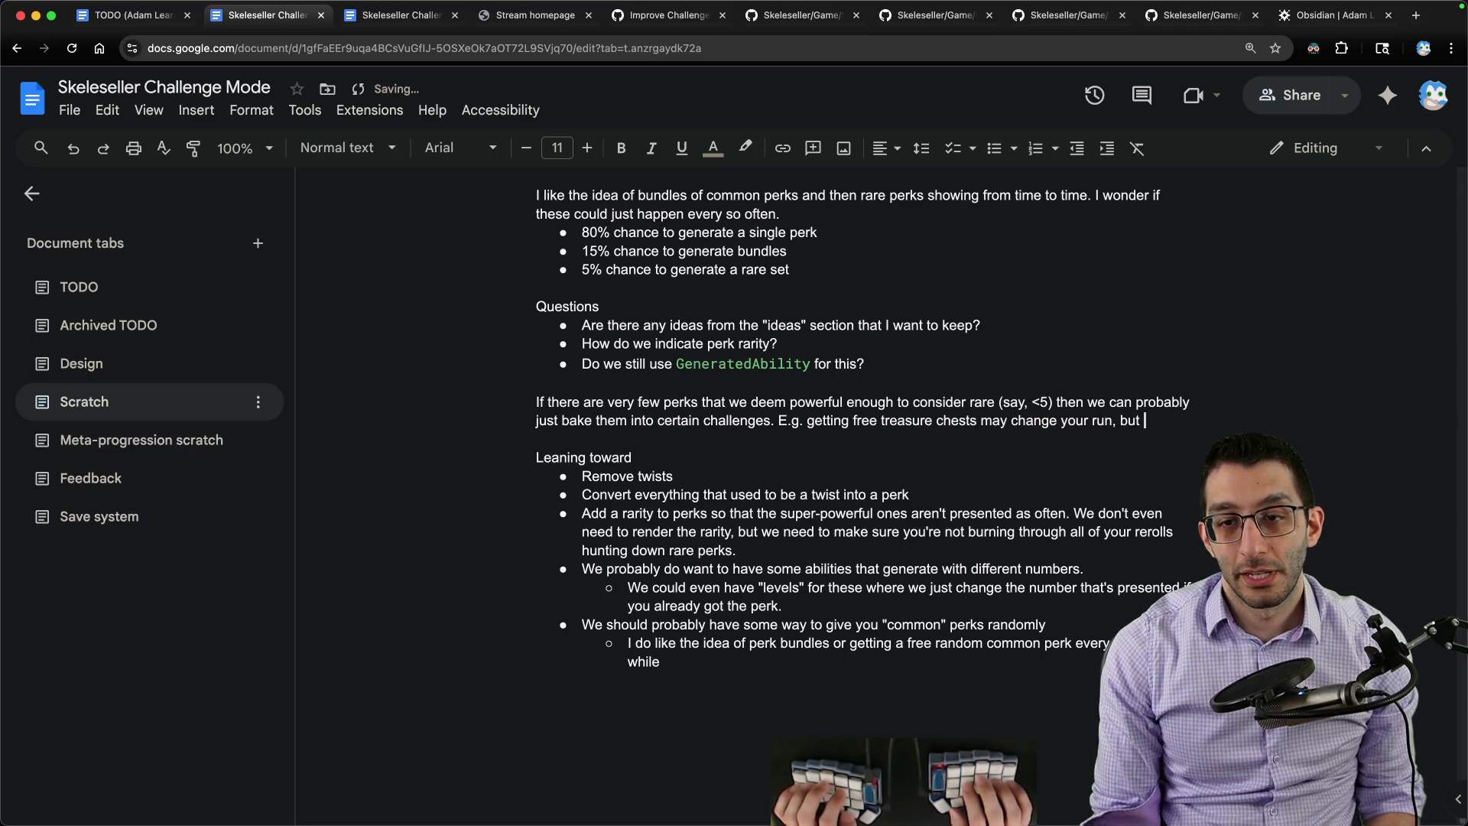
{"action": "type", "text": "it's"}
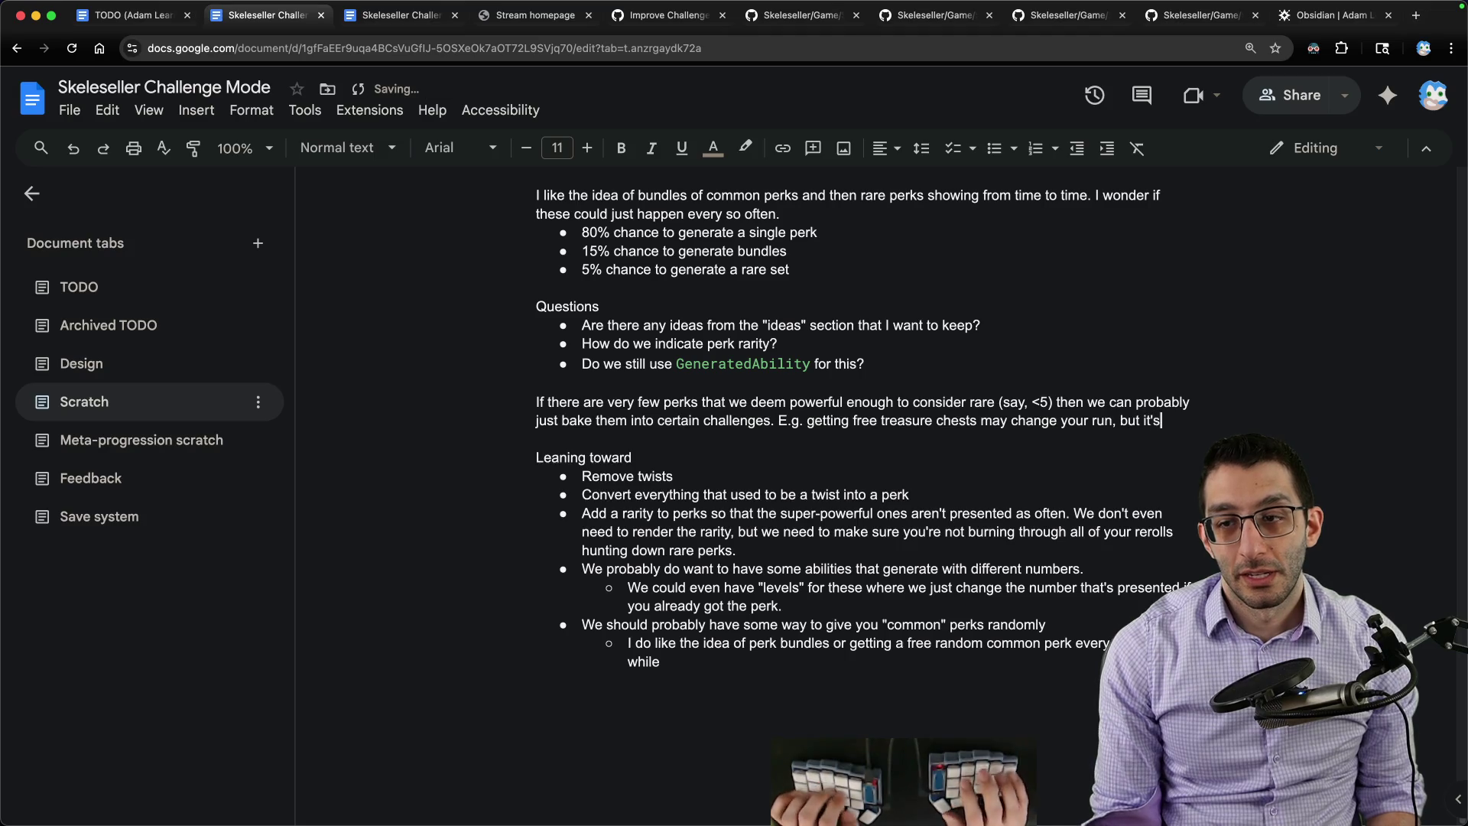
{"action": "type", "text": " something you may always pi"}
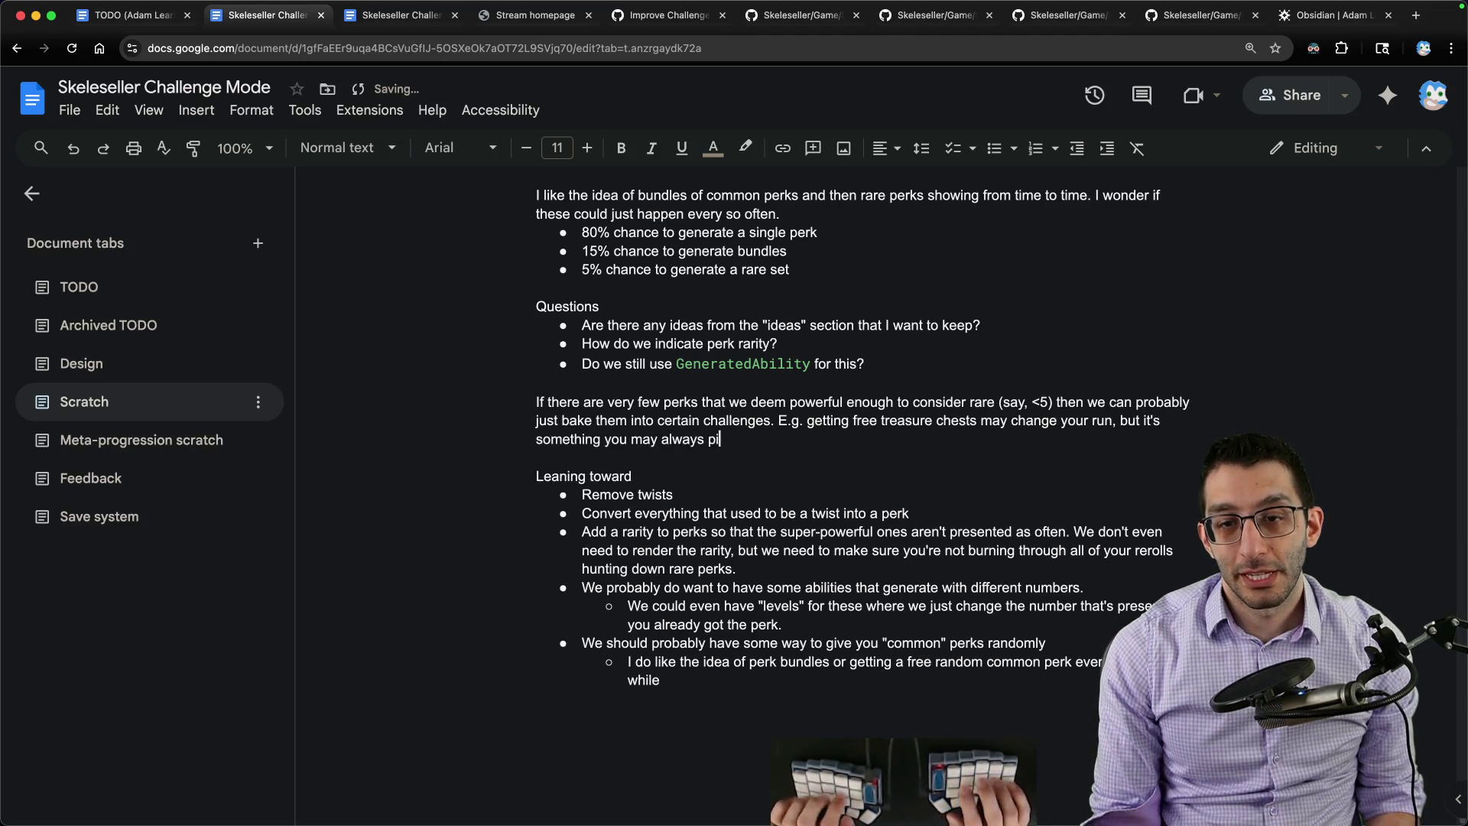
{"action": "type", "text": "ck."}
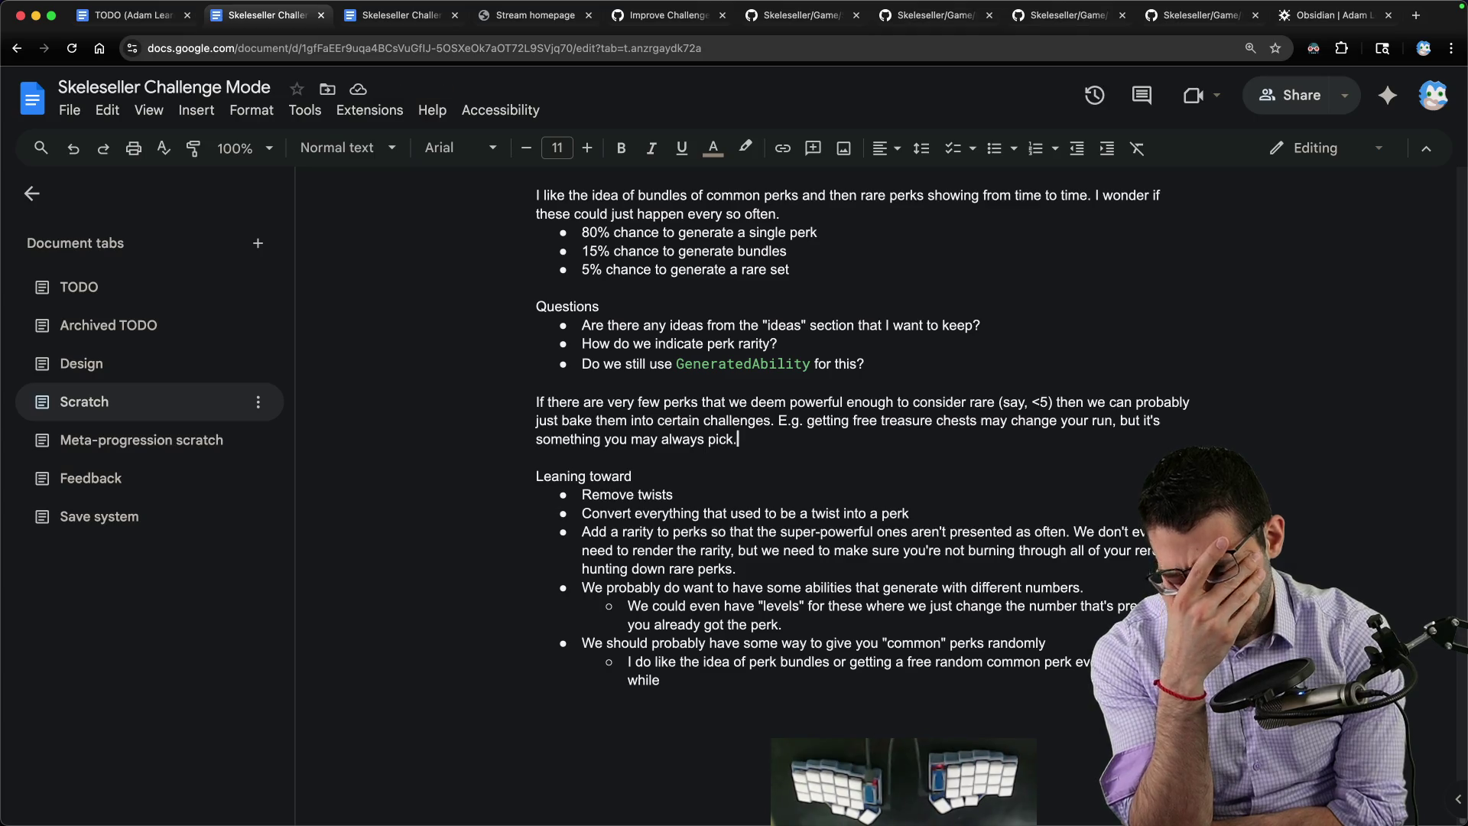
{"action": "key", "text": "Return"}
{"action": "key", "text": "Tab"}
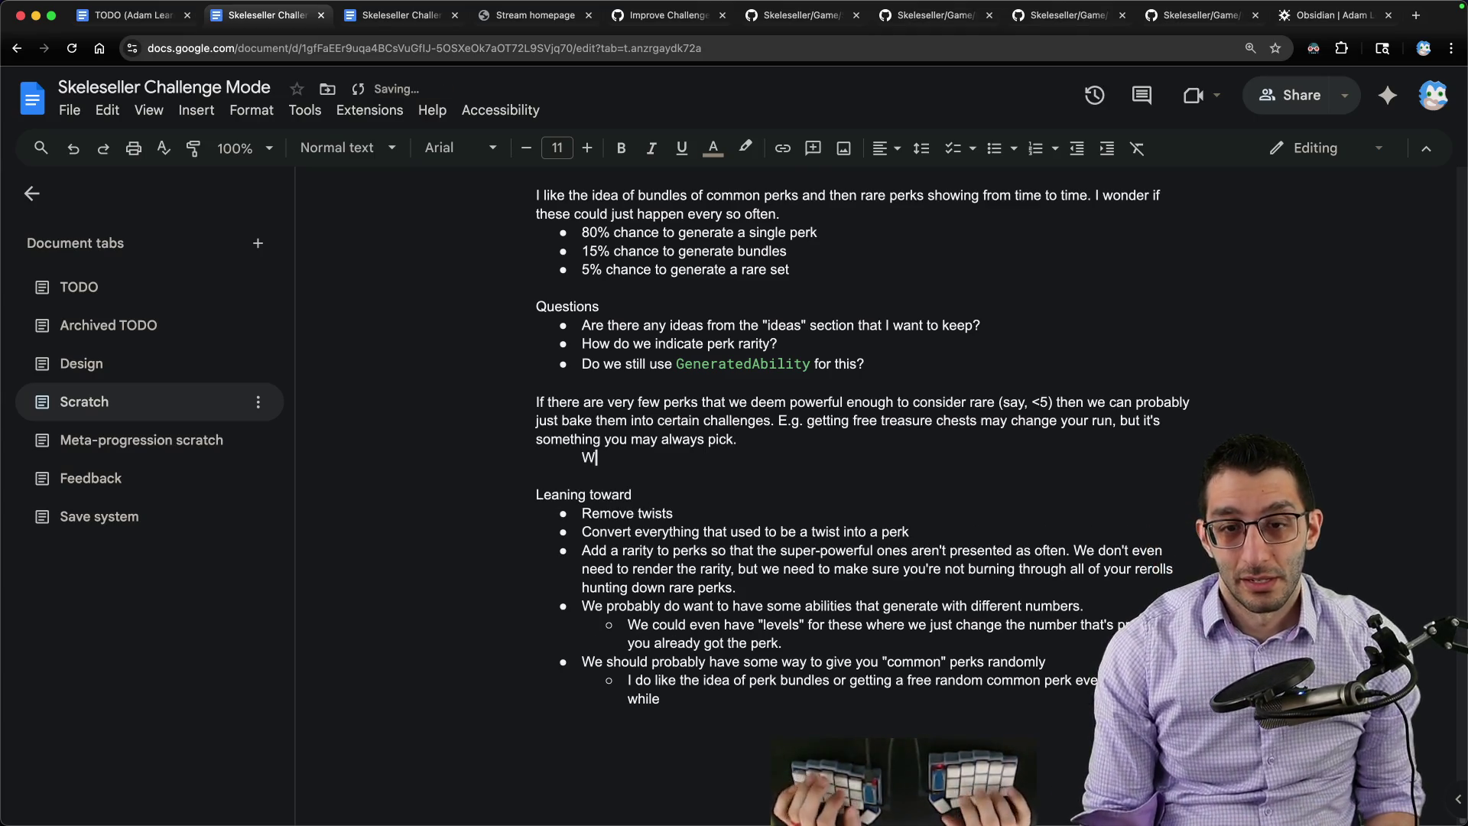
{"action": "type", "text": "What if you just outr"}
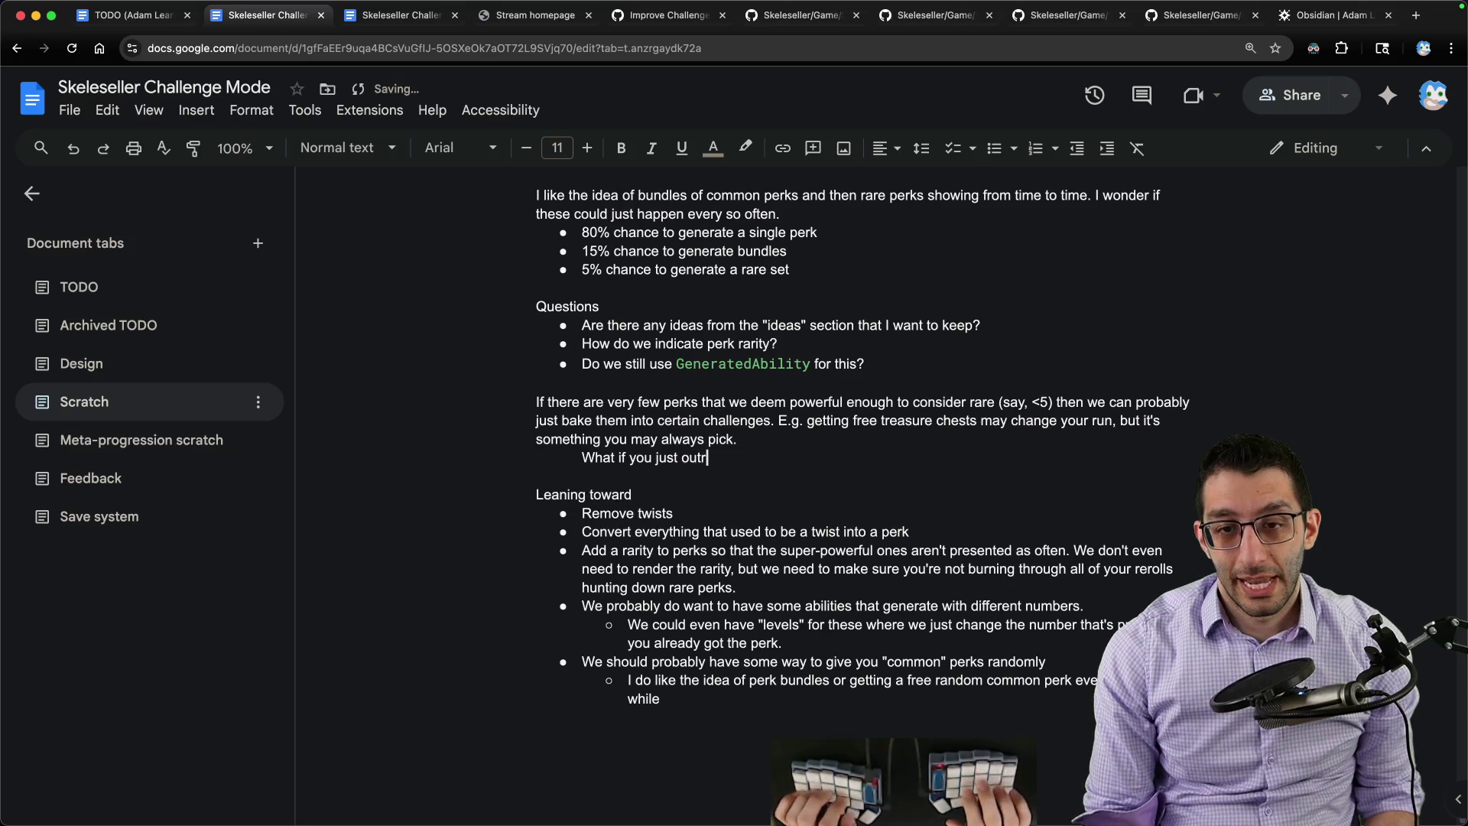
{"action": "type", "text": "ight bought this abil"}
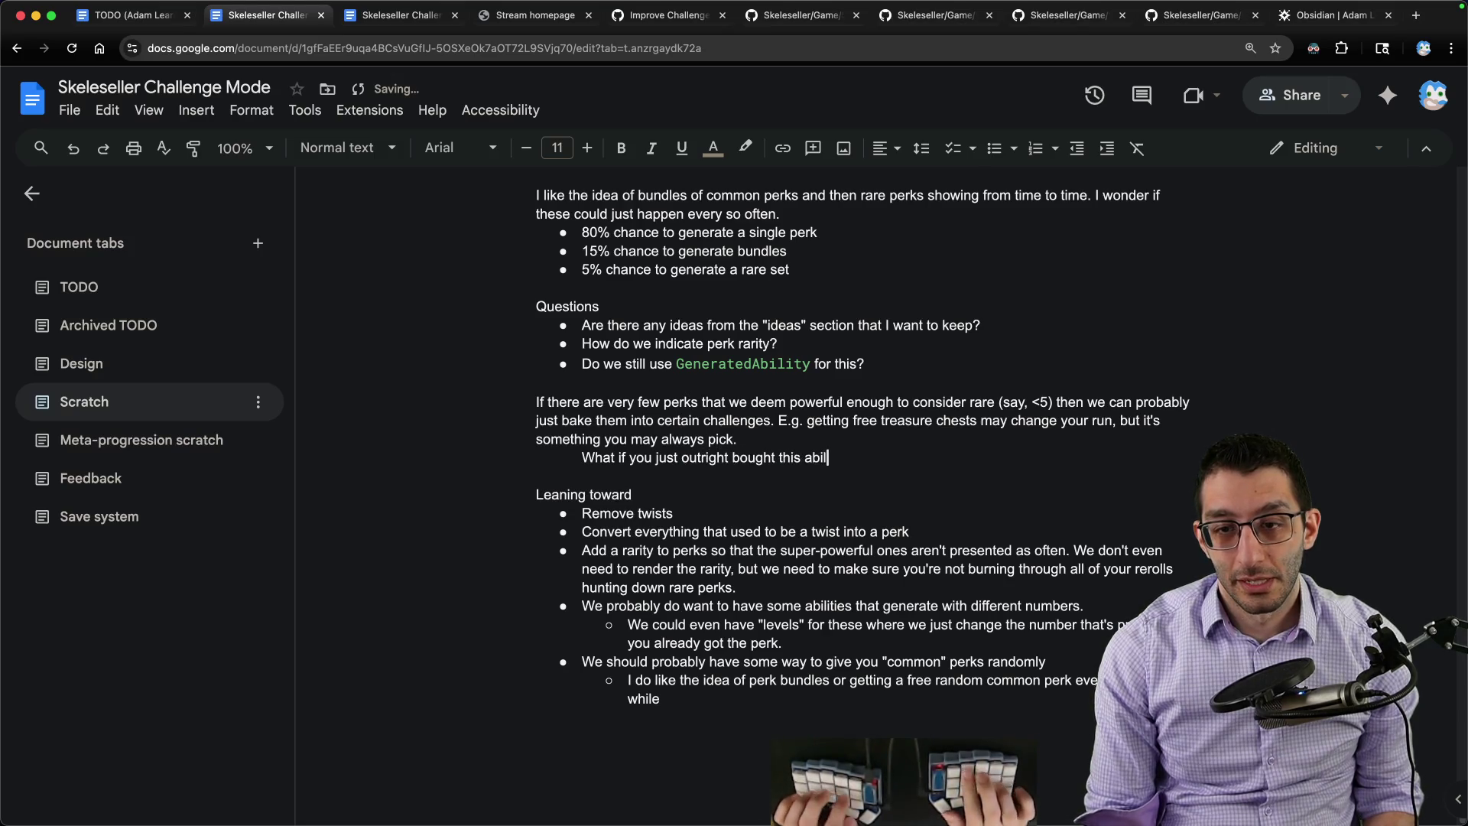
{"action": "type", "text": " Li"}
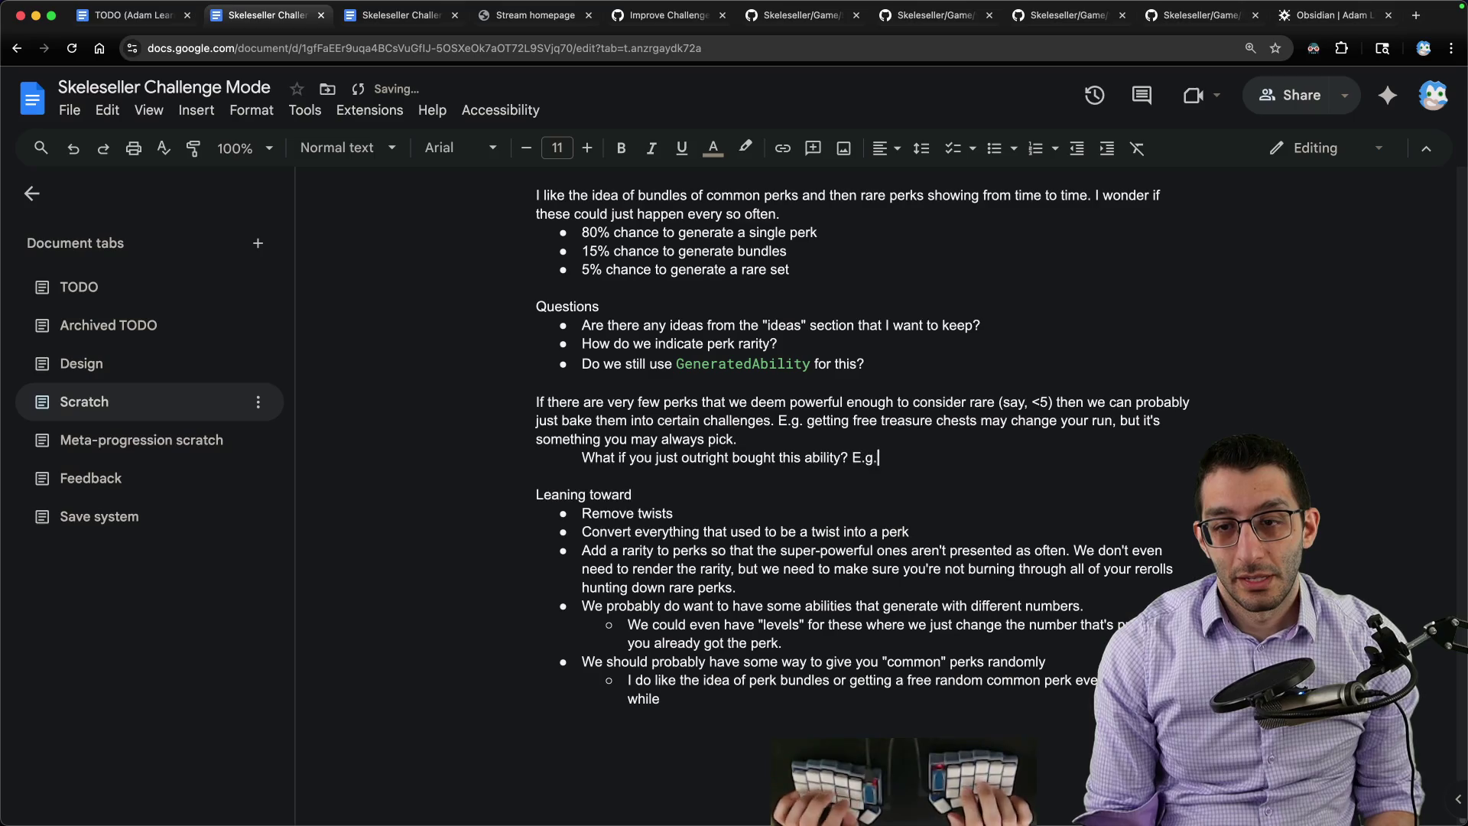
{"action": "type", "text": "osts "}
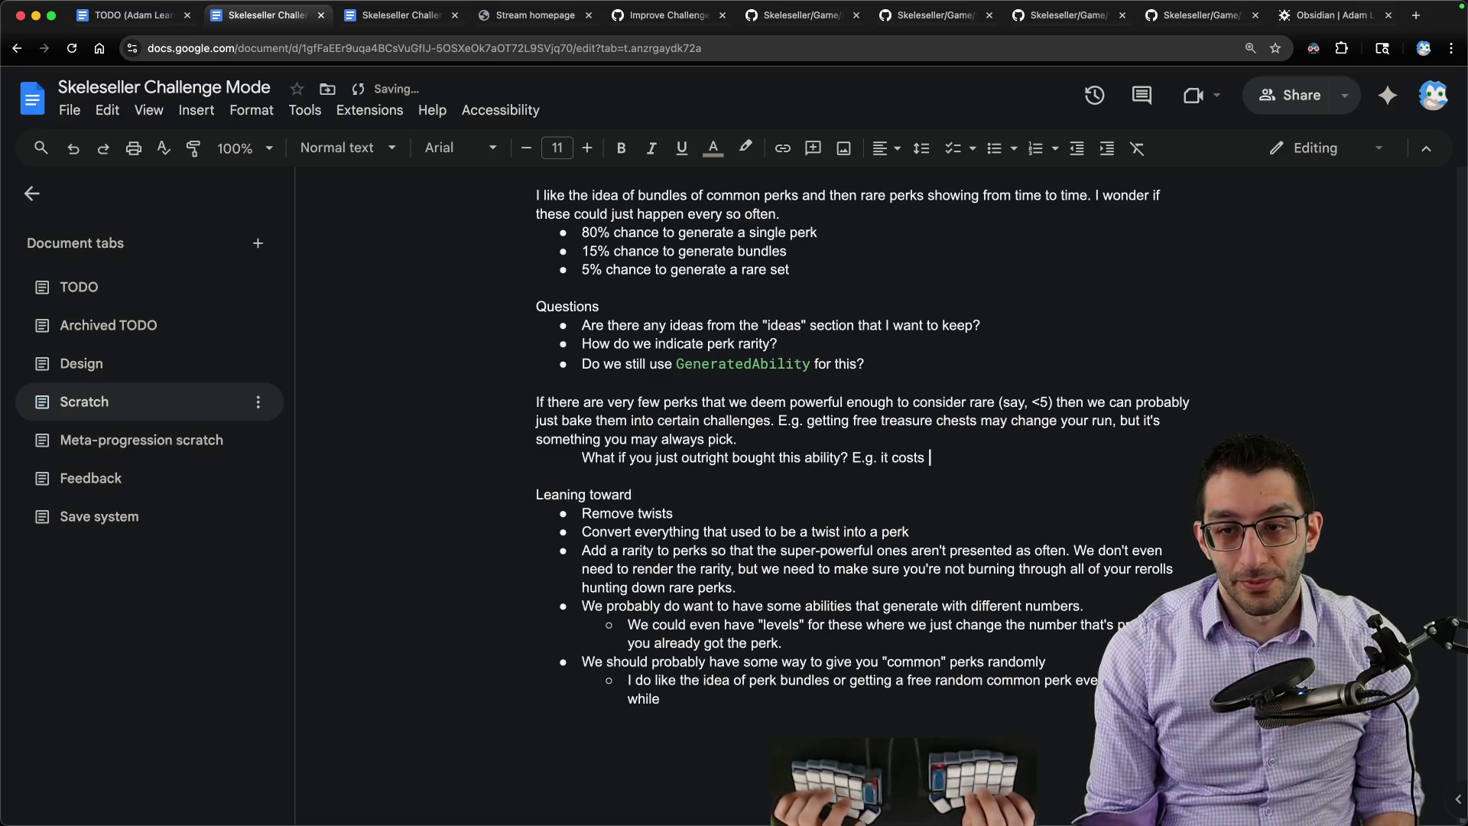
{"action": "type", "text": "500 gold and you could get it whe"}
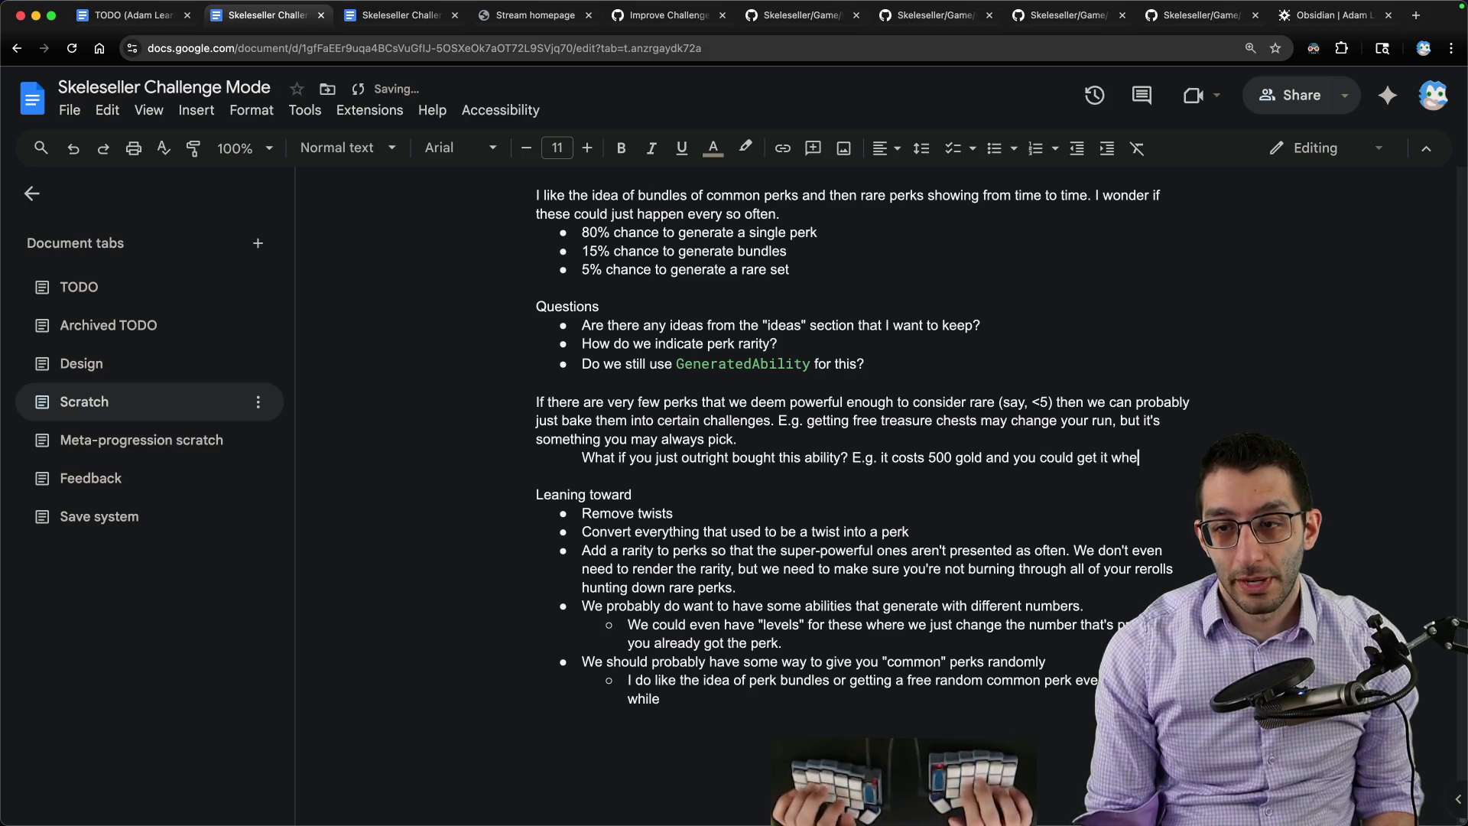
{"action": "type", "text": "never you want."}
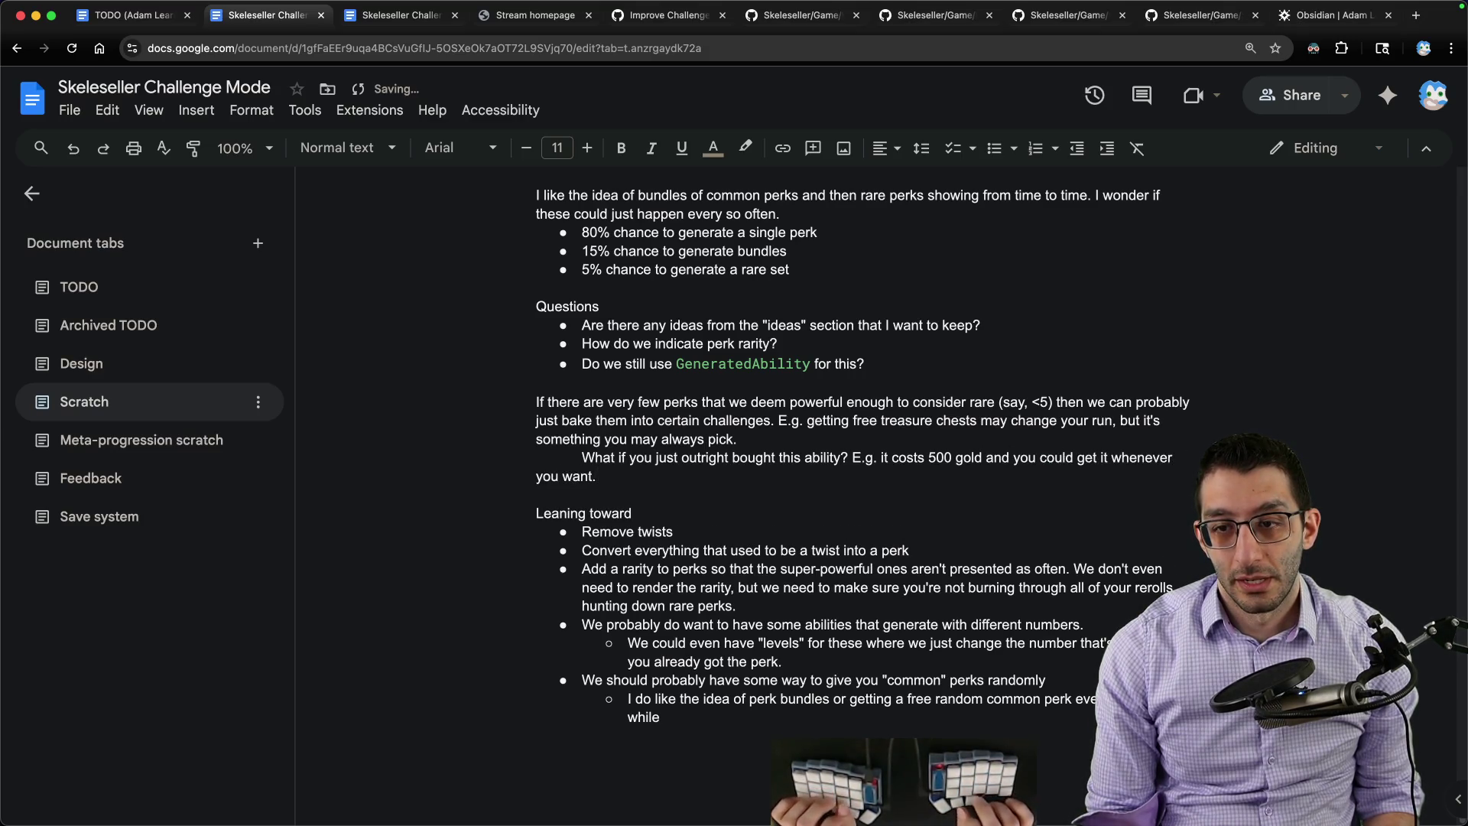
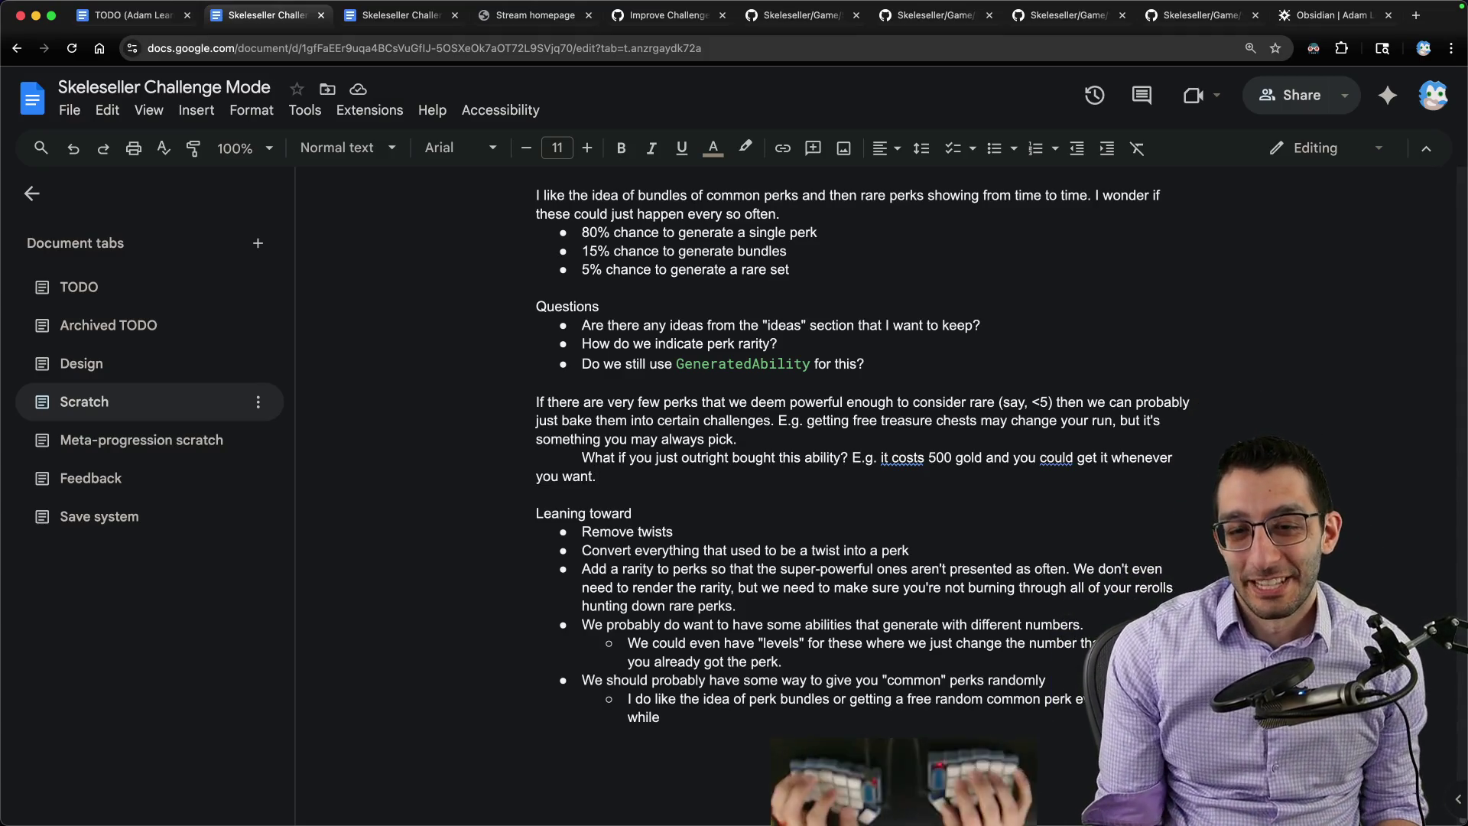
{"action": "type", "text": " I don't think this is fun"}
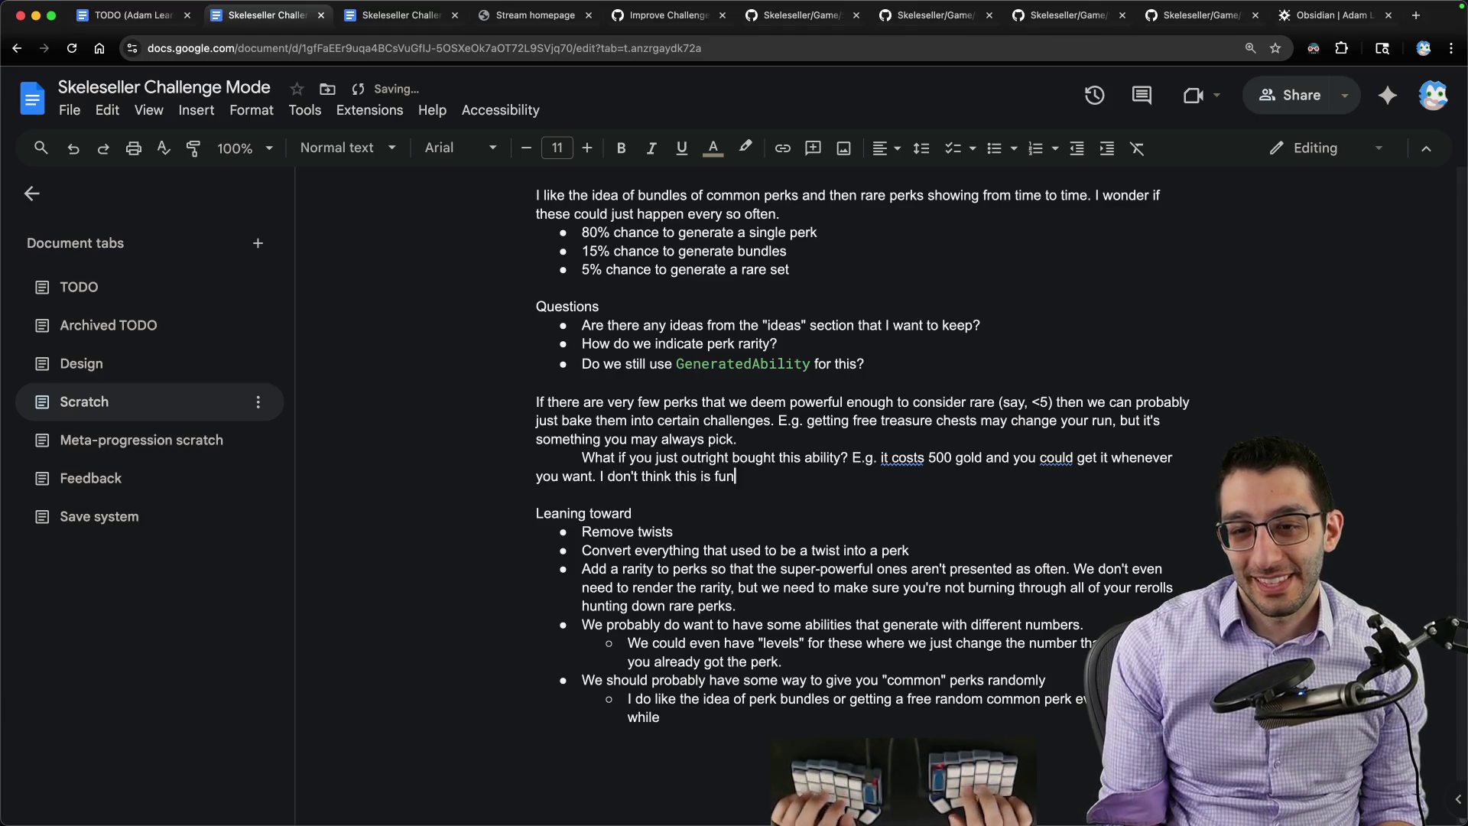
{"action": "type", "text": ". We would balance for th"}
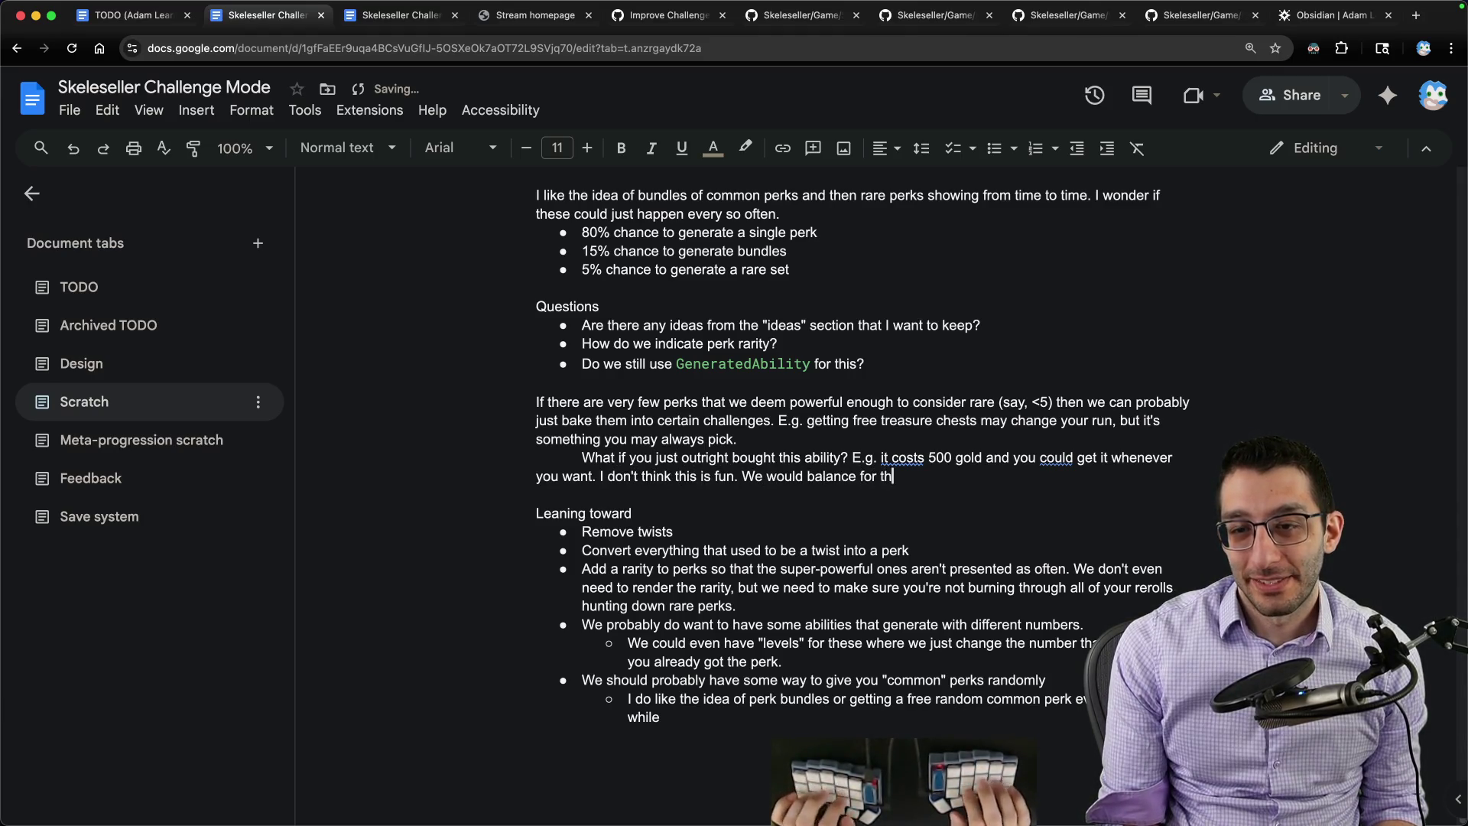
{"action": "type", "text": "is cost being "}
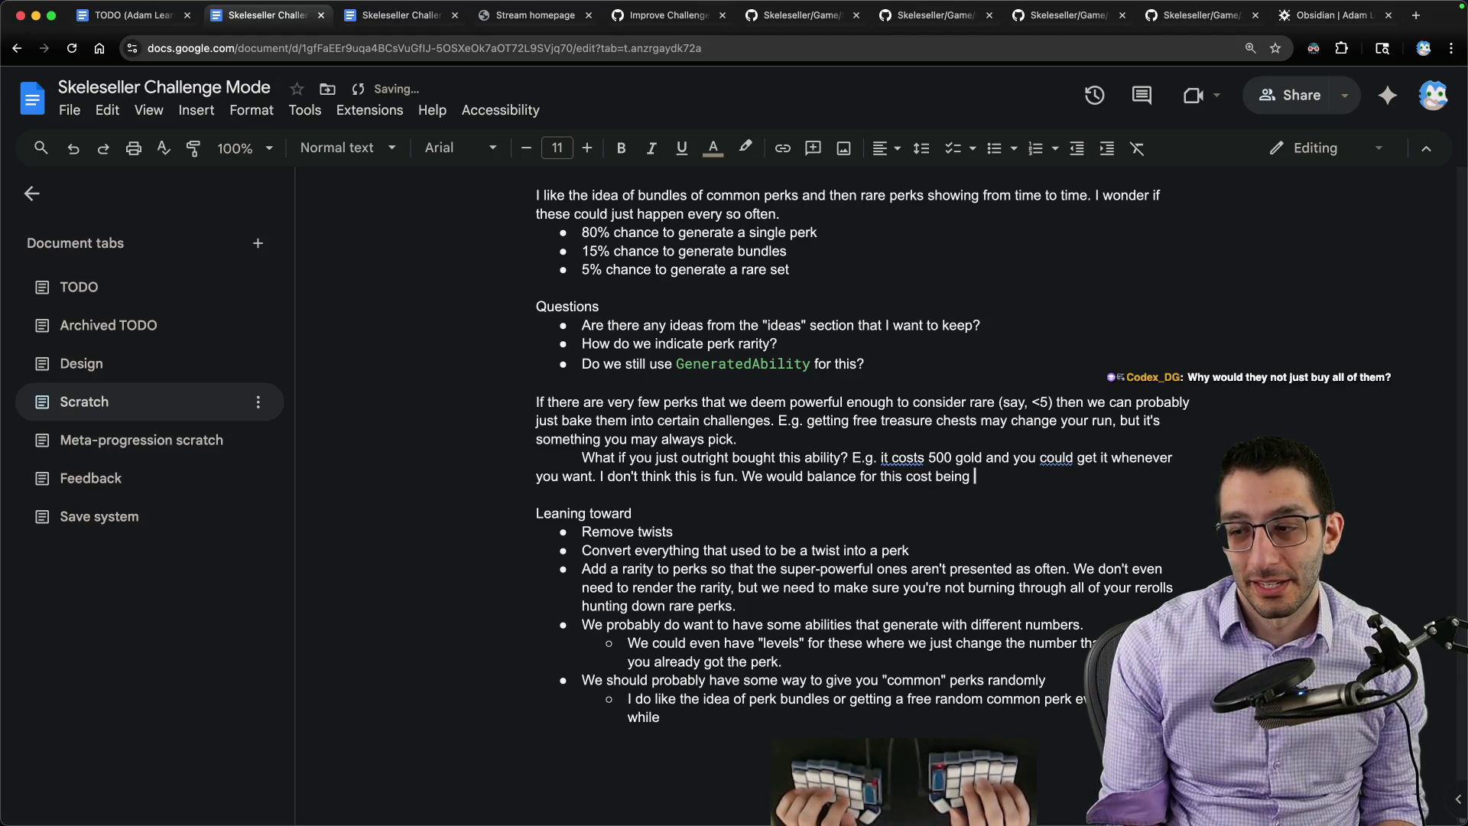
{"action": "type", "text": "a difficult choice, which means"}
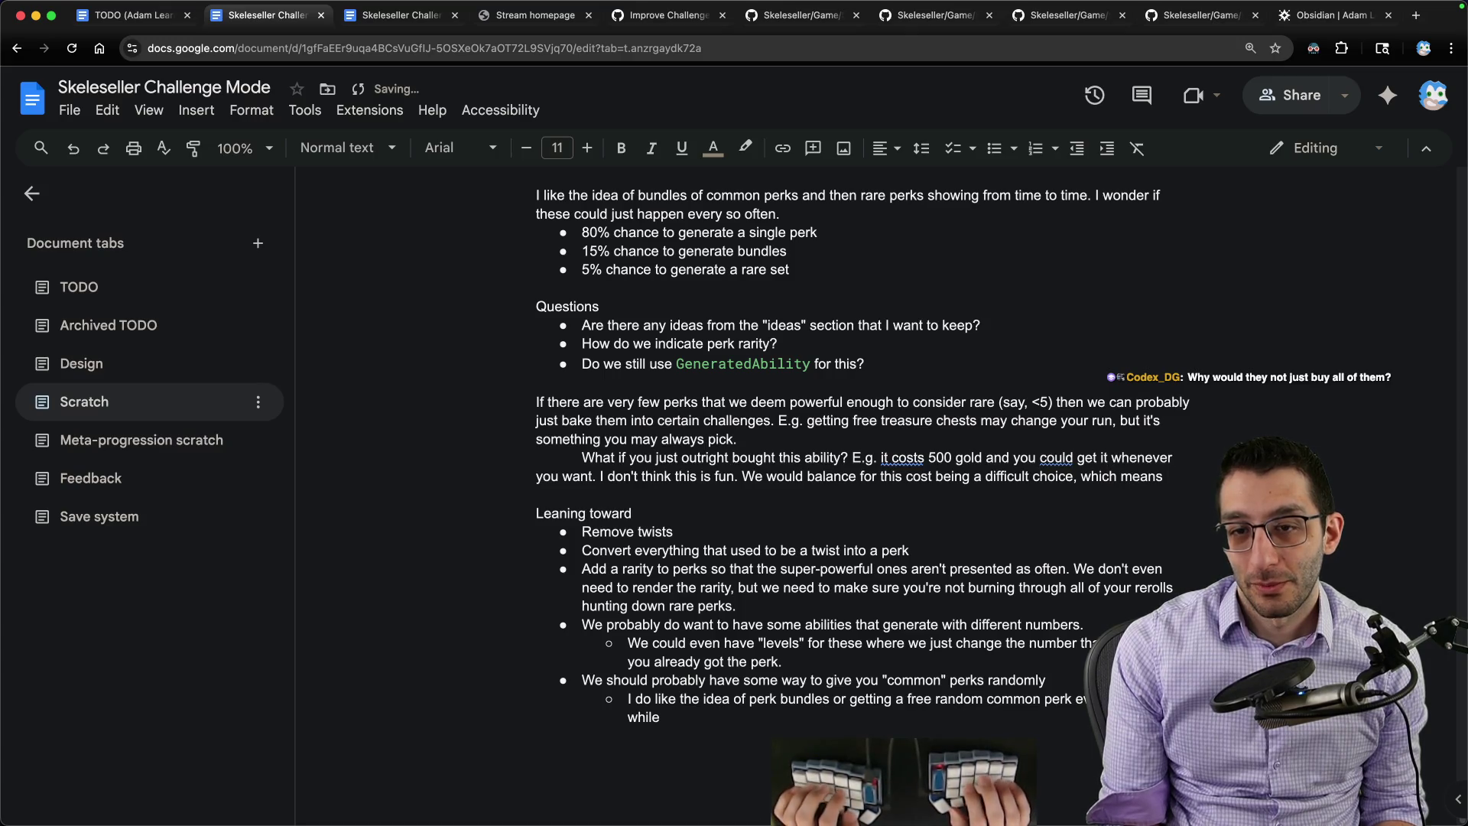
{"action": "type", "text": " you probably wouldn'"}
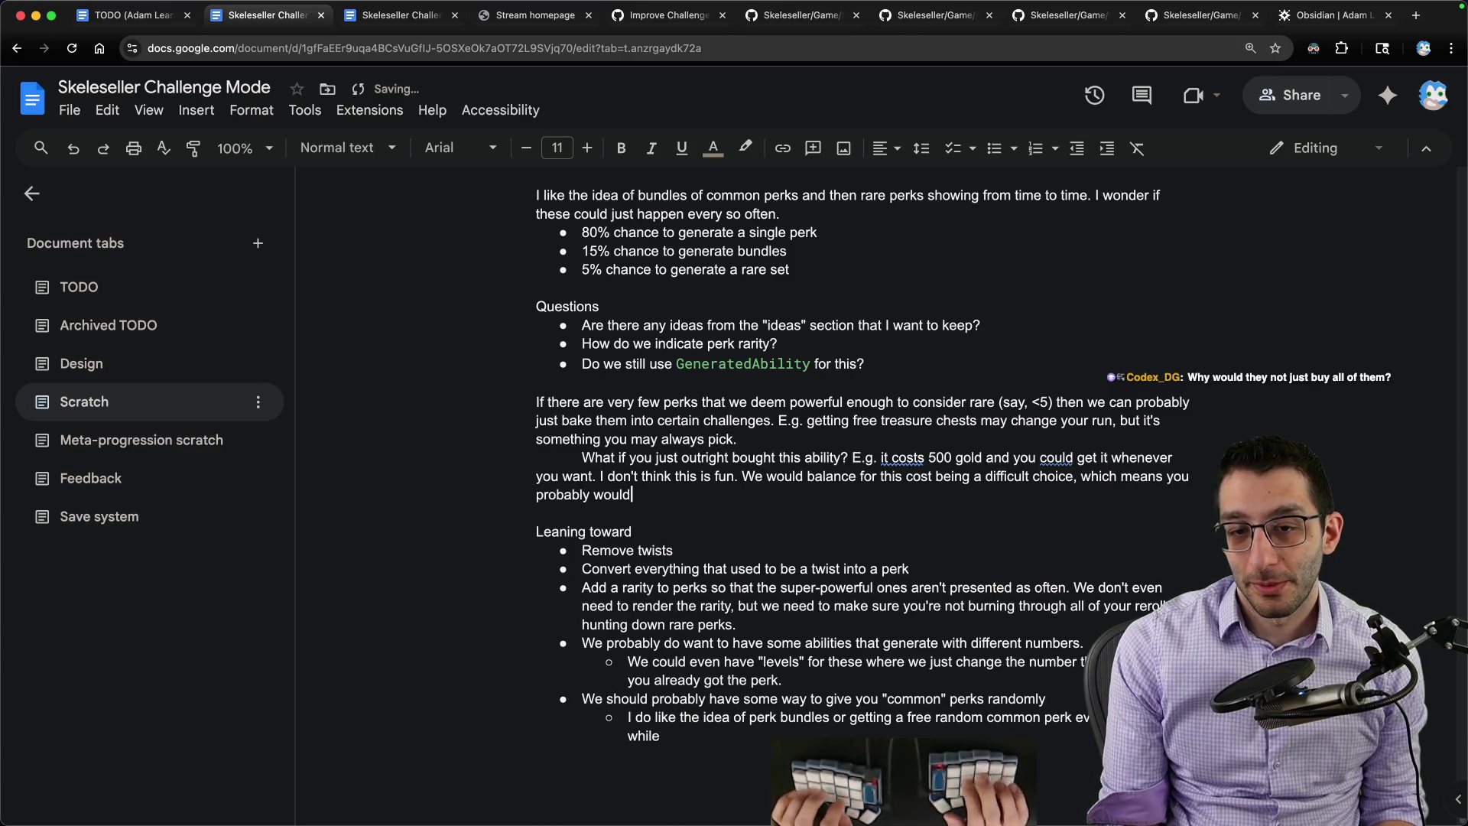
{"action": "type", "text": "t pick it at first."}
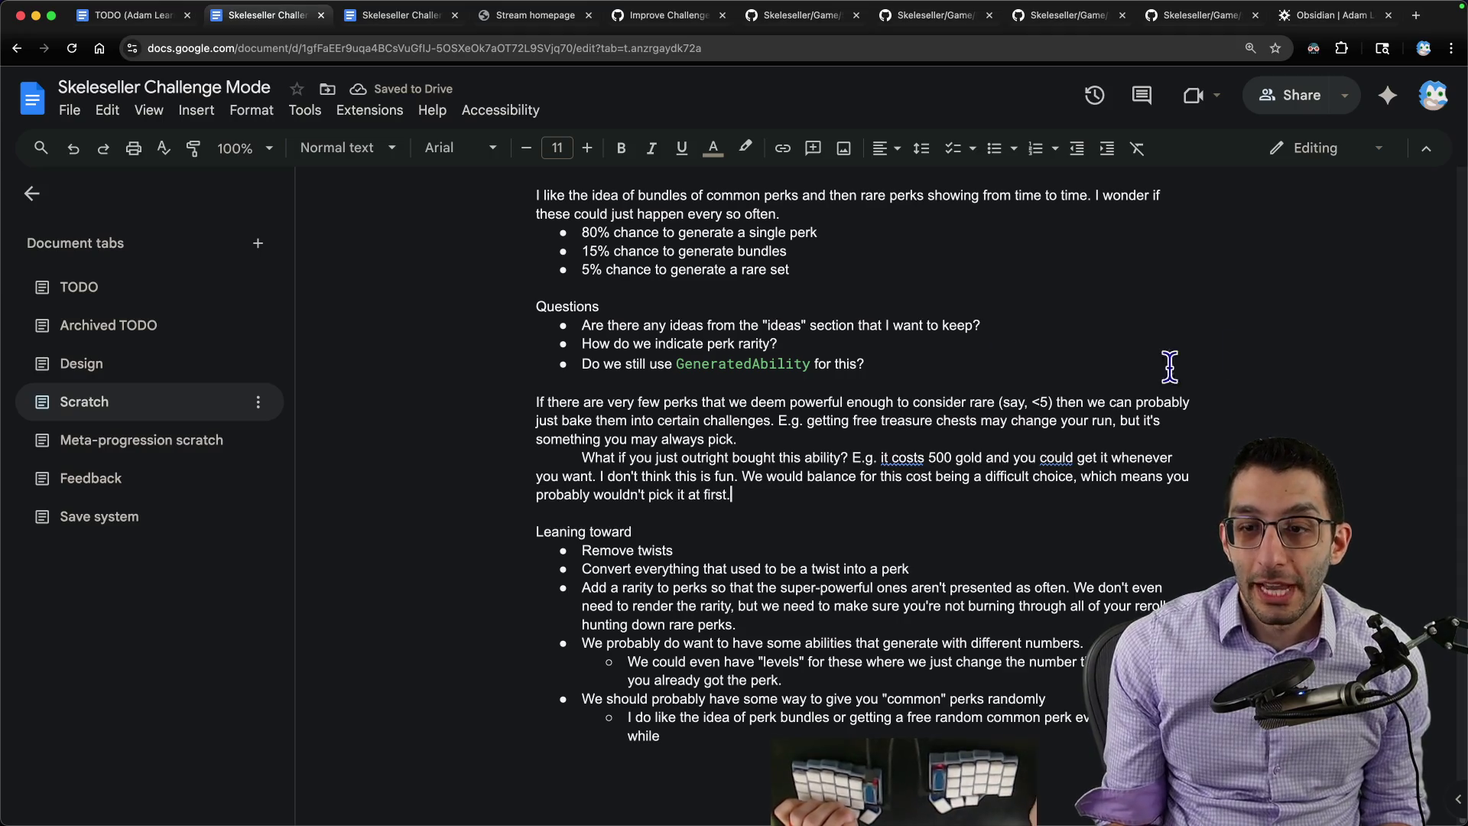
Step: Highlight the 500 gold price, then select the whole outright-buying paragraph
{"action": "left_click_drag", "start_coordinate": [881, 457], "coordinate": [981, 458]}
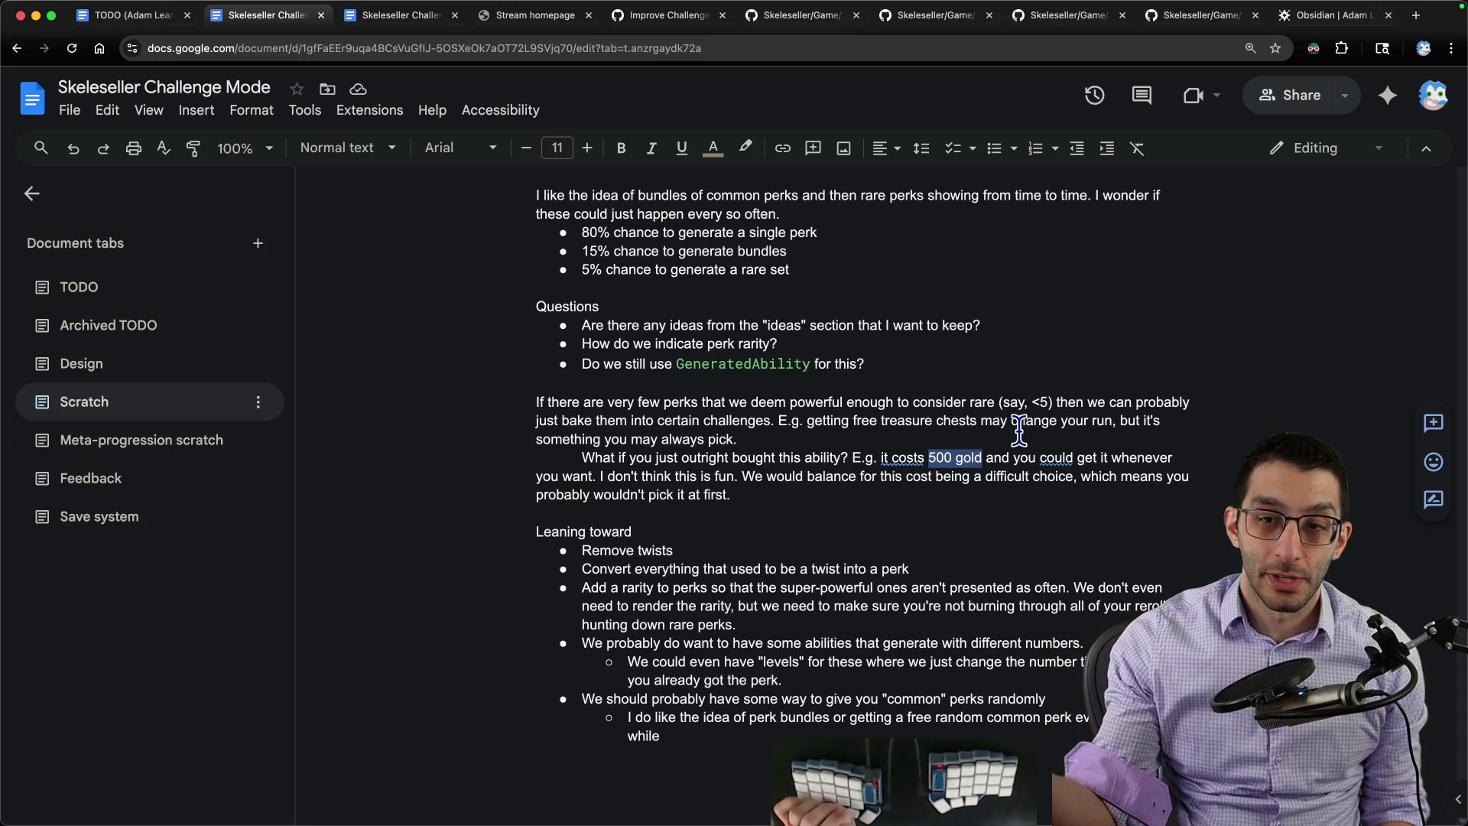
{"action": "triple_click", "coordinate": [761, 487]}
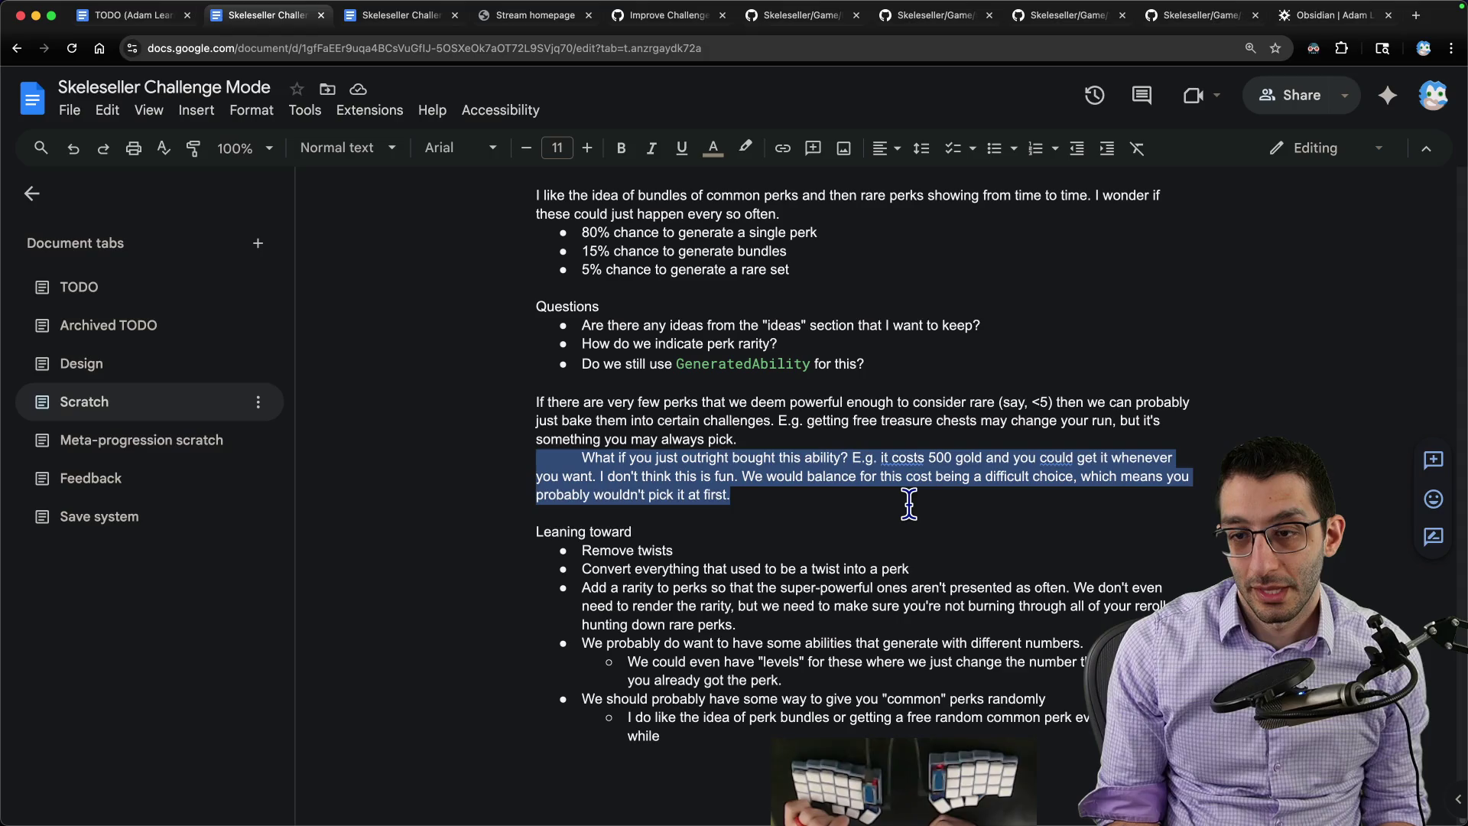
{"action": "left_click", "coordinate": [1002, 792]}
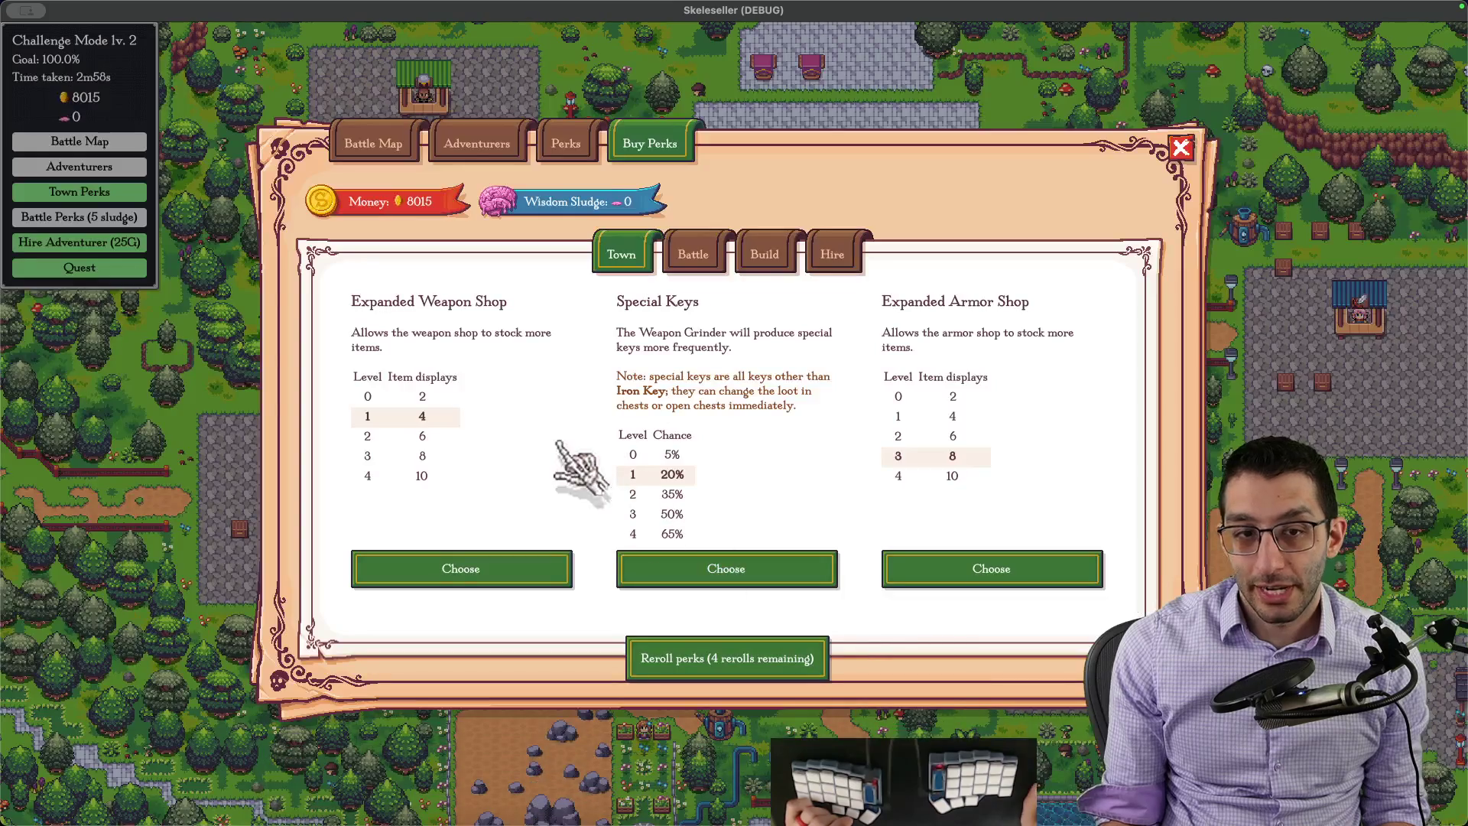
{"action": "key", "text": "Escape"}
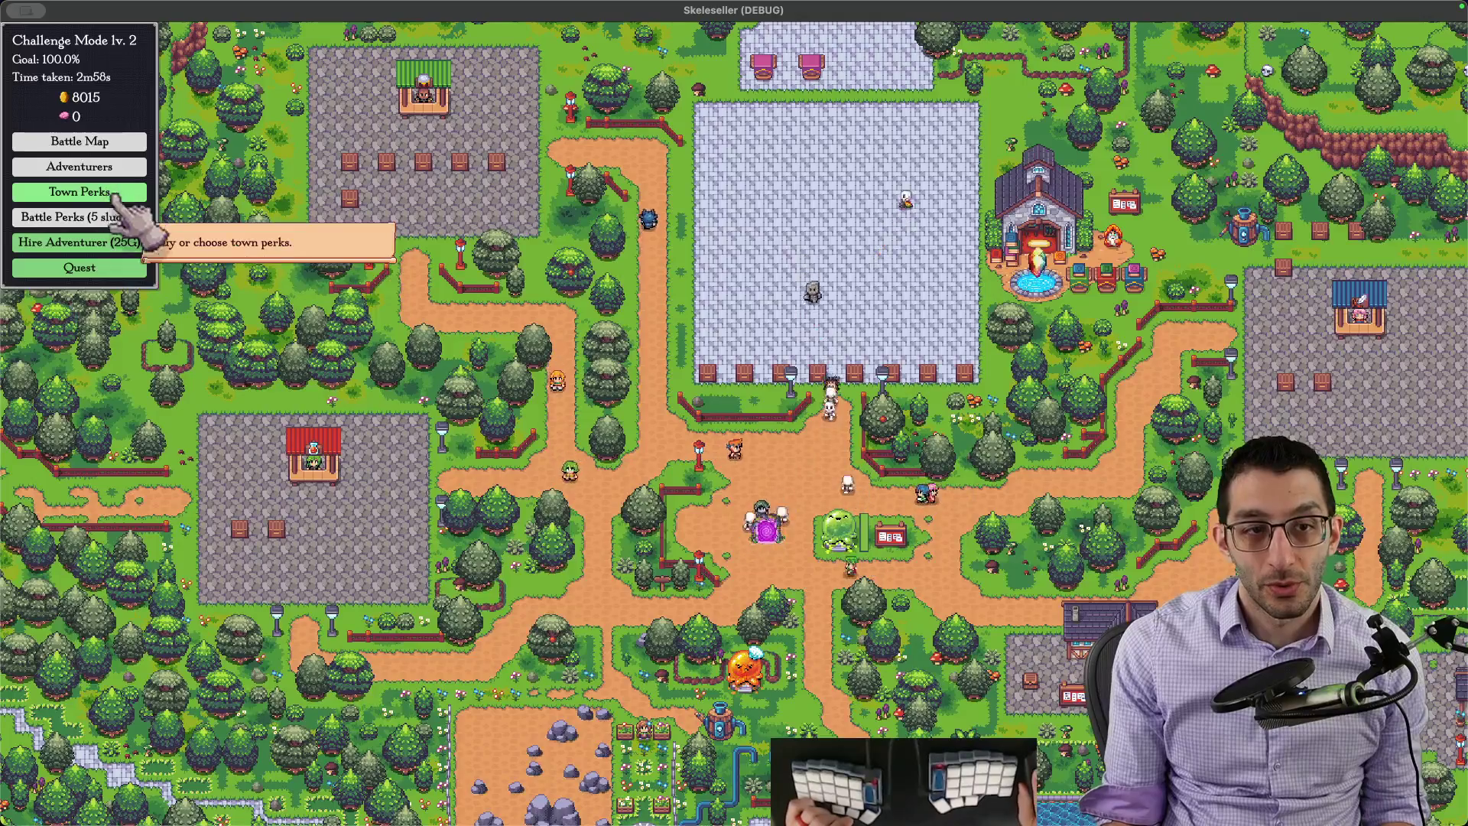
{"action": "scroll", "coordinate": [505, 402], "scroll_direction": "right", "scroll_amount": 3}
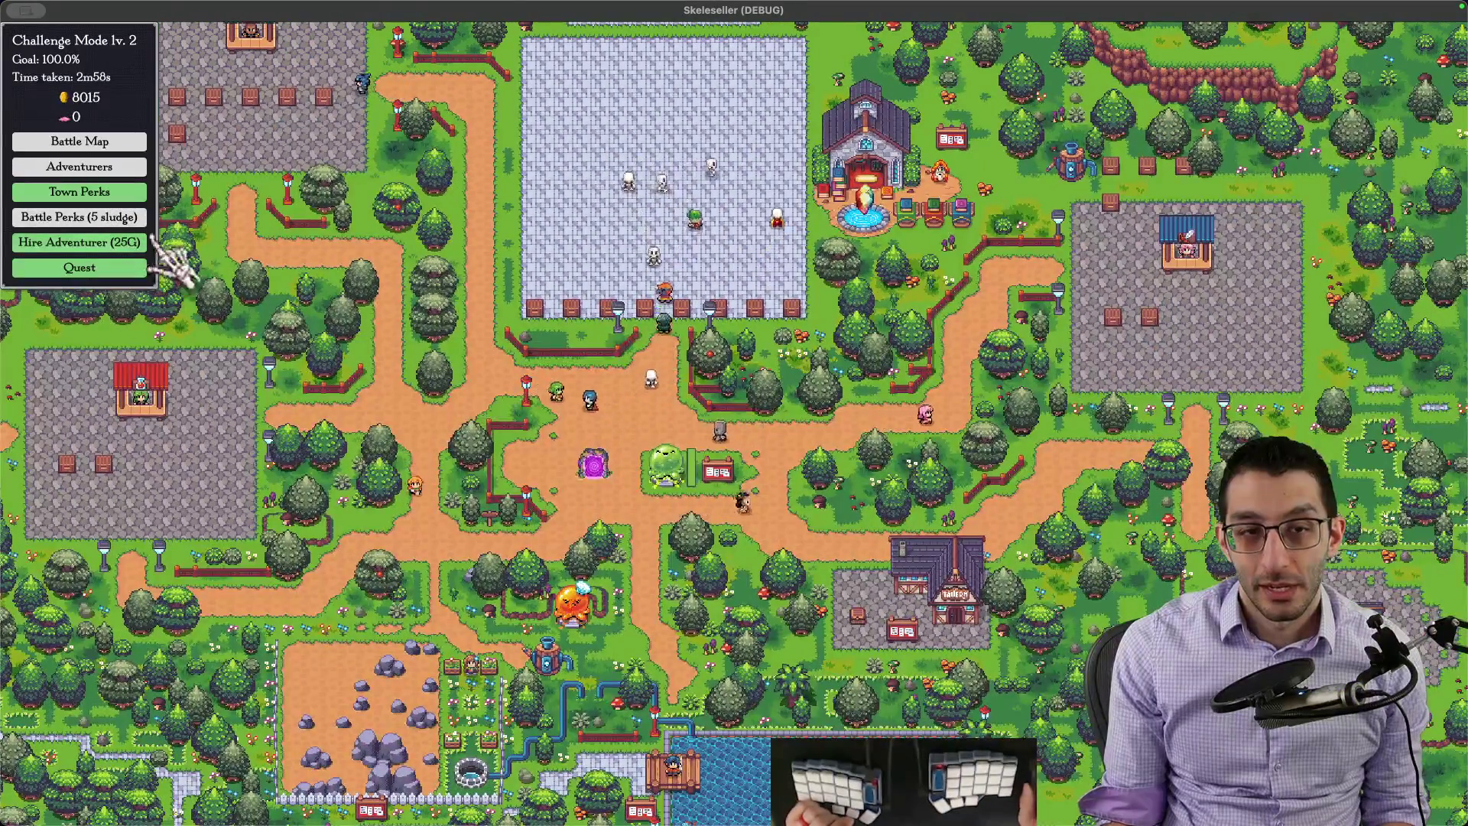
{"action": "key", "text": "super+Tab"}
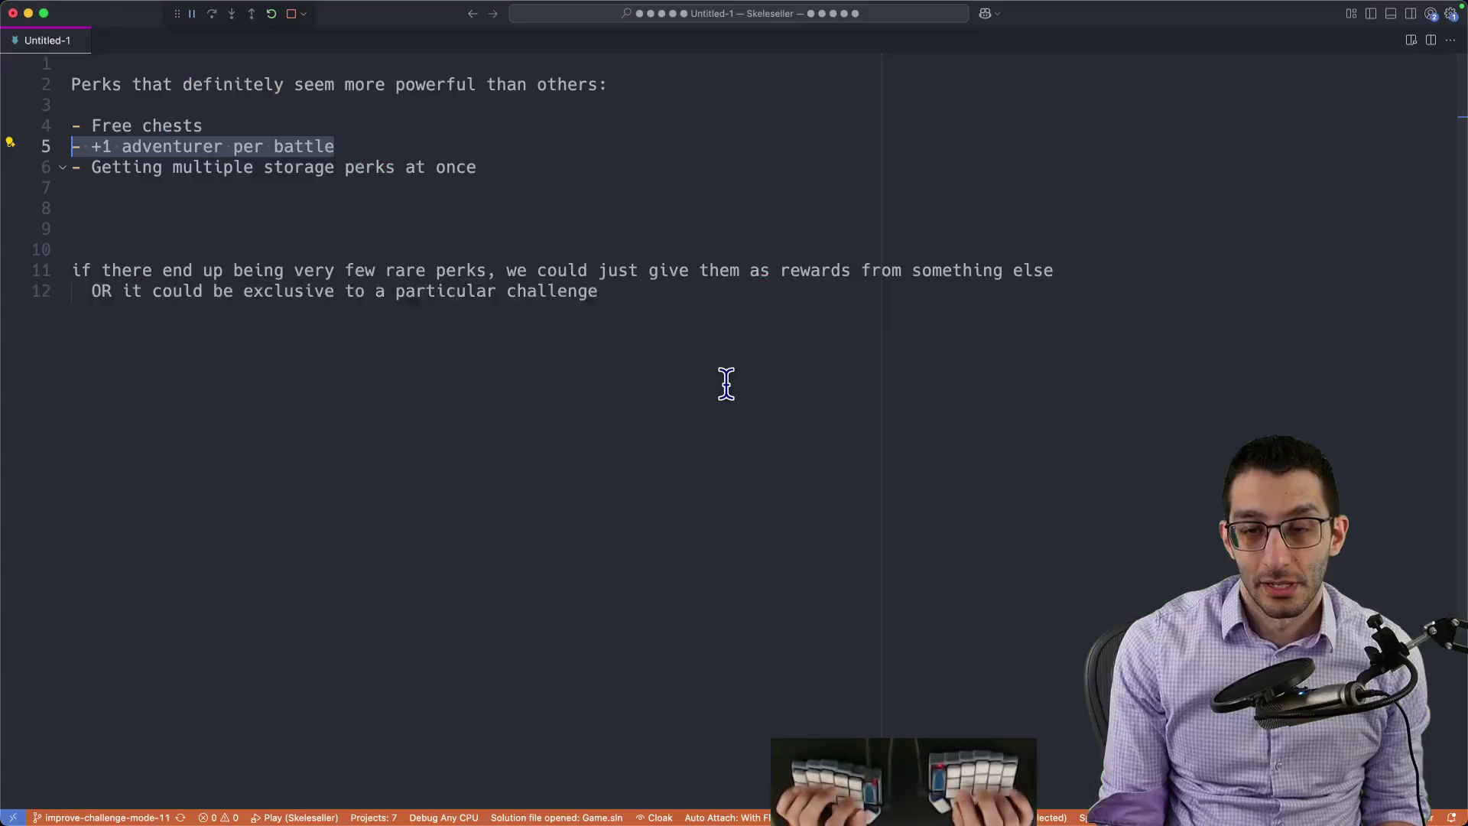
{"action": "key", "text": "super+Tab"}
{"action": "key", "text": "Right"}
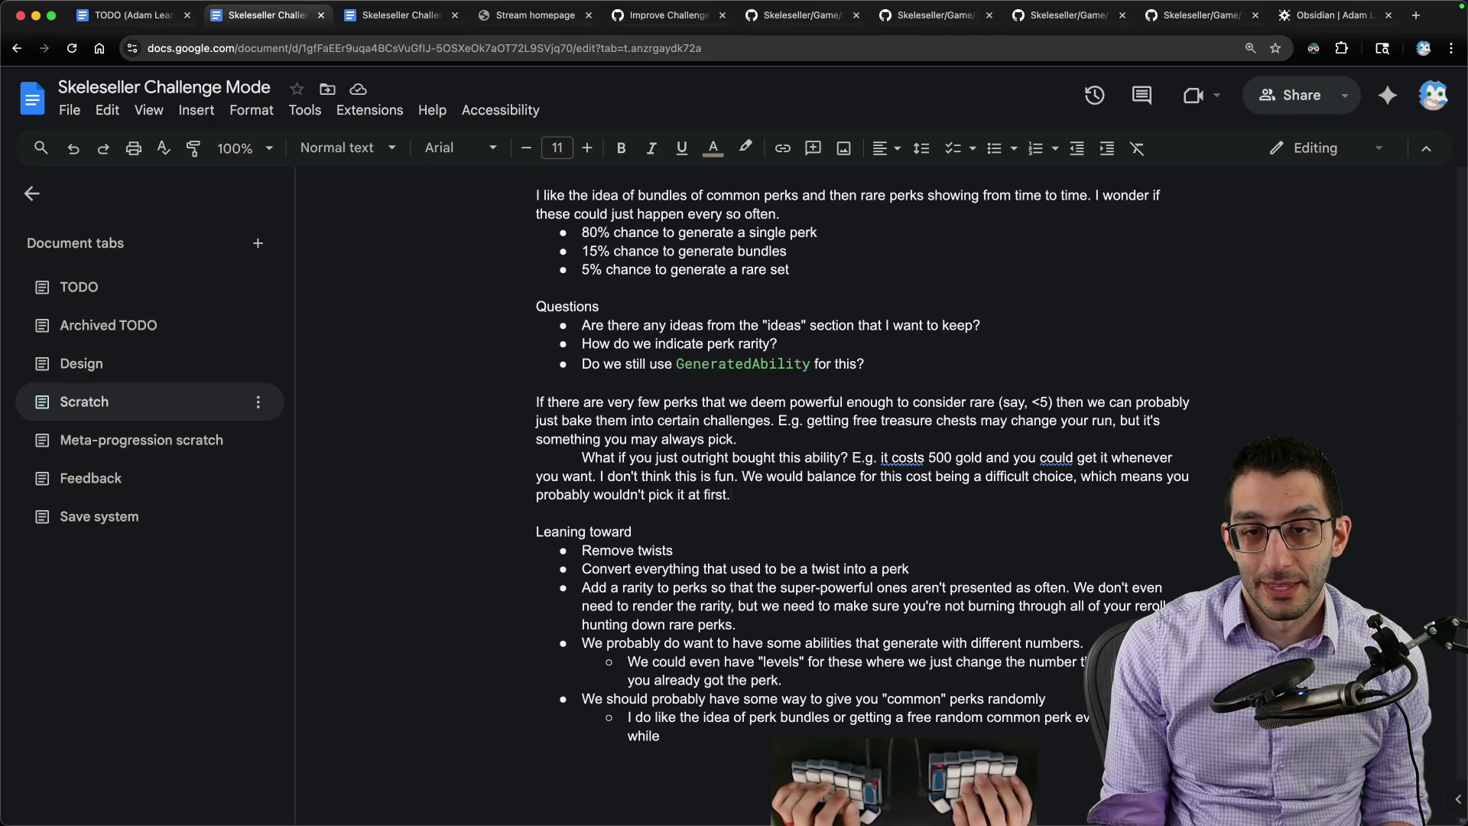
Step: Add an indented 'Then again…' paragraph on very rare powerful perks, then bring up stream chat
{"action": "key", "text": "Up"}
{"action": "key", "text": "Up"}
{"action": "key", "text": "Up"}
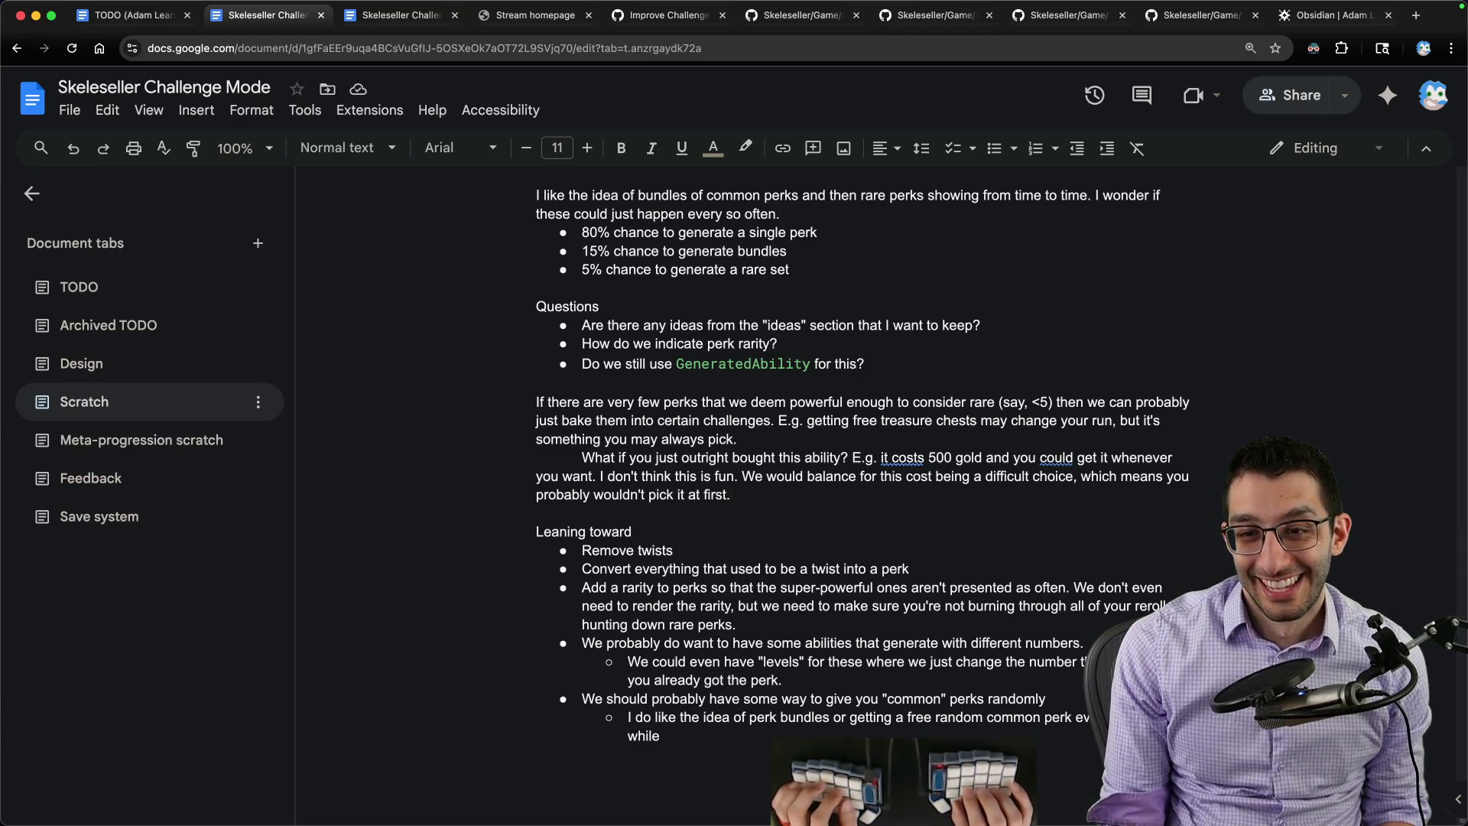
{"action": "key", "text": "Return"}
{"action": "key", "text": "Return"}
{"action": "key", "text": "Tab"}
{"action": "type", "text": "Then again"}
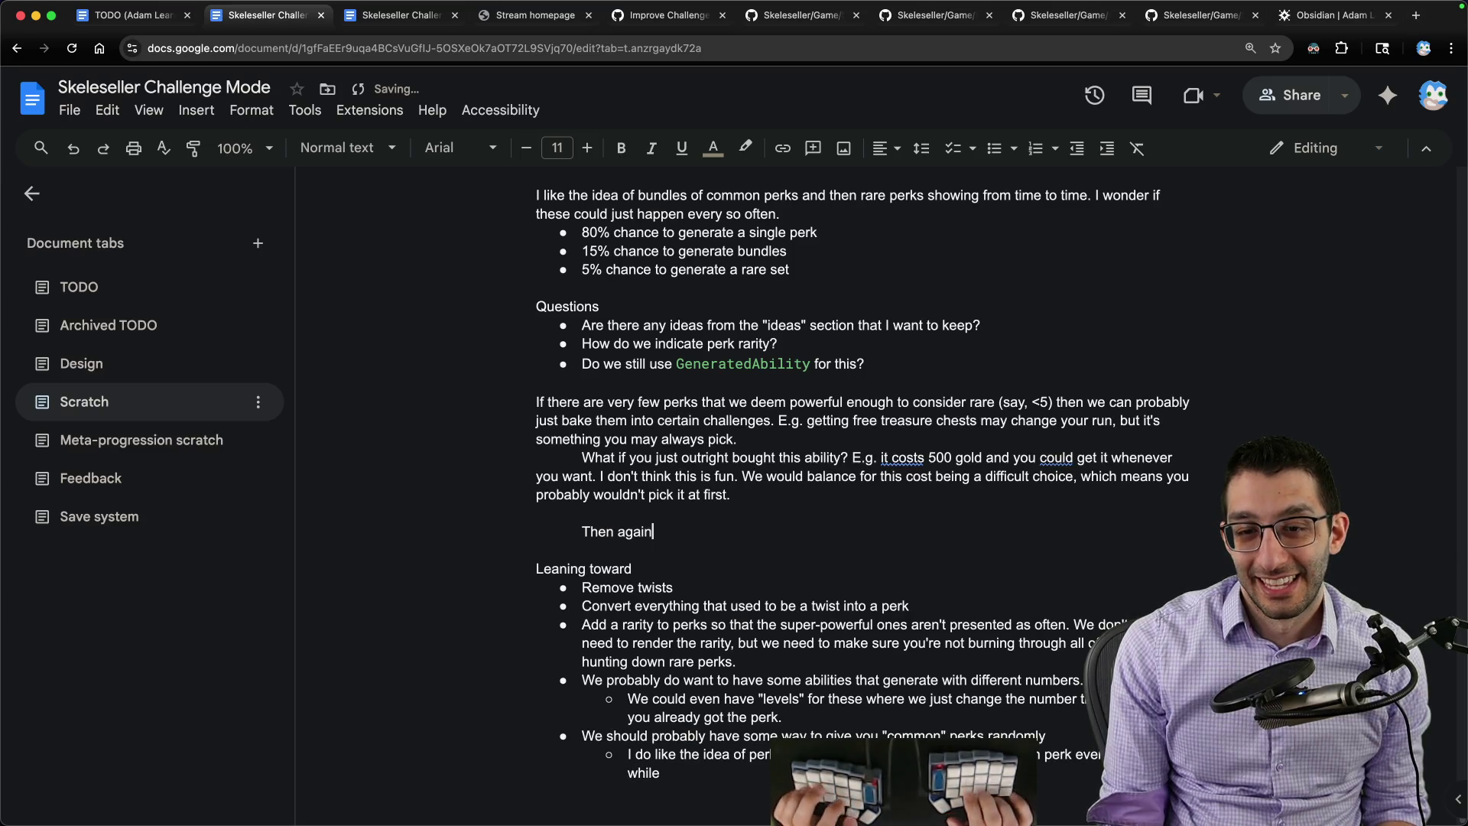
{"action": "type", "text": ", we could just leave them as"}
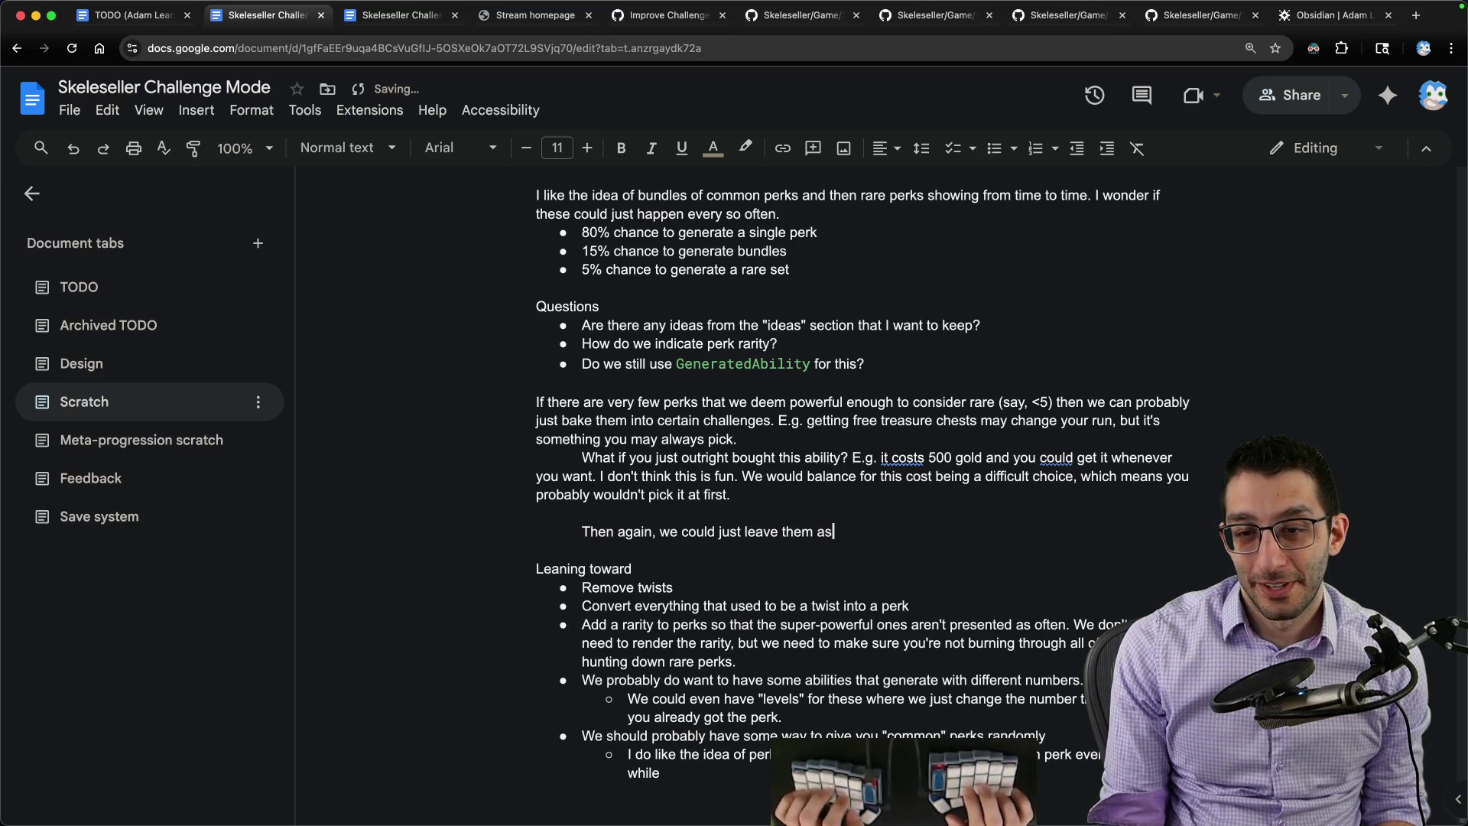
{"action": "type", "text": " very rare. If you s"}
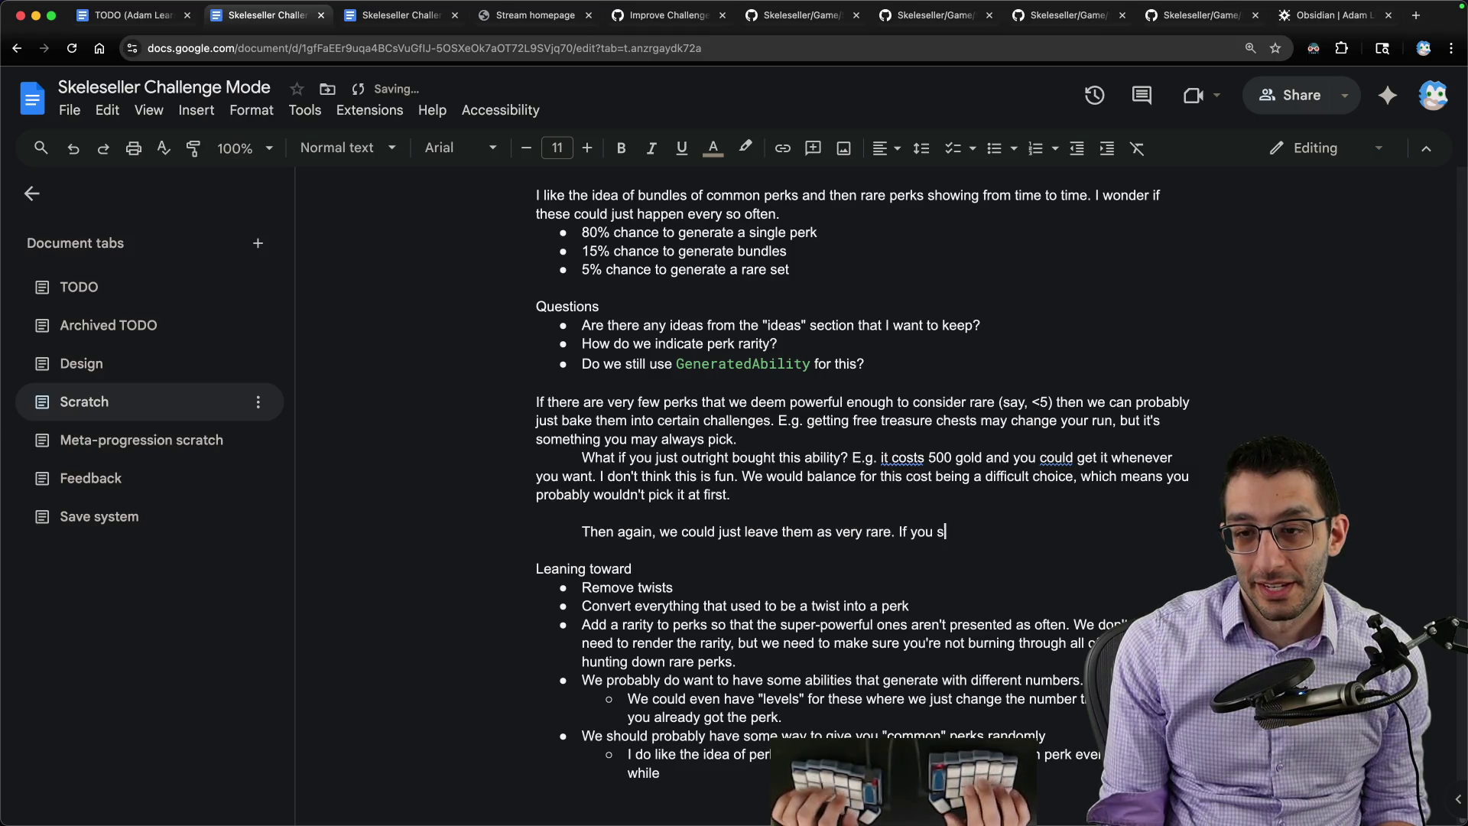
{"action": "type", "text": "ee one of these perks every 2-3 runs, t"}
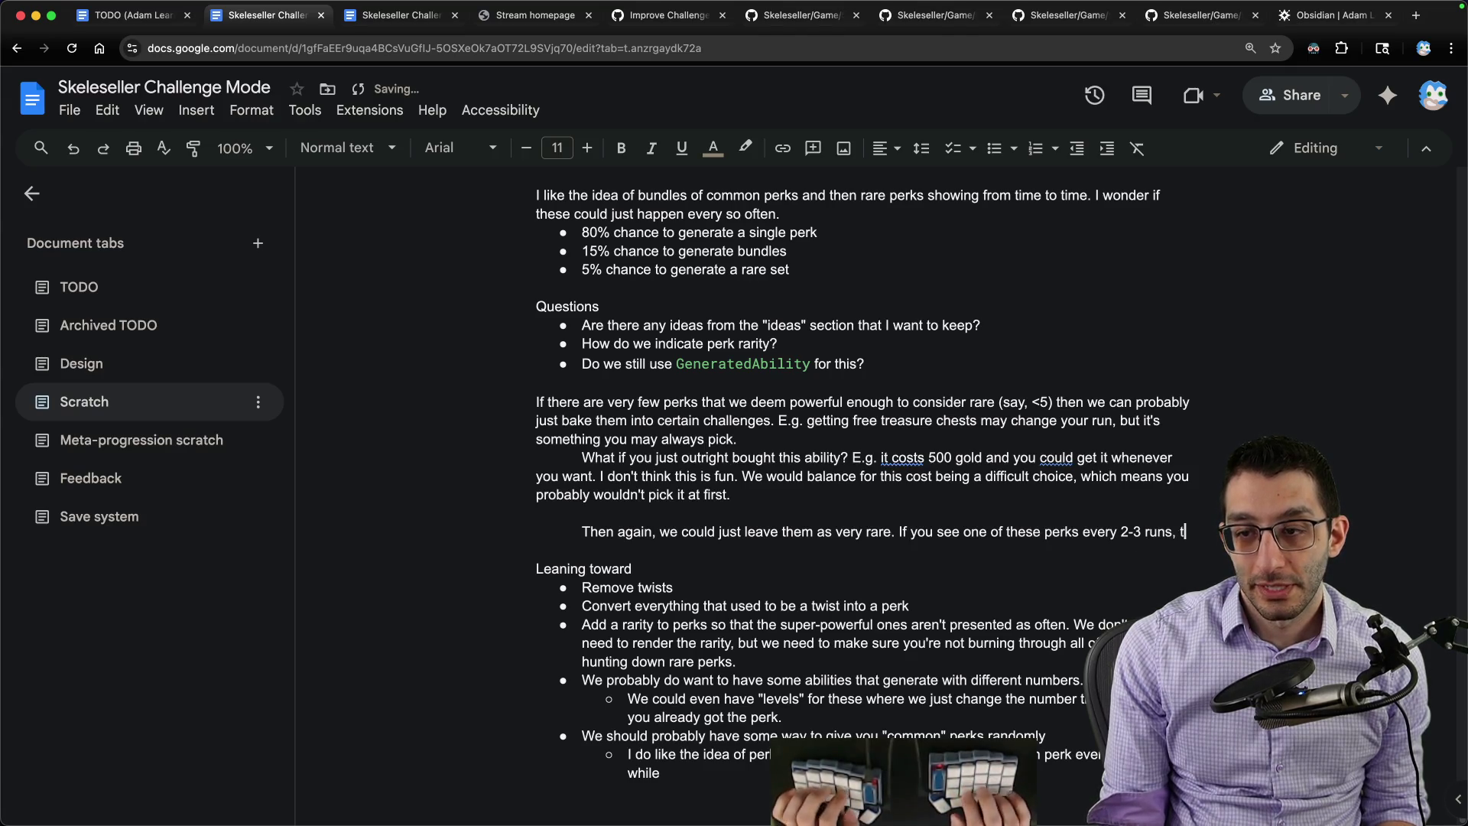
{"action": "type", "text": "hat's probably fine. They"}
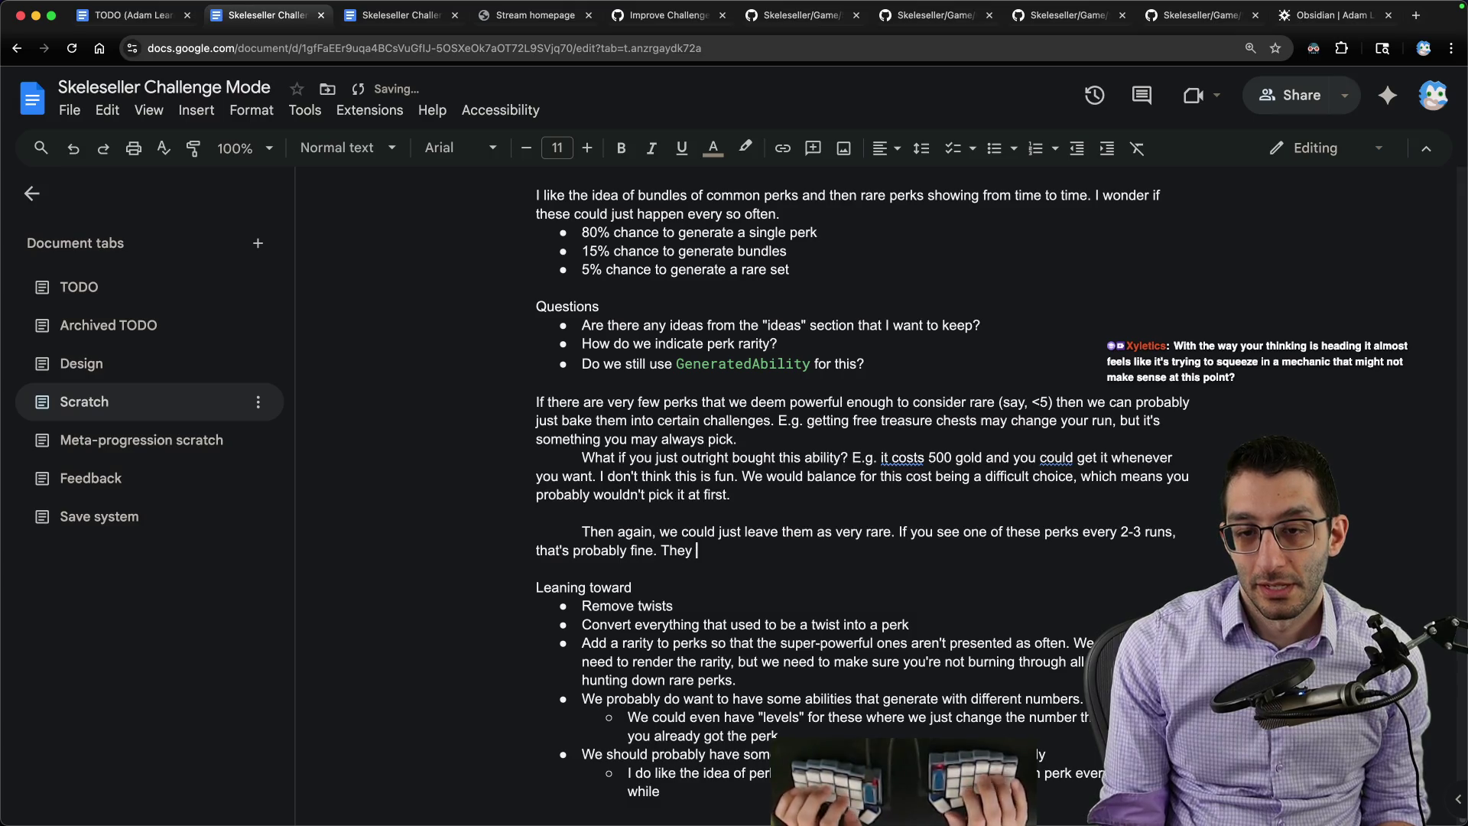
{"action": "type", "text": " probably just make you win the game."}
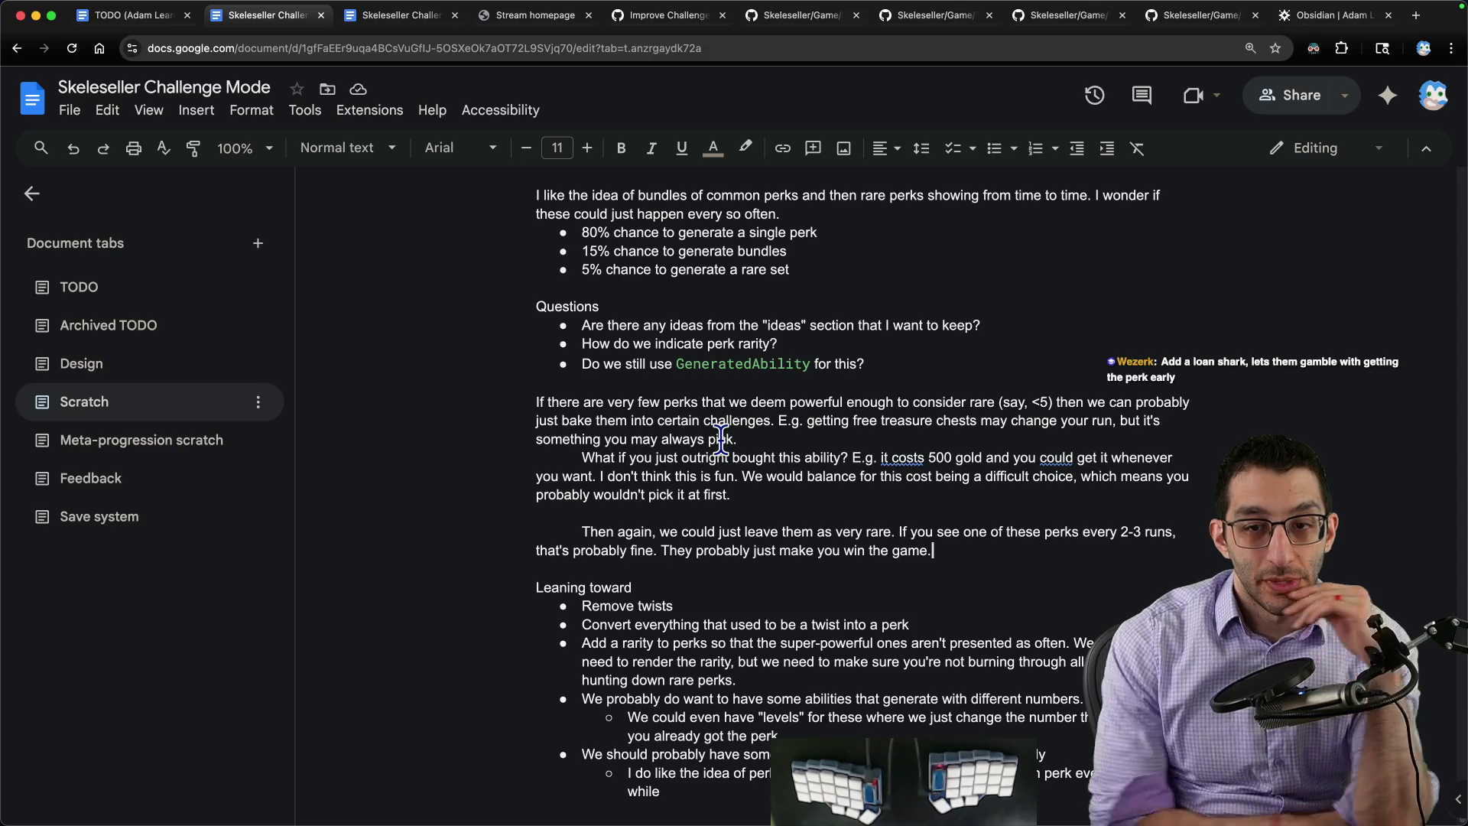
{"action": "triple_click", "coordinate": [702, 453]}
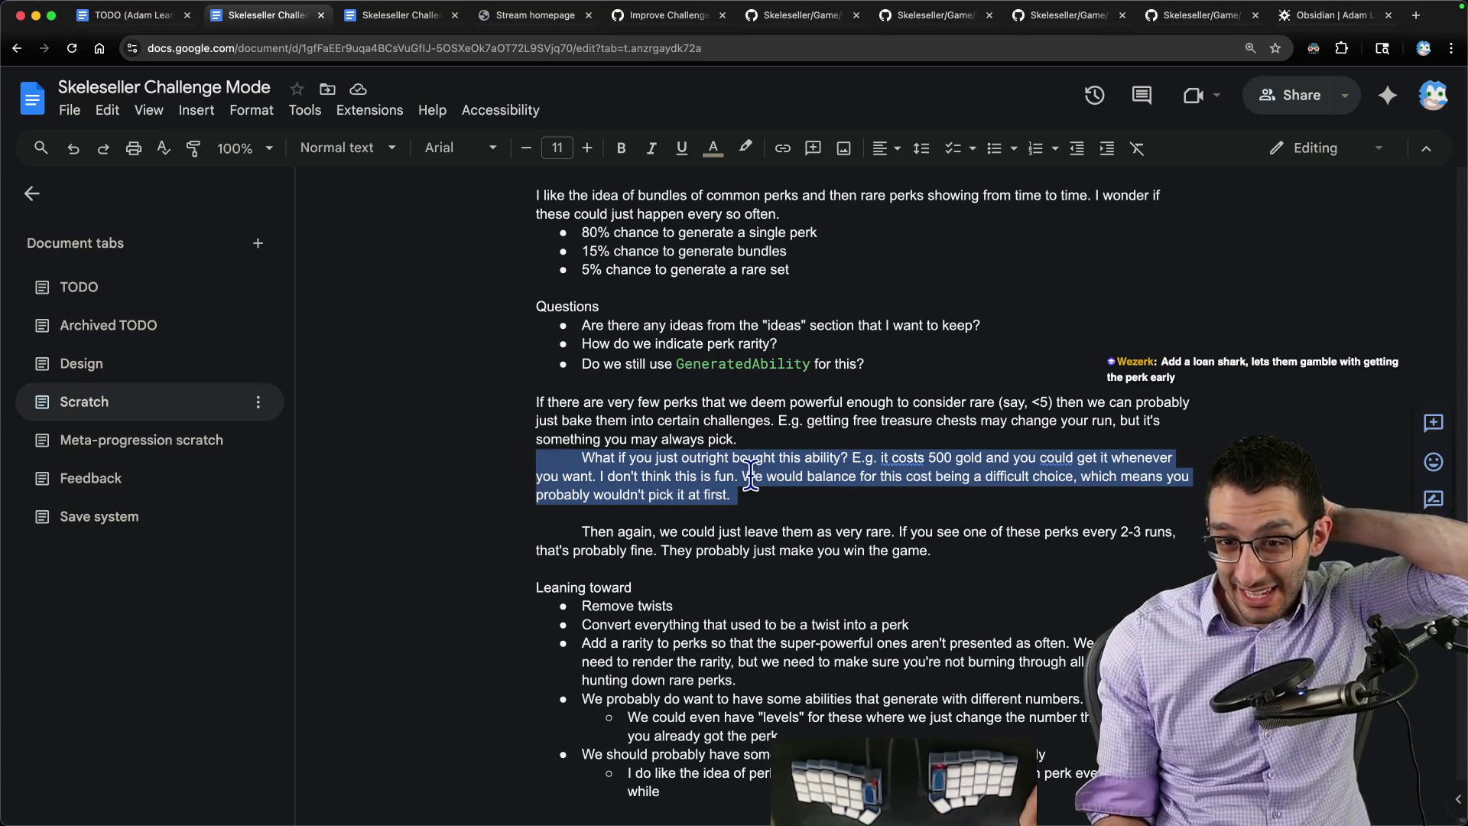
{"action": "left_click", "coordinate": [964, 555]}
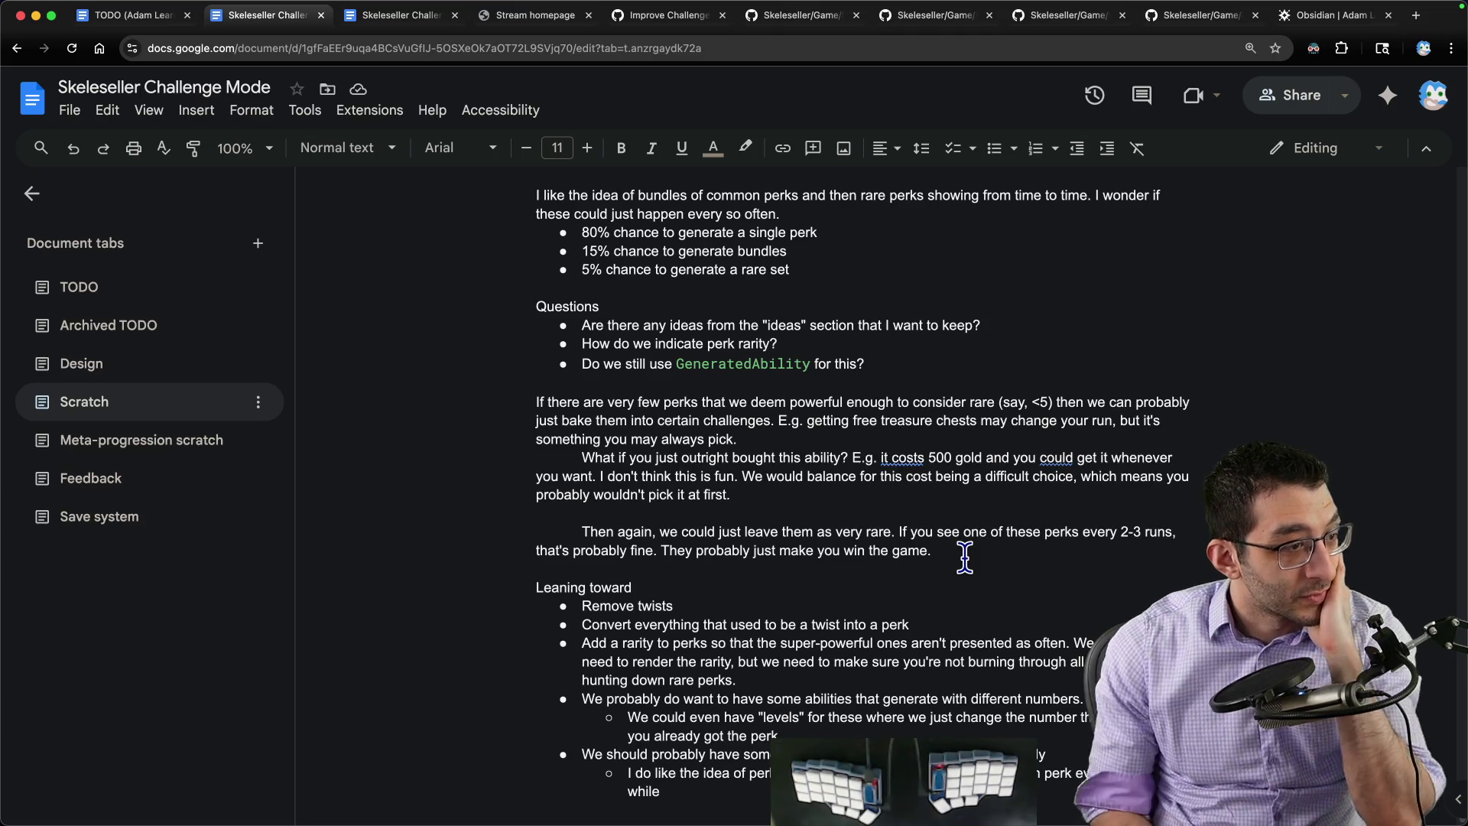
{"action": "key", "text": "super+grave"}
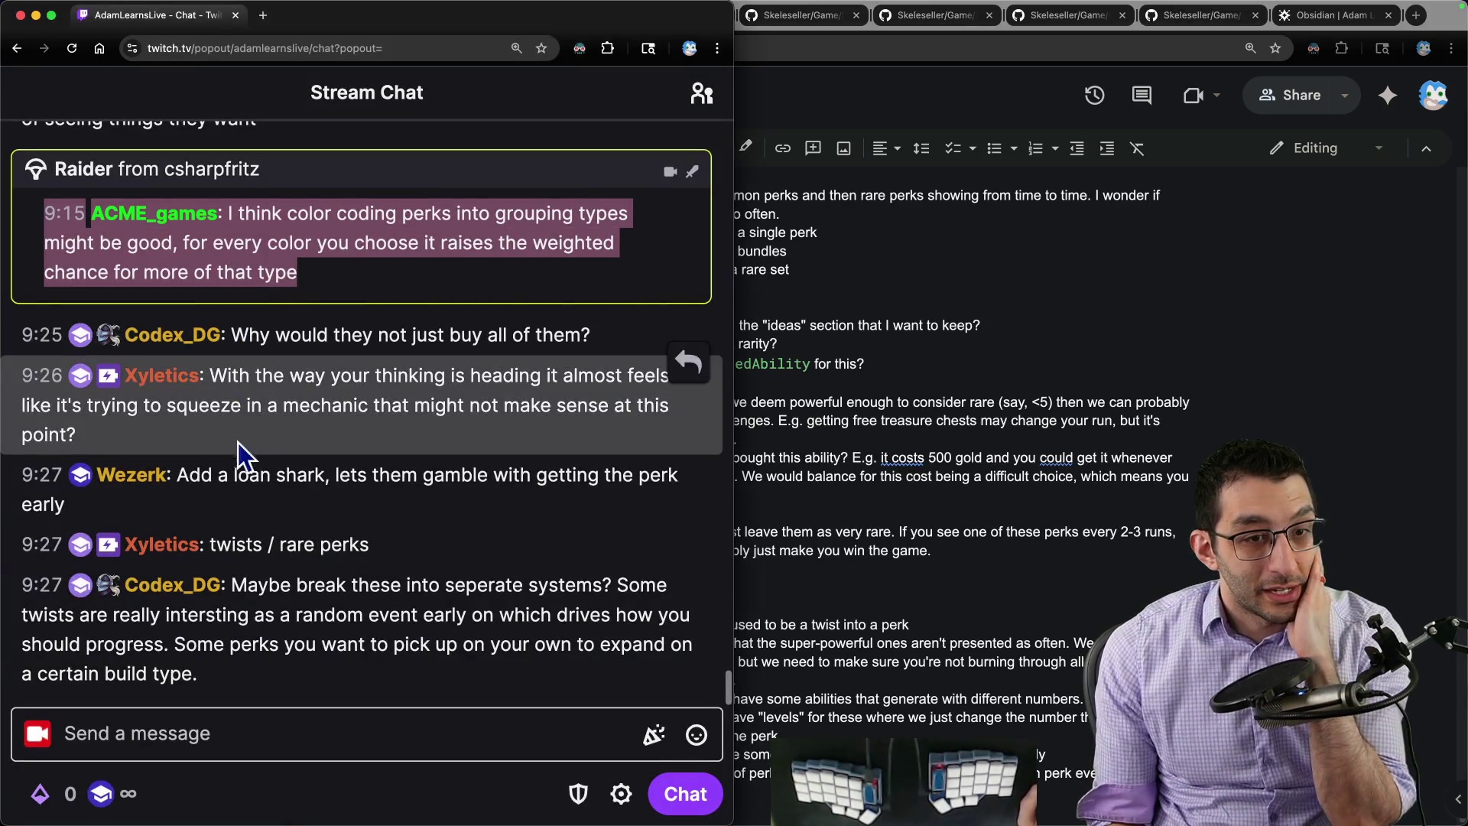
{"action": "scroll", "coordinate": [85, 471], "scroll_direction": "up", "scroll_amount": 2}
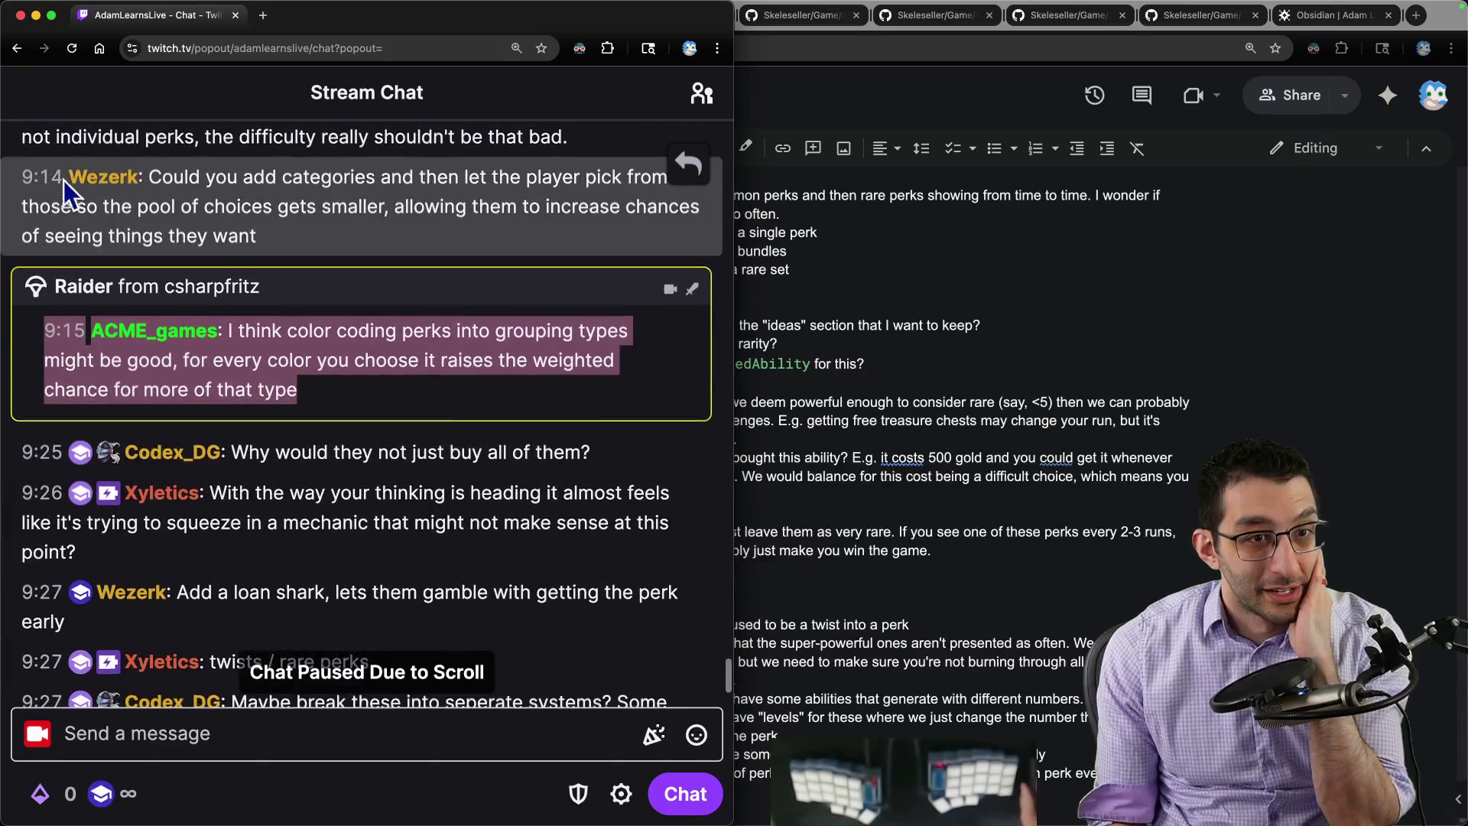
{"action": "left_click", "coordinate": [275, 227]}
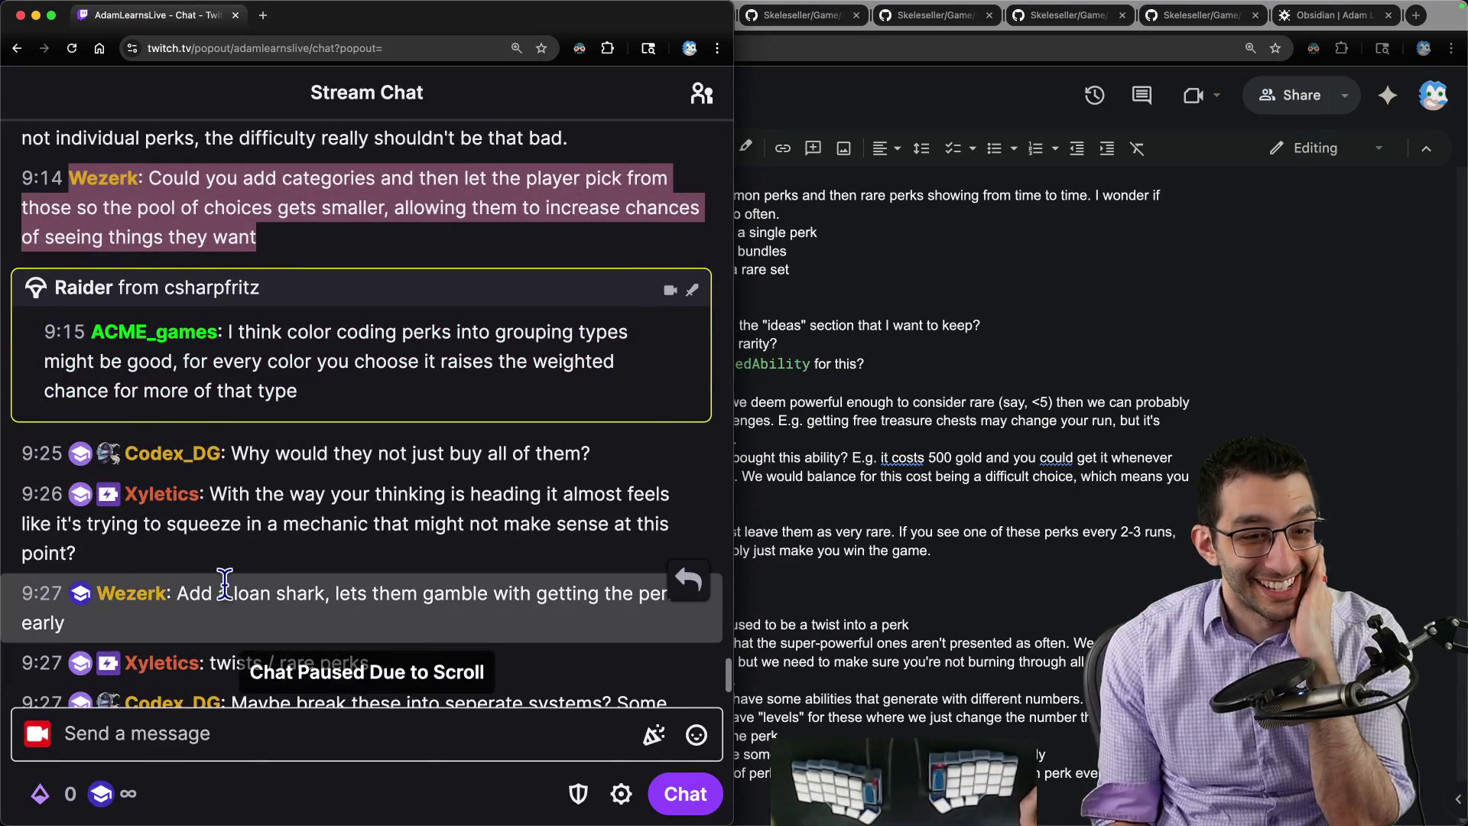
{"action": "left_click_drag", "start_coordinate": [231, 593], "coordinate": [356, 629]}
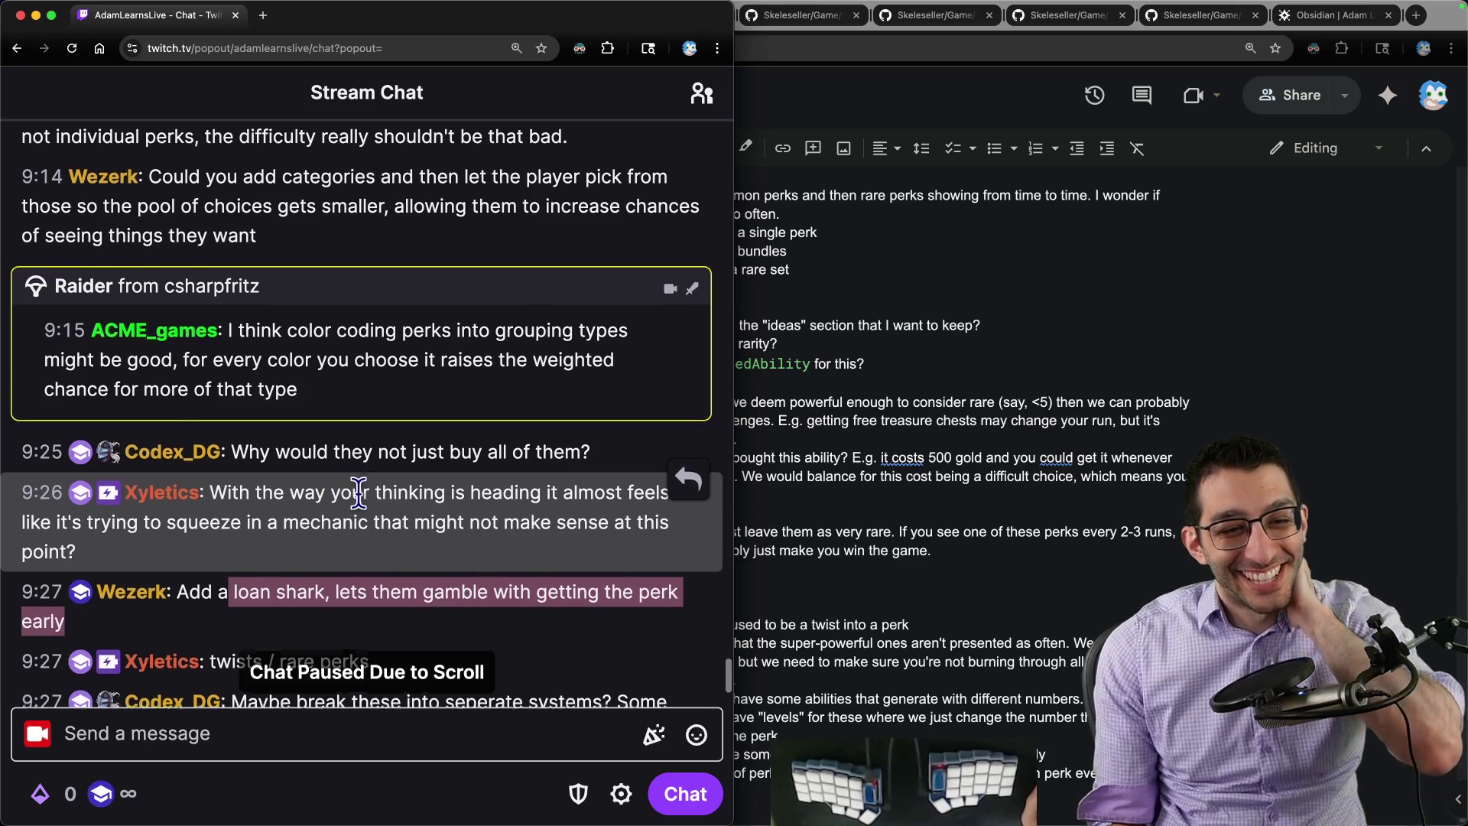
{"action": "scroll", "coordinate": [345, 502], "scroll_direction": "down", "scroll_amount": 2}
{"action": "scroll", "coordinate": [344, 502], "scroll_direction": "down", "scroll_amount": 1}
{"action": "scroll", "coordinate": [326, 505], "scroll_direction": "up", "scroll_amount": 1}
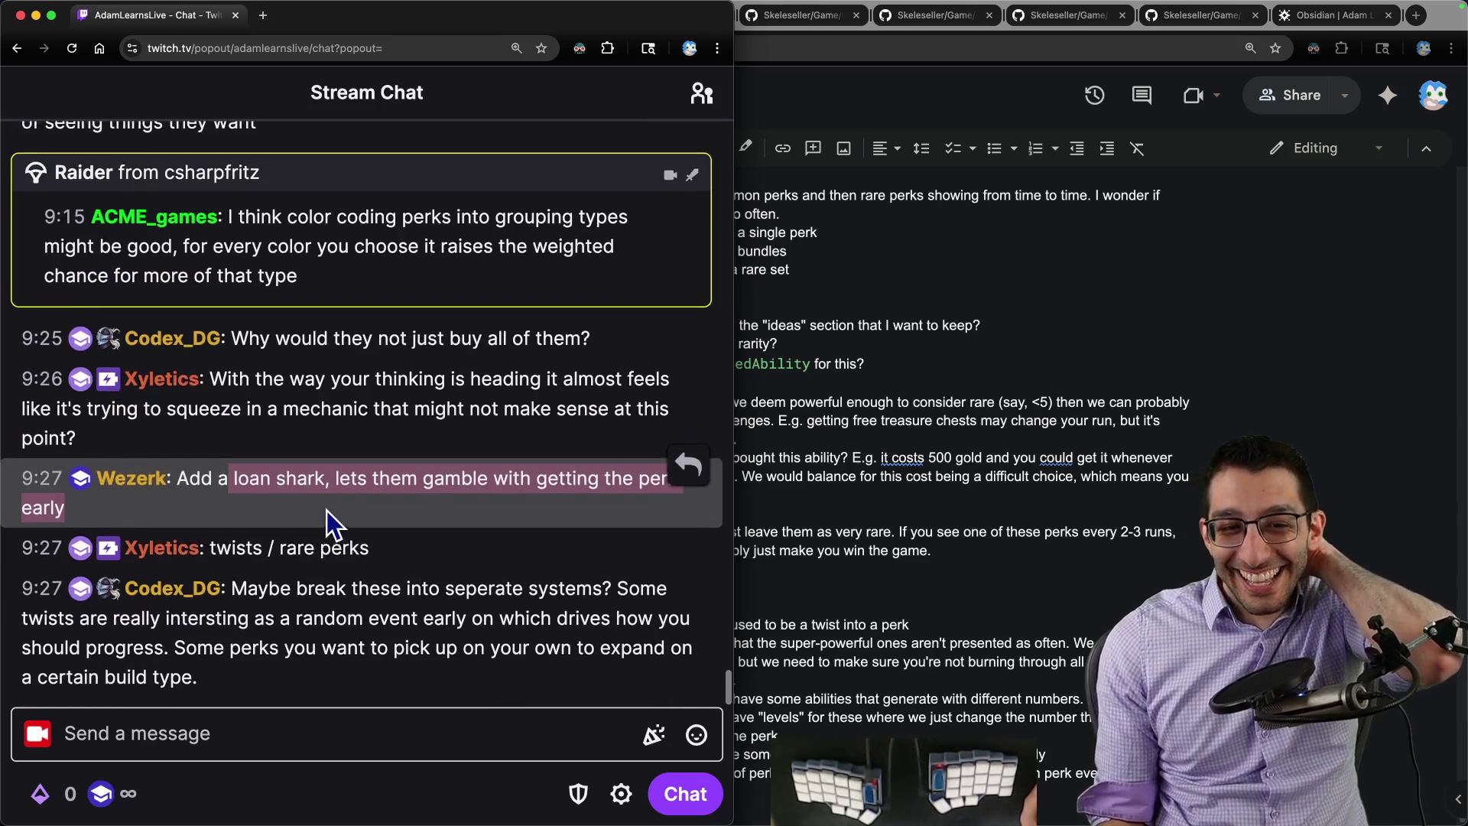
{"action": "scroll", "coordinate": [327, 511], "scroll_direction": "up", "scroll_amount": 1}
{"action": "scroll", "coordinate": [327, 506], "scroll_direction": "down", "scroll_amount": 2}
{"action": "scroll", "coordinate": [326, 510], "scroll_direction": "up", "scroll_amount": 1}
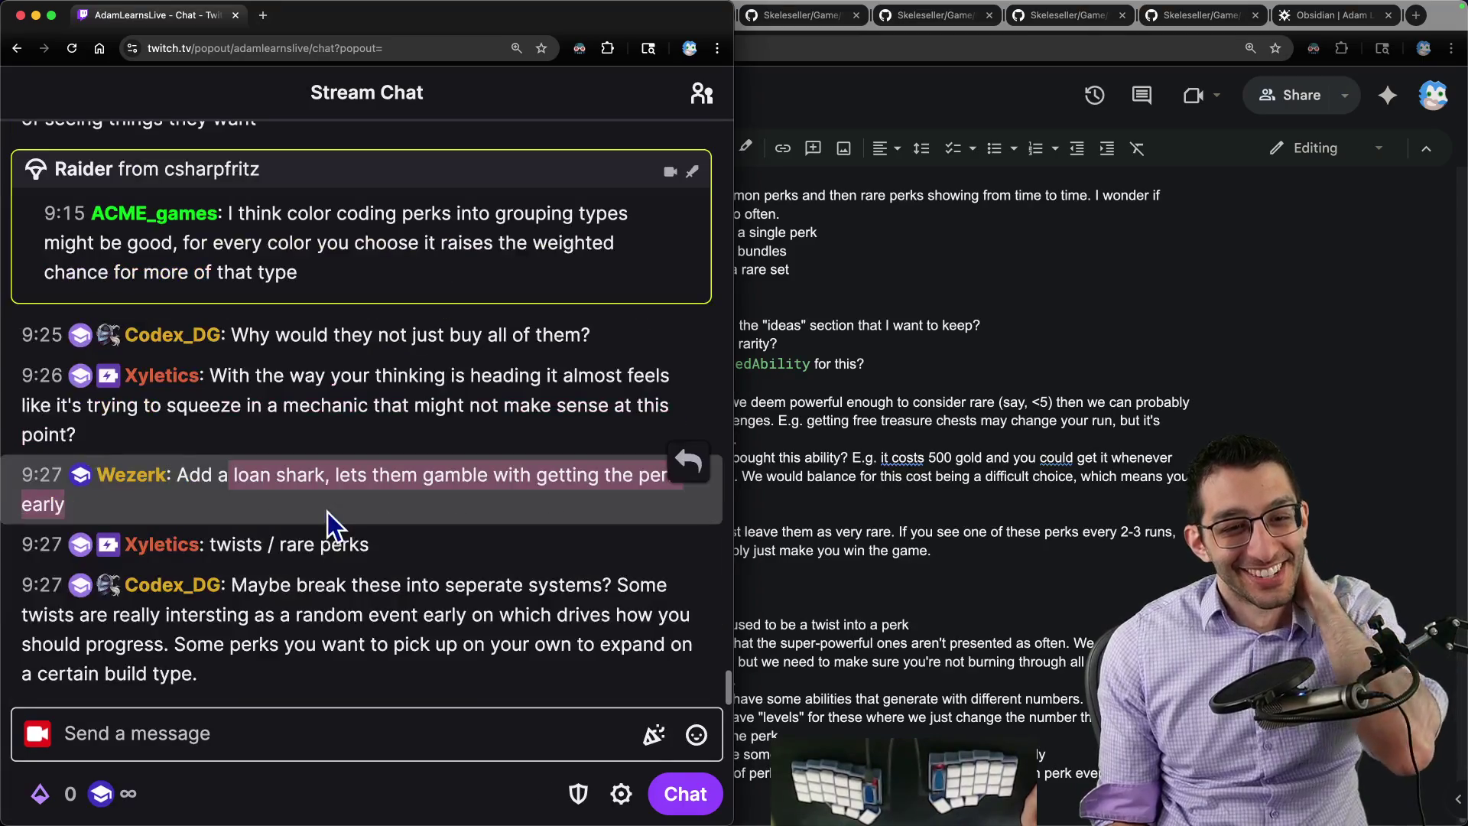
{"action": "key", "text": "super+grave"}
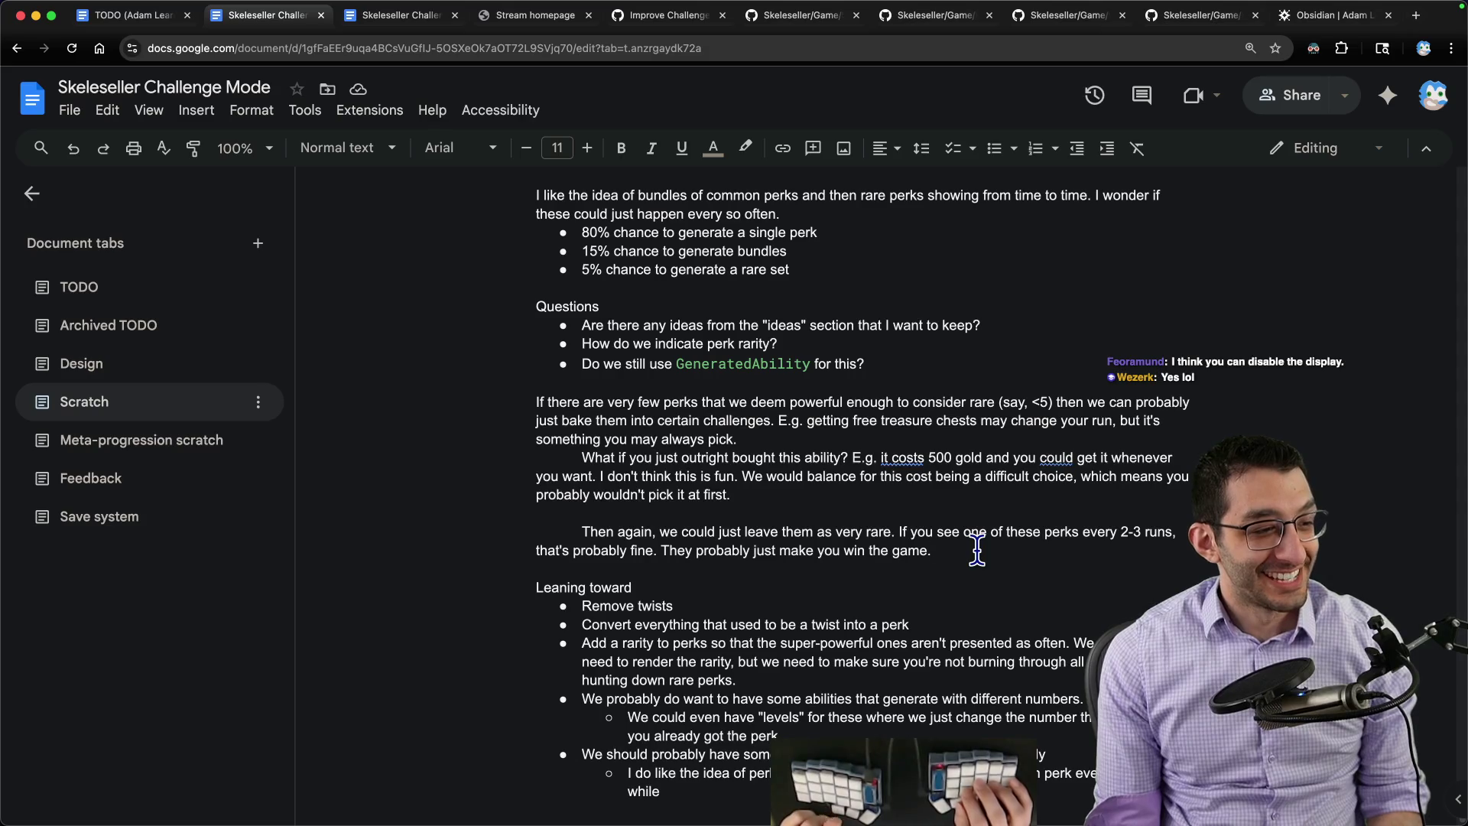
Step: Start a paragraph below the rare-perks note and delete the abandoned draft about already coded perks
{"action": "left_click", "coordinate": [976, 549]}
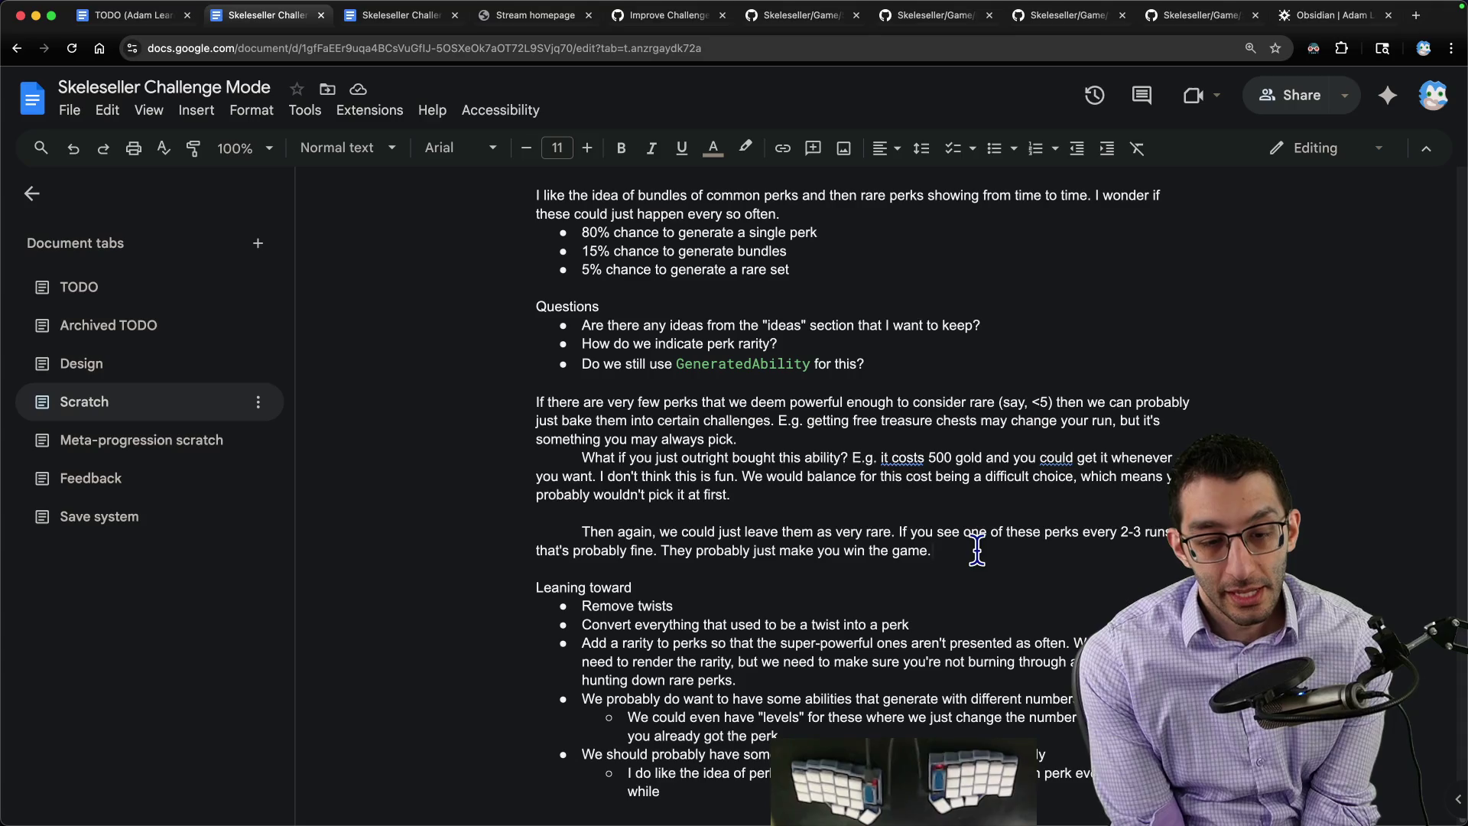
{"action": "key", "text": "Return"}
{"action": "key", "text": "Return"}
{"action": "key", "text": "Return"}
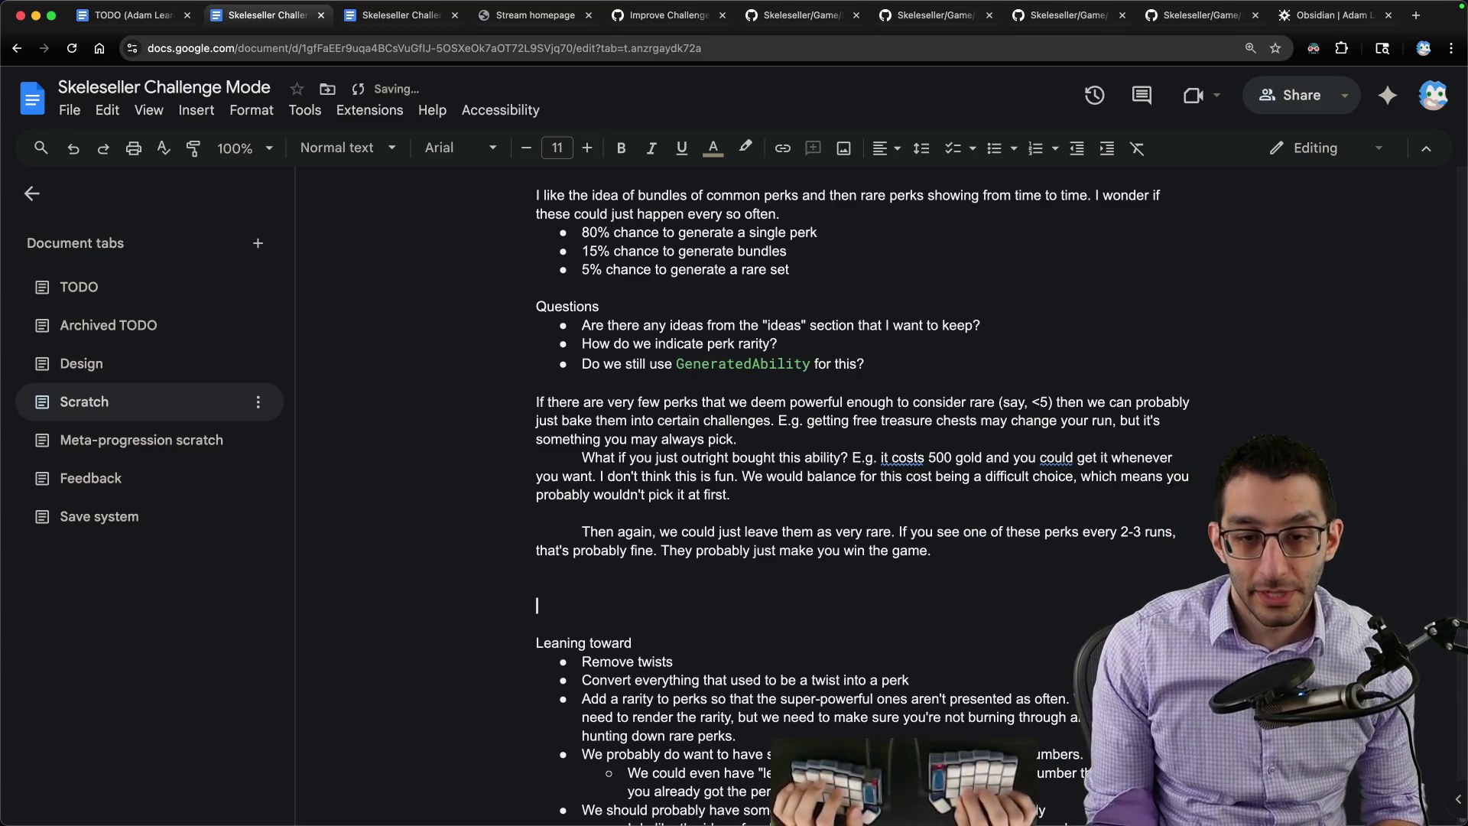
{"action": "type", "text": "Ialready coded  a c"}
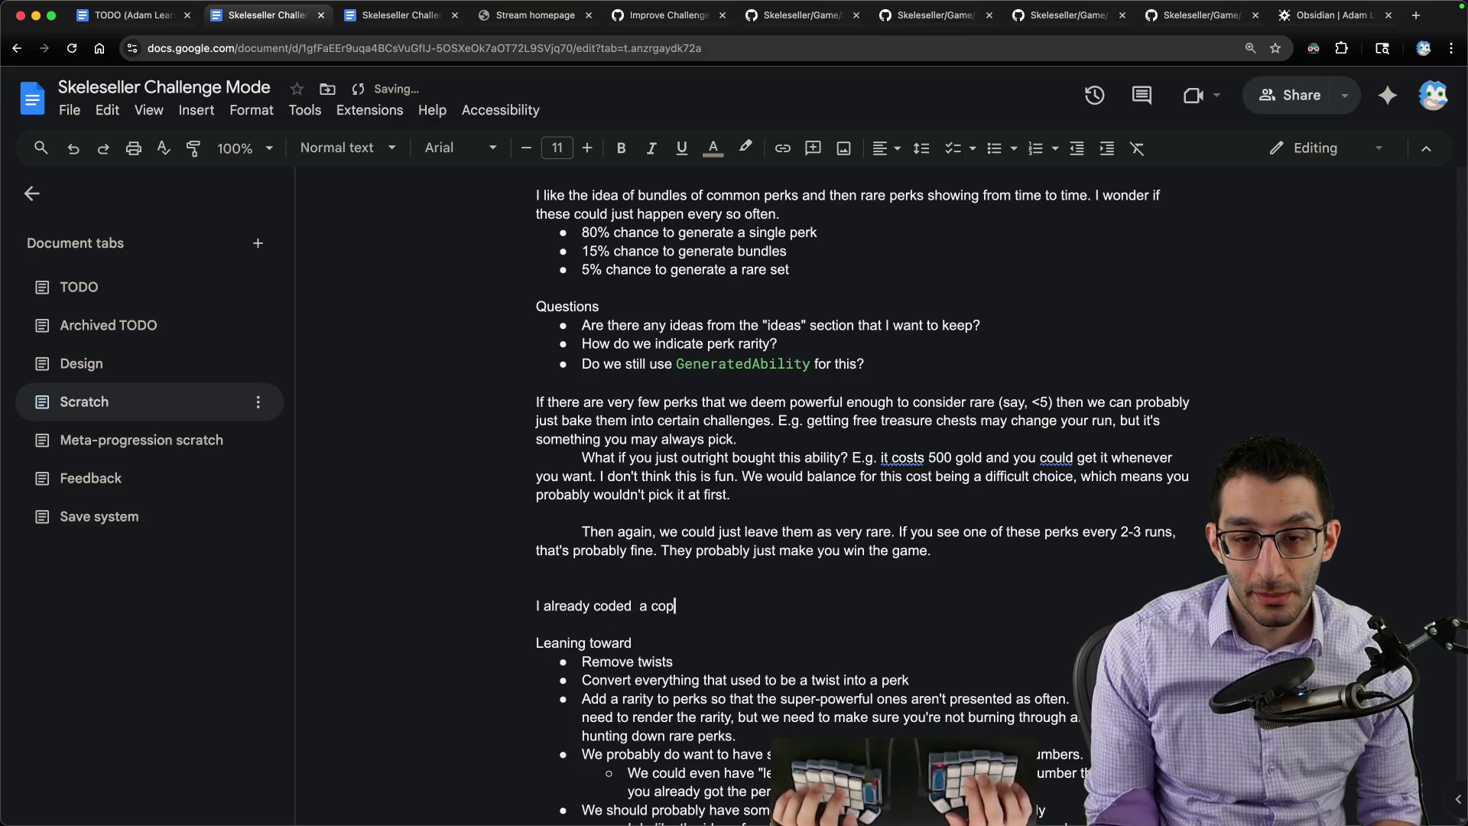
{"action": "type", "text": "ouple of the powerful perks"}
{"action": "key", "text": "alt+Left"}
{"action": "key", "text": "alt+Left"}
{"action": "key", "text": "alt+Left"}
{"action": "key", "text": "BackSpace"}
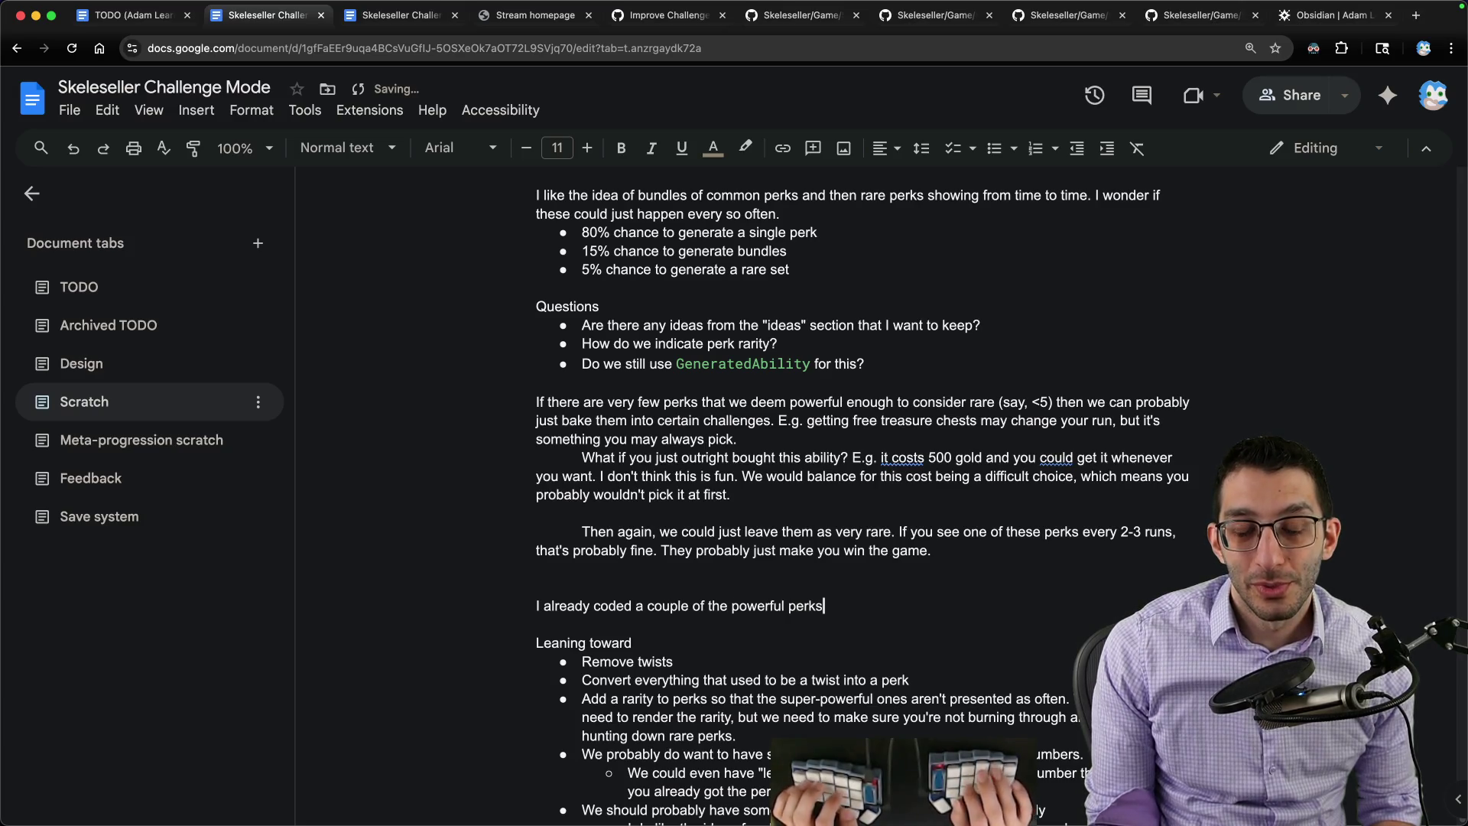
{"action": "key", "text": "Home"}
{"action": "key", "text": "shift+End"}
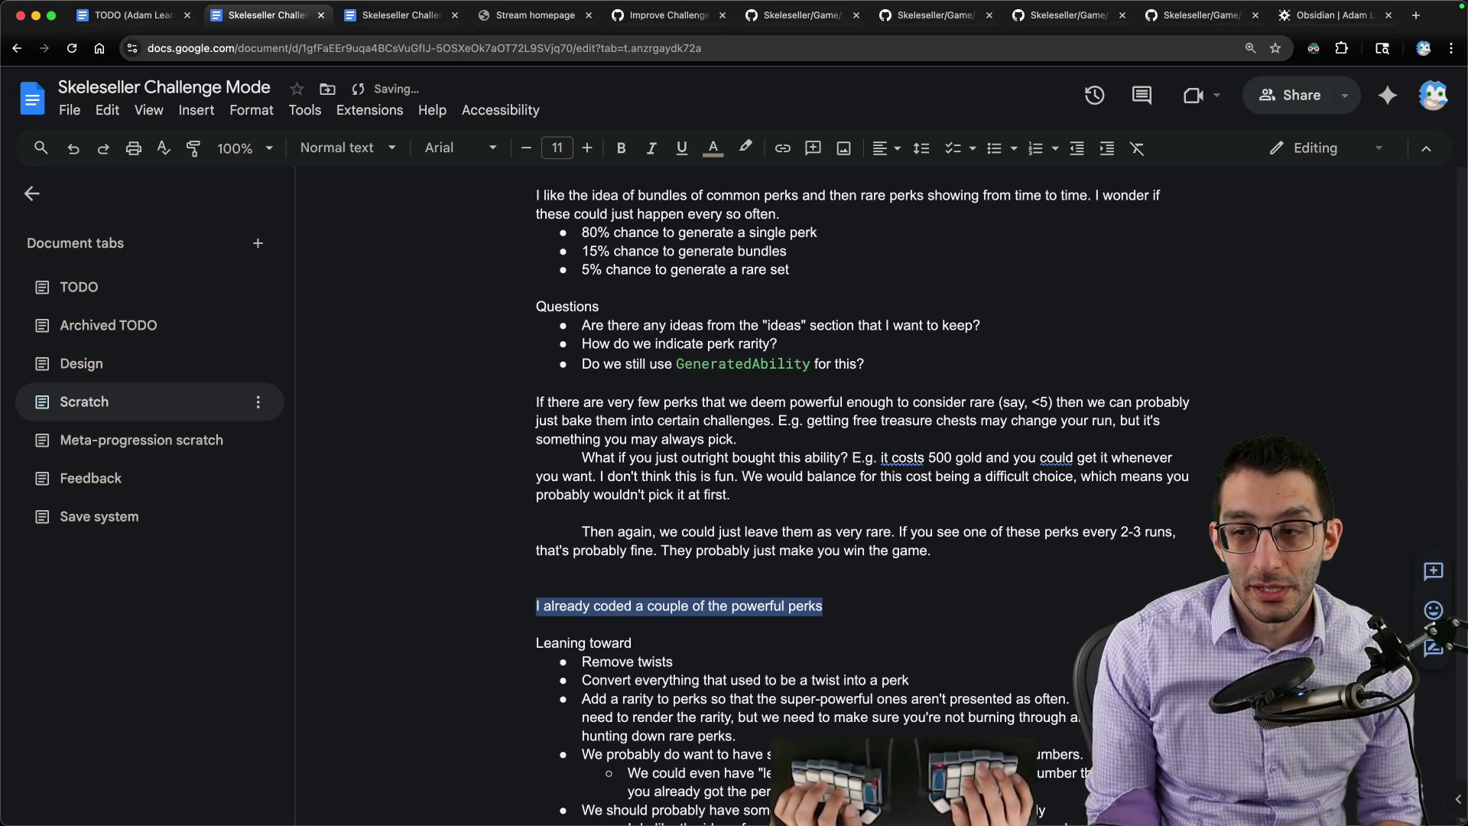
{"action": "key", "text": "Left"}
{"action": "key", "text": "BackSpace"}
{"action": "key", "text": "shift+Home"}
{"action": "key", "text": "BackSpace"}
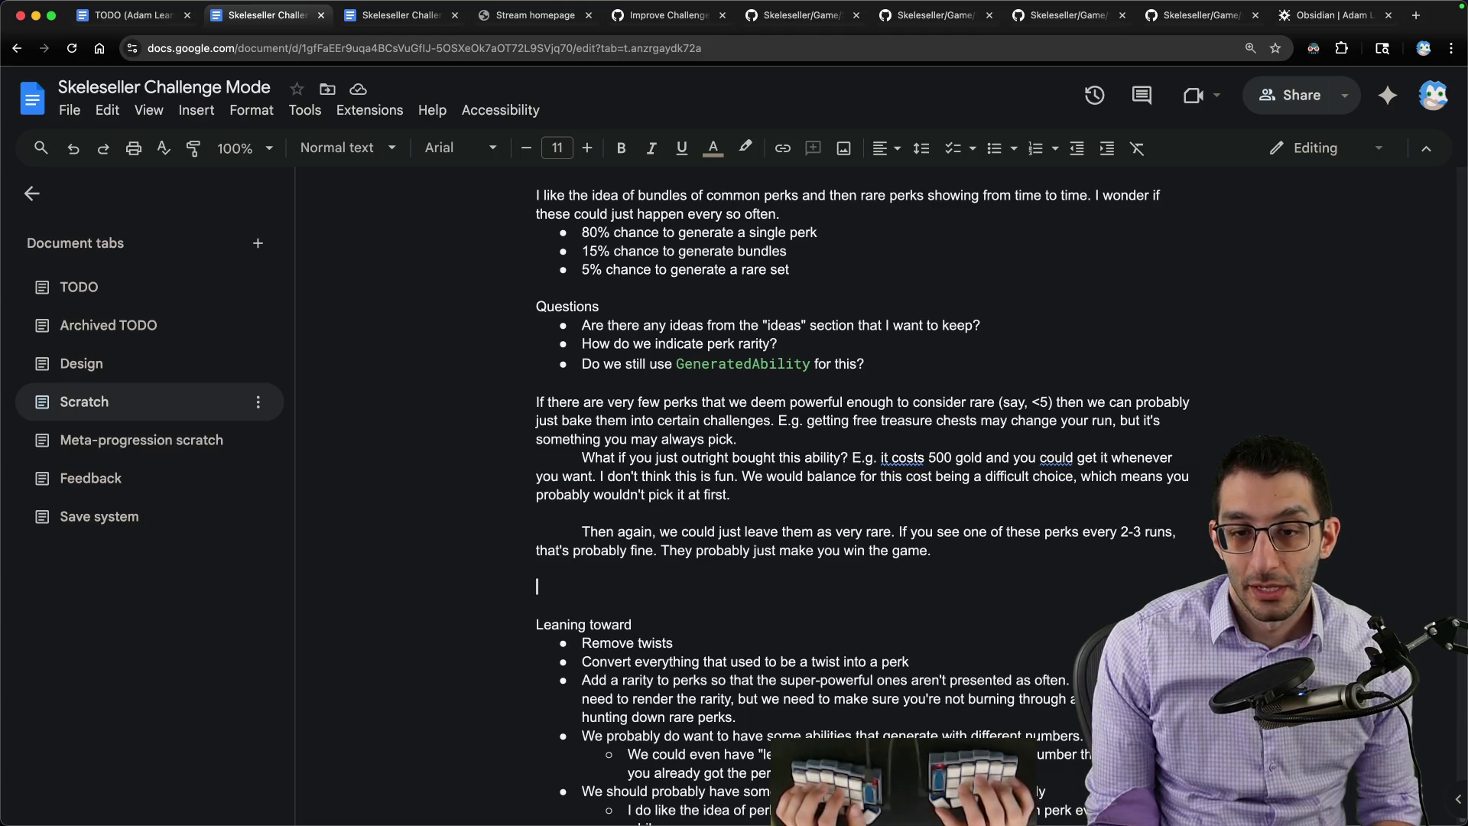
{"action": "type", "text": "If there's a perk that basical"}
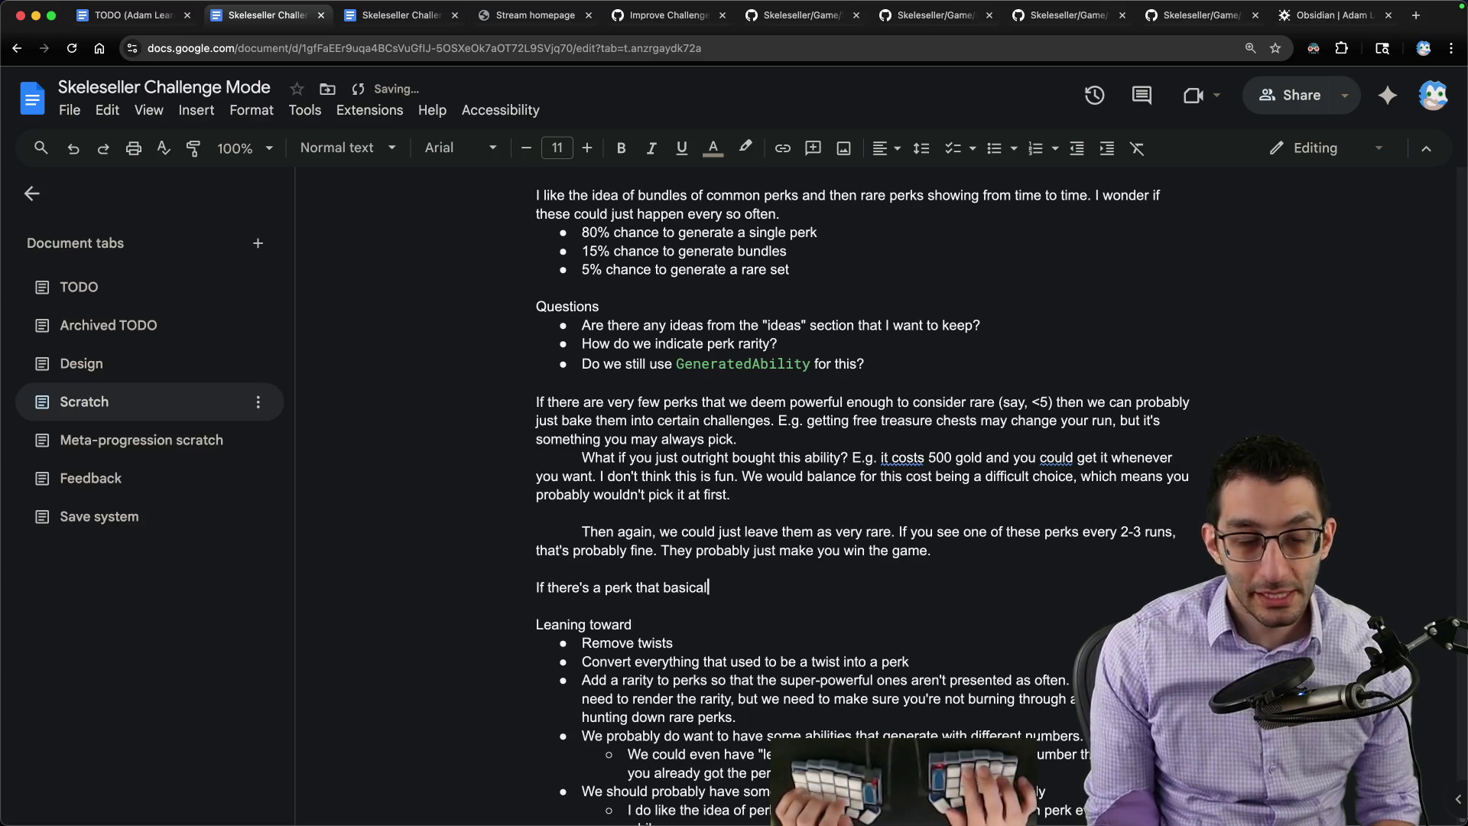
{"action": "type", "text": "ly anyone would"}
Step: Write the always-chosen perk paragraph with italic 'always', dropping the 'unless it's pitted' clause, and start an indented follow-up
{"action": "key", "text": "ctrl+i"}
{"action": "type", "text": " always"}
{"action": "key", "text": "ctrl+i"}
{"action": "type", "text": "cshoen it's not all that inter"}
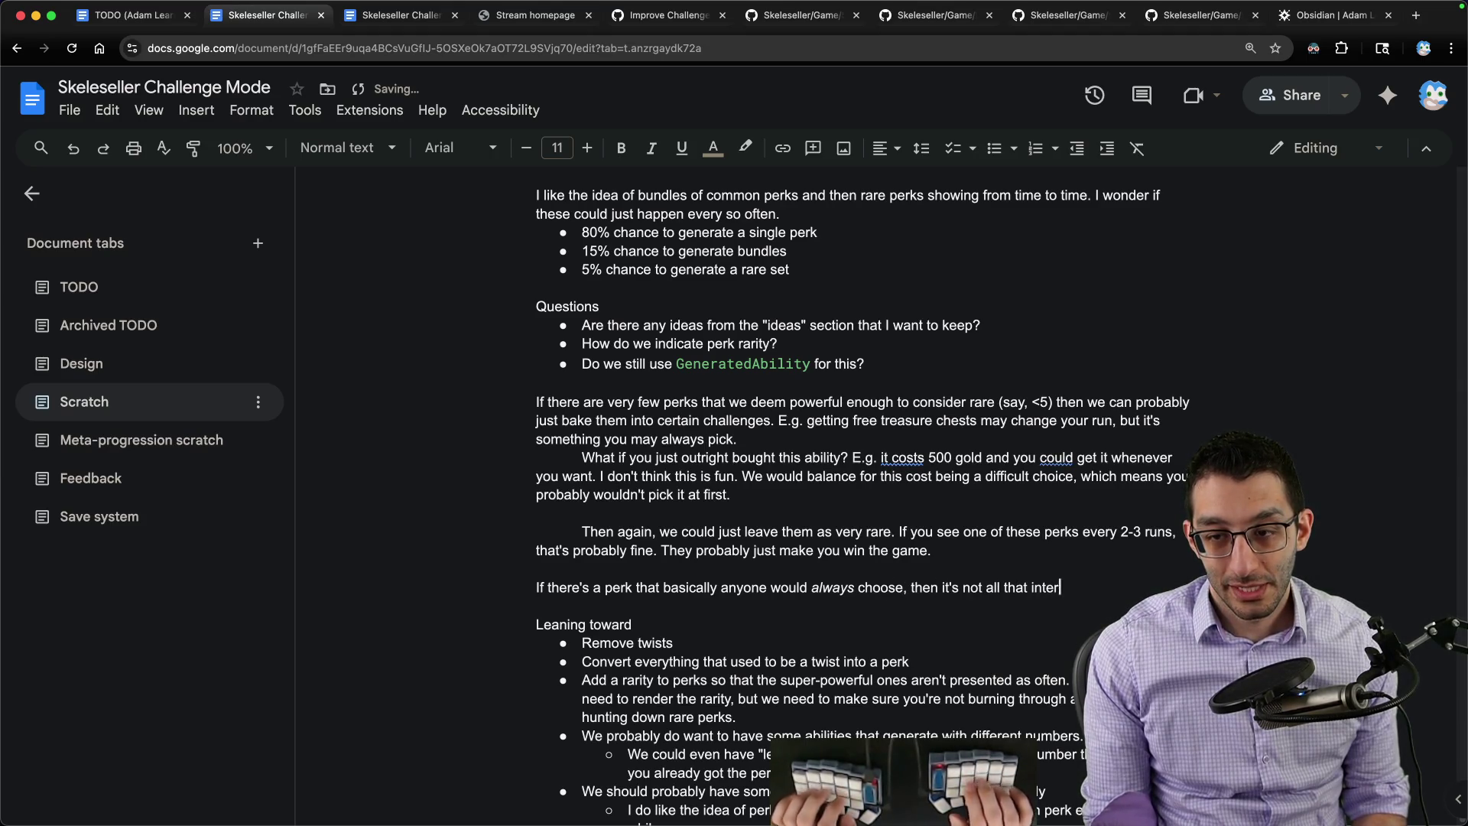
{"action": "type", "text": "nless it's pitted ag"}
{"action": "key", "text": "alt+BackSpace"}
{"action": "key", "text": "alt+BackSpace"}
{"action": "key", "text": "alt+BackSpace"}
{"action": "type", "text": "interesting. We would"}
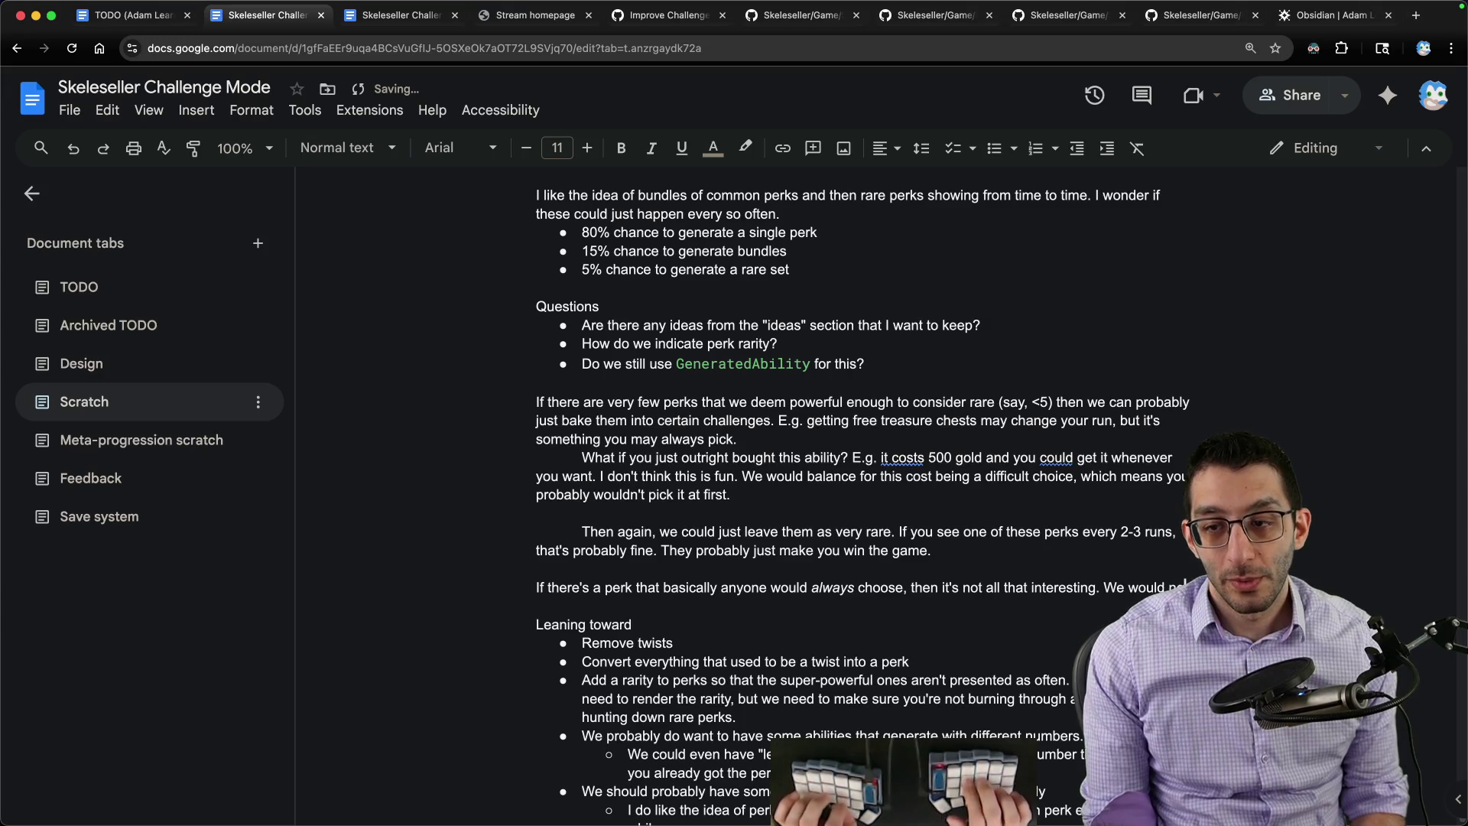
{"action": "type", "text": " need to make the o"}
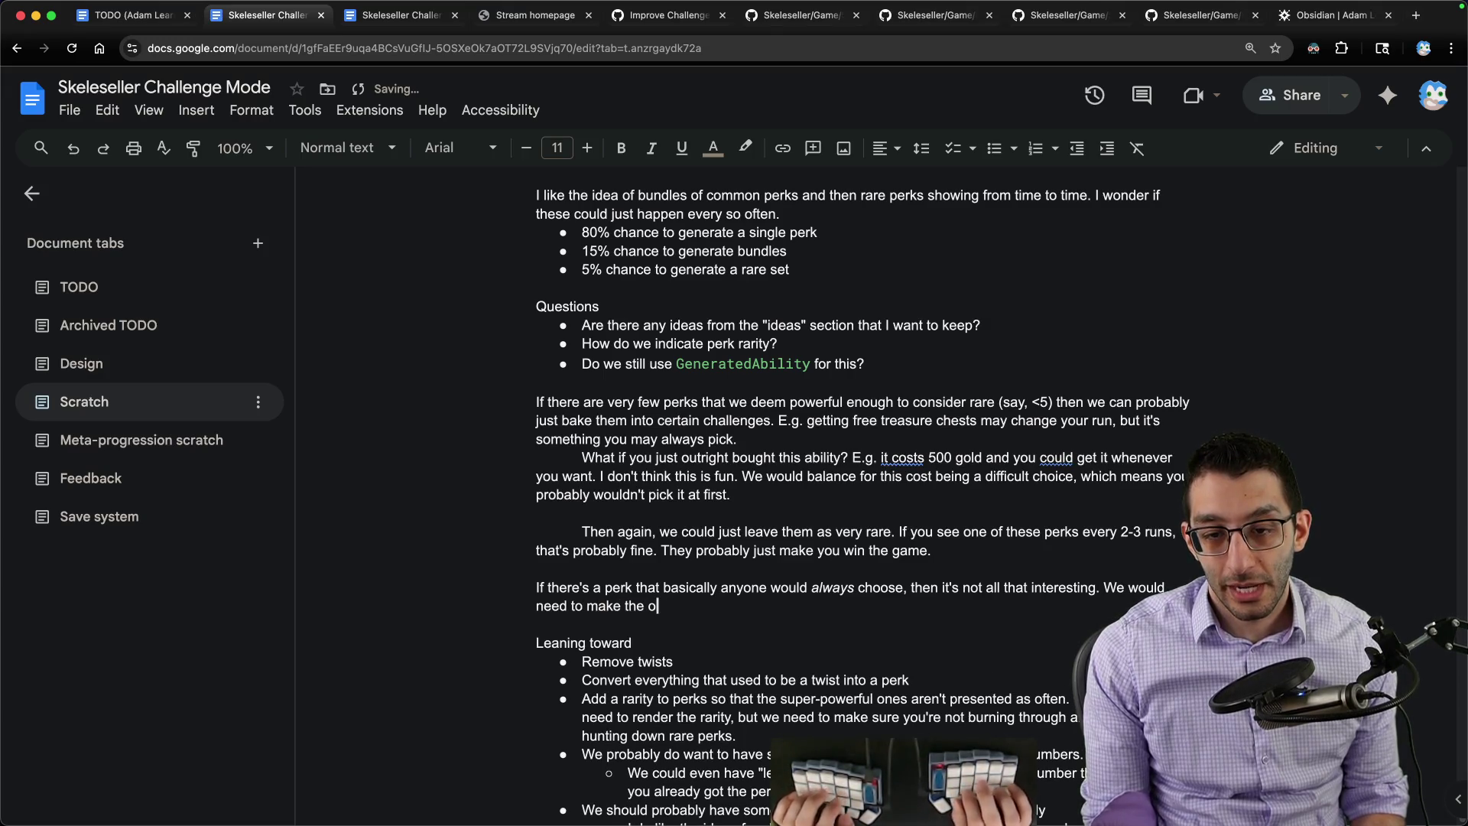
{"action": "type", "text": "ther options more appealing"}
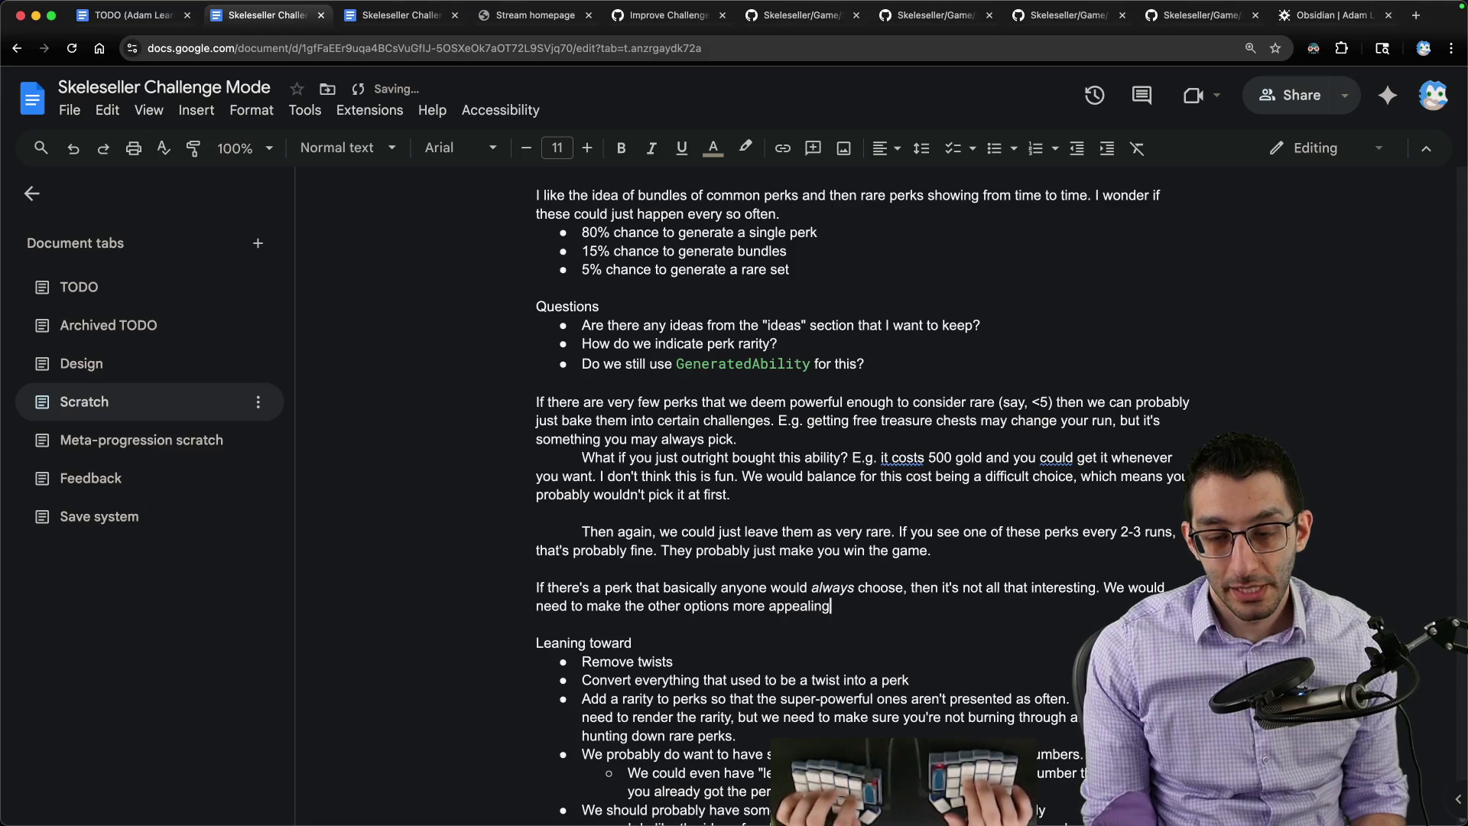
{"action": "type", "text": ", tone down the "}
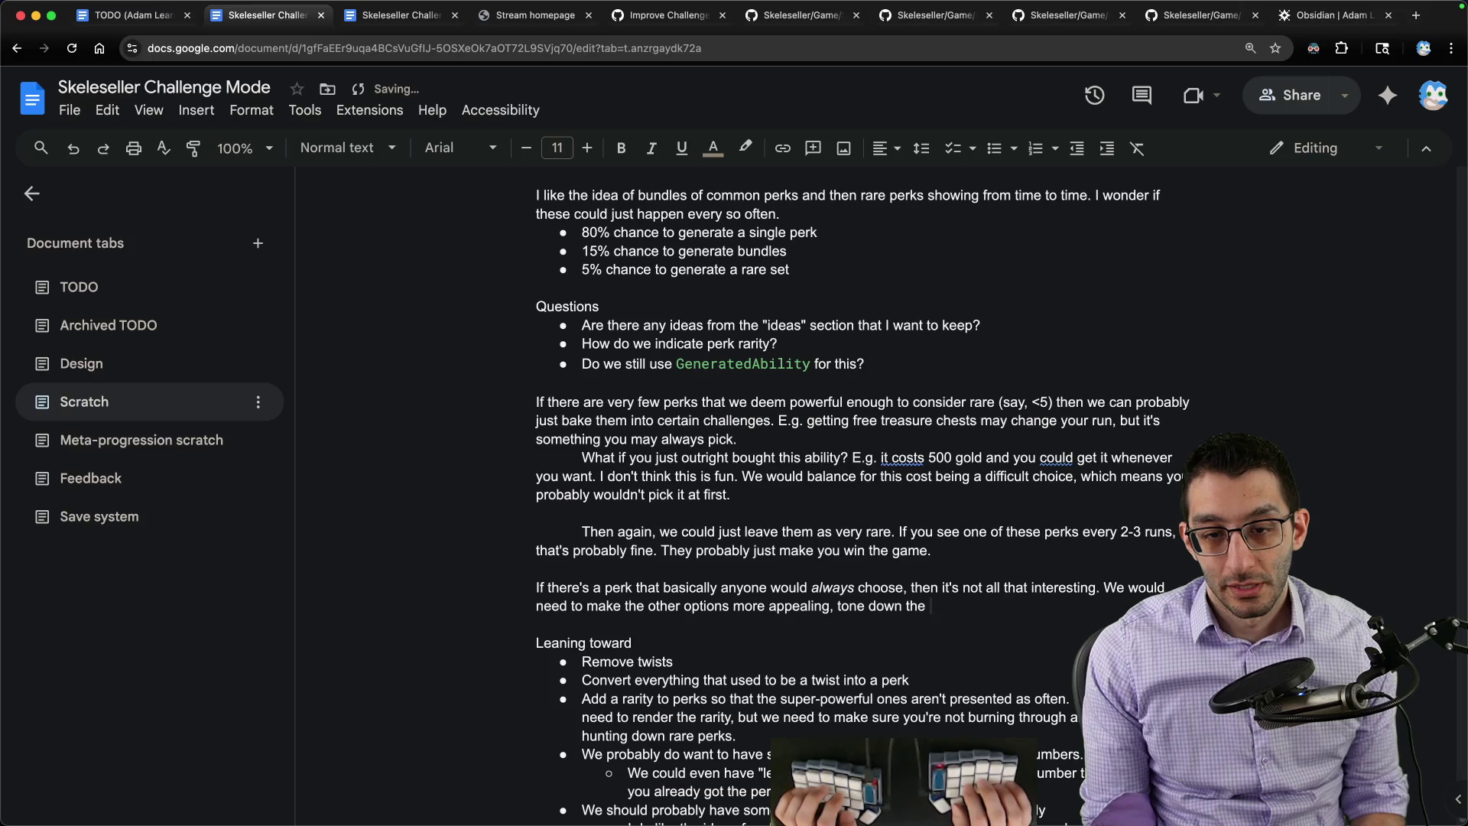
{"action": "type", "text": "powerful perk, or make for more"}
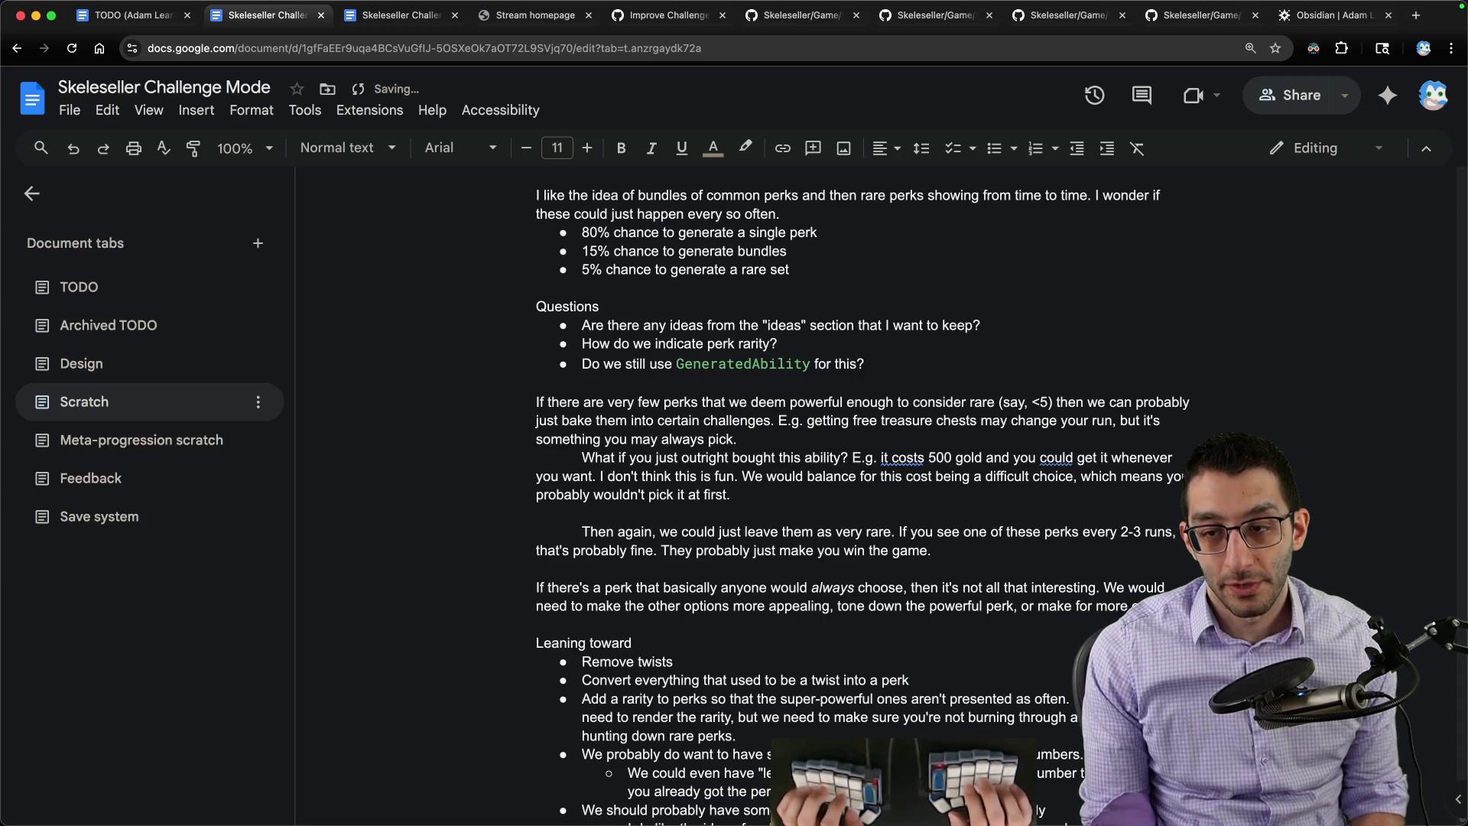
{"action": "type", "text": "-offin picking it."}
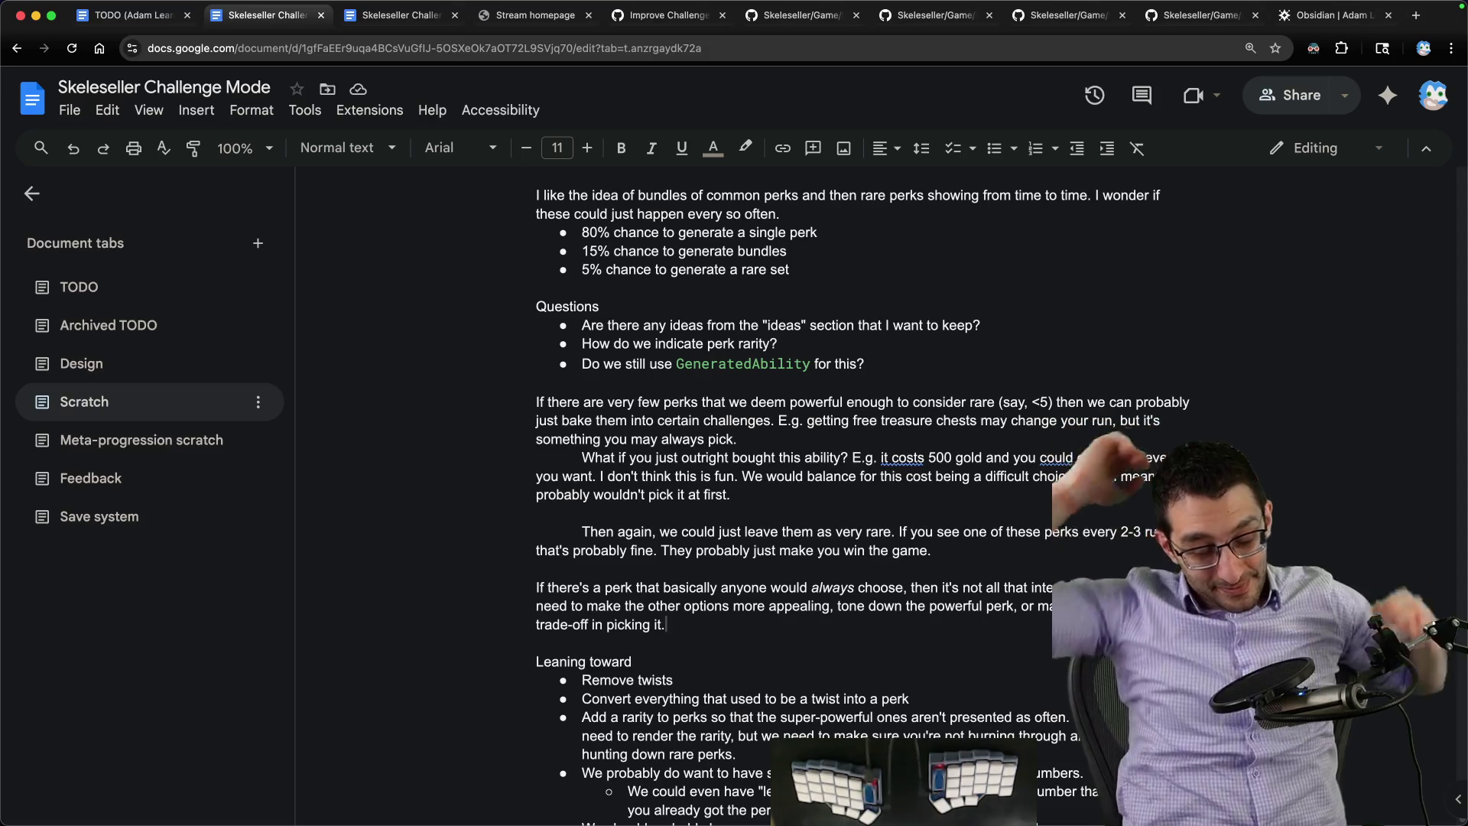
{"action": "key", "text": "Return"}
{"action": "key", "text": "Return"}
{"action": "key", "text": "Tab"}
{"action": "type", "text": "T"}
{"action": "type", "text": "f could be built int"}
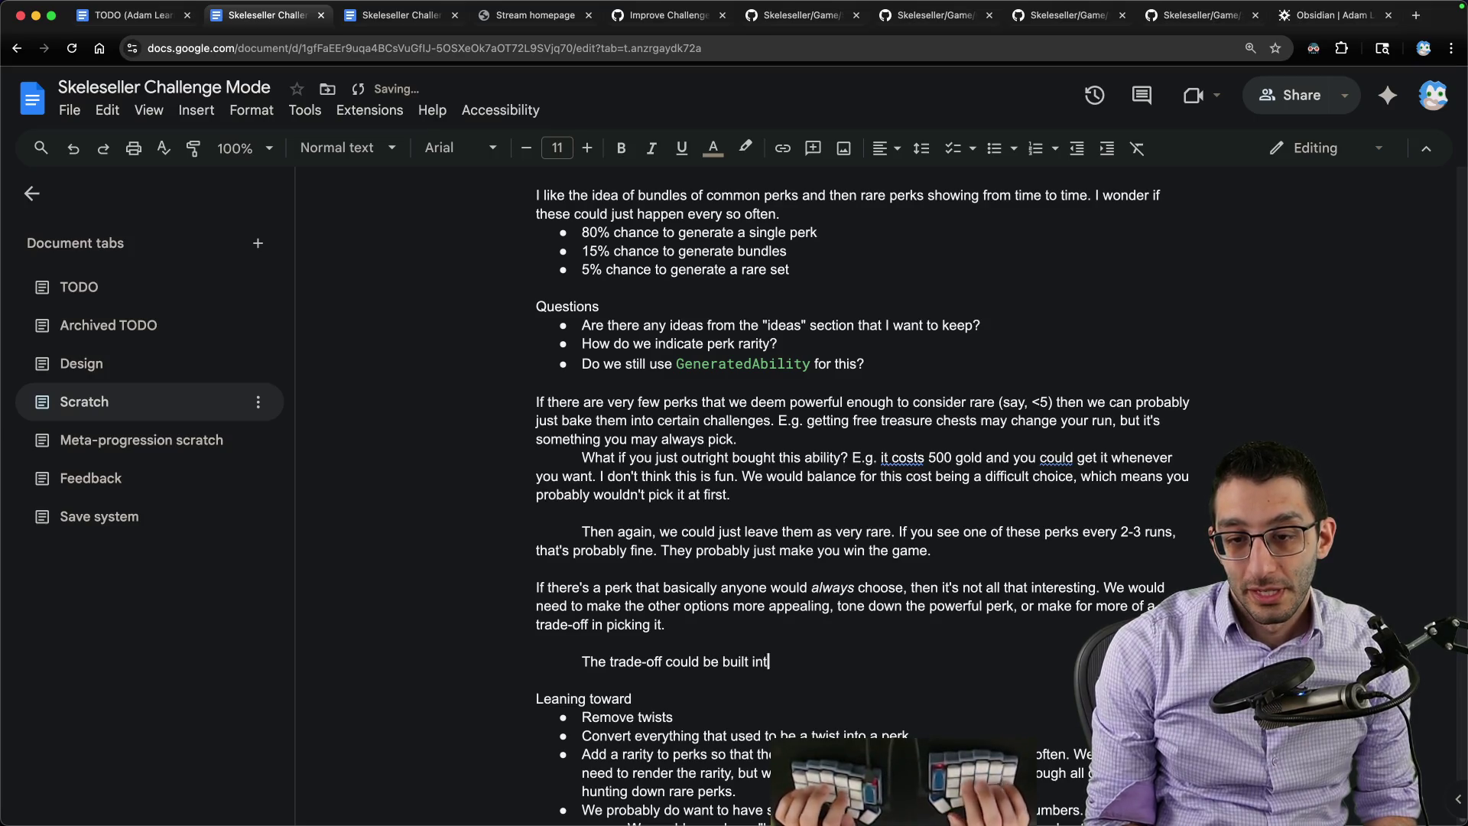
{"action": "type", "text": ". \"+1 adventurer per ba"}
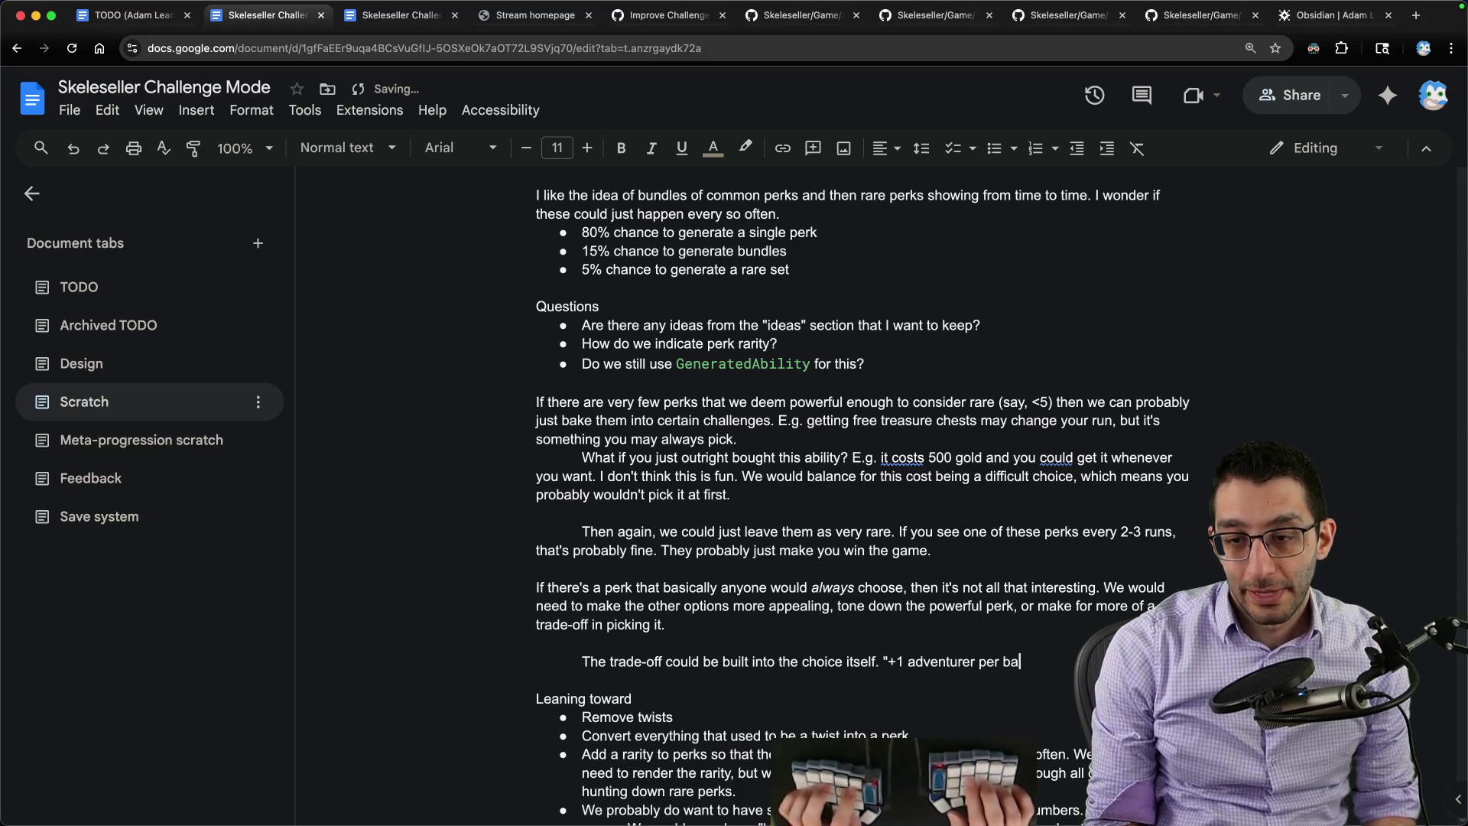
{"action": "type", "text": "ttle but -1"}
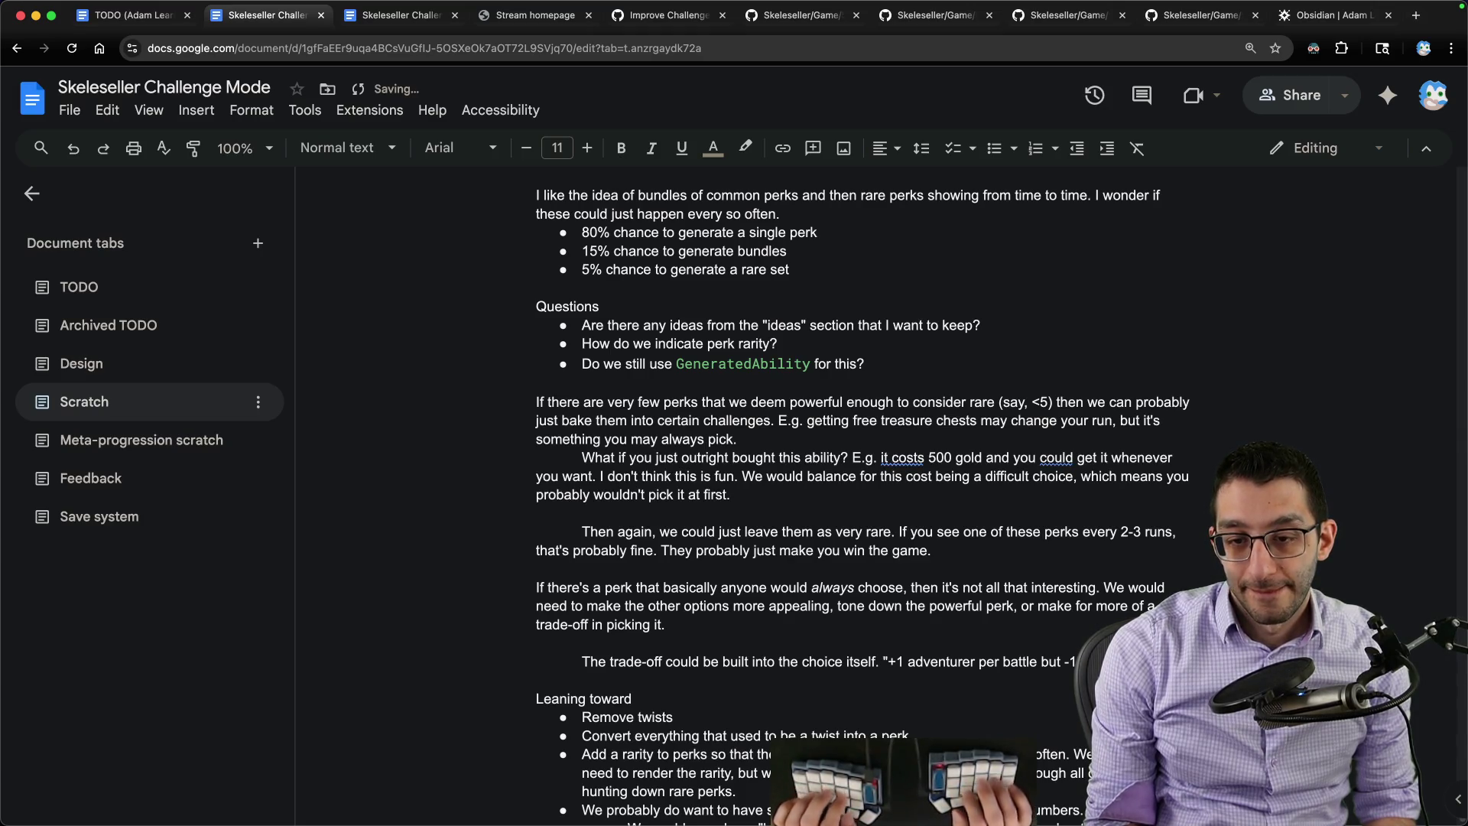
{"action": "type", "text": "is like what twists were"}
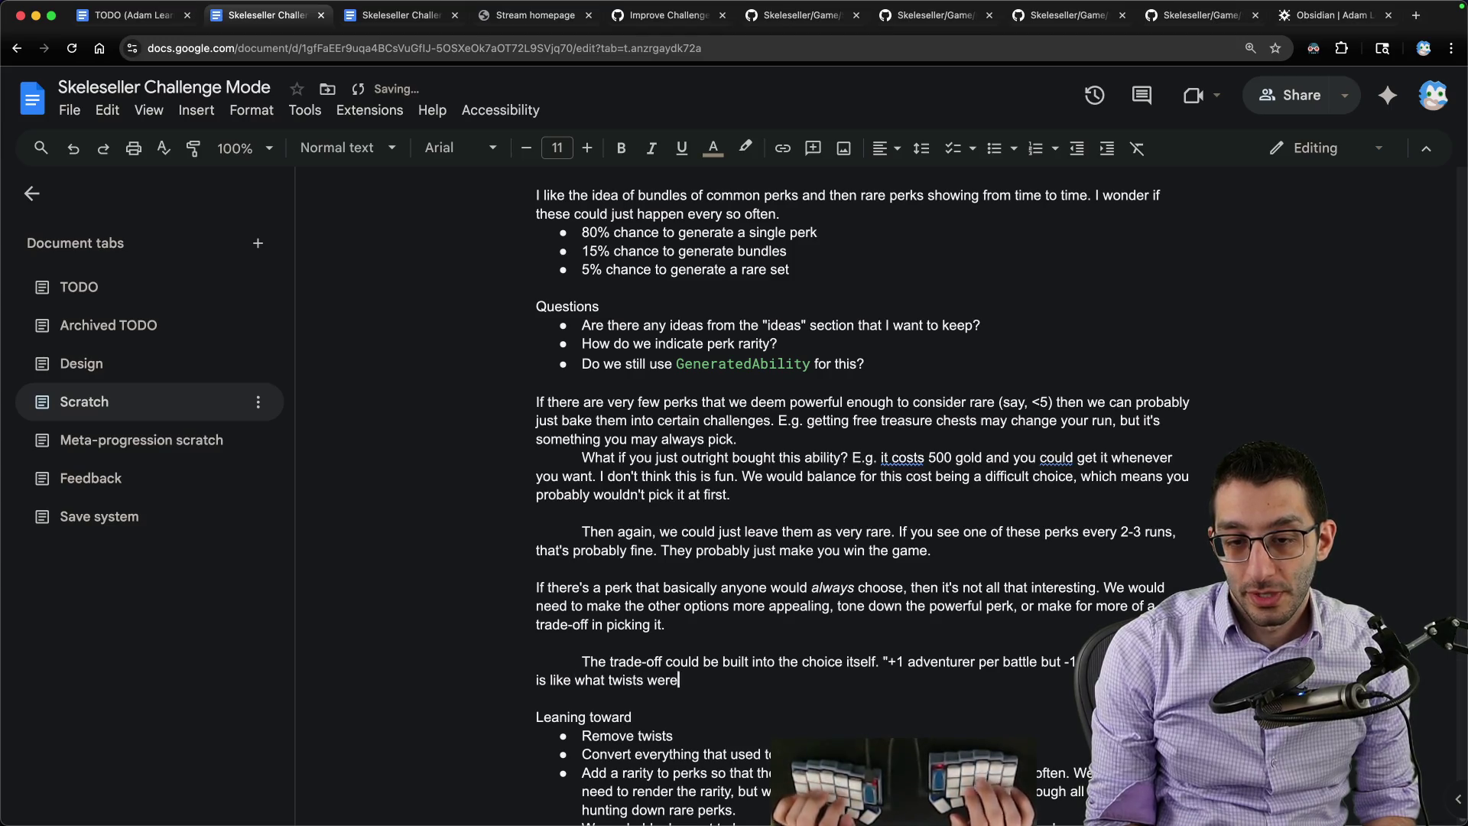
{"action": "type", "text": ", but they wouldn't be random p"}
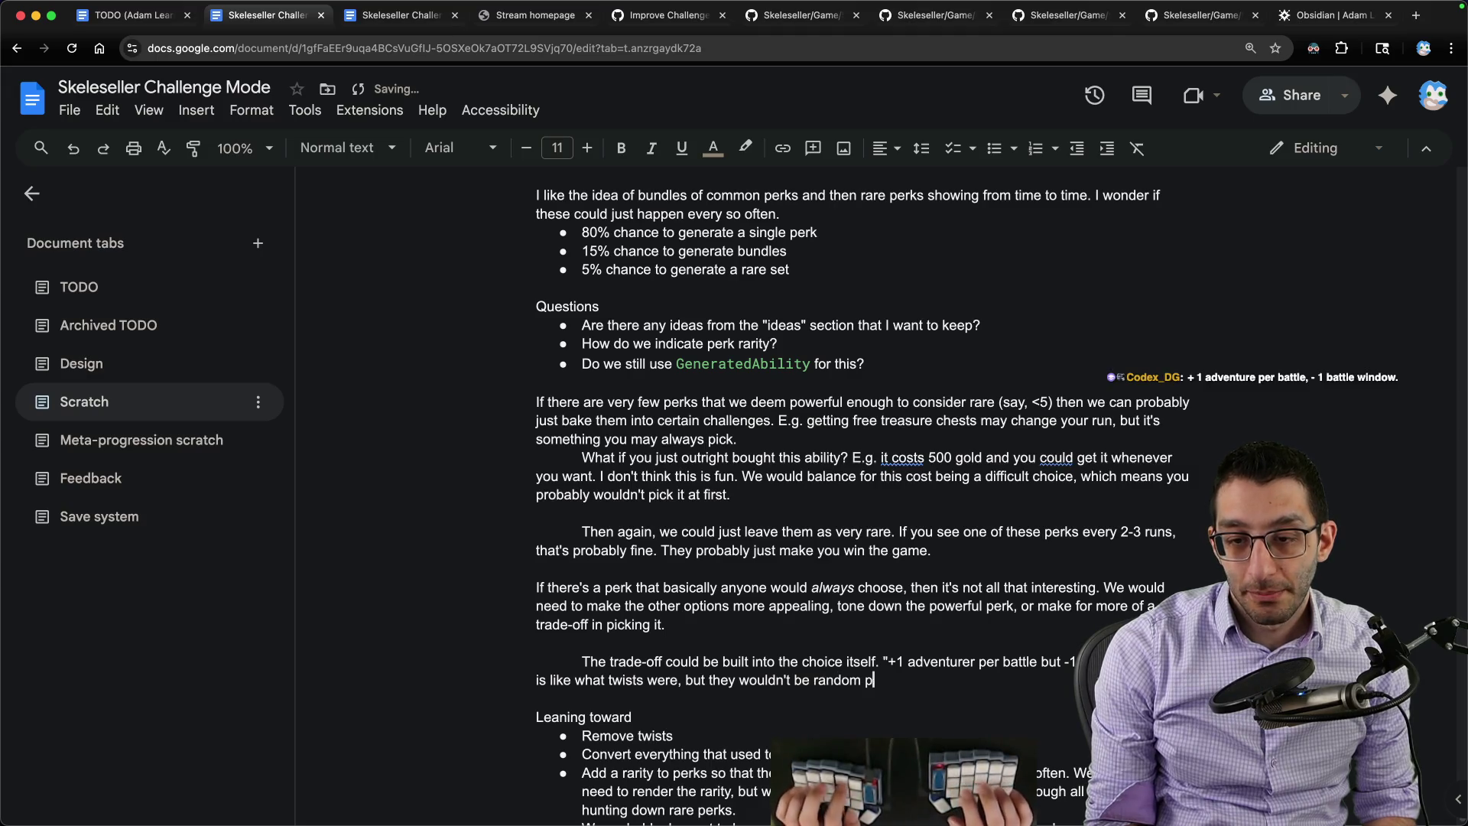
{"action": "type", "text": "airings."}
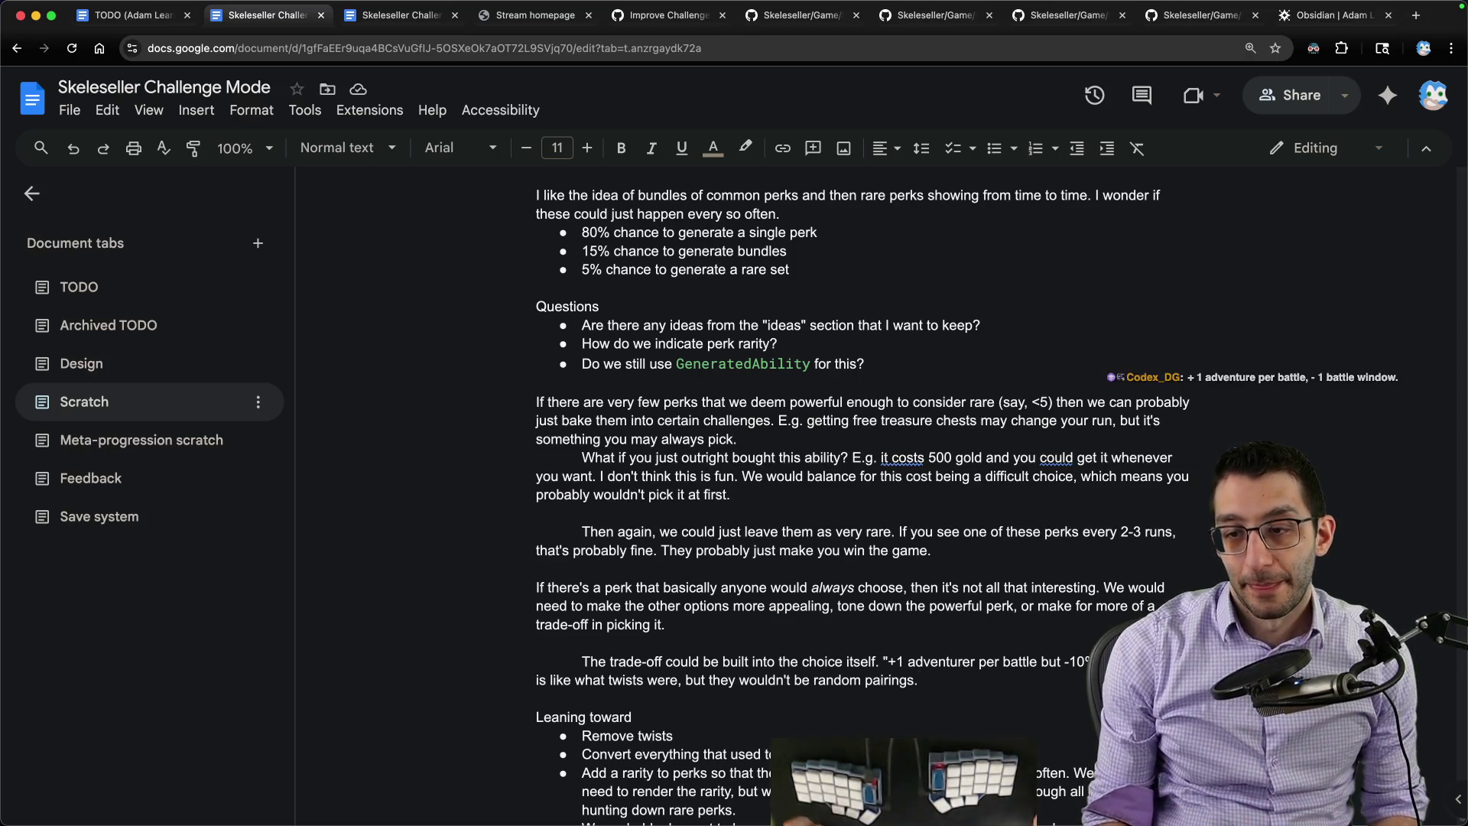
{"action": "scroll", "coordinate": [1111, 545], "scroll_direction": "down", "scroll_amount": 1}
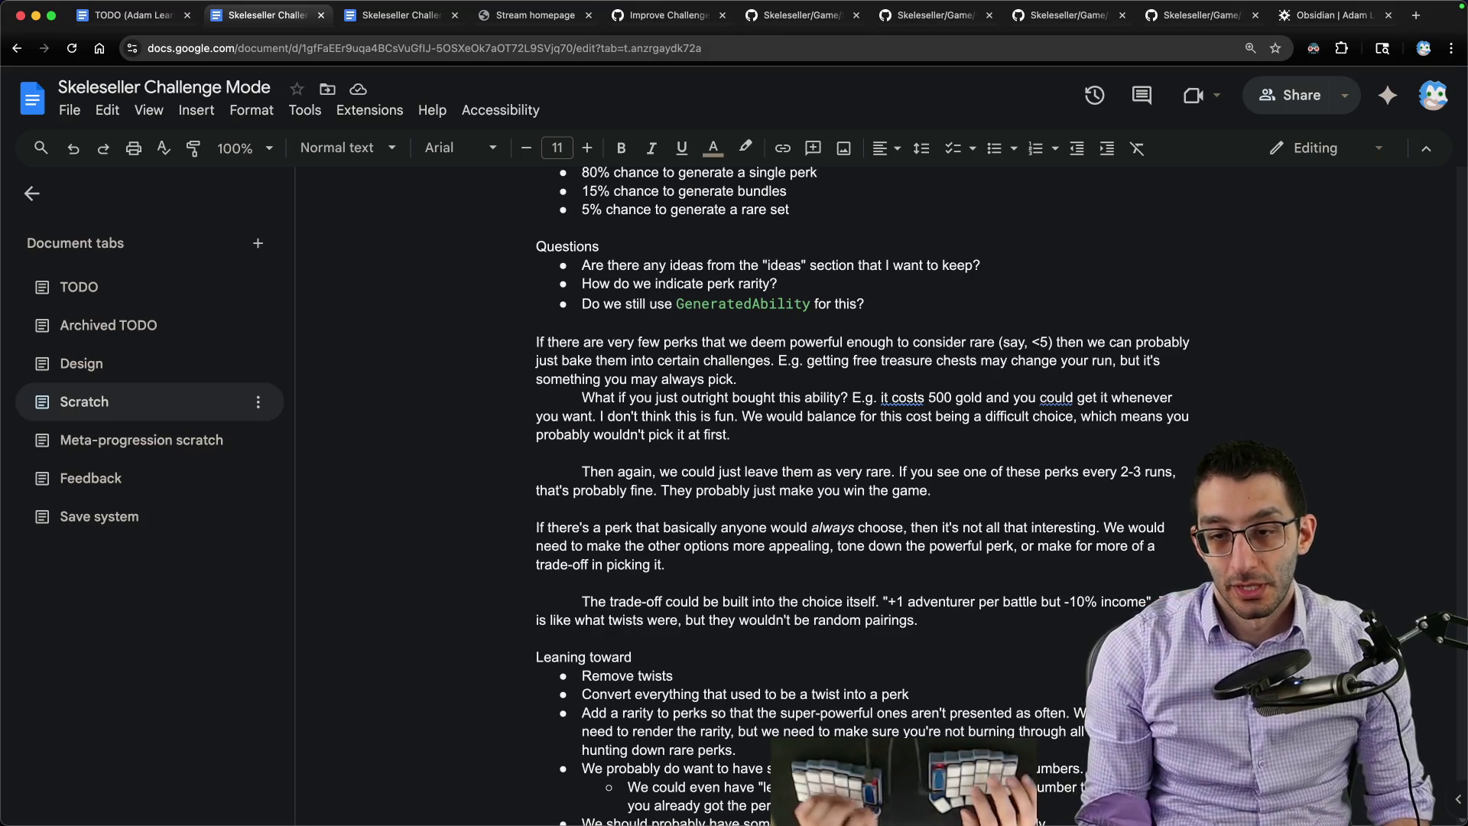
Step: Start a bulleted list below the trade-off paragraph for the first example perk
{"action": "key", "text": "Return"}
{"action": "key", "text": "ctrl+shift+8"}
{"action": "type", "text": "\""}
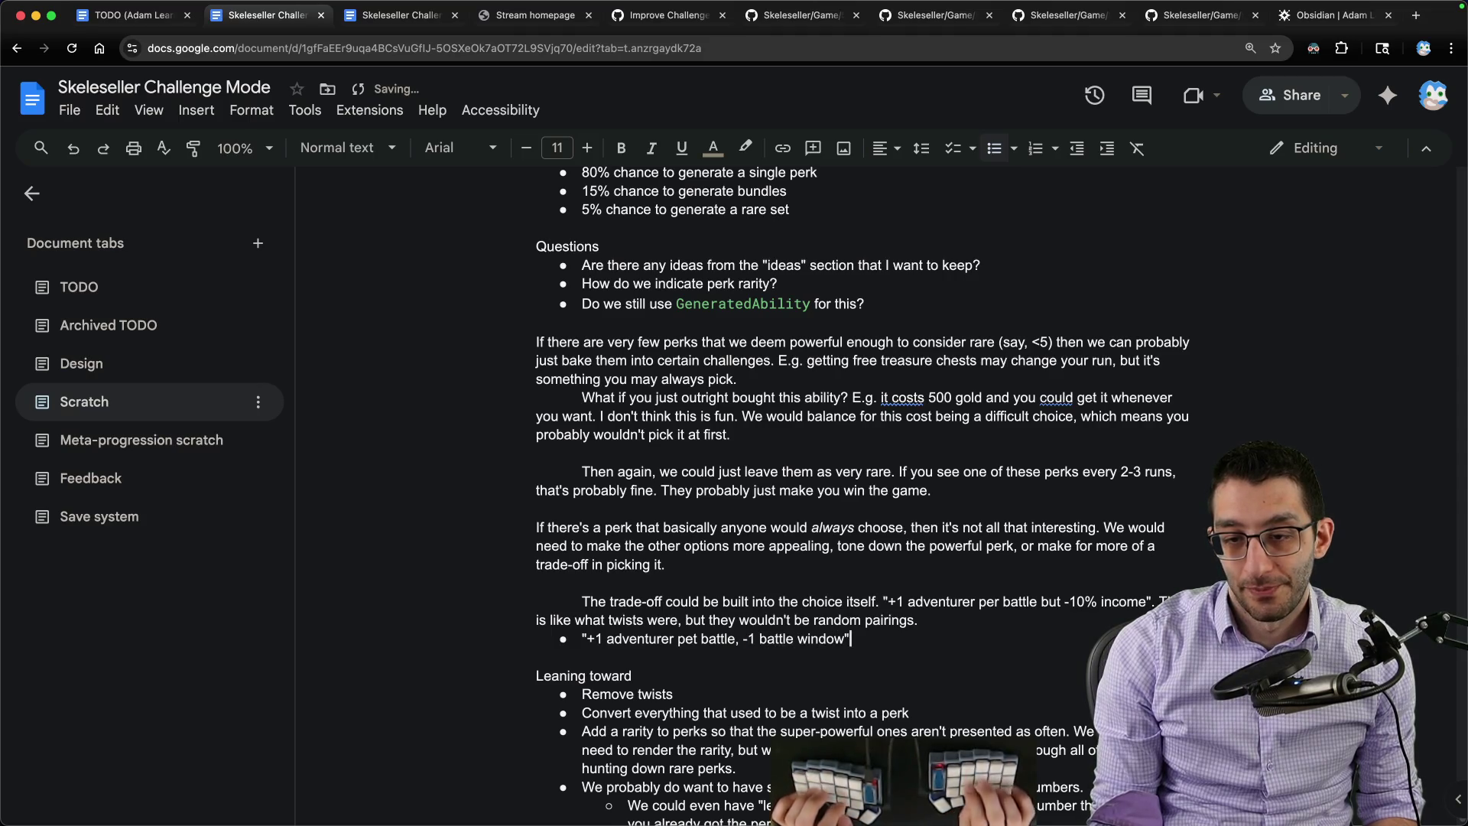
Step: Add bullets for free treasure chests with less loot and storage perks with fewer items
{"action": "key", "text": "Return"}
{"action": "type", "text": "\"Free treasure chests, but ch"}
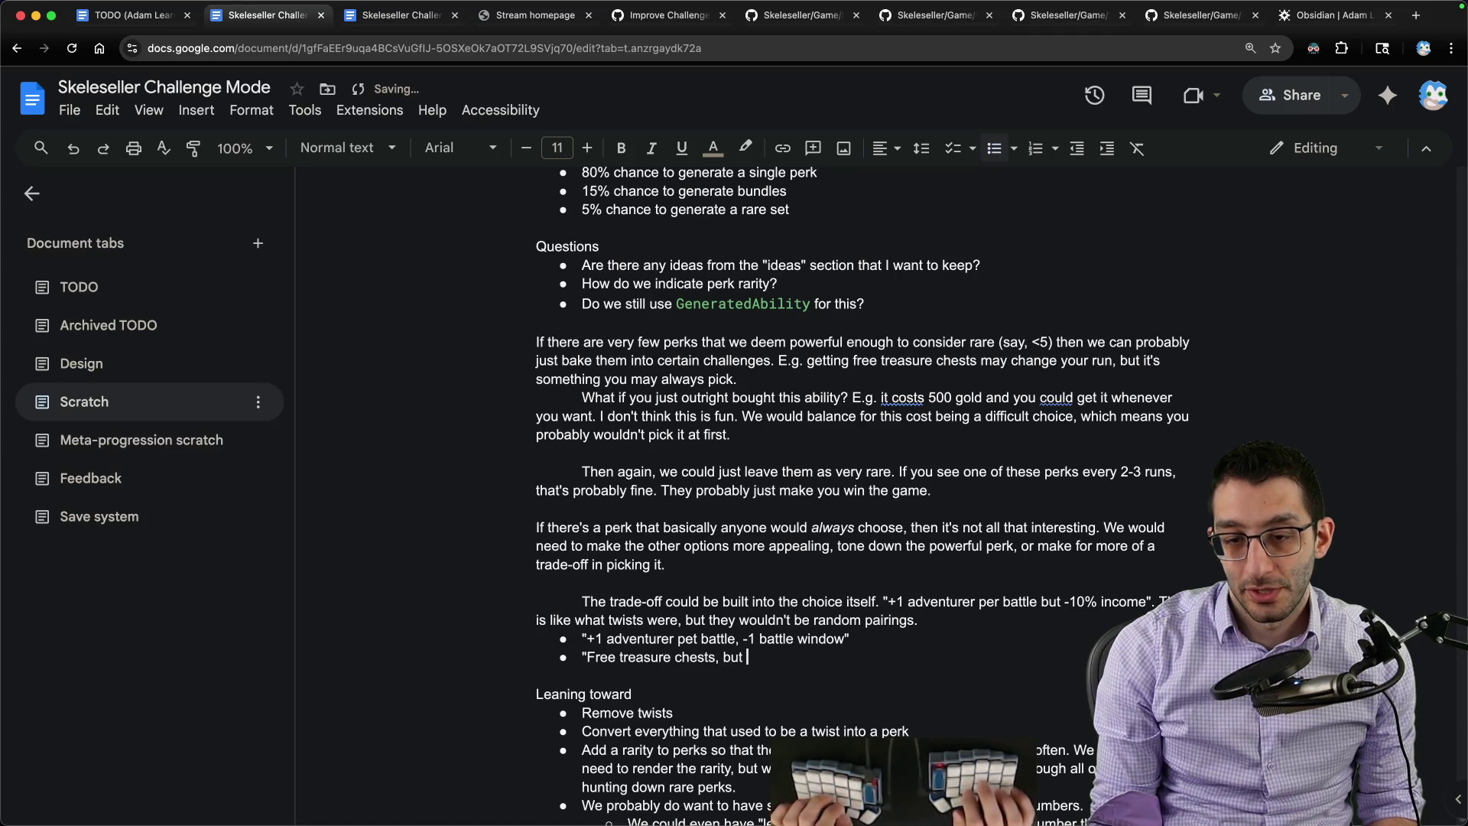
{"action": "type", "text": "ests contain li"}
{"action": "key", "text": "Return"}
{"action": "type", "text": "\""}
{"action": "scroll", "coordinate": [860, 493], "scroll_direction": "down", "scroll_amount": 1}
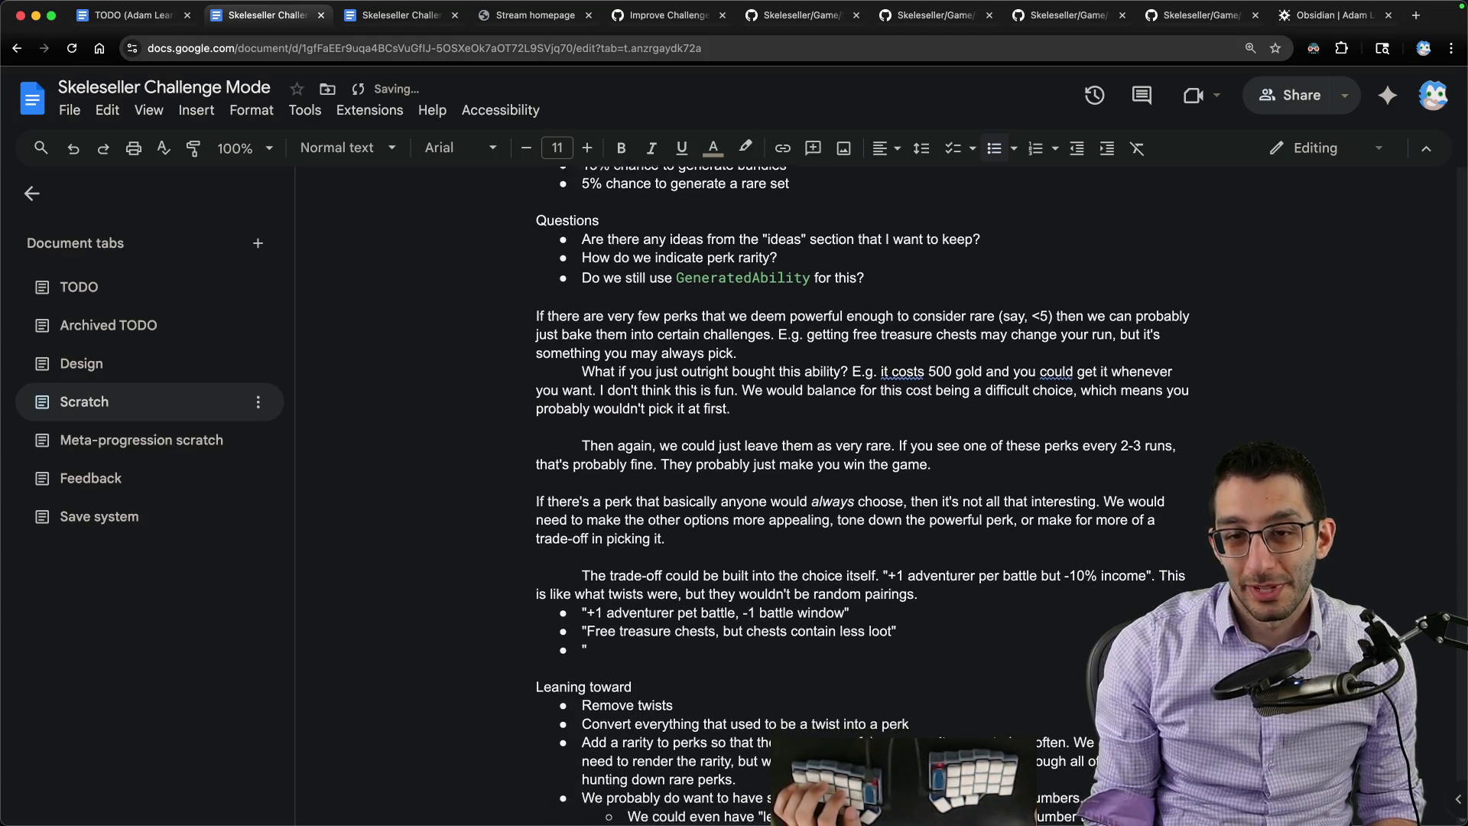
{"action": "type", "text": "Grant st"}
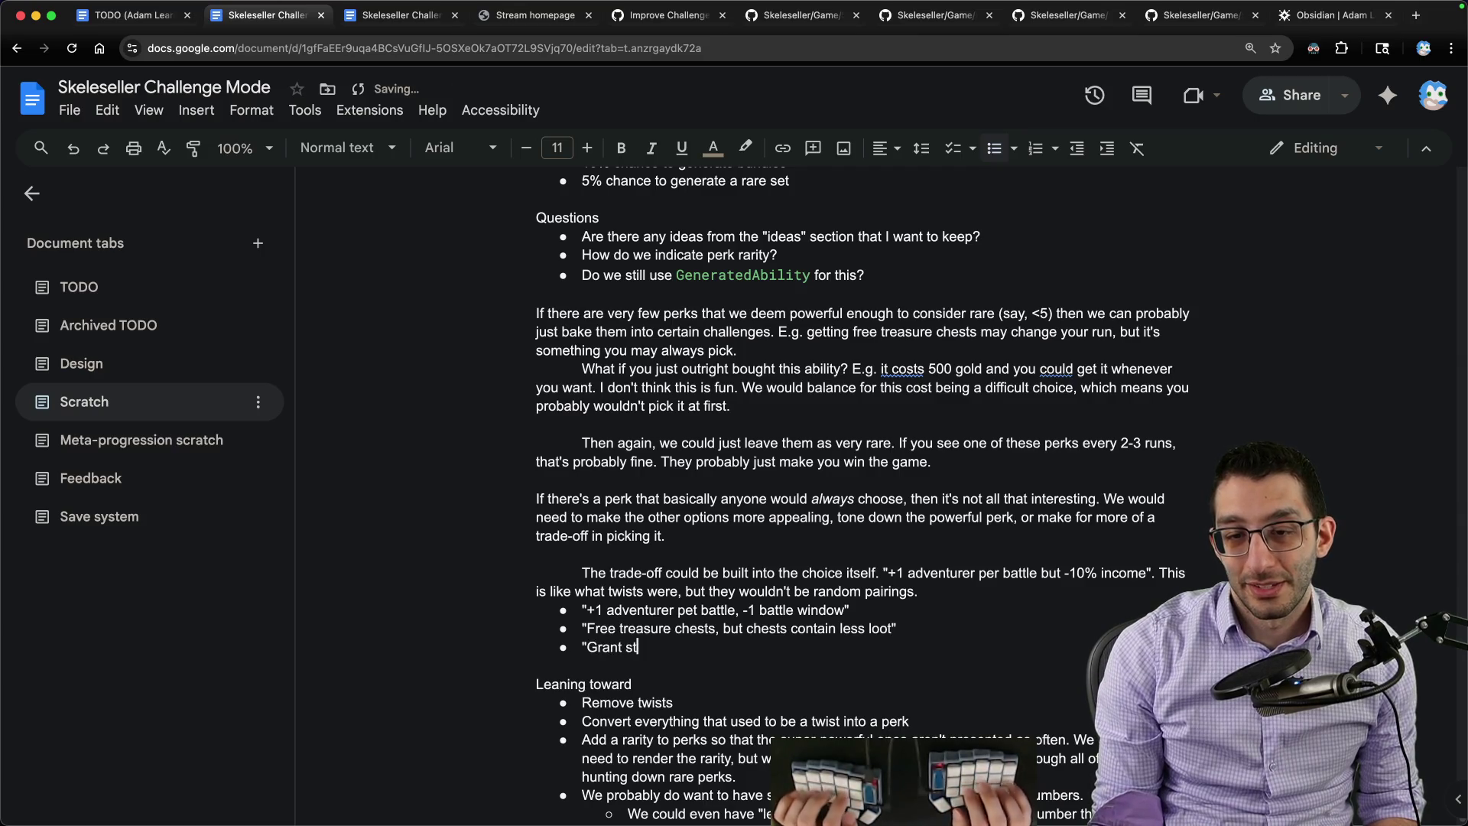
{"action": "type", "text": "orage perks, but find fewer items"}
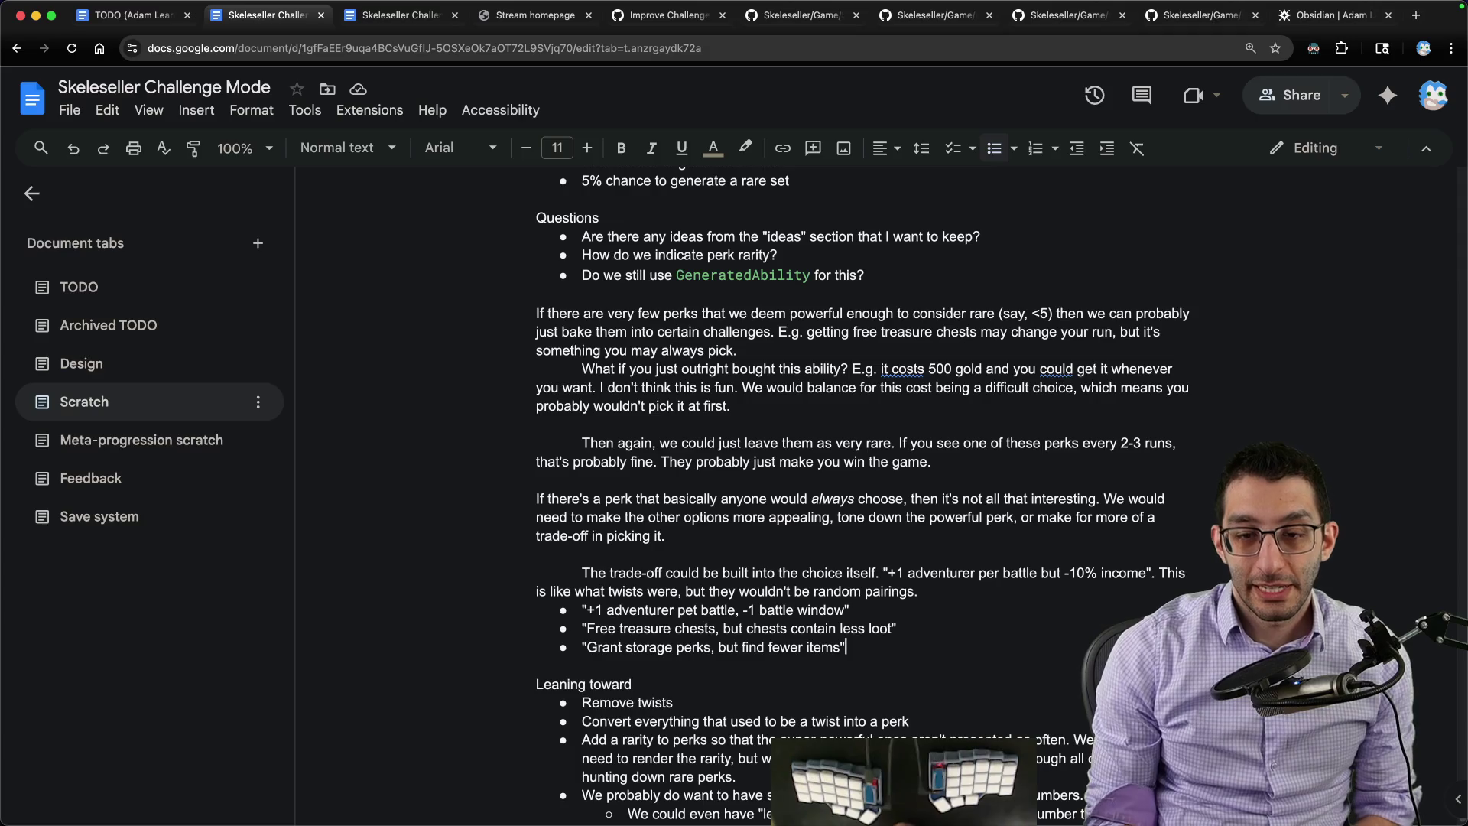
{"action": "key", "text": "Up"}
{"action": "key", "text": "Home"}
{"action": "key", "text": "Right"}
{"action": "key", "text": "alt+shift+Right"}
{"action": "key", "text": "alt+shift+Right"}
{"action": "key", "text": "alt+shift+Right"}
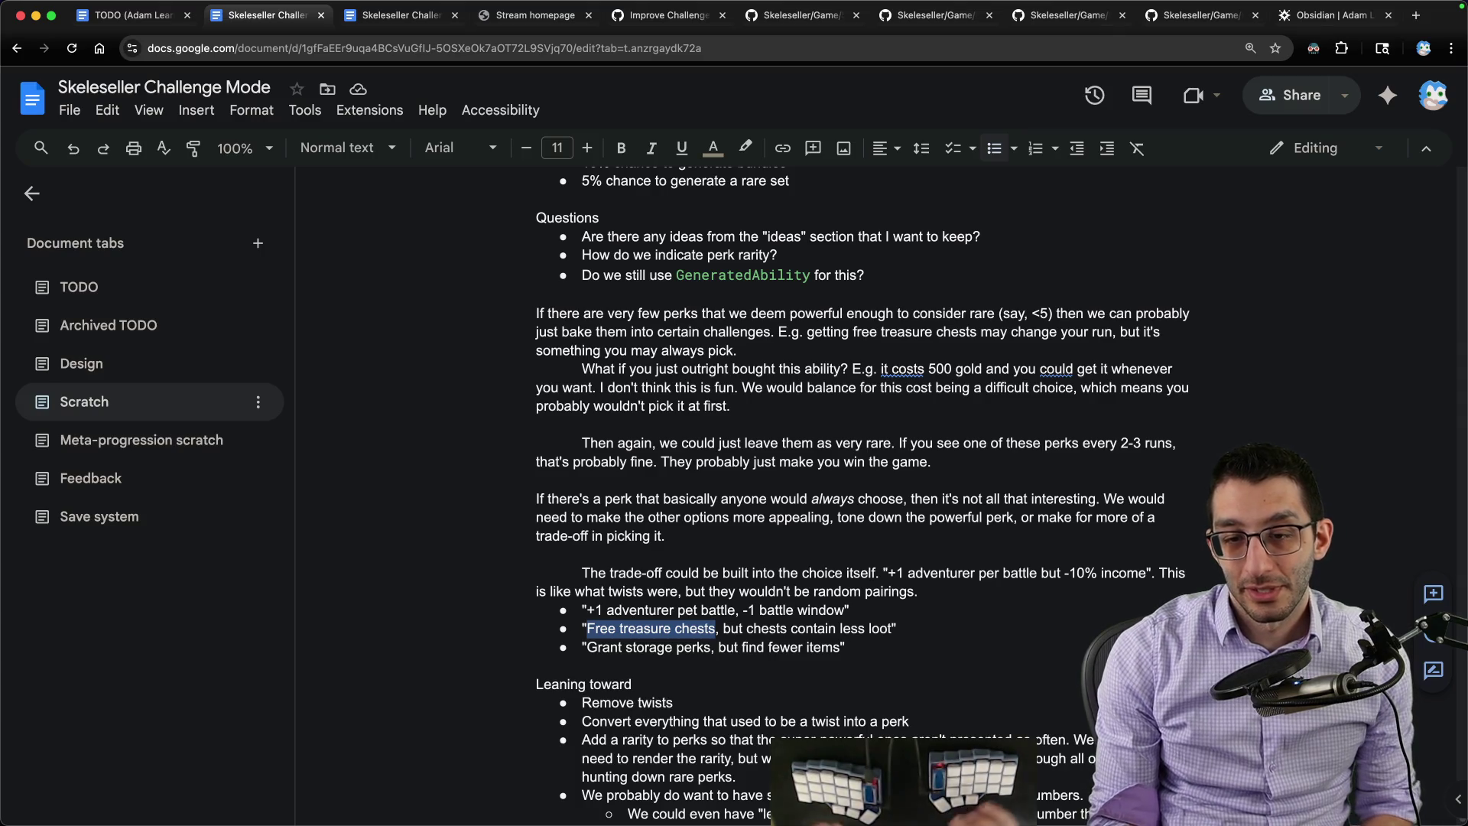
Step: Fix 'pet' to 'per' in the first example and add blank lines below the list
{"action": "key", "text": "Up"}
{"action": "key", "text": "alt+Right"}
{"action": "key", "text": "alt+Right"}
{"action": "key", "text": "BackSpace"}
{"action": "type", "text": "r"}
{"action": "key", "text": "Down"}
{"action": "key", "text": "Down"}
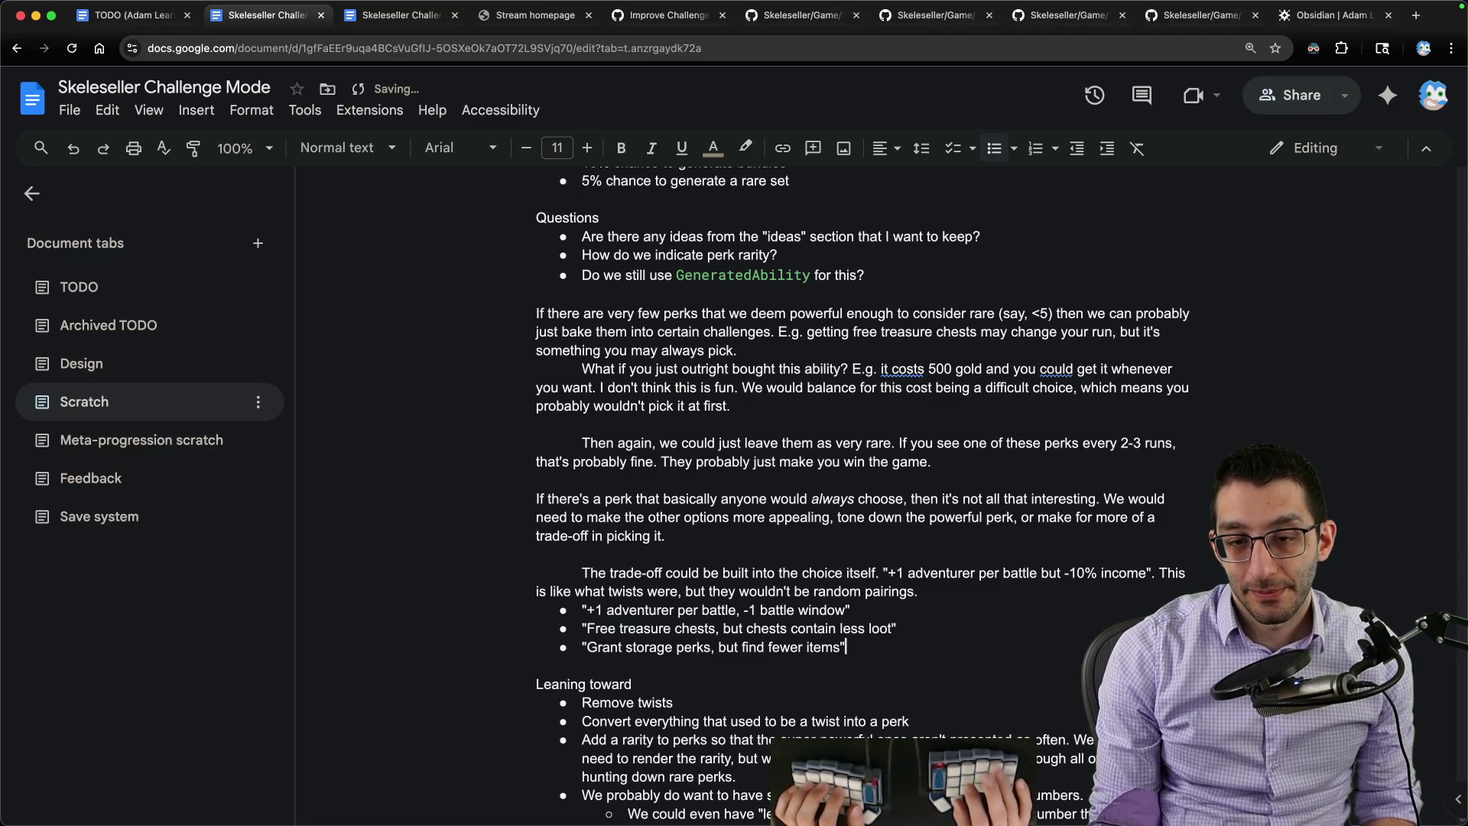
{"action": "key", "text": "End"}
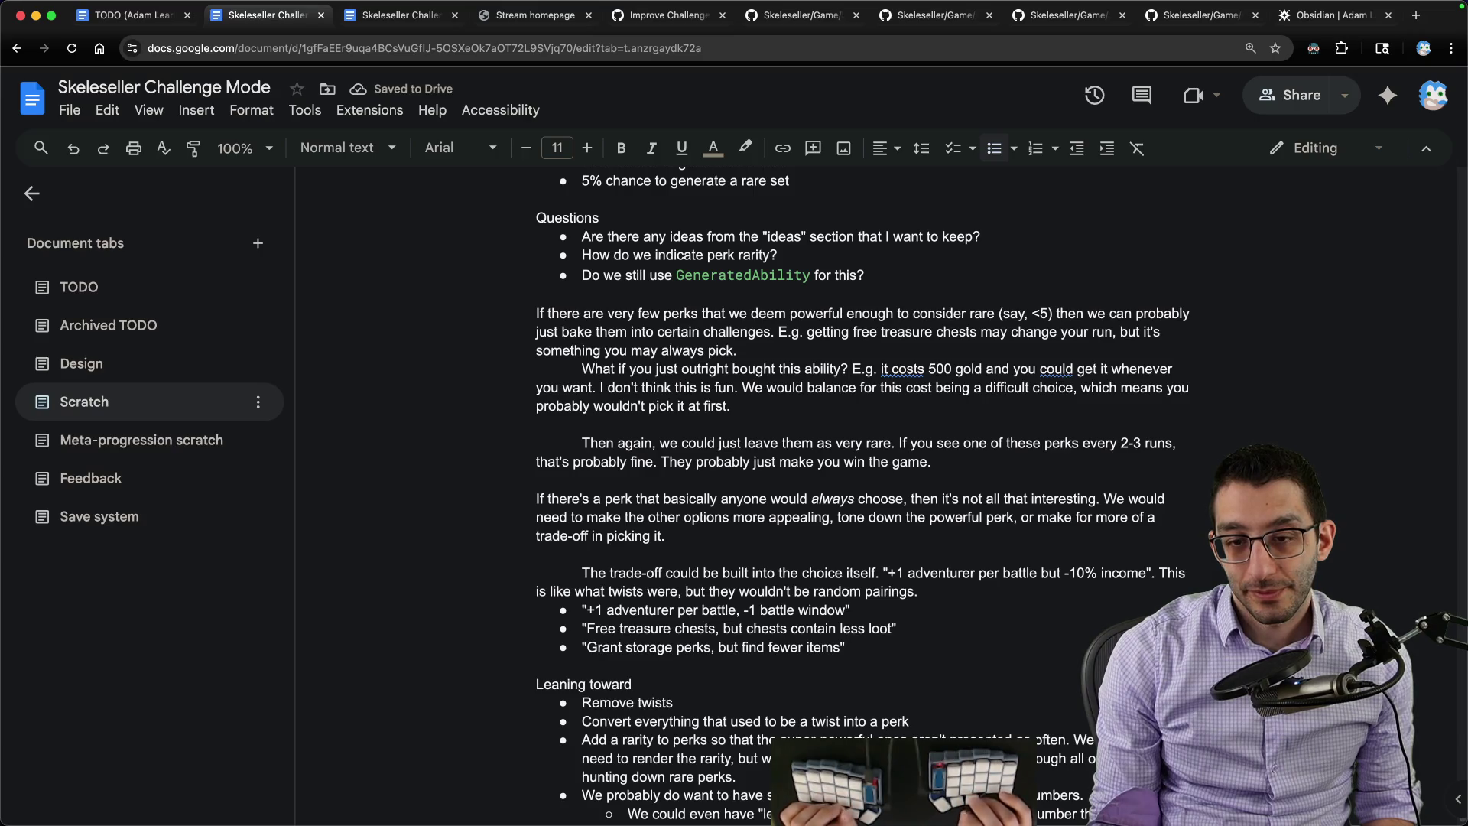
{"action": "key", "text": "Return"}
{"action": "key", "text": "Return"}
{"action": "key", "text": "Return"}
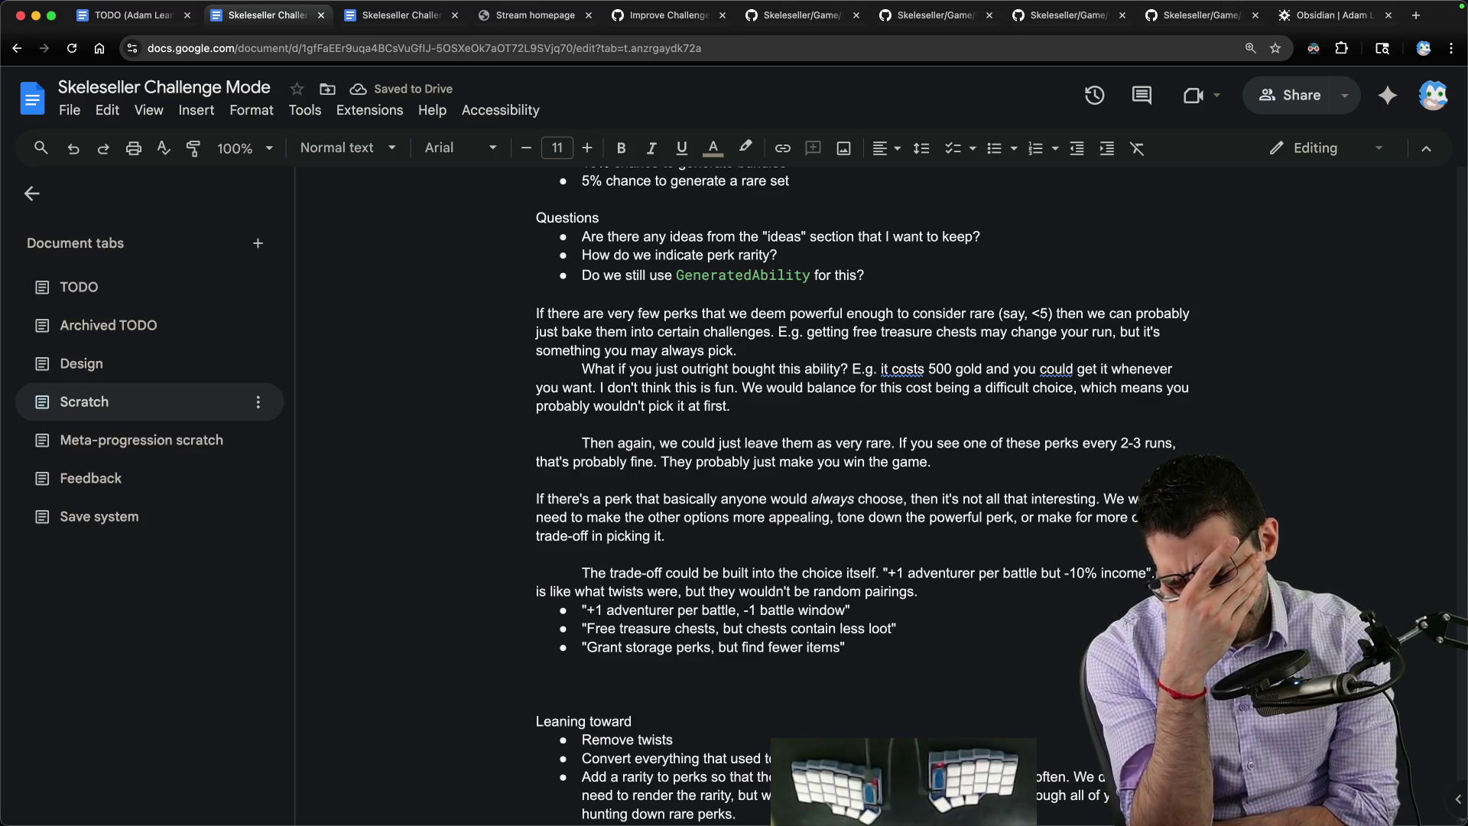
{"action": "scroll", "coordinate": [1163, 482], "scroll_direction": "down", "scroll_amount": 1}
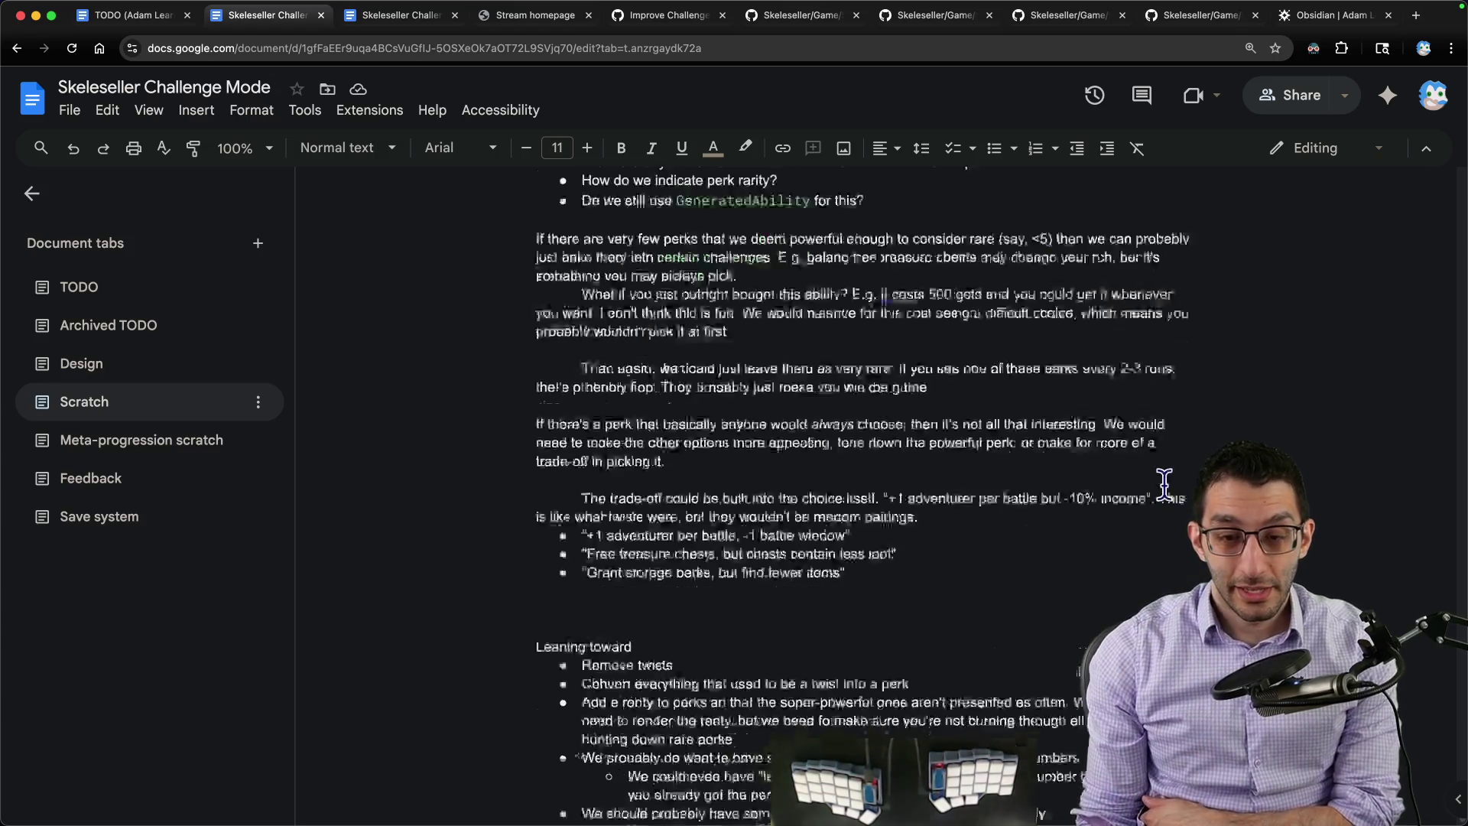
{"action": "scroll", "coordinate": [1163, 481], "scroll_direction": "down", "scroll_amount": 4}
{"action": "mouse_move", "coordinate": [581, 464]}
{"action": "left_mouse_down"}
{"action": "mouse_move", "coordinate": [857, 479]}
{"action": "mouse_move", "coordinate": [755, 665]}
{"action": "left_mouse_up"}
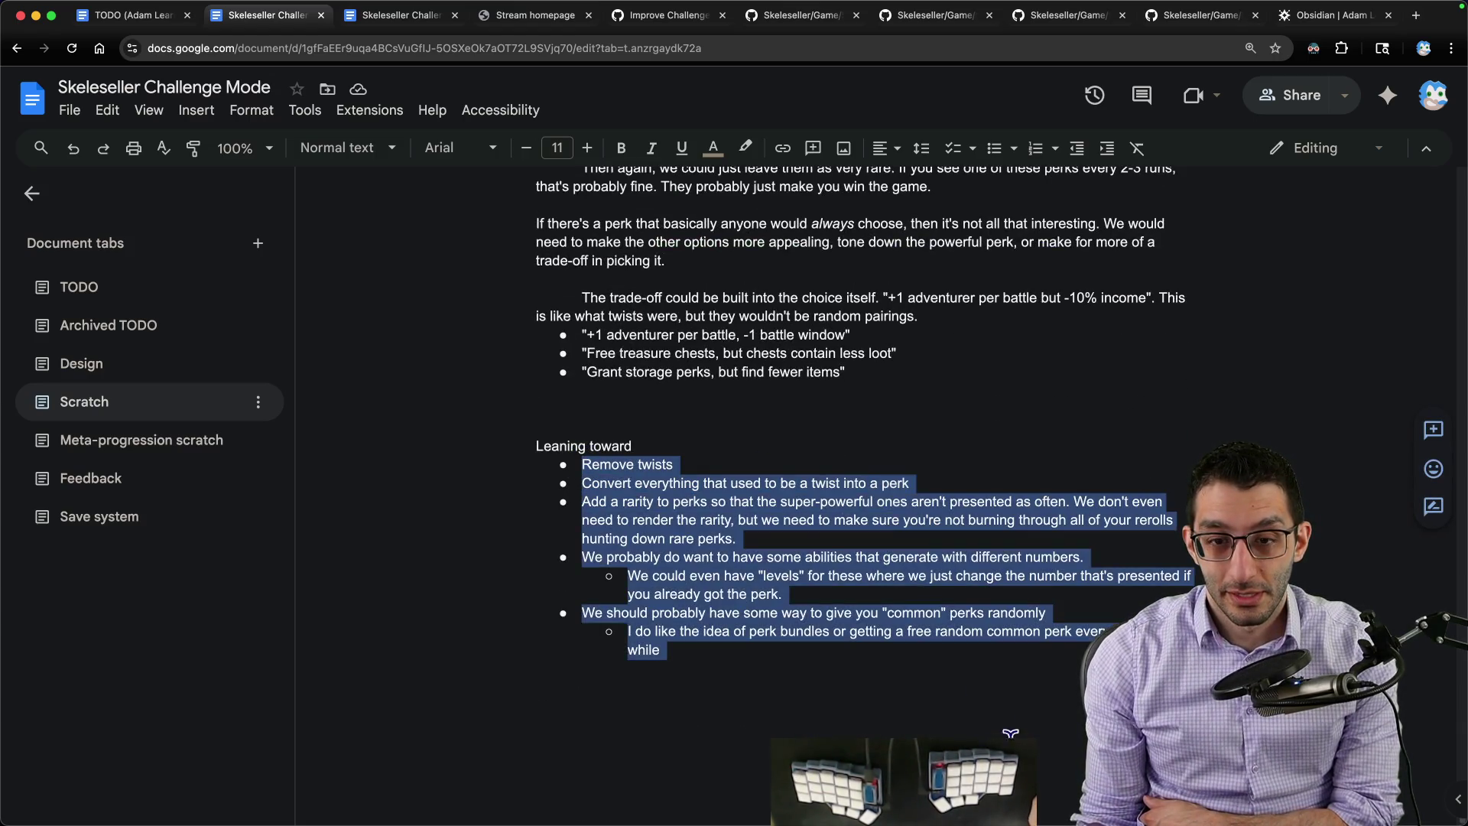
Step: Select the Leaning toward bullets, then switch to Skeleseller and open the town perk shop
{"action": "left_click", "coordinate": [648, 505]}
{"action": "left_click_drag", "start_coordinate": [582, 463], "coordinate": [1078, 534]}
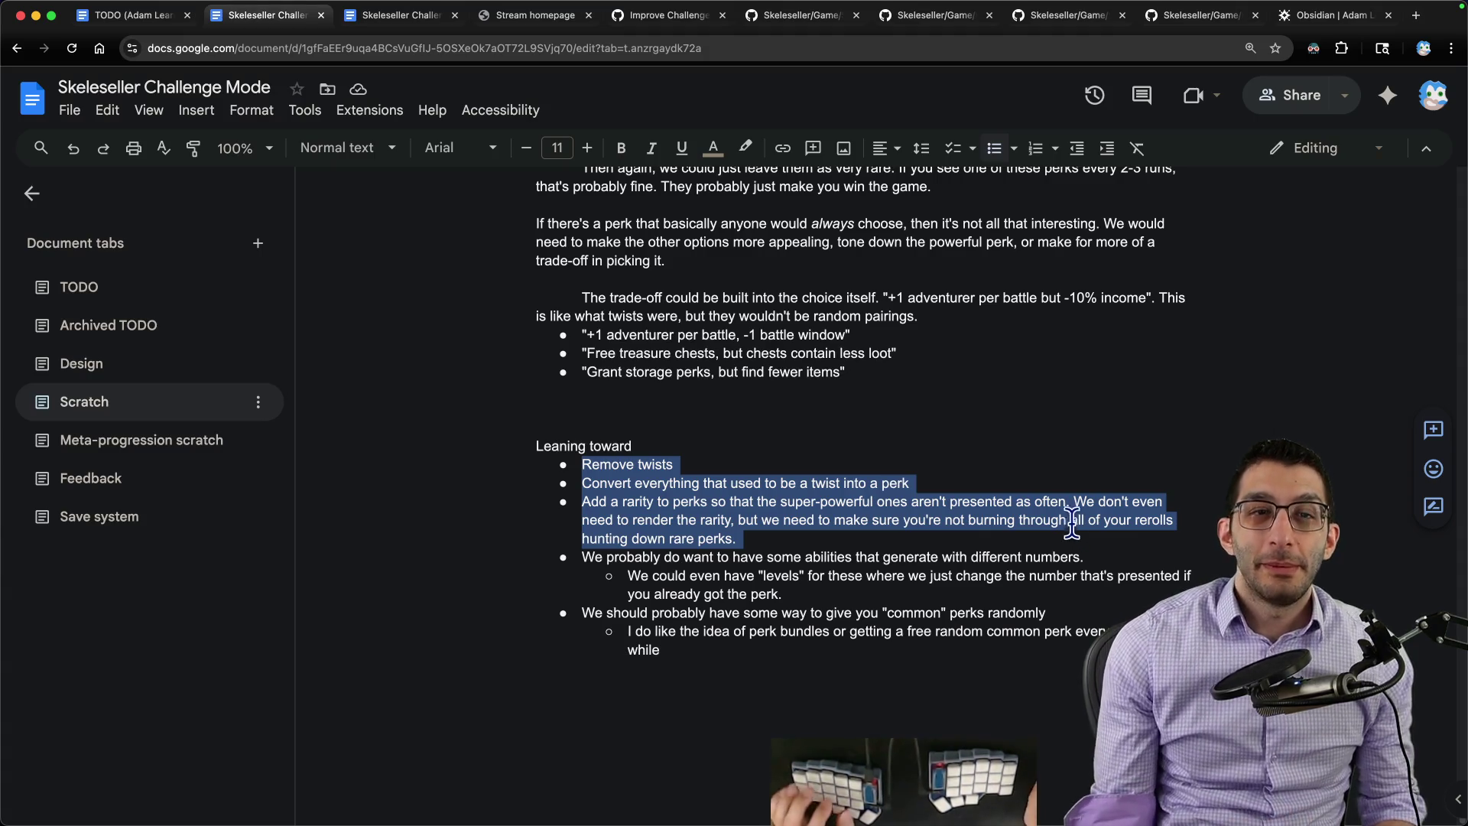
{"action": "left_click", "coordinate": [996, 781]}
{"action": "key", "text": "a"}
{"action": "key", "text": "Escape"}
{"action": "left_click", "coordinate": [79, 191]}
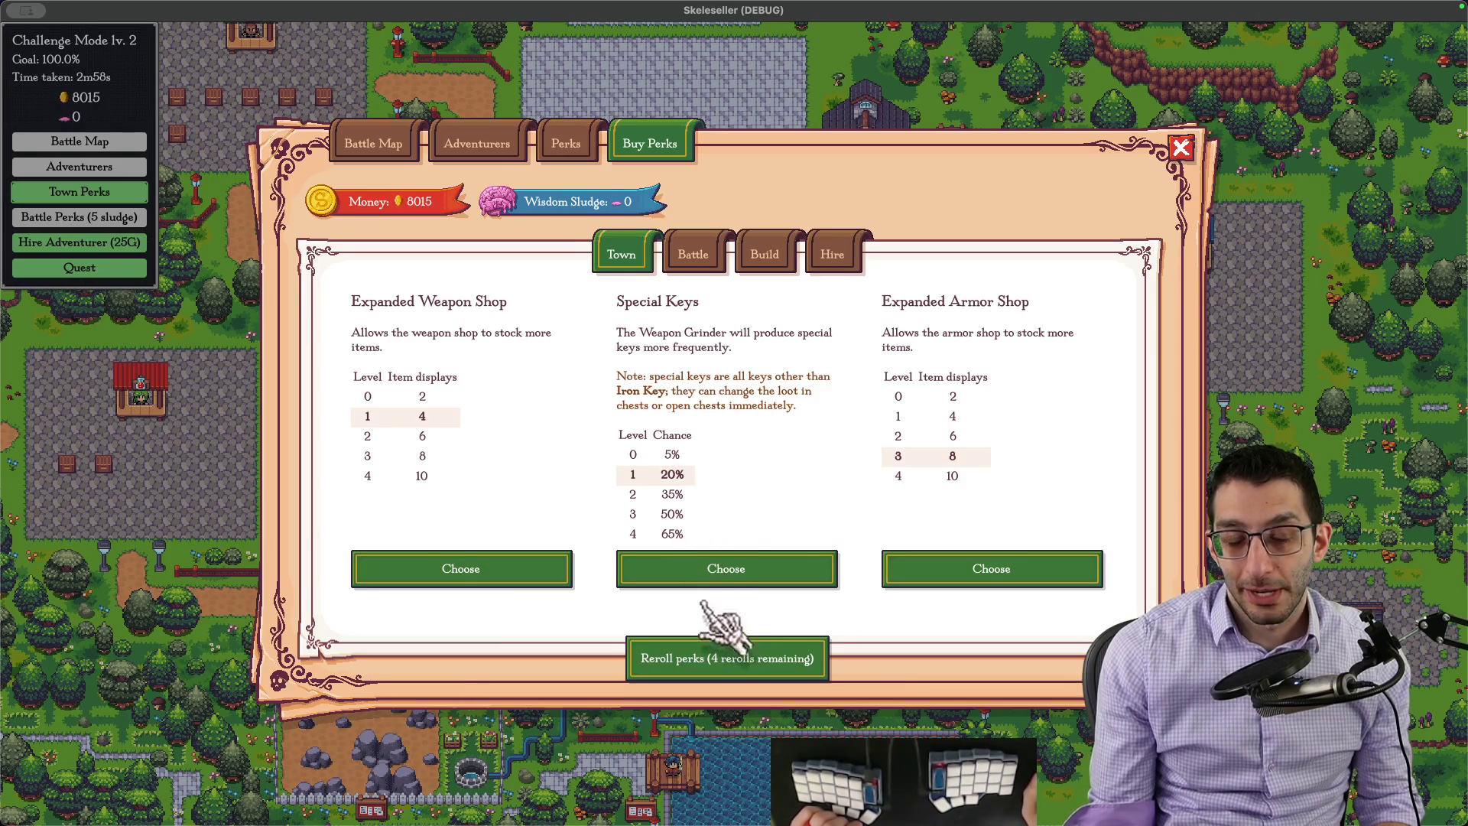
Step: Buy the Special Keys town perk for new offers, then return to the planning document
{"action": "left_click", "coordinate": [722, 564]}
{"action": "left_click", "coordinate": [734, 450]}
{"action": "left_click", "coordinate": [701, 416]}
{"action": "left_click", "coordinate": [721, 450]}
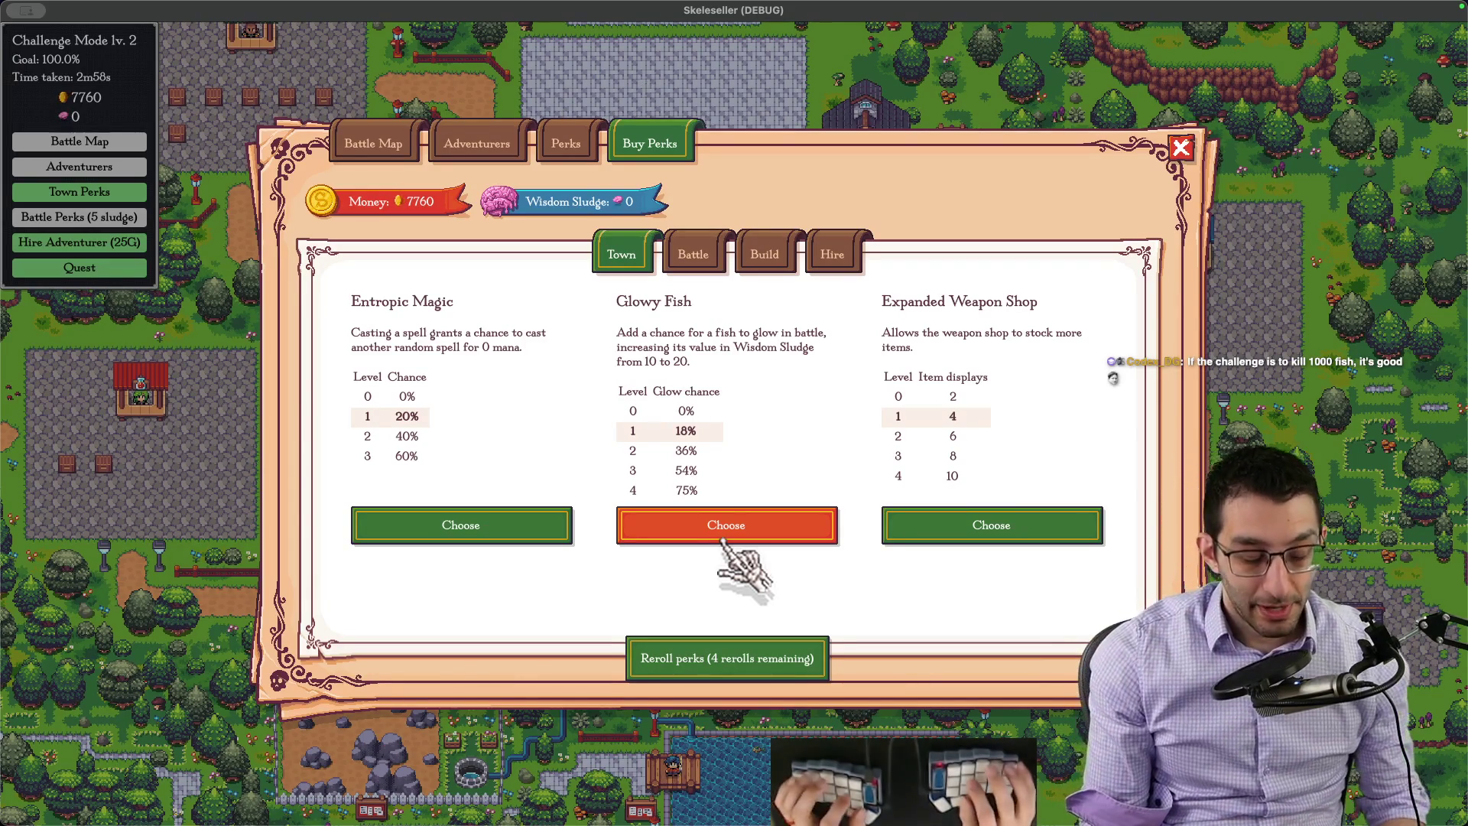
{"action": "key", "text": "super+Tab"}
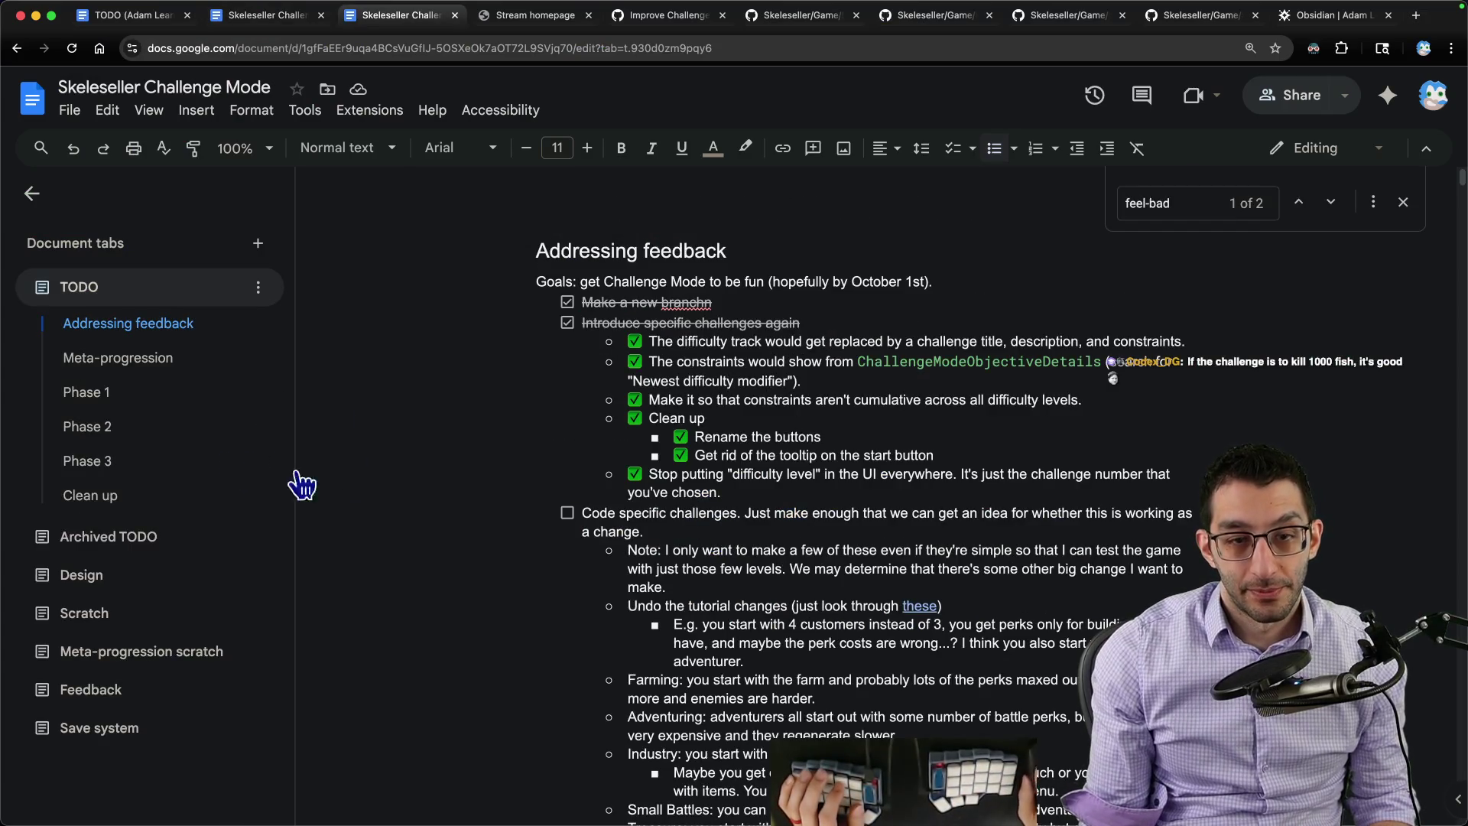
{"action": "scroll", "coordinate": [758, 531], "scroll_direction": "down", "scroll_amount": 15}
{"action": "scroll", "coordinate": [771, 530], "scroll_direction": "down", "scroll_amount": 5}
{"action": "scroll", "coordinate": [771, 530], "scroll_direction": "down", "scroll_amount": 5}
{"action": "scroll", "coordinate": [771, 522], "scroll_direction": "down", "scroll_amount": 10}
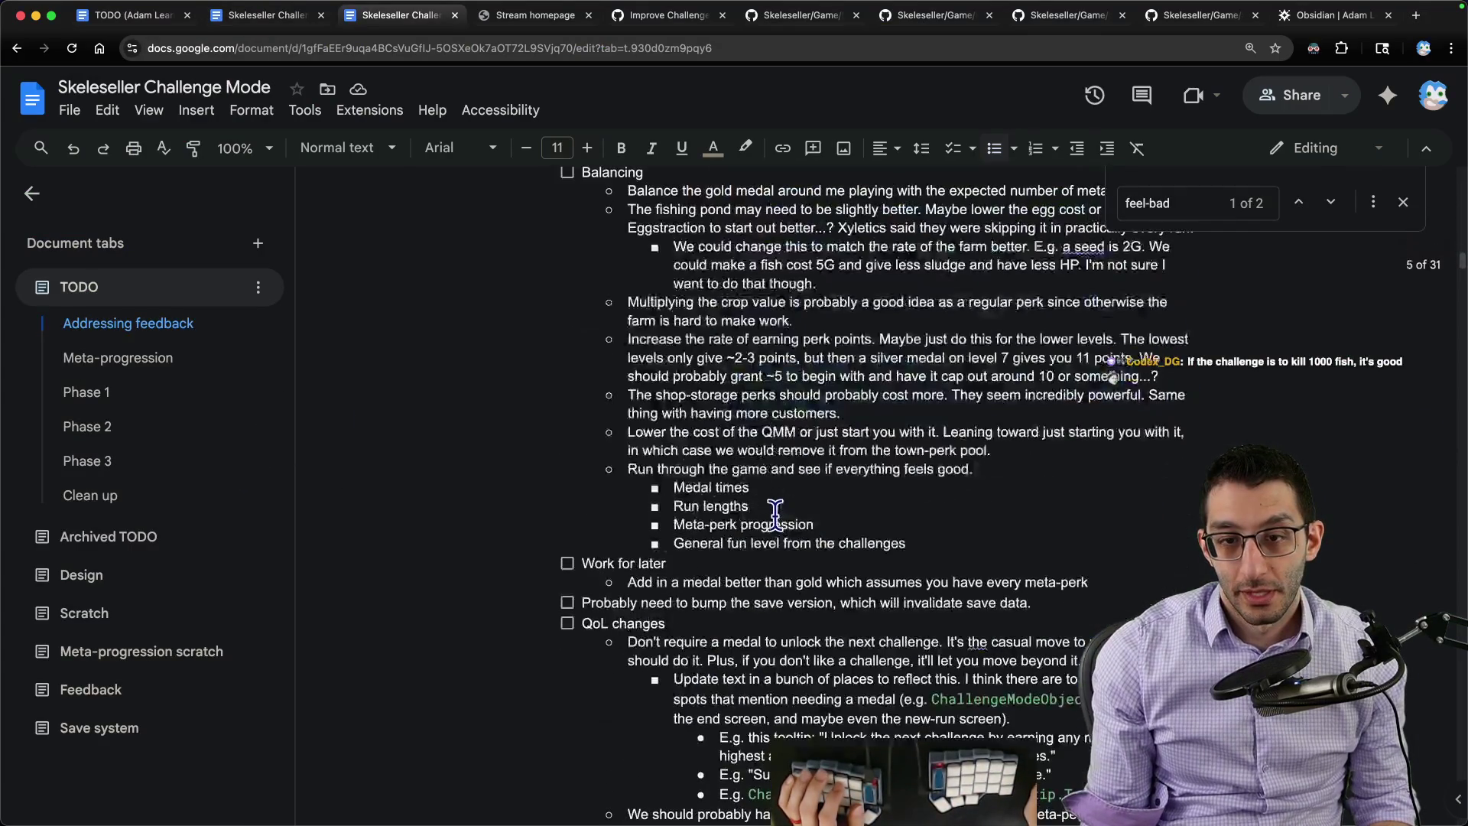
{"action": "scroll", "coordinate": [770, 513], "scroll_direction": "down", "scroll_amount": 1}
{"action": "scroll", "coordinate": [770, 513], "scroll_direction": "up", "scroll_amount": 5}
Step: Add the Balancing bullet 'Change Glowy Fish to go up by 25% per level' and switch to the game
{"action": "left_click", "coordinate": [794, 482]}
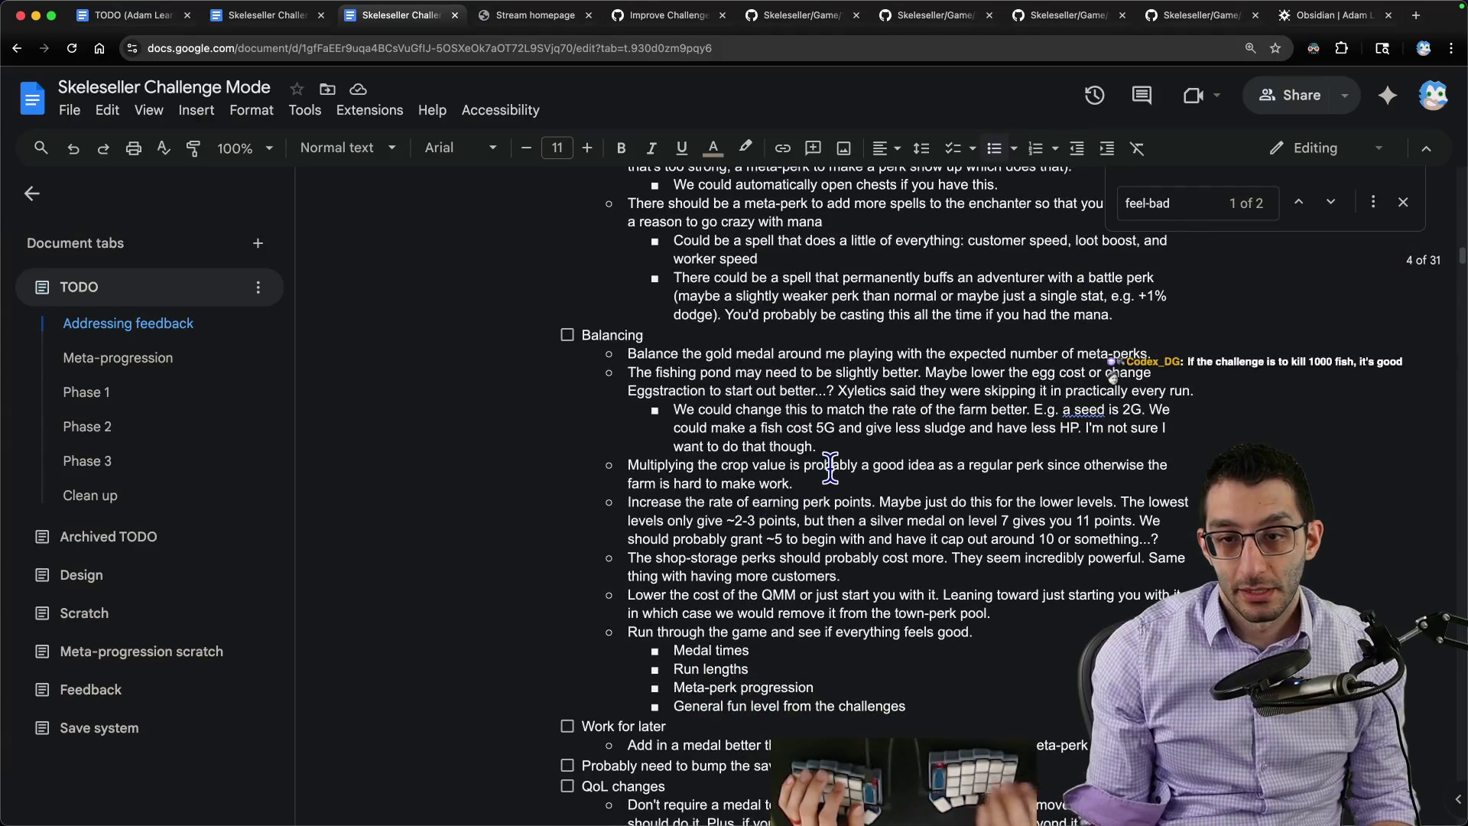
{"action": "key", "text": "Return"}
{"action": "type", "text": "Change Glowy Fish to go up by 25% per level."}
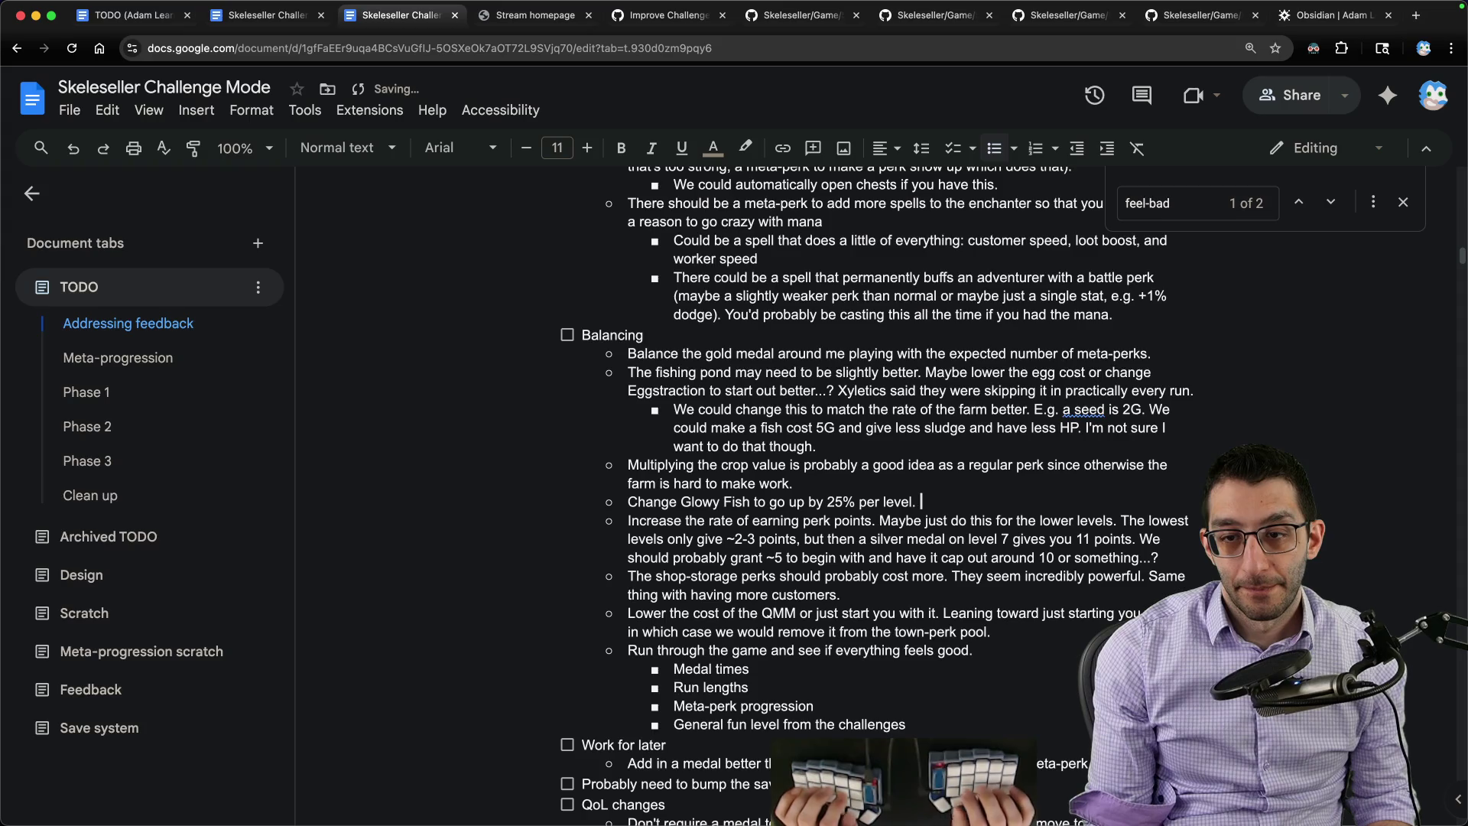
{"action": "key", "text": "alt+Tab"}
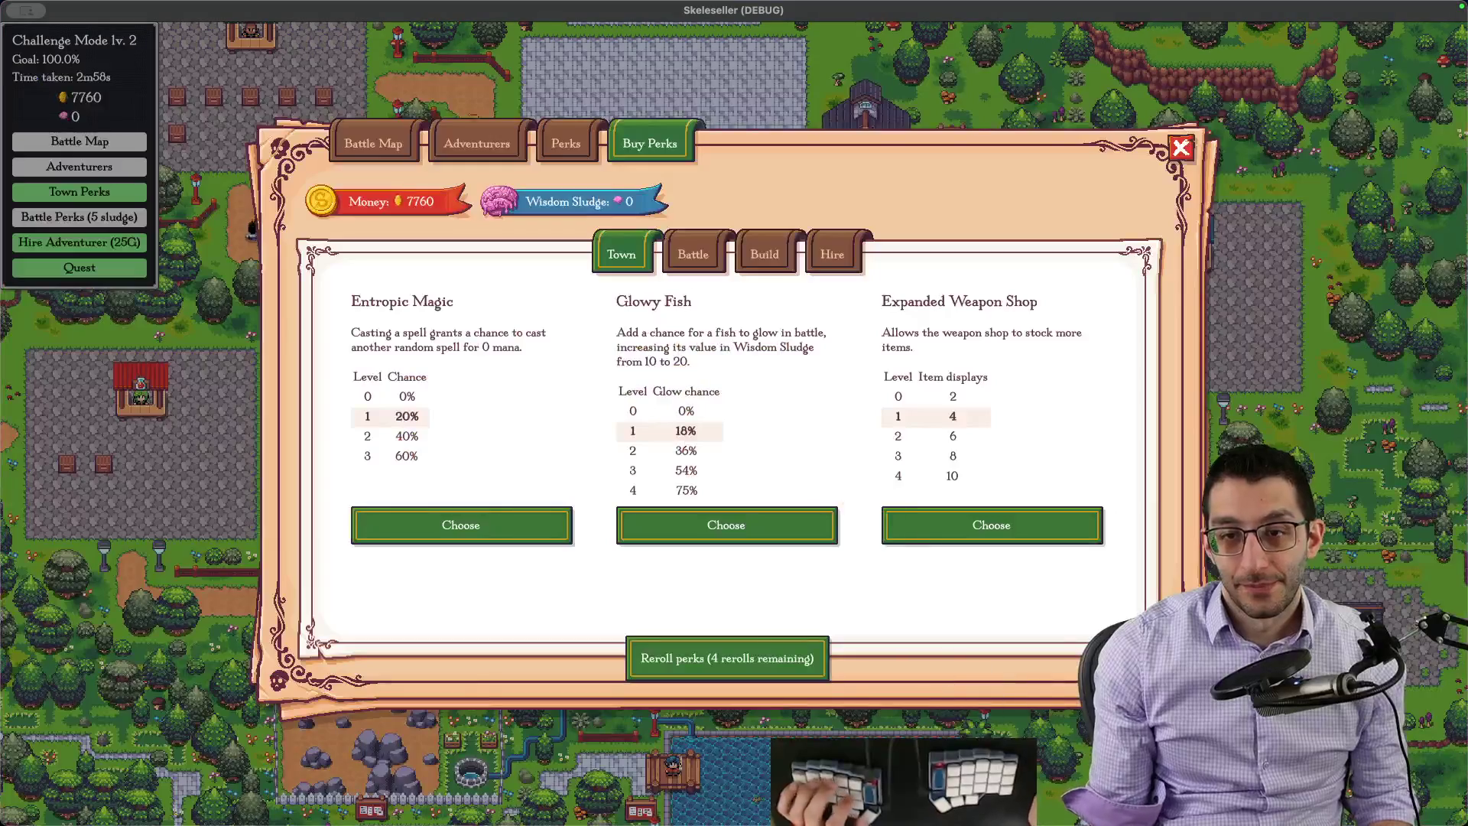
Step: Buy Glowy Fish and a farming perk, then start a sub-bullet under the Glowy Fish note
{"action": "left_click", "coordinate": [754, 524]}
{"action": "left_click", "coordinate": [745, 452]}
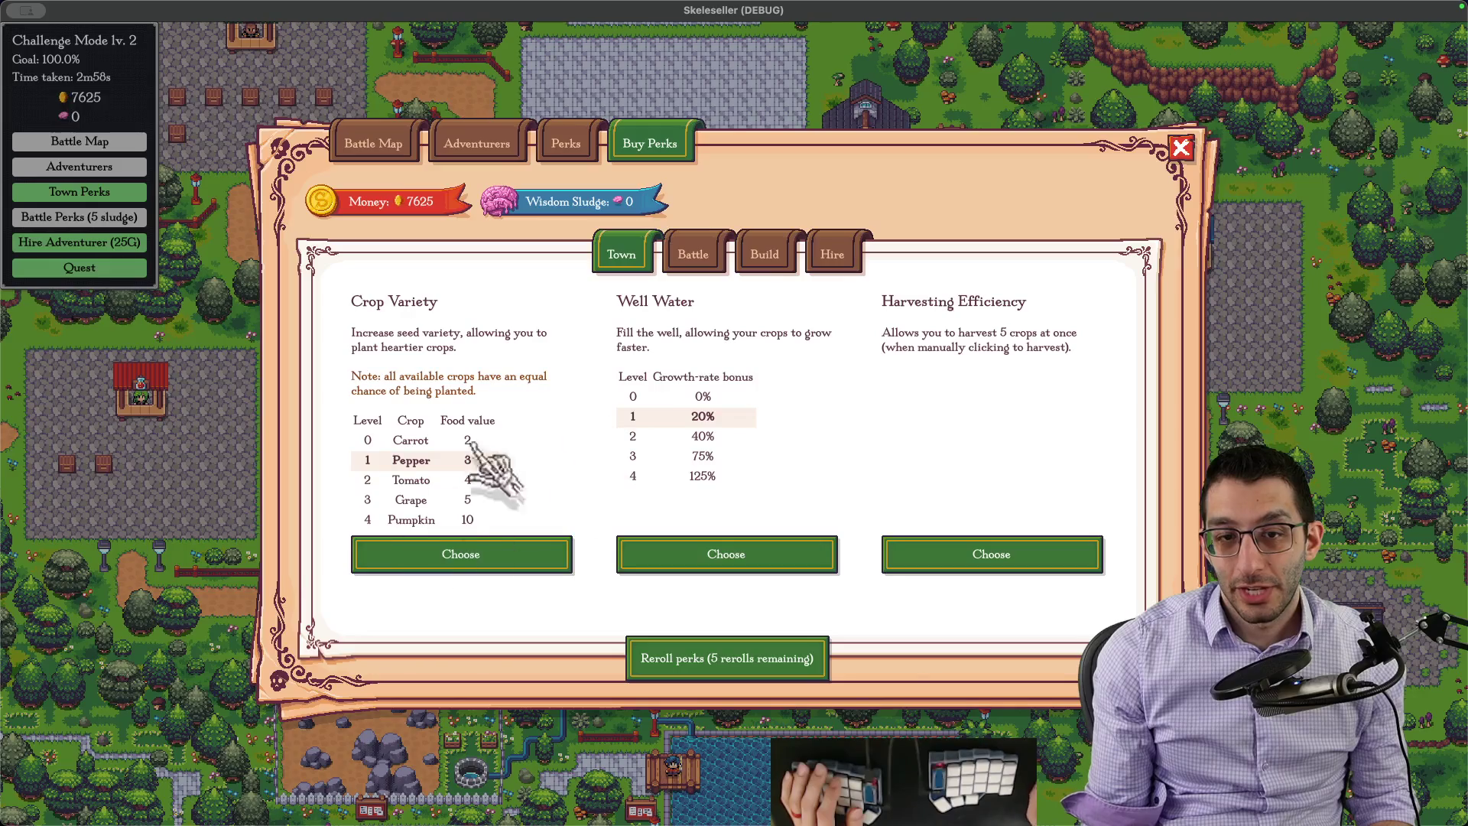
{"action": "left_click", "coordinate": [626, 560]}
{"action": "left_click", "coordinate": [766, 450]}
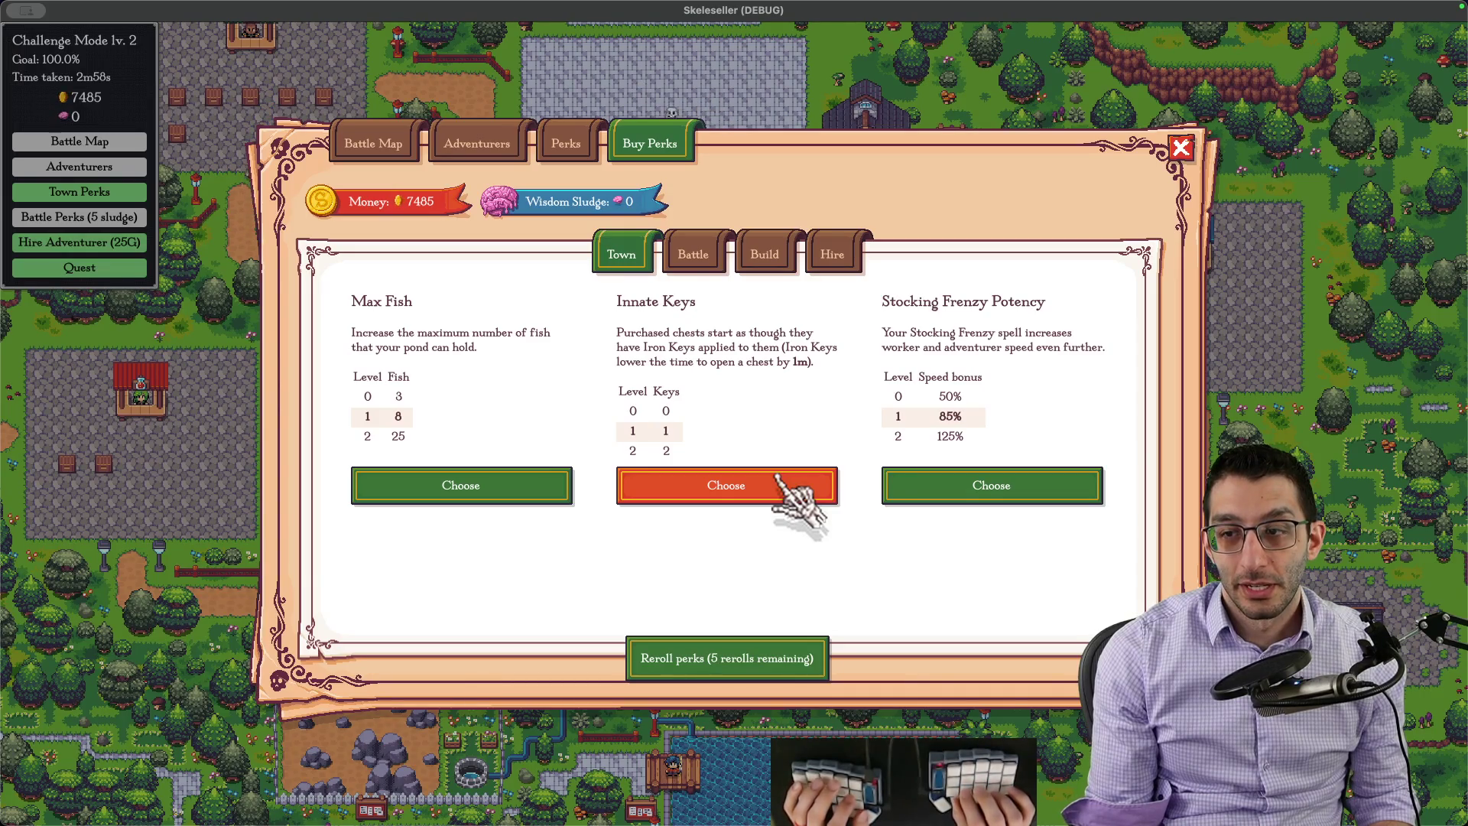
{"action": "key", "text": "super+Tab"}
{"action": "key", "text": "Return"}
{"action": "key", "text": "Tab"}
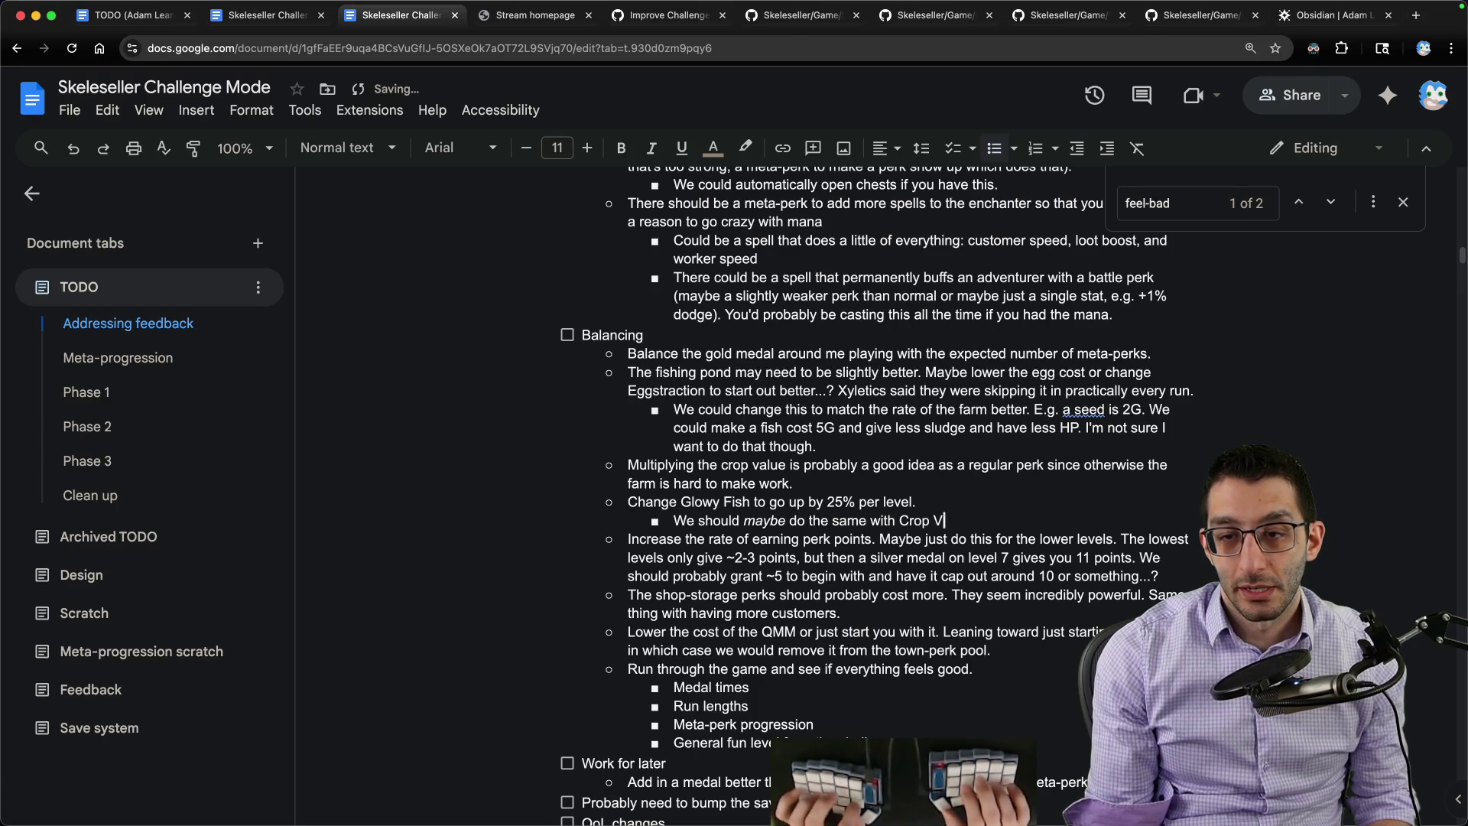
{"action": "type", "text": "ariety. It's kind of difficult"}
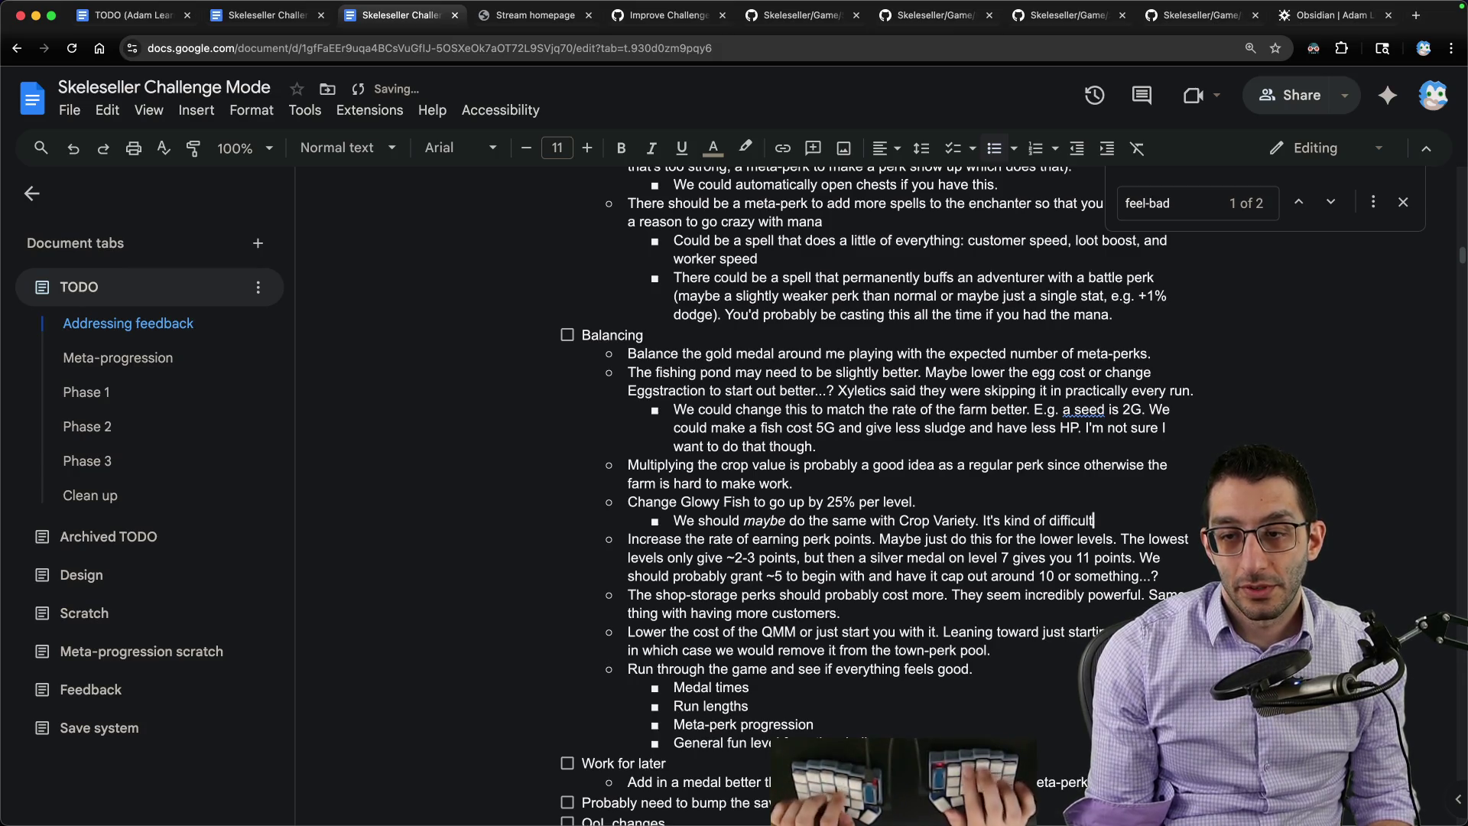
{"action": "type", "text": "when you go from 2 sludge p"}
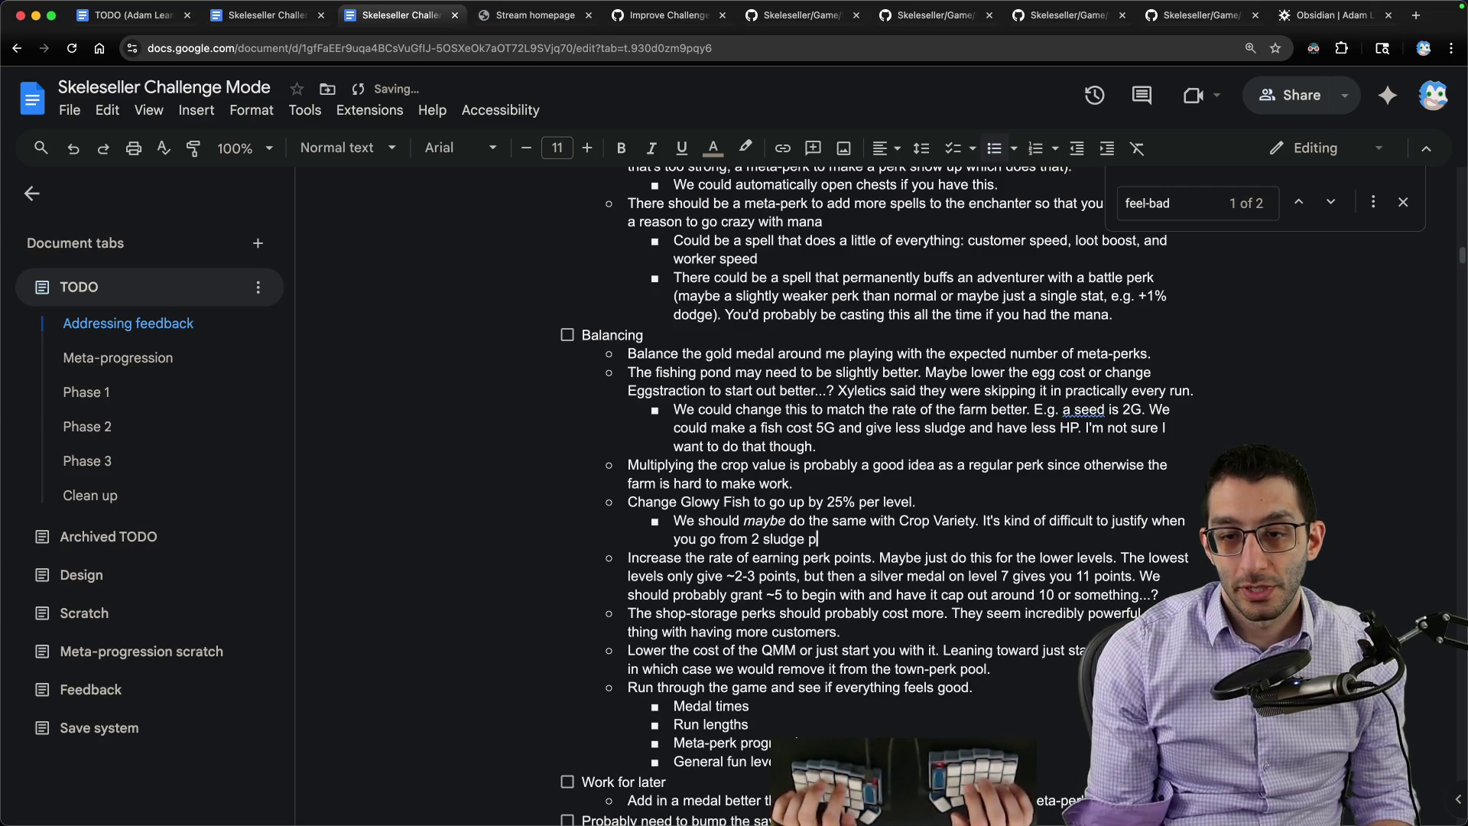
{"action": "type", "text": " sludge. Sure, it's a 25% boost, but"}
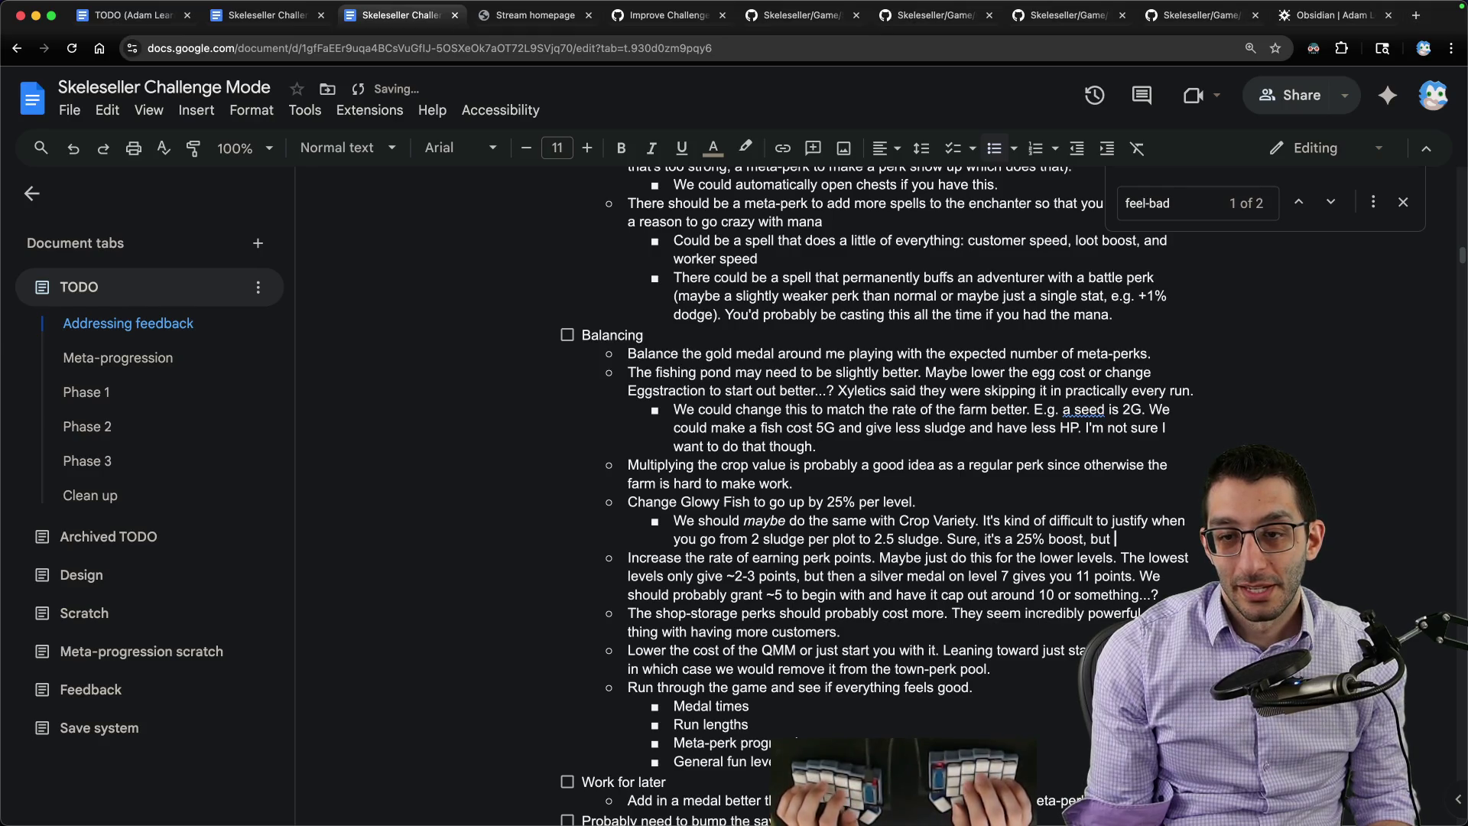
{"action": "type", "text": "super crazy unless you have a lot of other farmin"}
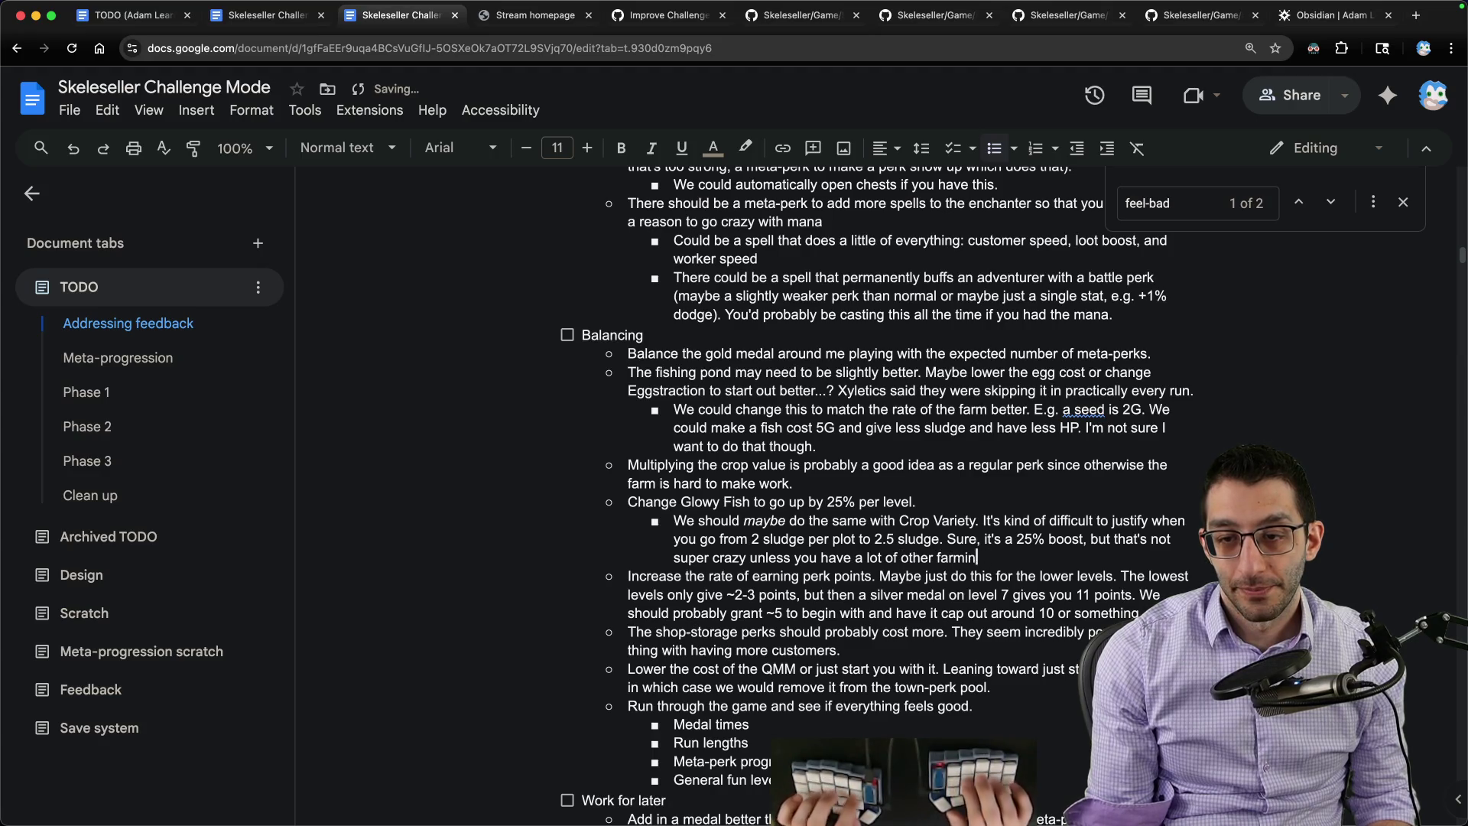
{"action": "type", "text": "g perks."}
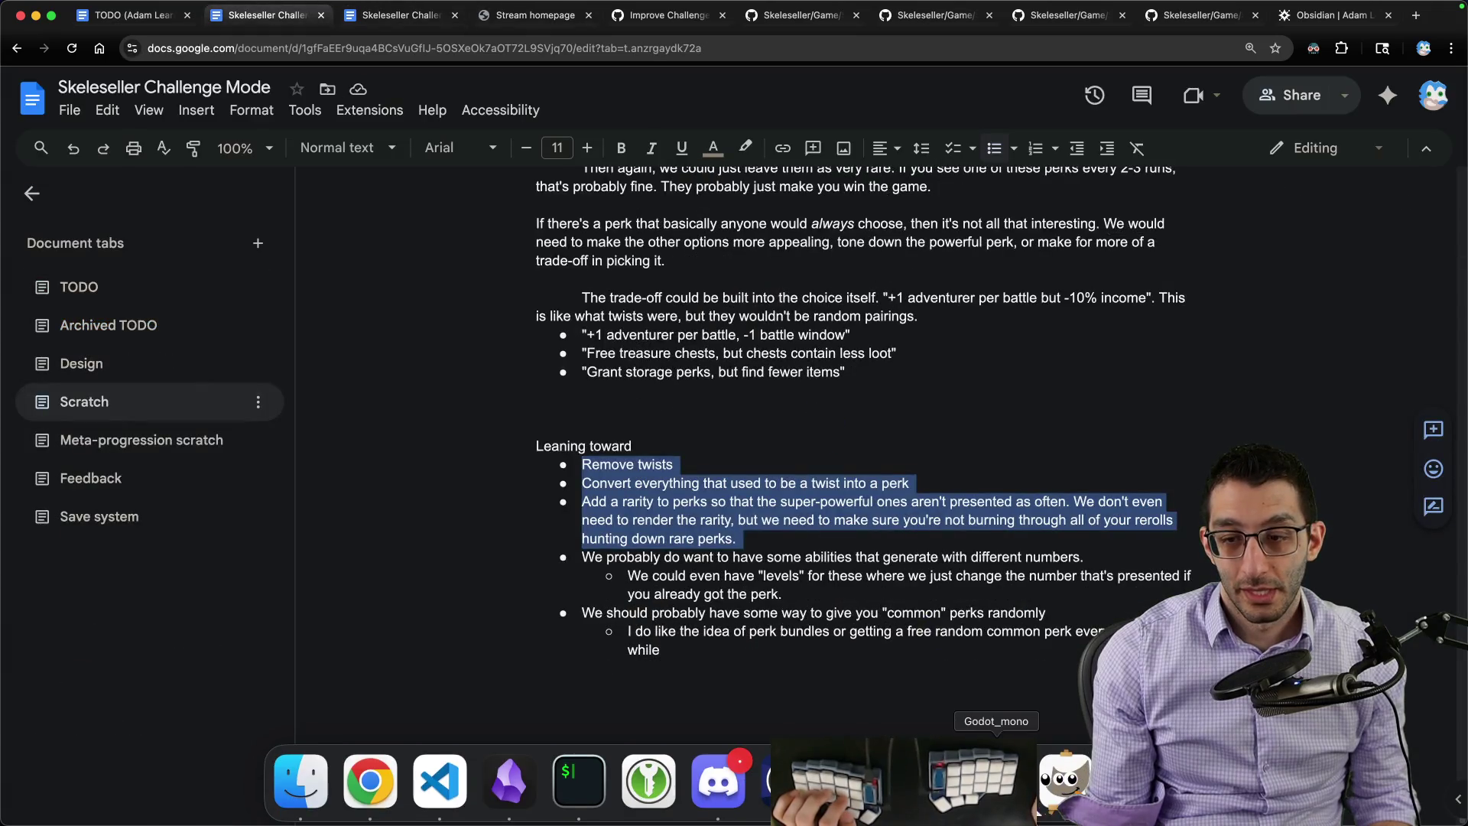
Step: Check the game, add the Max Fish jumps-to-25-fish Balancing bullet, and return to the game
{"action": "left_click", "coordinate": [803, 790]}
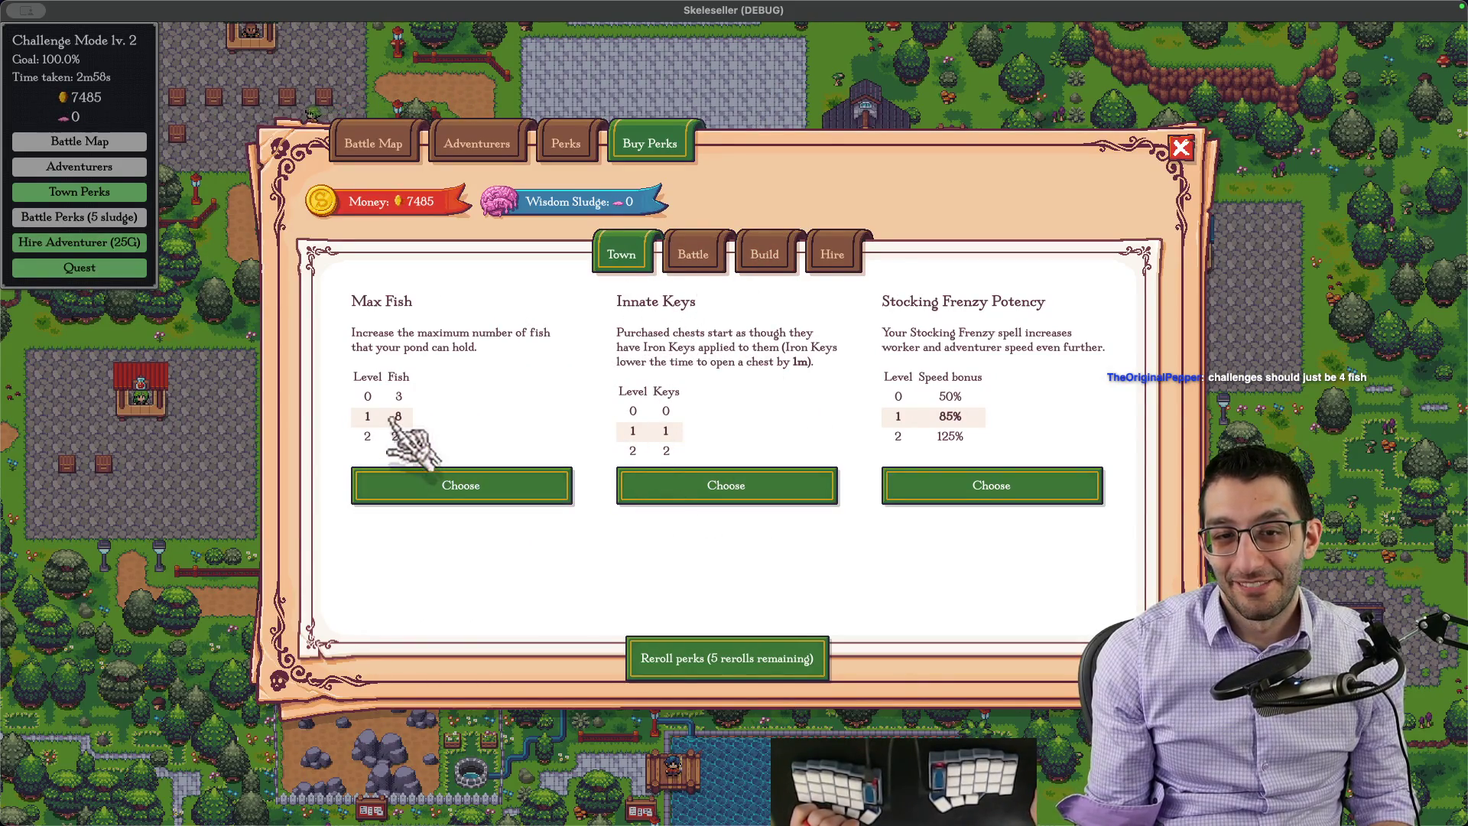
{"action": "key", "text": "super+Tab"}
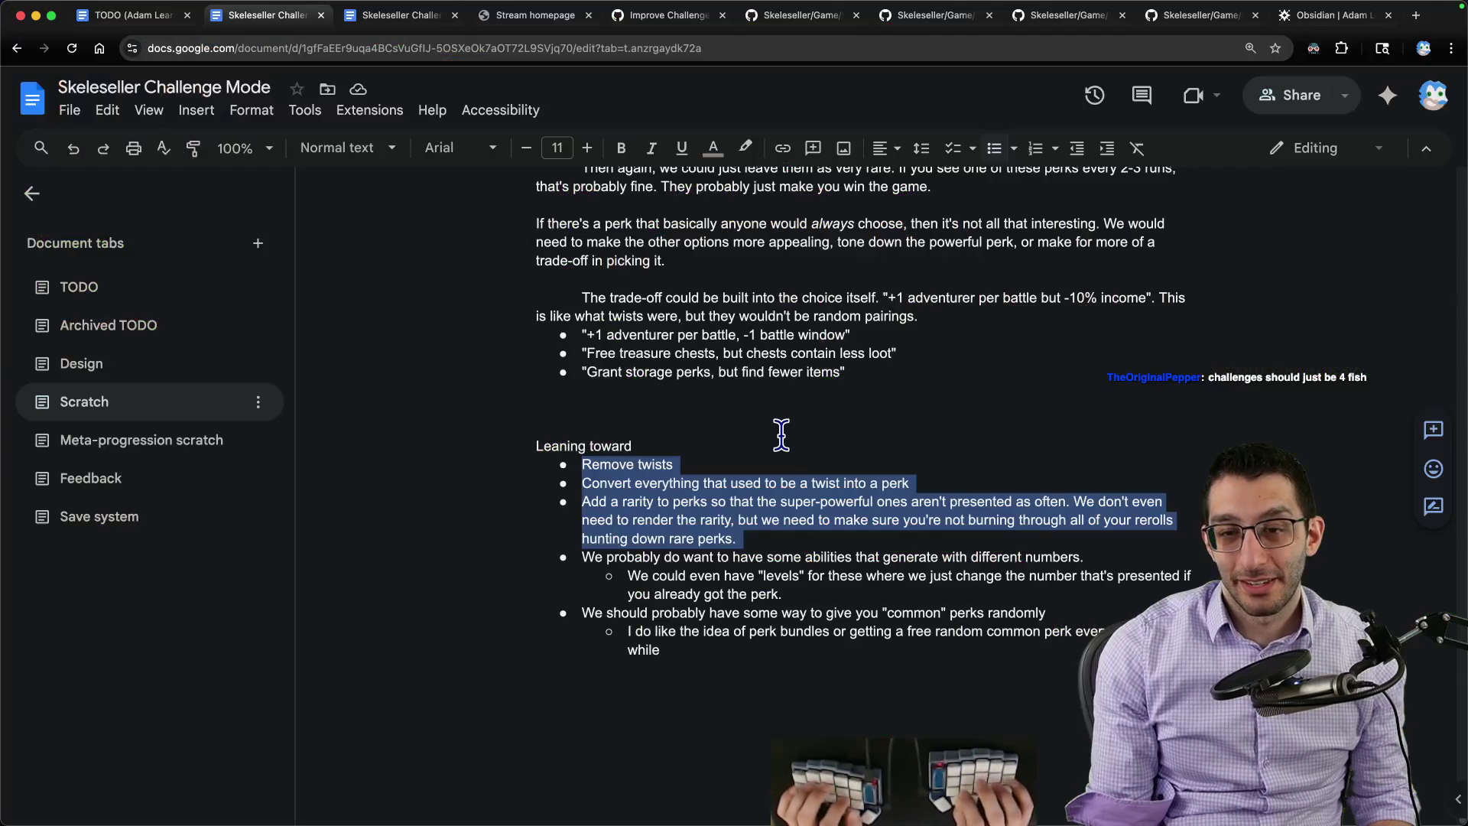
{"action": "key", "text": "ctrl+Tab"}
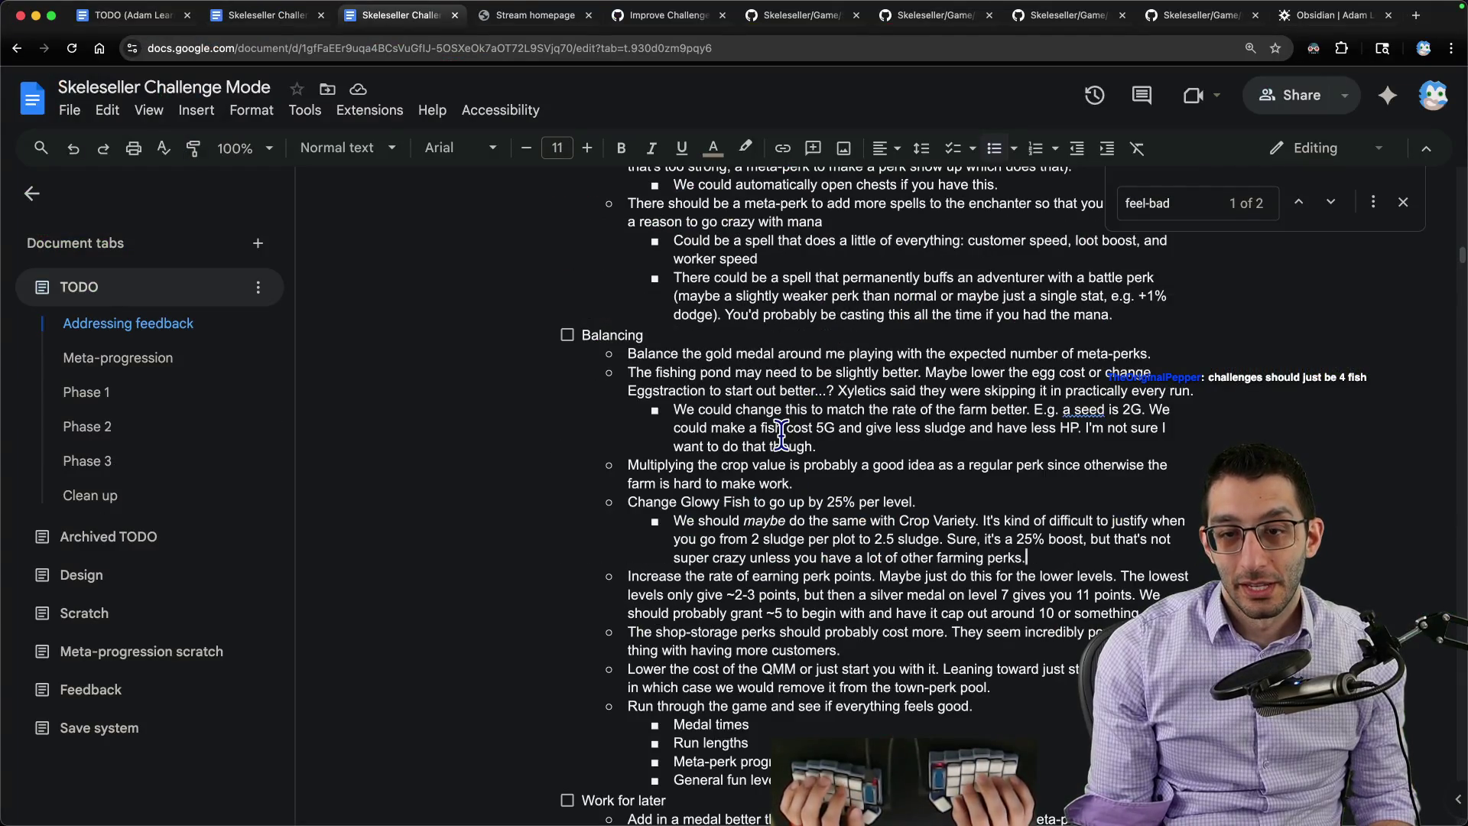
{"action": "key", "text": "Return"}
{"action": "key", "text": "shift+Tab"}
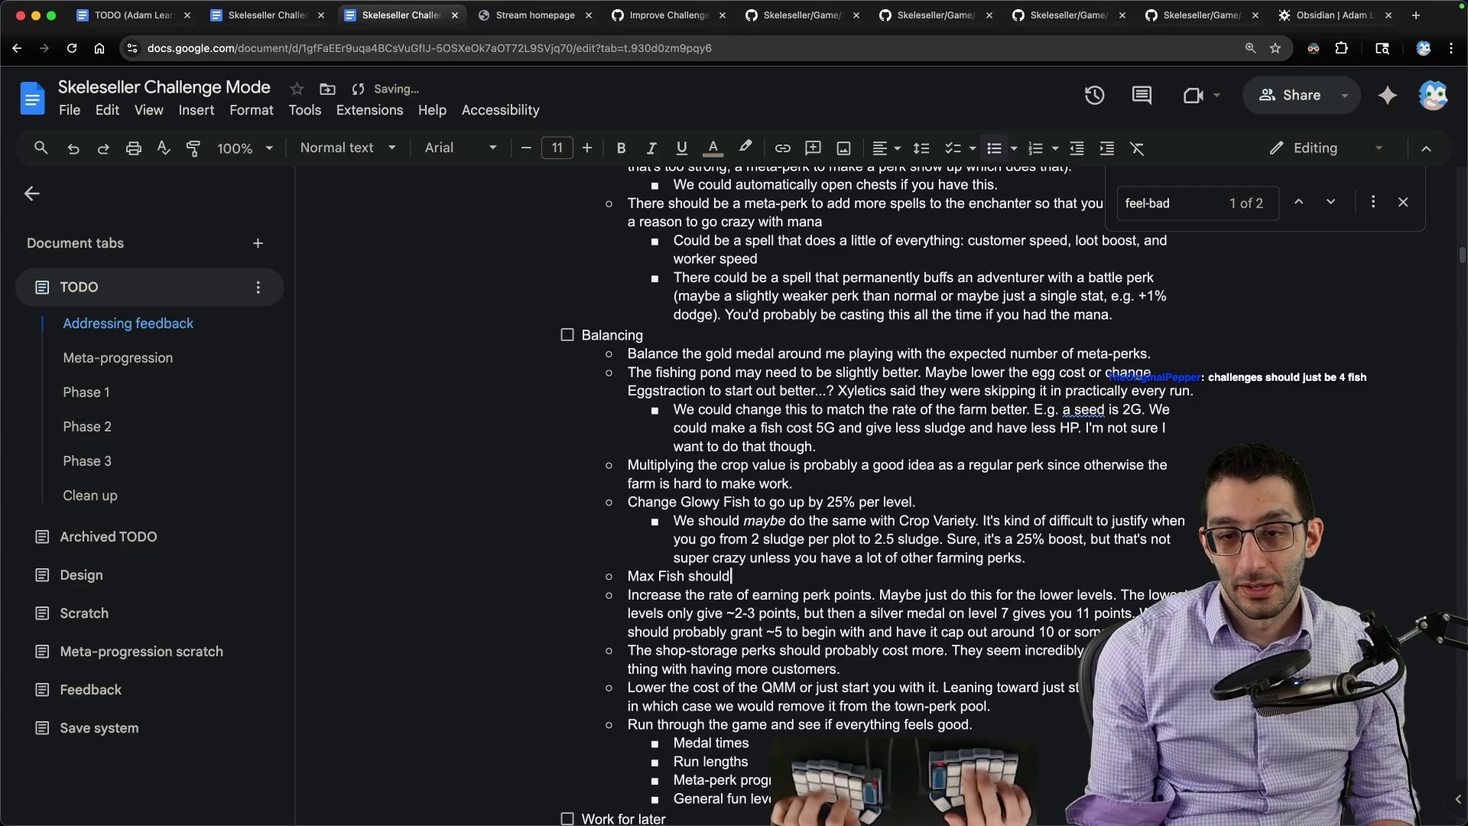
{"action": "type", "text": "jump straight to 25 fish...? It's not sure interesting on its own."}
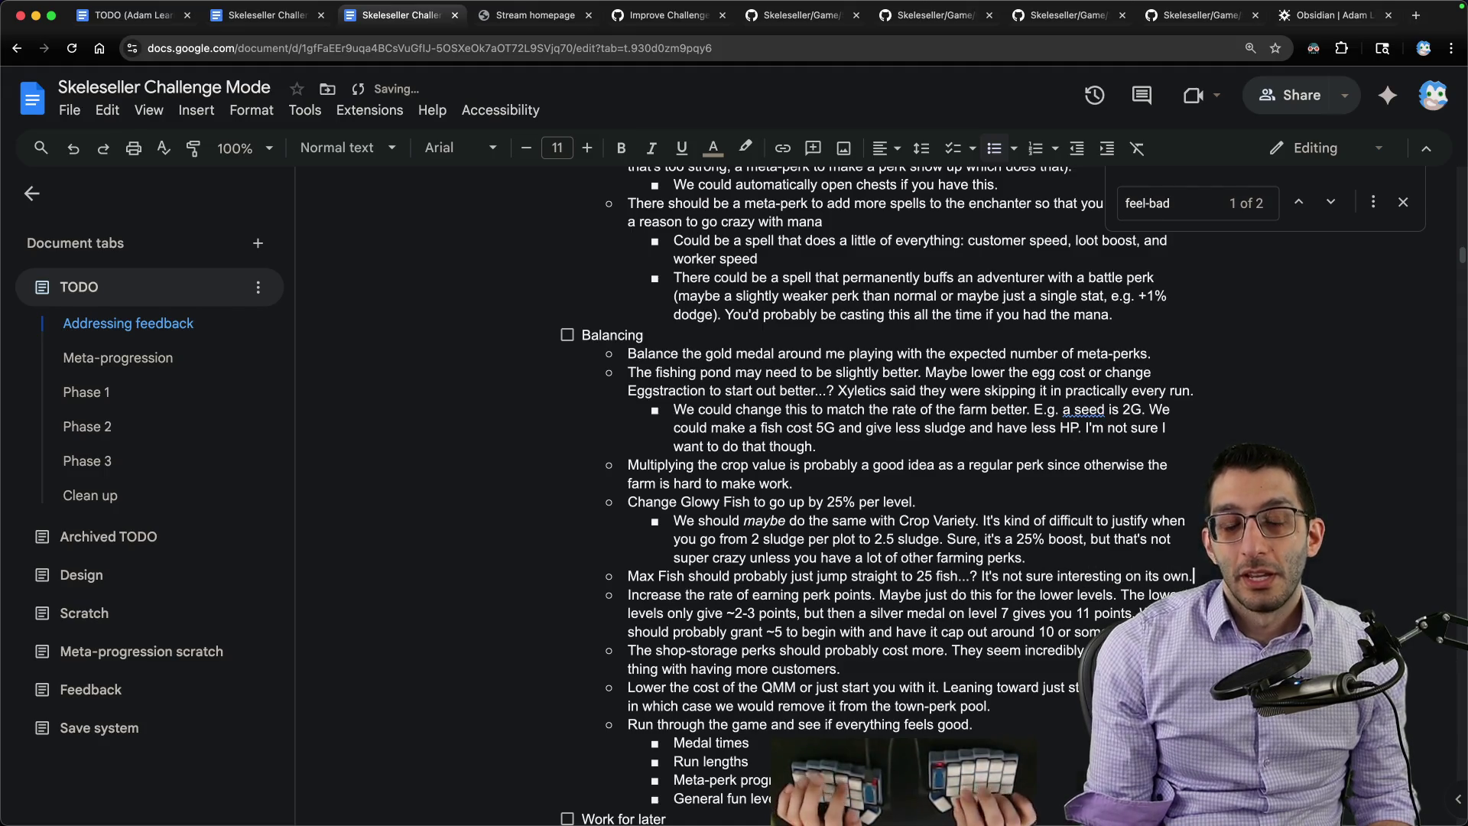
{"action": "key", "text": "super+4"}
{"action": "left_click", "coordinate": [995, 780]}
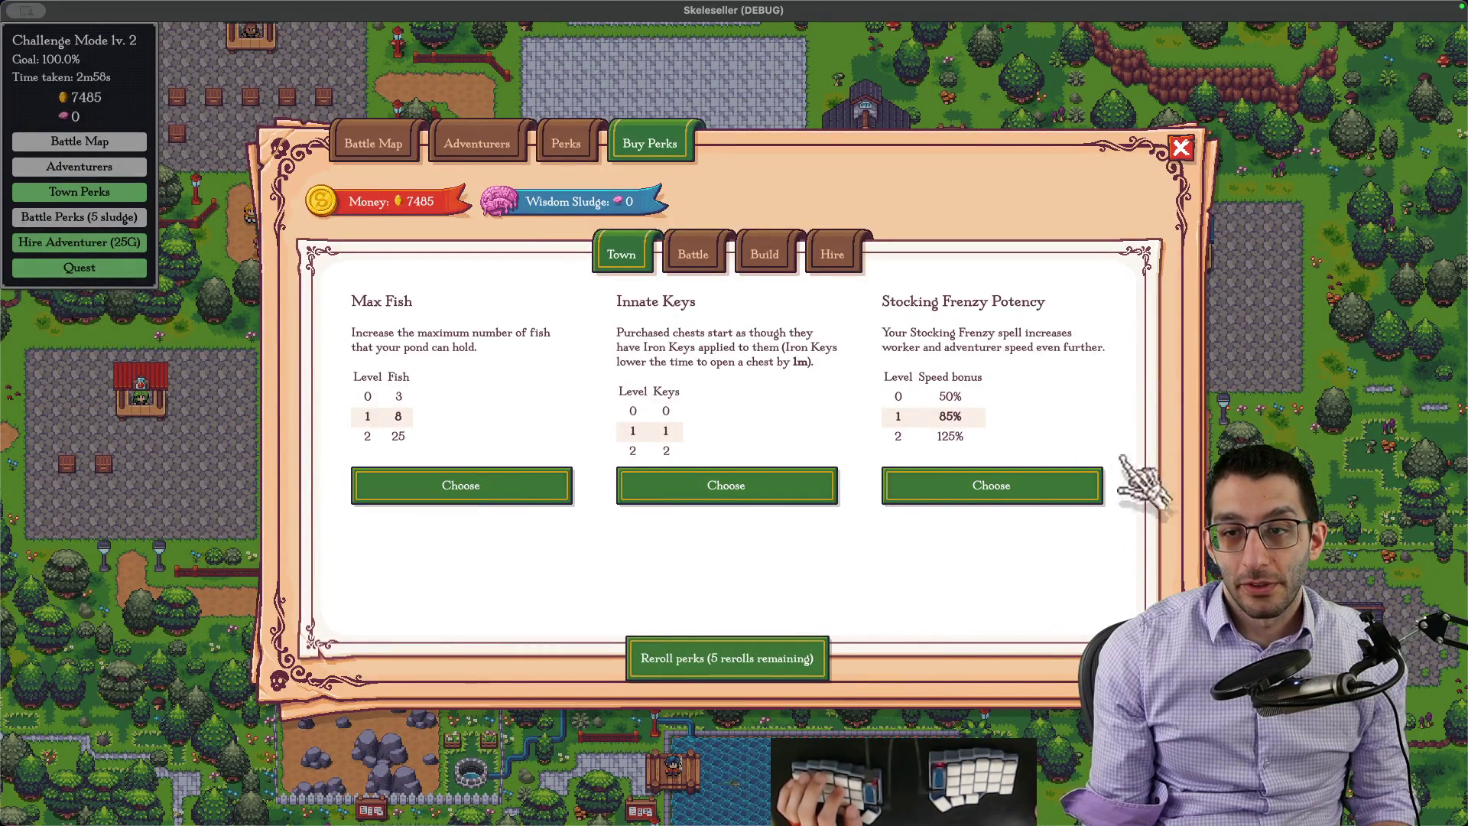
Step: Buy the Max Fish, Eggstraction, Max Customers, Expanded Warehouse and Increased Appetite town perks, dropping money to 6710
{"action": "left_click", "coordinate": [763, 487]}
{"action": "left_click", "coordinate": [757, 446]}
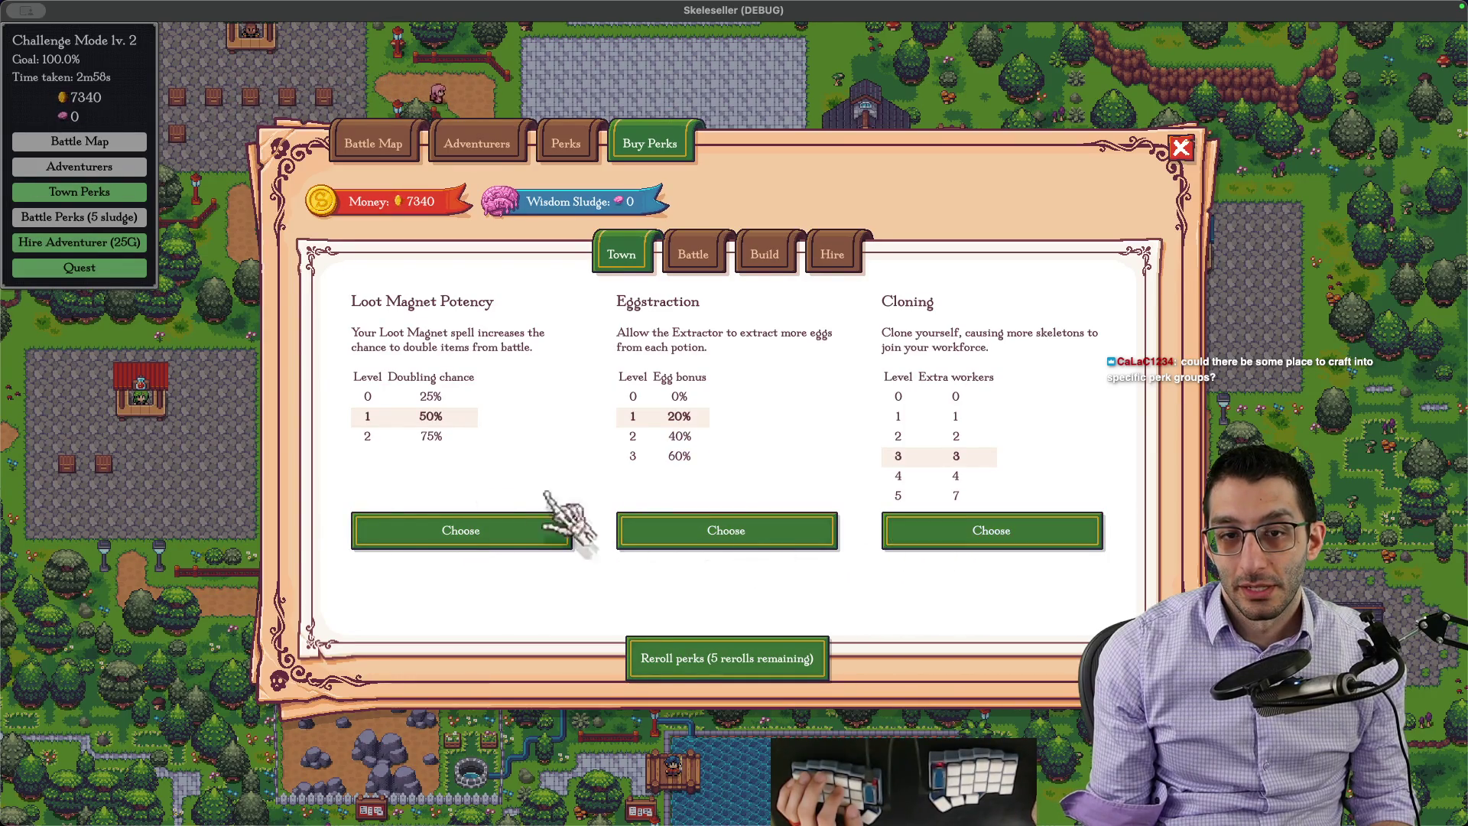
{"action": "left_click", "coordinate": [708, 535]}
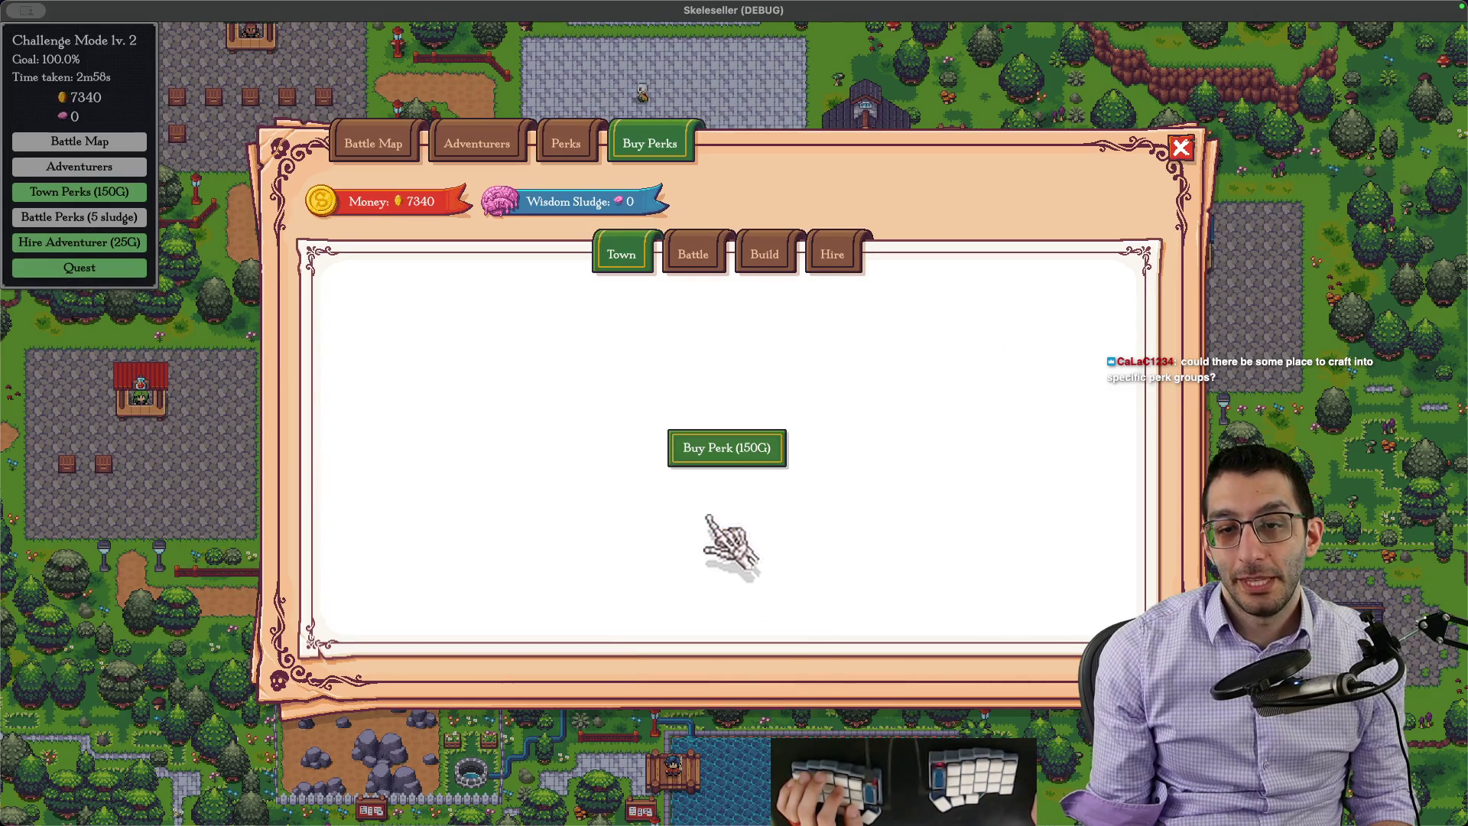
{"action": "left_click", "coordinate": [727, 454]}
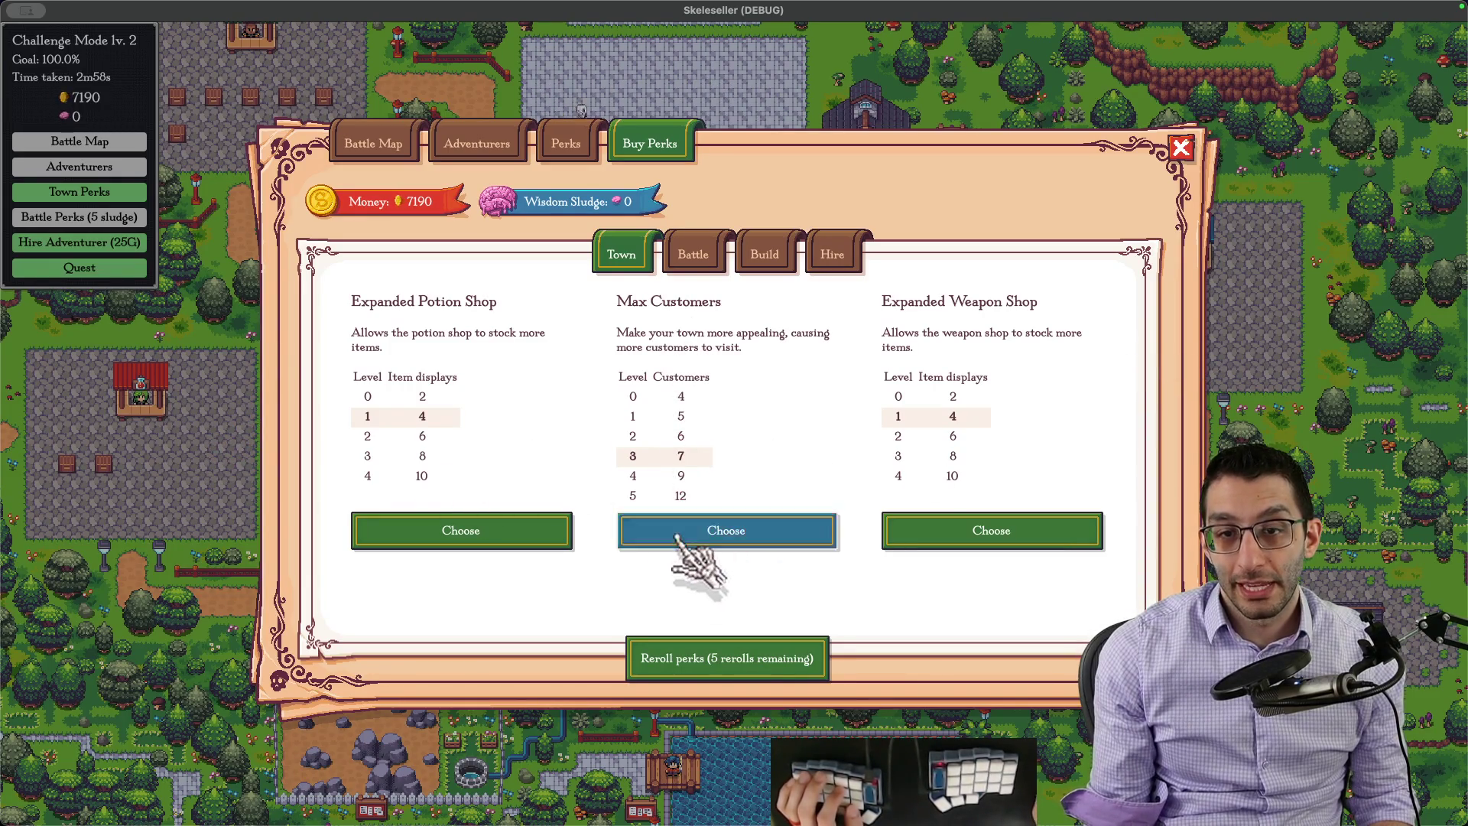
{"action": "left_click", "coordinate": [711, 534]}
{"action": "left_click", "coordinate": [717, 450]}
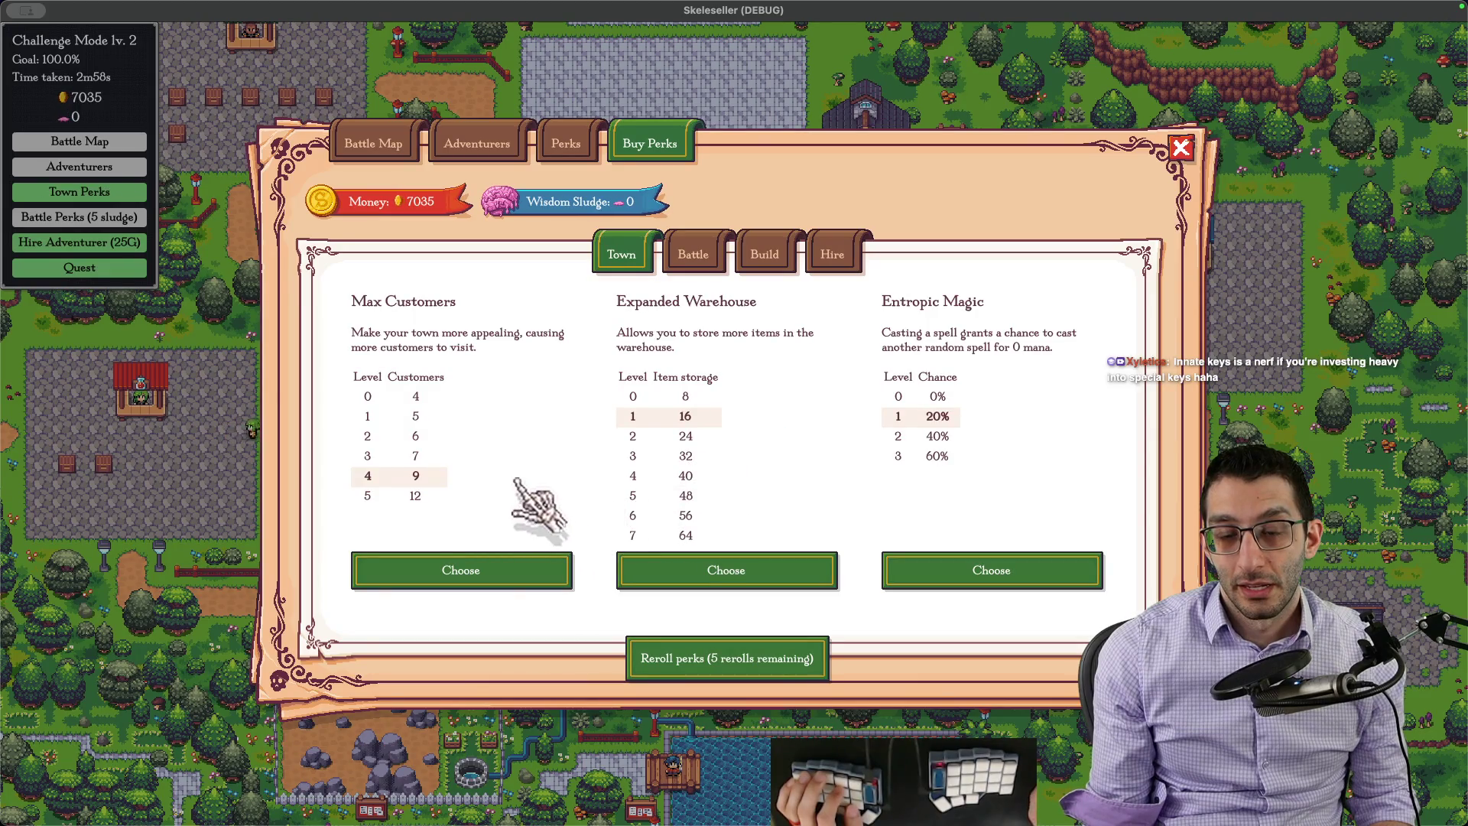
{"action": "left_click", "coordinate": [753, 564]}
{"action": "left_click", "coordinate": [743, 449]}
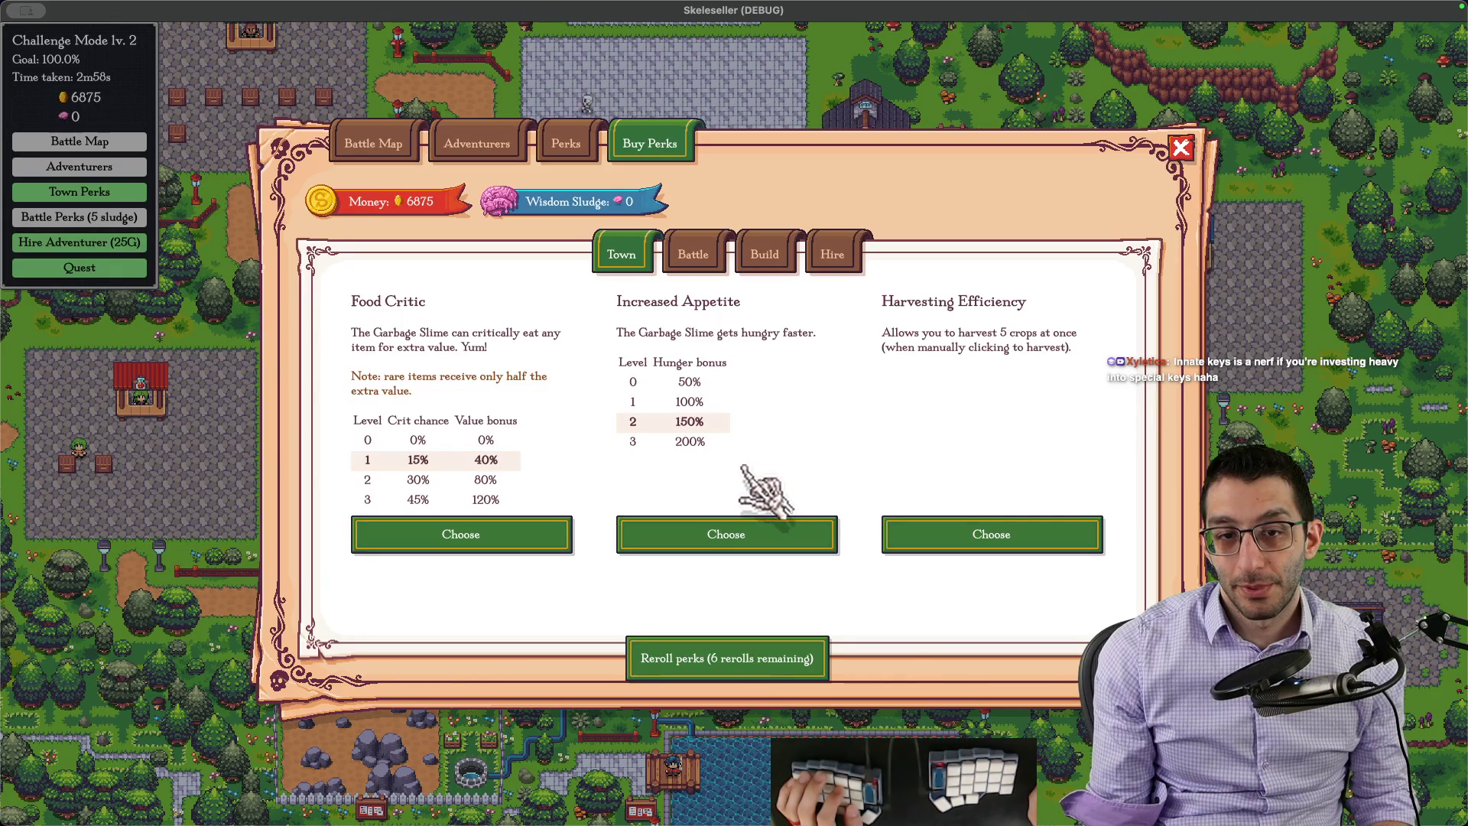
{"action": "left_click", "coordinate": [743, 534]}
{"action": "left_click", "coordinate": [744, 453]}
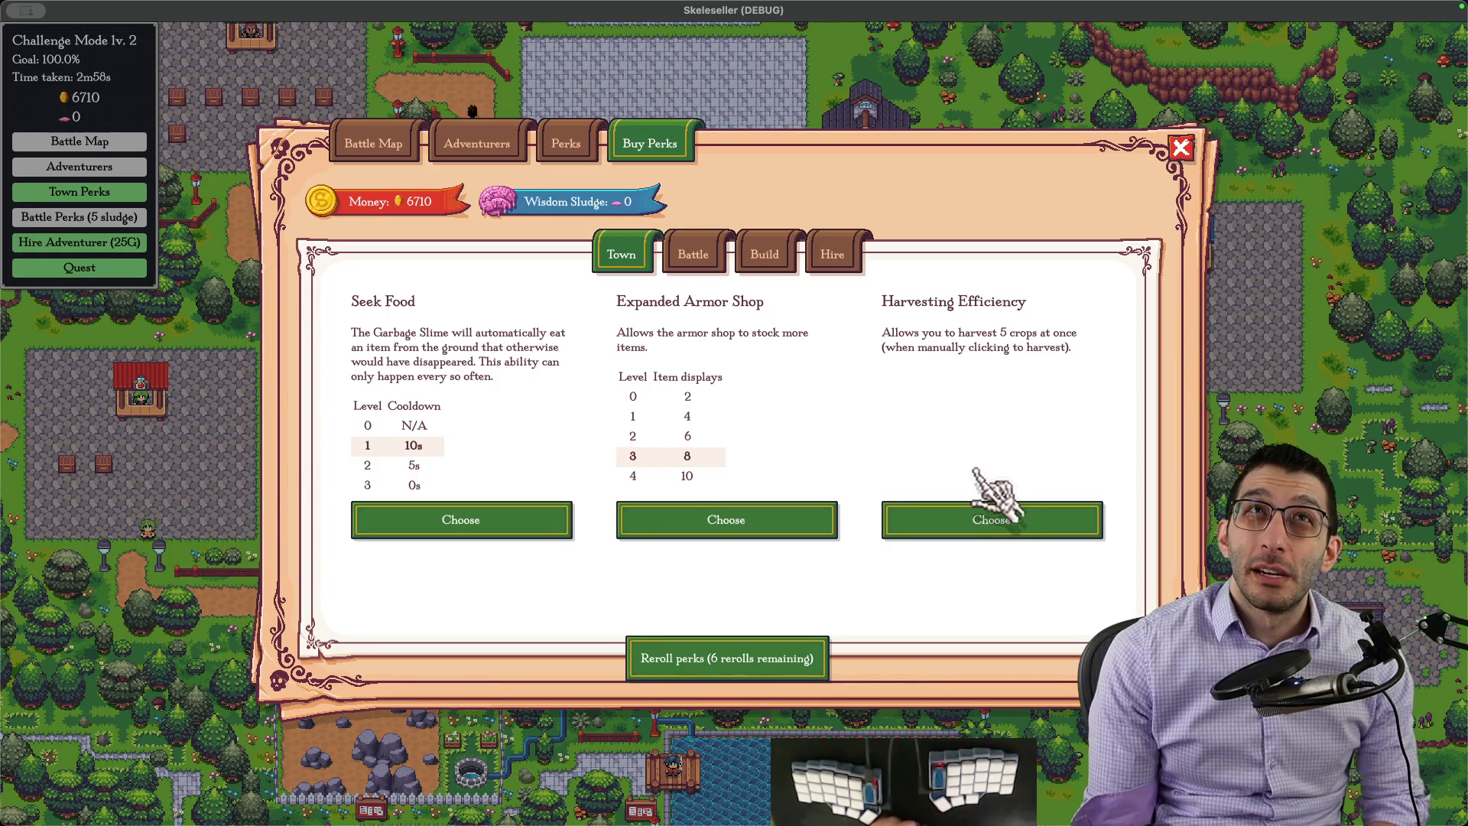
{"action": "key", "text": "super+Tab"}
Step: Note in a new scratch file that 6m → 4m still fits 2 special keys per chest while 6m → 3m could be a nerf
{"action": "key", "text": "super+n"}
{"action": "type", "text": "6m -> 4m"}
{"action": "key", "text": "Return"}
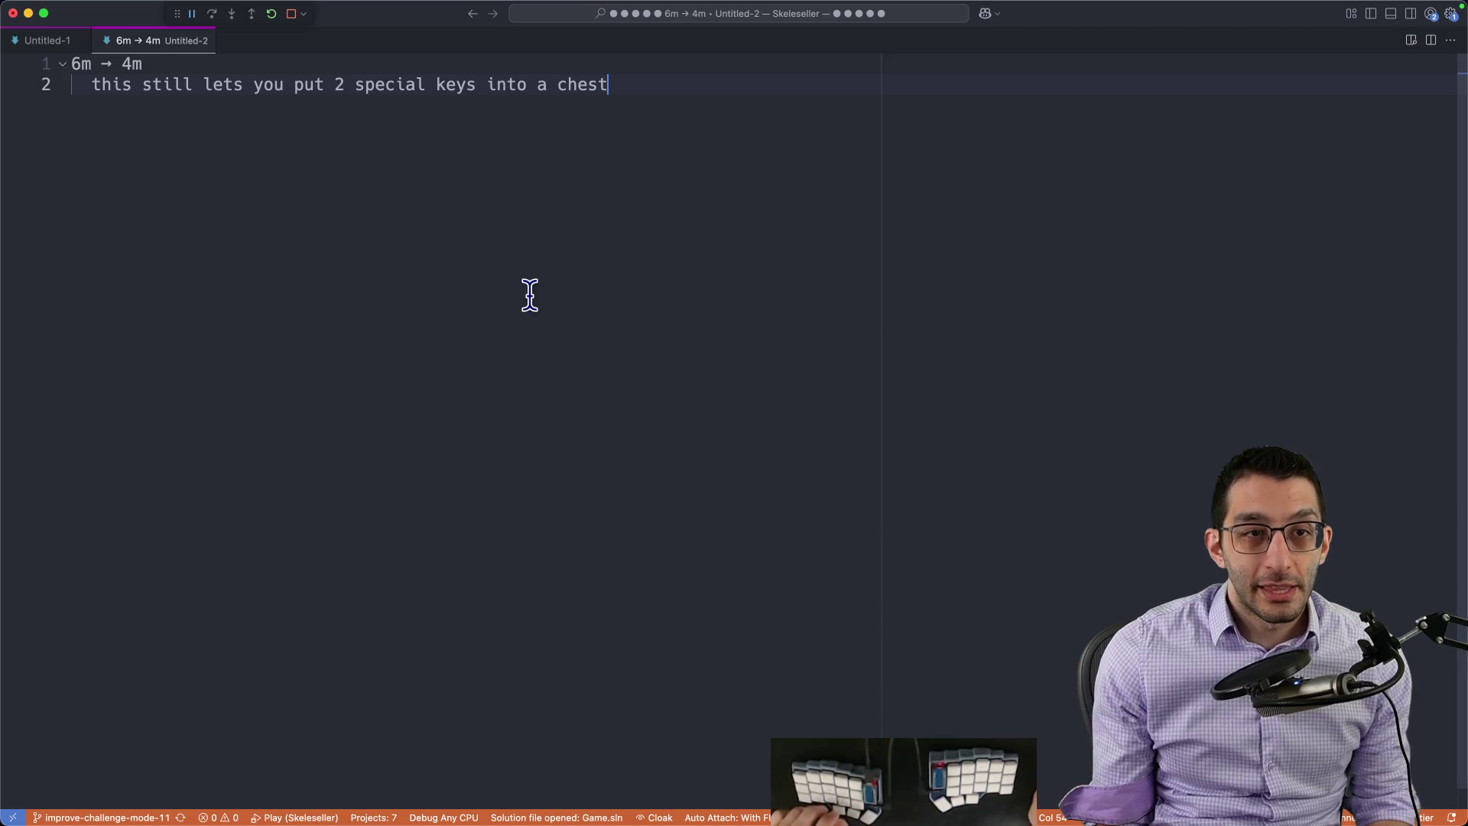
{"action": "key", "text": "Down"}
{"action": "key", "text": "End"}
{"action": "key", "text": "Return"}
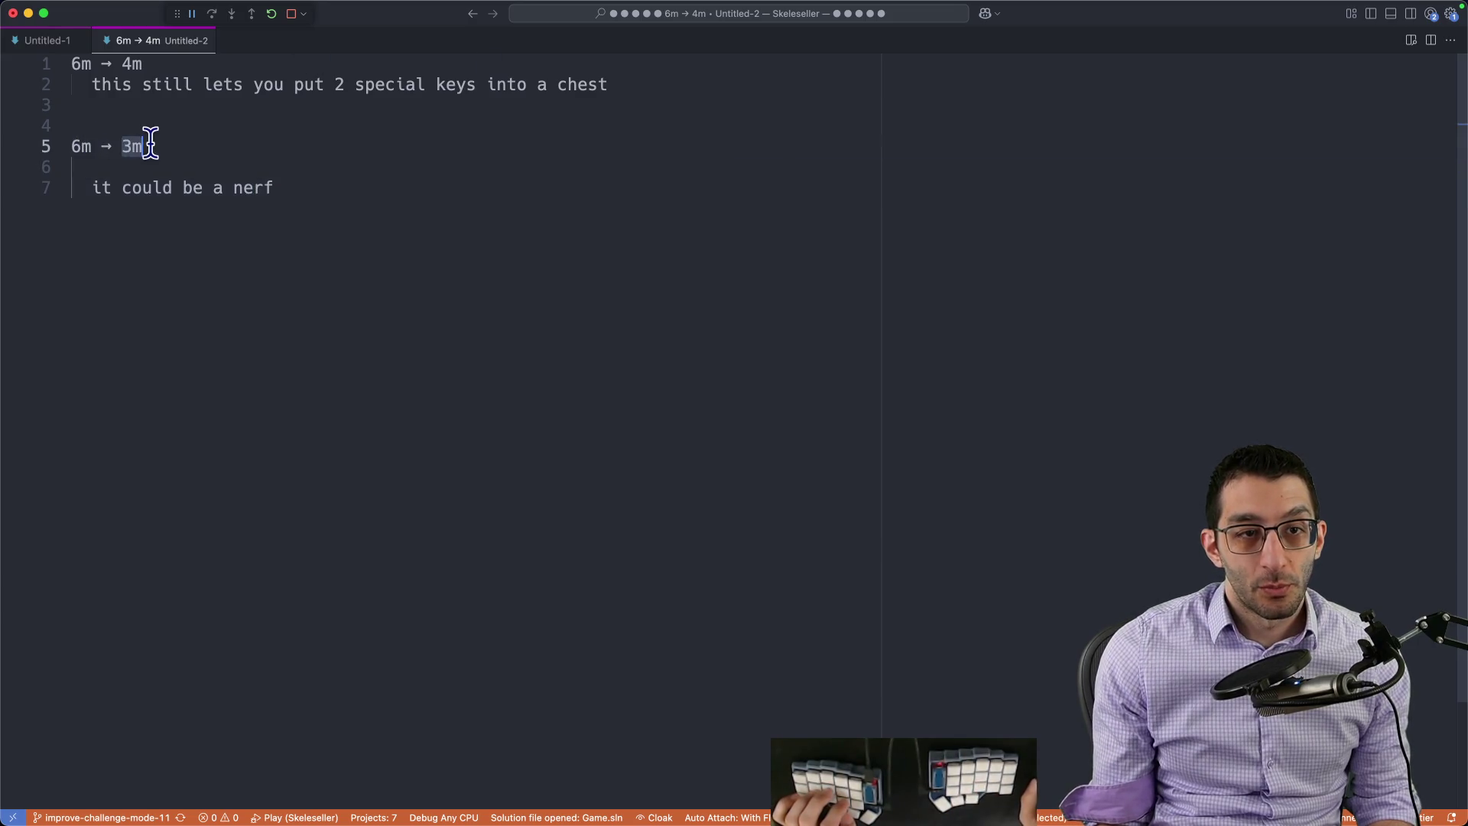
{"action": "key", "text": "super+Tab"}
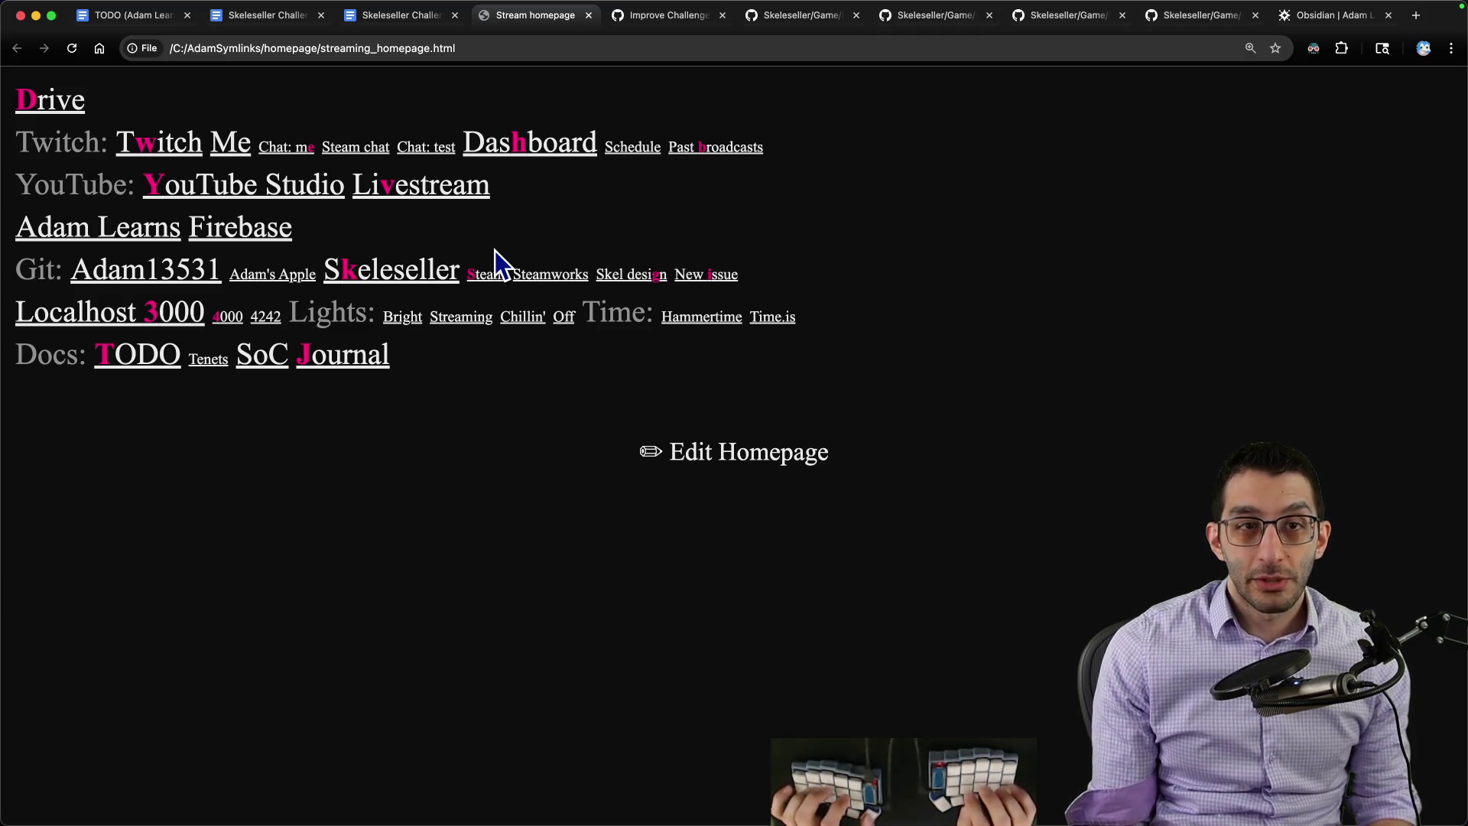
Step: Add a top-level 'Future ideas' bullet with a sub-bullet on quest-offered perk choices: storage vs. worker vs. customer
{"action": "key", "text": "super+2"}
{"action": "scroll", "coordinate": [654, 352], "scroll_direction": "up", "scroll_amount": 3}
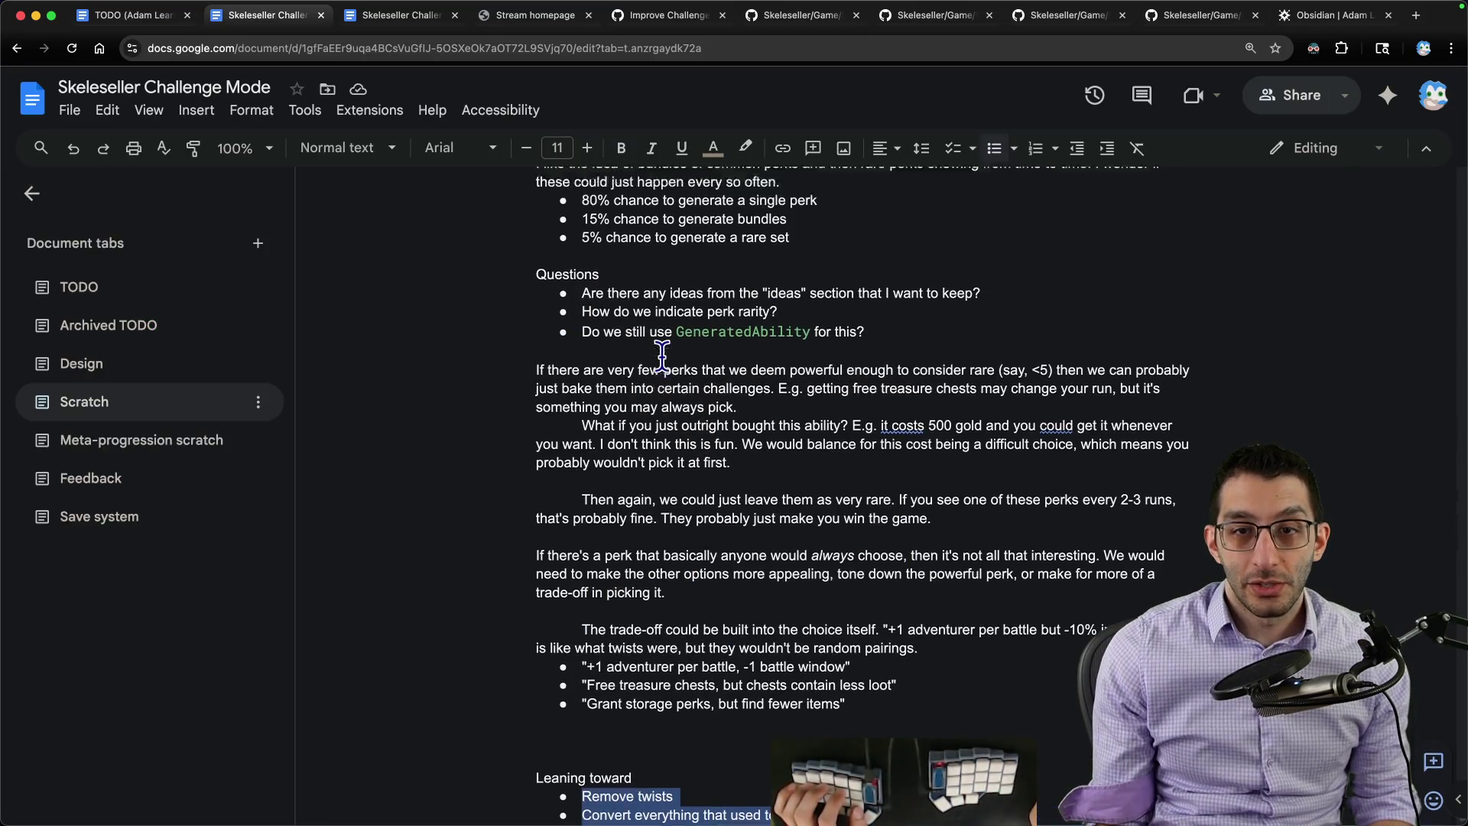
{"action": "scroll", "coordinate": [659, 355], "scroll_direction": "up", "scroll_amount": 2}
{"action": "scroll", "coordinate": [659, 356], "scroll_direction": "down", "scroll_amount": 2}
{"action": "scroll", "coordinate": [835, 386], "scroll_direction": "down", "scroll_amount": 3}
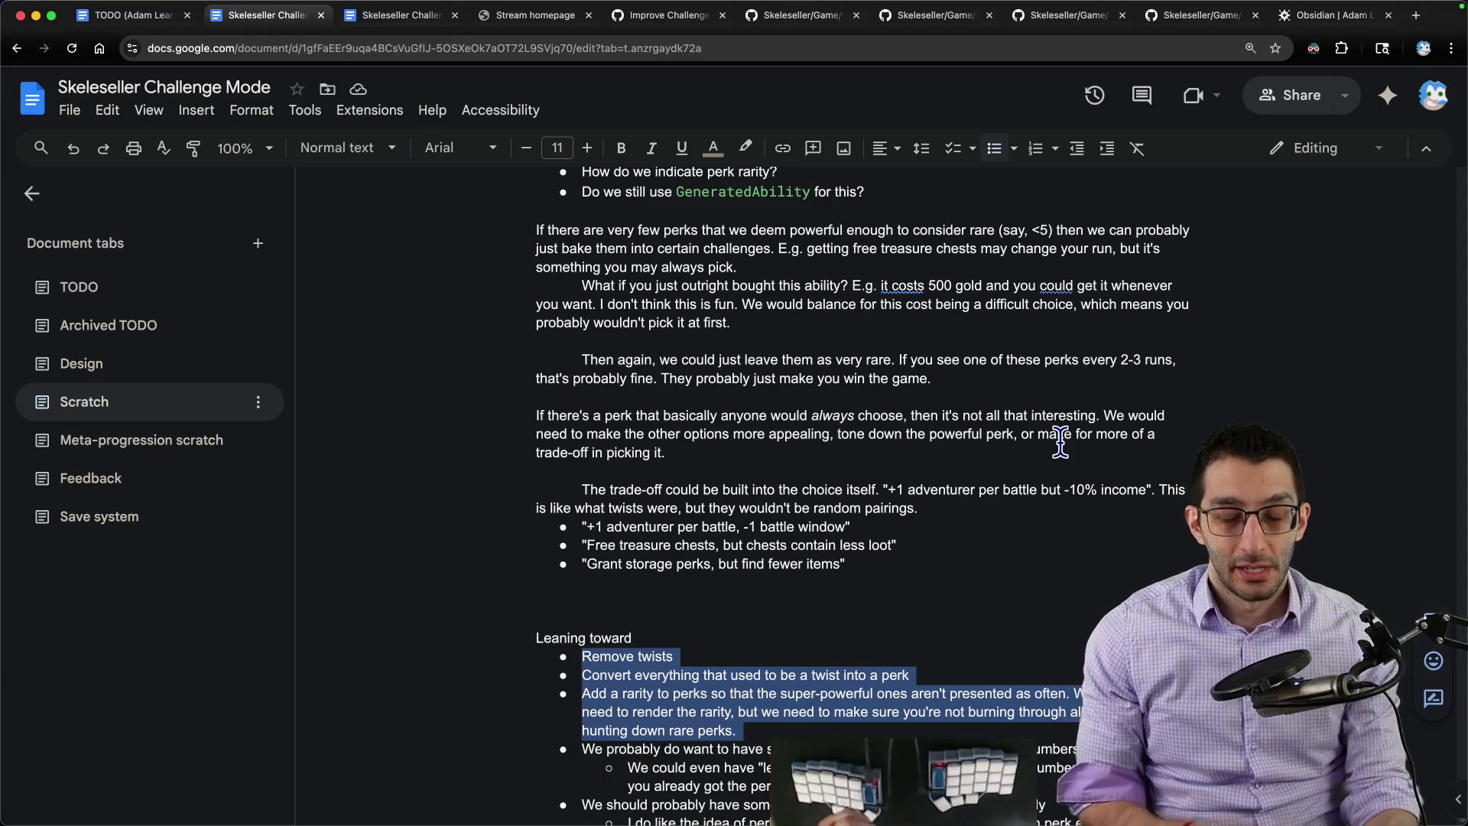
{"action": "scroll", "coordinate": [1060, 444], "scroll_direction": "down", "scroll_amount": 3}
{"action": "key", "text": "super+Down"}
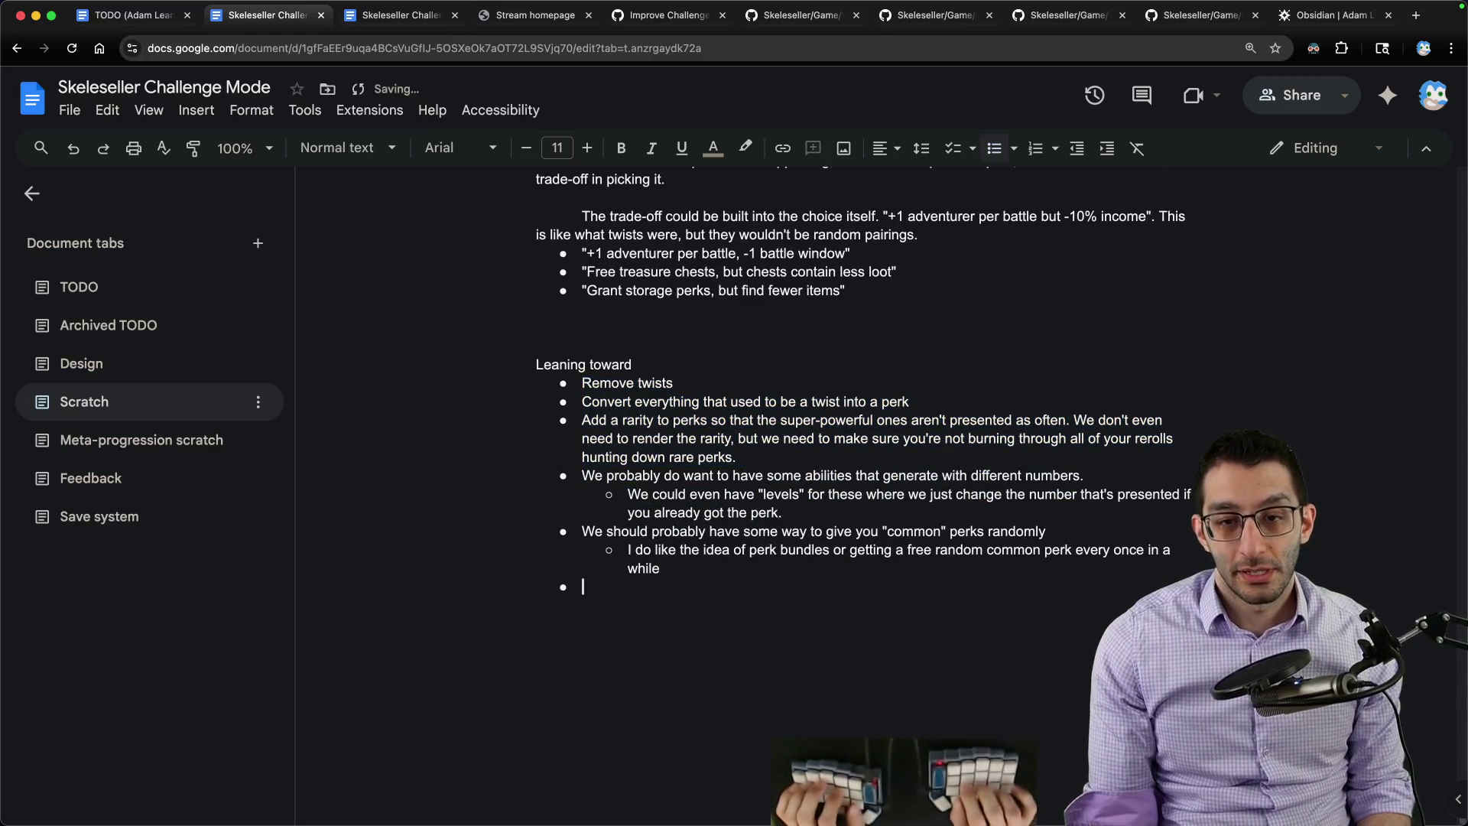
{"action": "key", "text": "Return"}
{"action": "key", "text": "shift+Tab"}
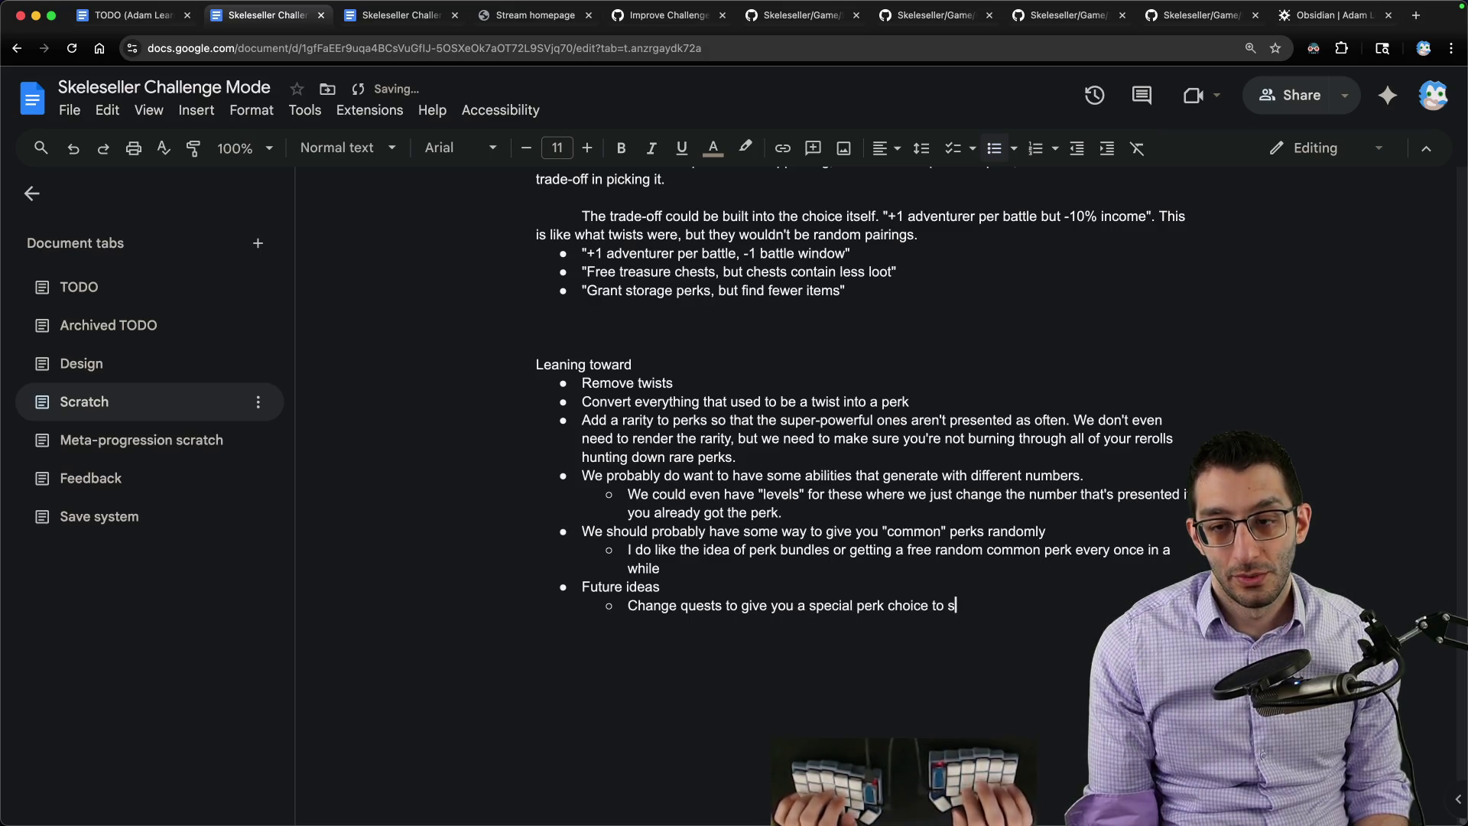
{"action": "type", "text": "hore up whatever is wrong i"}
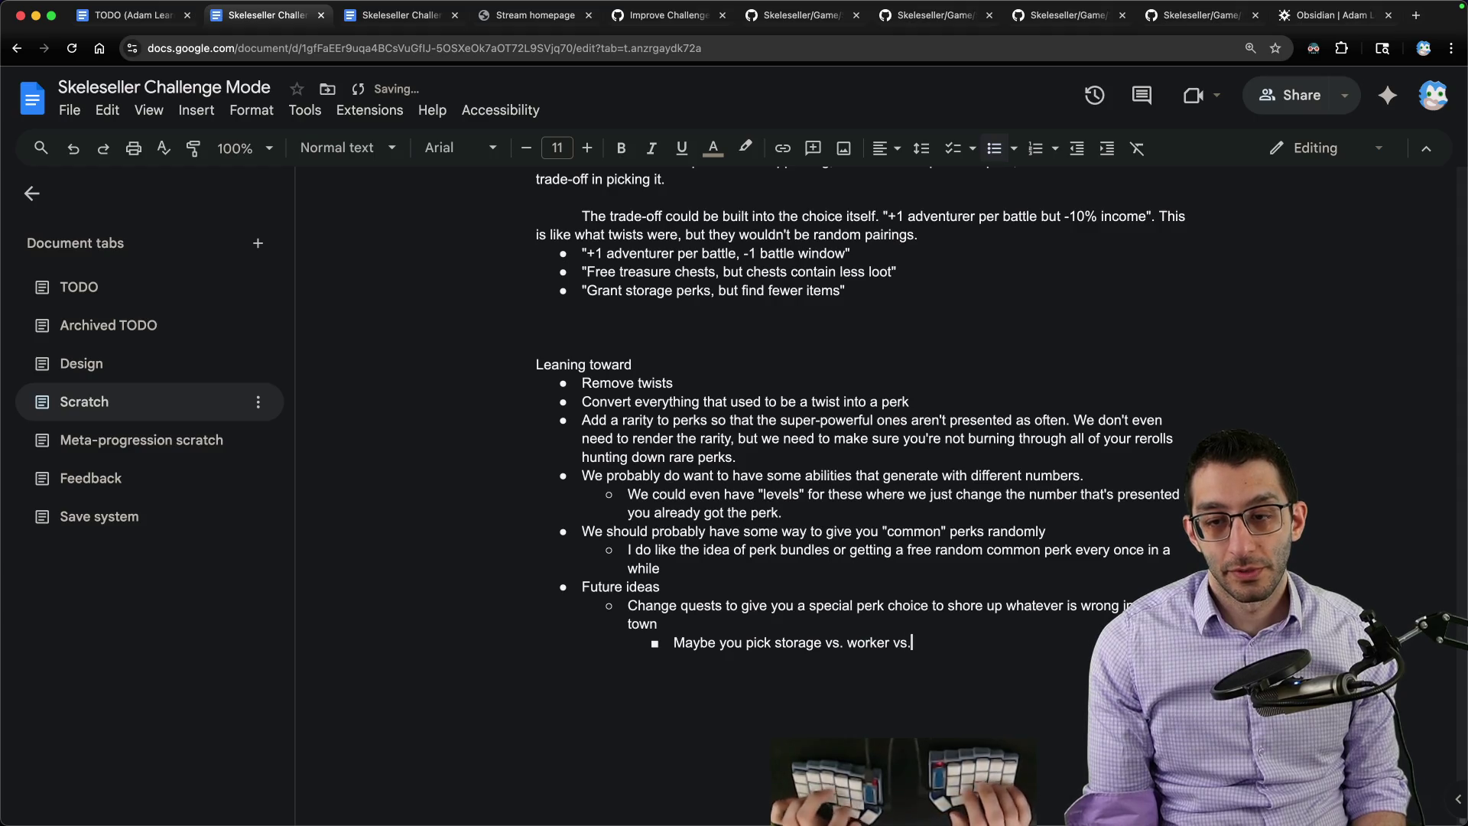
{"action": "type", "text": "omer"}
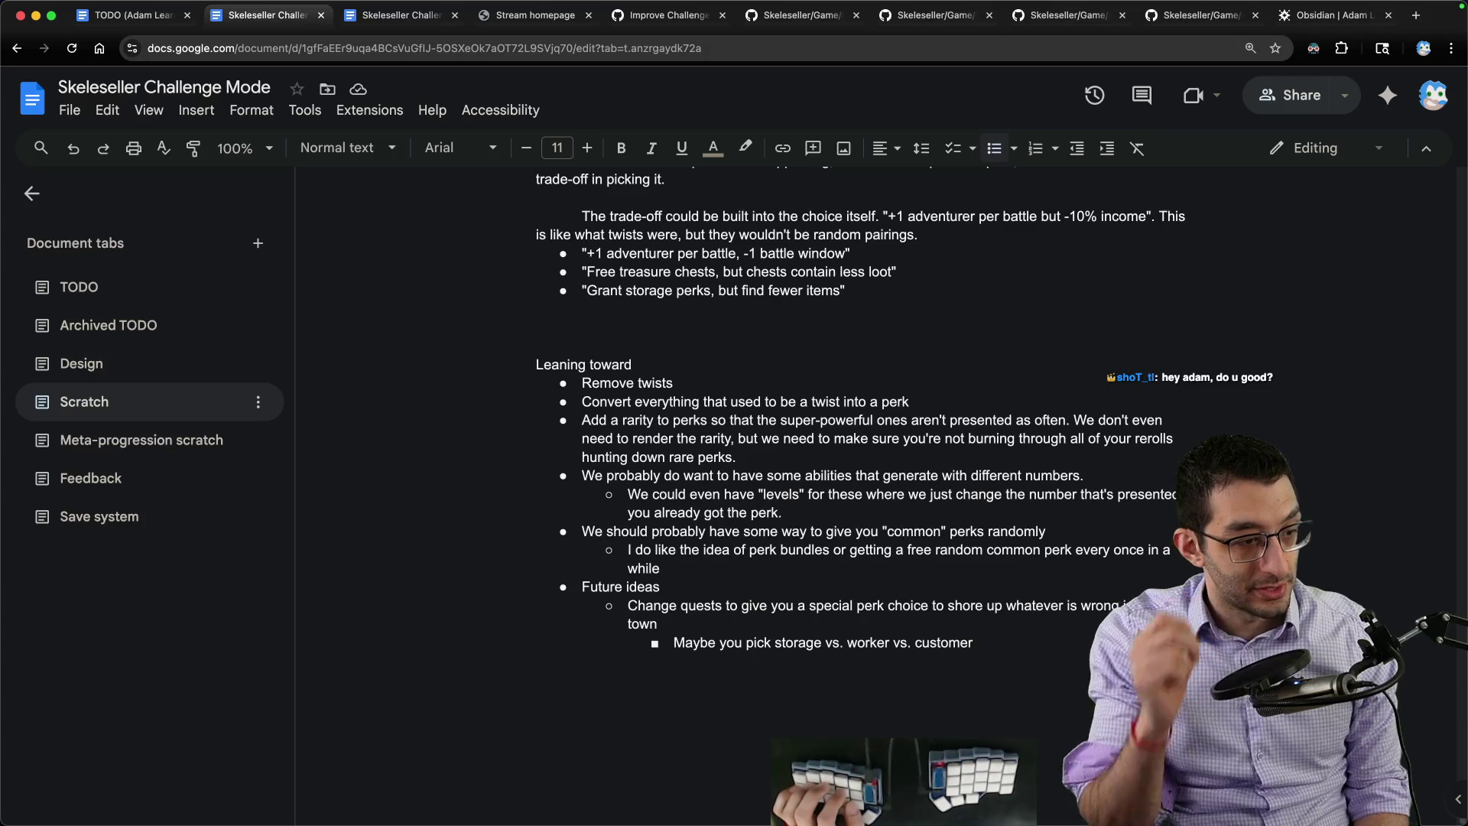
{"action": "key", "text": "ctrl+Tab"}
{"action": "key", "text": "ctrl+shift+Tab"}
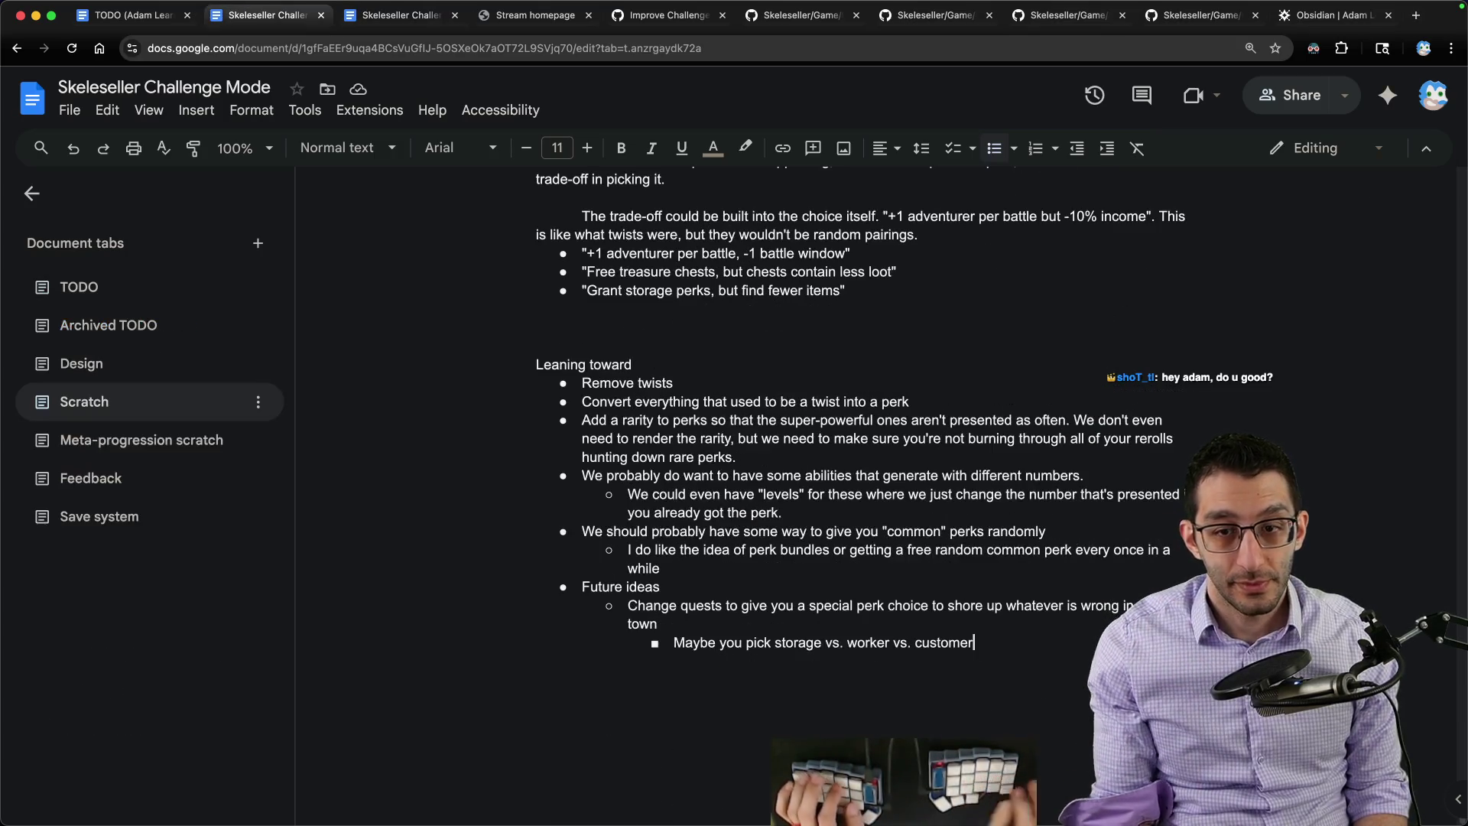
{"action": "key", "text": "super+Tab"}
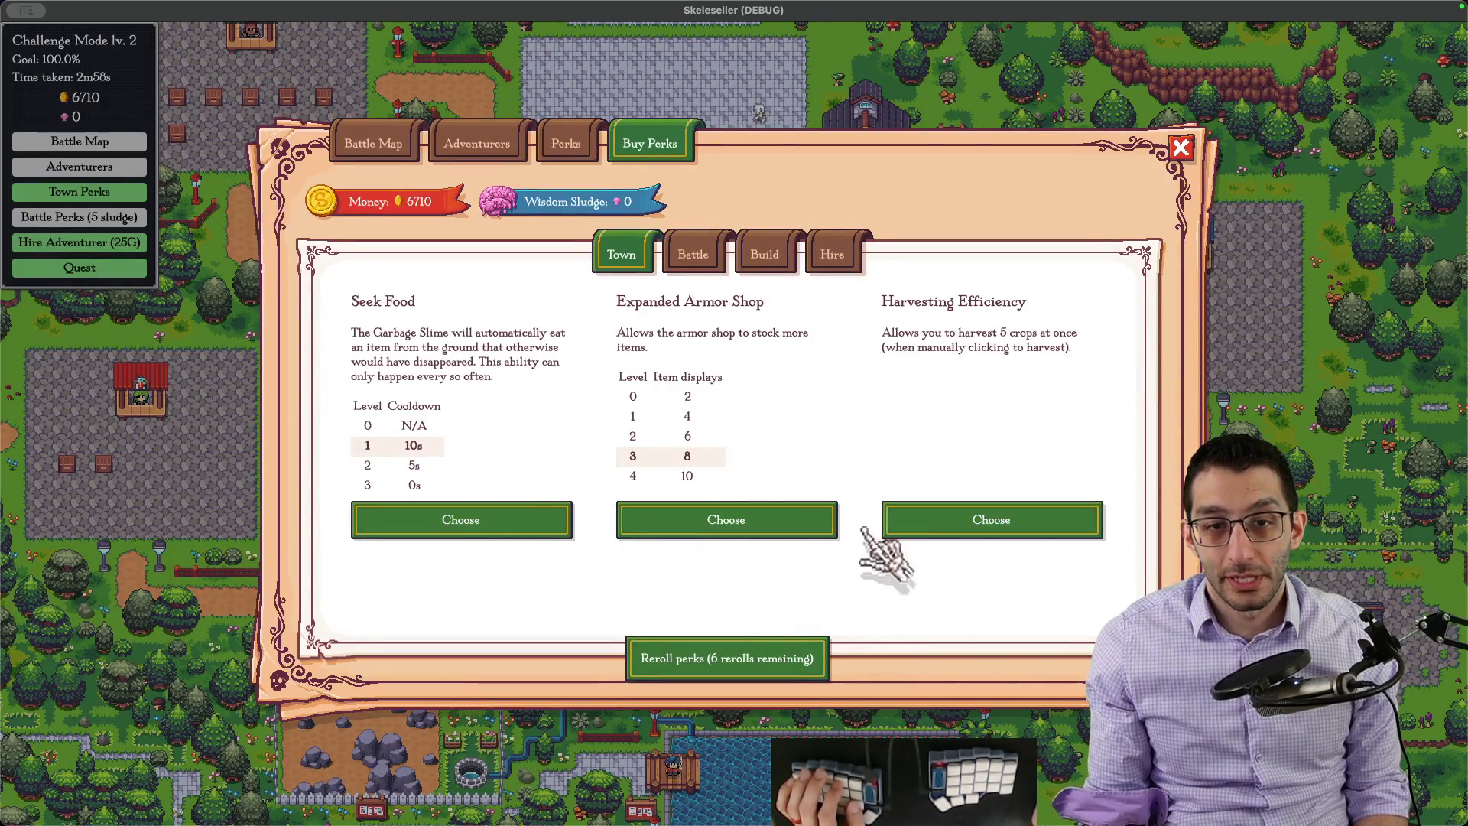
Step: Buy the Expanded Armor Shop, Loot Magnet Potency, Expanded Weapon Shop and Max Customers town perks
{"action": "left_click", "coordinate": [809, 522]}
{"action": "left_click", "coordinate": [727, 447]}
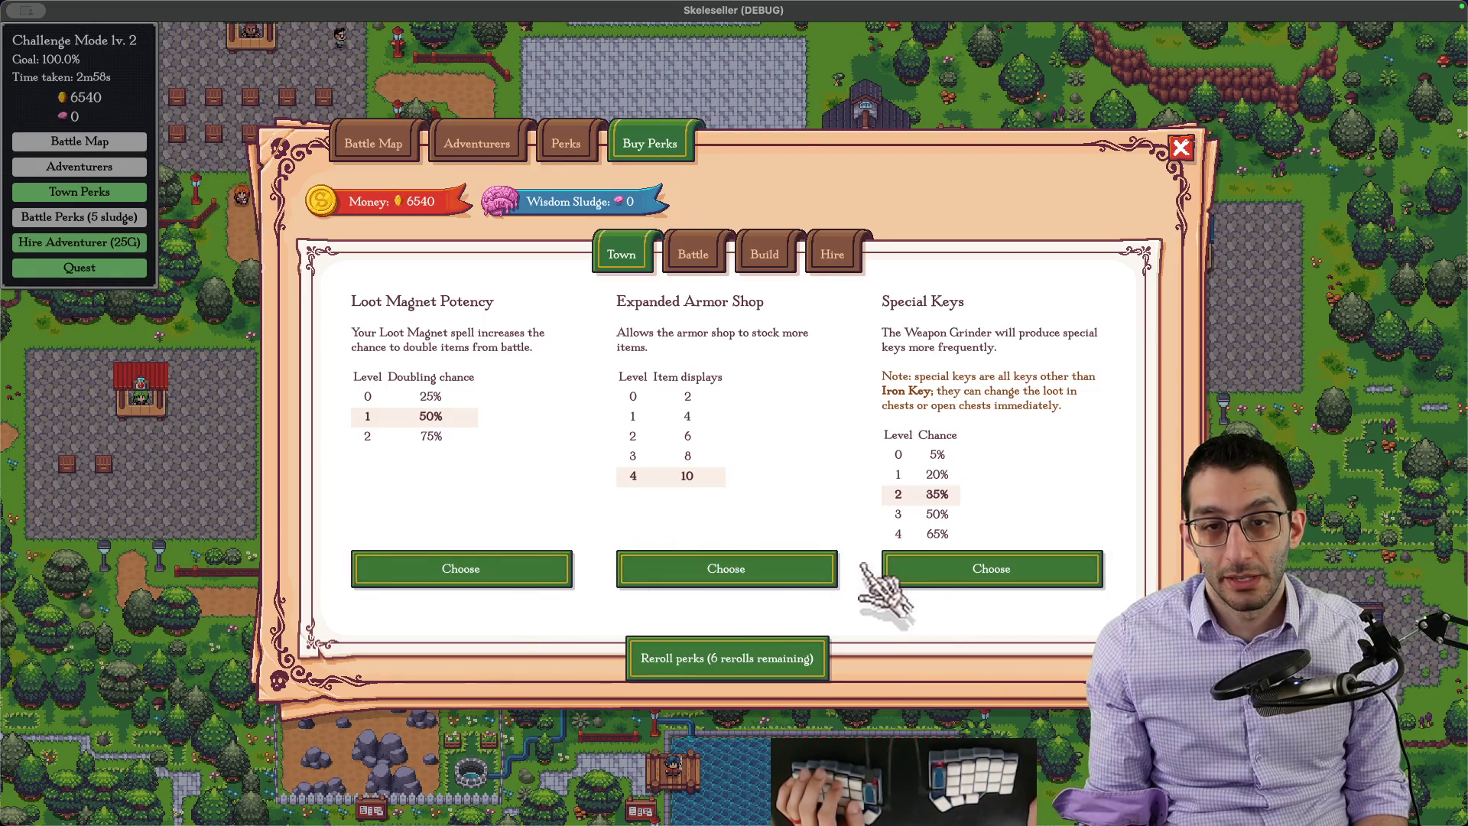
{"action": "left_click", "coordinate": [500, 568]}
{"action": "left_click", "coordinate": [759, 456]}
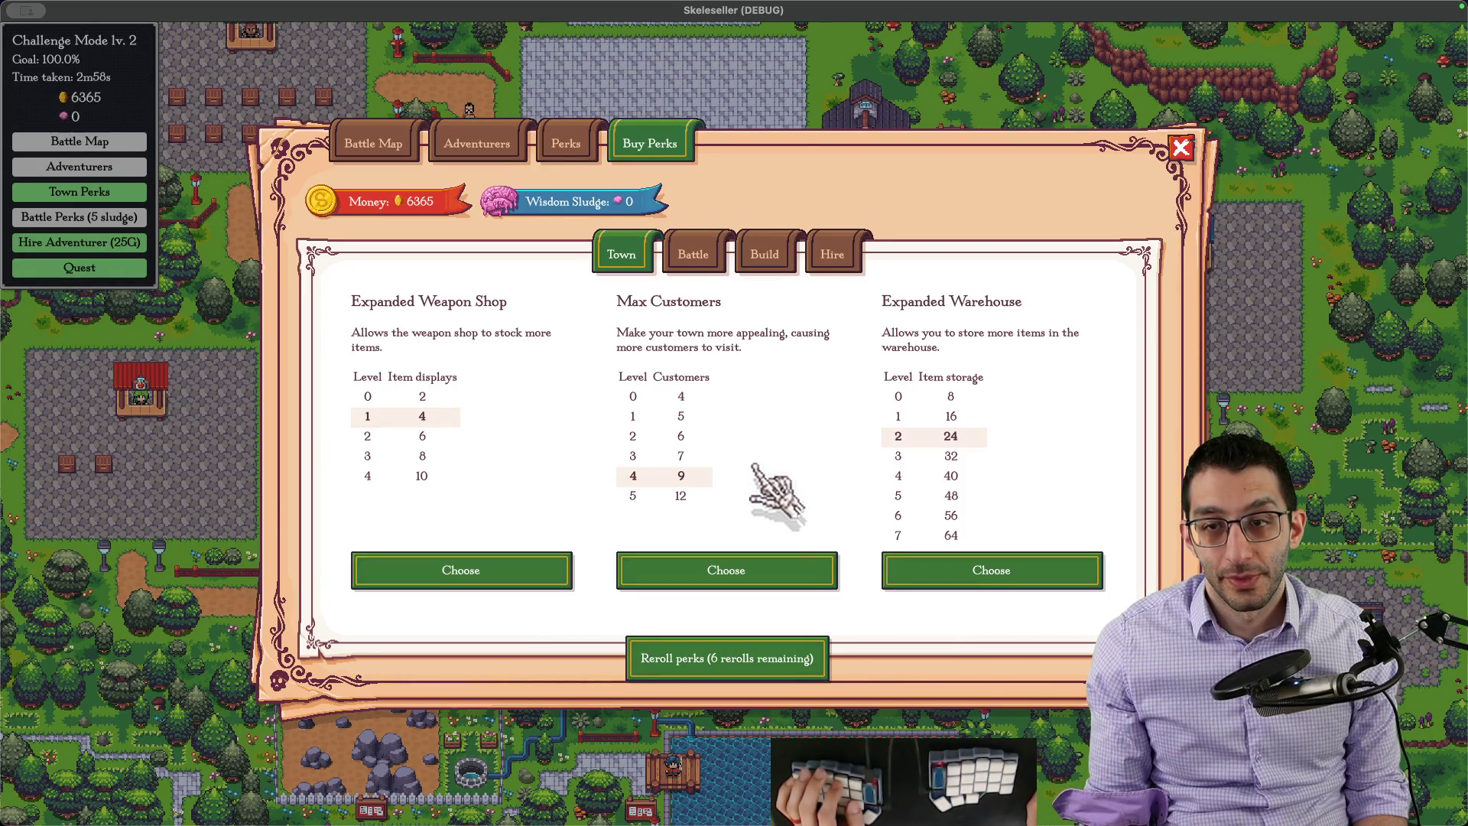
{"action": "left_click", "coordinate": [550, 573]}
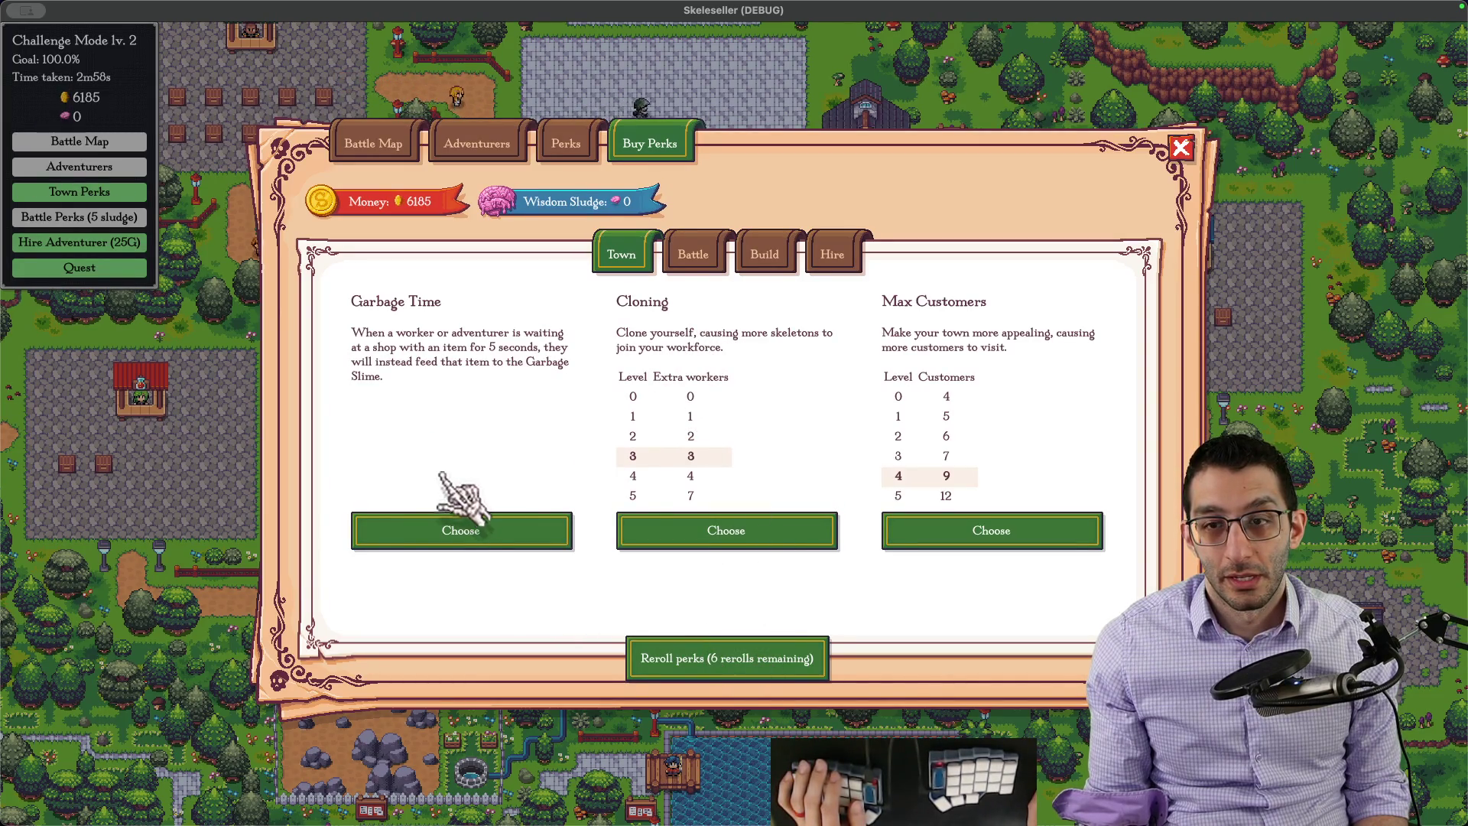
{"action": "left_click", "coordinate": [983, 530]}
{"action": "left_click", "coordinate": [744, 458]}
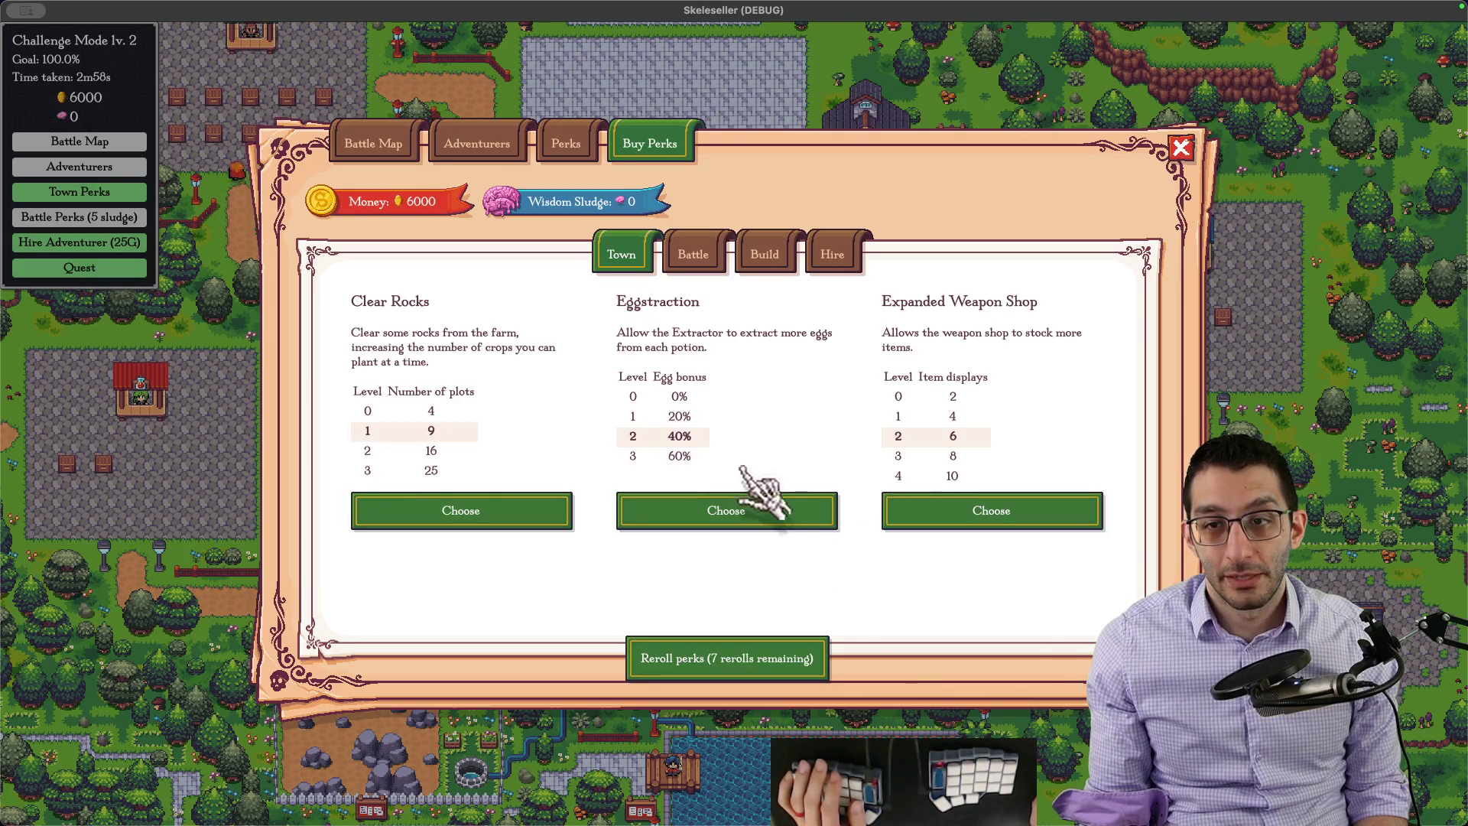
Step: Take Eggstraction with the Free Guild Supplies twist, another town perk and Loot Magnet Potency
{"action": "left_click", "coordinate": [748, 514]}
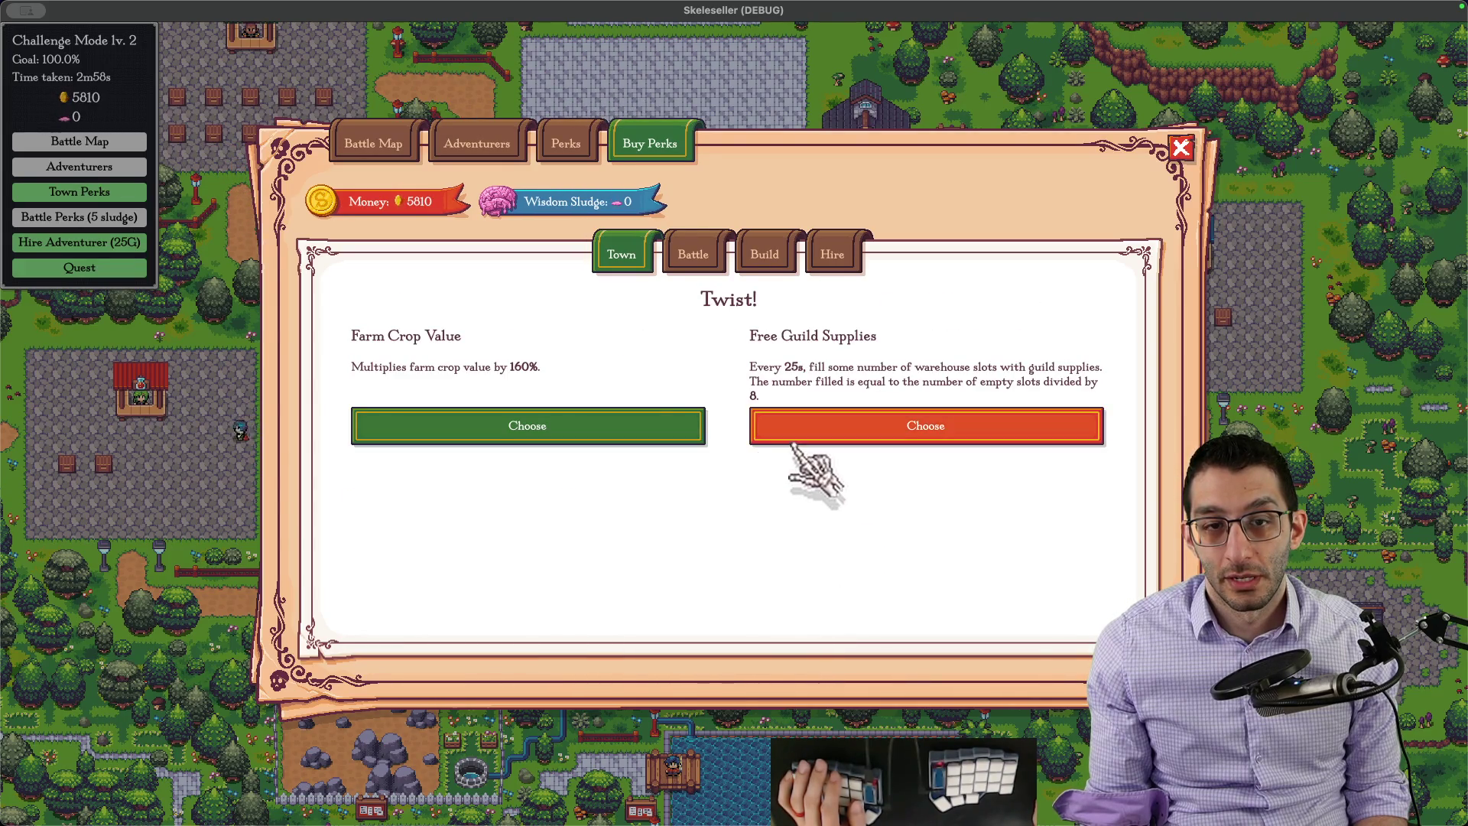
{"action": "left_click", "coordinate": [791, 447]}
{"action": "left_click", "coordinate": [748, 455]}
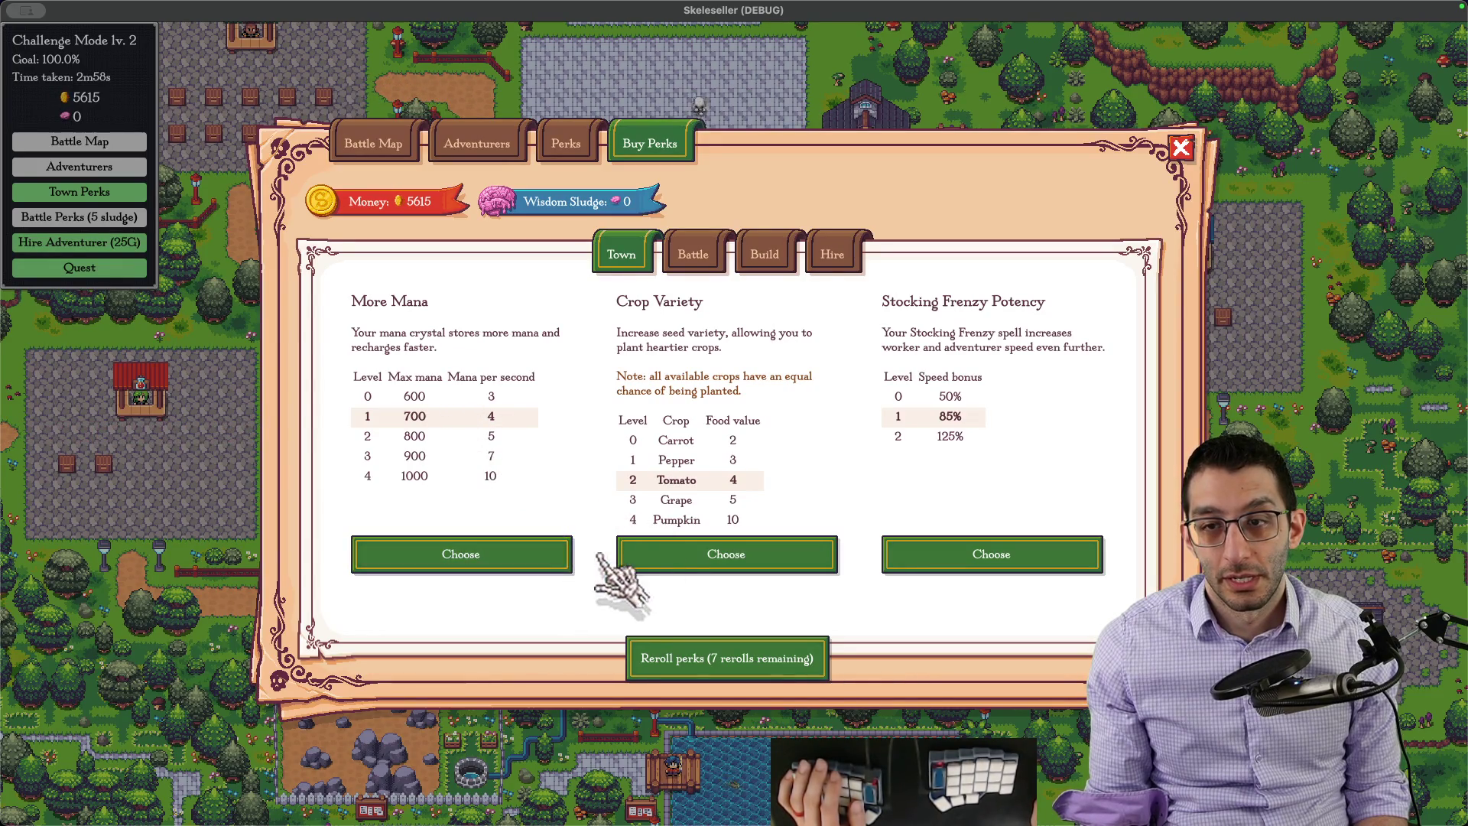
{"action": "left_click", "coordinate": [648, 556]}
{"action": "left_click", "coordinate": [735, 458]}
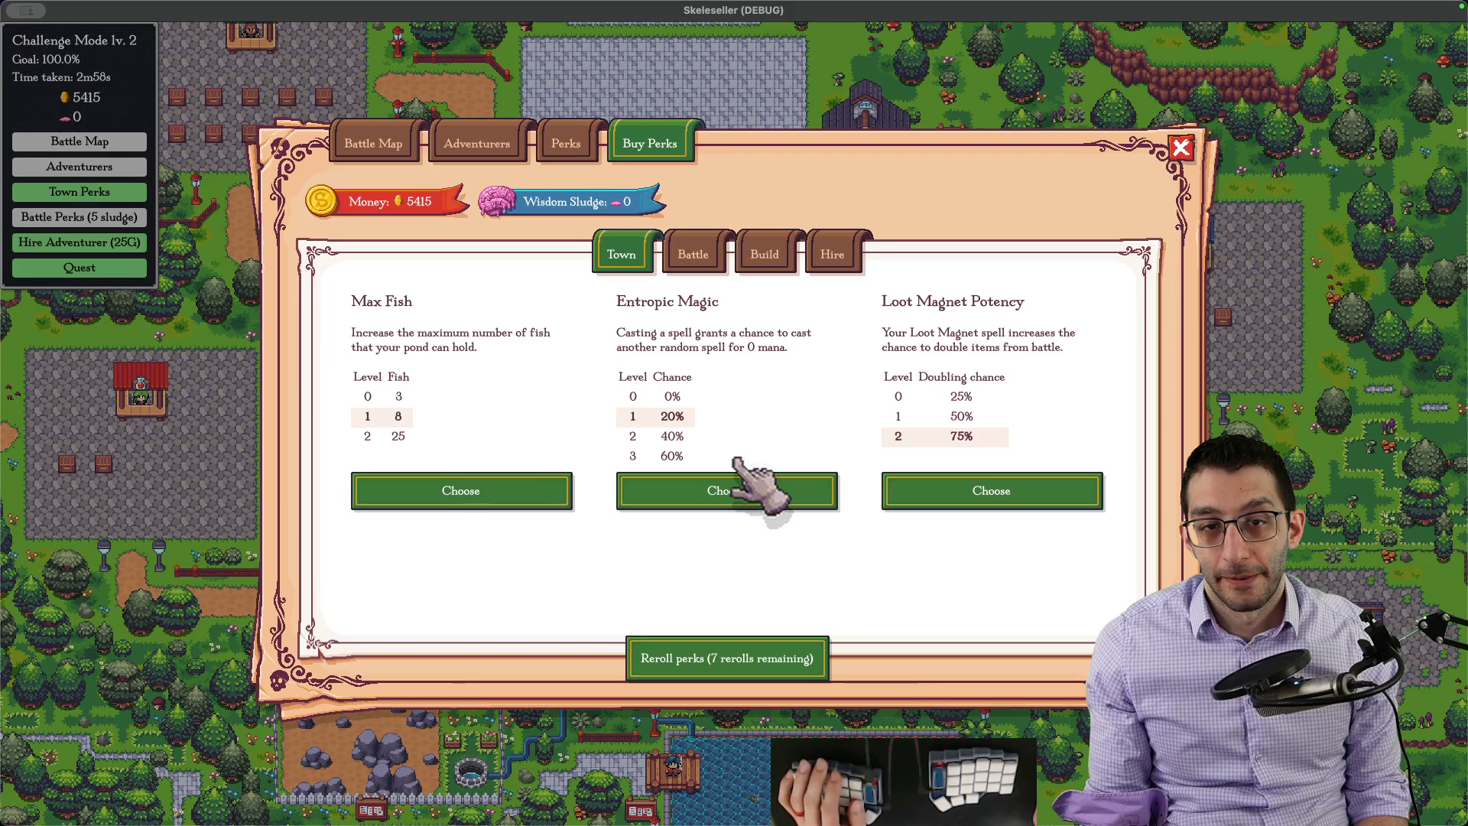
{"action": "left_click", "coordinate": [890, 496]}
{"action": "left_click", "coordinate": [727, 453]}
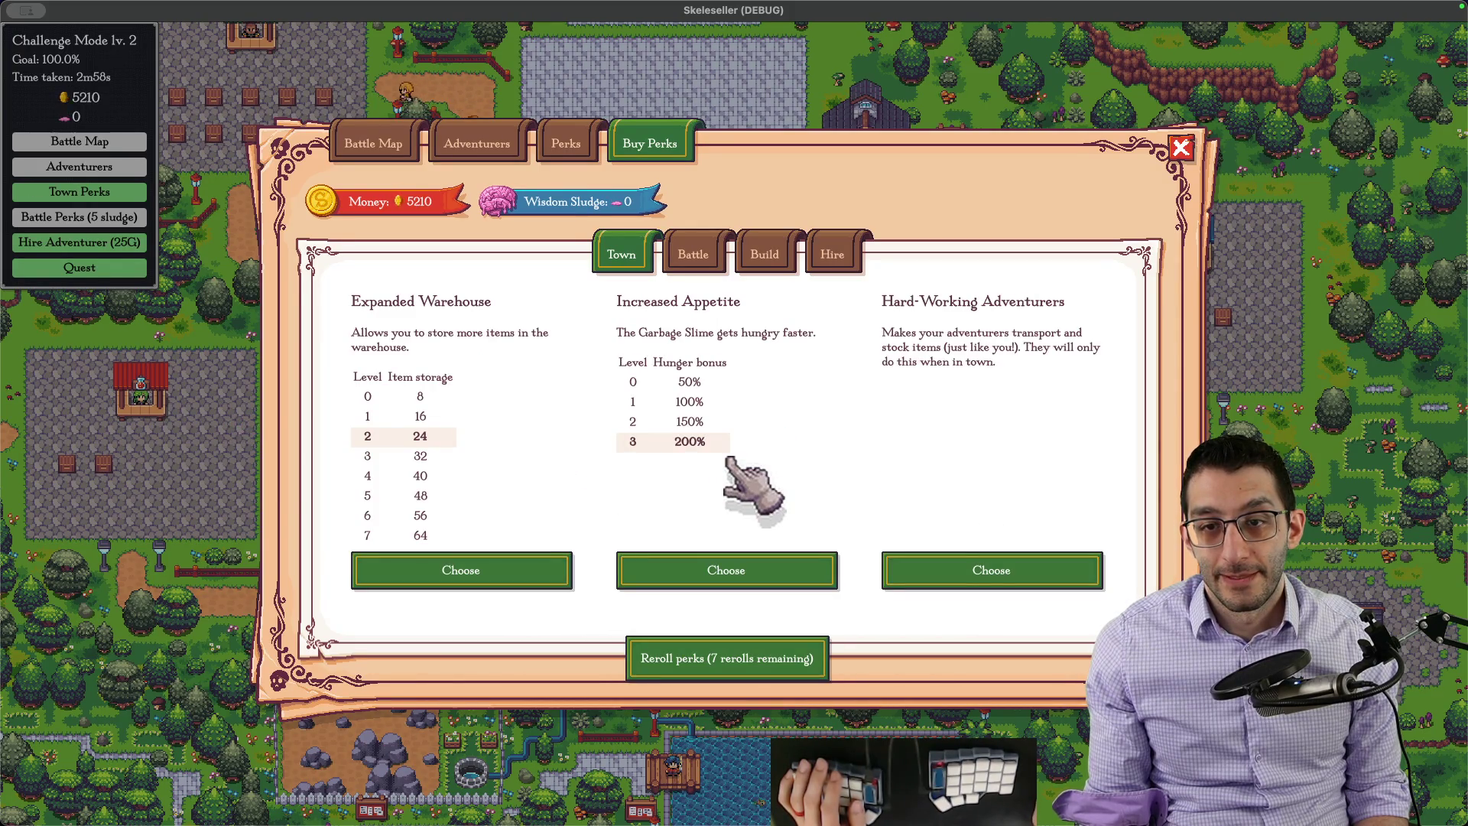
Step: Buy Increased Appetite, More Mana, Auto-casting, Eggstraction and Stocking Frenzy Potency, leaving 4110 money
{"action": "left_click", "coordinate": [768, 573]}
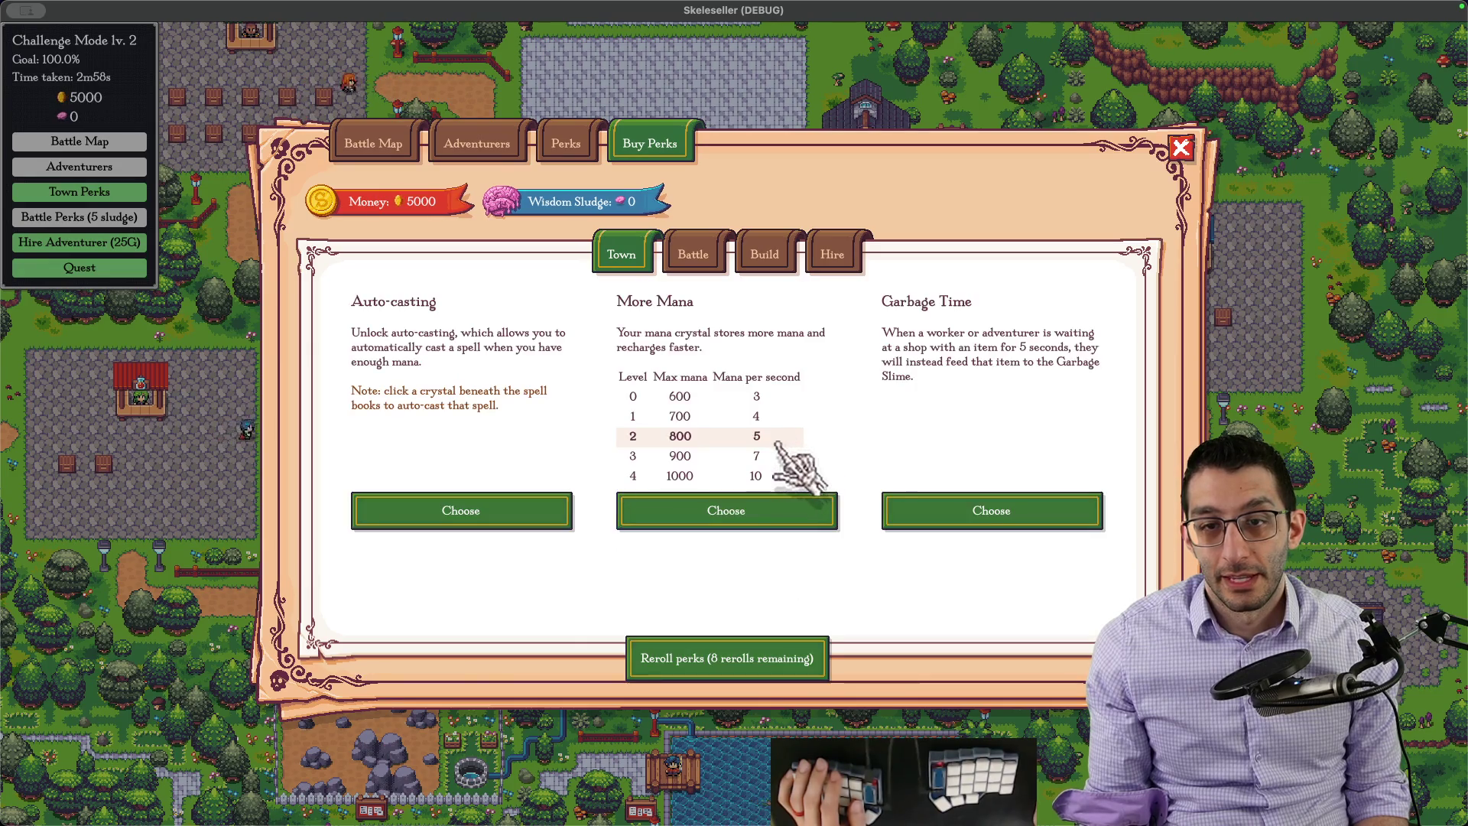
{"action": "left_click", "coordinate": [786, 510]}
{"action": "left_click", "coordinate": [774, 461]}
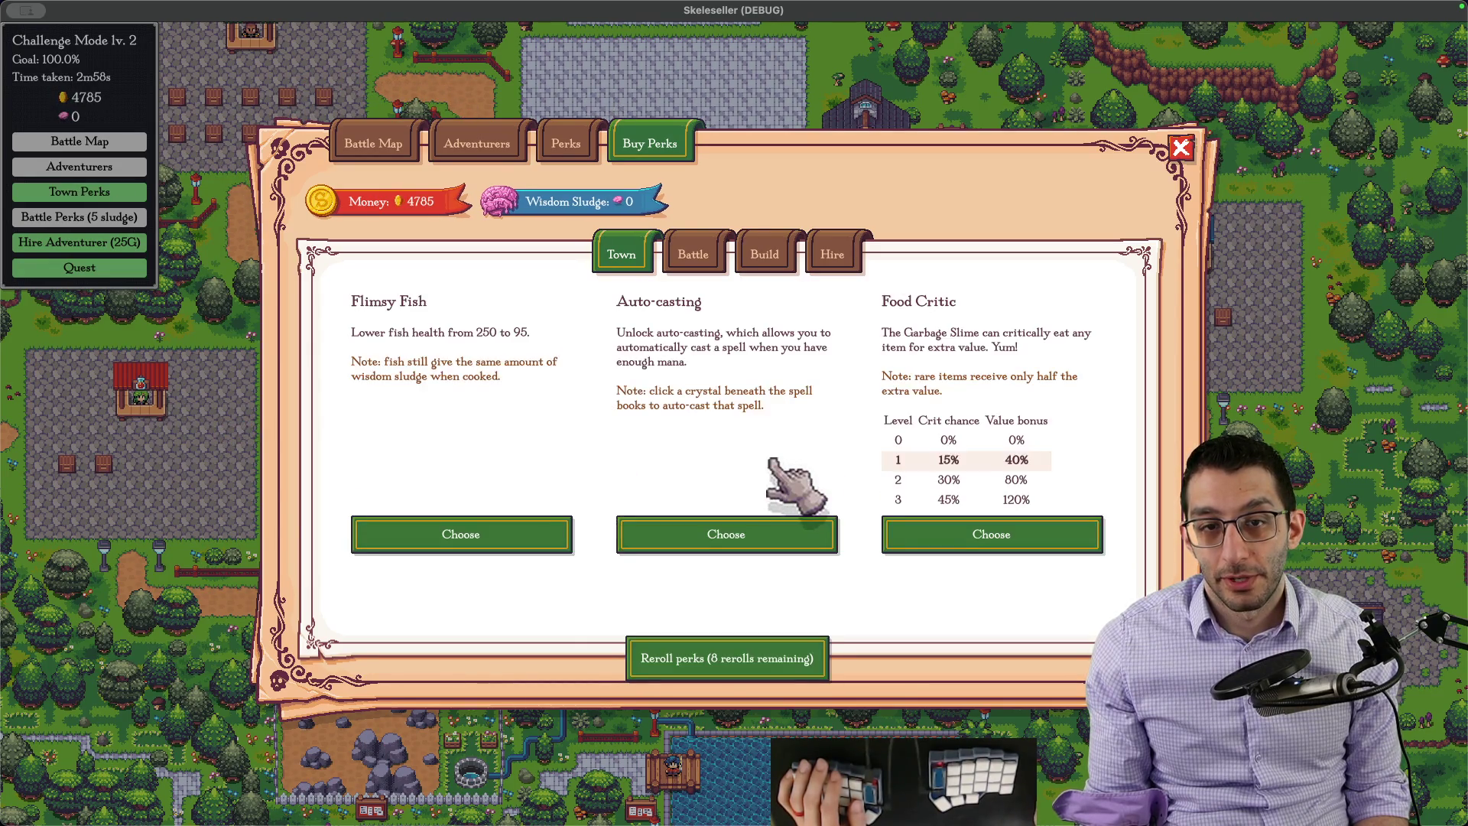
{"action": "left_click", "coordinate": [788, 538]}
{"action": "left_click", "coordinate": [765, 463]}
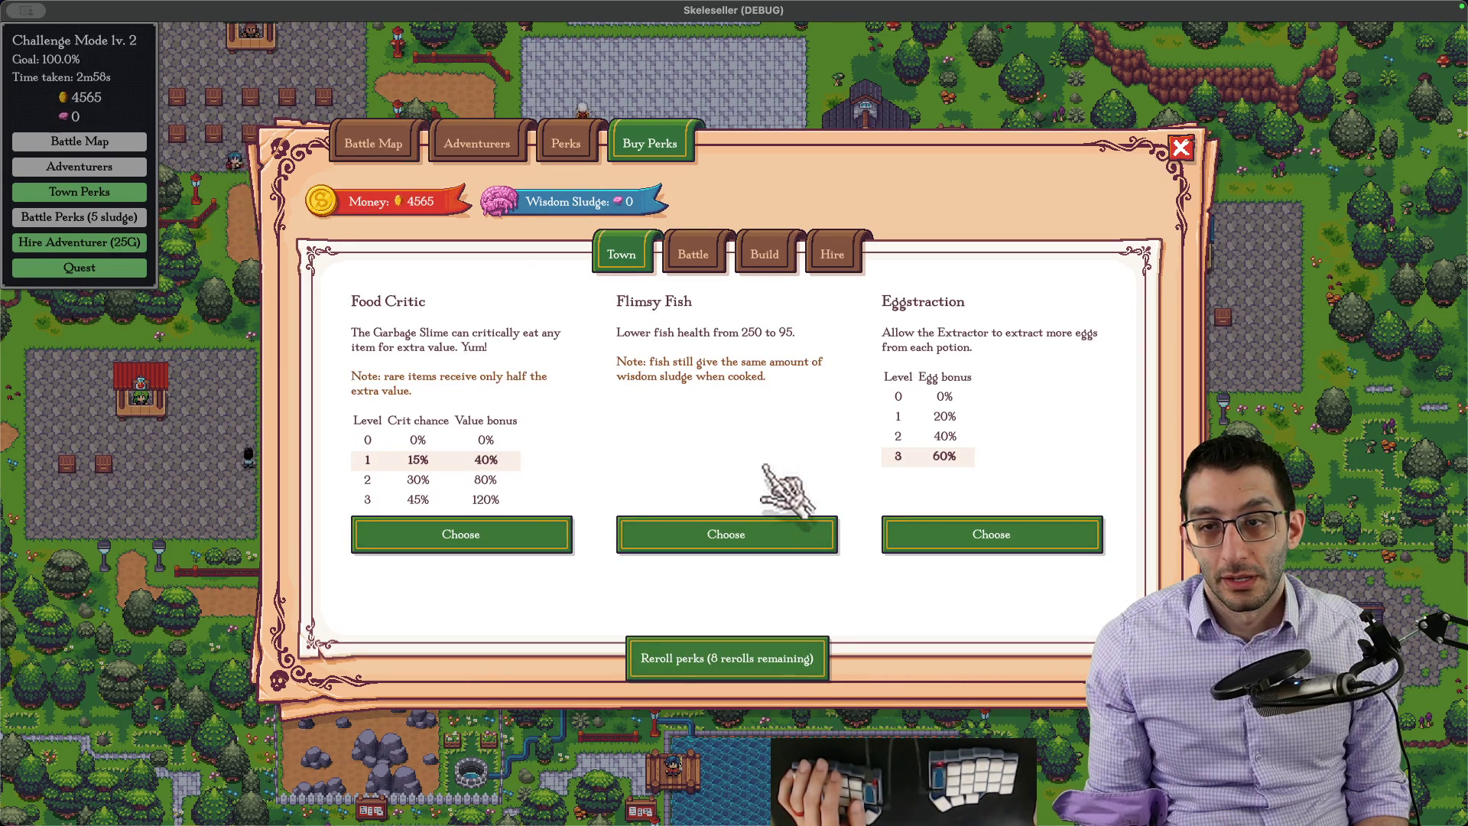
{"action": "left_click", "coordinate": [902, 537]}
{"action": "left_click", "coordinate": [779, 464]}
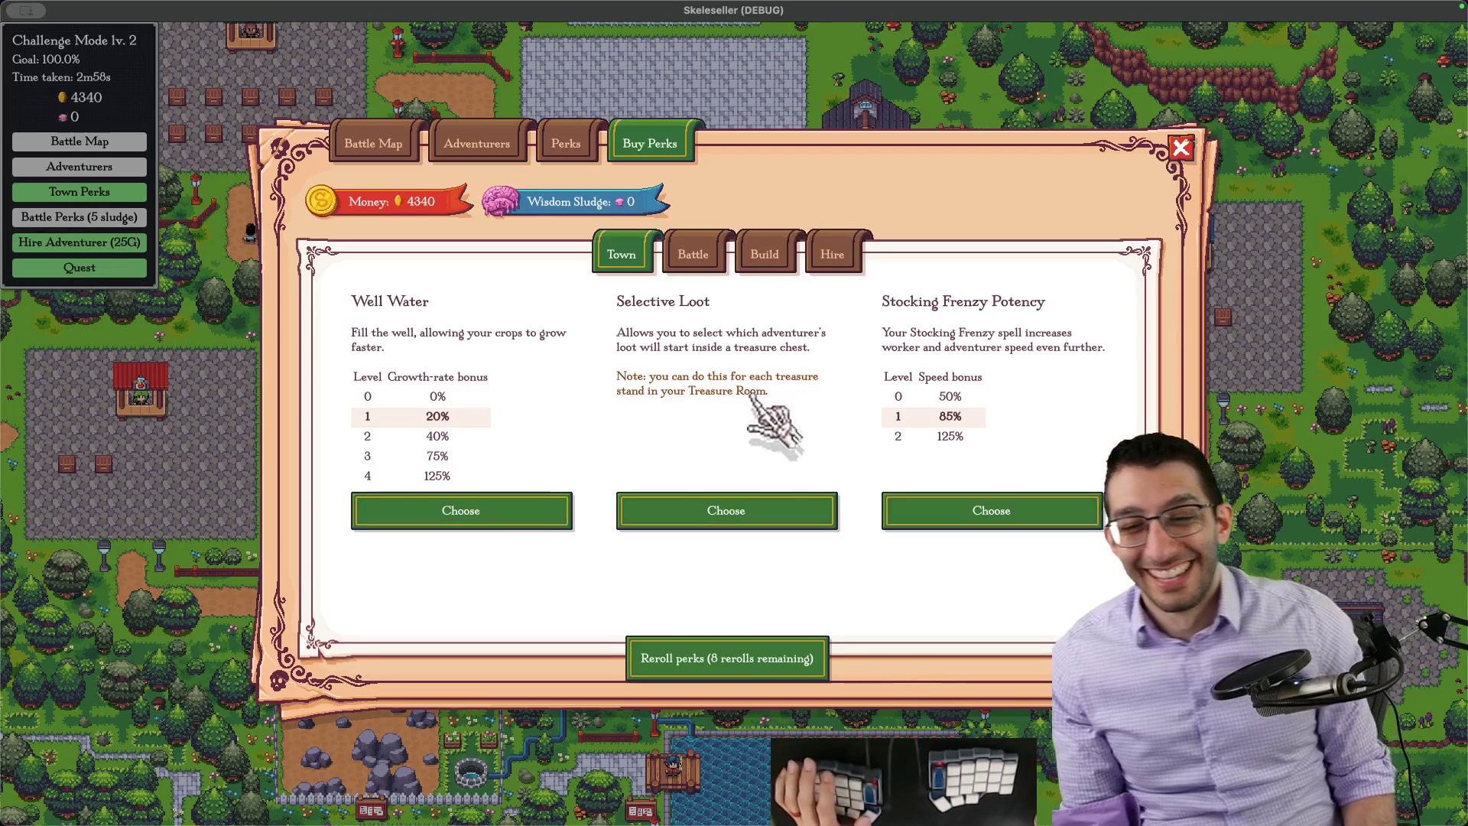
{"action": "left_click", "coordinate": [983, 528]}
{"action": "left_click", "coordinate": [769, 453]}
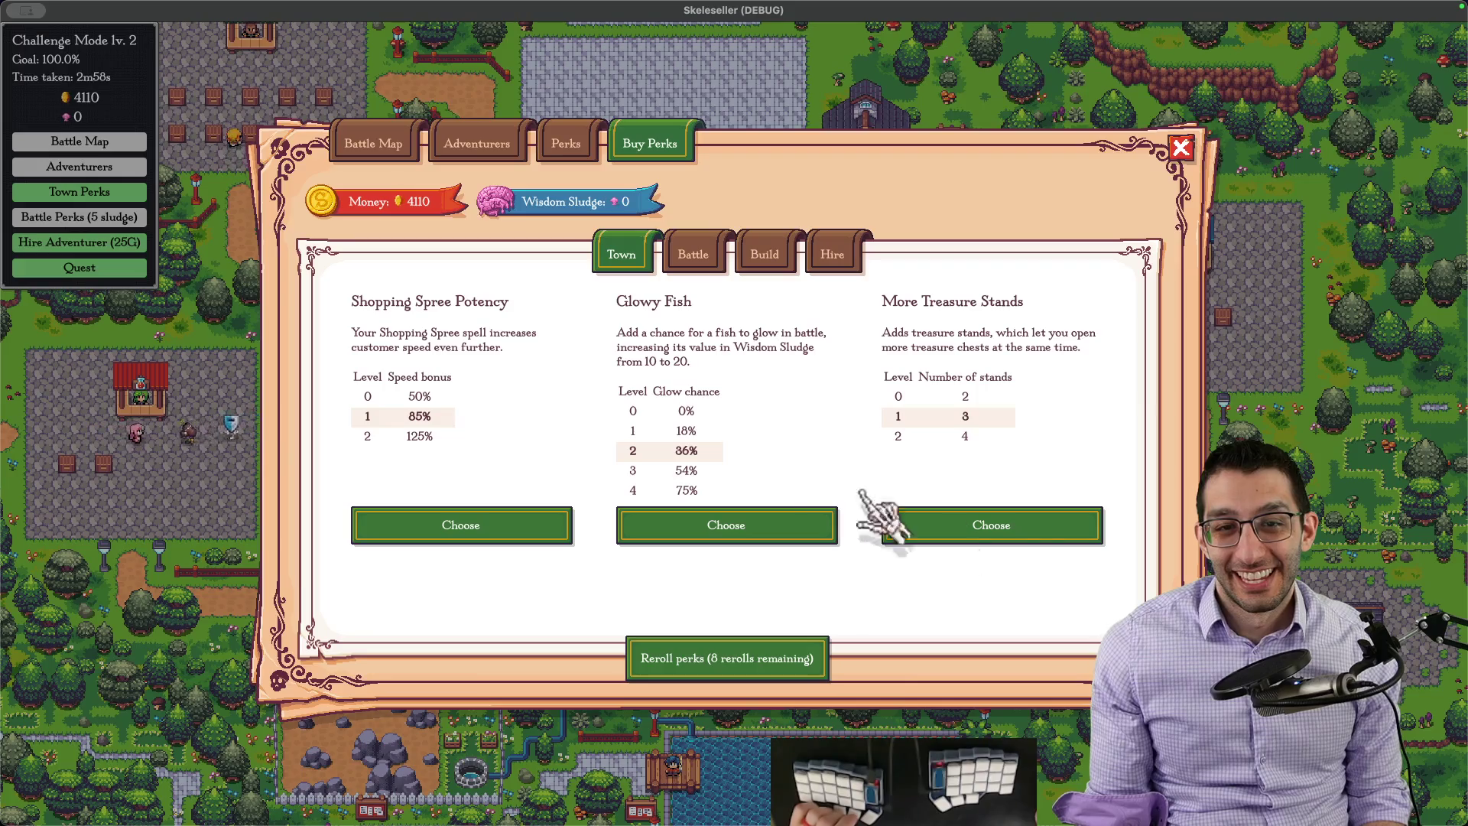
{"action": "key", "text": "super+Tab"}
{"action": "scroll", "coordinate": [848, 501], "scroll_direction": "down", "scroll_amount": 1}
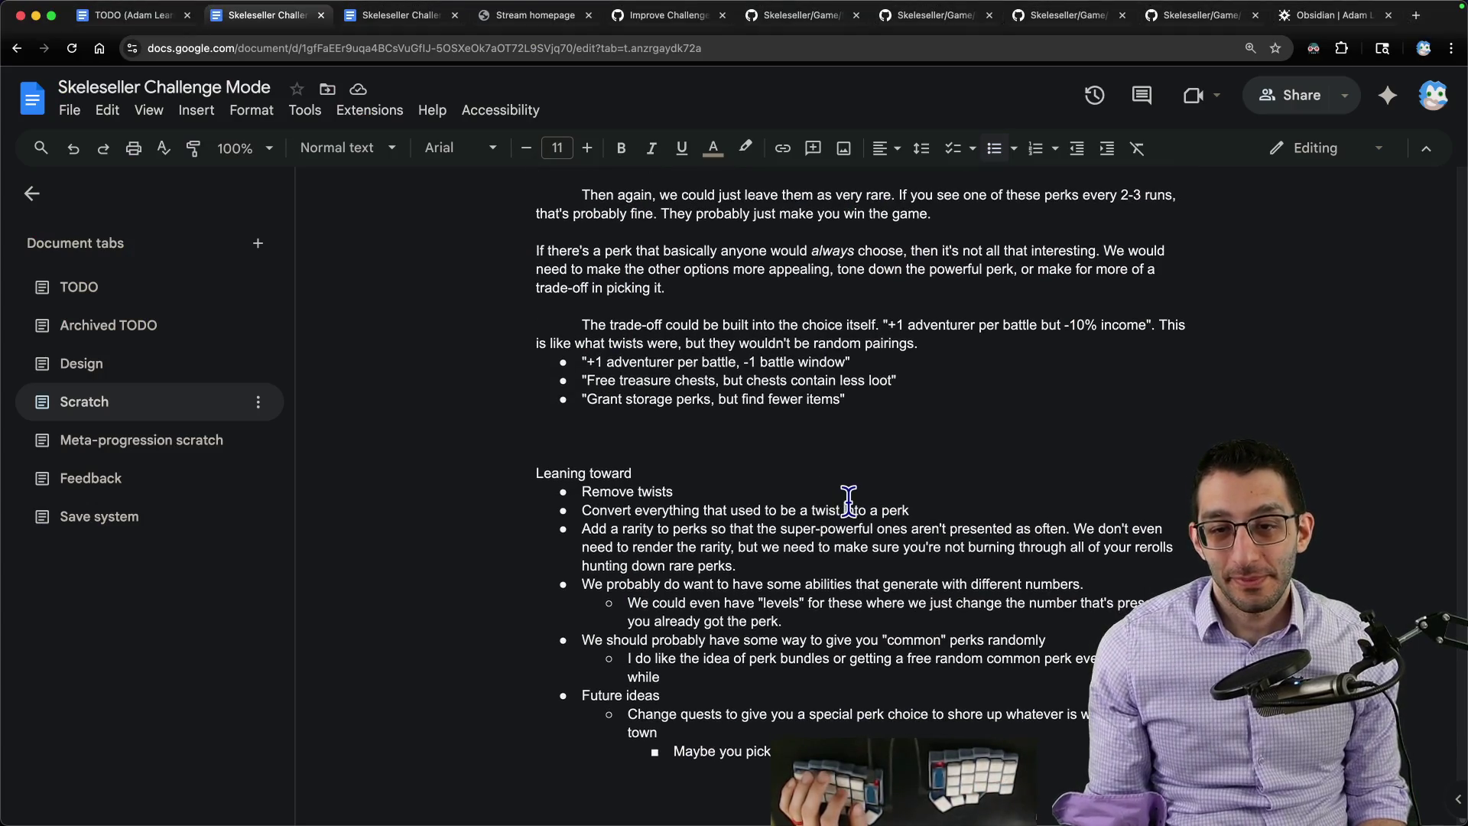
Step: Start a new bullet just below 'Remove twists' for the 'Make some perks shallower' idea
{"action": "left_click", "coordinate": [847, 502]}
{"action": "key", "text": "Return"}
{"action": "type", "text": "Make"}
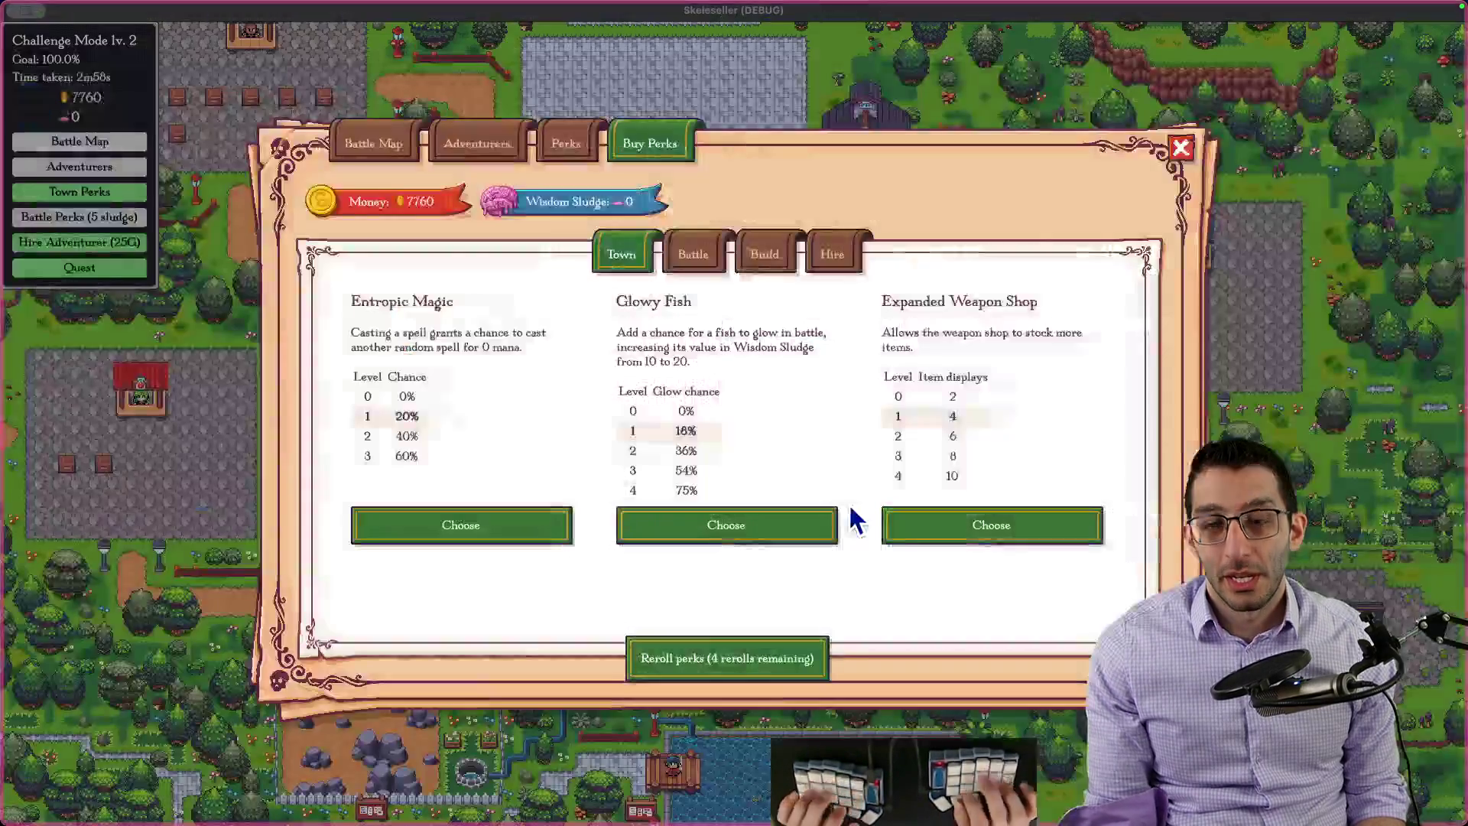
Step: Buy a couple more offered perks including More Treasure Stands and review the perks owned so far
{"action": "left_click", "coordinate": [709, 531]}
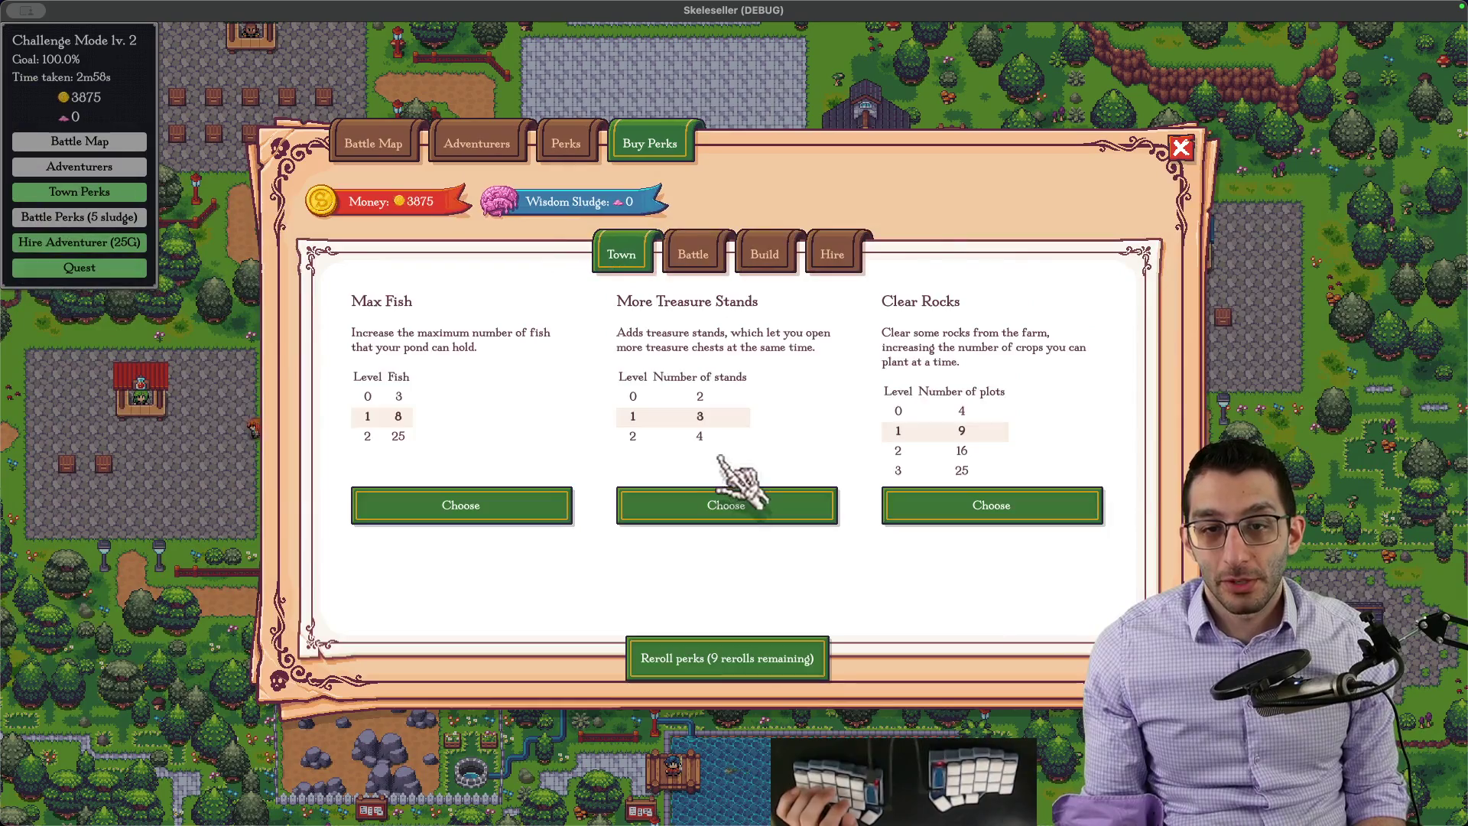
{"action": "left_click", "coordinate": [718, 505]}
{"action": "left_click", "coordinate": [727, 450]}
{"action": "left_click", "coordinate": [700, 513]}
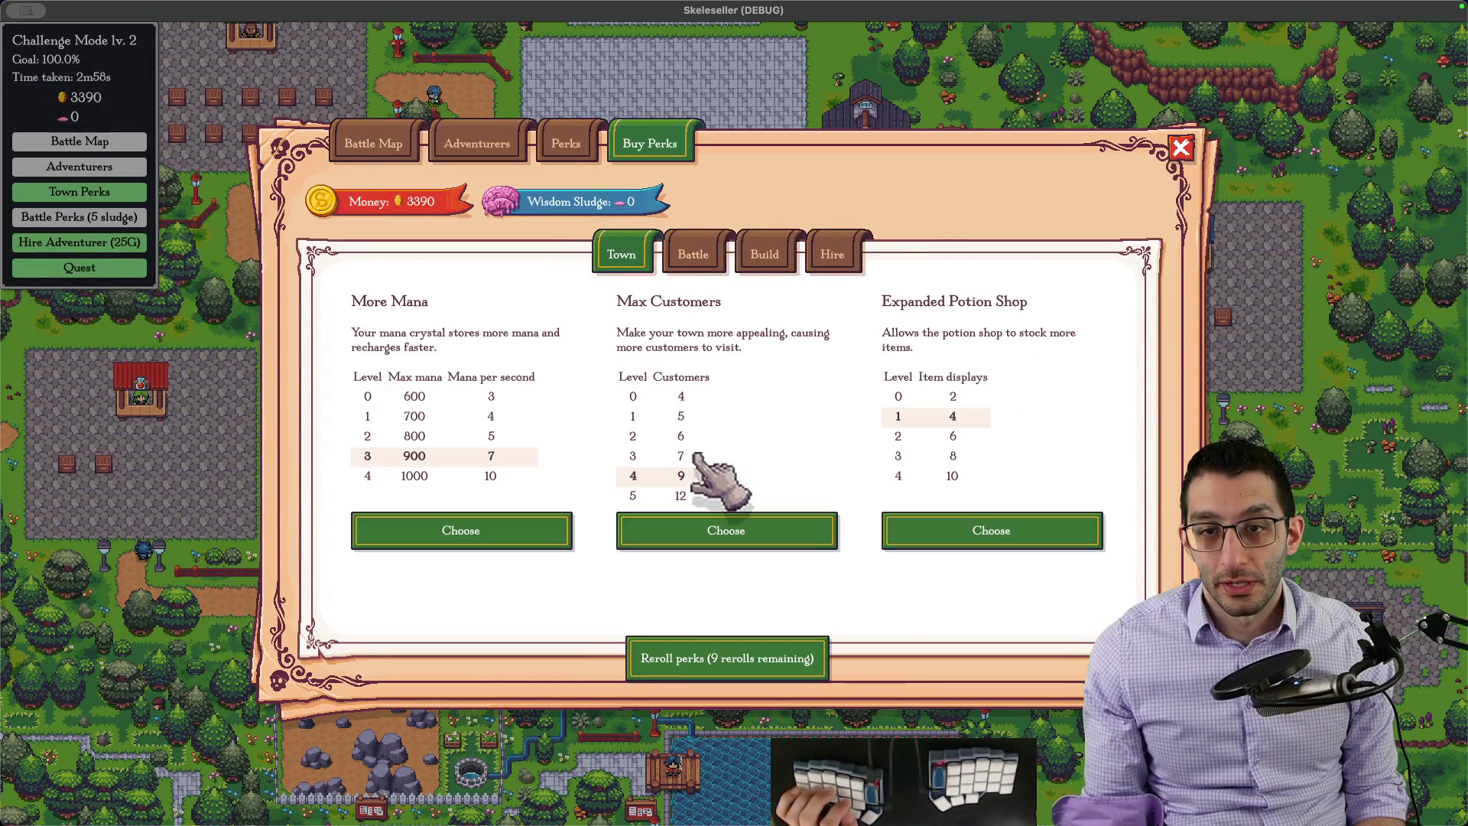
{"action": "left_click", "coordinate": [567, 150]}
{"action": "scroll", "coordinate": [780, 561], "scroll_direction": "down", "scroll_amount": 3}
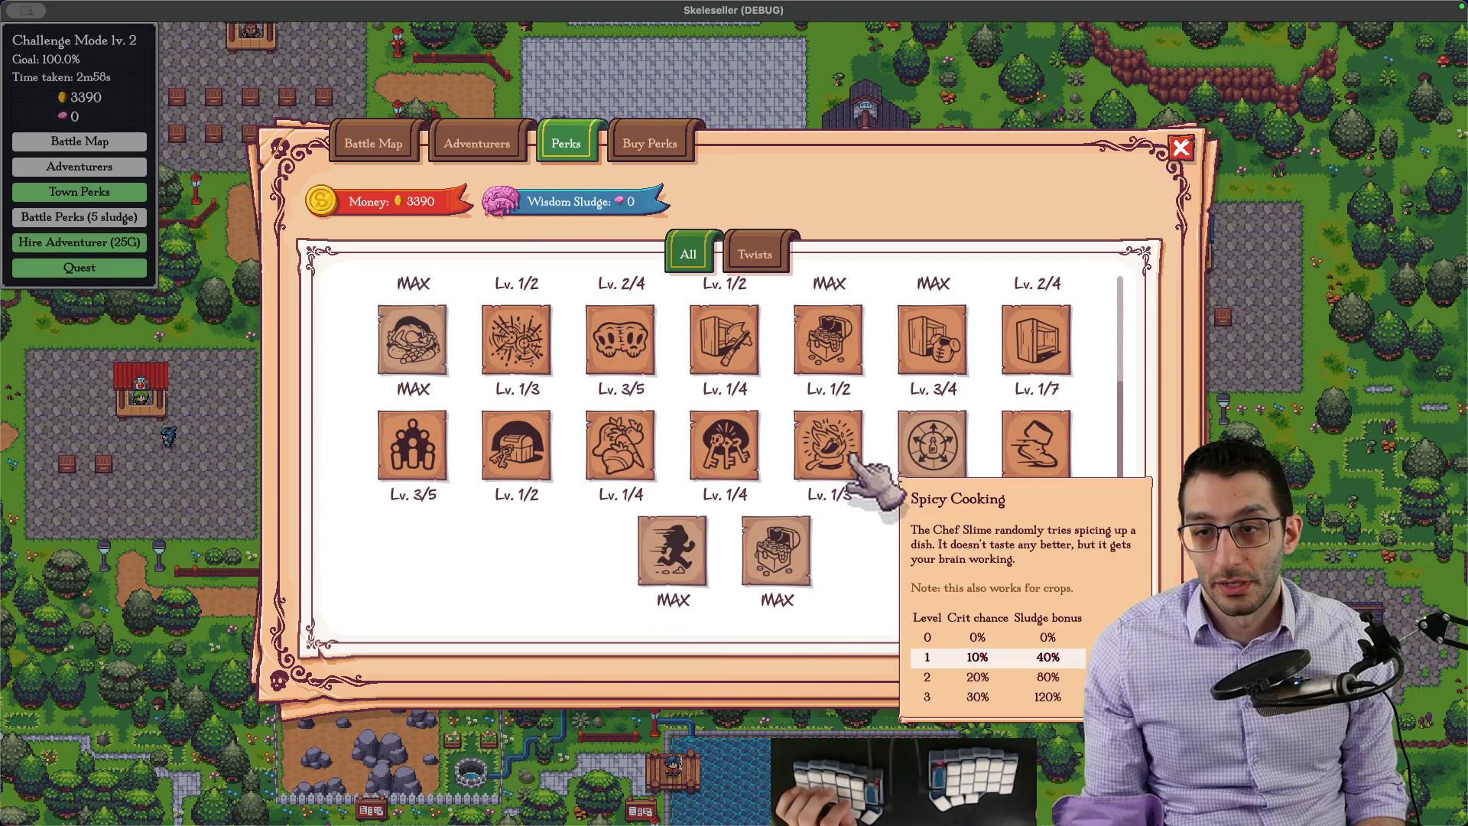
{"action": "scroll", "coordinate": [849, 485], "scroll_direction": "up", "scroll_amount": 3}
{"action": "left_click", "coordinate": [689, 135]}
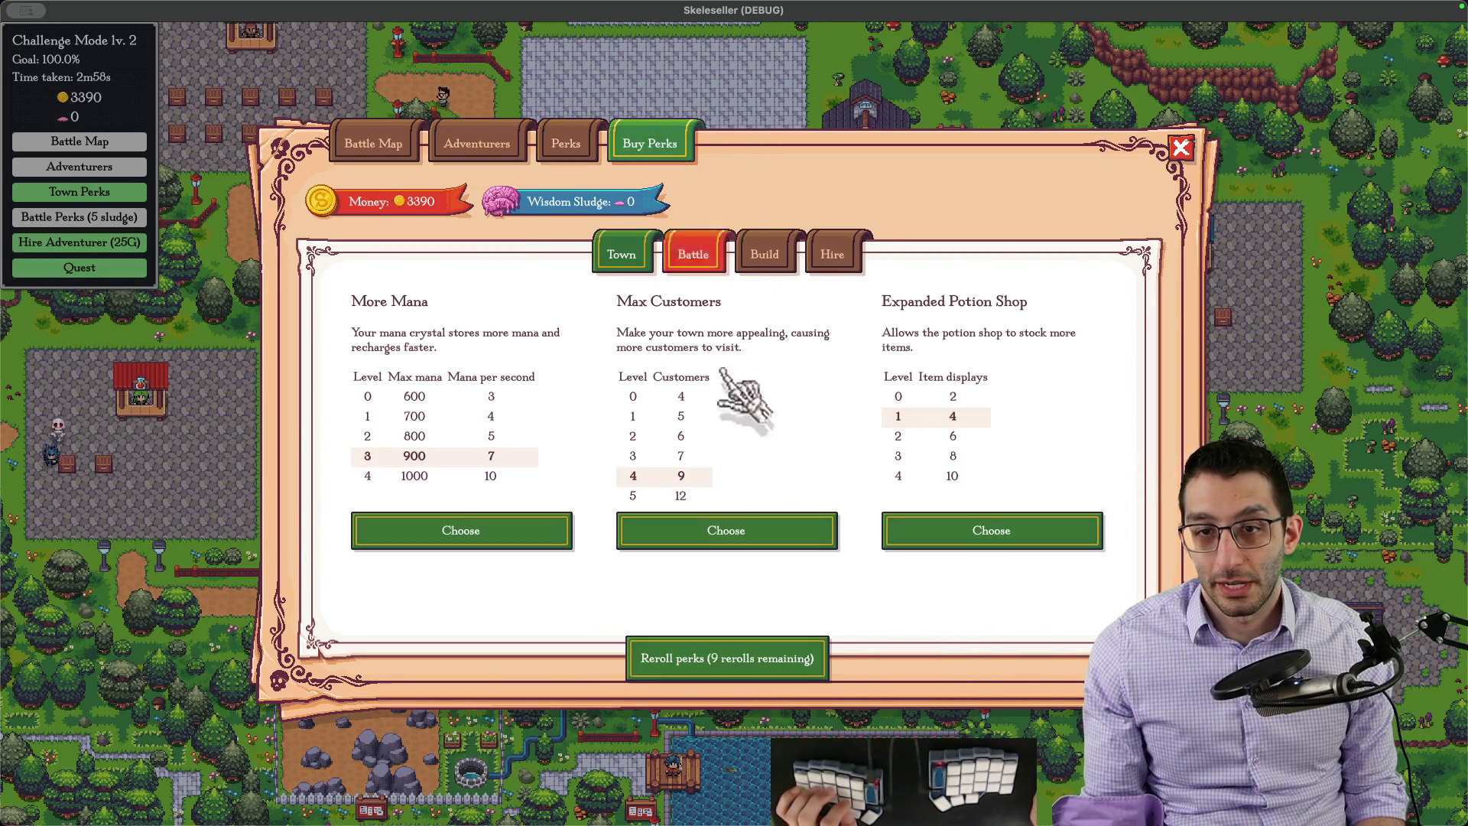
Step: Buy Max Customers, Clear Rocks, Expanded Weapon Shop, Garbage Time, Cloning and the armor shop perk
{"action": "left_click", "coordinate": [743, 506]}
{"action": "left_click", "coordinate": [743, 450]}
{"action": "left_click", "coordinate": [752, 500]}
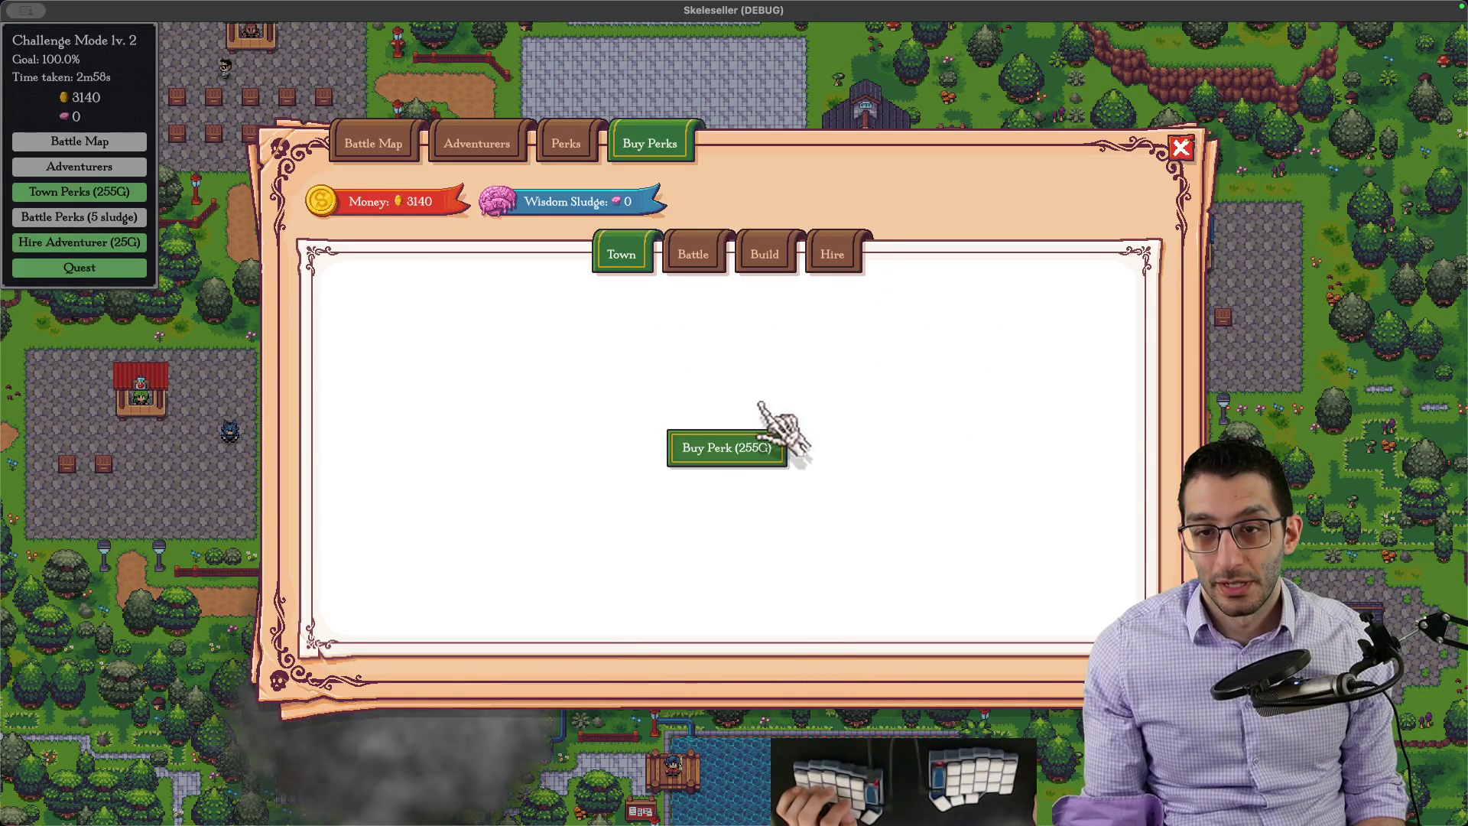
{"action": "left_click", "coordinate": [746, 457]}
{"action": "left_click", "coordinate": [682, 505]}
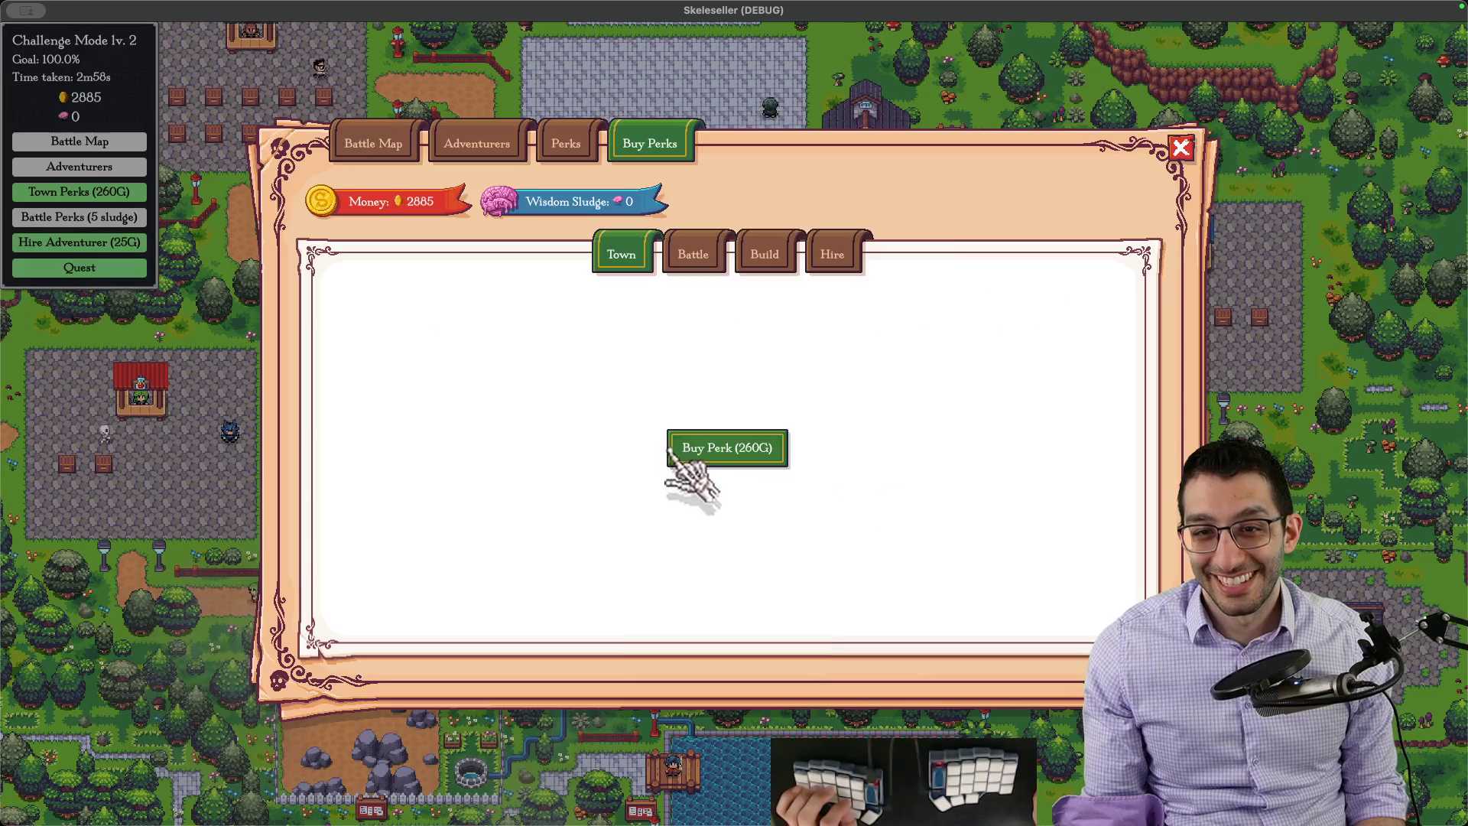
{"action": "left_click", "coordinate": [700, 454]}
{"action": "left_click", "coordinate": [701, 471]}
{"action": "left_click", "coordinate": [725, 447]}
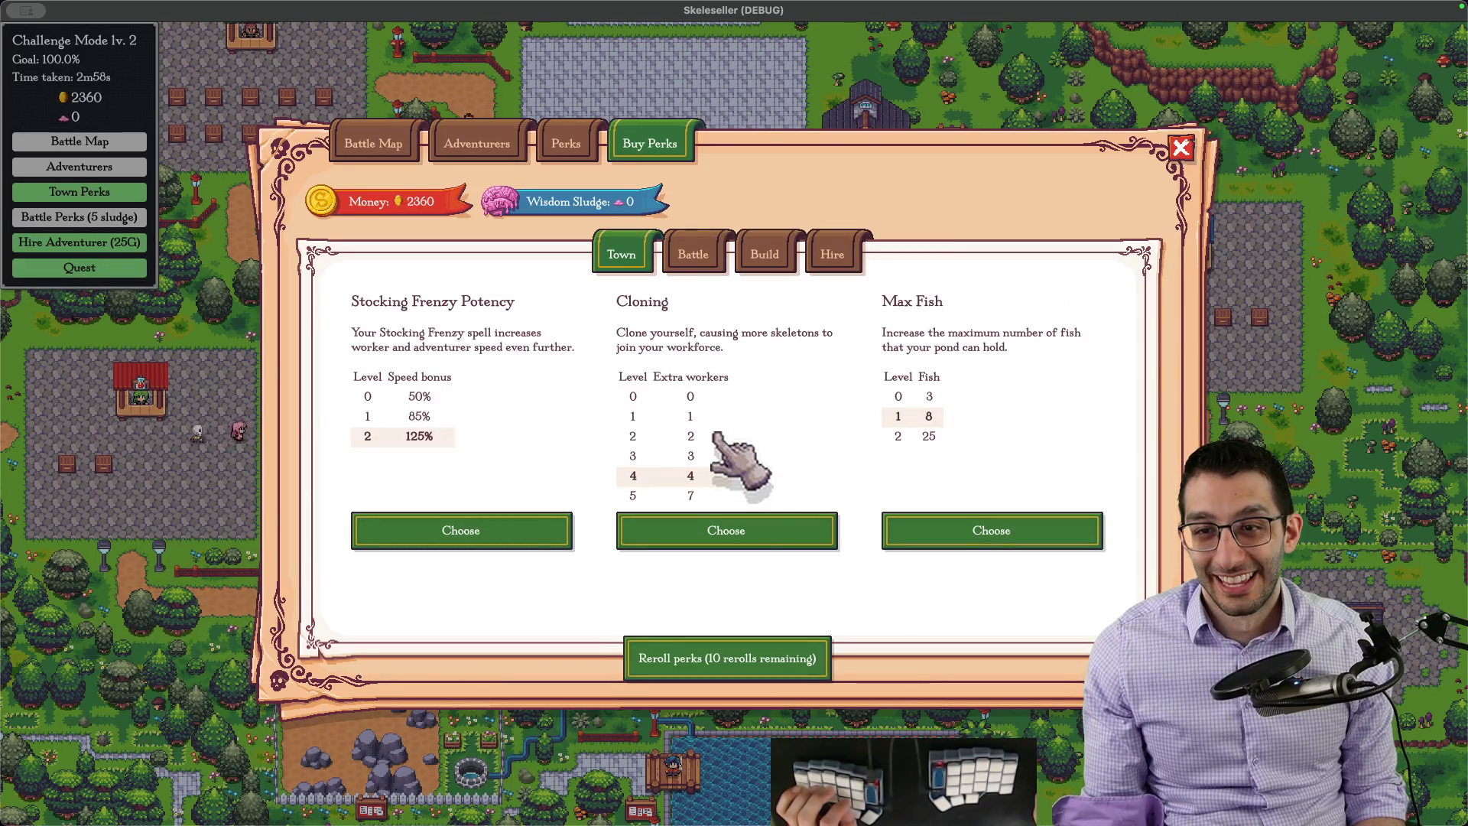
{"action": "left_click", "coordinate": [721, 530]}
{"action": "left_click", "coordinate": [727, 453]}
{"action": "left_click", "coordinate": [726, 565]}
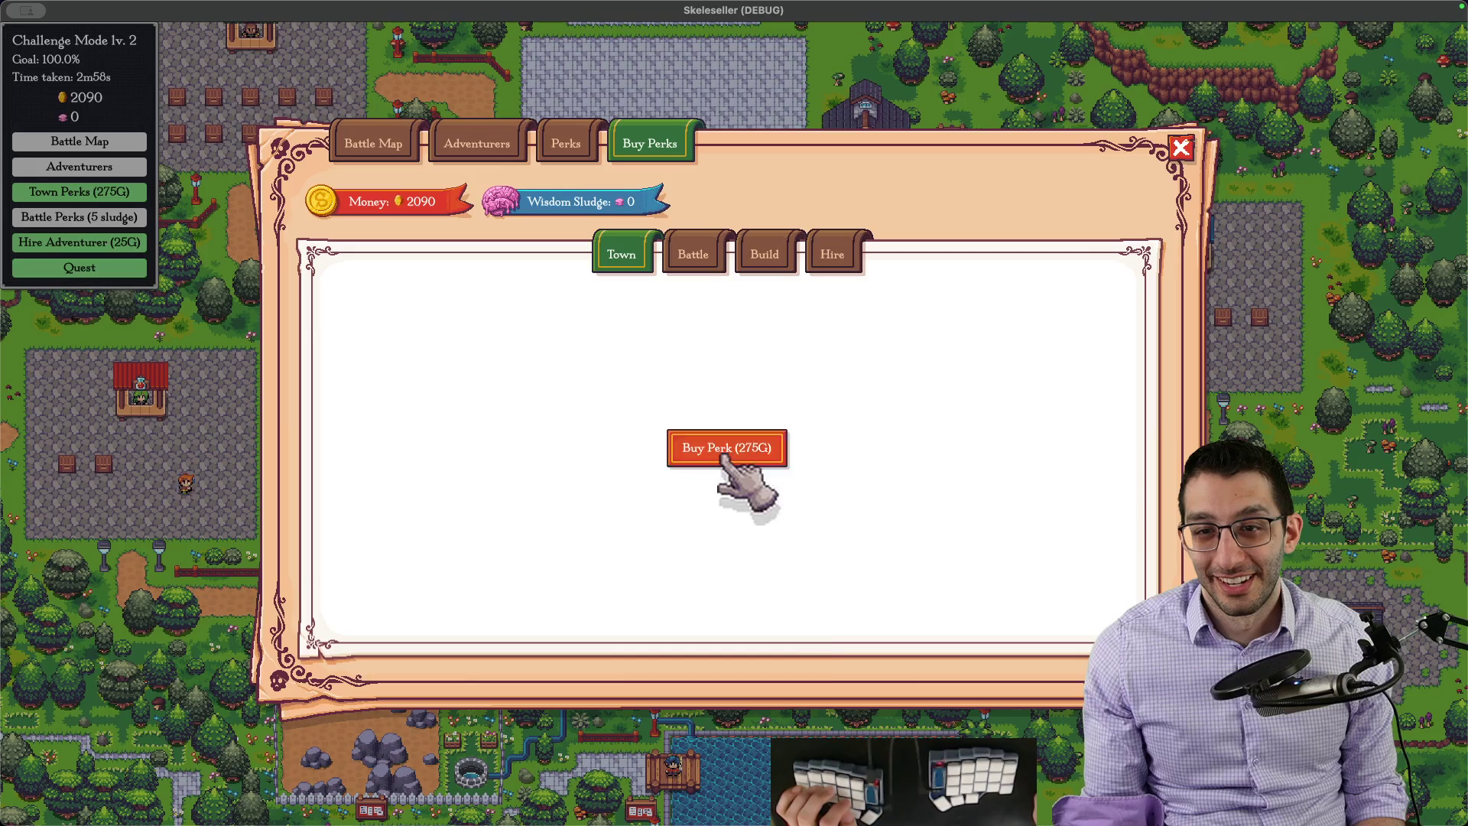
{"action": "left_click", "coordinate": [725, 450]}
Step: Buy Seek Food, Innate Keys and one more Town perk, then reroll the offers twice, leaving 960 money and 8 rerolls
{"action": "left_click", "coordinate": [733, 519]}
{"action": "left_click", "coordinate": [746, 450]}
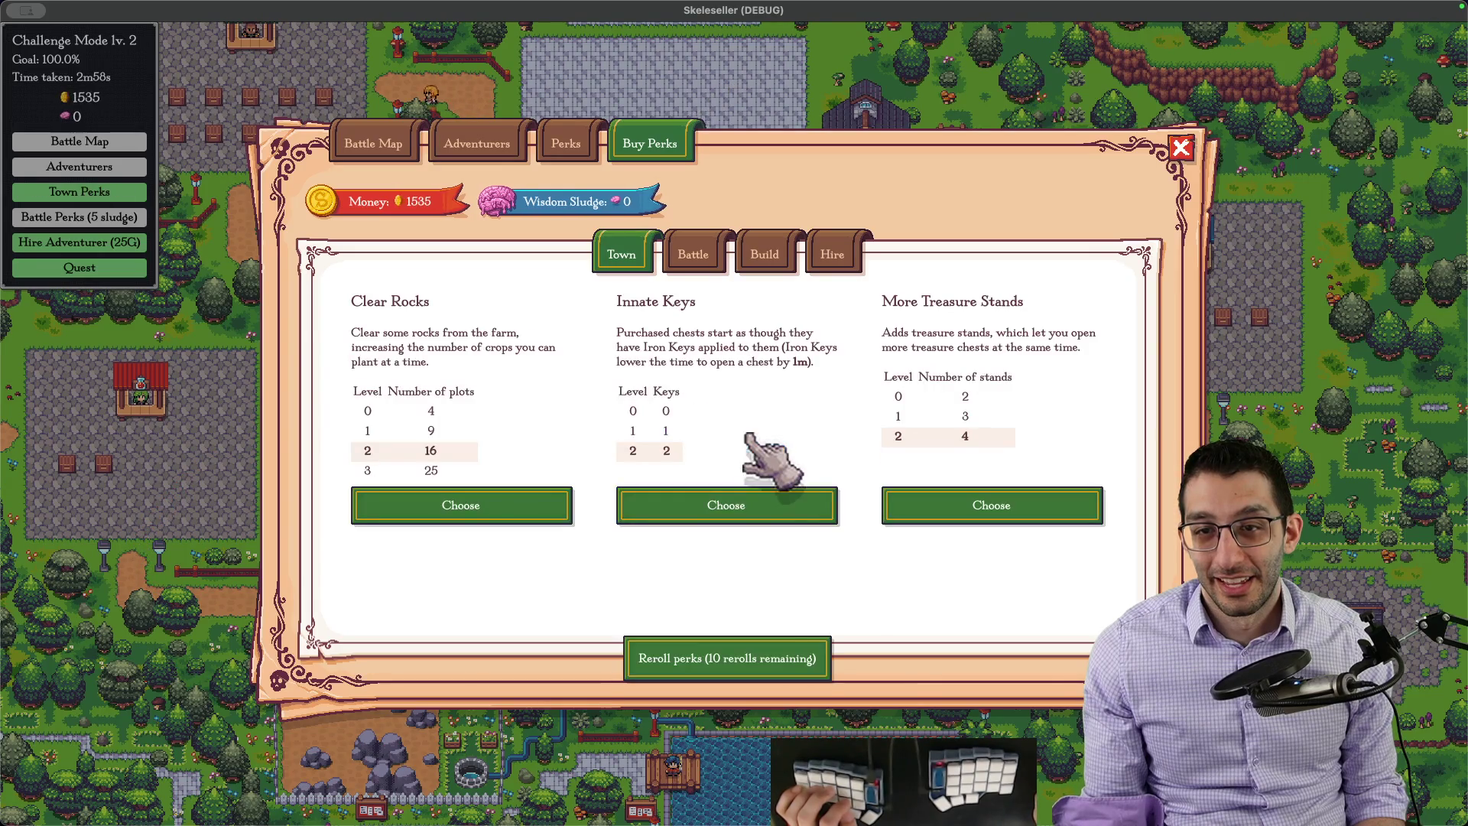
{"action": "left_click", "coordinate": [752, 505]}
{"action": "left_click", "coordinate": [746, 450]}
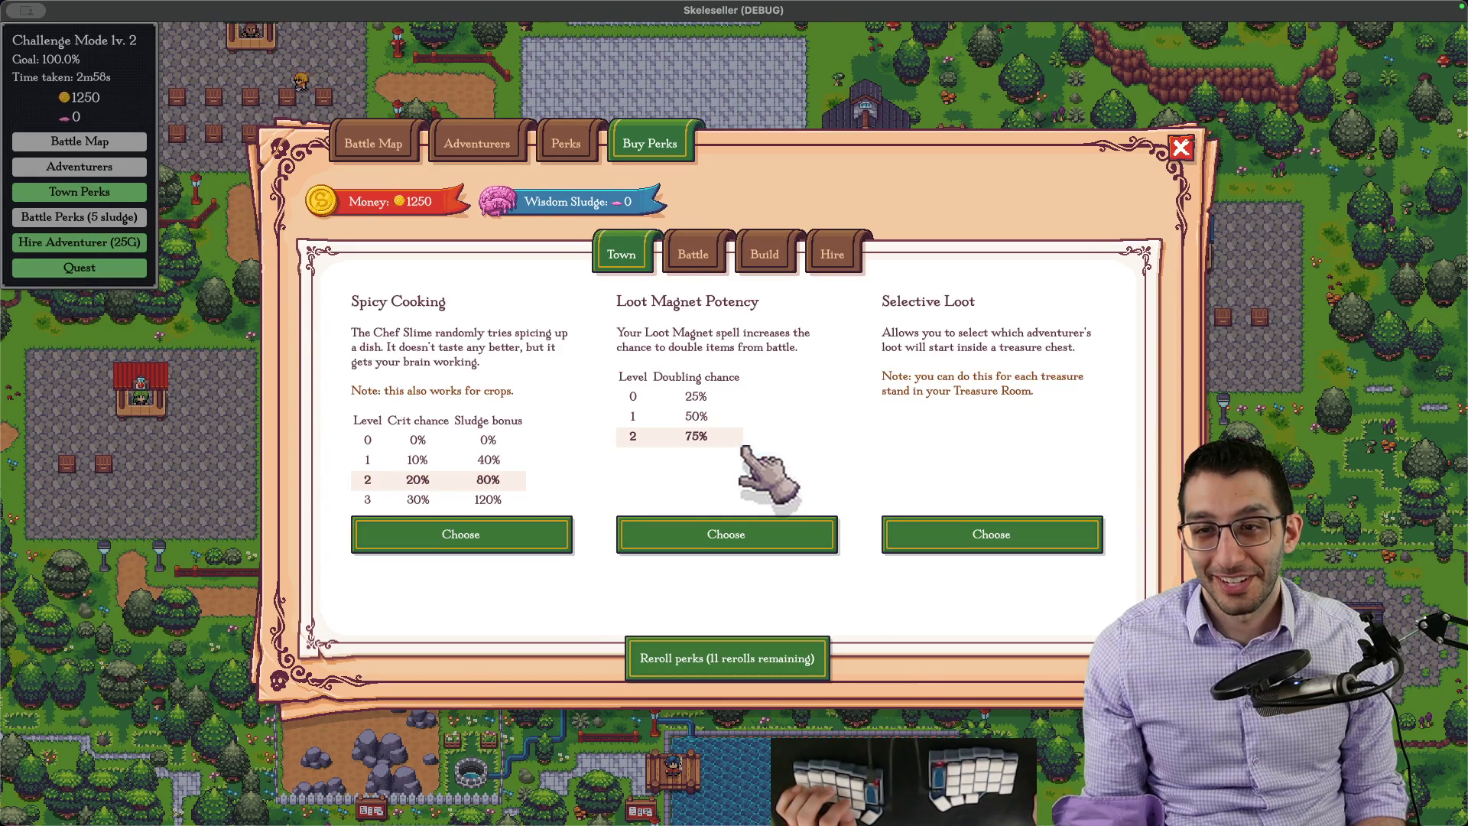
{"action": "left_click", "coordinate": [747, 535]}
{"action": "left_click", "coordinate": [735, 450]}
{"action": "left_click", "coordinate": [754, 652]}
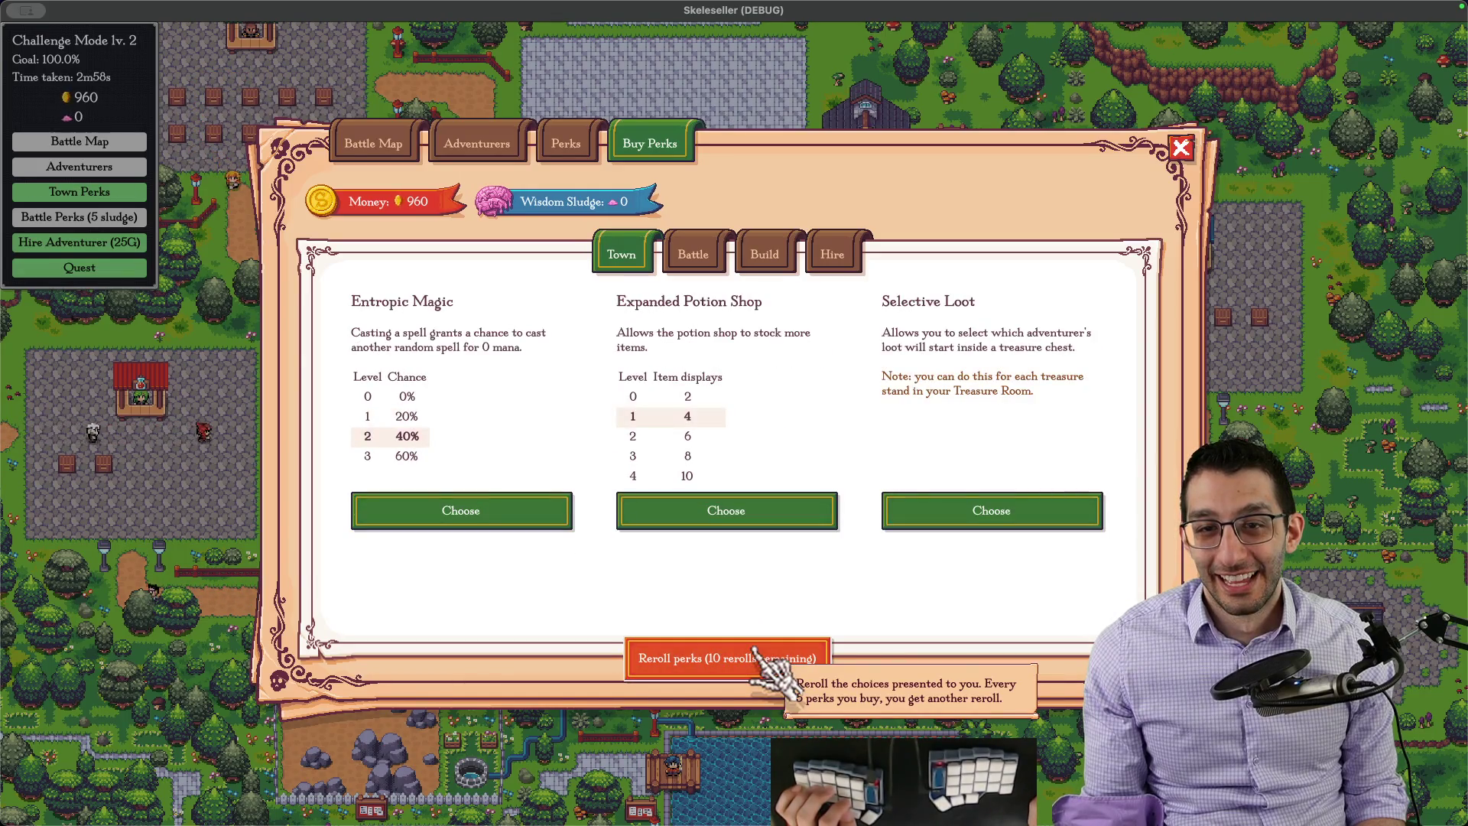
{"action": "left_click", "coordinate": [753, 652]}
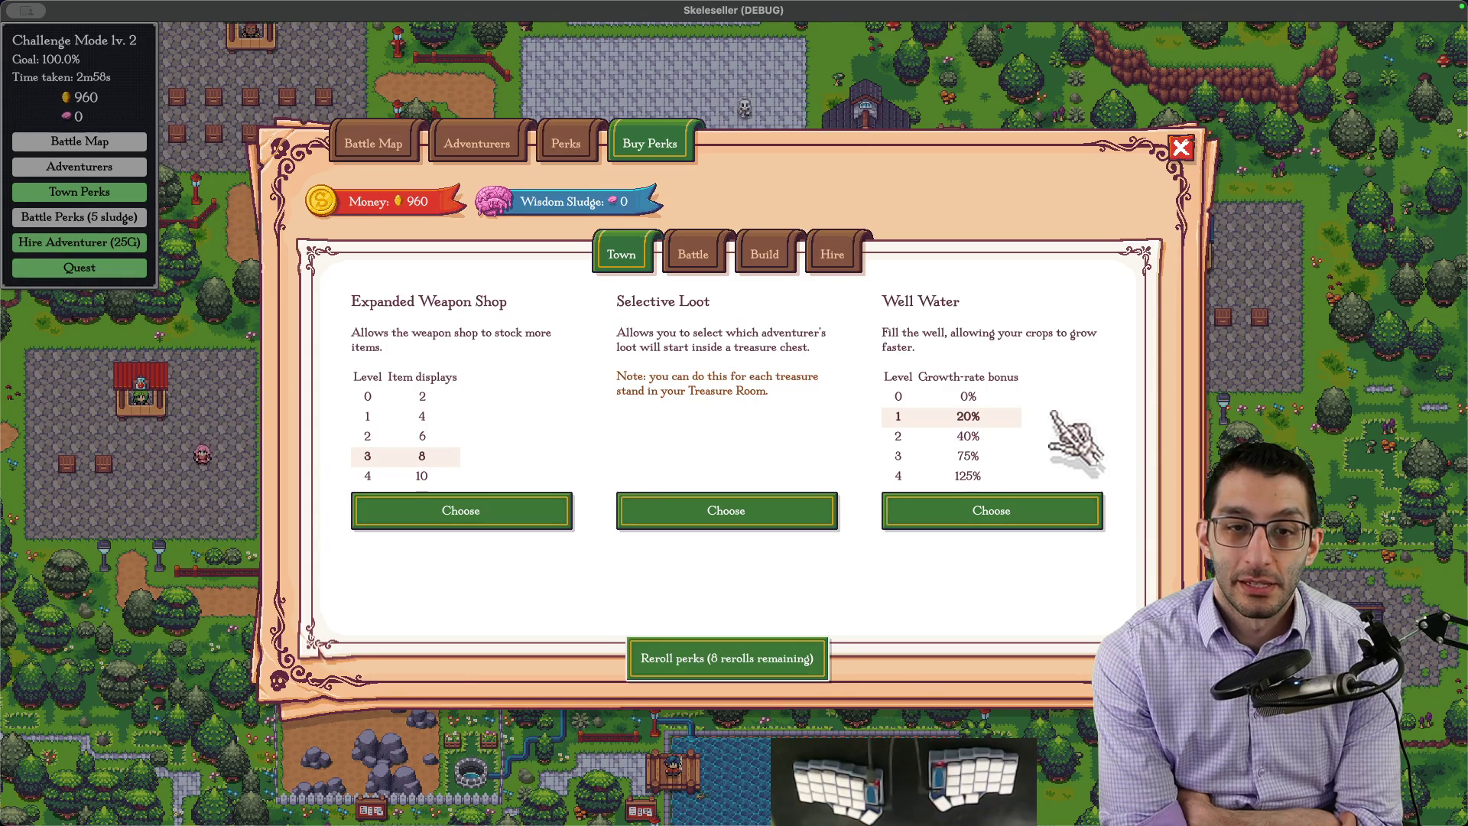
Step: Start a nested sub-bullet under the shallower-perks point for the meta-perks note
{"action": "key", "text": "super+Tab"}
{"action": "key", "text": "Return"}
{"action": "key", "text": "Tab"}
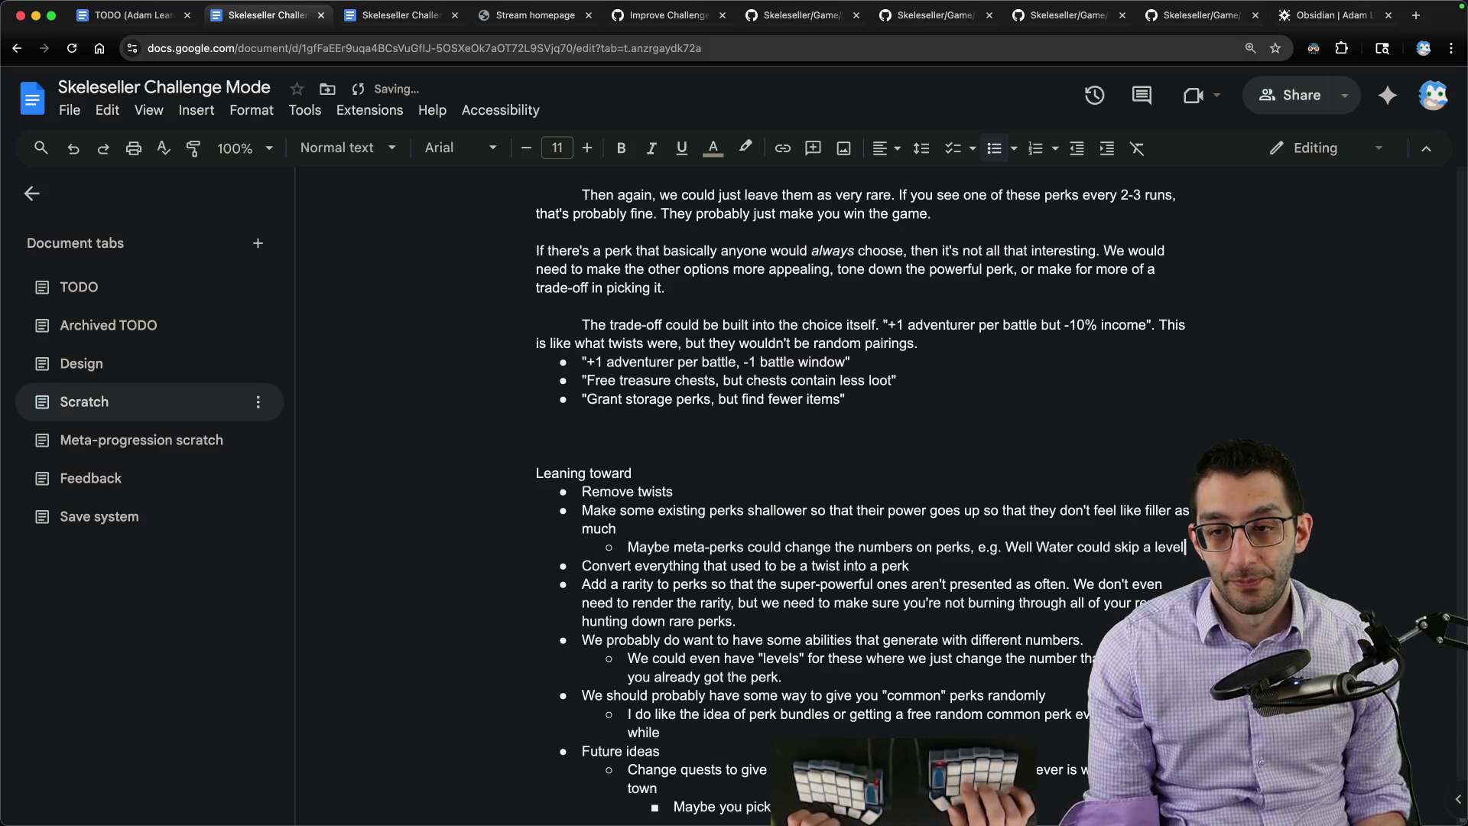
{"action": "type", "text": " to ramp up faster"}
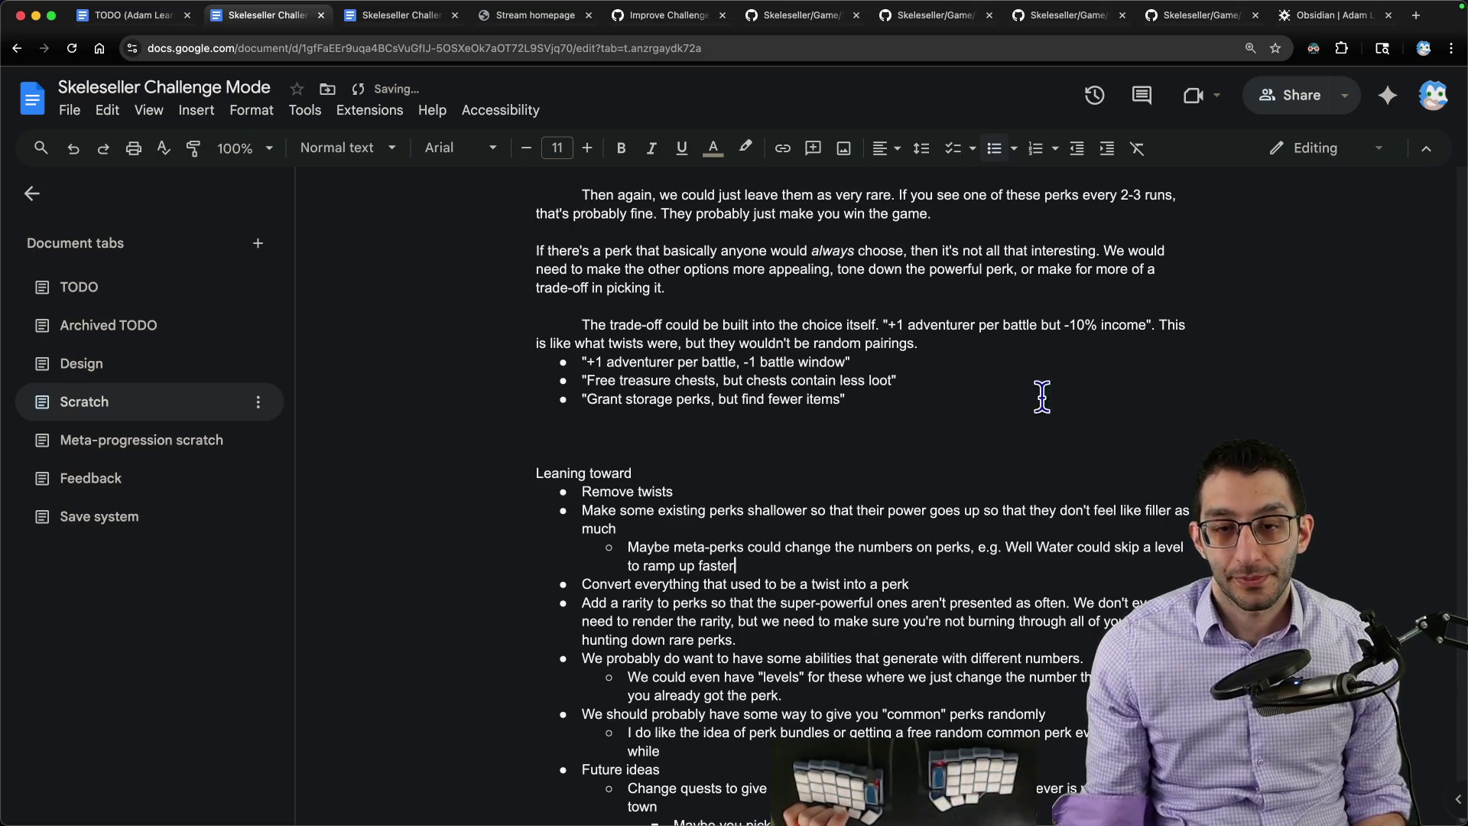
{"action": "scroll", "coordinate": [960, 384], "scroll_direction": "down", "scroll_amount": 2}
{"action": "scroll", "coordinate": [960, 384], "scroll_direction": "down", "scroll_amount": 2}
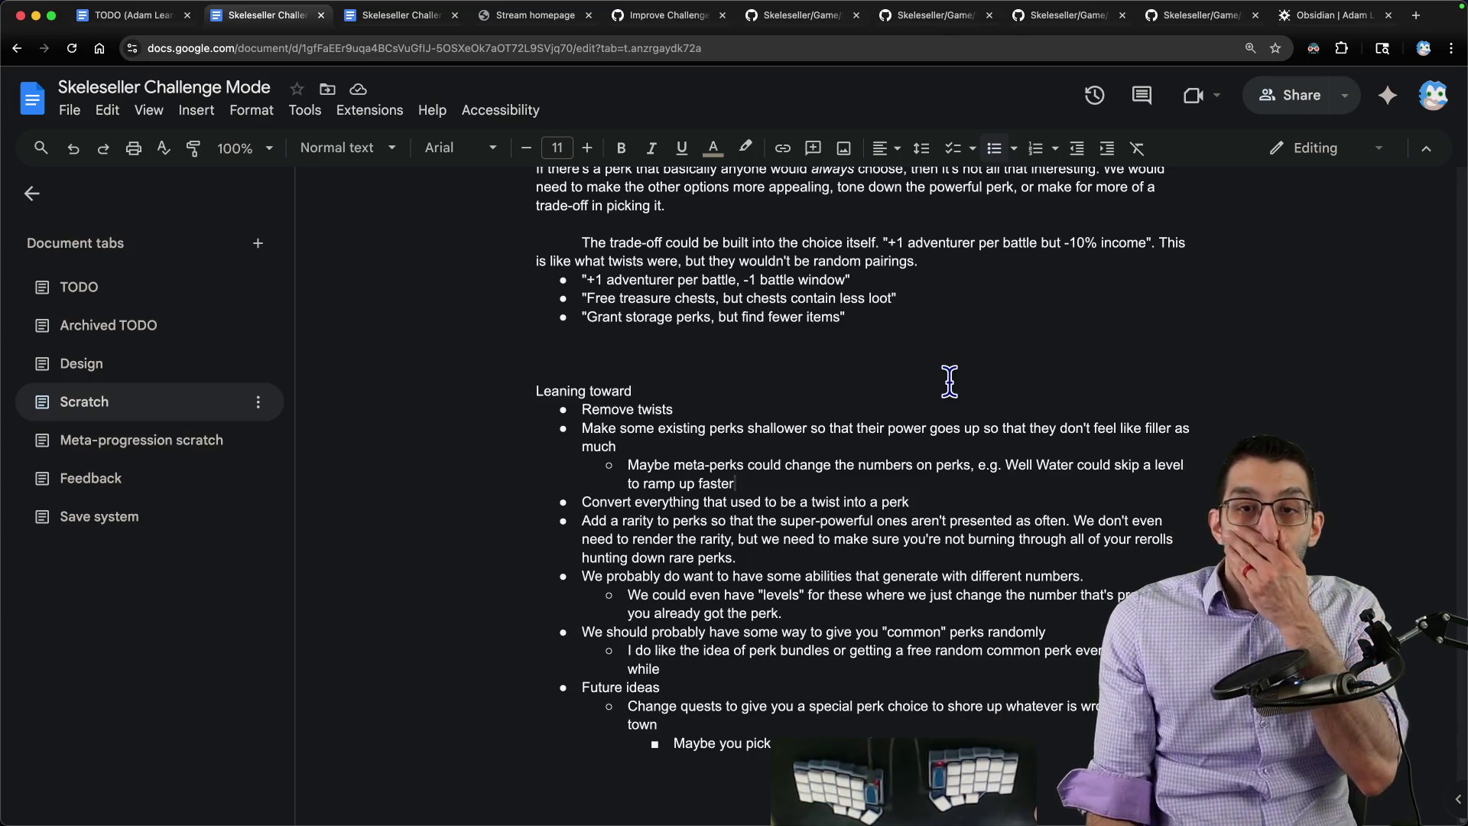
{"action": "scroll", "coordinate": [906, 416], "scroll_direction": "up", "scroll_amount": 10}
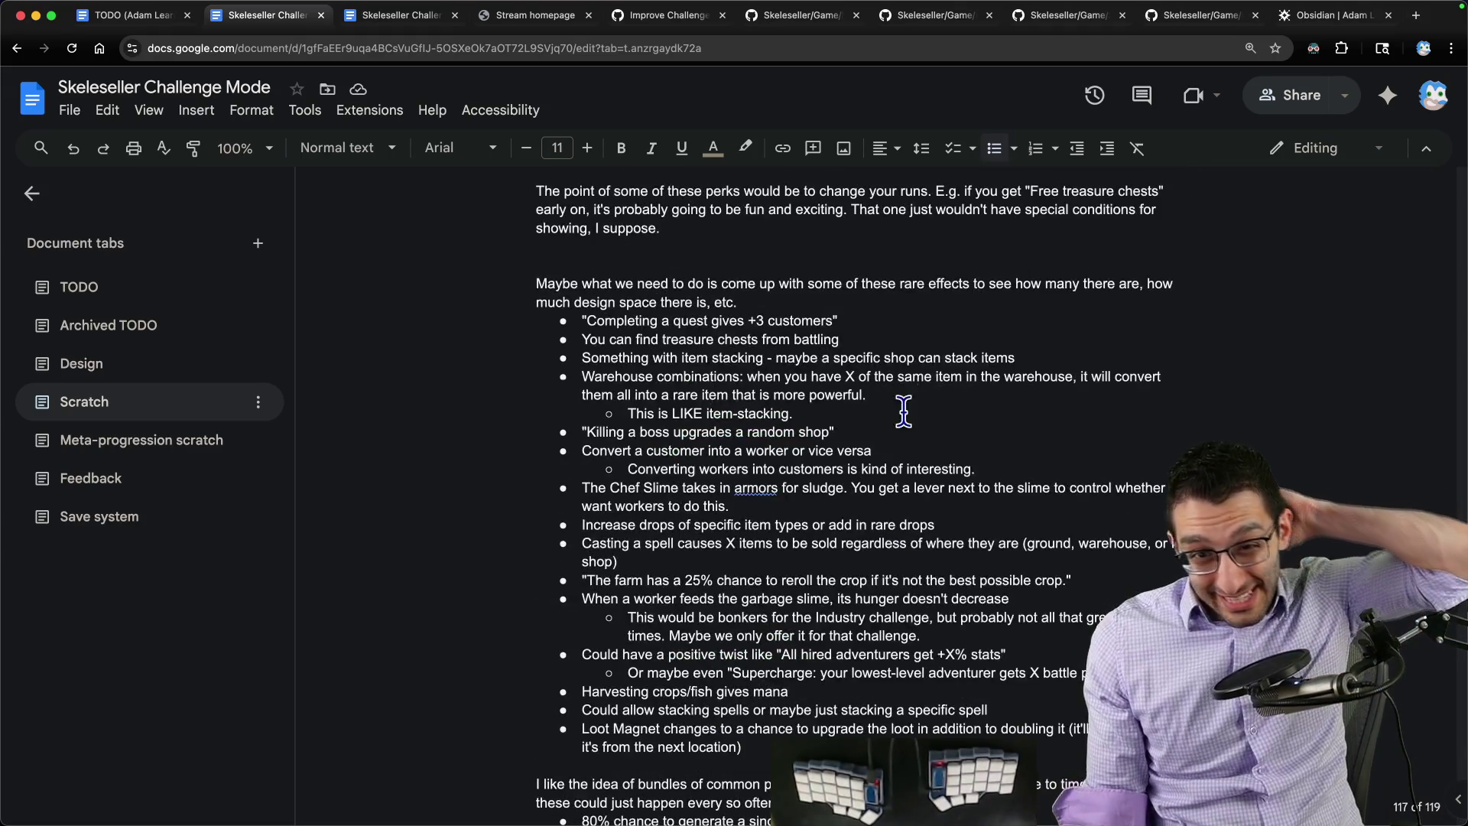
{"action": "scroll", "coordinate": [902, 413], "scroll_direction": "down", "scroll_amount": 10}
{"action": "scroll", "coordinate": [867, 416], "scroll_direction": "up", "scroll_amount": 3}
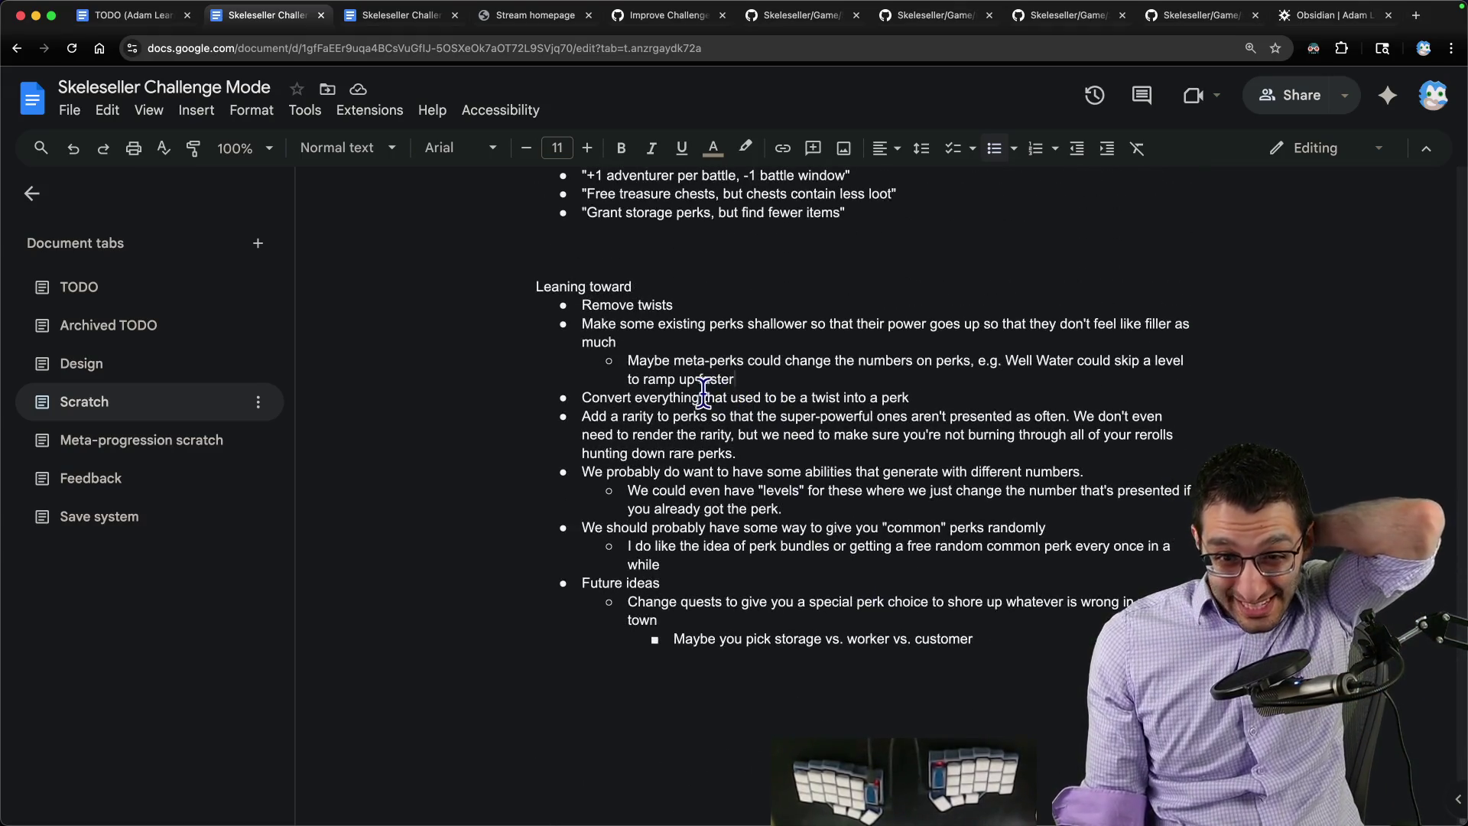
Step: Highlight the Remove twists and common perks bullets, then bring GIMP to the front
{"action": "left_click_drag", "start_coordinate": [580, 306], "coordinate": [708, 302]}
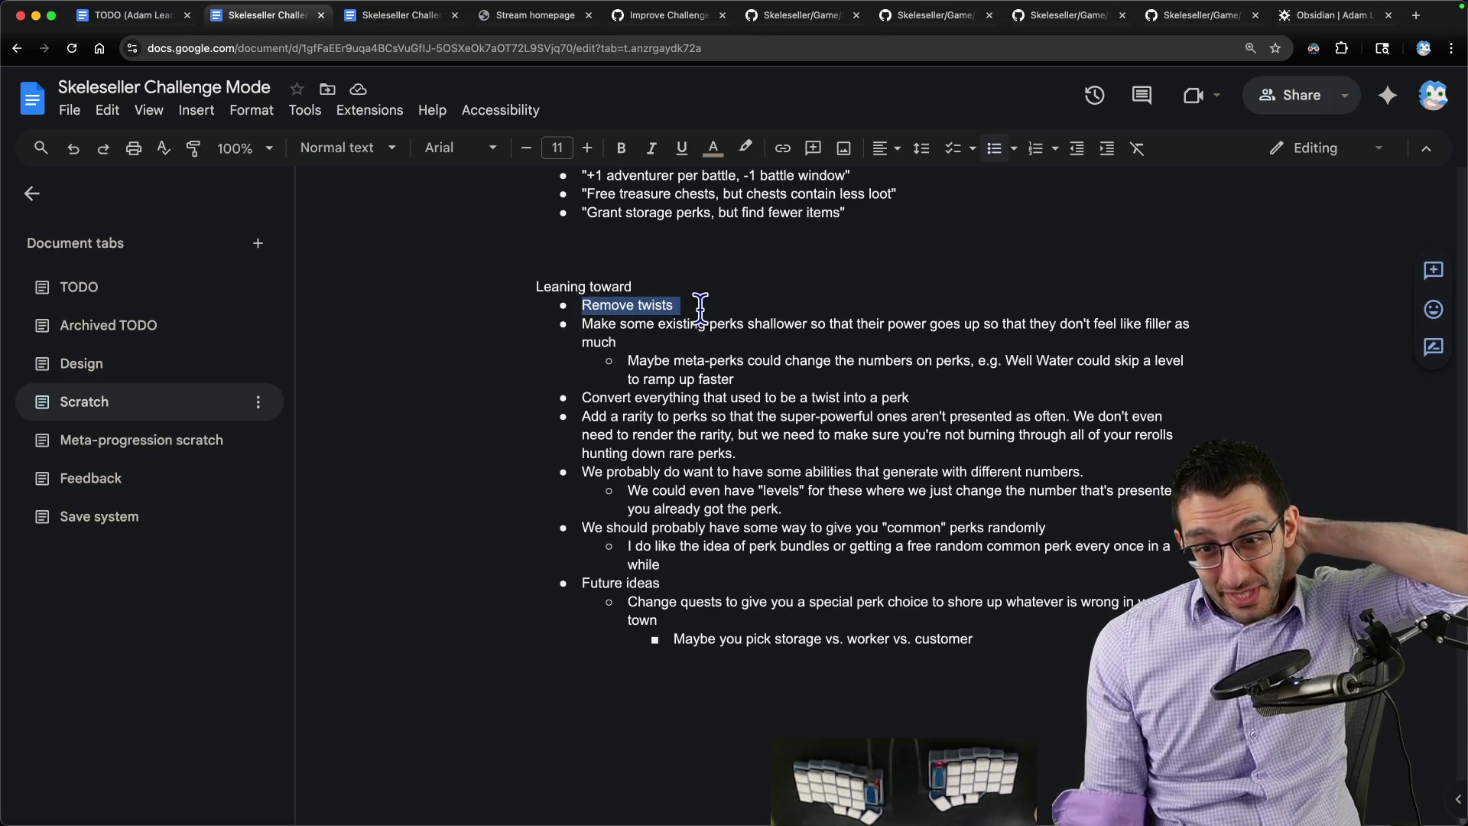
{"action": "left_click_drag", "start_coordinate": [582, 528], "coordinate": [1104, 530]}
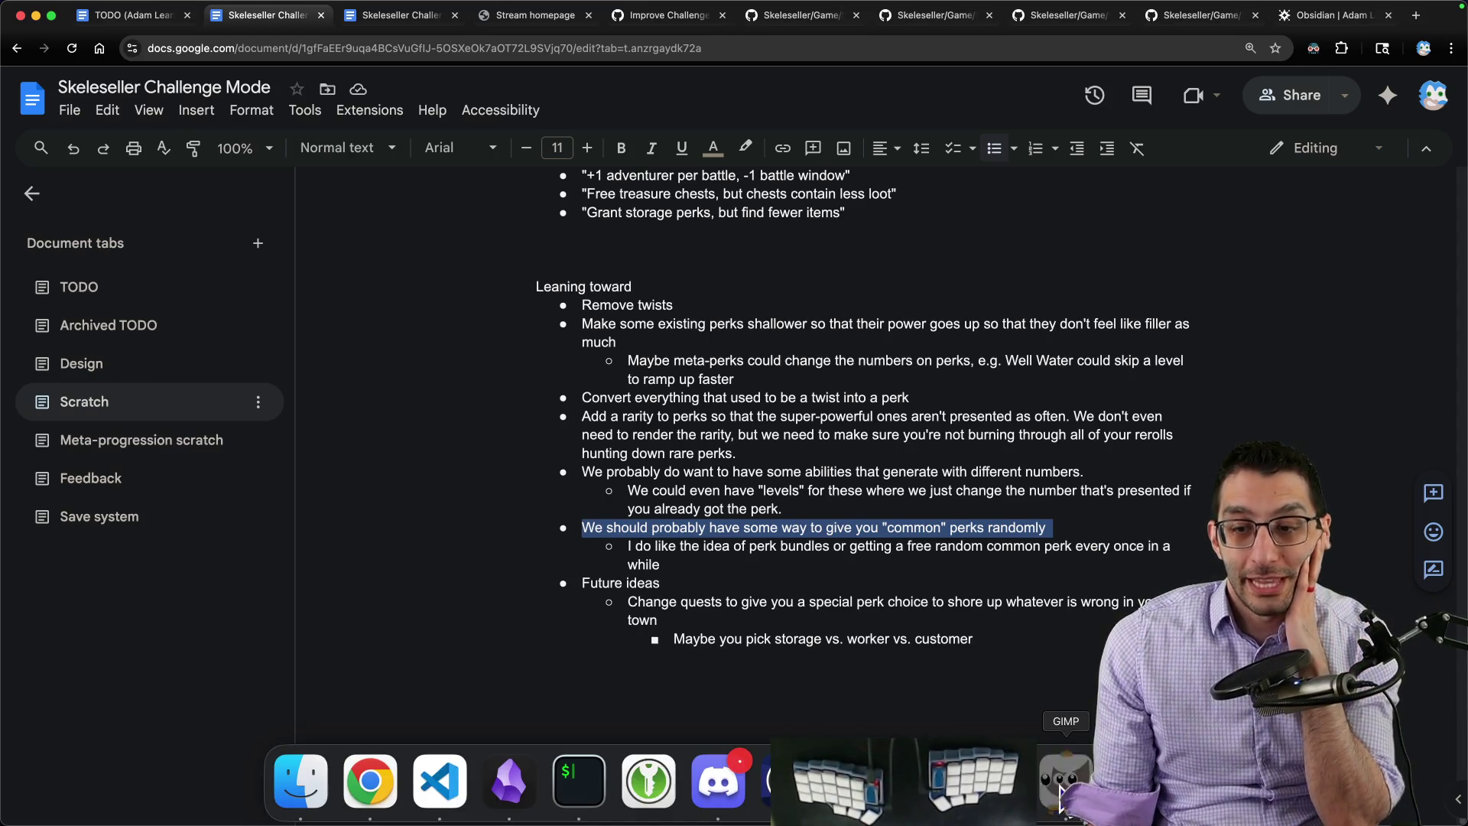
{"action": "left_click", "coordinate": [1061, 789]}
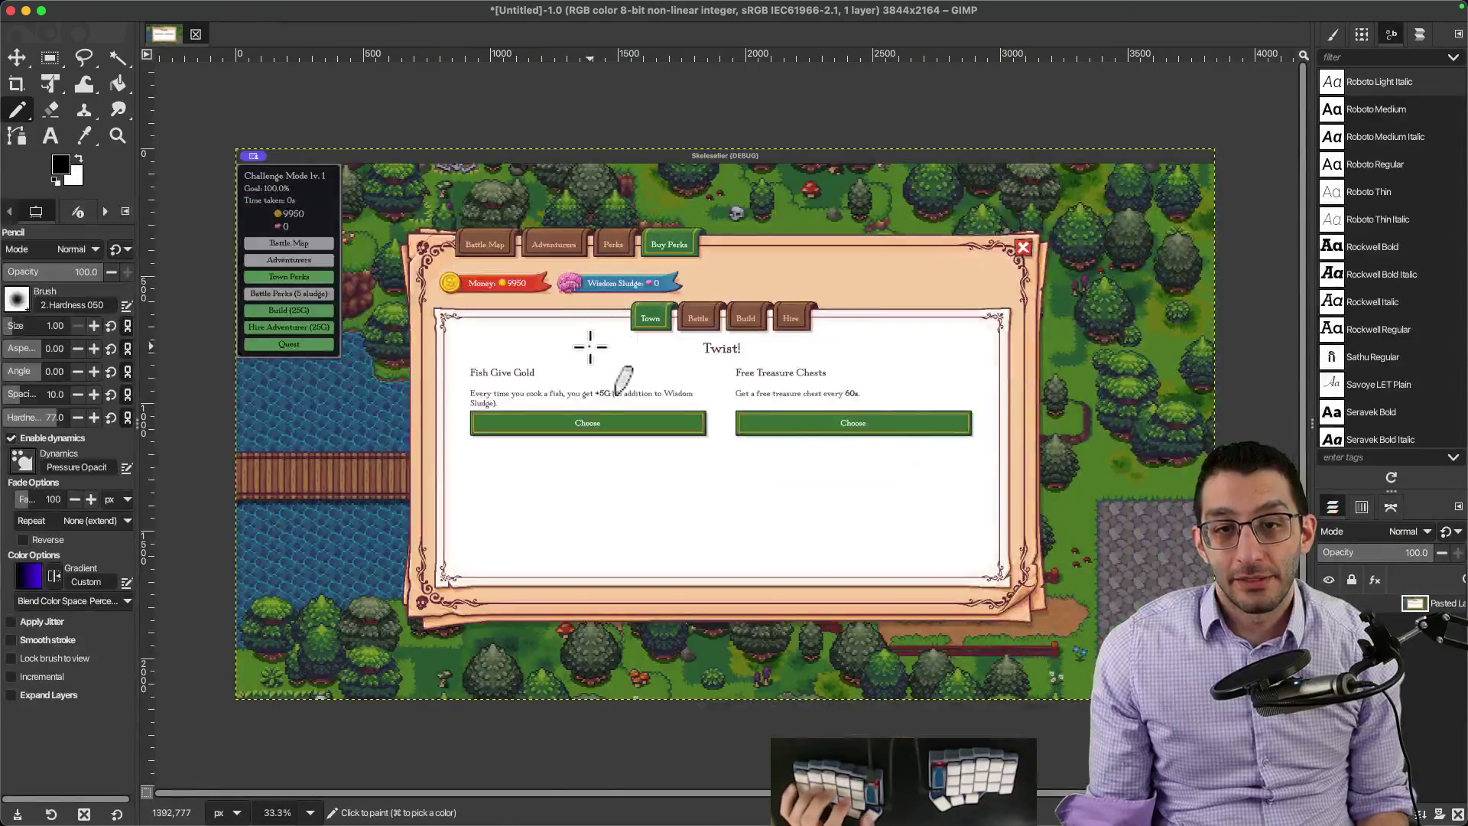
{"action": "scroll", "coordinate": [591, 344], "scroll_direction": "up", "scroll_amount": 1}
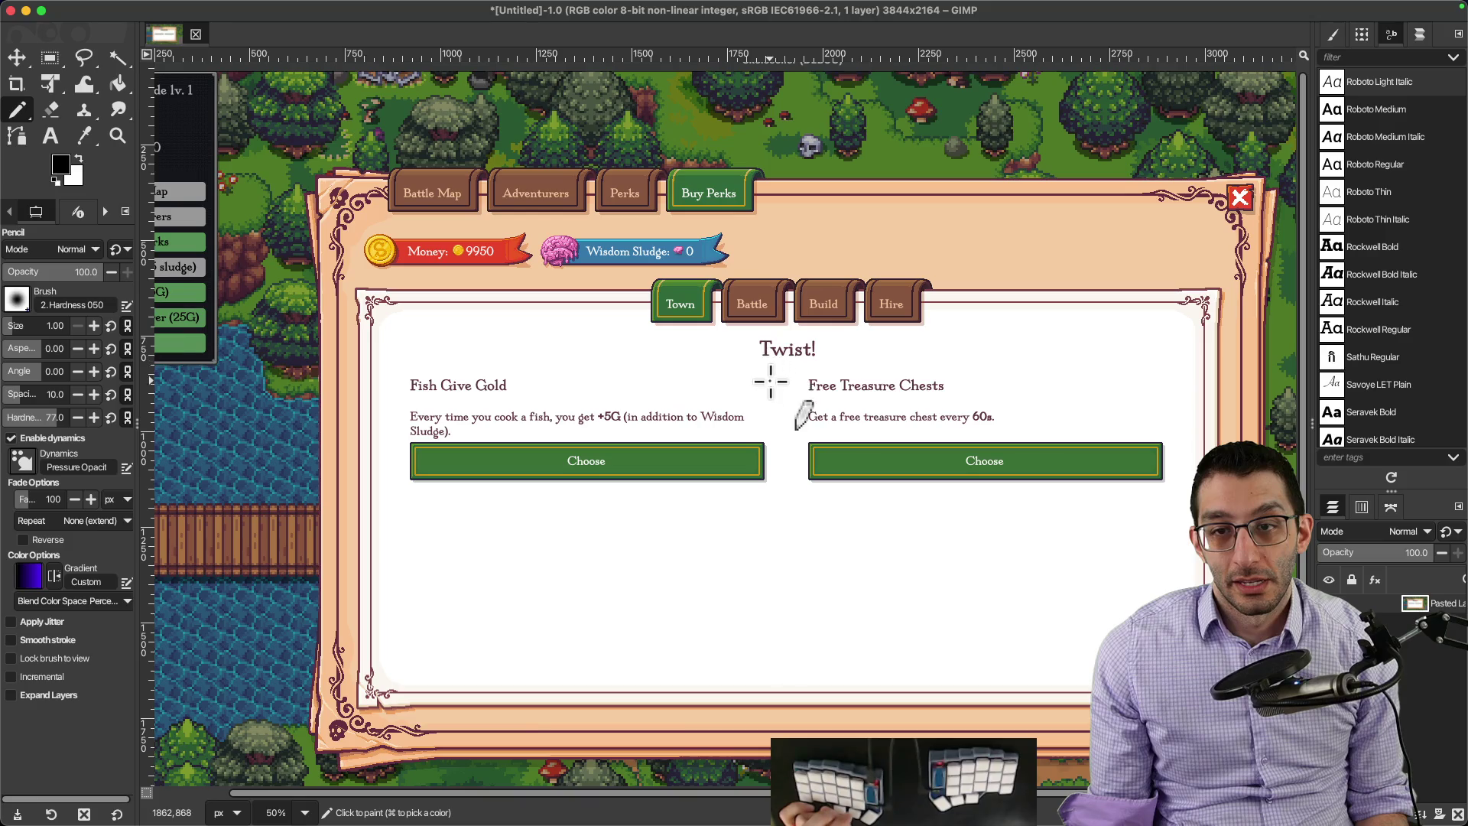
Step: Undo a pencil loop around the Twist! heading and capture the perk dialog into a new Shottr image
{"action": "left_click_drag", "start_coordinate": [825, 368], "coordinate": [883, 355]}
{"action": "key", "text": "super+z"}
{"action": "key", "text": "super+shift+4"}
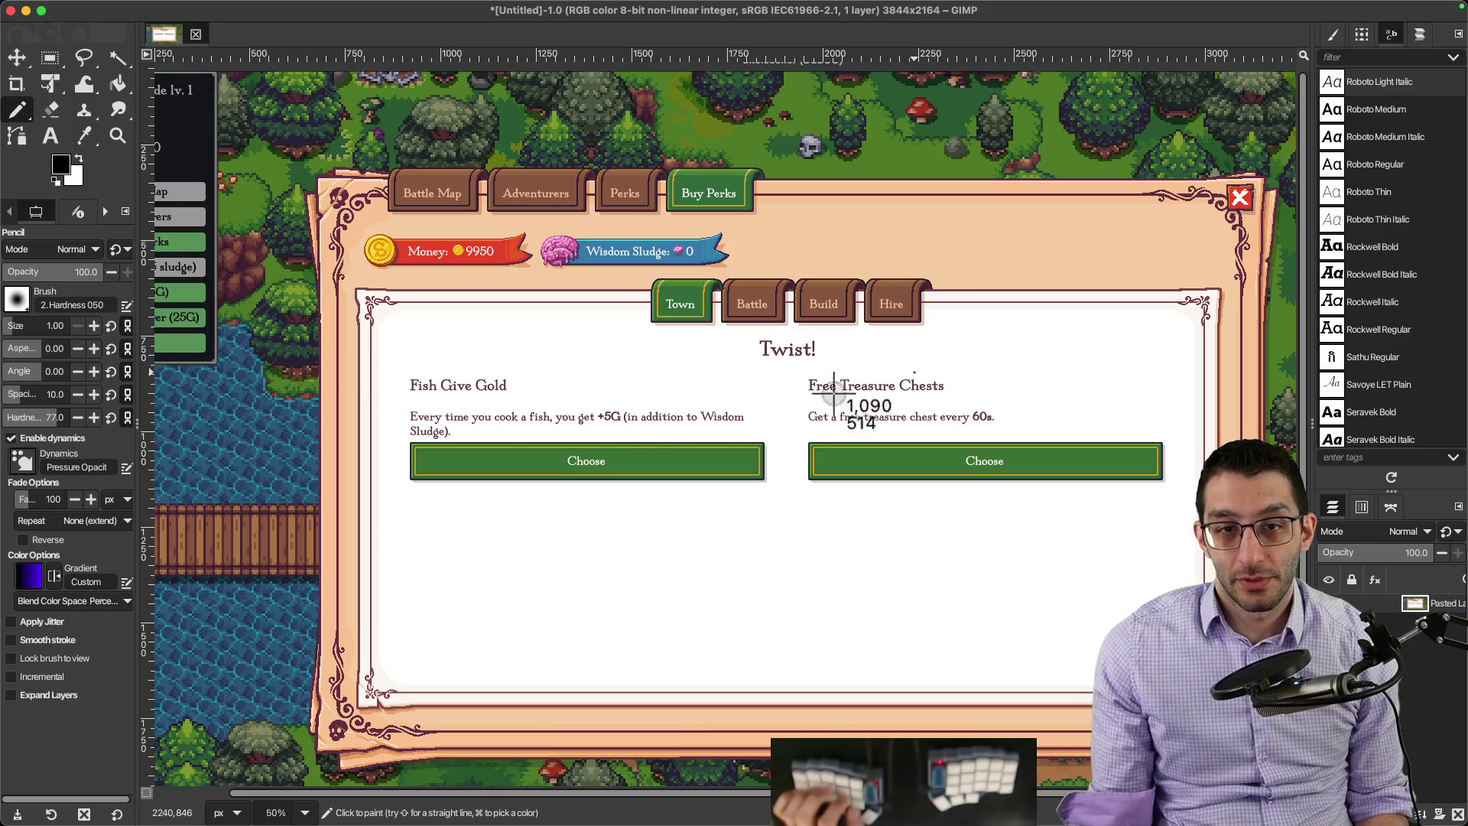
{"action": "left_click", "coordinate": [879, 482]}
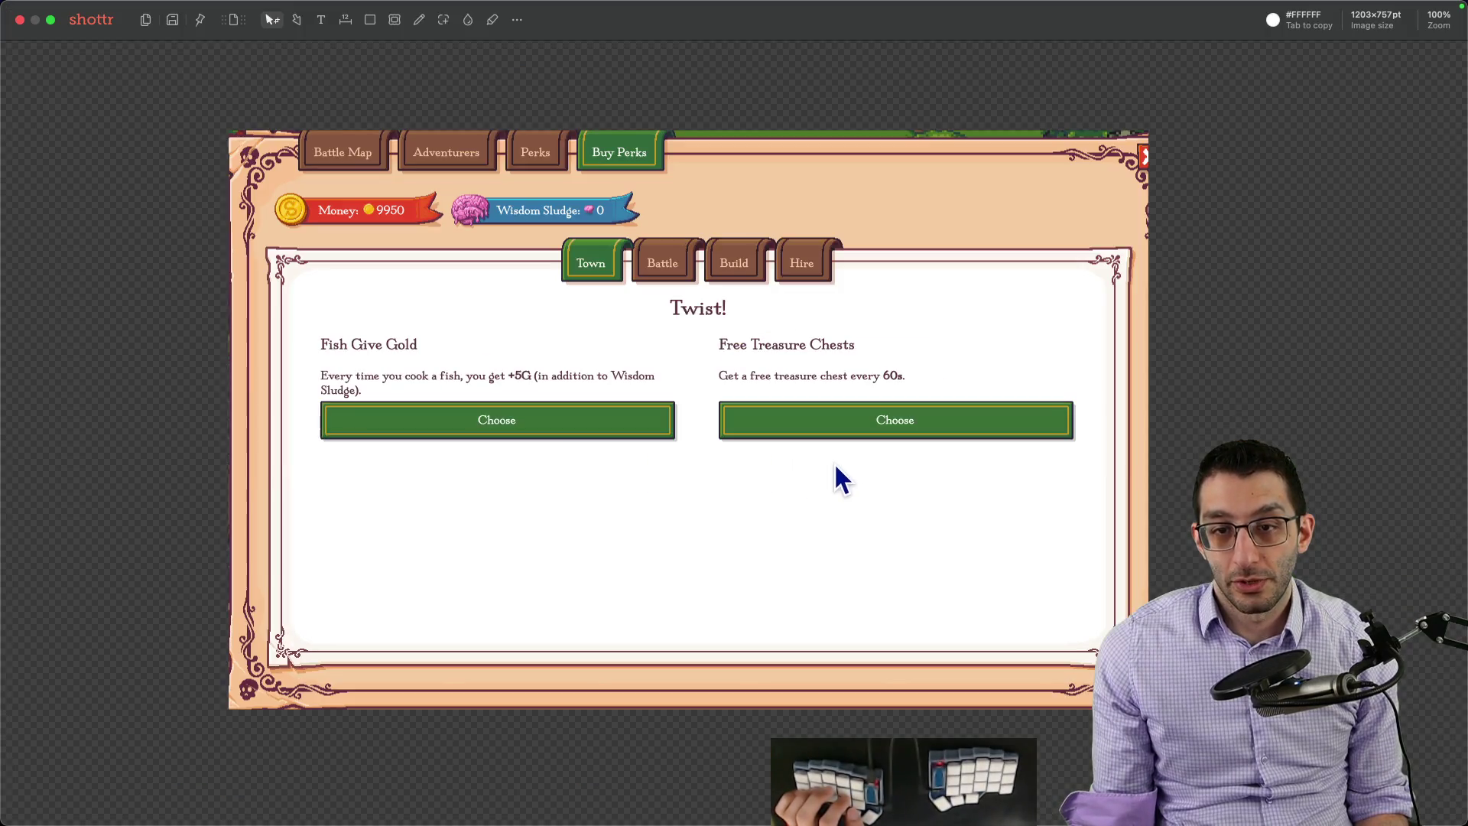
Step: Place a red 'PERK BUNDLE!' label over the Twist! heading
{"action": "left_click", "coordinate": [682, 300]}
{"action": "type", "text": "BUNDLE"}
{"action": "key", "text": "Escape"}
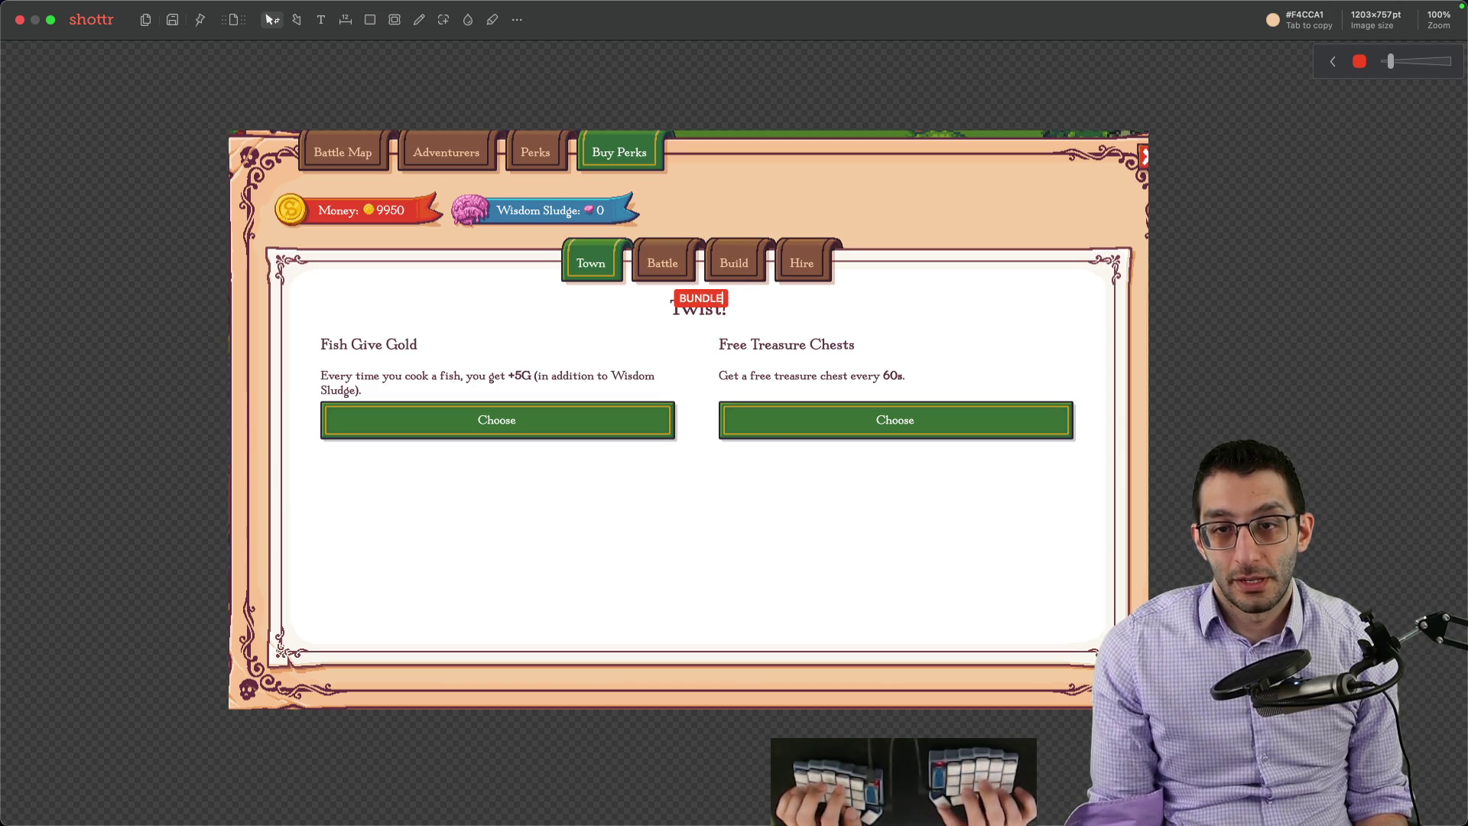
{"action": "type", "text": "PERK BUNDLE"}
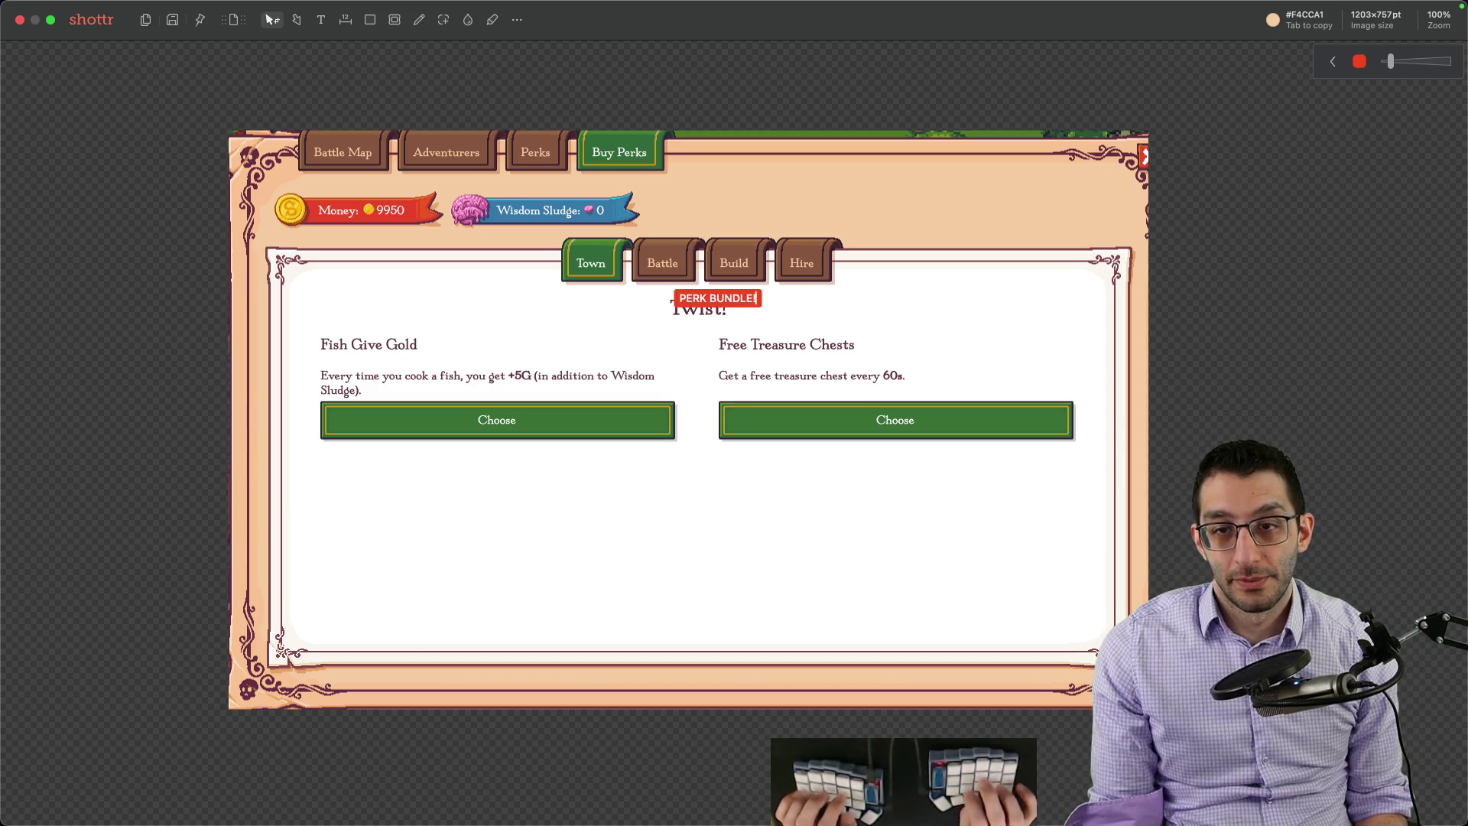
{"action": "type", "text": "!"}
{"action": "left_click_drag", "start_coordinate": [756, 300], "coordinate": [739, 309]}
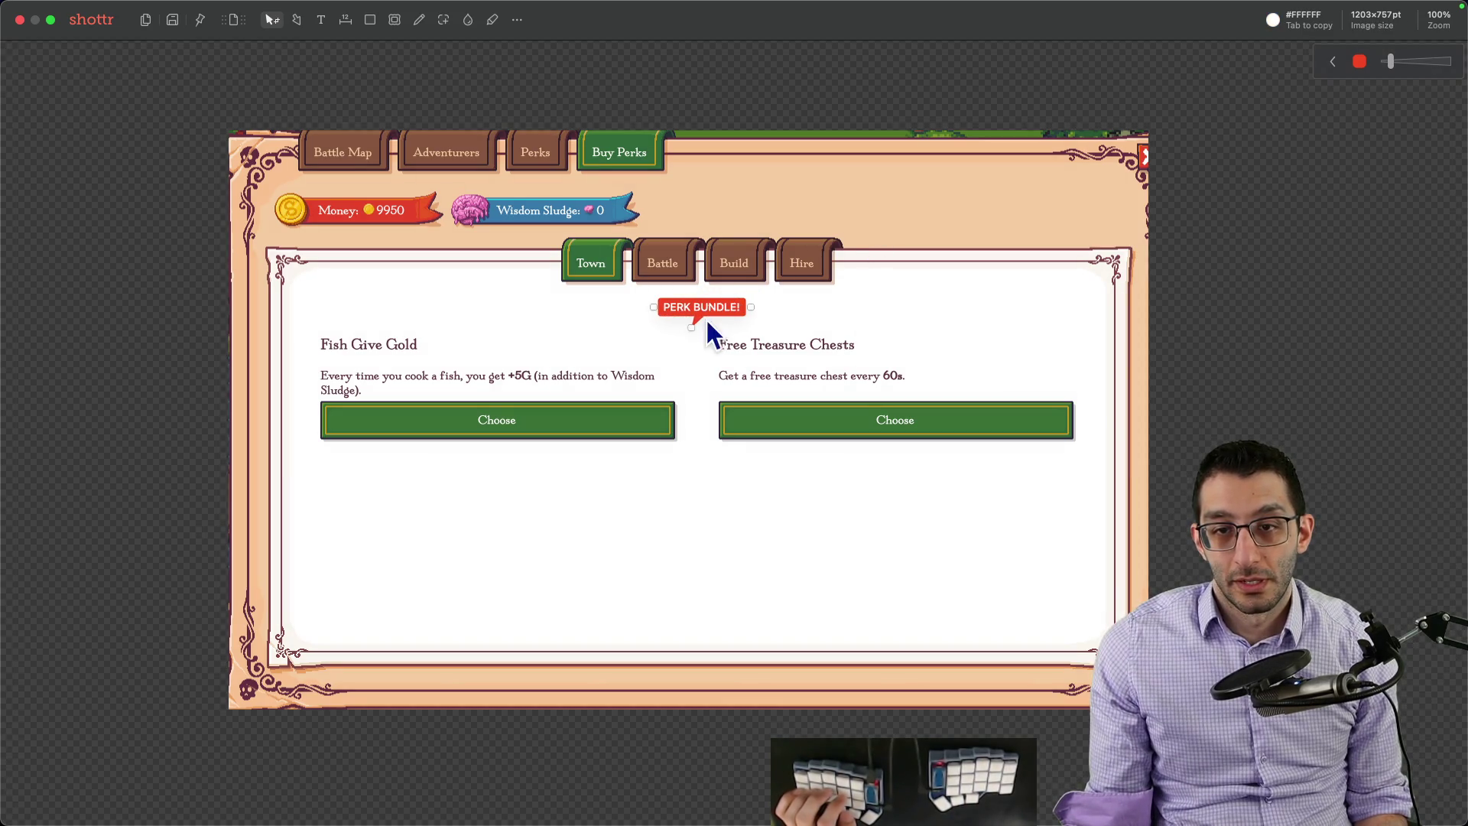
{"action": "left_click", "coordinate": [691, 322]}
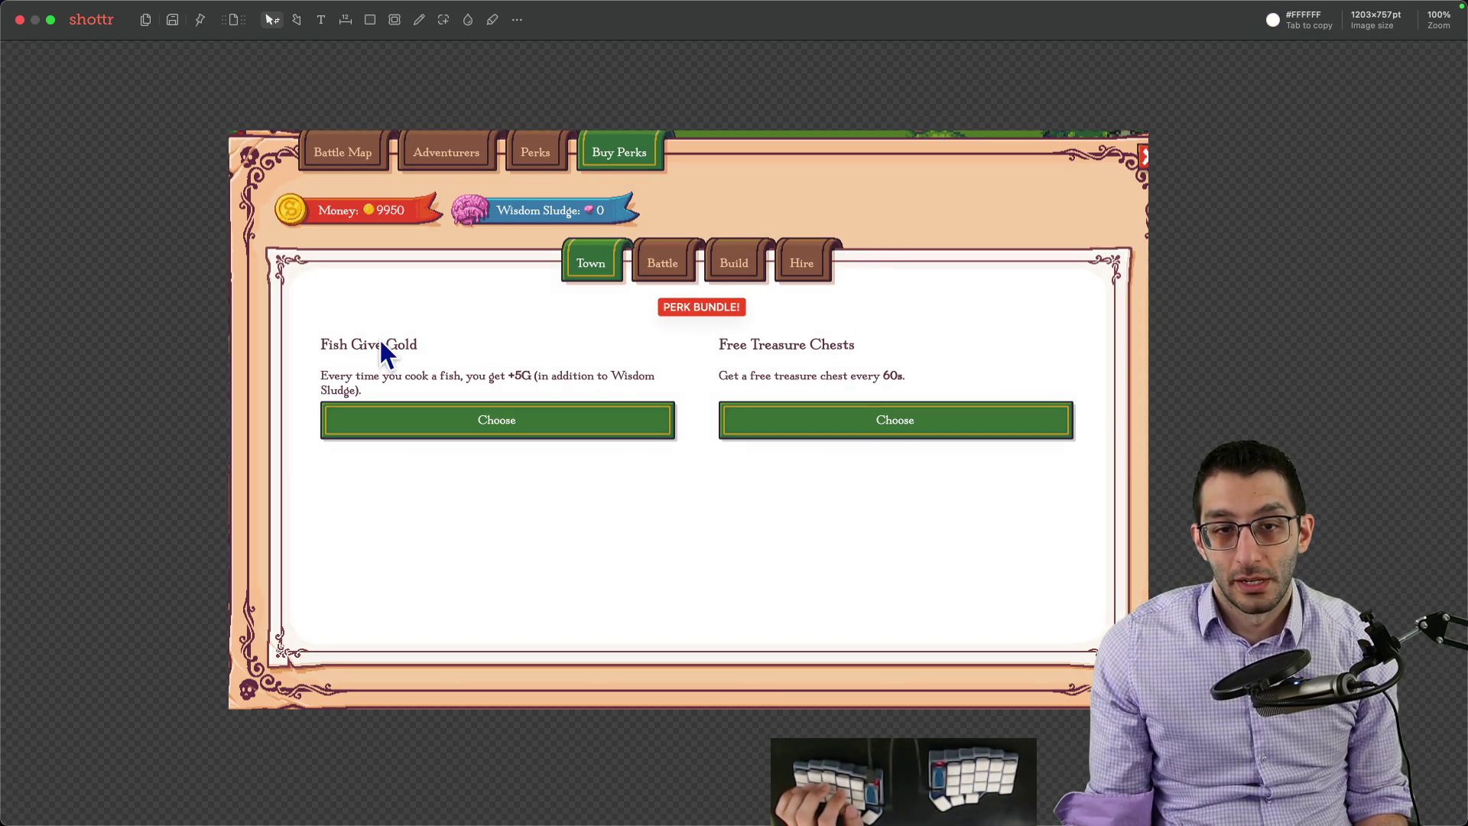
Step: Cover the Fish Give Gold perk with a solid red box listing Bundle A: Swift Shoes, Well Water, Armor Storage
{"action": "key", "text": "t"}
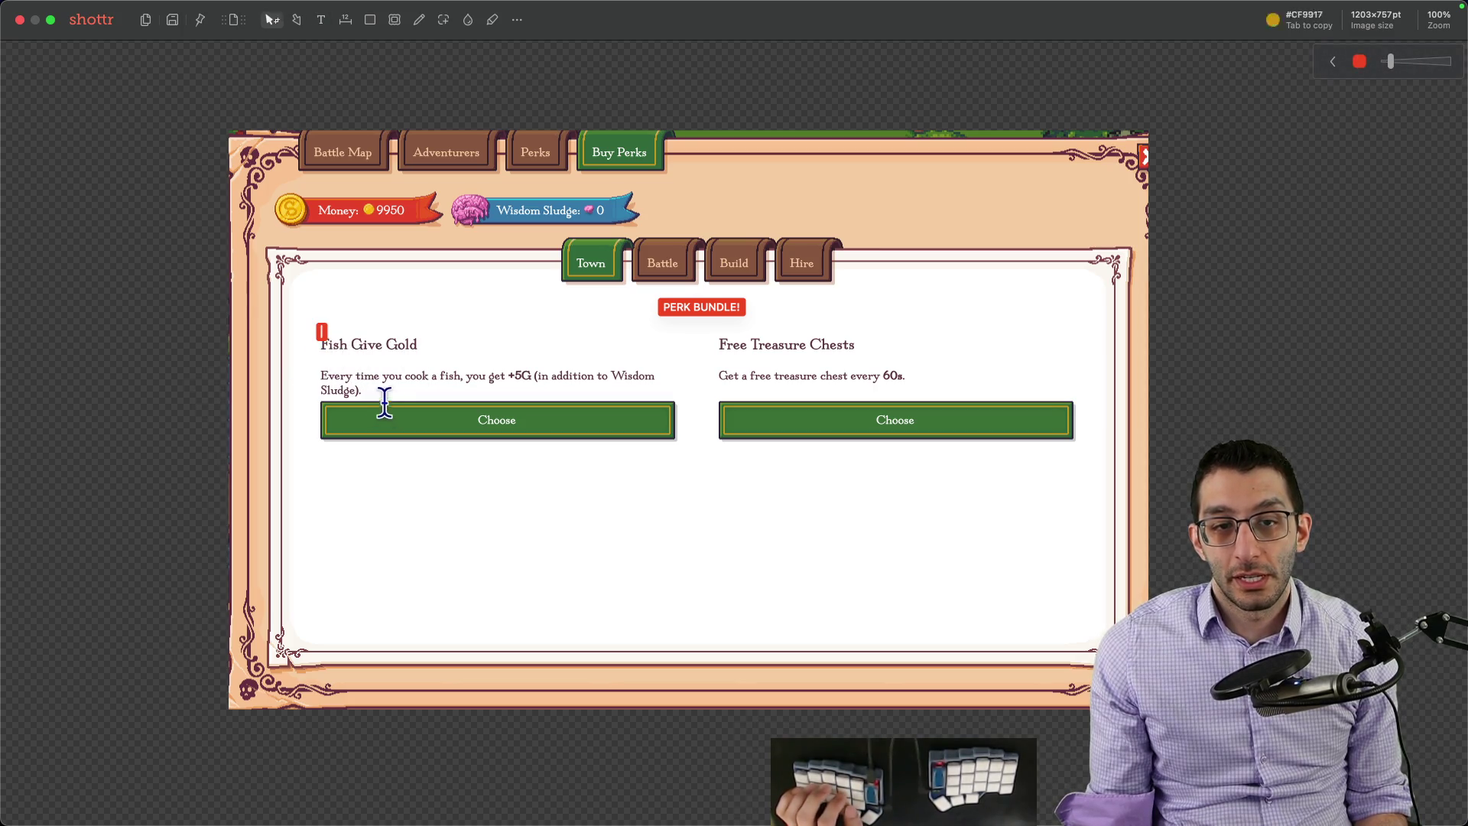
{"action": "key", "text": "Escape"}
{"action": "key", "text": "r"}
{"action": "mouse_move", "coordinate": [318, 324]}
{"action": "left_mouse_down"}
{"action": "mouse_move", "coordinate": [598, 535]}
{"action": "mouse_move", "coordinate": [684, 570]}
{"action": "left_mouse_up"}
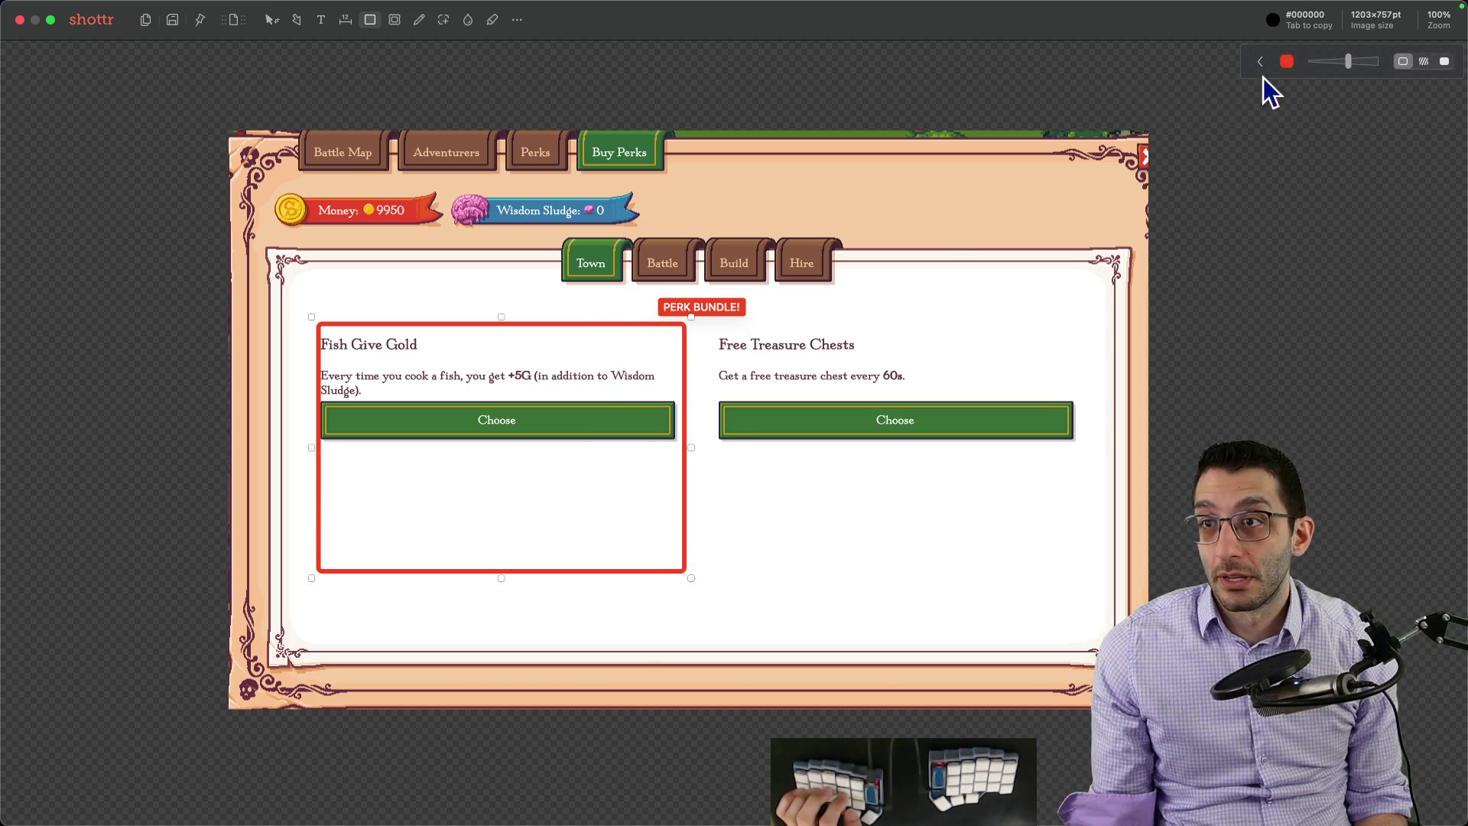
{"action": "left_click", "coordinate": [1433, 61]}
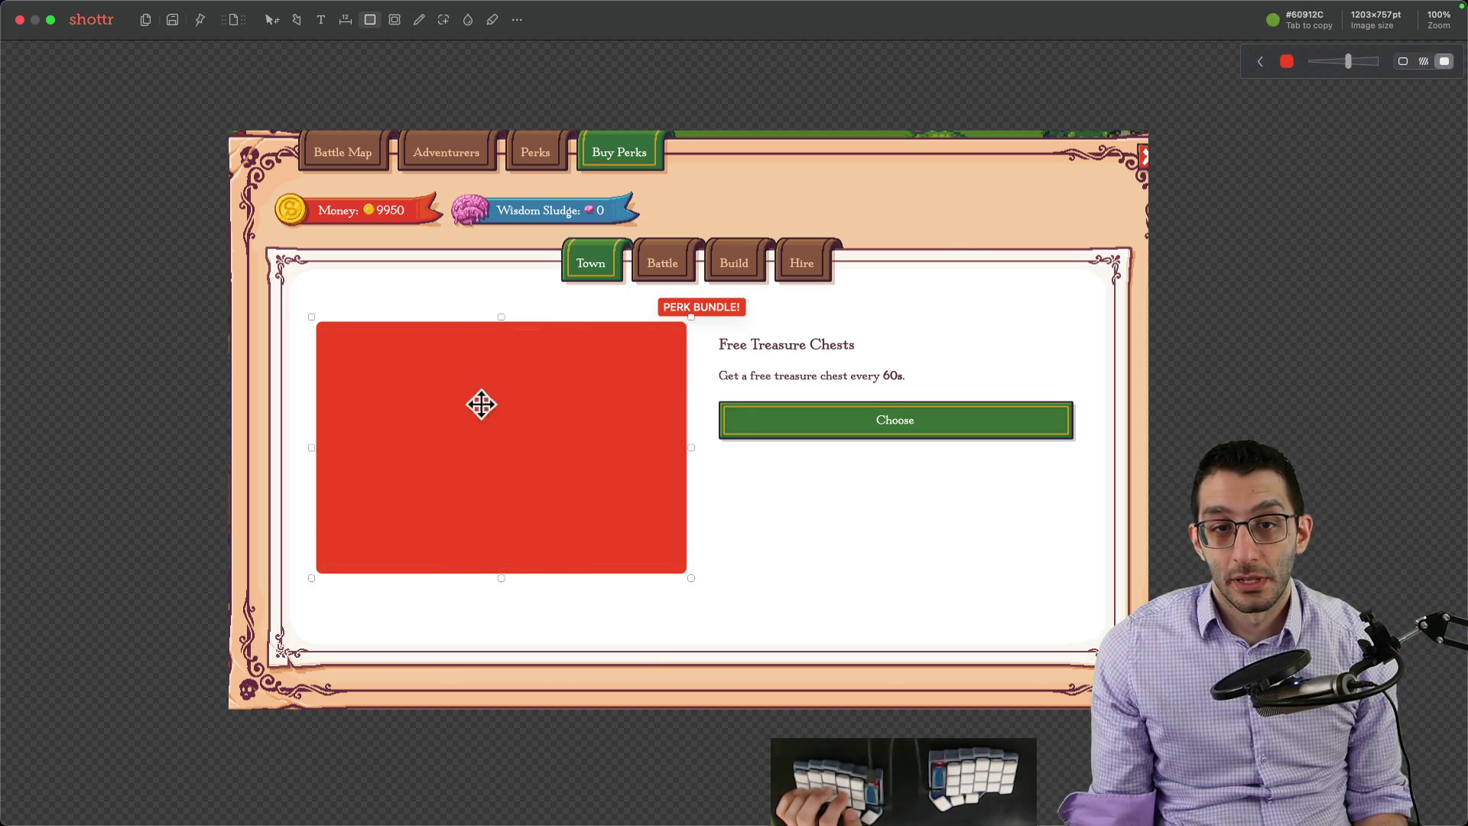
{"action": "double_click", "coordinate": [410, 419]}
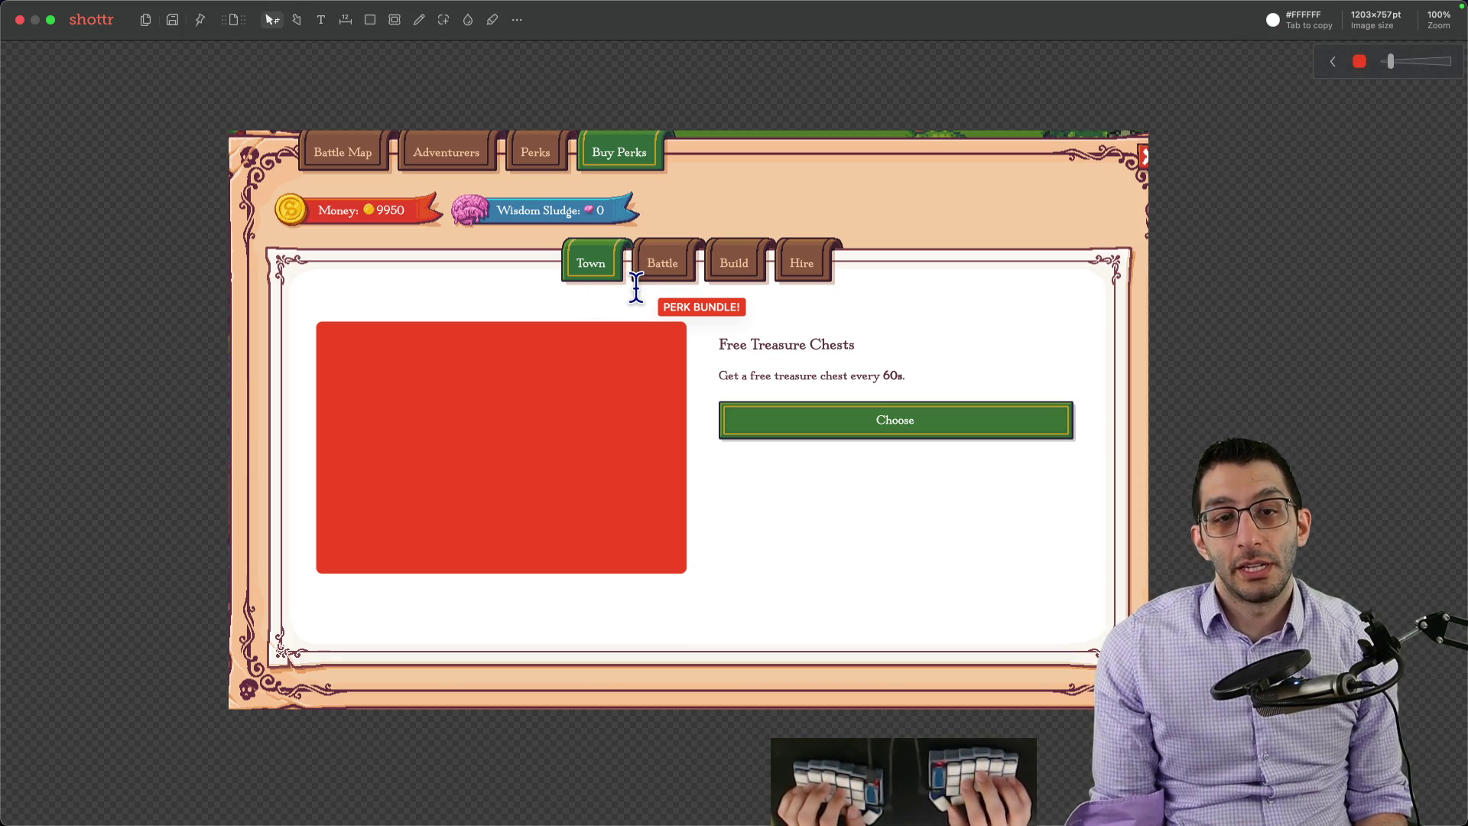
{"action": "type", "text": "Perk #"}
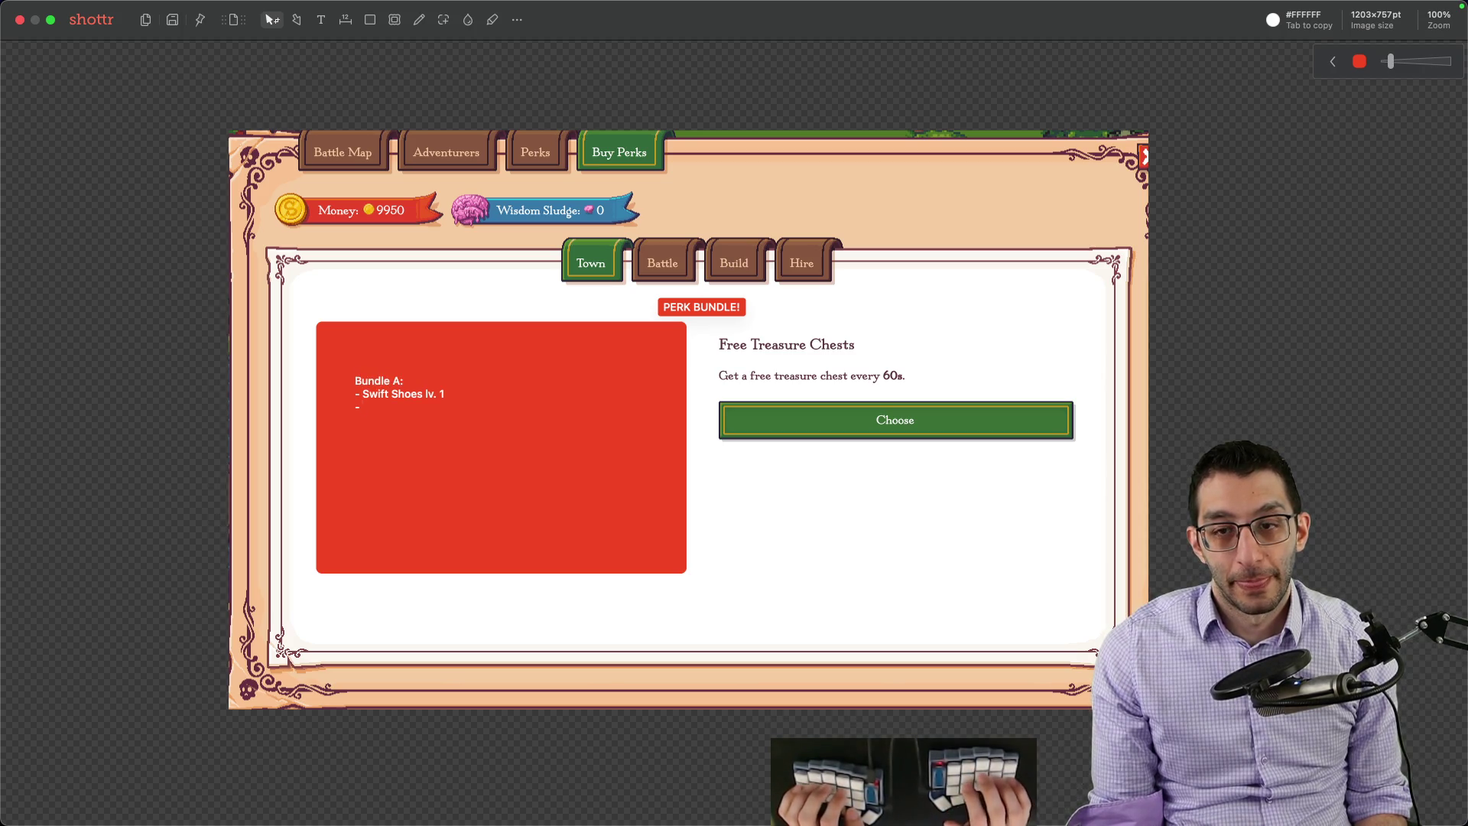
{"action": "type", "text": "Well Water lv. 2"}
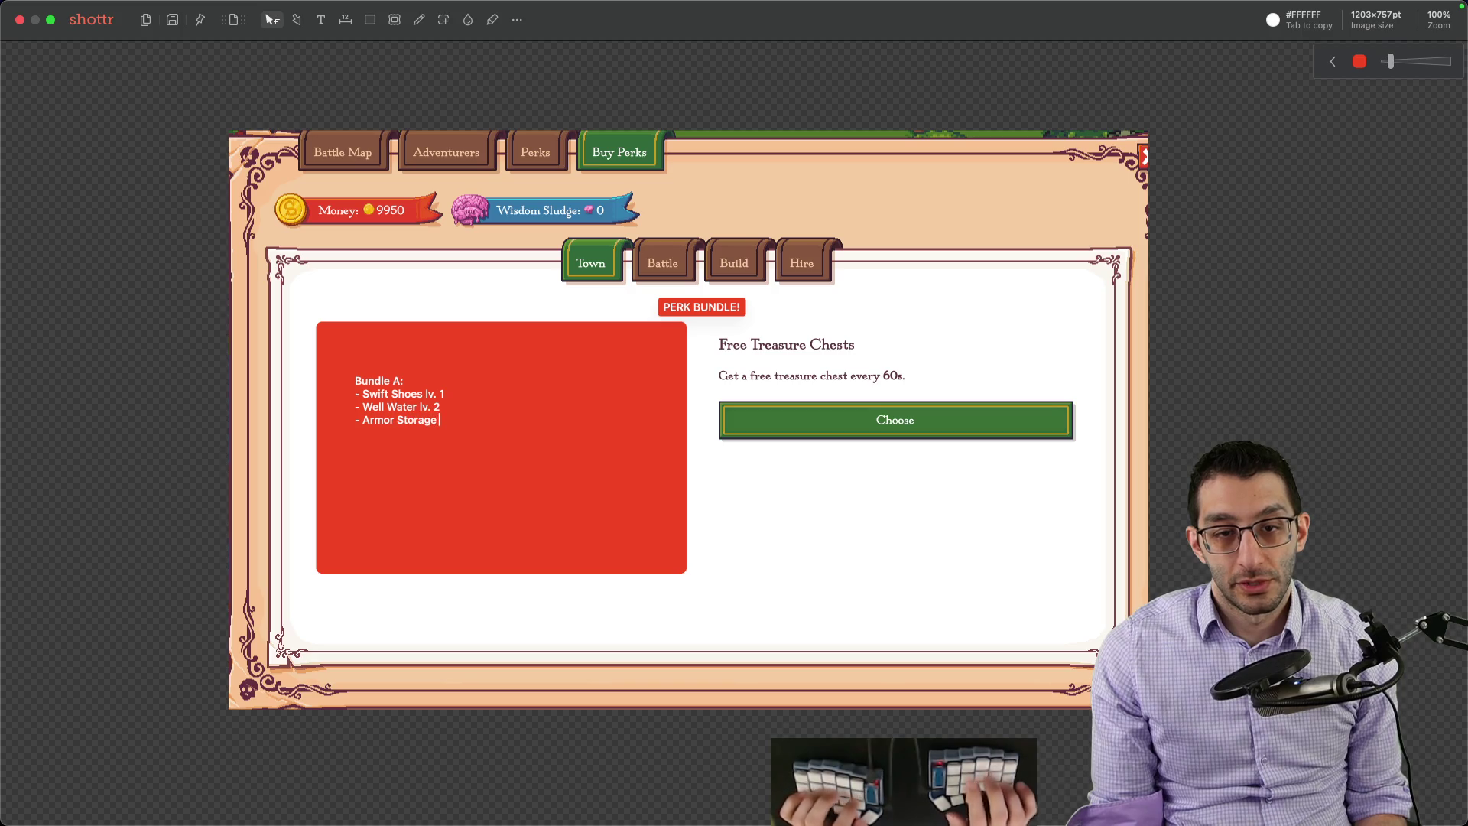
{"action": "type", "text": "1"}
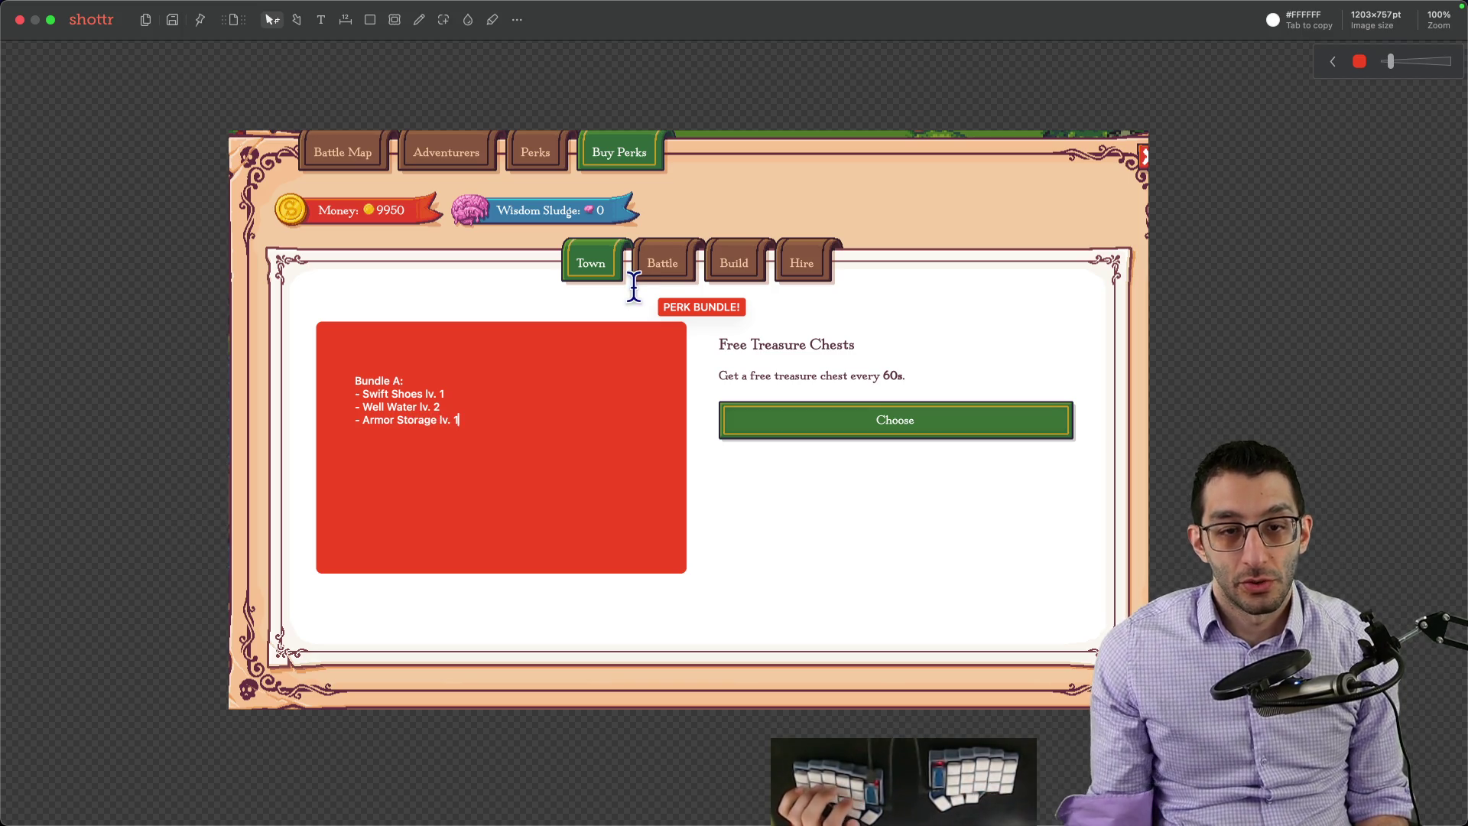
{"action": "key", "text": "Escape"}
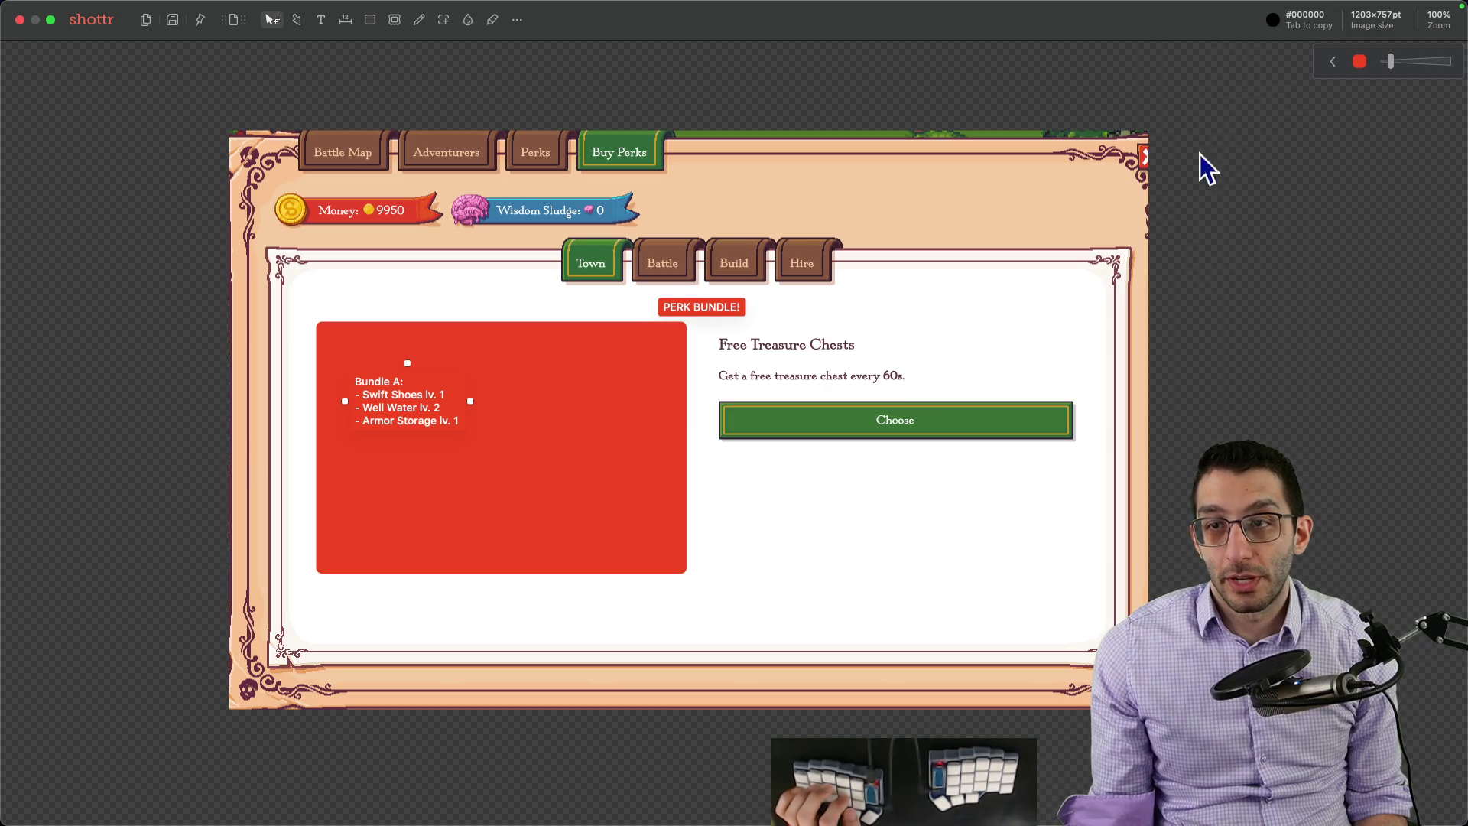
Step: Cover the Free Treasure Chests perk with a solid red box listing Bundle B: Perks A–C
{"action": "key", "text": "r"}
{"action": "left_click_drag", "start_coordinate": [712, 323], "coordinate": [1080, 570]}
{"action": "left_click", "coordinate": [1444, 61]}
{"action": "key", "text": "t"}
{"action": "left_click", "coordinate": [759, 380]}
{"action": "type", "text": "Bundle"}
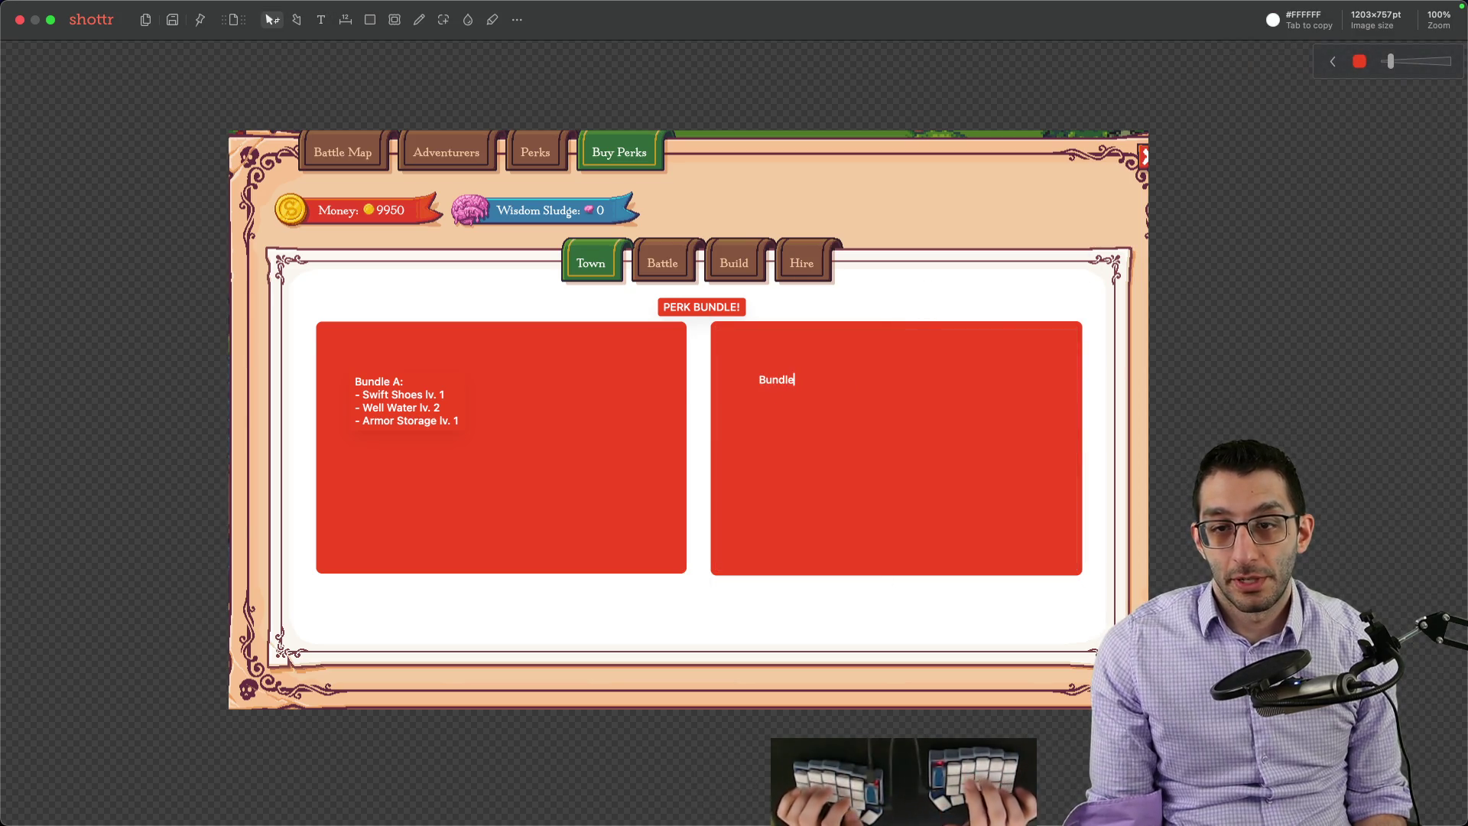
{"action": "type", "text": "- P"}
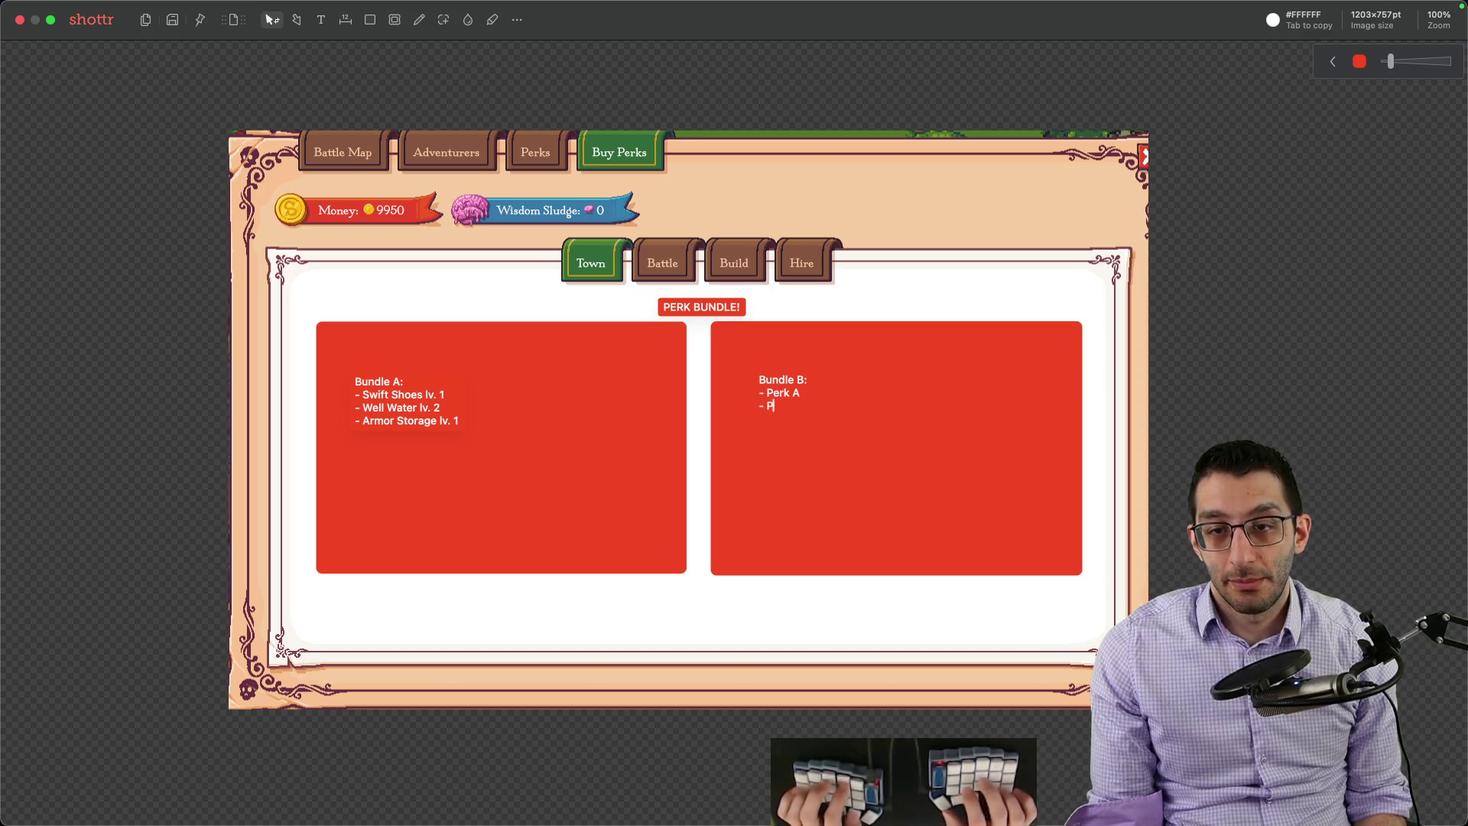
{"action": "type", "text": "erk B"}
{"action": "key", "text": "Return"}
{"action": "type", "text": "- Perk C"}
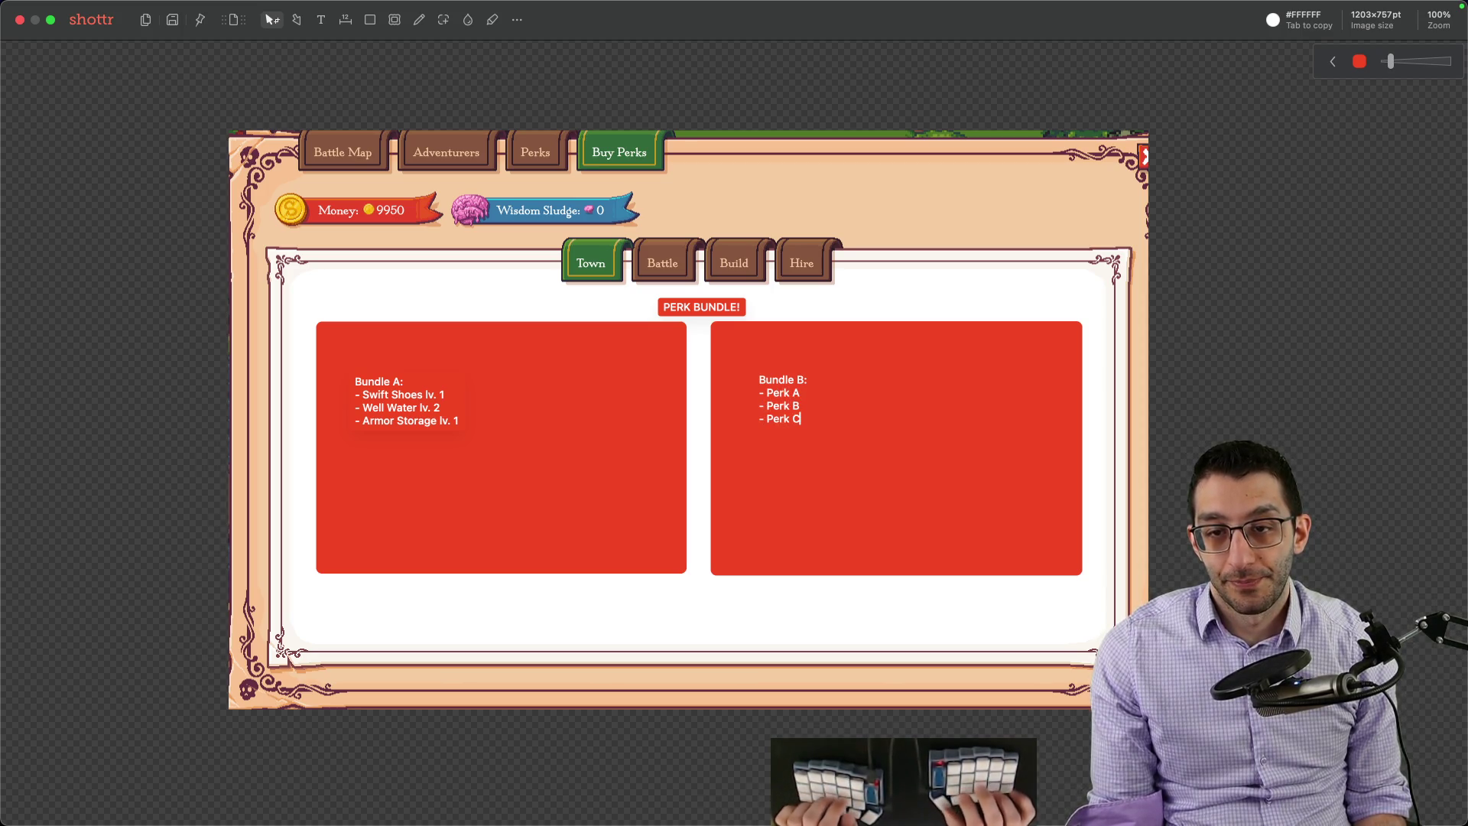
{"action": "key", "text": "Escape"}
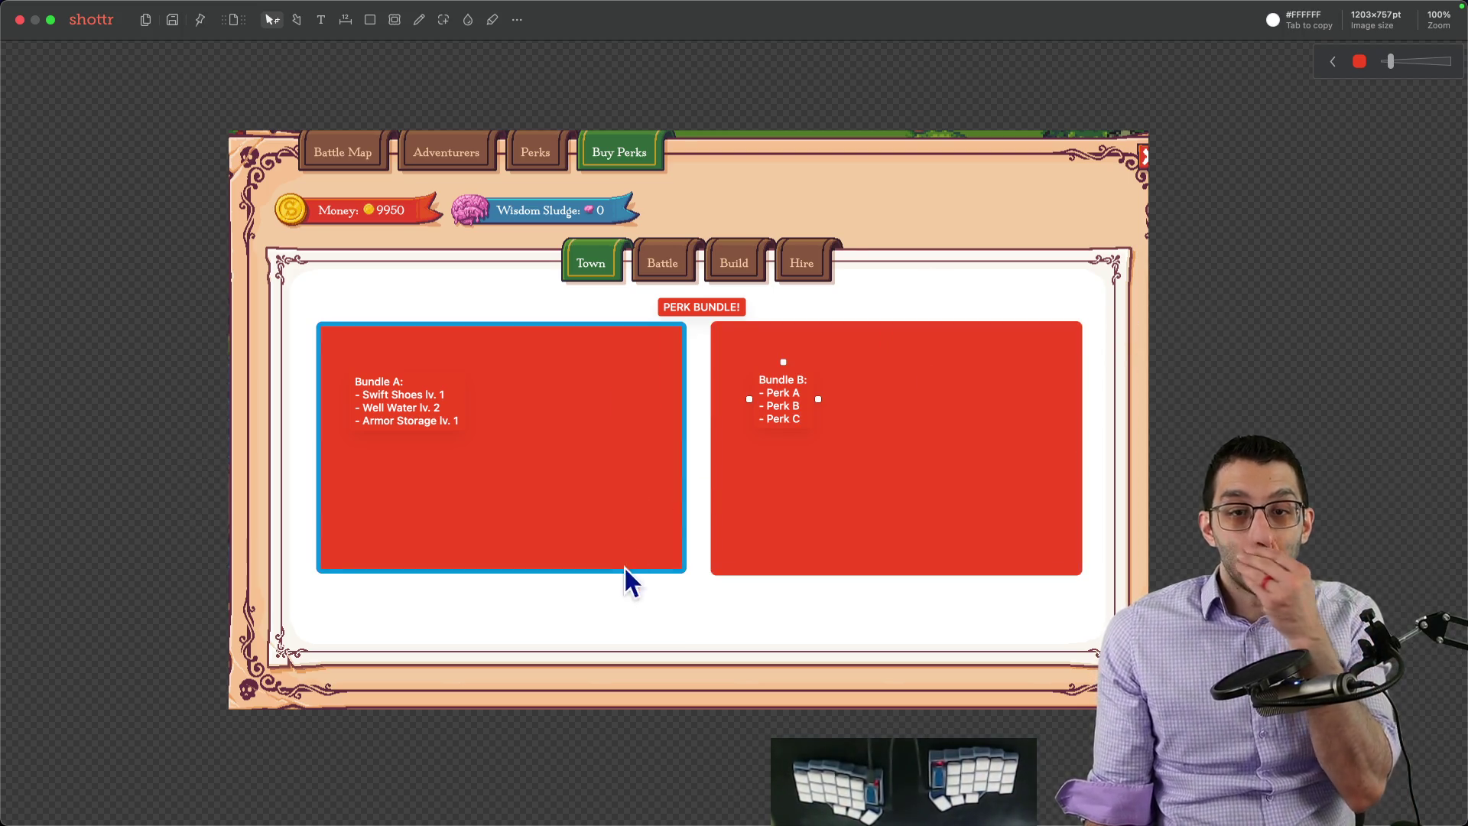
{"action": "key", "text": "Escape"}
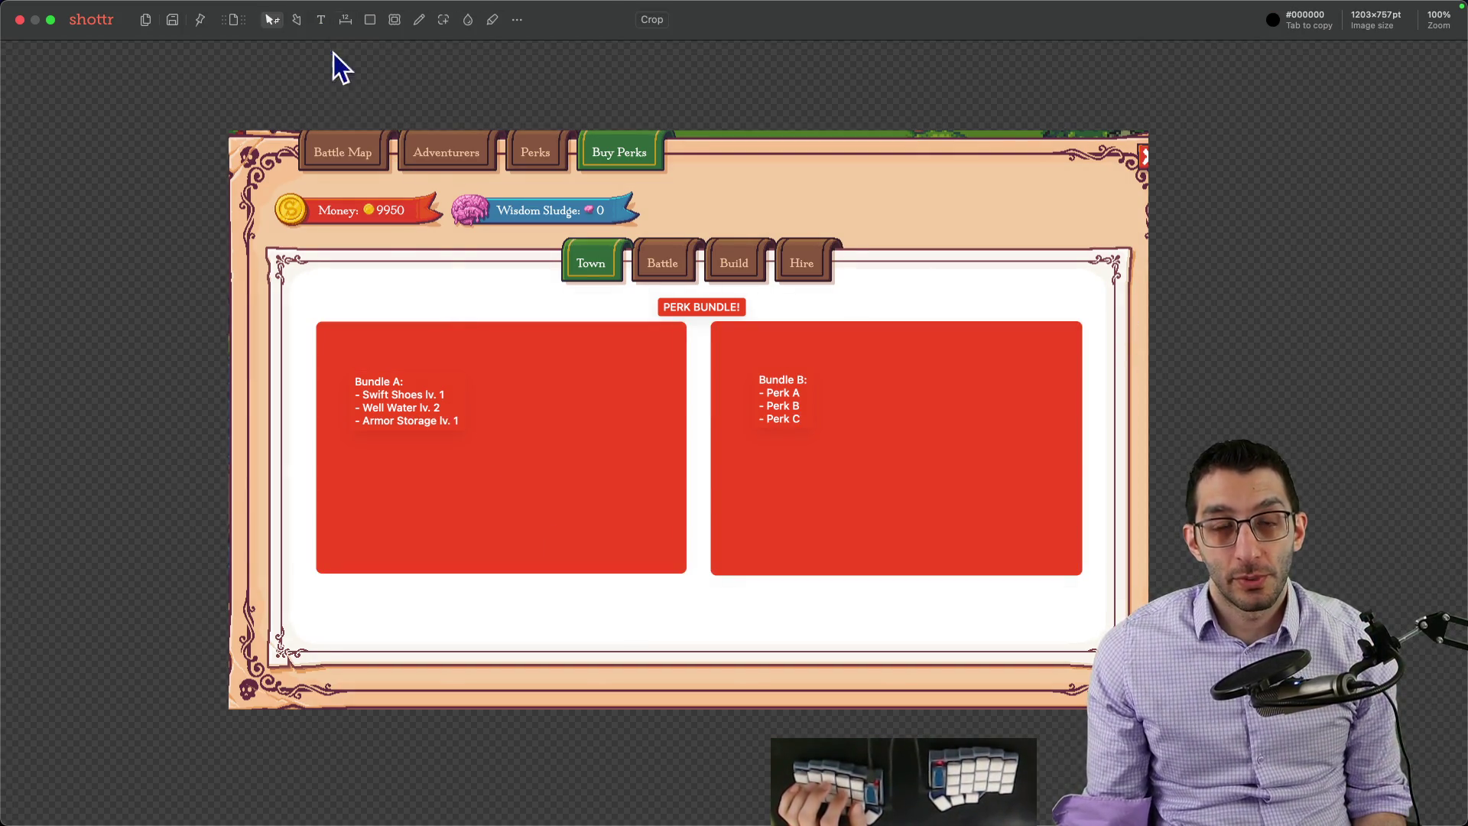
Step: Delete a stray red stroke, hand-draw checkmark boxes for the bundles, and close the screenshot editor
{"action": "key", "text": "d"}
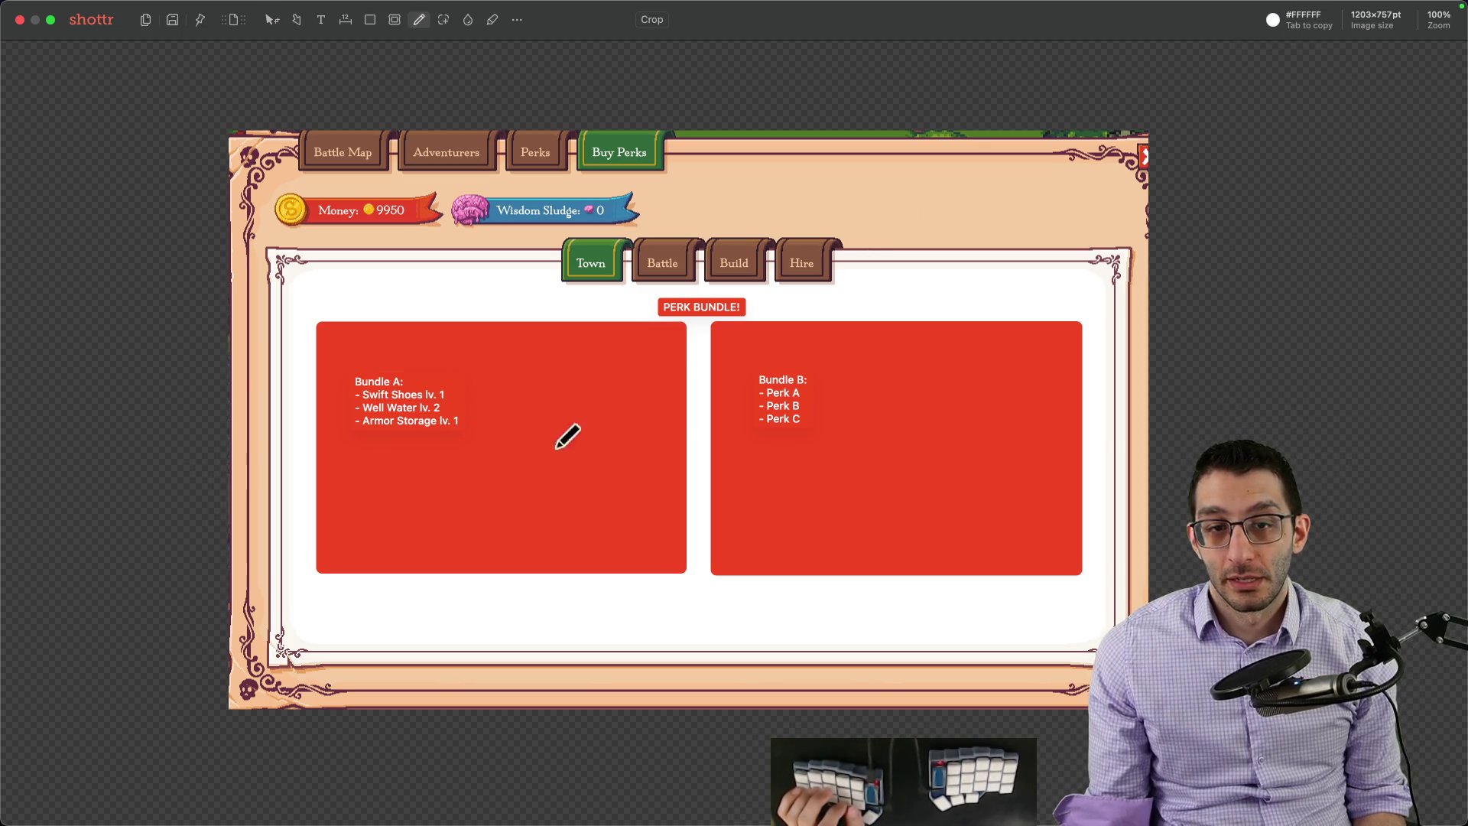
{"action": "scroll", "coordinate": [475, 563], "scroll_direction": "left", "scroll_amount": 3}
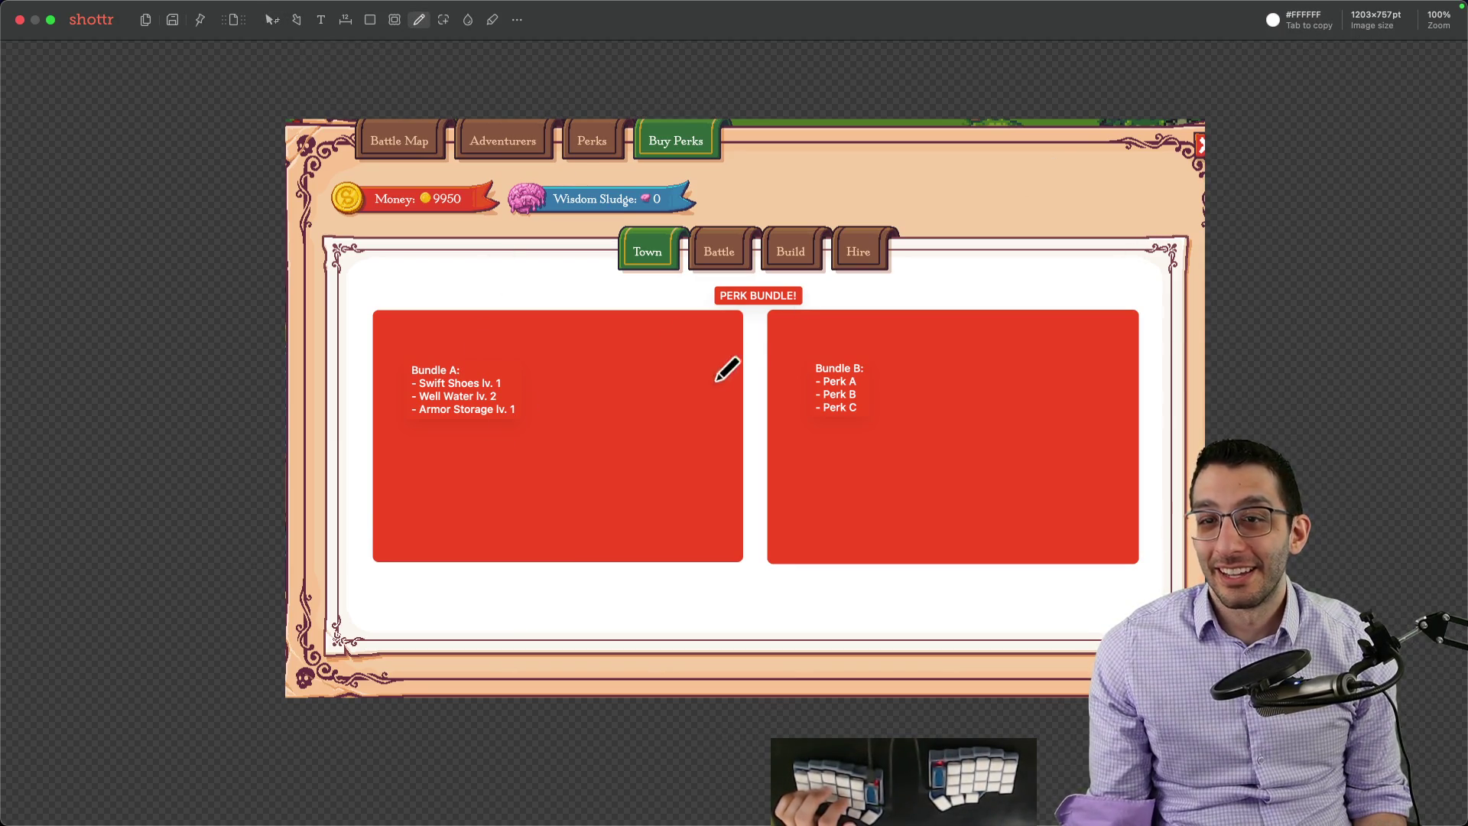
{"action": "left_click_drag", "start_coordinate": [1057, 271], "coordinate": [1089, 273]}
{"action": "left_click", "coordinate": [1287, 61]}
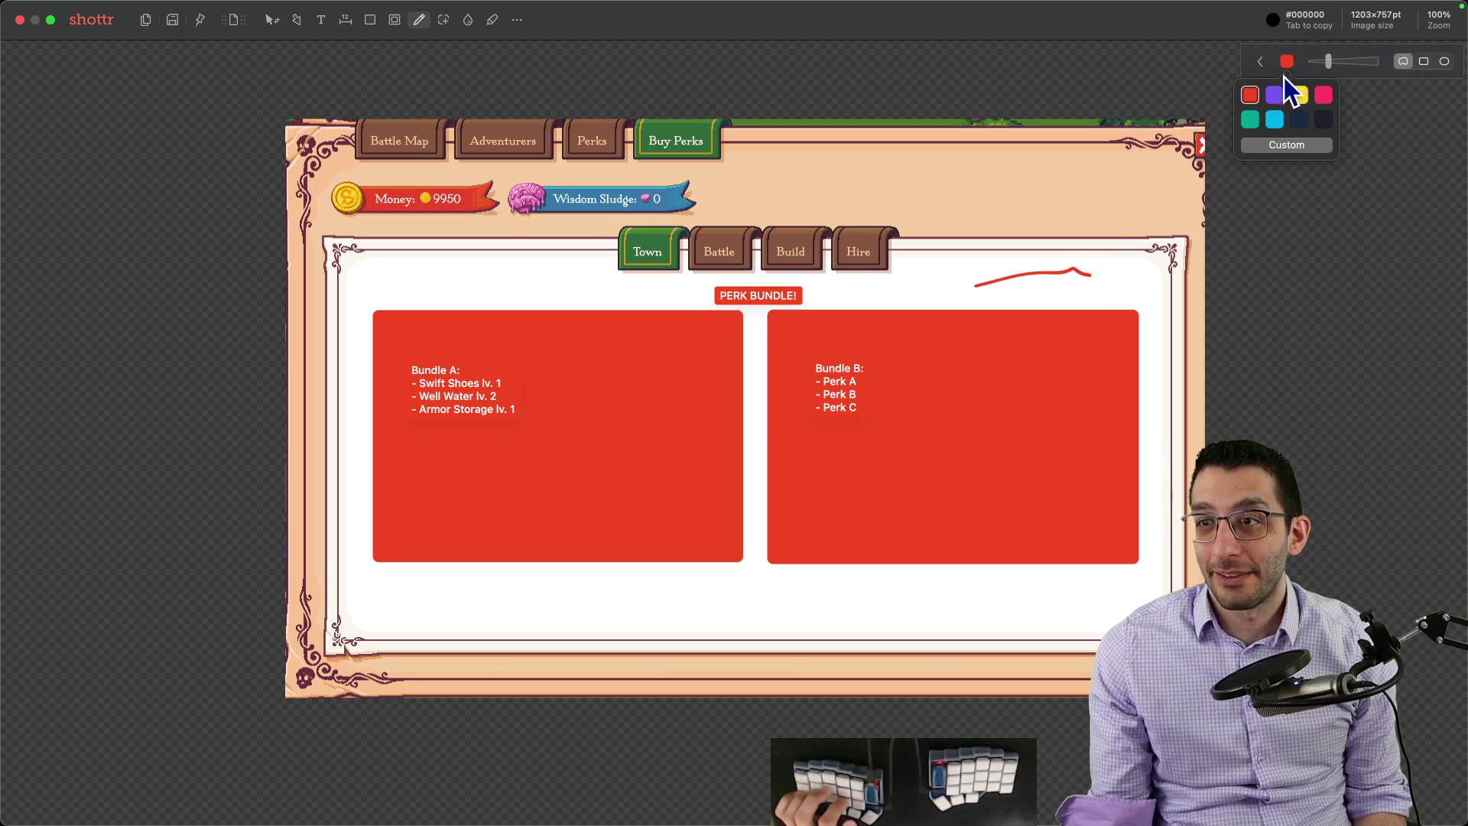
{"action": "left_click", "coordinate": [1277, 102]}
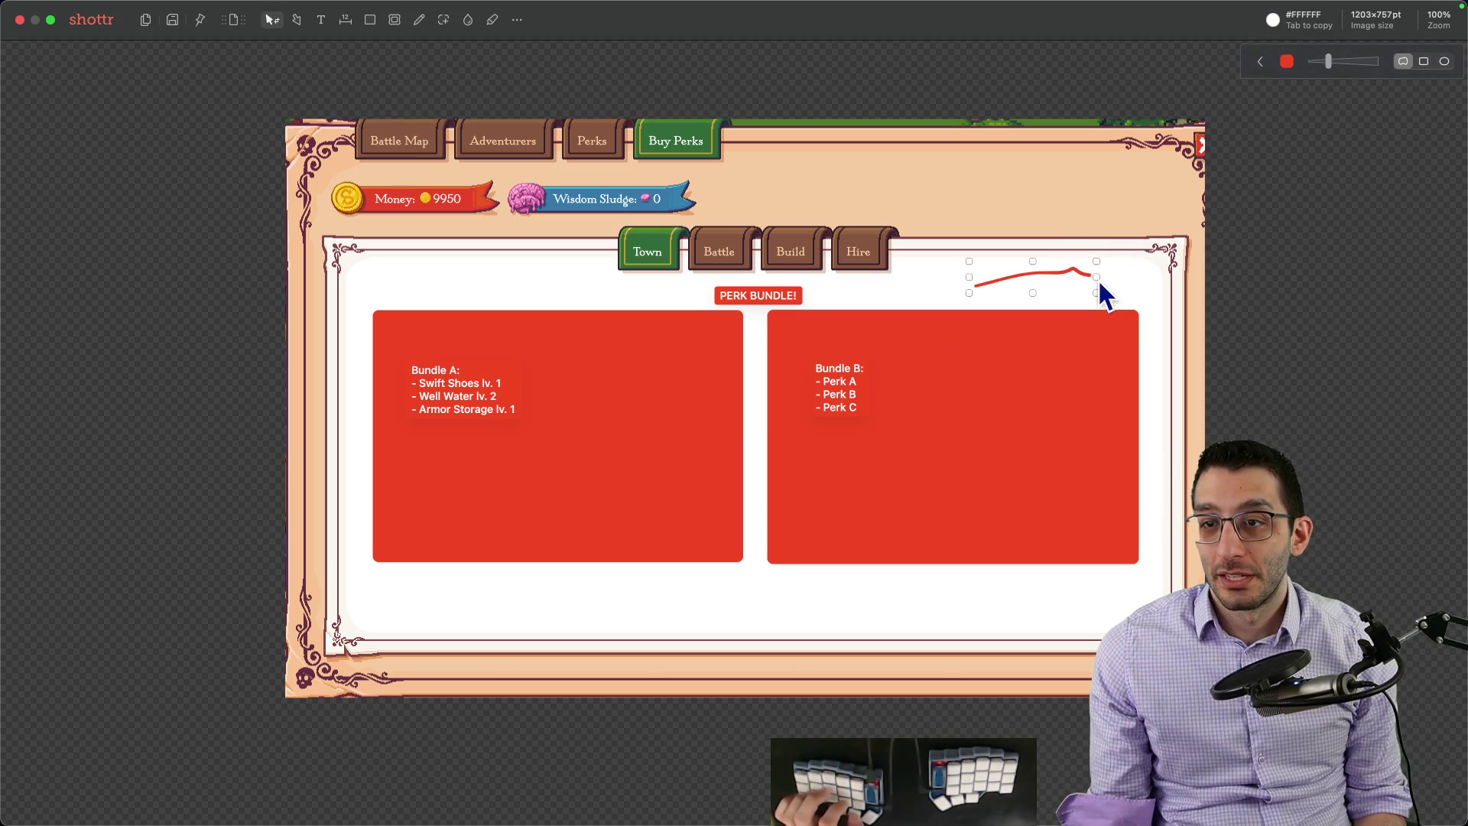
{"action": "key", "text": "BackSpace"}
{"action": "key", "text": "d"}
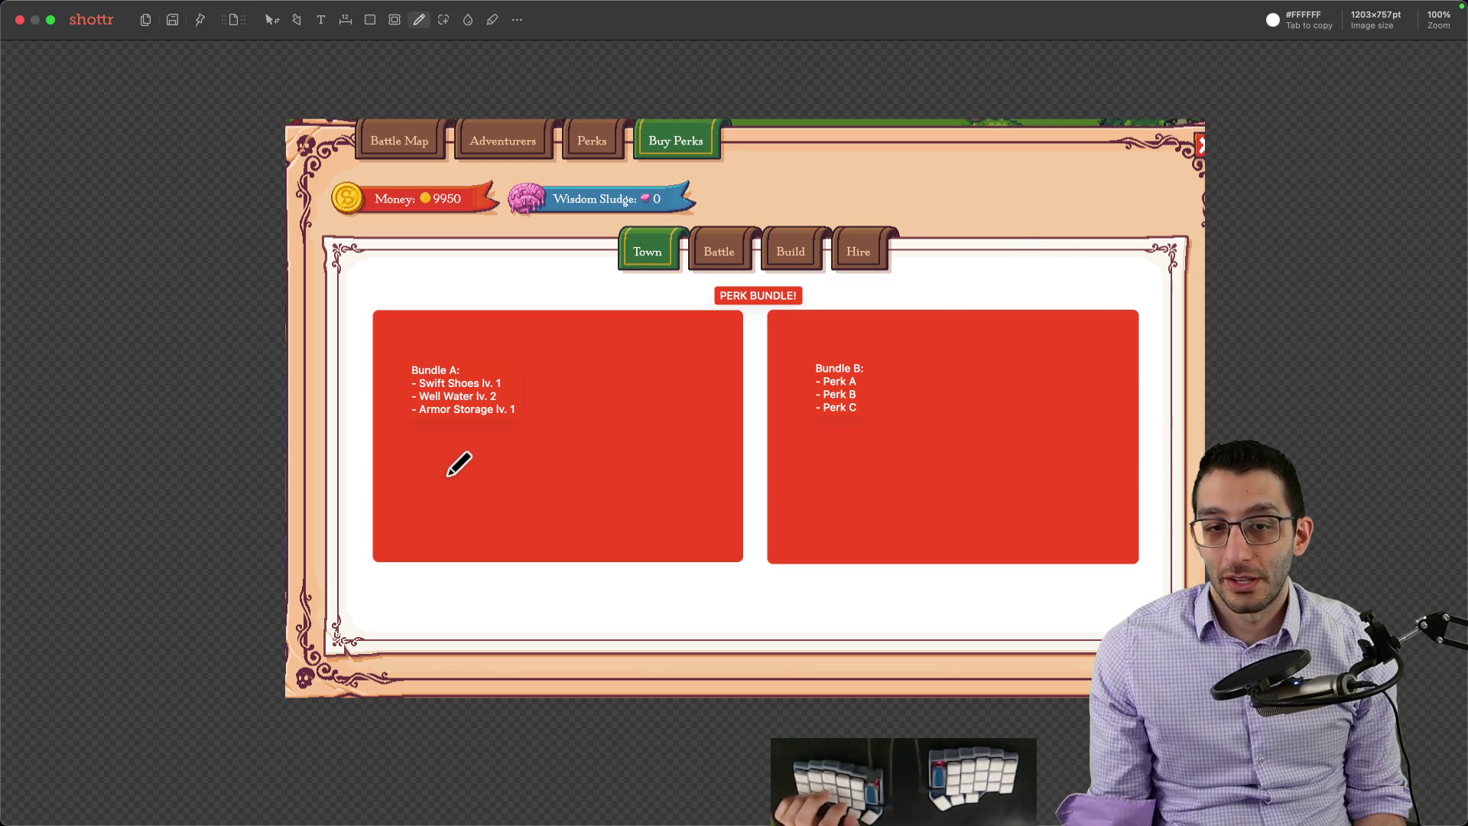
{"action": "left_click_drag", "start_coordinate": [466, 462], "coordinate": [459, 474]}
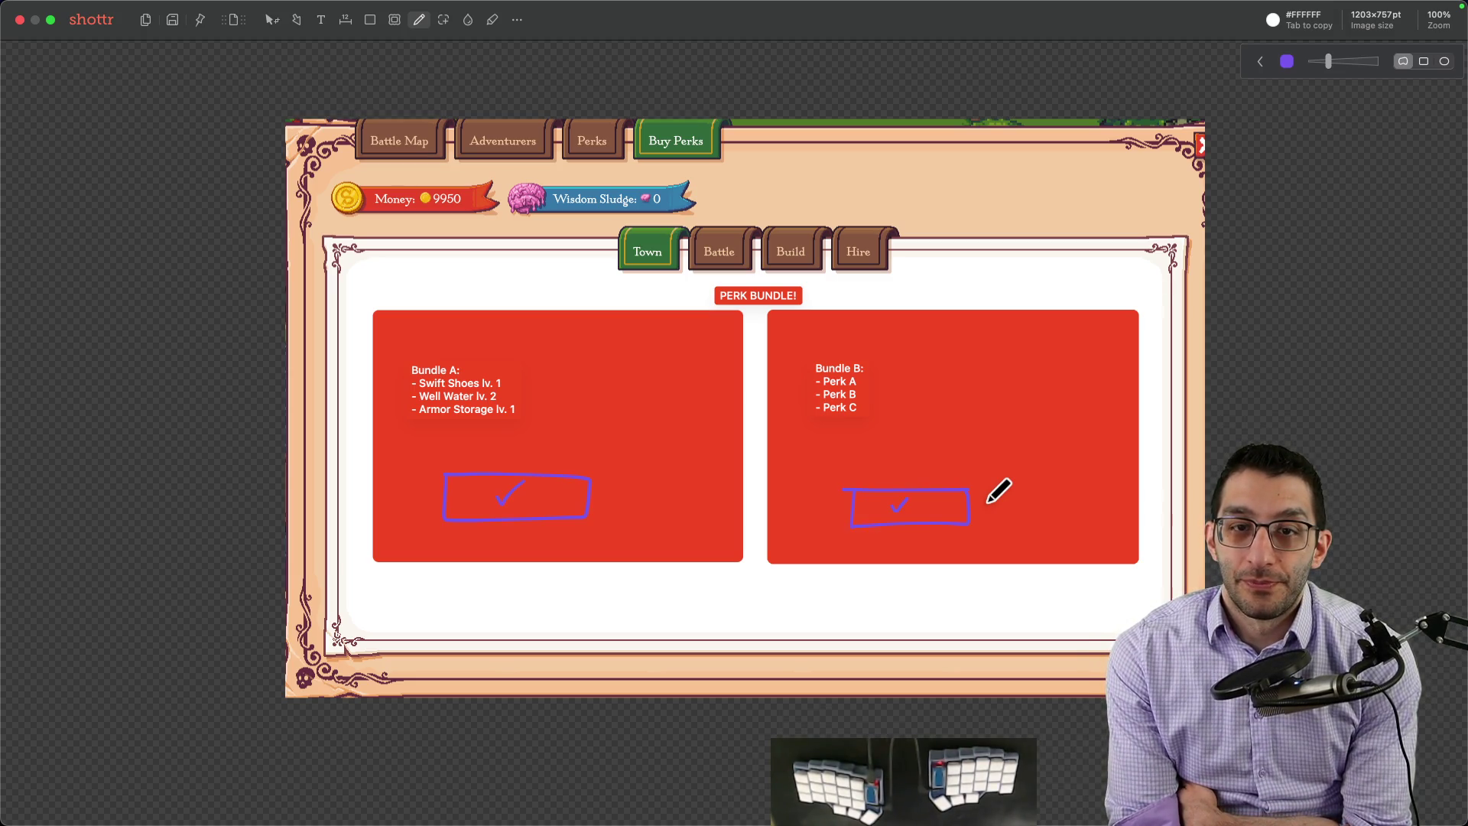
{"action": "key", "text": "Escape"}
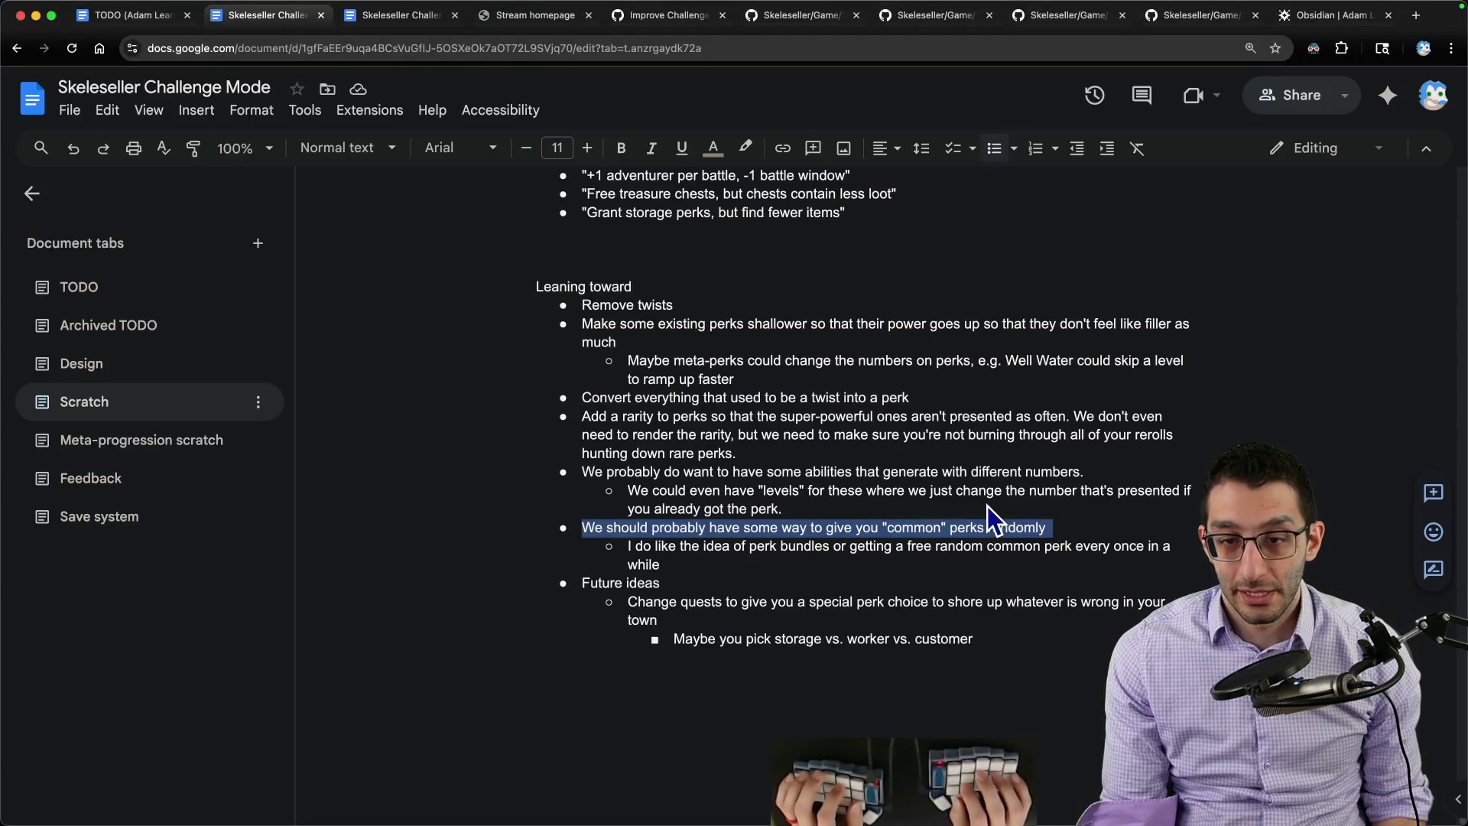
Step: Add a sub-bullet under the twist-conversion bullet saying generated perks would exist in the regular pool
{"action": "key", "text": "Down"}
{"action": "key", "text": "alt+shift+Down"}
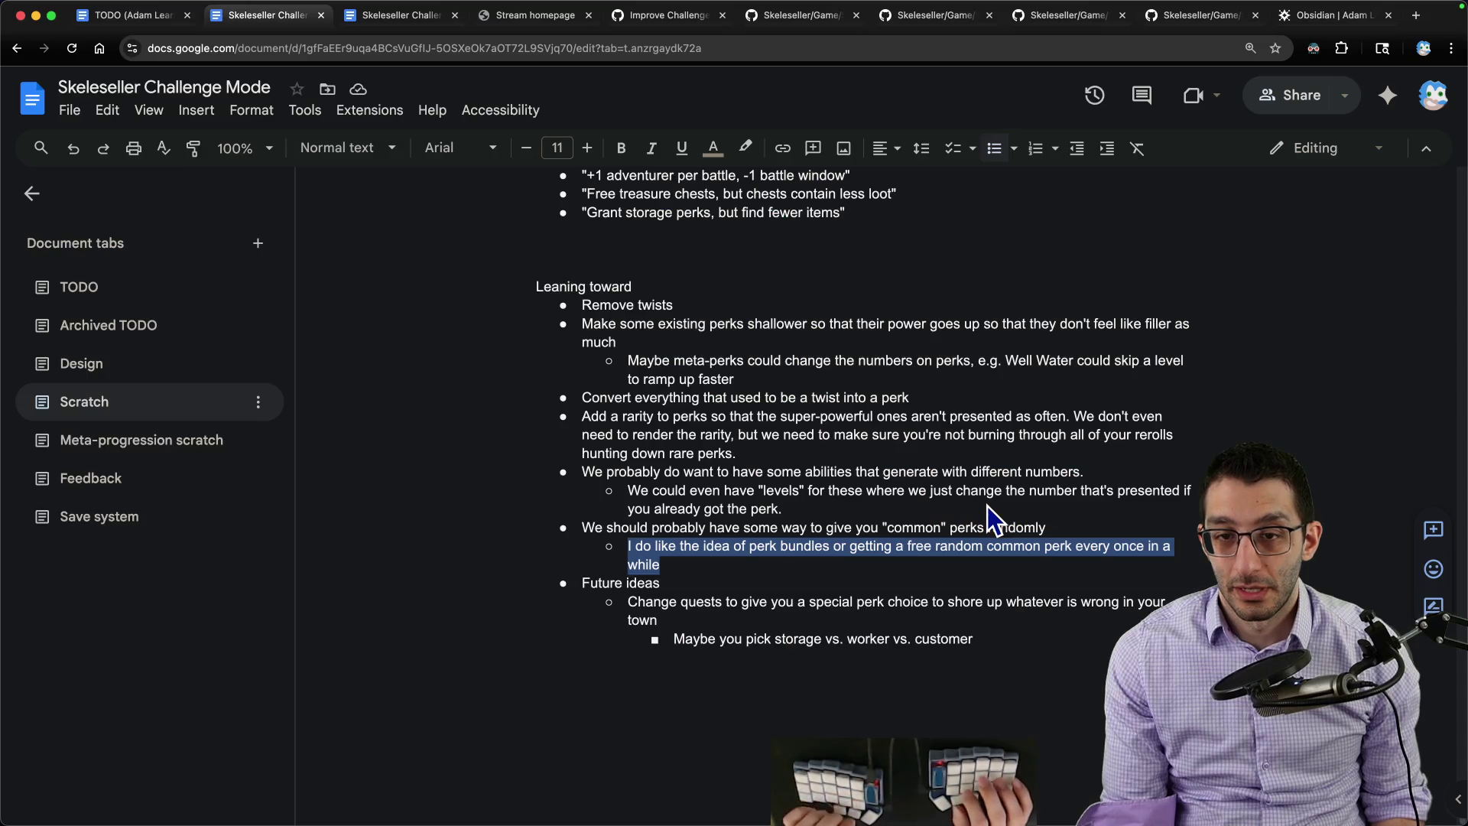
{"action": "key", "text": "Up"}
{"action": "key", "text": "Up"}
{"action": "key", "text": "Up"}
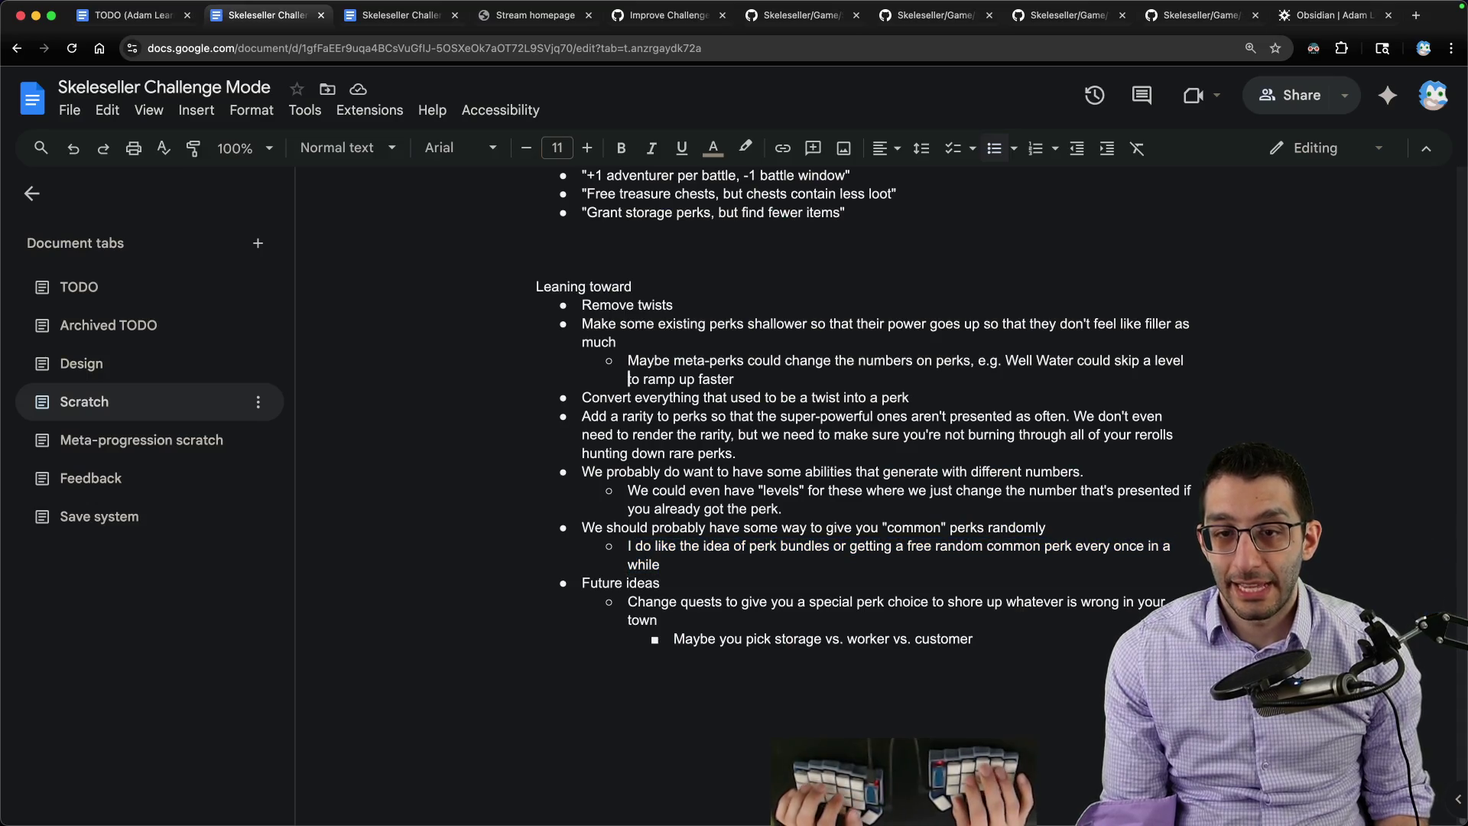
{"action": "key", "text": "Return"}
{"action": "key", "text": "Up"}
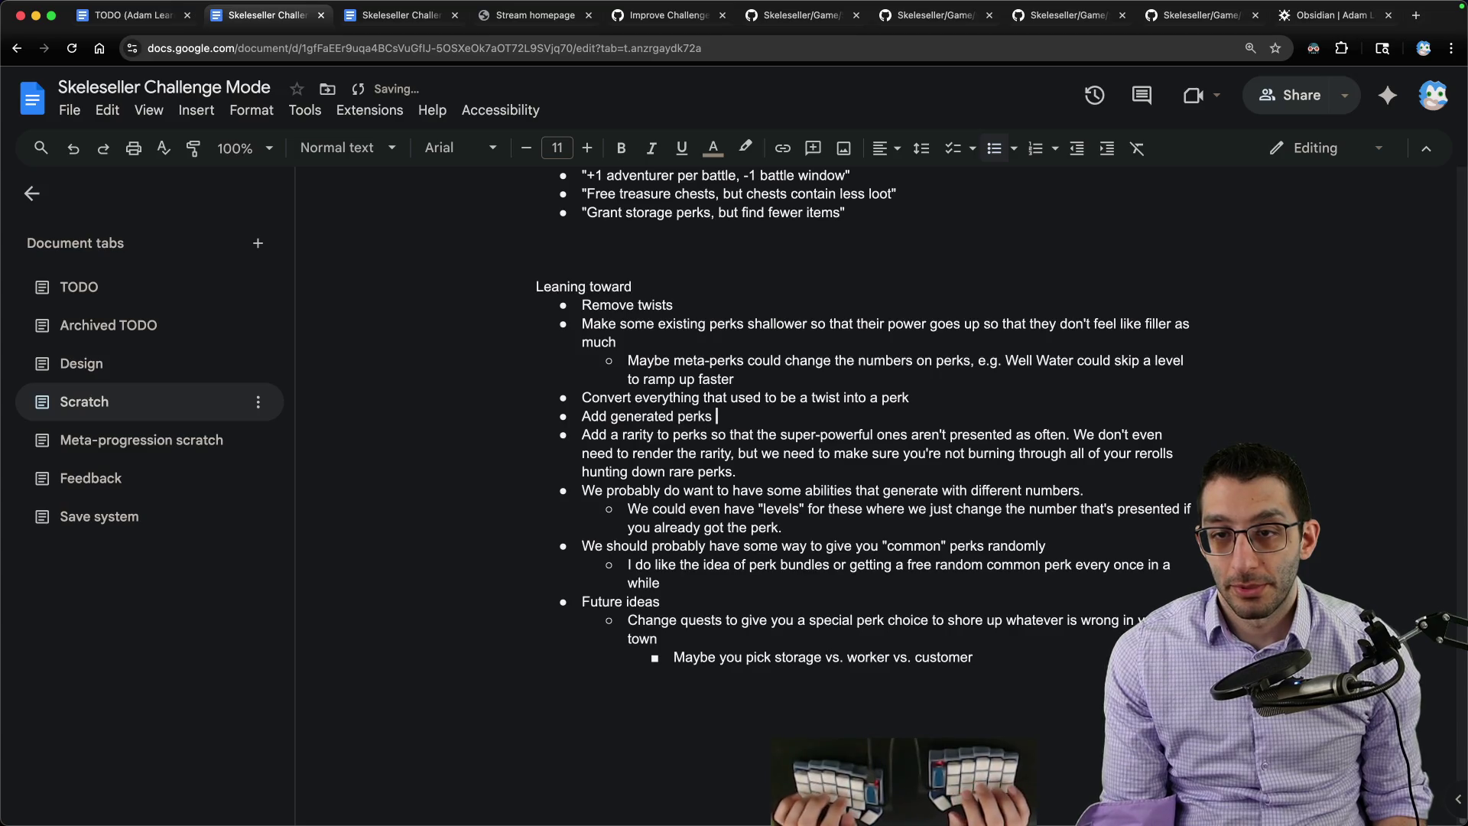
{"action": "key", "text": "Tab"}
{"action": "key", "text": "shift+Home"}
{"action": "type", "text": "T"}
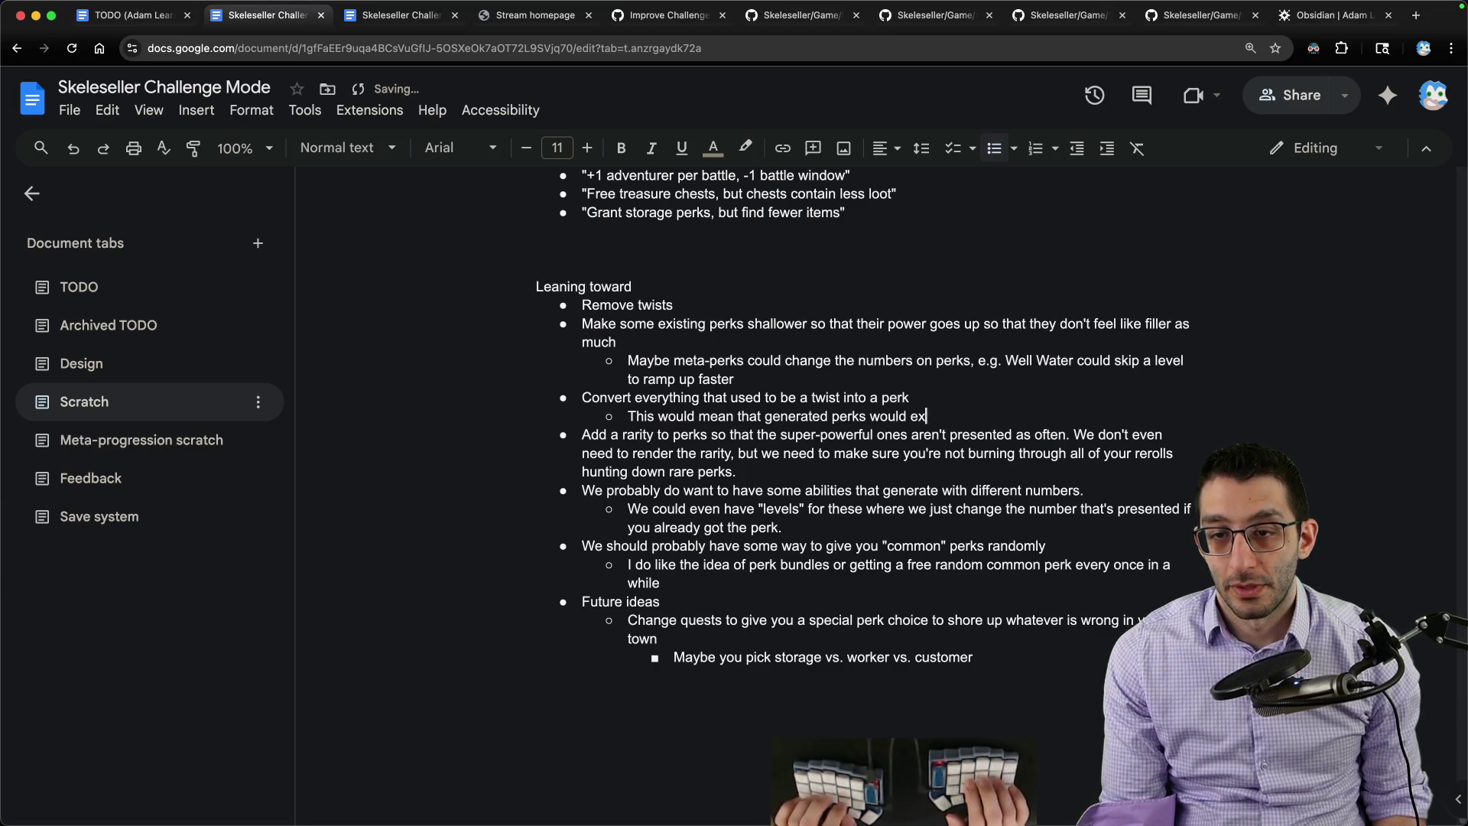
{"action": "type", "text": "ol"}
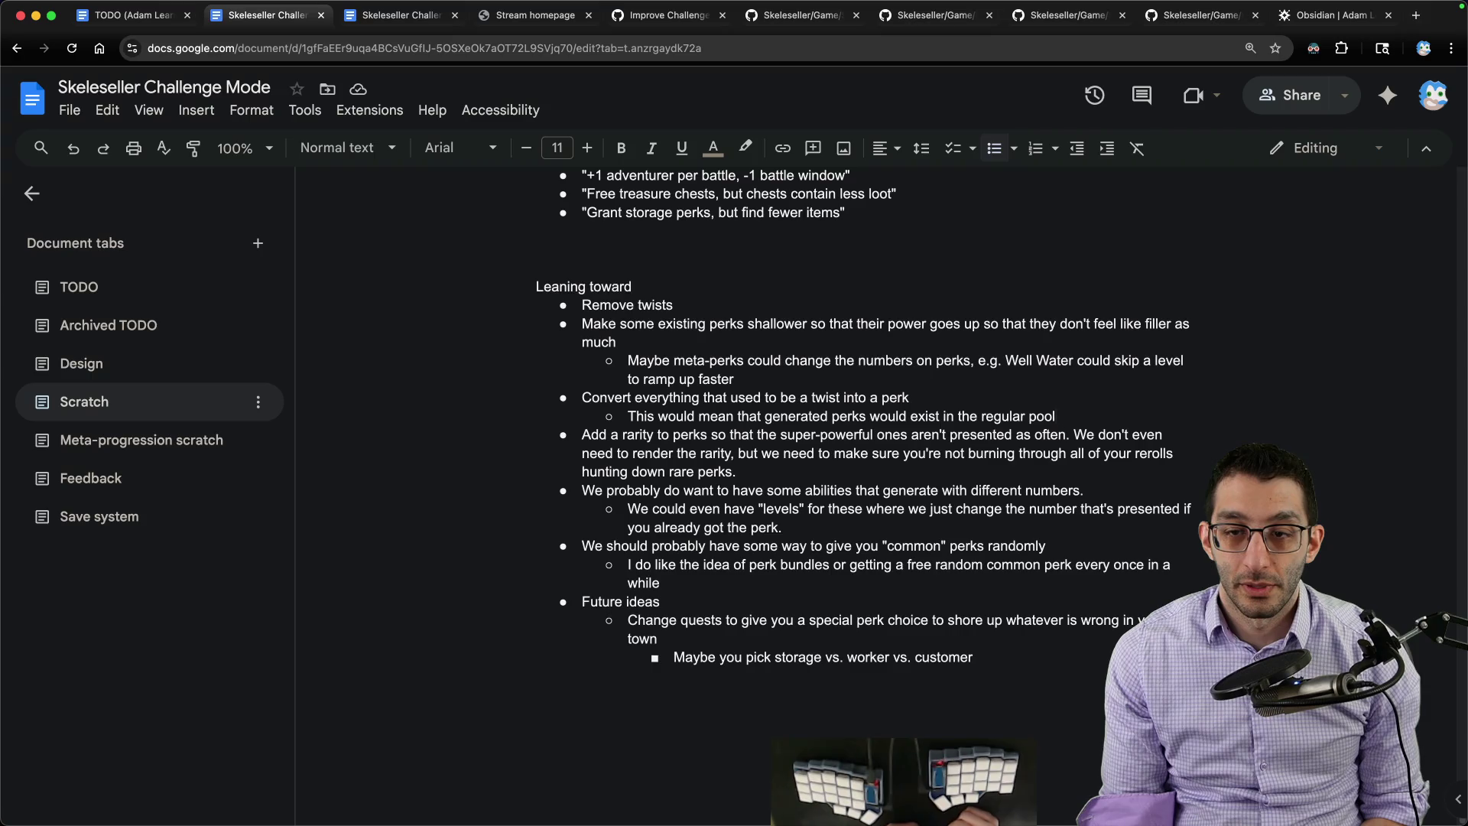
Step: Nest the 'levels' note beneath the new sub-bullet and delete the abilities bullet entirely
{"action": "triple_click", "coordinate": [1058, 508]}
{"action": "key", "text": "ctrl+shift+Up"}
{"action": "key", "text": "ctrl+shift+Up"}
{"action": "key", "text": "Tab"}
{"action": "left_click", "coordinate": [904, 490]}
{"action": "key", "text": "super+BackSpace"}
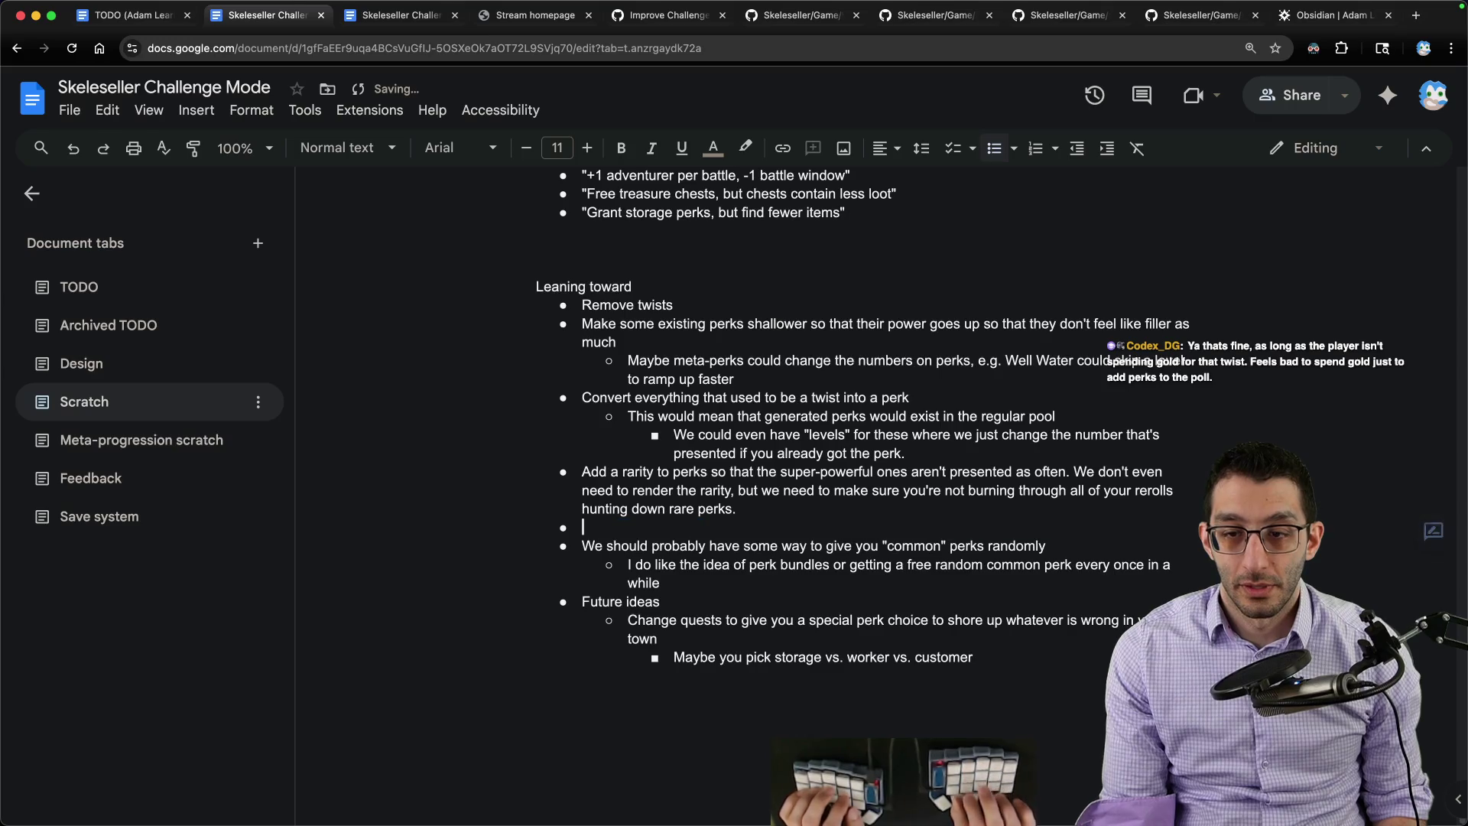
{"action": "key", "text": "BackSpace"}
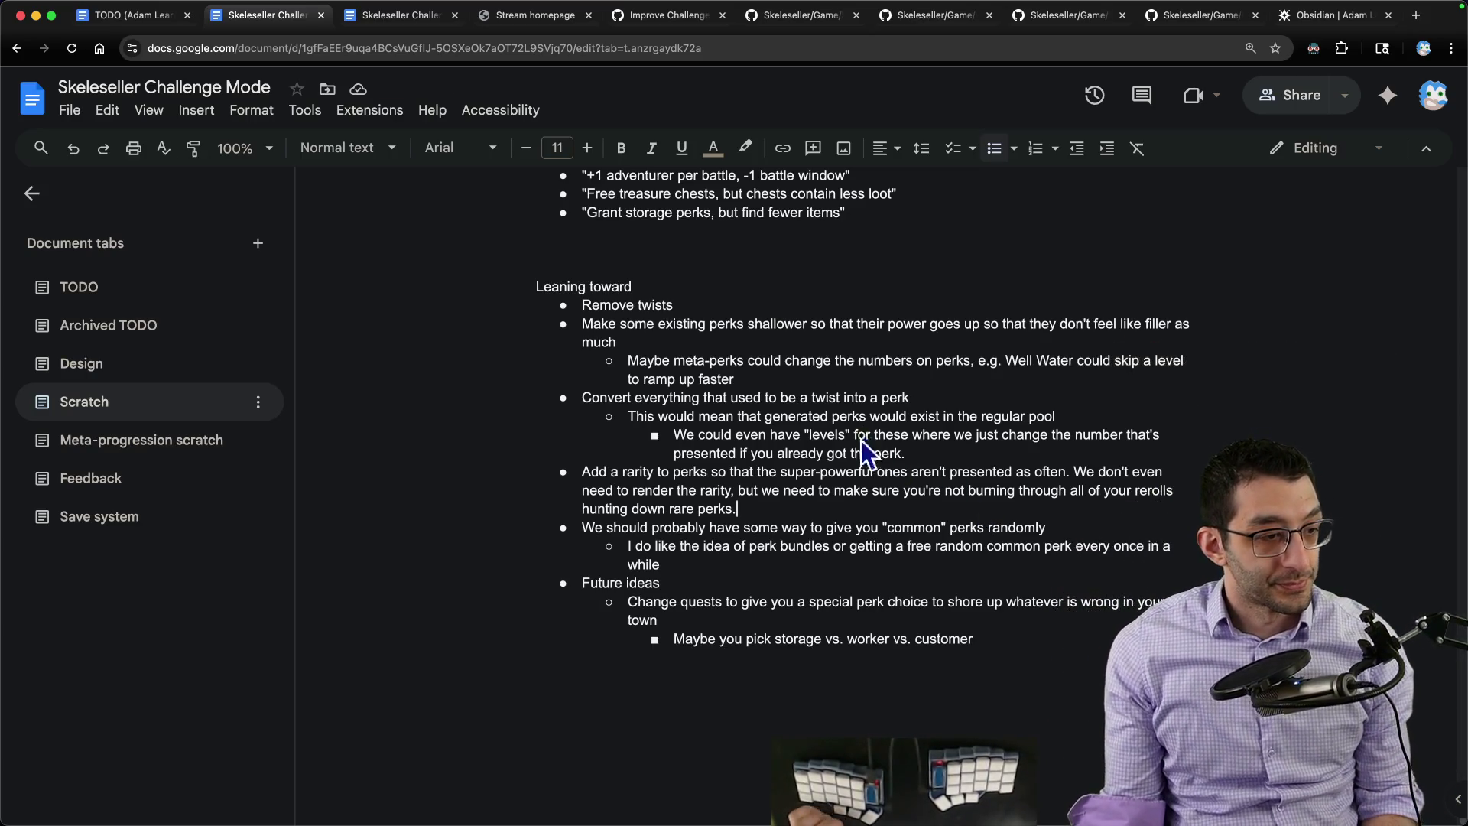
{"action": "mouse_move", "coordinate": [1032, 808]}
{"action": "left_click", "coordinate": [961, 780]}
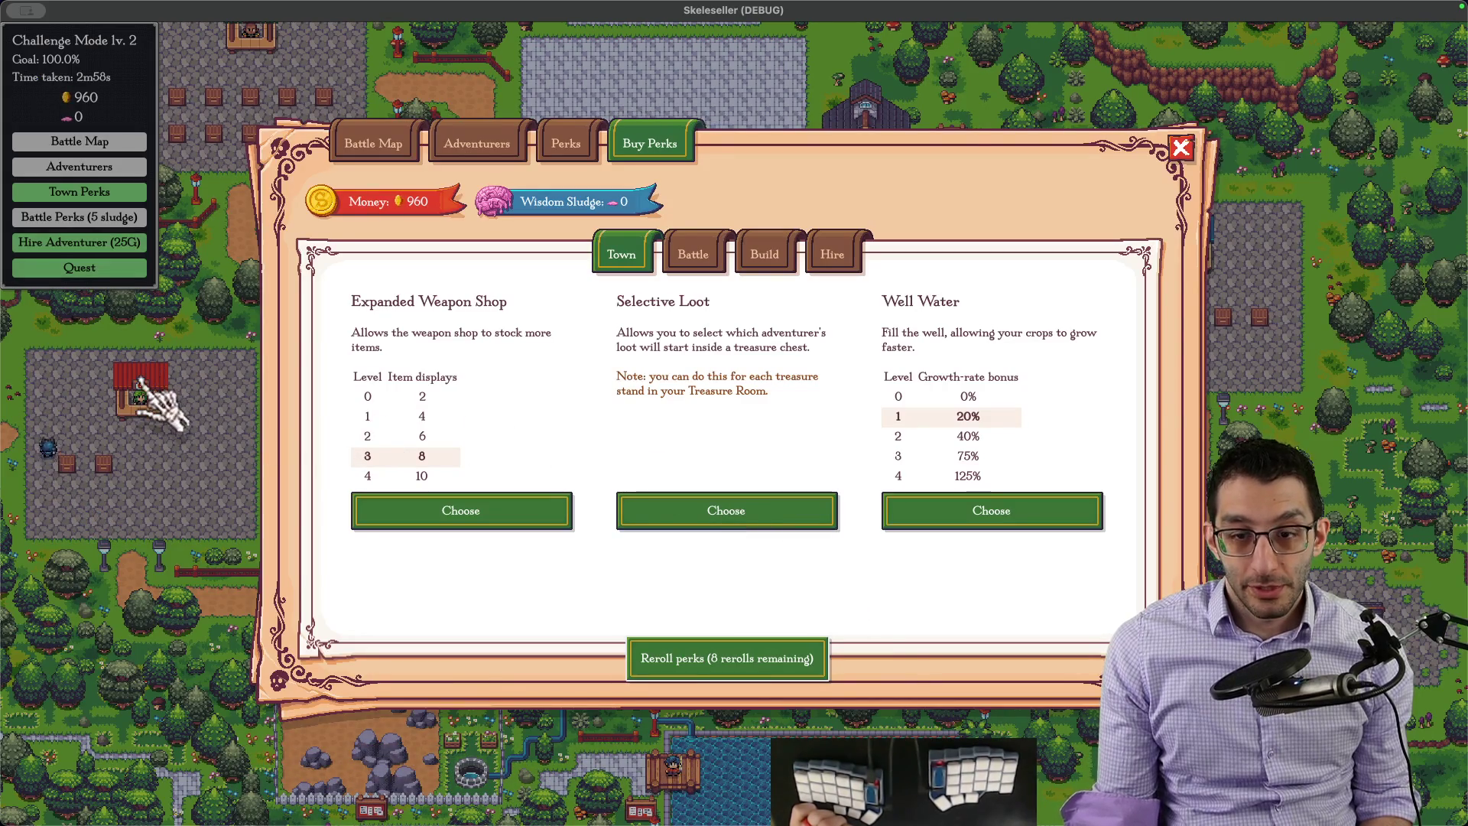
Step: Buy a town perk for 295G in Skeleseller, review the offered perks, and return to the design doc
{"action": "left_click", "coordinate": [442, 506]}
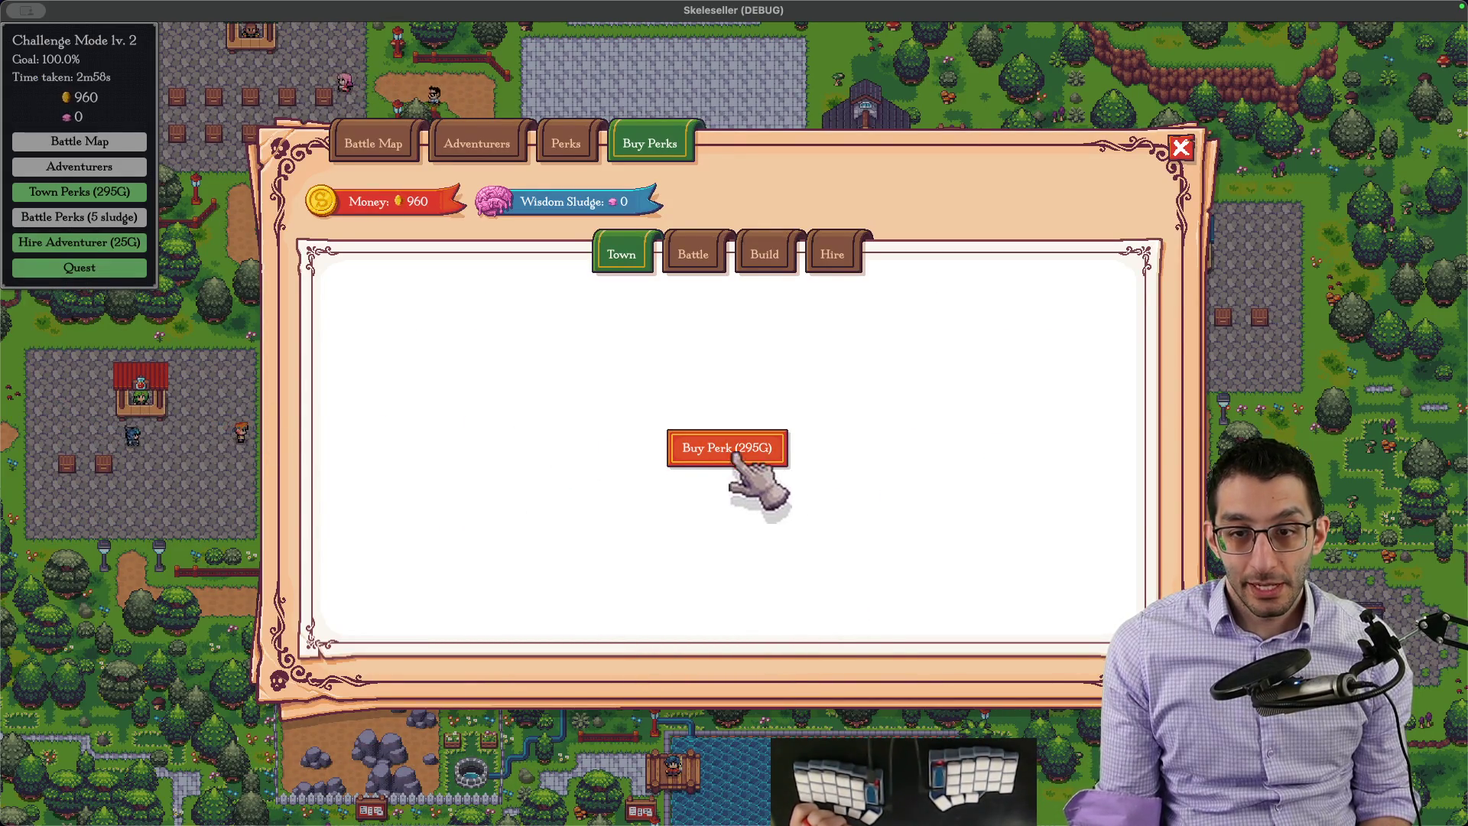
{"action": "left_click", "coordinate": [730, 448]}
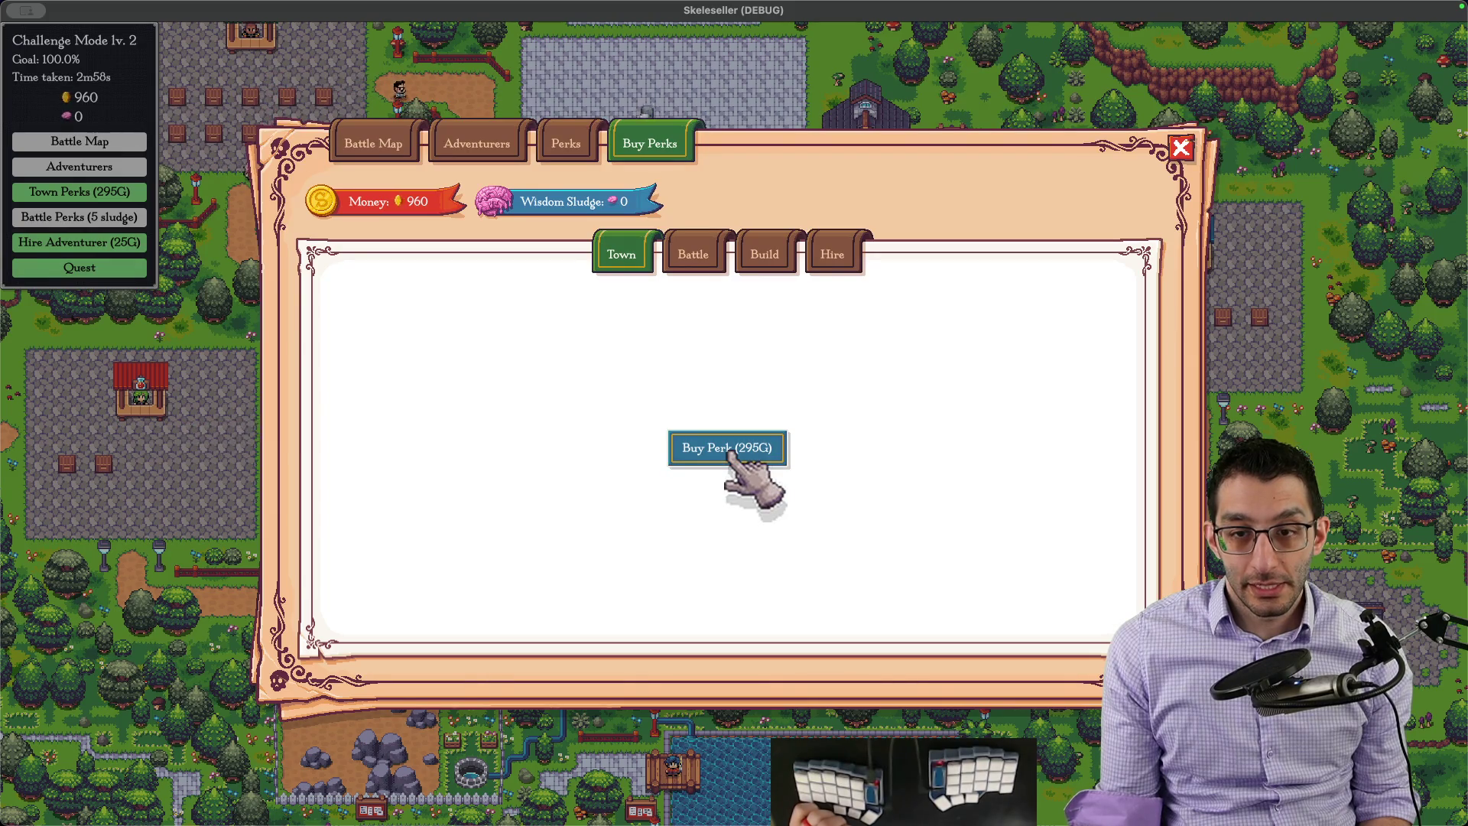
{"action": "left_click", "coordinate": [729, 449]}
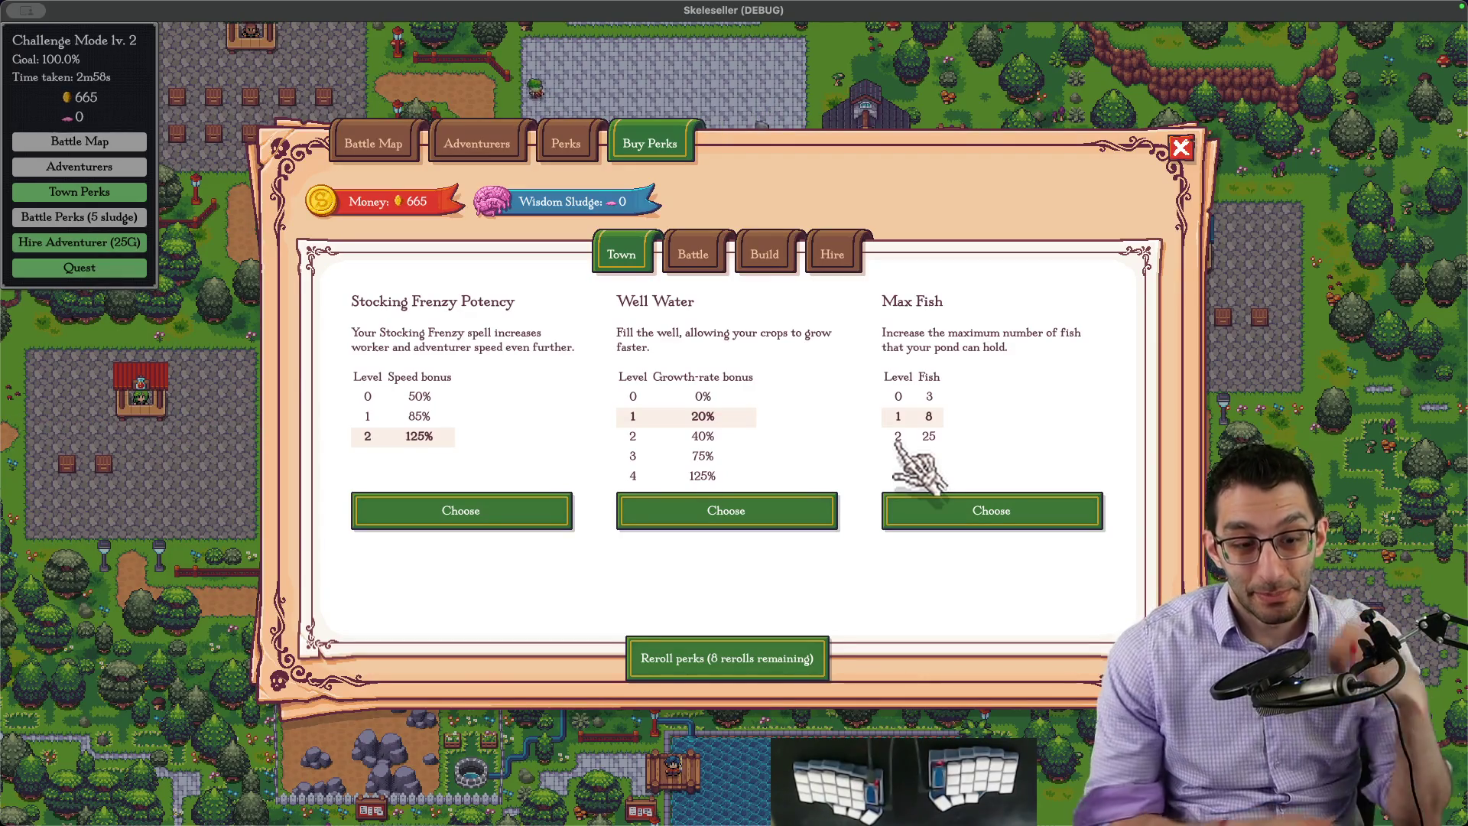
{"action": "key", "text": "super+Tab"}
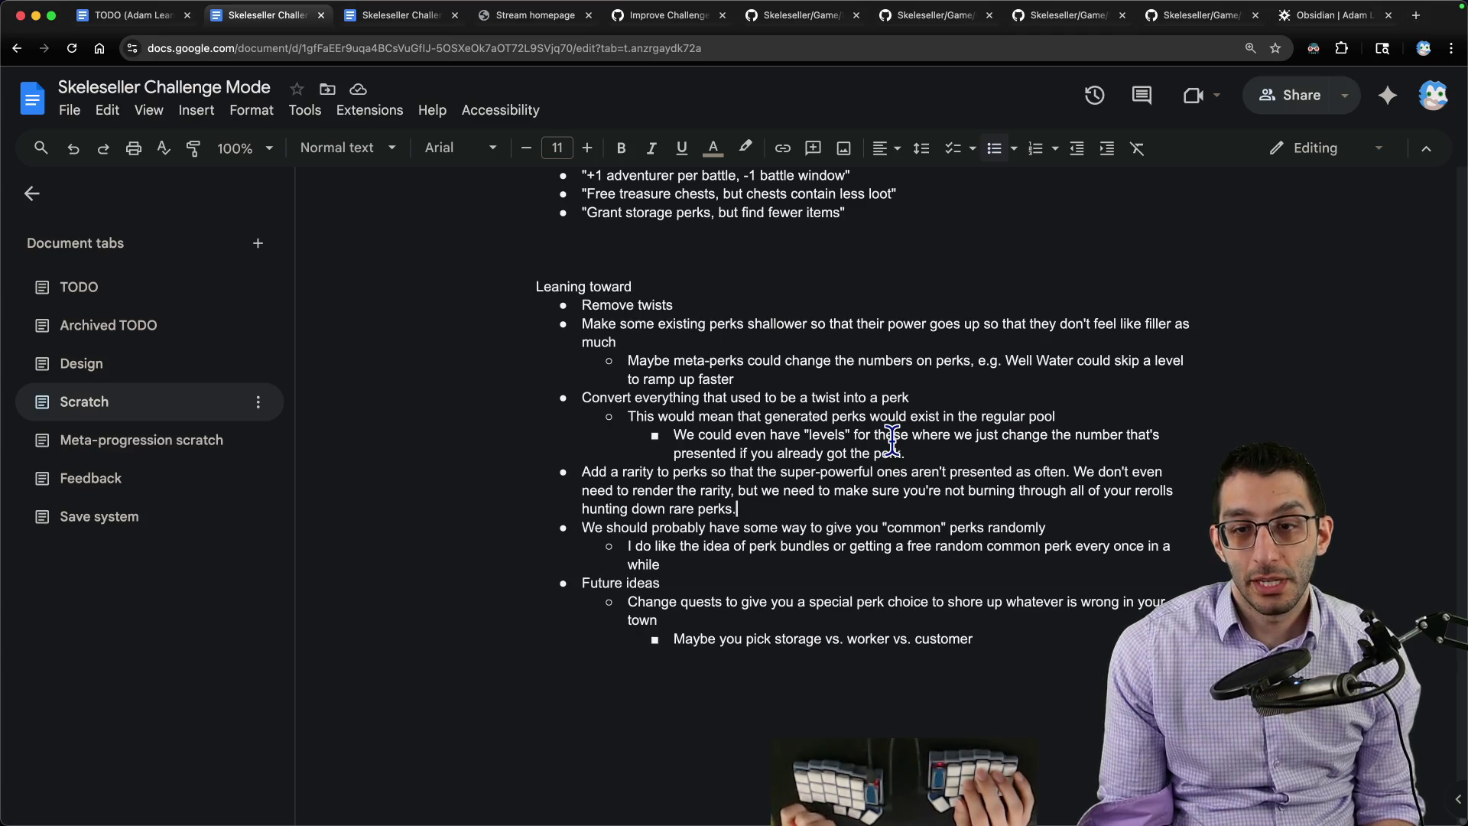
Step: Add a nested bullet that perk bundles could rarely be the powerful perks, then start a blank VS Code scratch file
{"action": "key", "text": "shift+Up"}
{"action": "key", "text": "shift+Up"}
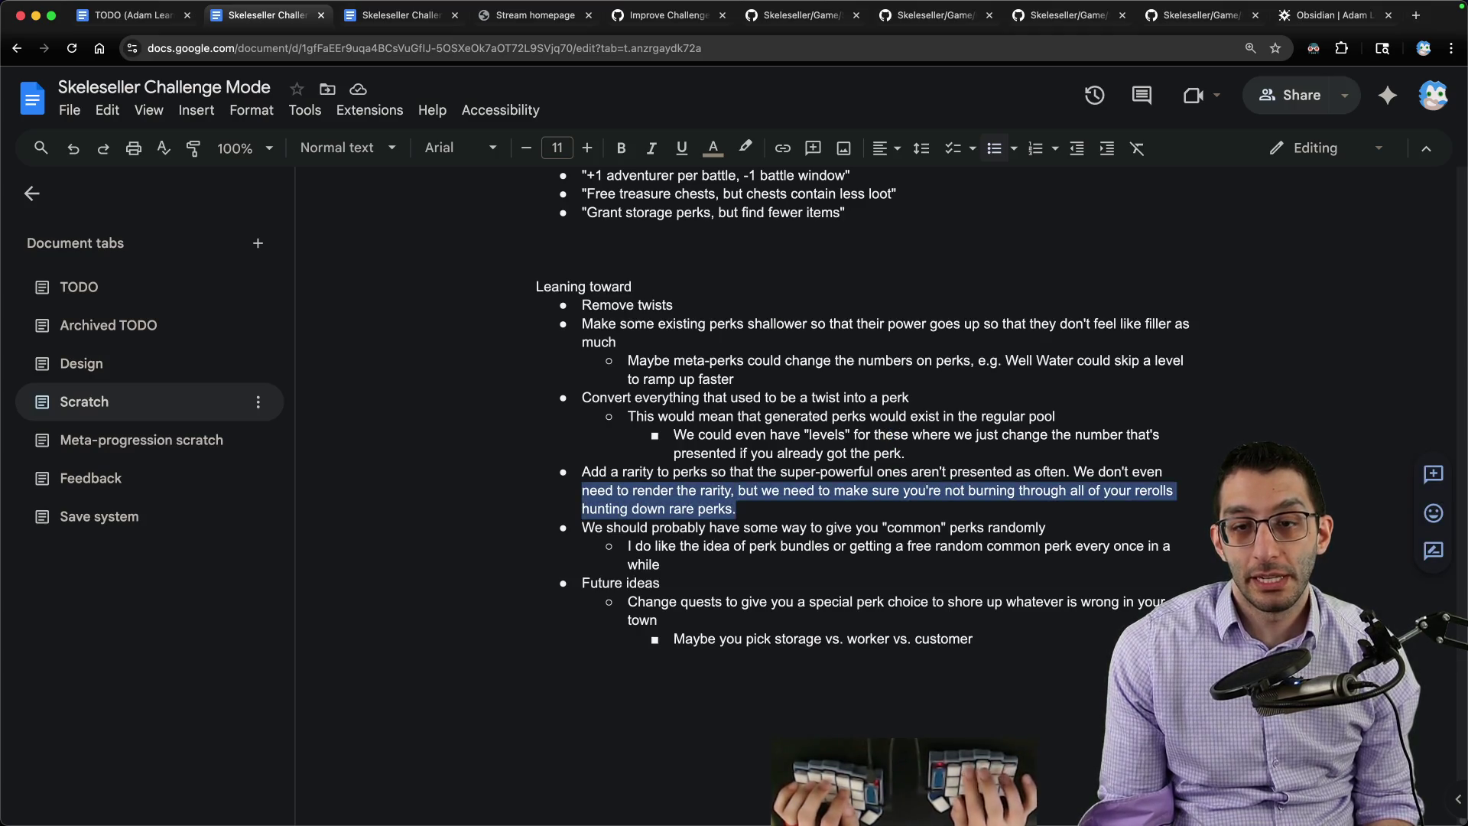
{"action": "key", "text": "shift+Up"}
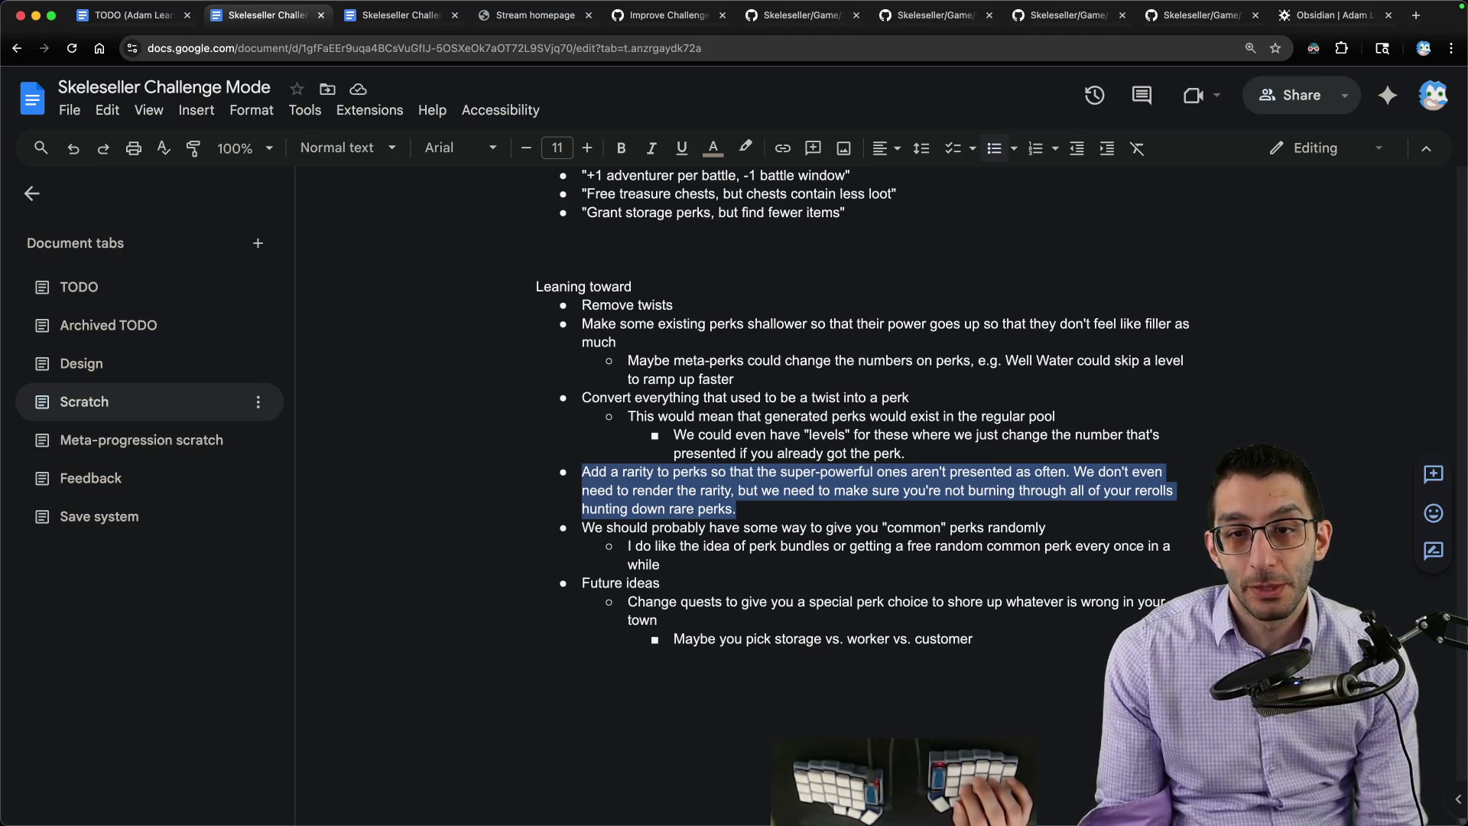
{"action": "key", "text": "Return"}
{"action": "key", "text": "Tab"}
{"action": "type", "text": "The bundles could even rarely be the powerful perks,"}
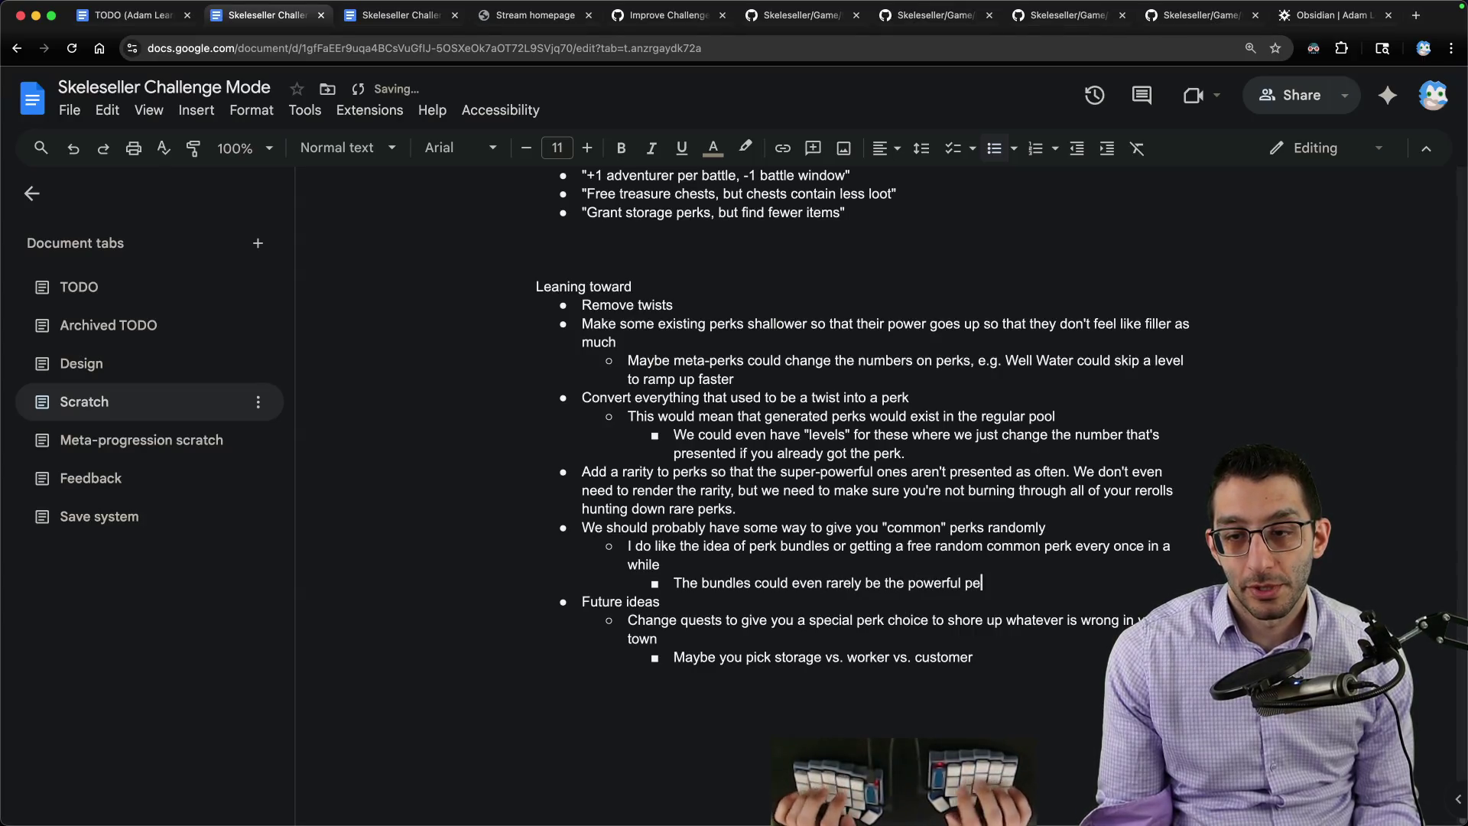
{"action": "type", "text": " but now it's either picking the"}
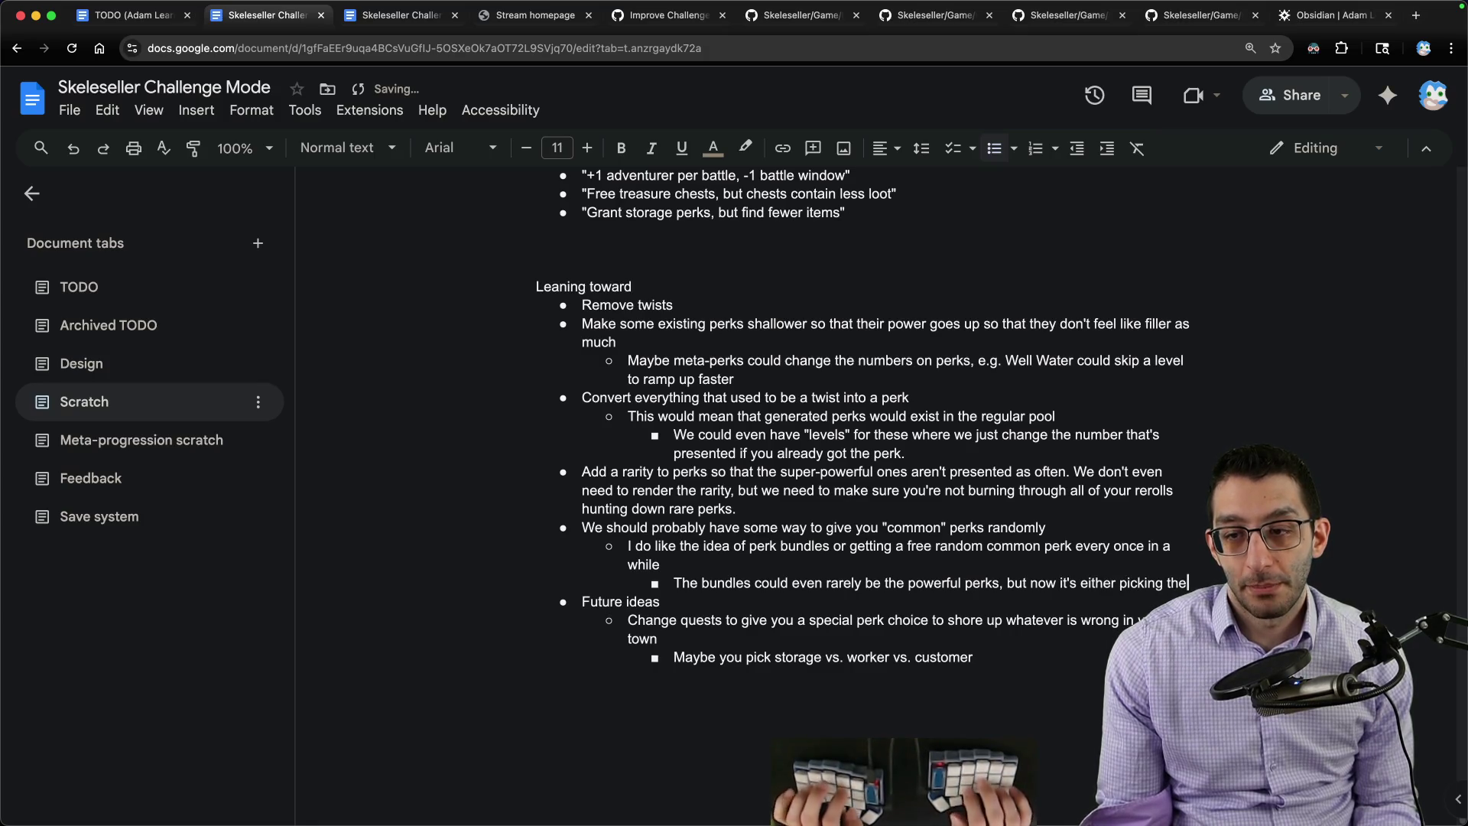
{"action": "type", "text": " powerful one or picking 3 other perks at once"}
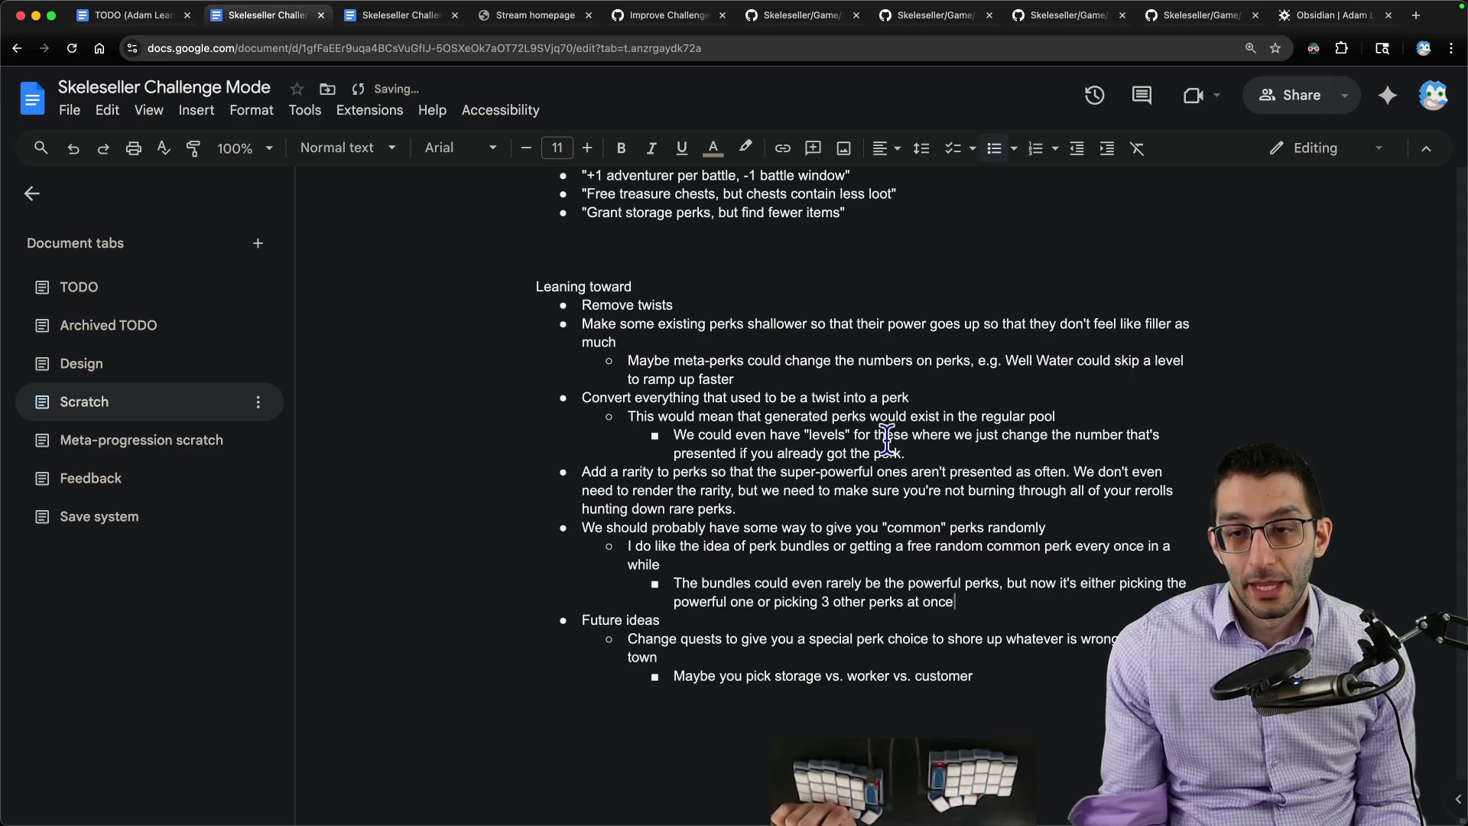
{"action": "key", "text": "super+Tab"}
{"action": "key", "text": "super+n"}
{"action": "type", "text": "let's say you click the button at 50G and get a bundle"}
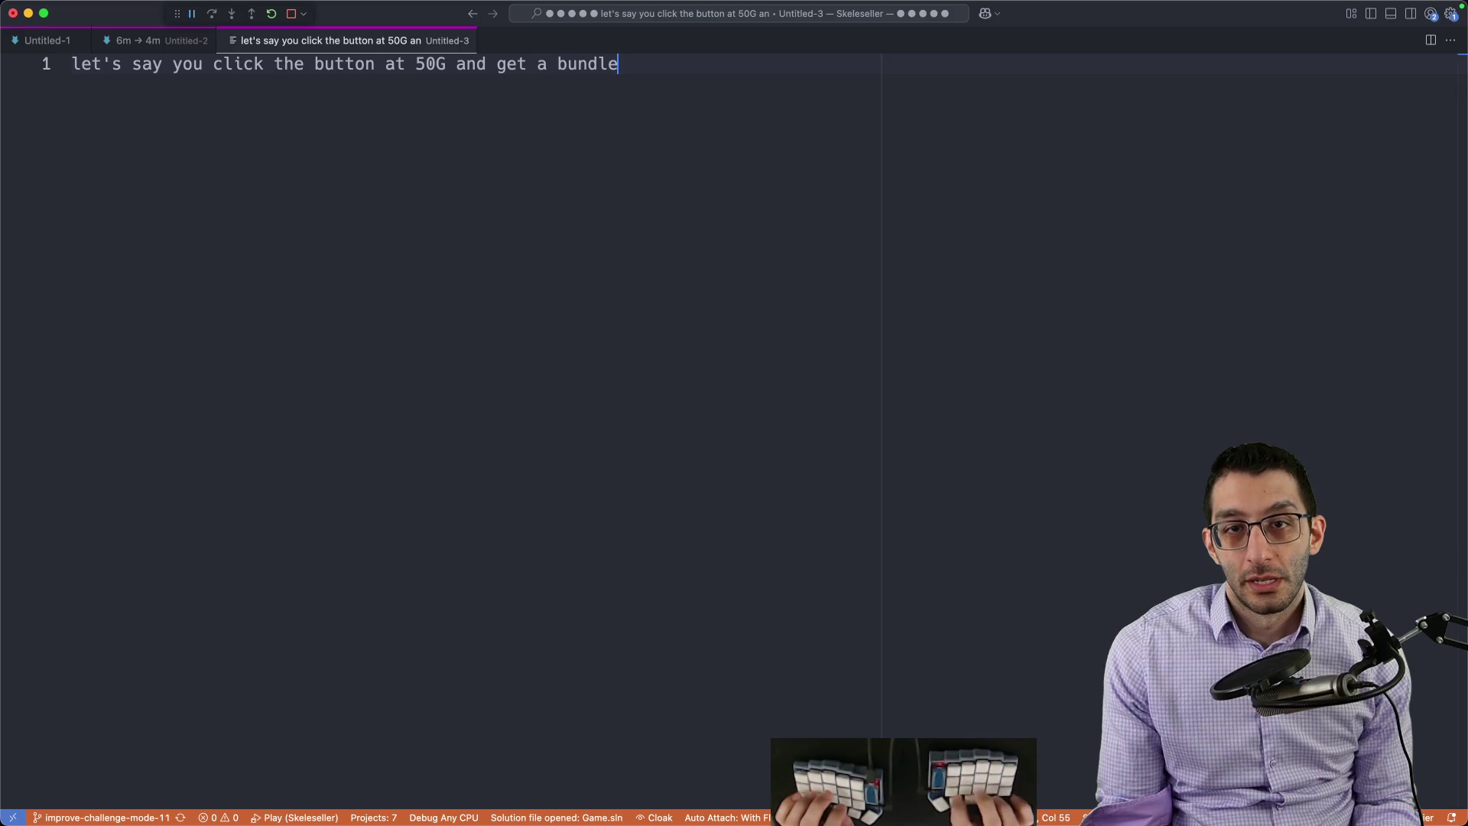
Step: Write indented scratch lines comparing 50G for one perk with 50G for three perks
{"action": "key", "text": "Return"}
{"action": "key", "text": "Tab"}
{"action": "key", "text": "Return"}
{"action": "type", "text": "50G → one perk"}
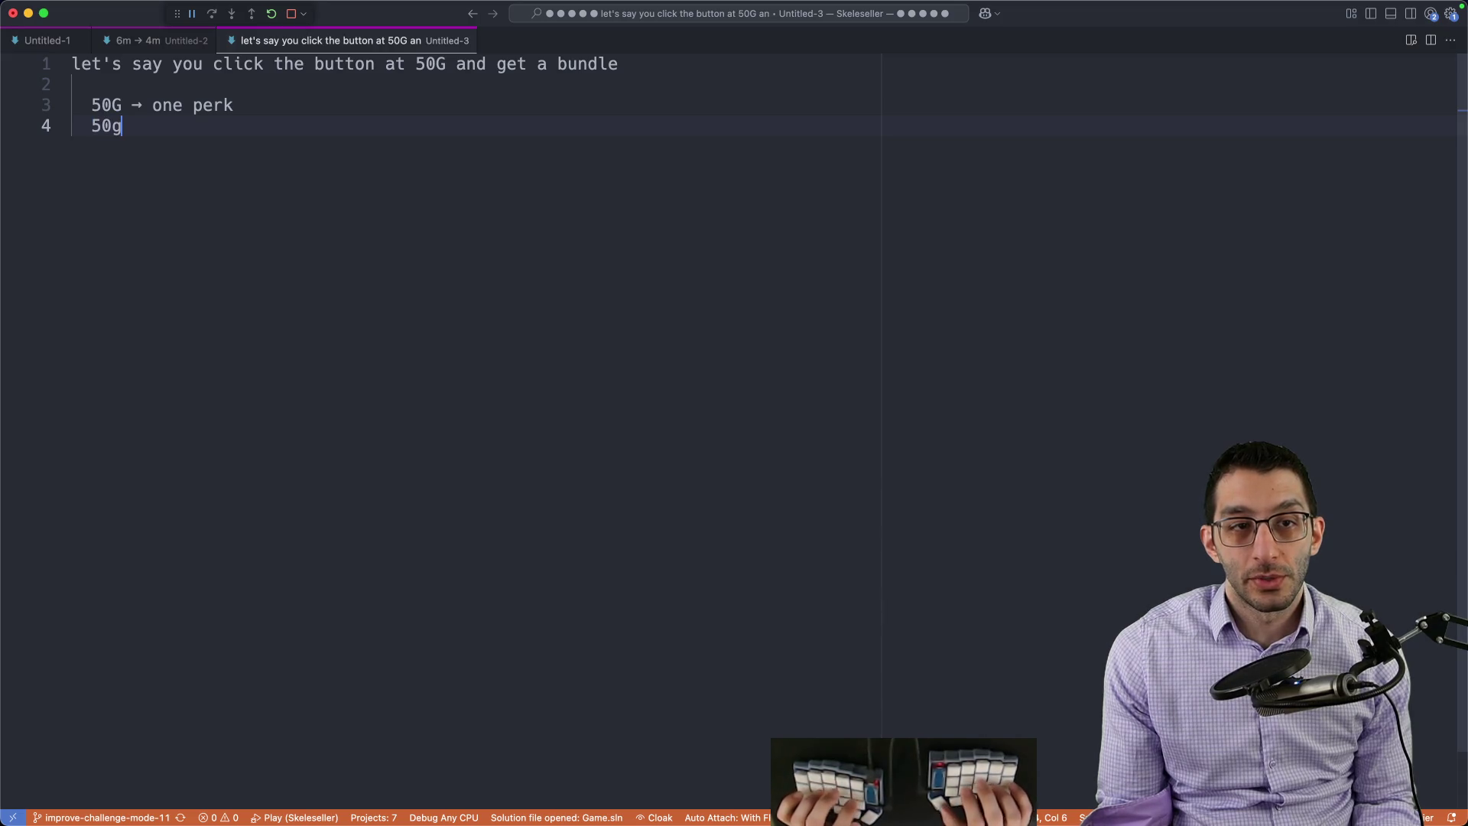
{"action": "type", "text": " → three perks"}
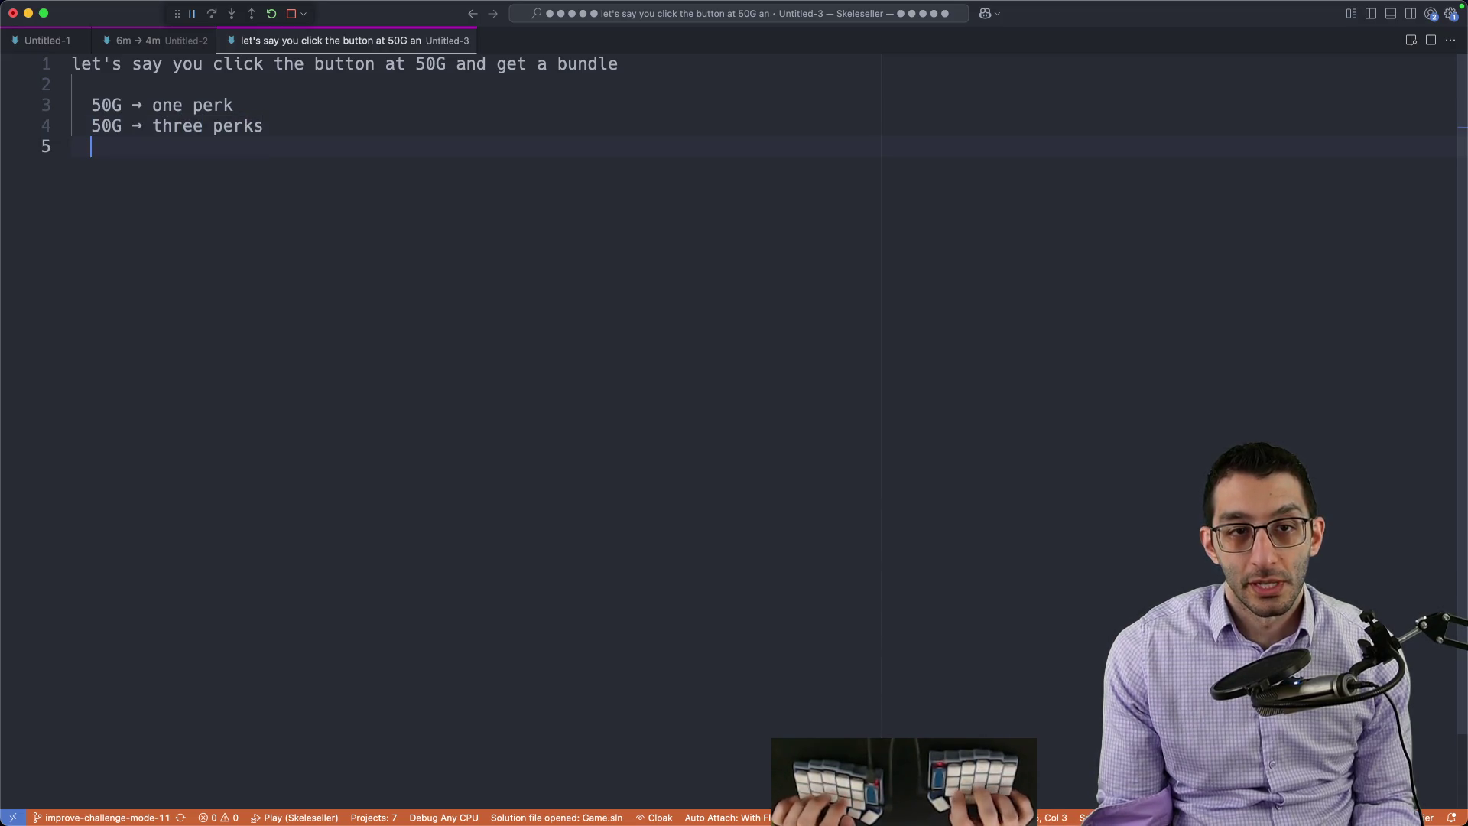
{"action": "key", "text": "BackSpace"}
{"action": "key", "text": "Return"}
{"action": "key", "text": "Tab"}
{"action": "type", "text": "50"}
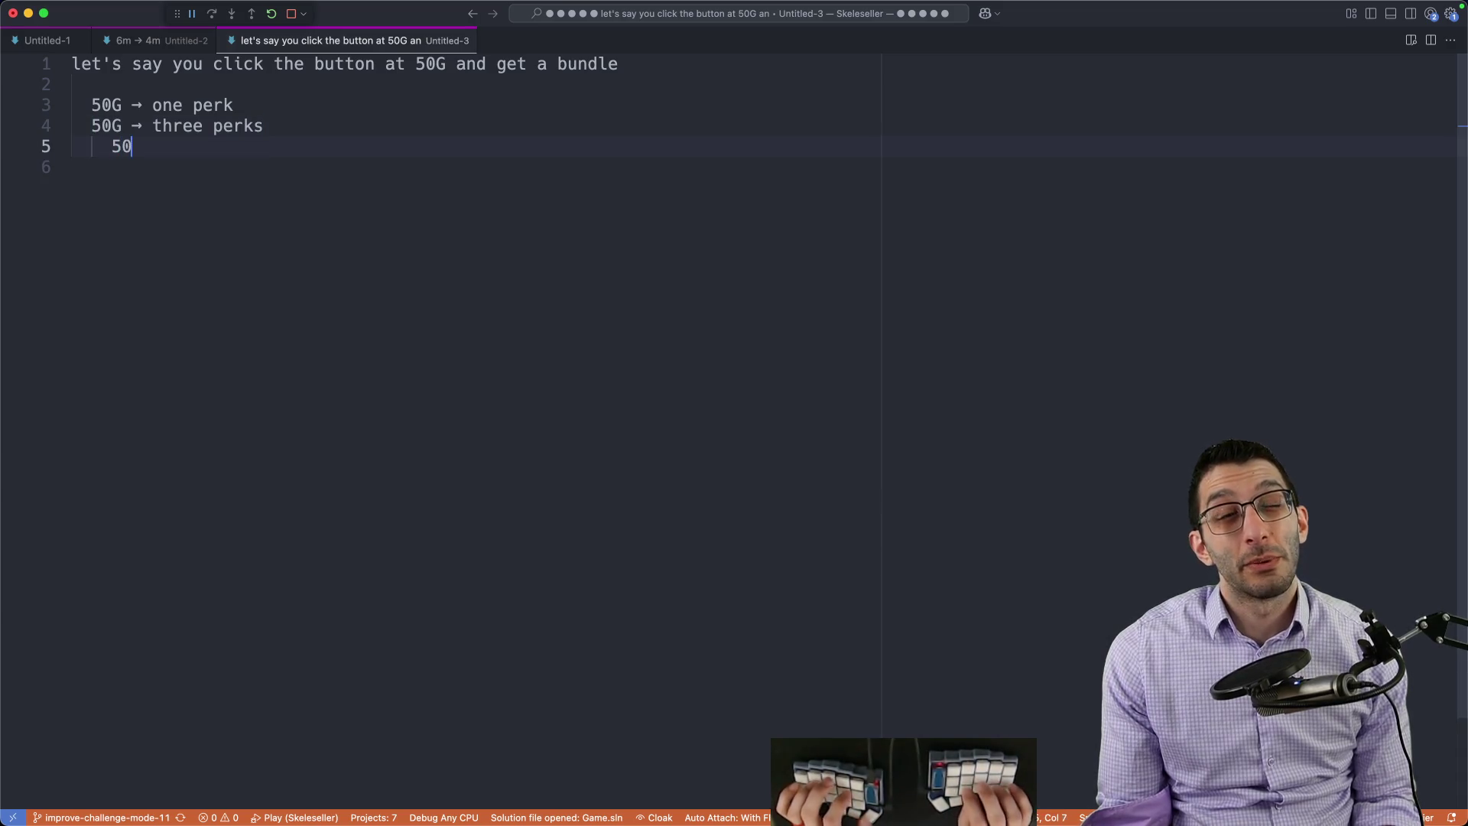
{"action": "type", "text": "0"}
Step: Replace the sum with '165G for those three' and return to the Challenge Mode doc
{"action": "key", "text": "shift+Home"}
{"action": "type", "text": "165"}
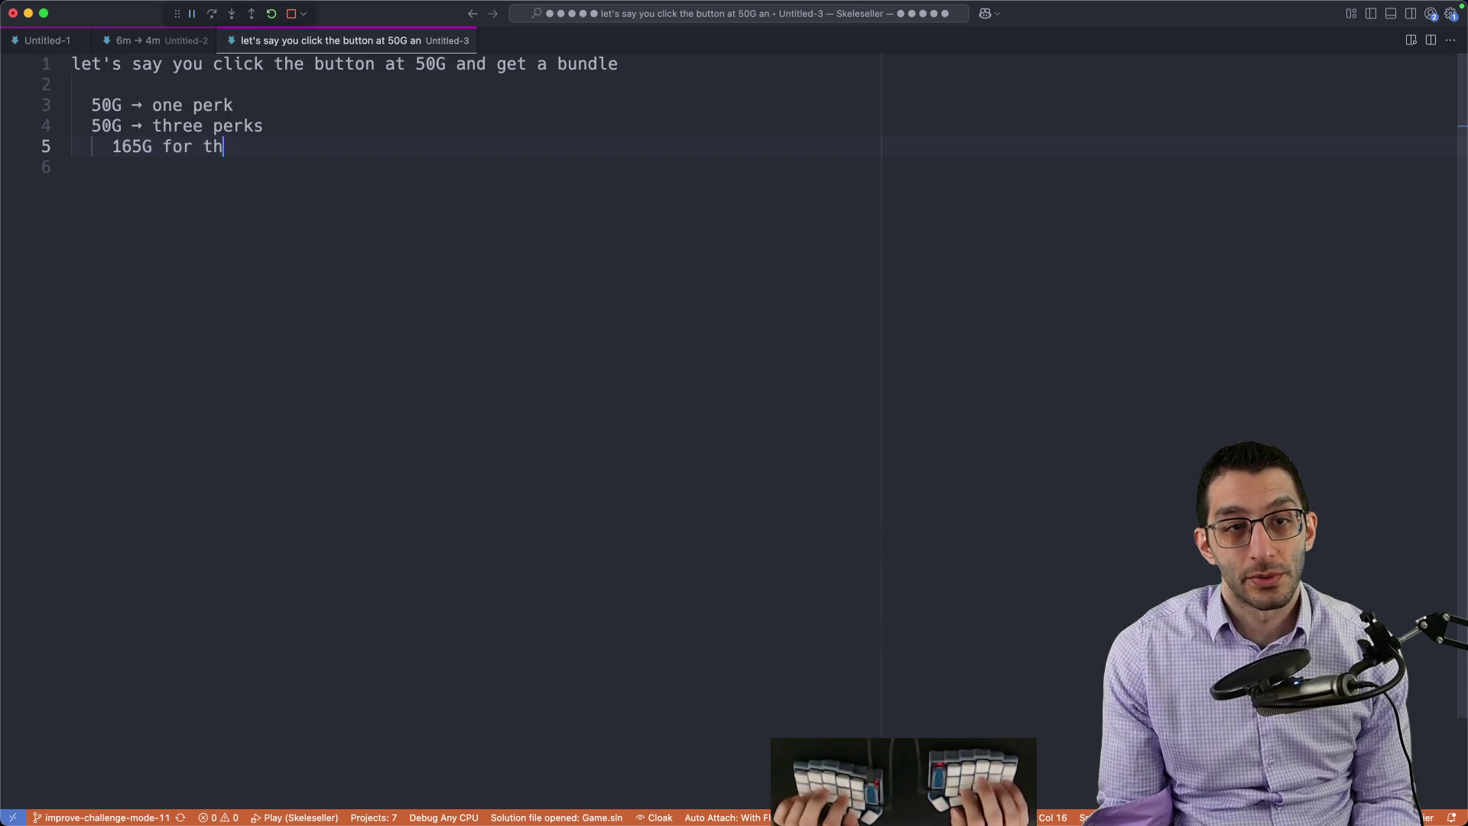
{"action": "type", "text": "ree"}
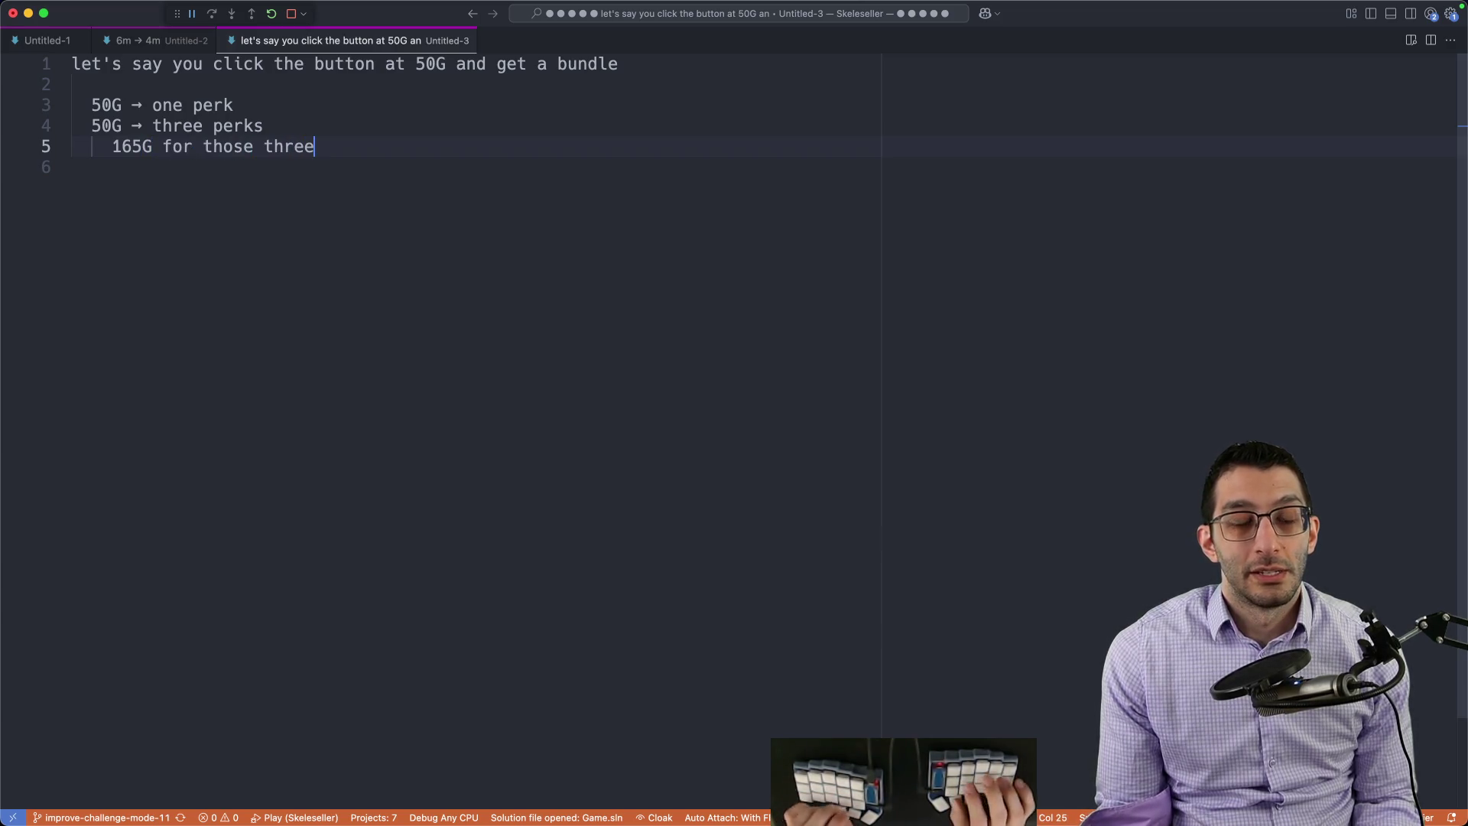
{"action": "key", "text": "shift+Home"}
{"action": "key", "text": "shift+Up"}
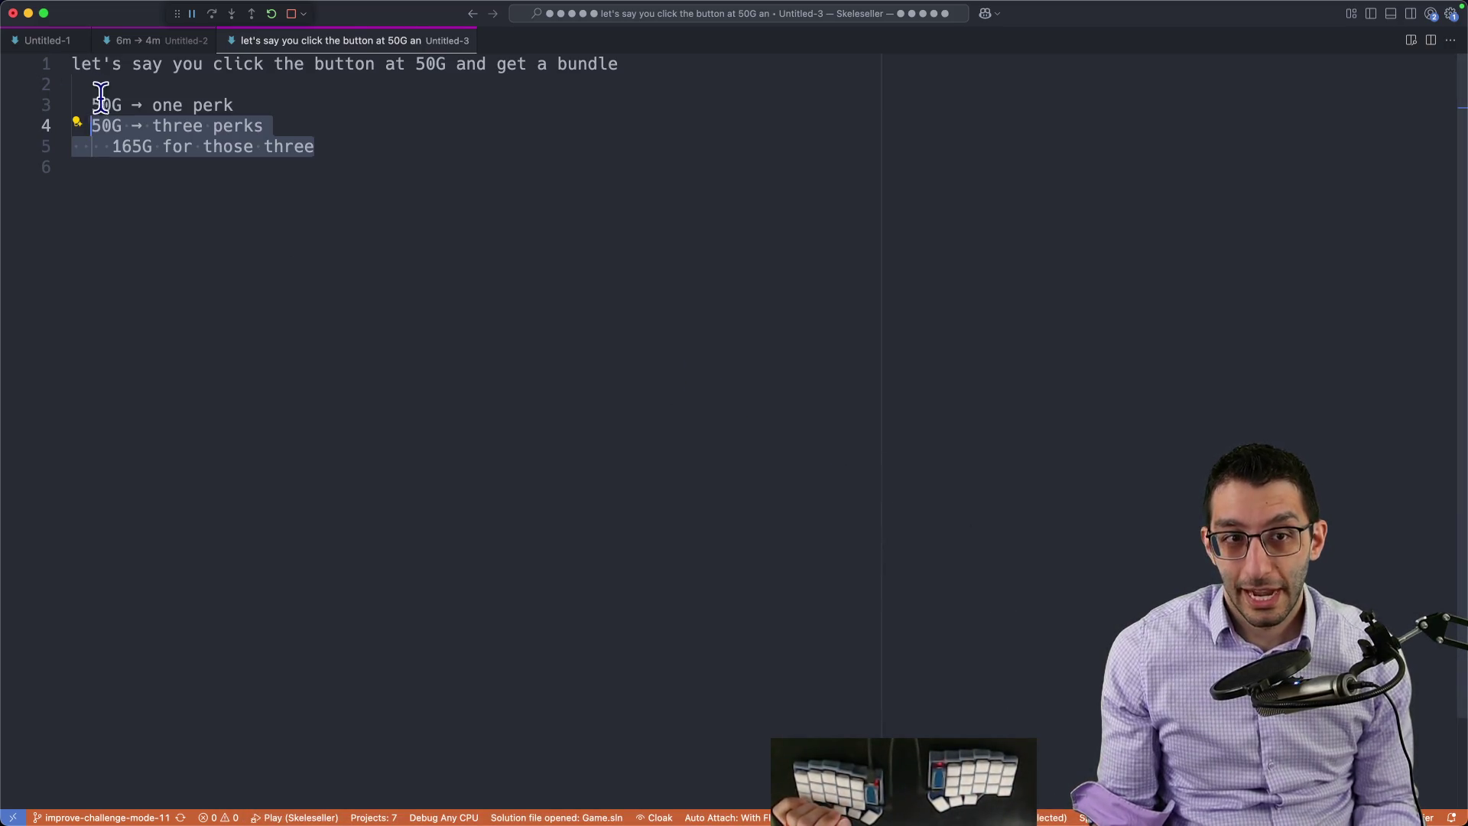
{"action": "double_click", "coordinate": [120, 147]}
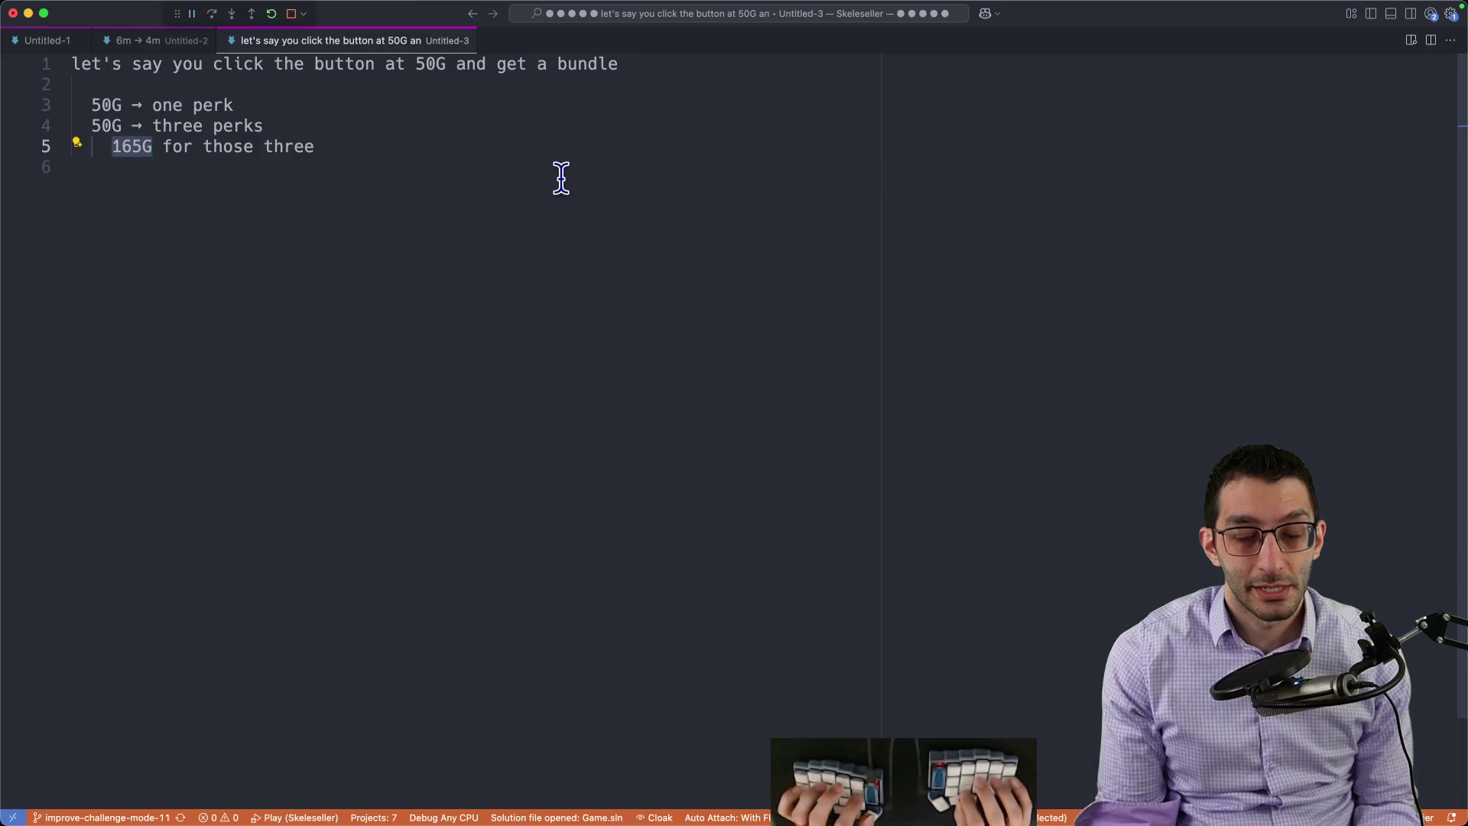
{"action": "key", "text": "super+Tab"}
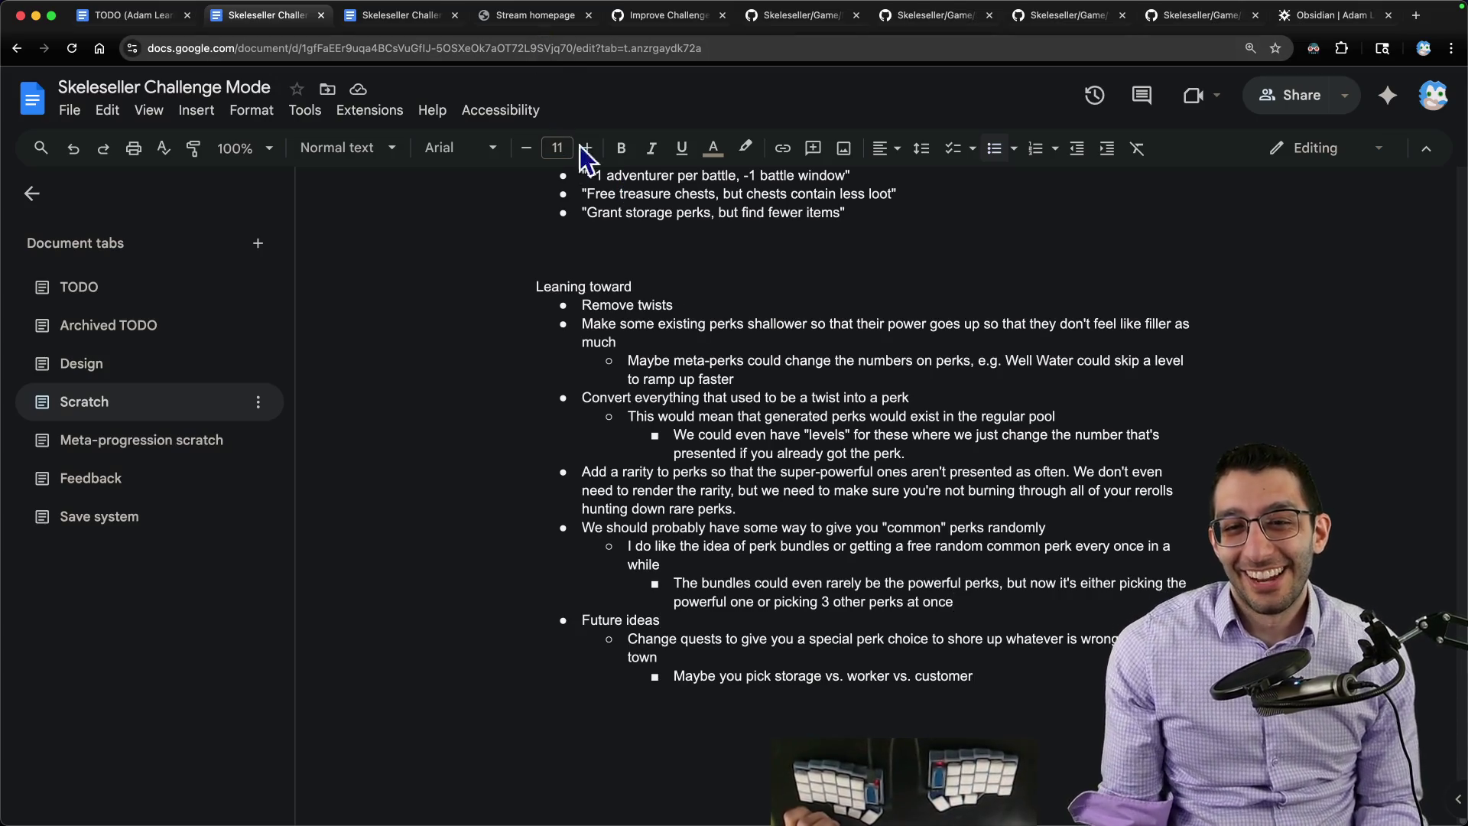
Step: Reword 'Remove twists' to 'Change twists into bundled perks' and add a Rationale sub-bullet
{"action": "left_click_drag", "start_coordinate": [573, 305], "coordinate": [695, 305]}
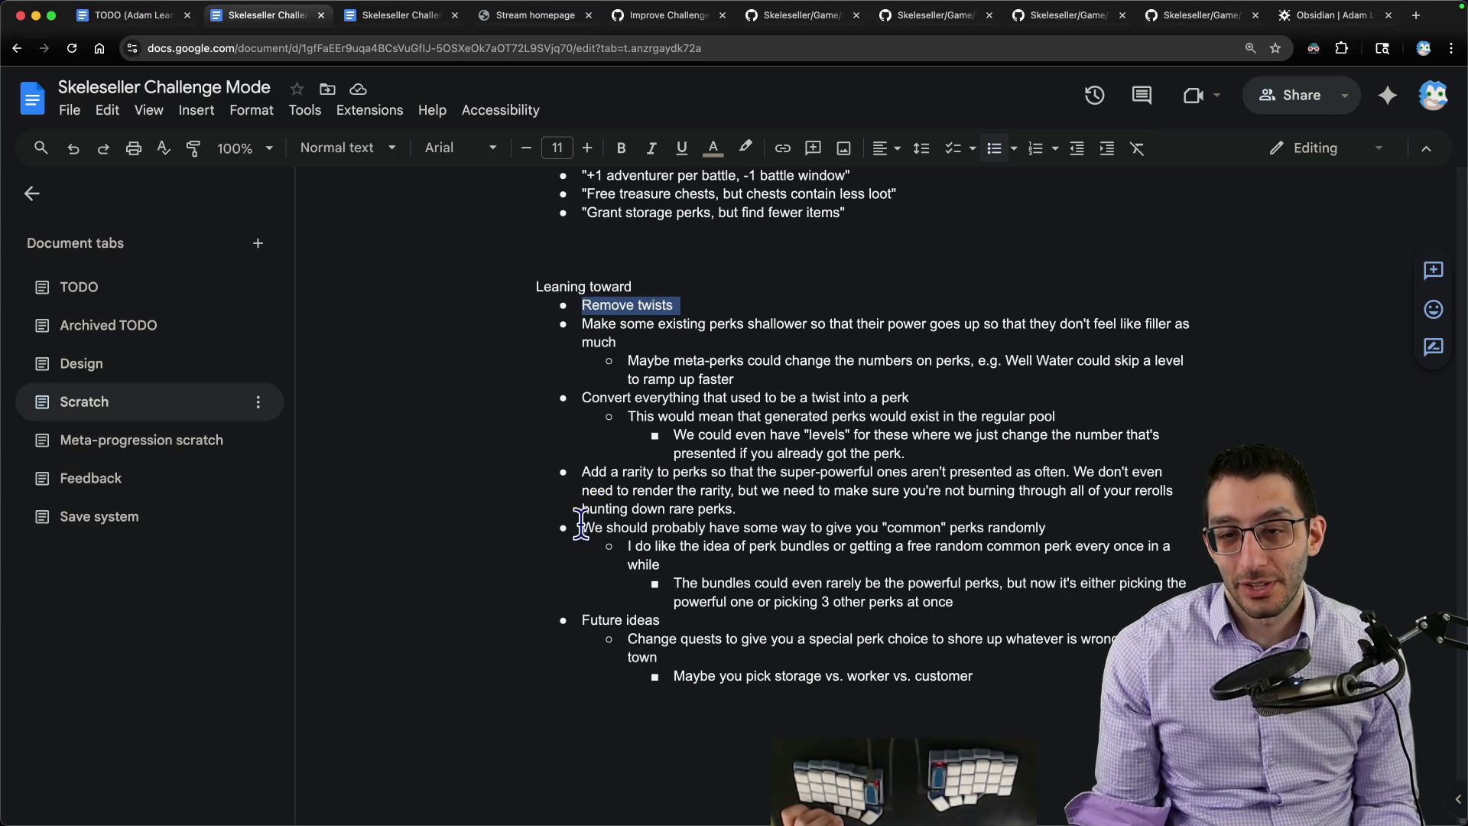
{"action": "left_click_drag", "start_coordinate": [578, 526], "coordinate": [1114, 525]}
{"action": "left_click_drag", "start_coordinate": [580, 305], "coordinate": [689, 306]}
{"action": "type", "text": "Change twists into bundled perks"}
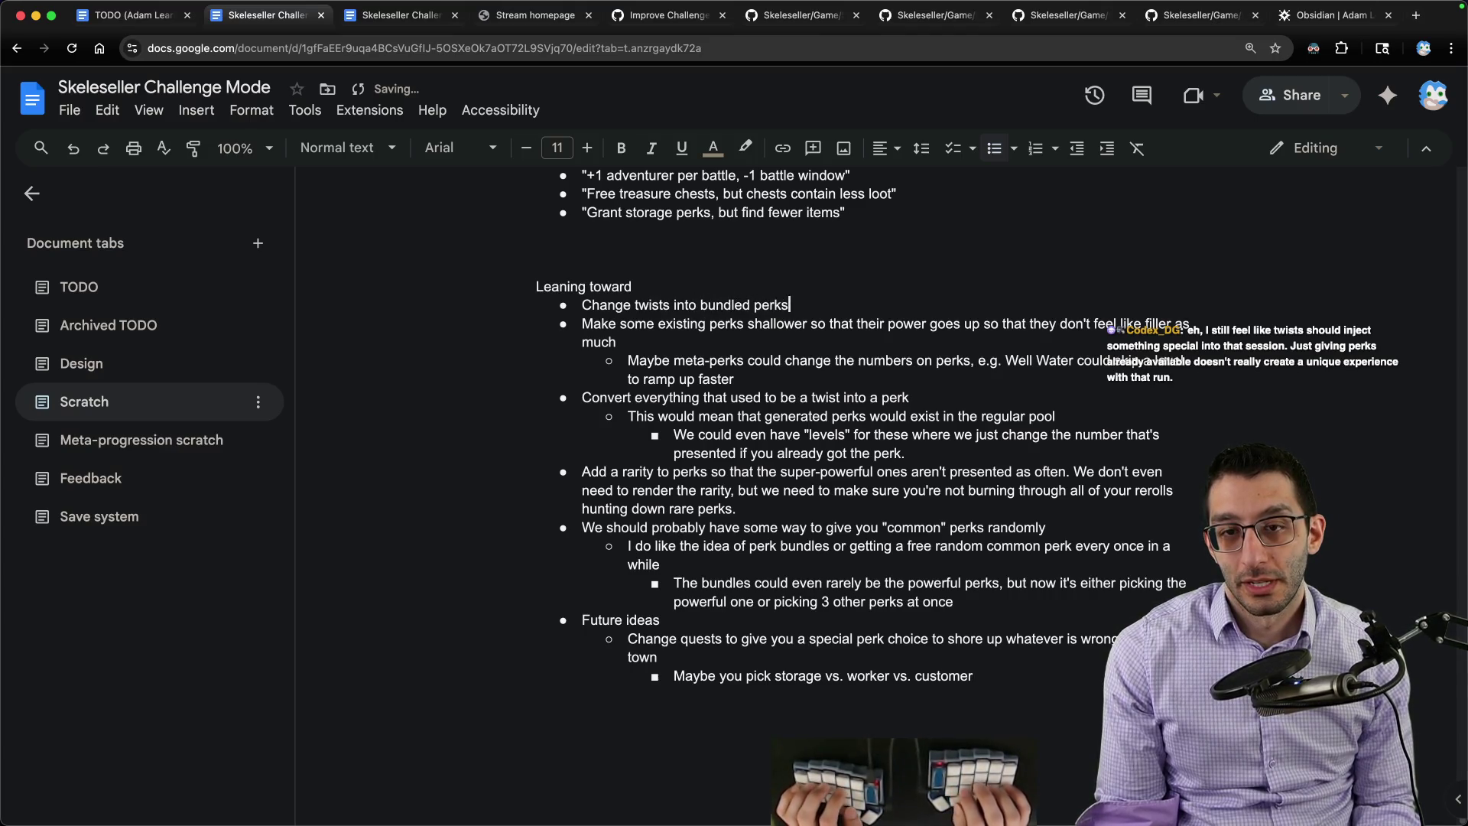
{"action": "key", "text": "Return"}
{"action": "key", "text": "Tab"}
{"action": "type", "text": "Ra"}
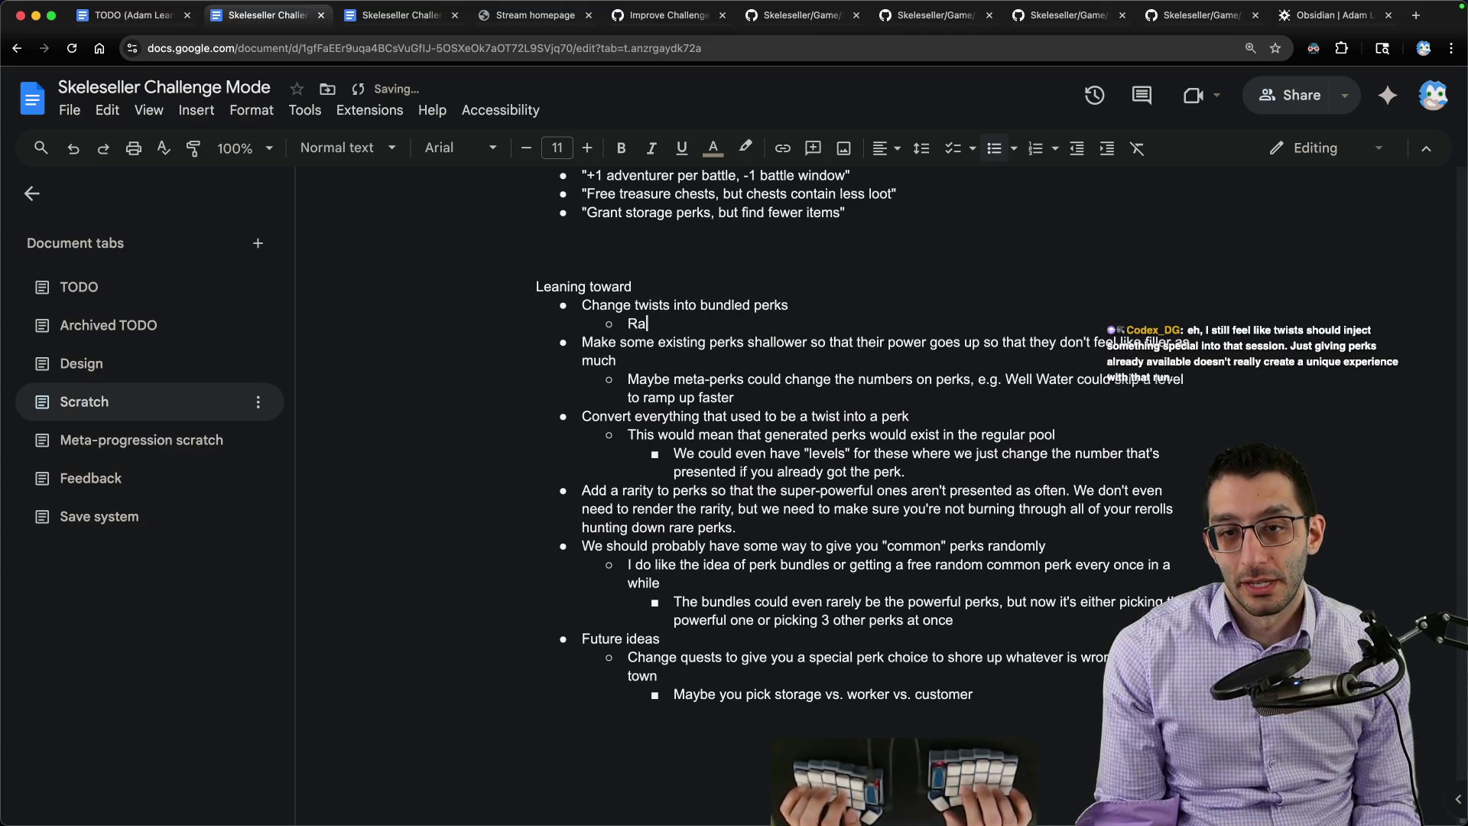
{"action": "type", "text": "tionale:"}
Step: List three rationale points: interesting choice, faster perk-pool progress, and showing rare perks as one with italic 'could'
{"action": "key", "text": "Return"}
{"action": "key", "text": "Tab"}
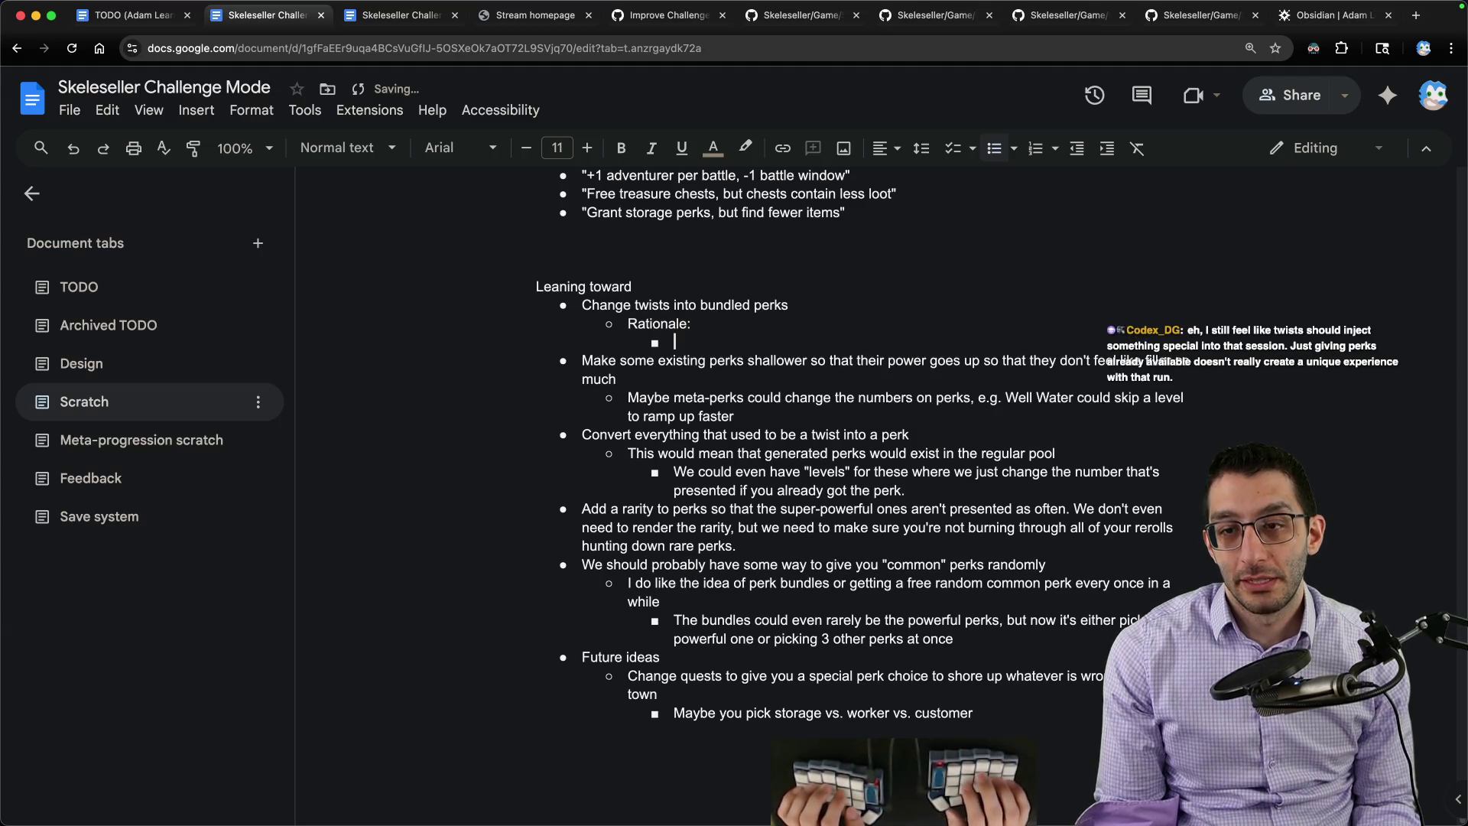
{"action": "type", "text": "It'll still give a"}
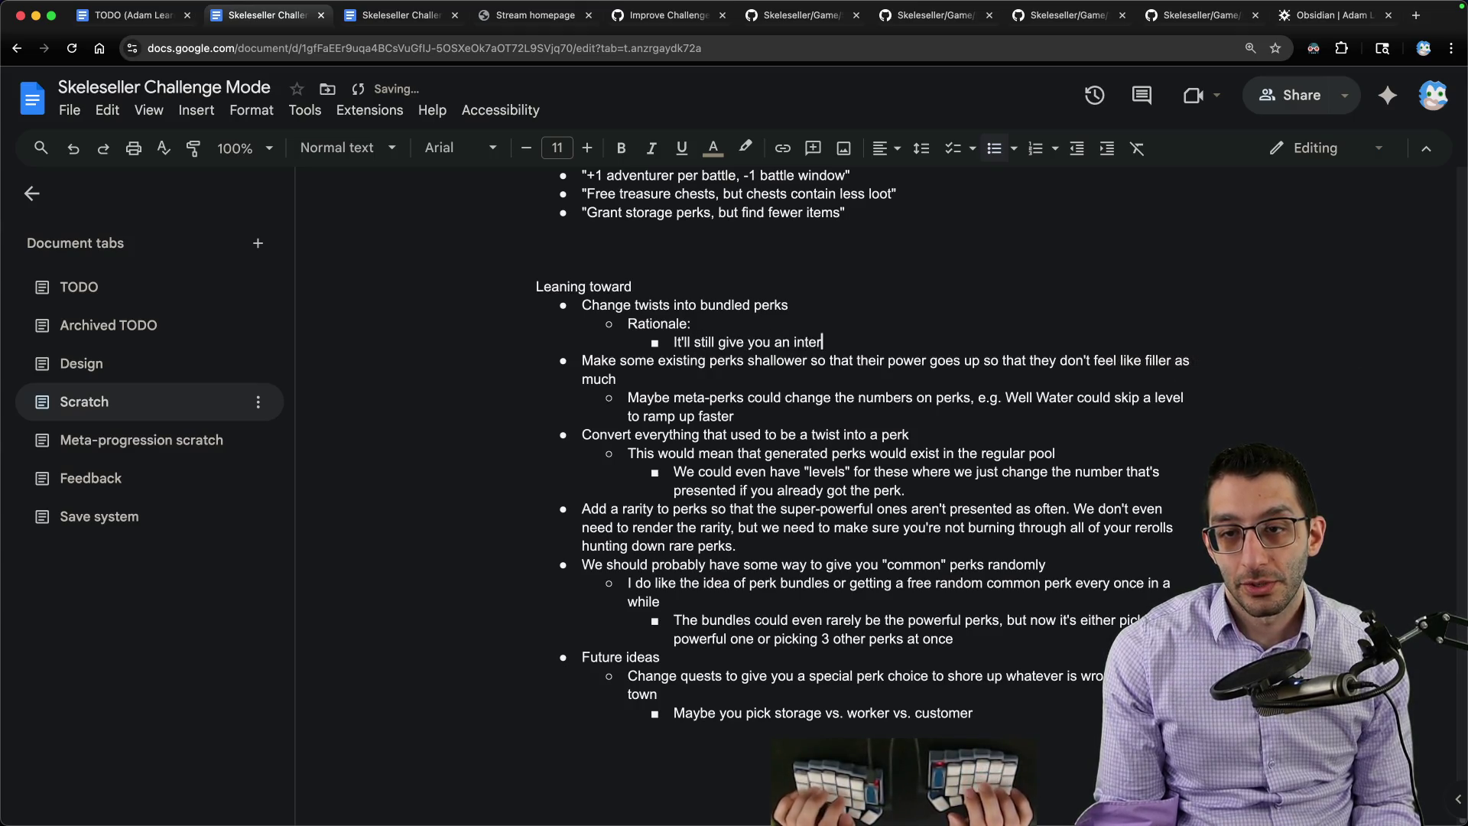
{"action": "key", "text": "Return"}
{"action": "type", "text": "It'll let you work through t"}
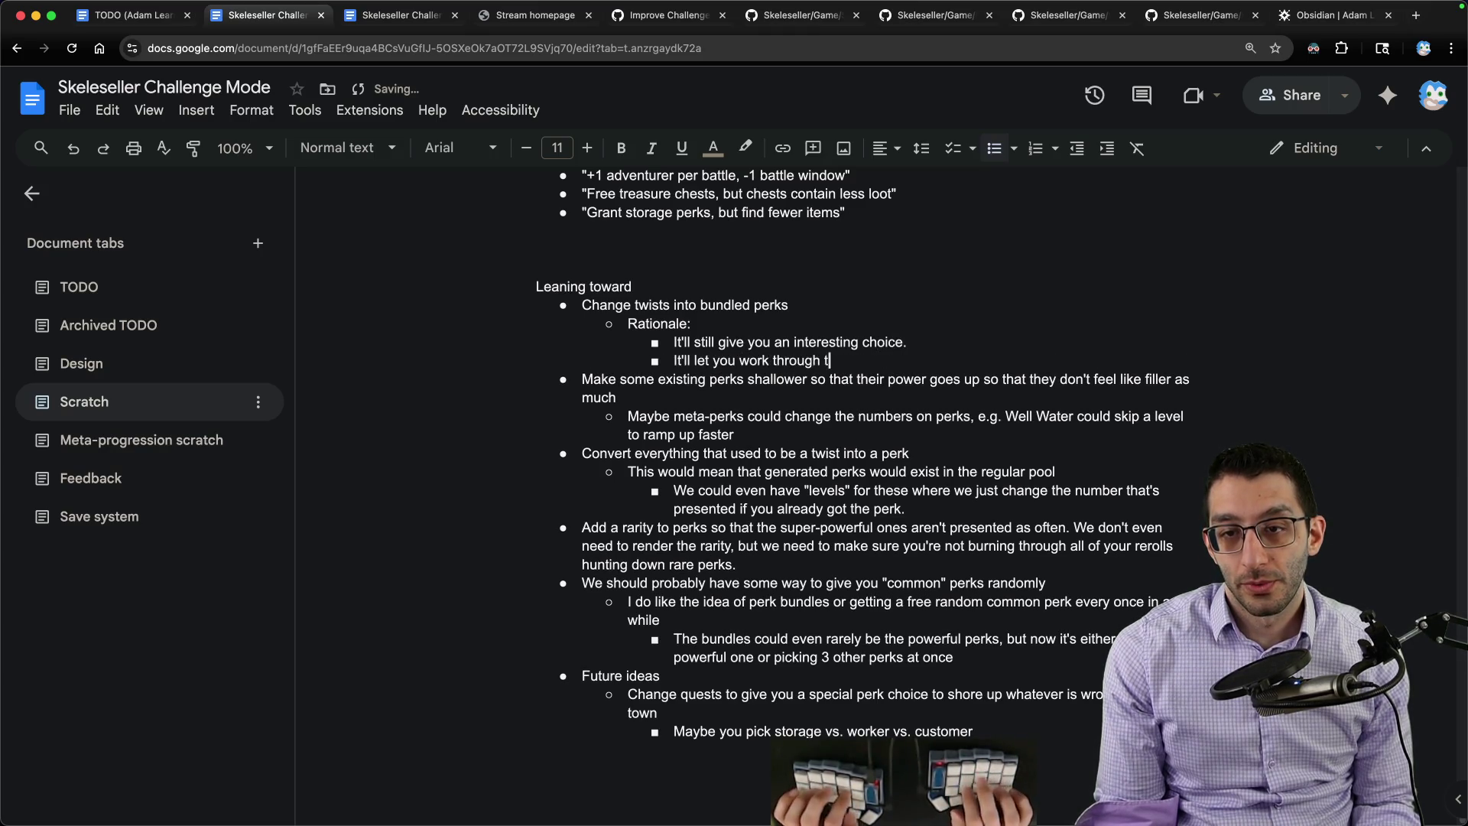
{"action": "type", "text": "he massive perk pool faster."}
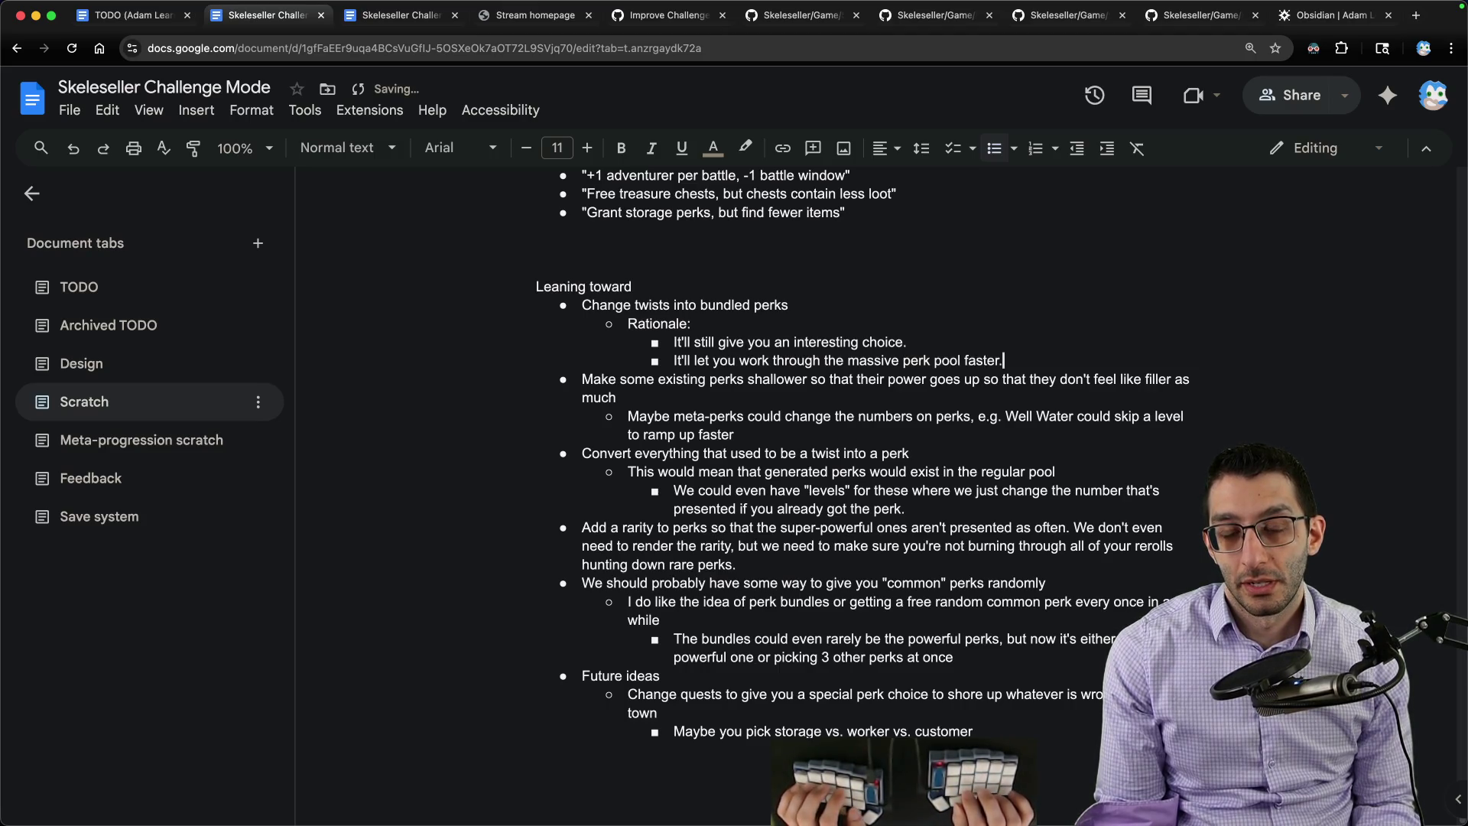
{"action": "key", "text": "Return"}
{"action": "type", "text": "We"}
{"action": "key", "text": "ctrl+i"}
{"action": "type", "text": "could"}
{"action": "key", "text": "ctrl+i"}
{"action": "type", "text": "show rare perks as one"}
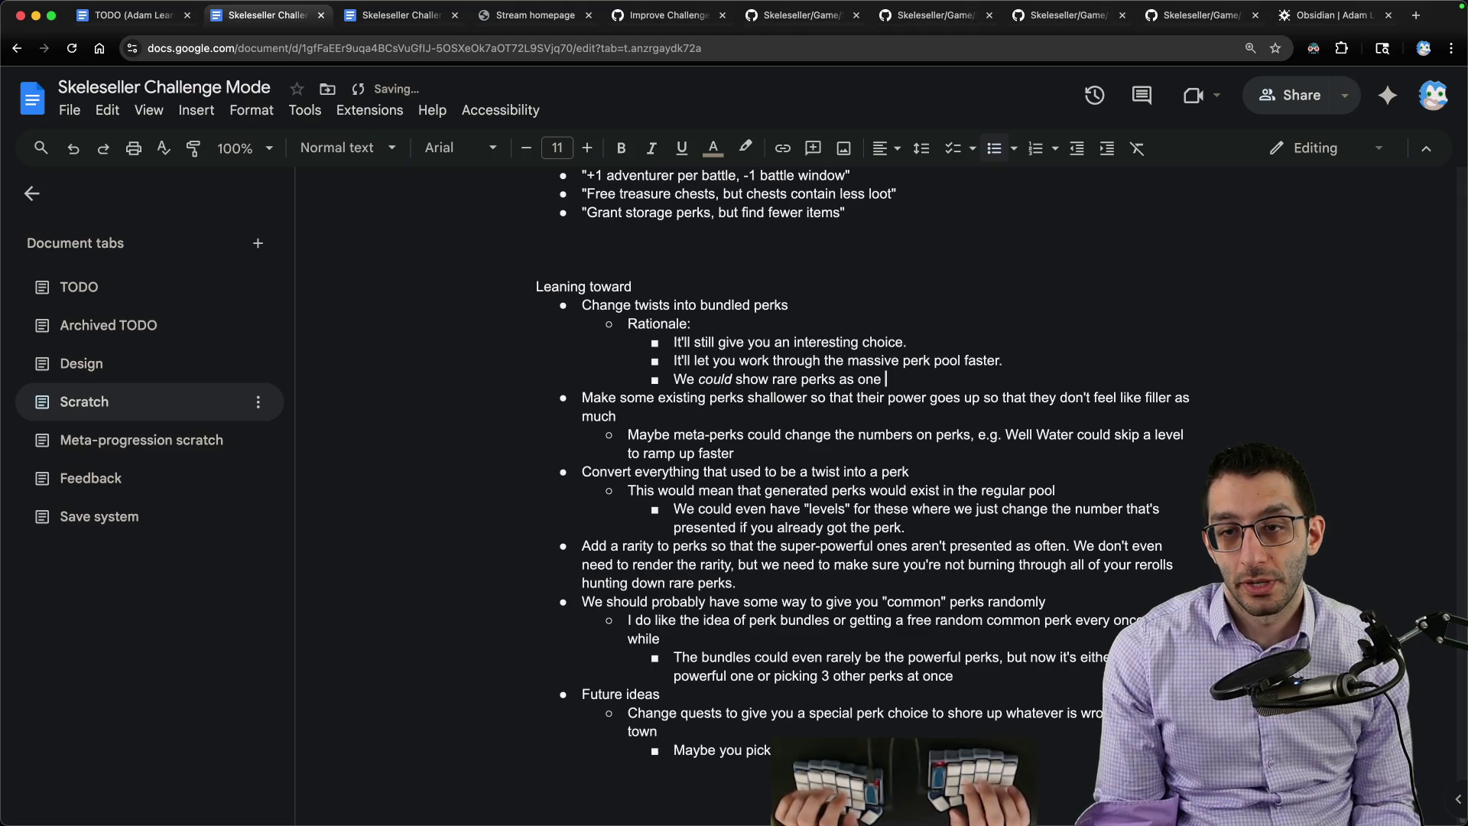
{"action": "type", "text": " bundles."}
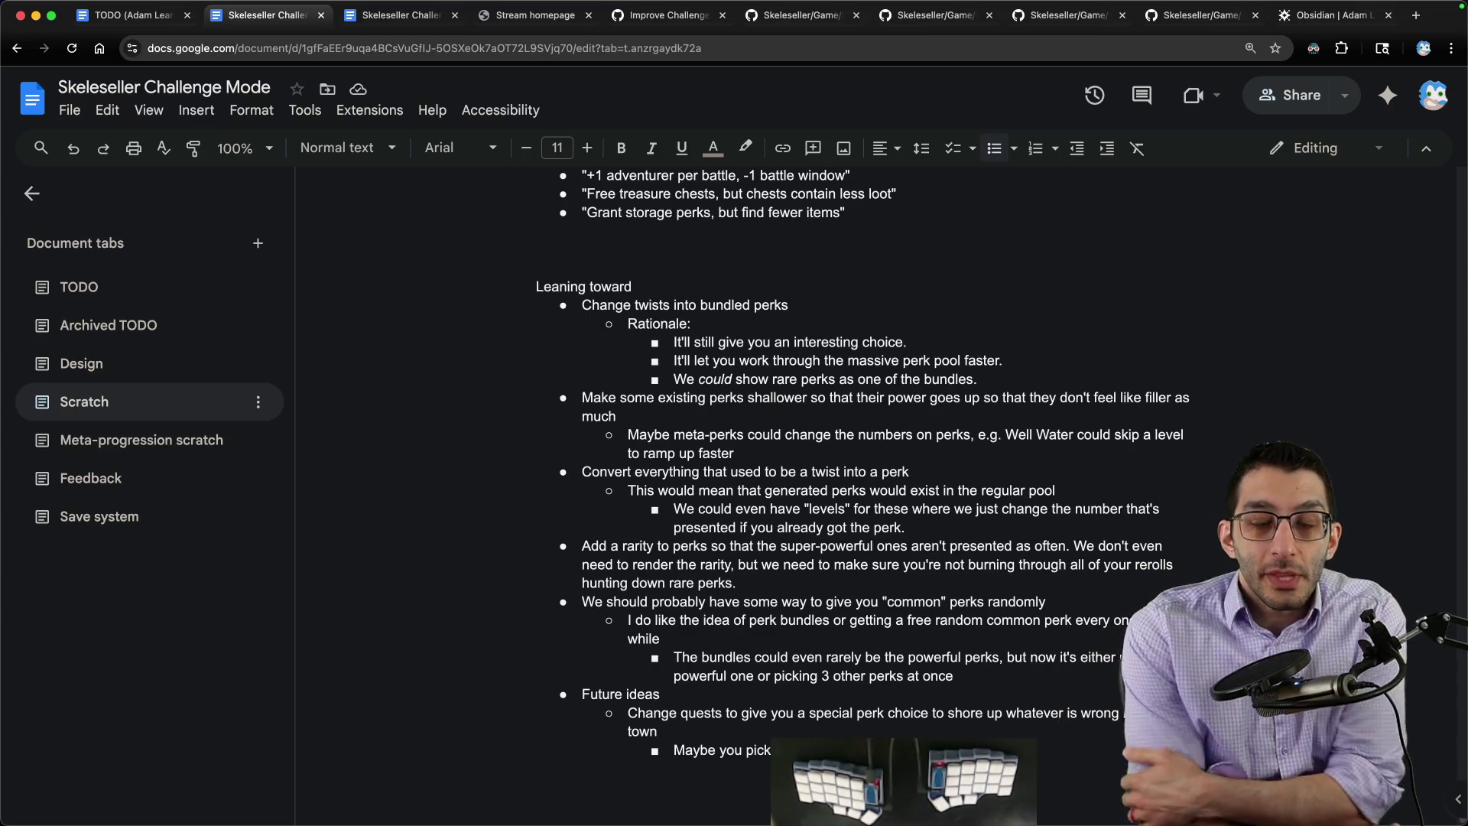
Step: Note in a fresh scratch file how many twists could truly change the experience, then return to the docs
{"action": "key", "text": "super+Tab"}
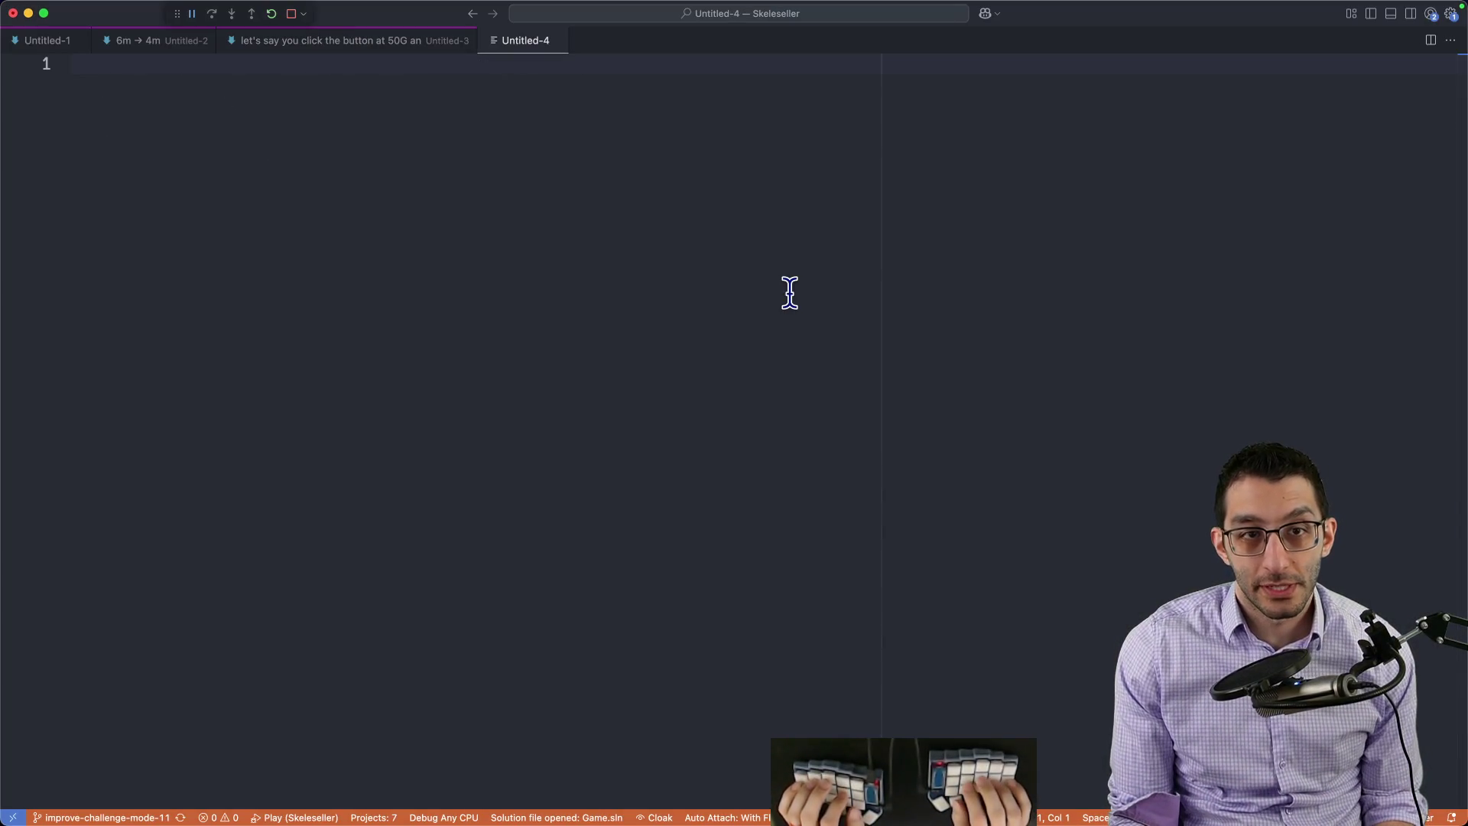
{"action": "type", "text": "how many twists could b"}
{"action": "key", "text": "BackSpace"}
{"action": "type", "text": "we come up with that truly change the experience"}
{"action": "key", "text": "super+Tab"}
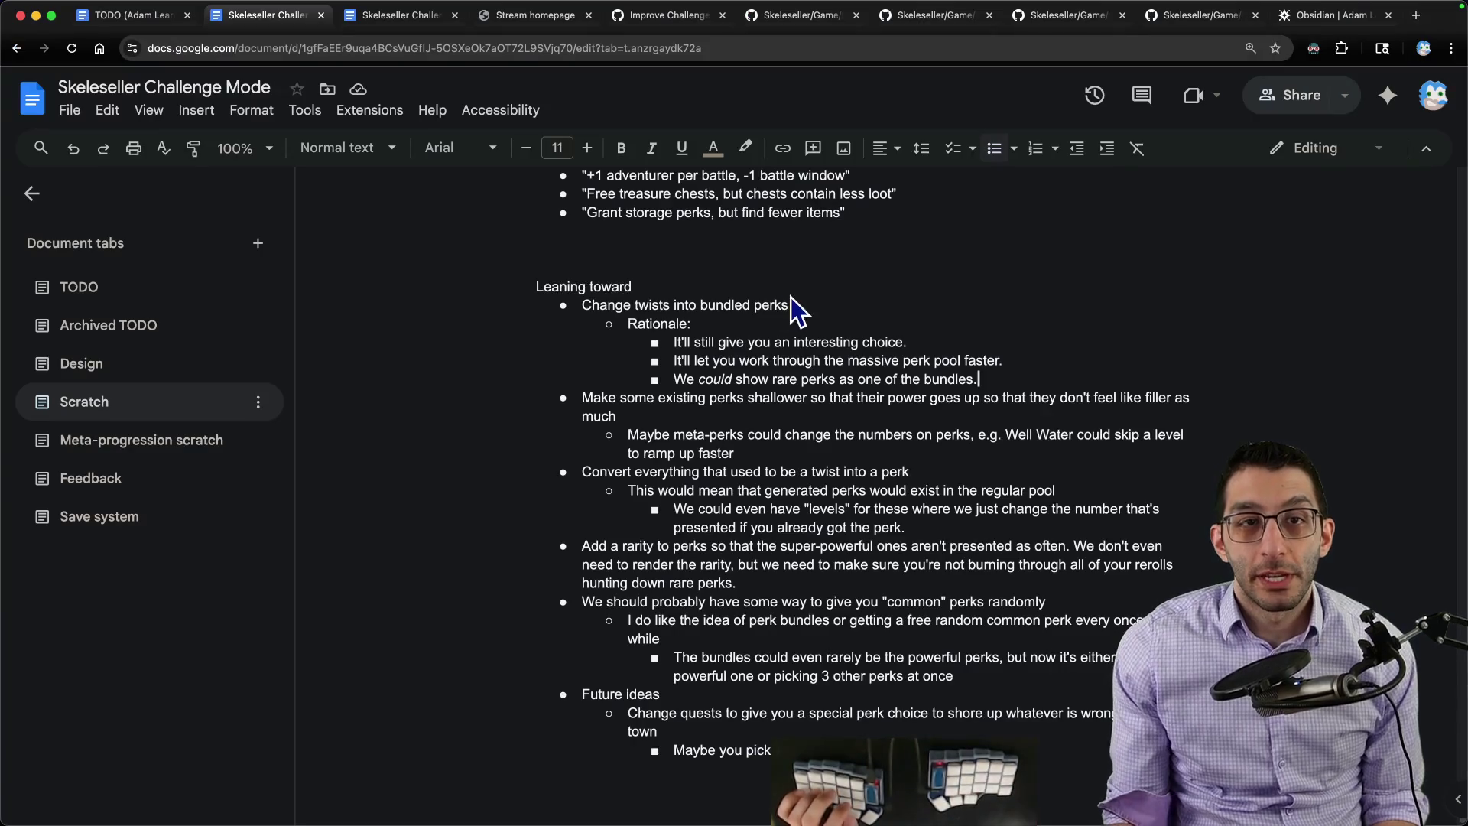
Step: Review the TODO doc's twist list, highlighting +Crop value, Fish give gold, Slime eats from warehouse, +1 adventurer per battle and Free treasure chests
{"action": "left_click", "coordinate": [126, 15]}
{"action": "scroll", "coordinate": [900, 387], "scroll_direction": "up", "scroll_amount": 5}
{"action": "scroll", "coordinate": [896, 393], "scroll_direction": "down", "scroll_amount": 2}
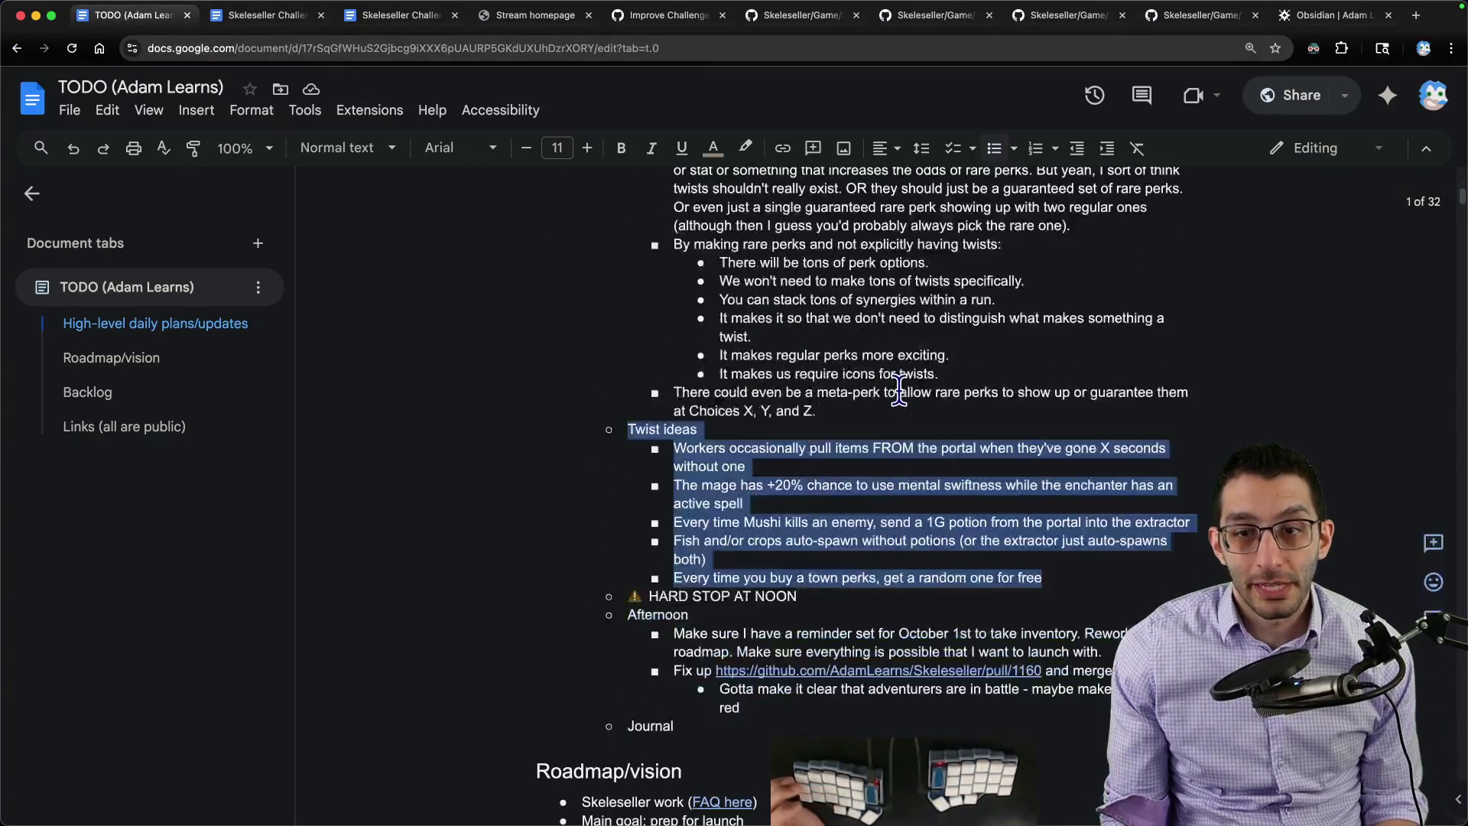
{"action": "scroll", "coordinate": [886, 379], "scroll_direction": "up", "scroll_amount": 2}
{"action": "scroll", "coordinate": [886, 379], "scroll_direction": "up", "scroll_amount": 1}
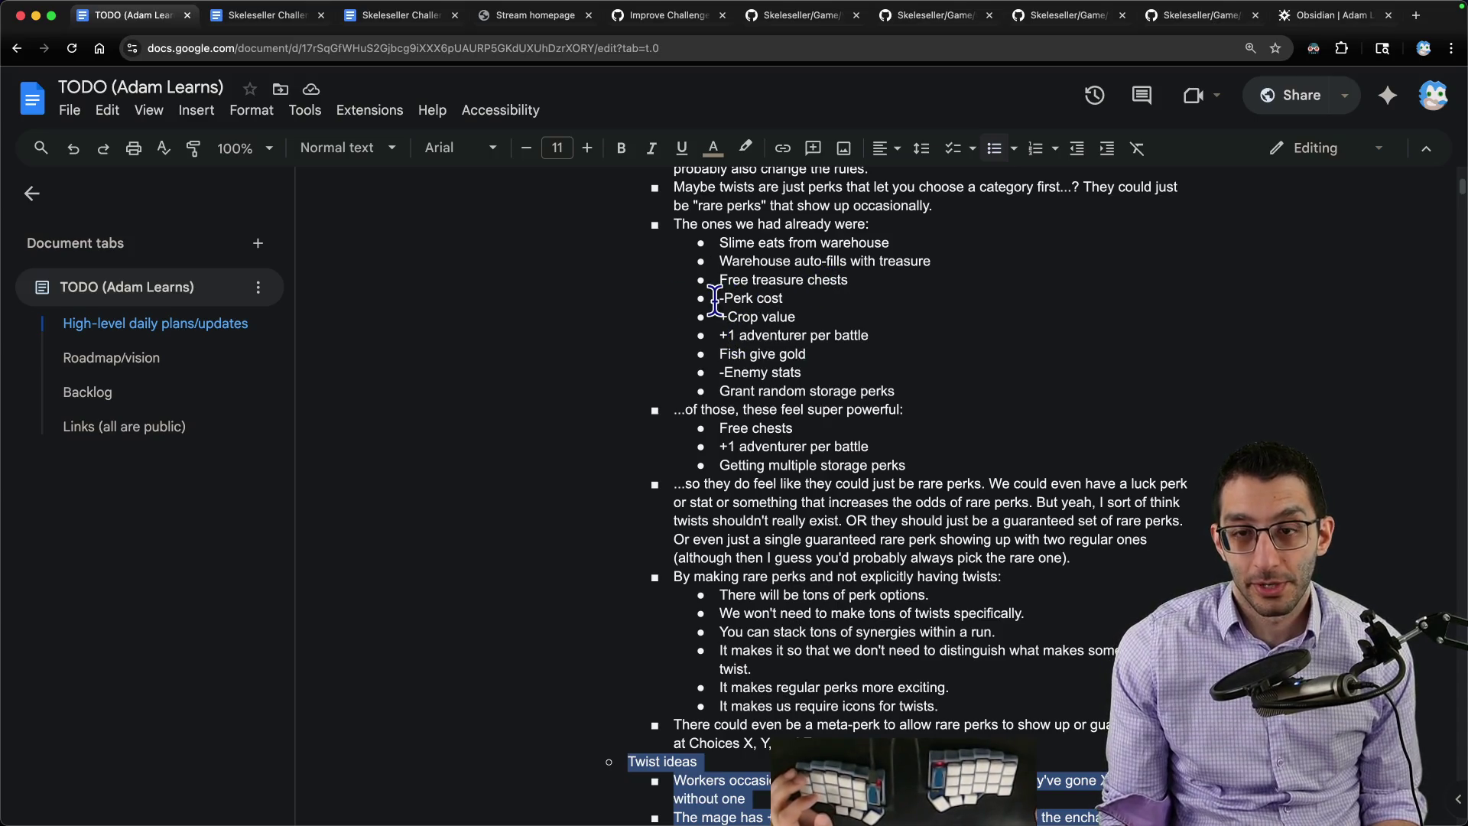
{"action": "left_click_drag", "start_coordinate": [717, 312], "coordinate": [879, 319]}
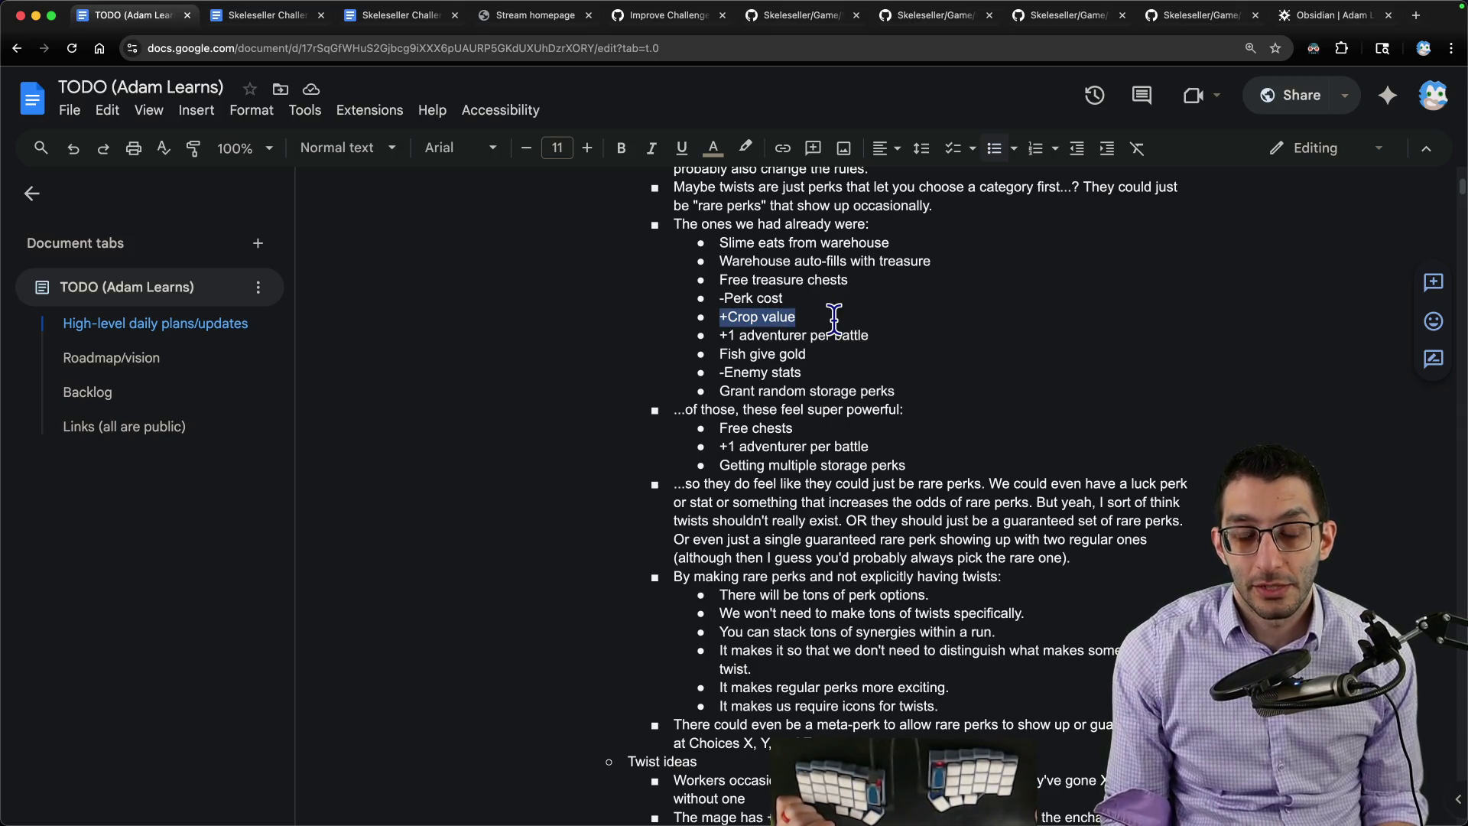
{"action": "left_click_drag", "start_coordinate": [819, 355], "coordinate": [663, 356]}
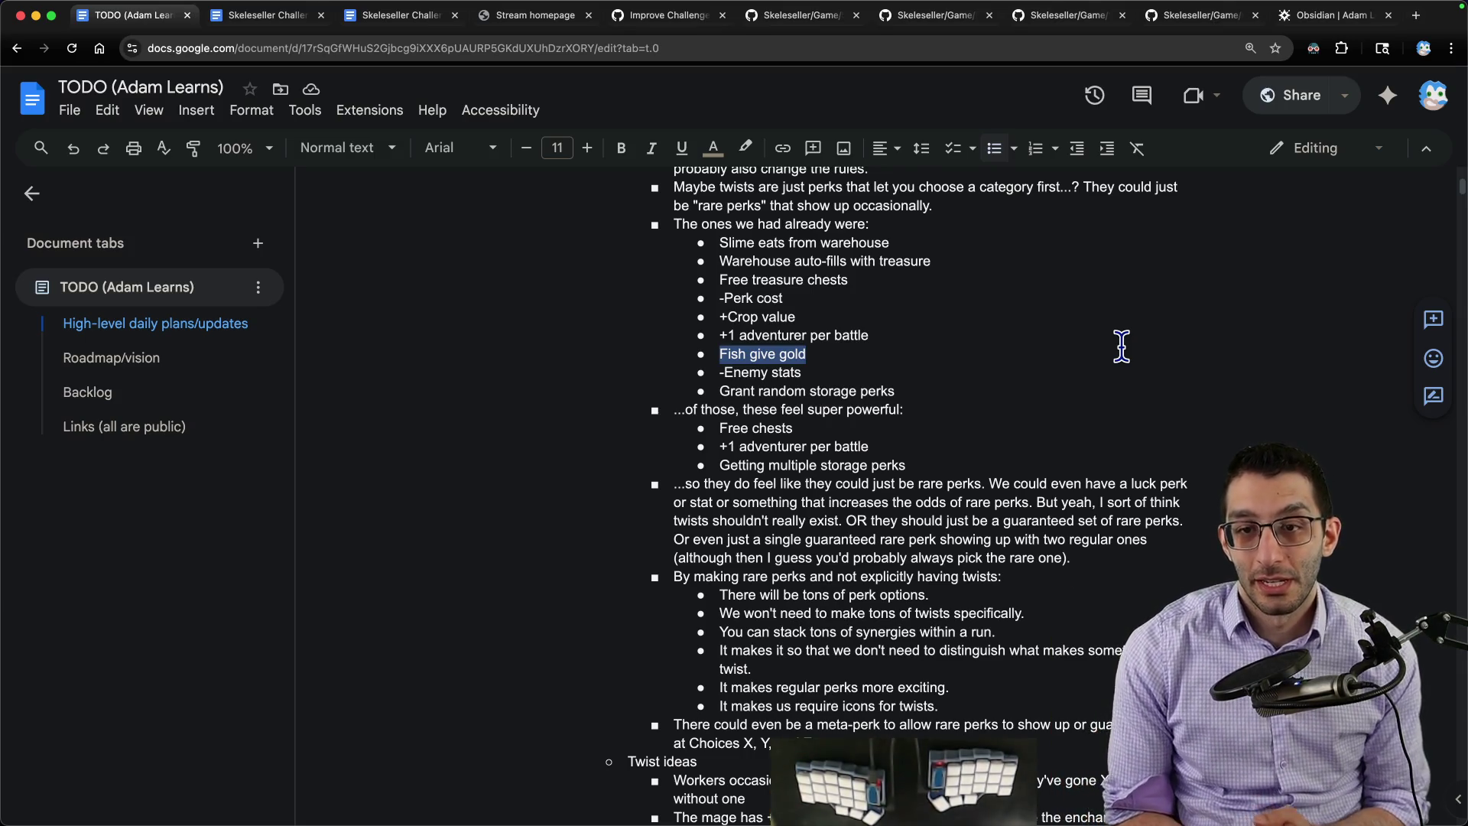
{"action": "left_click", "coordinate": [921, 242]}
{"action": "left_click_drag", "start_coordinate": [921, 242], "coordinate": [595, 246]}
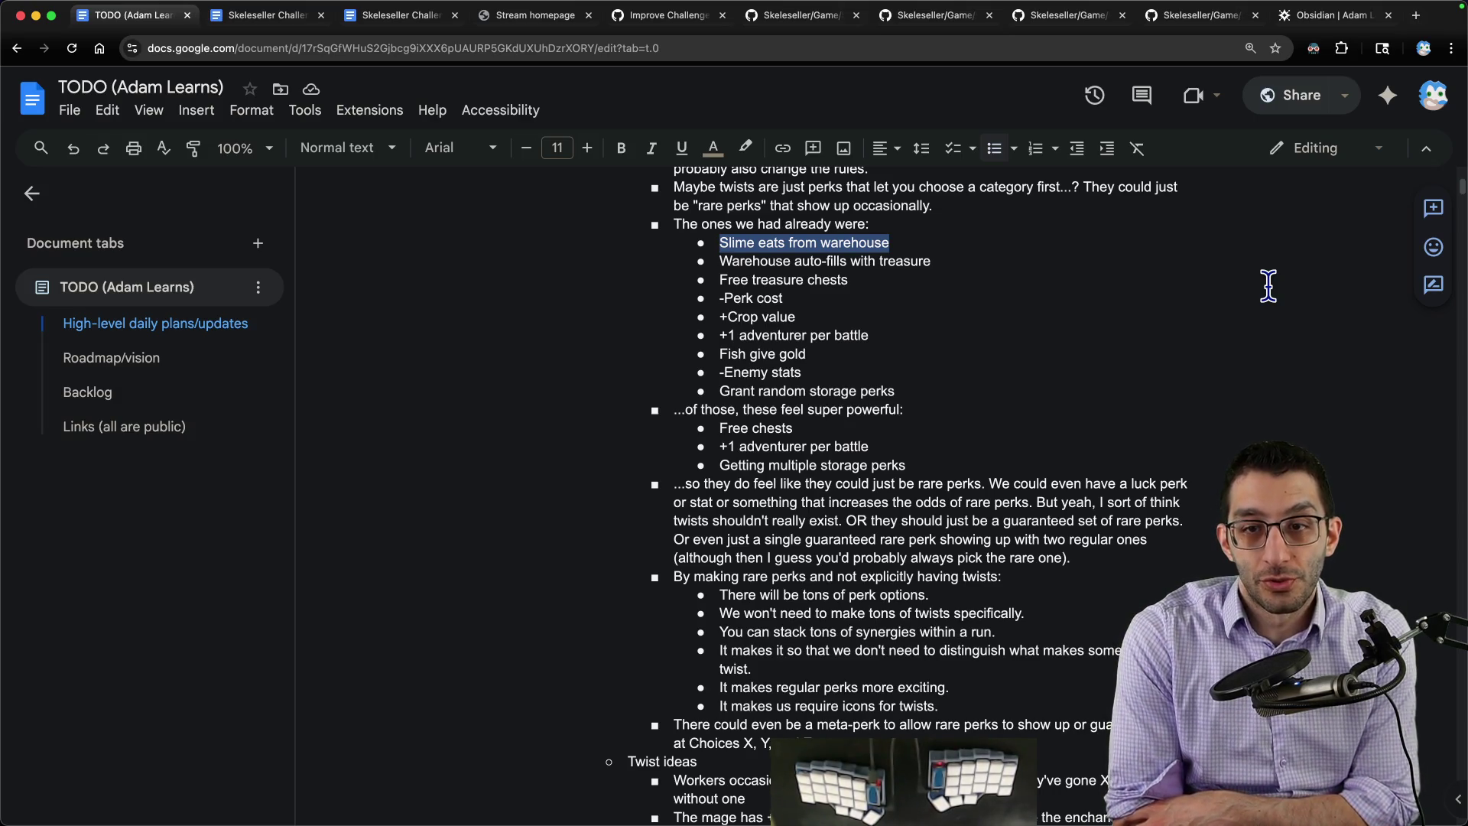
{"action": "left_click_drag", "start_coordinate": [907, 335], "coordinate": [600, 344]}
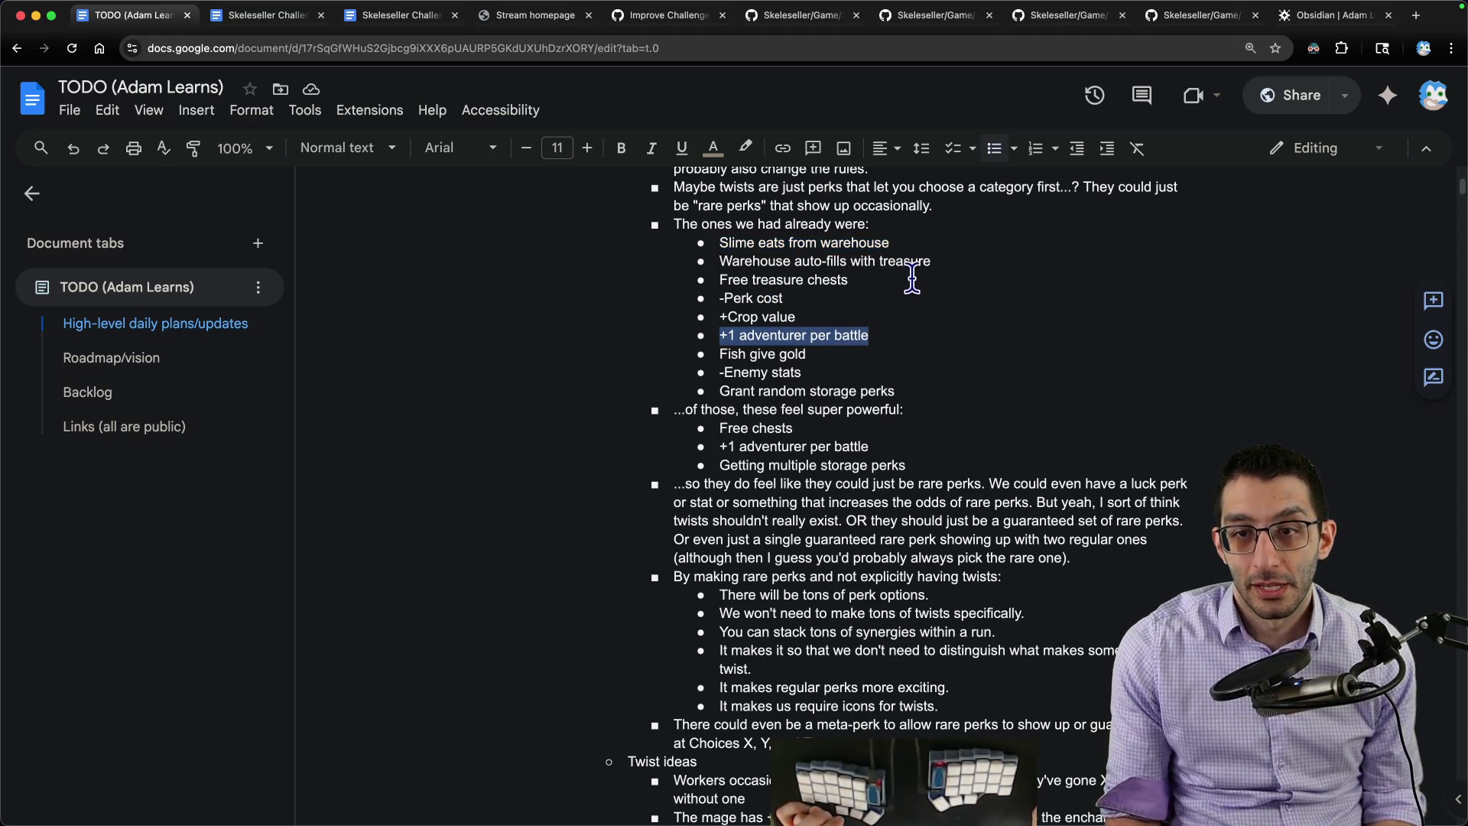
{"action": "left_click_drag", "start_coordinate": [938, 273], "coordinate": [655, 283]}
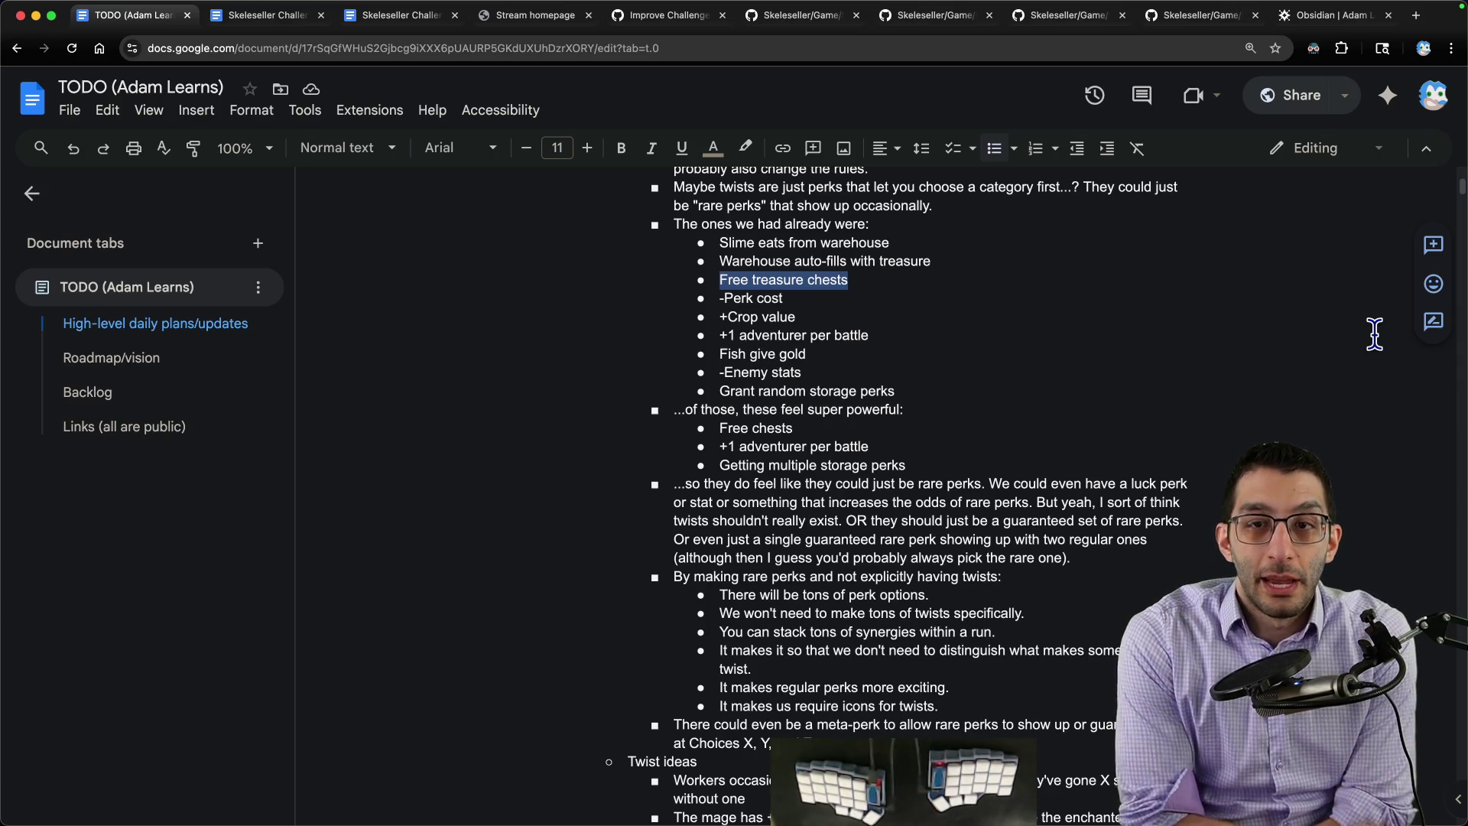
{"action": "left_click_drag", "start_coordinate": [721, 281], "coordinate": [868, 284]}
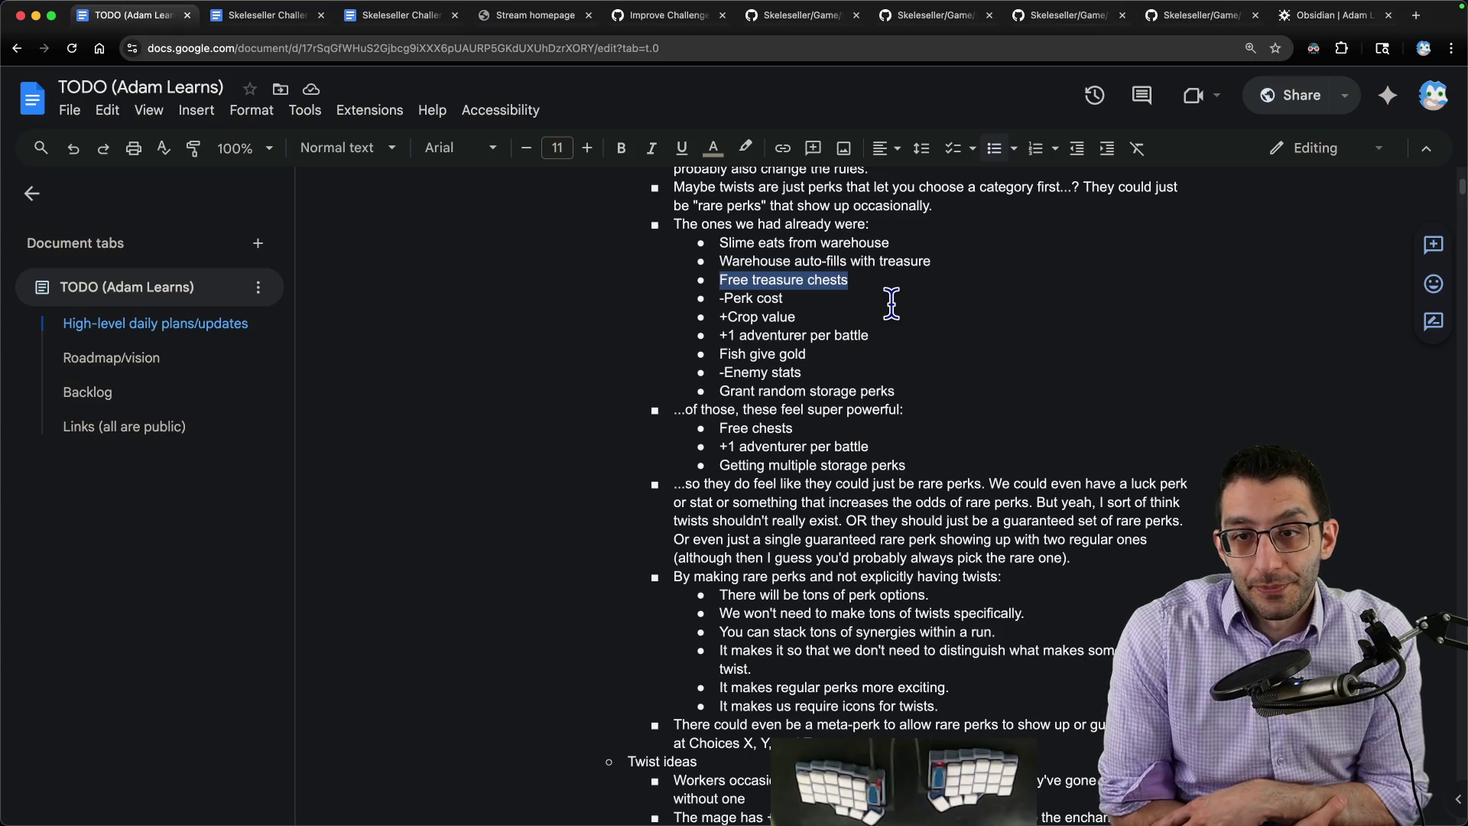
{"action": "left_click_drag", "start_coordinate": [872, 336], "coordinate": [645, 334]}
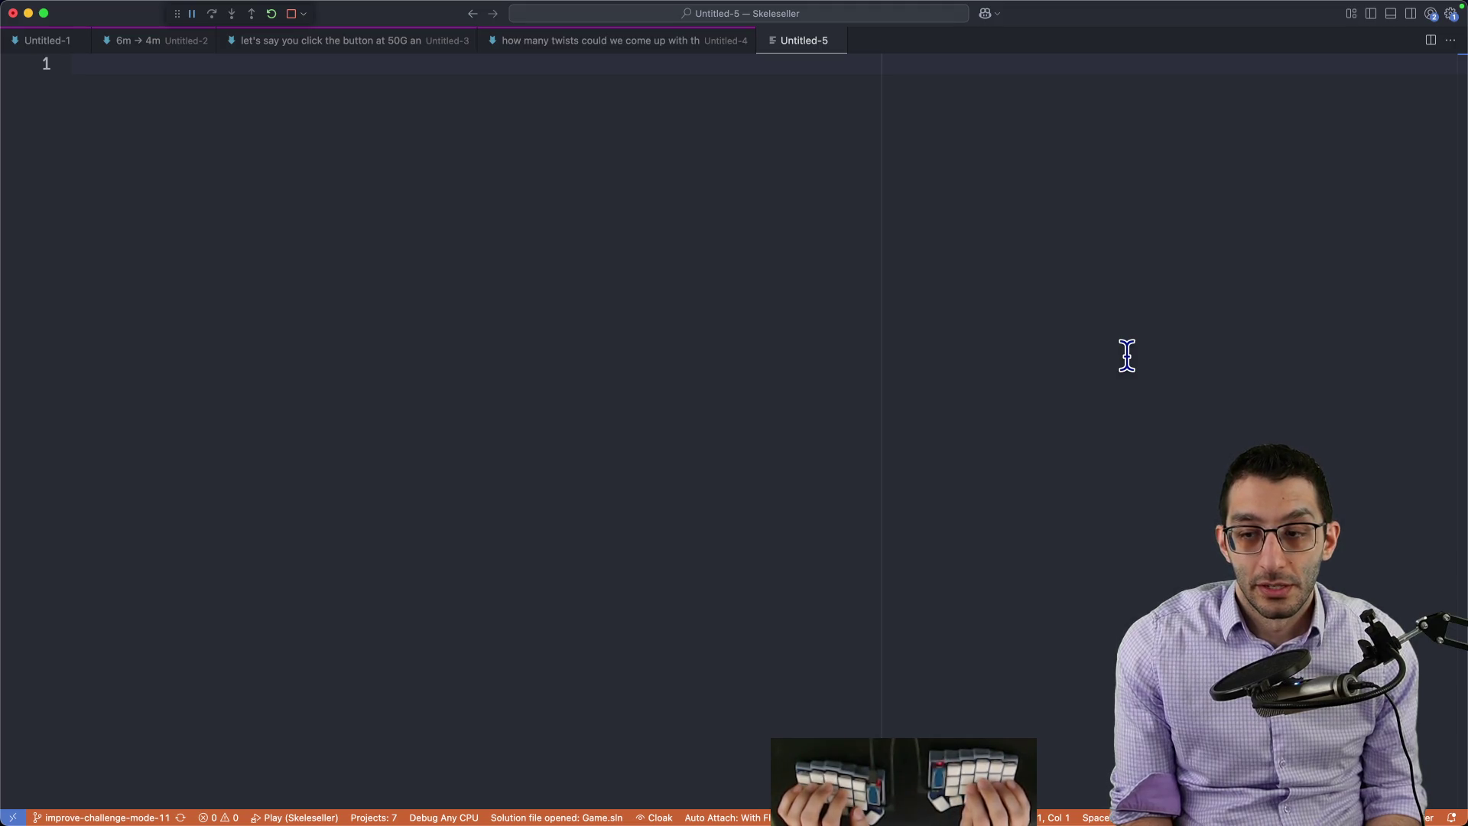
{"action": "type", "text": "4 → 5"}
Step: Note a 4 → 5 (25%) boost against +10% adventurer battle stats giving 4 → 4.4
{"action": "key", "text": "Return"}
{"action": "key", "text": "Return"}
{"action": "key", "text": "Tab"}
{"action": "type", "text": "25%"}
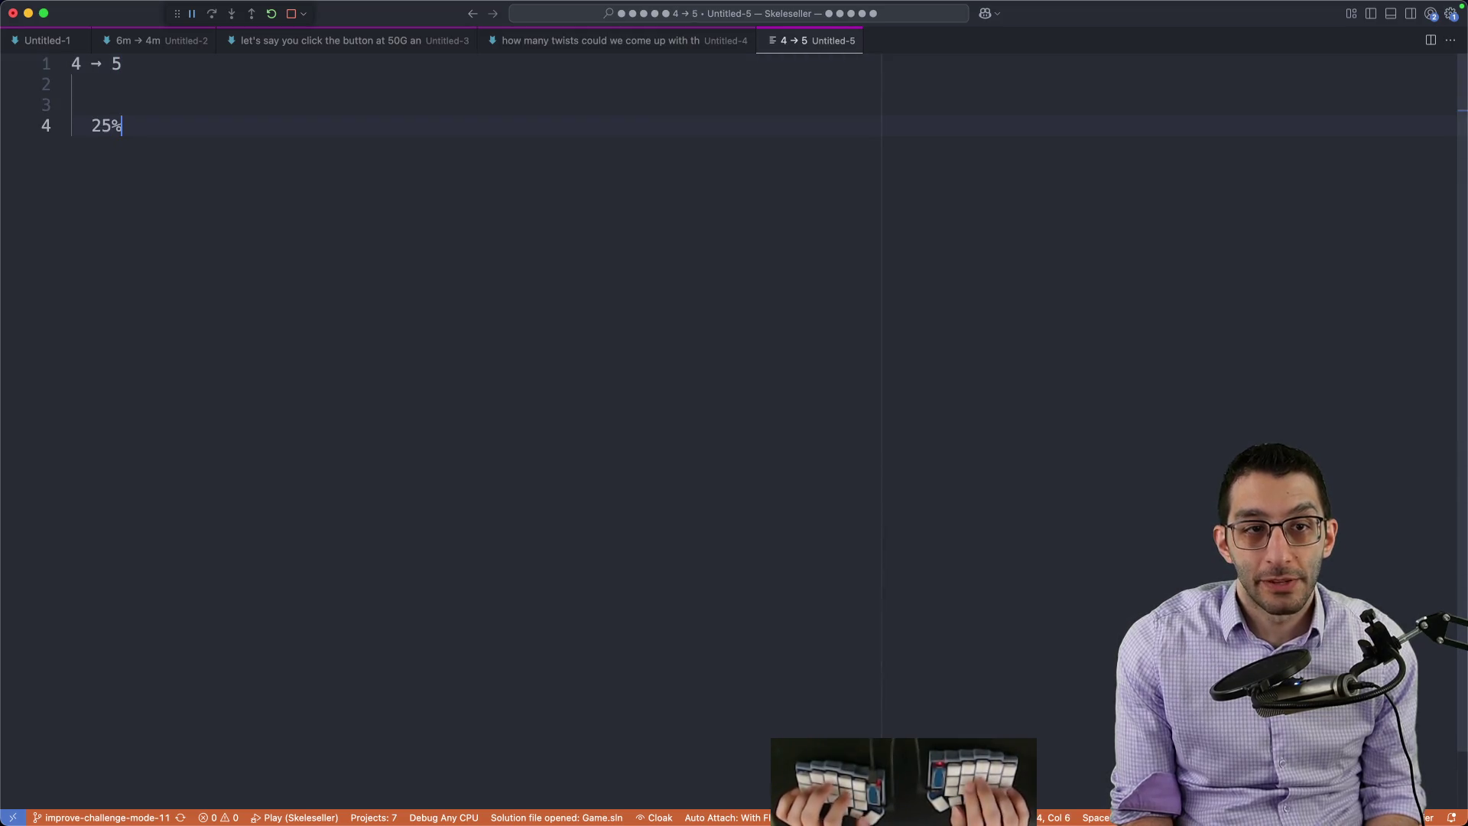
{"action": "type", "text": " boost"}
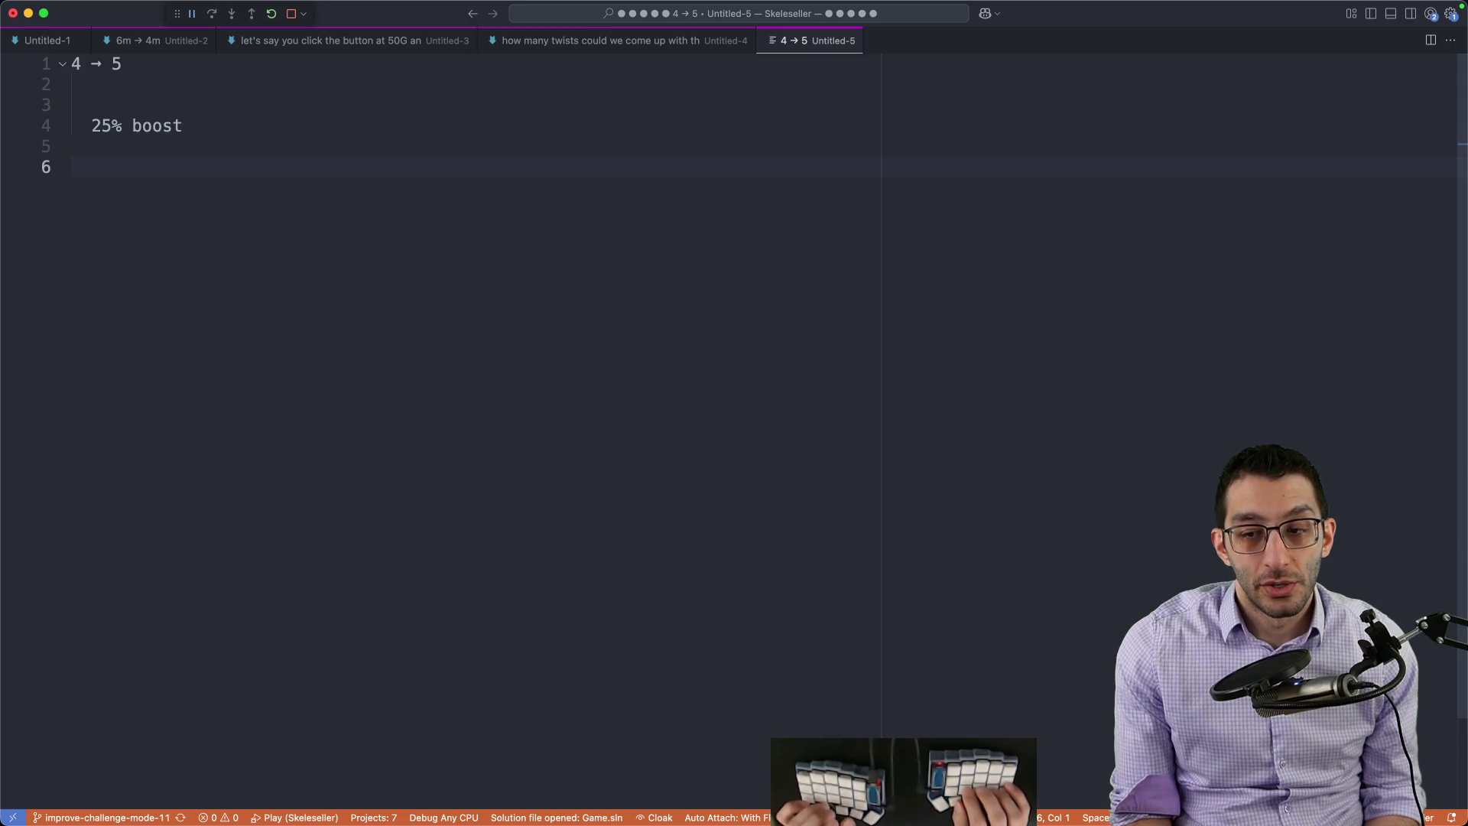
{"action": "type", "text": "adventurers get +10% stat"}
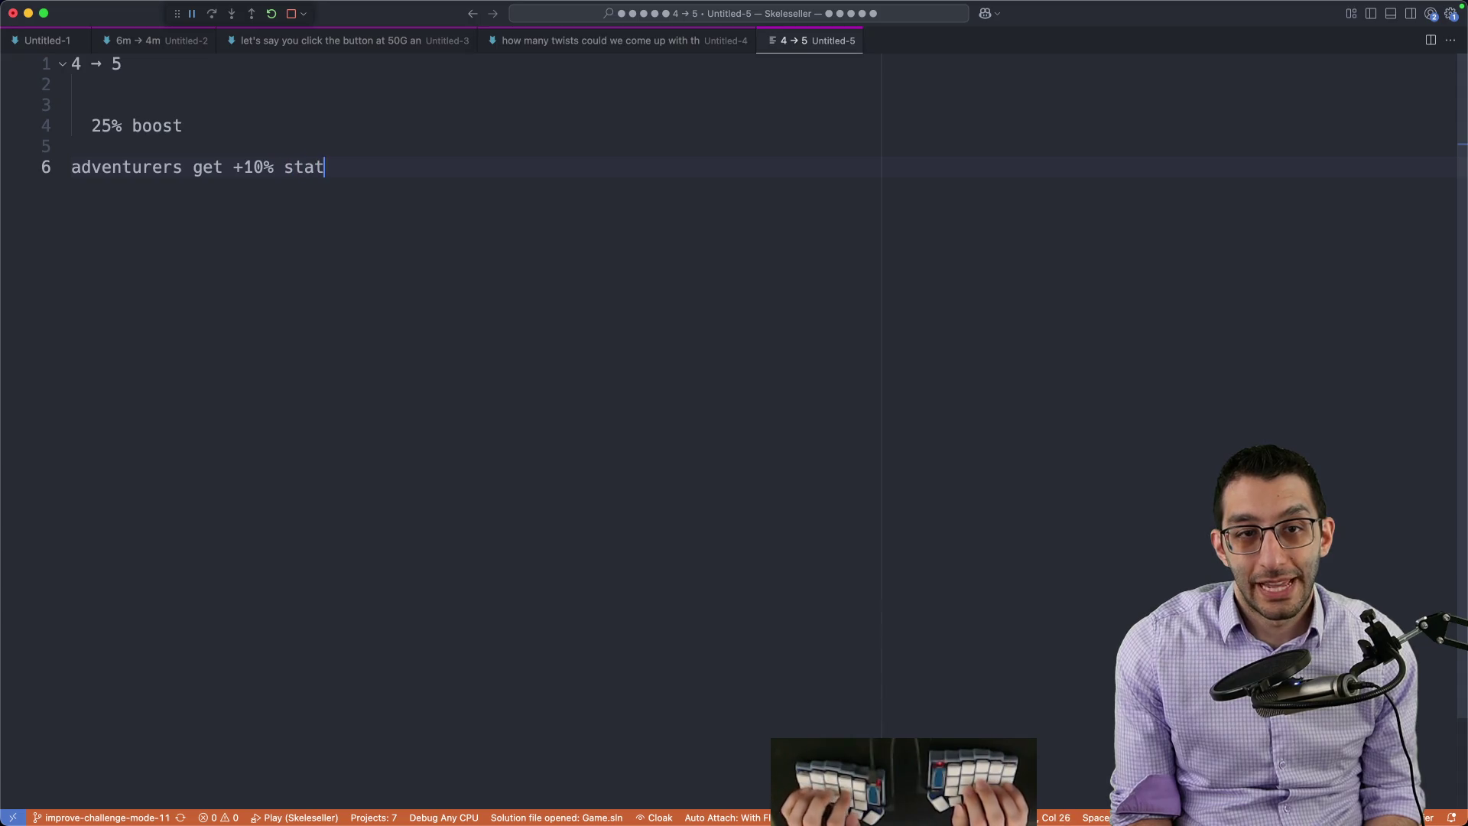
{"action": "type", "text": "s in battle"}
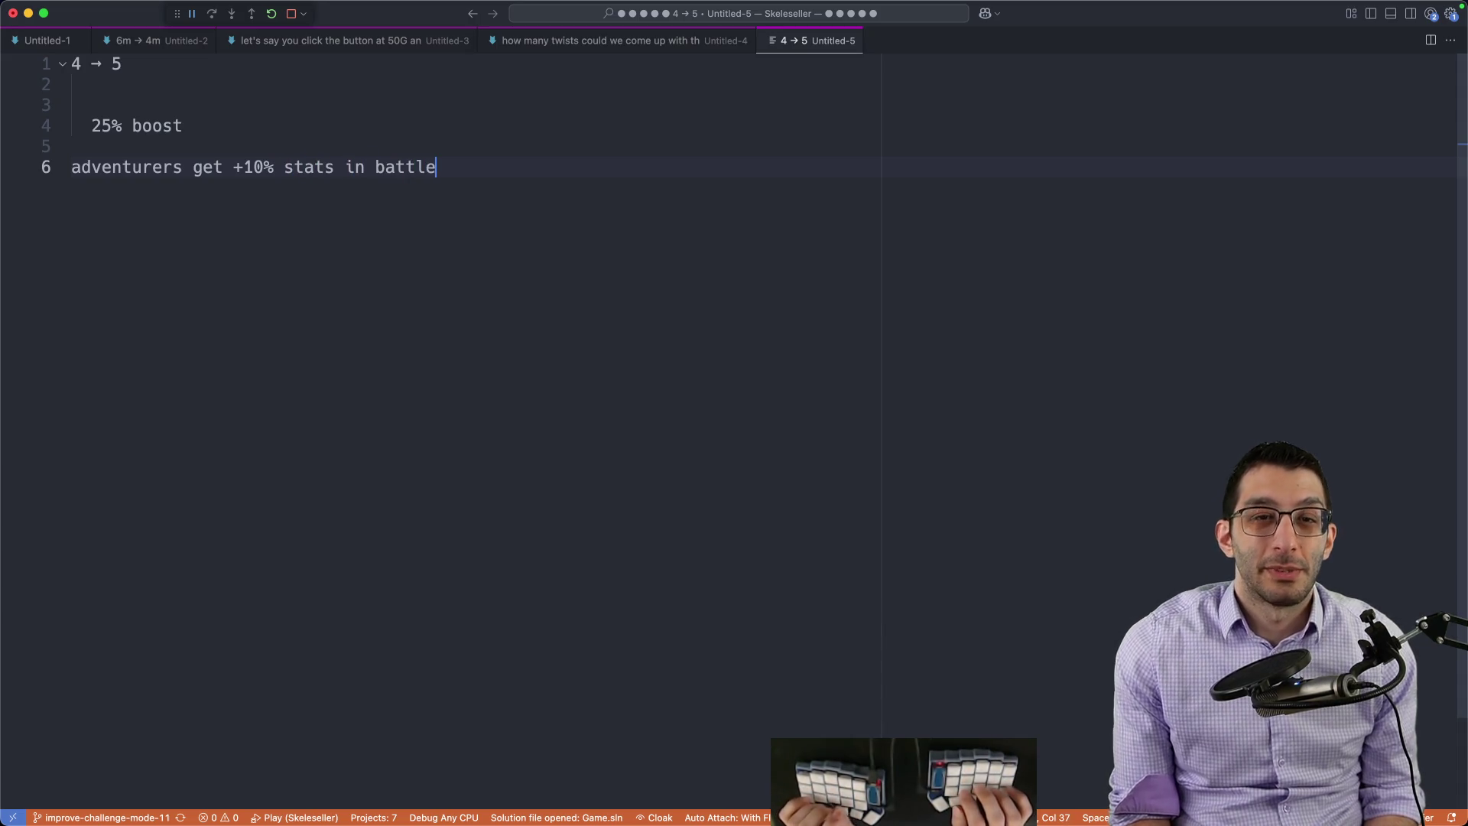
{"action": "key", "text": "Return"}
{"action": "key", "text": "Return"}
{"action": "key", "text": "Tab"}
{"action": "type", "text": "4 -> 5"}
{"action": "key", "text": "Return"}
{"action": "key", "text": "Return"}
{"action": "type", "text": "4 -> 4.4"}
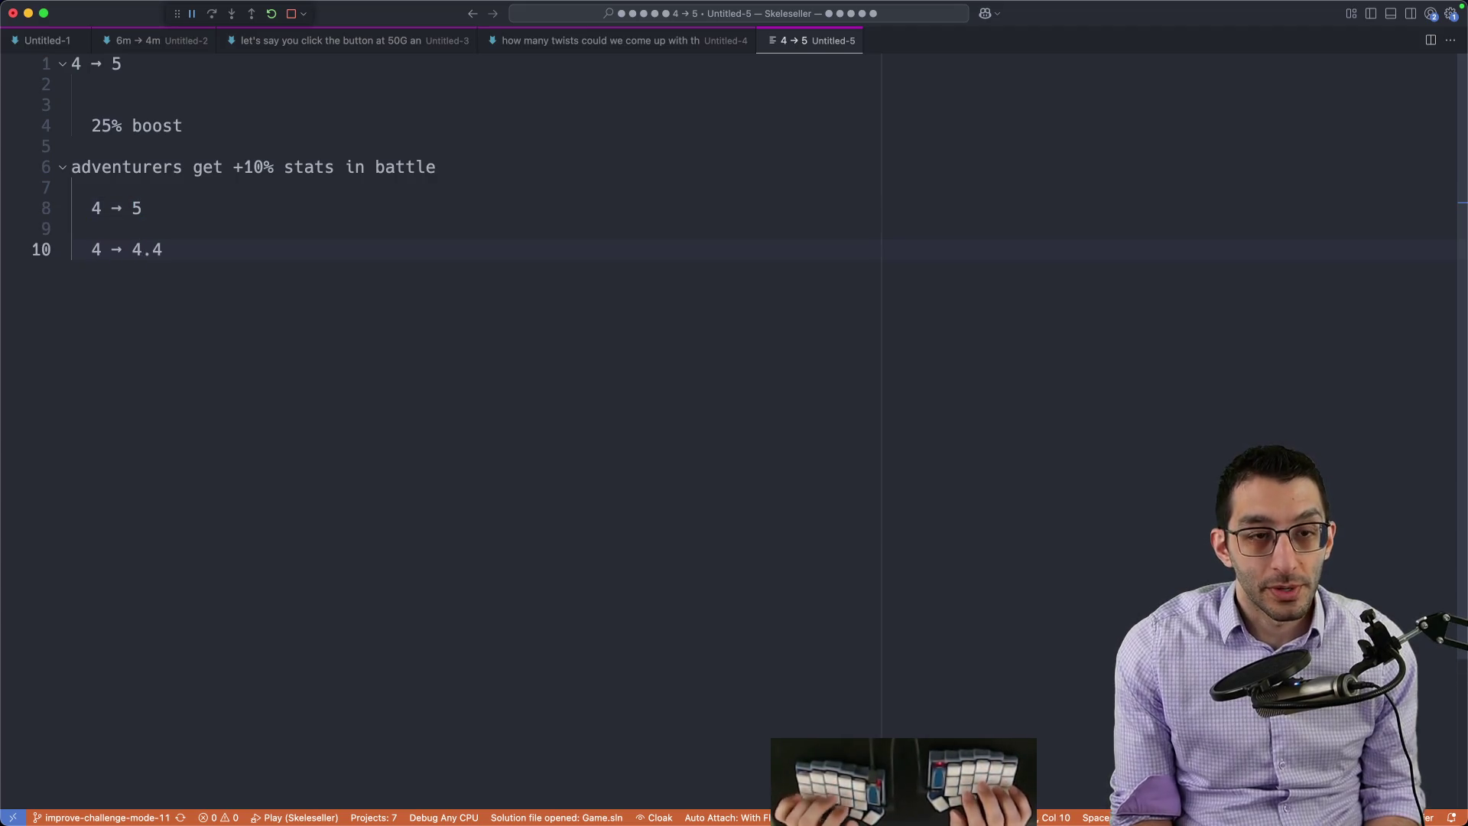
{"action": "key", "text": "shift+Home"}
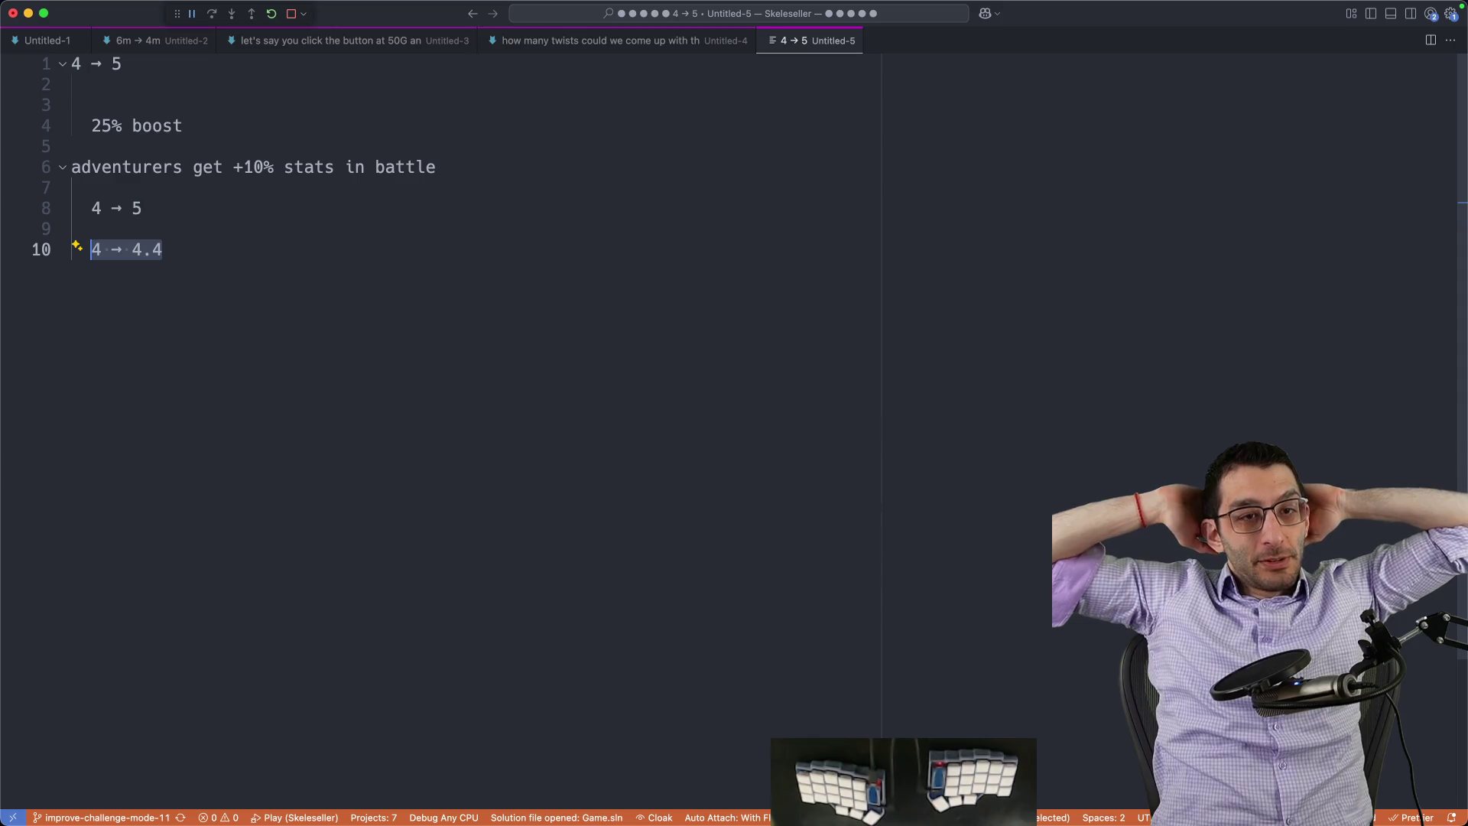
Step: Draft a Perk: heading with an indented 'You find X% more potions' line
{"action": "key", "text": "Right"}
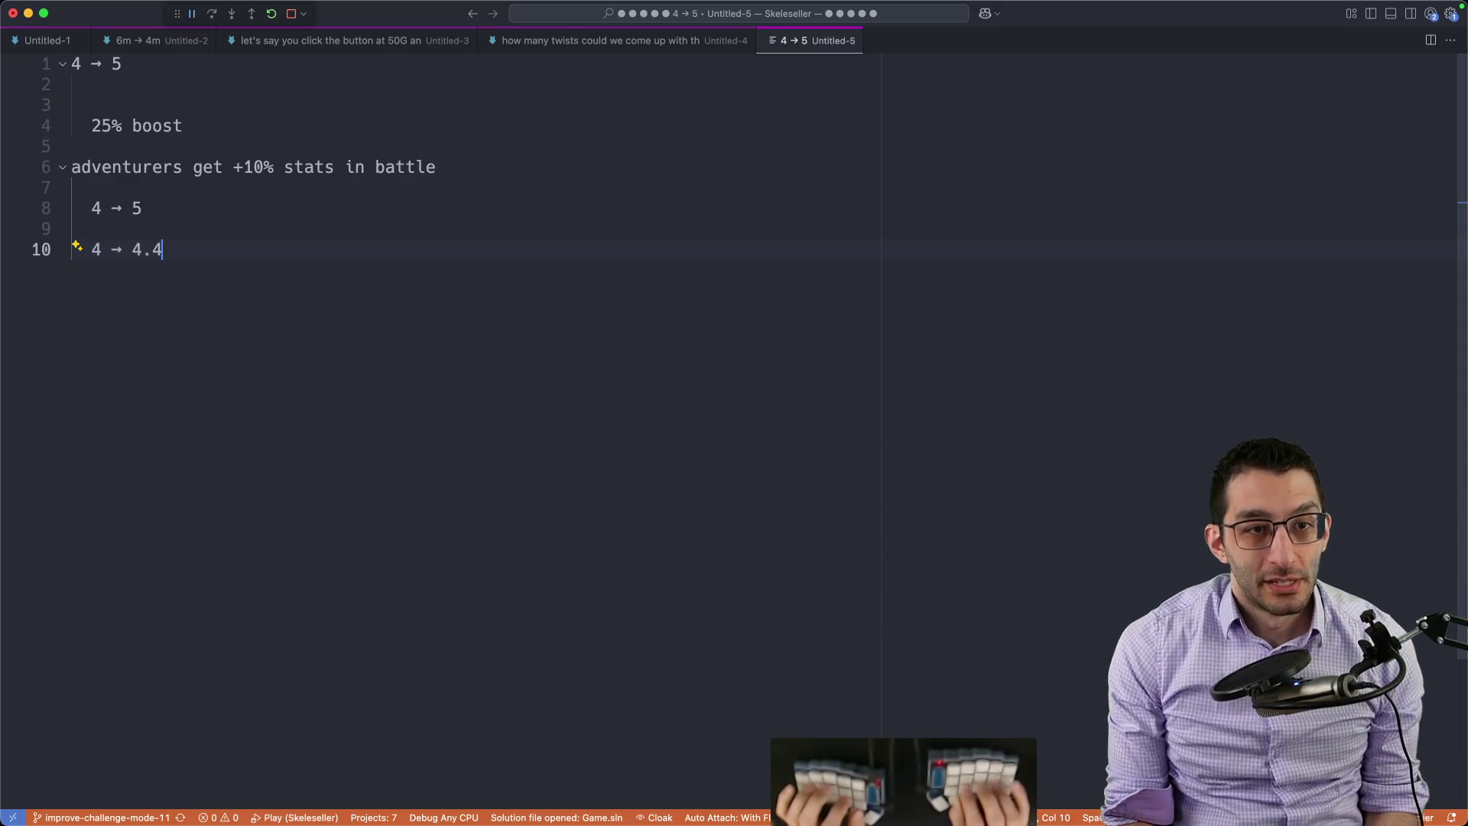
{"action": "key", "text": "Return"}
{"action": "key", "text": "Return"}
{"action": "key", "text": "Return"}
{"action": "type", "text": "Perk:"}
{"action": "key", "text": "Return"}
{"action": "key", "text": "Tab"}
{"action": "type", "text": "\"You find more potions\""}
{"action": "key", "text": "alt+Left"}
{"action": "key", "text": "alt+Left"}
{"action": "type", "text": "X% more"}
{"action": "key", "text": "End"}
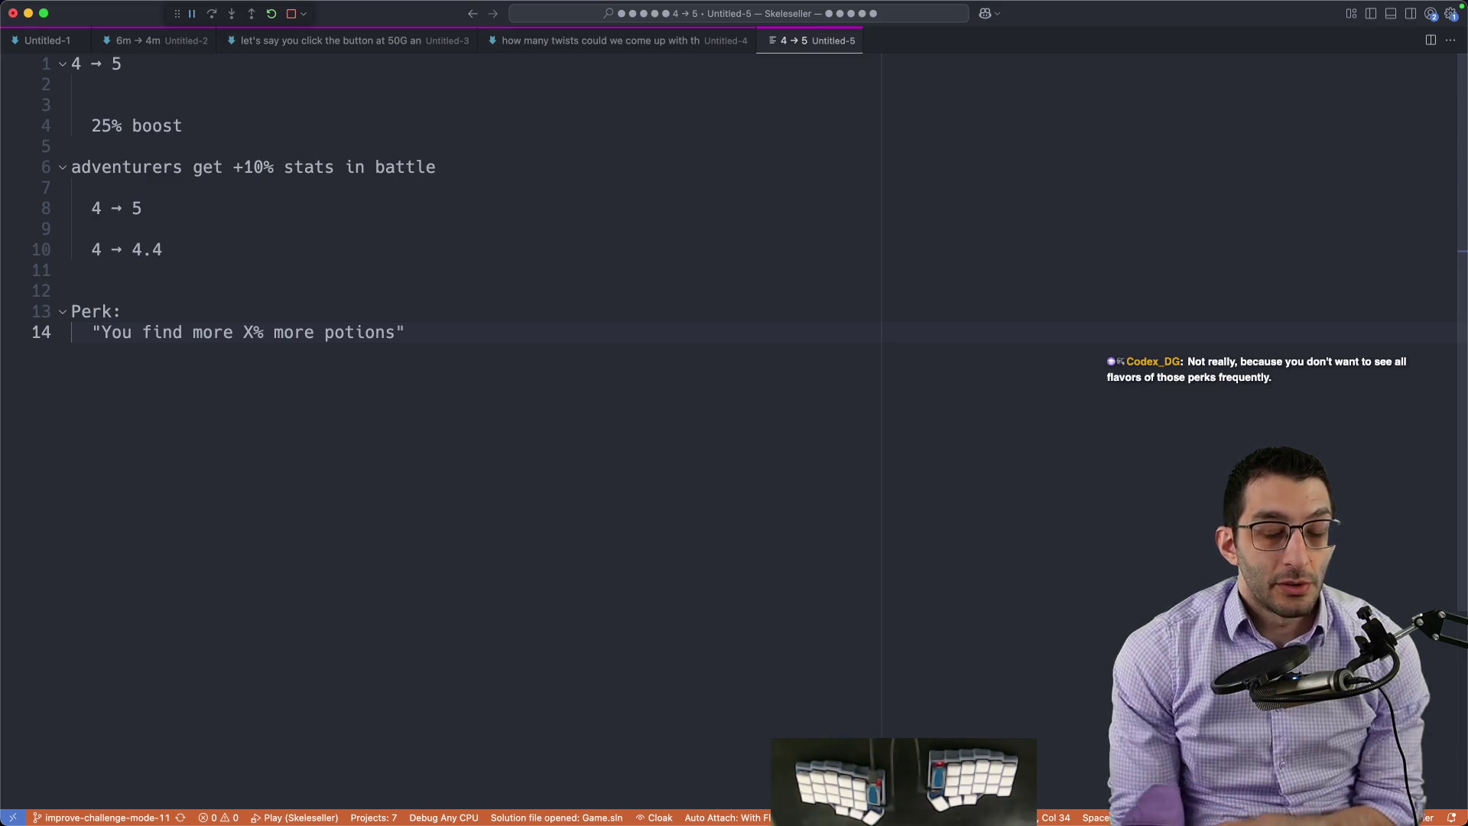
Step: Generalize the perk line by replacing 'potions' with [ITEM CATEGORY]
{"action": "left_click_drag", "start_coordinate": [590, 378], "coordinate": [7, 316]}
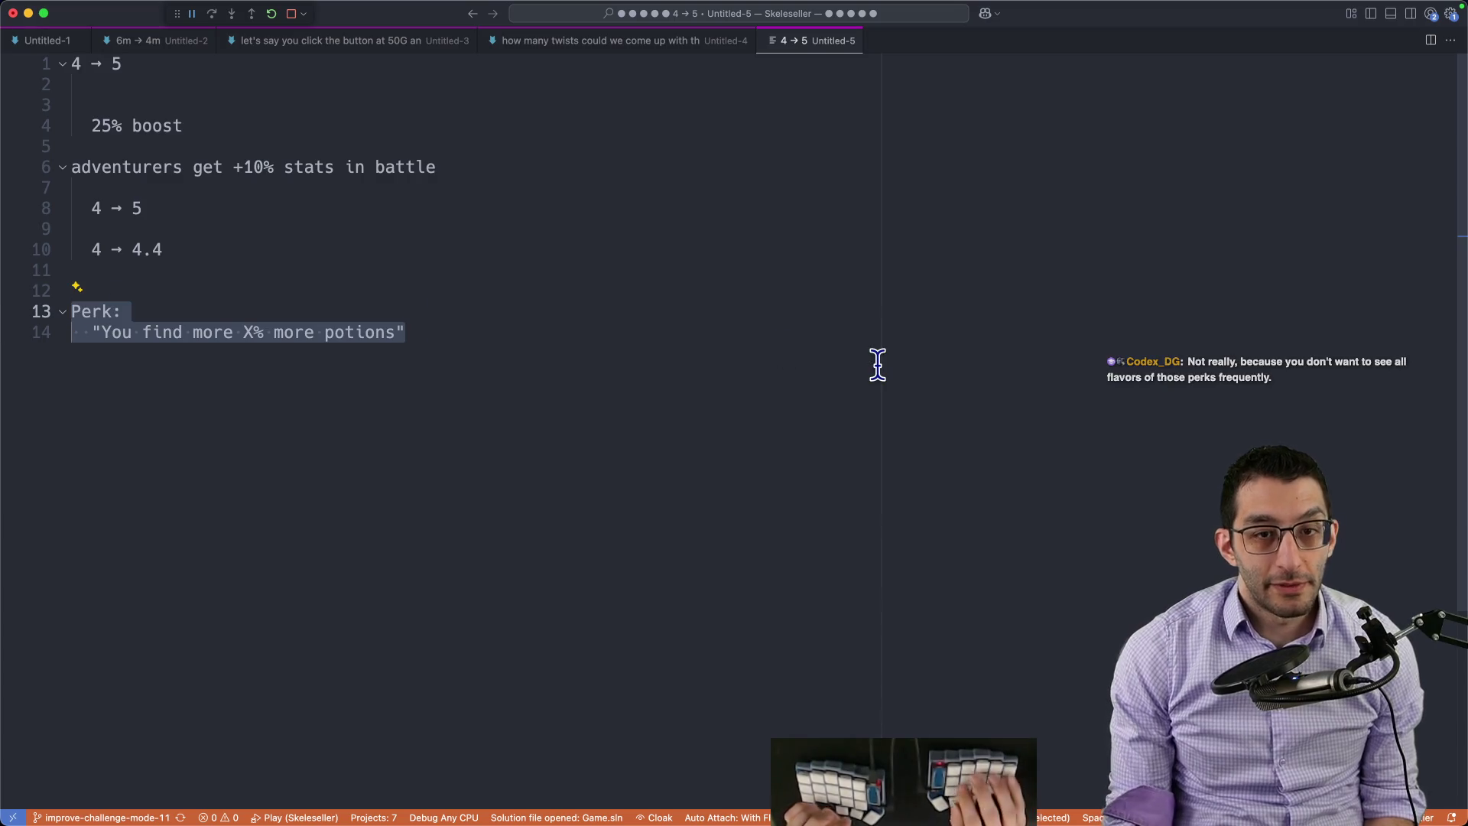
{"action": "key", "text": "Right"}
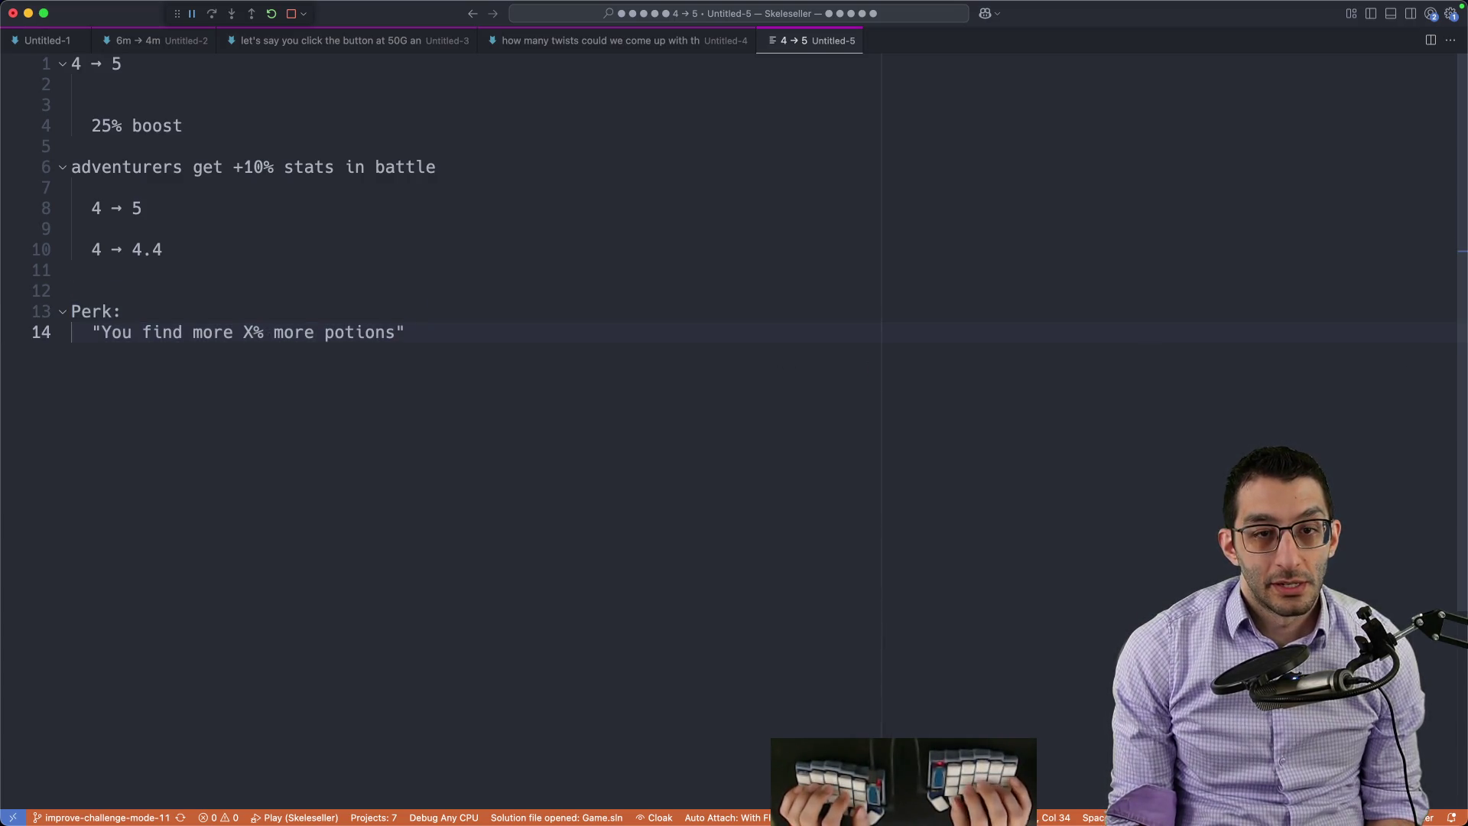
{"action": "key", "text": "alt+Left"}
{"action": "type", "text": "["}
{"action": "key", "text": "alt+shift+Right"}
{"action": "type", "text": "ITEM CATEGORY]"}
Step: Add an indented 'Only one of this perk is allowed' note and bring the TODO doc back up
{"action": "key", "text": "Right"}
{"action": "key", "text": "Return"}
{"action": "key", "text": "Tab"}
{"action": "type", "text": "Only one of this perk is allowed"}
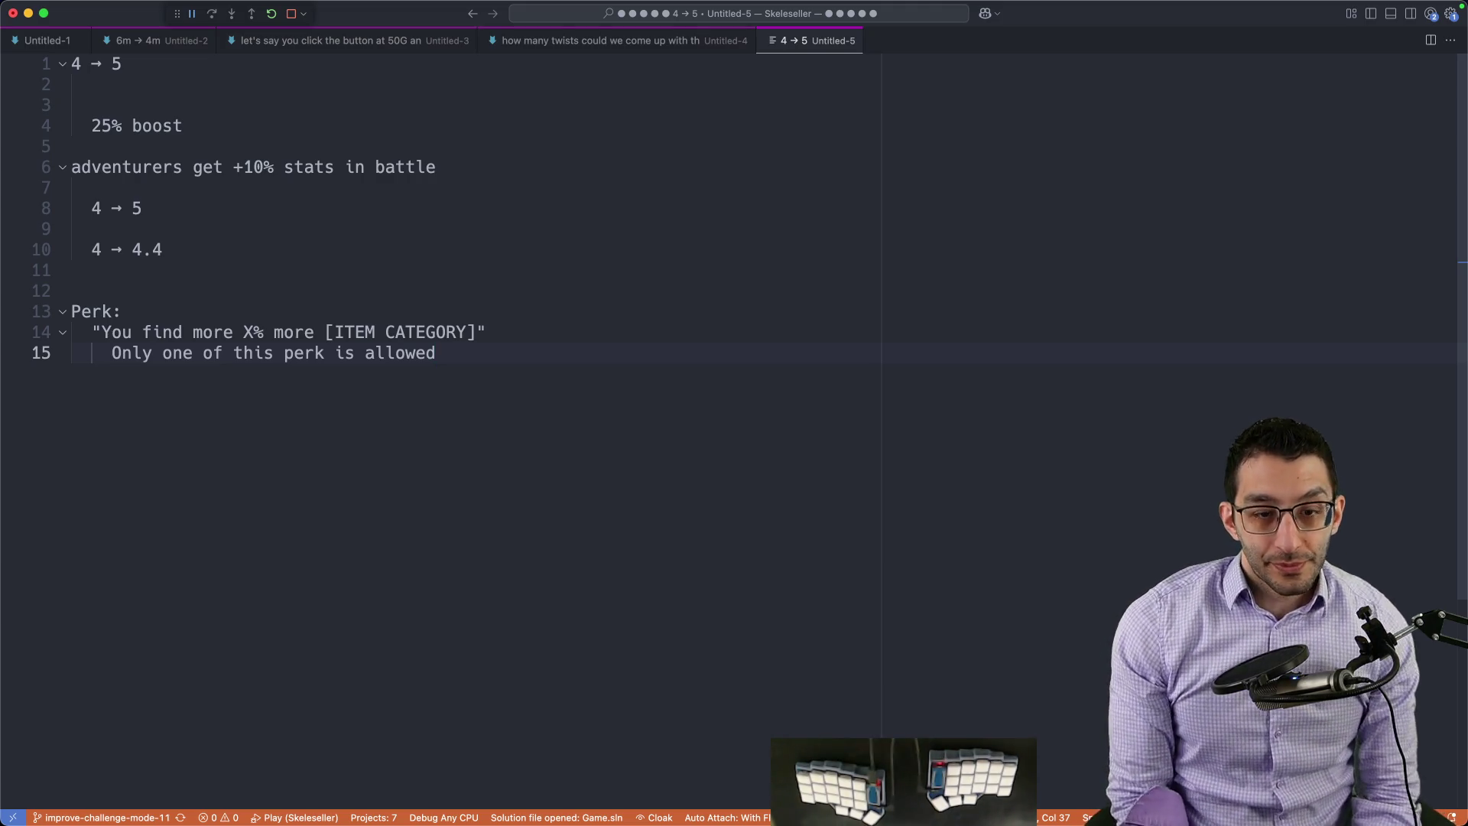
{"action": "key", "text": "super+Tab"}
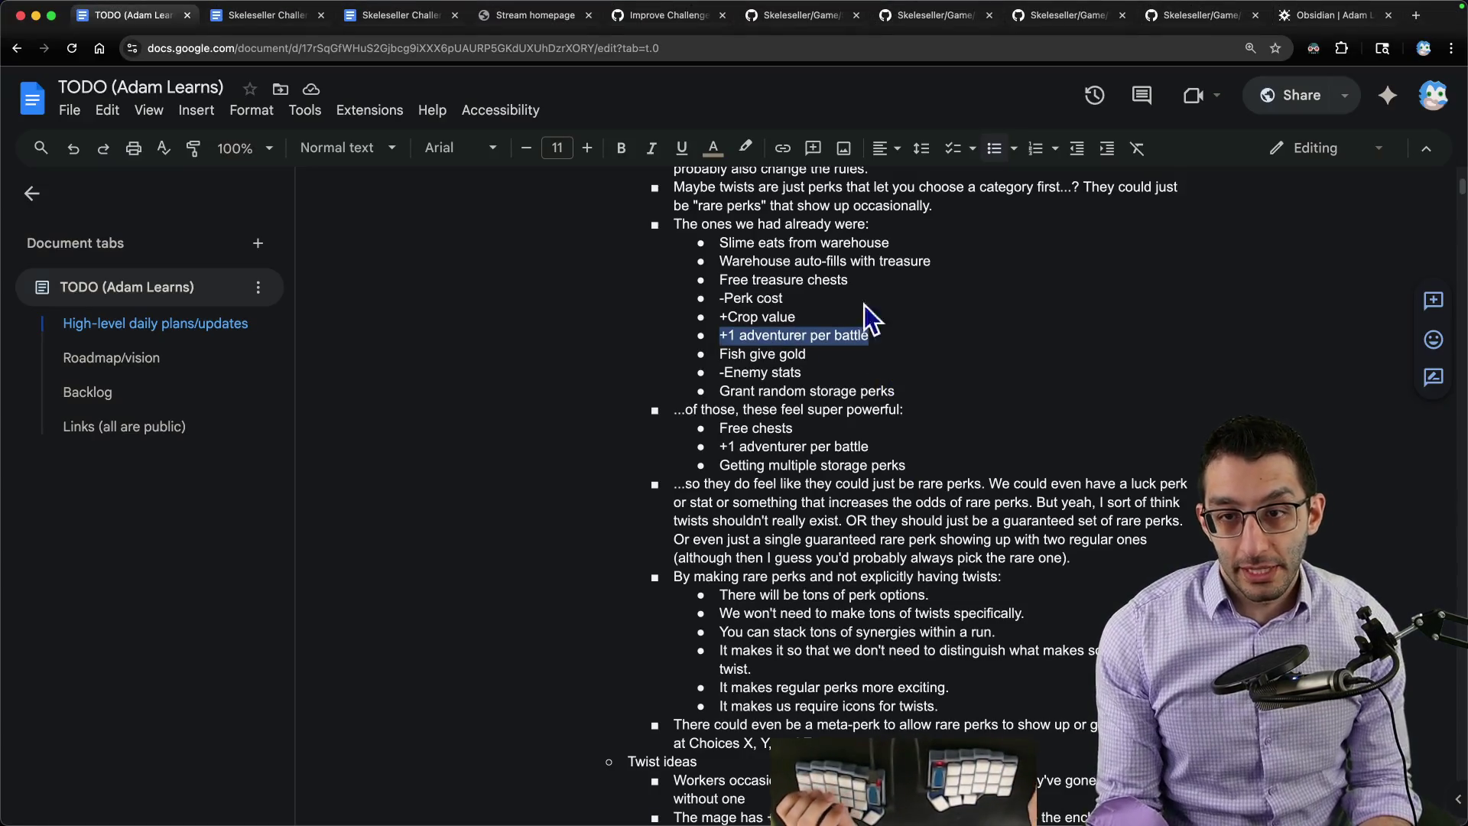
Step: Select the '+1 adventurer per battle' twist text, then switch to the Skeleseller Challenge Mode document
{"action": "triple_click", "coordinate": [744, 345]}
{"action": "left_click_drag", "start_coordinate": [881, 338], "coordinate": [699, 338]}
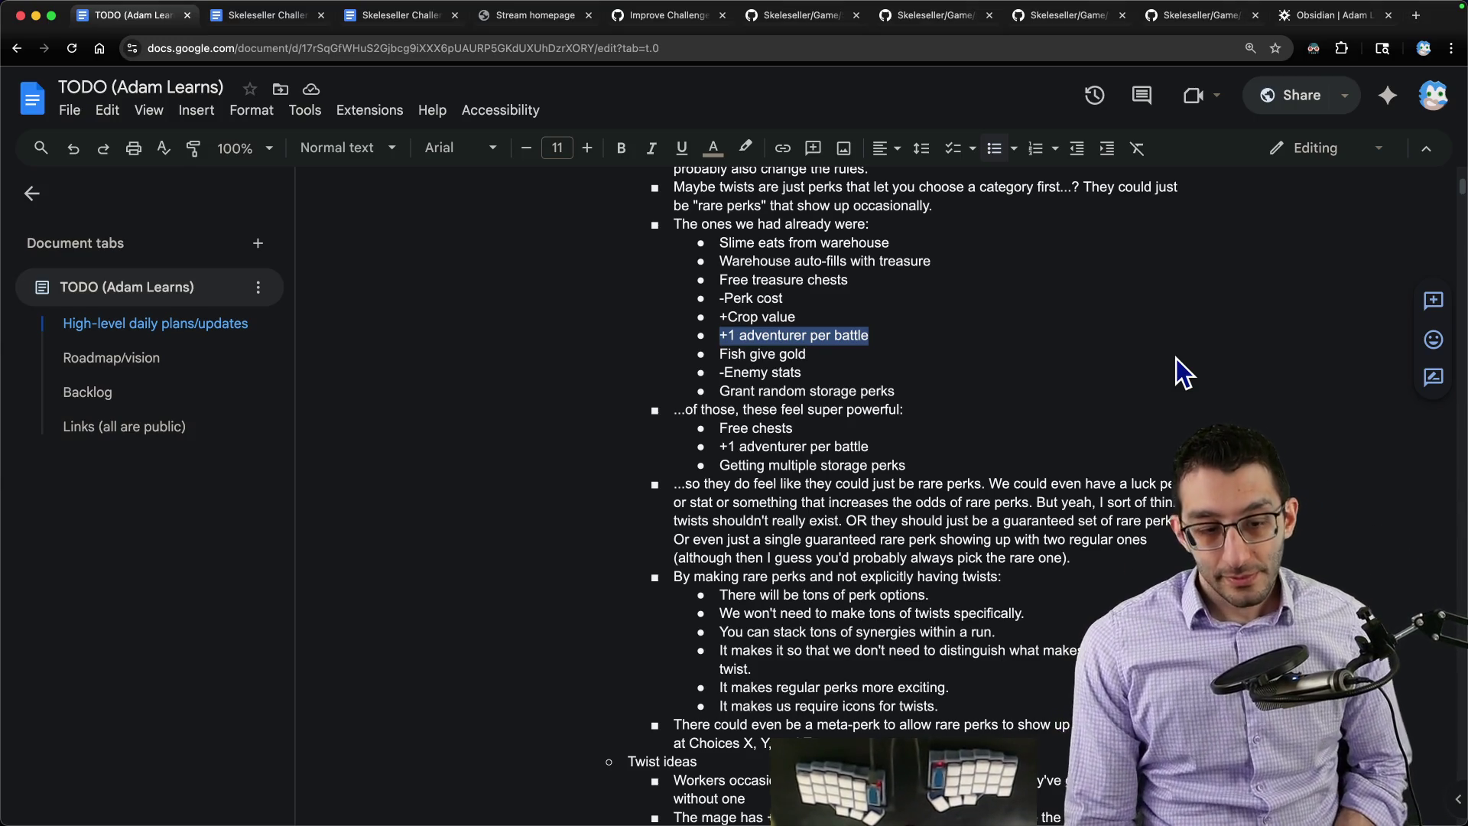
{"action": "key", "text": "ctrl+Tab"}
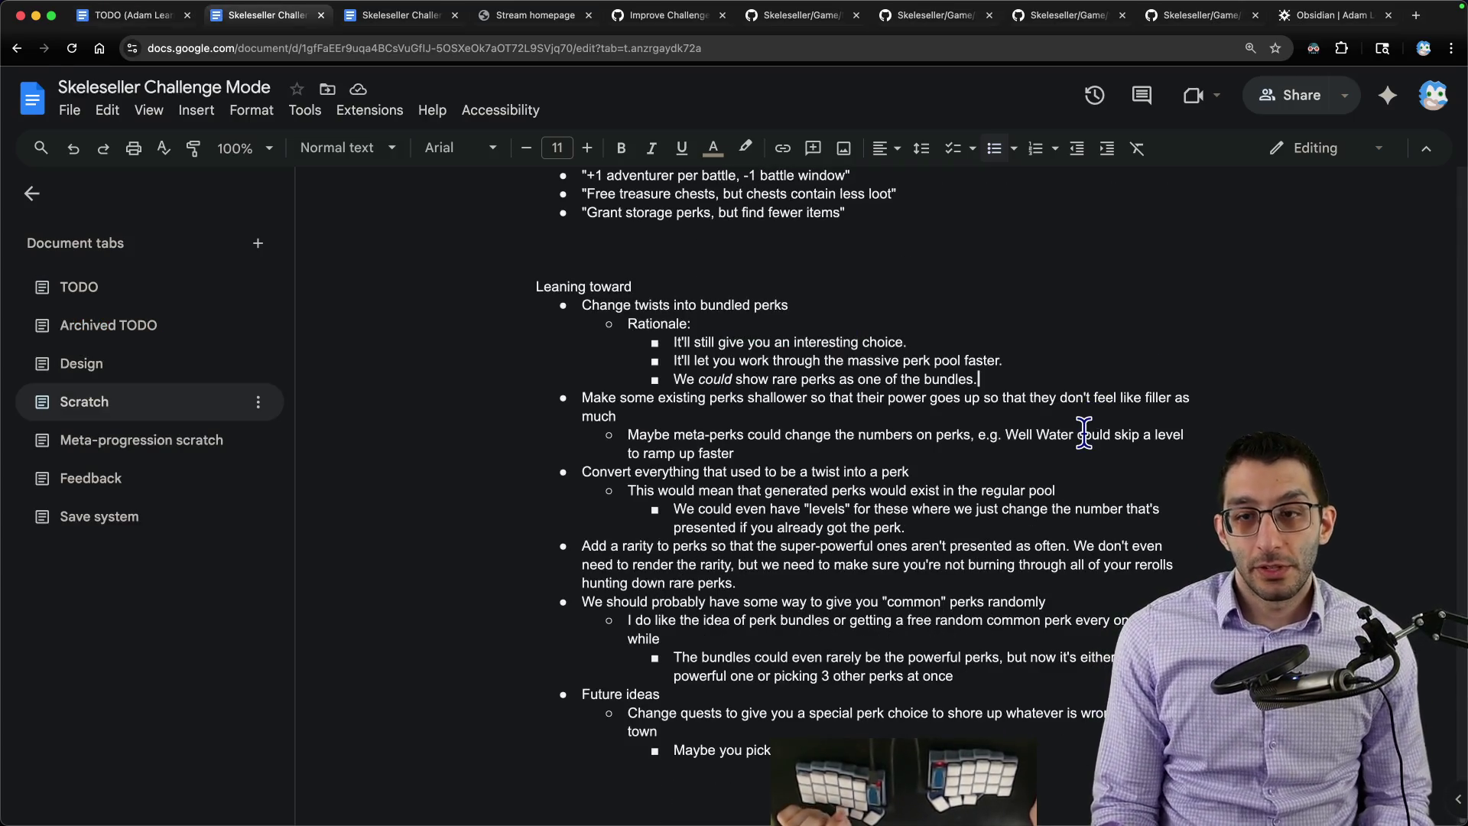
{"action": "scroll", "coordinate": [1154, 432], "scroll_direction": "down", "scroll_amount": 1}
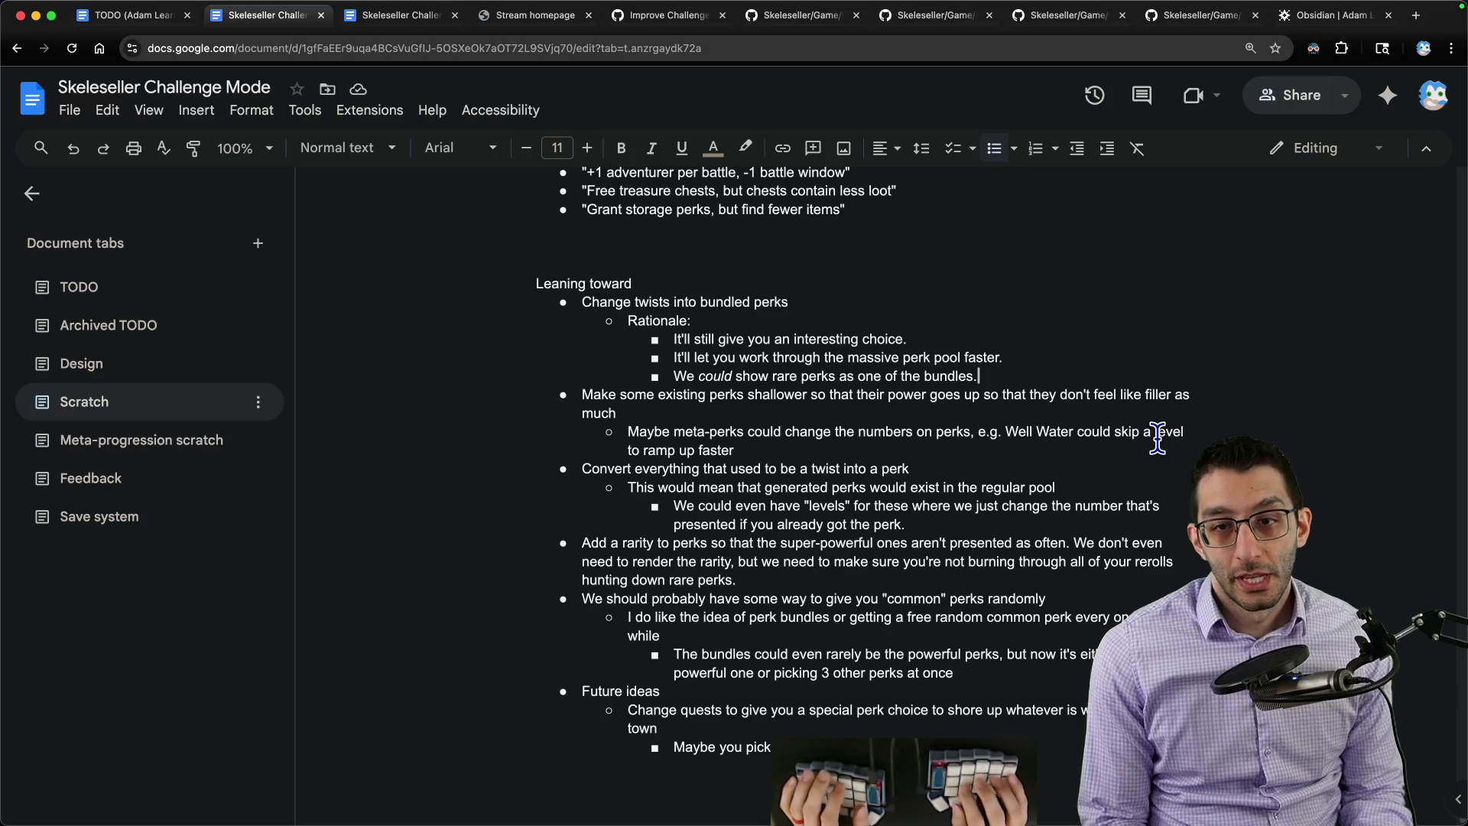
Step: Add a top-level Leaning toward bullet proposing powerful perks become regular perks
{"action": "key", "text": "Return"}
{"action": "key", "text": "shift+Tab"}
{"action": "key", "text": "shift+Tab"}
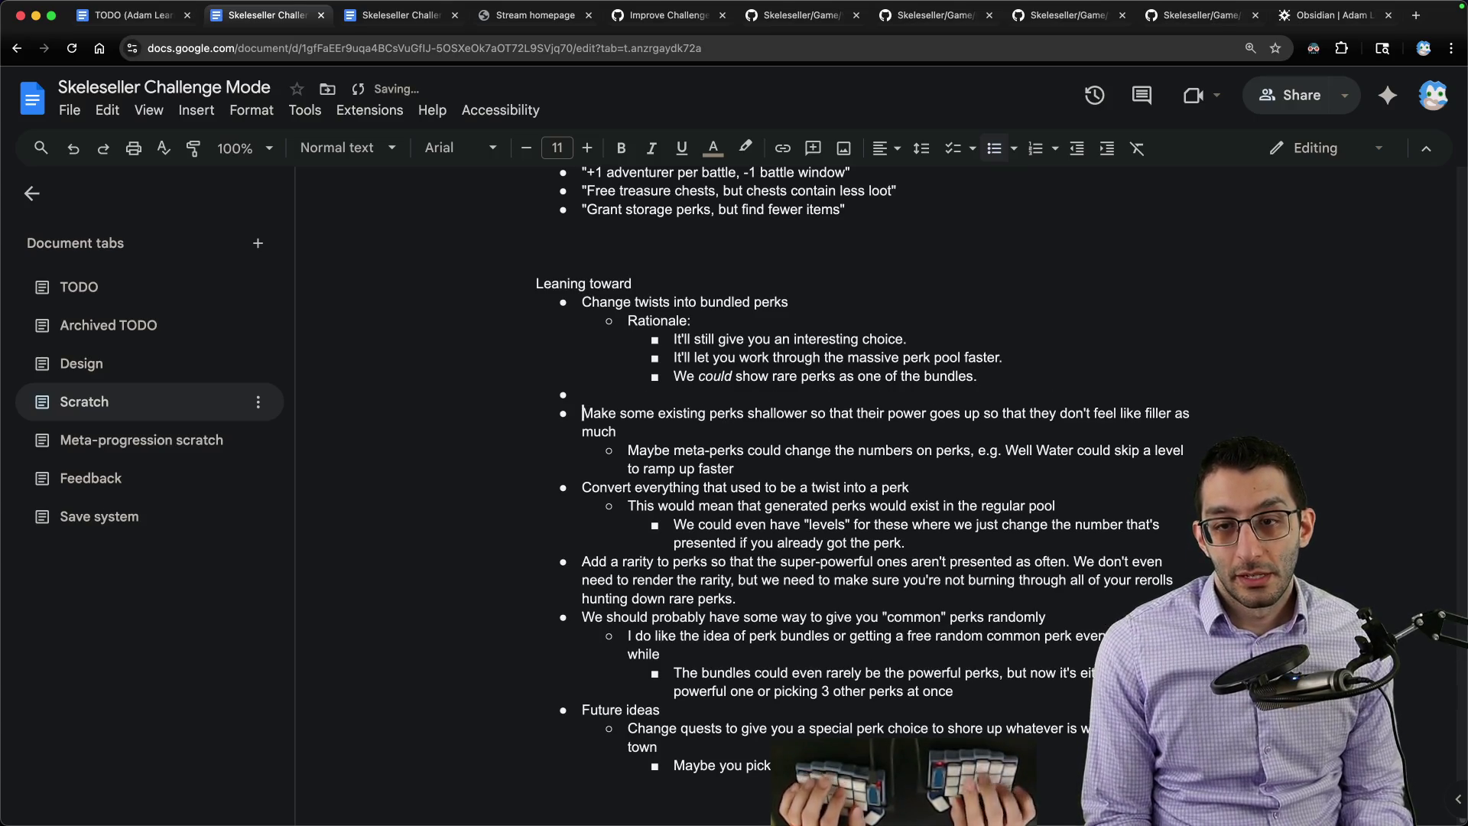
{"action": "type", "text": "Anything that was a pow"}
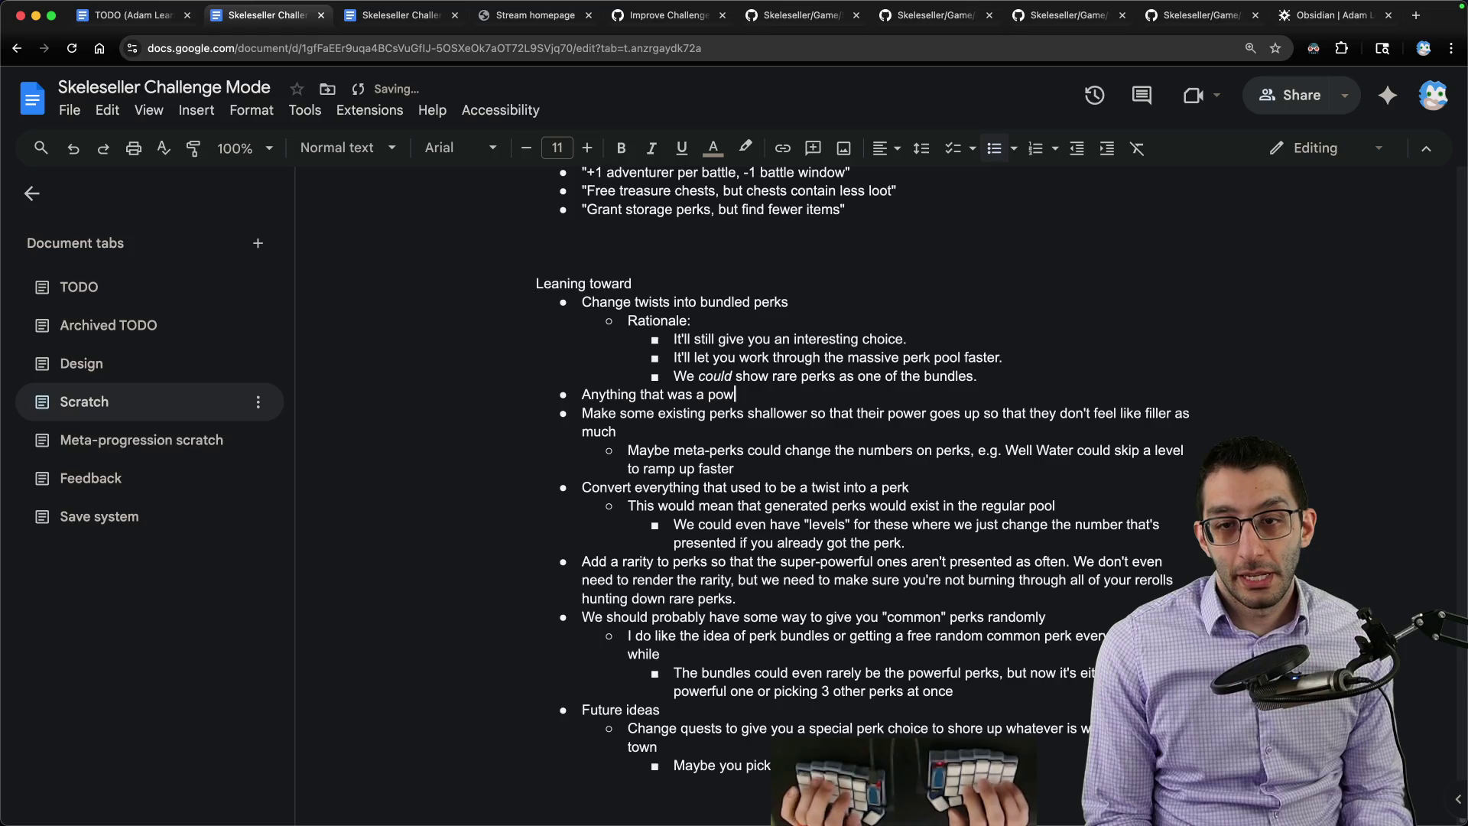
{"action": "type", "text": " should"}
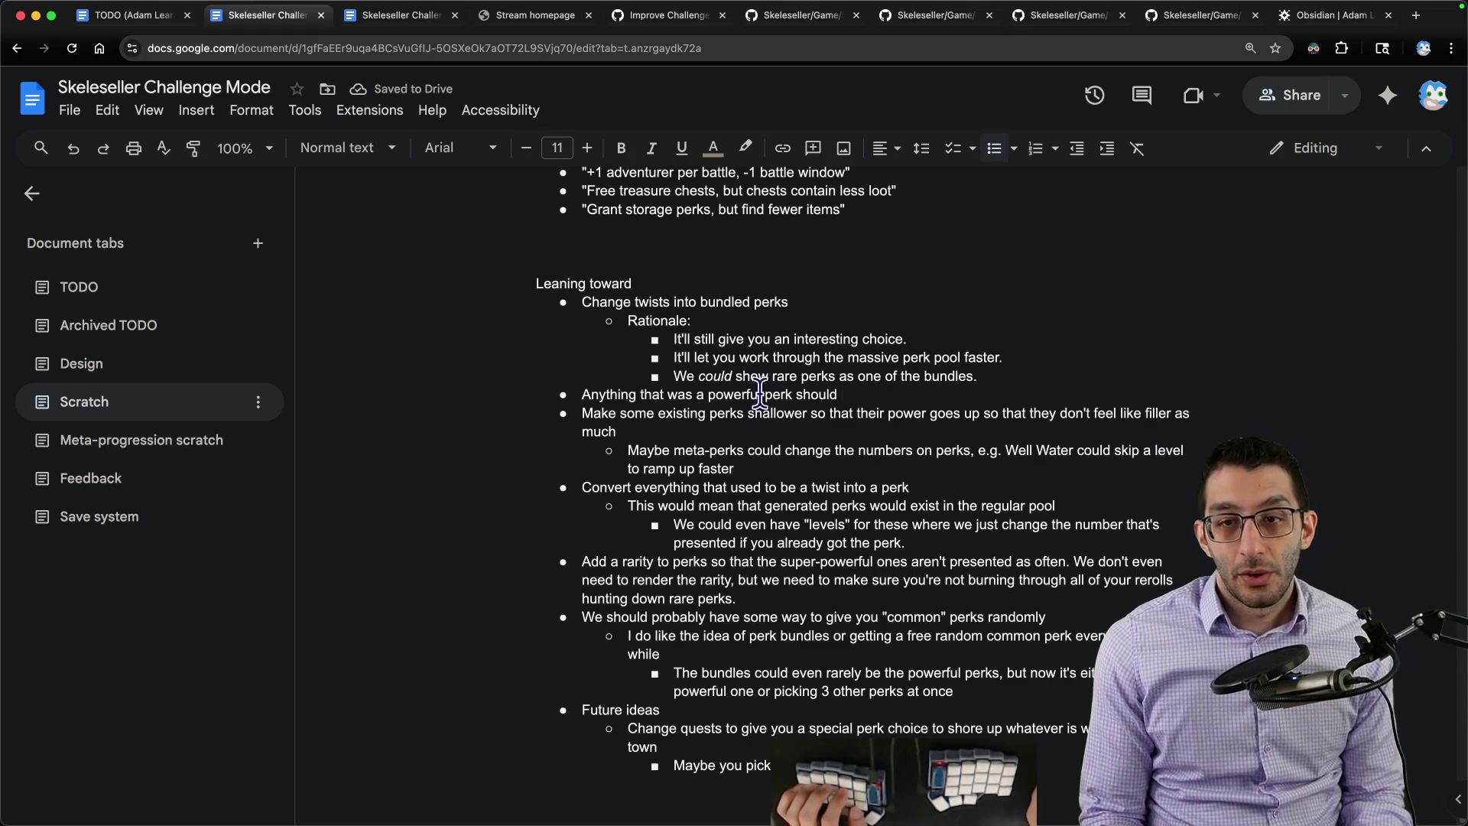
{"action": "mouse_move", "coordinate": [581, 302]}
{"action": "left_mouse_down"}
{"action": "mouse_move", "coordinate": [948, 345]}
{"action": "mouse_move", "coordinate": [1014, 373]}
{"action": "left_mouse_up"}
{"action": "left_click", "coordinate": [1014, 372]}
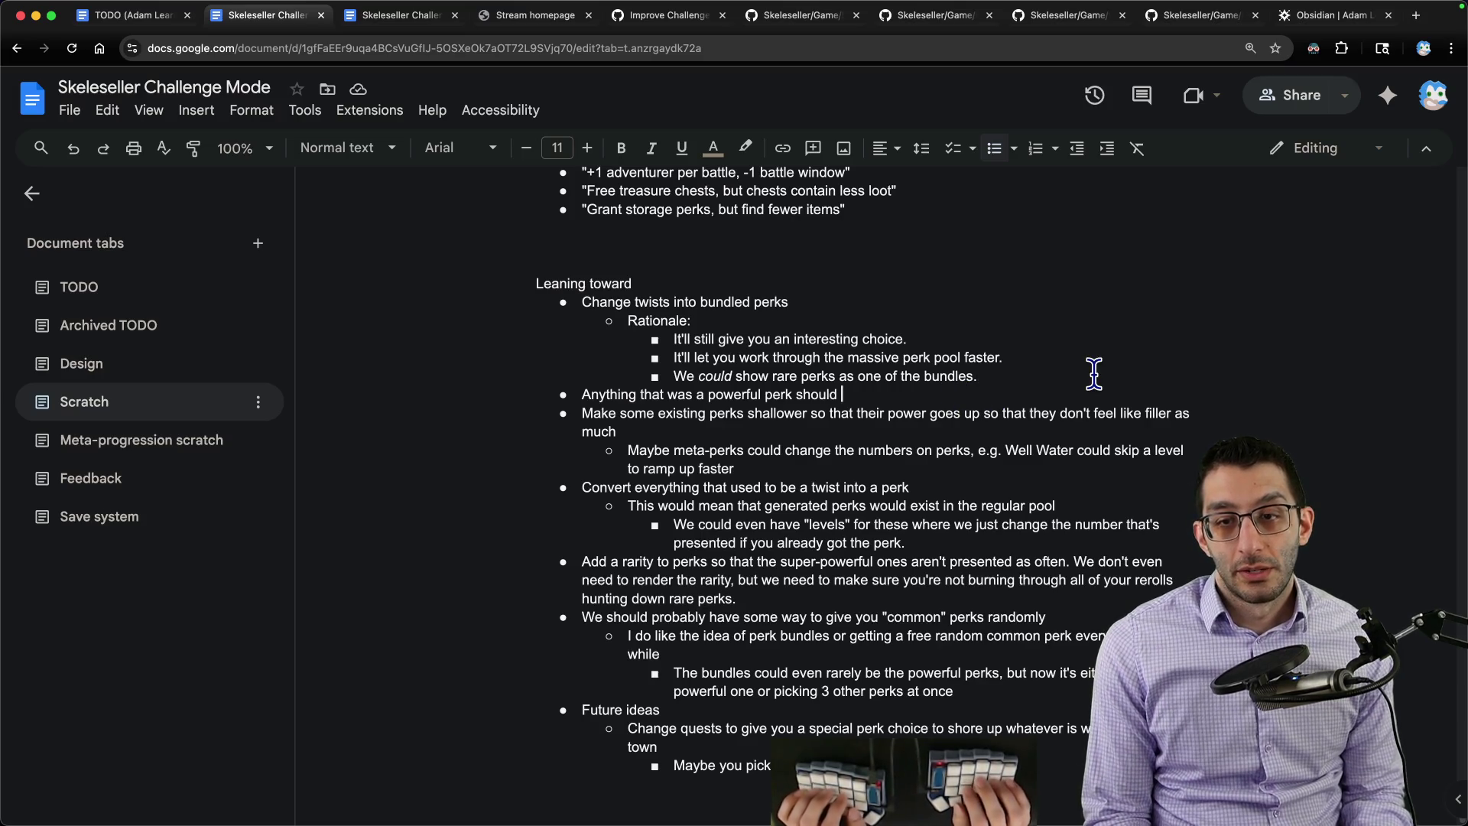
{"action": "type", "text": "be changed so that"}
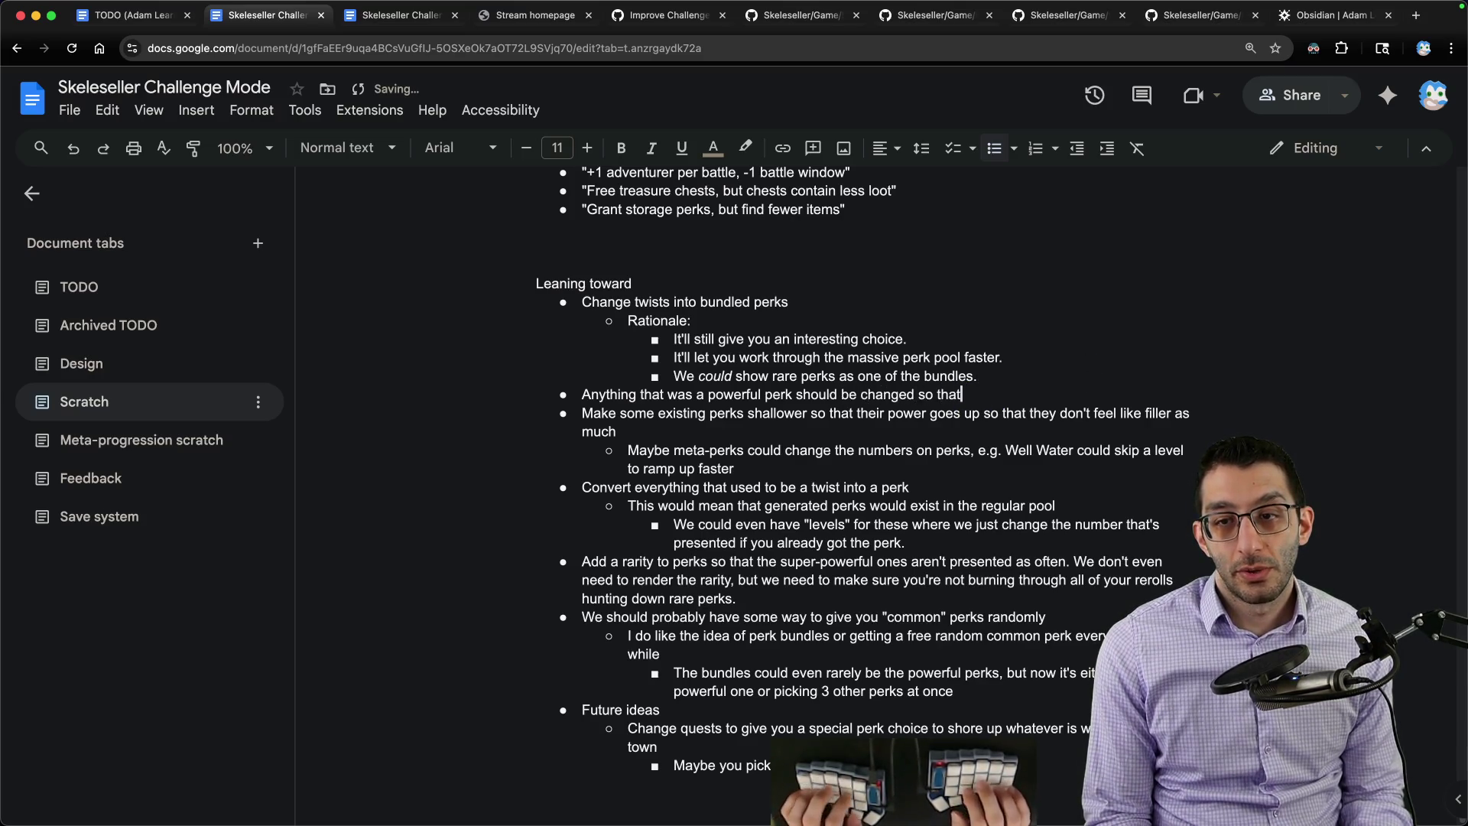
{"action": "type", "text": "regular perk"}
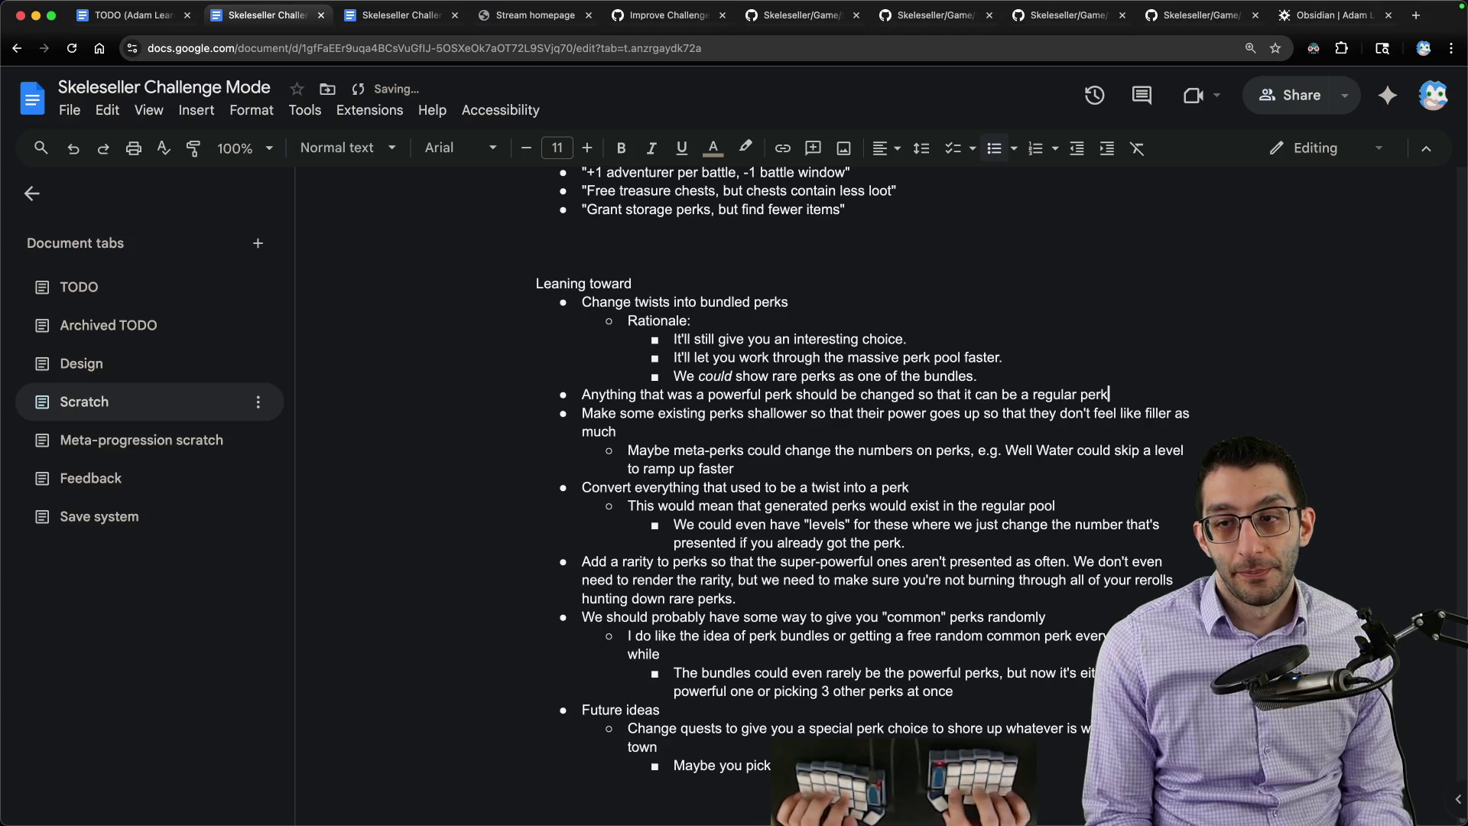
{"action": "type", "text": "."}
Step: Add the sub-bullet that '+1 adventurer per battle' should be deleted, roughly equal to '-X% enemy stats'
{"action": "key", "text": "Return"}
{"action": "key", "text": "Tab"}
{"action": "type", "text": "turer per battle should"}
{"action": "key", "text": "super+Left"}
{"action": "type", "text": "\""}
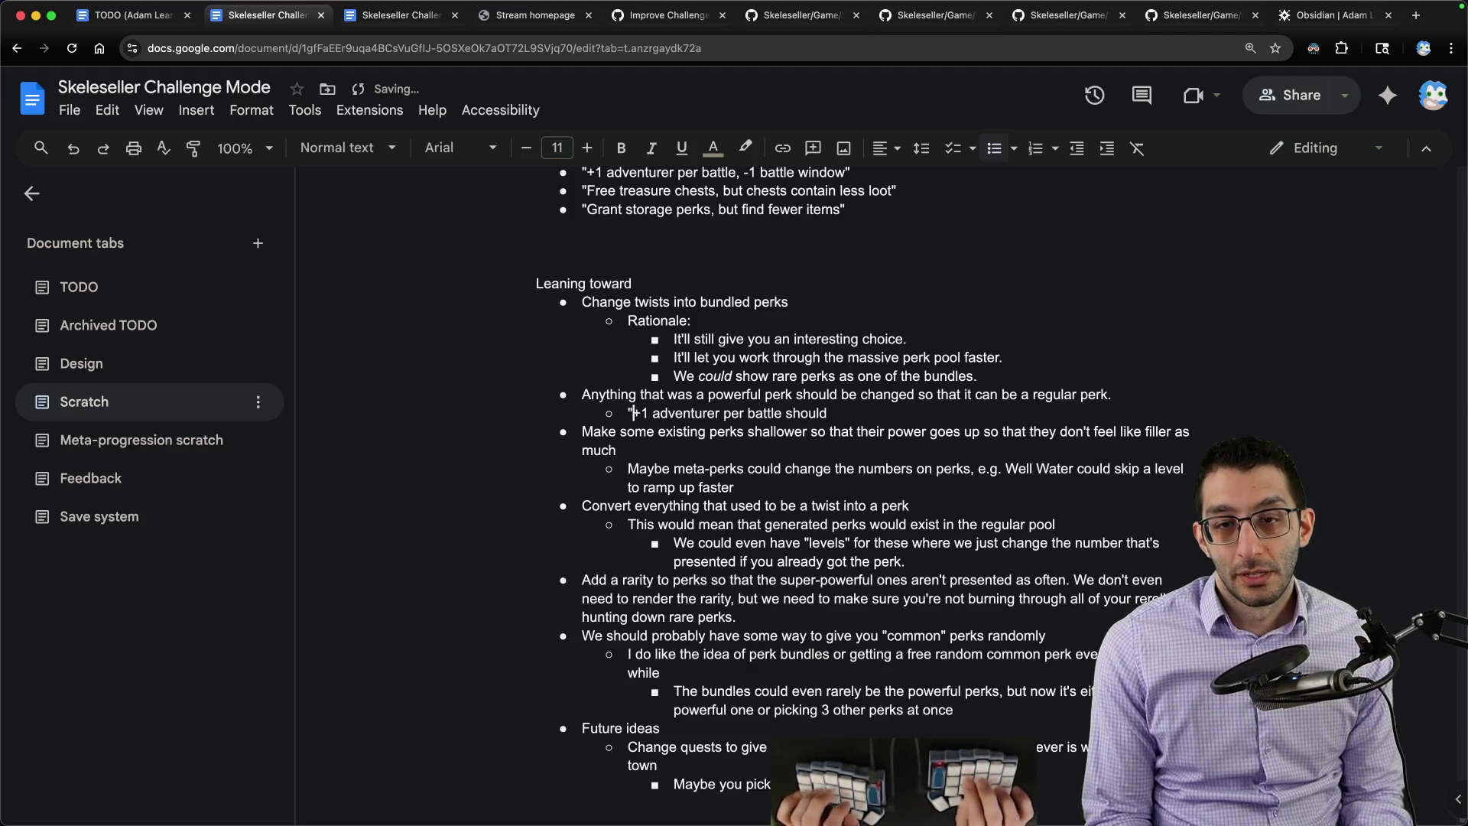
{"action": "type", "text": "\""}
{"action": "key", "text": "End"}
{"action": "type", "text": "d"}
{"action": "type", "text": "eleted. It's roughly equivalent to"}
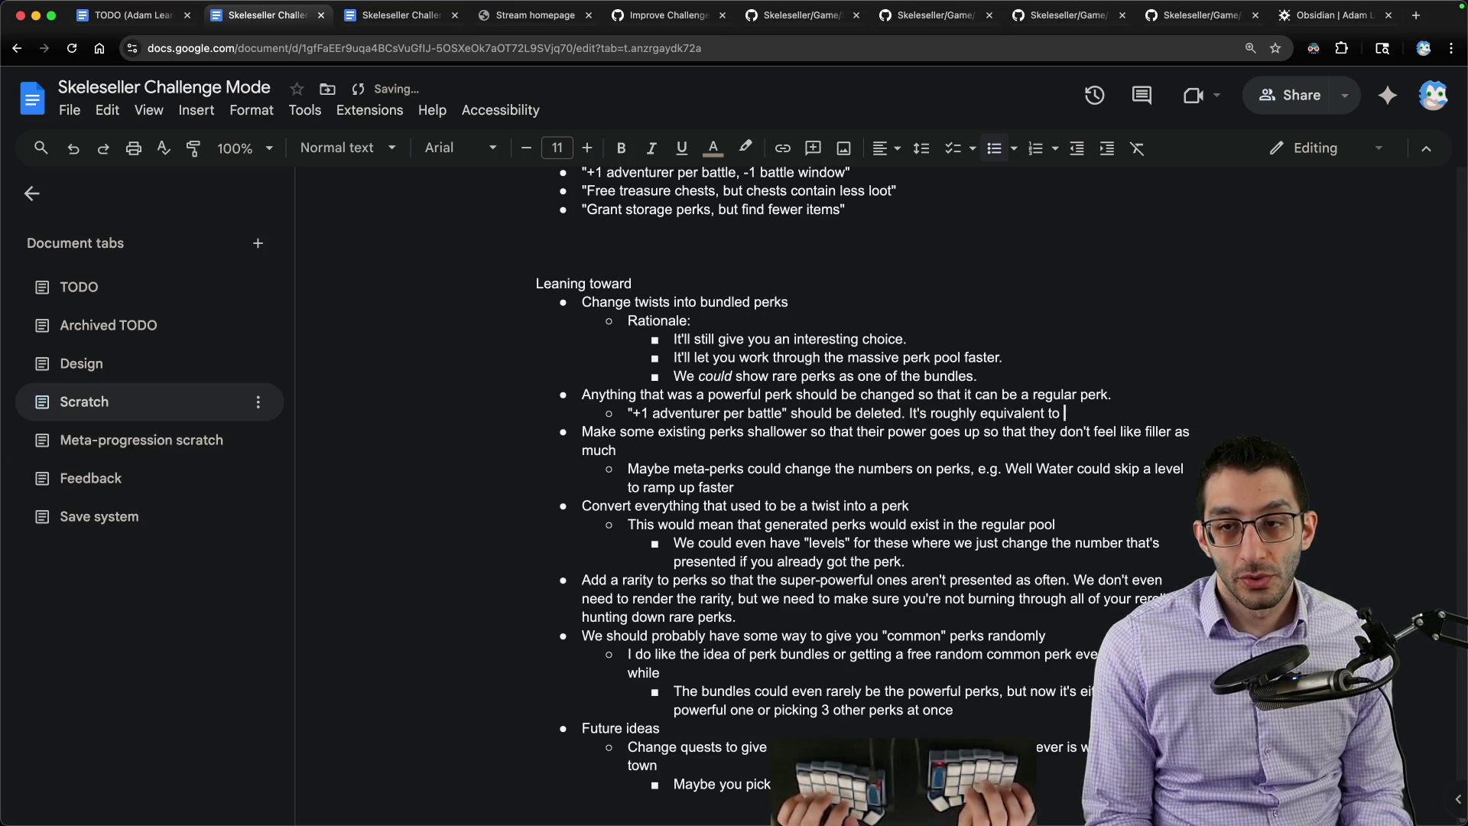
{"action": "type", "text": " \"-X% enemy"}
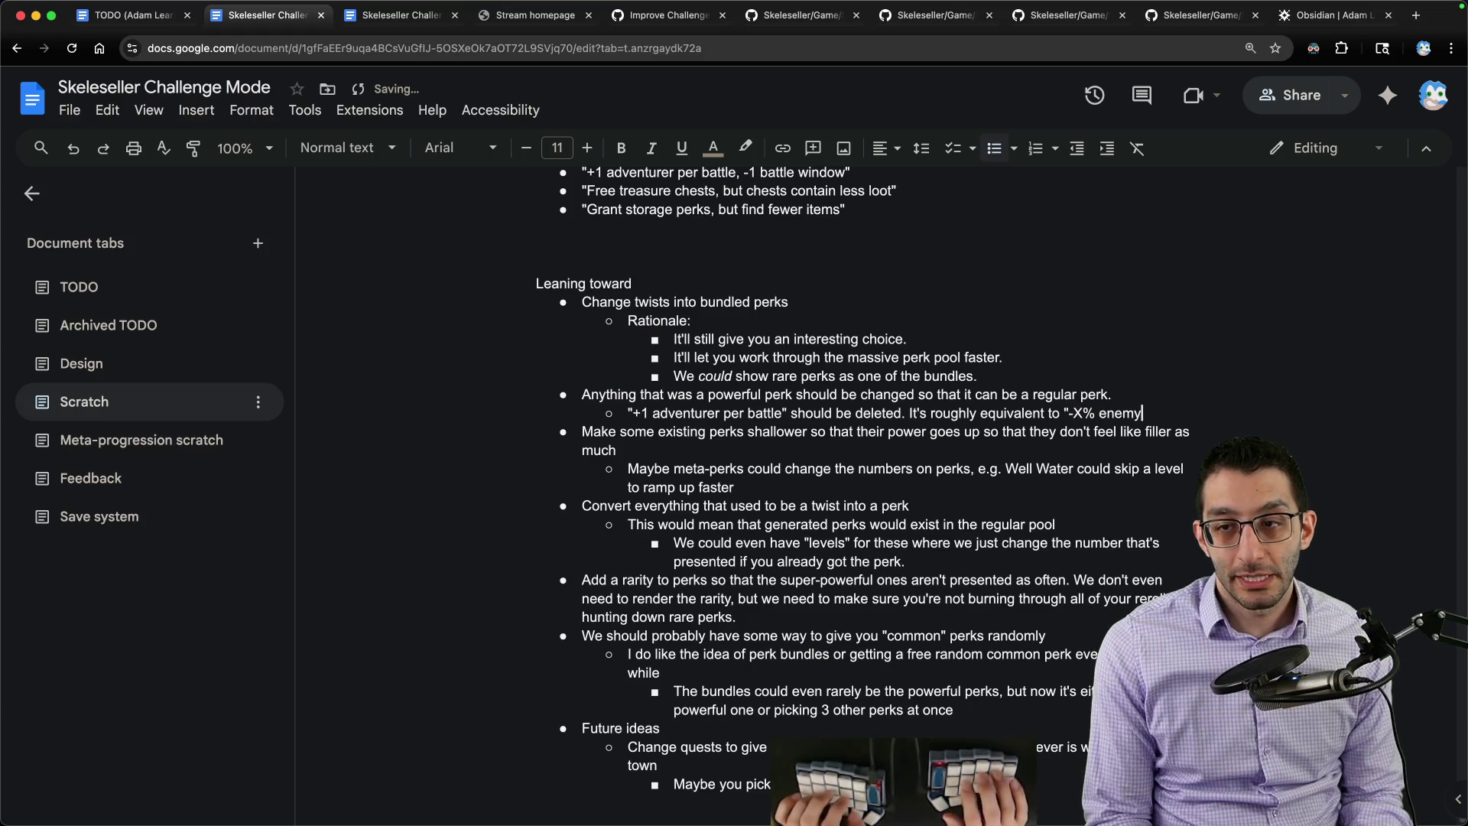
{"action": "type", "text": " stats\" without changing the UI"}
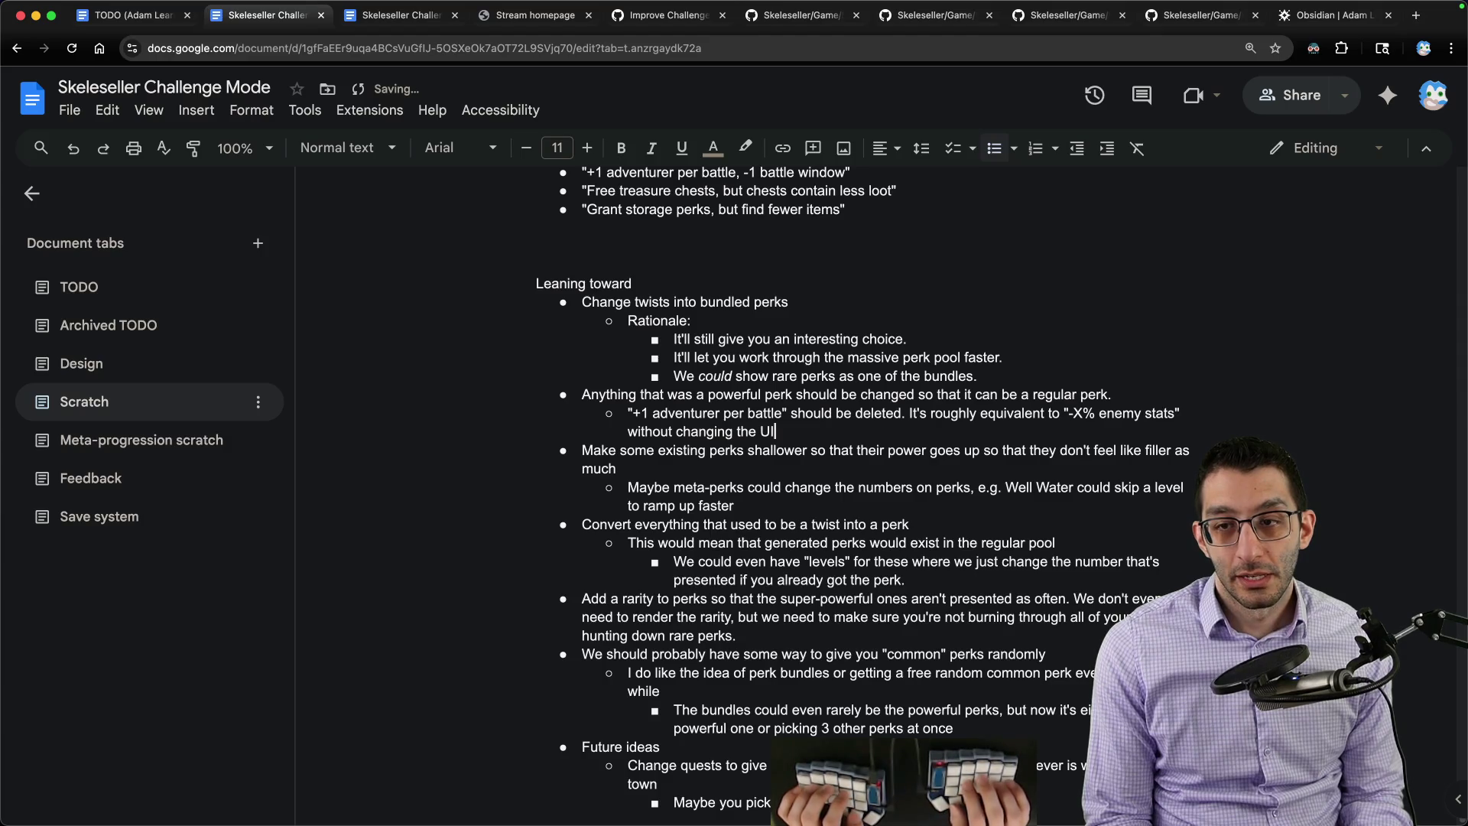
{"action": "key", "text": "alt+Left"}
{"action": "key", "text": "alt+Left"}
{"action": "key", "text": "alt+Left"}
{"action": "type", "text": "needing to"}
{"action": "key", "text": "alt+Right"}
{"action": "key", "text": "BackSpace"}
{"action": "key", "text": "BackSpace"}
{"action": "key", "text": "BackSpace"}
{"action": "key", "text": "End"}
{"action": "key", "text": "Return"}
{"action": "type", "text": "\"Fr"}
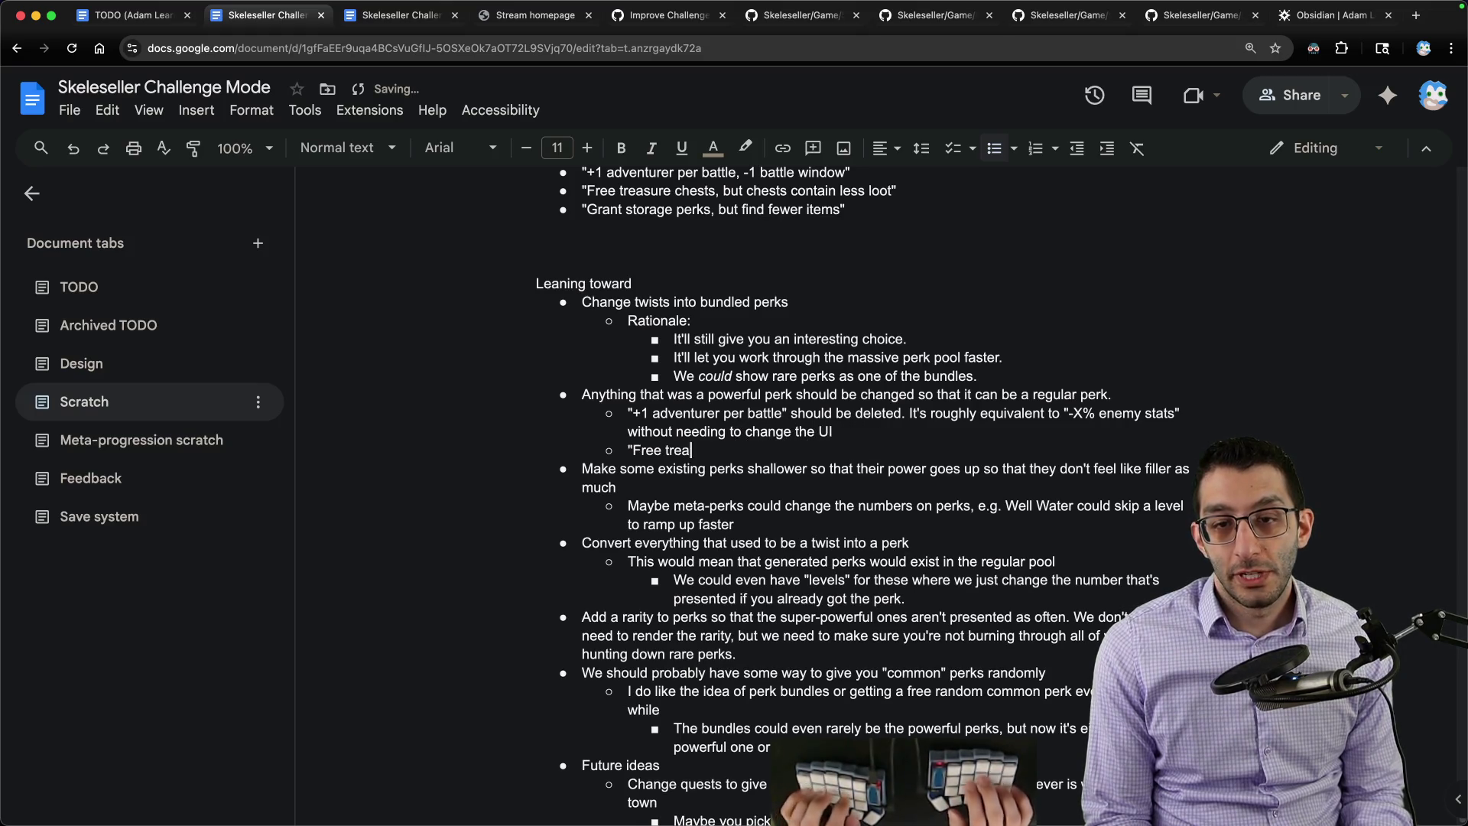
{"action": "type", "text": "\" could be "}
{"action": "type", "text": "red "}
{"action": "type", "text": "just scale"}
{"action": "type", "text": "ntly. If it's if"}
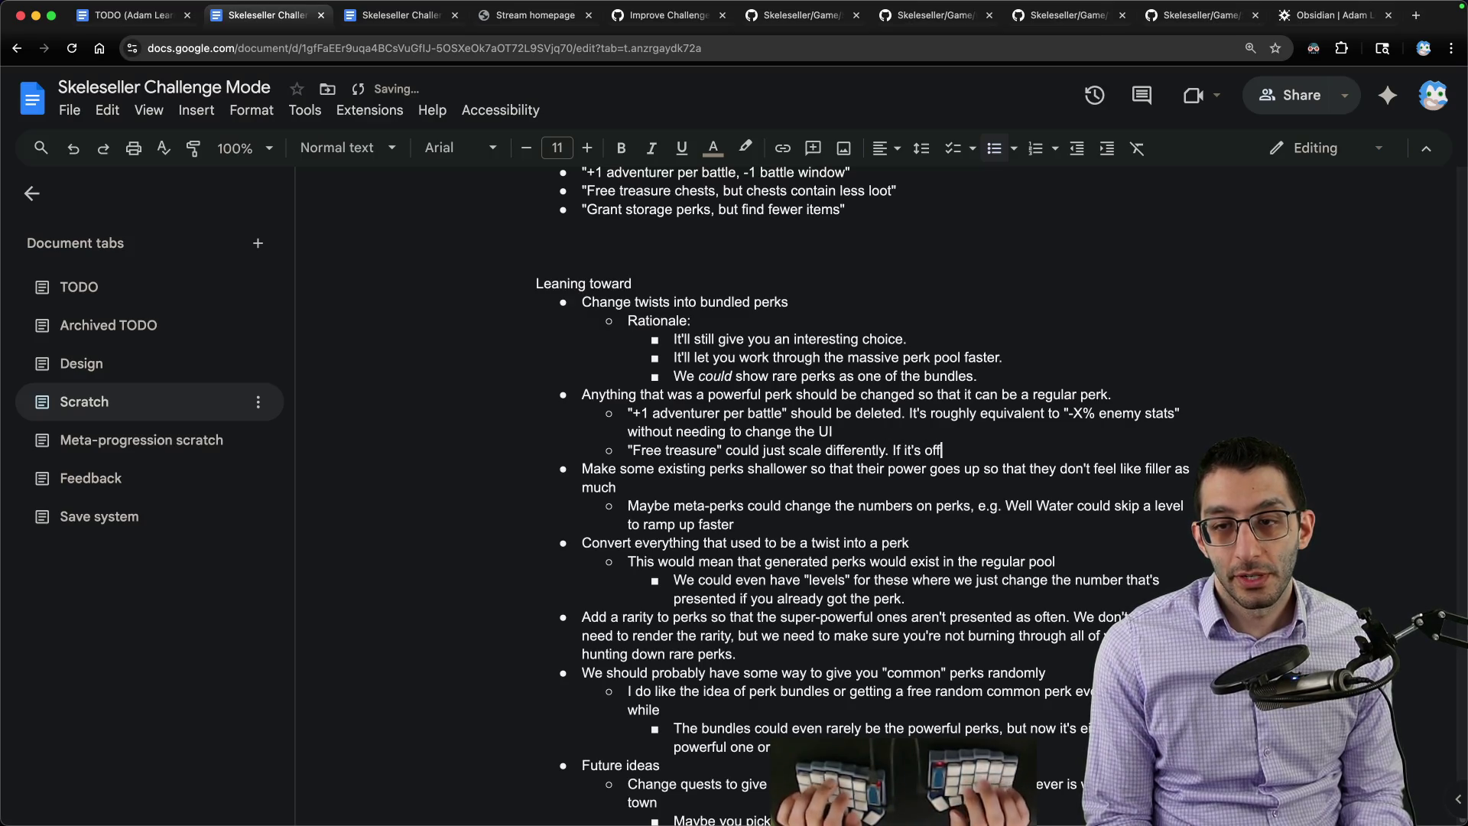
{"action": "type", "text": "as your"}
{"action": "type", "text": "k, maybe it's a free chest every"}
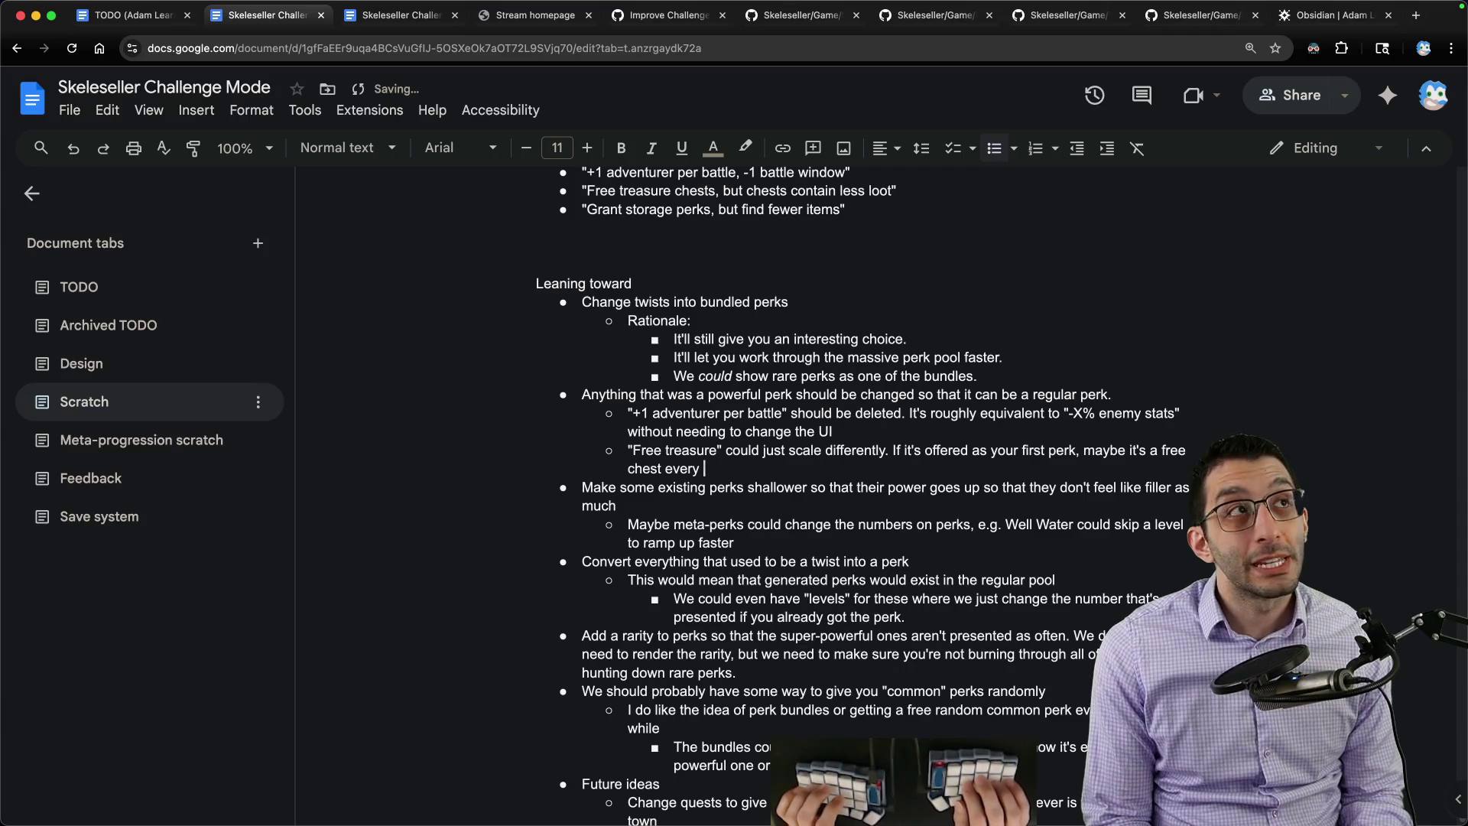
{"action": "type", "text": "2 minutes, but if i"}
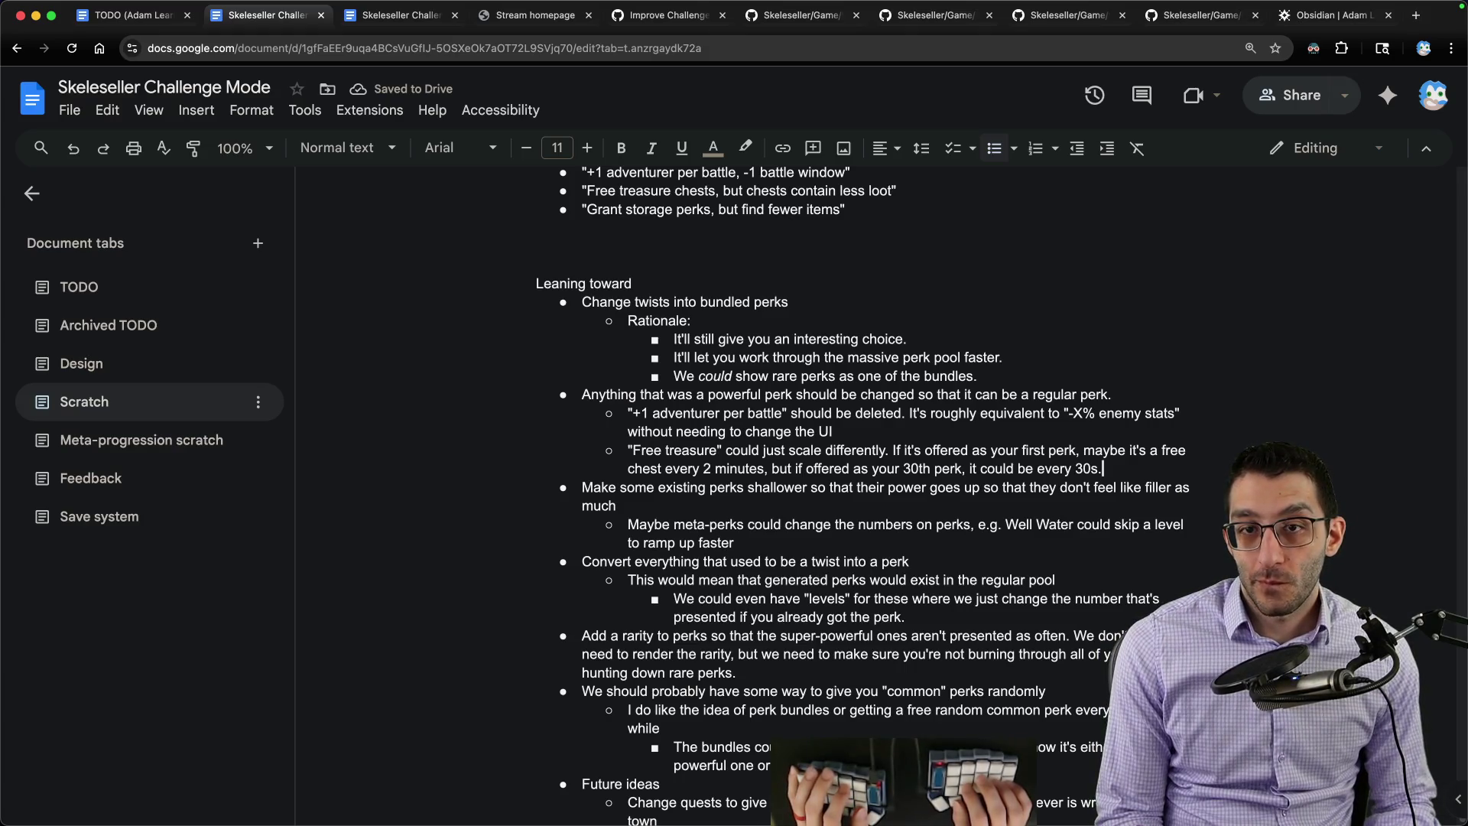
Step: Write the 'Free treasure' scaling sub-bullet (chest every 2 min first, 30s at 30th) and select the Grant storage perks line
{"action": "triple_click", "coordinate": [743, 210]}
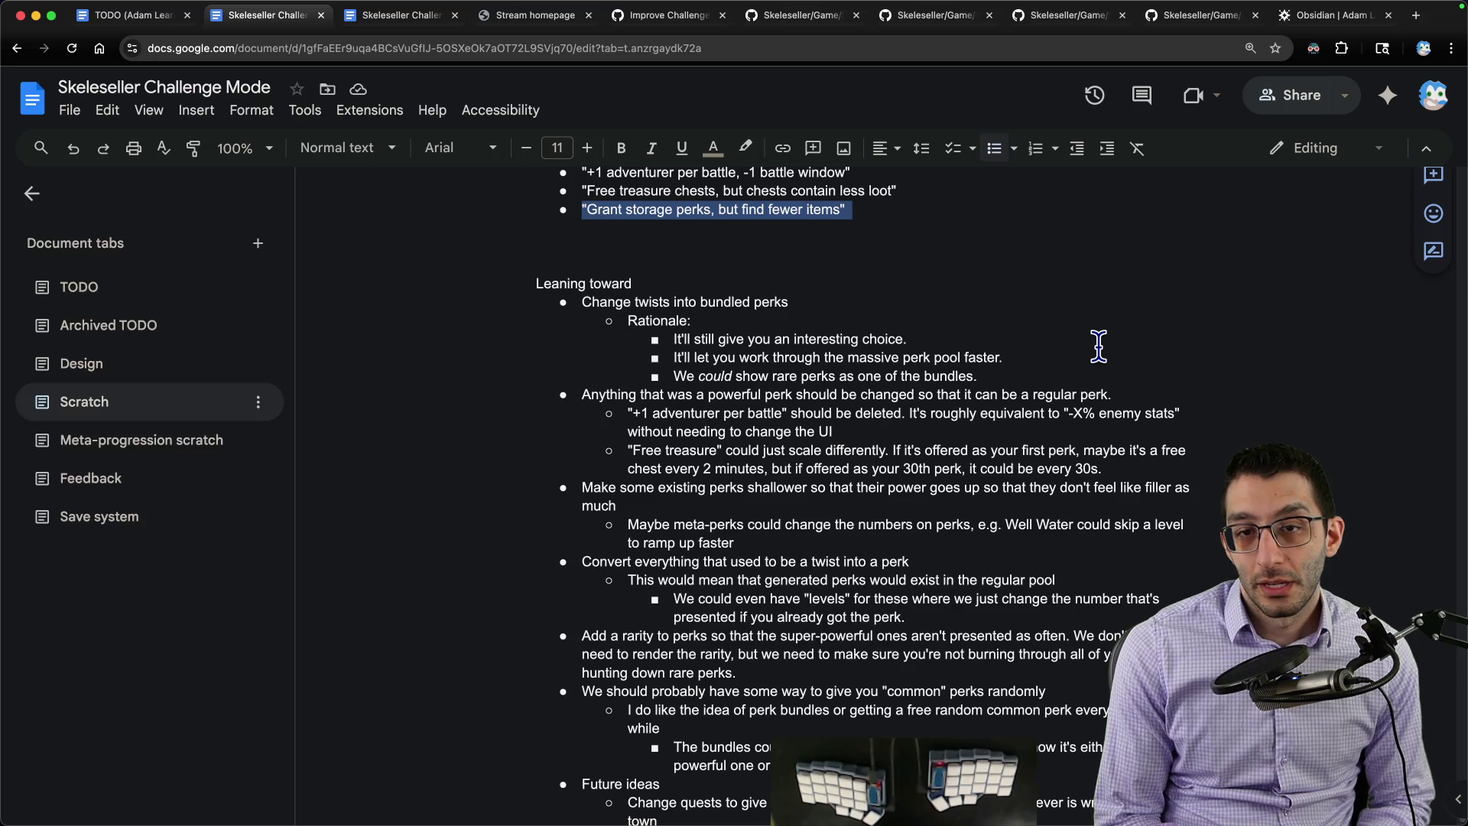
Step: Add a 'doesn't have to be done immediately' note line after the bundles sub-bullet
{"action": "left_click_drag", "start_coordinate": [581, 302], "coordinate": [1007, 377]}
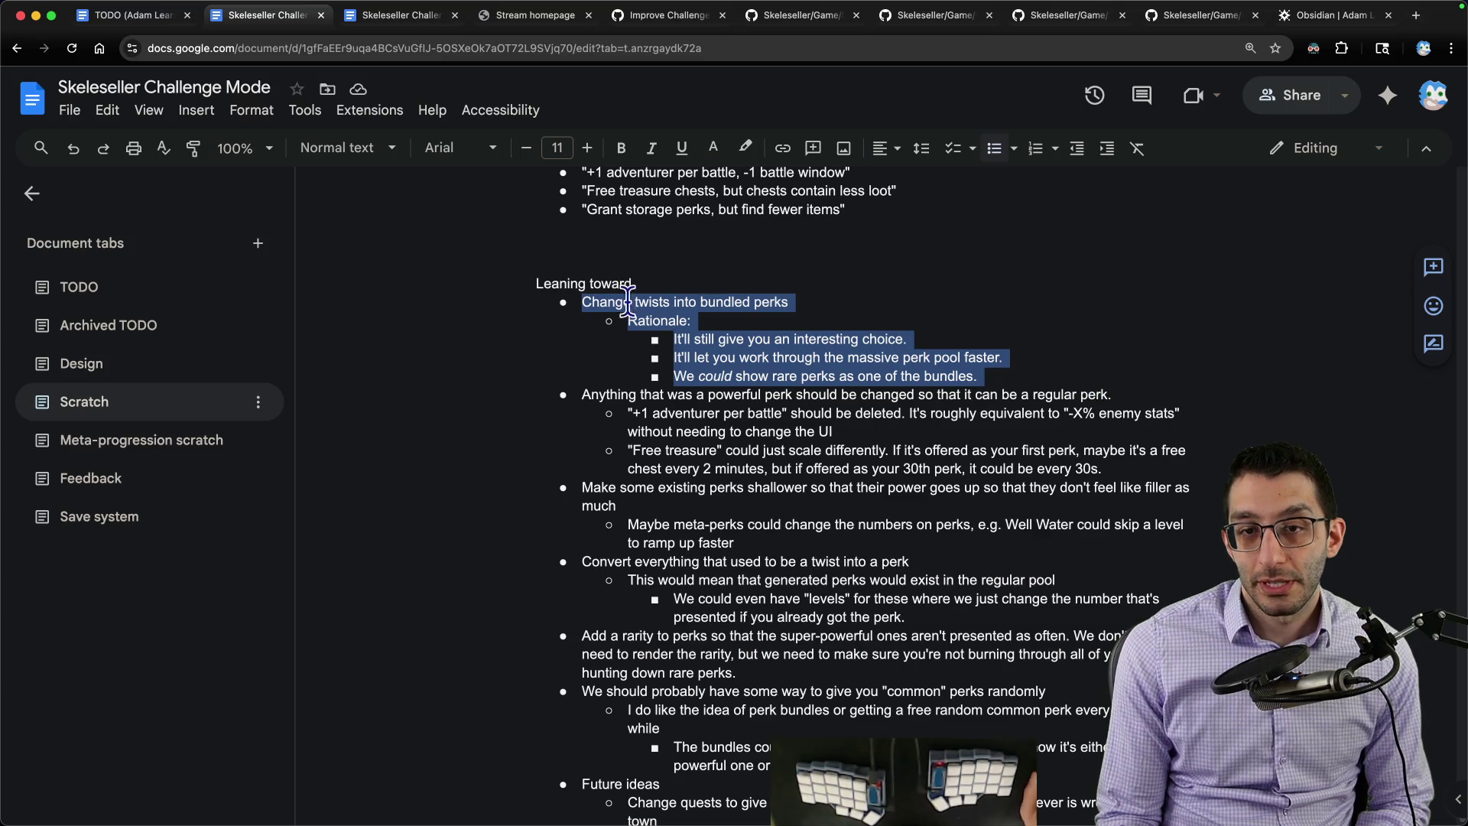
{"action": "left_click", "coordinate": [1049, 369]}
{"action": "key", "text": "Return"}
{"action": "key", "text": "shift+Tab"}
{"action": "type", "text": "Note: this doesn't have to be done immediately to see if the rest of the decisions"}
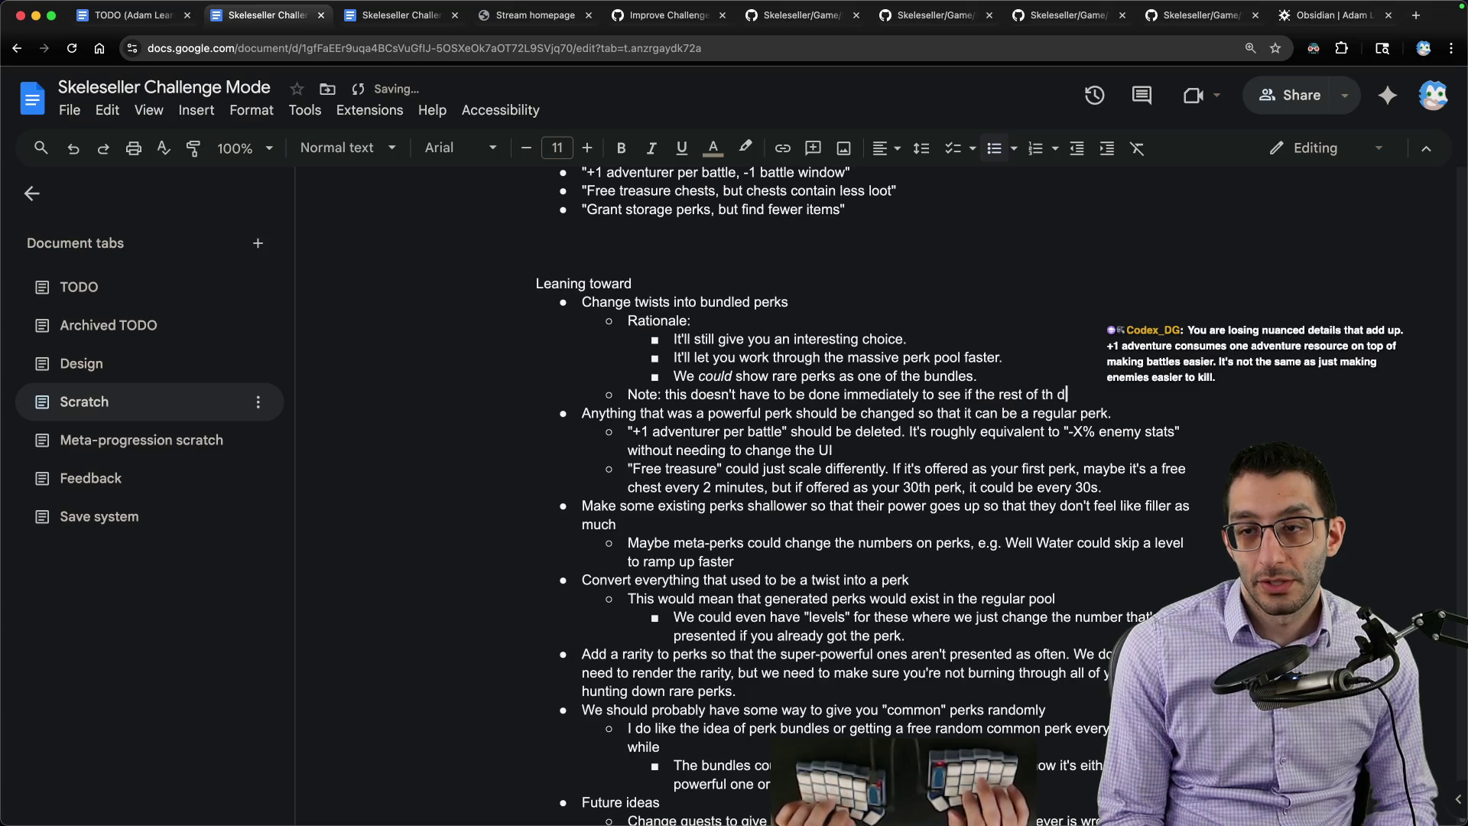
{"action": "type", "text": " will be"}
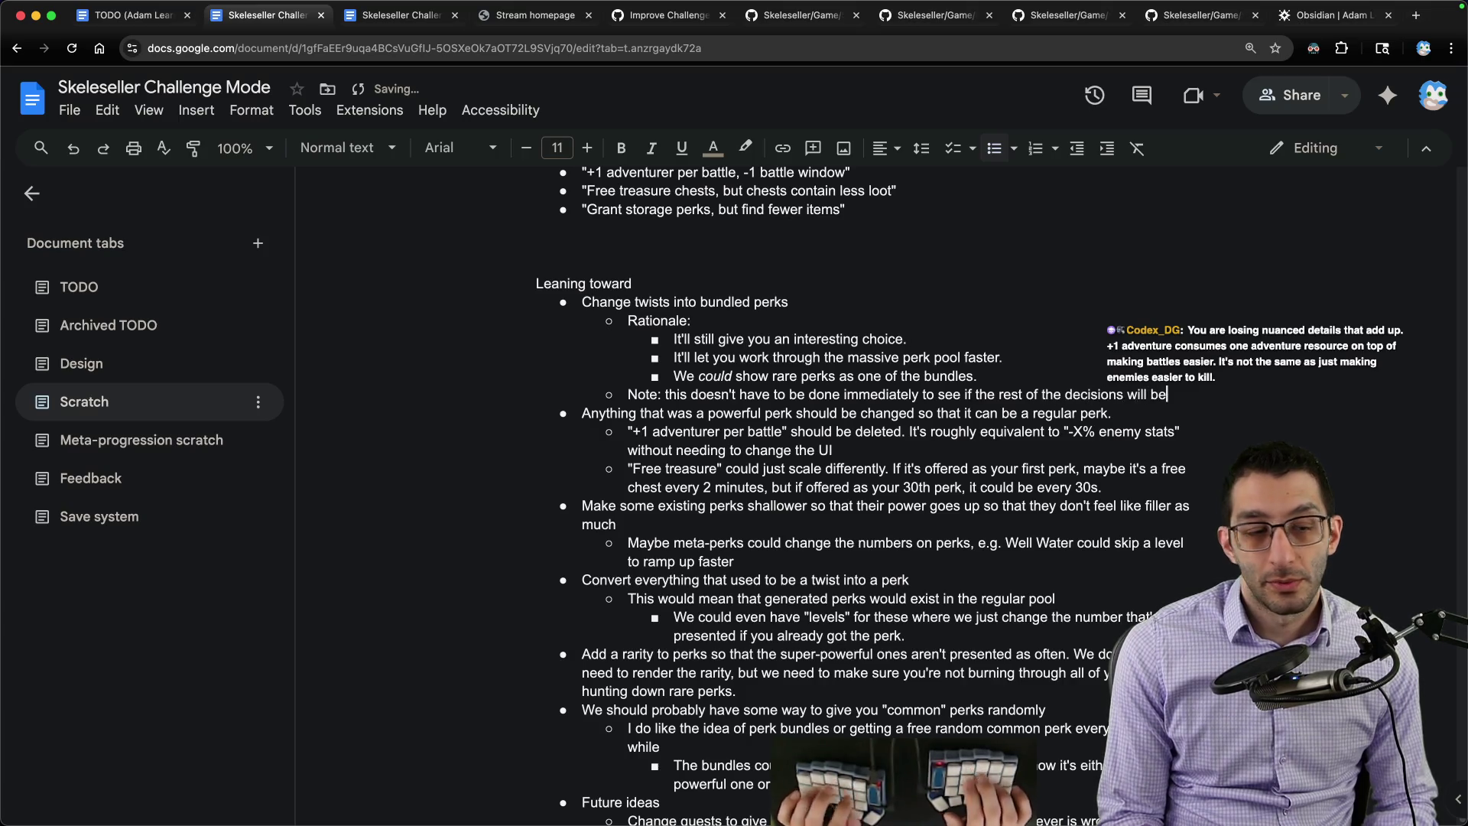
{"action": "type", "text": " fun."}
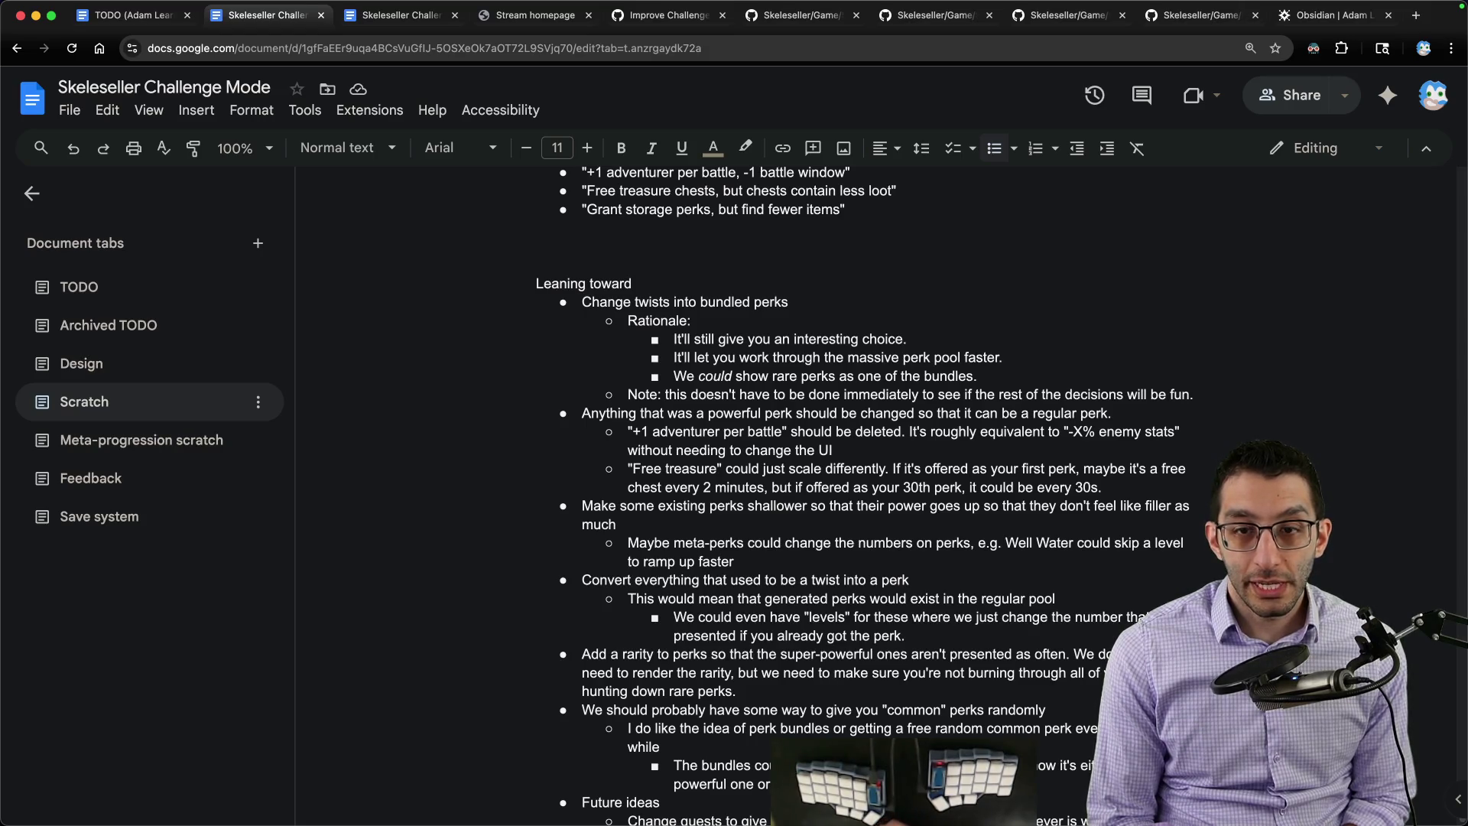
Step: Move the note above Rationale and switch to a new VS Code scratch tab
{"action": "key", "text": "shift+Home"}
{"action": "key", "text": "alt+shift+Up"}
{"action": "key", "text": "alt+shift+Up"}
{"action": "key", "text": "alt+shift+Up"}
{"action": "key", "text": "Down"}
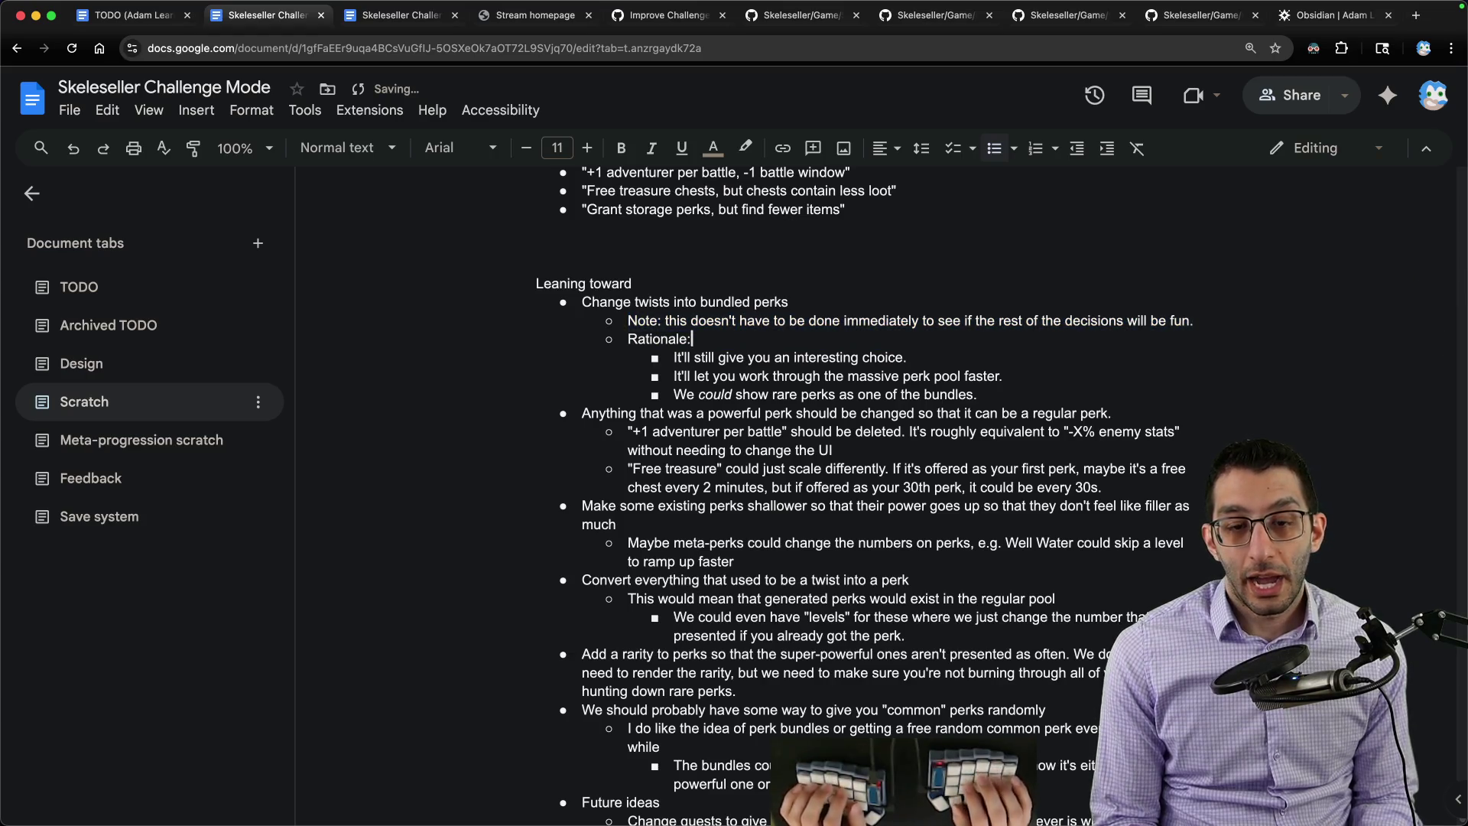
{"action": "key", "text": "super+Tab"}
{"action": "type", "text": "you will always choose +1 adevnturer if given the optionn"}
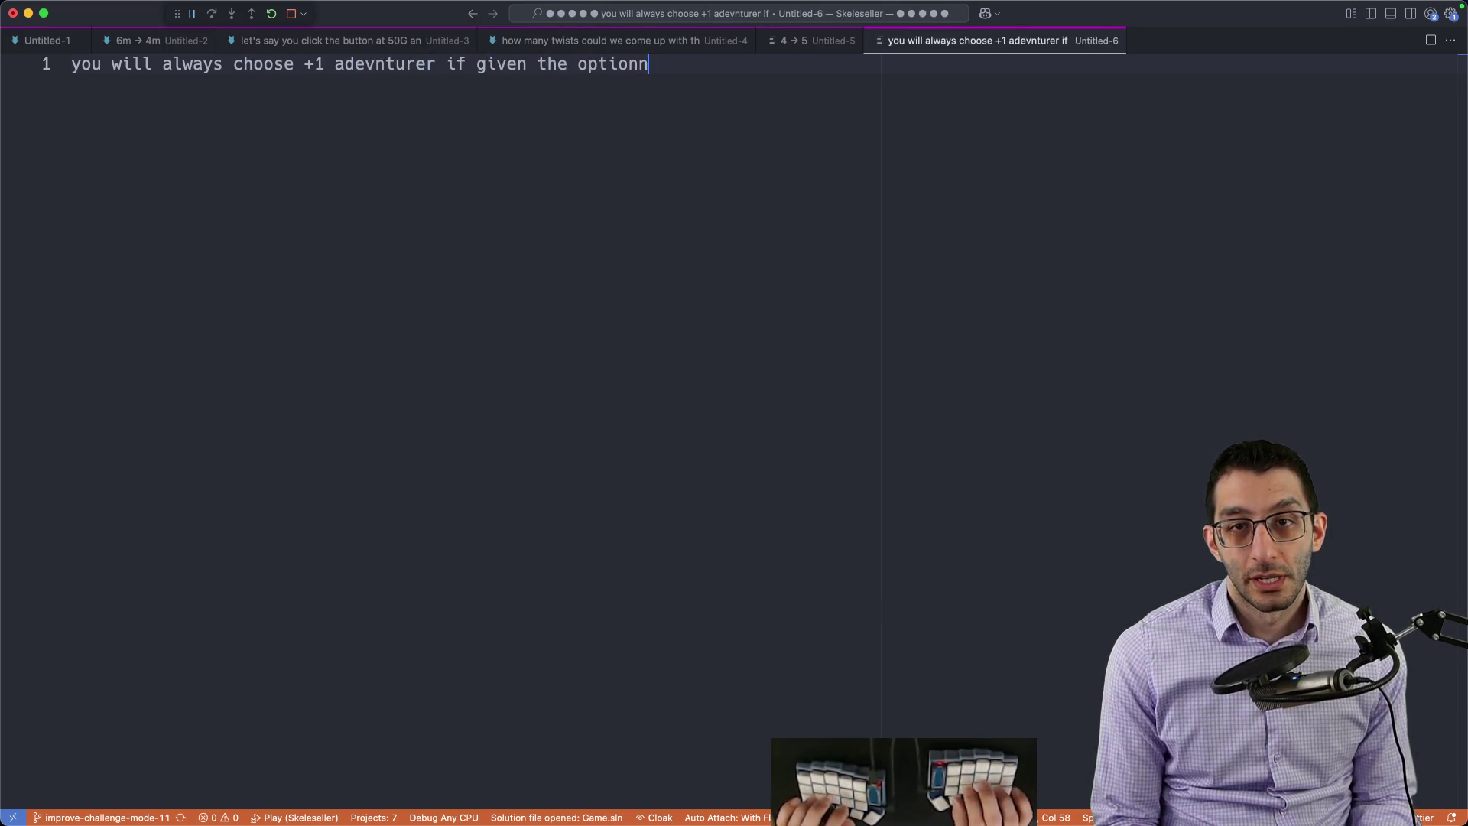
Step: Fix the scratch line to 'you will always choose +1 adventurer if given the option' and return to the Challenge Mode doc
{"action": "key", "text": "alt+Left"}
{"action": "key", "text": "alt+Left"}
{"action": "key", "text": "alt+Left"}
{"action": "key", "text": "alt+Left"}
{"action": "key", "text": "Right"}
{"action": "key", "text": "Right"}
{"action": "key", "text": "BackSpace"}
{"action": "key", "text": "Return"}
{"action": "key", "text": "Return"}
{"action": "key", "text": "Return"}
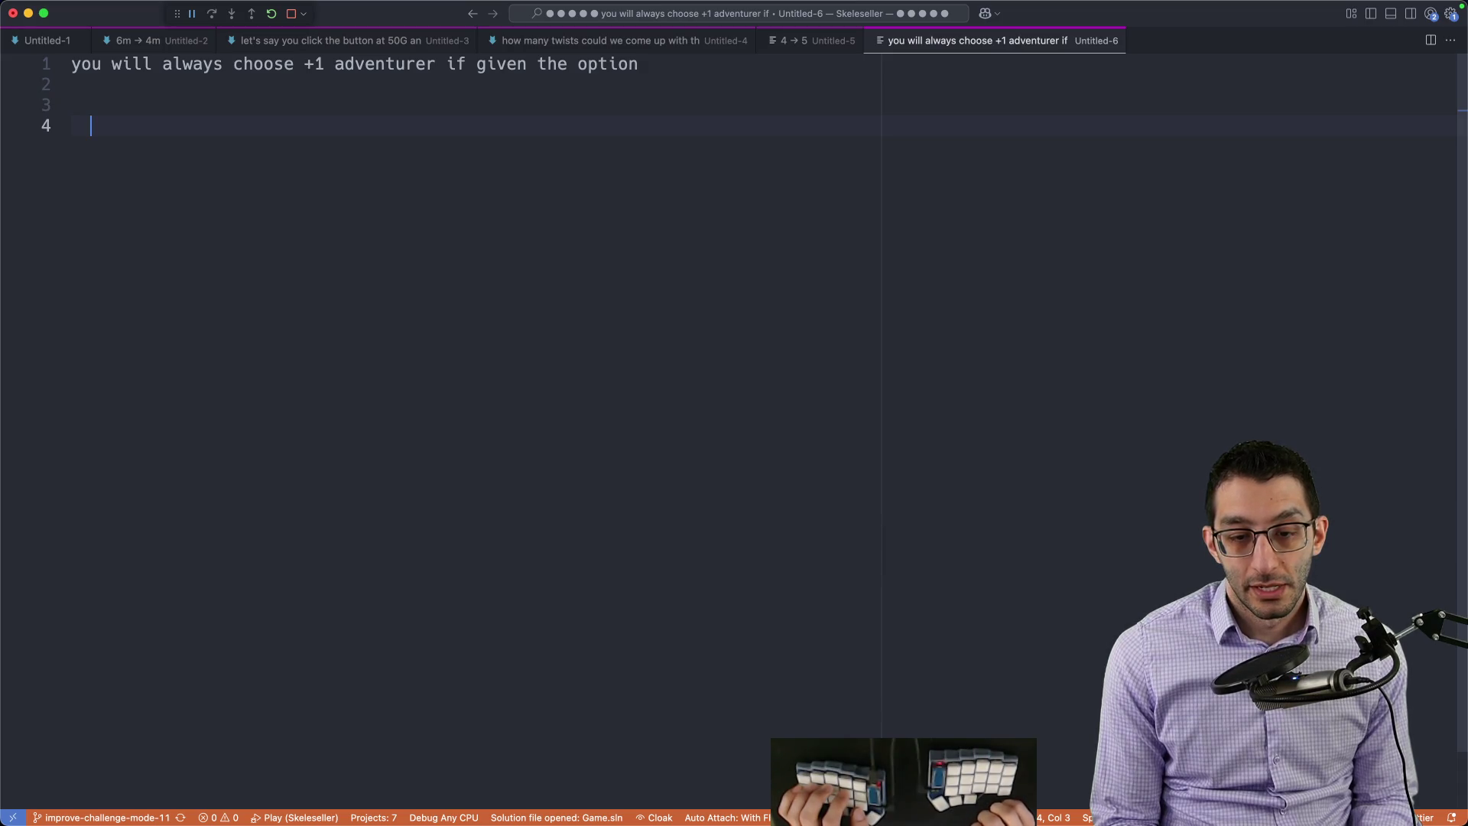
{"action": "key", "text": "super+Tab"}
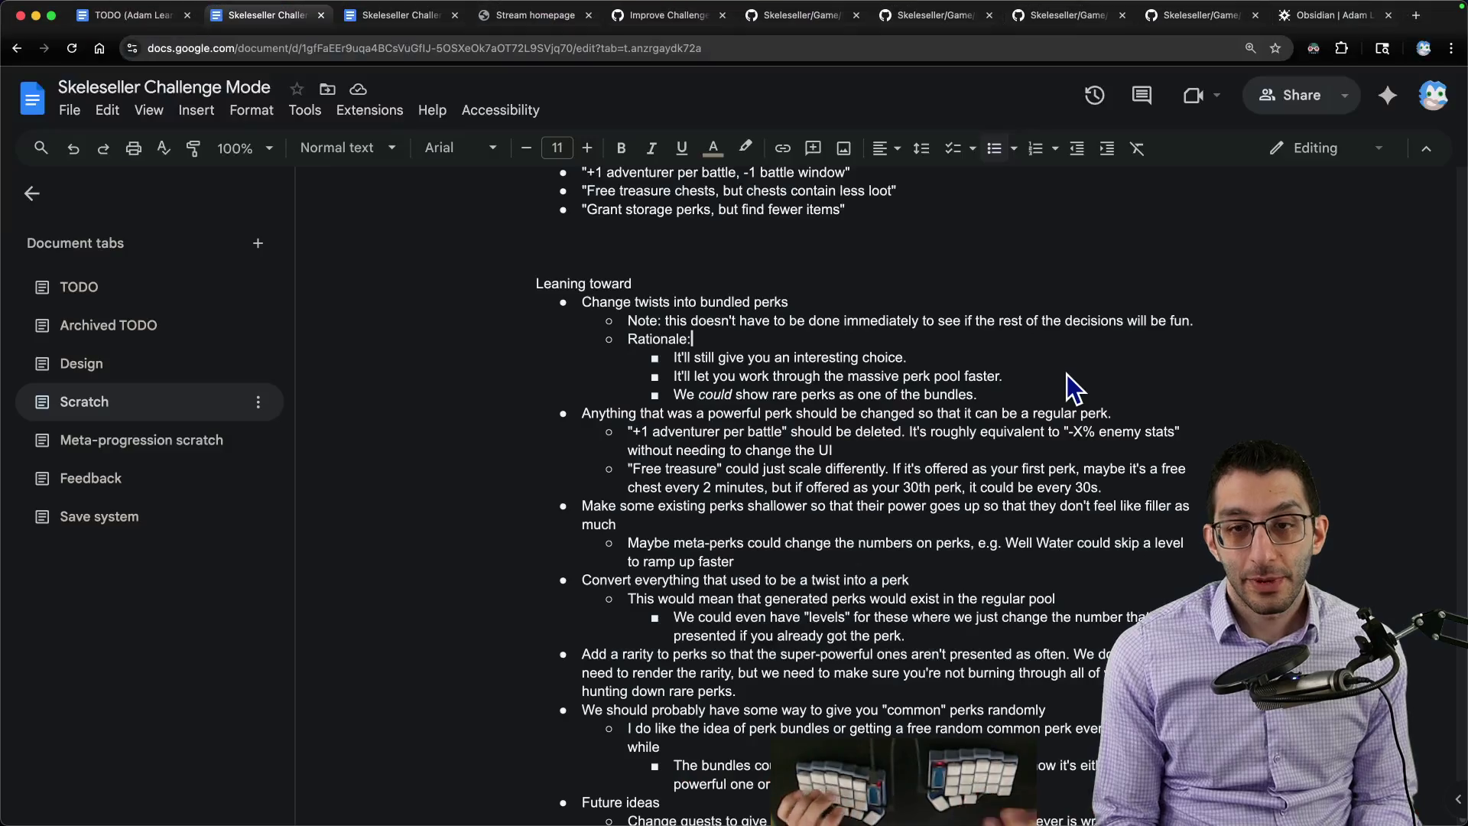
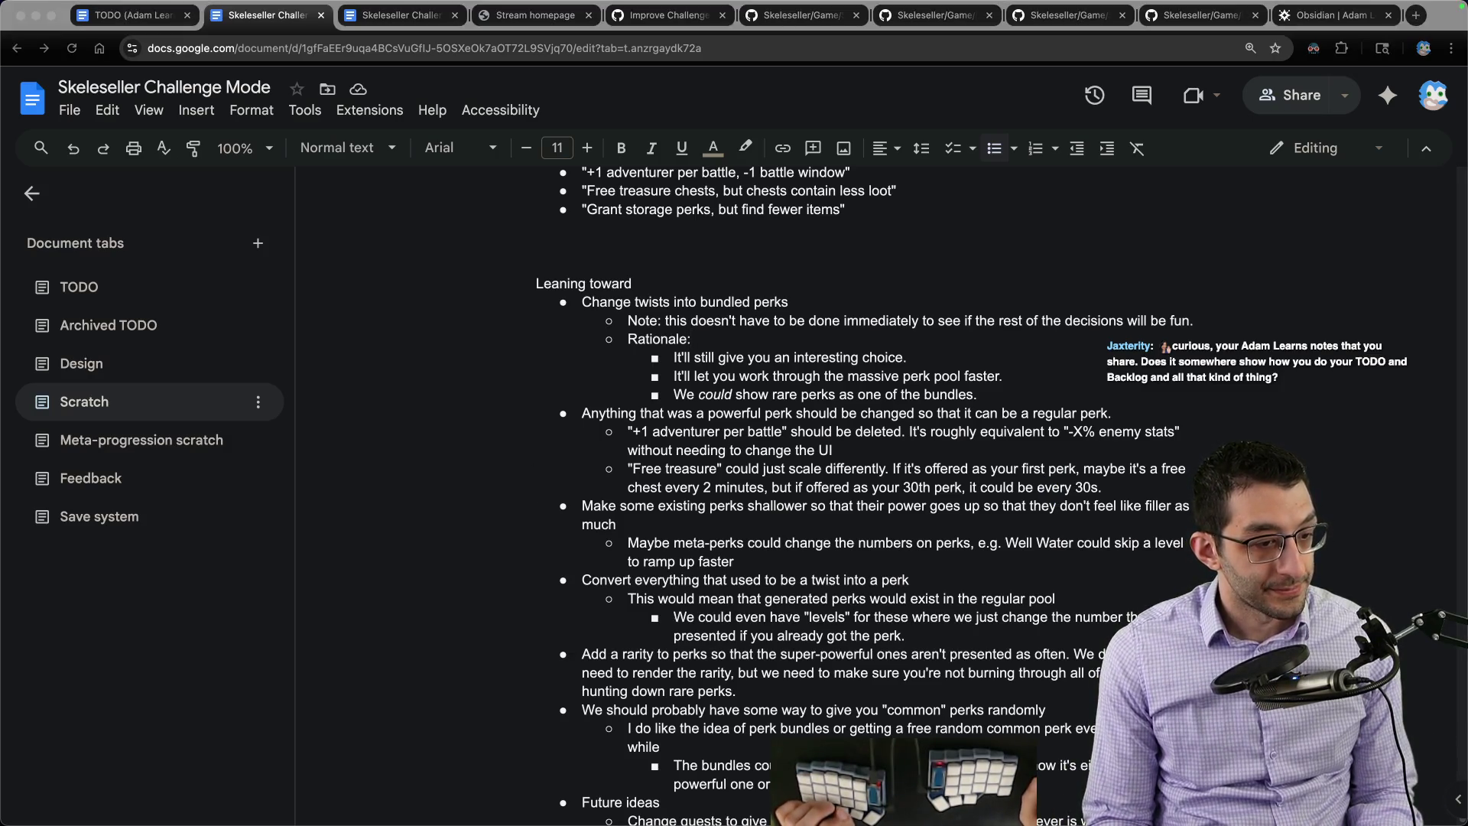
Step: Switch from the Challenge Mode doc to VS Code and start a new untitled note titled 'Daily list'
{"action": "key", "text": "super+Tab"}
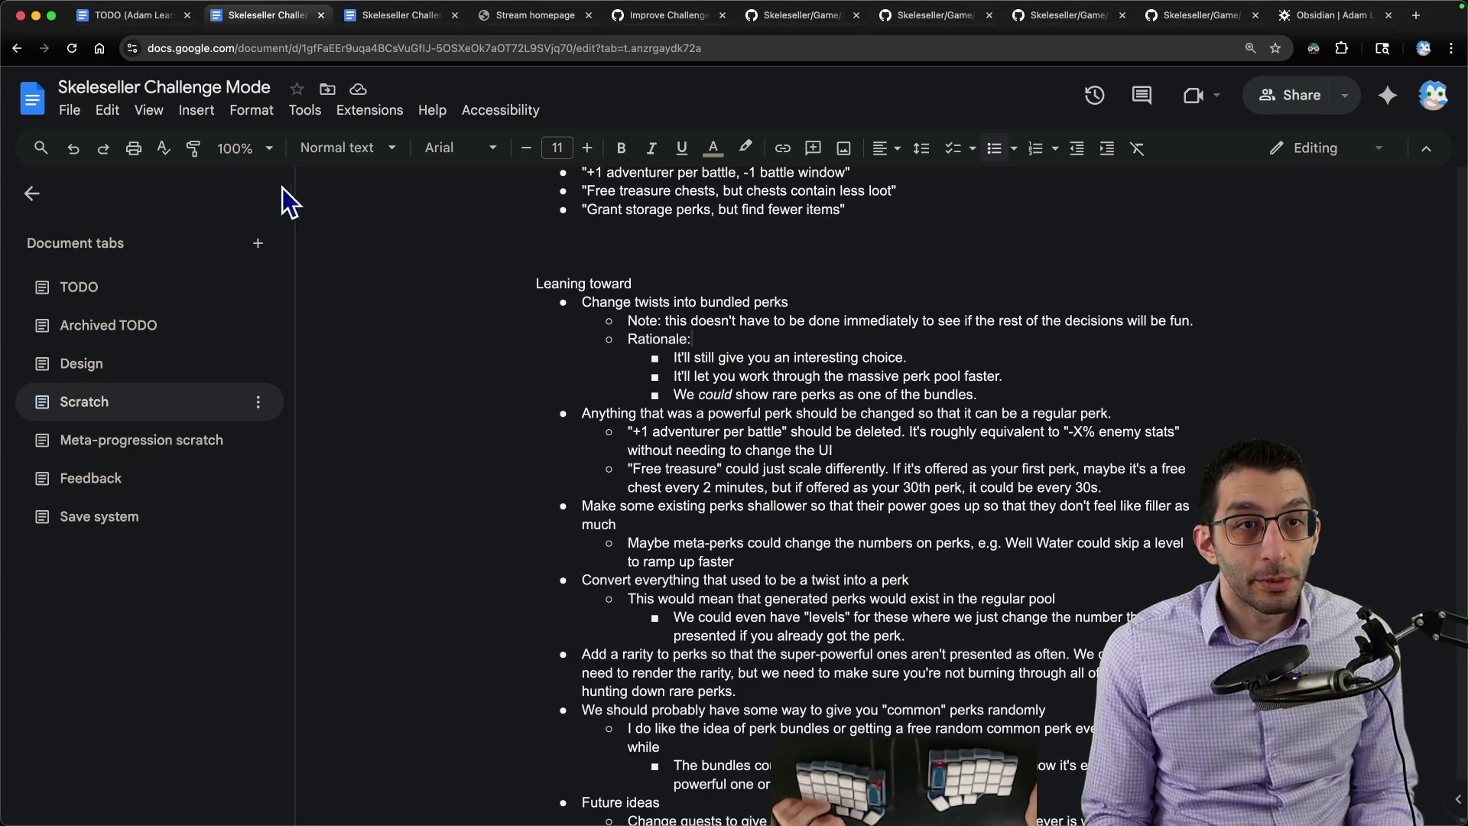
{"action": "key", "text": "super+Tab"}
{"action": "key", "text": "super+n"}
{"action": "type", "text": "Daily list"}
Step: Outline the Daily list as short and the Backlog as everything else, with indented sub-points
{"action": "key", "text": "Return"}
{"action": "key", "text": "Tab"}
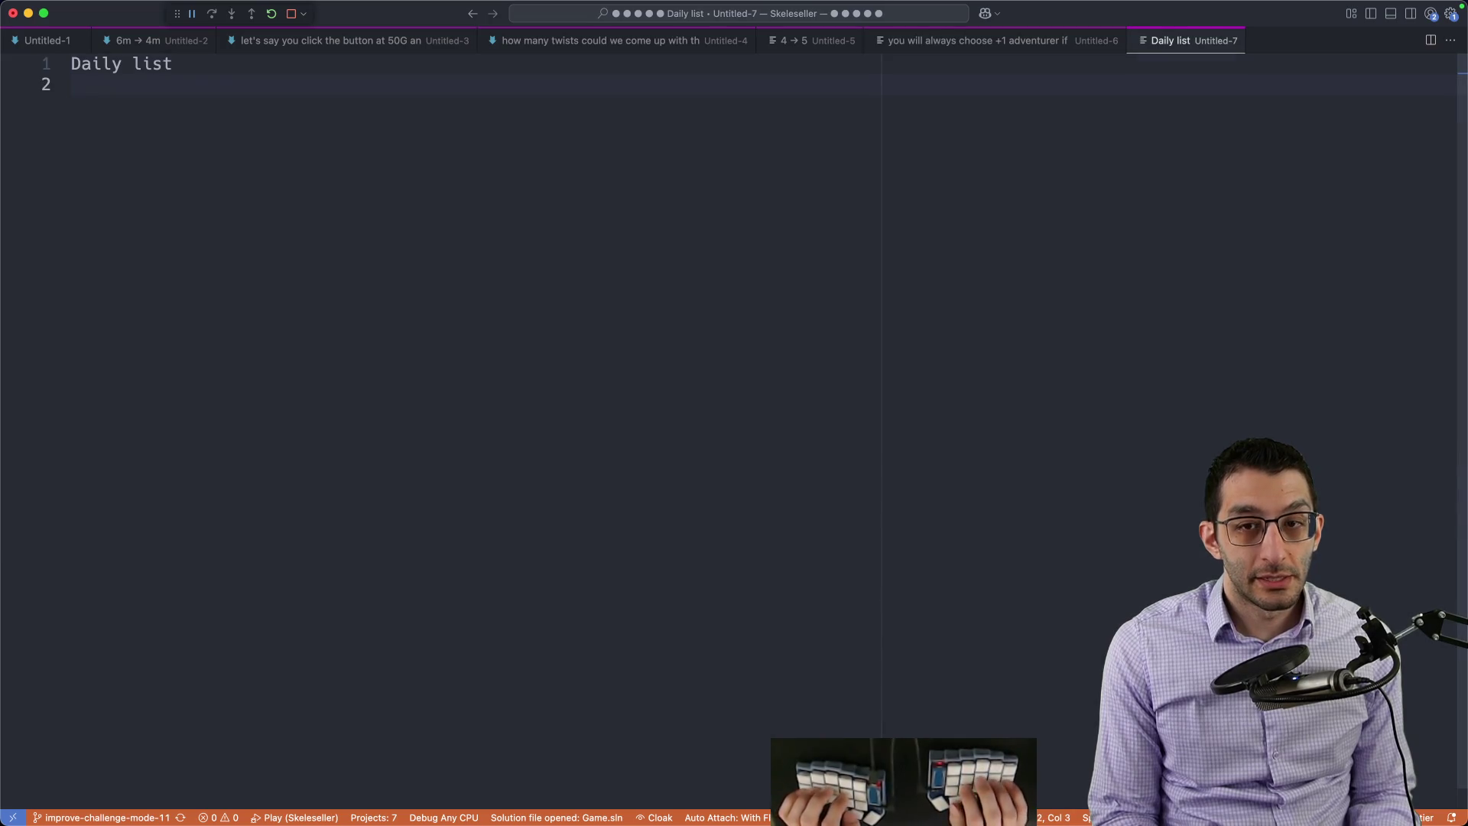
{"action": "type", "text": "short"}
{"action": "key", "text": "Return"}
{"action": "key", "text": "Tab"}
{"action": "type", "text": "2-5 items"}
{"action": "key", "text": "Return"}
{"action": "key", "text": "Return"}
{"action": "type", "text": "things that practically HAVE to get done"}
{"action": "key", "text": "Return"}
{"action": "key", "text": "Return"}
{"action": "key", "text": "BackSpace"}
{"action": "type", "text": "Backlog:"}
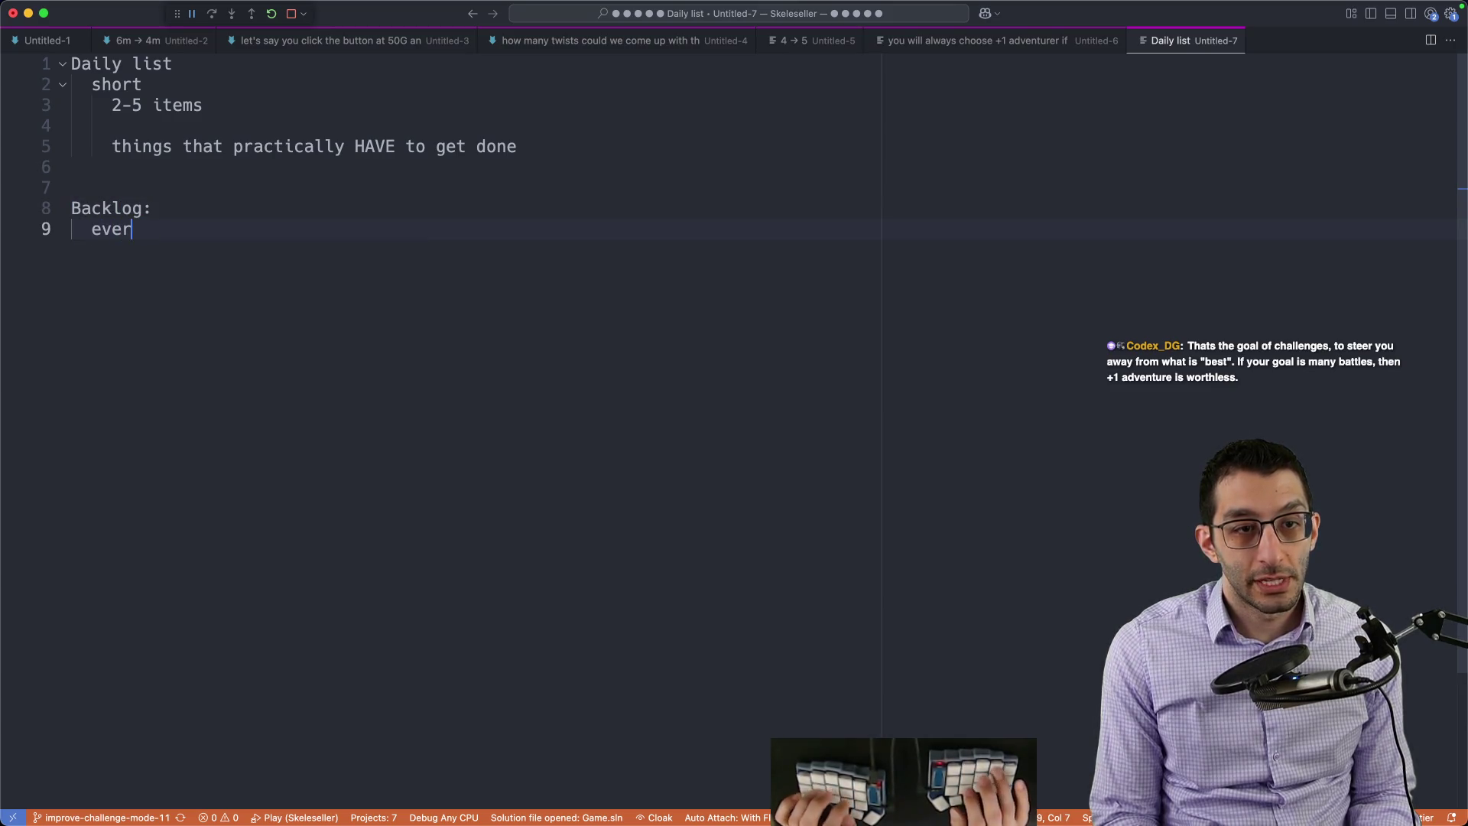
{"action": "type", "text": "yt"}
{"action": "type", "text": "hing else"}
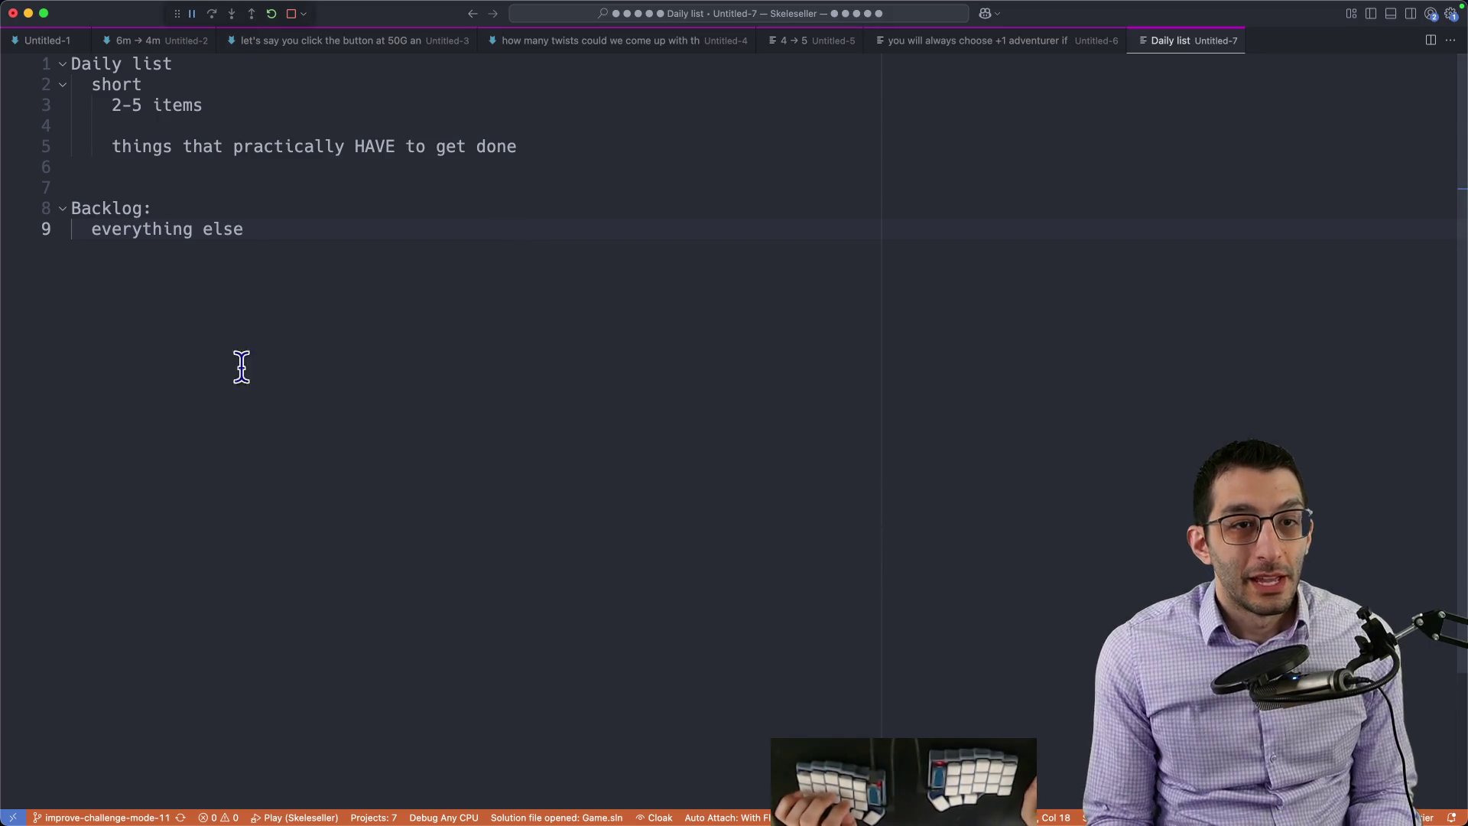
{"action": "key", "text": "super+a"}
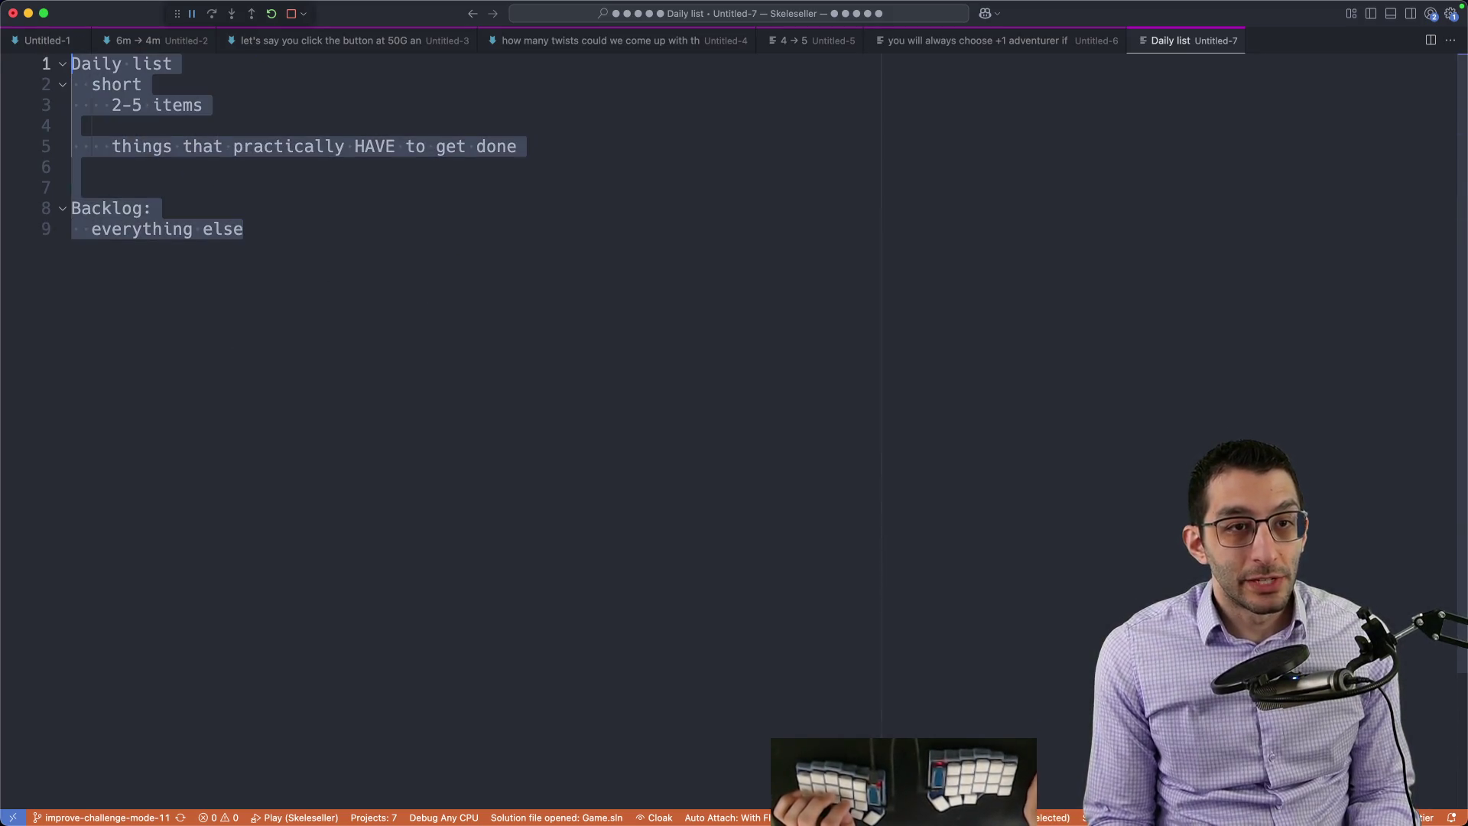
{"action": "left_click", "coordinate": [524, 322]}
{"action": "key", "text": "Return"}
{"action": "key", "text": "Return"}
{"action": "key", "text": "Return"}
{"action": "type", "text": "ily"}
Step: Add sample items under each heading, like work out, misc. chores, and suit dry-cleaning in the Backlog
{"action": "key", "text": "Return"}
{"action": "key", "text": "Tab"}
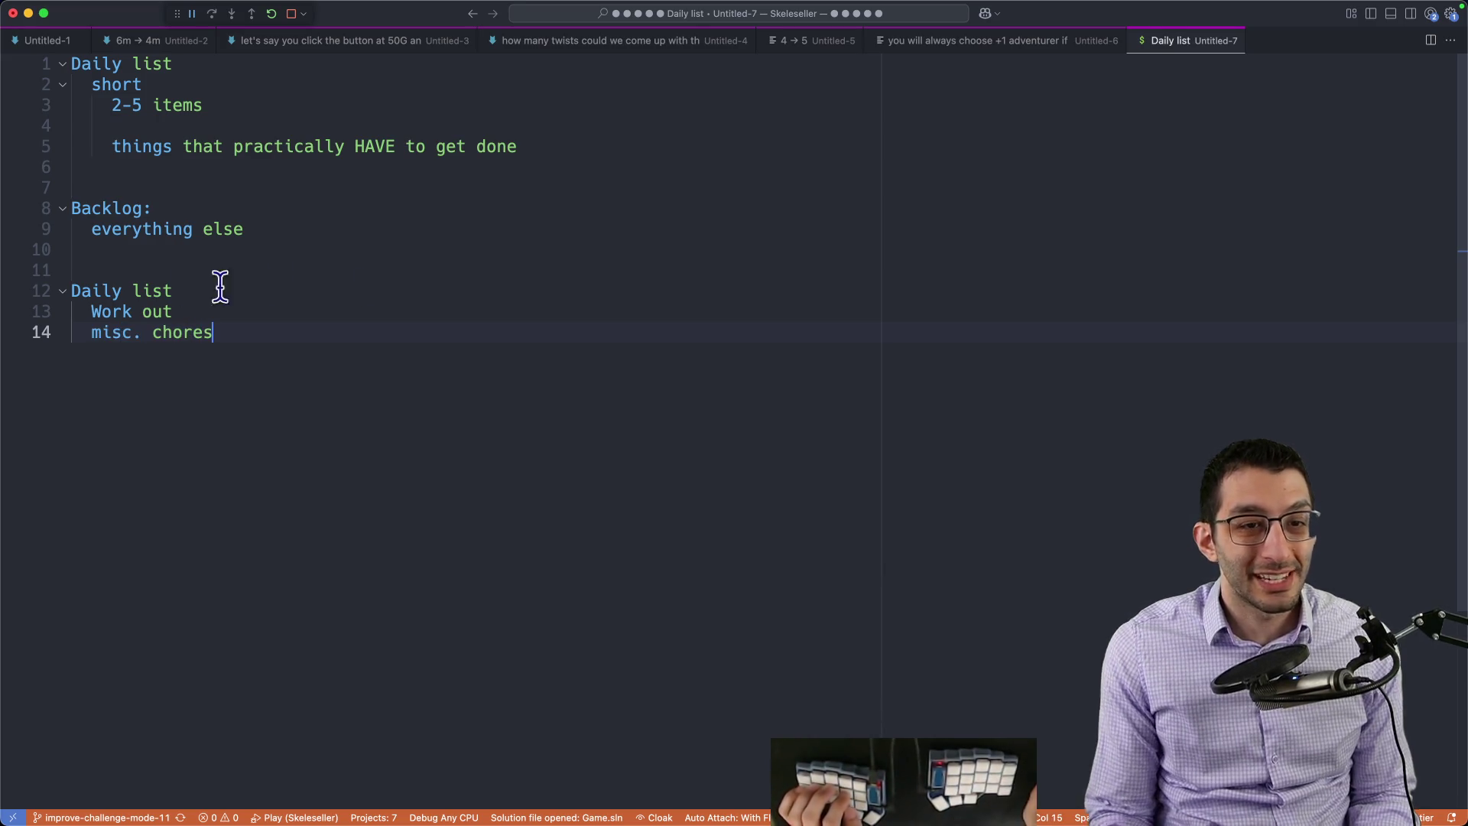
{"action": "left_click_drag", "start_coordinate": [233, 332], "coordinate": [72, 338]}
{"action": "key", "text": "ctrl+Return"}
{"action": "key", "text": "Escape"}
{"action": "left_click", "coordinate": [282, 351]}
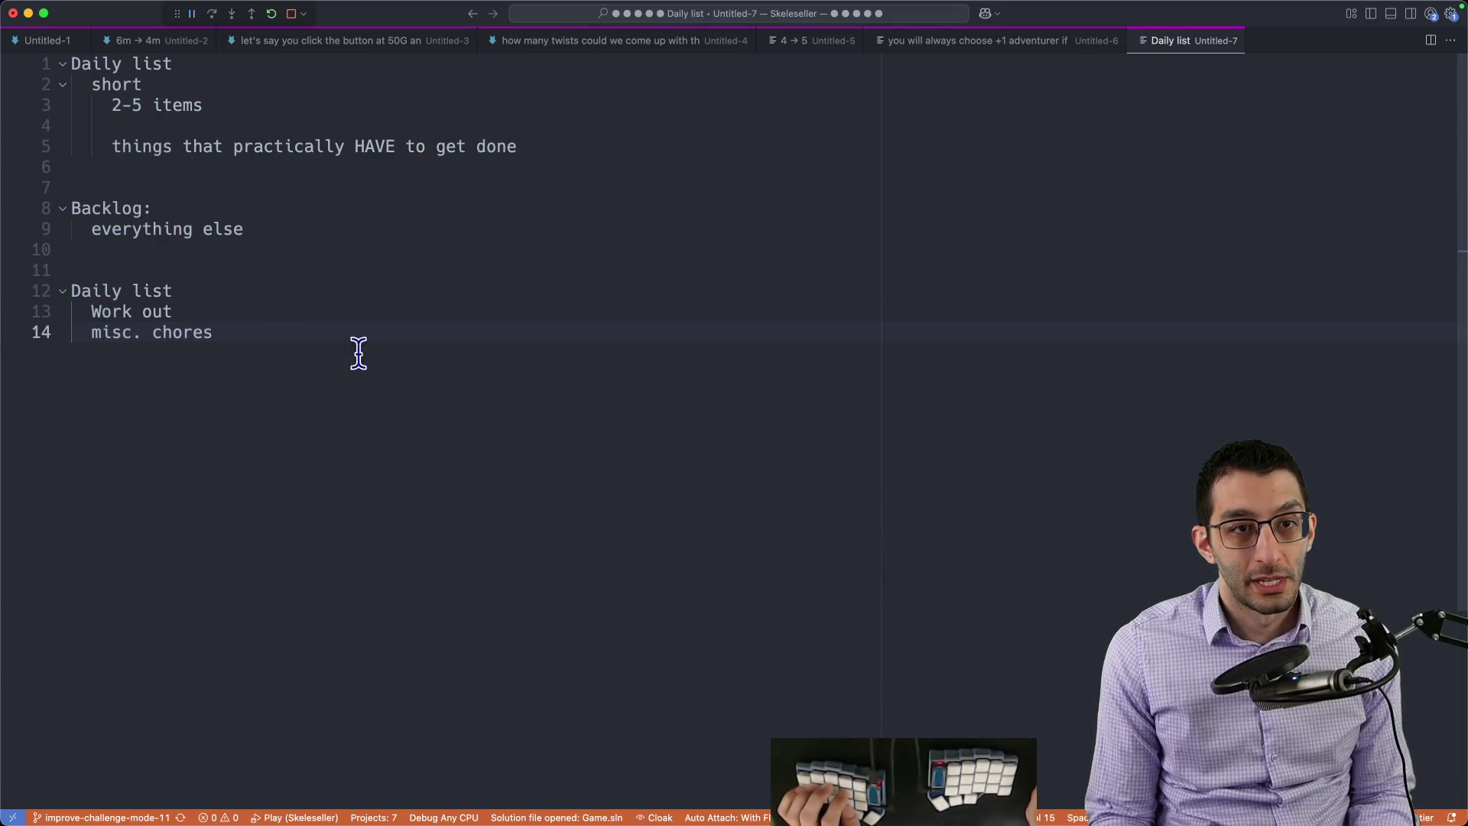
{"action": "key", "text": "Return"}
{"action": "key", "text": "Return"}
{"action": "type", "text": "Backlog"}
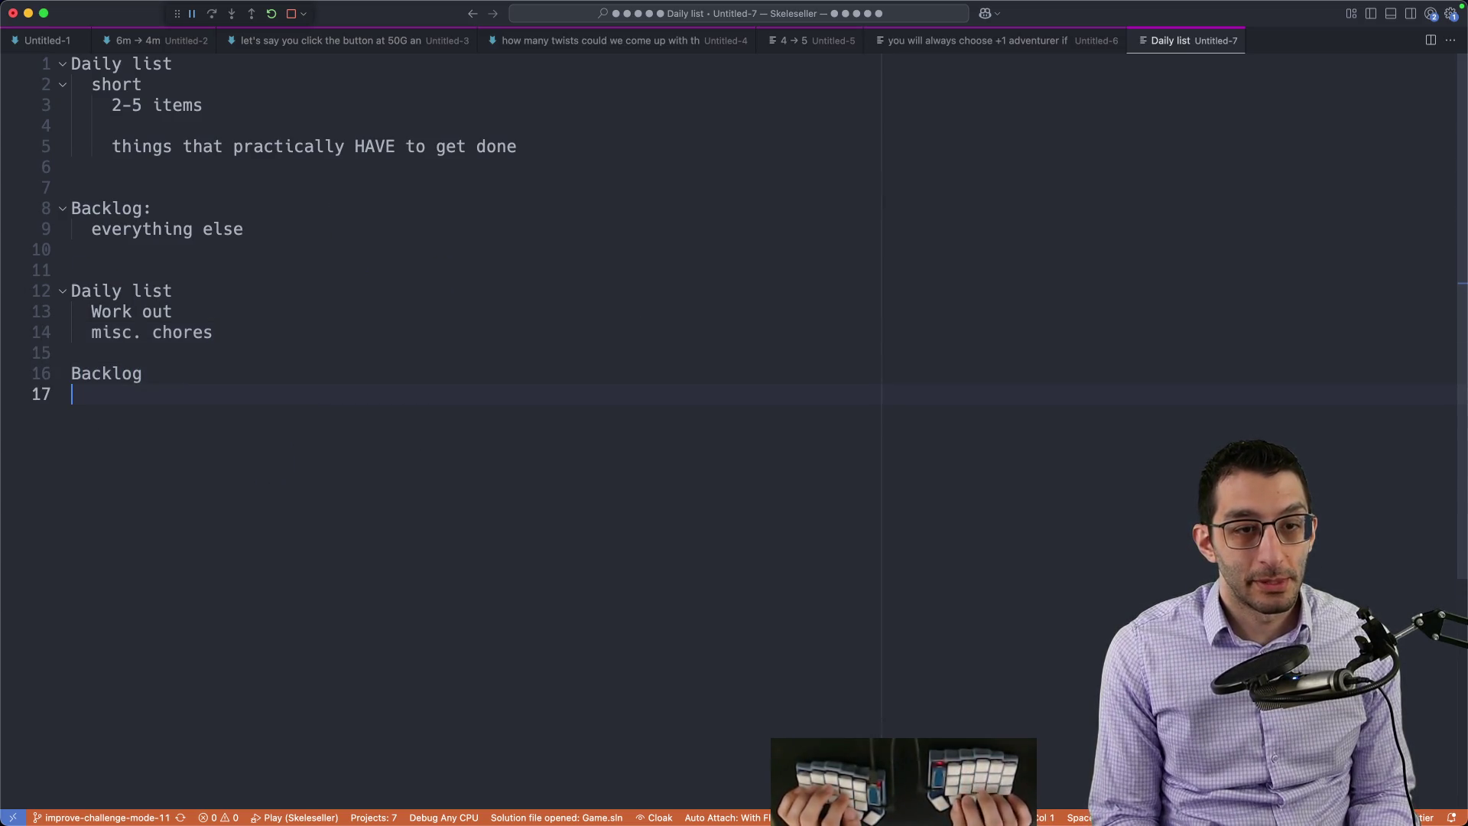
{"action": "type", "text": "   Return the thing I'm borrowing   "}
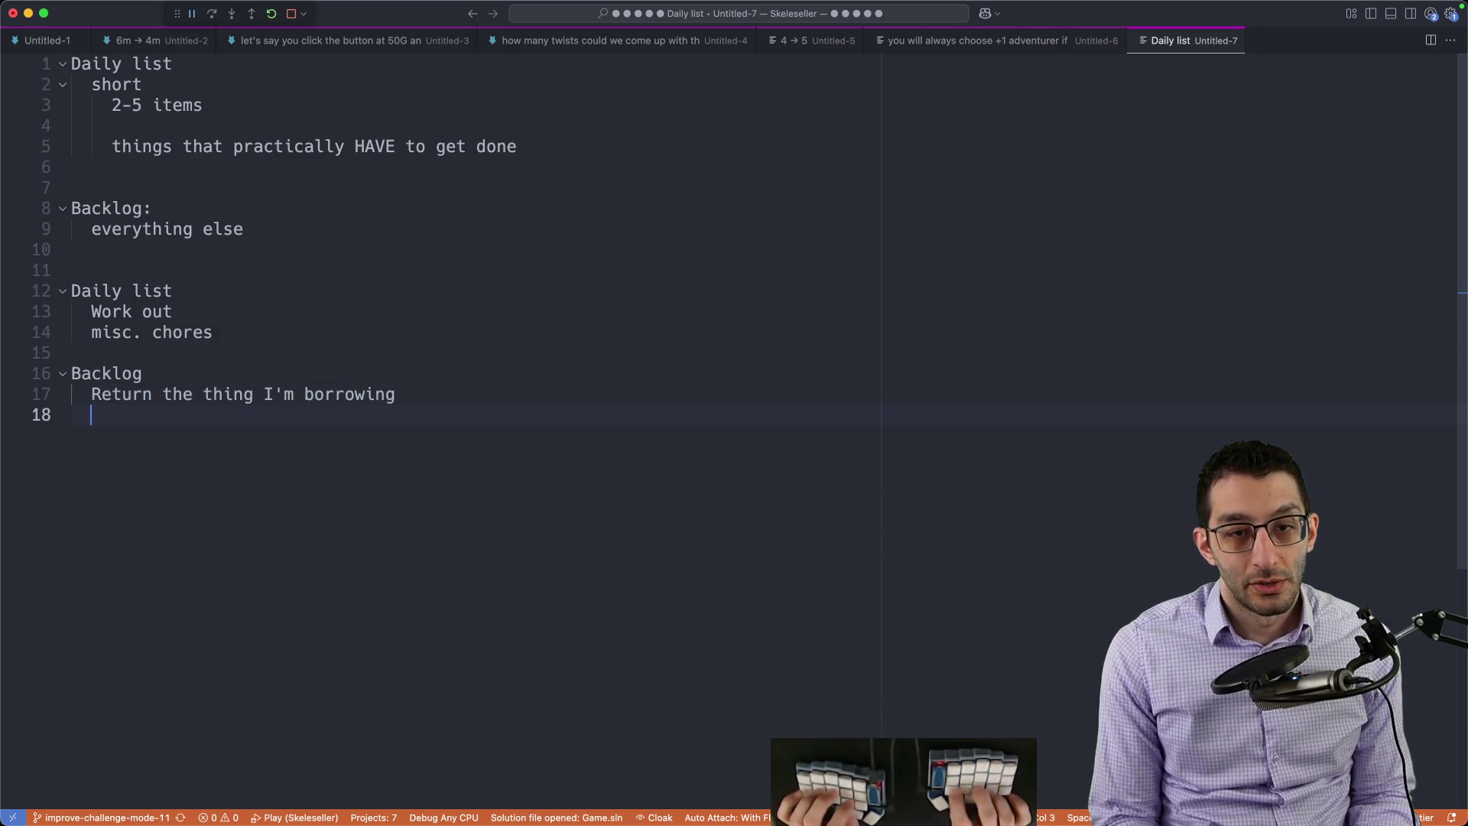
{"action": "type", "text": "Get my suit dry-cleaned"}
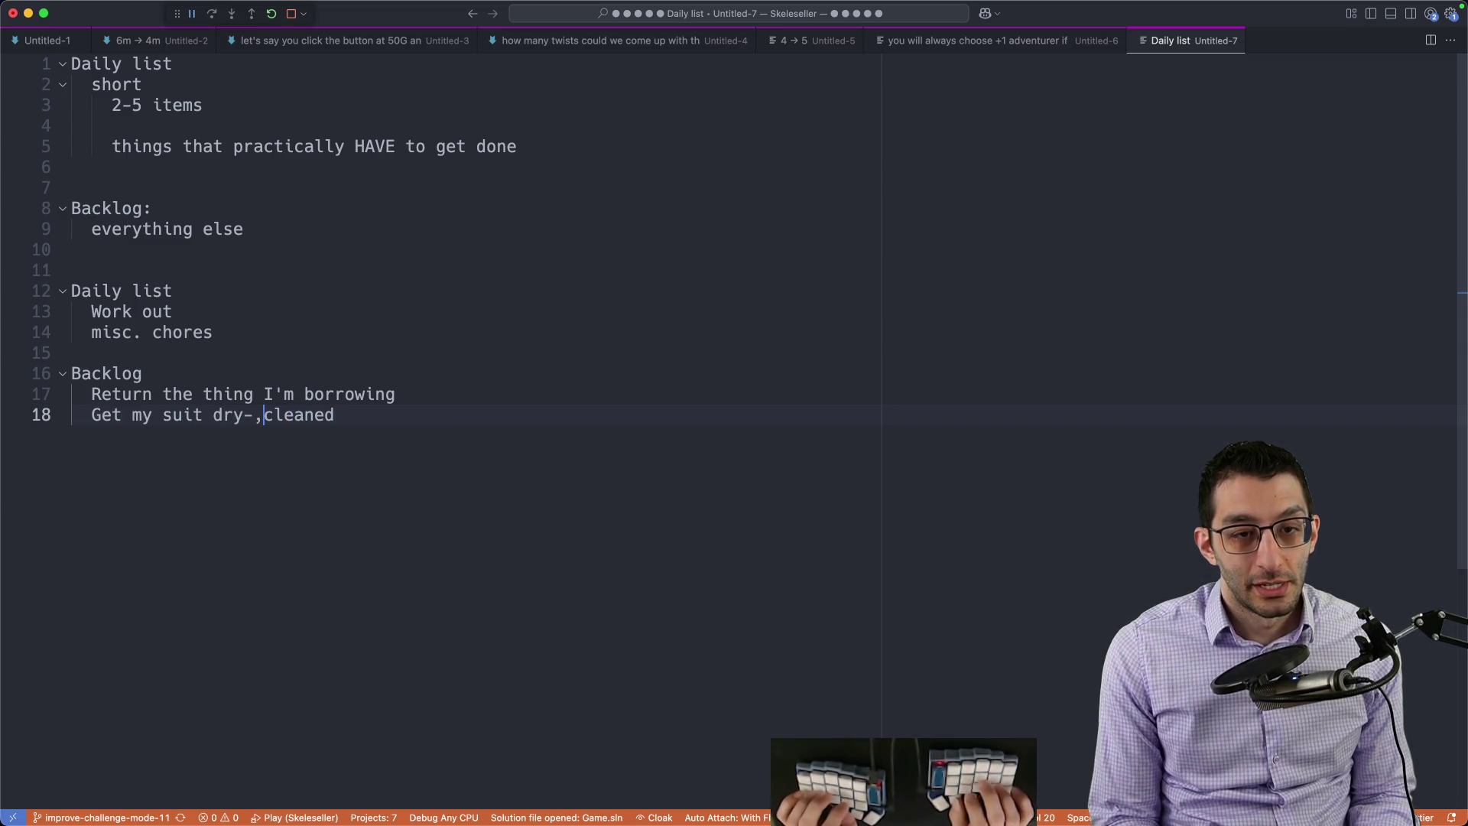
{"action": "key", "text": "shift+Home"}
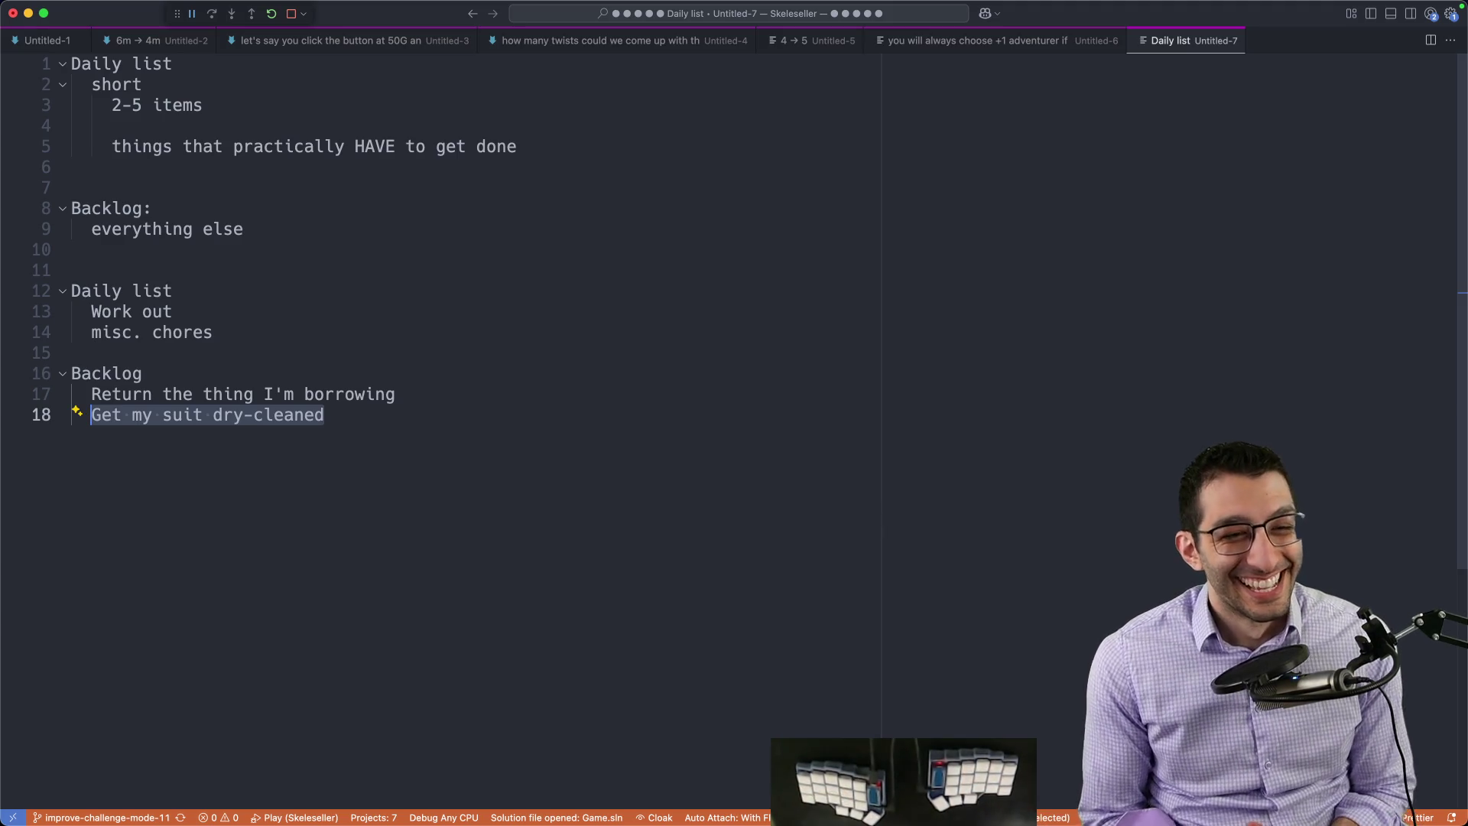
{"action": "key", "text": "Right"}
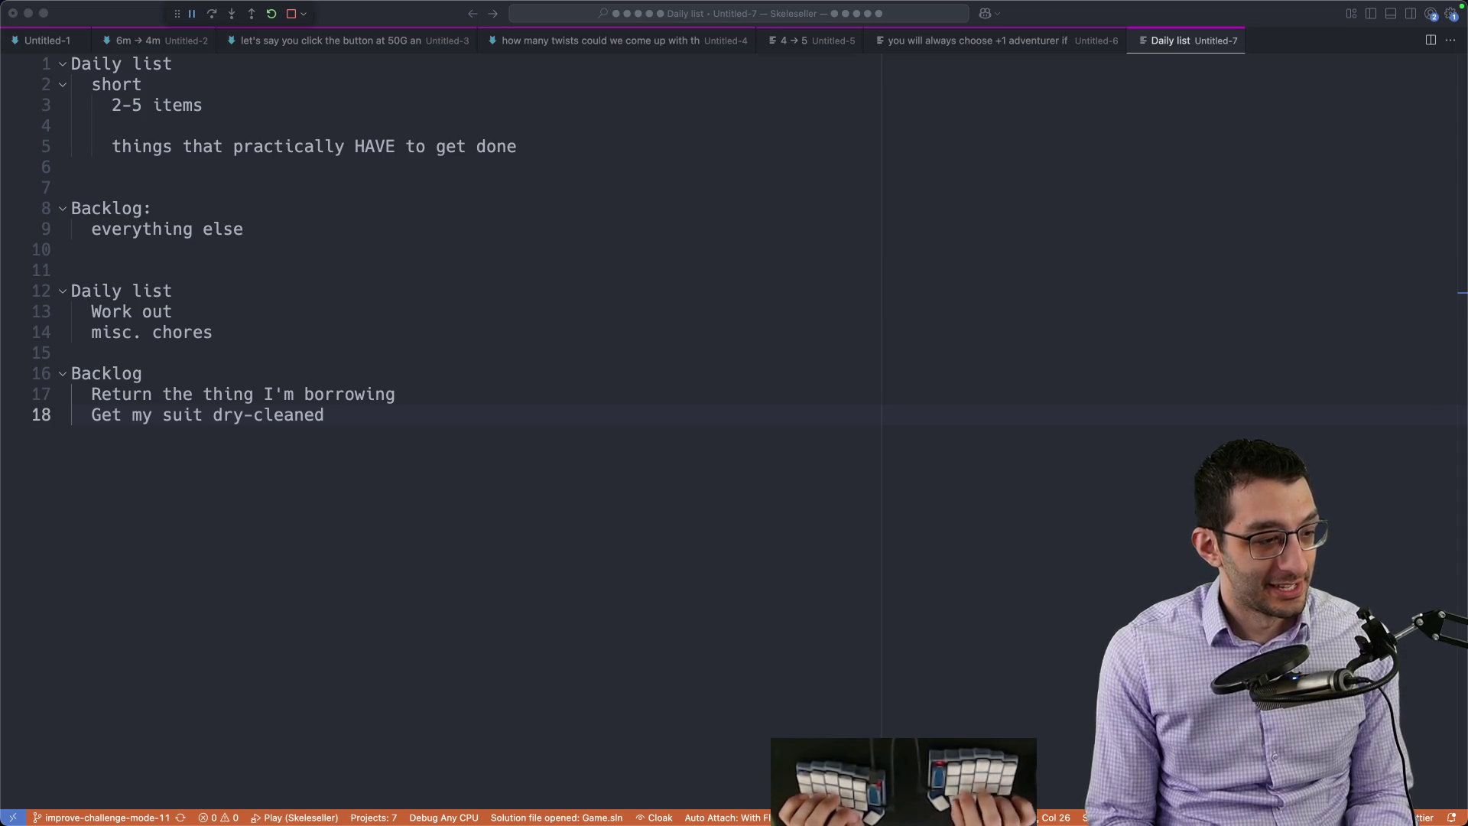
{"action": "mouse_move", "coordinate": [296, 803]}
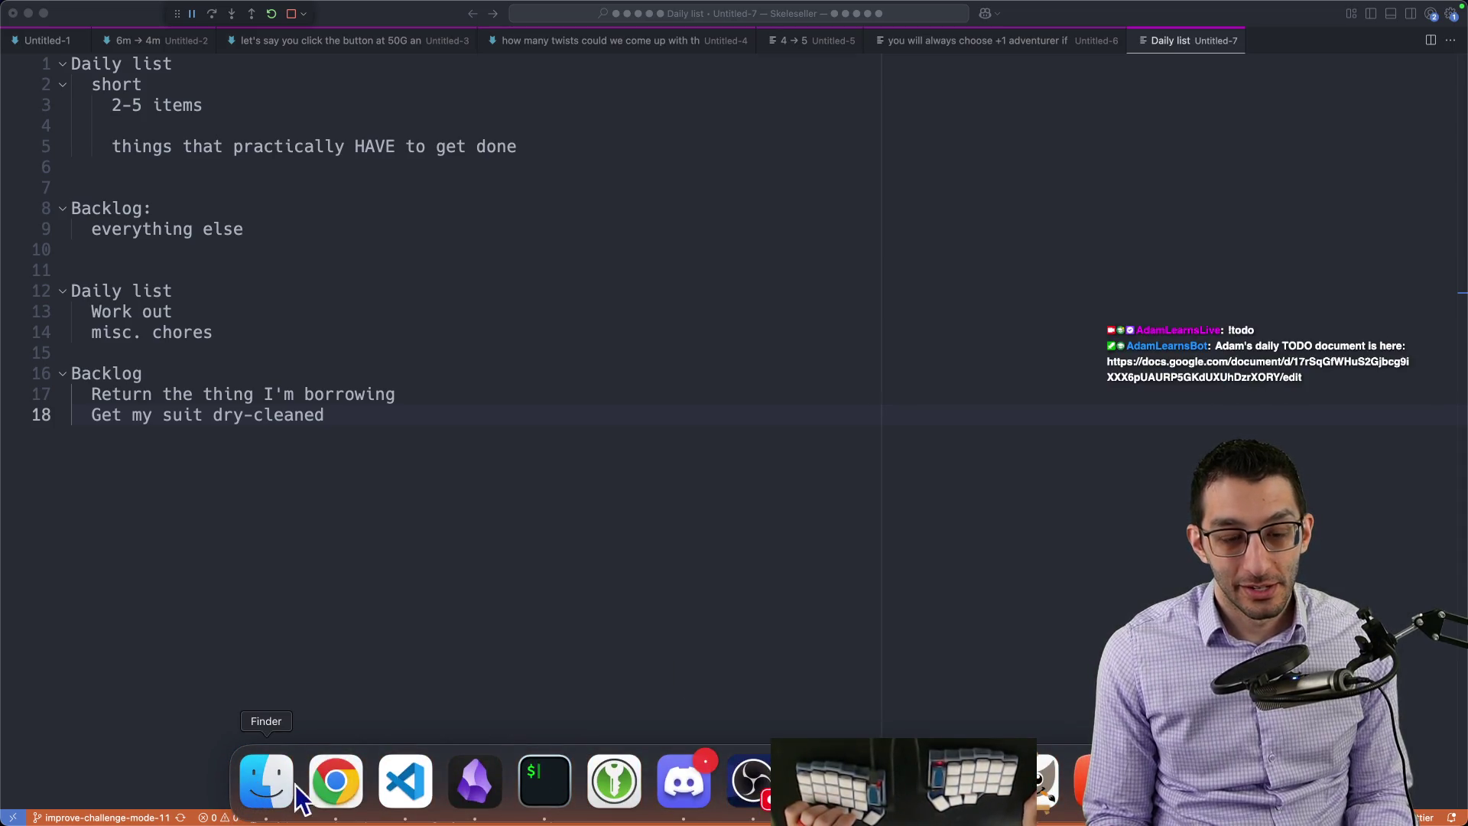
Step: Bring up the TODO (Adam Learns) doc in Chrome and review Tuesday's Challenge Mode notes and twist ideas
{"action": "left_click", "coordinate": [335, 780]}
{"action": "left_click", "coordinate": [138, 15]}
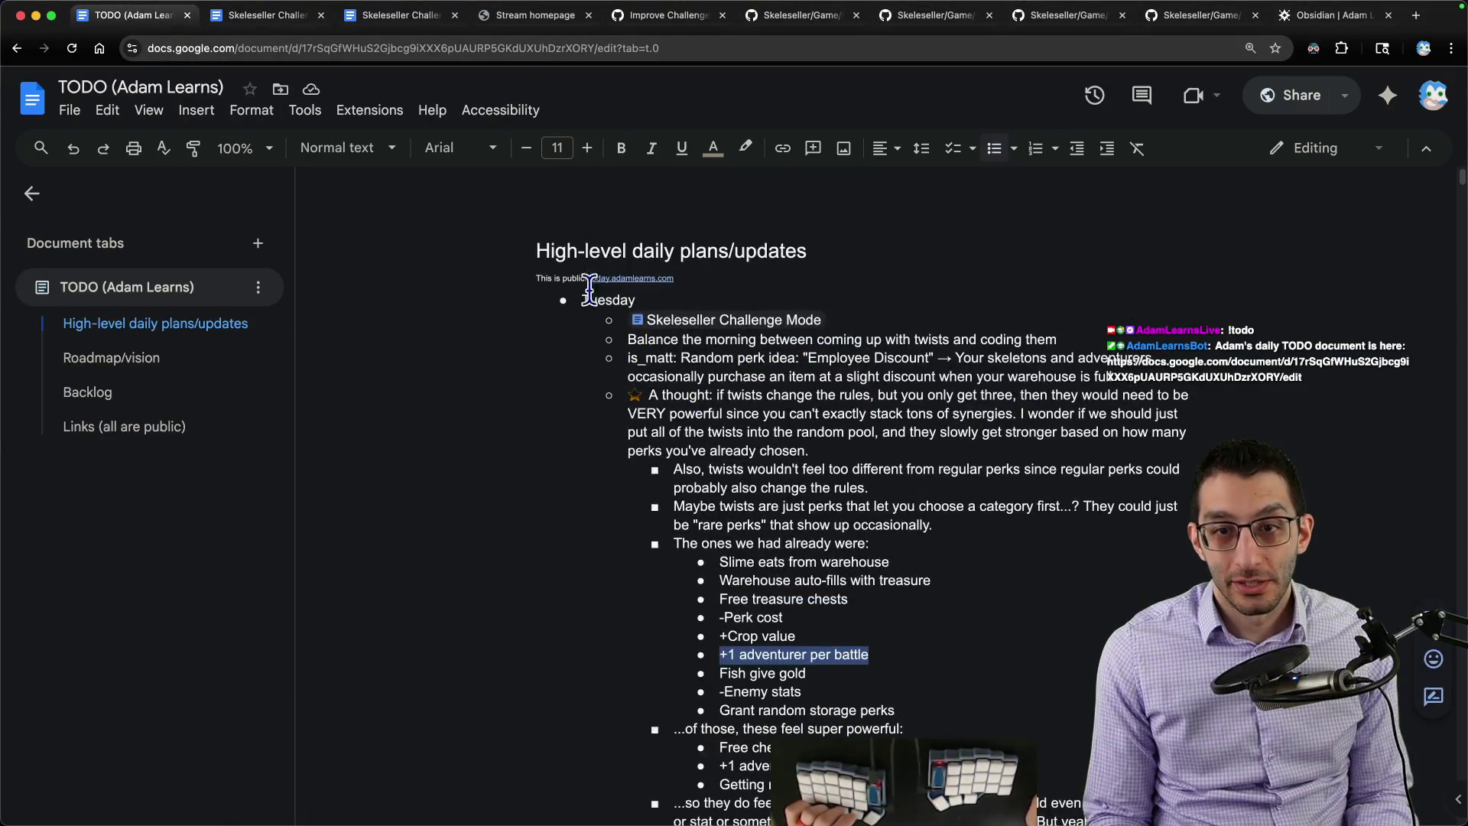
{"action": "left_click_drag", "start_coordinate": [629, 324], "coordinate": [750, 517]}
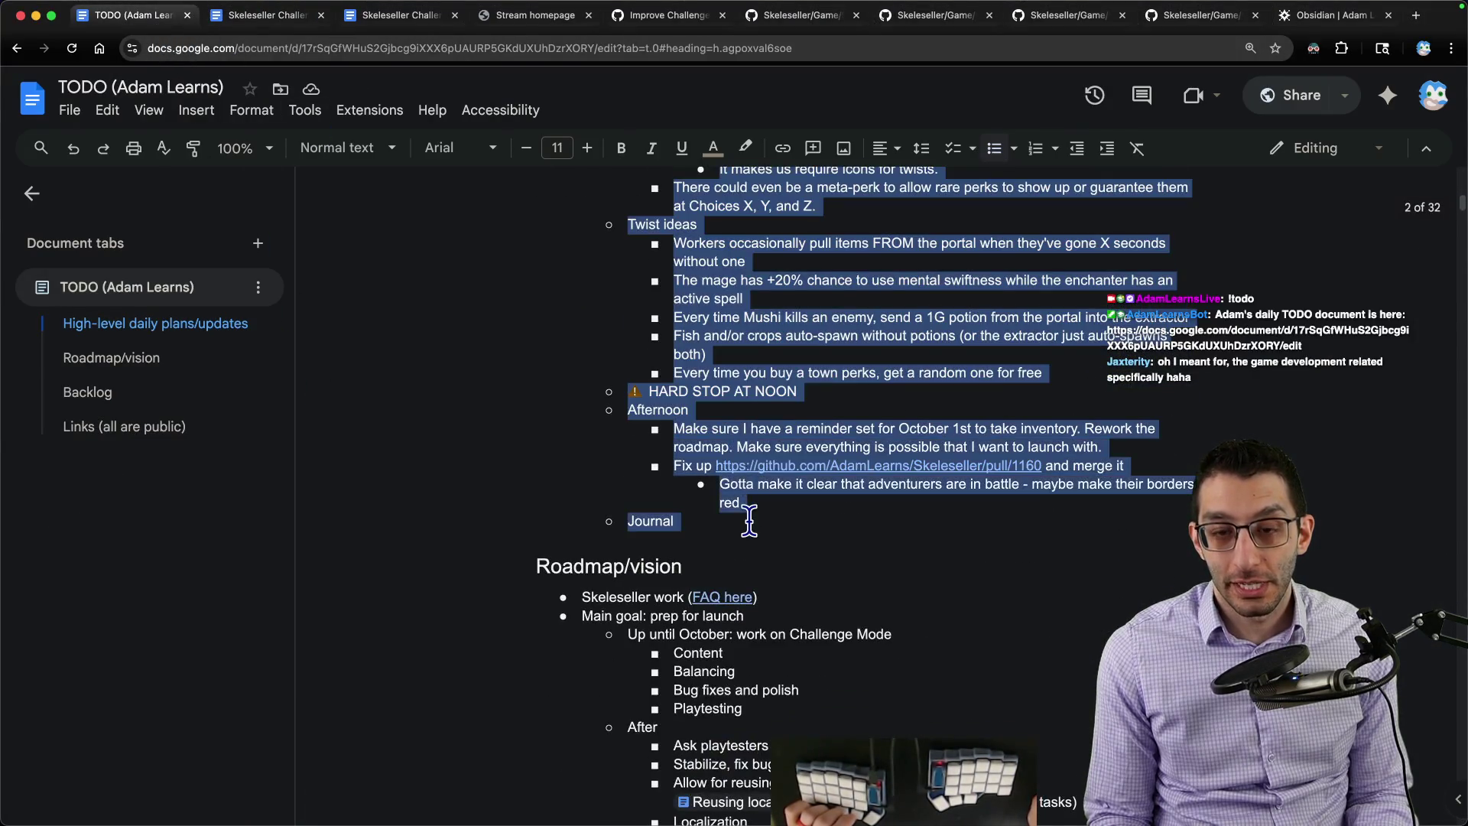
{"action": "left_click", "coordinate": [750, 516]}
{"action": "scroll", "coordinate": [773, 440], "scroll_direction": "up", "scroll_amount": 10}
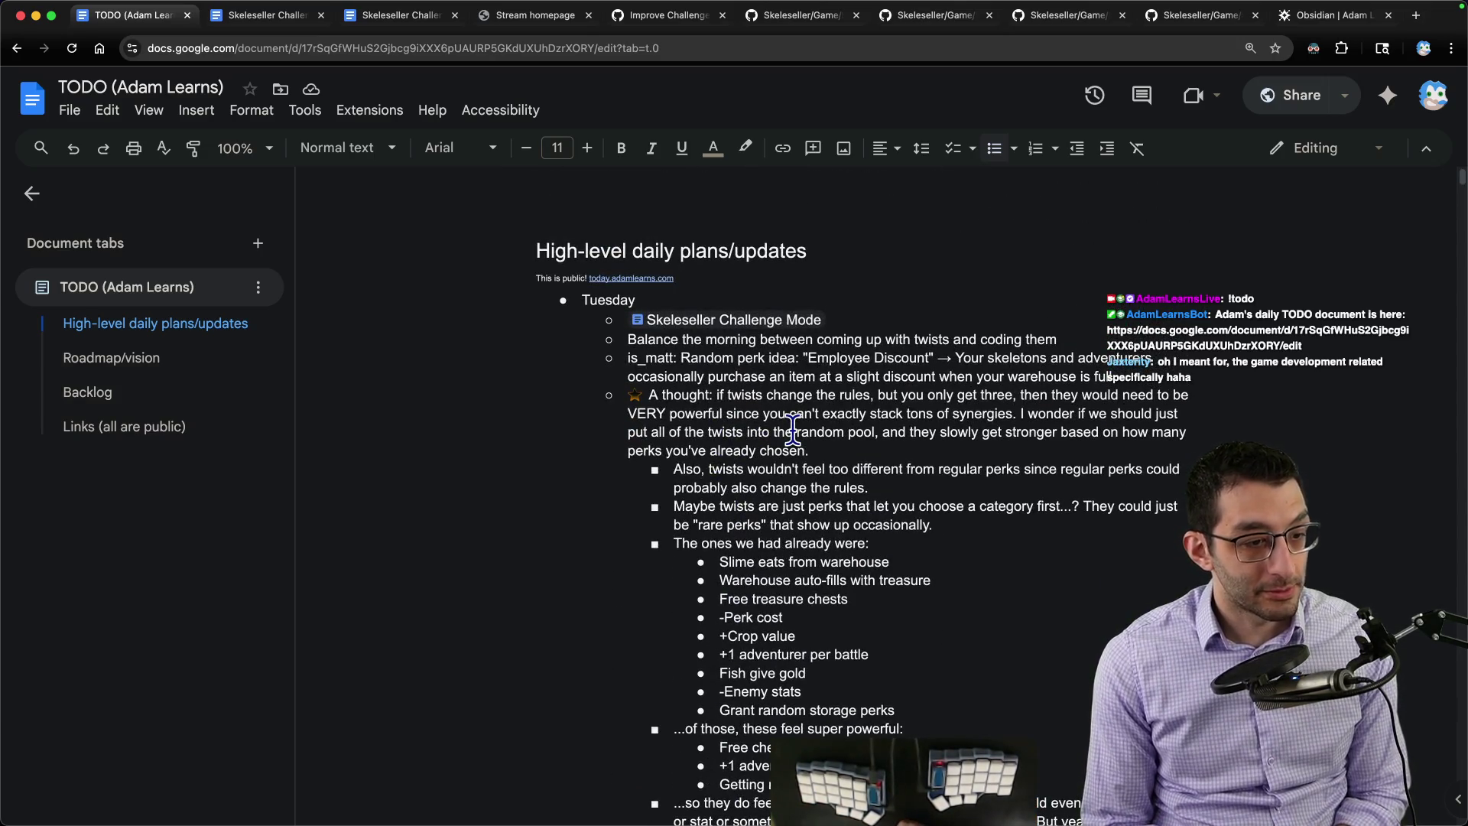
{"action": "left_click_drag", "start_coordinate": [576, 297], "coordinate": [727, 384]}
{"action": "left_click", "coordinate": [727, 395]}
{"action": "mouse_move", "coordinate": [579, 296]}
{"action": "left_mouse_down"}
{"action": "mouse_move", "coordinate": [700, 373]}
{"action": "mouse_move", "coordinate": [949, 626]}
{"action": "left_mouse_up"}
{"action": "left_click", "coordinate": [702, 384]}
Step: Look over the morning-balance line, the Journal line and the Afternoon tasks in the daily plans
{"action": "left_click_drag", "start_coordinate": [631, 341], "coordinate": [1111, 343]}
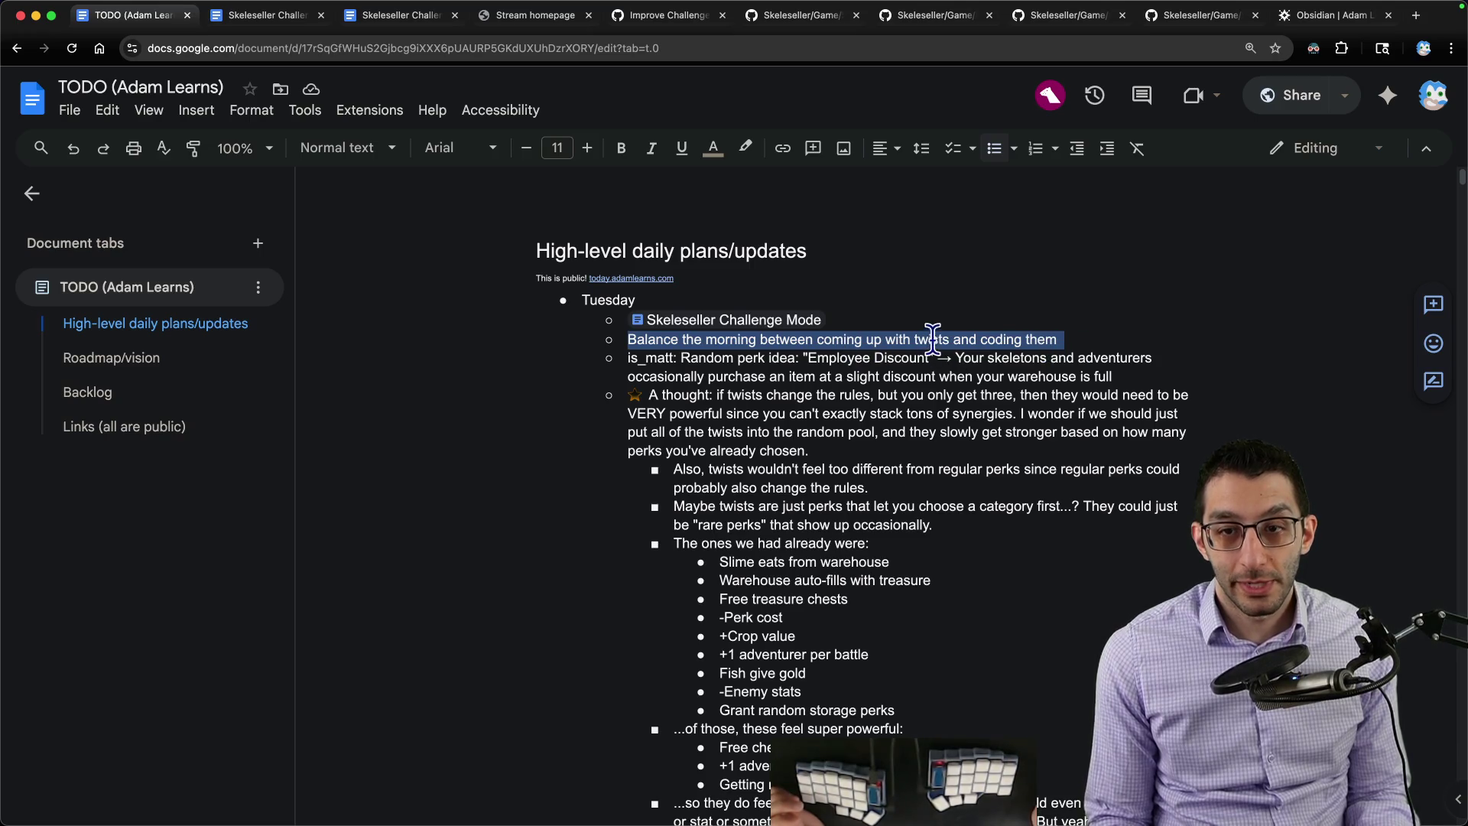
{"action": "scroll", "coordinate": [917, 335], "scroll_direction": "down", "scroll_amount": 10}
{"action": "left_click_drag", "start_coordinate": [651, 331], "coordinate": [734, 351]}
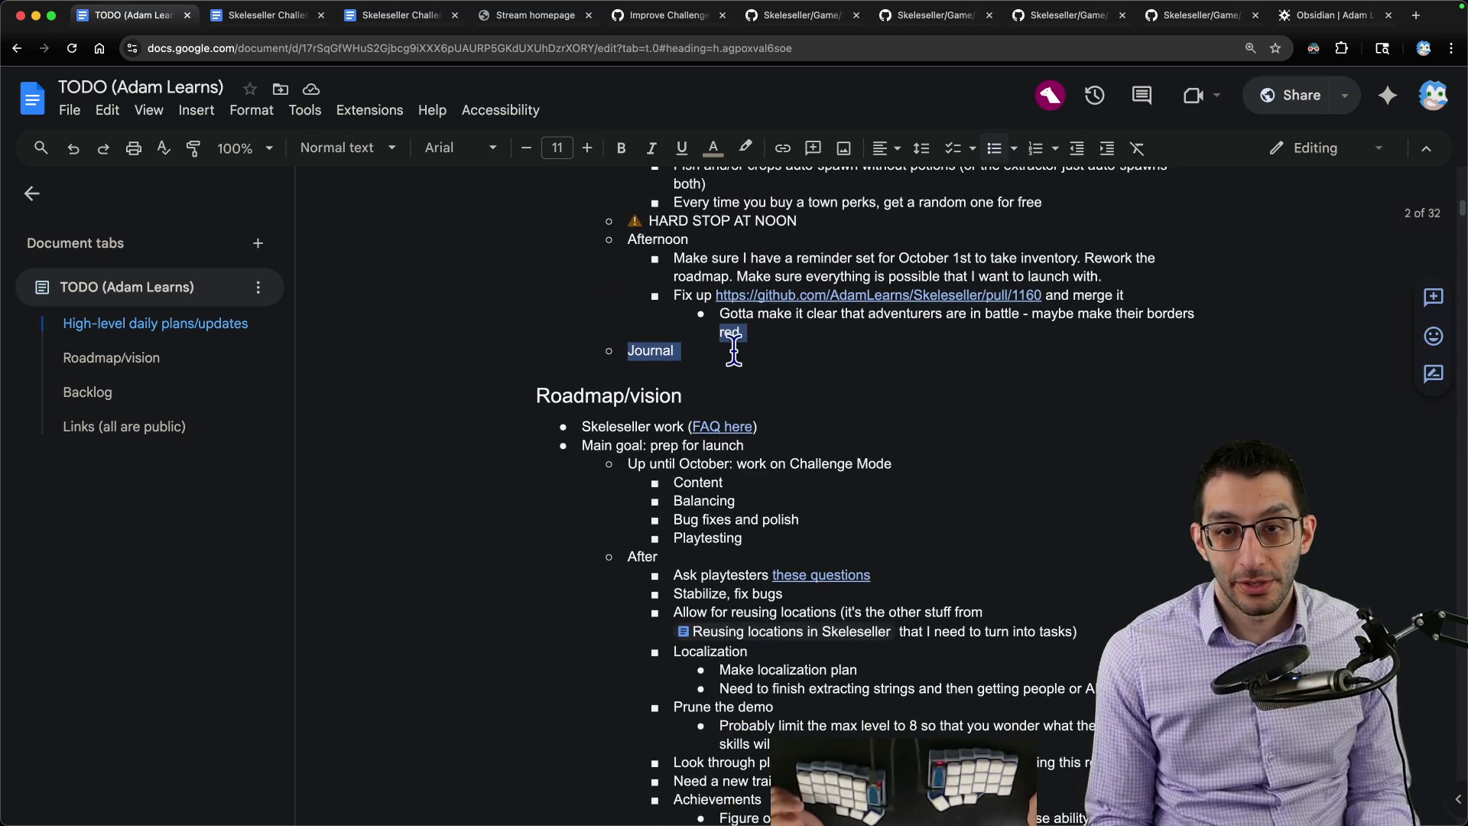
{"action": "left_click_drag", "start_coordinate": [629, 239], "coordinate": [885, 334]}
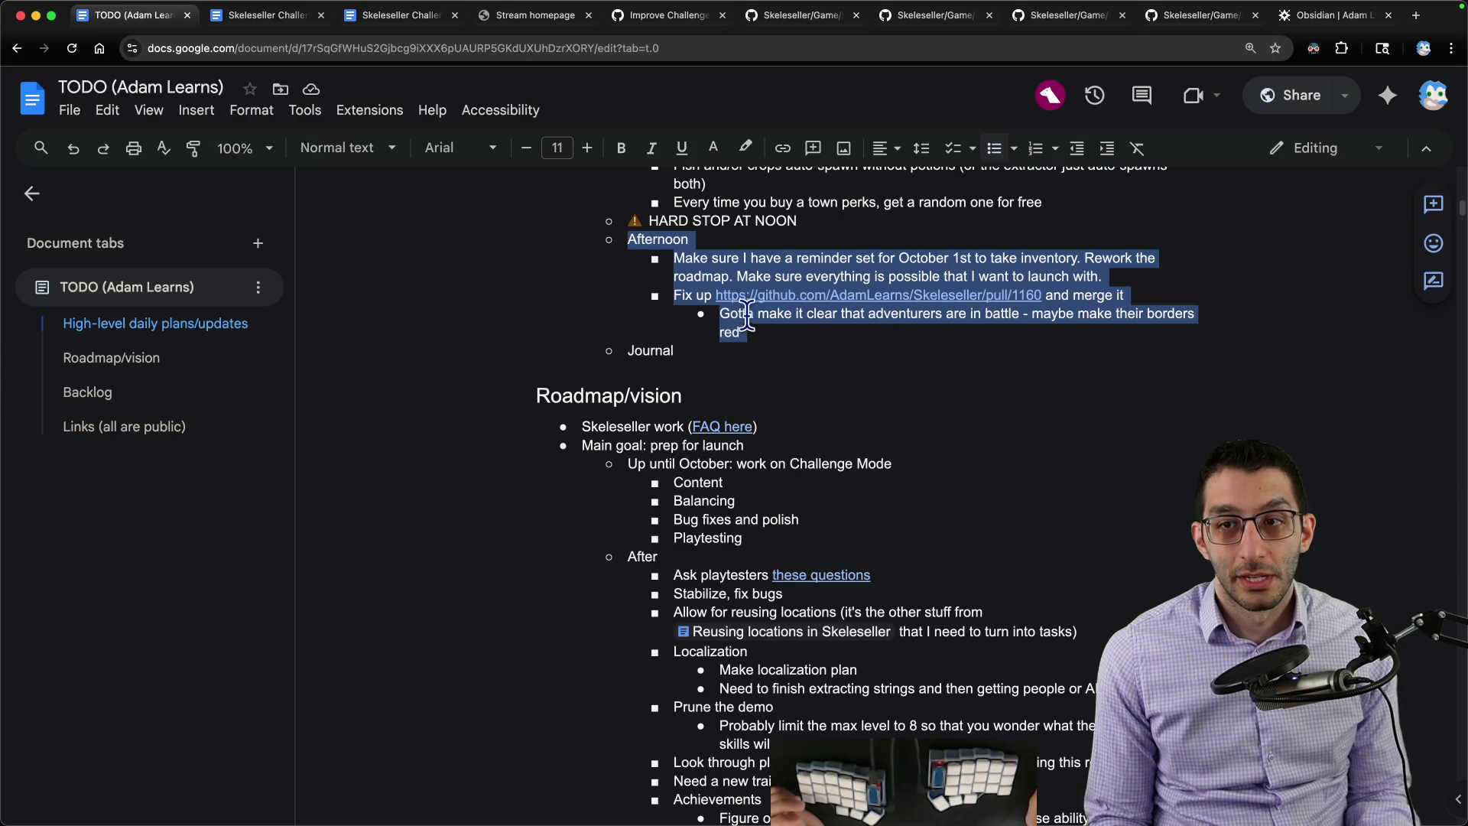
{"action": "scroll", "coordinate": [746, 345], "scroll_direction": "up", "scroll_amount": 2}
{"action": "scroll", "coordinate": [769, 378], "scroll_direction": "up", "scroll_amount": 1}
{"action": "scroll", "coordinate": [586, 387], "scroll_direction": "down", "scroll_amount": 6}
{"action": "scroll", "coordinate": [569, 292], "scroll_direction": "down", "scroll_amount": 5}
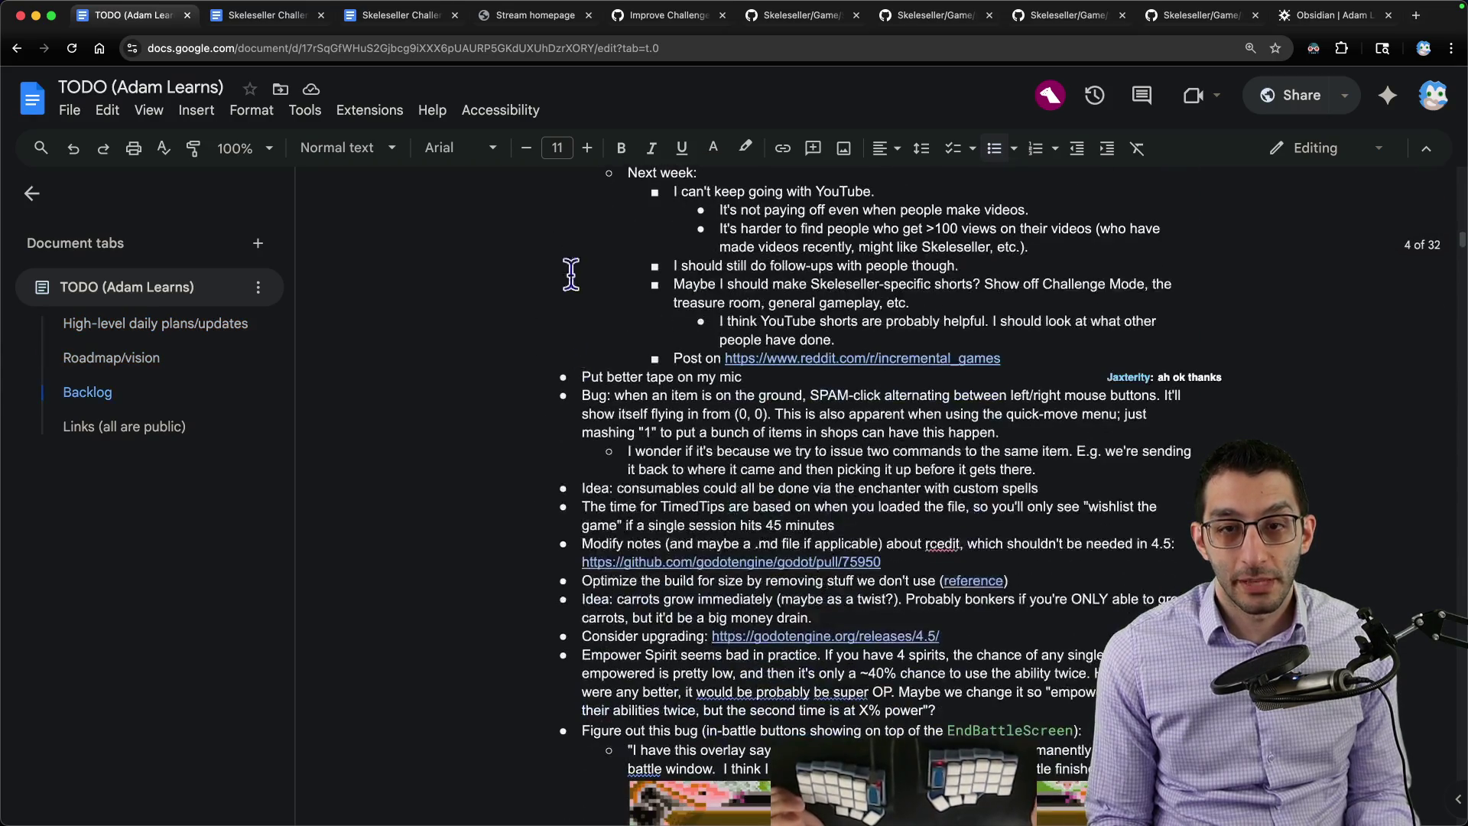
{"action": "scroll", "coordinate": [602, 276], "scroll_direction": "up", "scroll_amount": 1}
{"action": "scroll", "coordinate": [515, 418], "scroll_direction": "up", "scroll_amount": 5}
{"action": "scroll", "coordinate": [515, 418], "scroll_direction": "up", "scroll_amount": 10}
{"action": "scroll", "coordinate": [548, 410], "scroll_direction": "up", "scroll_amount": 3}
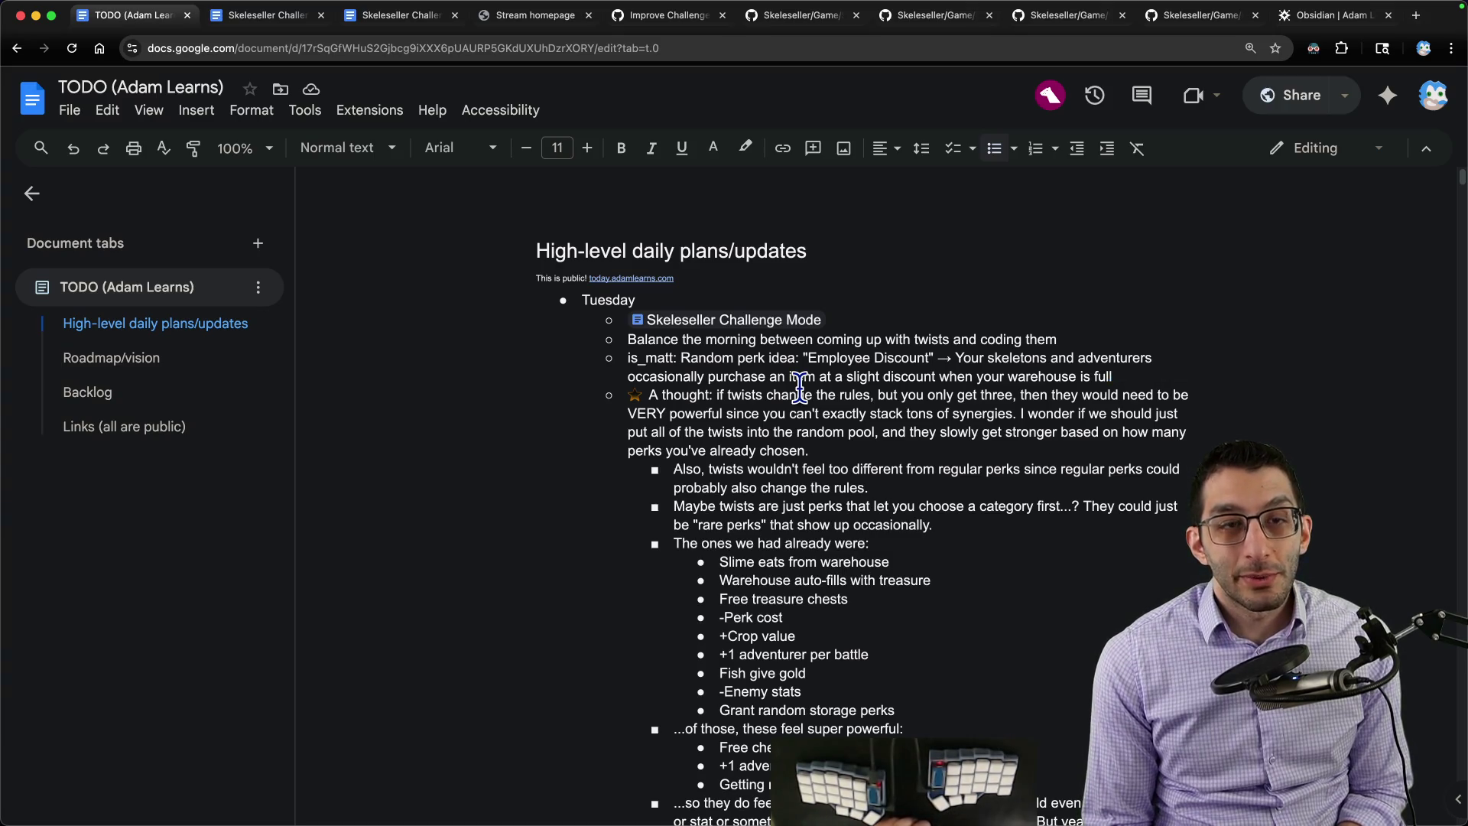
Step: Start the many-battles question note and delete the 'every battle drops exactly 1 item' line
{"action": "key", "text": "super+Tab"}
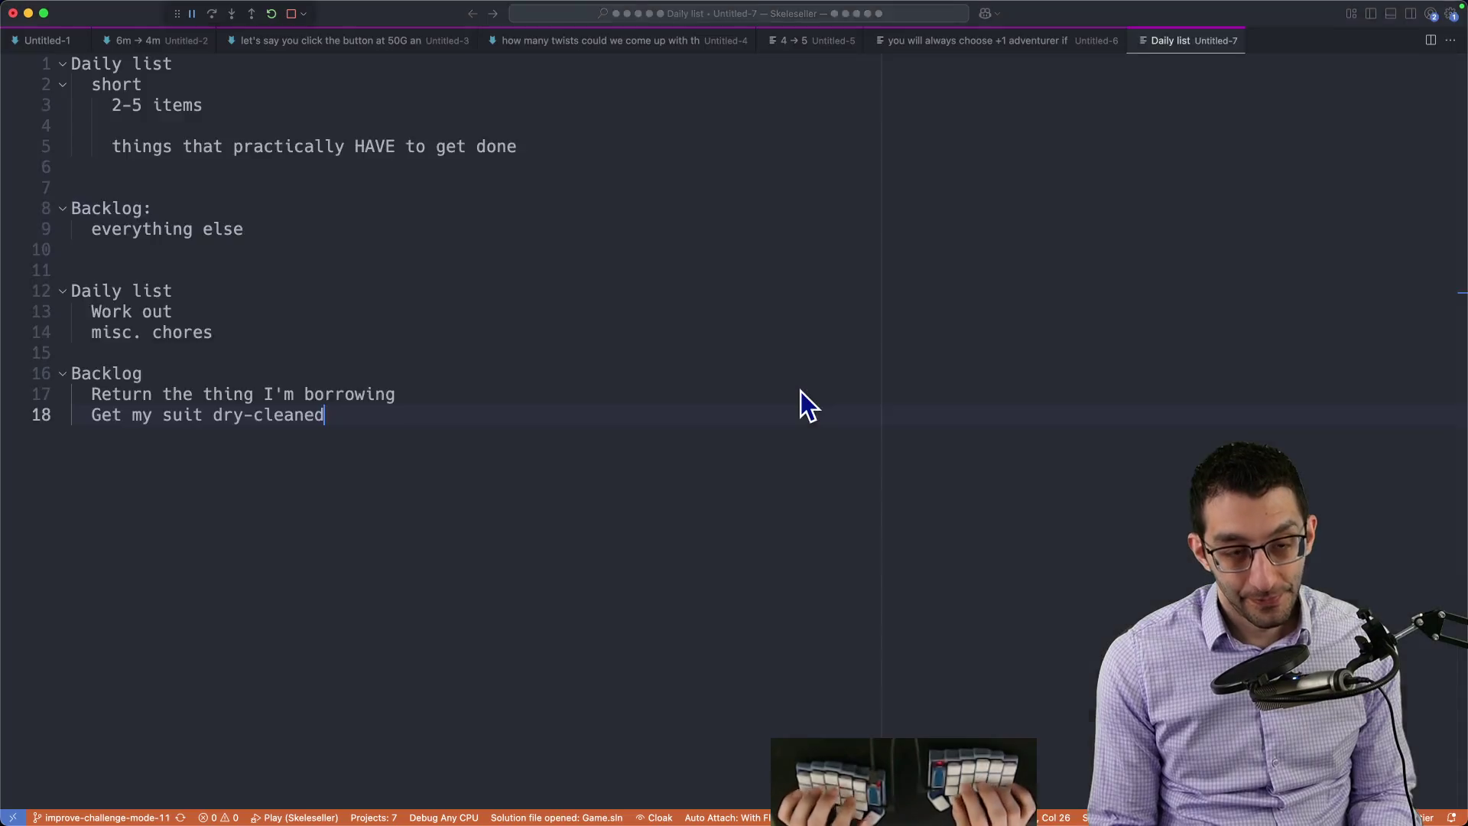
{"action": "type", "text": "how would we make someone's goal to have many battles"}
{"action": "key", "text": "Return"}
{"action": "key", "text": "Return"}
{"action": "key", "text": "Return"}
{"action": "key", "text": "Return"}
{"action": "type", "text": "every battle drops exactly 1 item"}
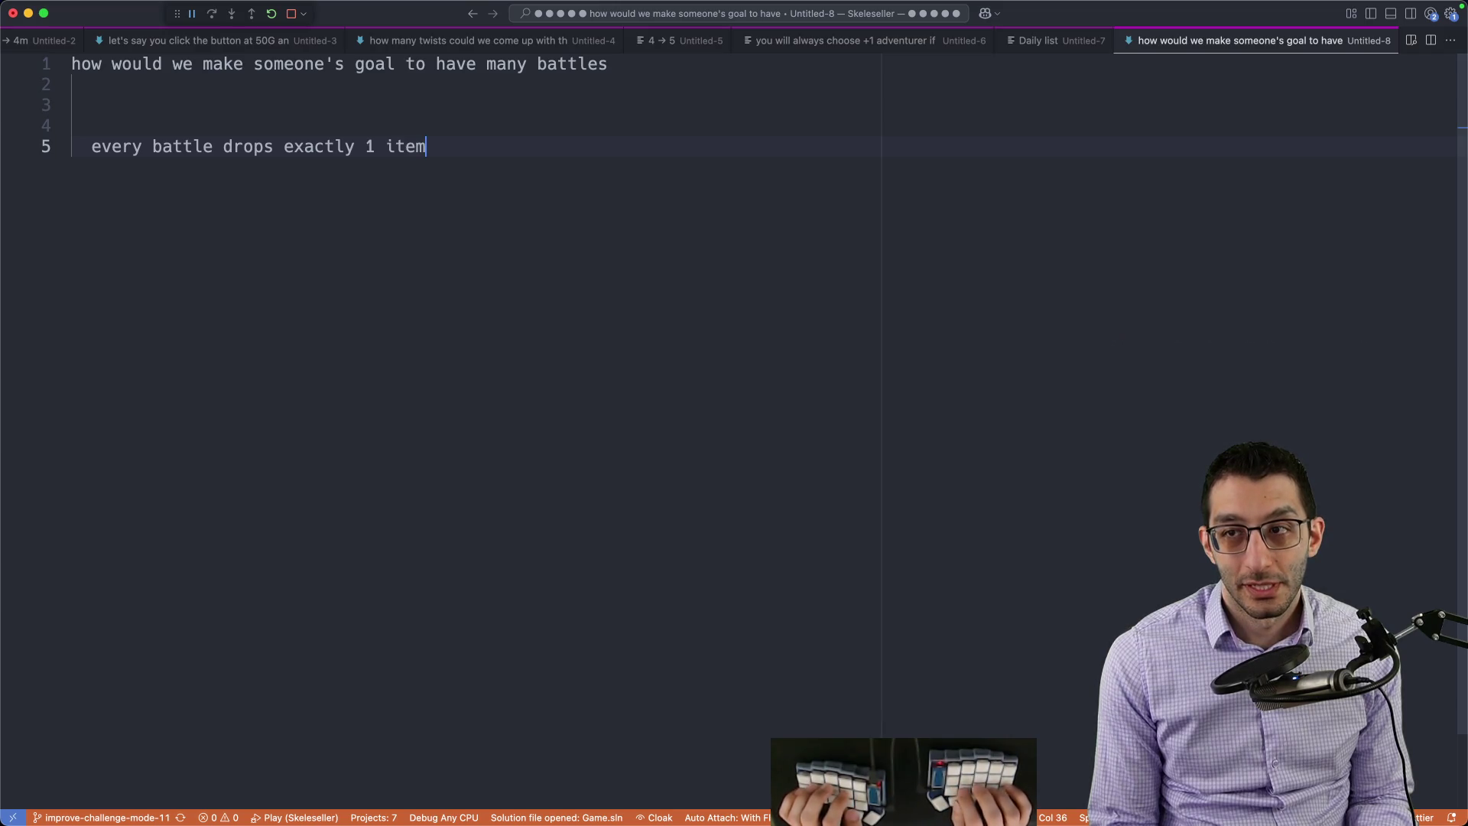
{"action": "type", "text": "item"}
{"action": "key", "text": "super+shift+Left"}
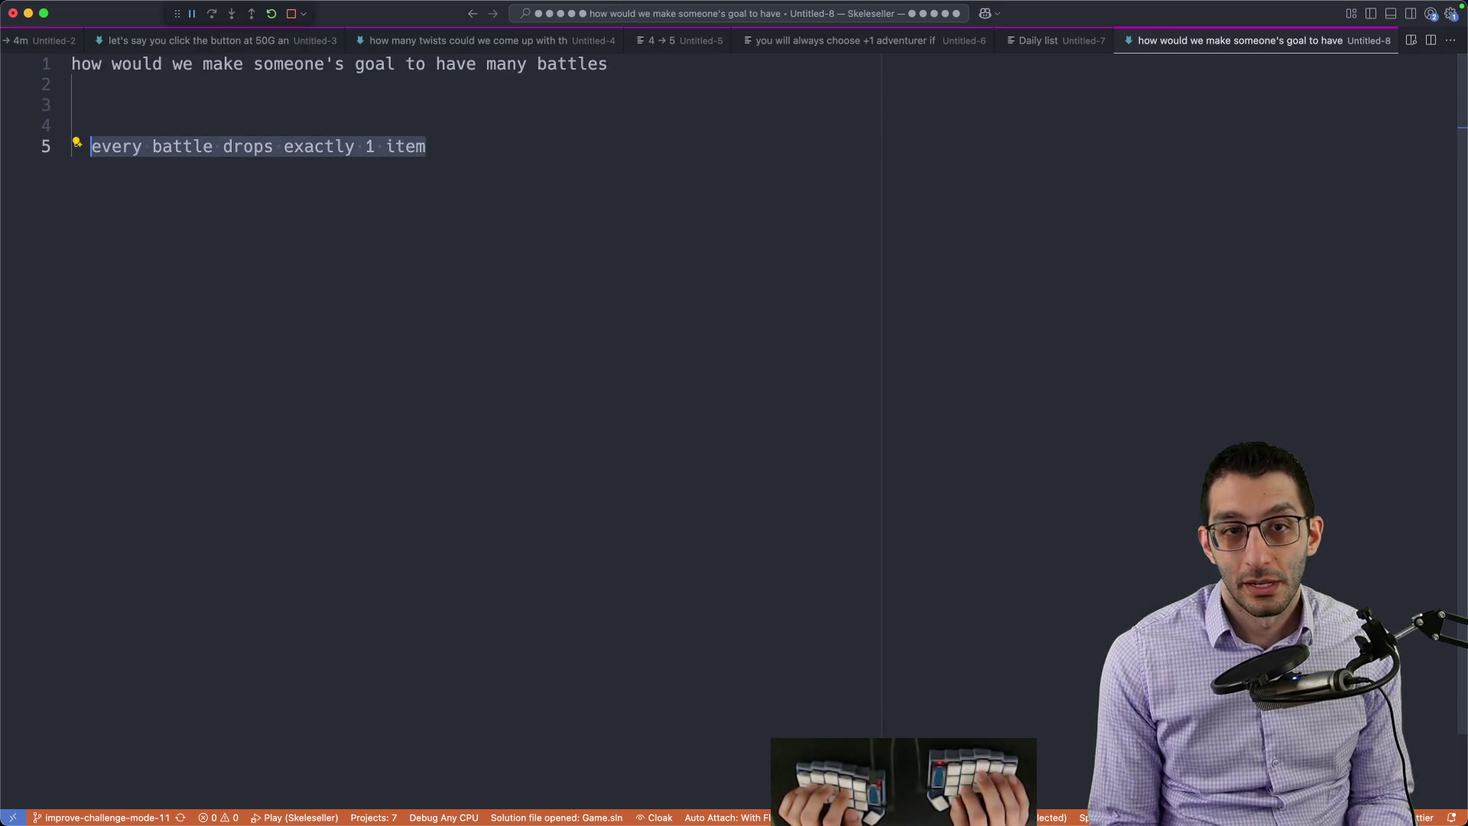
{"action": "key", "text": "BackSpace"}
{"action": "type", "text": "?"}
Step: Make the heading 'How would we make someone's goal to have many battles?' and leave blank lines below it
{"action": "key", "text": "Home"}
{"action": "key", "text": "Delete"}
{"action": "type", "text": "H"}
{"action": "key", "text": "End"}
{"action": "key", "text": "super+a"}
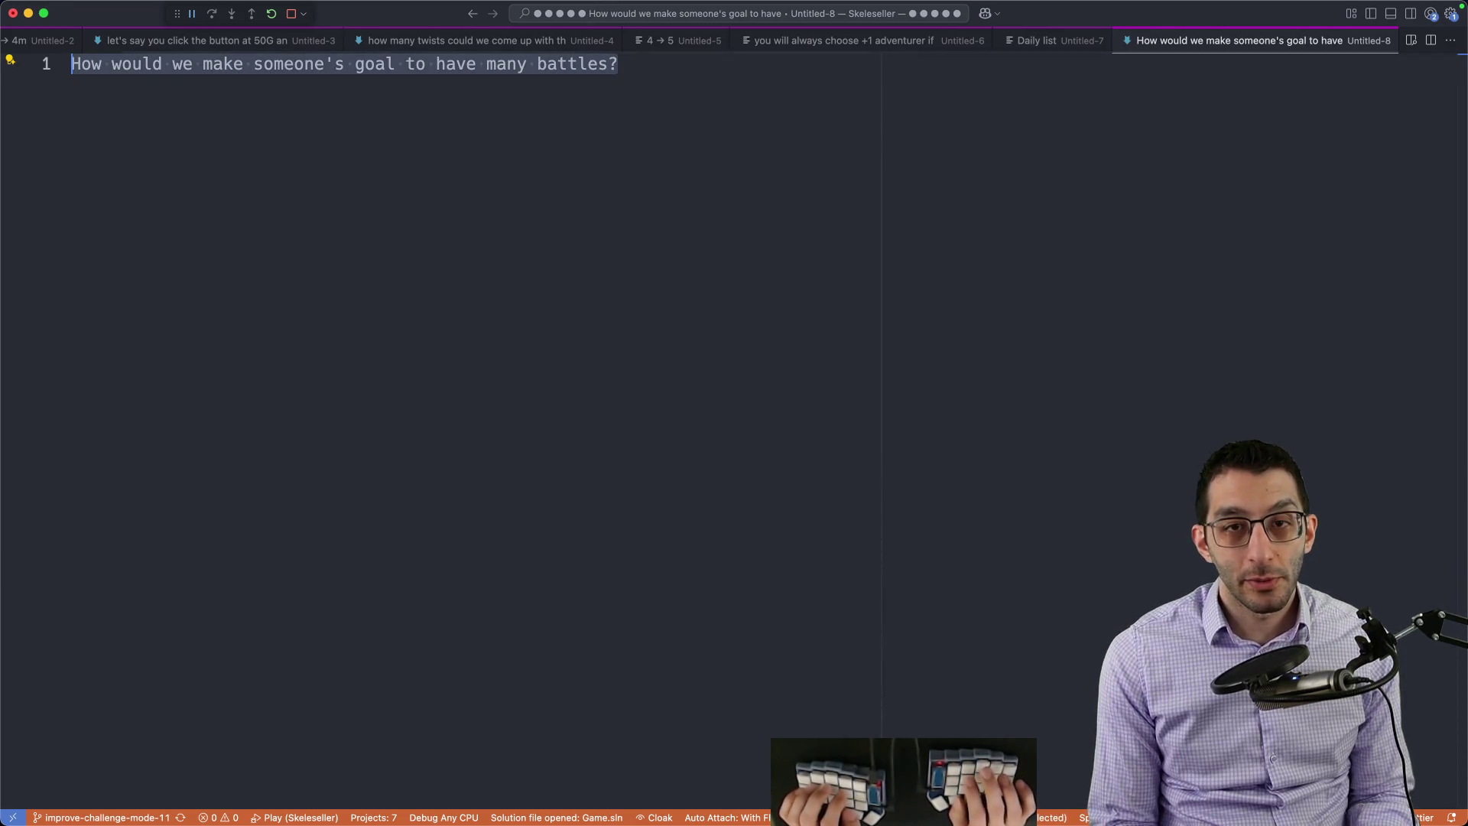
{"action": "key", "text": "Right"}
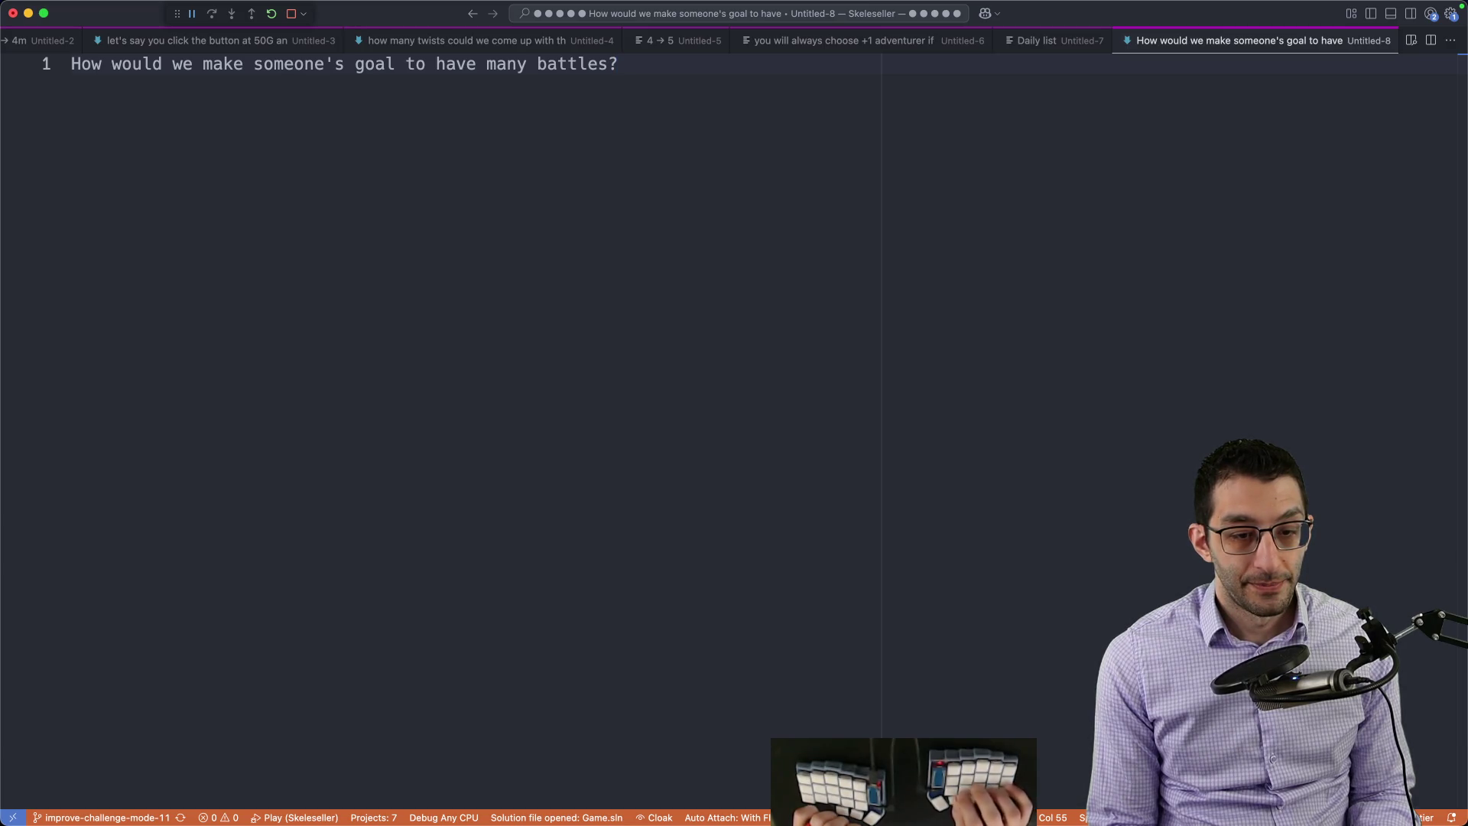
{"action": "key", "text": "Return"}
{"action": "key", "text": "Return"}
{"action": "key", "text": "Return"}
{"action": "key", "text": "Return"}
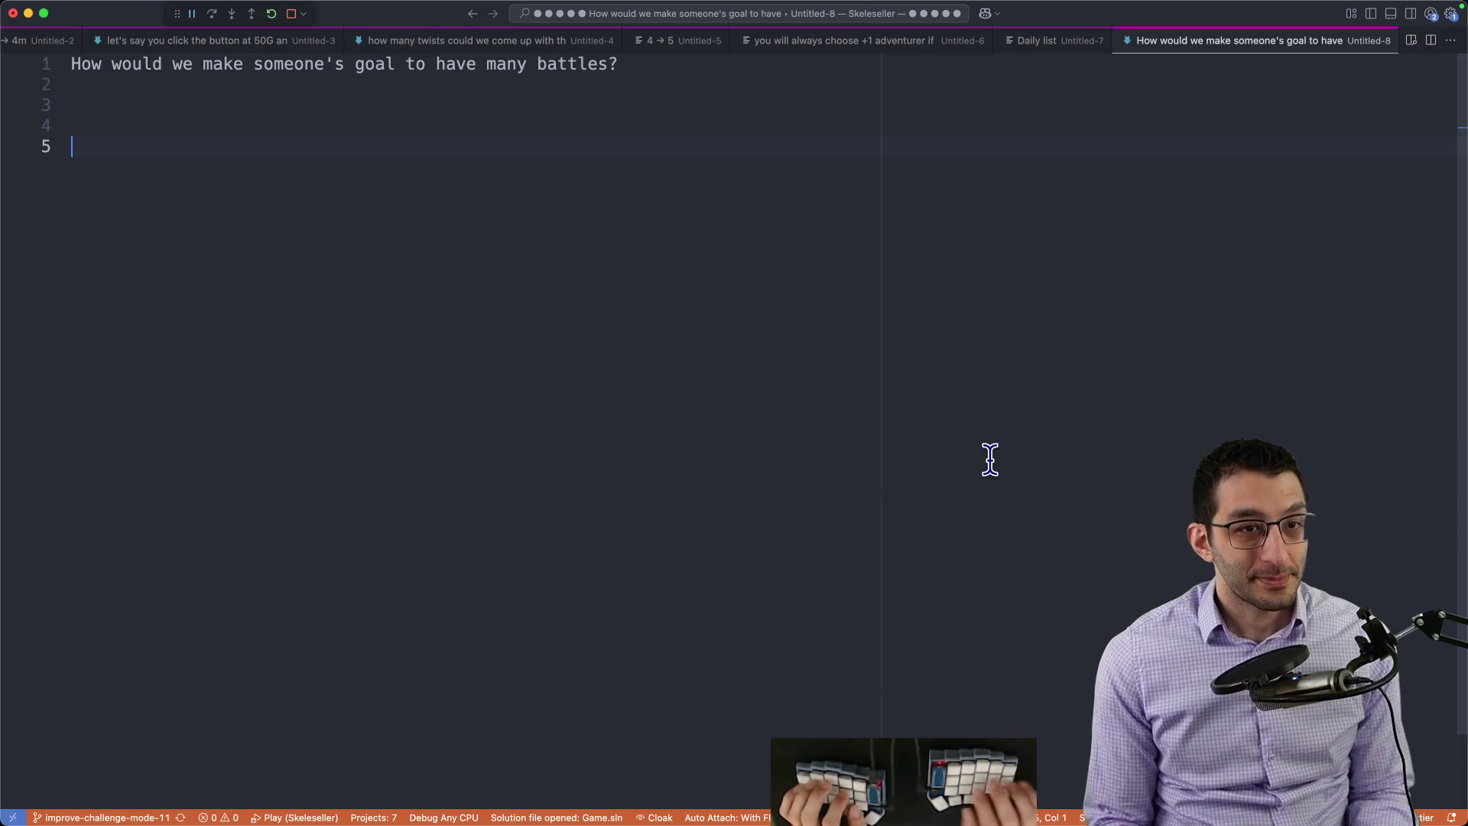
{"action": "type", "text": "boss battles are weird"}
Step: Note that boss battles are weird, with Story Mode and Challenge Mode sub-points, then return to Chrome
{"action": "key", "text": "Return"}
{"action": "type", "text": "in Story Mo"}
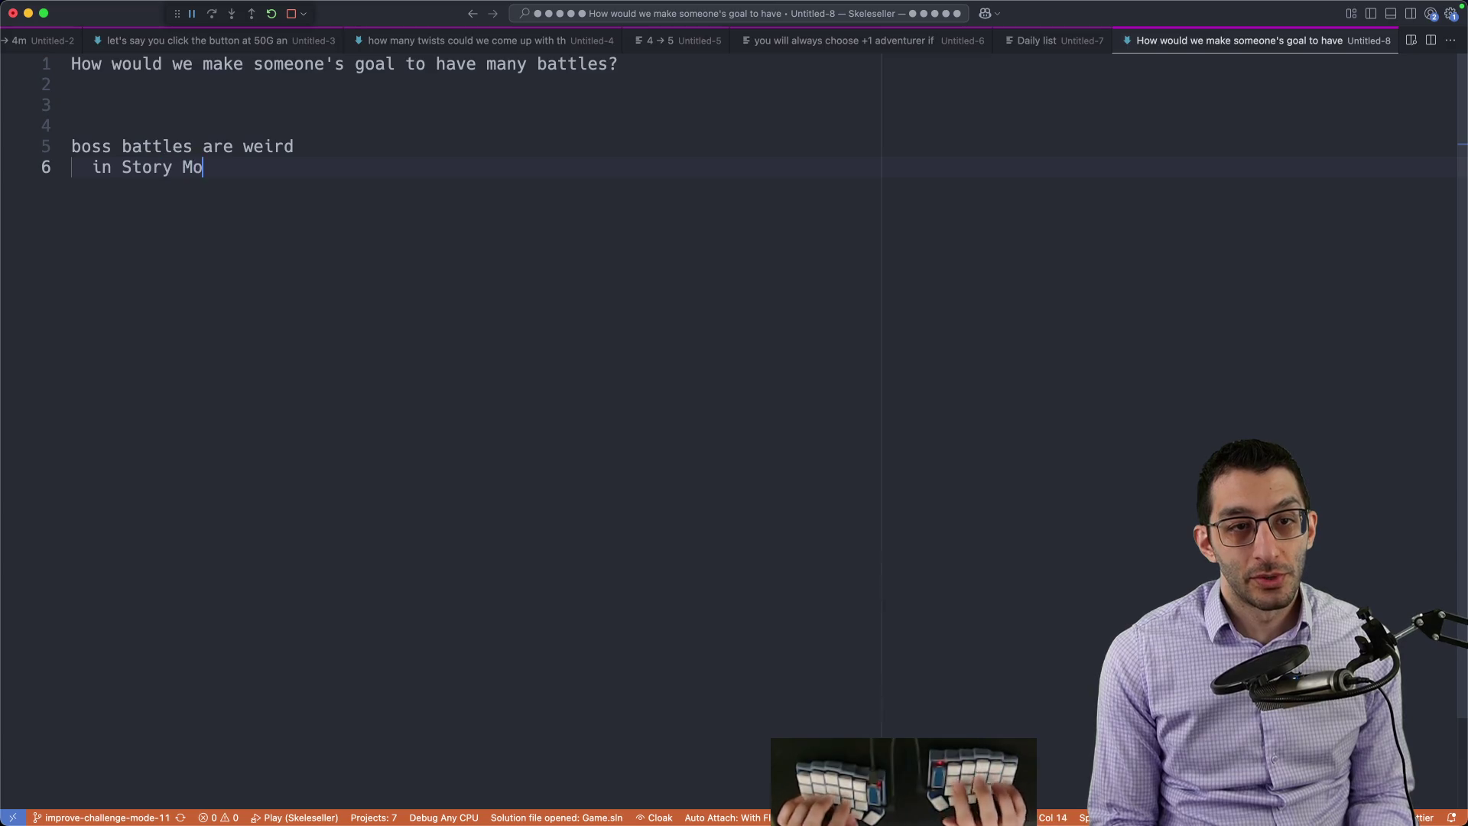
{"action": "type", "text": "de, they're"}
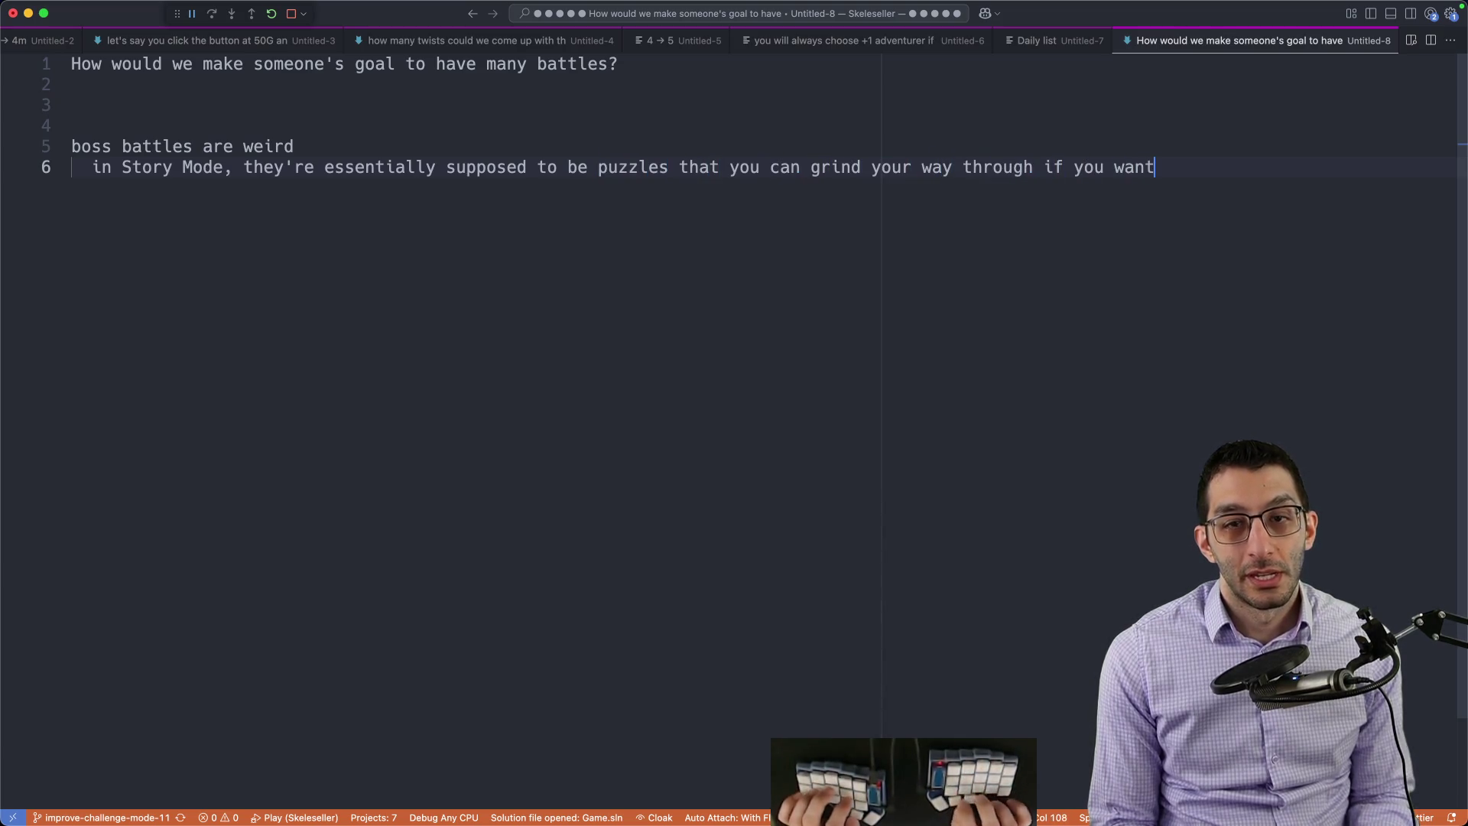
{"action": "type", "text": "in 'cm, I don't"}
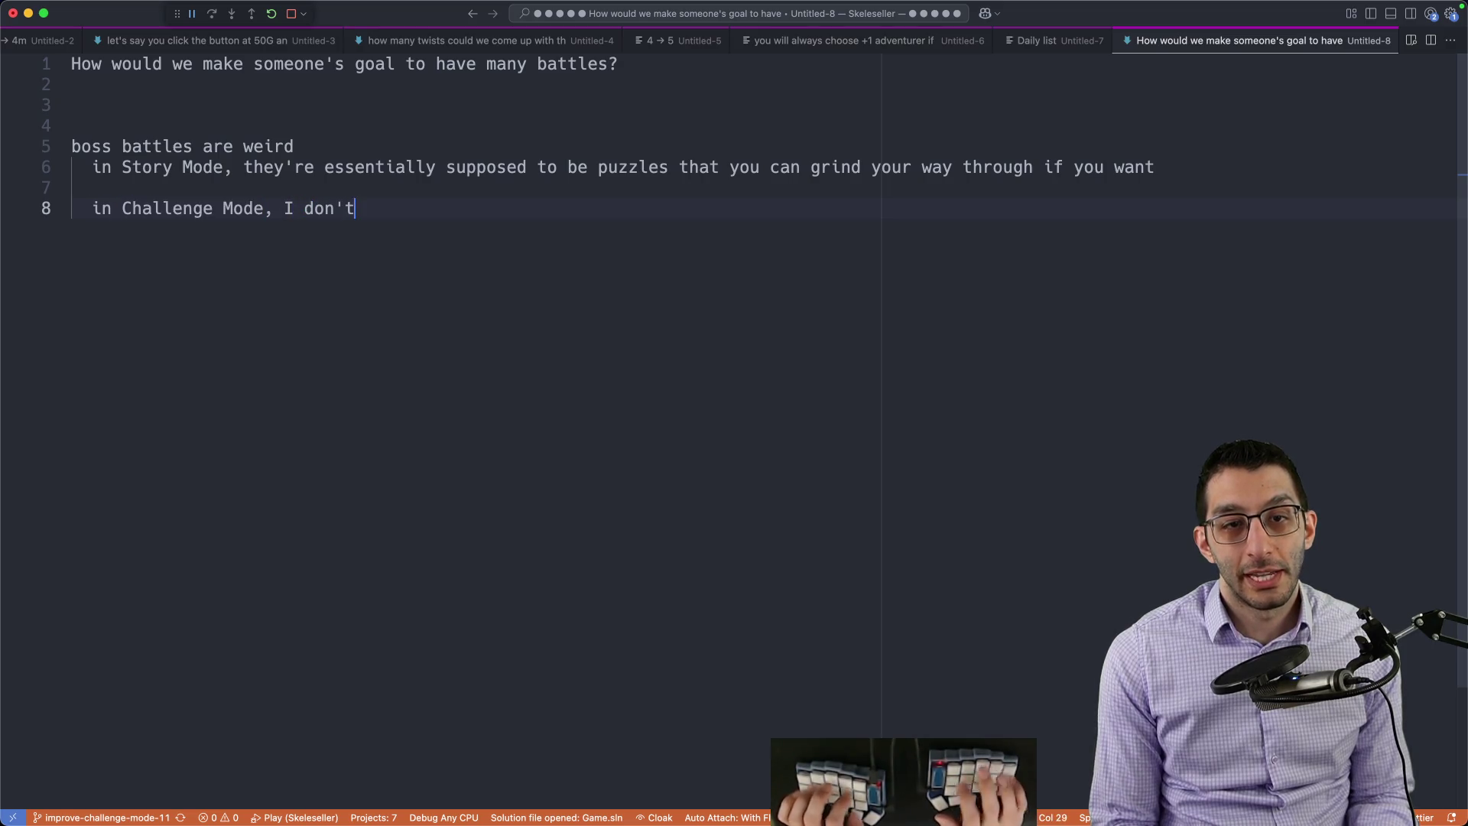
{"action": "type", "text": "eir role should be"}
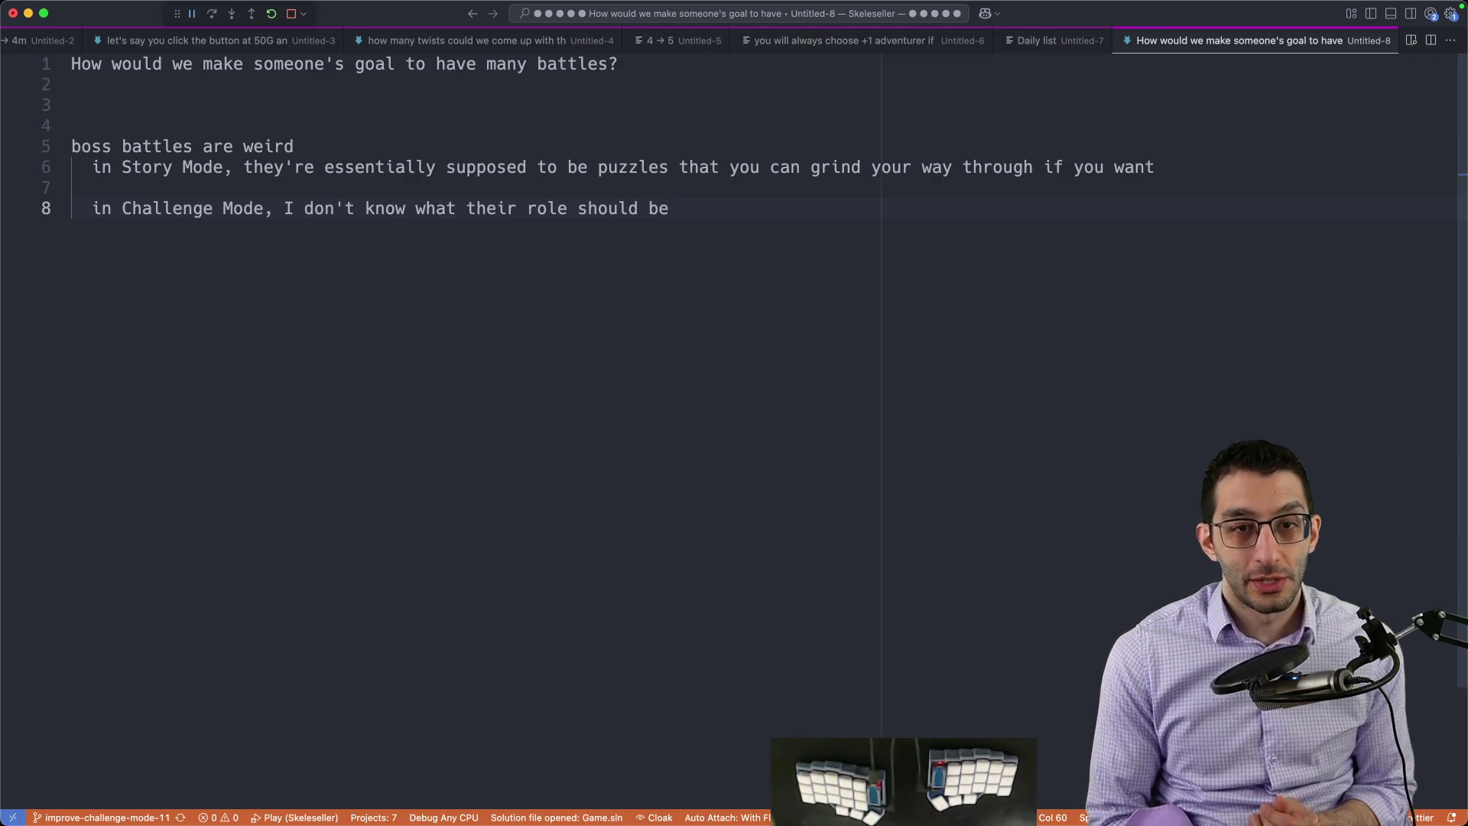
{"action": "key", "text": "super+Tab"}
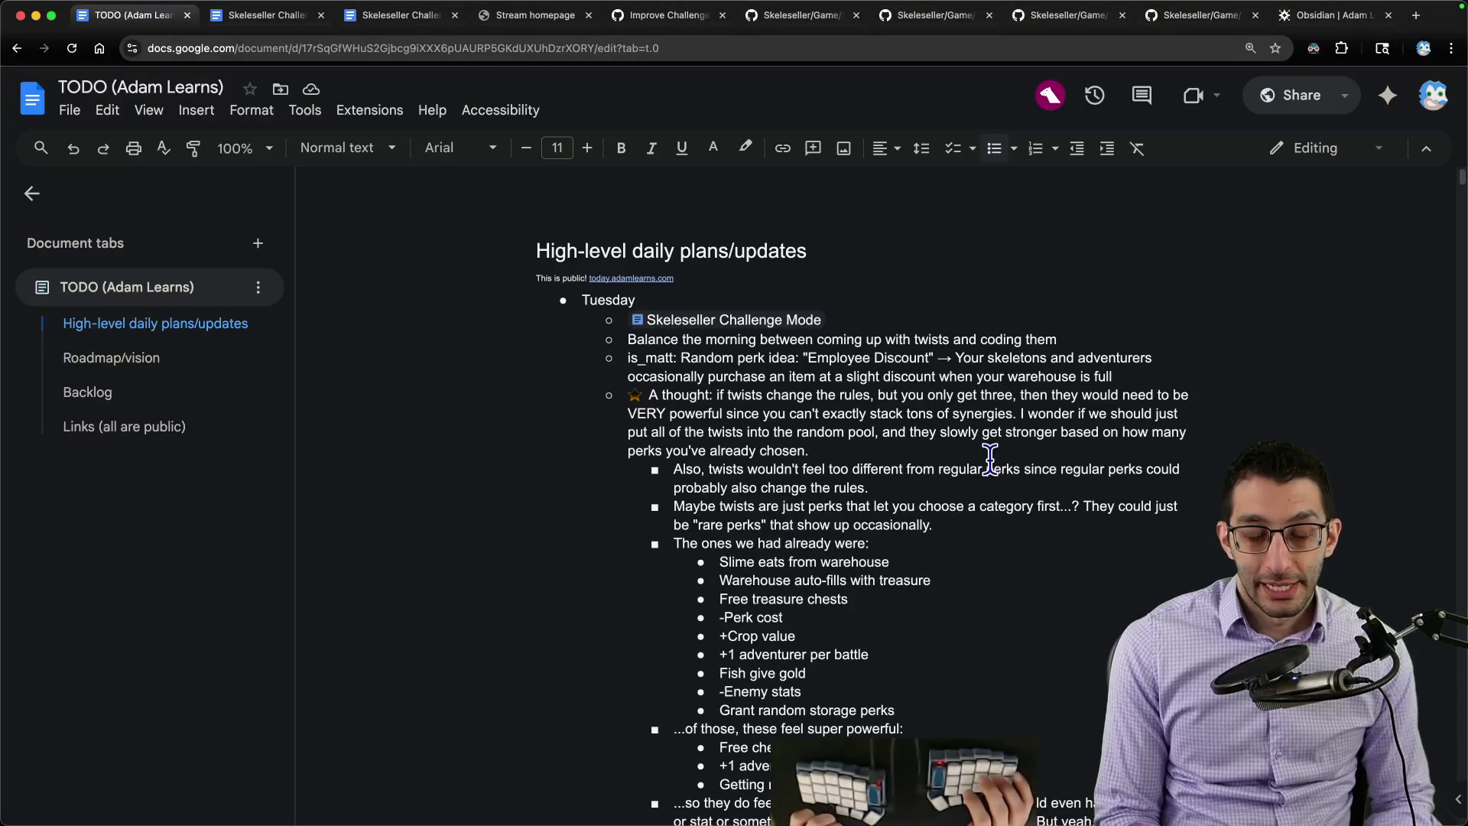
Step: Read through the Skeleseller Challenge Mode doc's Leaning toward list, then return to the many-battles note
{"action": "key", "text": "ctrl+Tab"}
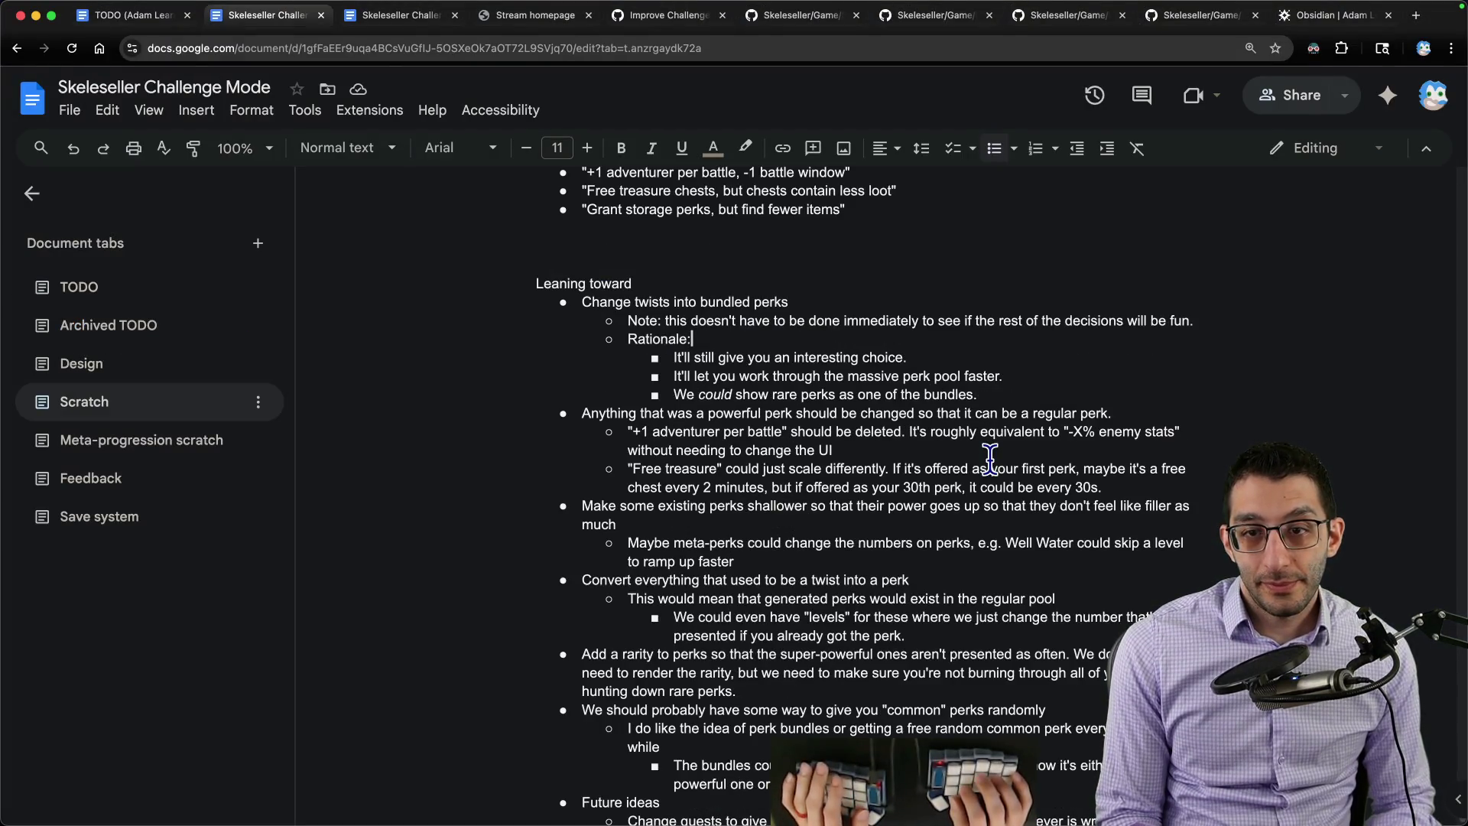
{"action": "key", "text": "Down"}
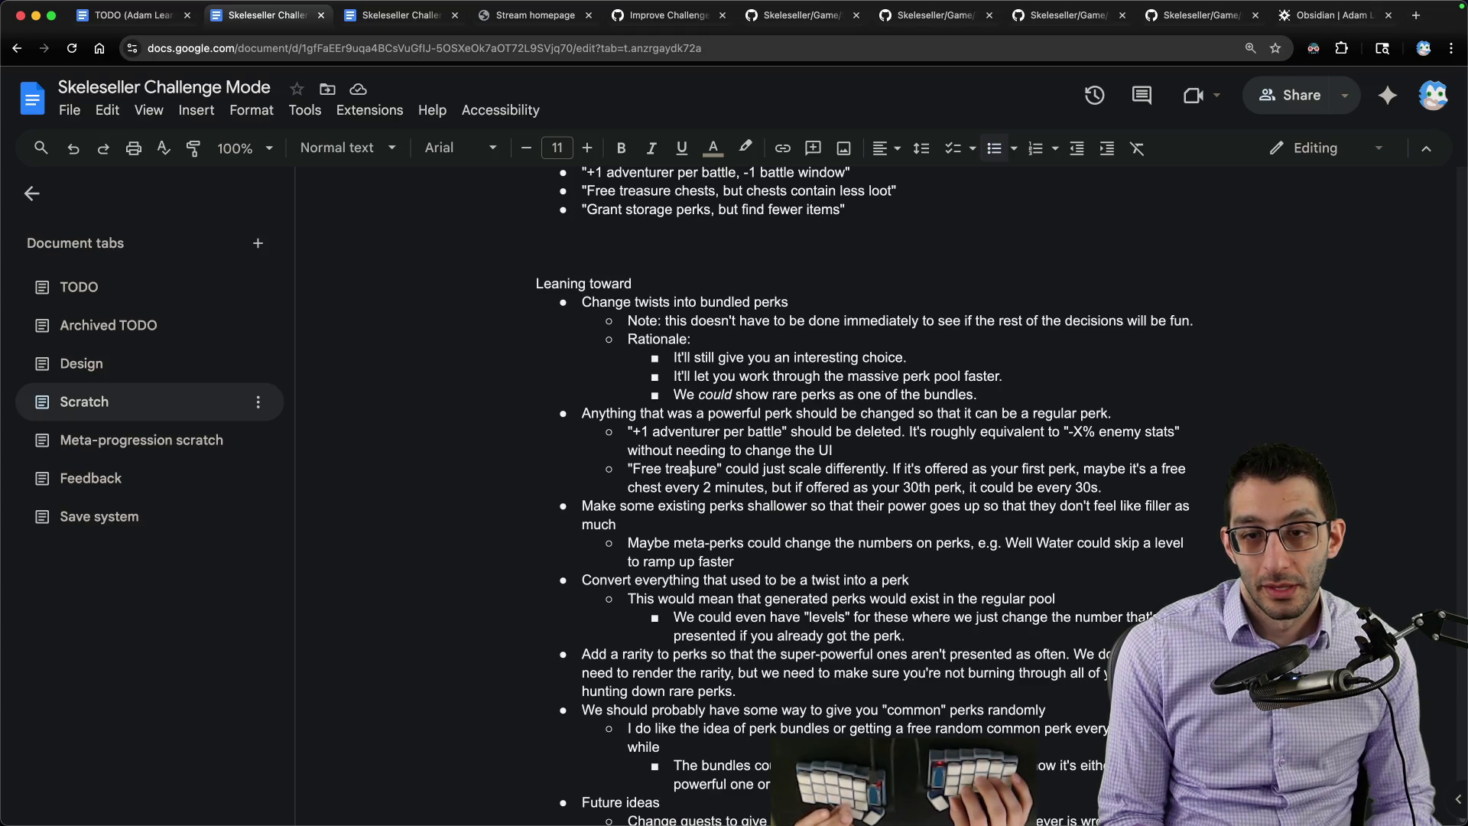
{"action": "key", "text": "Down"}
{"action": "key", "text": "Down"}
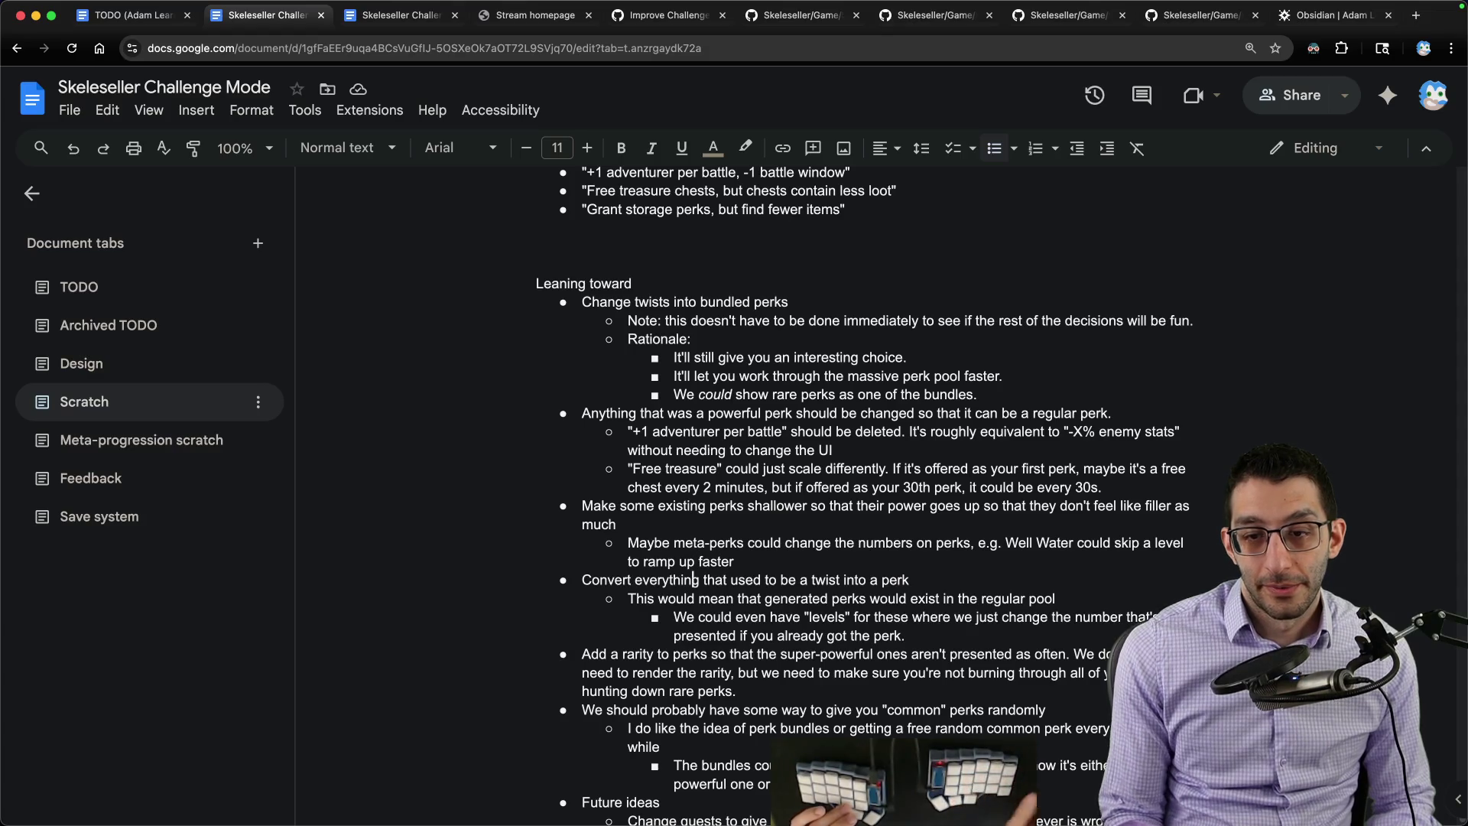
{"action": "scroll", "coordinate": [987, 456], "scroll_direction": "down", "scroll_amount": 2}
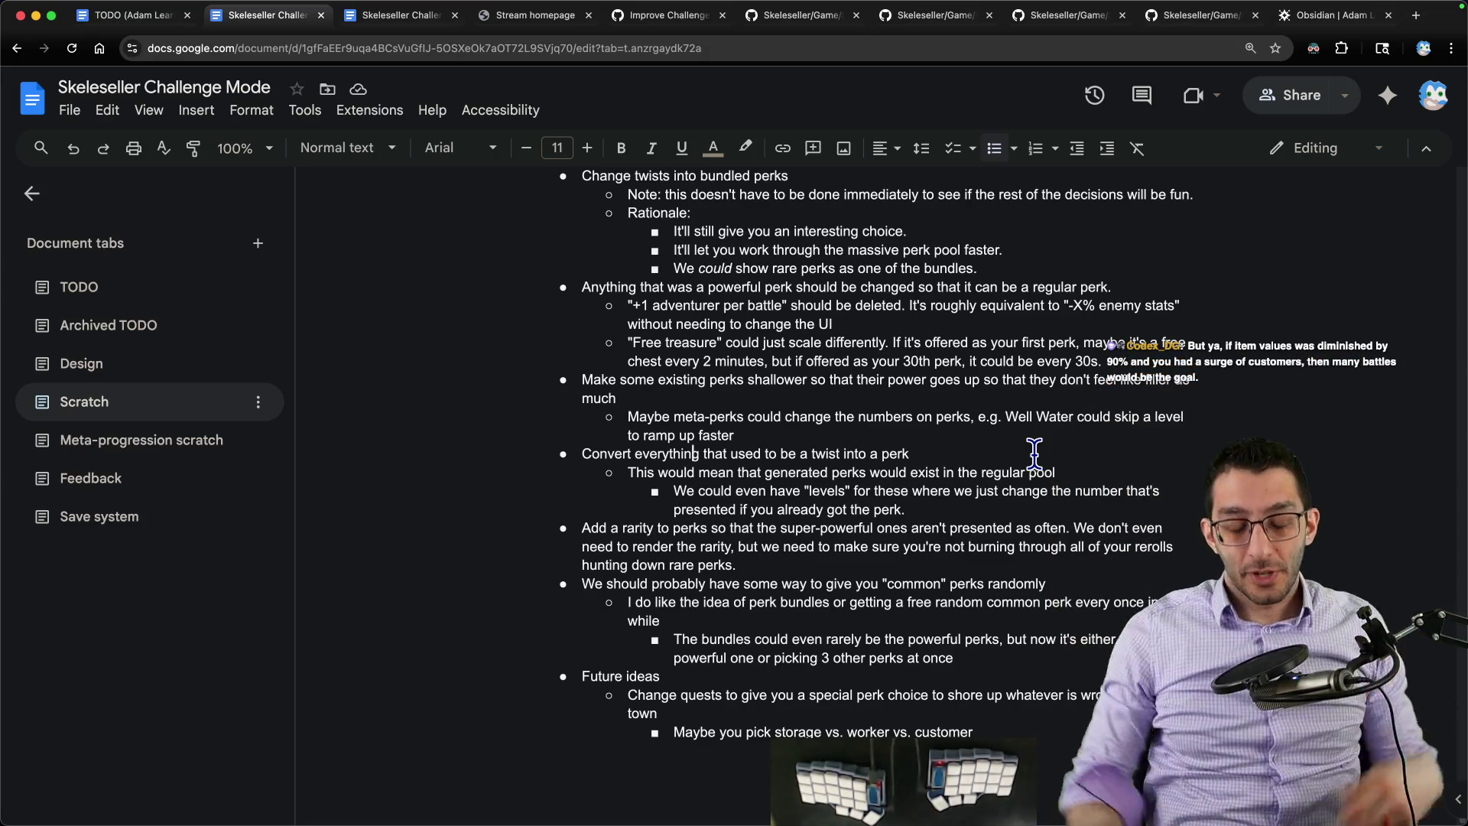
{"action": "key", "text": "super+Tab"}
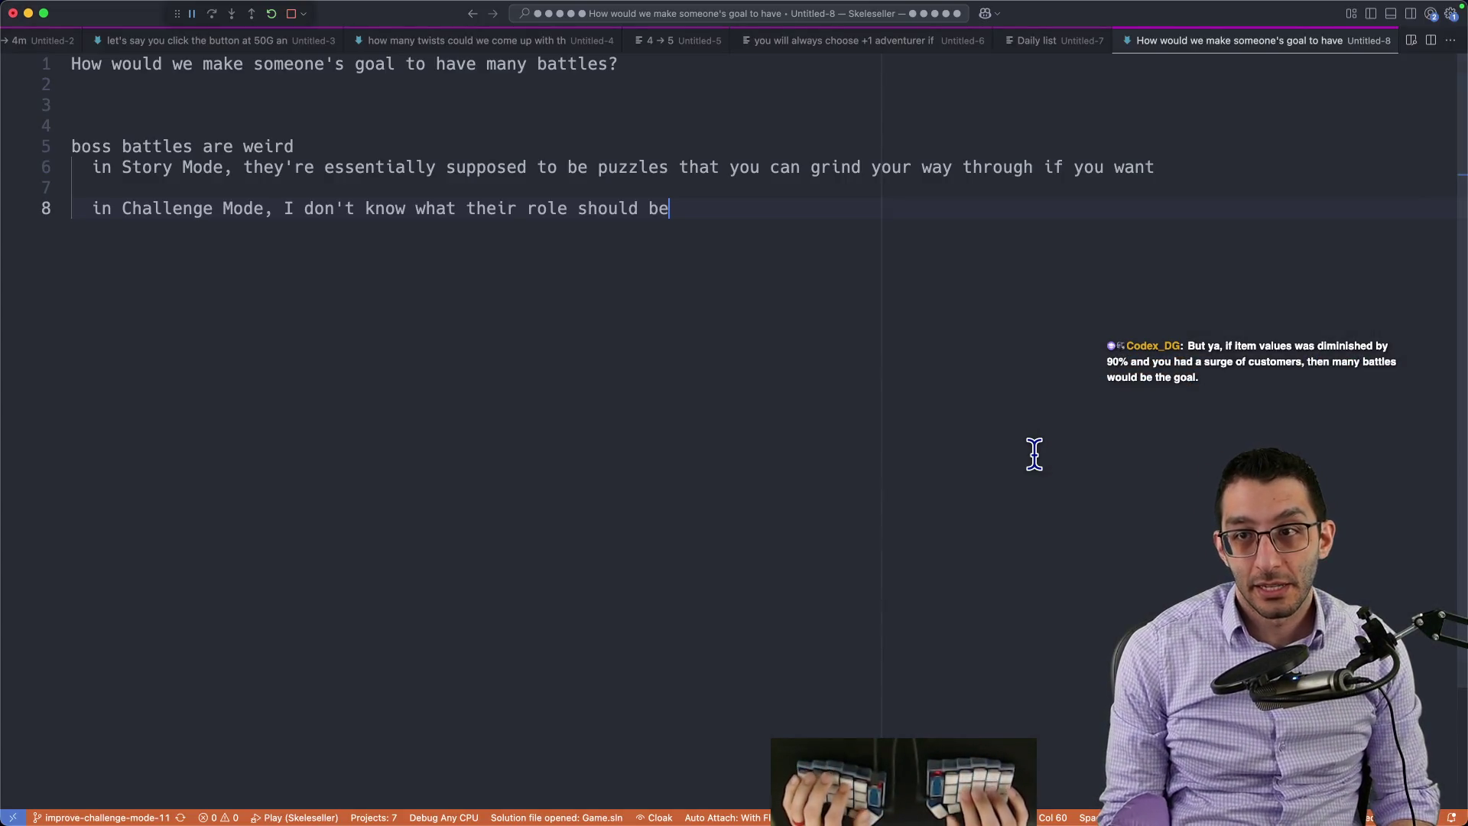
Step: Quick-open EnemyStatMultiplier.cs and look at the IconId.None line
{"action": "key", "text": "super+p"}
{"action": "type", "text": "enemystat"}
{"action": "key", "text": "Return"}
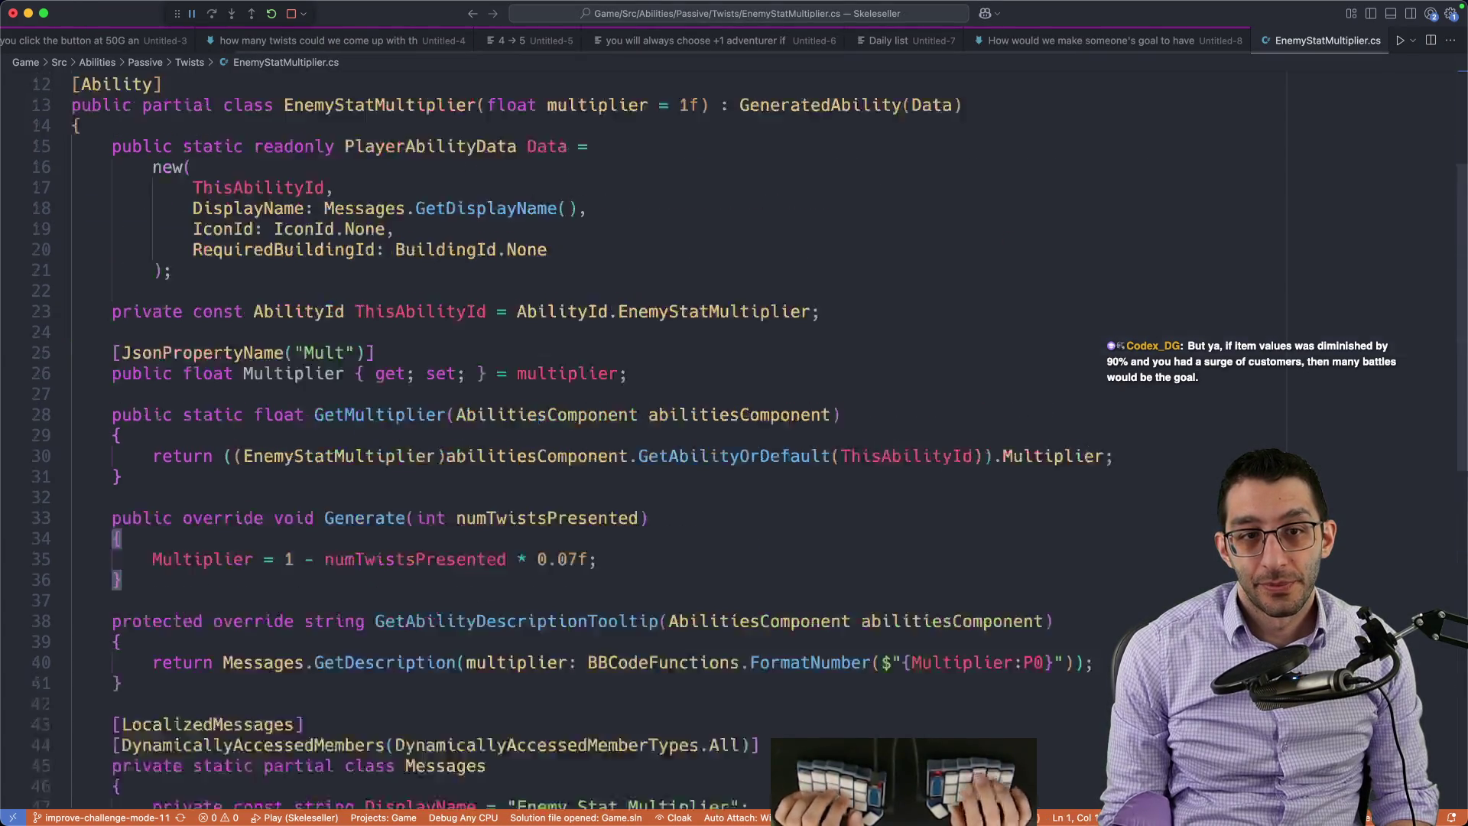
{"action": "key", "text": "alt+Up"}
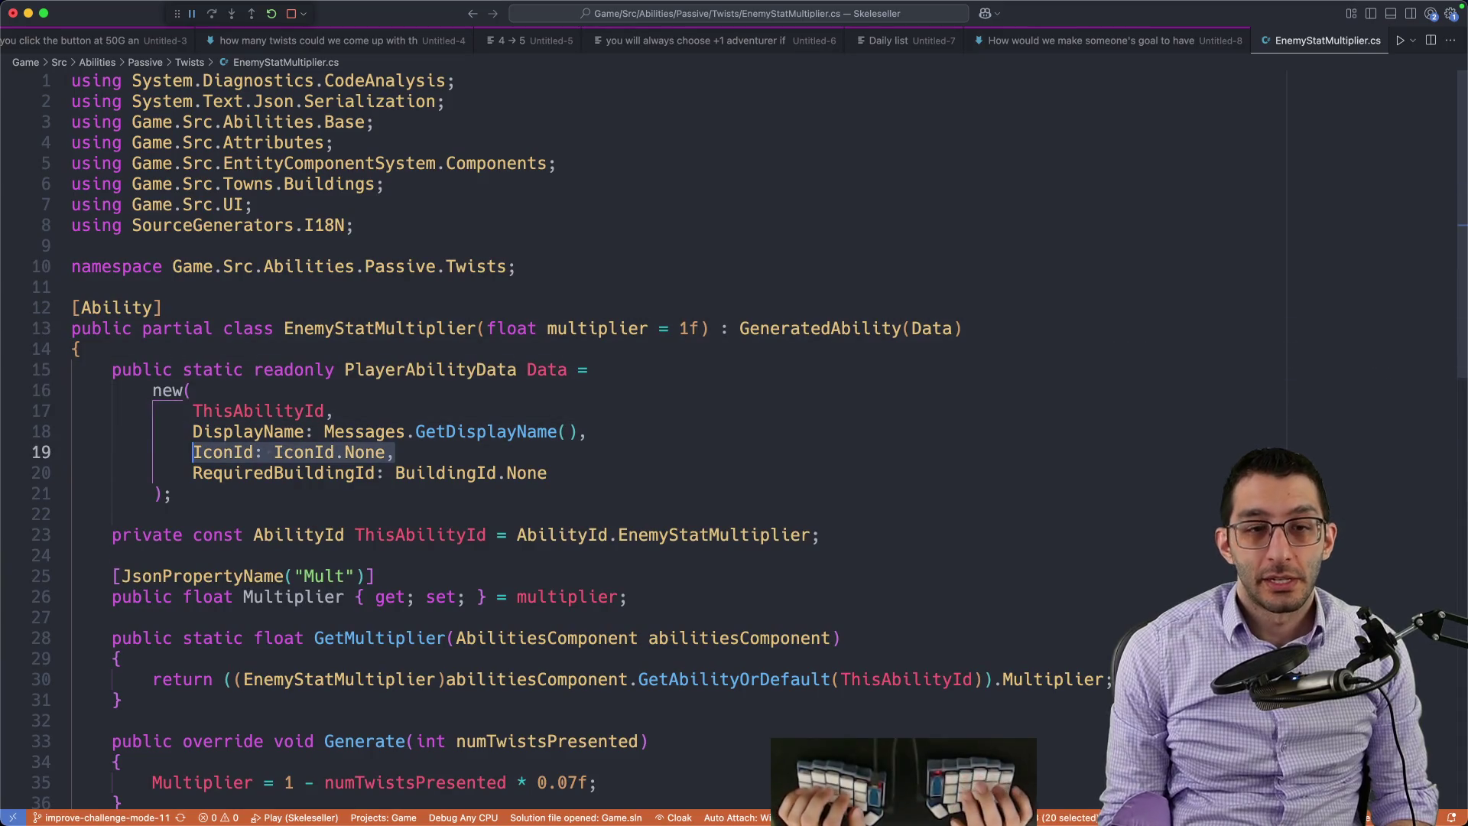
{"action": "key", "text": "super+shift+p"}
{"action": "key", "text": "Escape"}
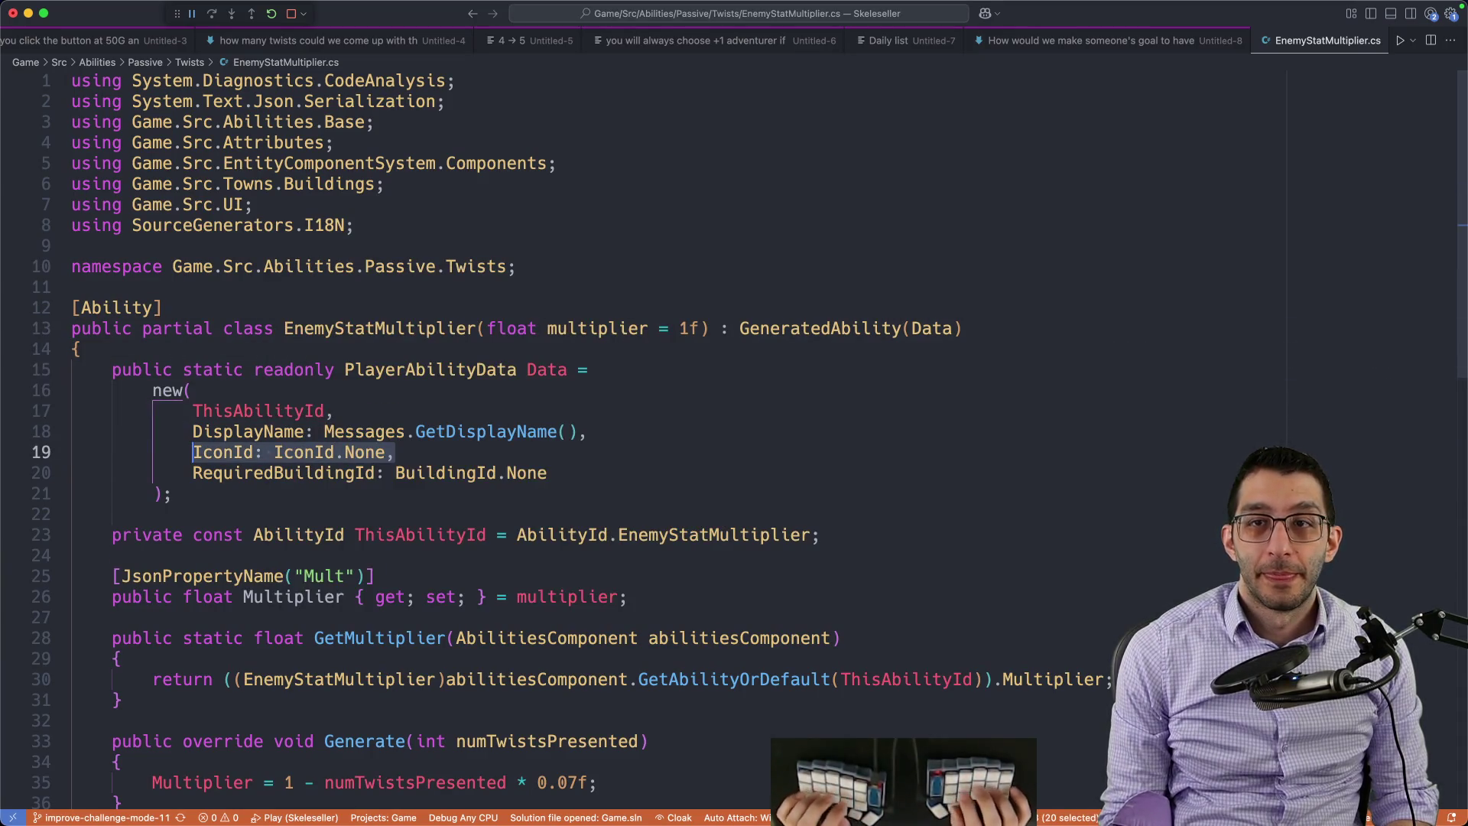
Step: Close all editors without saving the notes and reload the window, leaving an empty Untitled-1
{"action": "key", "text": "super+k"}
{"action": "key", "text": "super+w"}
{"action": "key", "text": "super+d"}
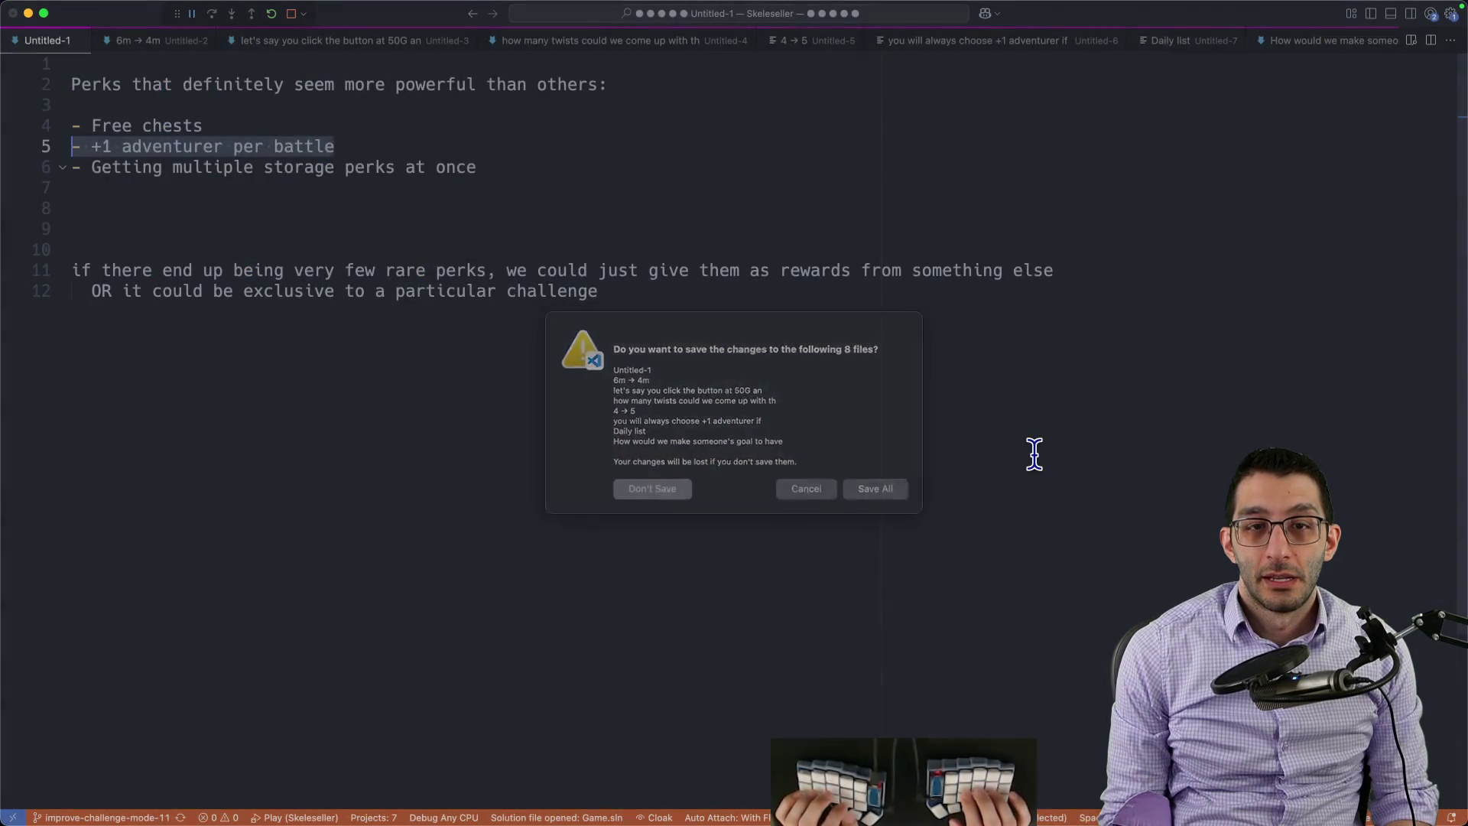
{"action": "key", "text": "super+shift+p"}
{"action": "type", "text": "reload"}
{"action": "key", "text": "Return"}
{"action": "key", "text": "super+Tab"}
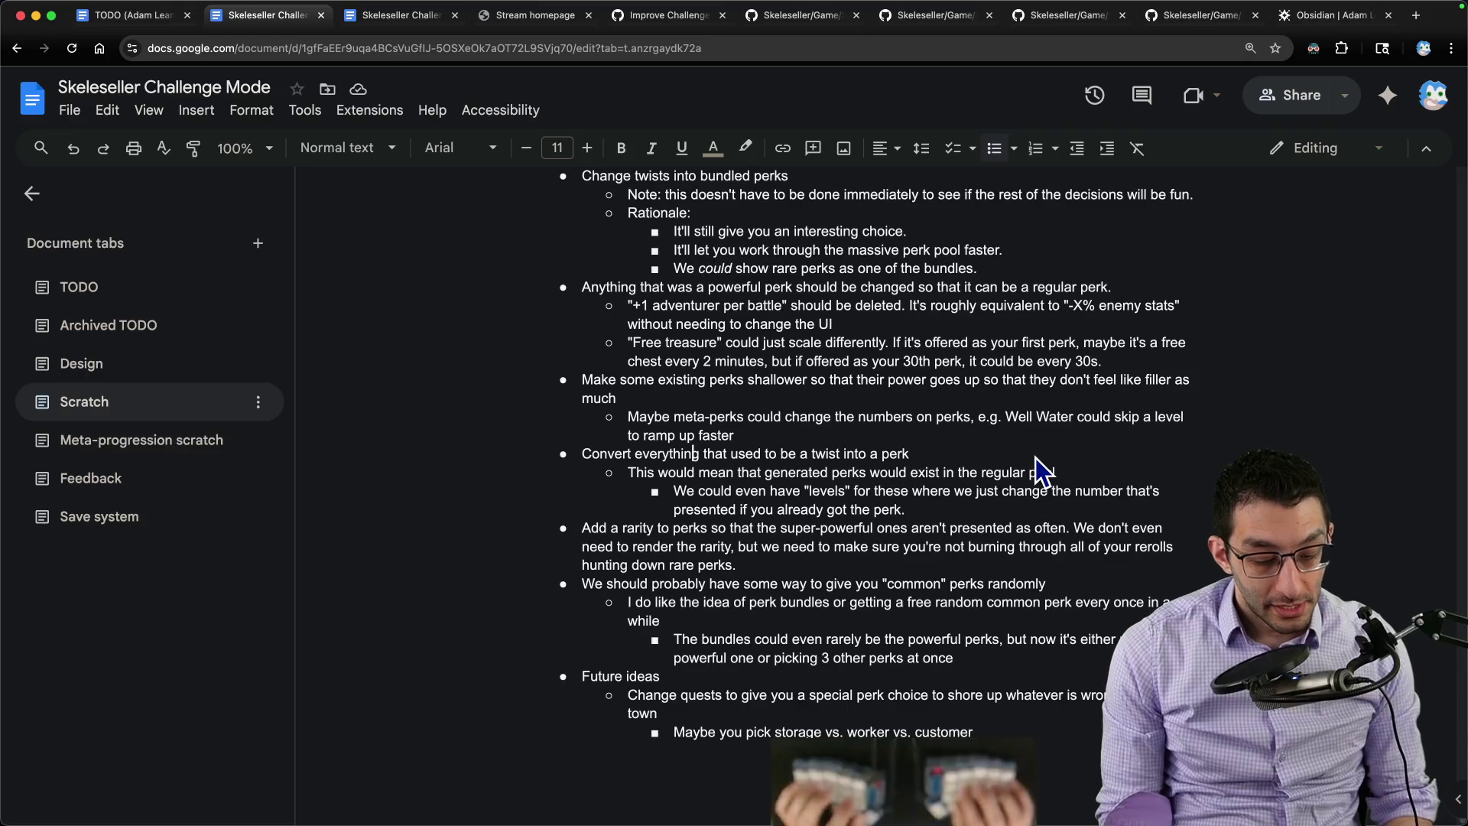
{"action": "key", "text": "super+Tab"}
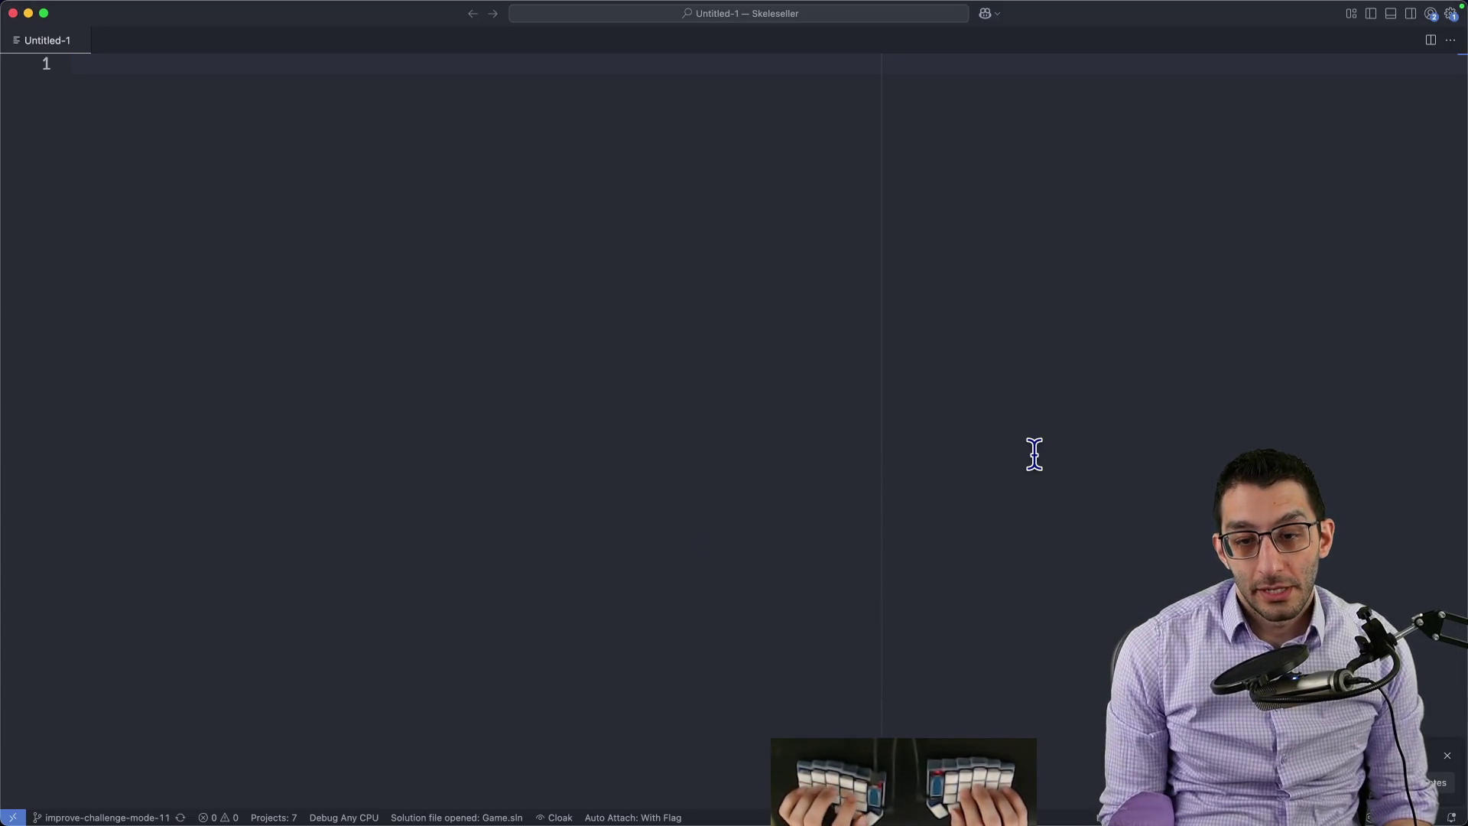
{"action": "type", "text": "many battles vsi."}
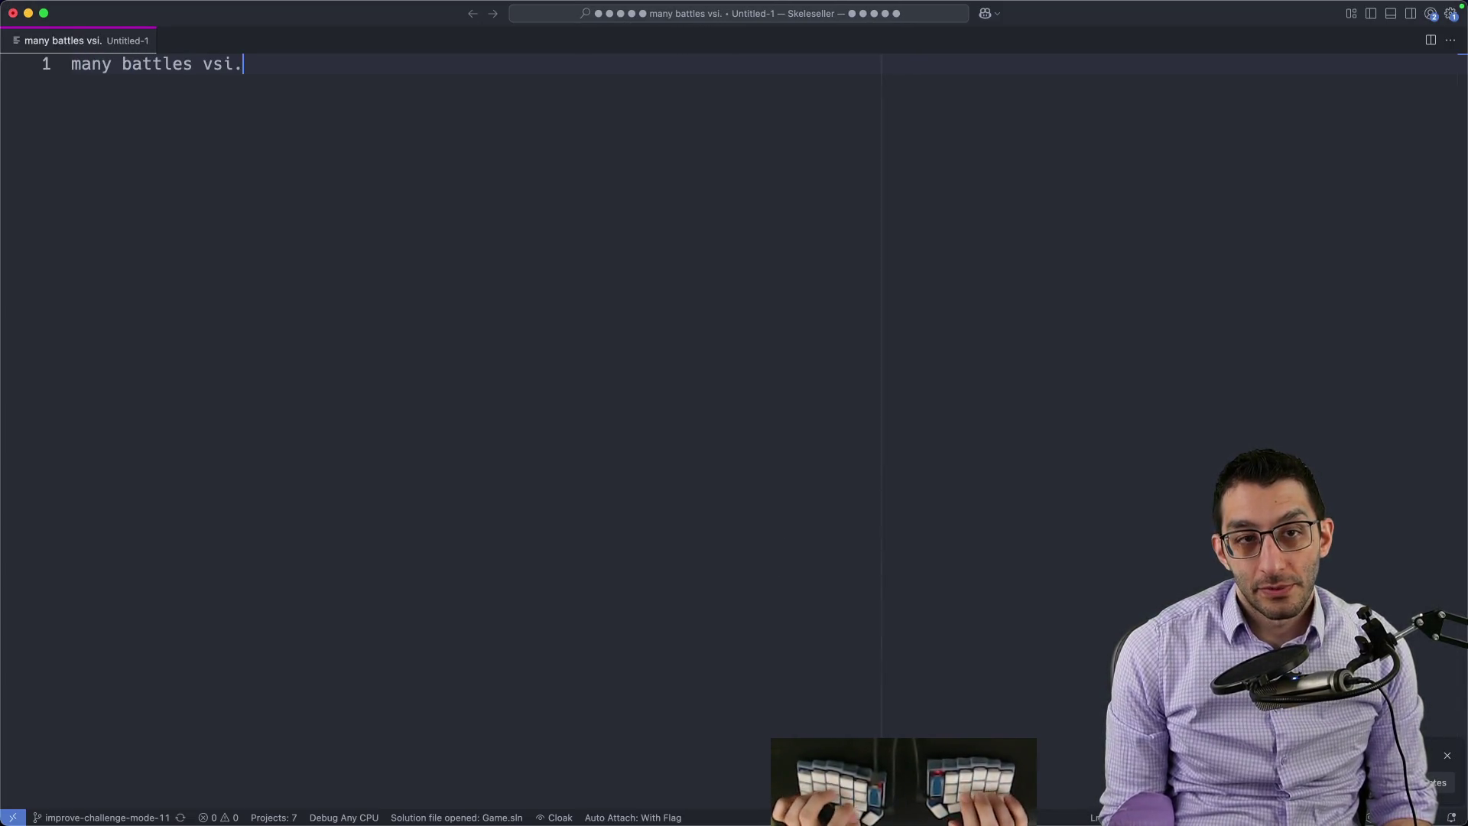
Step: Title the note 'many battles vs. one battle' and write that diminished item prices still allow 3 adventurers per battle
{"action": "key", "text": "BackSpace"}
{"action": "key", "text": "BackSpace"}
{"action": "type", "text": ". one battle"}
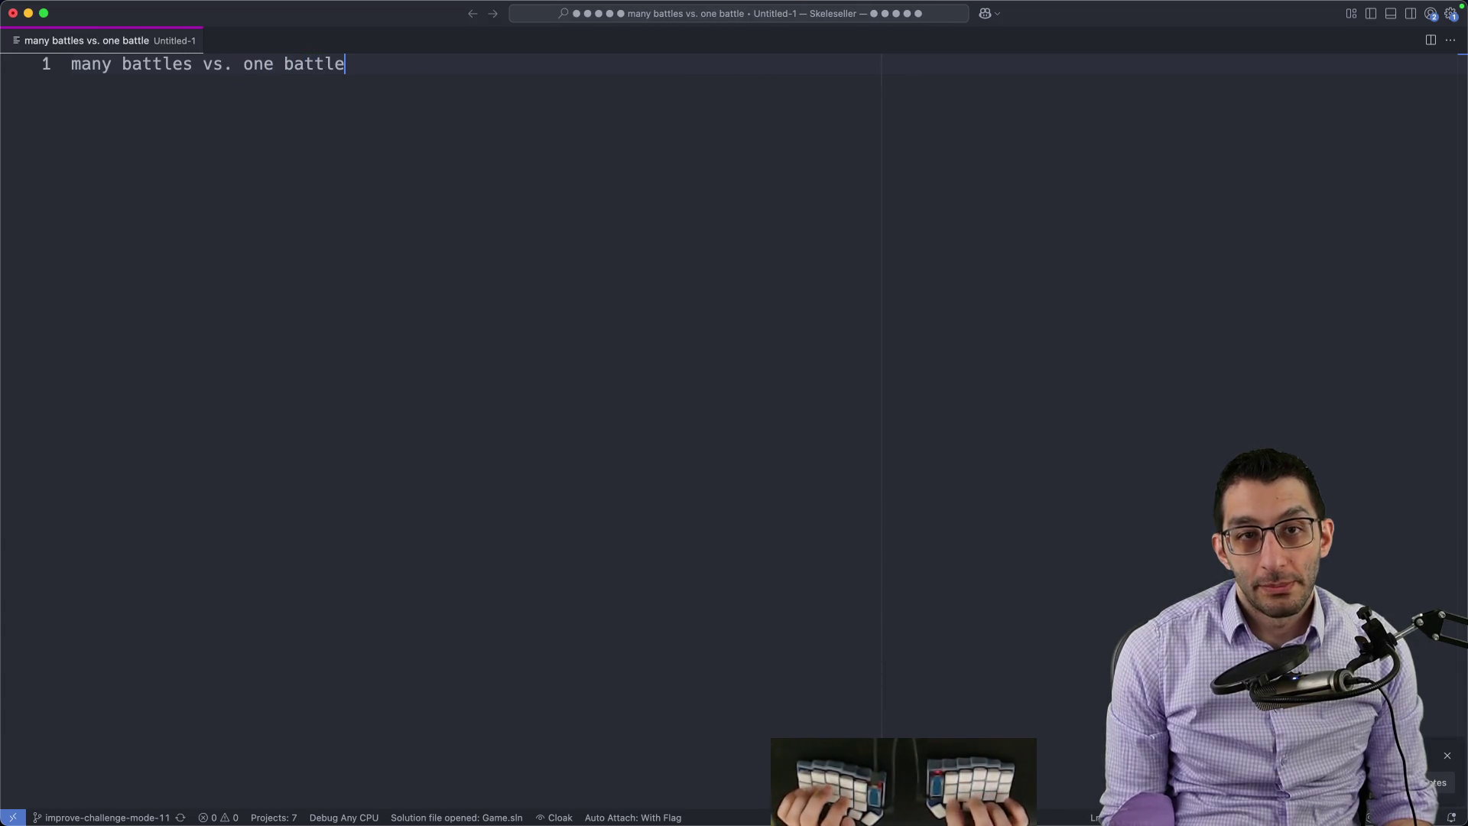
{"action": "key", "text": "Return"}
{"action": "type", "text": "if item prices are diminished, y"}
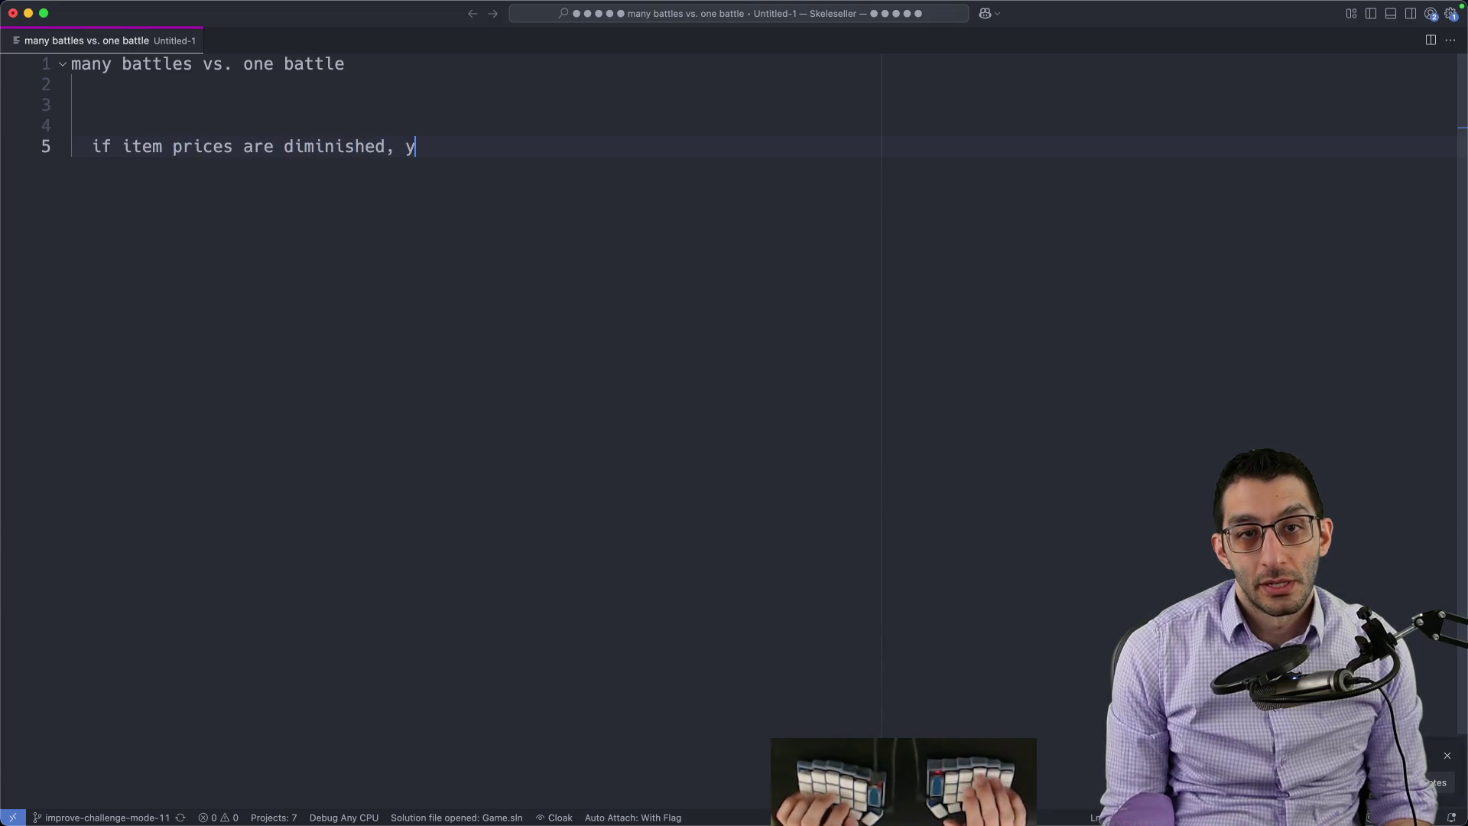
{"action": "type", "text": "ou could still send 3 adventu"}
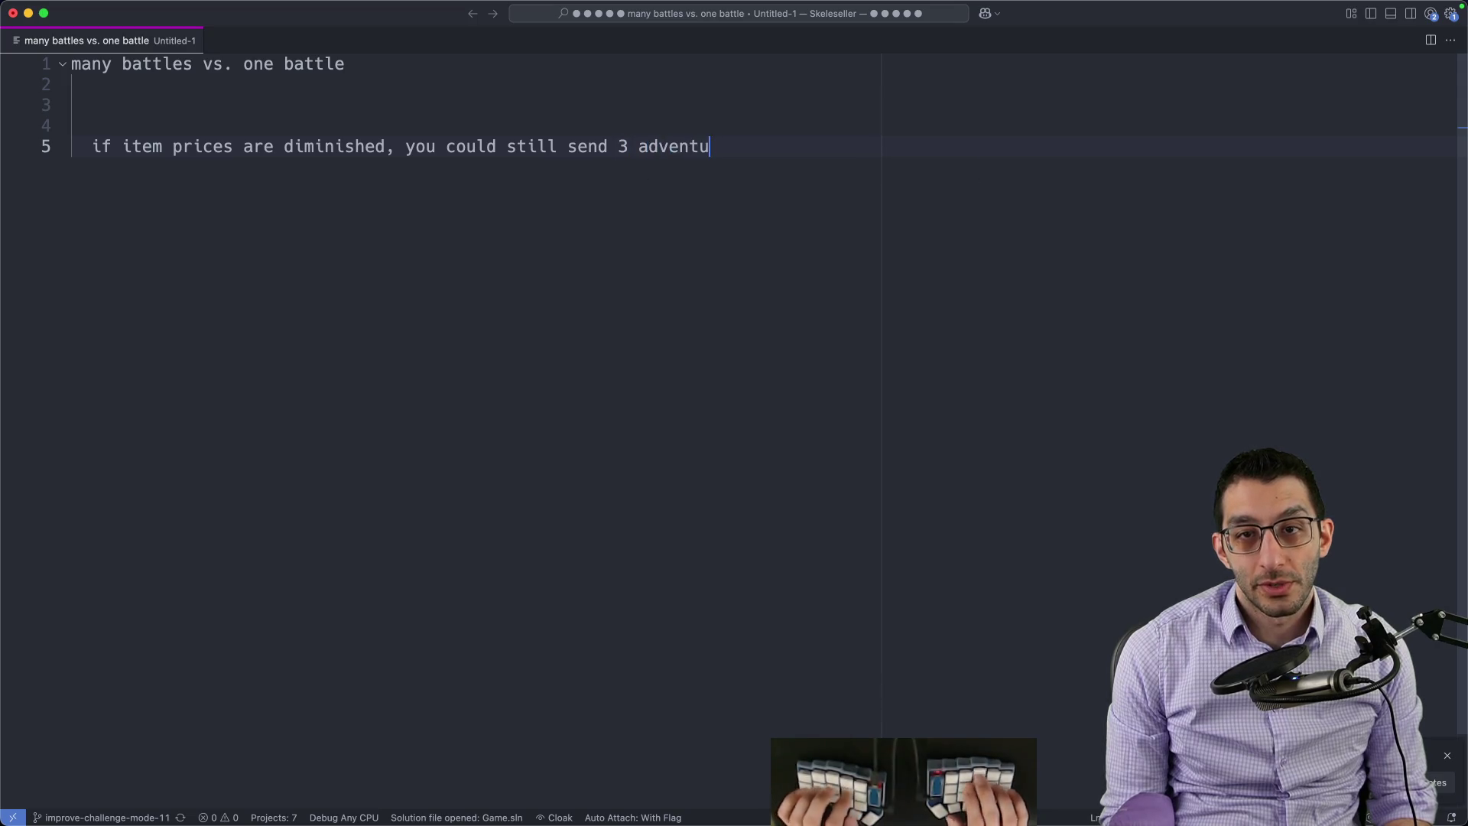
{"action": "type", "text": "ngle battle to"}
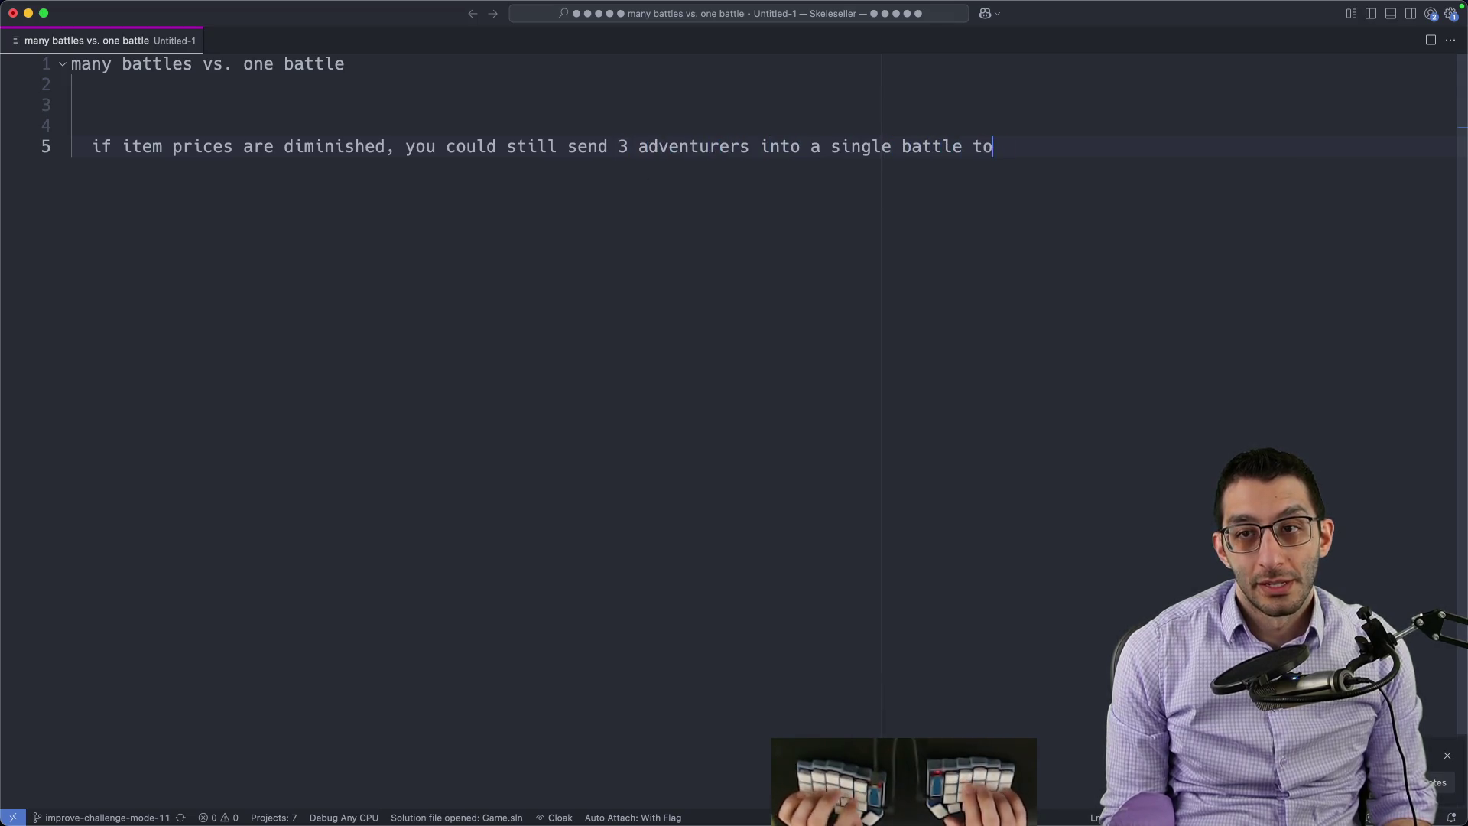
{"action": "type", "text": "oughly 3x as fast"}
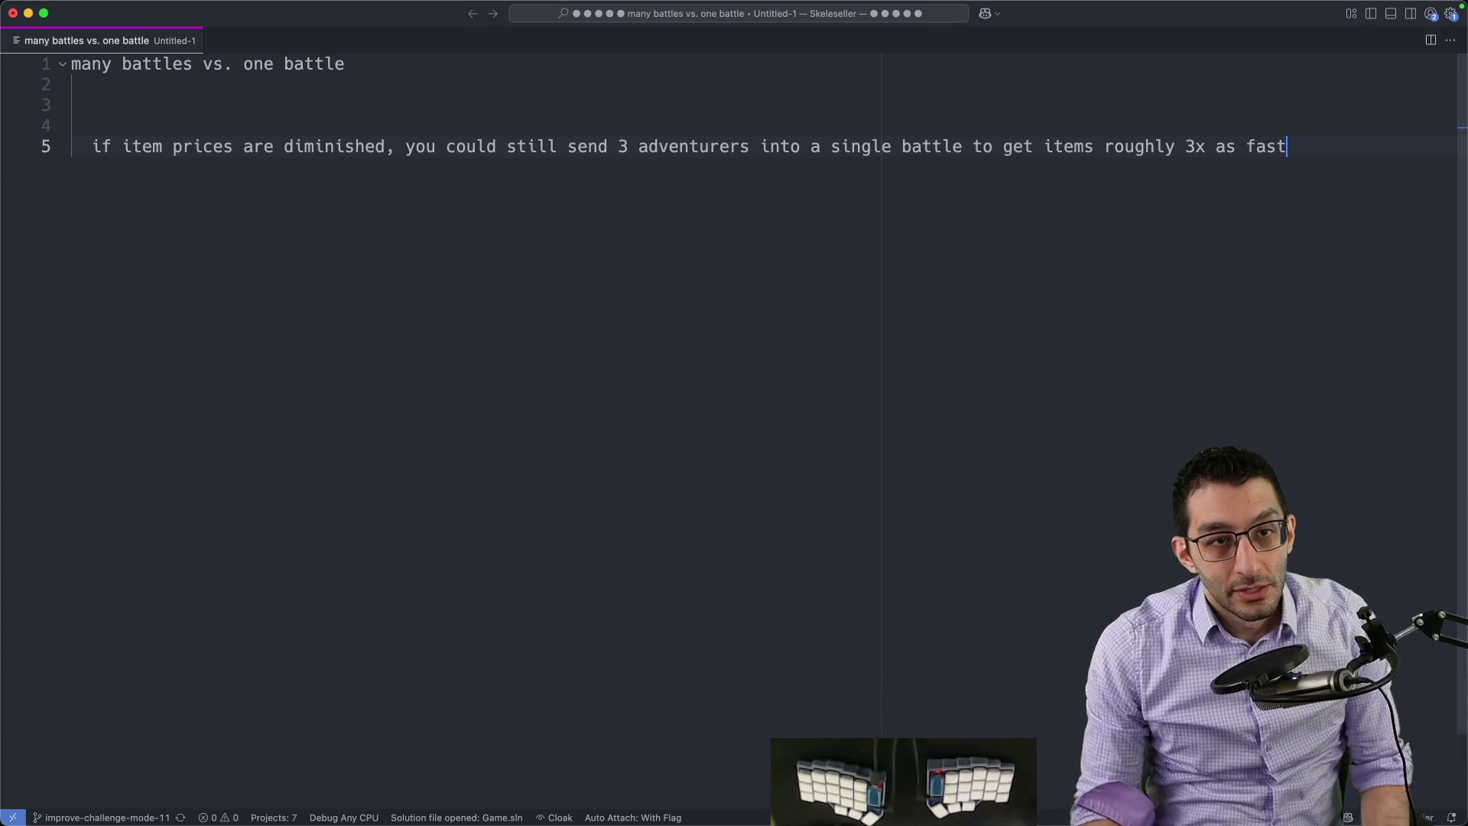
{"action": "mouse_move", "coordinate": [83, 146]}
{"action": "left_mouse_down"}
{"action": "mouse_move", "coordinate": [405, 155]}
{"action": "mouse_move", "coordinate": [392, 136]}
{"action": "left_mouse_up"}
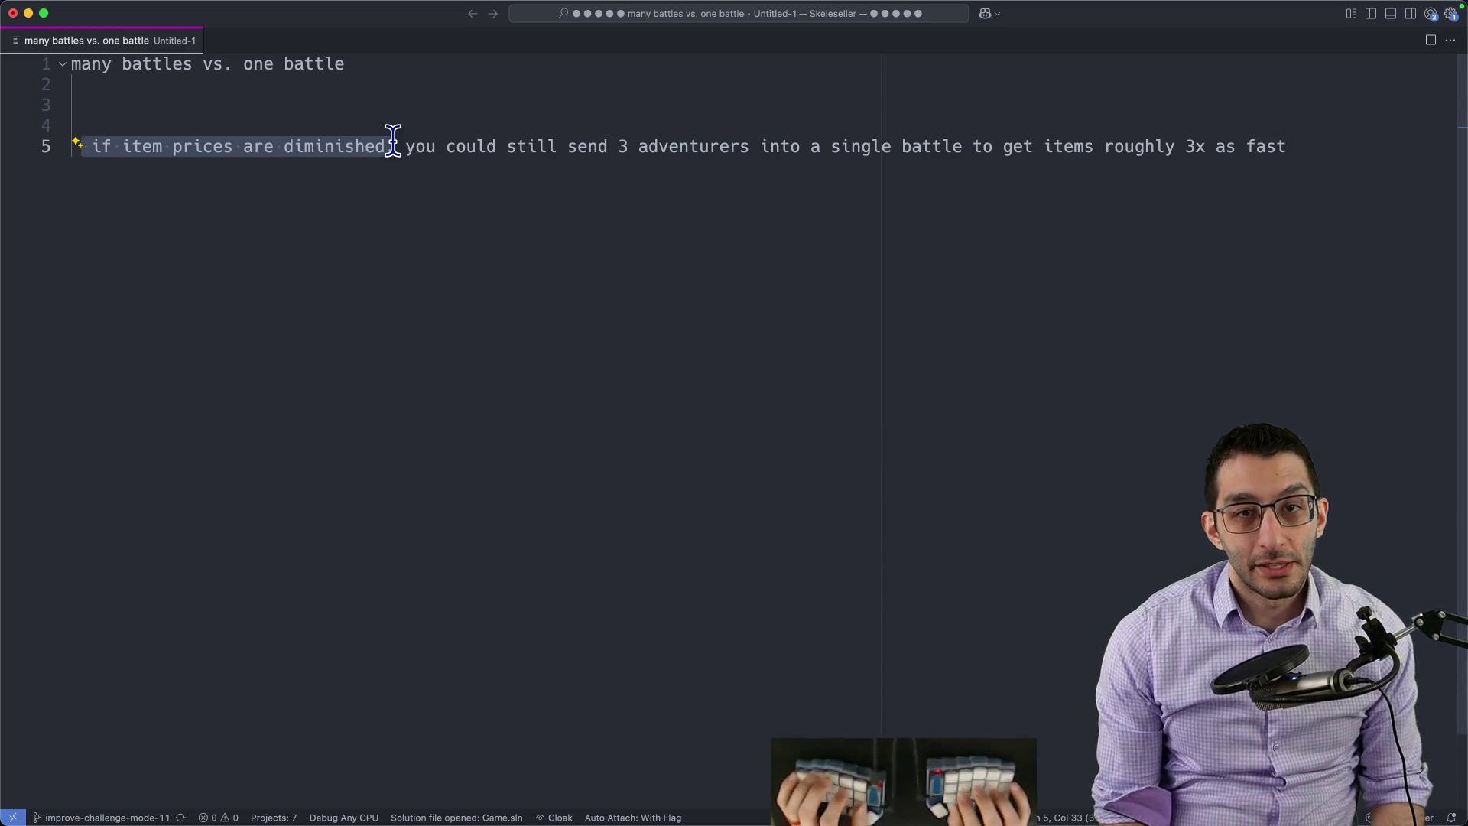
{"action": "key", "text": "End"}
{"action": "key", "text": "Return"}
{"action": "key", "text": "Return"}
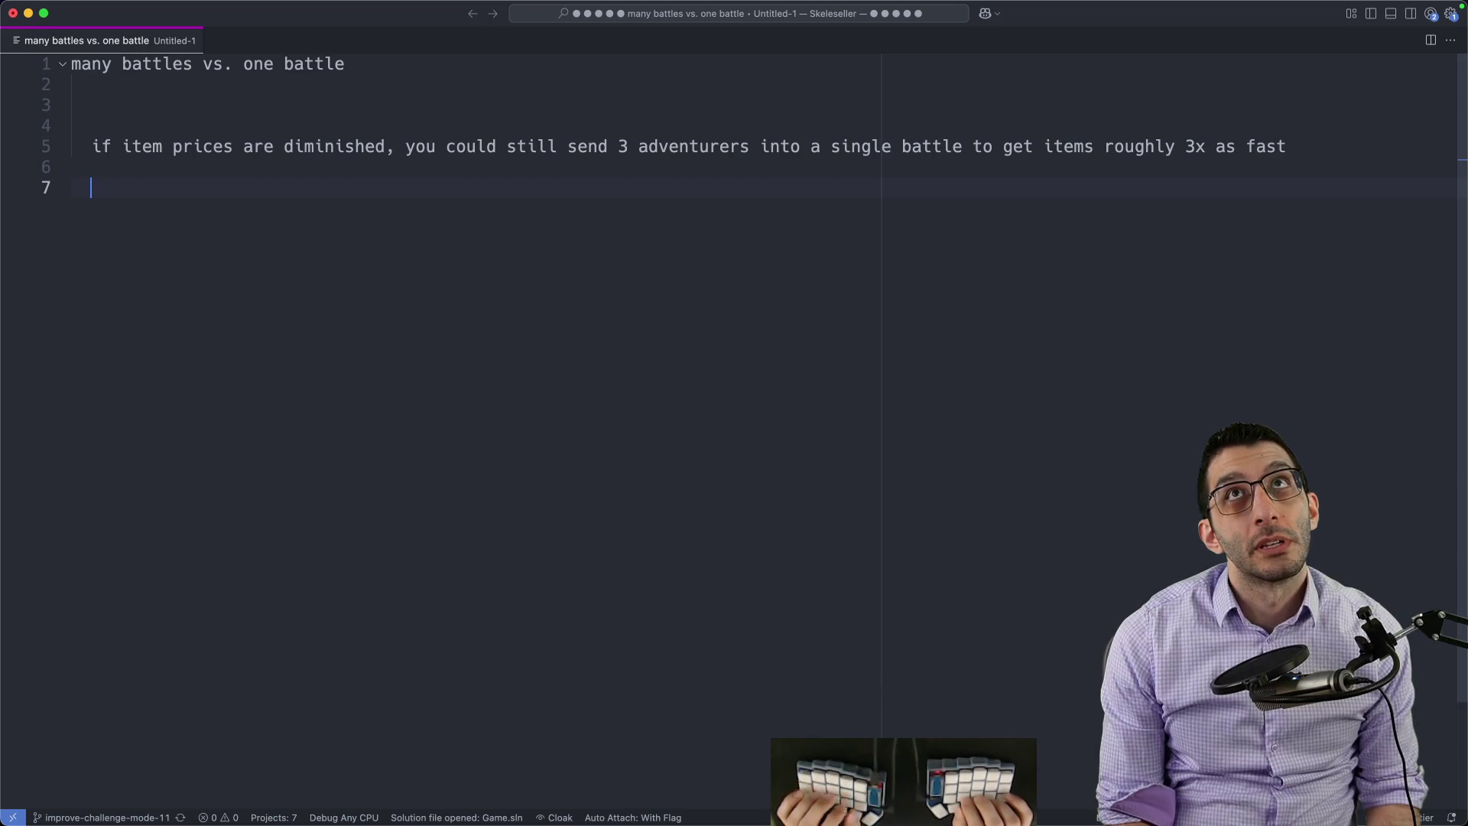
{"action": "key", "text": "Return"}
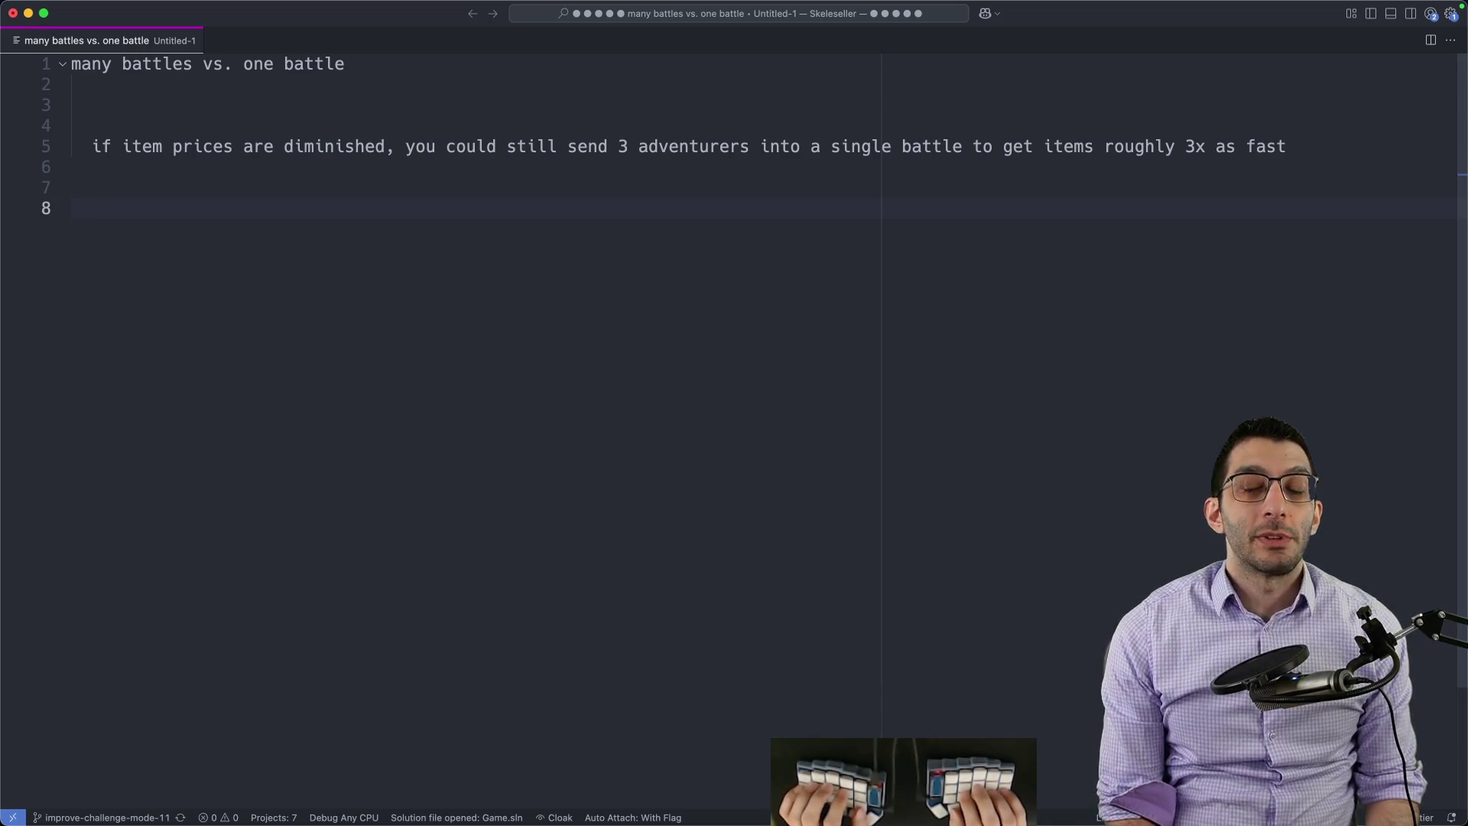
{"action": "type", "text": "the wayou w"}
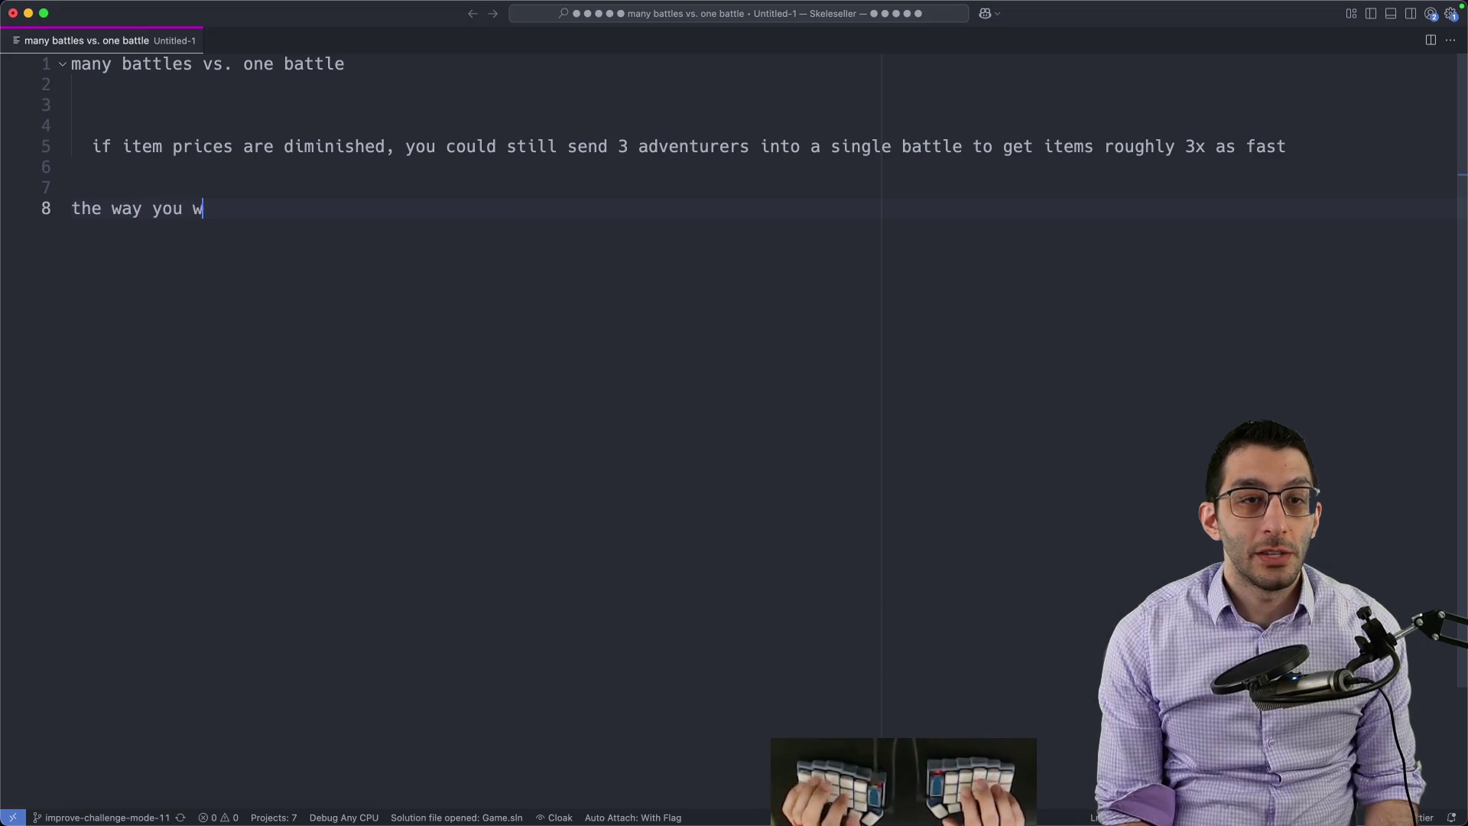
{"action": "type", "text": "ould probably encourage many battles is by making enemies stupidly easy "}
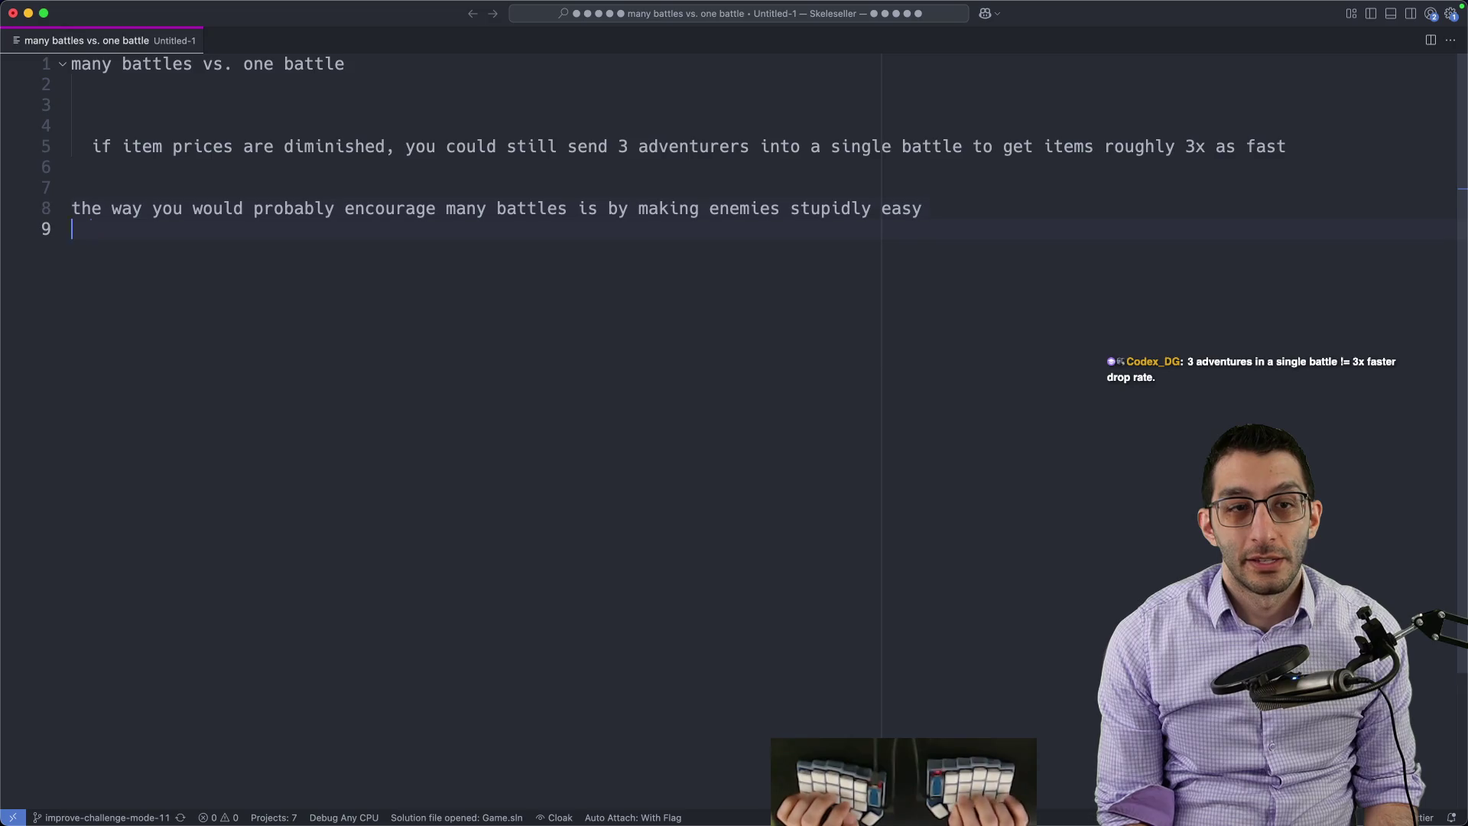
{"action": "type", "text": "  there's no need"}
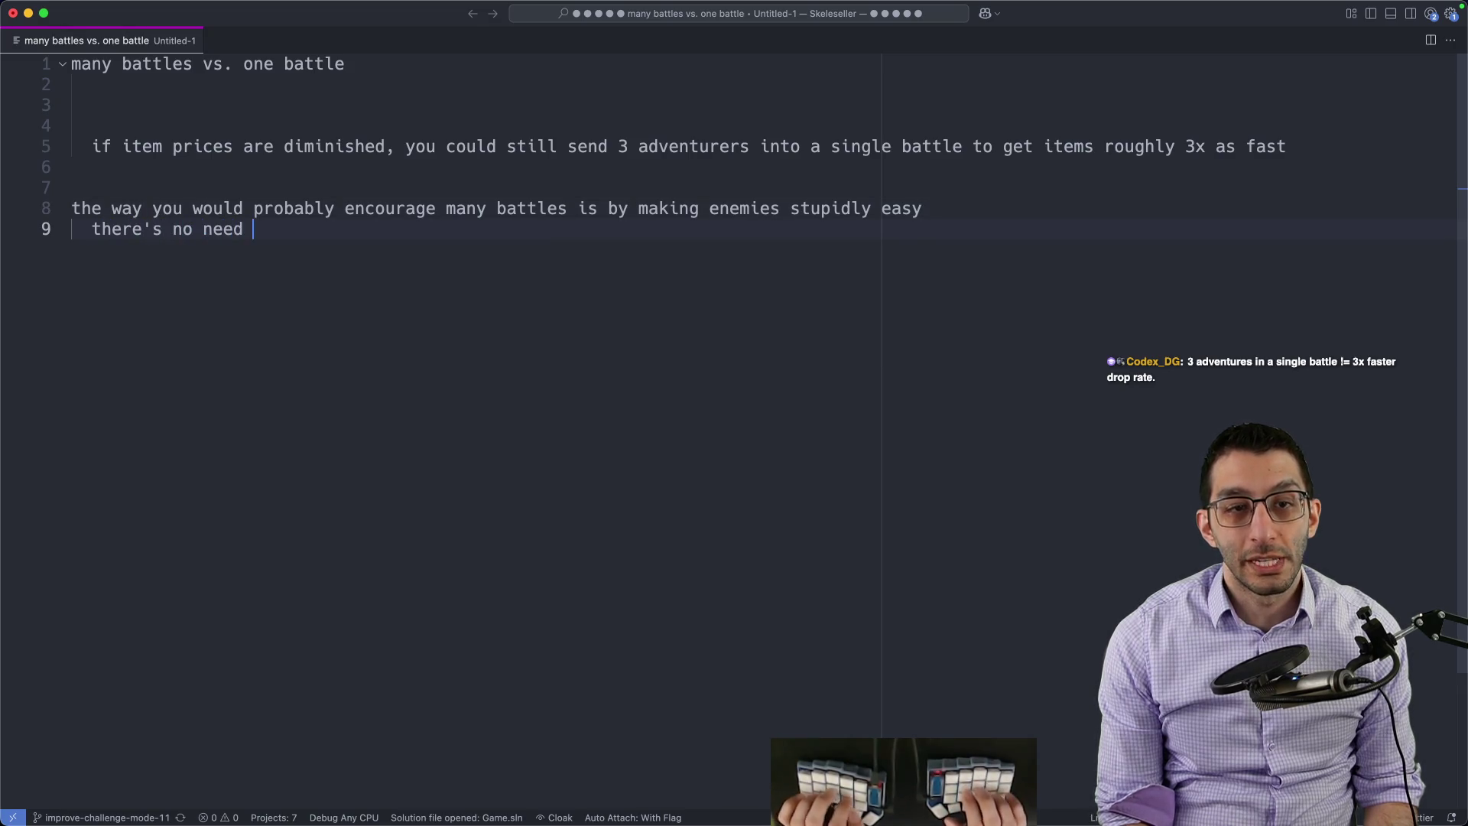
{"action": "type", "text": " for 2+ adventurers per battle"}
Step: Add that many battles need stupidly easy enemies, so 2+ adventurers per battle aren't needed
{"action": "key", "text": "Escape"}
{"action": "key", "text": "shift+Up"}
{"action": "key", "text": "shift+Home"}
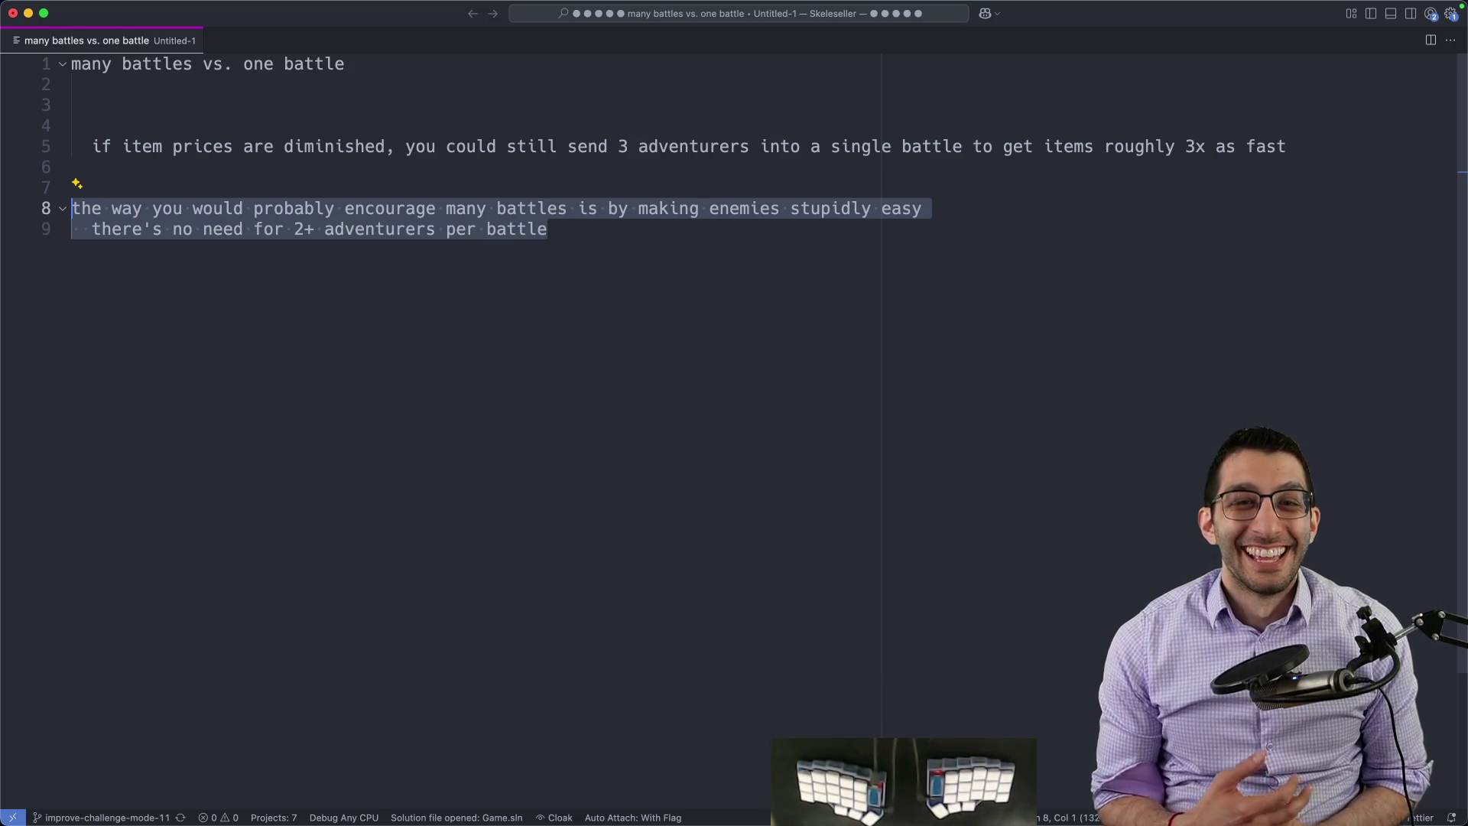
{"action": "key", "text": "Right"}
{"action": "key", "text": "Return"}
{"action": "key", "text": "Return"}
{"action": "key", "text": "Return"}
{"action": "key", "text": "Return"}
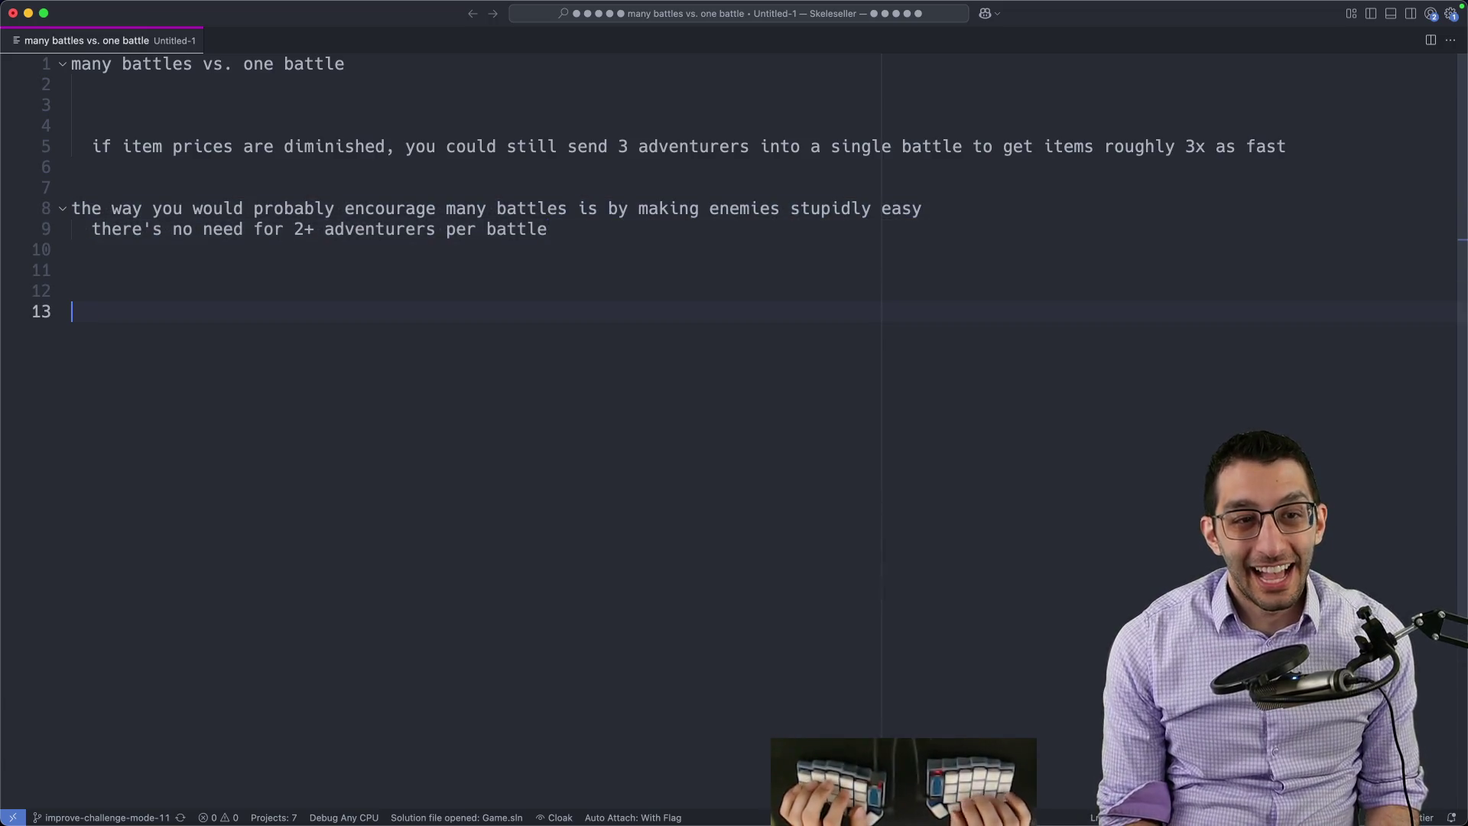
{"action": "type", "text": "nuance "}
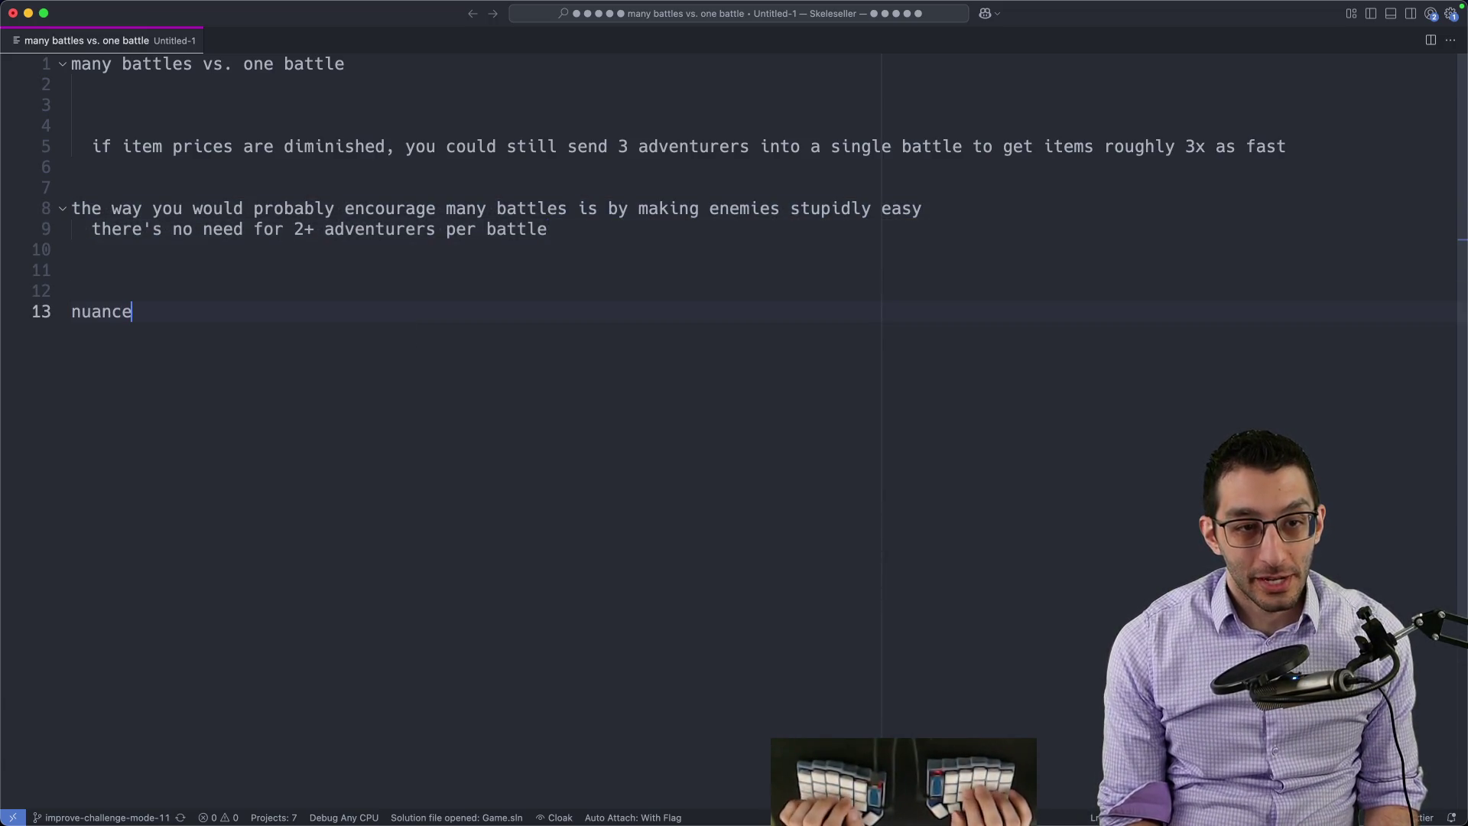
{"action": "type", "text": "in design"}
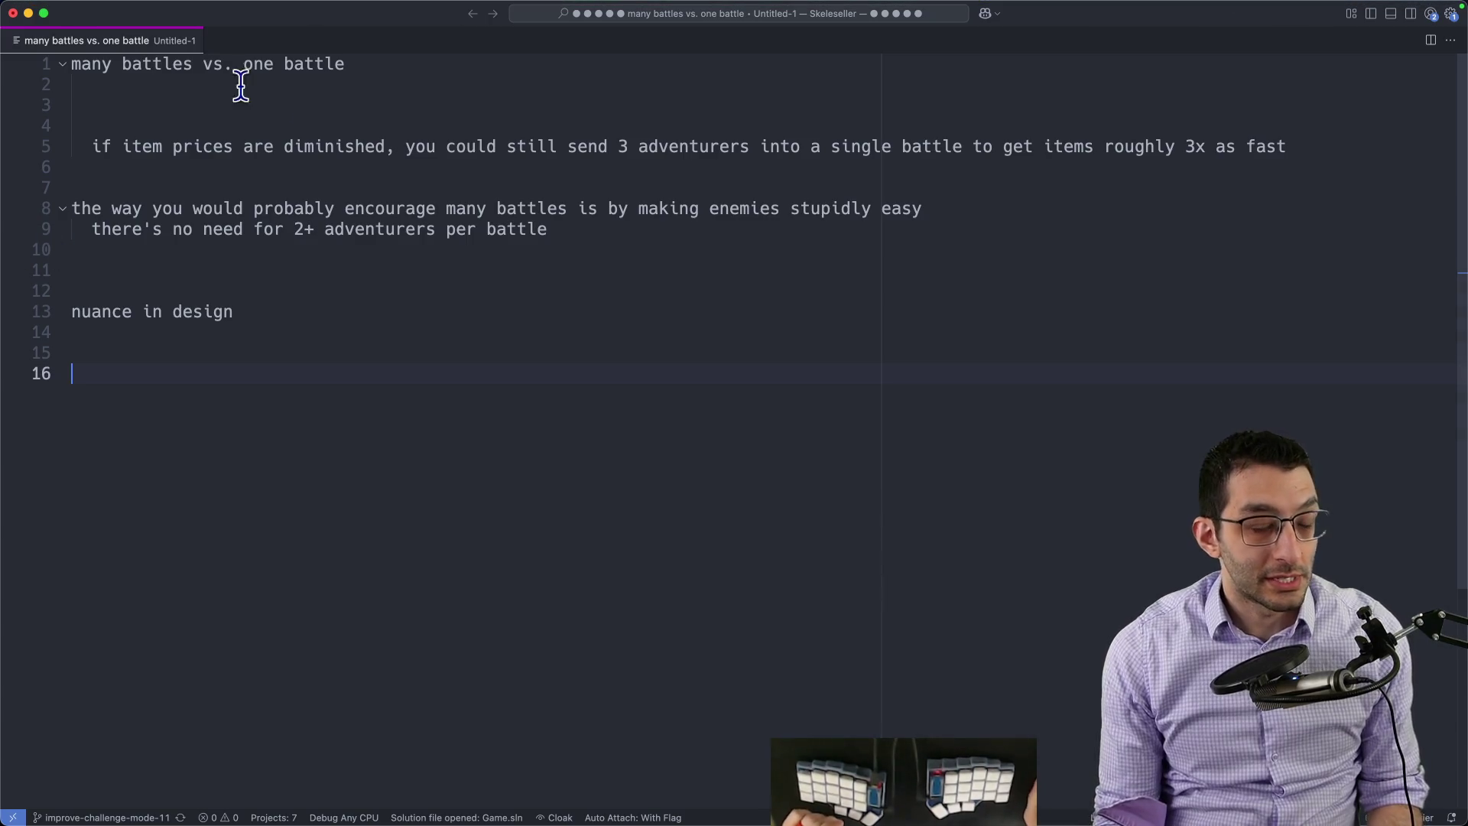
Step: Nest 'challenge', 'Item Sale Challenge' and '- Items are worth 10% as much' under the item-price line
{"action": "left_click_drag", "start_coordinate": [91, 146], "coordinate": [436, 148]}
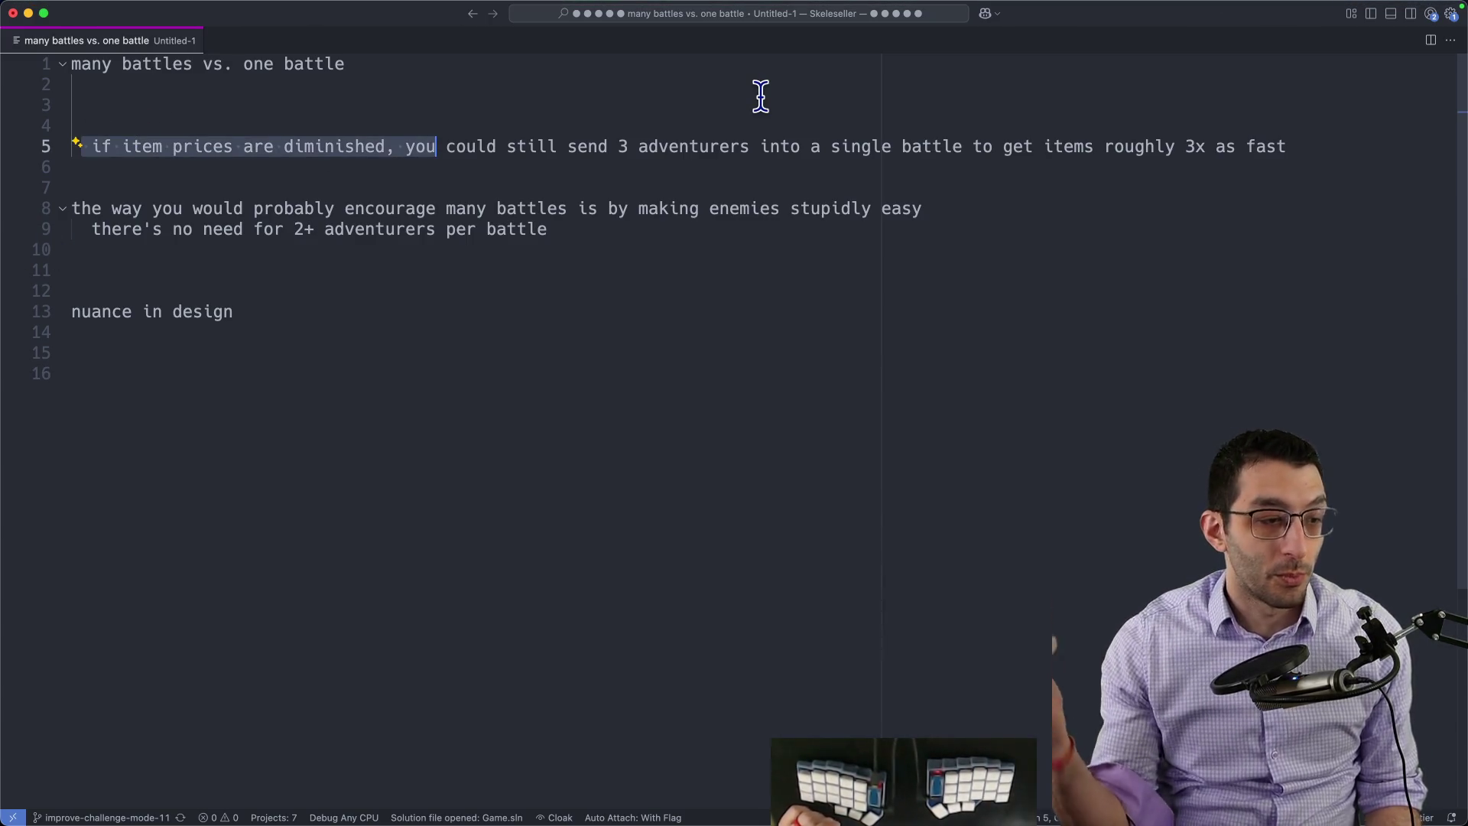
{"action": "key", "text": "End"}
{"action": "key", "text": "Return"}
{"action": "key", "text": "Tab"}
{"action": "type", "text": "ch"}
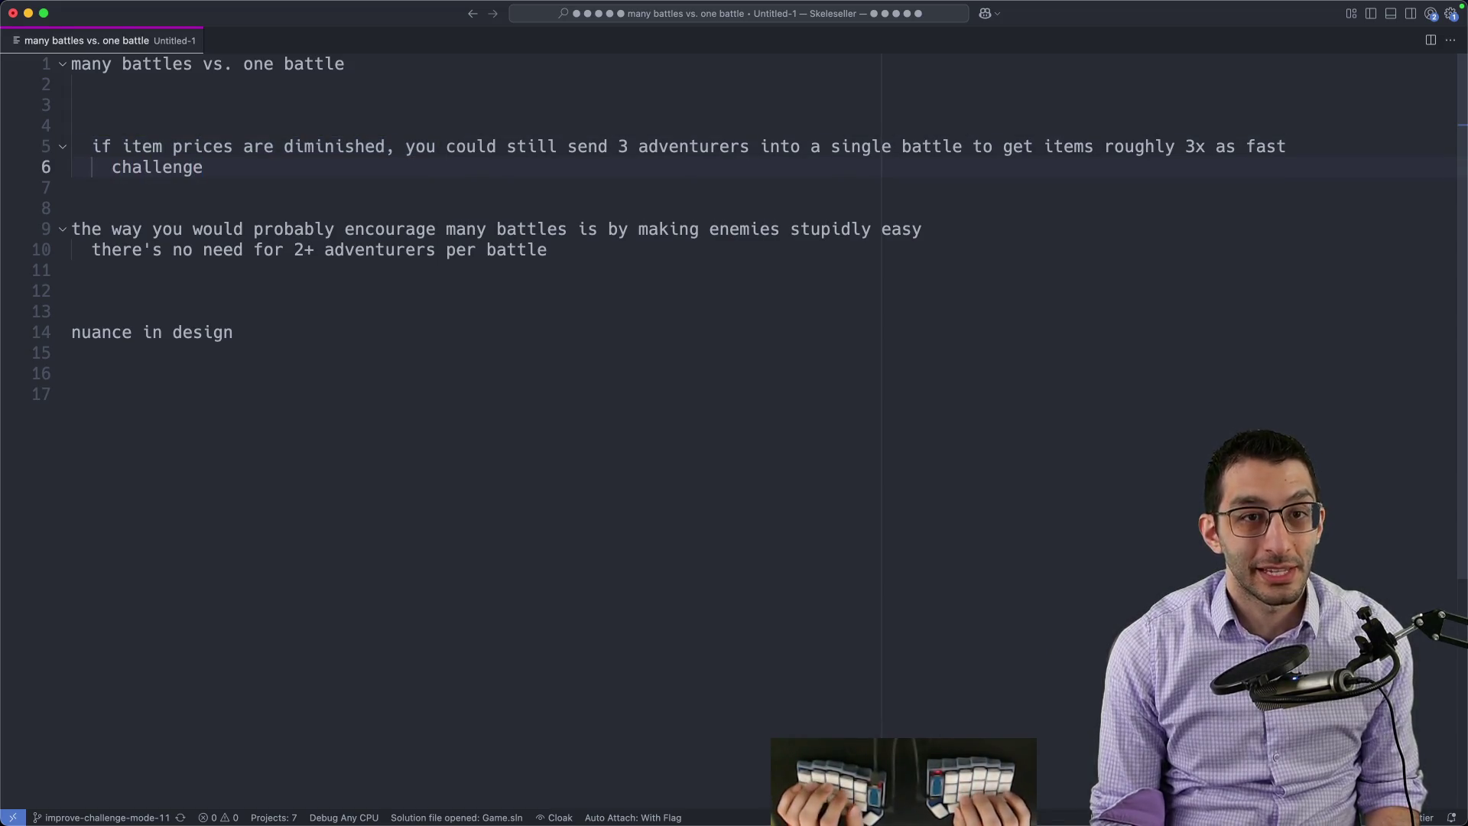
{"action": "key", "text": "Return"}
{"action": "key", "text": "Tab"}
{"action": "type", "text": "Item Sale "}
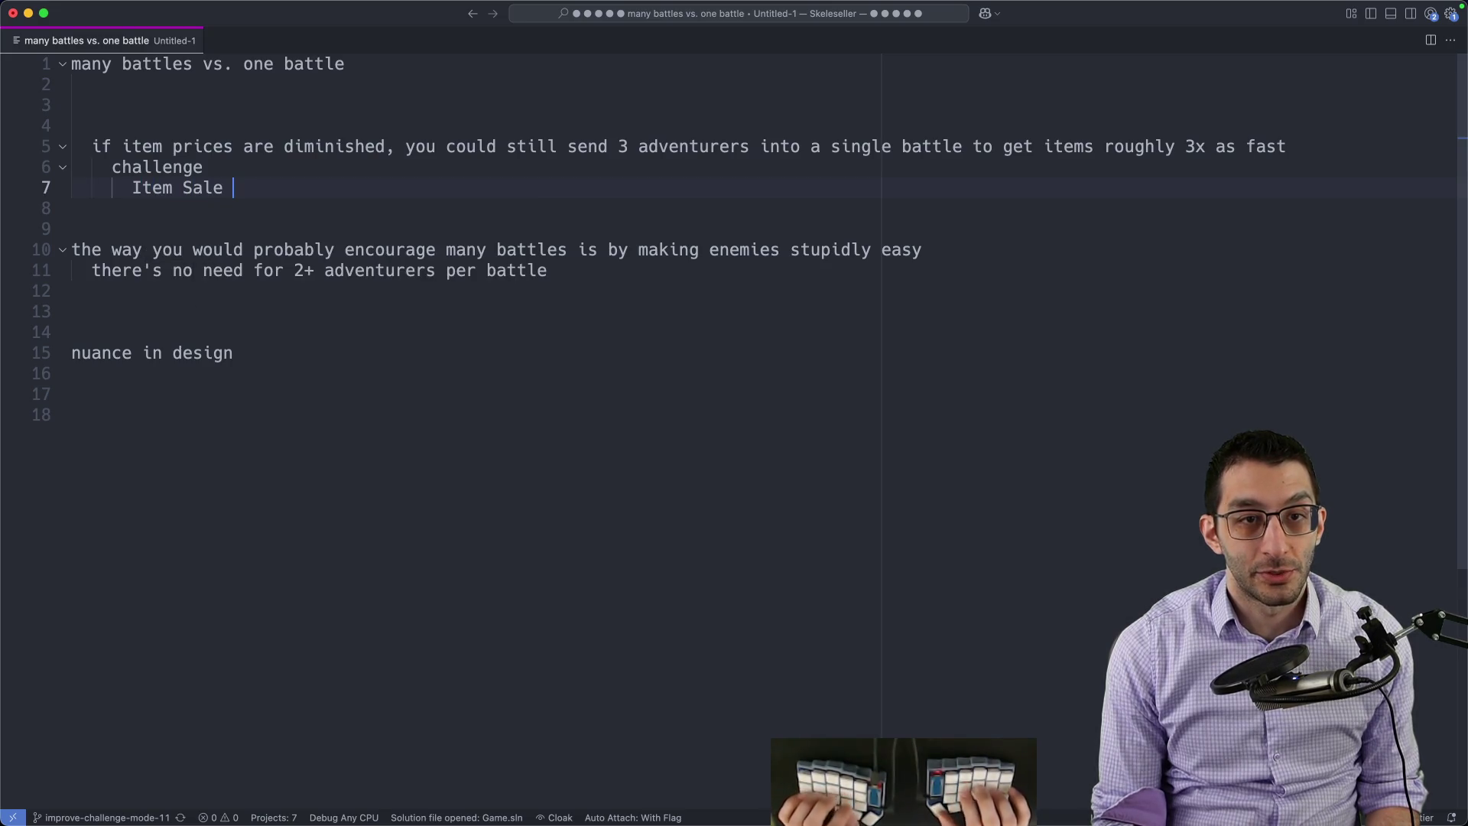
{"action": "type", "text": "Challenge"}
{"action": "key", "text": "Return"}
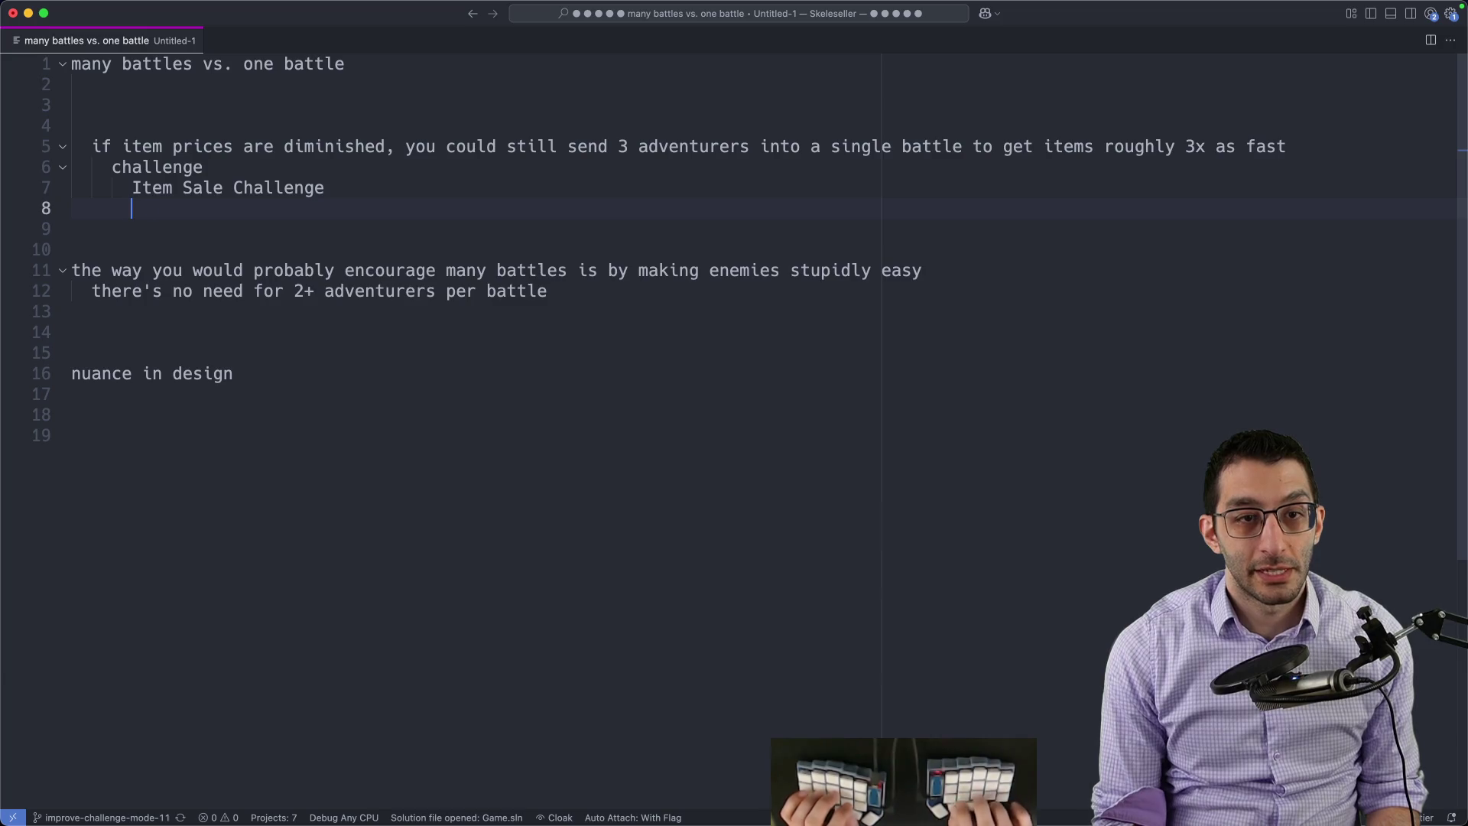
{"action": "type", "text": "-Items are worth 10% as much"}
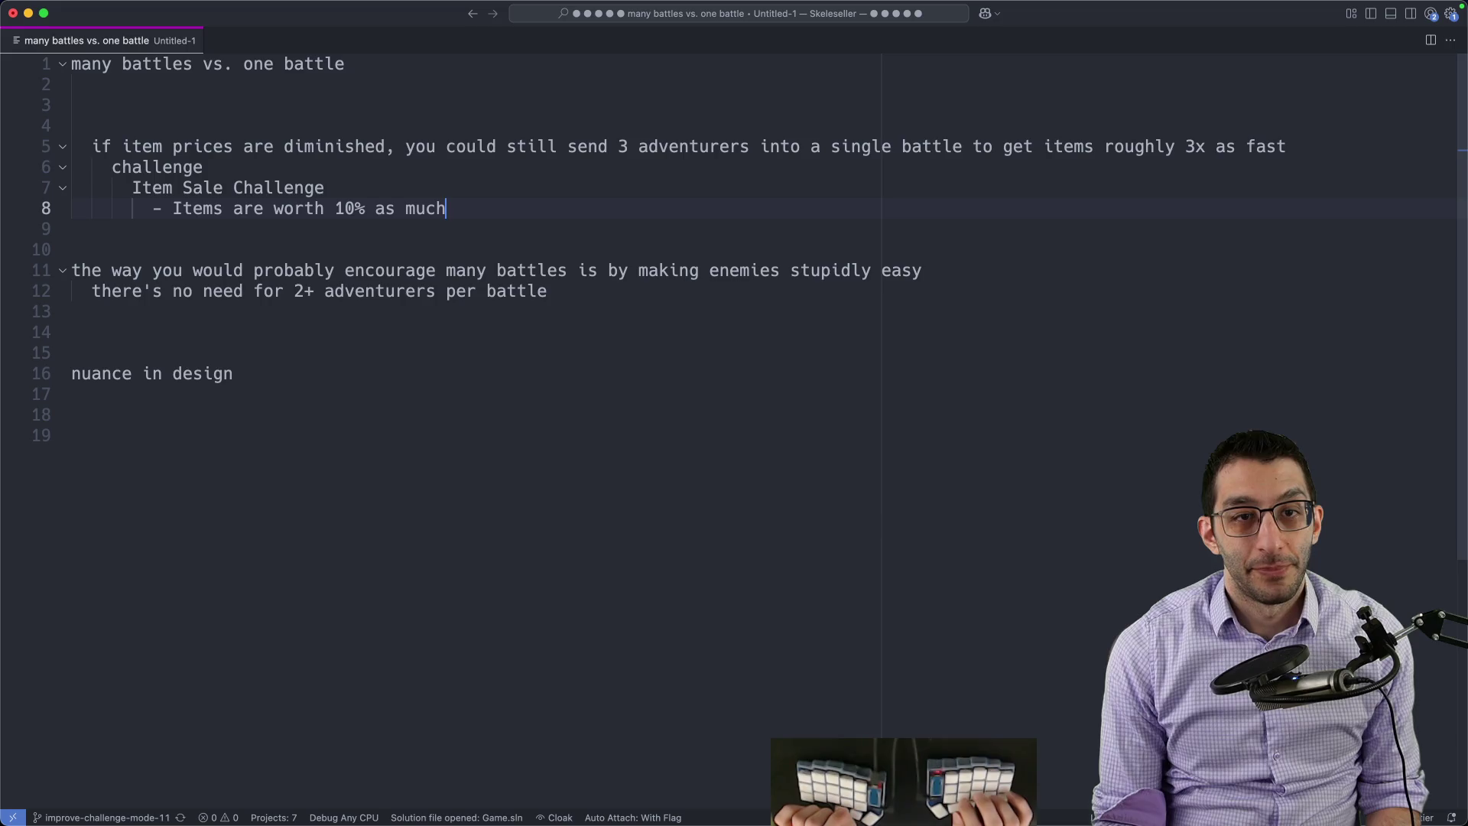
Step: Review the 'many battles vs. one battle' title line, then return to the Challenge Mode Google Doc
{"action": "left_click_drag", "start_coordinate": [346, 63], "coordinate": [72, 67]}
{"action": "triple_click", "coordinate": [92, 58]}
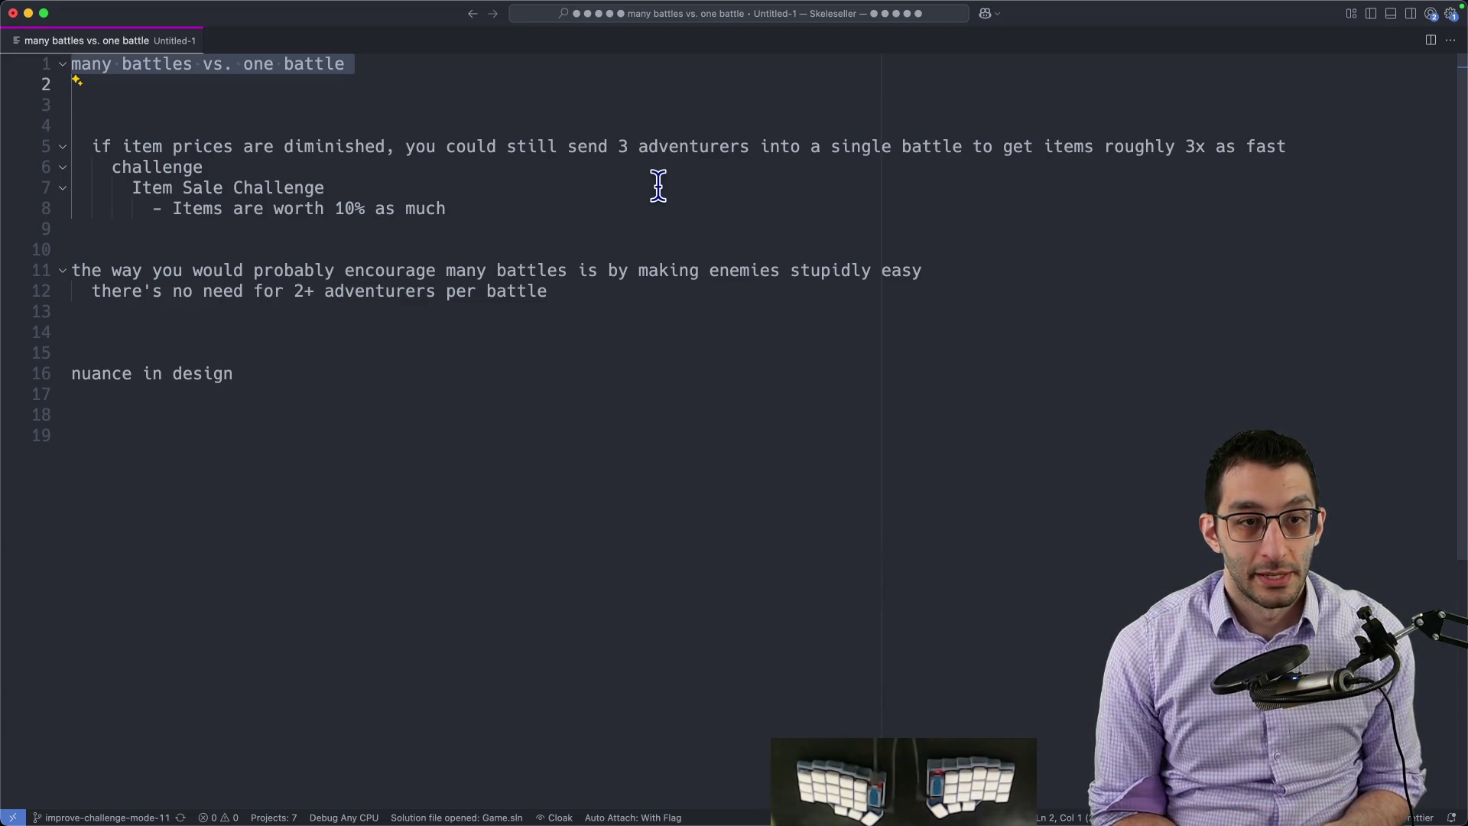
{"action": "key", "text": "super+Tab"}
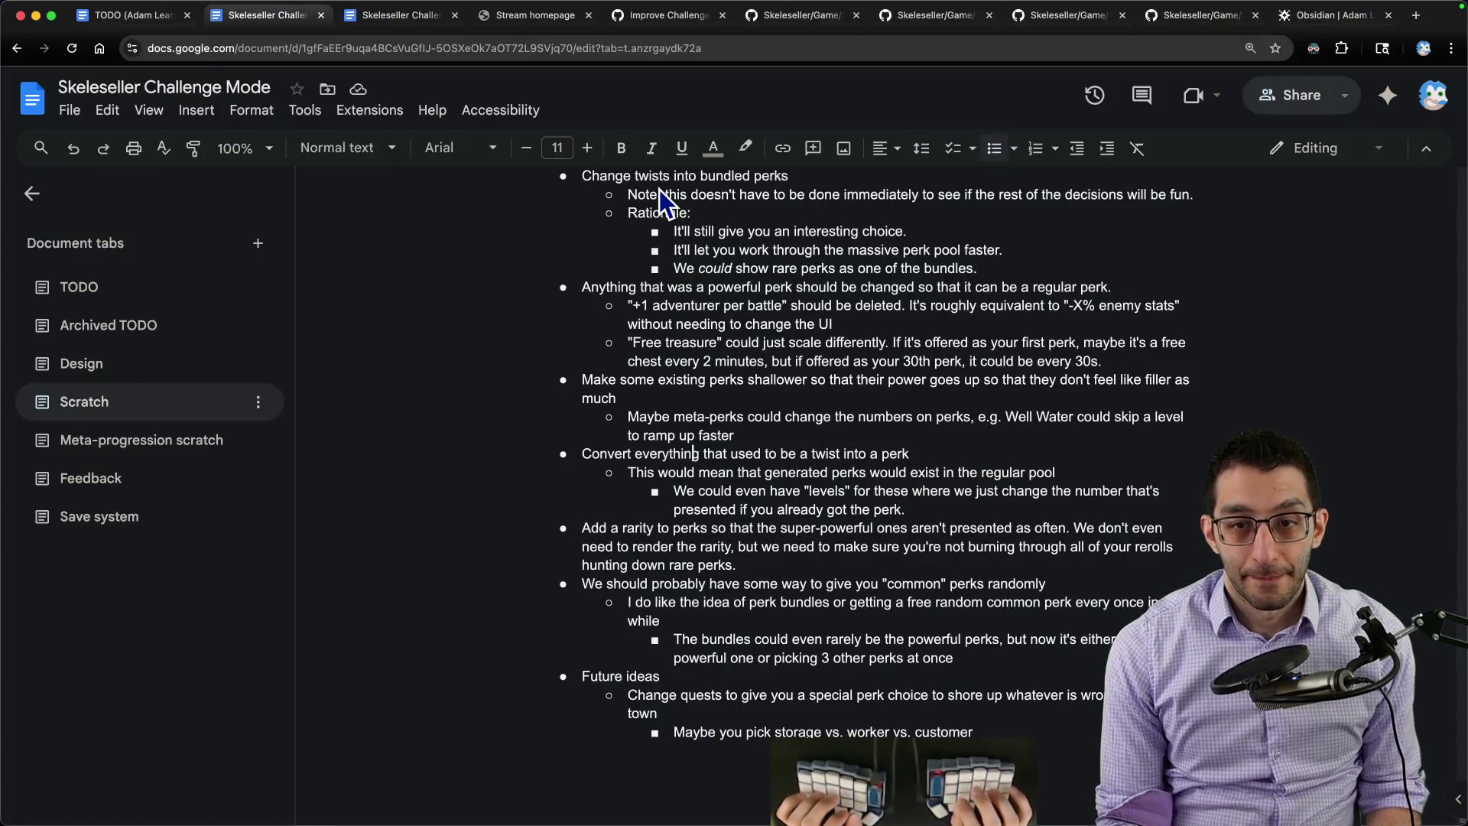
{"action": "scroll", "coordinate": [983, 493], "scroll_direction": "up", "scroll_amount": 1}
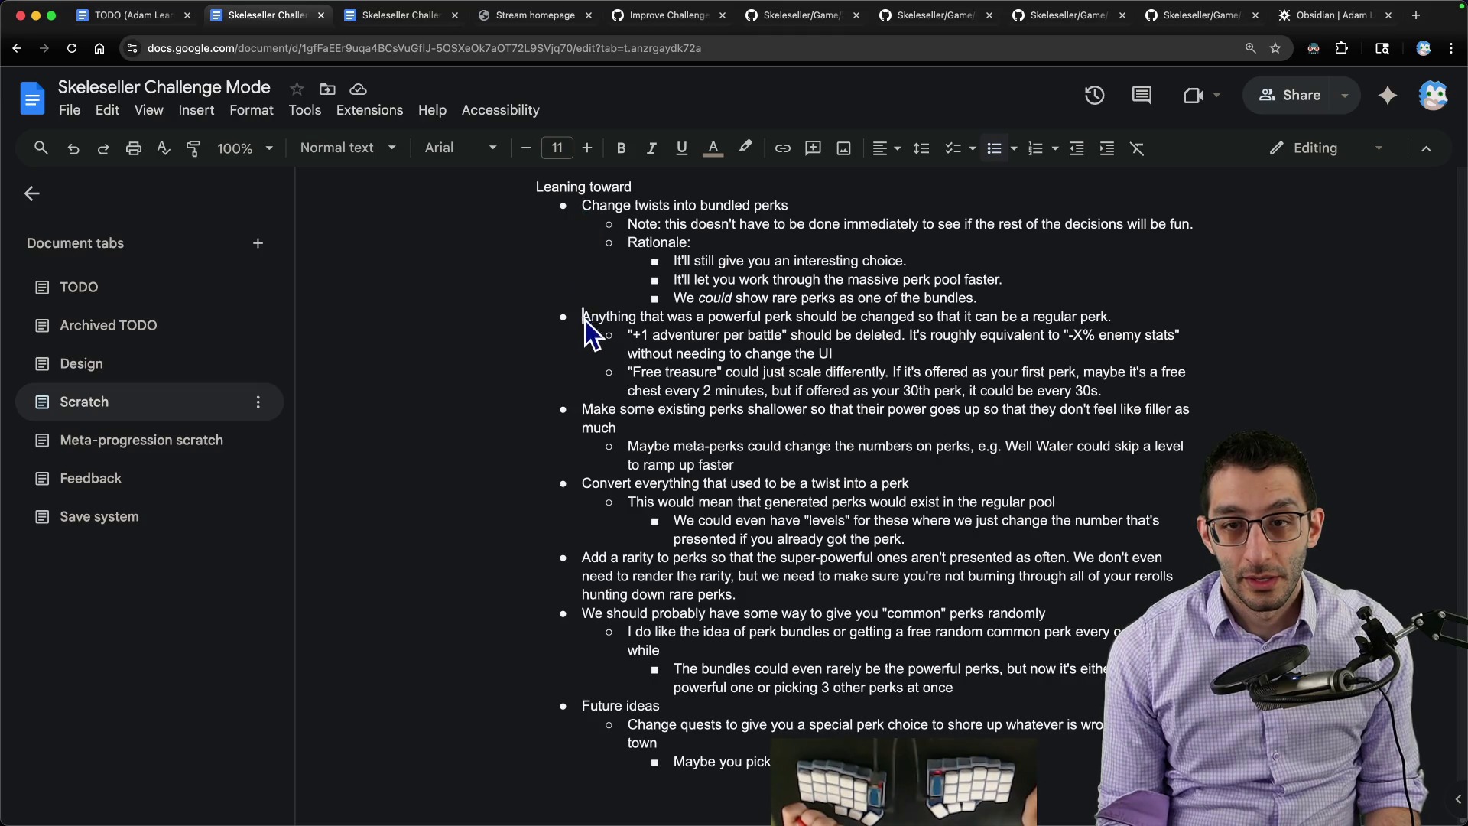
{"action": "left_click_drag", "start_coordinate": [581, 317], "coordinate": [860, 393]}
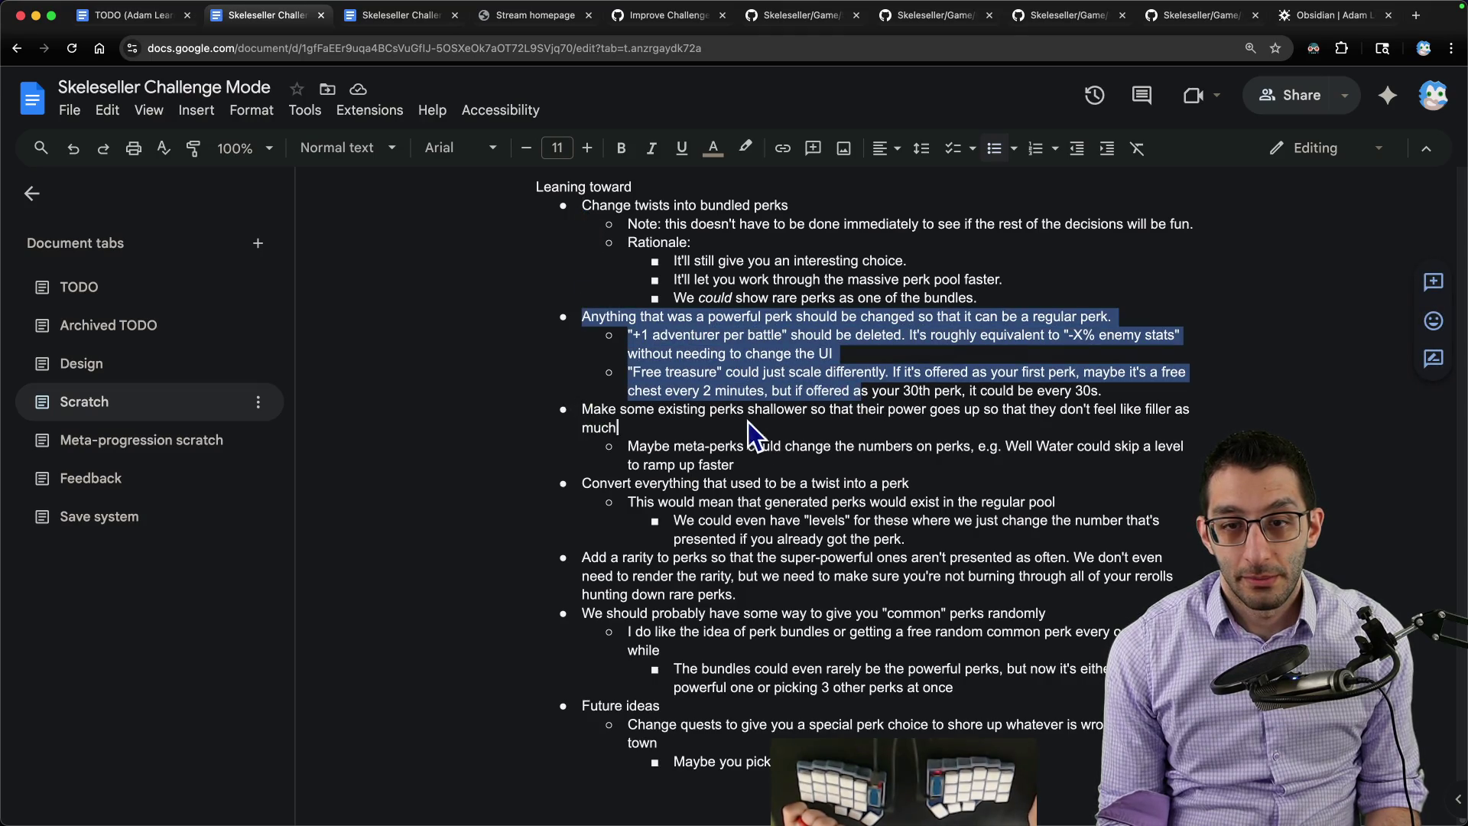
{"action": "left_click", "coordinate": [669, 324]}
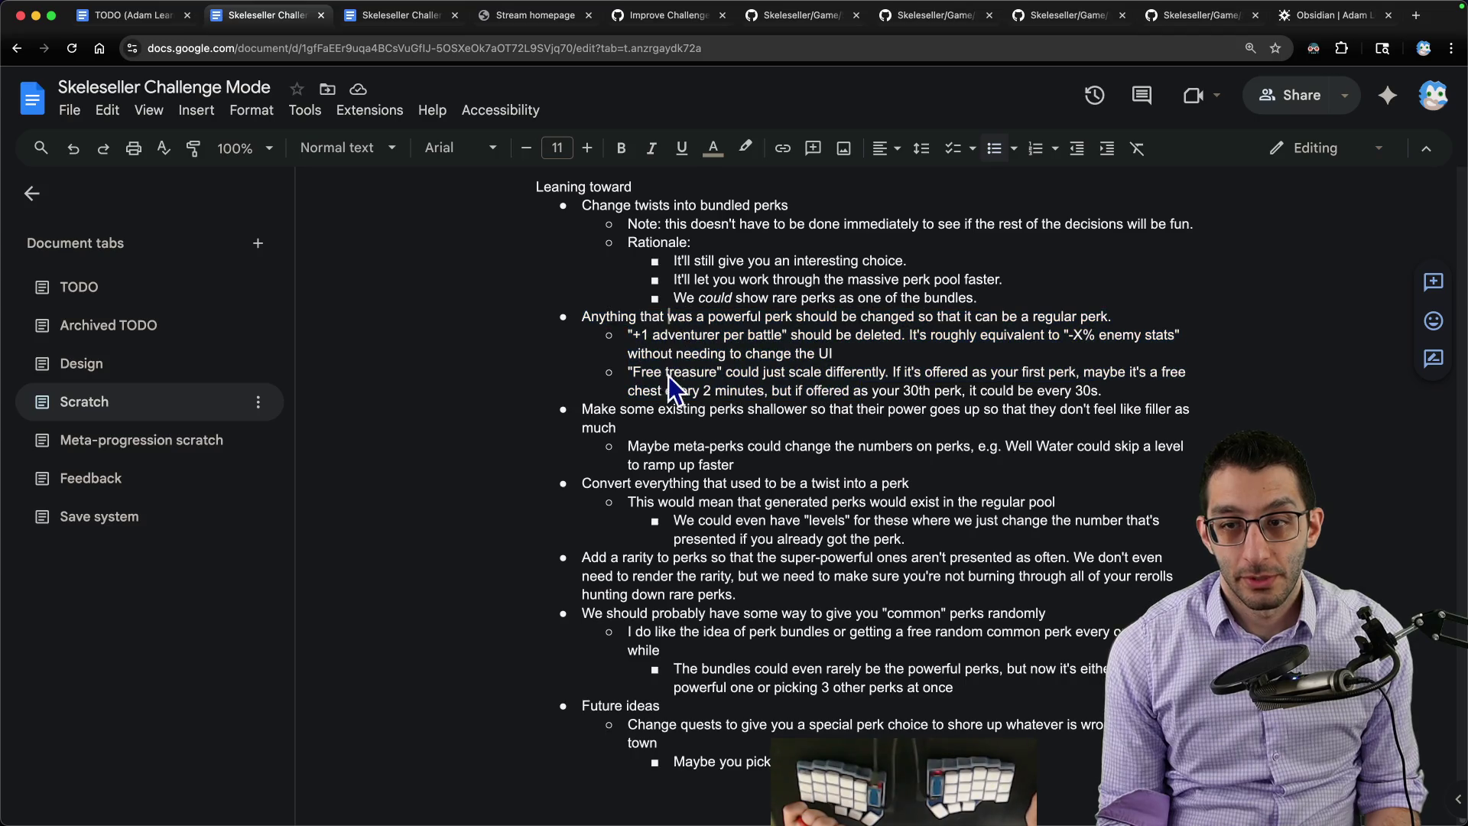